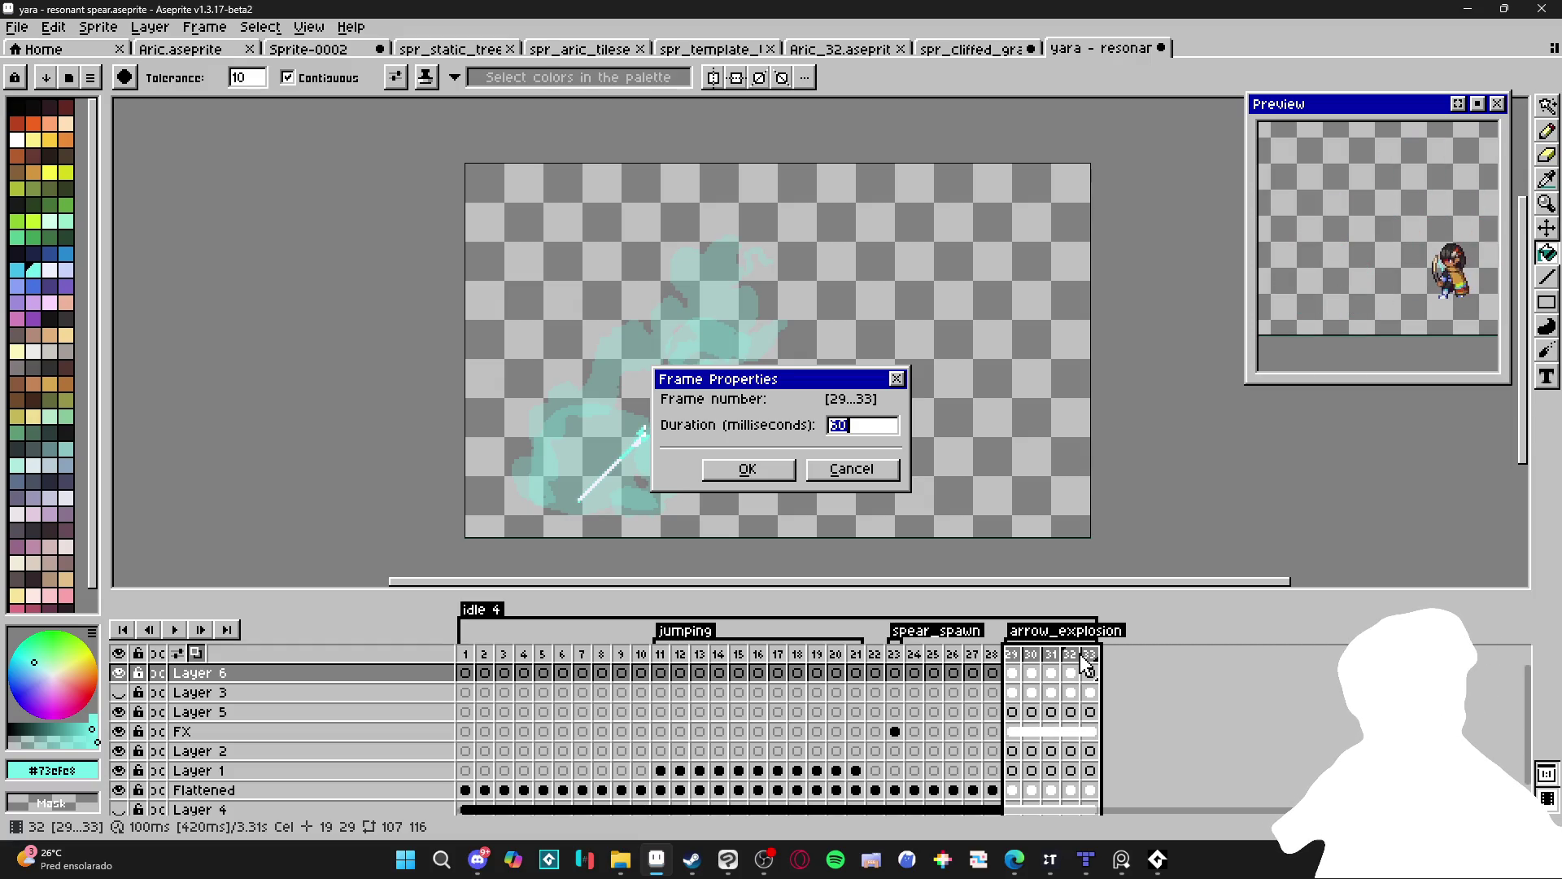
Apply the 40 ms duration to frames 29–33 and step through them to review the burst.
{"action": "key", "text": "Return"}
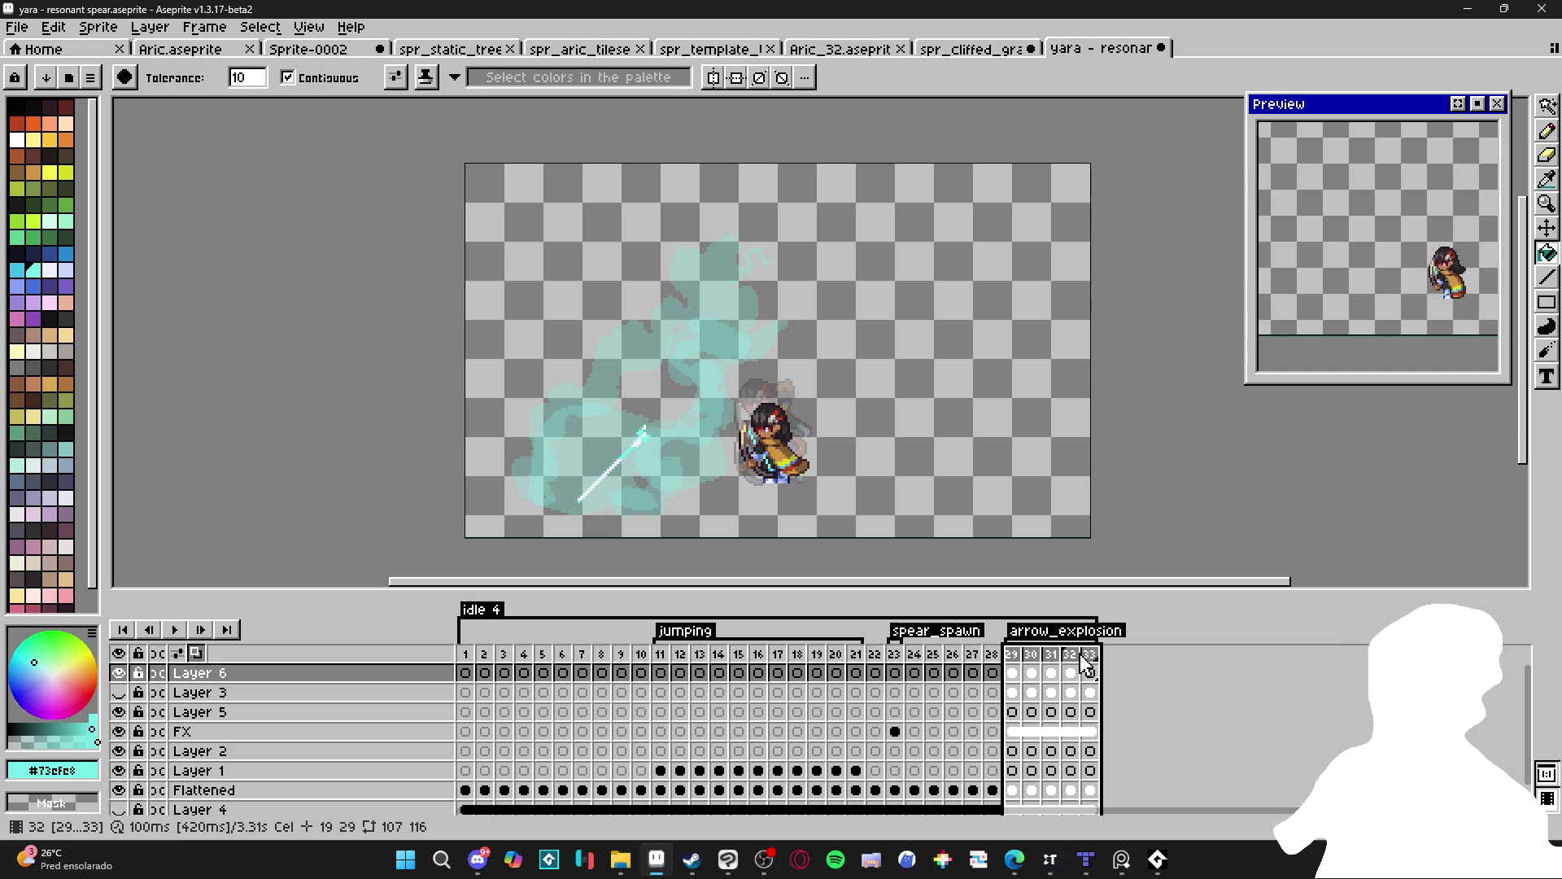
{"action": "left_click", "coordinate": [1013, 661]}
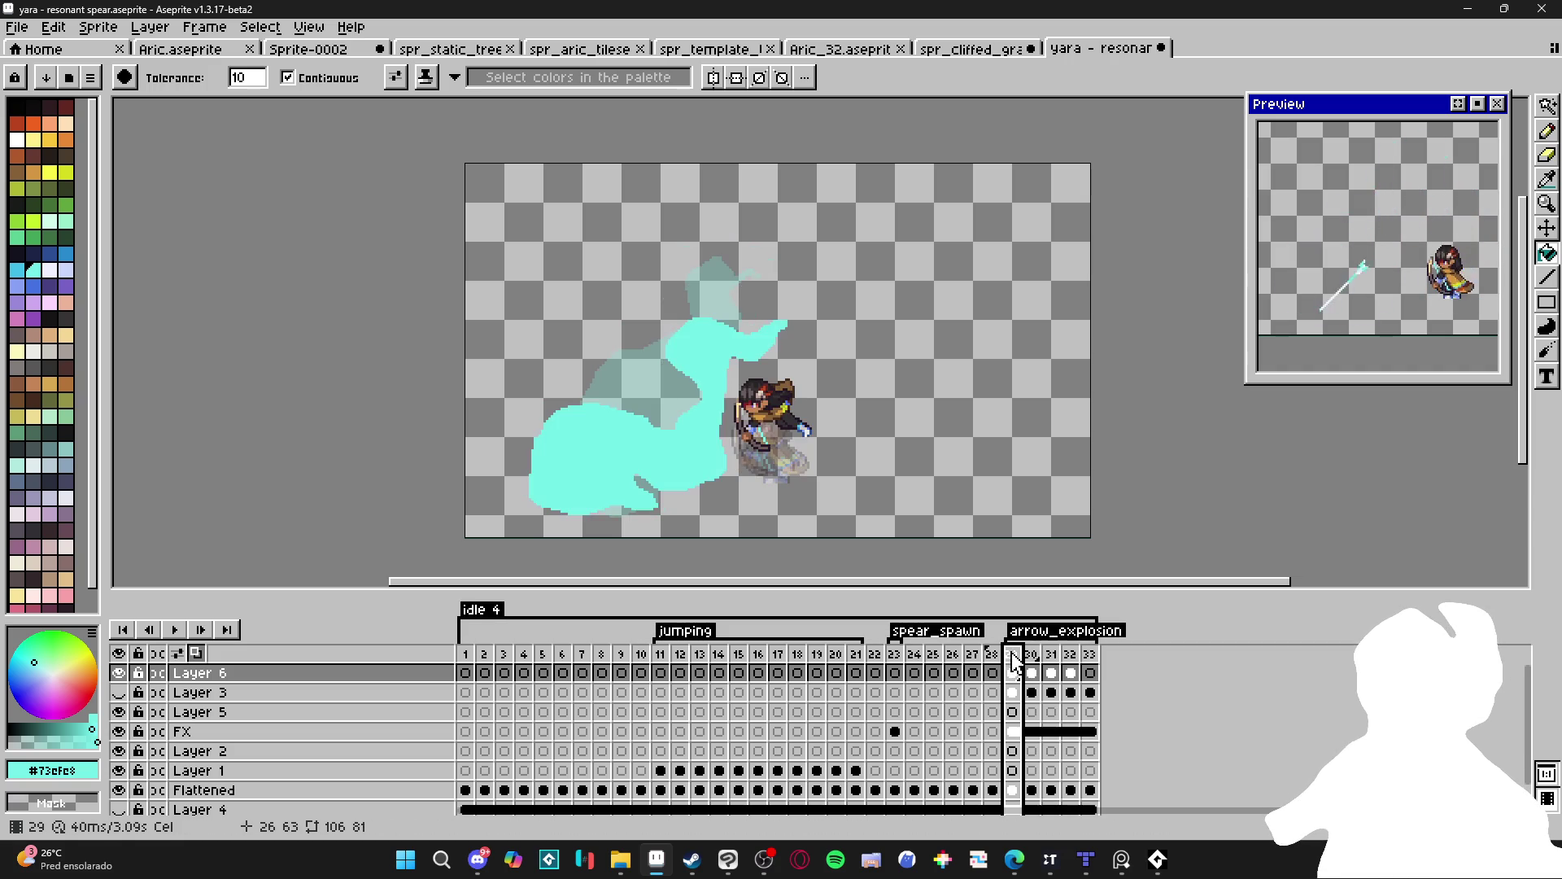
{"action": "left_click", "coordinate": [1032, 661]}
{"action": "left_click", "coordinate": [1072, 661]}
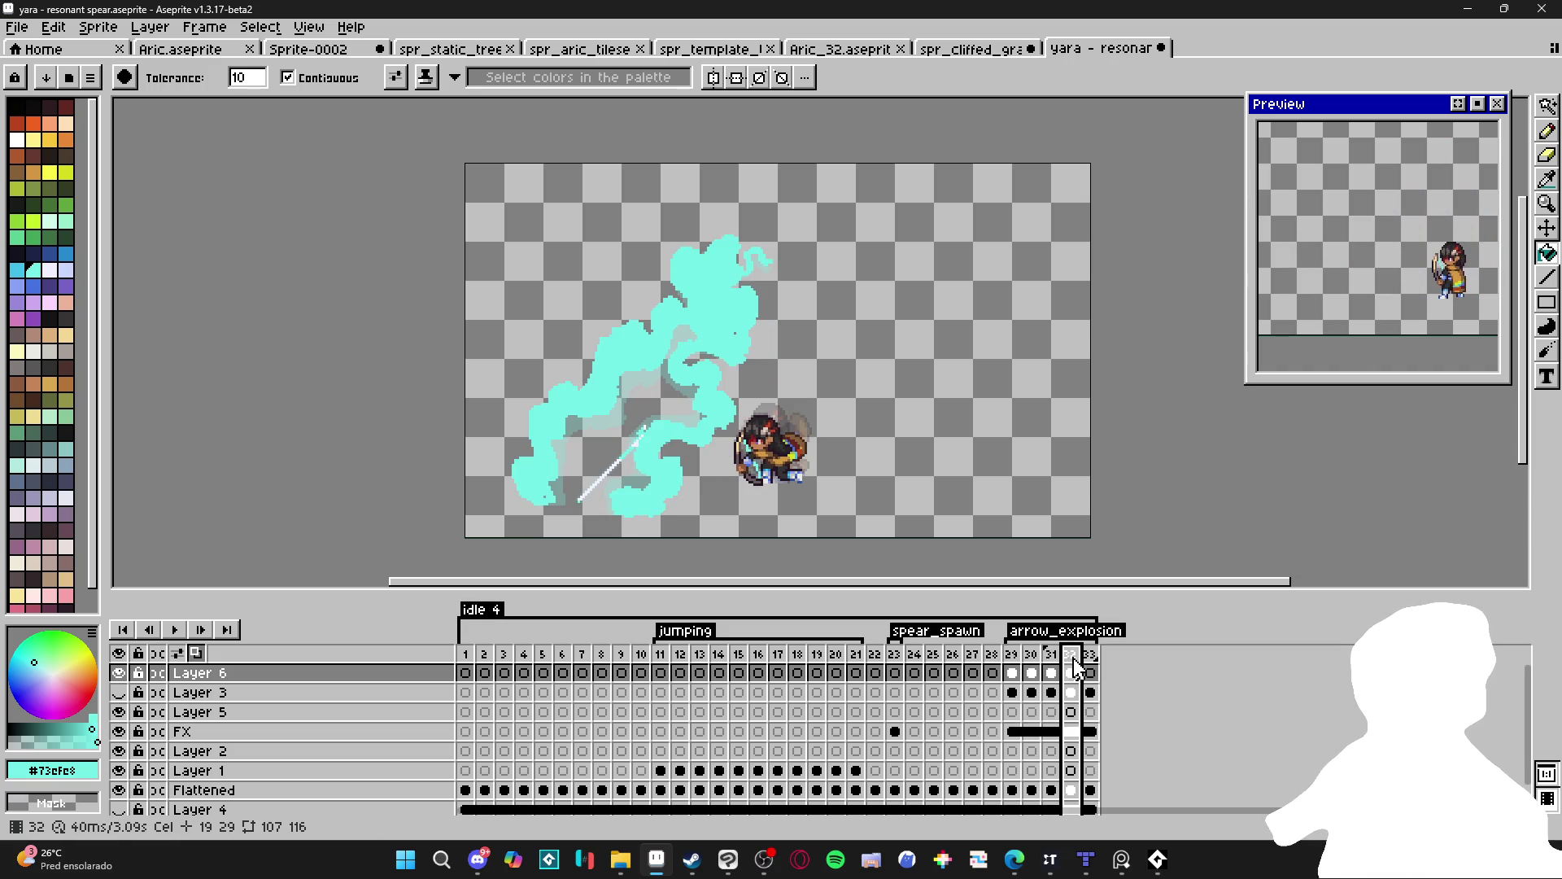
{"action": "key", "text": "Left"}
{"action": "key", "text": "Left"}
{"action": "key", "text": "Left"}
{"action": "key", "text": "Right"}
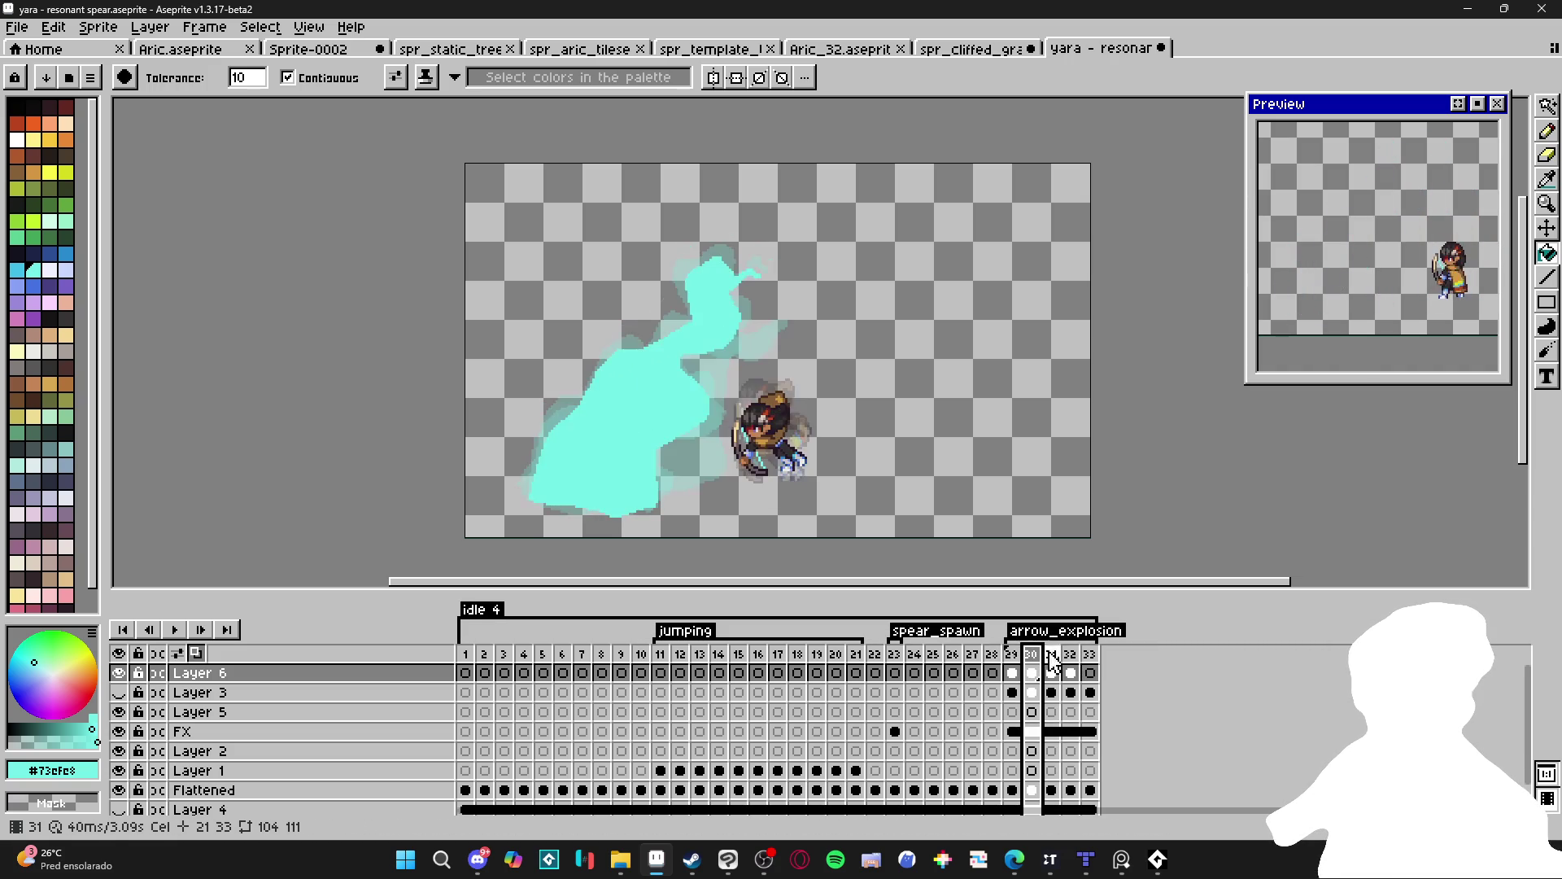
{"action": "left_click", "coordinate": [1053, 661]}
{"action": "left_click", "coordinate": [1071, 661]}
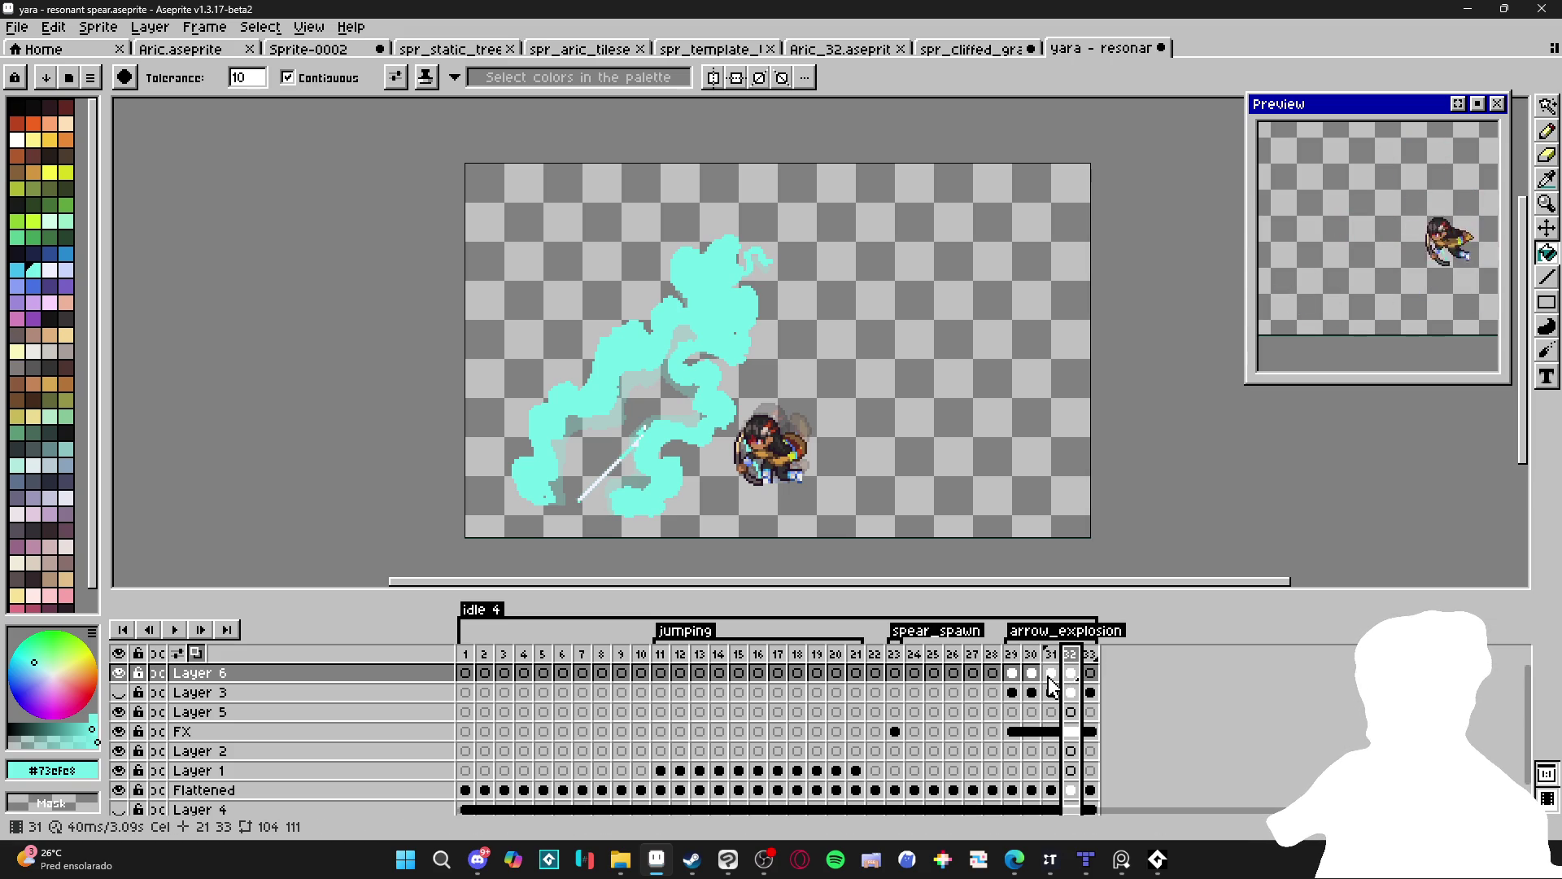
{"action": "left_click", "coordinate": [1091, 655]}
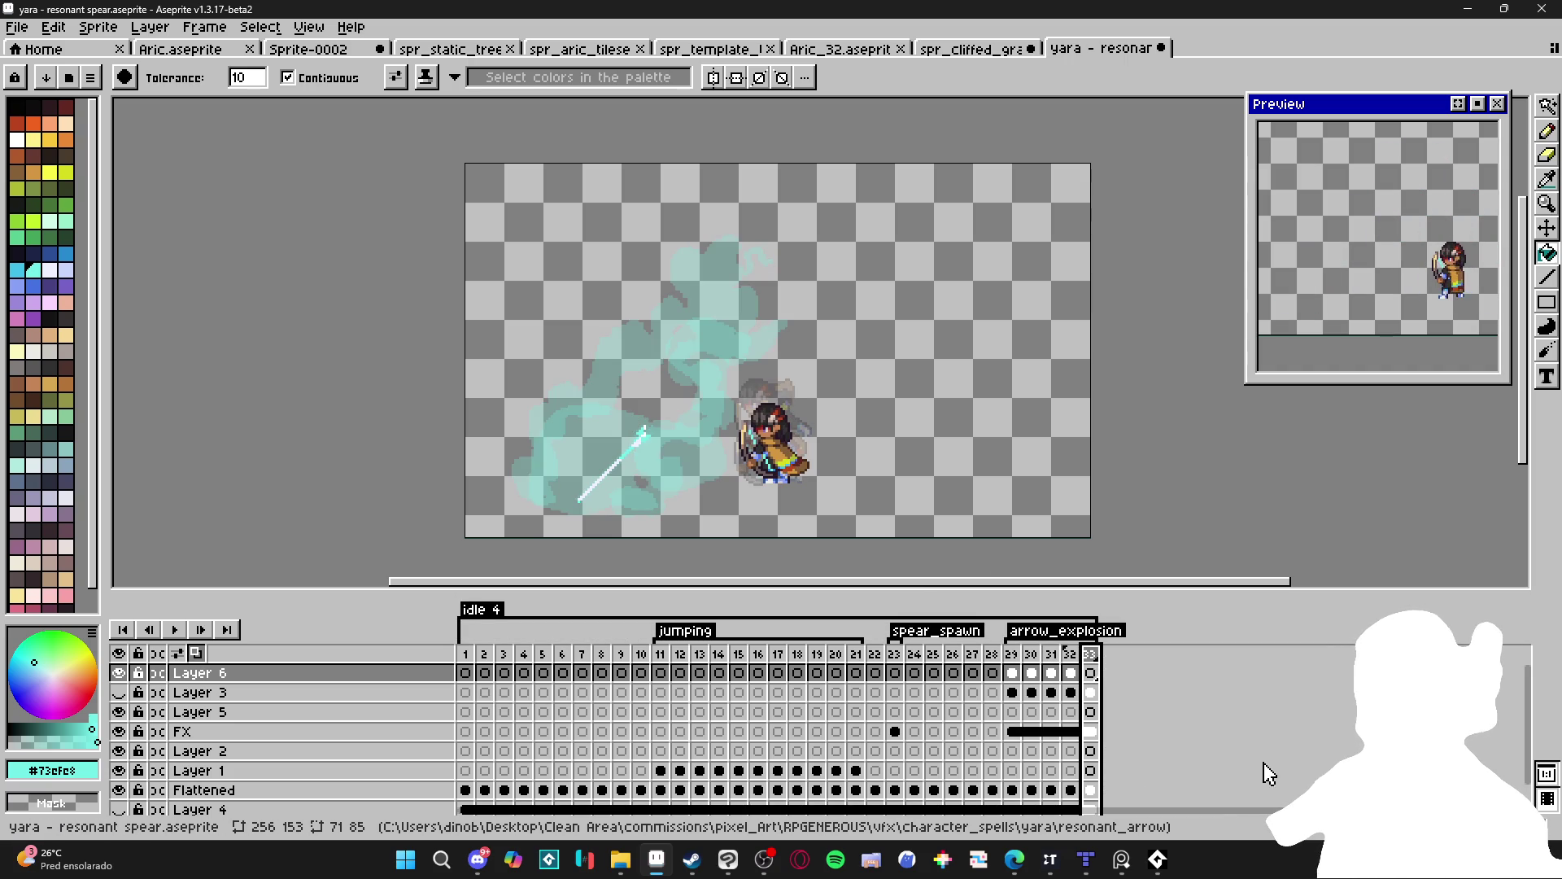
Add a new blank frame after frame 33 with Alt+N.
{"action": "key", "text": "alt+n"}
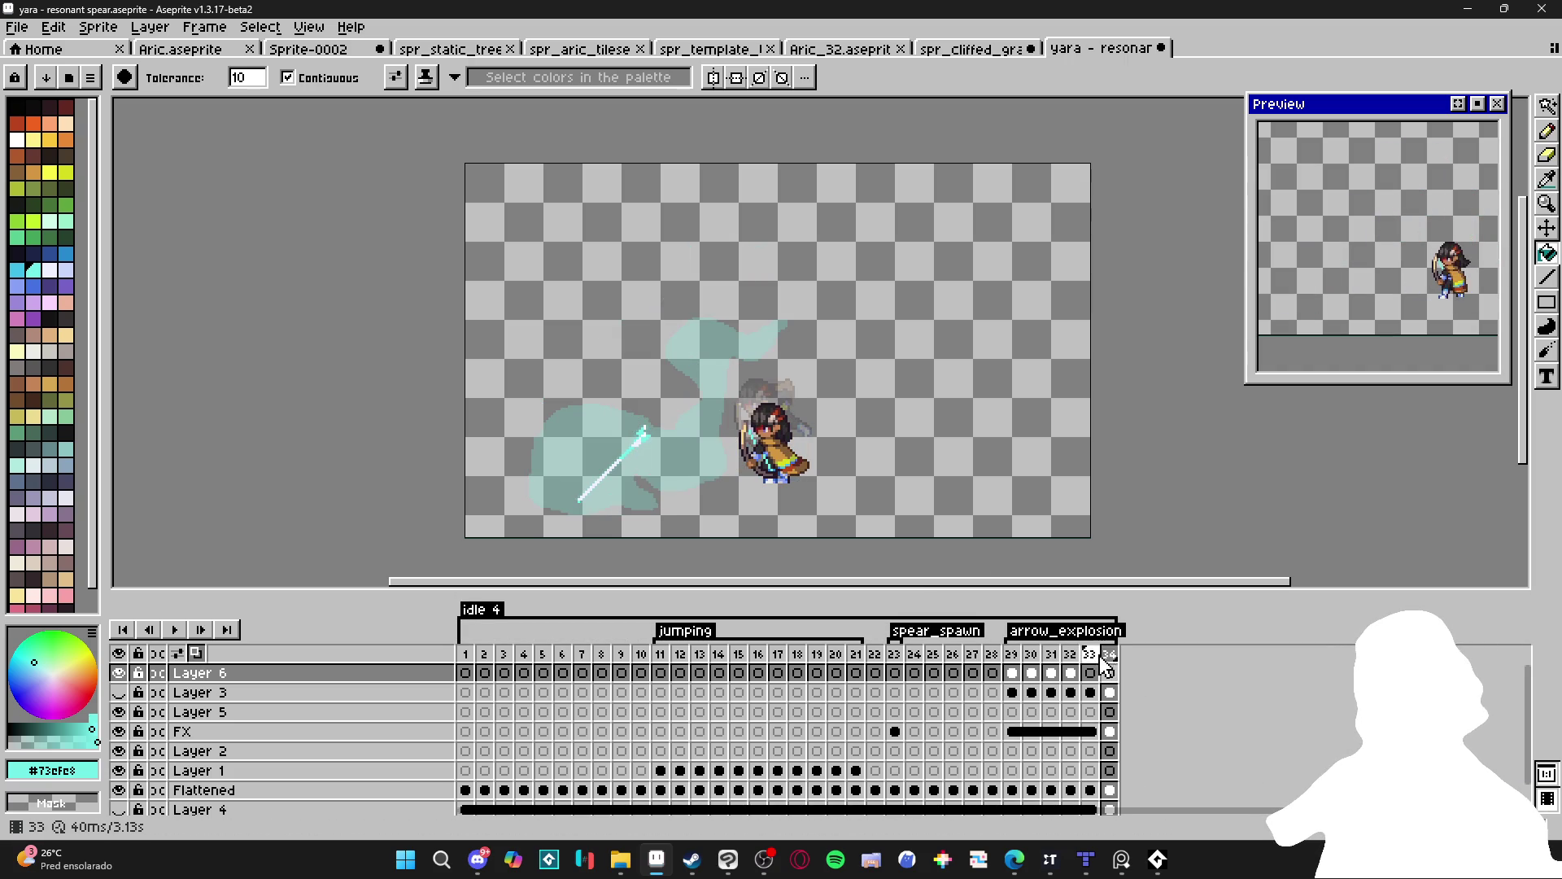
{"action": "left_click", "coordinate": [1094, 656]}
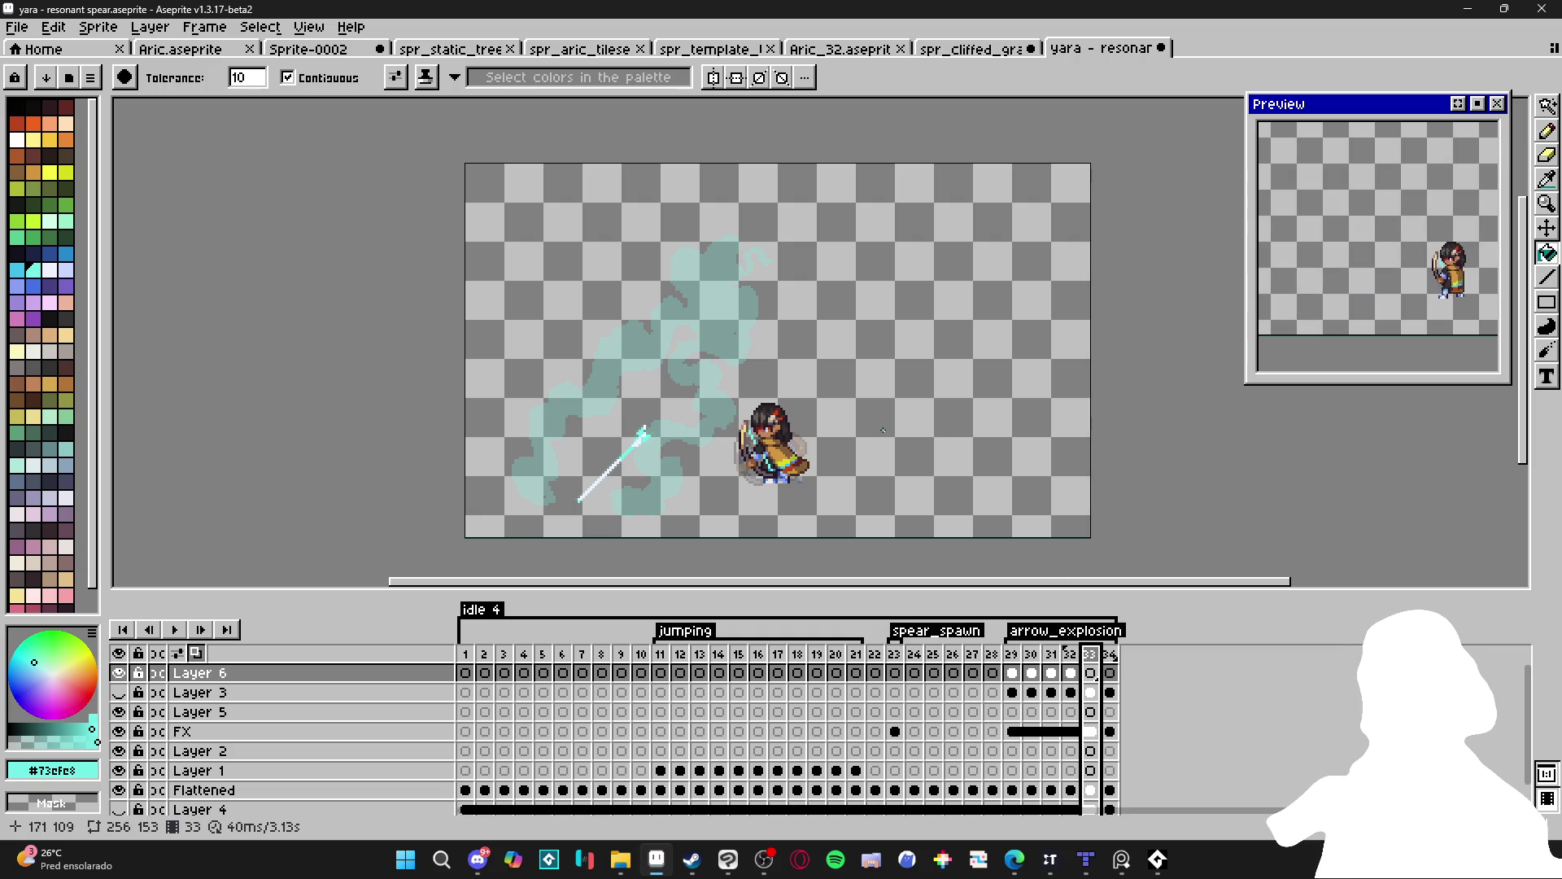
{"action": "scroll", "coordinate": [687, 469], "scroll_direction": "up", "scroll_amount": 3}
With the Pencil, draw cyan swirl outline strokes around the spear on frame 33.
{"action": "key", "text": "b"}
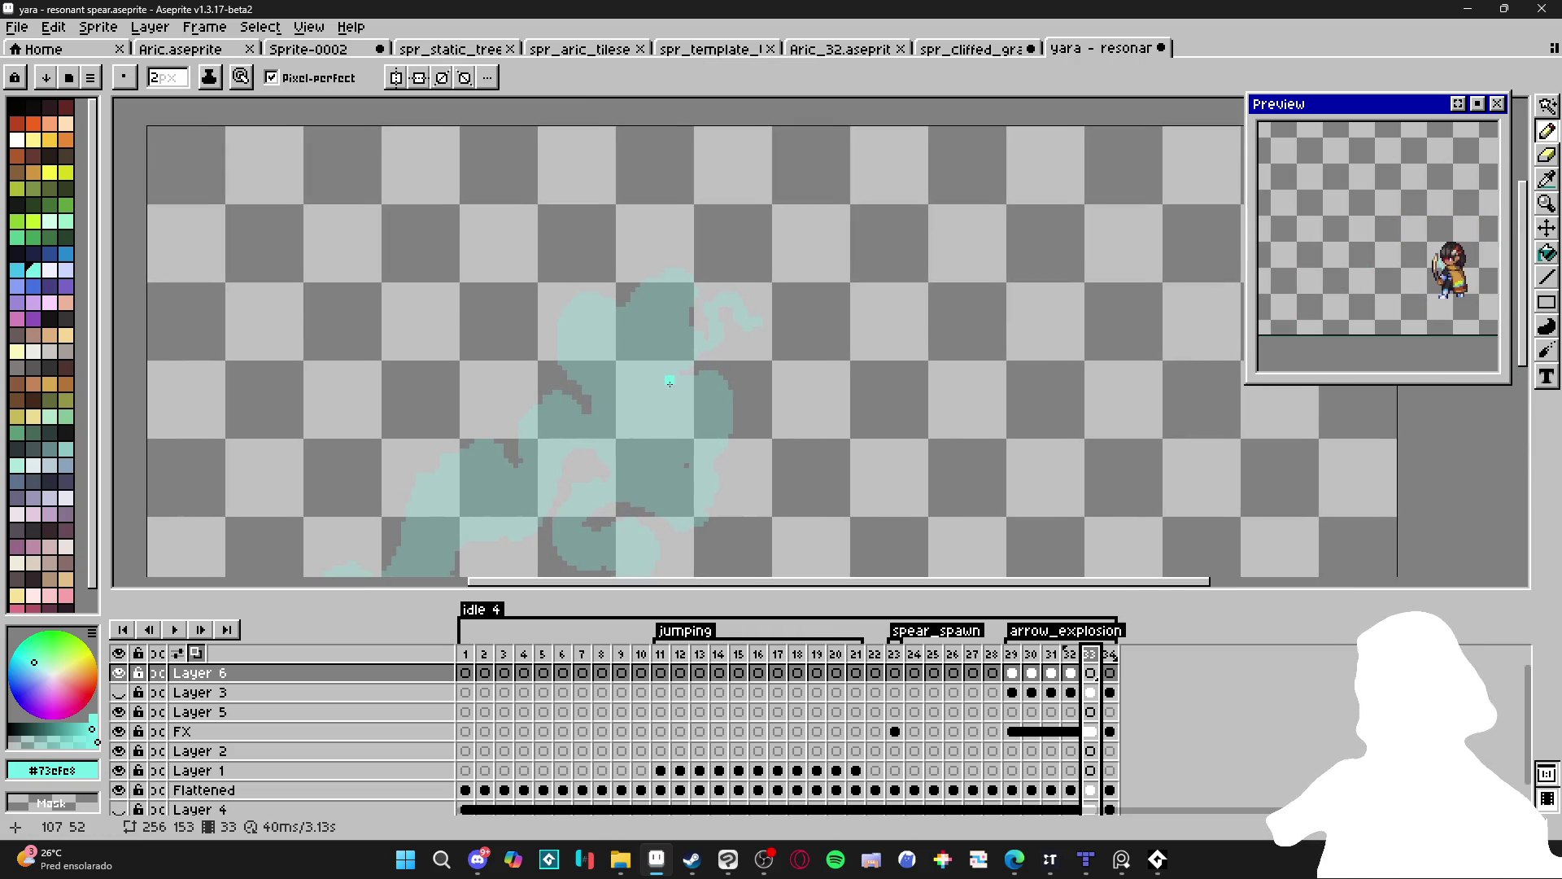
{"action": "mouse_move", "coordinate": [696, 275]}
{"action": "left_mouse_down"}
{"action": "mouse_move", "coordinate": [684, 303]}
{"action": "mouse_move", "coordinate": [708, 336]}
{"action": "left_mouse_up"}
{"action": "mouse_move", "coordinate": [735, 283]}
{"action": "left_mouse_down"}
{"action": "mouse_move", "coordinate": [745, 317]}
{"action": "mouse_move", "coordinate": [636, 281]}
{"action": "mouse_move", "coordinate": [617, 304]}
{"action": "mouse_move", "coordinate": [562, 285]}
{"action": "mouse_move", "coordinate": [533, 340]}
{"action": "mouse_move", "coordinate": [590, 379]}
{"action": "mouse_move", "coordinate": [603, 419]}
{"action": "mouse_move", "coordinate": [521, 394]}
{"action": "mouse_move", "coordinate": [496, 410]}
{"action": "mouse_move", "coordinate": [527, 456]}
{"action": "mouse_move", "coordinate": [510, 459]}
{"action": "mouse_move", "coordinate": [463, 429]}
{"action": "mouse_move", "coordinate": [603, 419]}
{"action": "mouse_move", "coordinate": [557, 399]}
{"action": "mouse_move", "coordinate": [549, 356]}
{"action": "left_mouse_up"}
{"action": "mouse_move", "coordinate": [495, 407]}
{"action": "left_mouse_down"}
{"action": "mouse_move", "coordinate": [435, 407]}
{"action": "mouse_move", "coordinate": [461, 409]}
{"action": "mouse_move", "coordinate": [446, 392]}
{"action": "mouse_move", "coordinate": [435, 458]}
{"action": "mouse_move", "coordinate": [542, 356]}
{"action": "mouse_move", "coordinate": [422, 431]}
{"action": "mouse_move", "coordinate": [443, 485]}
{"action": "left_mouse_up"}
{"action": "scroll", "coordinate": [745, 382], "scroll_direction": "up", "scroll_amount": 3}
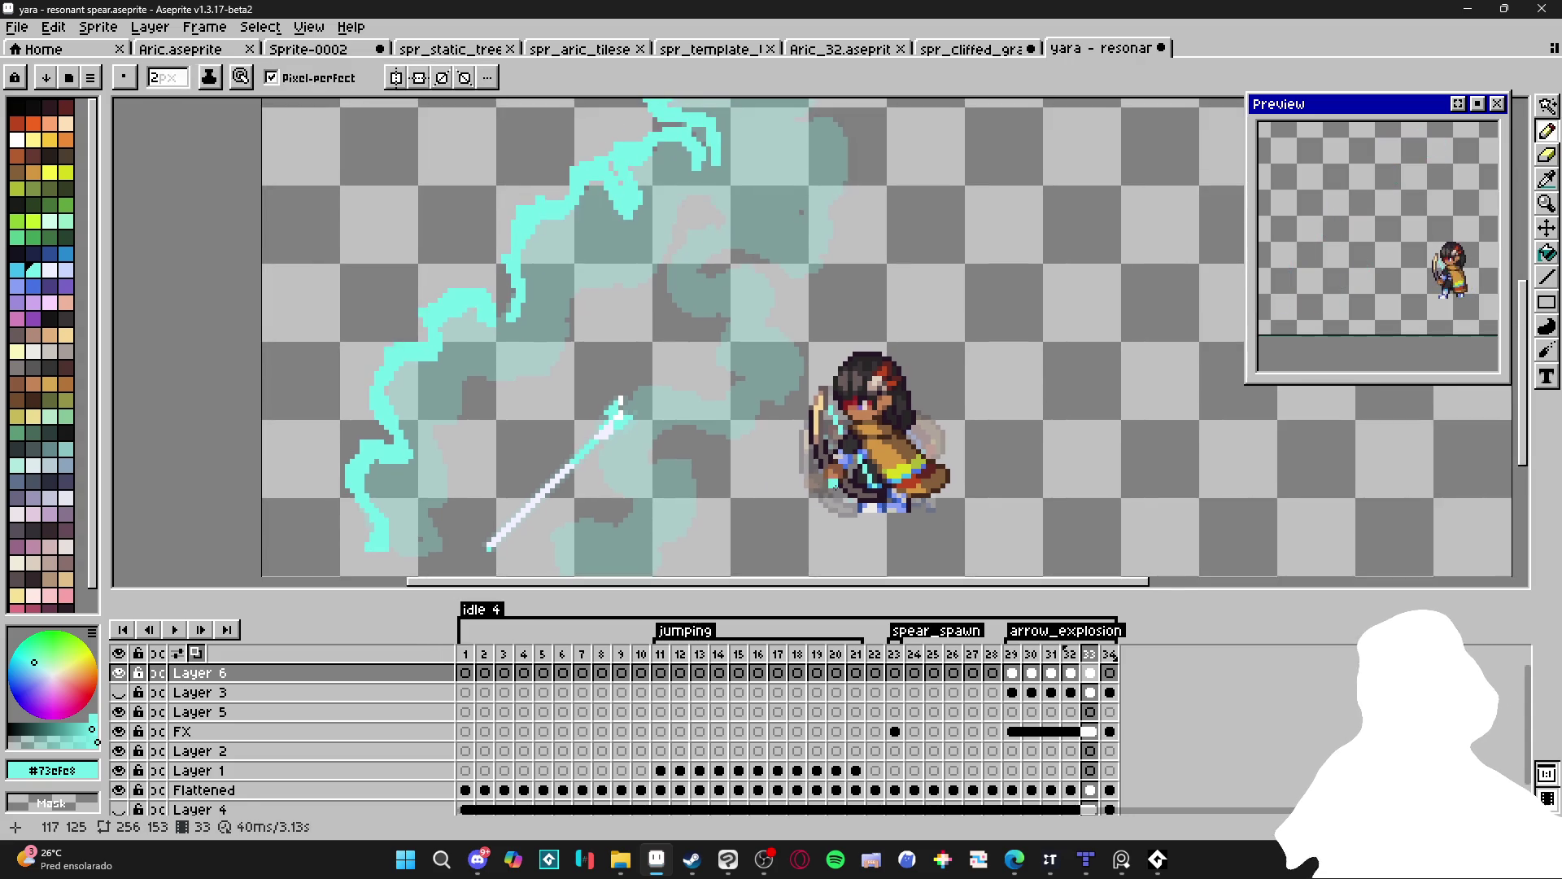
{"action": "mouse_move", "coordinate": [667, 265]}
{"action": "left_mouse_down"}
{"action": "mouse_move", "coordinate": [677, 251]}
{"action": "mouse_move", "coordinate": [714, 272]}
{"action": "mouse_move", "coordinate": [691, 332]}
{"action": "mouse_move", "coordinate": [696, 389]}
{"action": "mouse_move", "coordinate": [647, 402]}
{"action": "mouse_move", "coordinate": [634, 373]}
{"action": "mouse_move", "coordinate": [599, 374]}
{"action": "mouse_move", "coordinate": [639, 444]}
{"action": "mouse_move", "coordinate": [622, 456]}
{"action": "mouse_move", "coordinate": [625, 420]}
{"action": "mouse_move", "coordinate": [650, 454]}
{"action": "left_mouse_up"}
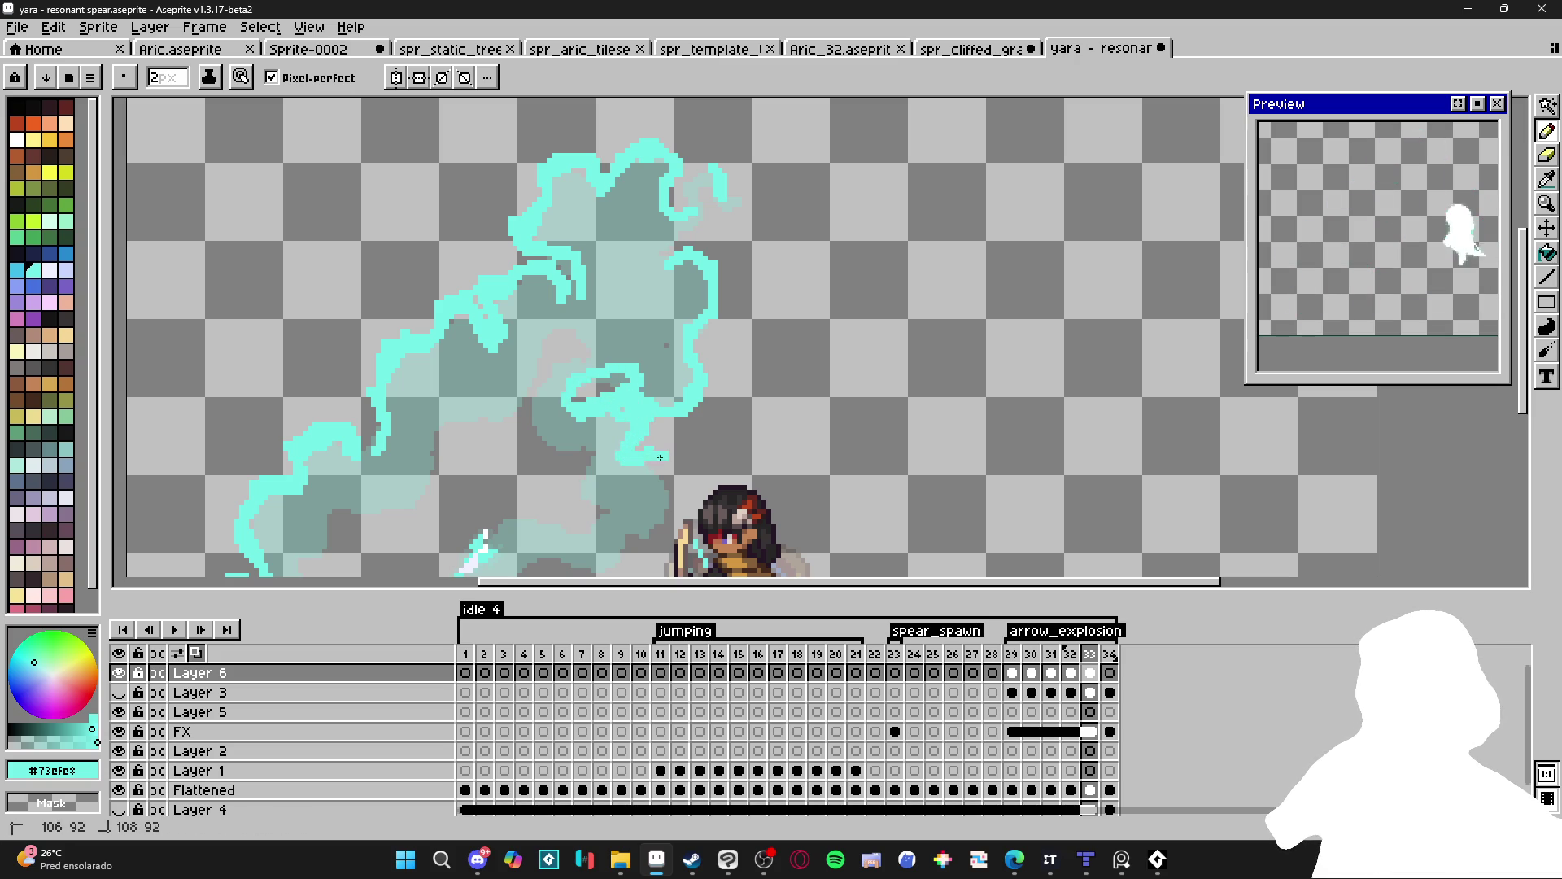
{"action": "scroll", "coordinate": [649, 440], "scroll_direction": "down", "scroll_amount": 2}
{"action": "mouse_move", "coordinate": [665, 366]}
{"action": "left_mouse_down"}
{"action": "mouse_move", "coordinate": [676, 399]}
{"action": "mouse_move", "coordinate": [618, 454]}
{"action": "mouse_move", "coordinate": [631, 461]}
{"action": "left_mouse_up"}
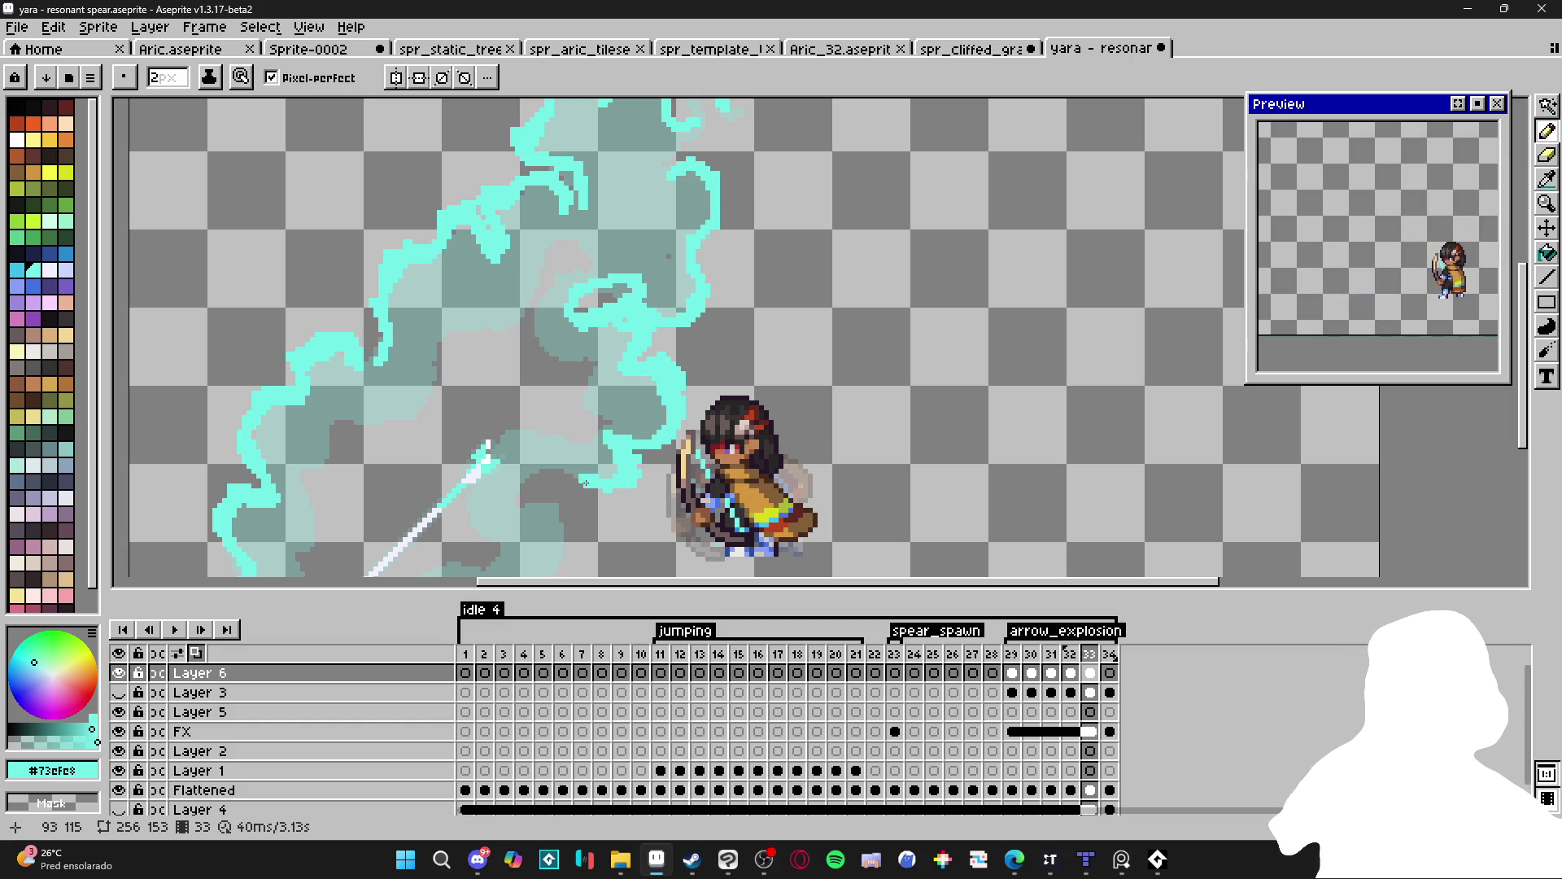
{"action": "left_click_drag", "start_coordinate": [654, 474], "coordinate": [697, 285]}
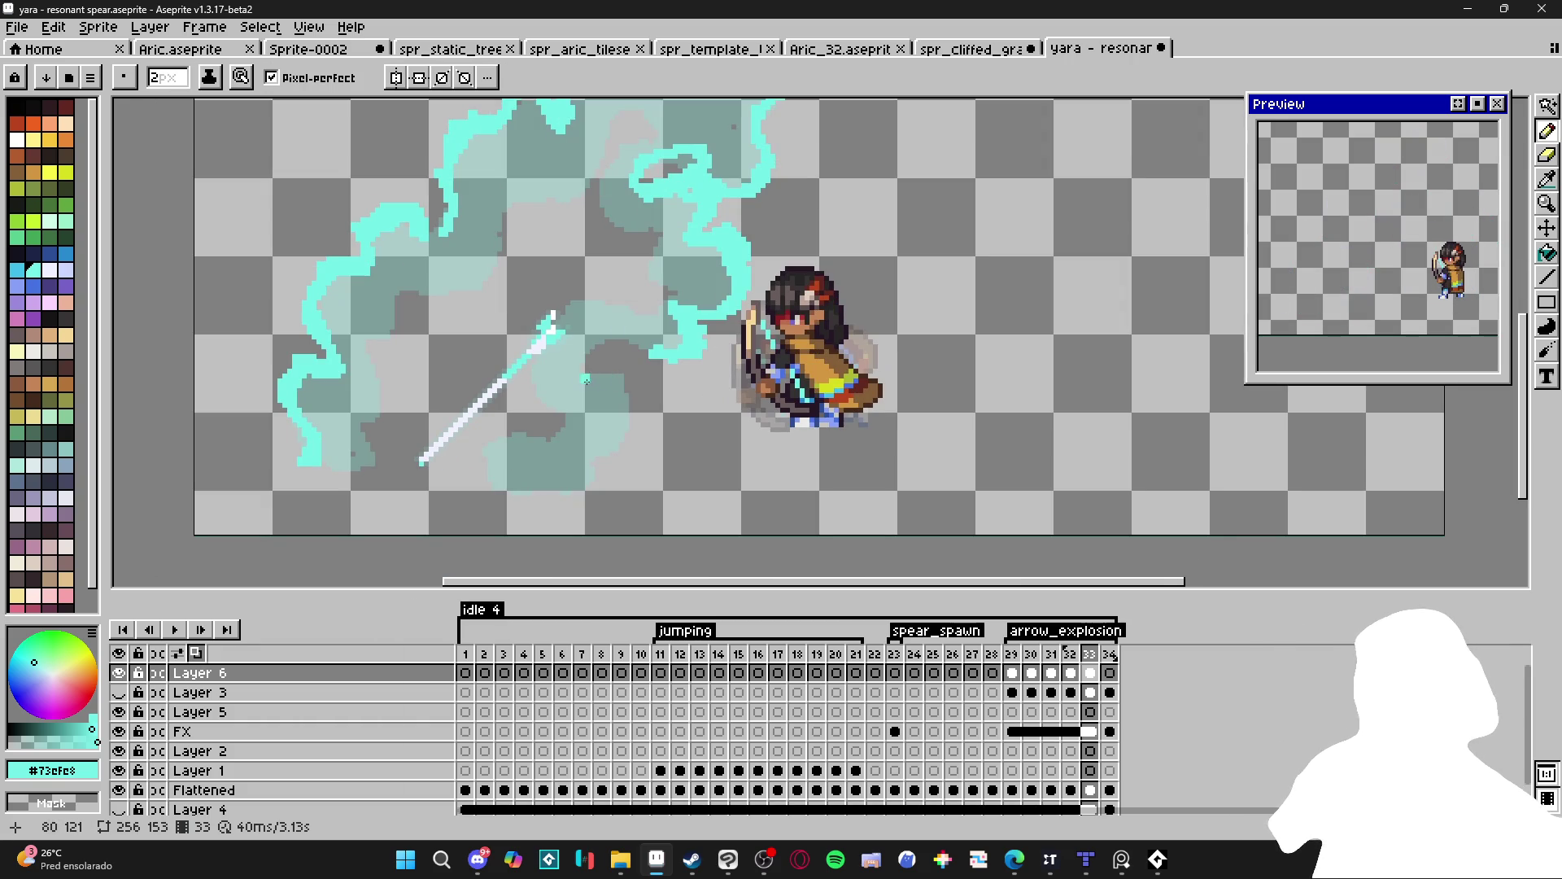
{"action": "mouse_move", "coordinate": [606, 371]}
{"action": "left_mouse_down"}
{"action": "mouse_move", "coordinate": [628, 384]}
{"action": "mouse_move", "coordinate": [619, 442]}
{"action": "left_mouse_up"}
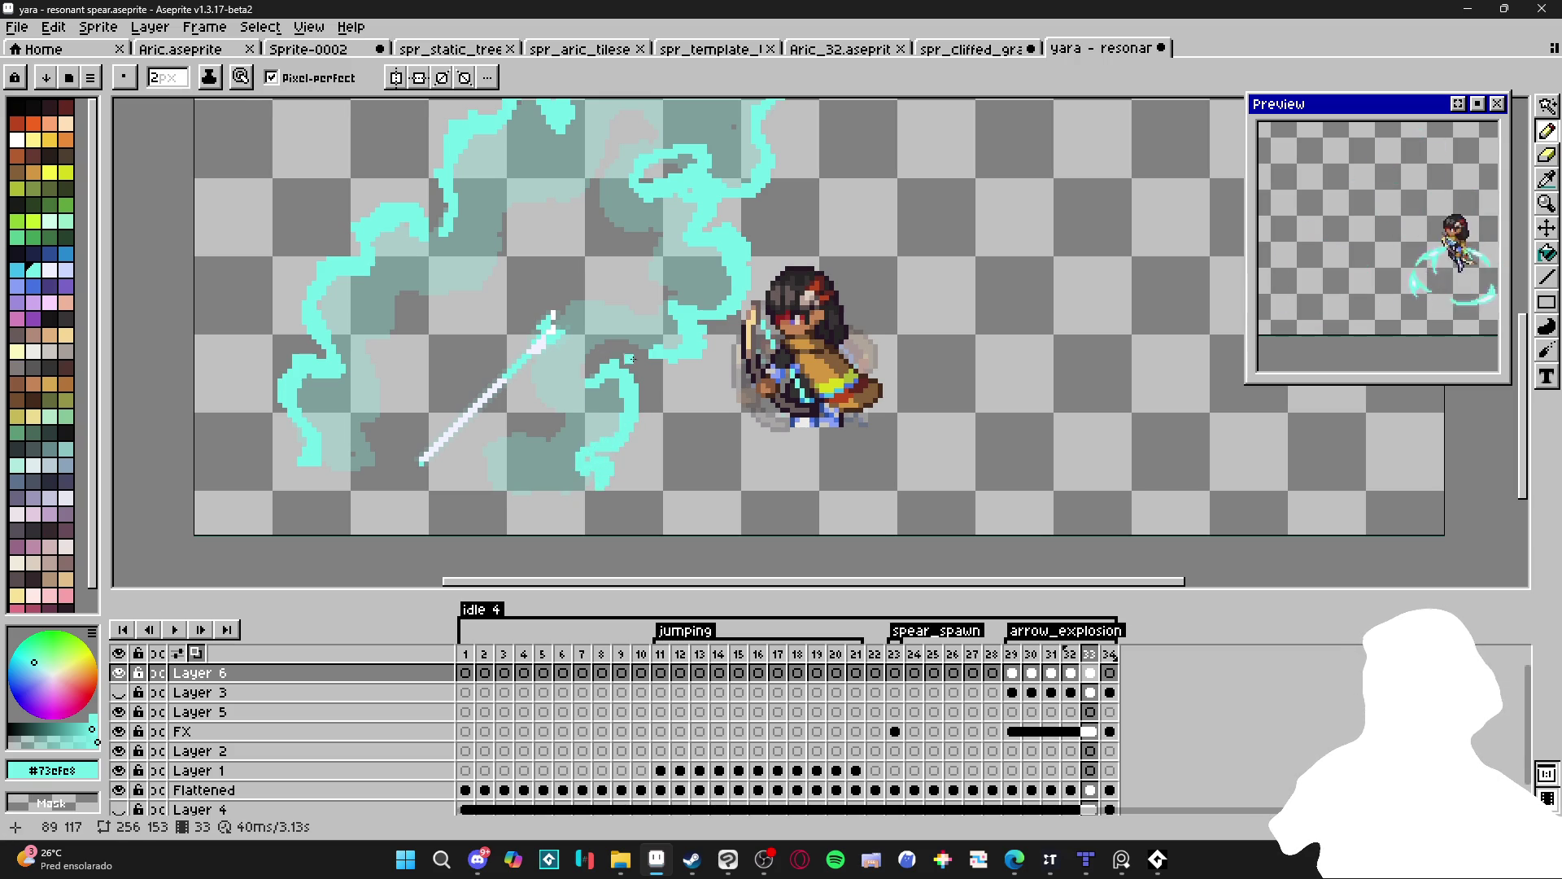
Trace more cyan swirl loops toward the upper right and fill the left swirl solid cyan.
{"action": "scroll", "coordinate": [595, 354], "scroll_direction": "up", "scroll_amount": 2}
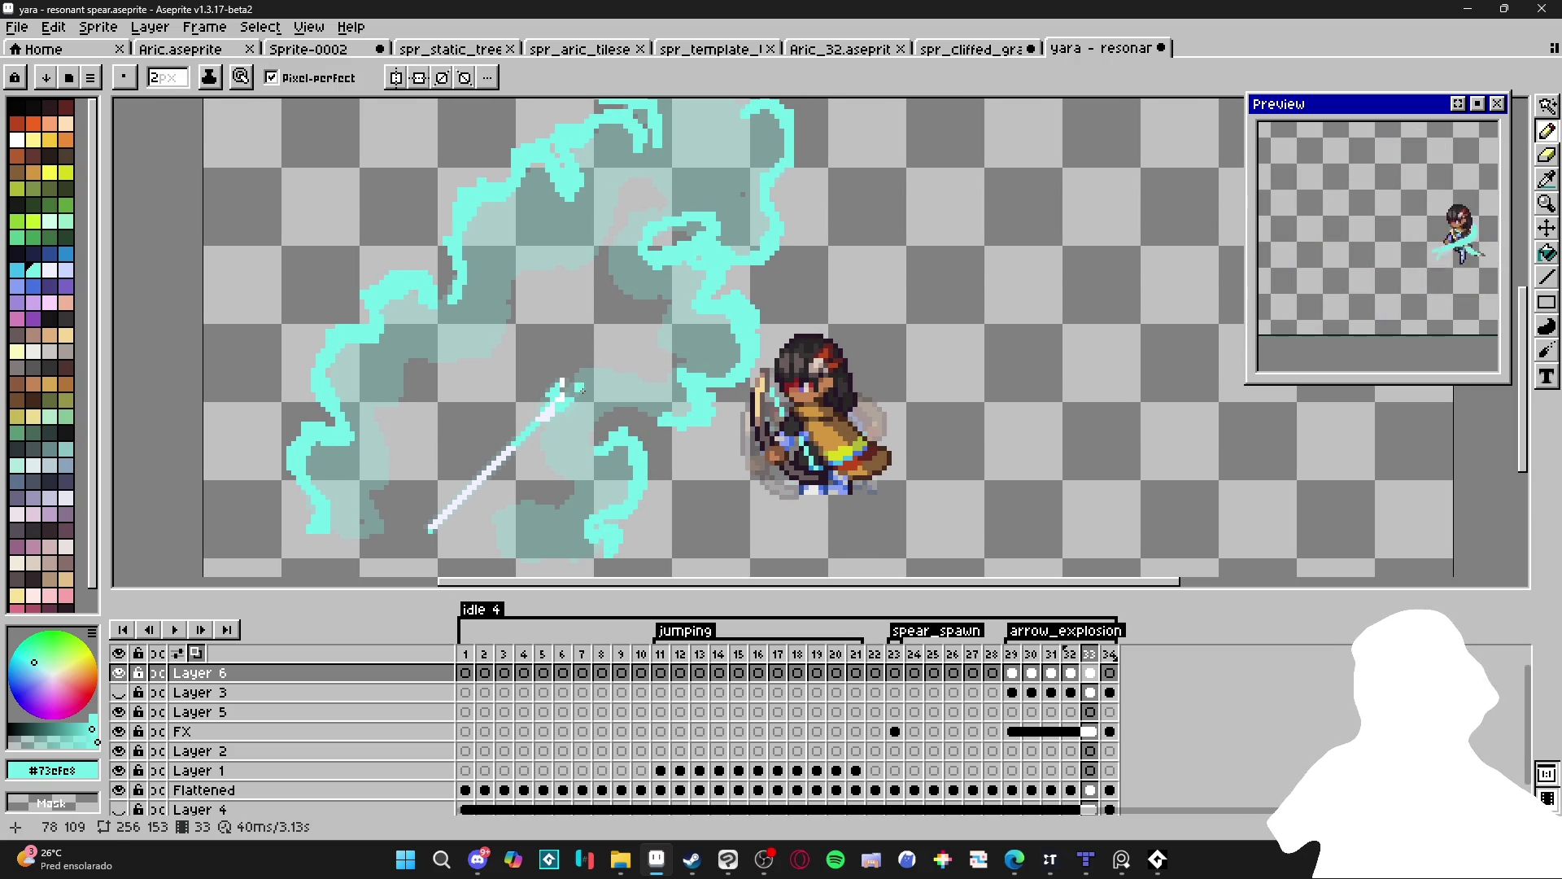
{"action": "left_click_drag", "start_coordinate": [585, 387], "coordinate": [595, 371]}
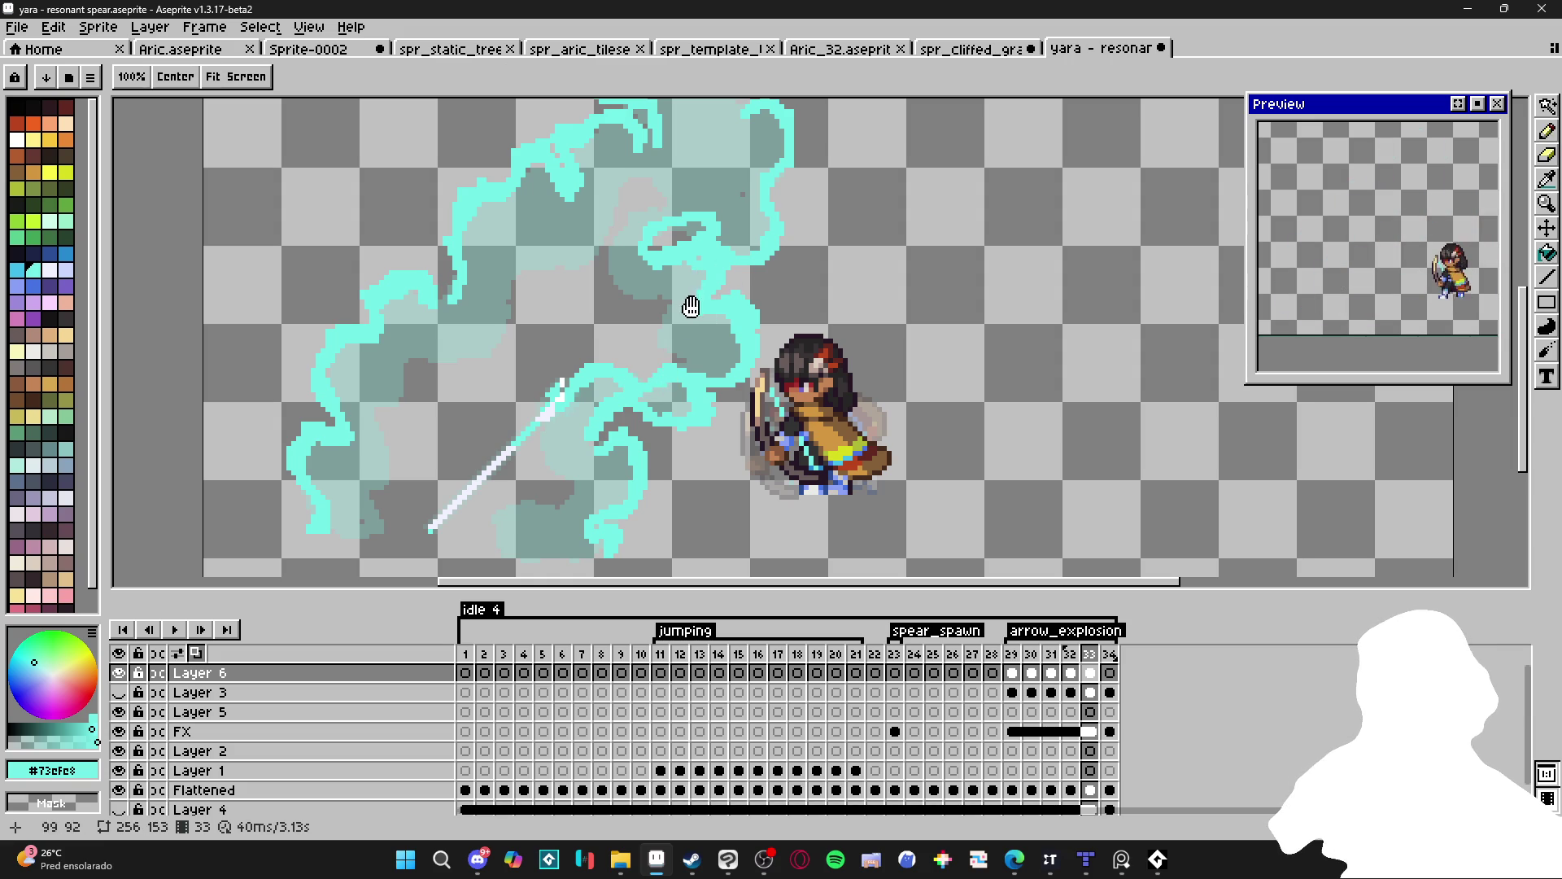
{"action": "scroll", "coordinate": [797, 297], "scroll_direction": "up", "scroll_amount": 1}
{"action": "mouse_move", "coordinate": [758, 221]}
{"action": "left_mouse_down"}
{"action": "mouse_move", "coordinate": [755, 281]}
{"action": "mouse_move", "coordinate": [790, 293]}
{"action": "mouse_move", "coordinate": [786, 397]}
{"action": "left_mouse_up"}
{"action": "mouse_move", "coordinate": [785, 281]}
{"action": "left_mouse_down"}
{"action": "mouse_move", "coordinate": [742, 236]}
{"action": "mouse_move", "coordinate": [703, 240]}
{"action": "mouse_move", "coordinate": [701, 301]}
{"action": "left_mouse_up"}
{"action": "left_click_drag", "start_coordinate": [757, 364], "coordinate": [781, 340]}
{"action": "mouse_move", "coordinate": [688, 291]}
{"action": "left_mouse_down"}
{"action": "mouse_move", "coordinate": [655, 281]}
{"action": "mouse_move", "coordinate": [622, 359]}
{"action": "mouse_move", "coordinate": [539, 389]}
{"action": "mouse_move", "coordinate": [528, 446]}
{"action": "mouse_move", "coordinate": [476, 485]}
{"action": "mouse_move", "coordinate": [452, 480]}
{"action": "mouse_move", "coordinate": [424, 530]}
{"action": "mouse_move", "coordinate": [487, 447]}
{"action": "left_mouse_up"}
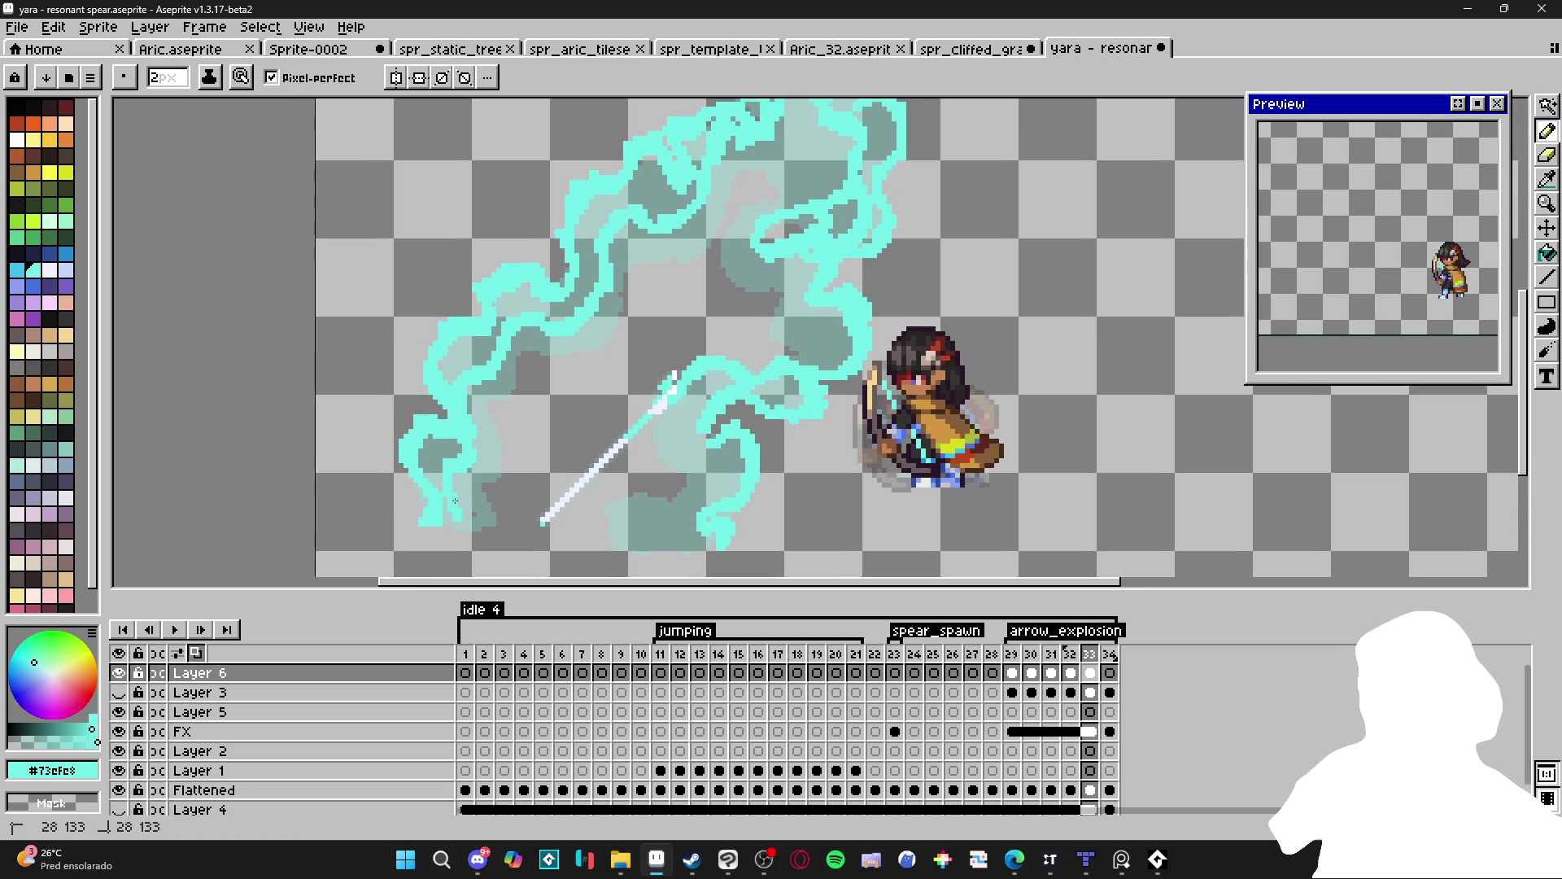
{"action": "key", "text": "g"}
{"action": "left_click", "coordinate": [529, 325]}
Fill the enclosed swirl pockets with cyan, undoing the accidental whole-canvas fill.
{"action": "left_click_drag", "start_coordinate": [776, 121], "coordinate": [658, 300]}
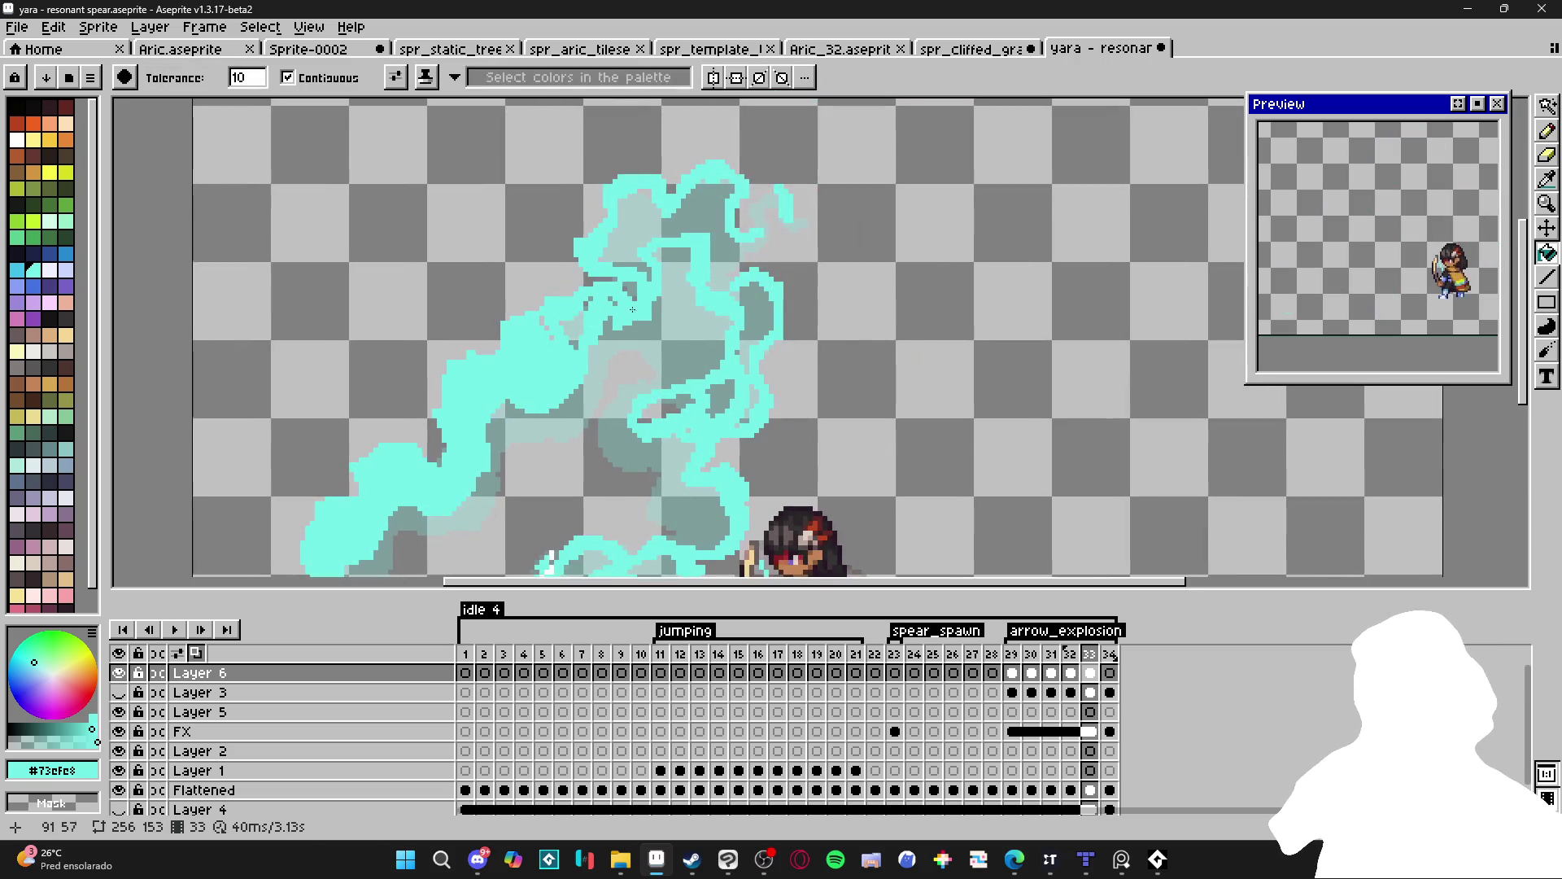
{"action": "left_click", "coordinate": [793, 204]}
{"action": "key", "text": "ctrl+z"}
{"action": "key", "text": "b"}
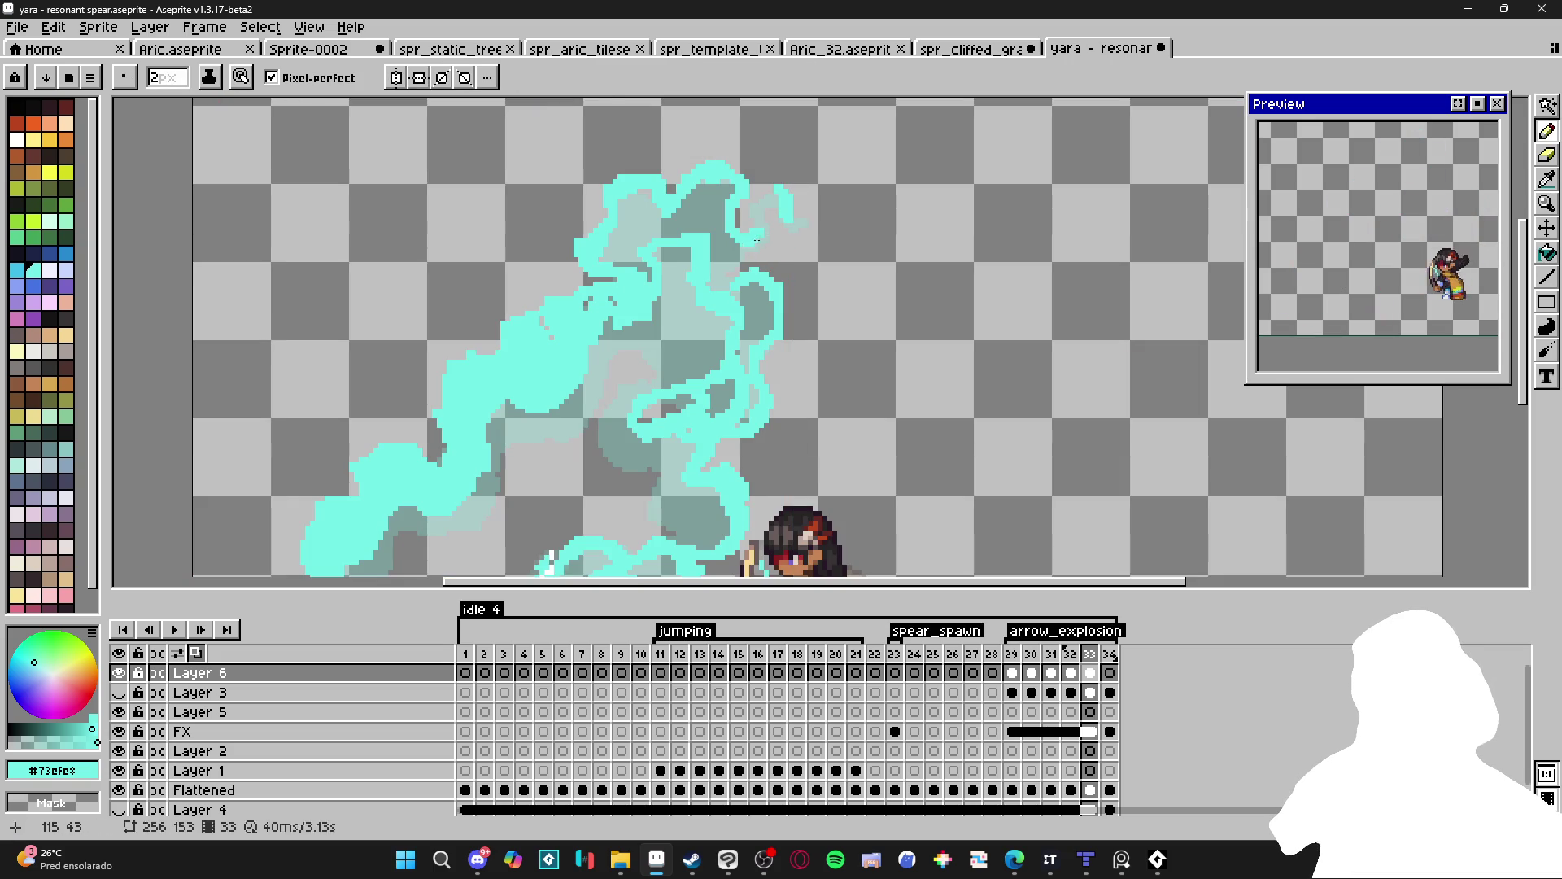
{"action": "key", "text": "g"}
{"action": "left_click", "coordinate": [724, 244]}
{"action": "left_click", "coordinate": [753, 325]}
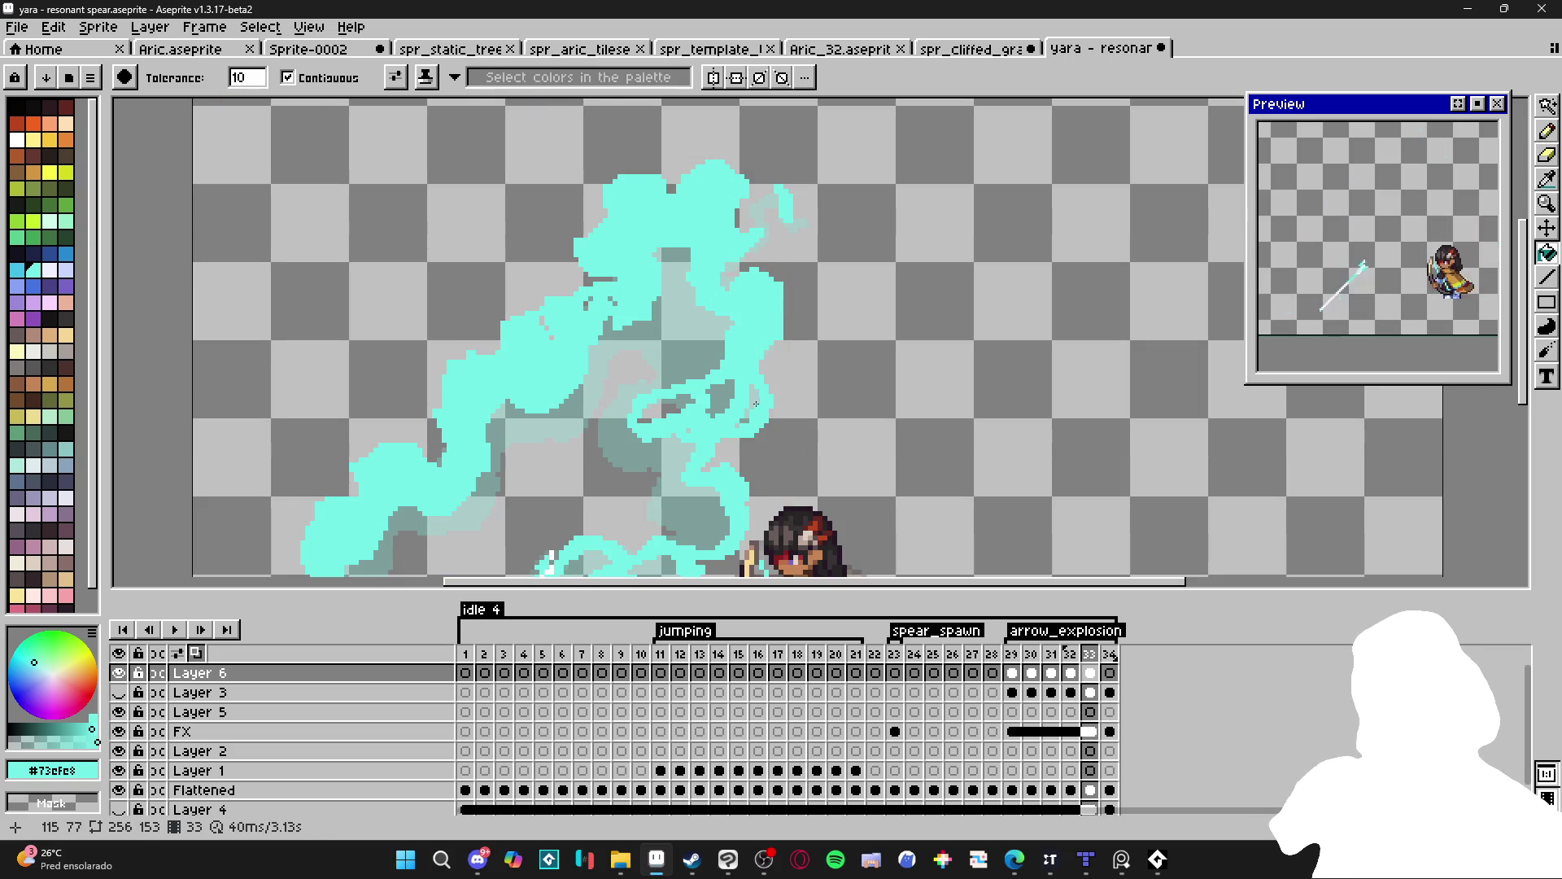
{"action": "left_click", "coordinate": [724, 399]}
{"action": "left_click", "coordinate": [667, 409]}
{"action": "scroll", "coordinate": [735, 372], "scroll_direction": "down", "scroll_amount": 3}
Close the lower swirl gap with cyan and fill the small pocket near the spear.
{"action": "key", "text": "b"}
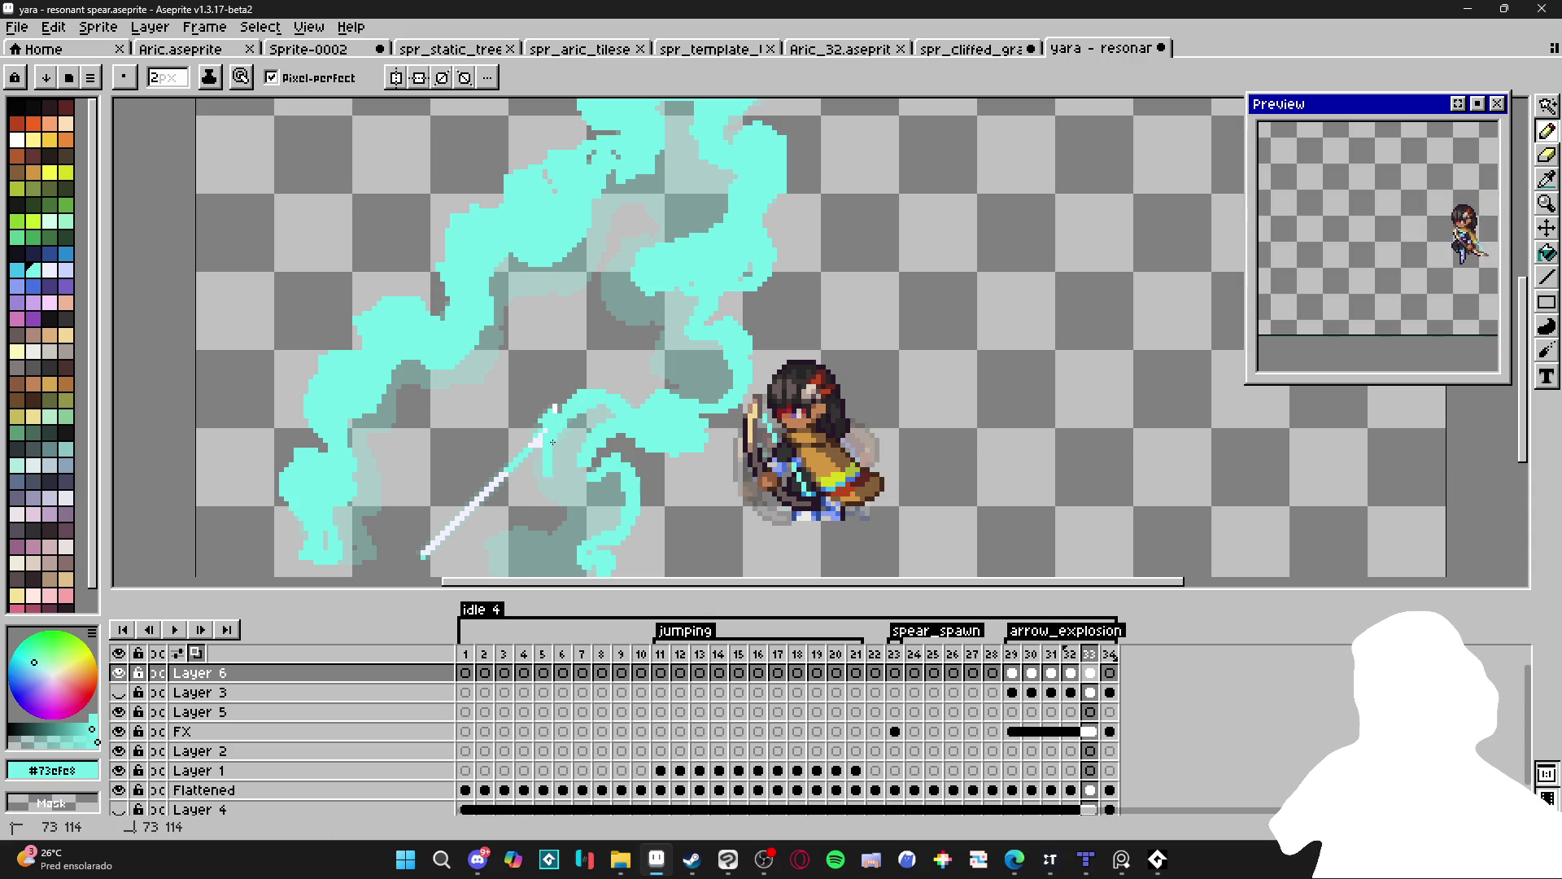
{"action": "scroll", "coordinate": [644, 405], "scroll_direction": "down", "scroll_amount": 3}
{"action": "left_click_drag", "start_coordinate": [561, 476], "coordinate": [603, 480]}
{"action": "key", "text": "g"}
{"action": "left_click", "coordinate": [631, 389]}
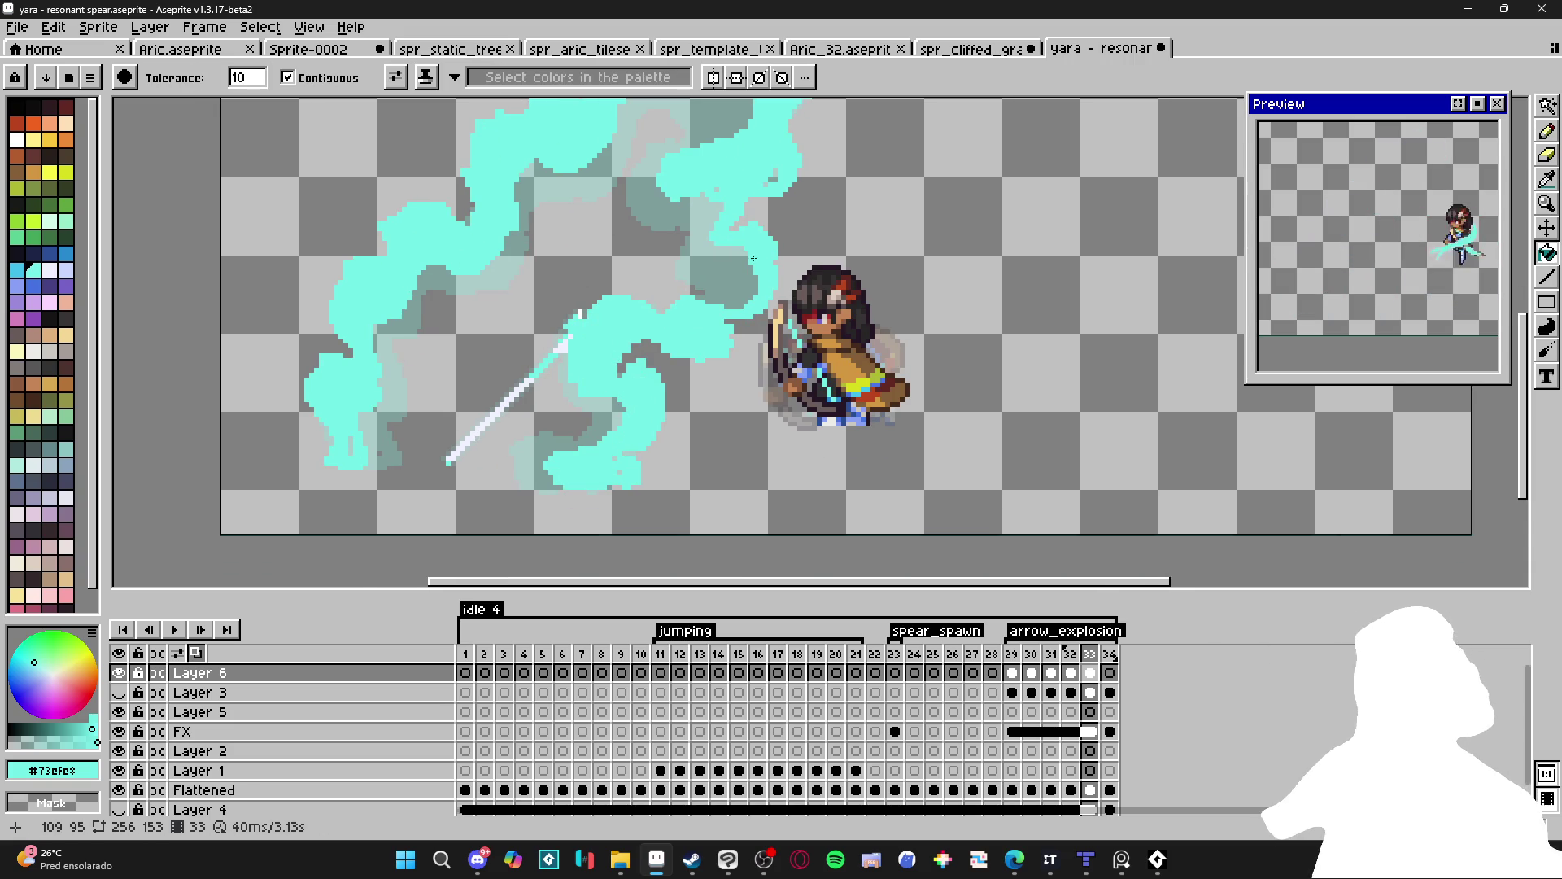
{"action": "scroll", "coordinate": [729, 329], "scroll_direction": "down", "scroll_amount": 4}
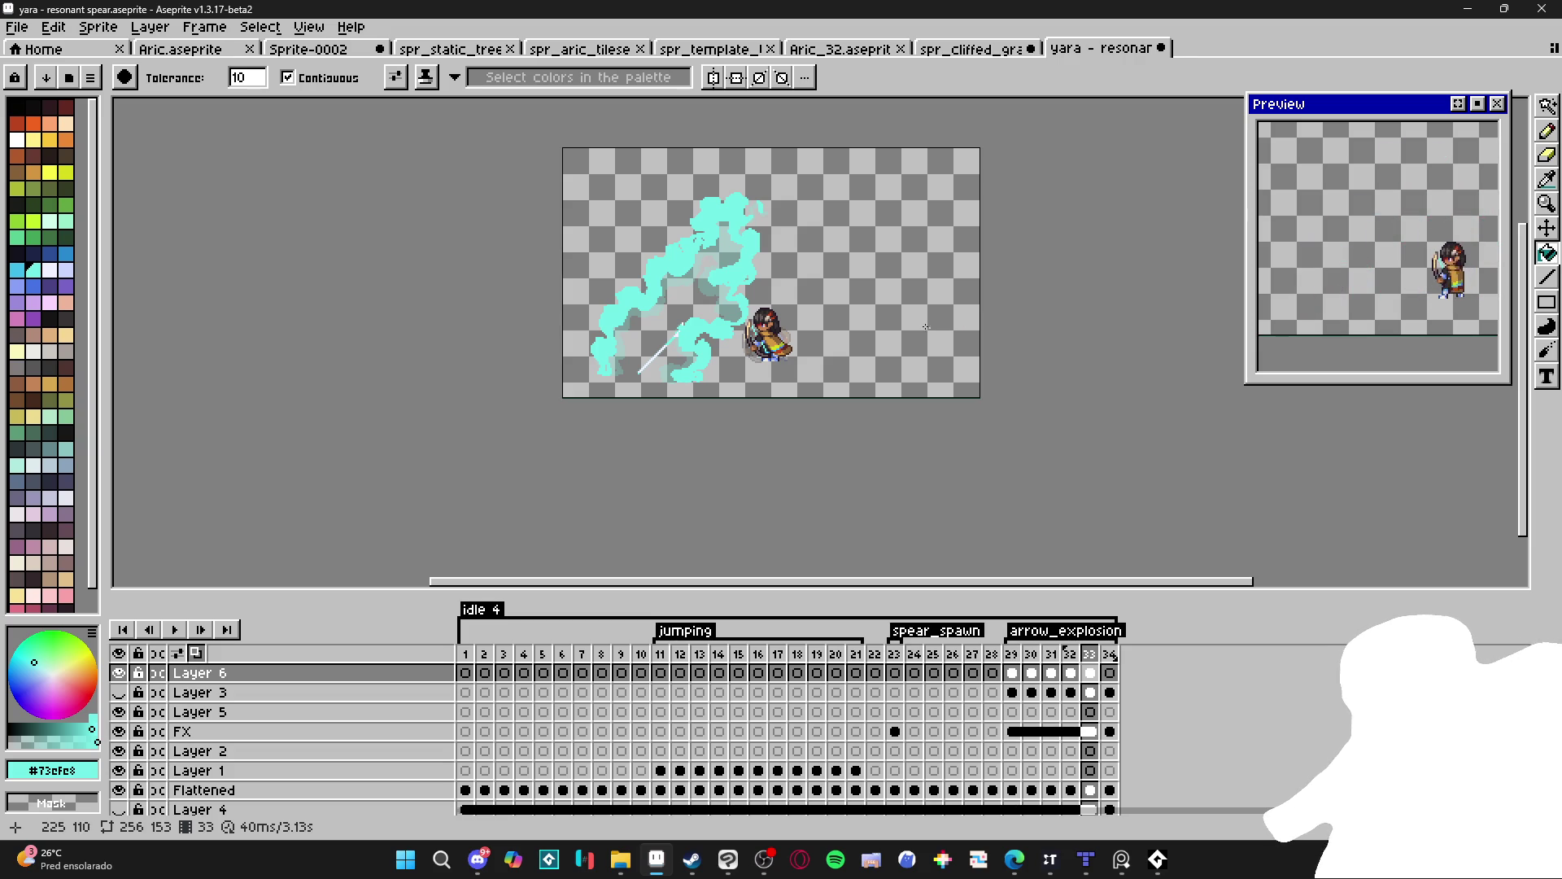
{"action": "scroll", "coordinate": [852, 184], "scroll_direction": "up", "scroll_amount": 1}
{"action": "scroll", "coordinate": [618, 407], "scroll_direction": "up", "scroll_amount": 1}
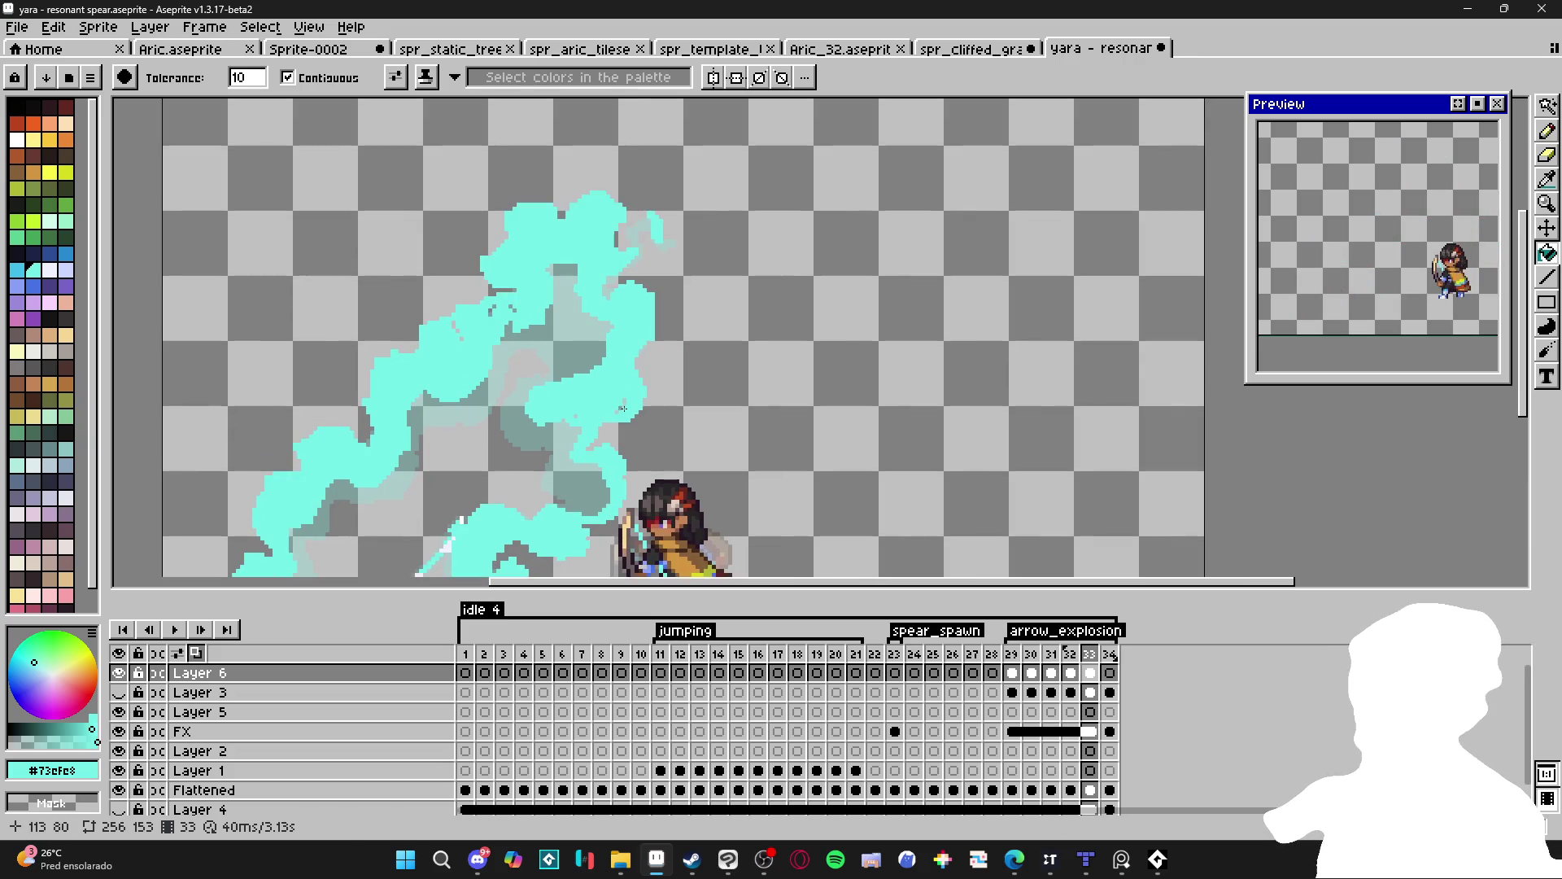
{"action": "key", "text": "b"}
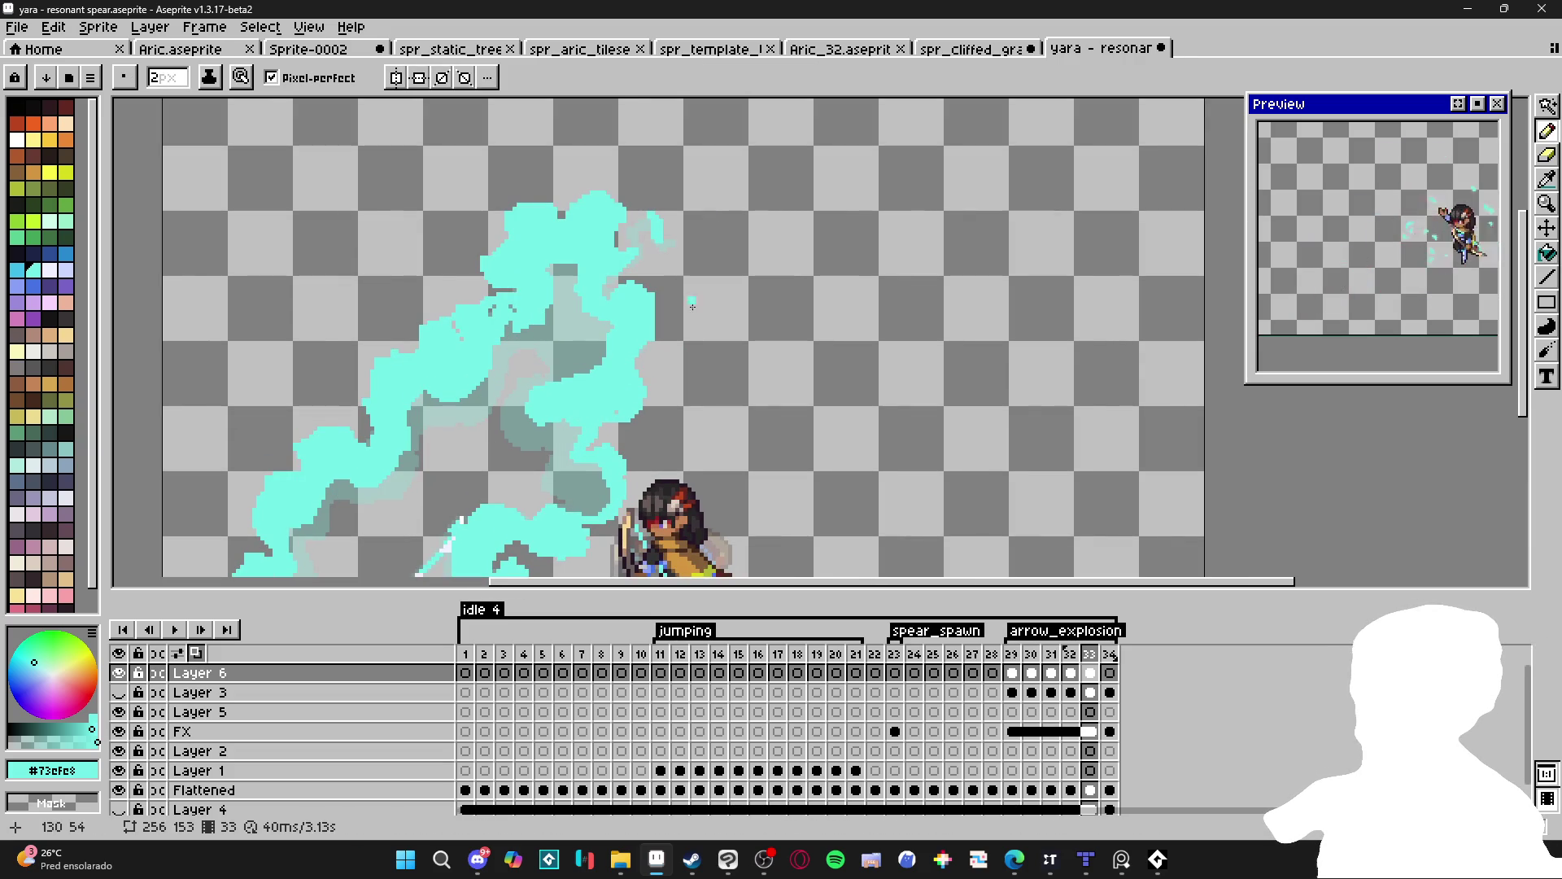
{"action": "scroll", "coordinate": [570, 413], "scroll_direction": "down", "scroll_amount": 1}
{"action": "scroll", "coordinate": [613, 292], "scroll_direction": "up", "scroll_amount": 2}
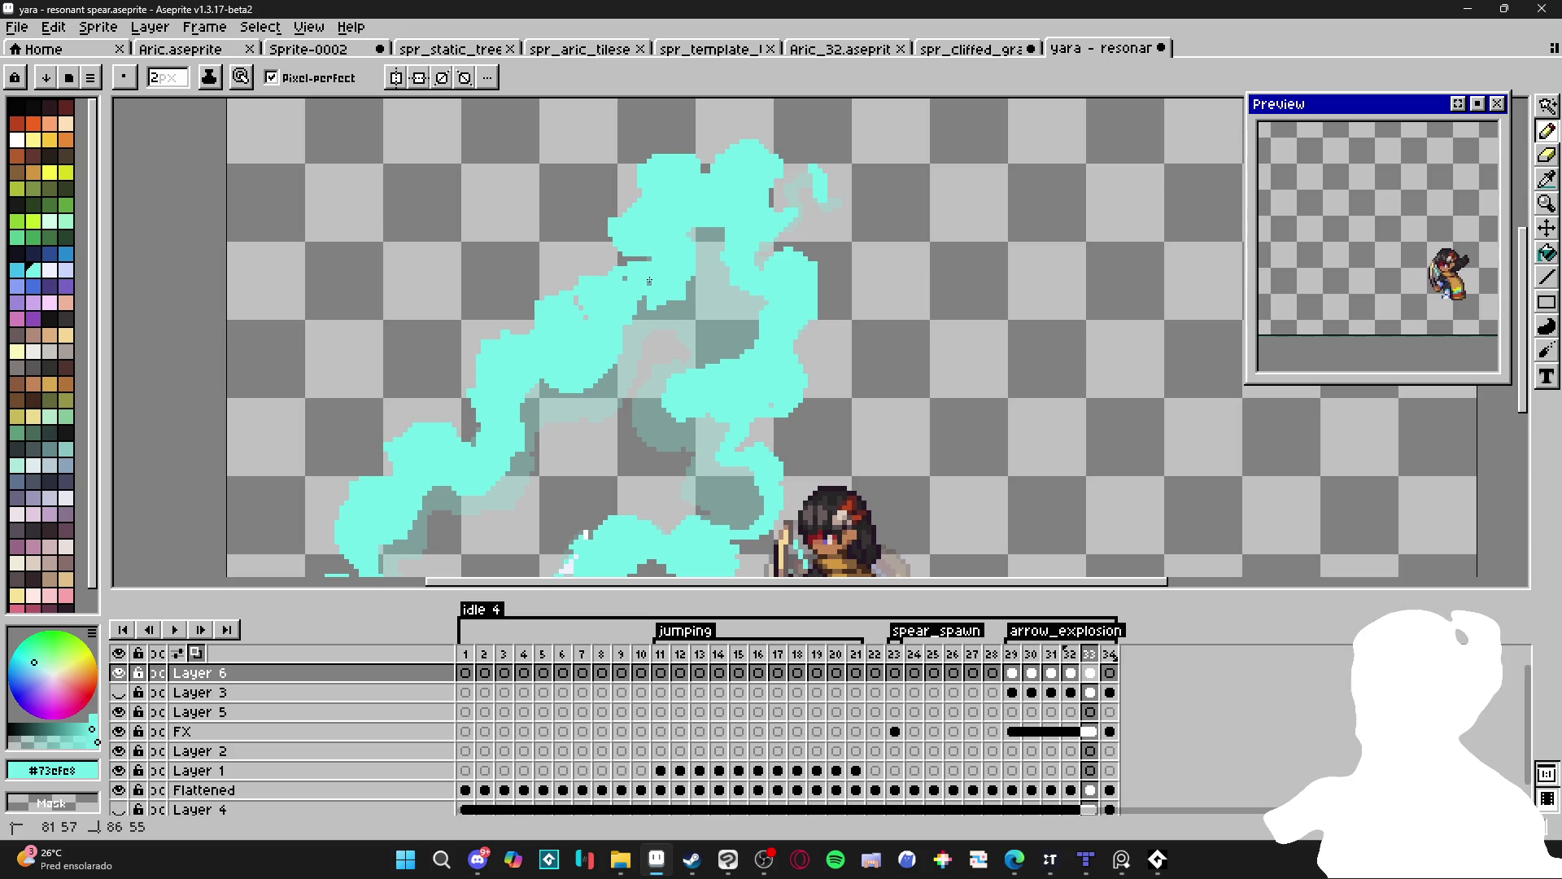
{"action": "scroll", "coordinate": [622, 278], "scroll_direction": "down", "scroll_amount": 3}
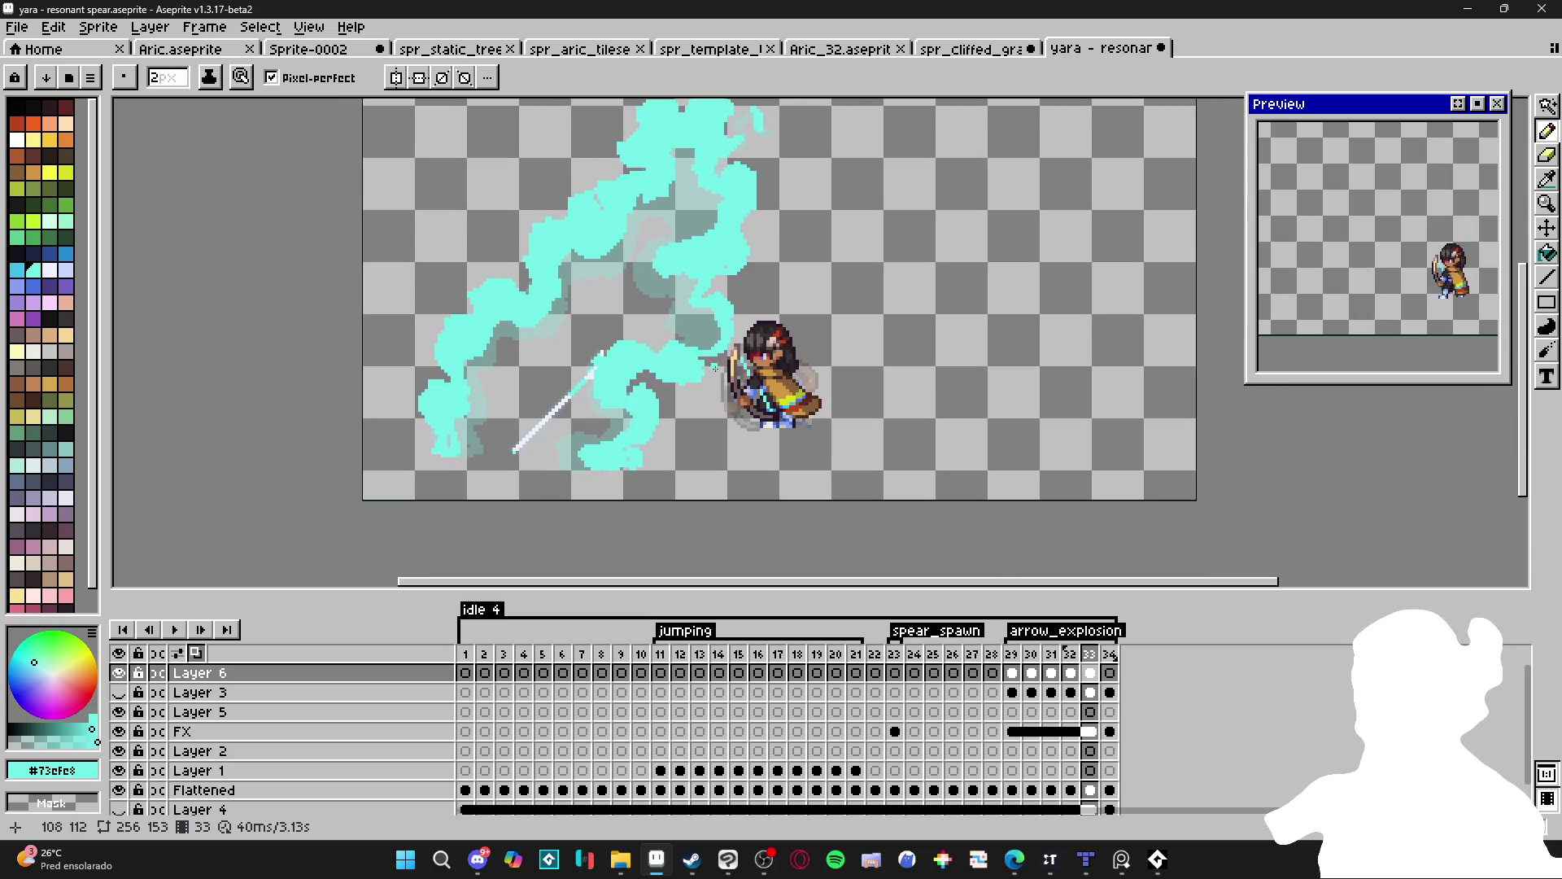
{"action": "left_click", "coordinate": [1092, 655]}
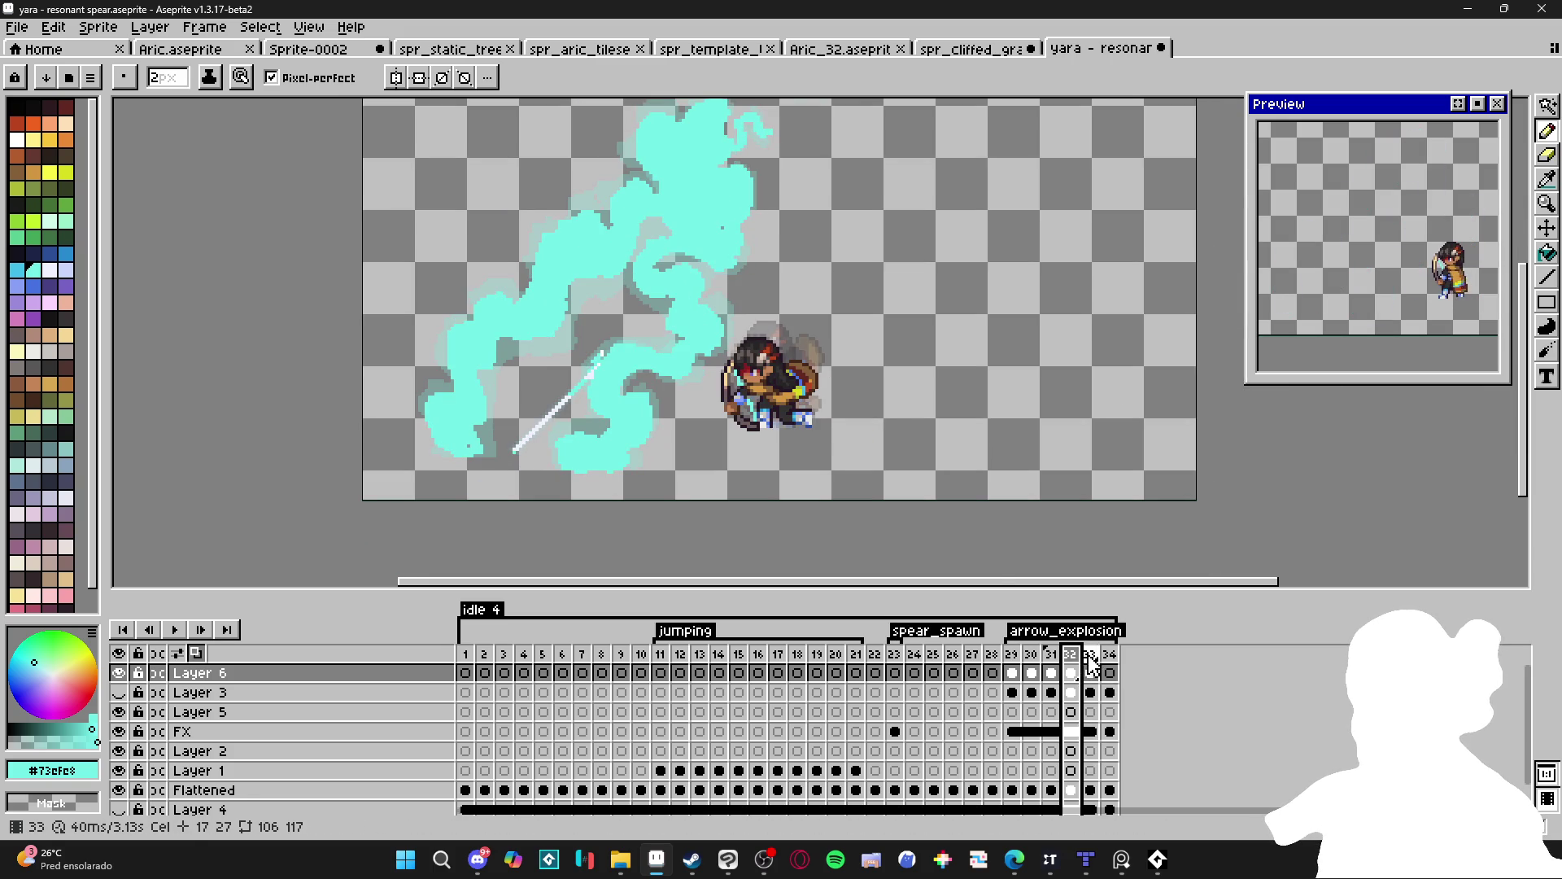
{"action": "scroll", "coordinate": [951, 488], "scroll_direction": "down", "scroll_amount": 1}
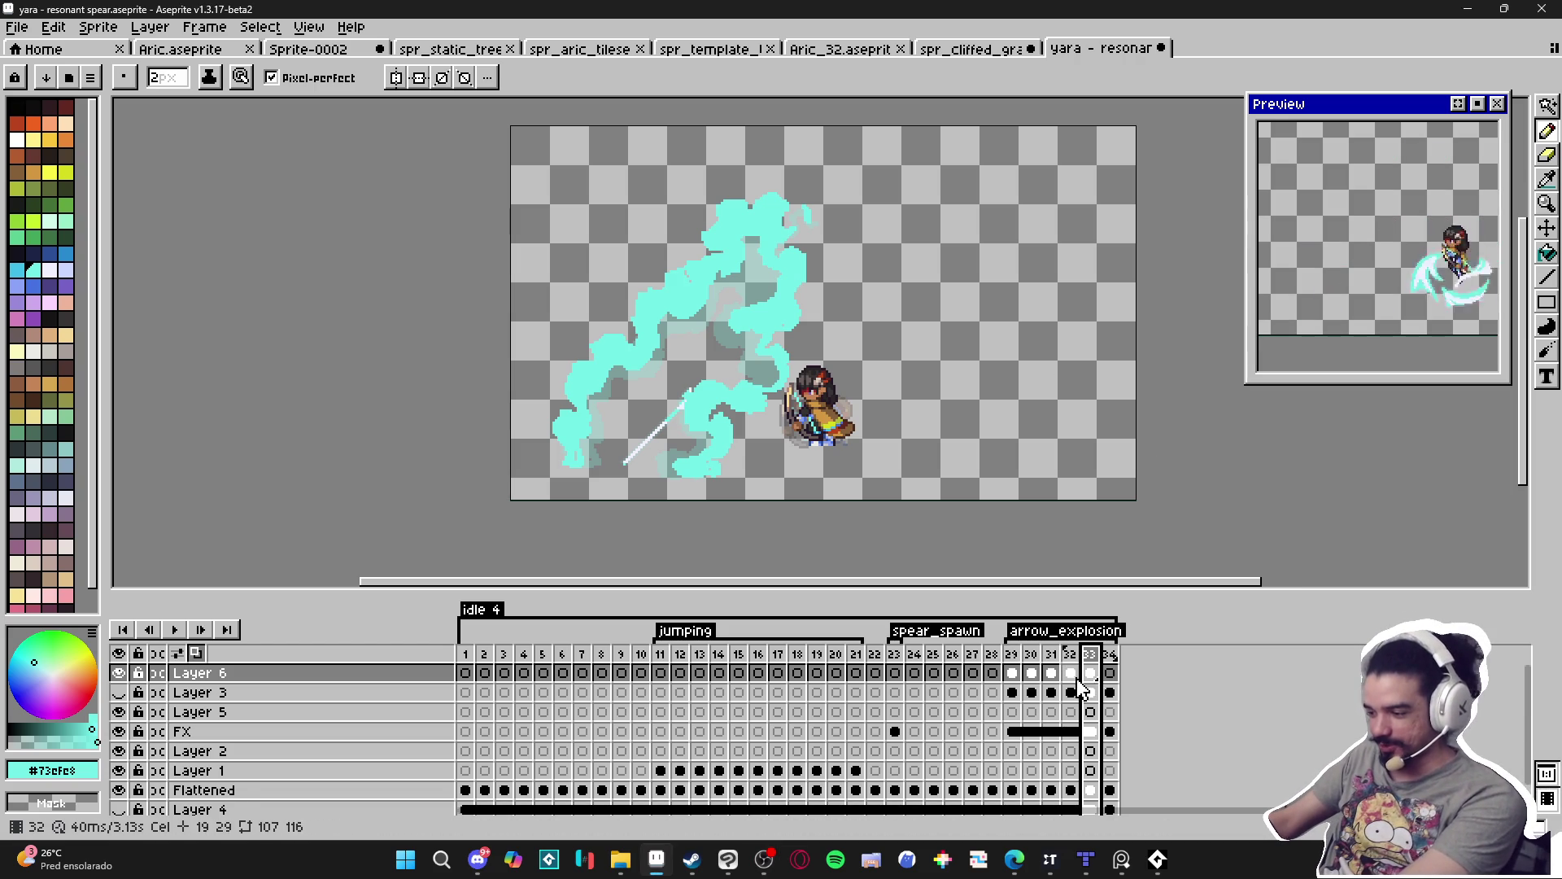
Remove the extra frame and clear the old cyan shape from frame 29.
{"action": "key", "text": "alt+c"}
{"action": "left_click", "coordinate": [1045, 679]}
{"action": "left_click", "coordinate": [1031, 674]}
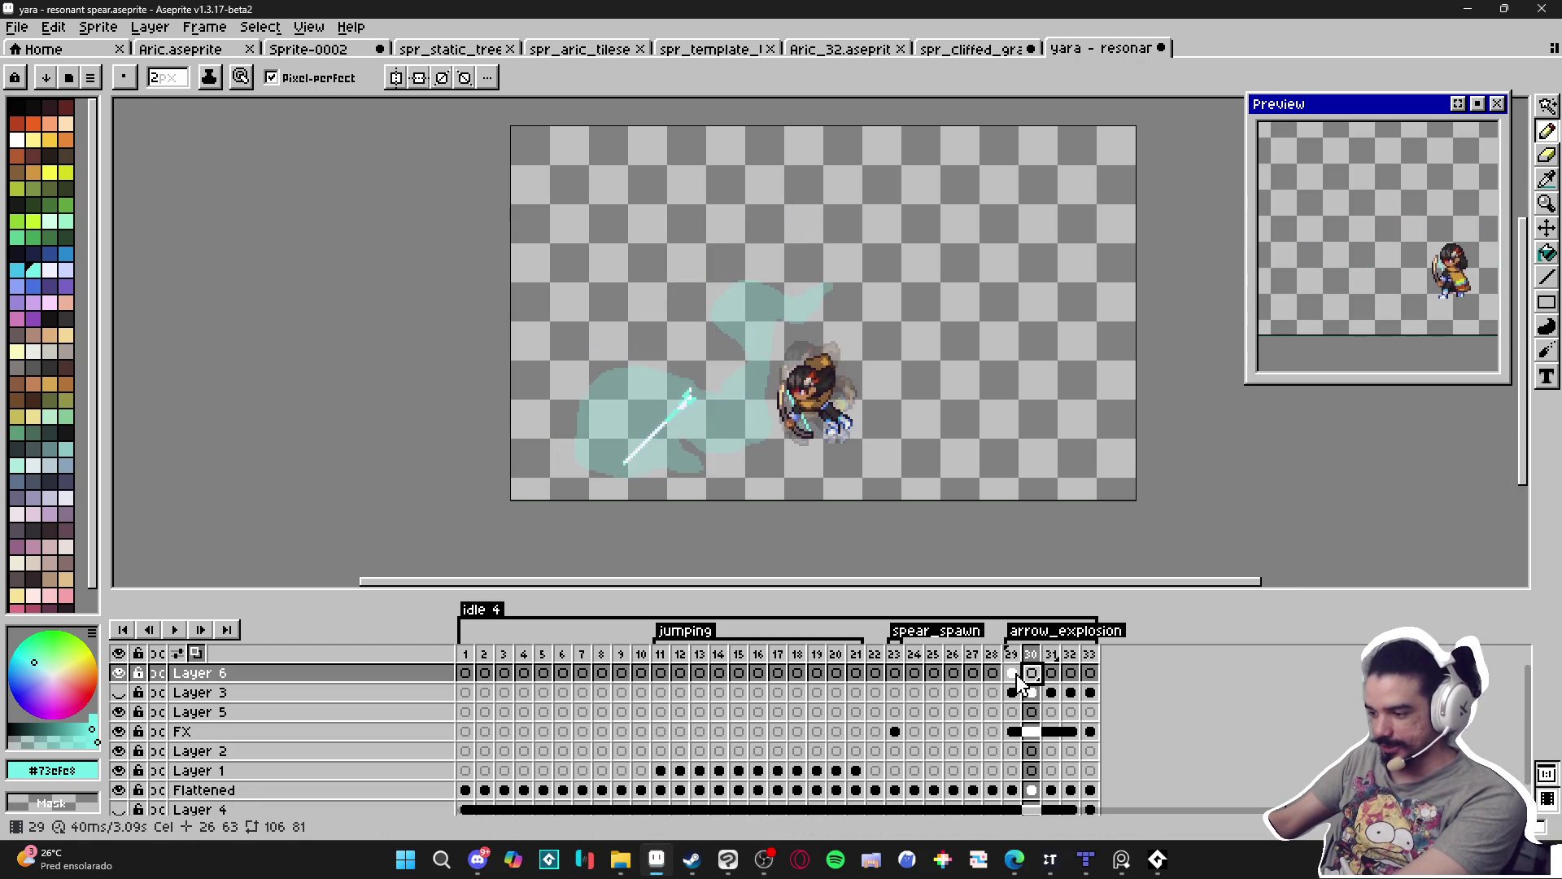
{"action": "left_click", "coordinate": [1018, 674]}
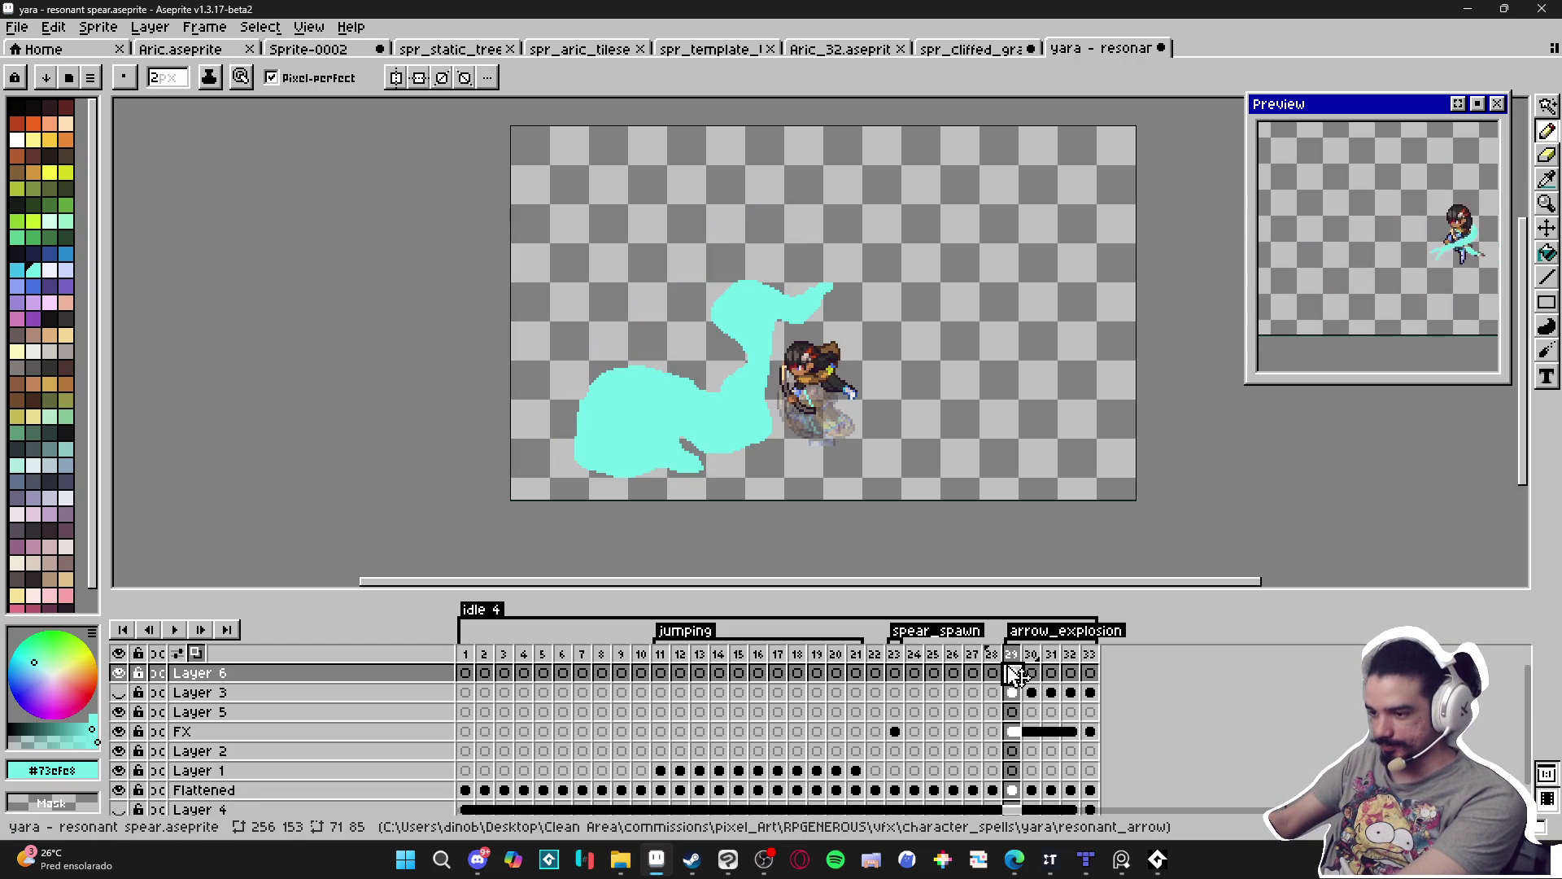
{"action": "key", "text": "Delete"}
Outline a new cyan streak along the spear on frame 29 and fill it solid.
{"action": "scroll", "coordinate": [565, 472], "scroll_direction": "up", "scroll_amount": 1}
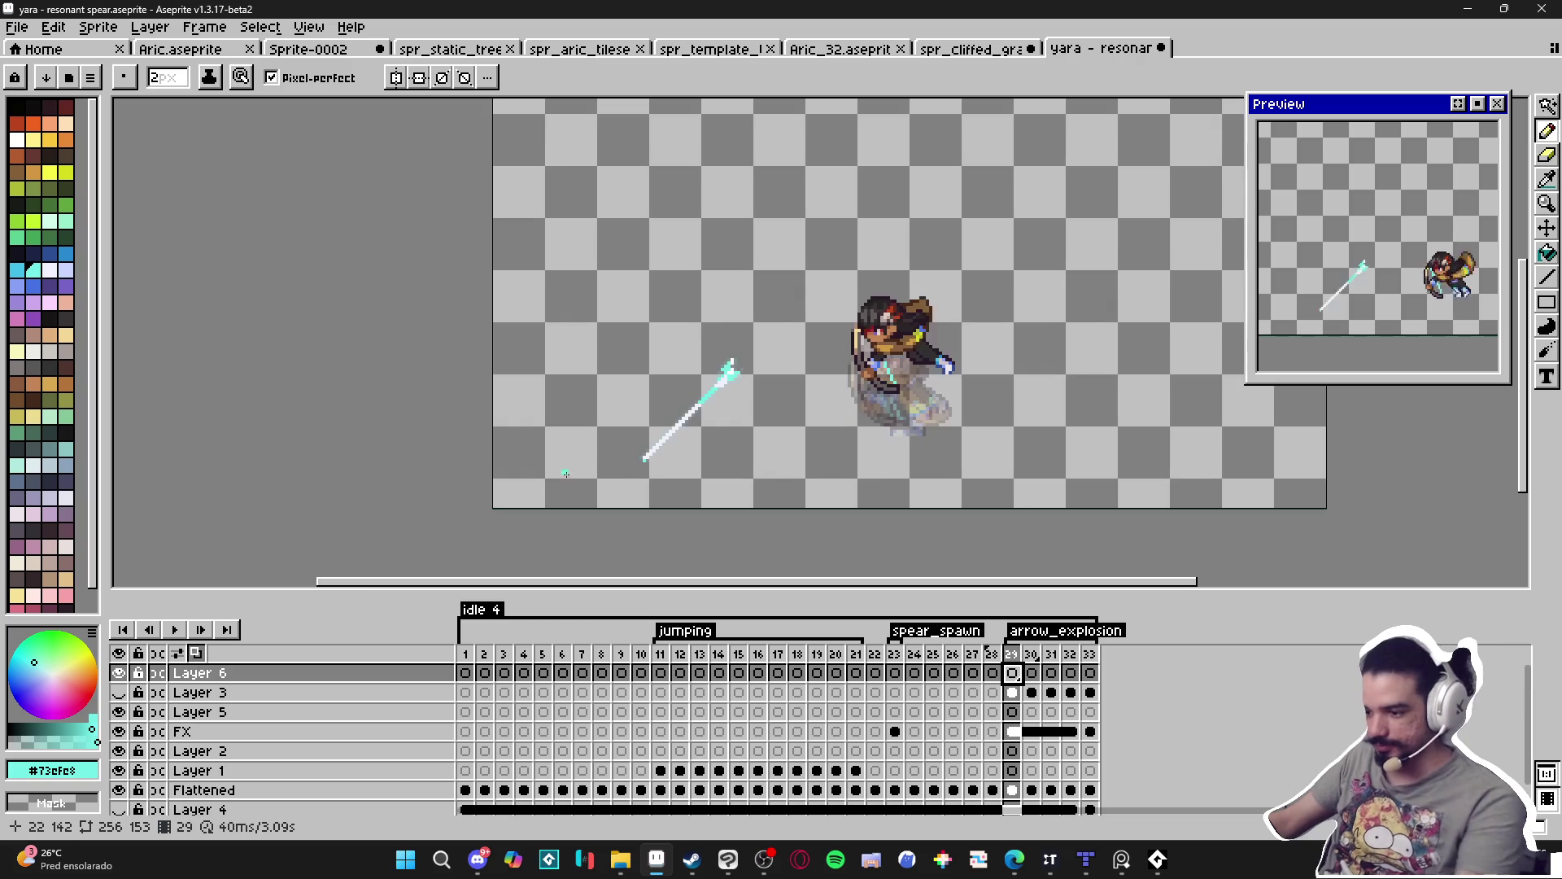
{"action": "mouse_move", "coordinate": [591, 450]}
{"action": "left_mouse_down"}
{"action": "mouse_move", "coordinate": [620, 352]}
{"action": "mouse_move", "coordinate": [642, 354]}
{"action": "mouse_move", "coordinate": [700, 281]}
{"action": "mouse_move", "coordinate": [793, 245]}
{"action": "mouse_move", "coordinate": [870, 169]}
{"action": "mouse_move", "coordinate": [791, 367]}
{"action": "mouse_move", "coordinate": [720, 446]}
{"action": "mouse_move", "coordinate": [766, 446]}
{"action": "mouse_move", "coordinate": [626, 467]}
{"action": "mouse_move", "coordinate": [599, 456]}
{"action": "left_mouse_up"}
{"action": "key", "text": "g"}
{"action": "left_click", "coordinate": [805, 280]}
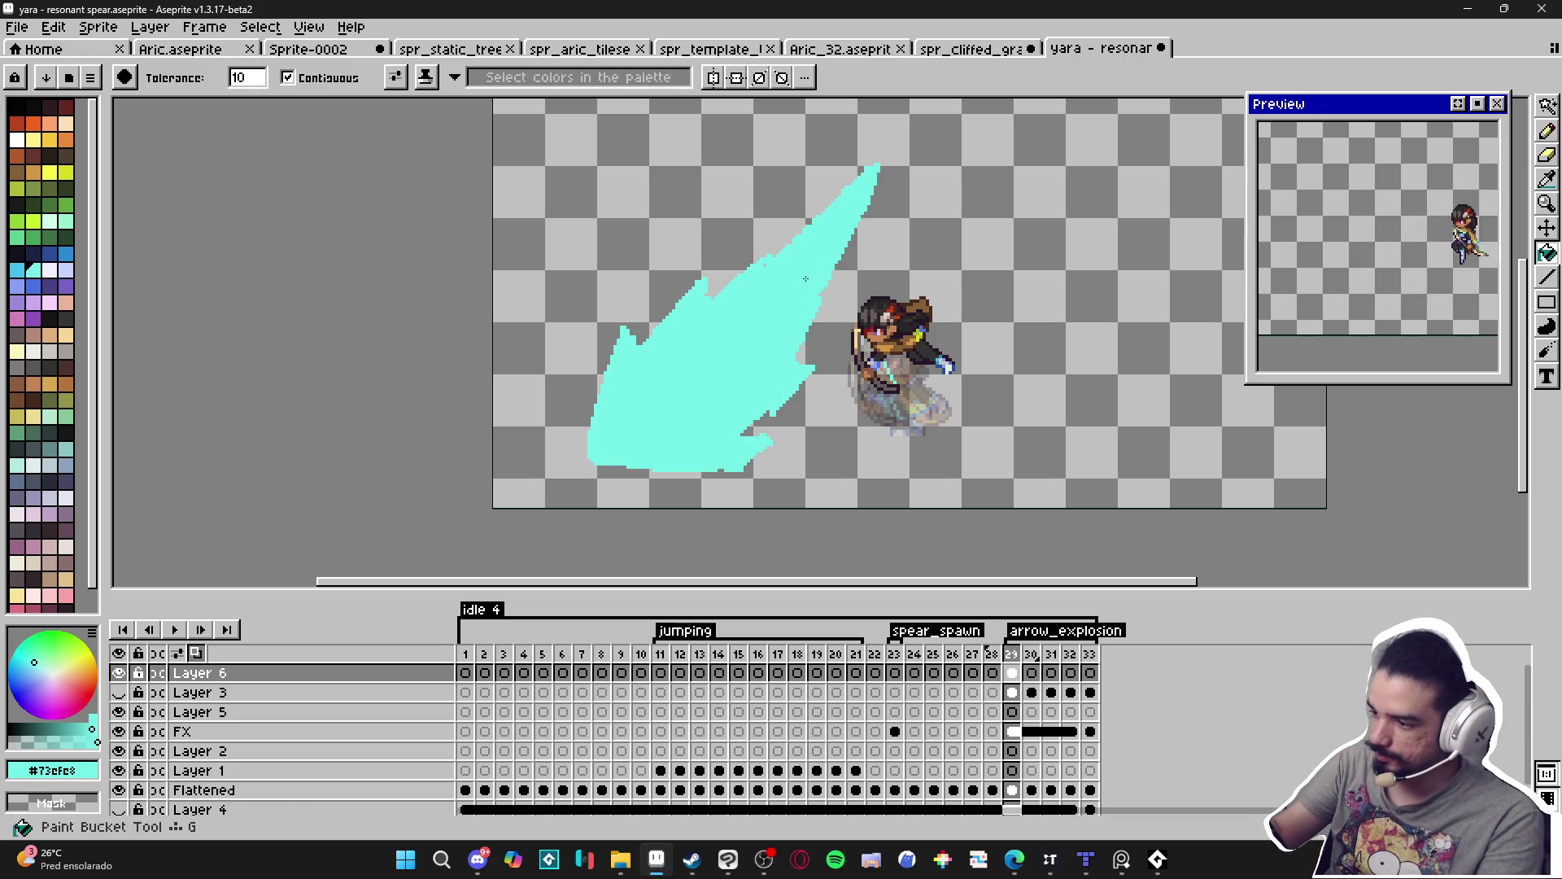
{"action": "key", "text": "b"}
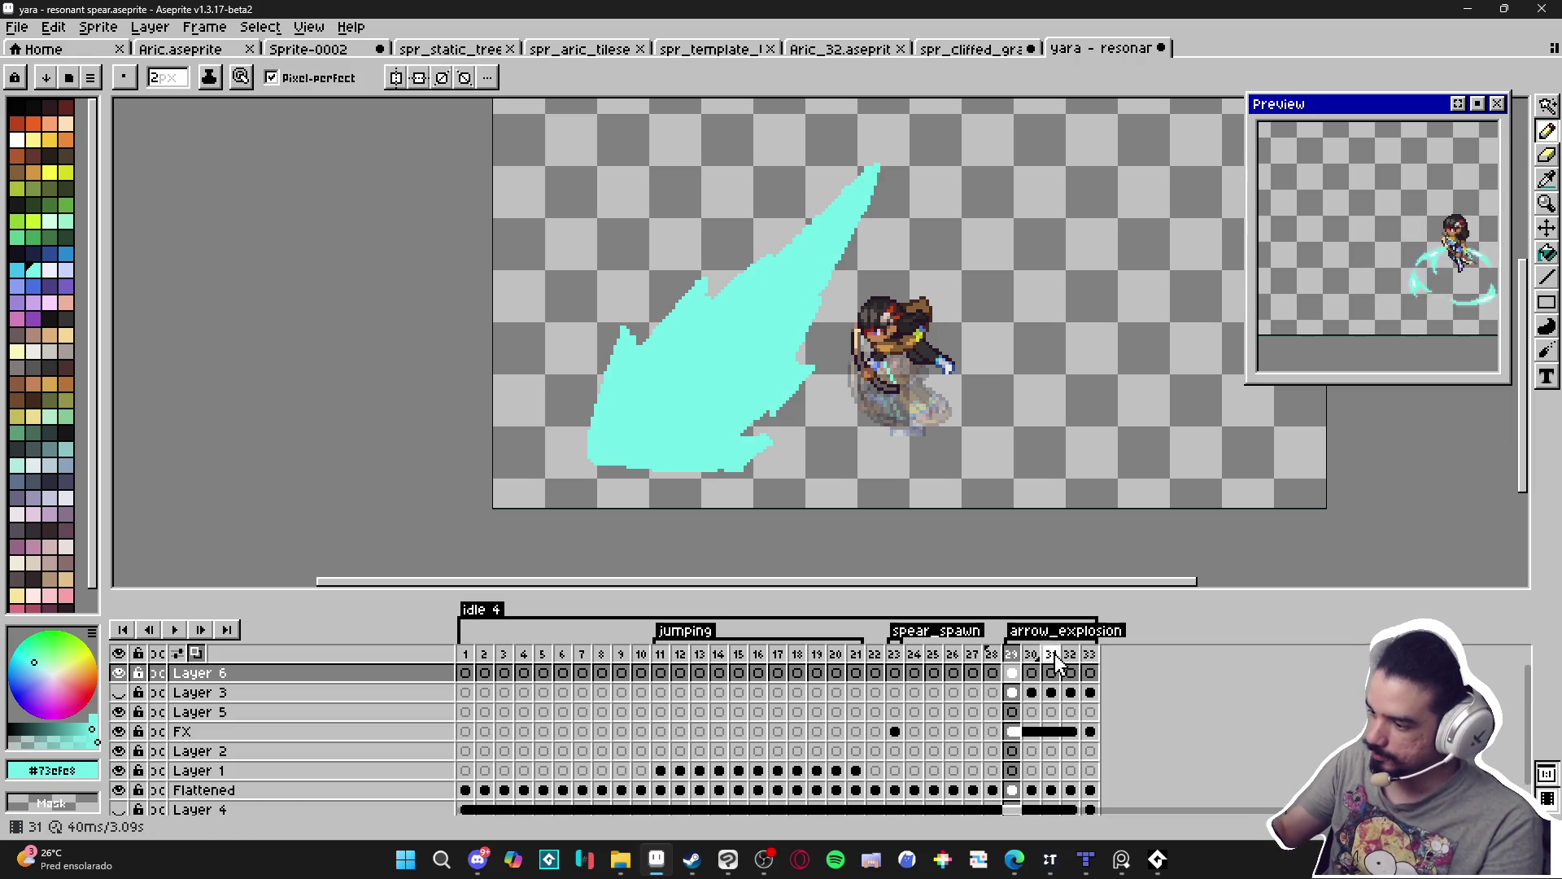
{"action": "left_click", "coordinate": [1031, 673]}
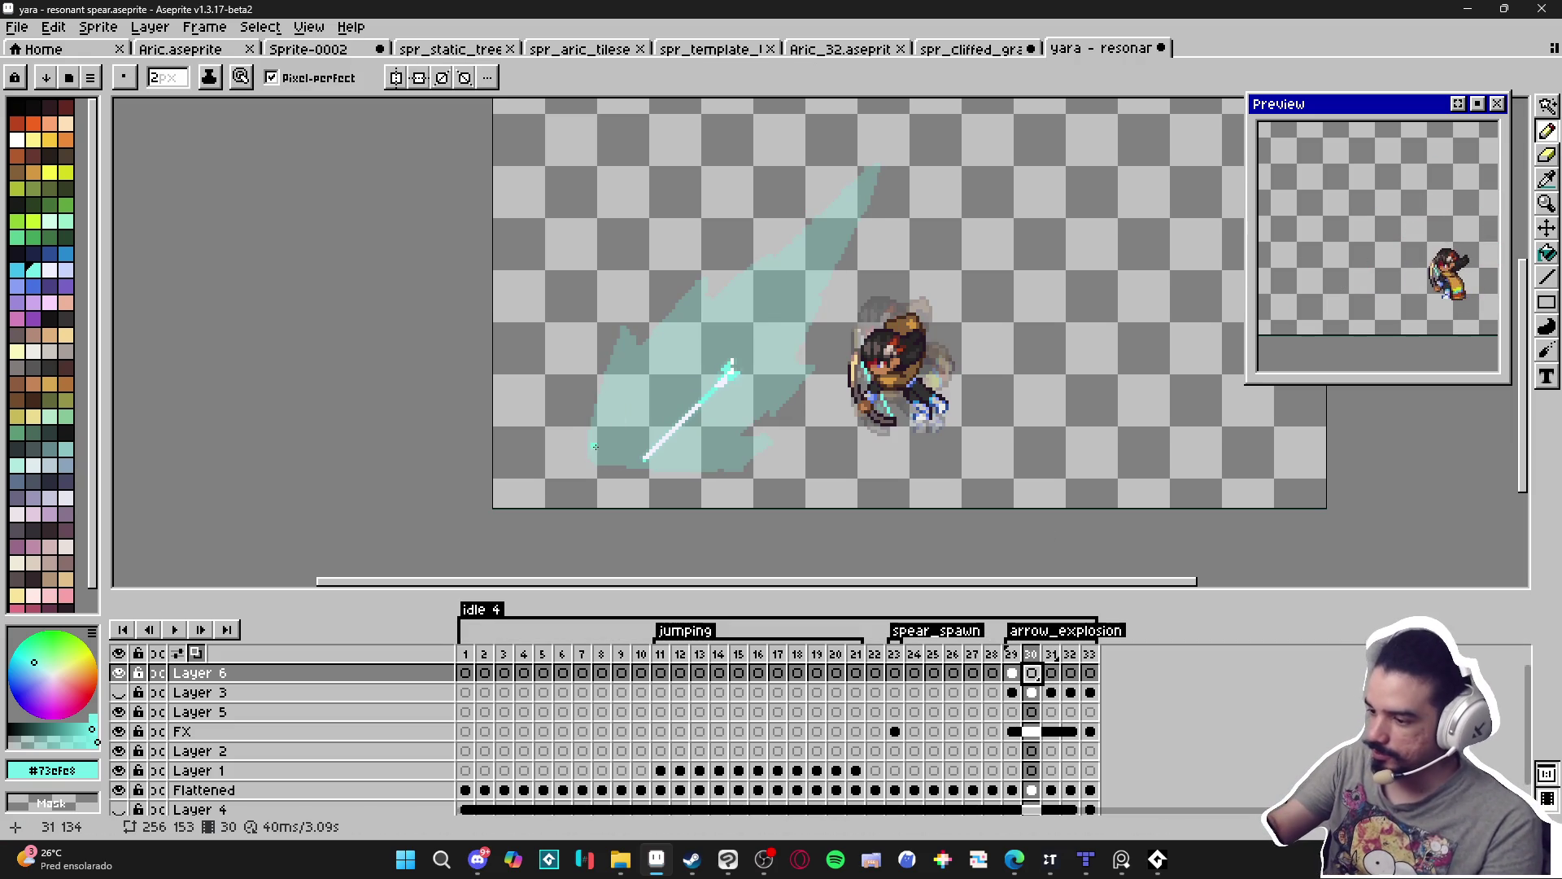
Draw a jagged cyan lightning outline across the spear on frame 30.
{"action": "mouse_move", "coordinate": [586, 454]}
{"action": "left_mouse_down"}
{"action": "mouse_move", "coordinate": [631, 318]}
{"action": "mouse_move", "coordinate": [679, 301]}
{"action": "mouse_move", "coordinate": [699, 266]}
{"action": "mouse_move", "coordinate": [753, 272]}
{"action": "mouse_move", "coordinate": [901, 148]}
{"action": "mouse_move", "coordinate": [805, 334]}
{"action": "mouse_move", "coordinate": [830, 358]}
{"action": "mouse_move", "coordinate": [761, 417]}
{"action": "mouse_move", "coordinate": [760, 460]}
{"action": "mouse_move", "coordinate": [783, 428]}
{"action": "mouse_move", "coordinate": [783, 322]}
{"action": "left_mouse_up"}
{"action": "mouse_move", "coordinate": [673, 330]}
{"action": "left_mouse_down"}
{"action": "mouse_move", "coordinate": [594, 456]}
{"action": "mouse_move", "coordinate": [627, 338]}
{"action": "mouse_move", "coordinate": [648, 324]}
{"action": "left_mouse_up"}
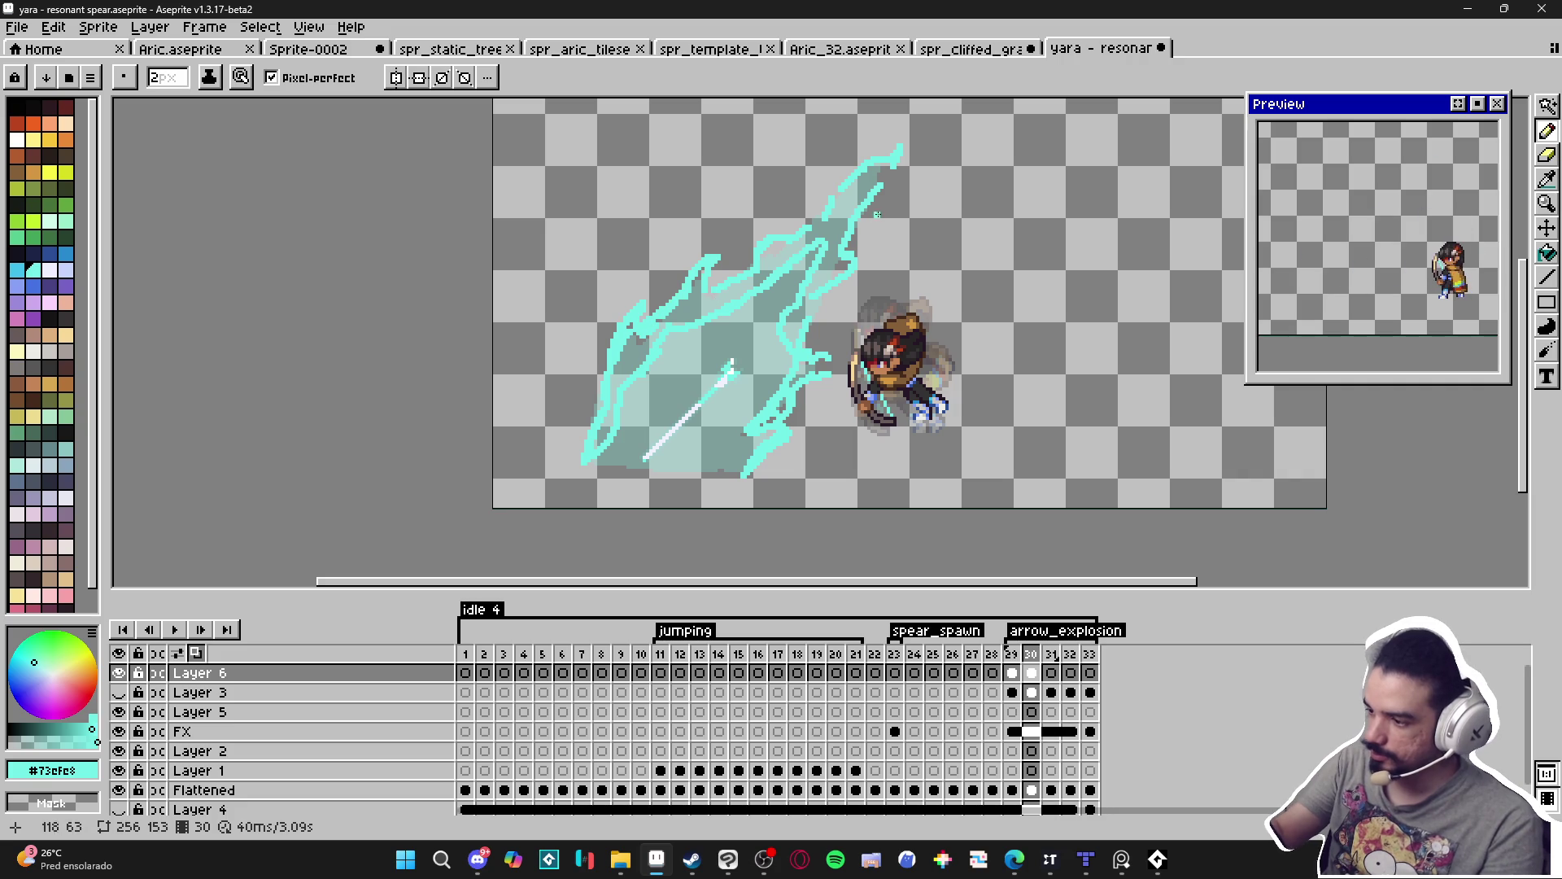
{"action": "left_click_drag", "start_coordinate": [808, 319], "coordinate": [799, 336]}
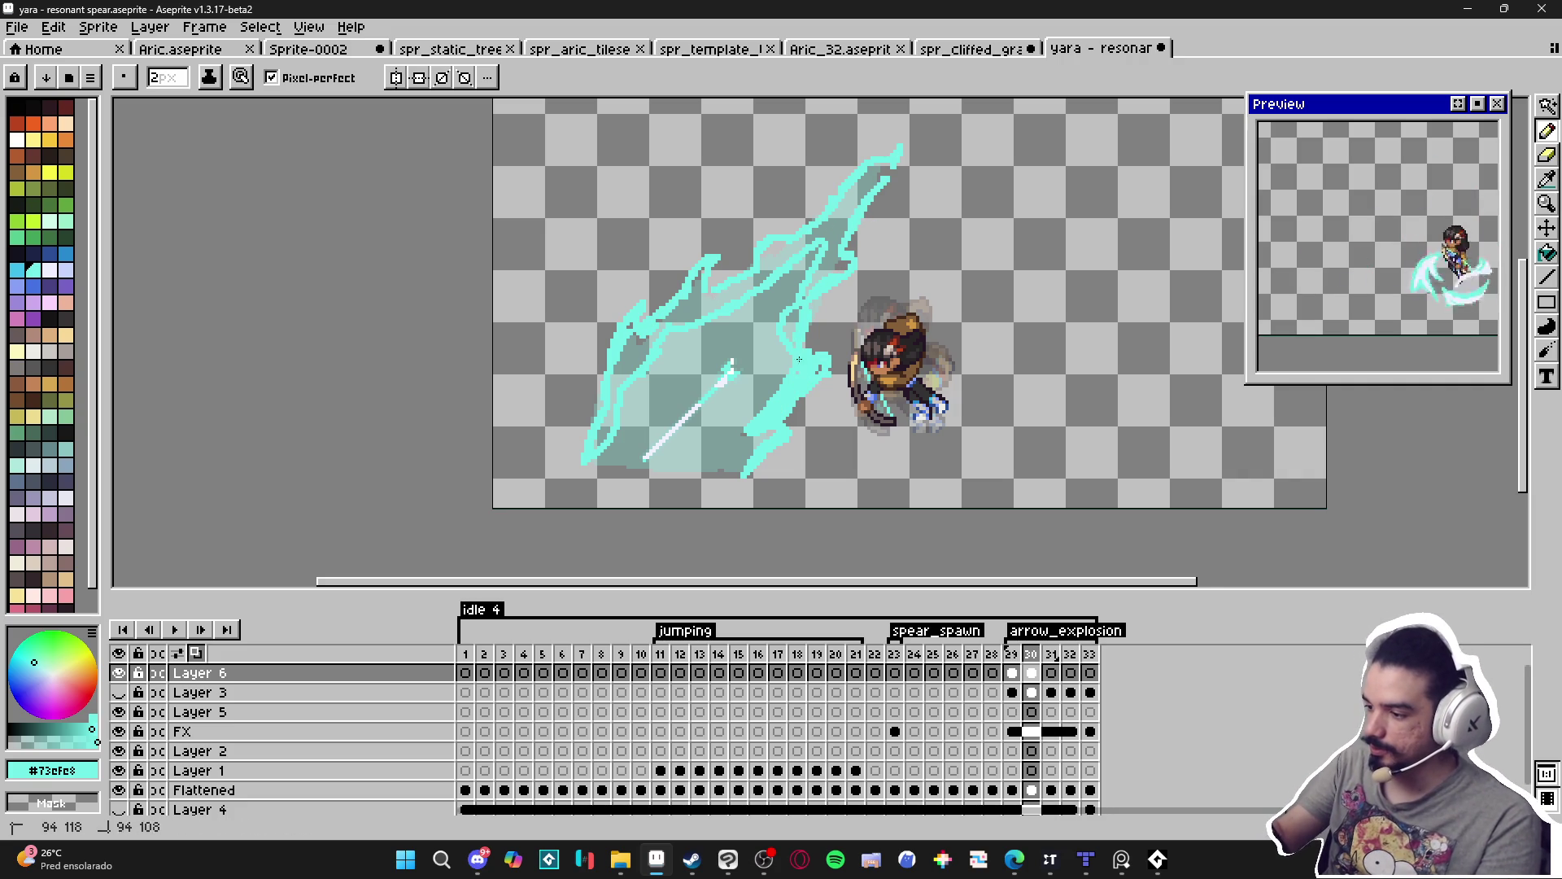
Fill the lightning shape's interior with cyan, undoing two accidental canvas-wide fills.
{"action": "key", "text": "g"}
{"action": "left_click", "coordinate": [838, 224]}
{"action": "key", "text": "ctrl+z"}
{"action": "key", "text": "b"}
{"action": "key", "text": "g"}
{"action": "left_click", "coordinate": [839, 224]}
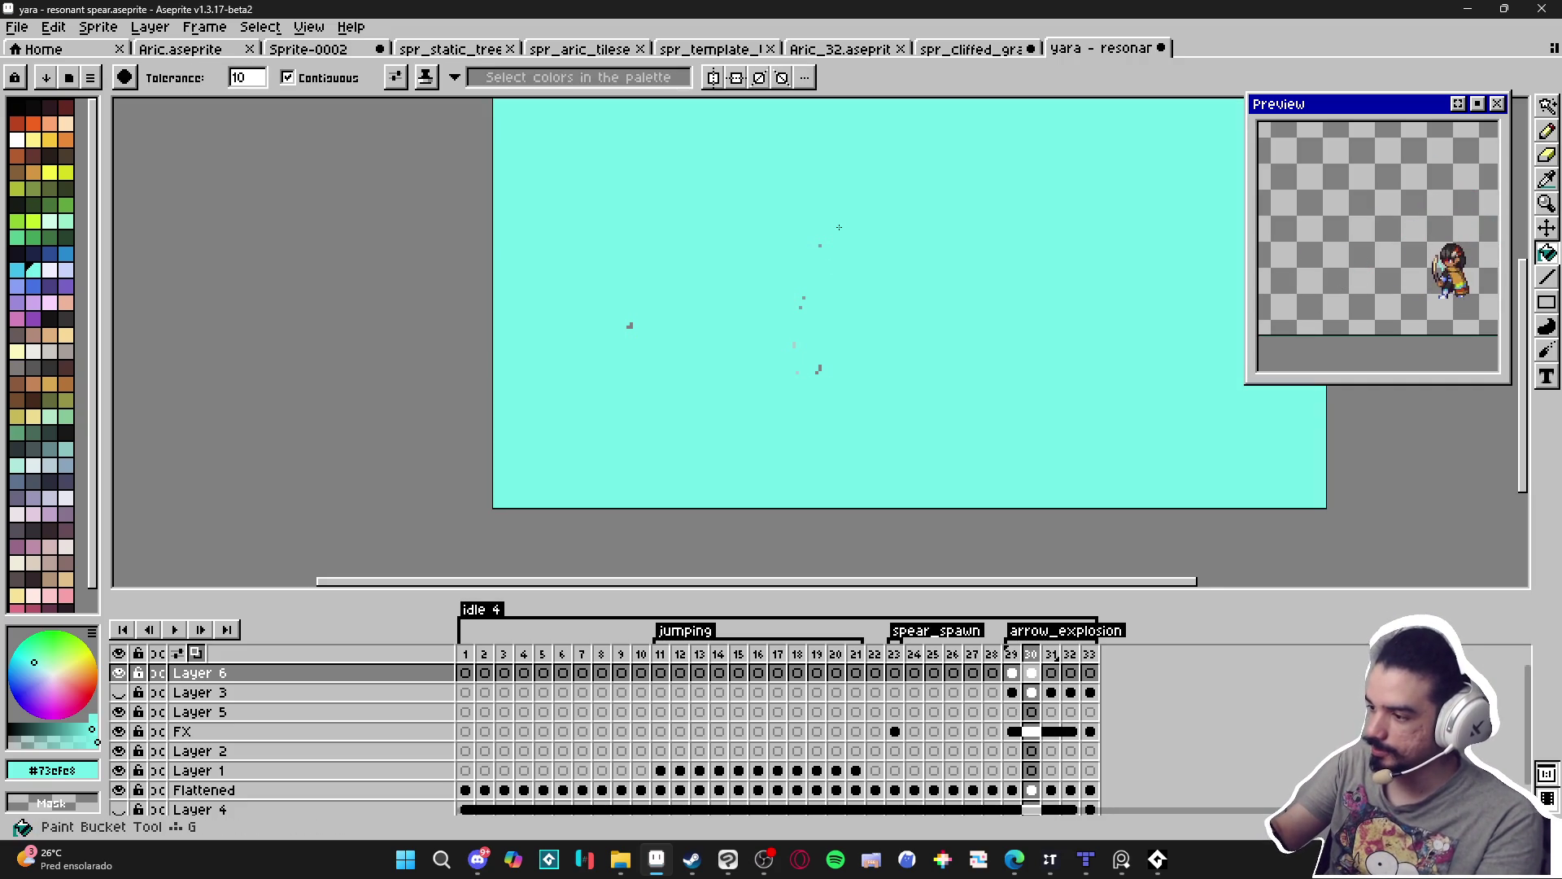
{"action": "key", "text": "ctrl+z"}
{"action": "key", "text": "b"}
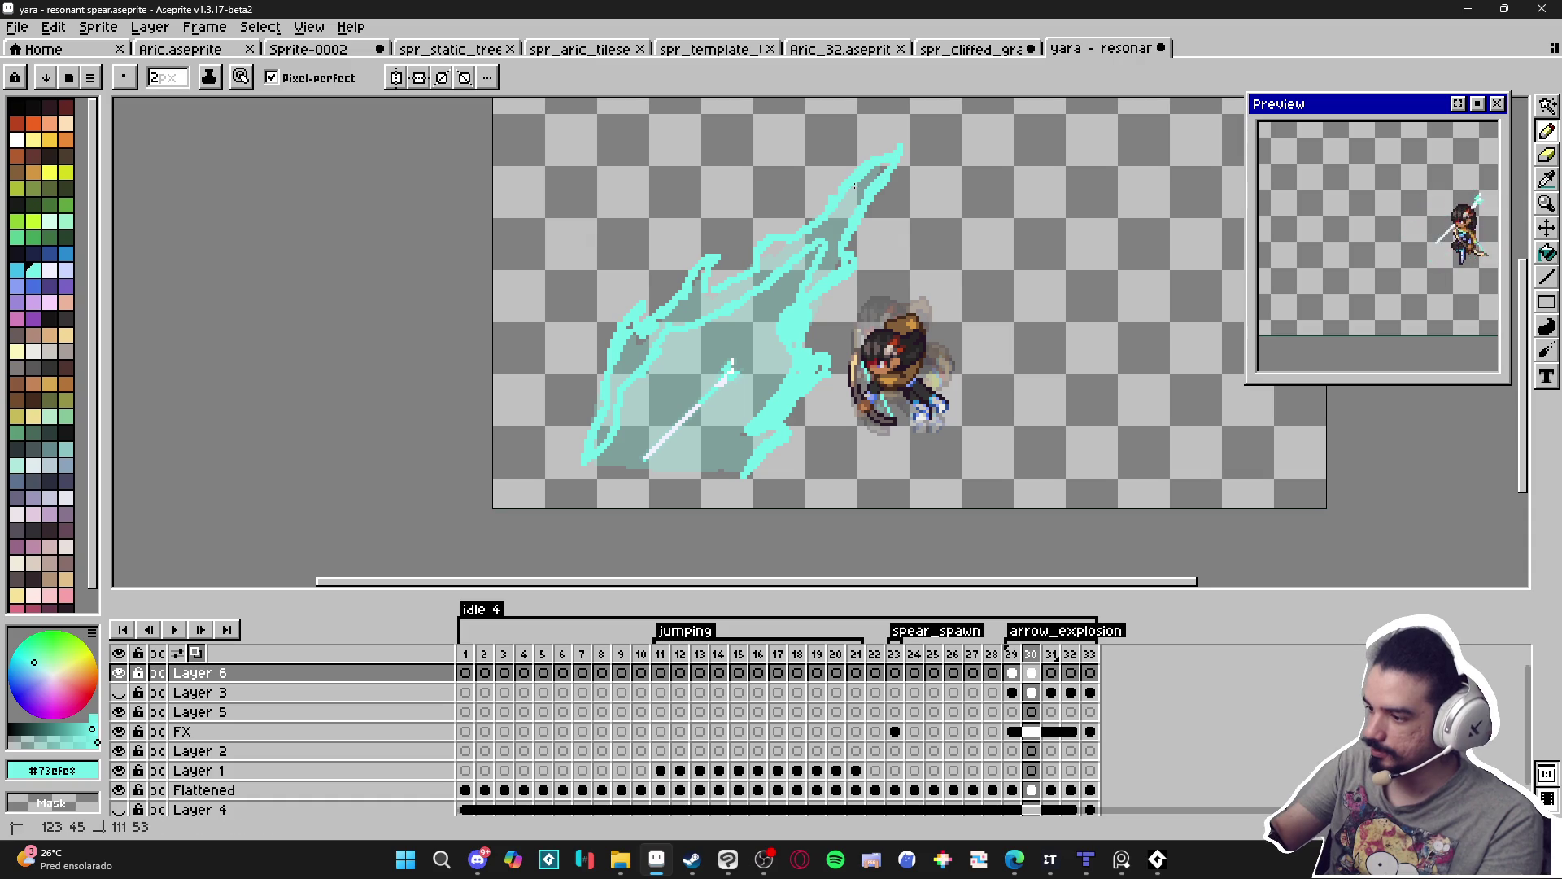
{"action": "key", "text": "g"}
{"action": "left_click", "coordinate": [695, 309]}
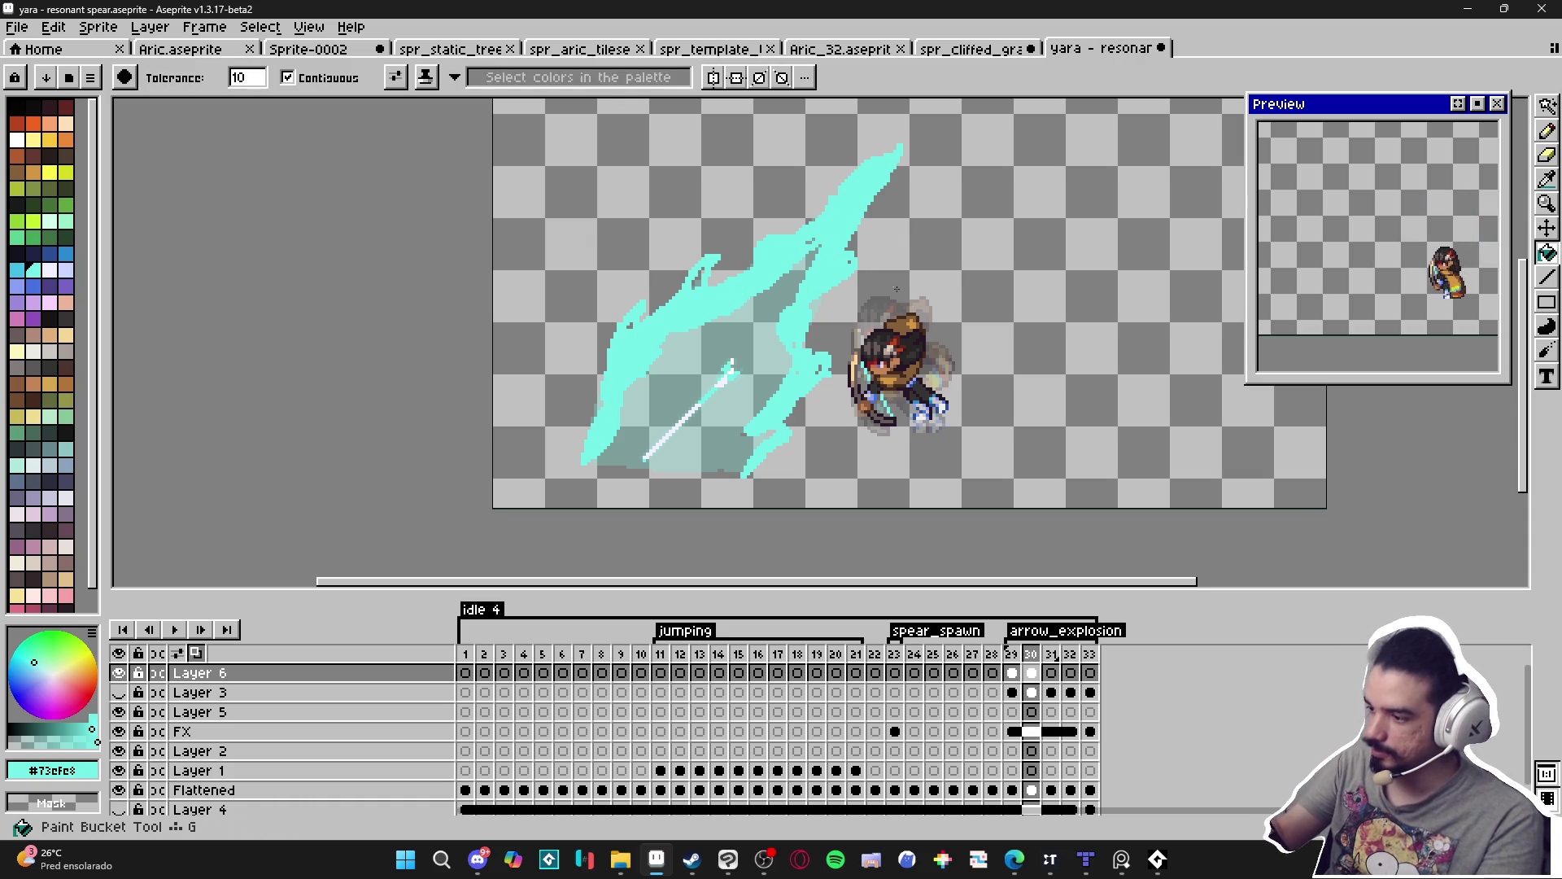
{"action": "key", "text": "b"}
{"action": "key", "text": "Left"}
{"action": "left_click", "coordinate": [1032, 674]}
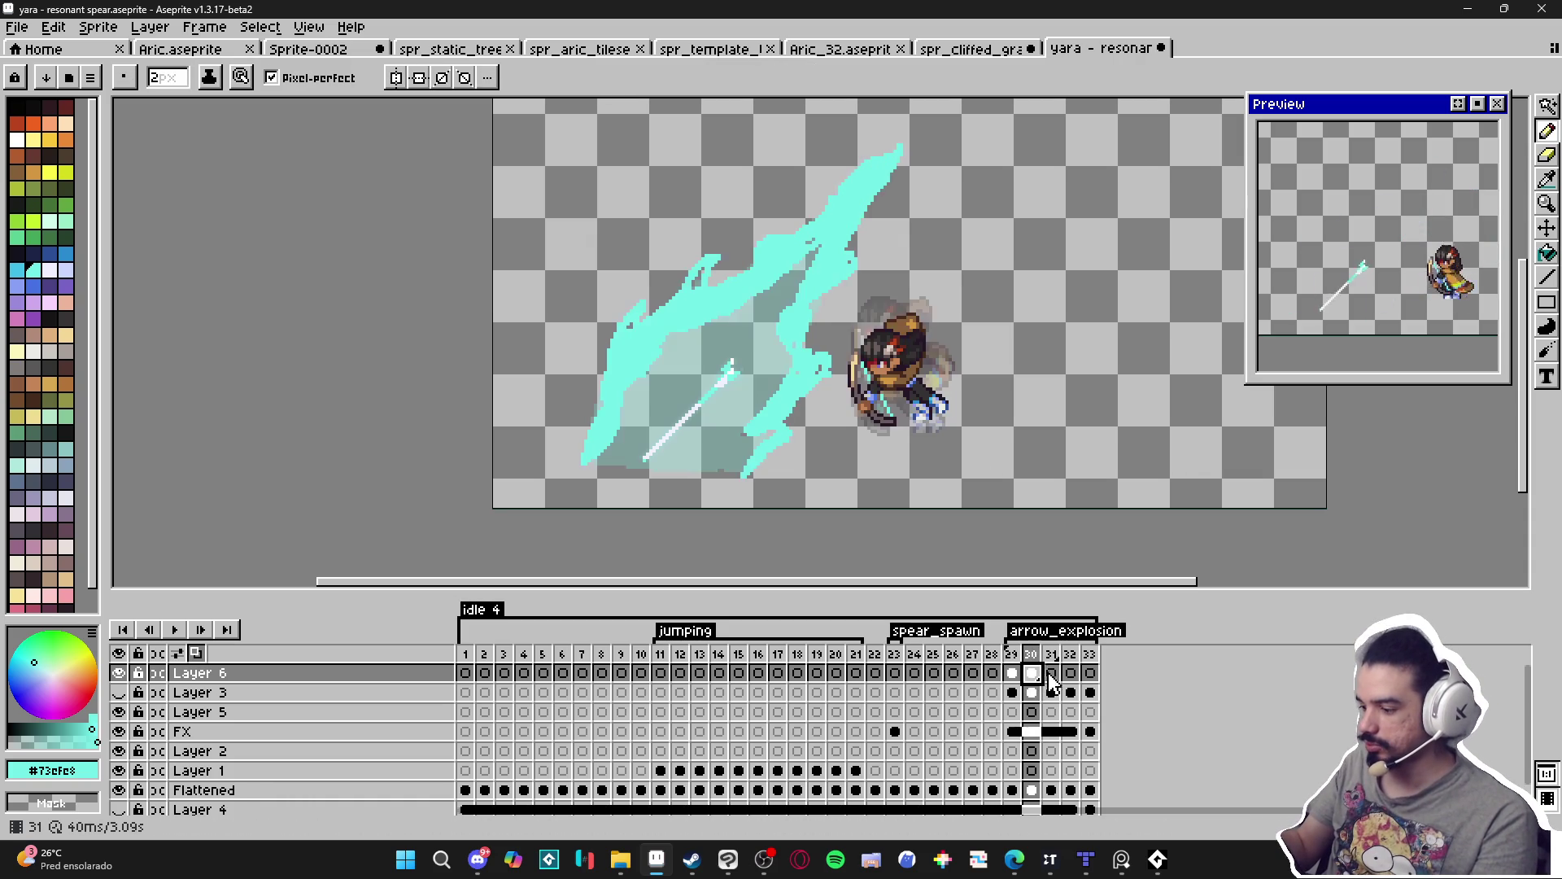
Draw broken cyan streaks up-right past the spear and a left-edge outline on frame 31.
{"action": "left_click", "coordinate": [1051, 674]}
{"action": "left_click_drag", "start_coordinate": [913, 161], "coordinate": [885, 220]}
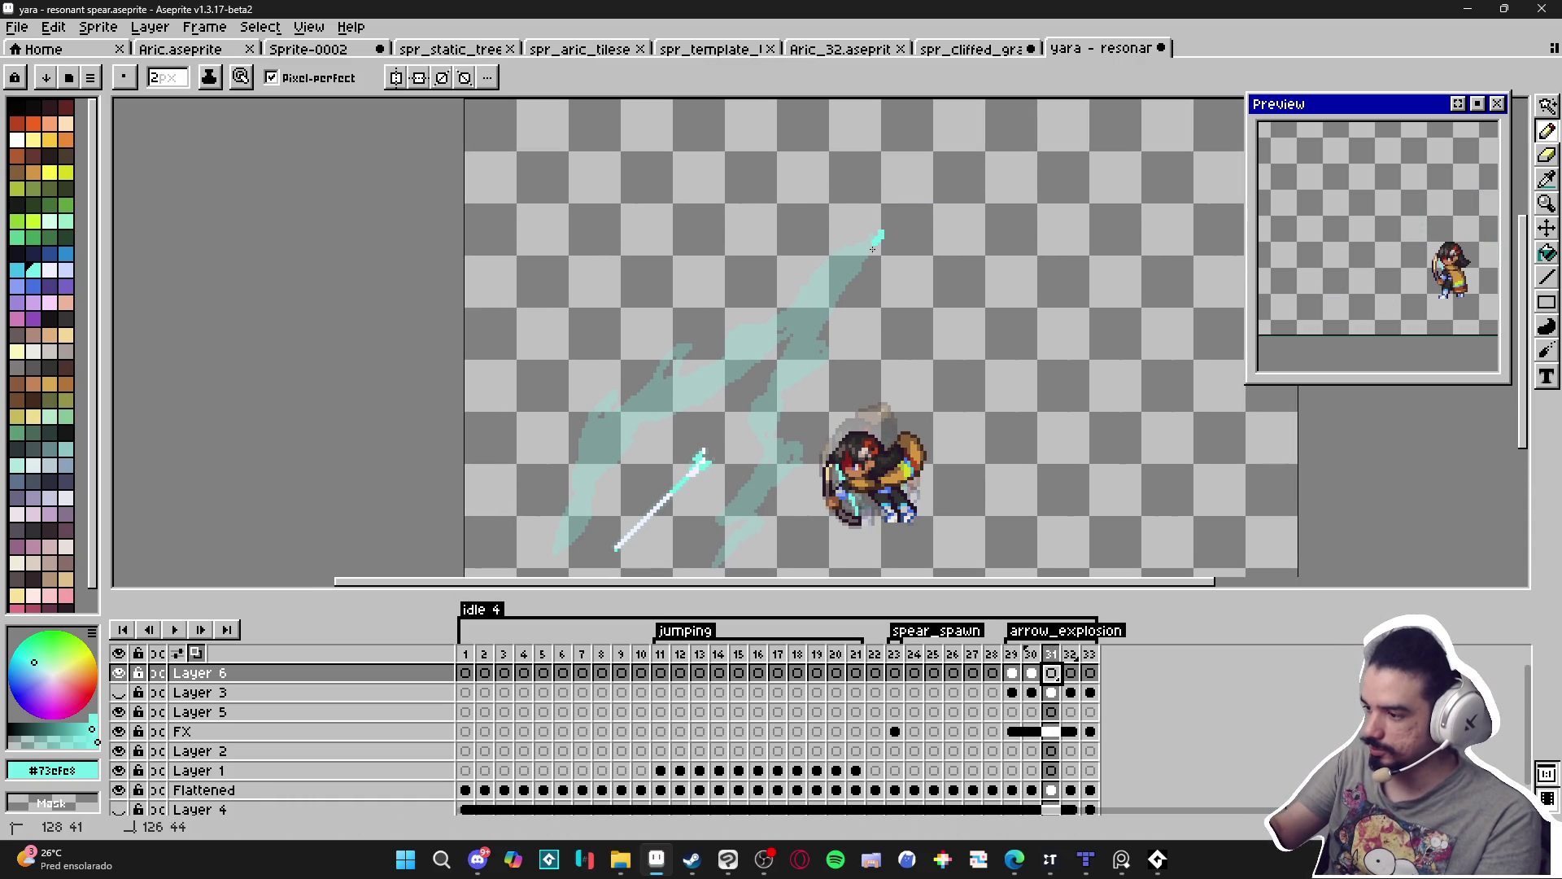
{"action": "mouse_move", "coordinate": [848, 279]}
{"action": "left_mouse_down"}
{"action": "mouse_move", "coordinate": [785, 313]}
{"action": "mouse_move", "coordinate": [854, 260]}
{"action": "mouse_move", "coordinate": [810, 346]}
{"action": "mouse_move", "coordinate": [839, 352]}
{"action": "mouse_move", "coordinate": [788, 390]}
{"action": "left_mouse_up"}
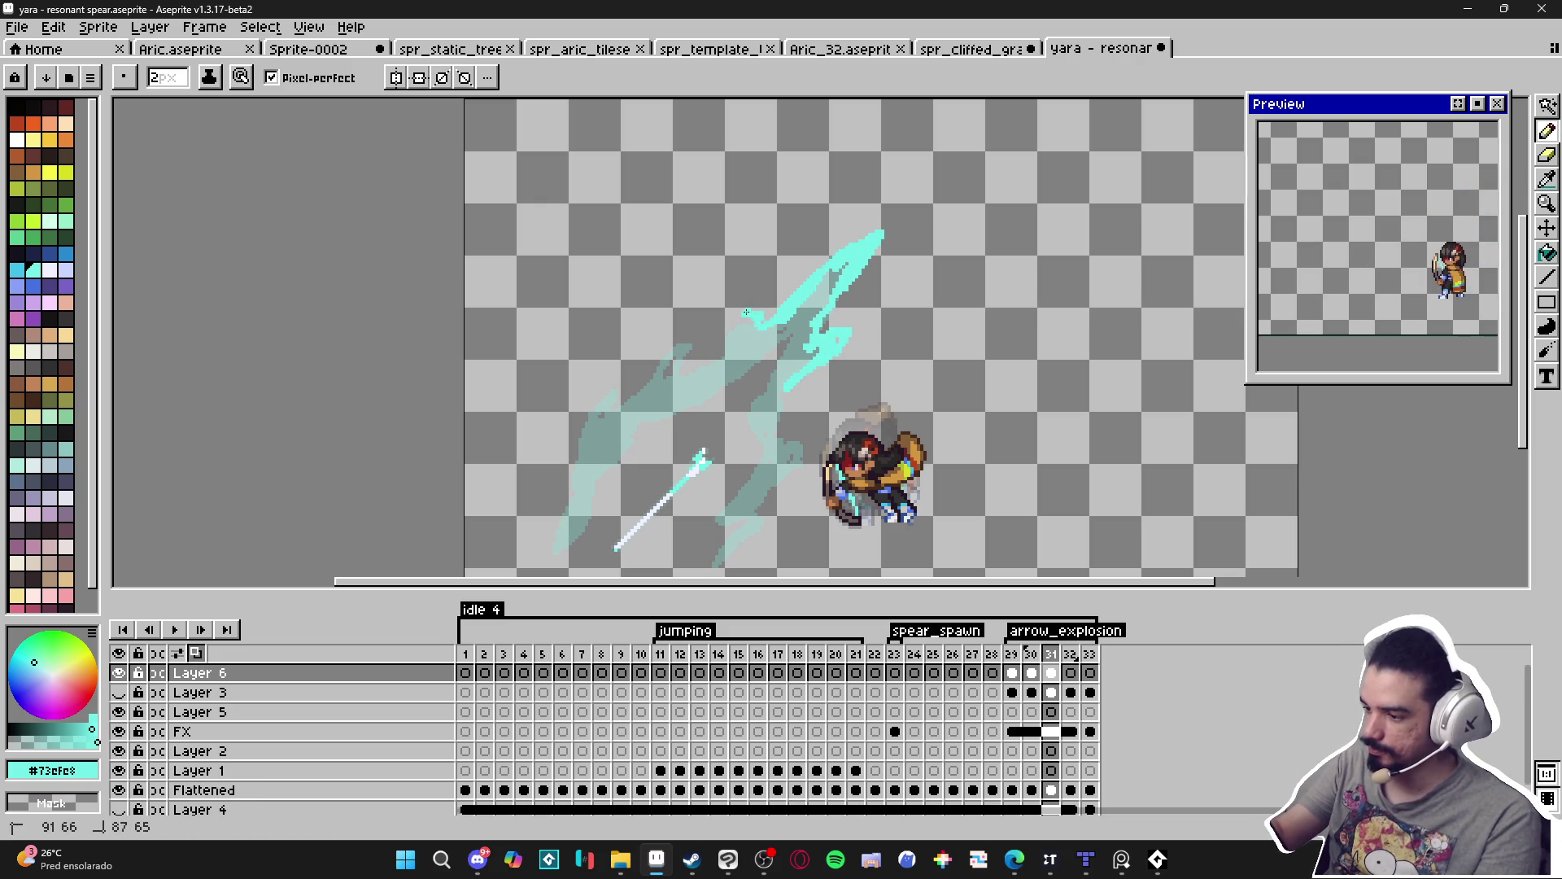
{"action": "mouse_move", "coordinate": [727, 340]}
{"action": "left_mouse_down"}
{"action": "mouse_move", "coordinate": [747, 325]}
{"action": "mouse_move", "coordinate": [697, 377]}
{"action": "mouse_move", "coordinate": [669, 363]}
{"action": "mouse_move", "coordinate": [590, 407]}
{"action": "mouse_move", "coordinate": [604, 389]}
{"action": "left_mouse_up"}
{"action": "left_click", "coordinate": [863, 230]}
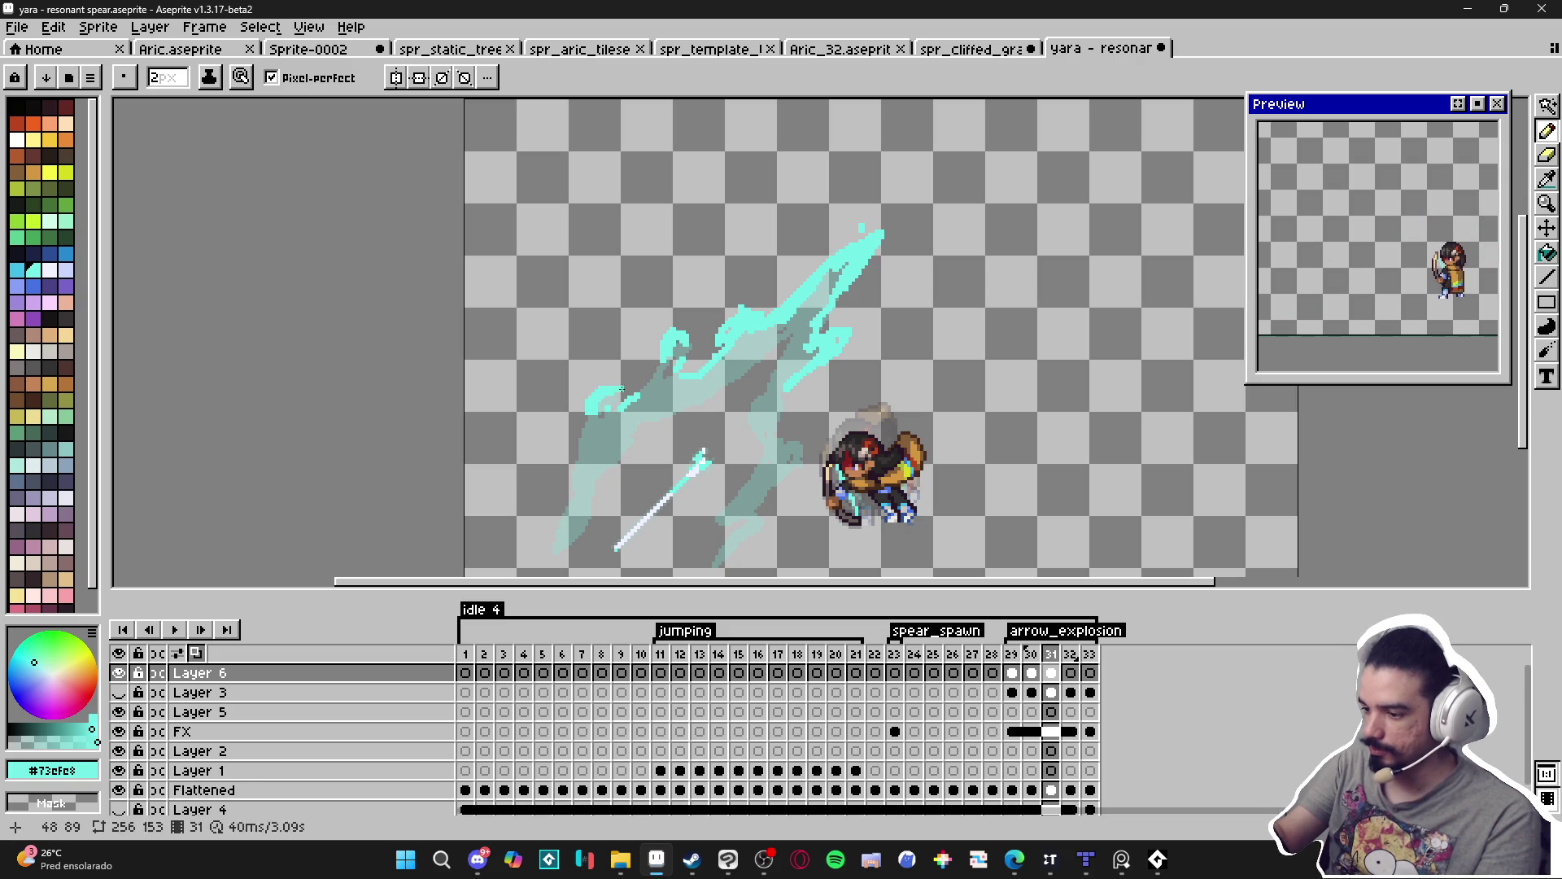
{"action": "mouse_move", "coordinate": [789, 388]}
{"action": "left_mouse_down"}
{"action": "mouse_move", "coordinate": [795, 301]}
{"action": "mouse_move", "coordinate": [816, 349]}
{"action": "mouse_move", "coordinate": [734, 474]}
{"action": "left_mouse_up"}
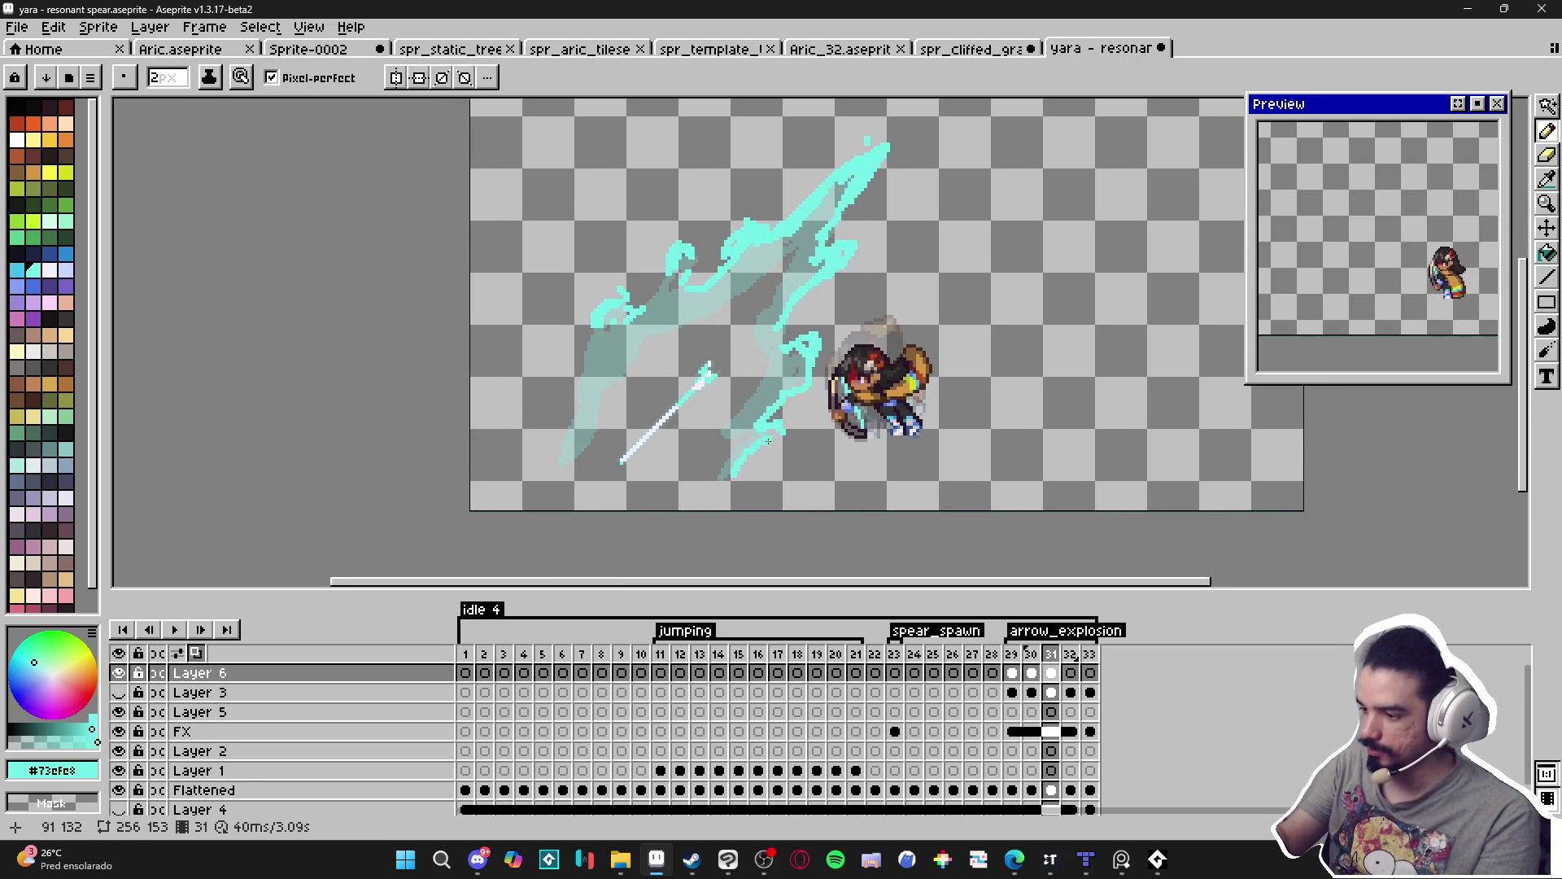
{"action": "left_click_drag", "start_coordinate": [604, 324], "coordinate": [562, 463]}
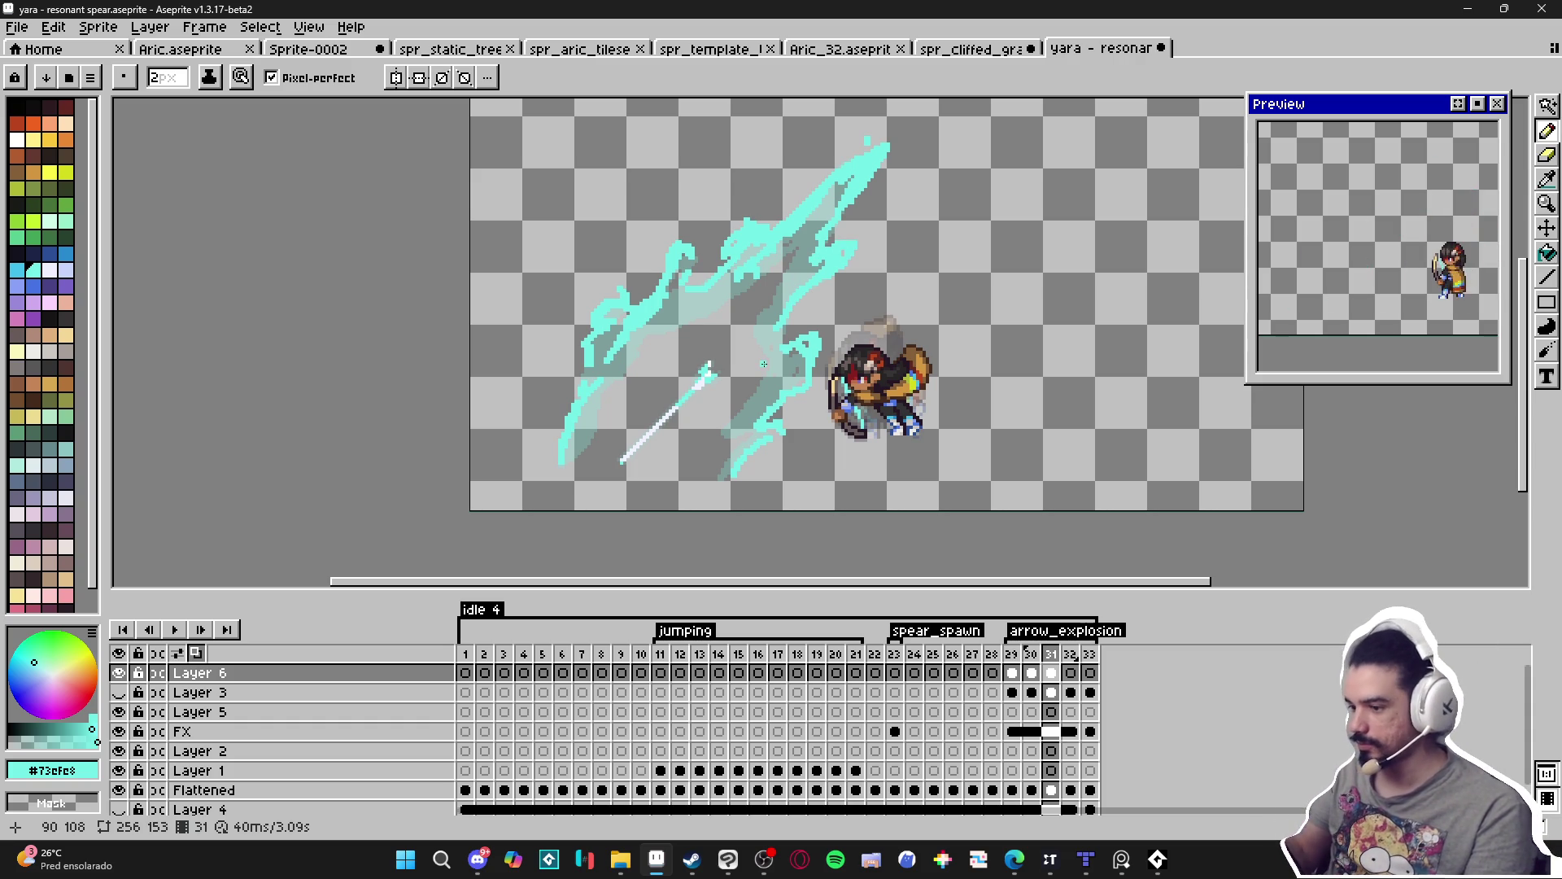
{"action": "key", "text": "Right"}
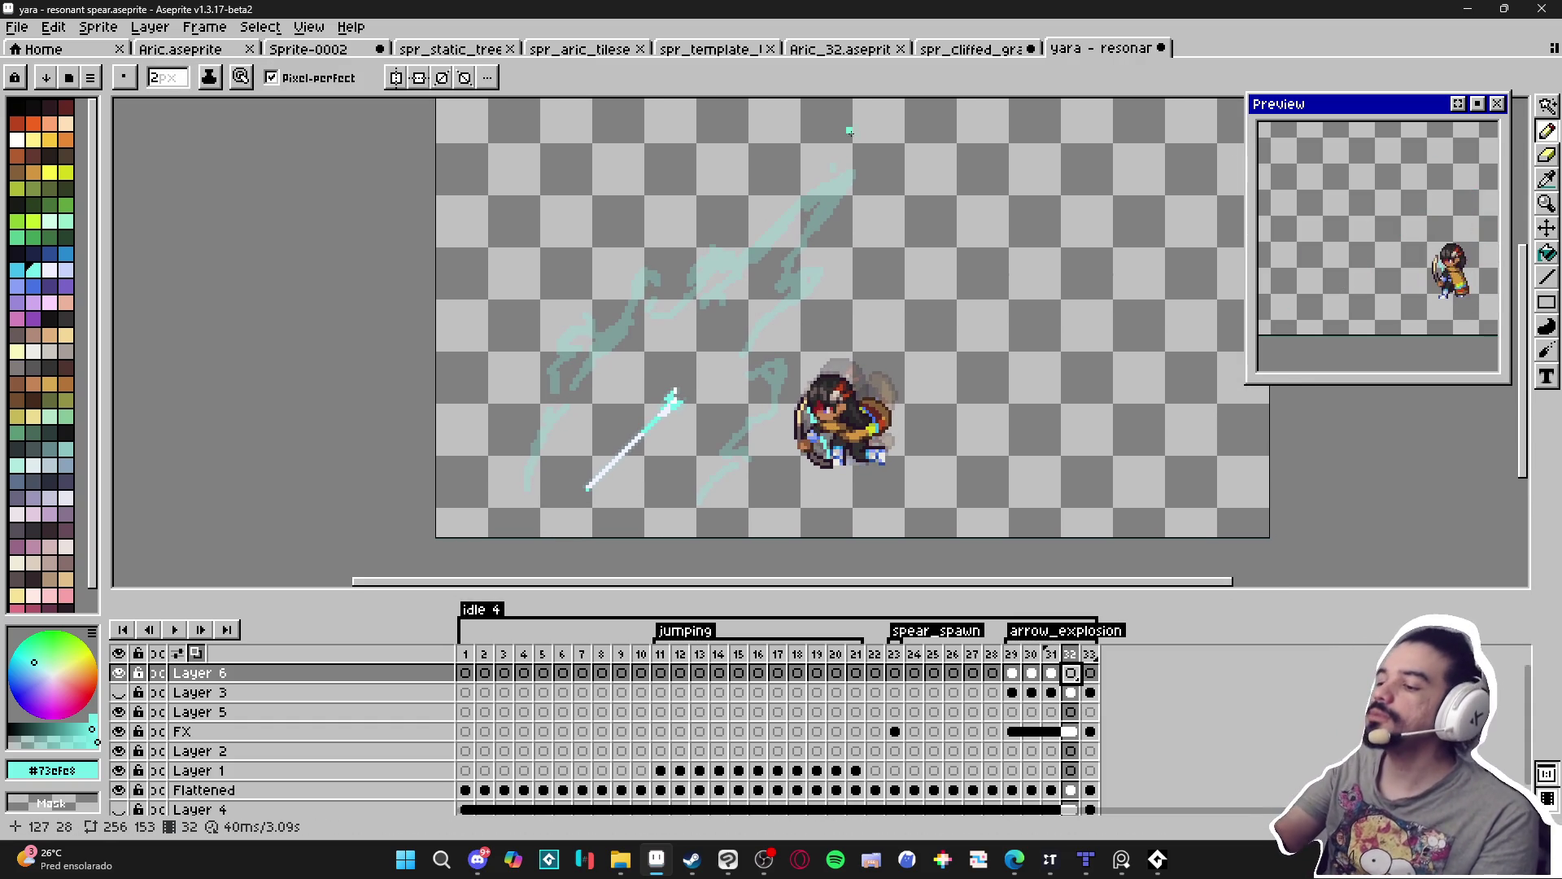
Draw scattered cyan curls, dots and wisps around the spear and character on frame 32.
{"action": "mouse_move", "coordinate": [854, 156]}
{"action": "left_mouse_down"}
{"action": "mouse_move", "coordinate": [839, 209]}
{"action": "mouse_move", "coordinate": [772, 230]}
{"action": "left_mouse_up"}
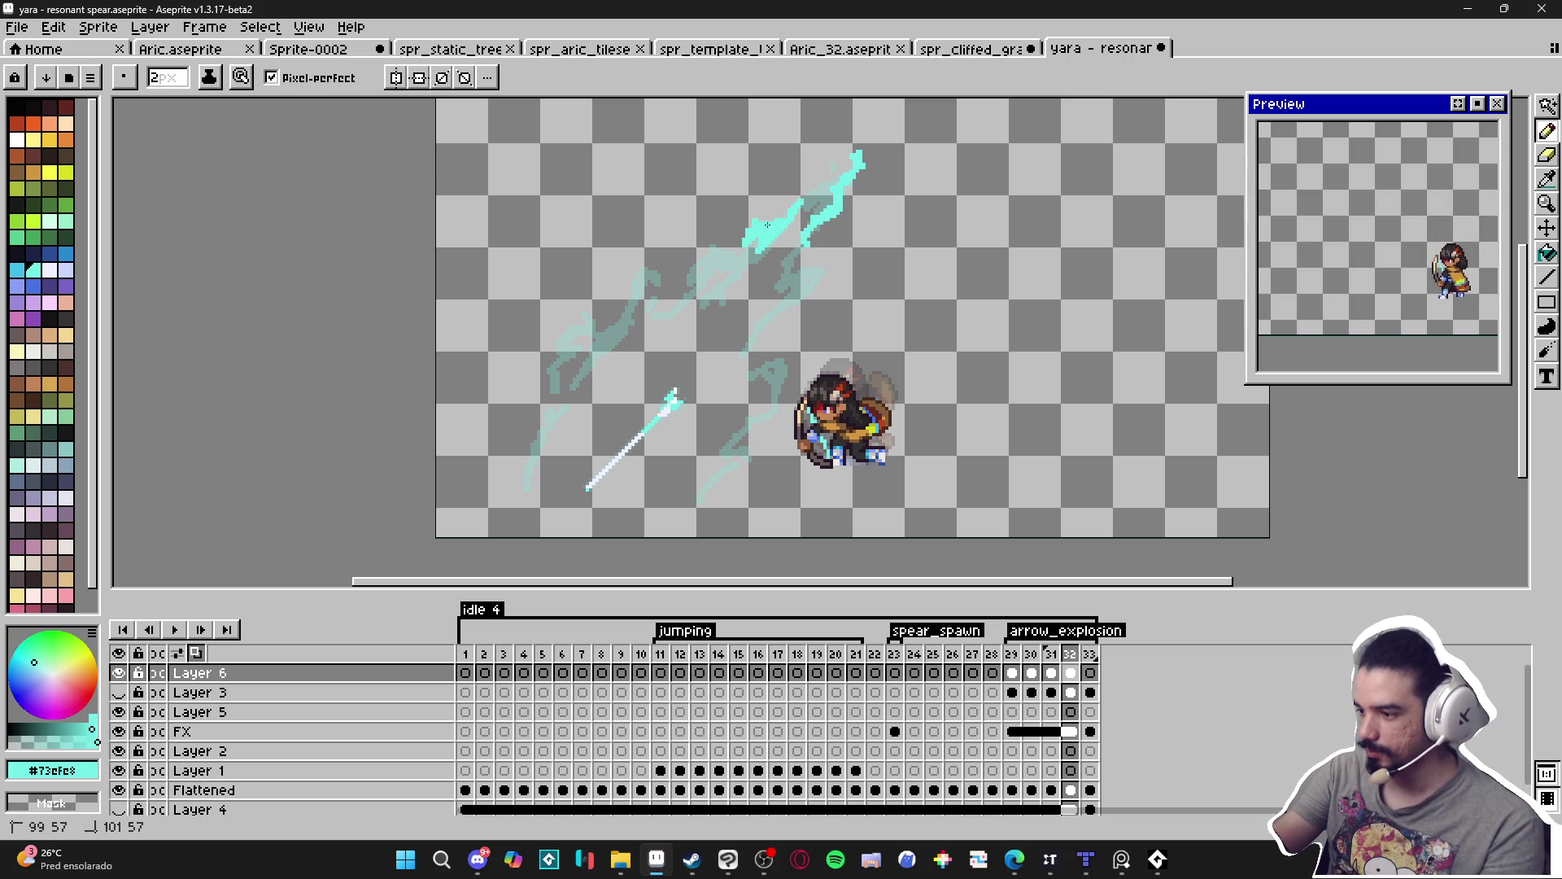
{"action": "key", "text": "e"}
{"action": "key", "text": "b"}
{"action": "mouse_move", "coordinate": [744, 241]}
{"action": "left_mouse_down"}
{"action": "mouse_move", "coordinate": [716, 232]}
{"action": "mouse_move", "coordinate": [818, 281]}
{"action": "mouse_move", "coordinate": [786, 301]}
{"action": "left_mouse_up"}
{"action": "mouse_move", "coordinate": [765, 372]}
{"action": "left_mouse_down"}
{"action": "mouse_move", "coordinate": [775, 358]}
{"action": "mouse_move", "coordinate": [783, 384]}
{"action": "left_mouse_up"}
{"action": "left_click_drag", "start_coordinate": [658, 260], "coordinate": [625, 274]}
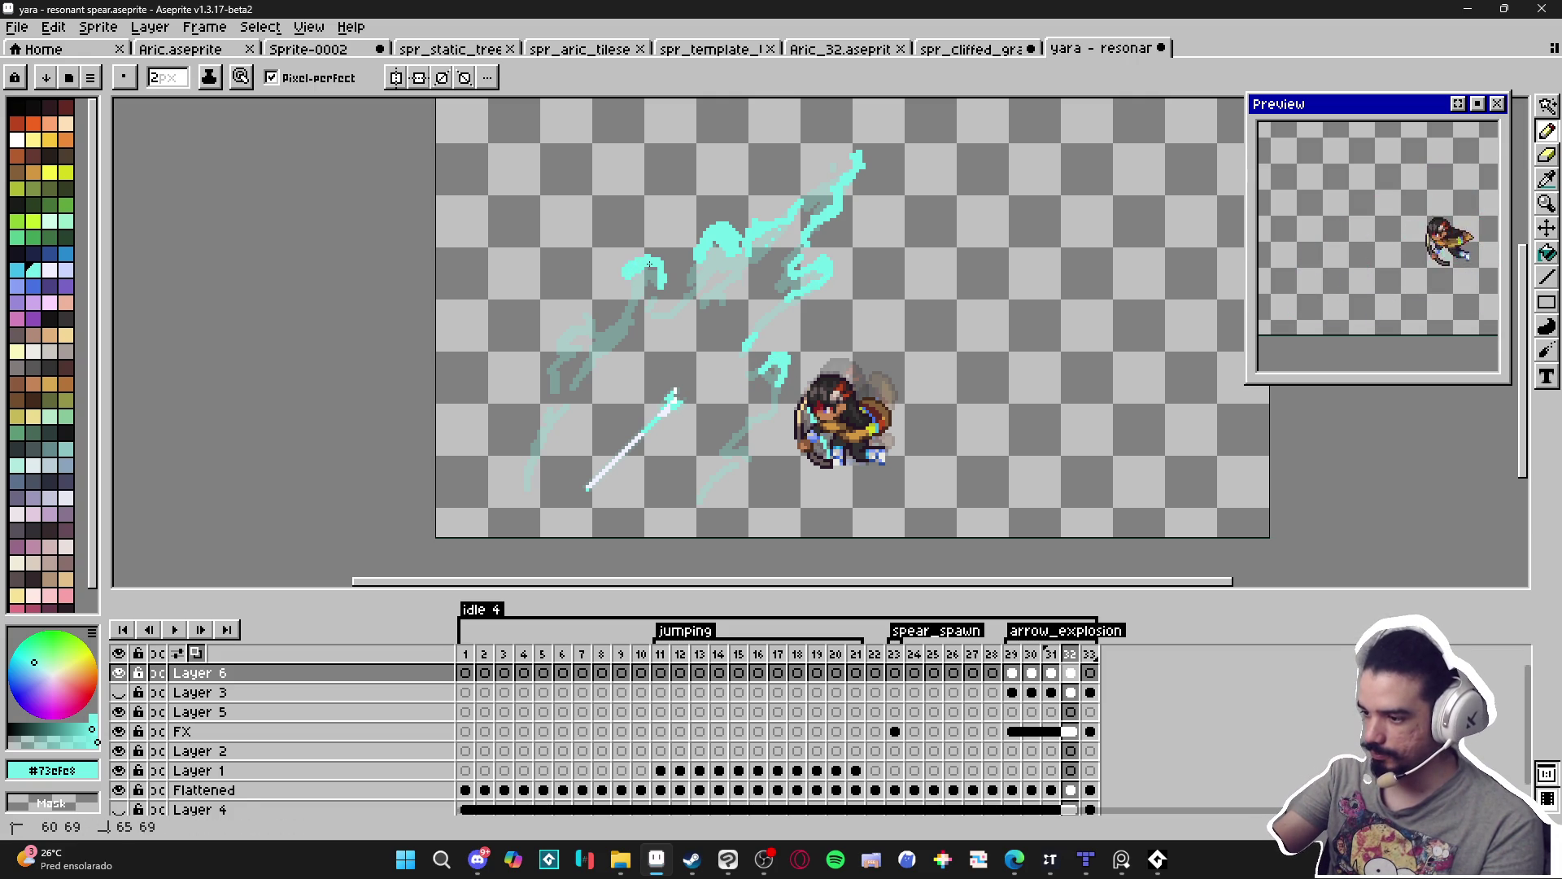
{"action": "mouse_move", "coordinate": [600, 336]}
{"action": "left_mouse_down"}
{"action": "mouse_move", "coordinate": [598, 308]}
{"action": "mouse_move", "coordinate": [572, 329]}
{"action": "left_mouse_up"}
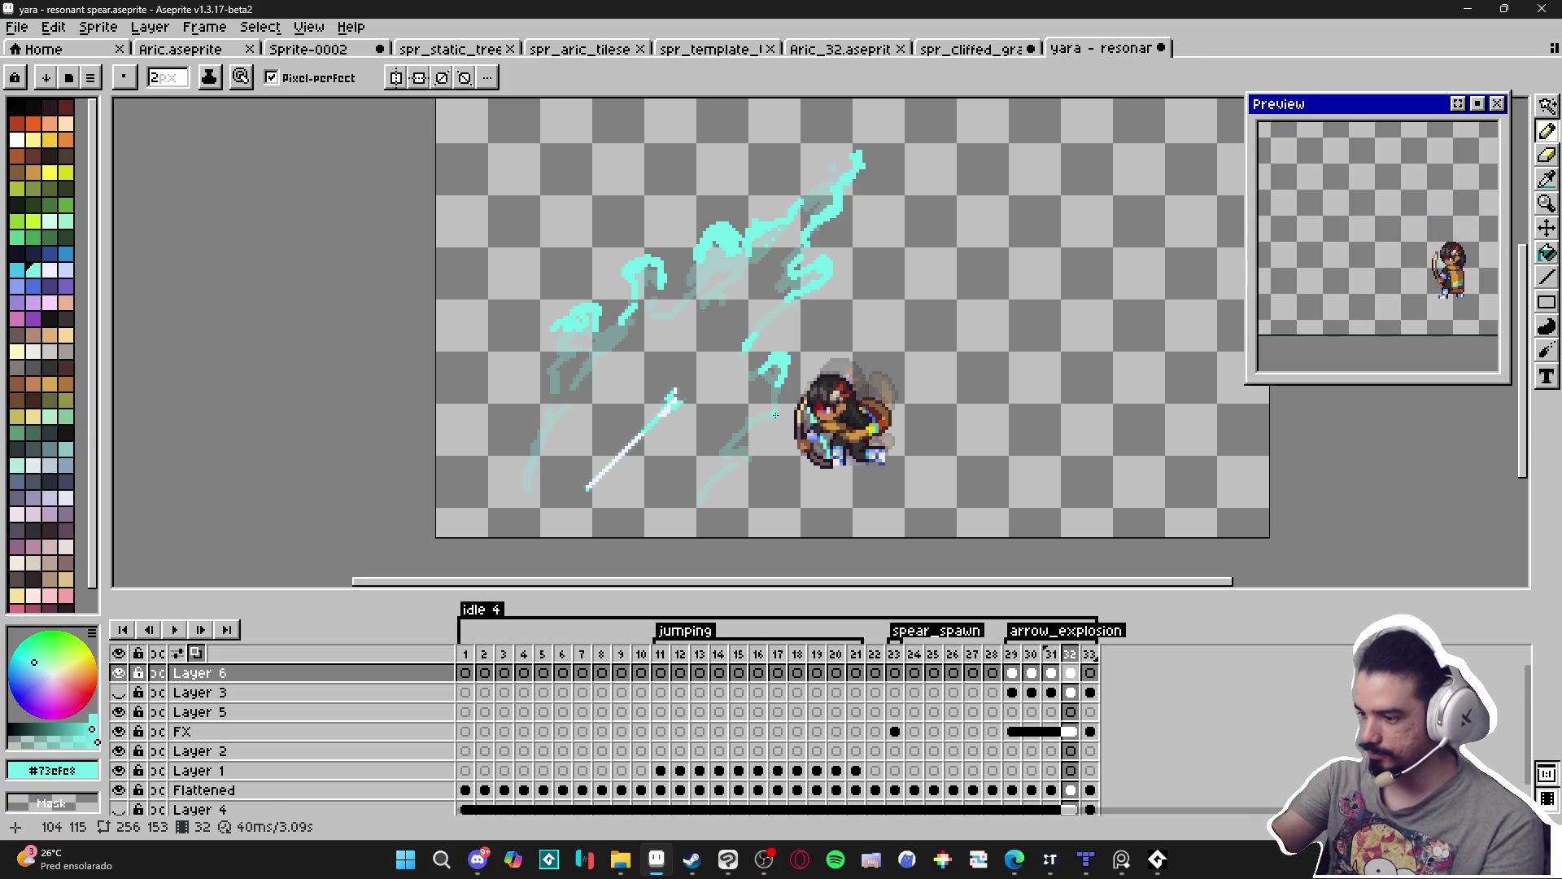
{"action": "mouse_move", "coordinate": [755, 418]}
{"action": "left_mouse_down"}
{"action": "mouse_move", "coordinate": [763, 447]}
{"action": "mouse_move", "coordinate": [715, 481]}
{"action": "left_mouse_up"}
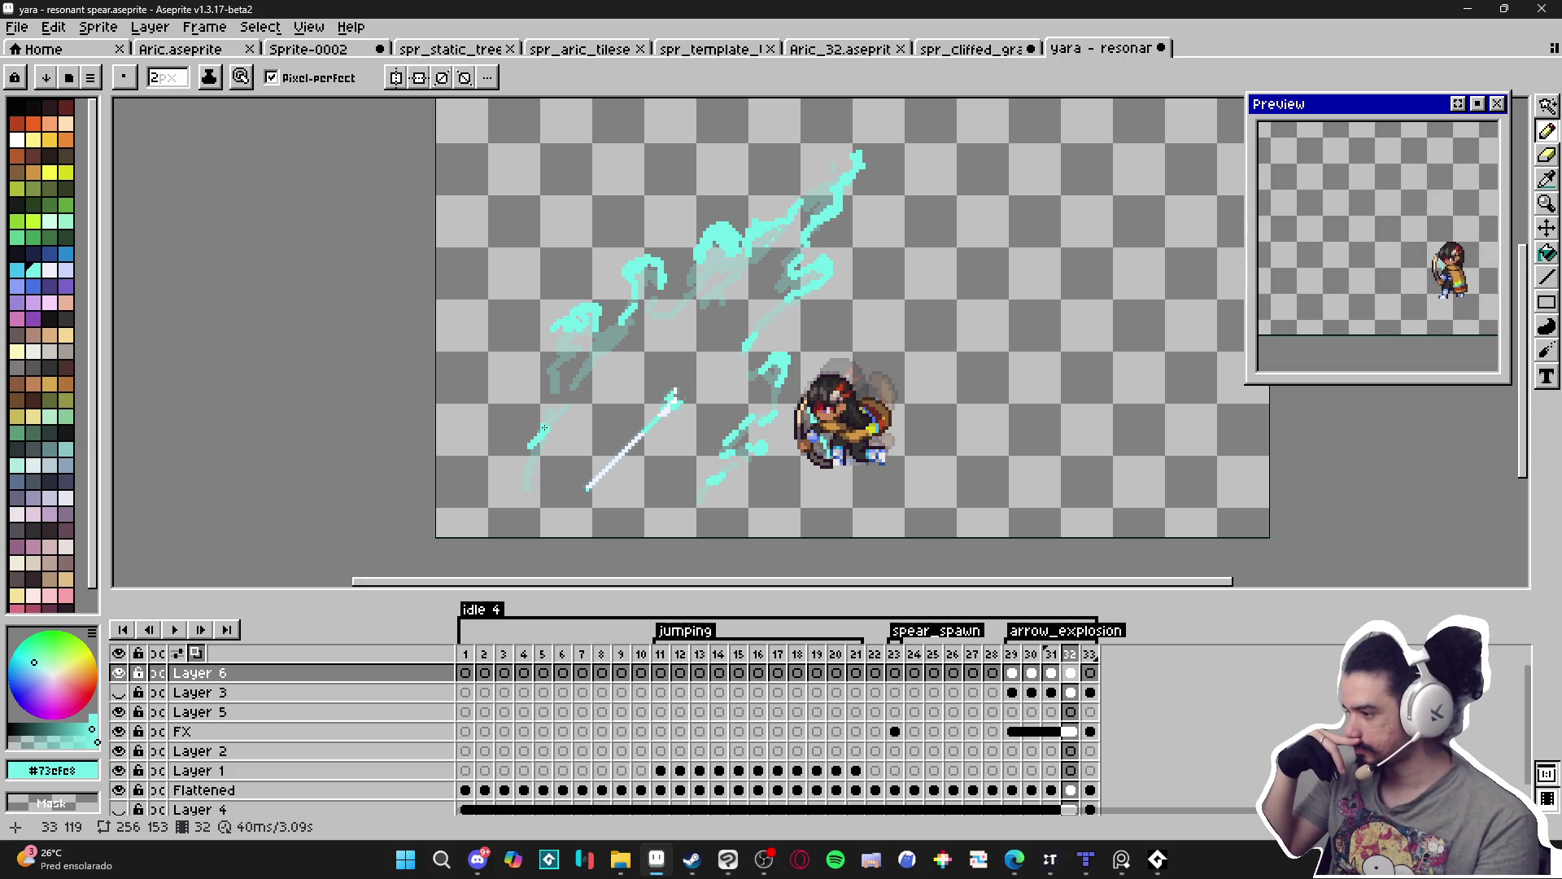
{"action": "left_click", "coordinate": [1087, 673]}
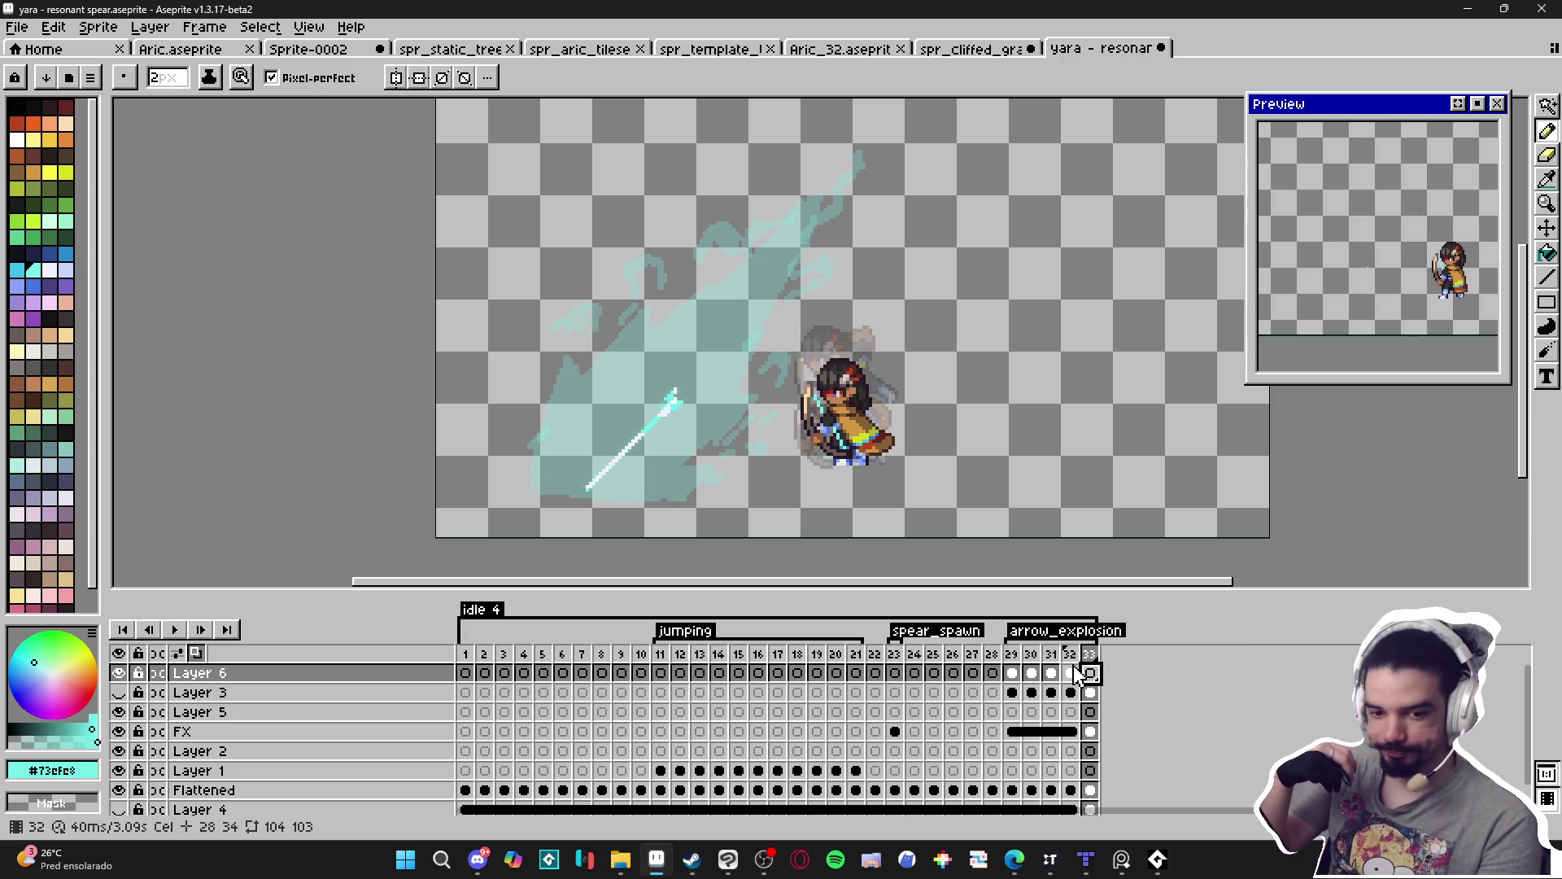
Draw three short cyan fragments: at the top, a small arch, and one beside the character.
{"action": "left_click_drag", "start_coordinate": [867, 144], "coordinate": [840, 213]}
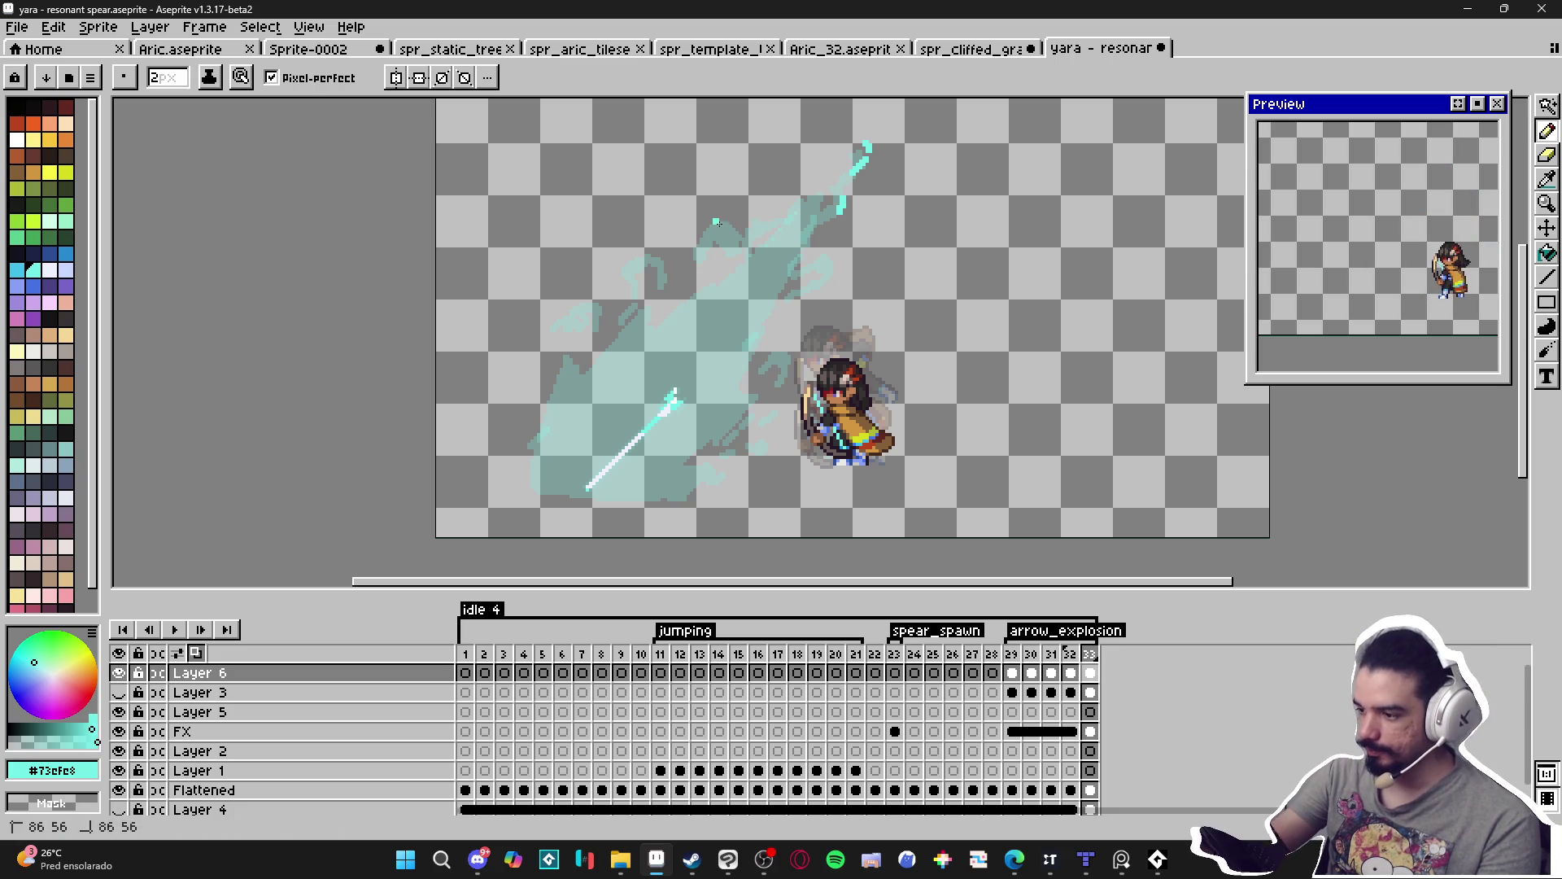
{"action": "mouse_move", "coordinate": [705, 237]}
{"action": "left_mouse_down"}
{"action": "mouse_move", "coordinate": [730, 234]}
{"action": "mouse_move", "coordinate": [636, 265]}
{"action": "mouse_move", "coordinate": [593, 329]}
{"action": "left_mouse_up"}
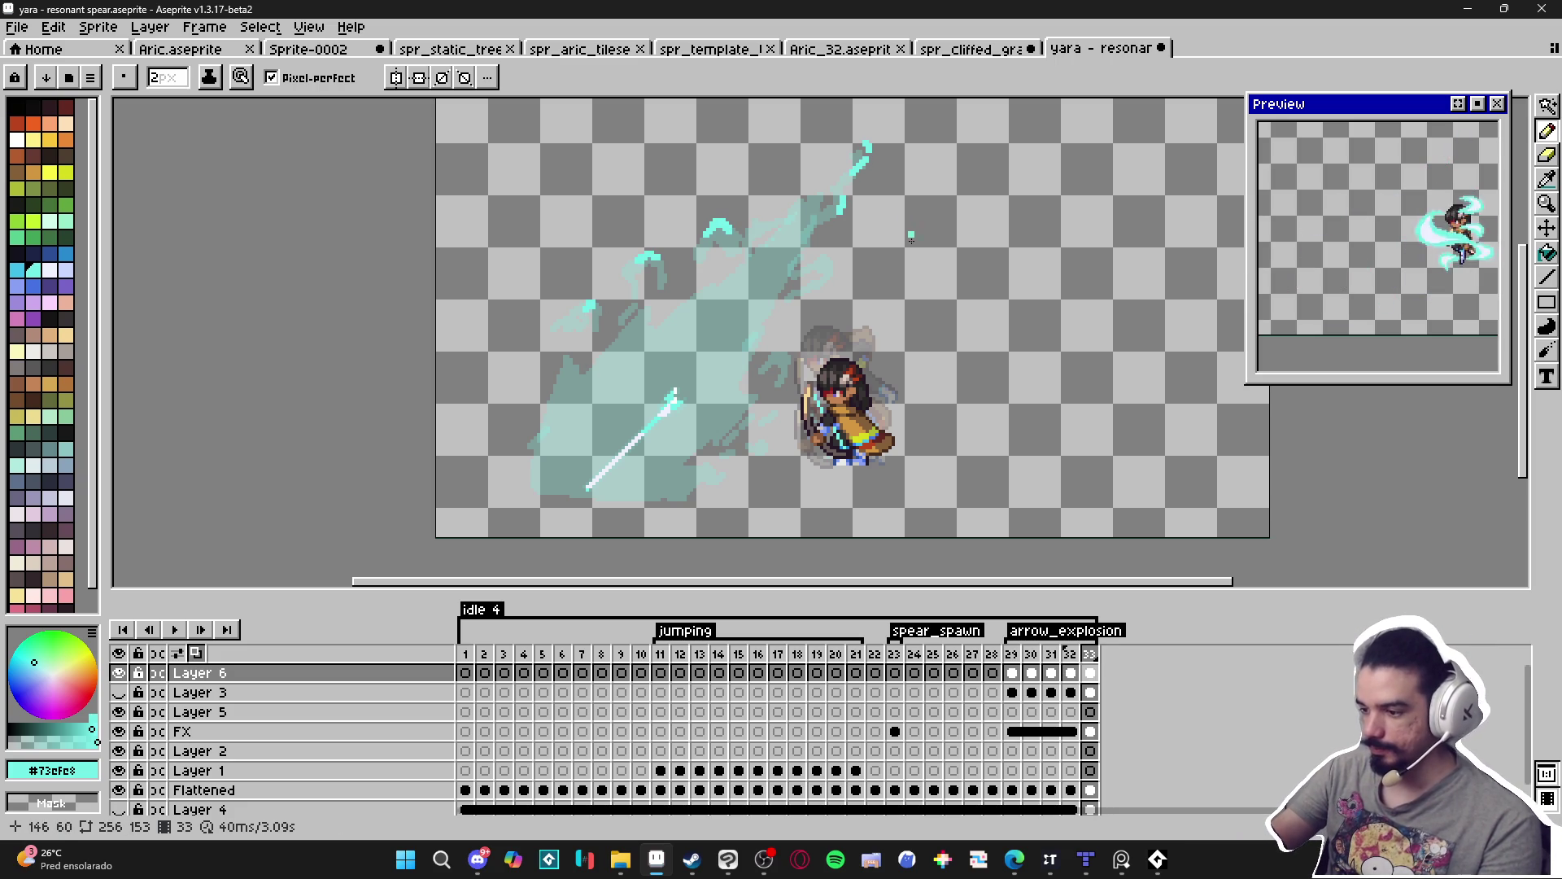
{"action": "left_click_drag", "start_coordinate": [787, 356], "coordinate": [781, 384]}
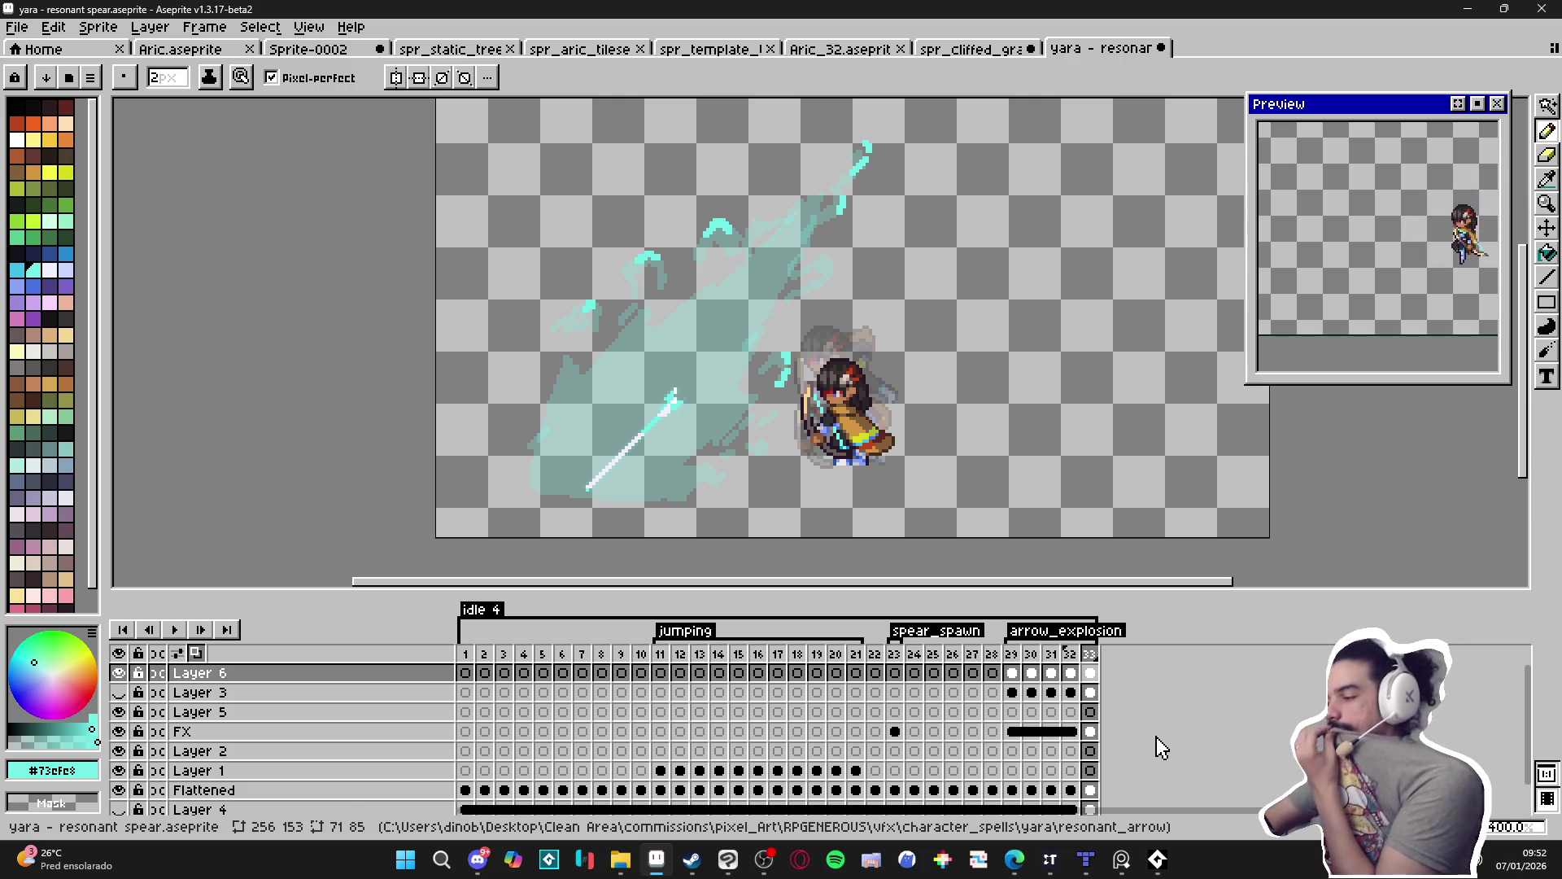
Step through frames 30–33, then make Layer 4's forest ground background visible.
{"action": "left_click", "coordinate": [1032, 656]}
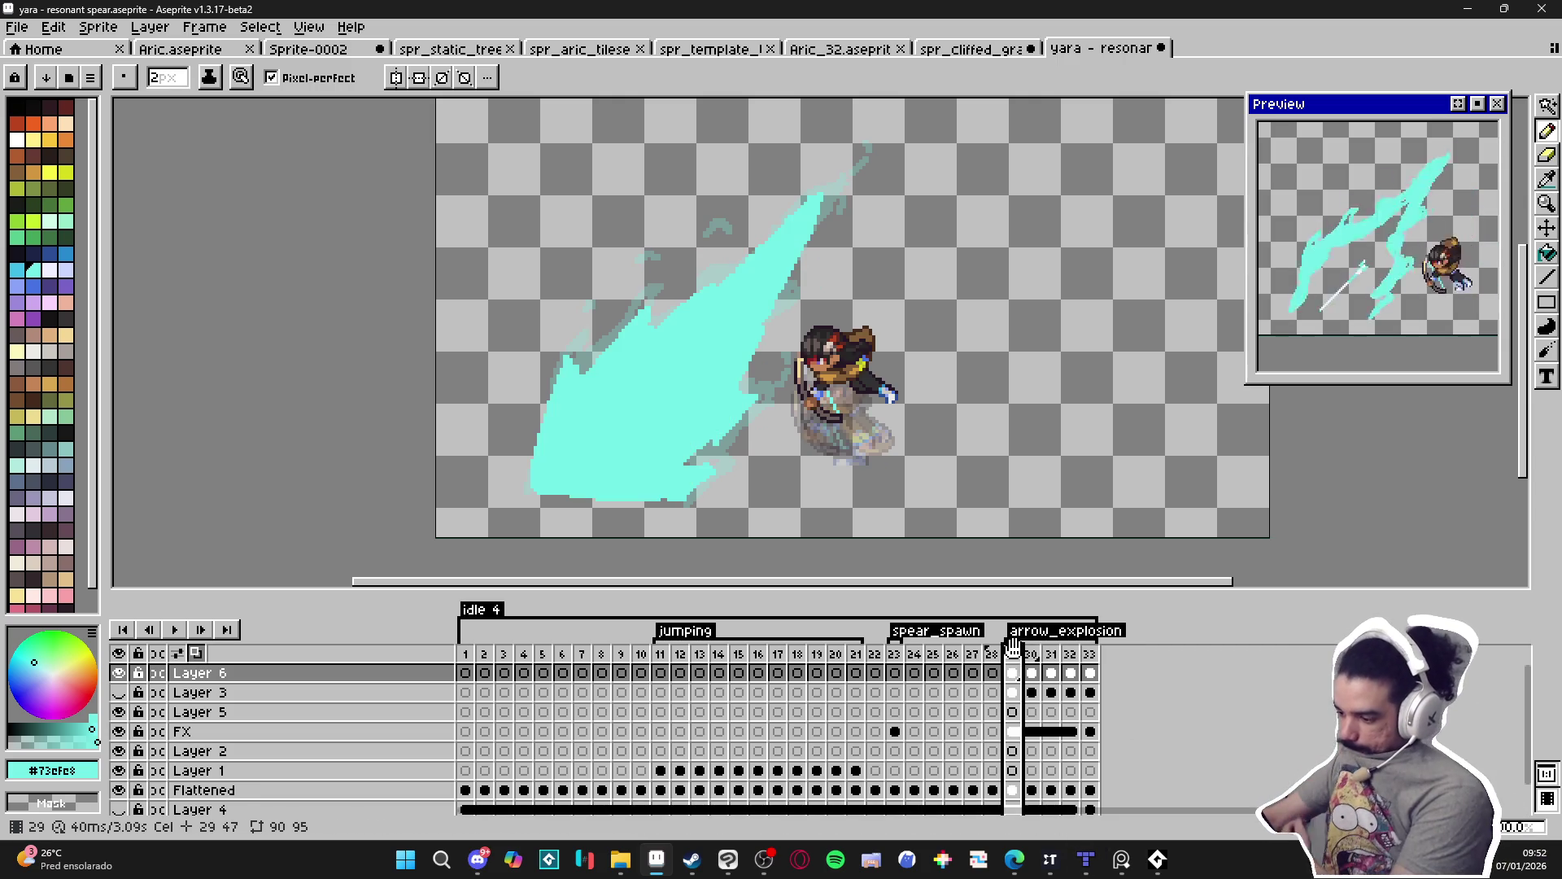
{"action": "left_click", "coordinate": [1051, 657]}
{"action": "left_click", "coordinate": [1071, 658]}
{"action": "left_click", "coordinate": [1090, 657]}
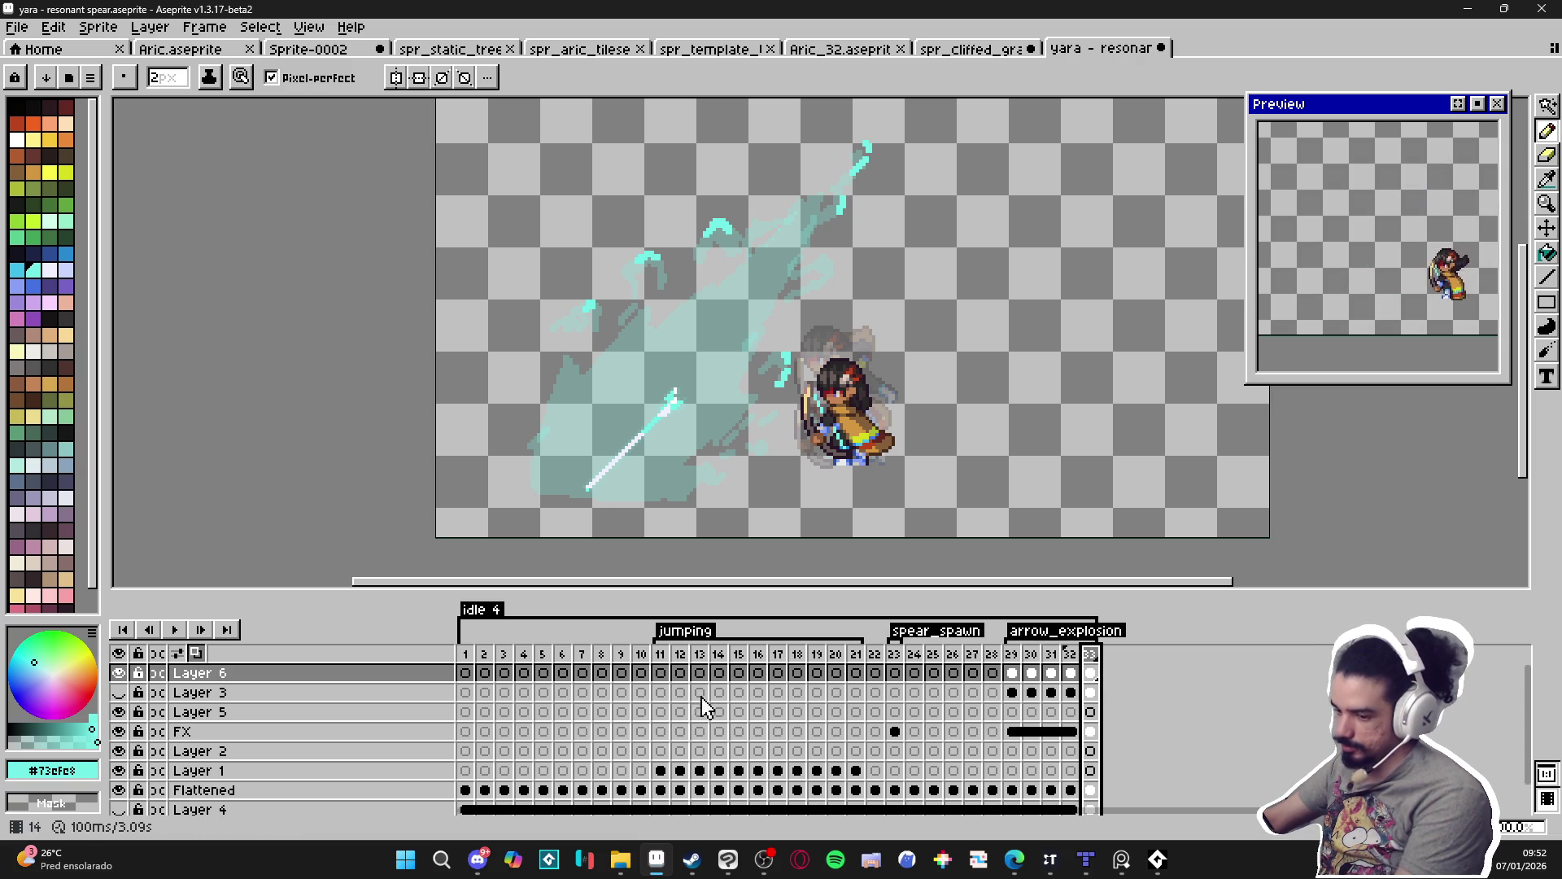
{"action": "left_click", "coordinate": [122, 810]}
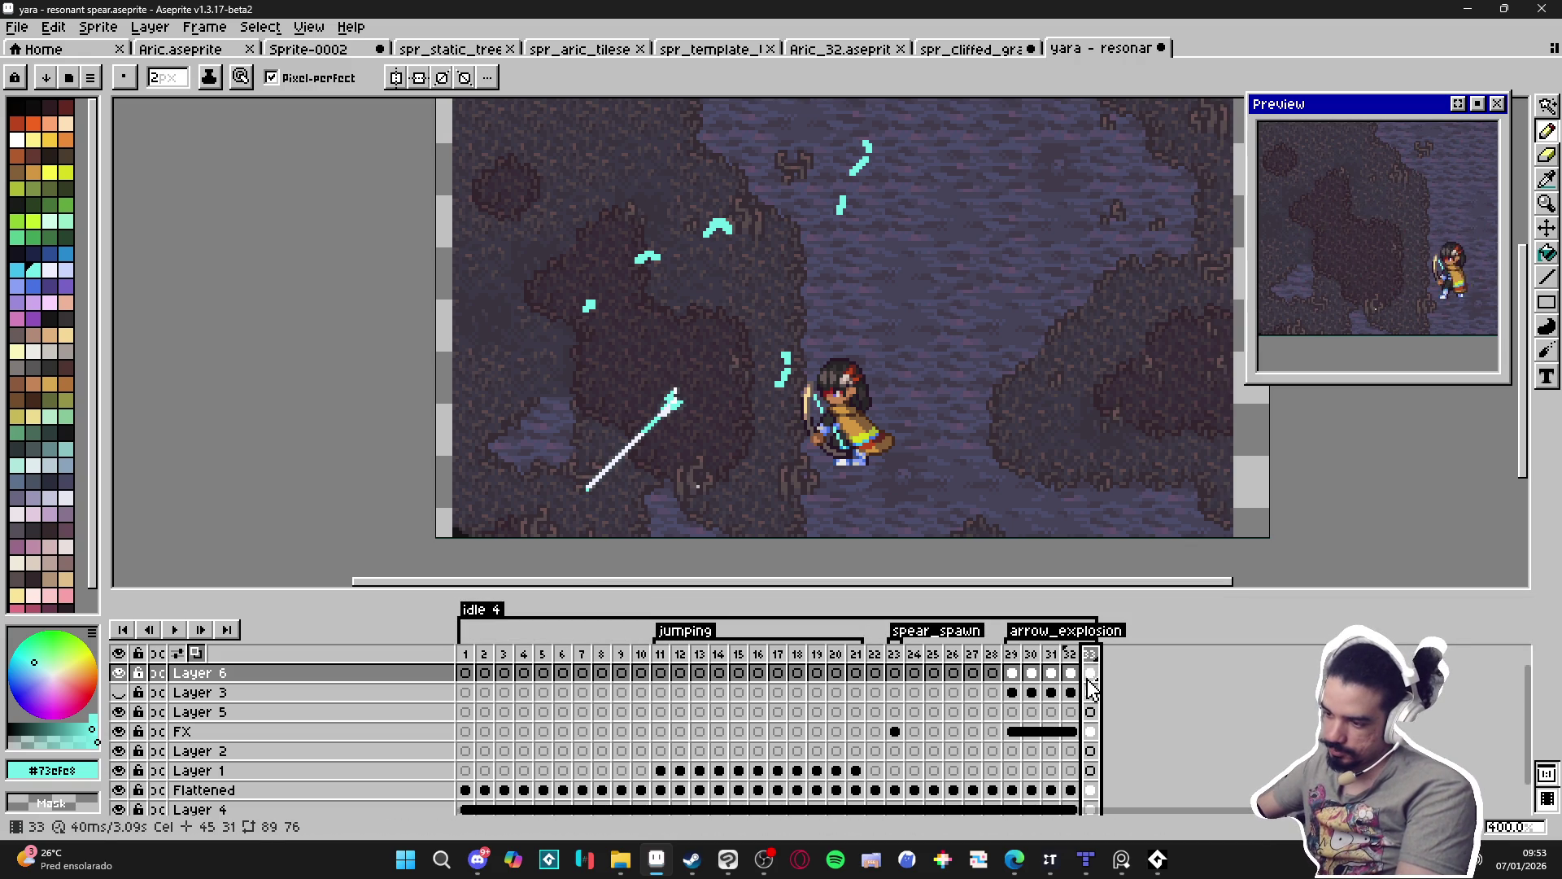
Compare neighbouring frames, then add a new frame 34 after frame 33.
{"action": "key", "text": "Left"}
{"action": "key", "text": "Right"}
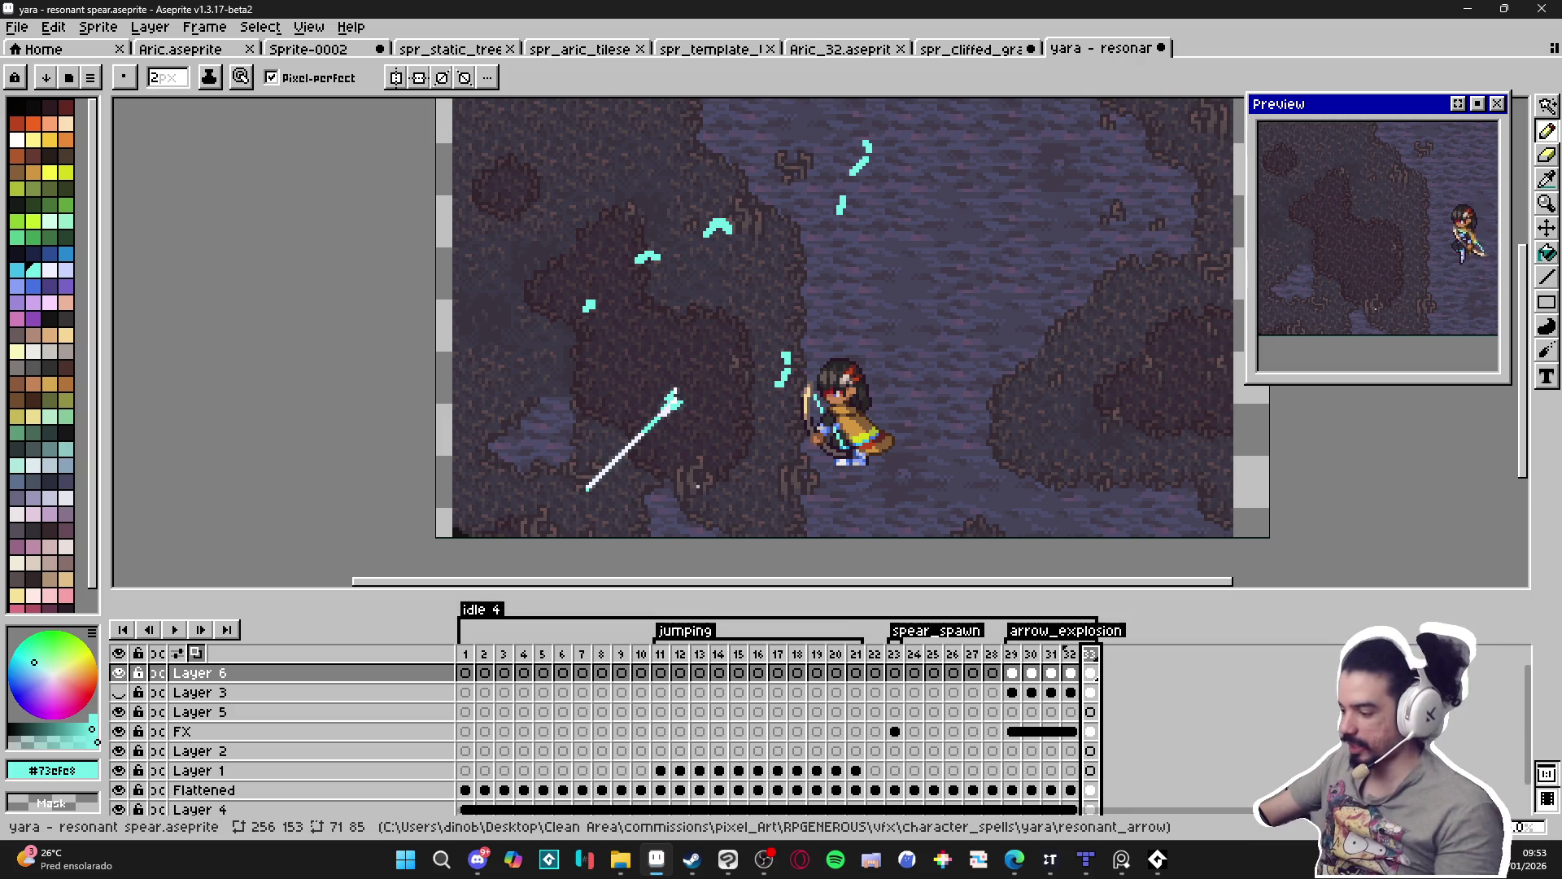
{"action": "key", "text": "alt+n"}
{"action": "scroll", "coordinate": [885, 176], "scroll_direction": "up", "scroll_amount": 2}
Trim the top cyan streak's tip and lower edge, and fill a gap in the shape.
{"action": "key", "text": "e"}
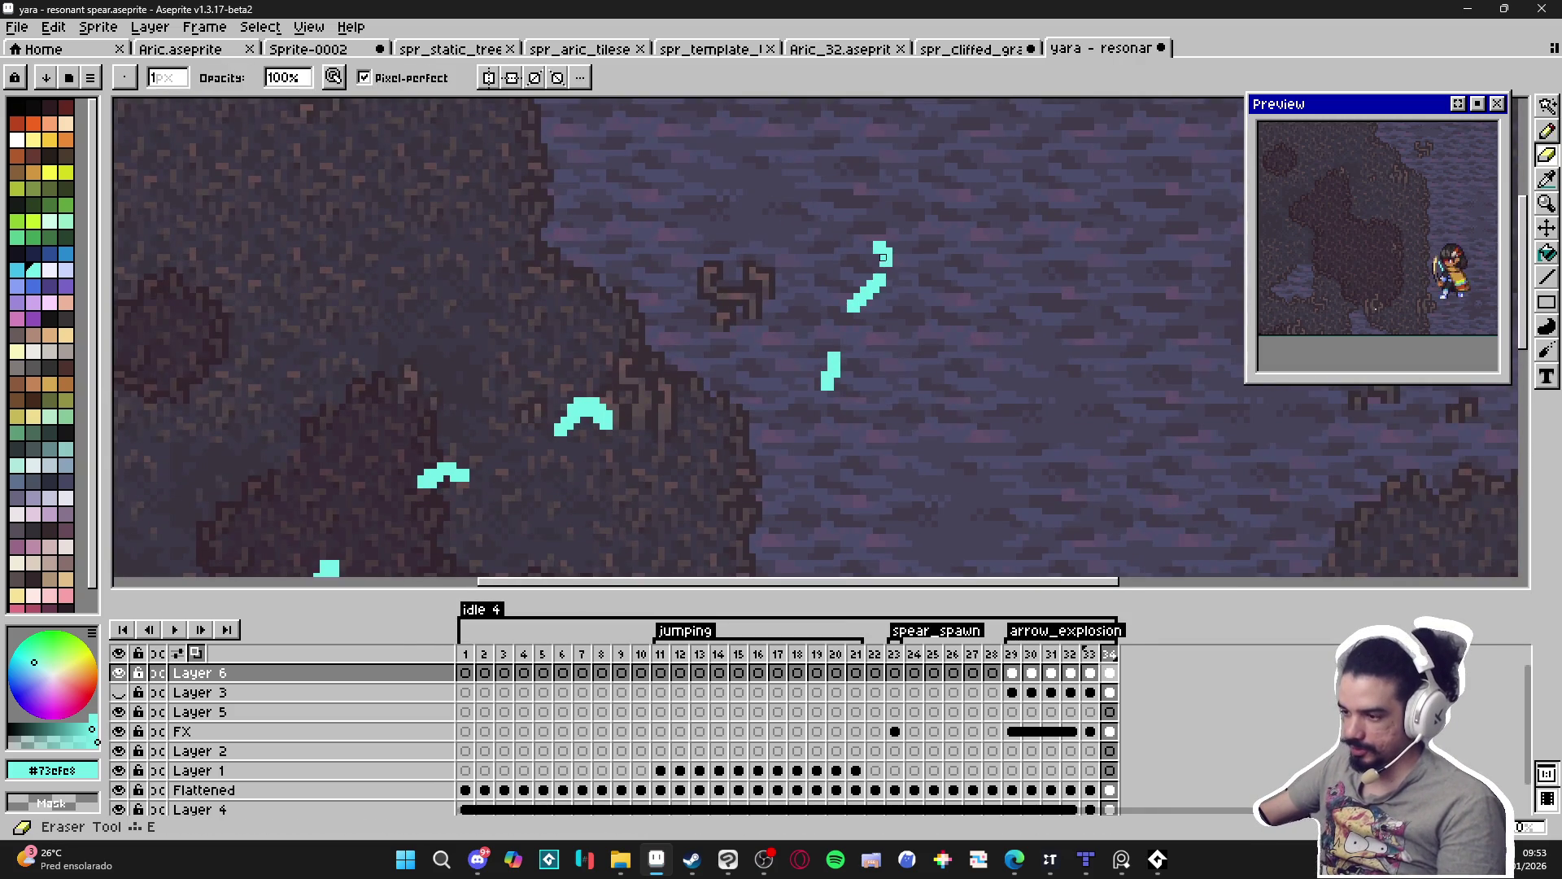
{"action": "left_click", "coordinate": [878, 255]}
{"action": "left_click_drag", "start_coordinate": [873, 277], "coordinate": [851, 306]}
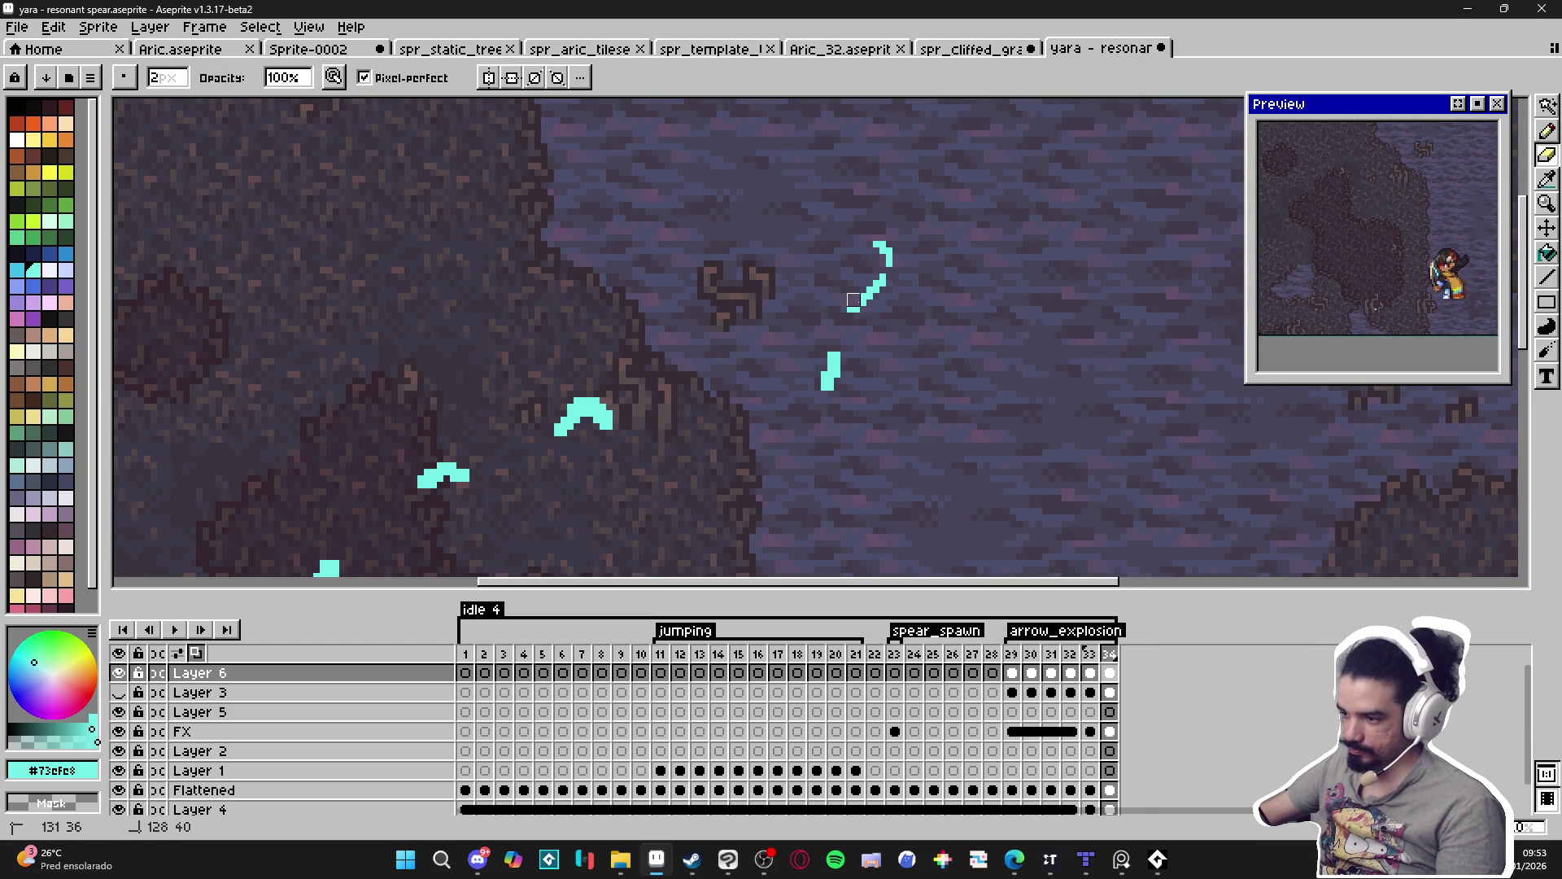
{"action": "key", "text": "b"}
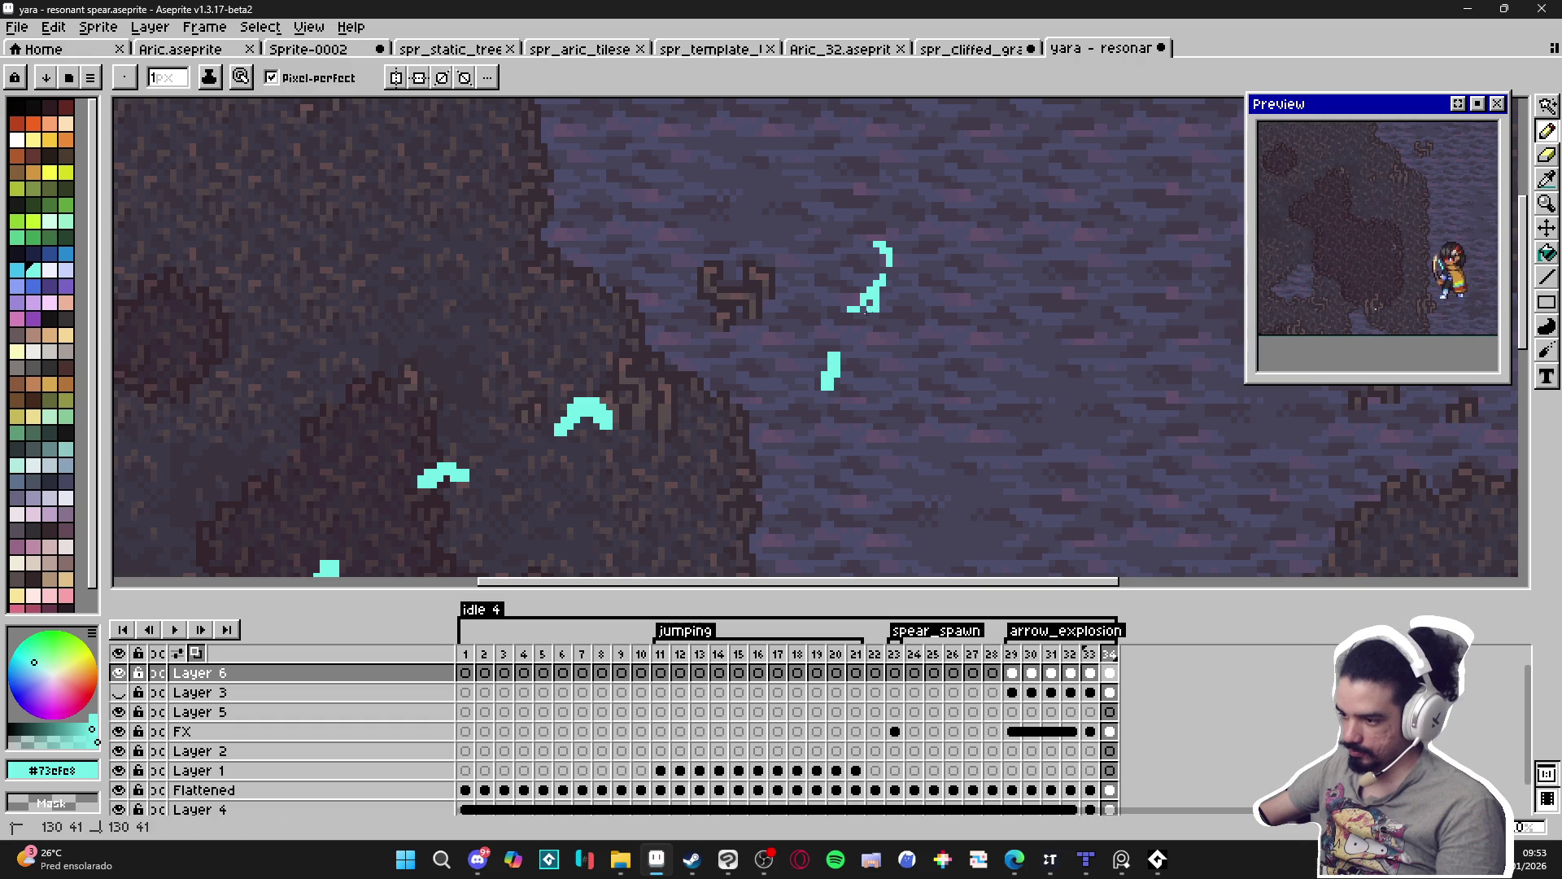
{"action": "key", "text": "e"}
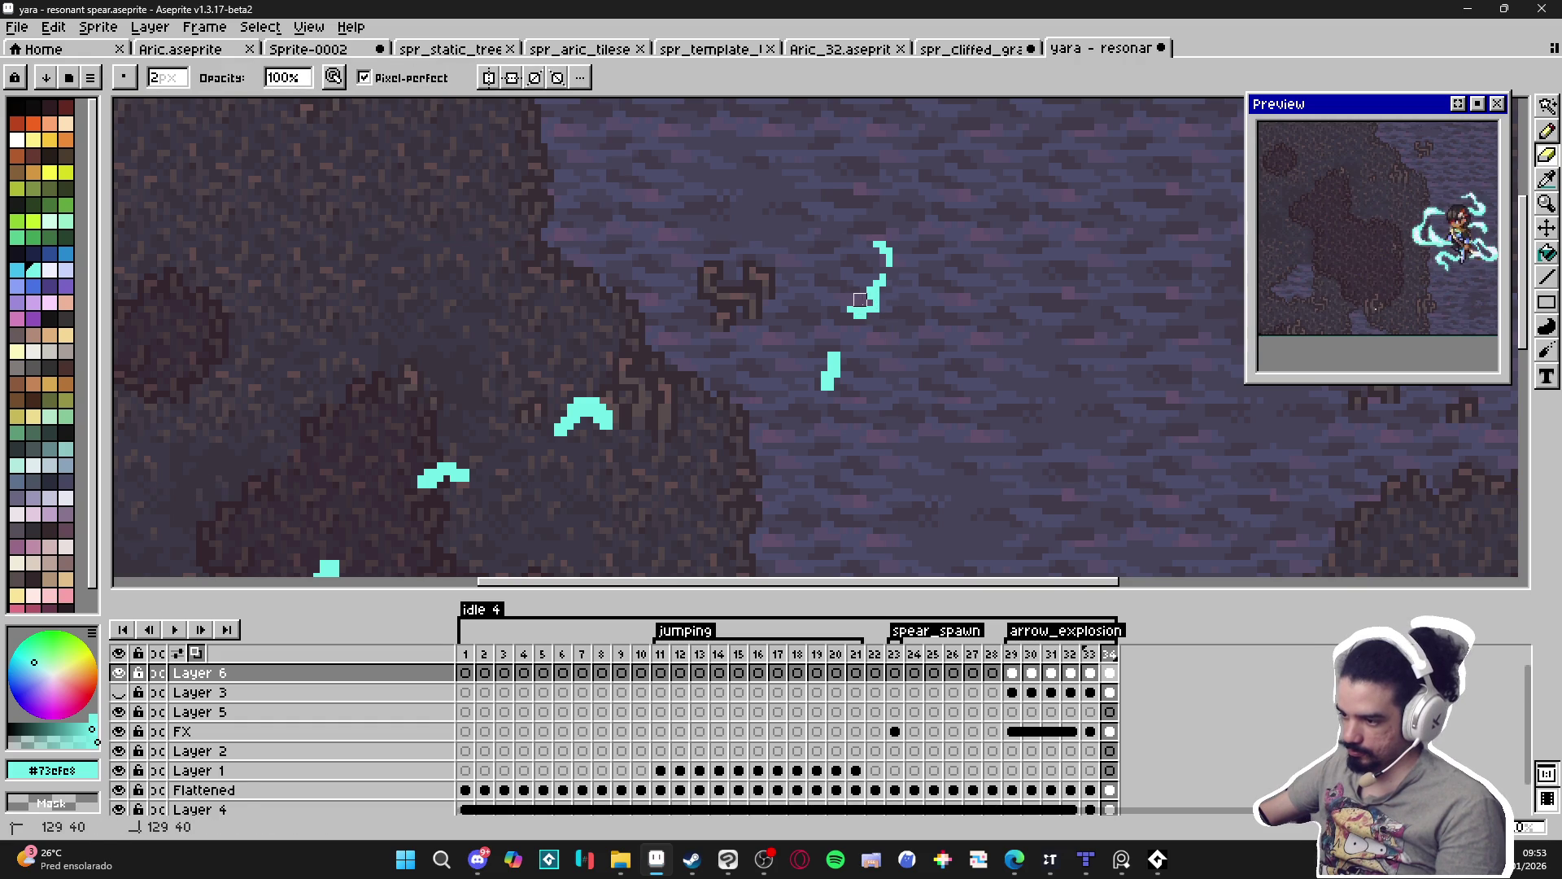
{"action": "left_click", "coordinate": [859, 299]}
{"action": "key", "text": "b"}
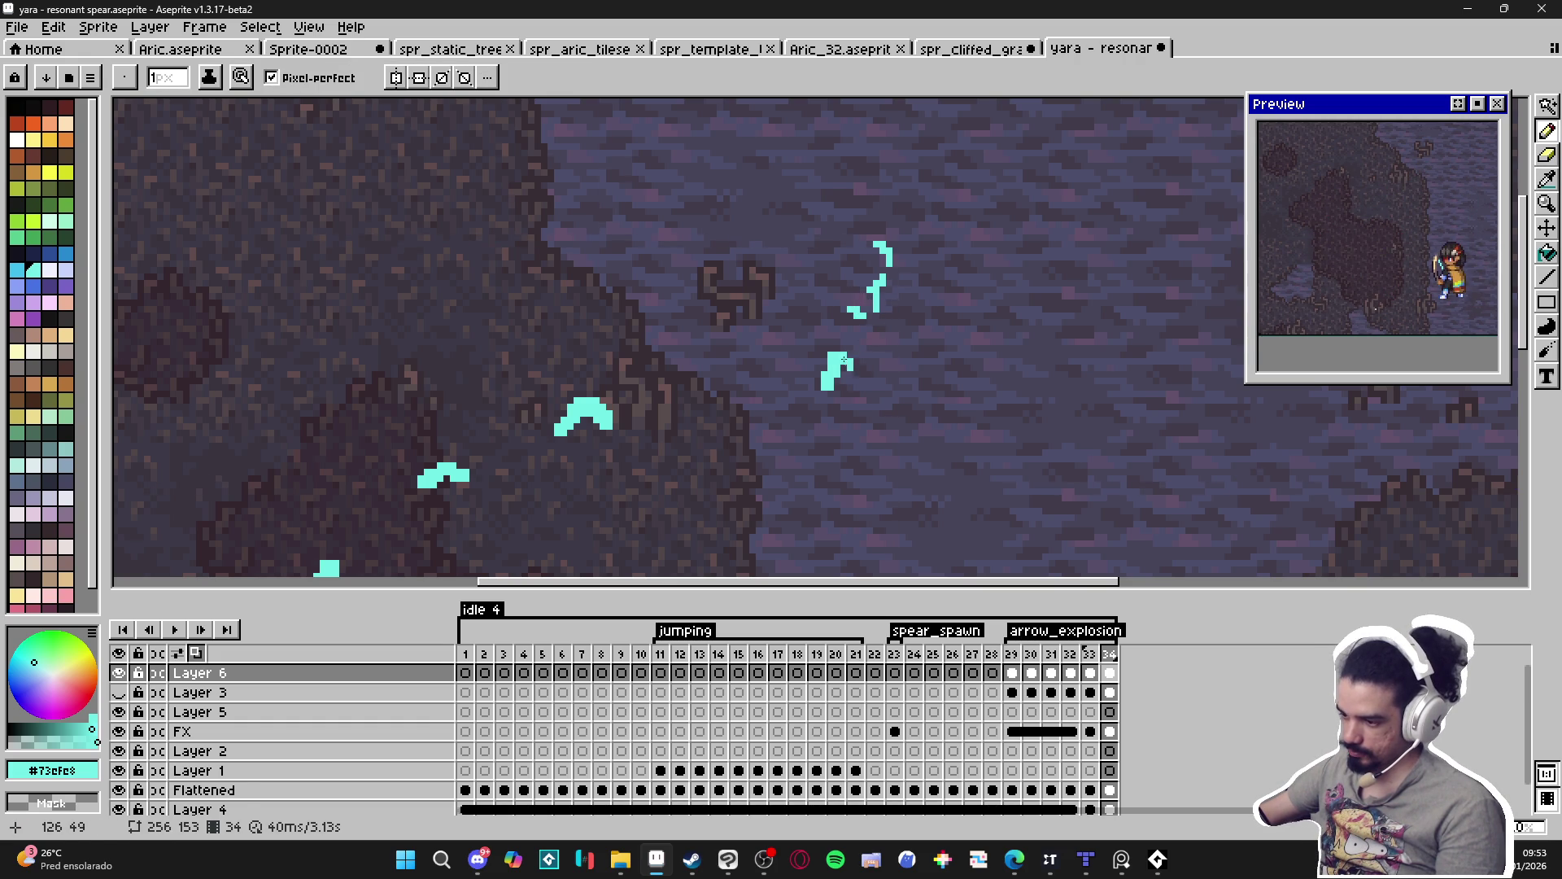
{"action": "left_click", "coordinate": [844, 371]}
Erase the cyan shape's upper-left and inner pixels, and fill in the small left shape.
{"action": "key", "text": "e"}
{"action": "left_click_drag", "start_coordinate": [836, 361], "coordinate": [827, 367]}
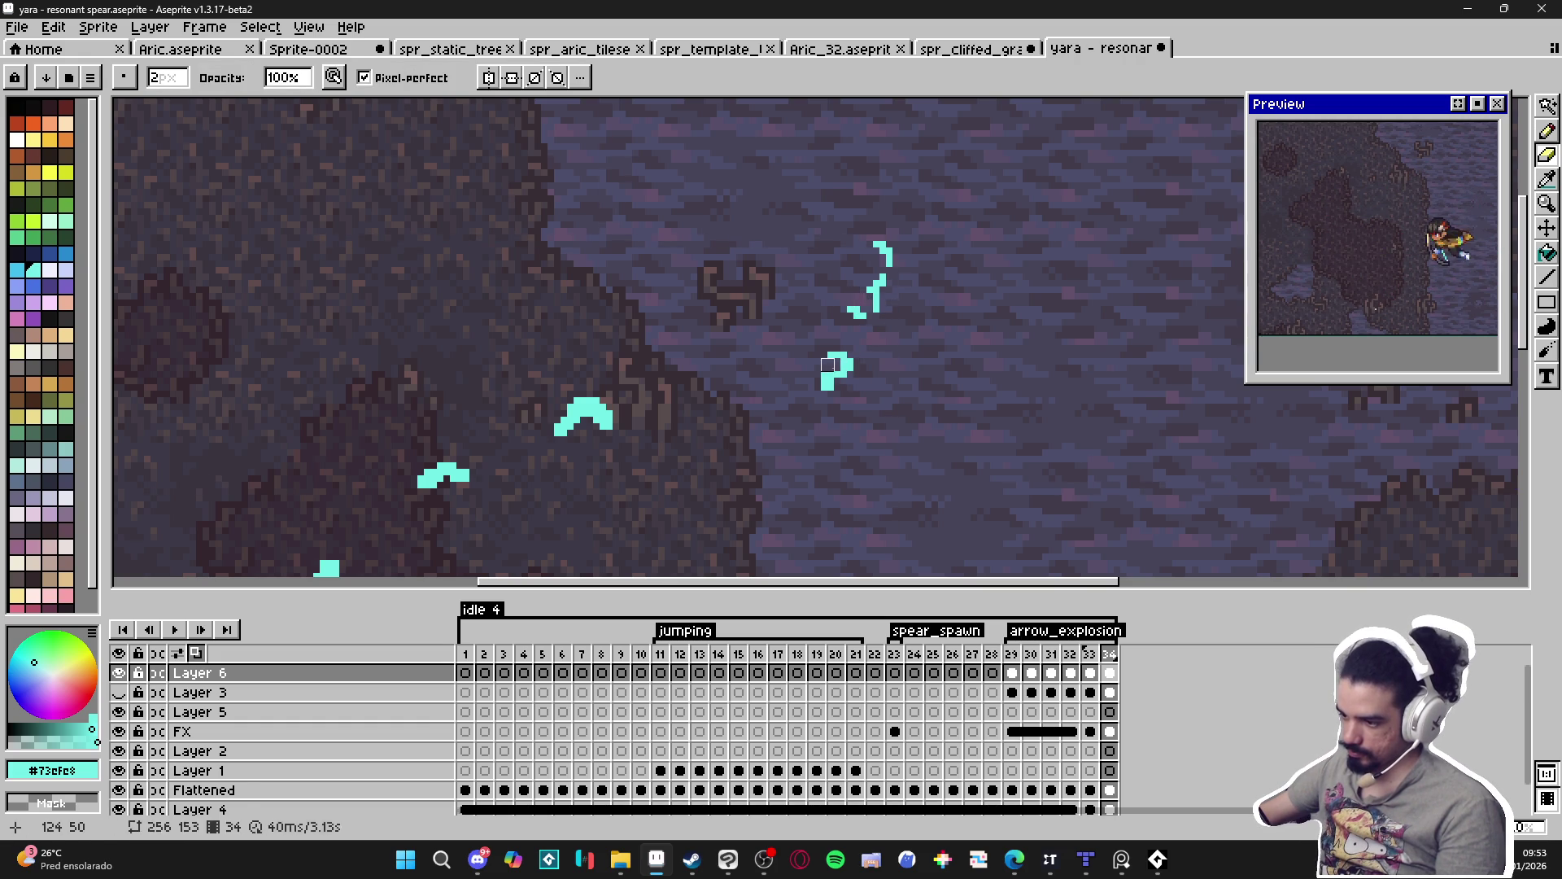
{"action": "key", "text": "b"}
{"action": "key", "text": "e"}
{"action": "left_click", "coordinate": [594, 417]}
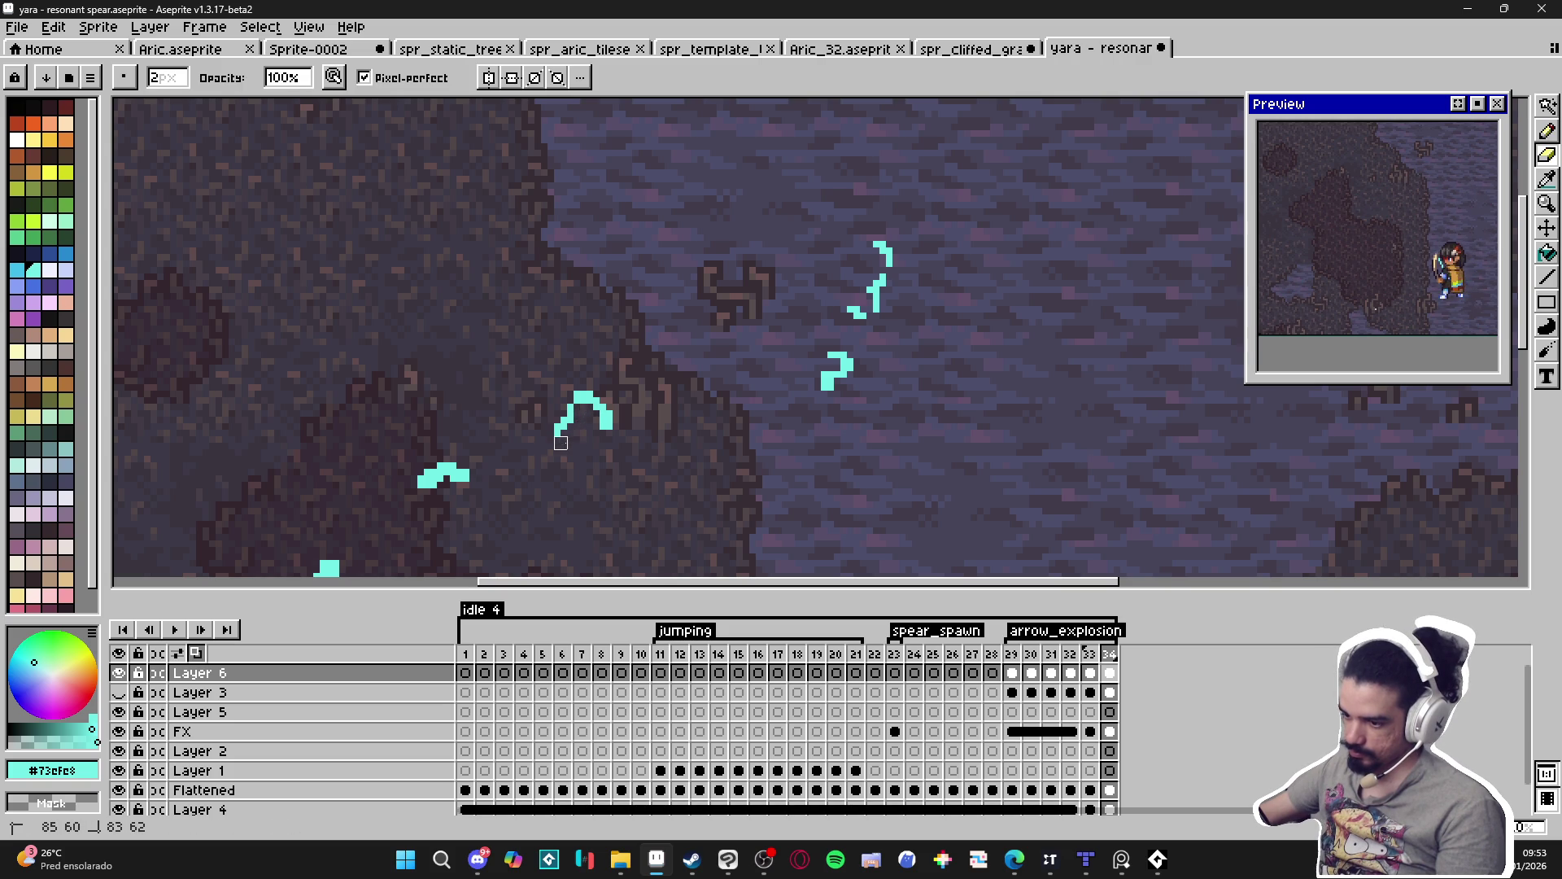
{"action": "key", "text": "b"}
{"action": "scroll", "coordinate": [489, 446], "scroll_direction": "down", "scroll_amount": 1}
{"action": "scroll", "coordinate": [489, 446], "scroll_direction": "left", "scroll_amount": 2}
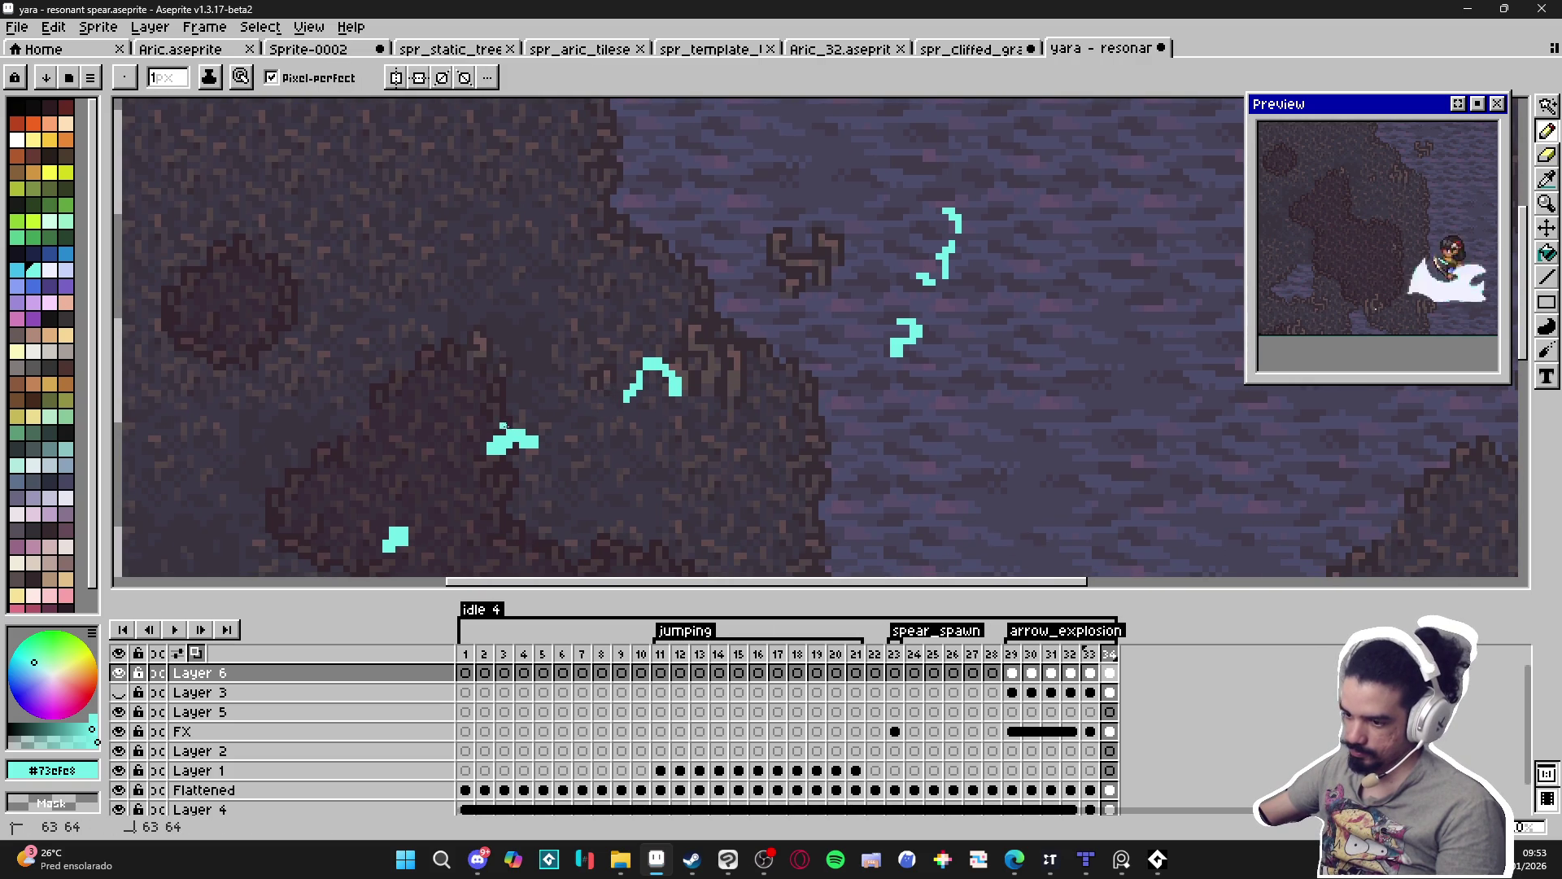
{"action": "left_click", "coordinate": [522, 423]}
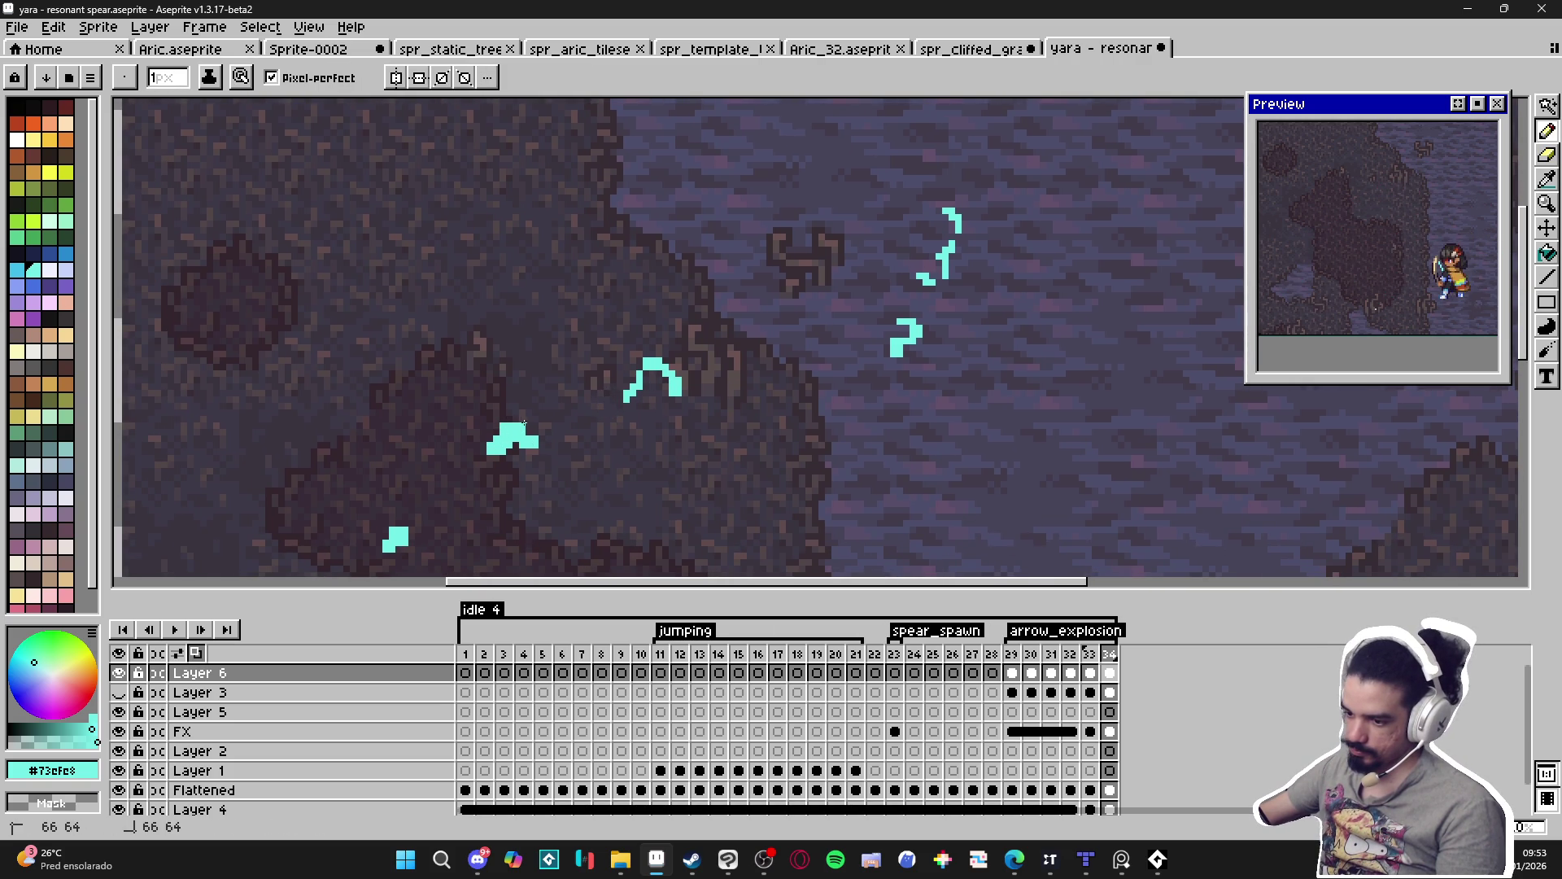
Cut the left blob down to an arc, undo it, and fill the streak beside the character.
{"action": "key", "text": "e"}
{"action": "left_click_drag", "start_coordinate": [523, 446], "coordinate": [508, 443]}
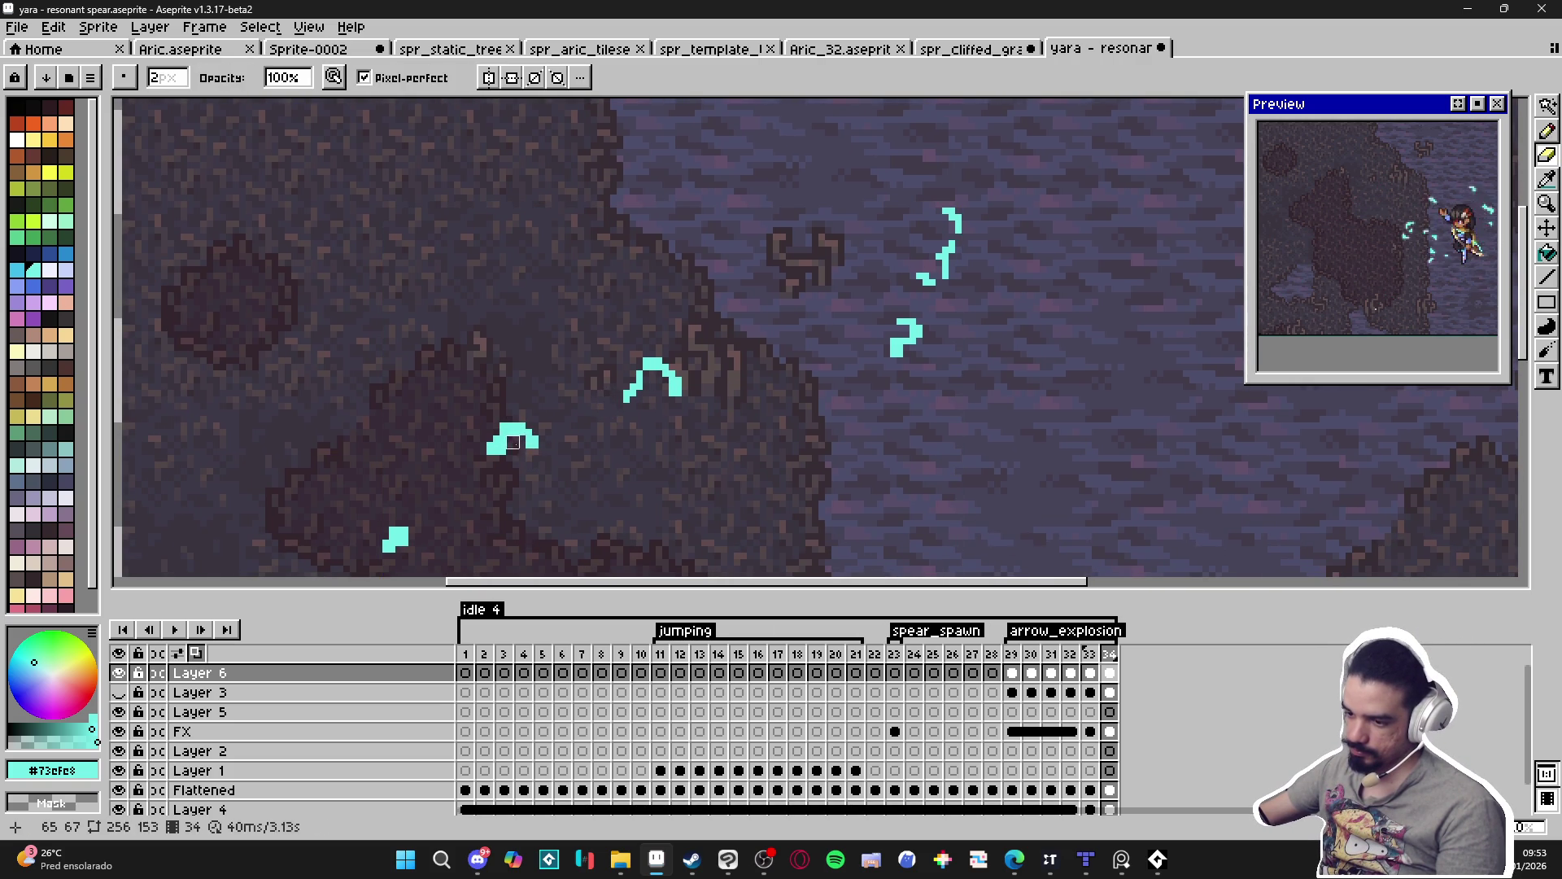
{"action": "scroll", "coordinate": [492, 456], "scroll_direction": "down", "scroll_amount": 3}
{"action": "scroll", "coordinate": [492, 456], "scroll_direction": "left", "scroll_amount": 3}
{"action": "key", "text": "b"}
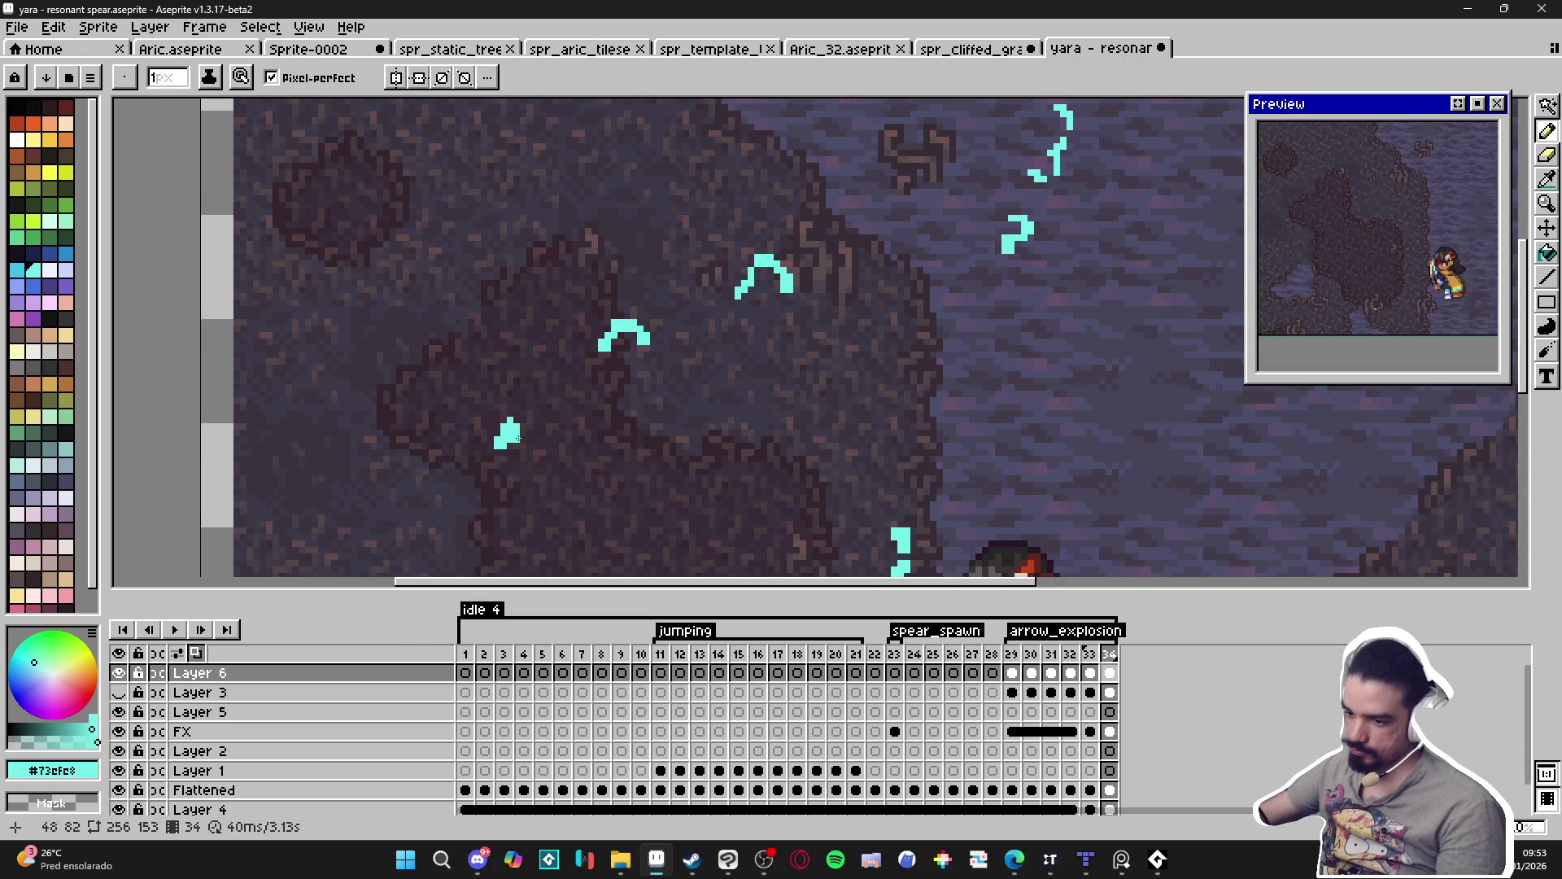
{"action": "key", "text": "ctrl+z"}
{"action": "scroll", "coordinate": [896, 435], "scroll_direction": "down", "scroll_amount": 2}
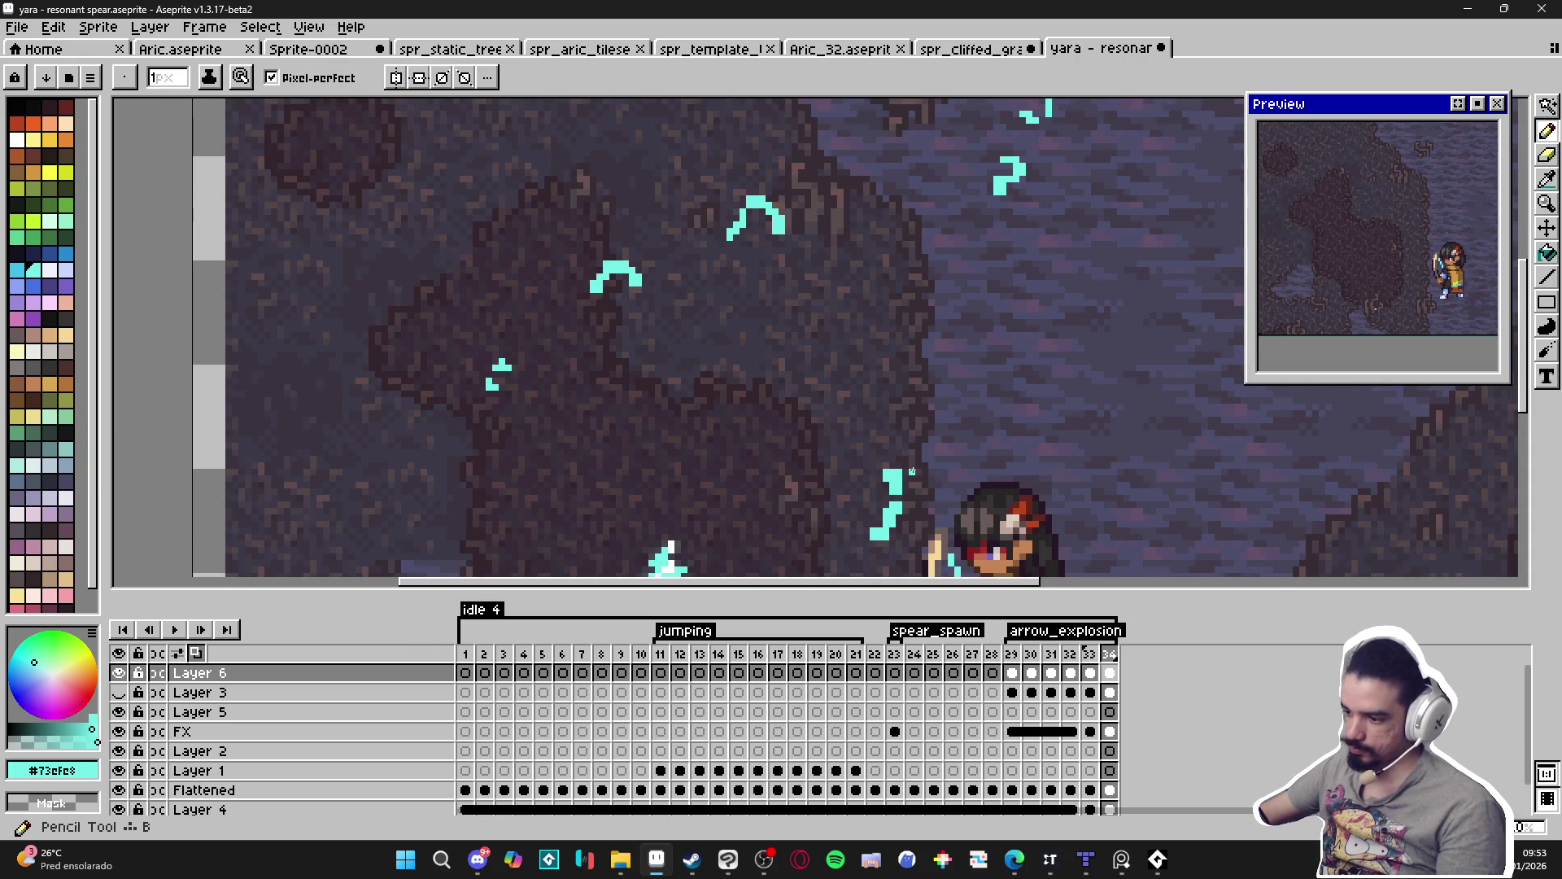
{"action": "left_click_drag", "start_coordinate": [905, 469], "coordinate": [898, 480]}
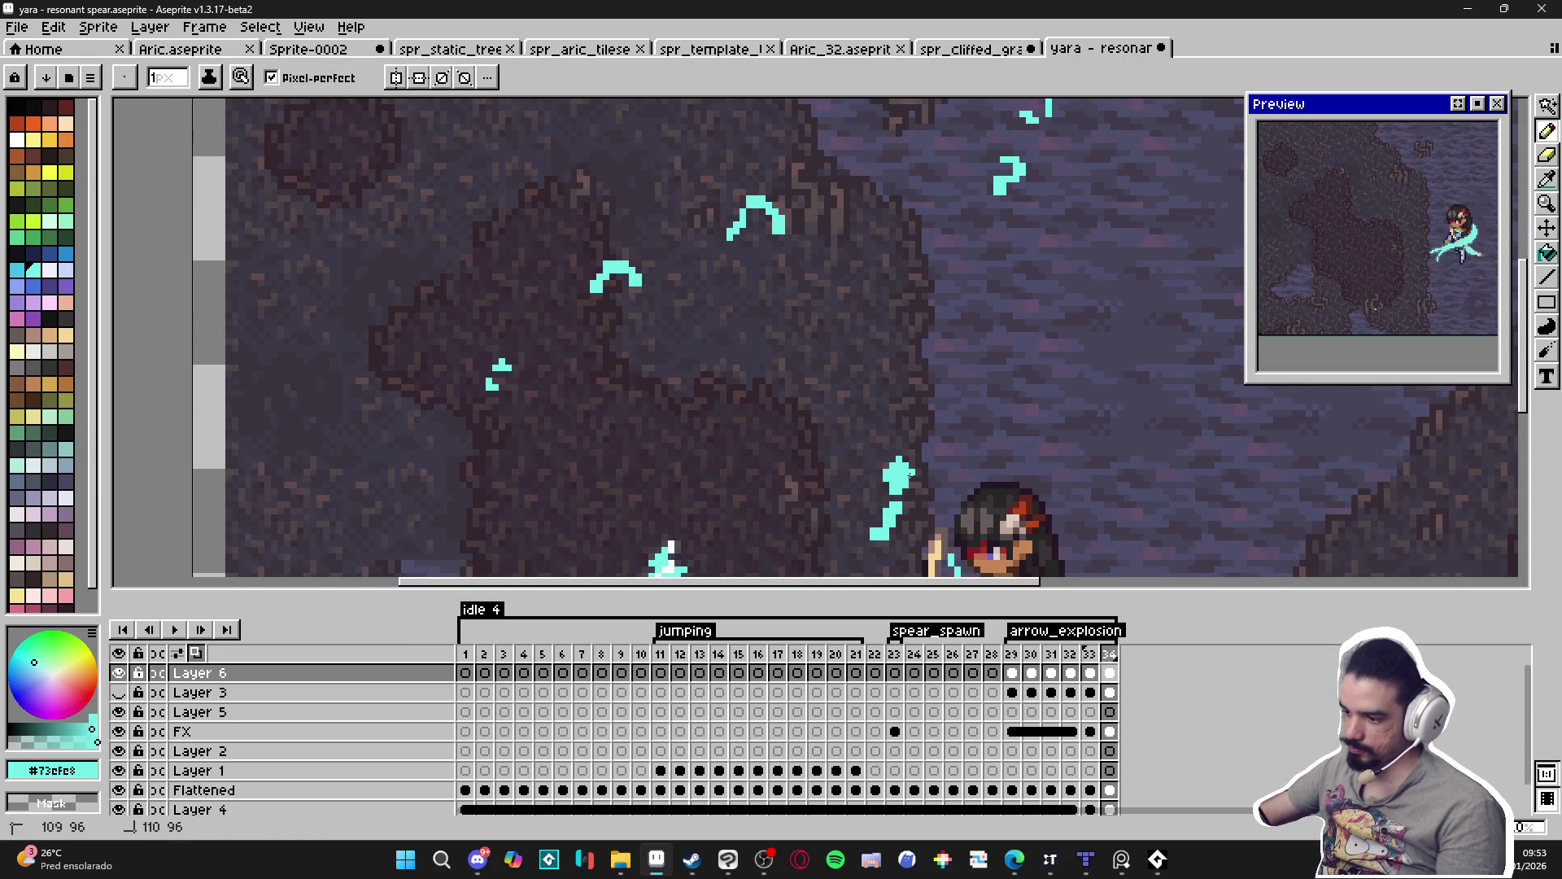
Erase cyan pixels from the streak beside the character's body.
{"action": "key", "text": "e"}
{"action": "mouse_move", "coordinate": [909, 472]}
{"action": "left_mouse_down"}
{"action": "mouse_move", "coordinate": [909, 387]}
{"action": "mouse_move", "coordinate": [902, 421]}
{"action": "left_mouse_up"}
{"action": "key", "text": "b"}
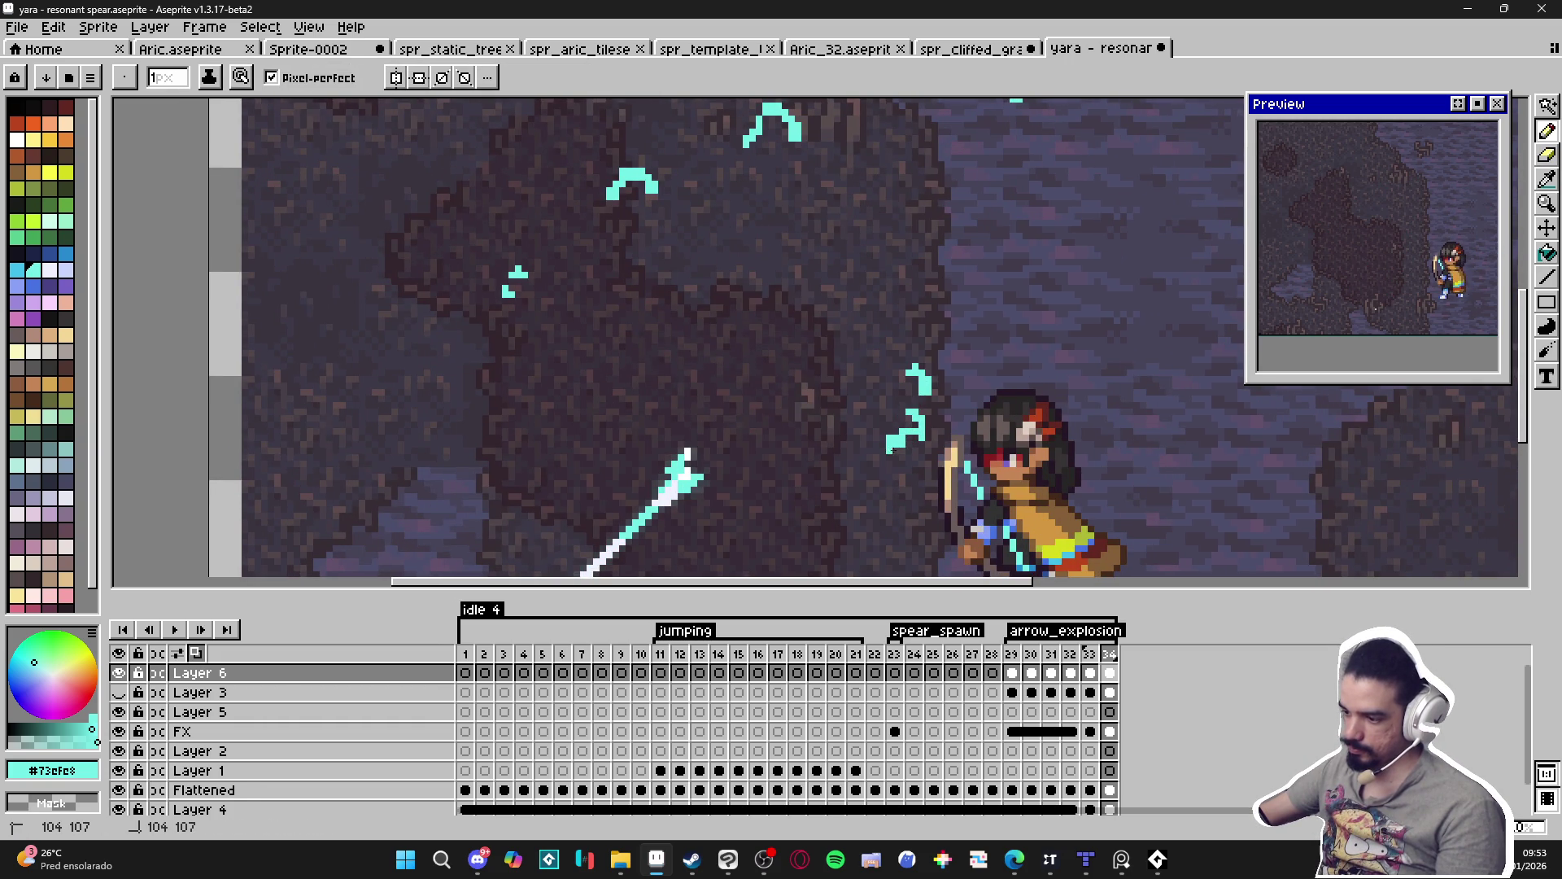
{"action": "key", "text": "e"}
{"action": "scroll", "coordinate": [1033, 482], "scroll_direction": "down", "scroll_amount": 1}
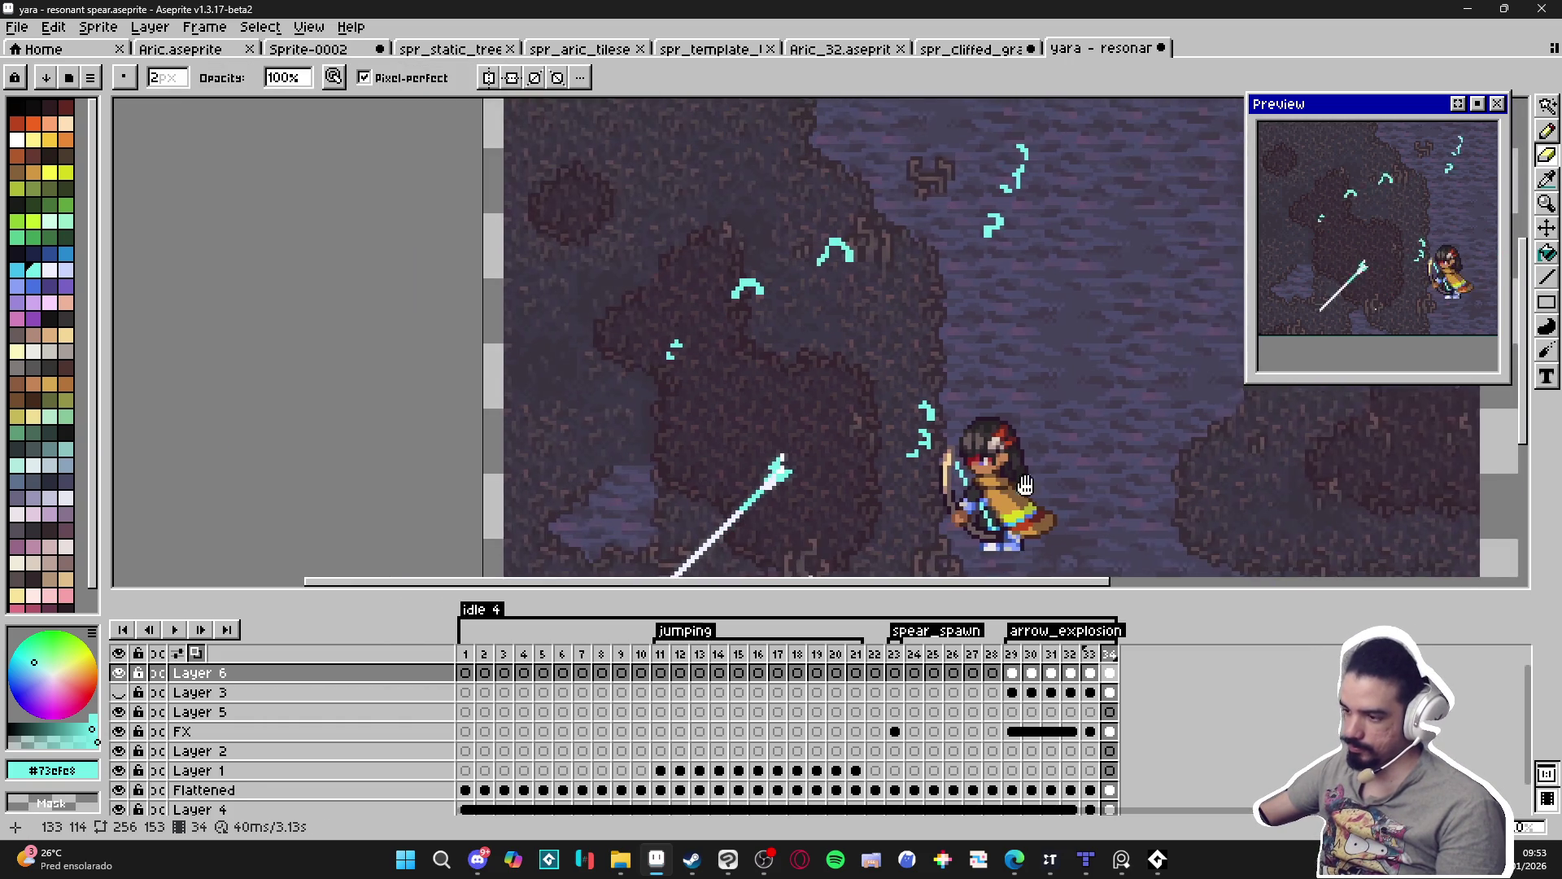
{"action": "scroll", "coordinate": [1036, 482], "scroll_direction": "right", "scroll_amount": 1}
Add frame 35, trim the top cyan stroke's left and bottom, and add a pixel beside it.
{"action": "key", "text": "alt+n"}
{"action": "key", "text": "b"}
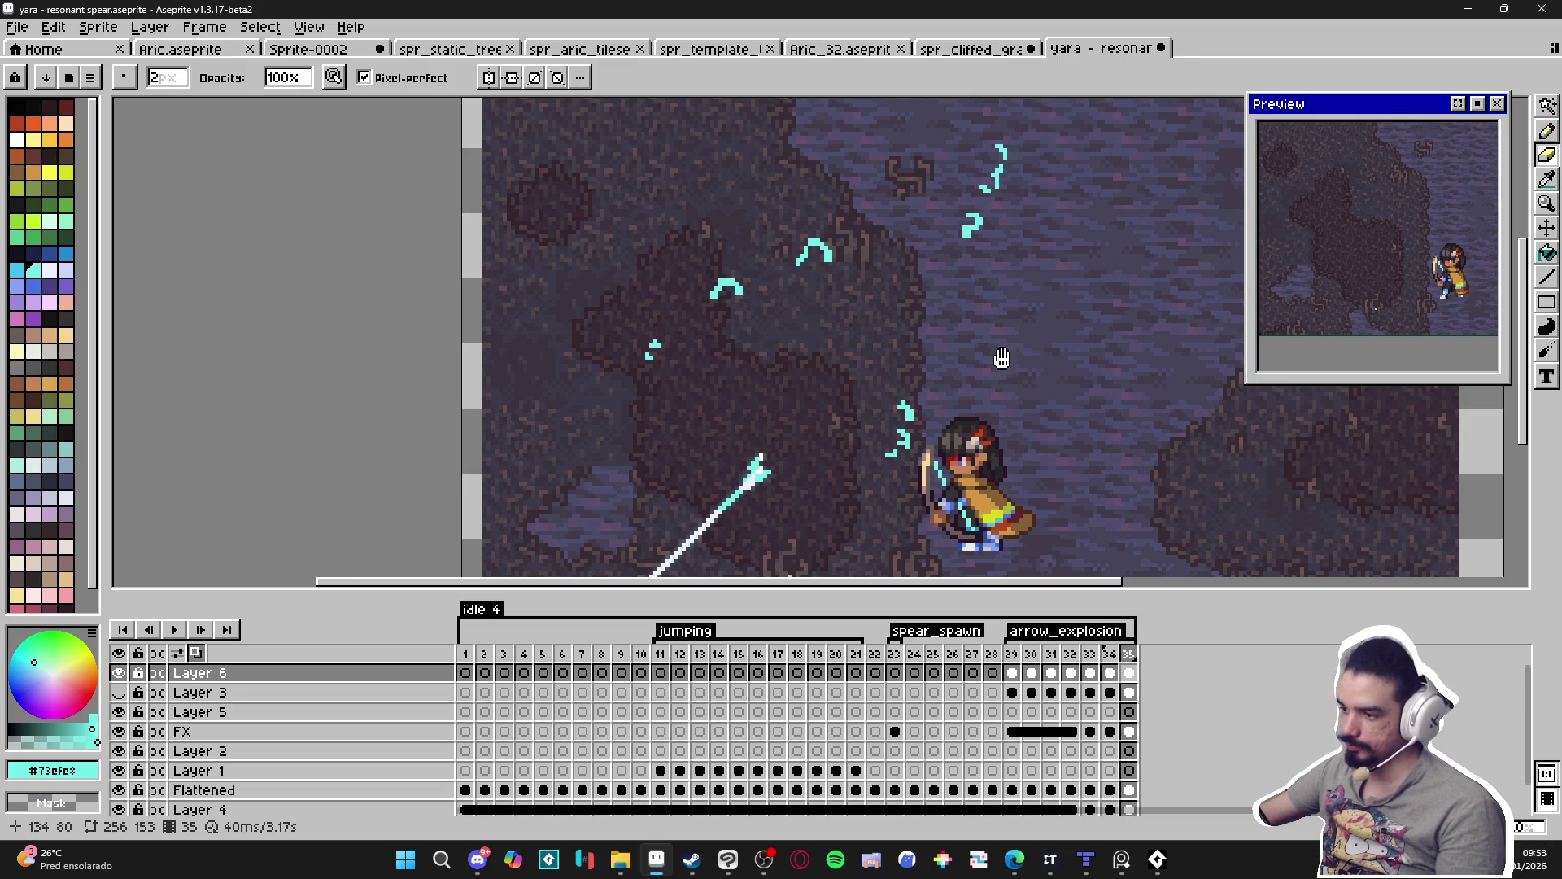
{"action": "scroll", "coordinate": [930, 262], "scroll_direction": "up", "scroll_amount": 2}
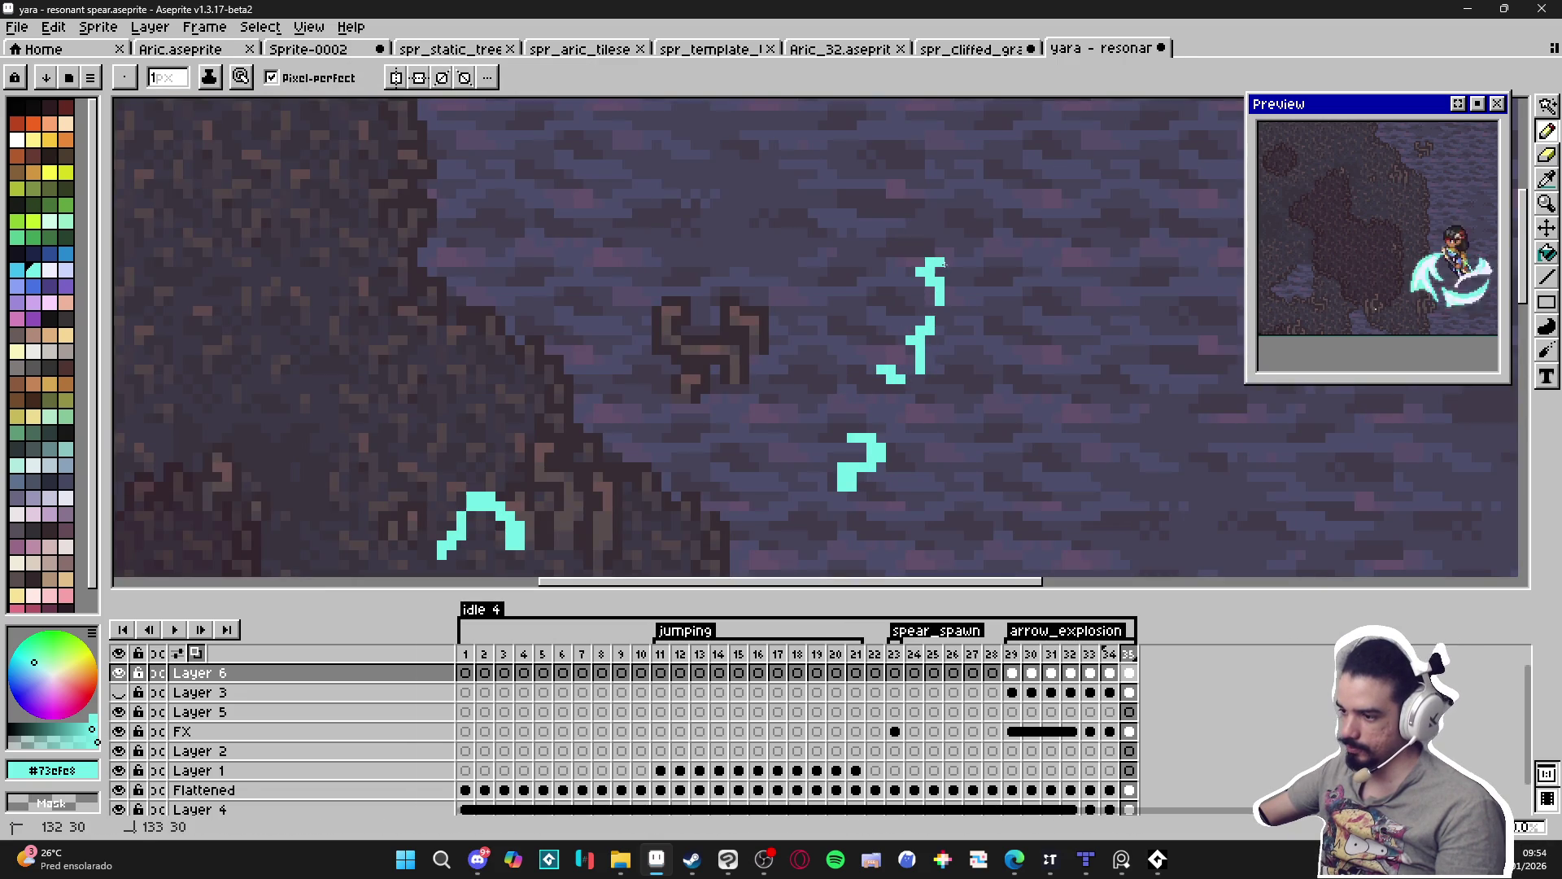
{"action": "key", "text": "e"}
{"action": "mouse_move", "coordinate": [920, 272]}
{"action": "left_mouse_down"}
{"action": "mouse_move", "coordinate": [939, 297]}
{"action": "mouse_move", "coordinate": [915, 326]}
{"action": "mouse_move", "coordinate": [925, 365]}
{"action": "mouse_move", "coordinate": [899, 376]}
{"action": "left_mouse_up"}
{"action": "key", "text": "b"}
{"action": "left_click", "coordinate": [949, 331]}
Break the lower cyan blob into pieces by erasing its left parts.
{"action": "key", "text": "e"}
{"action": "key", "text": "b"}
{"action": "key", "text": "e"}
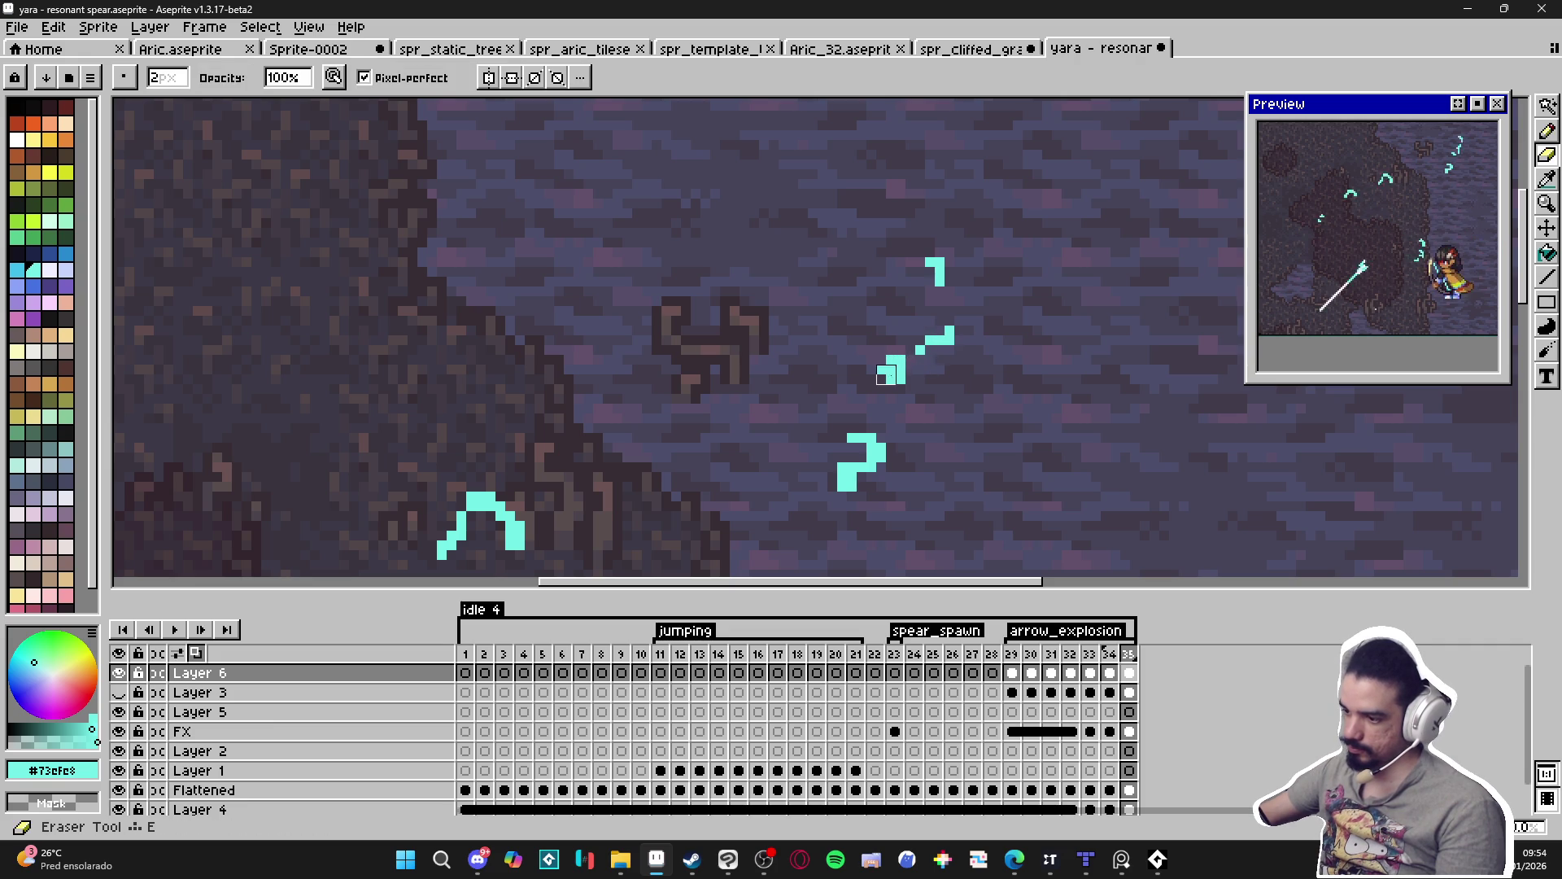
{"action": "key", "text": "b"}
{"action": "scroll", "coordinate": [916, 413], "scroll_direction": "down", "scroll_amount": 2}
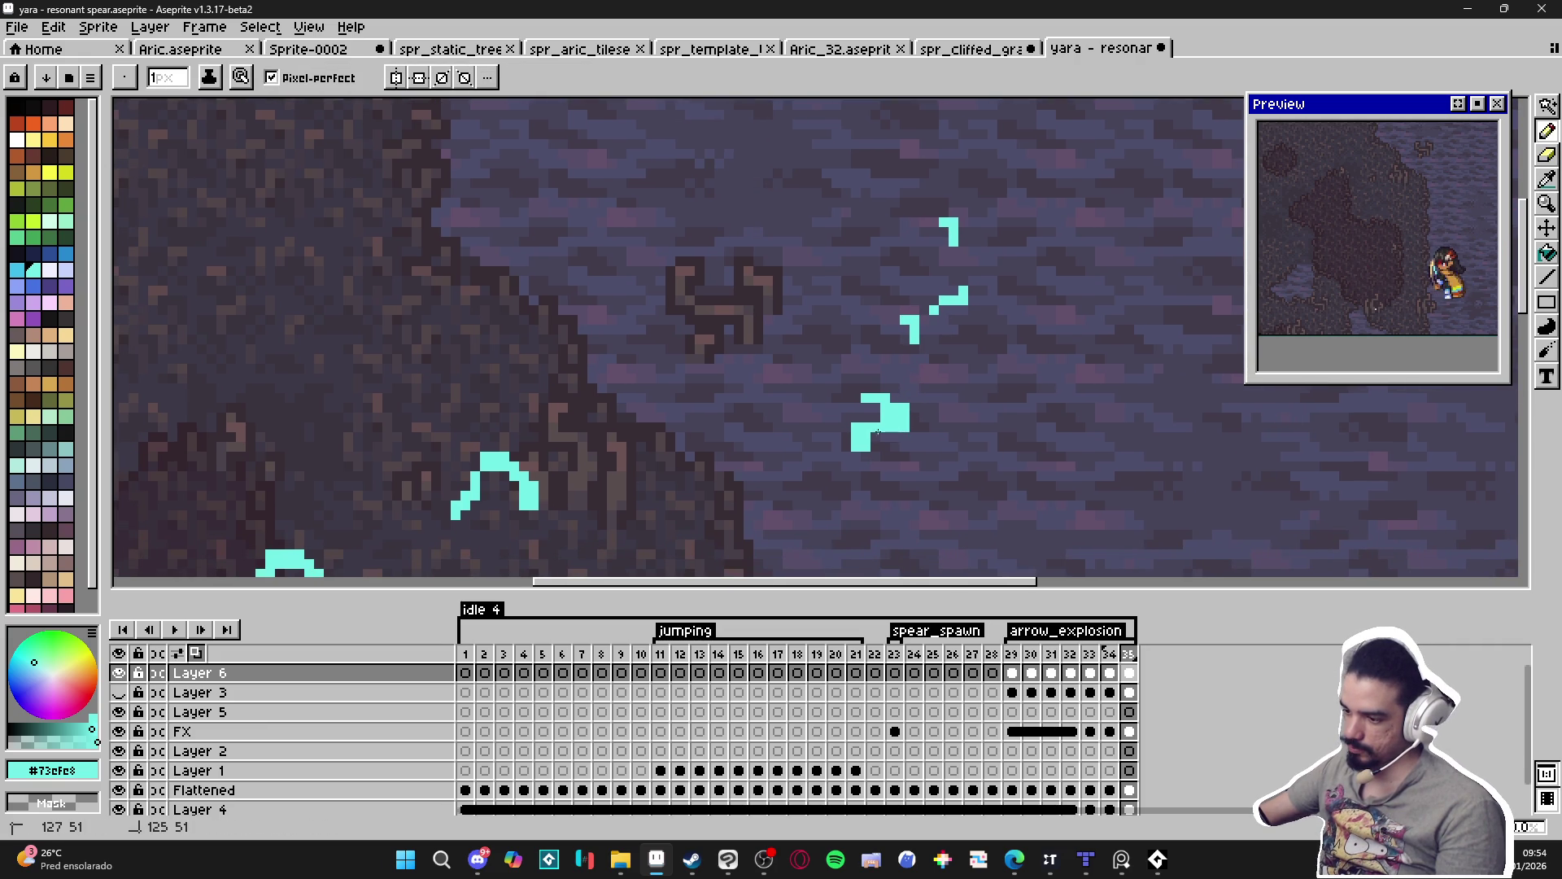
{"action": "key", "text": "e"}
{"action": "mouse_move", "coordinate": [877, 432]}
{"action": "left_mouse_down"}
{"action": "mouse_move", "coordinate": [887, 407]}
{"action": "mouse_move", "coordinate": [896, 425]}
{"action": "left_mouse_up"}
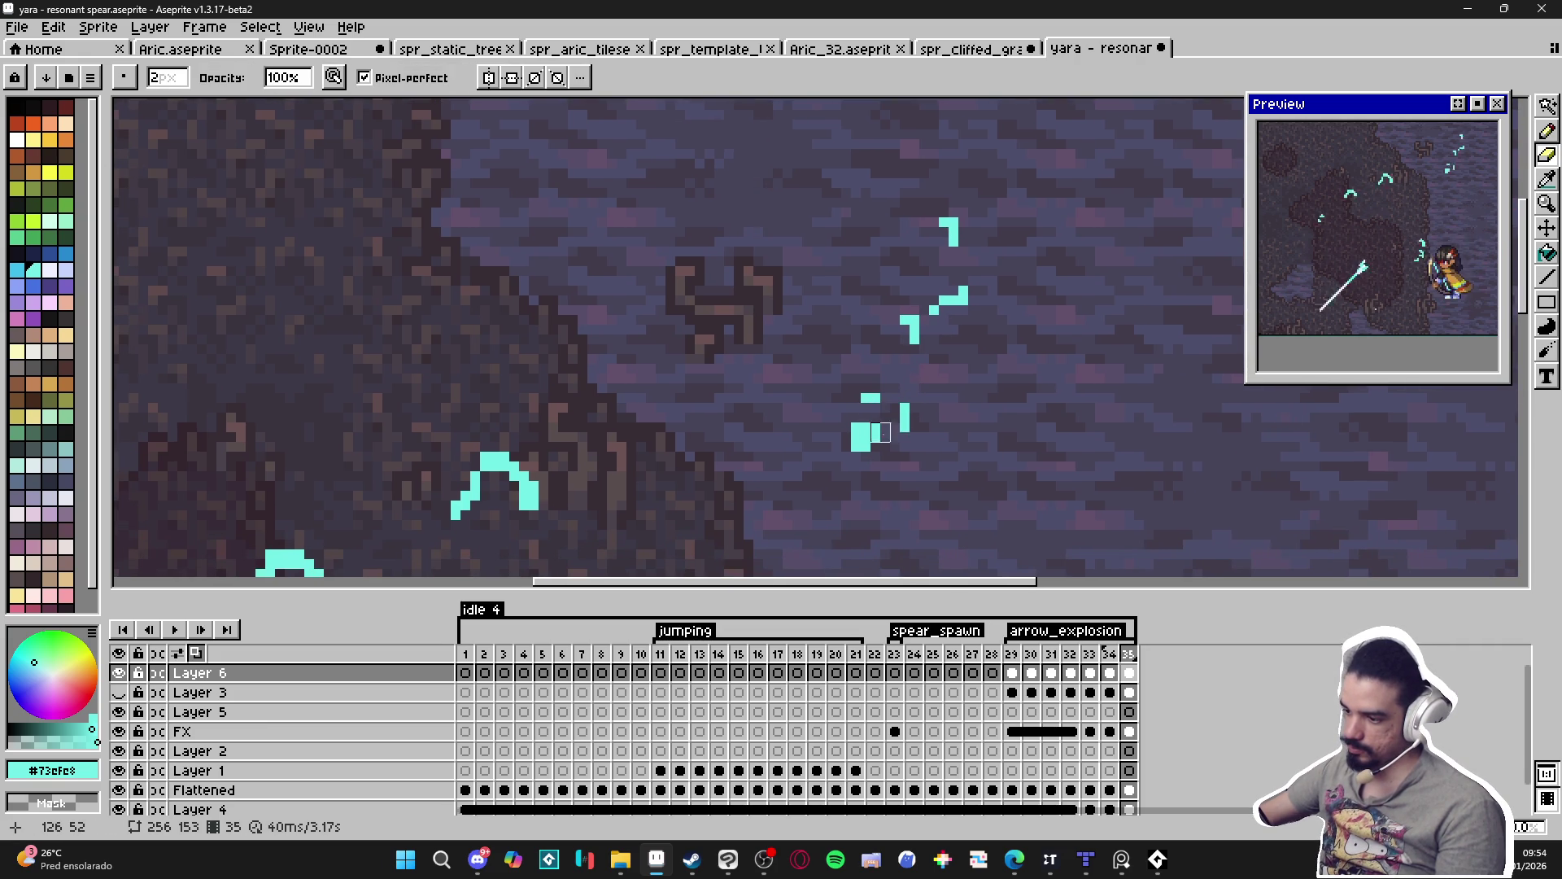
{"action": "key", "text": "b"}
{"action": "key", "text": "e"}
{"action": "mouse_move", "coordinate": [890, 403]}
{"action": "left_mouse_down"}
{"action": "mouse_move", "coordinate": [862, 418]}
{"action": "mouse_move", "coordinate": [872, 439]}
{"action": "left_mouse_up"}
Hollow the central arc, add pixels to its left, and reduce the lower-left blob to an outline.
{"action": "scroll", "coordinate": [816, 472], "scroll_direction": "down", "scroll_amount": 1}
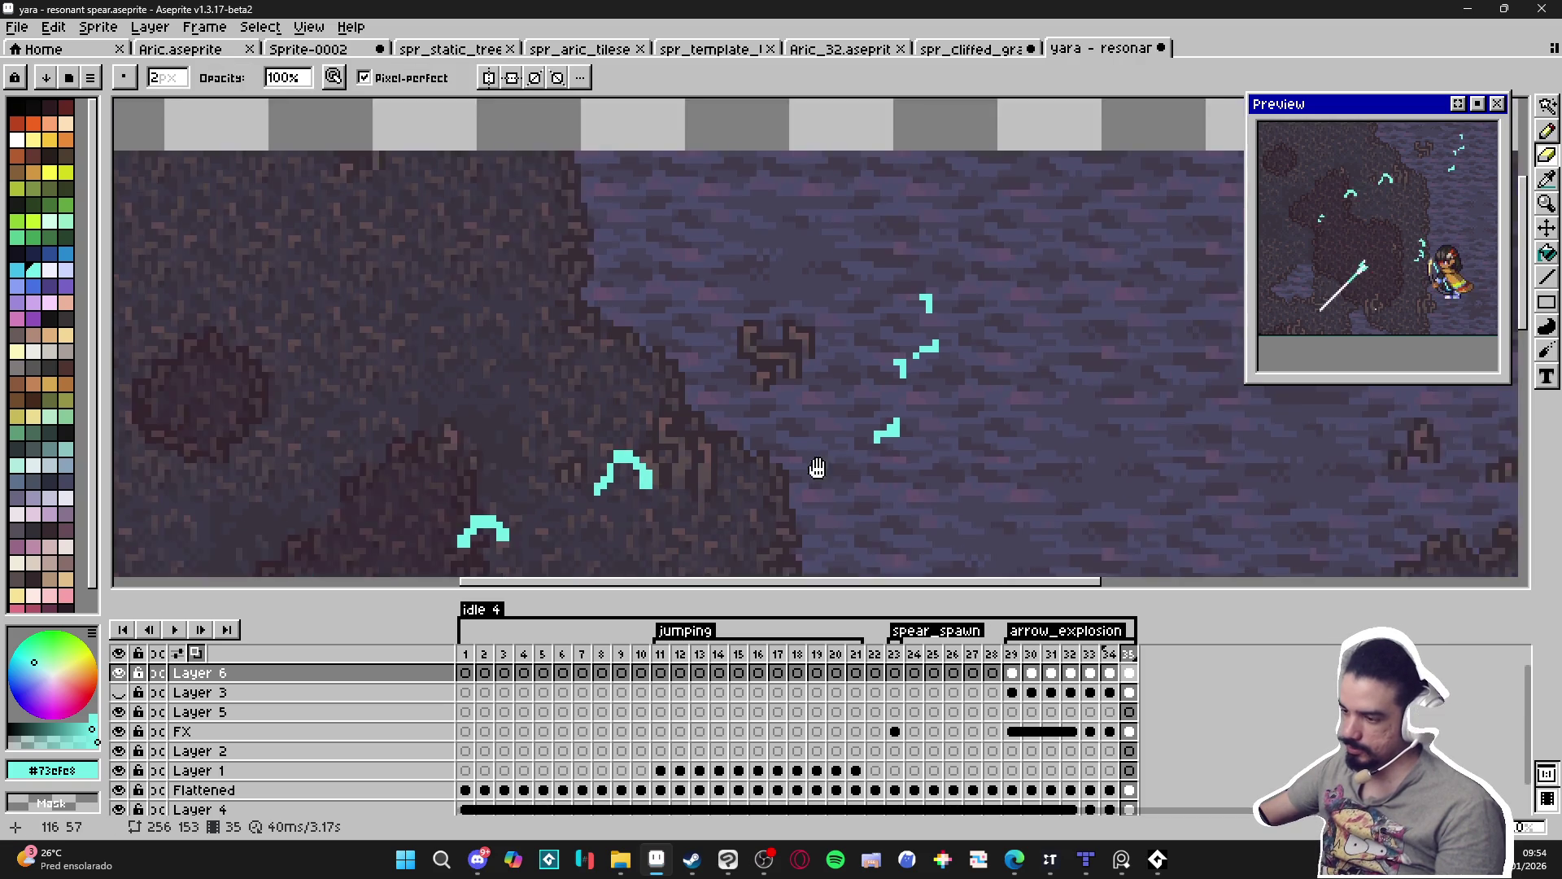
{"action": "scroll", "coordinate": [816, 471], "scroll_direction": "up", "scroll_amount": 2}
{"action": "key", "text": "b"}
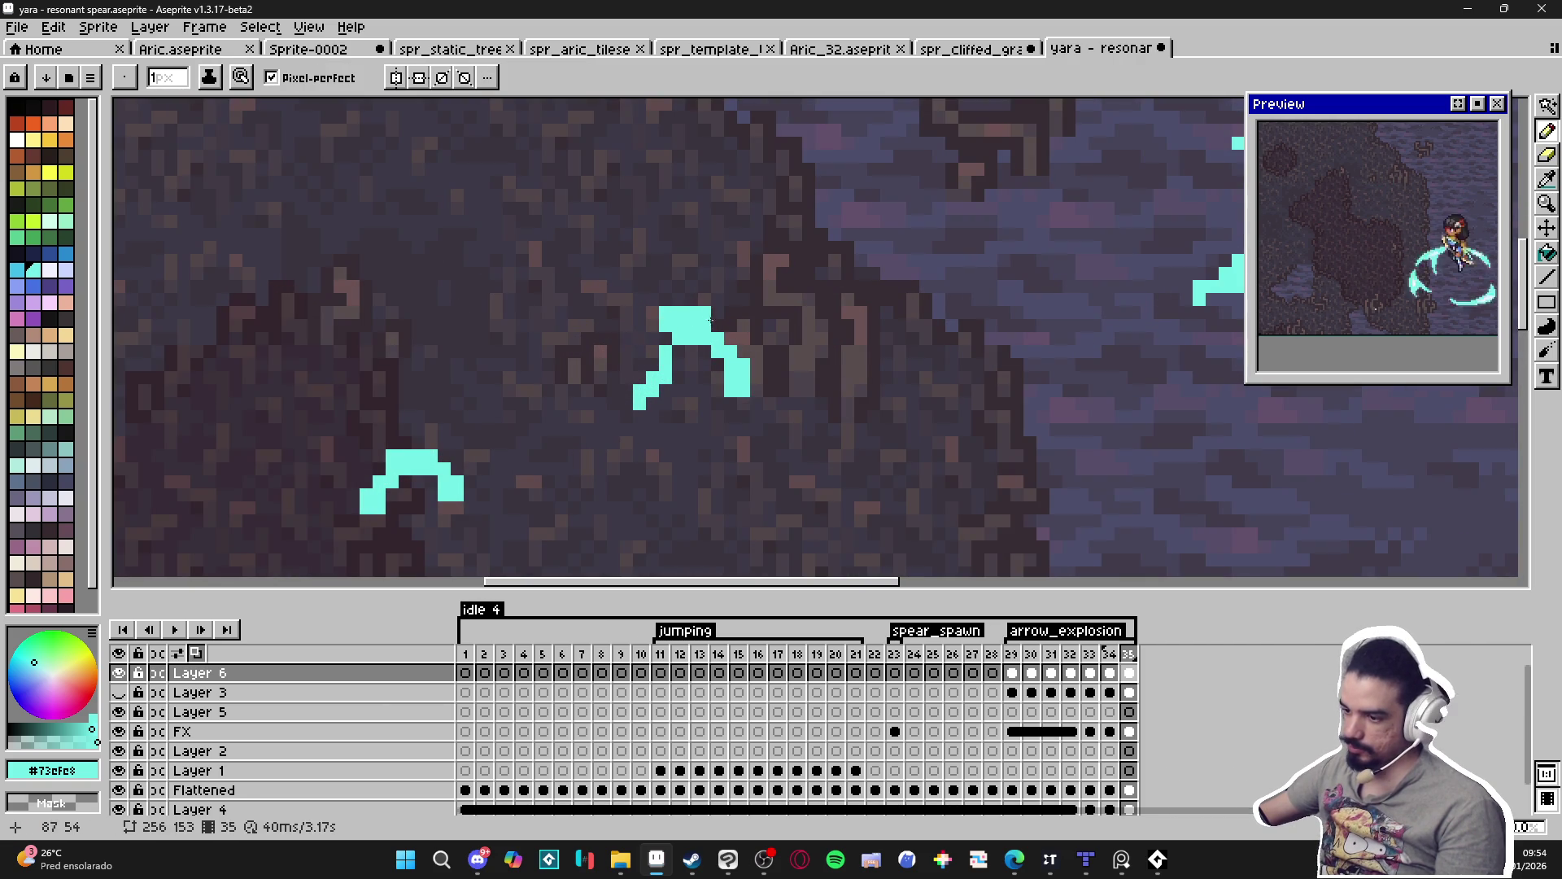
{"action": "key", "text": "e"}
{"action": "left_click_drag", "start_coordinate": [687, 329], "coordinate": [737, 397]}
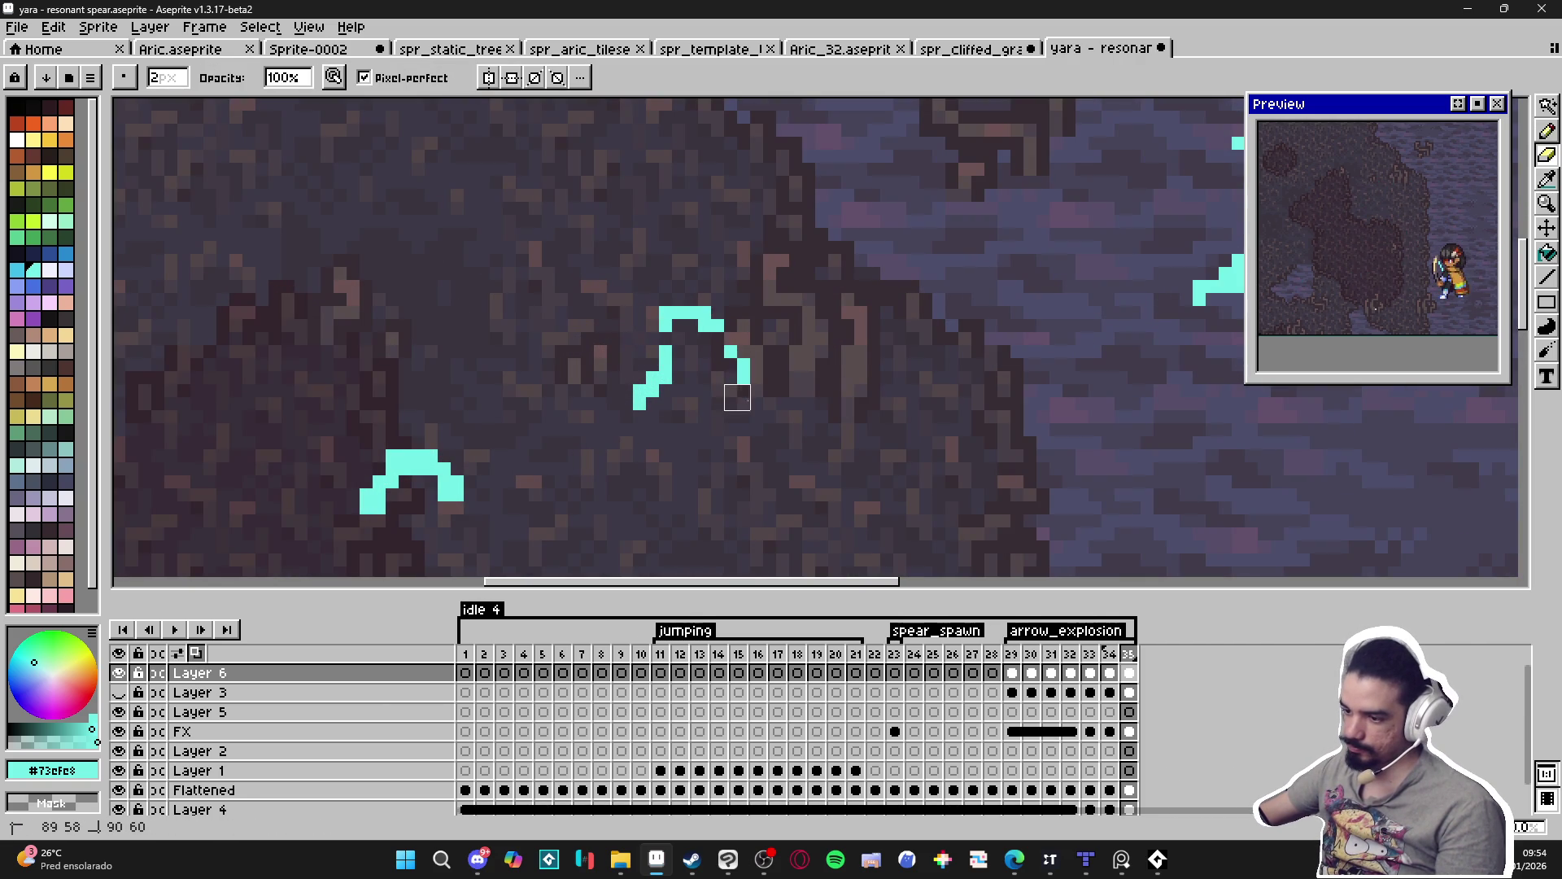
{"action": "key", "text": "b"}
{"action": "mouse_move", "coordinate": [640, 399]}
{"action": "left_mouse_down"}
{"action": "mouse_move", "coordinate": [626, 364]}
{"action": "mouse_move", "coordinate": [633, 384]}
{"action": "left_mouse_up"}
{"action": "key", "text": "e"}
{"action": "left_click_drag", "start_coordinate": [568, 423], "coordinate": [637, 357]}
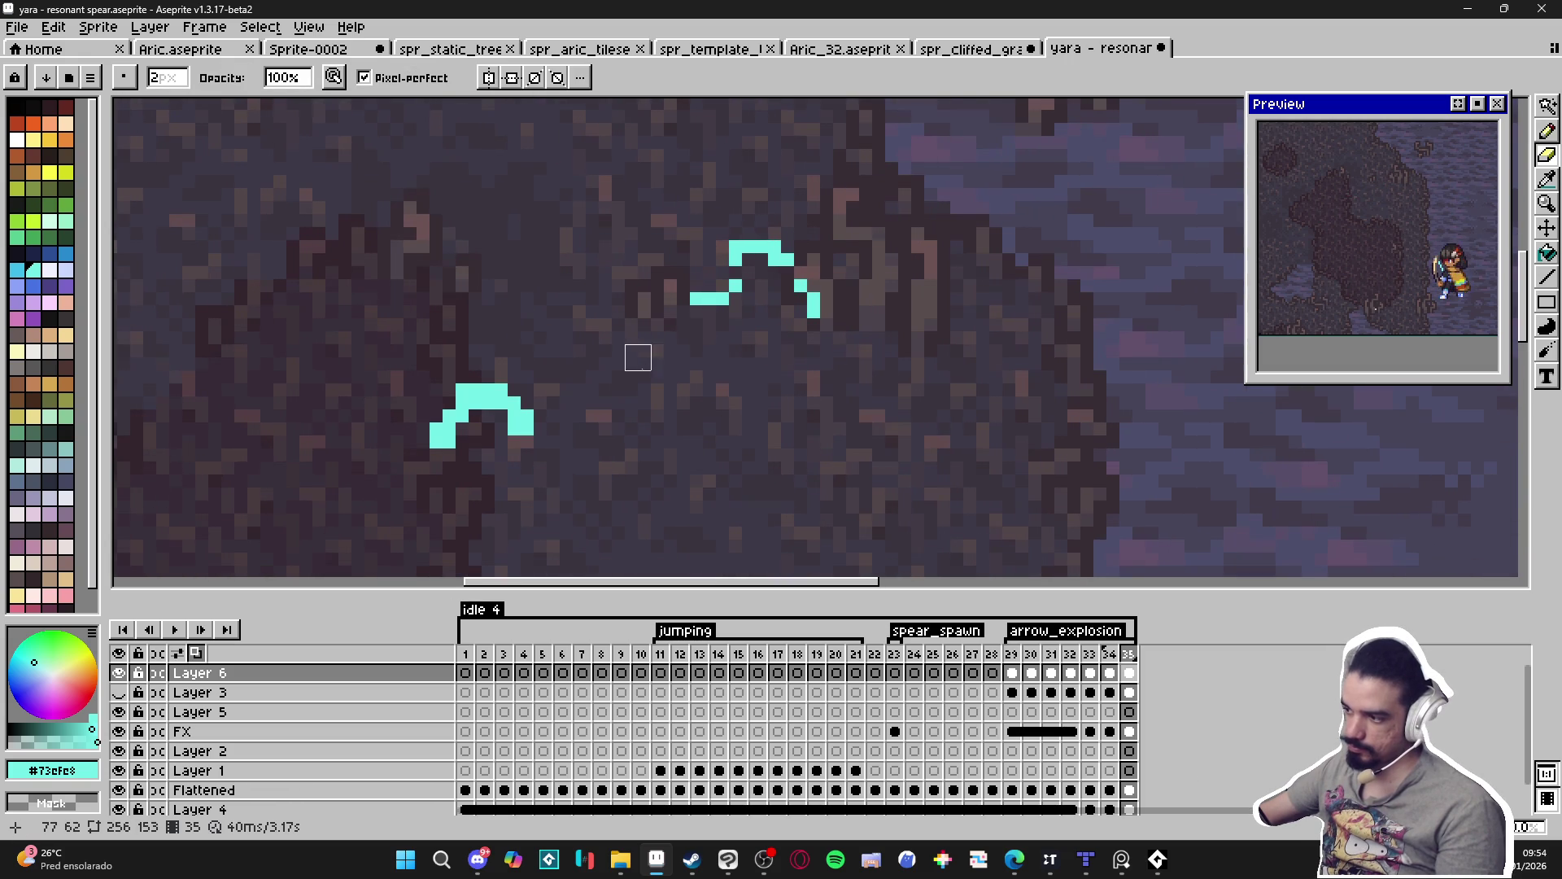
{"action": "left_click_drag", "start_coordinate": [469, 409], "coordinate": [514, 423]}
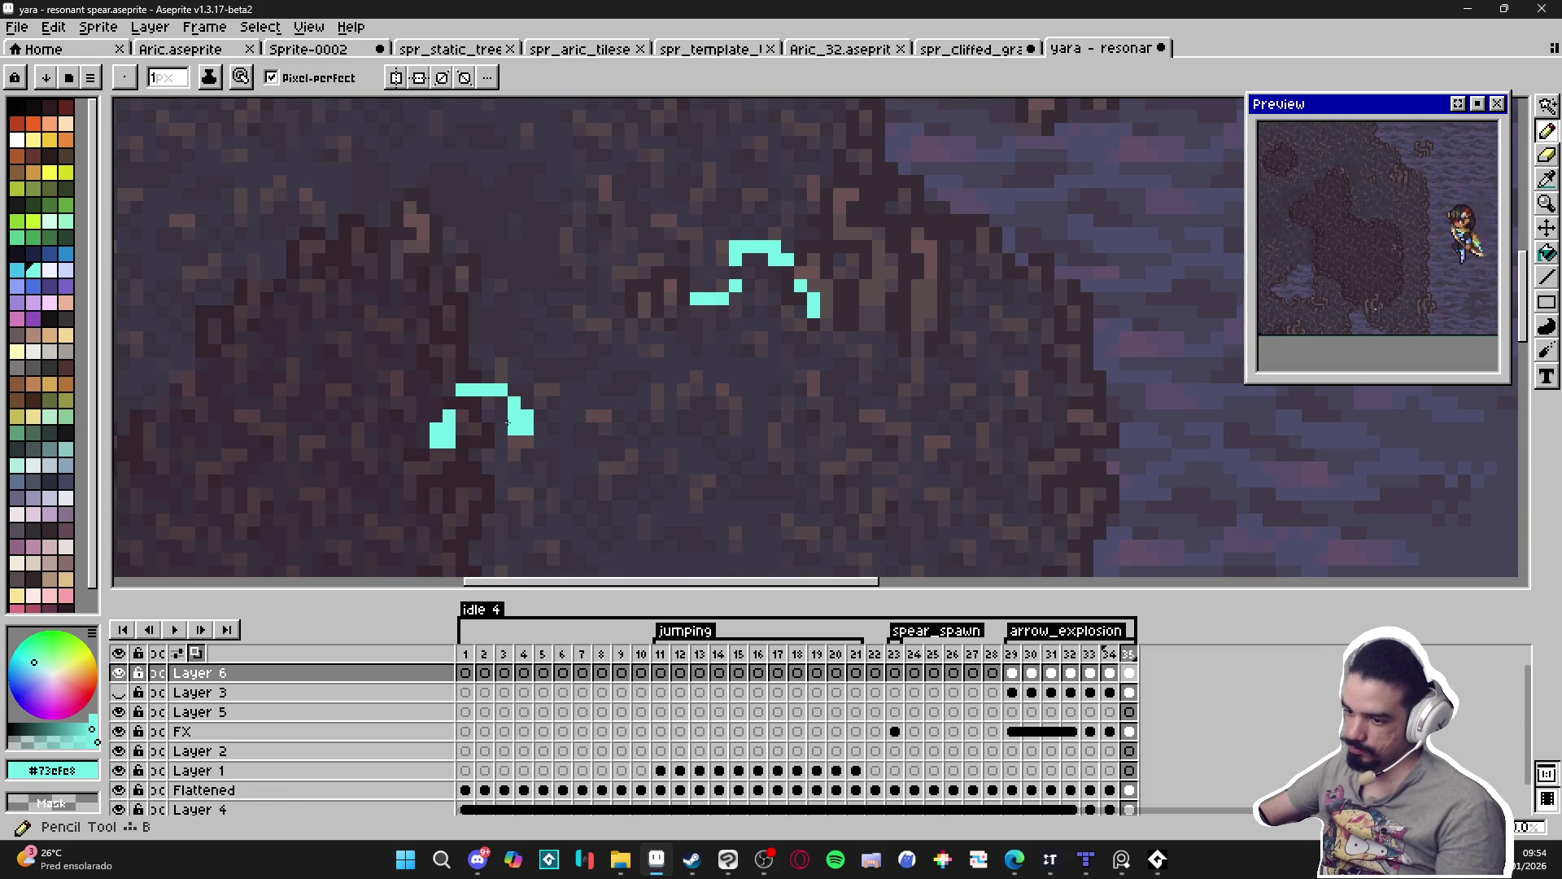
Add cyan pixels right of the top shape and remove a stray pixel.
{"action": "key", "text": "b"}
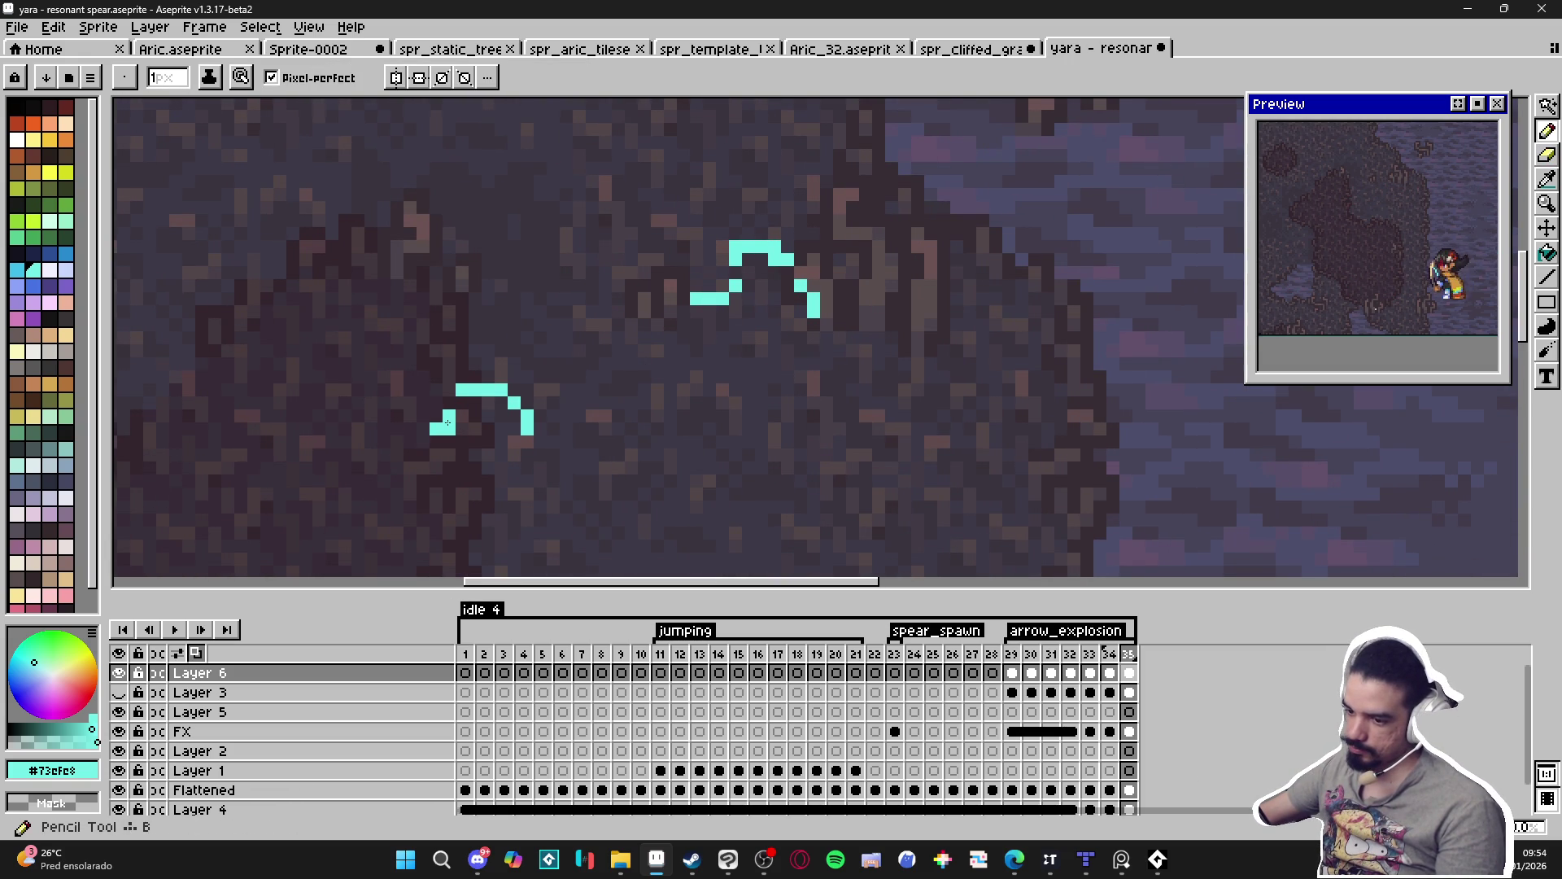
{"action": "scroll", "coordinate": [442, 448], "scroll_direction": "down", "scroll_amount": 2}
{"action": "scroll", "coordinate": [683, 382], "scroll_direction": "up", "scroll_amount": 2}
{"action": "mouse_move", "coordinate": [661, 363]}
{"action": "left_mouse_down"}
{"action": "mouse_move", "coordinate": [698, 393]}
{"action": "mouse_move", "coordinate": [654, 383]}
{"action": "mouse_move", "coordinate": [680, 410]}
{"action": "mouse_move", "coordinate": [666, 488]}
{"action": "mouse_move", "coordinate": [628, 546]}
{"action": "left_mouse_up"}
{"action": "key", "text": "e"}
{"action": "key", "text": "b"}
{"action": "key", "text": "e"}
{"action": "left_click", "coordinate": [666, 500]}
Touch up the lower shape's lower-right pixels.
{"action": "key", "text": "b"}
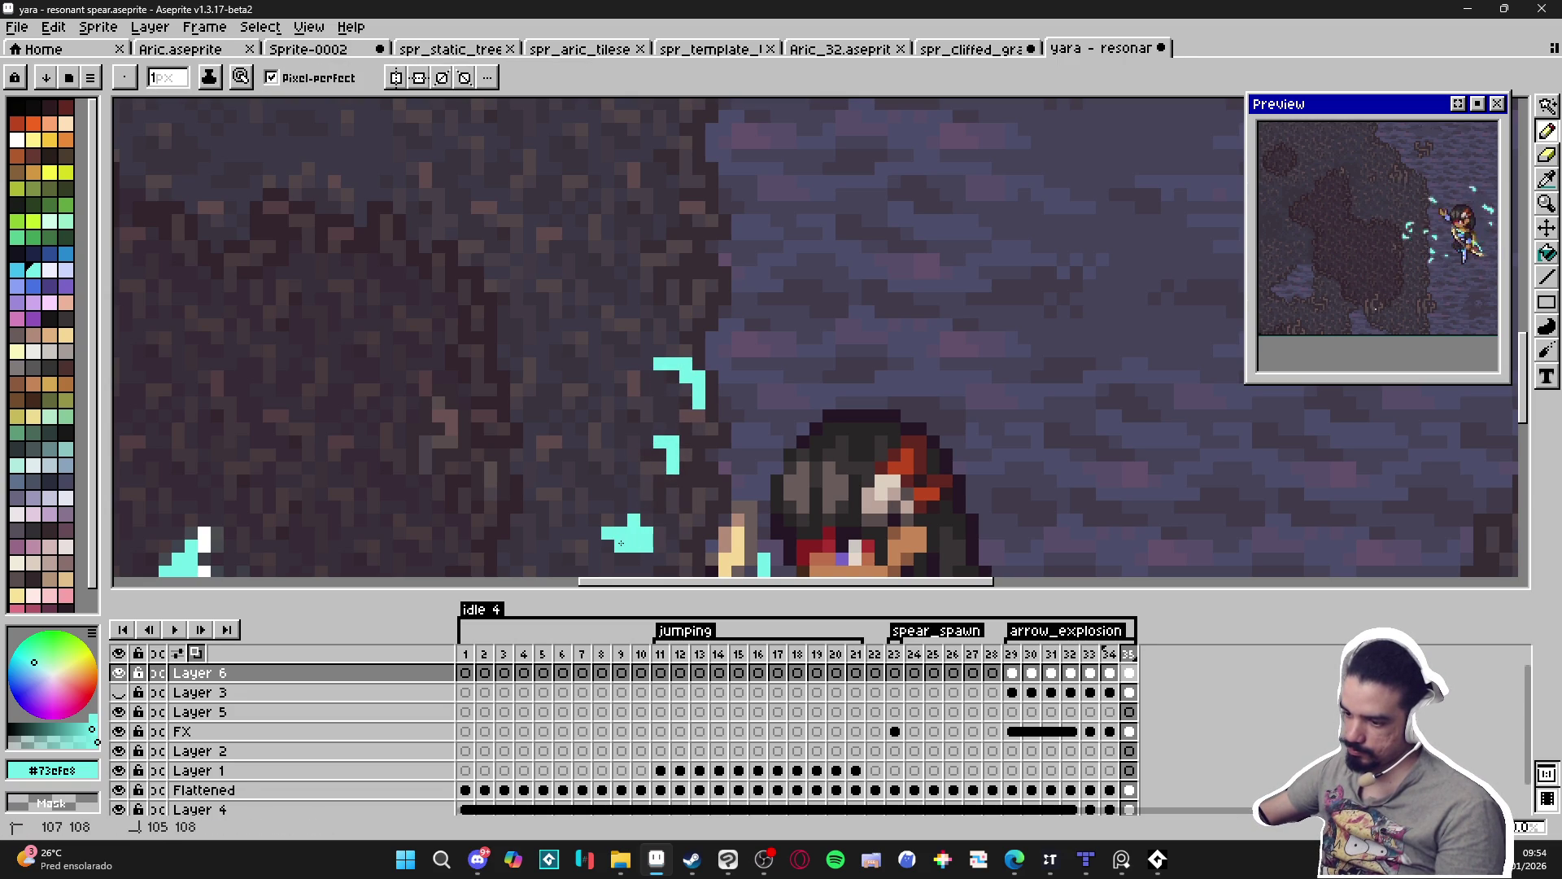
{"action": "key", "text": "e"}
{"action": "left_click", "coordinate": [615, 527]}
{"action": "scroll", "coordinate": [642, 443], "scroll_direction": "down", "scroll_amount": 2}
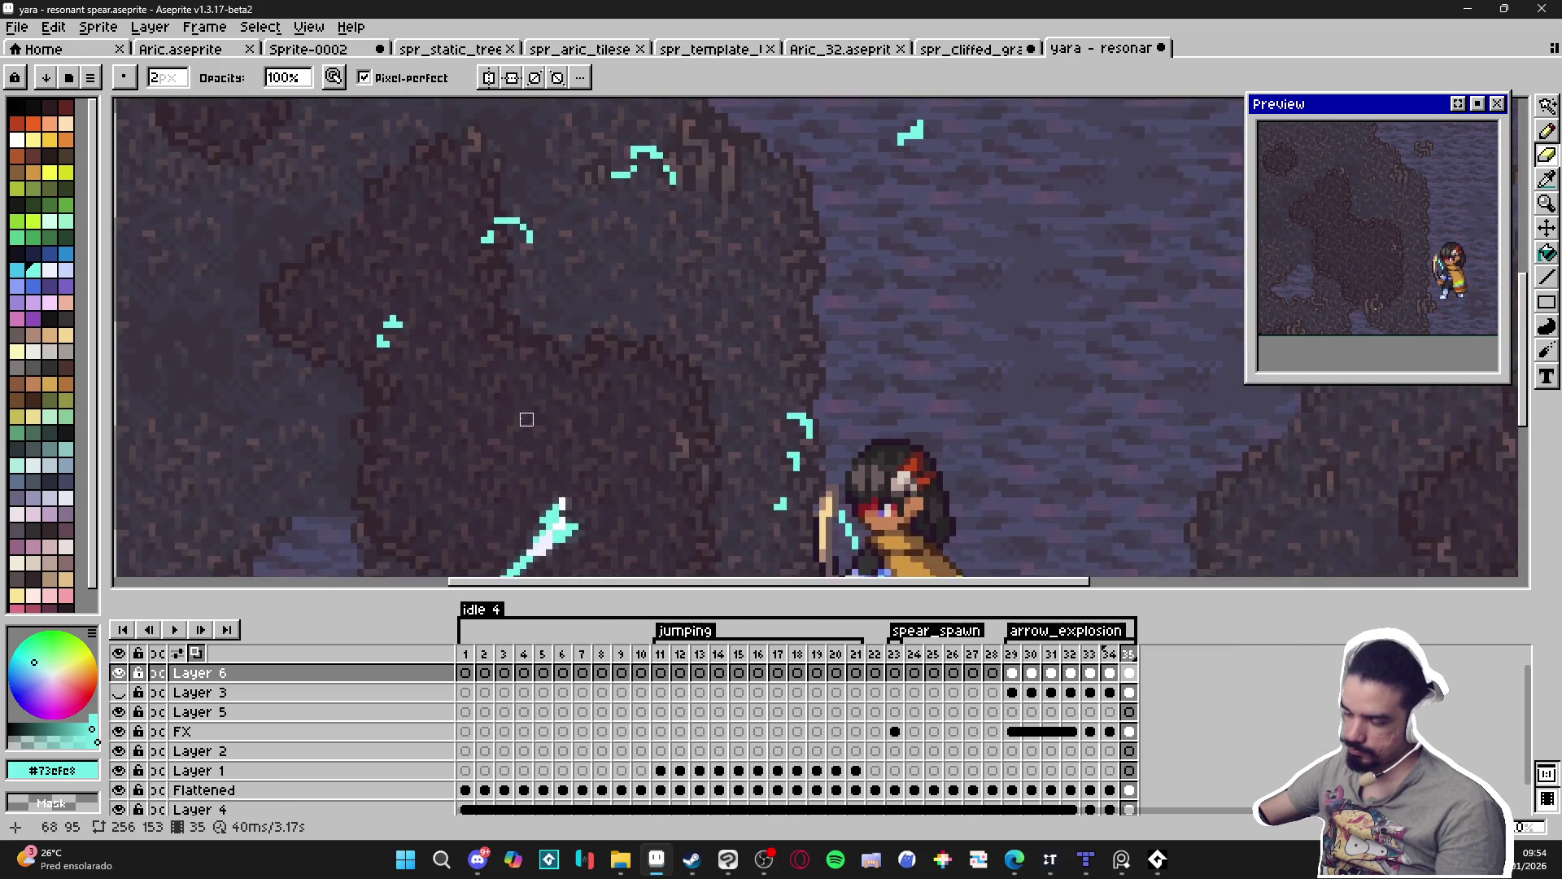
{"action": "scroll", "coordinate": [383, 317], "scroll_direction": "up", "scroll_amount": 2}
Whittle the far-left cyan L-shape down to a couple of tiny specks.
{"action": "key", "text": "b"}
{"action": "key", "text": "e"}
{"action": "left_click_drag", "start_coordinate": [393, 332], "coordinate": [360, 376]}
{"action": "left_click", "coordinate": [359, 337]}
{"action": "key", "text": "b"}
{"action": "left_click", "coordinate": [346, 324]}
{"action": "key", "text": "e"}
{"action": "left_click", "coordinate": [359, 363]}
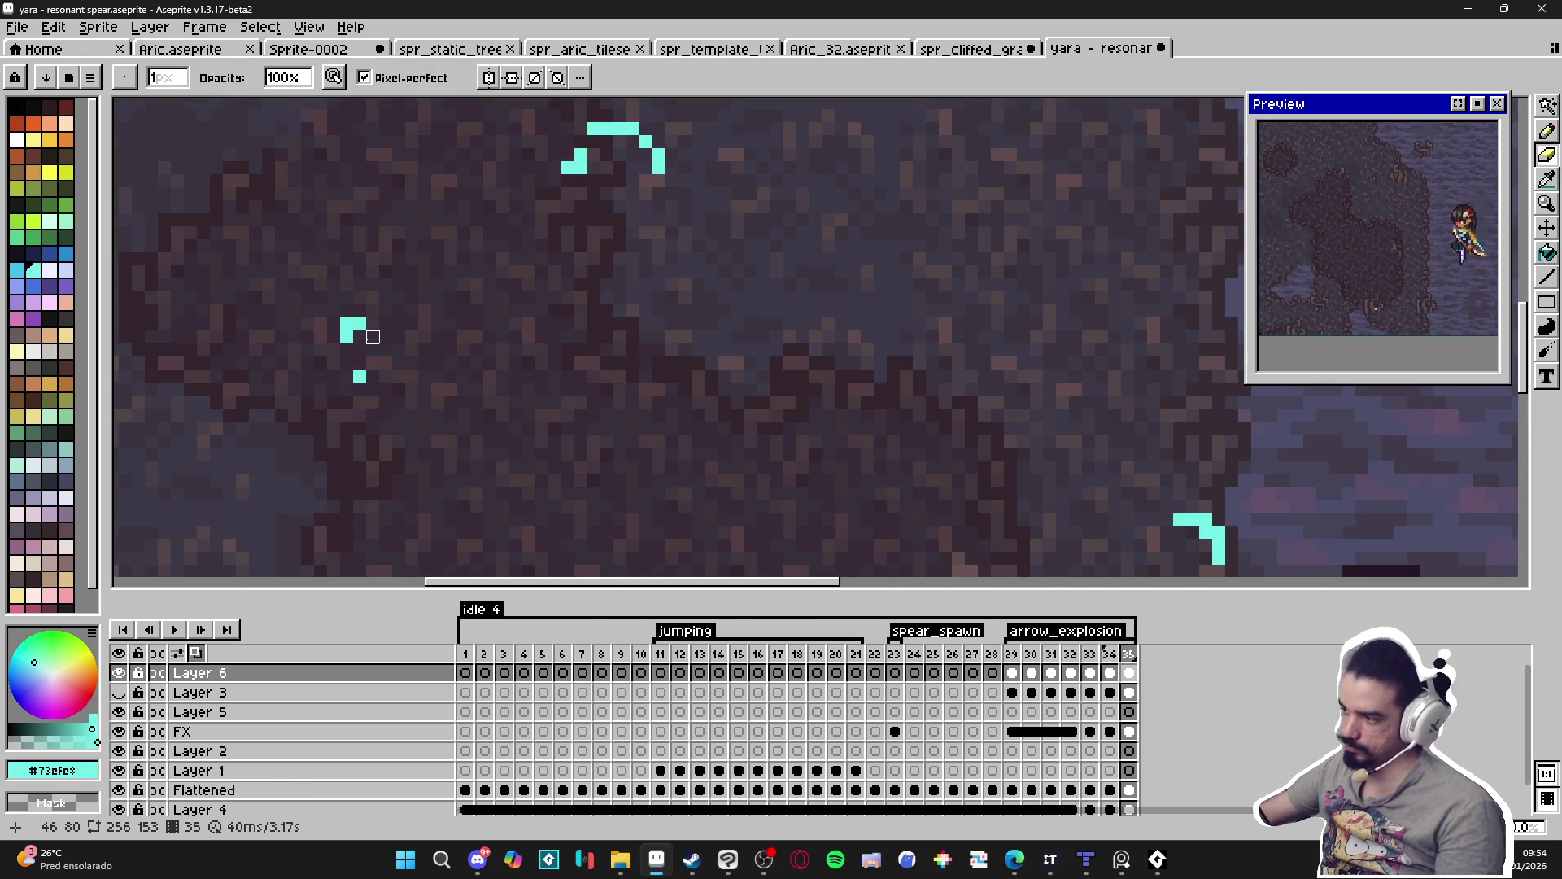
{"action": "scroll", "coordinate": [372, 337], "scroll_direction": "down", "scroll_amount": 4}
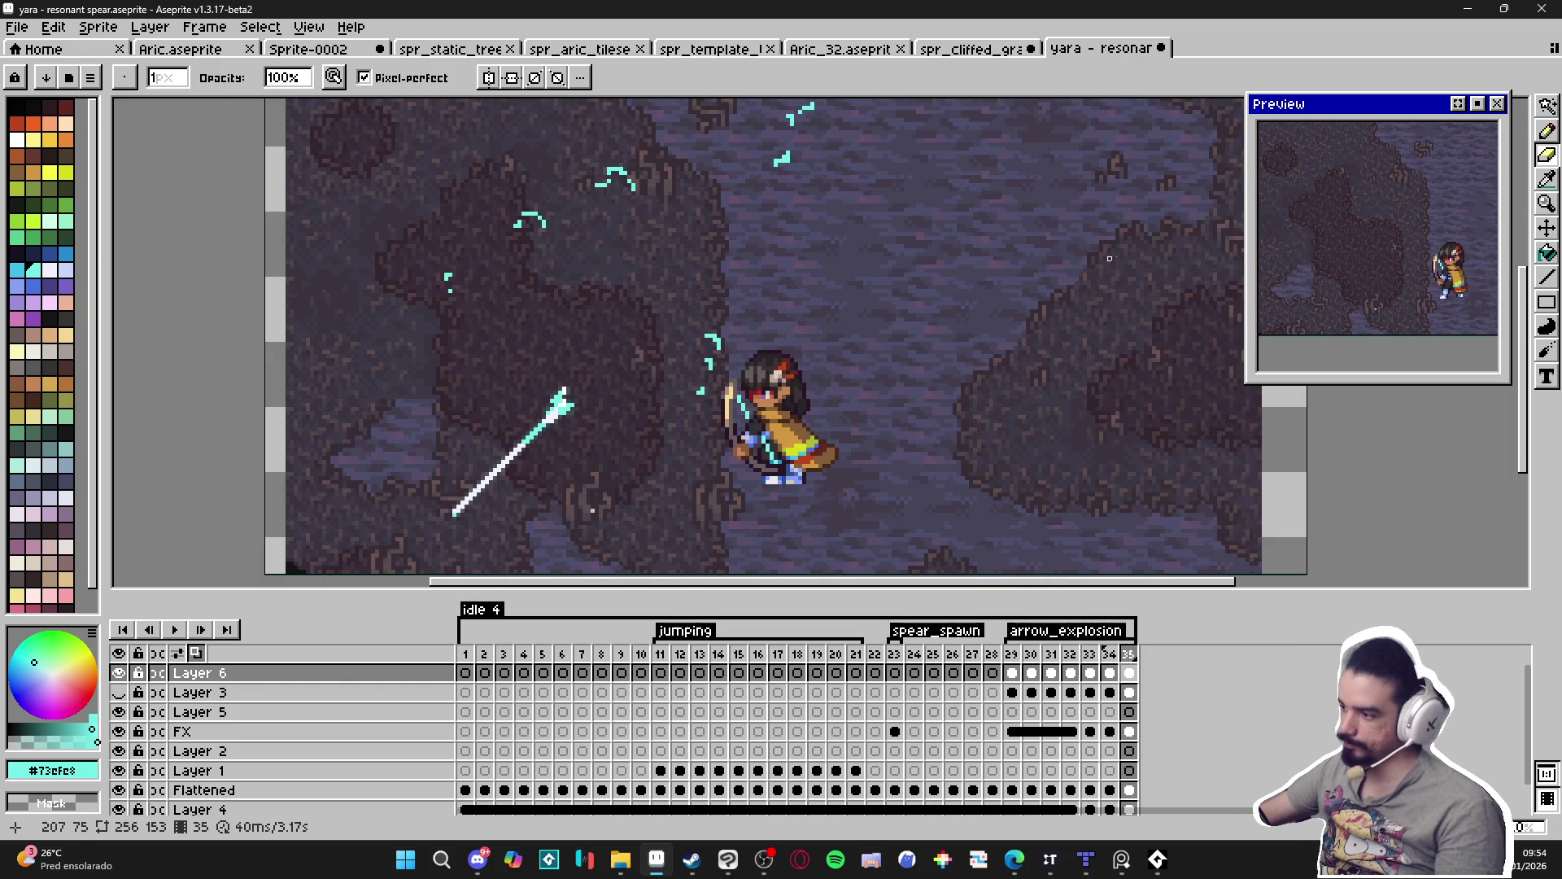
Enlarge the animation preview window and reposition the sprite inside it.
{"action": "mouse_move", "coordinate": [1412, 289]}
{"action": "left_mouse_down"}
{"action": "mouse_move", "coordinate": [1398, 323]}
{"action": "mouse_move", "coordinate": [1375, 317]}
{"action": "left_mouse_up"}
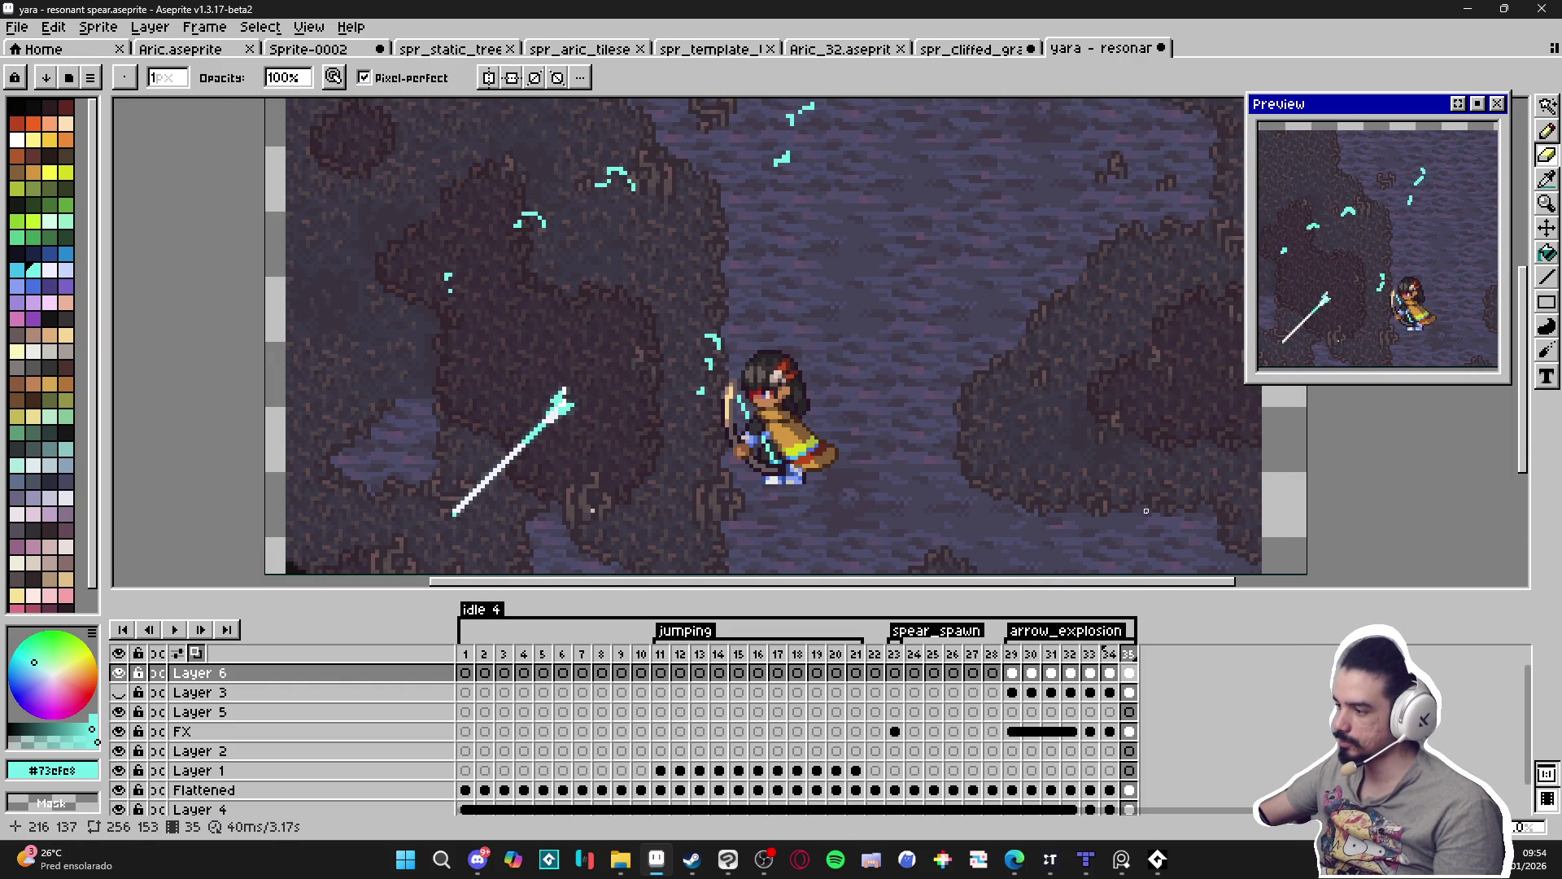
{"action": "left_click_drag", "start_coordinate": [1479, 281], "coordinate": [1502, 291]}
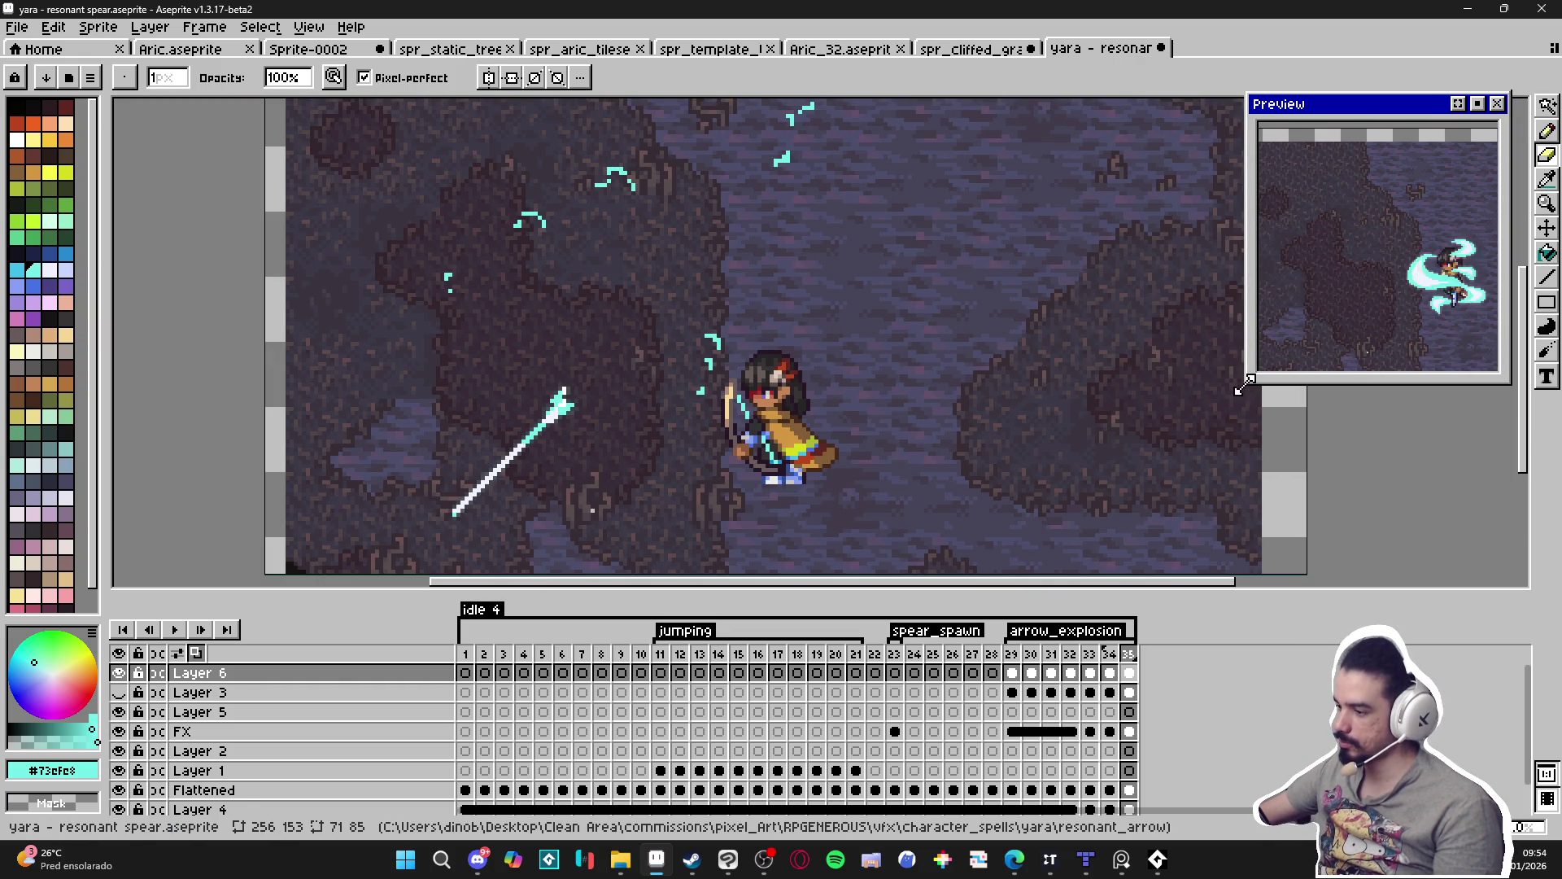
{"action": "left_click_drag", "start_coordinate": [1247, 383], "coordinate": [1079, 488]}
{"action": "left_click_drag", "start_coordinate": [1154, 400], "coordinate": [1243, 439]}
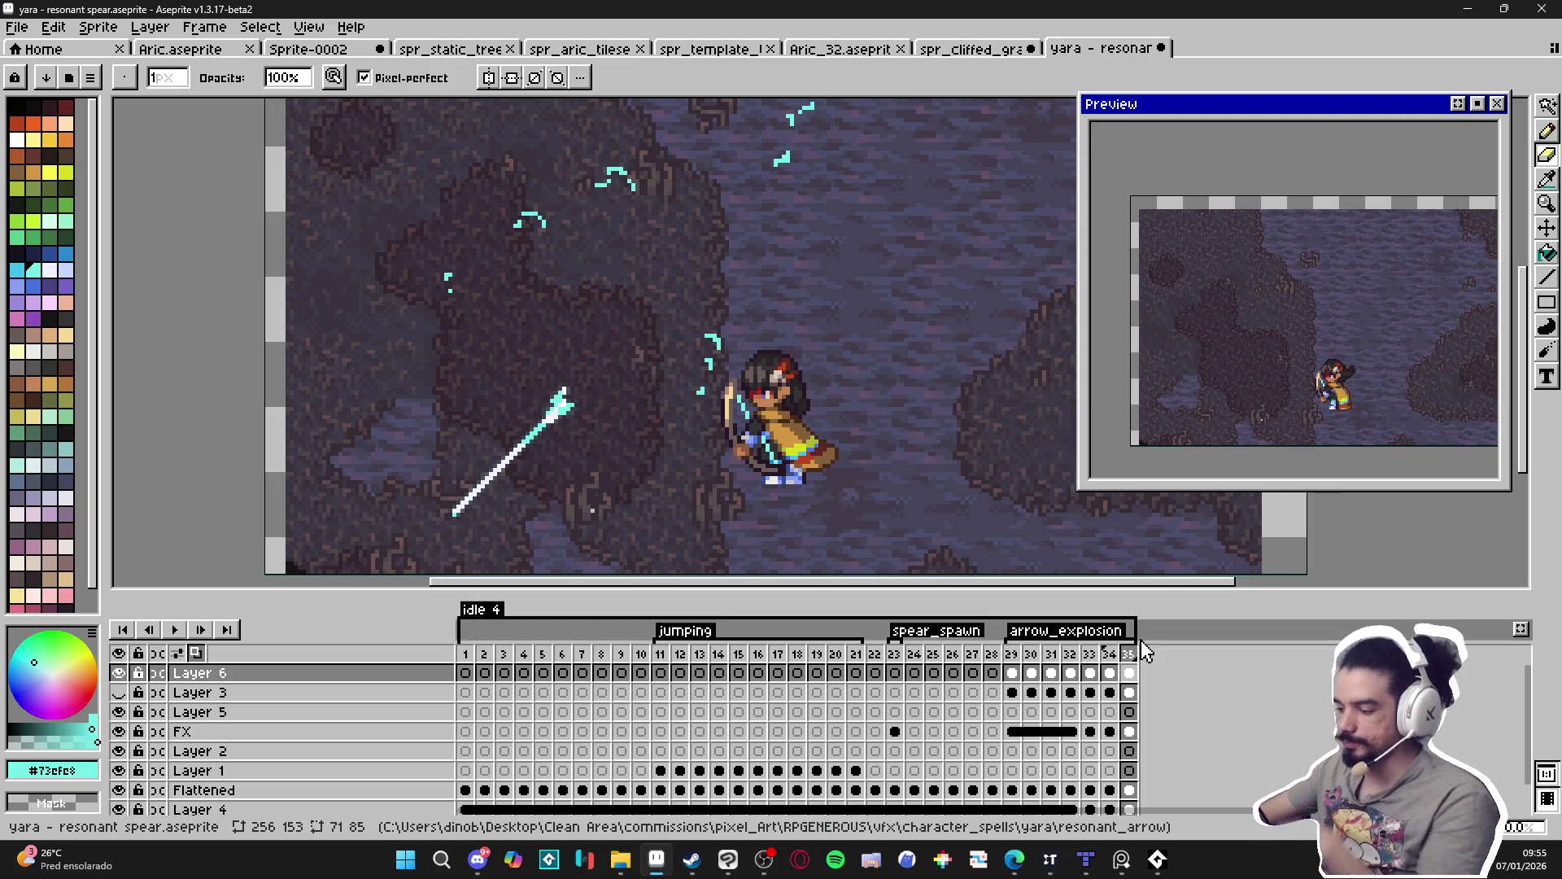
Select frame 35 in the timeline.
{"action": "scroll", "coordinate": [775, 428], "scroll_direction": "down", "scroll_amount": 2}
{"action": "left_click", "coordinate": [1121, 657]}
{"action": "left_click", "coordinate": [1123, 658]}
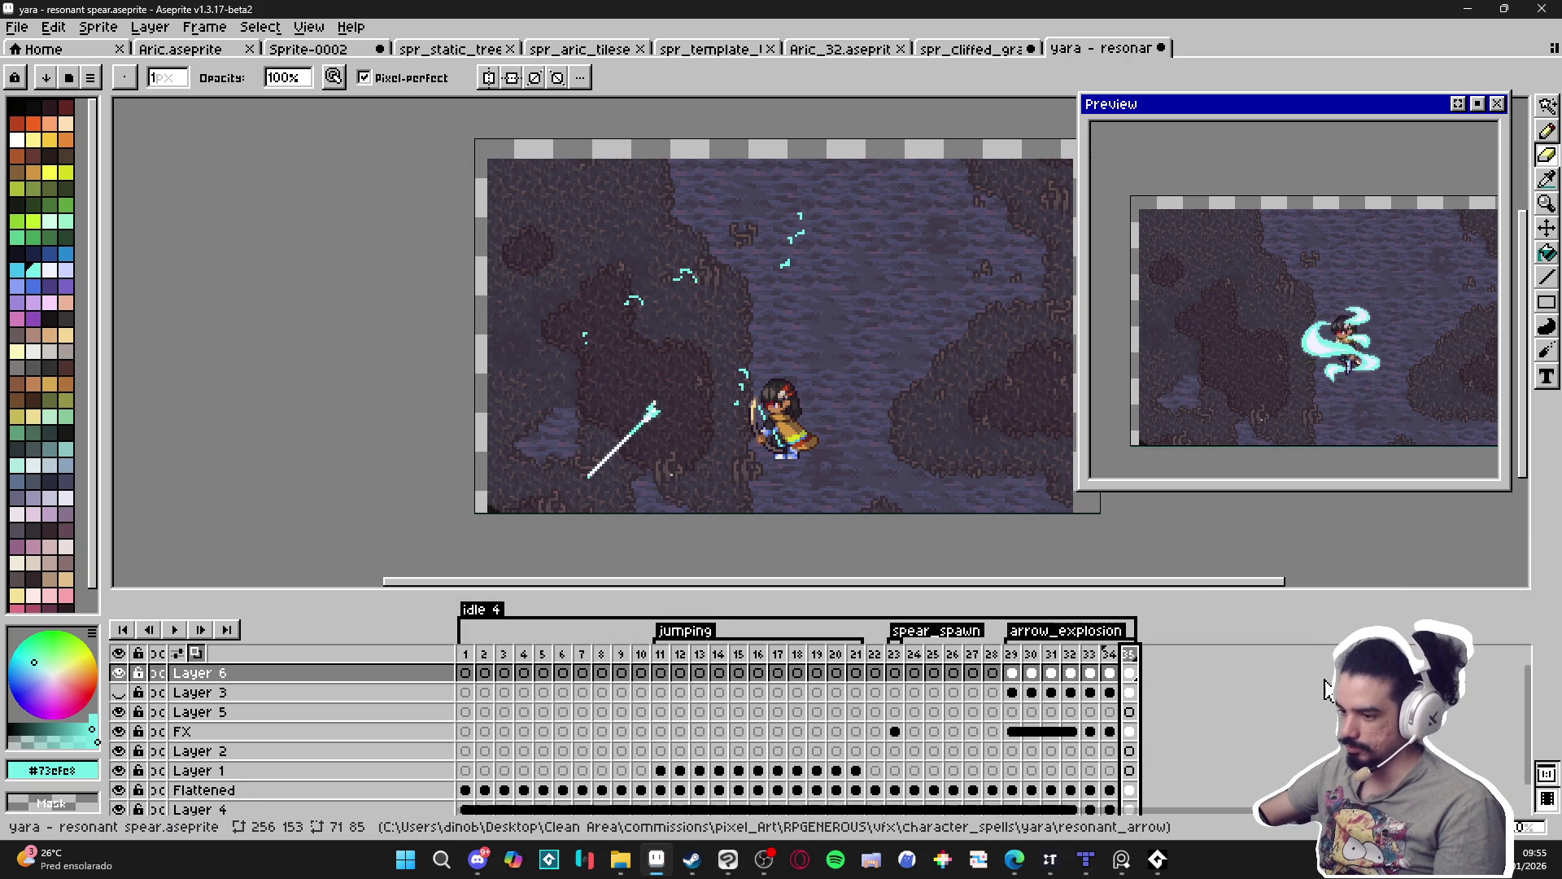
{"action": "scroll", "coordinate": [815, 254], "scroll_direction": "up", "scroll_amount": 3}
{"action": "scroll", "coordinate": [795, 211], "scroll_direction": "up", "scroll_amount": 1}
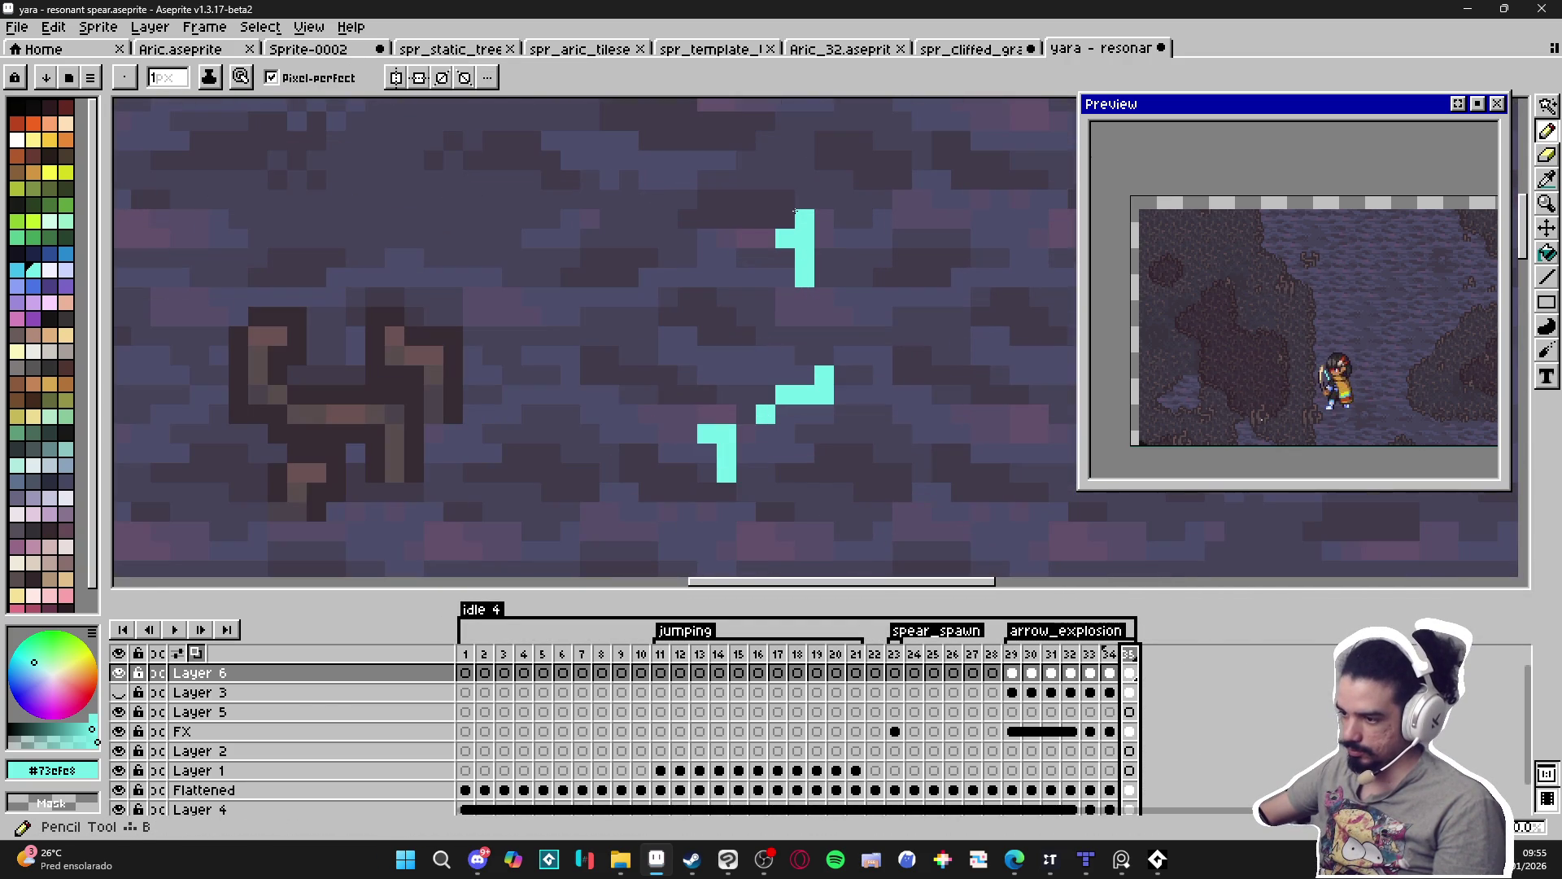
Add cyan pixels beside the stroke and erase stray pixels and the right-hand cluster's left side.
{"action": "left_click", "coordinate": [825, 238]}
{"action": "key", "text": "e"}
{"action": "left_click_drag", "start_coordinate": [805, 258], "coordinate": [785, 238]}
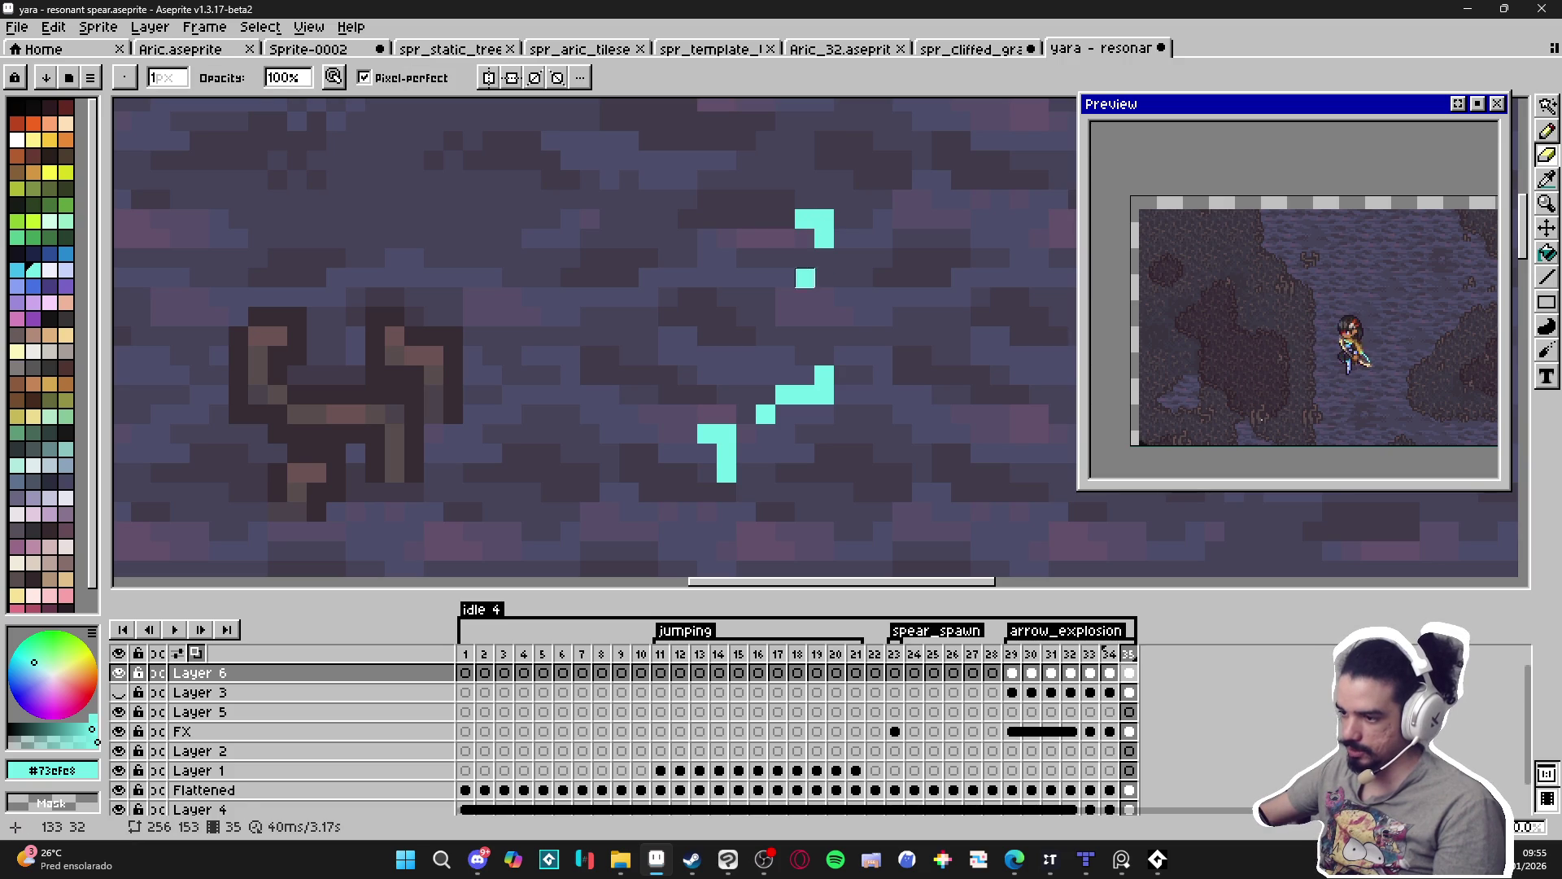
{"action": "left_click", "coordinate": [805, 277]}
{"action": "key", "text": "b"}
{"action": "left_click", "coordinate": [864, 394]}
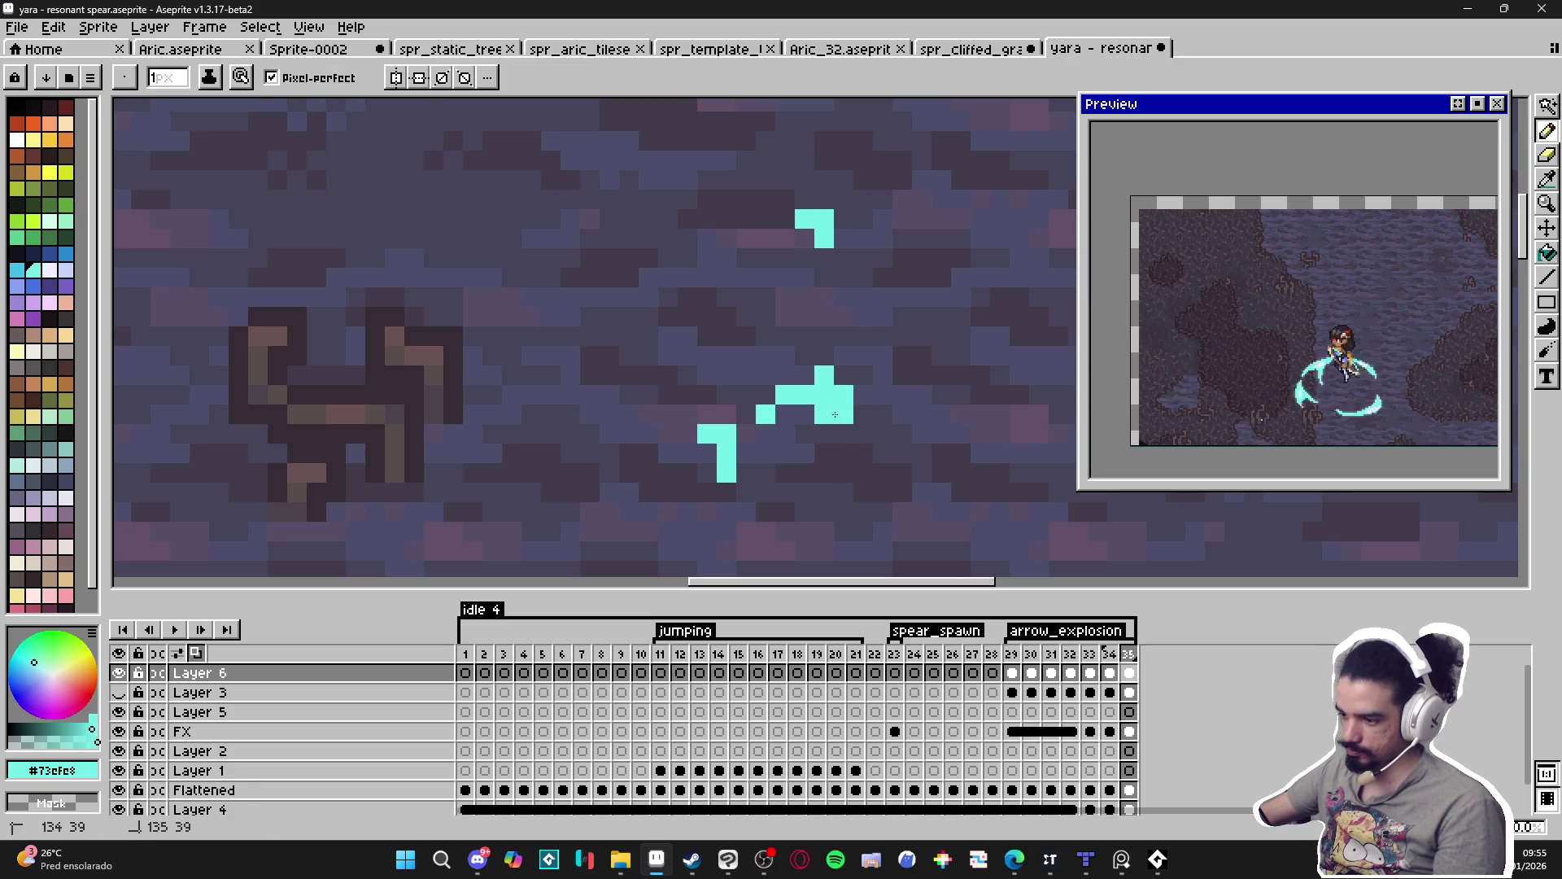
{"action": "key", "text": "e"}
{"action": "mouse_move", "coordinate": [824, 375]}
{"action": "left_mouse_down"}
{"action": "mouse_move", "coordinate": [760, 432]}
{"action": "mouse_move", "coordinate": [785, 395]}
{"action": "mouse_move", "coordinate": [746, 414]}
{"action": "mouse_move", "coordinate": [746, 433]}
{"action": "left_mouse_up"}
{"action": "key", "text": "b"}
{"action": "key", "text": "e"}
{"action": "left_click", "coordinate": [727, 433]}
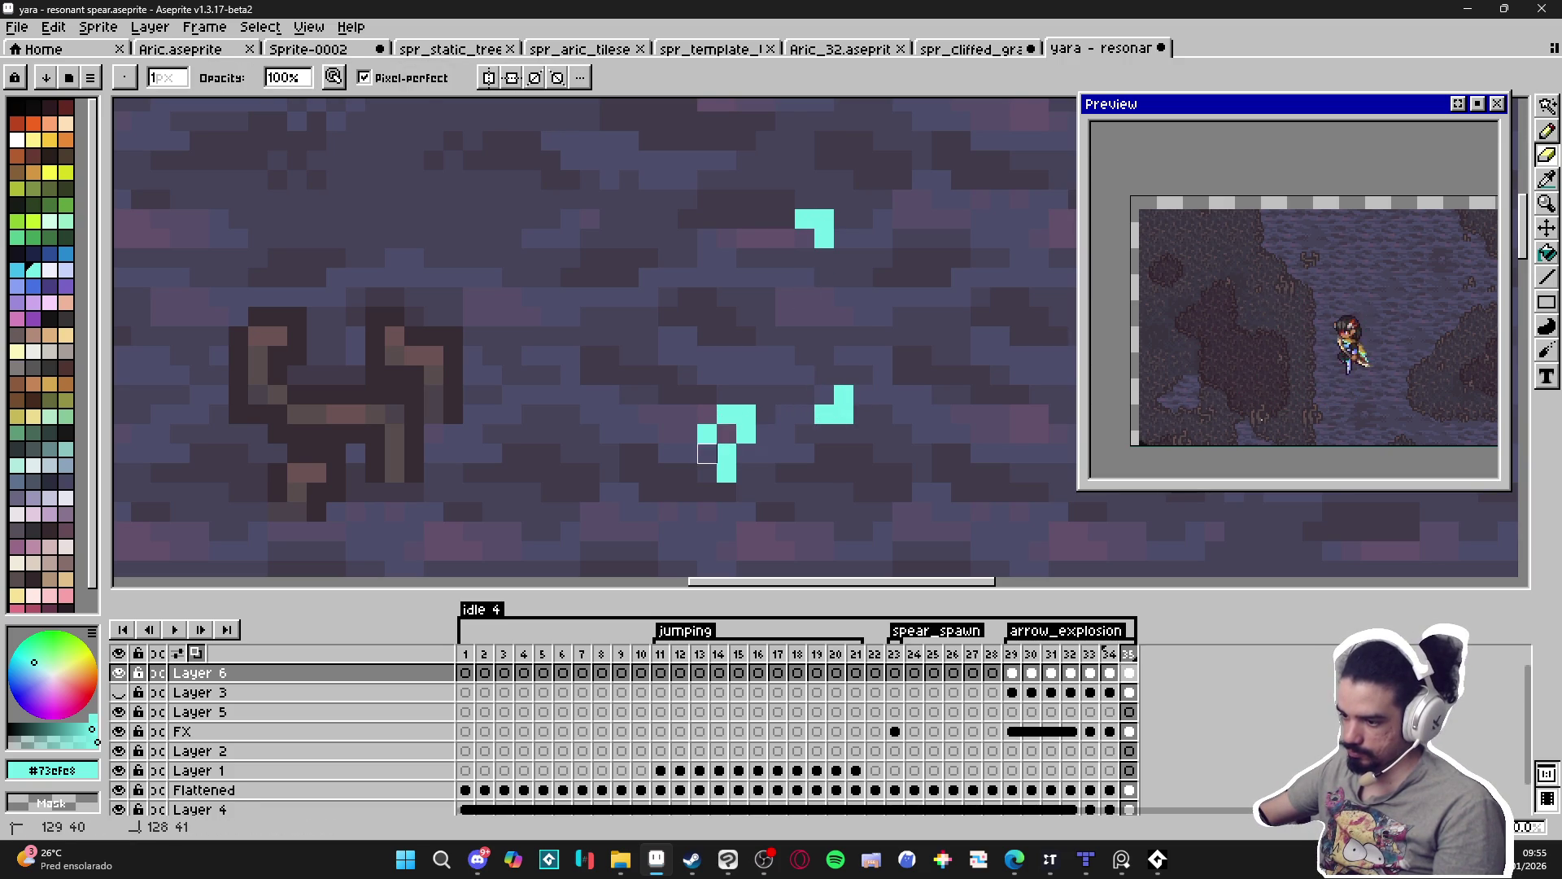
Redraw the cyan zig-zag's top row and extend it rightward, removing one stray pixel.
{"action": "scroll", "coordinate": [712, 493], "scroll_direction": "down", "scroll_amount": 5}
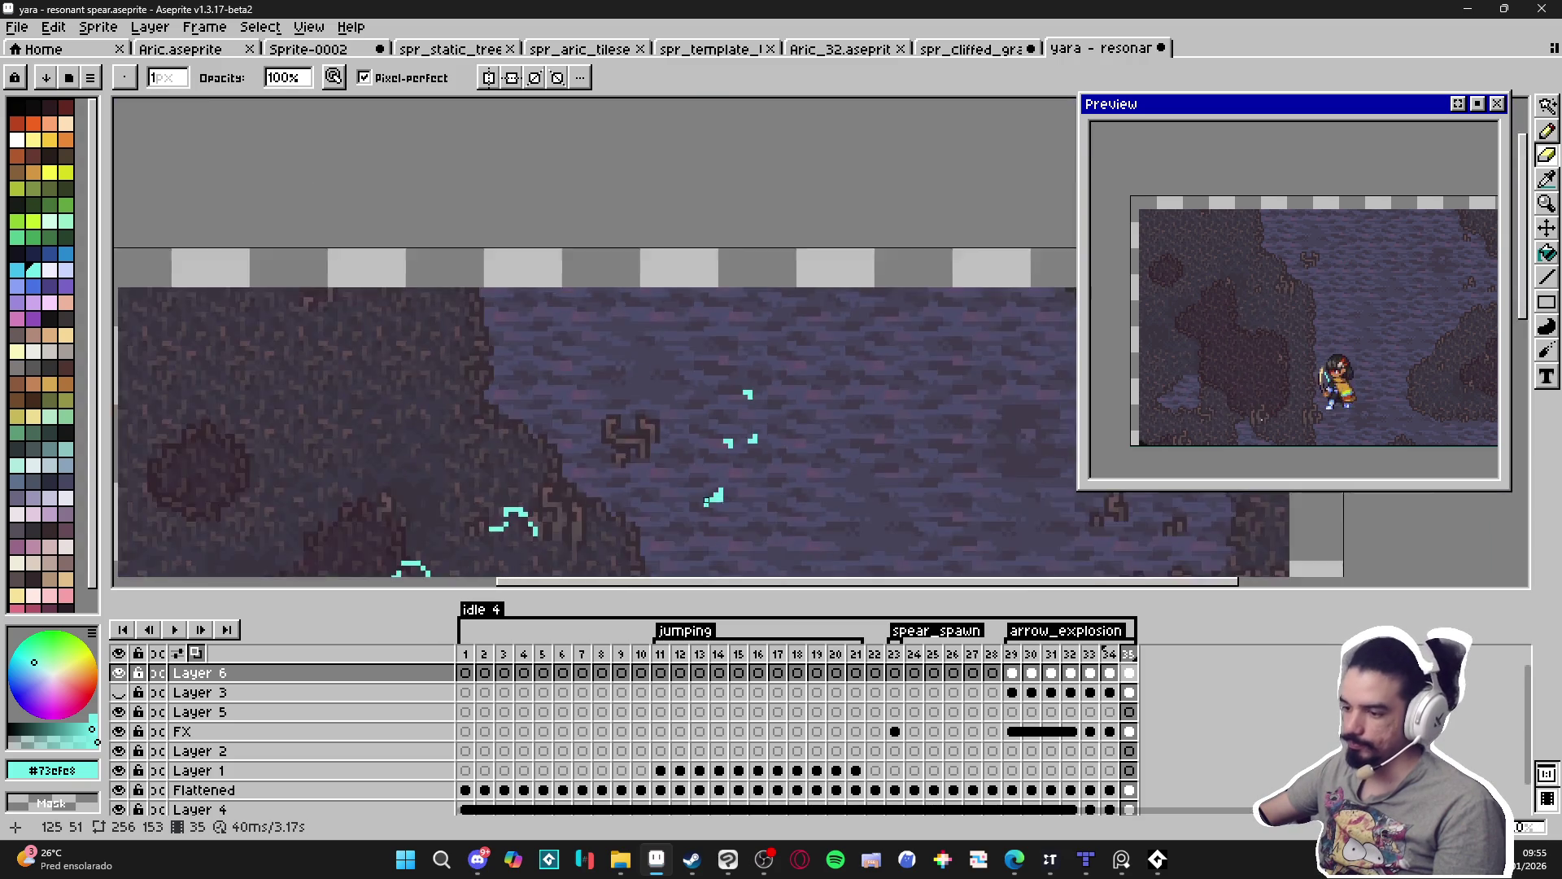
{"action": "scroll", "coordinate": [711, 493], "scroll_direction": "up", "scroll_amount": 5}
{"action": "key", "text": "b"}
{"action": "mouse_move", "coordinate": [691, 217]}
{"action": "left_mouse_down"}
{"action": "mouse_move", "coordinate": [668, 250]}
{"action": "mouse_move", "coordinate": [760, 255]}
{"action": "mouse_move", "coordinate": [847, 325]}
{"action": "mouse_move", "coordinate": [631, 354]}
{"action": "left_mouse_up"}
{"action": "key", "text": "e"}
{"action": "left_click", "coordinate": [772, 250]}
{"action": "scroll", "coordinate": [586, 398], "scroll_direction": "down", "scroll_amount": 2}
{"action": "scroll", "coordinate": [596, 317], "scroll_direction": "up", "scroll_amount": 2}
{"action": "key", "text": "b"}
{"action": "left_click", "coordinate": [911, 137]}
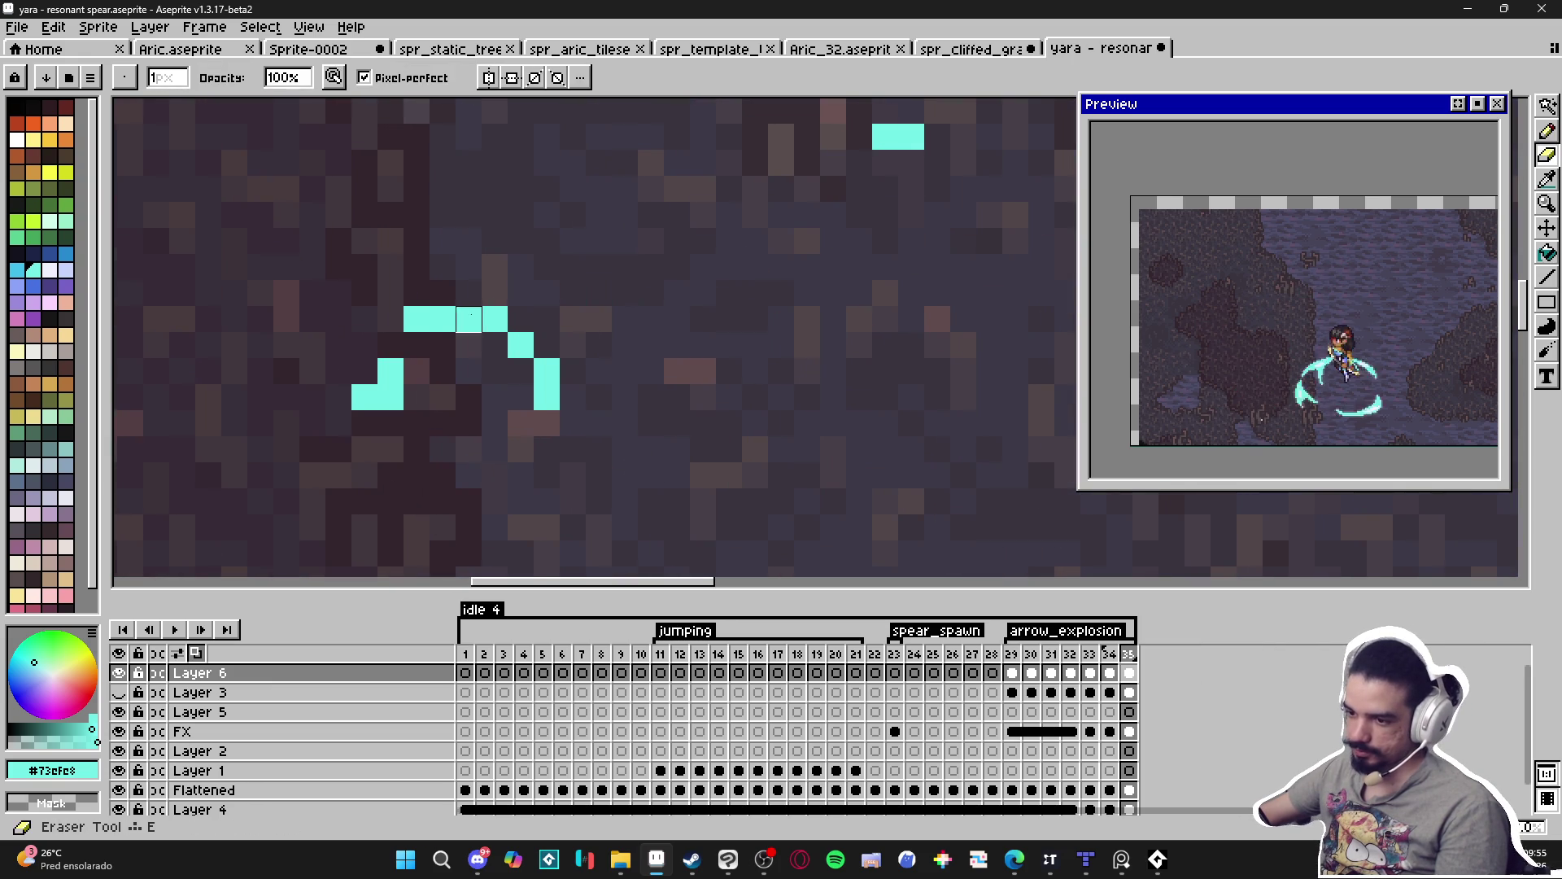
{"action": "left_click", "coordinate": [441, 293]}
{"action": "mouse_move", "coordinate": [441, 292]}
{"action": "left_mouse_down"}
{"action": "mouse_move", "coordinate": [494, 292]}
{"action": "mouse_move", "coordinate": [417, 319]}
{"action": "left_mouse_up"}
Erase the two vertical-bar pixels and nearby stray cyan pixels, placing one new pixel.
{"action": "key", "text": "e"}
{"action": "key", "text": "b"}
{"action": "key", "text": "e"}
{"action": "left_click", "coordinate": [547, 371]}
{"action": "left_click", "coordinate": [547, 397]}
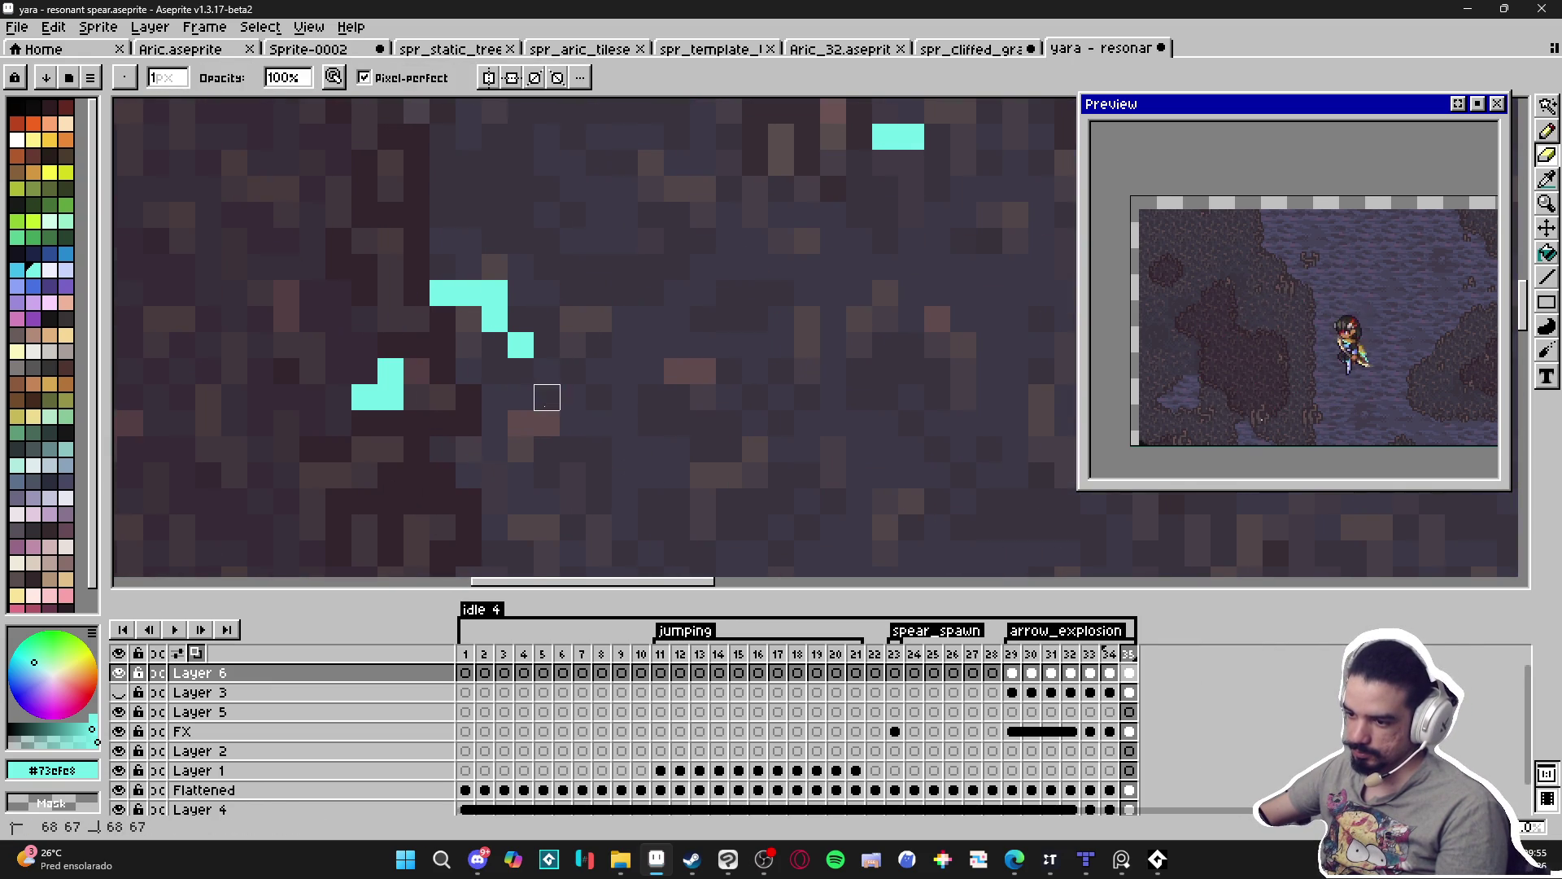
{"action": "left_click", "coordinate": [390, 397]}
{"action": "left_click", "coordinate": [391, 371]}
{"action": "left_click", "coordinate": [365, 397]}
{"action": "key", "text": "b"}
{"action": "left_click", "coordinate": [365, 371]}
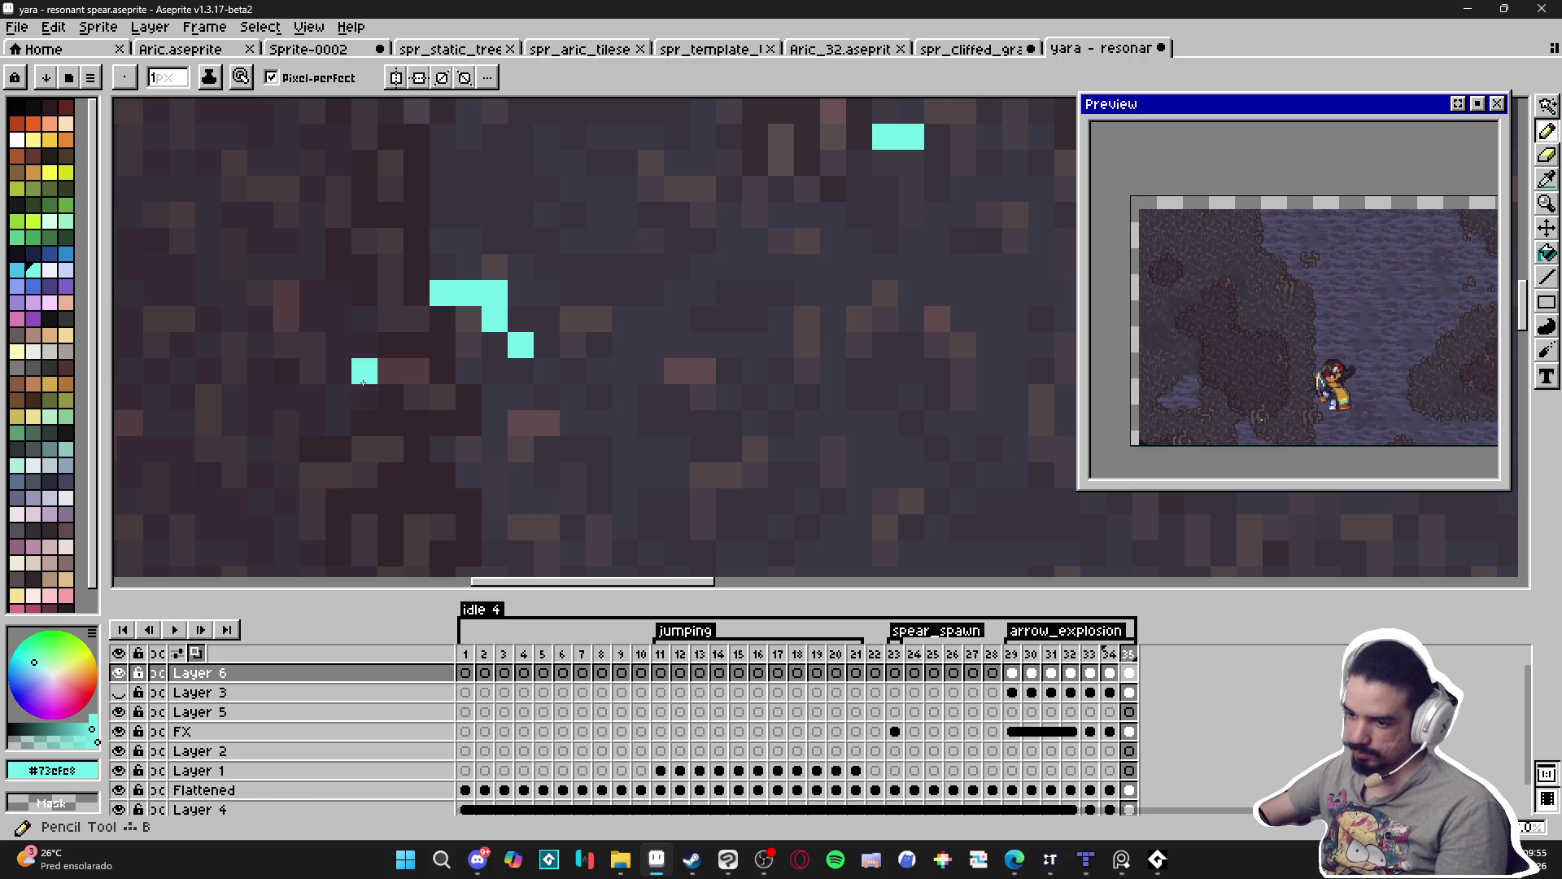
Add a top-left cyan pixel and erase the surrounding and lower stray cyan pixels.
{"action": "scroll", "coordinate": [365, 371], "scroll_direction": "down", "scroll_amount": 3}
{"action": "scroll", "coordinate": [234, 340], "scroll_direction": "up", "scroll_amount": 2}
{"action": "scroll", "coordinate": [235, 341], "scroll_direction": "up", "scroll_amount": 1}
{"action": "left_click", "coordinate": [417, 347]}
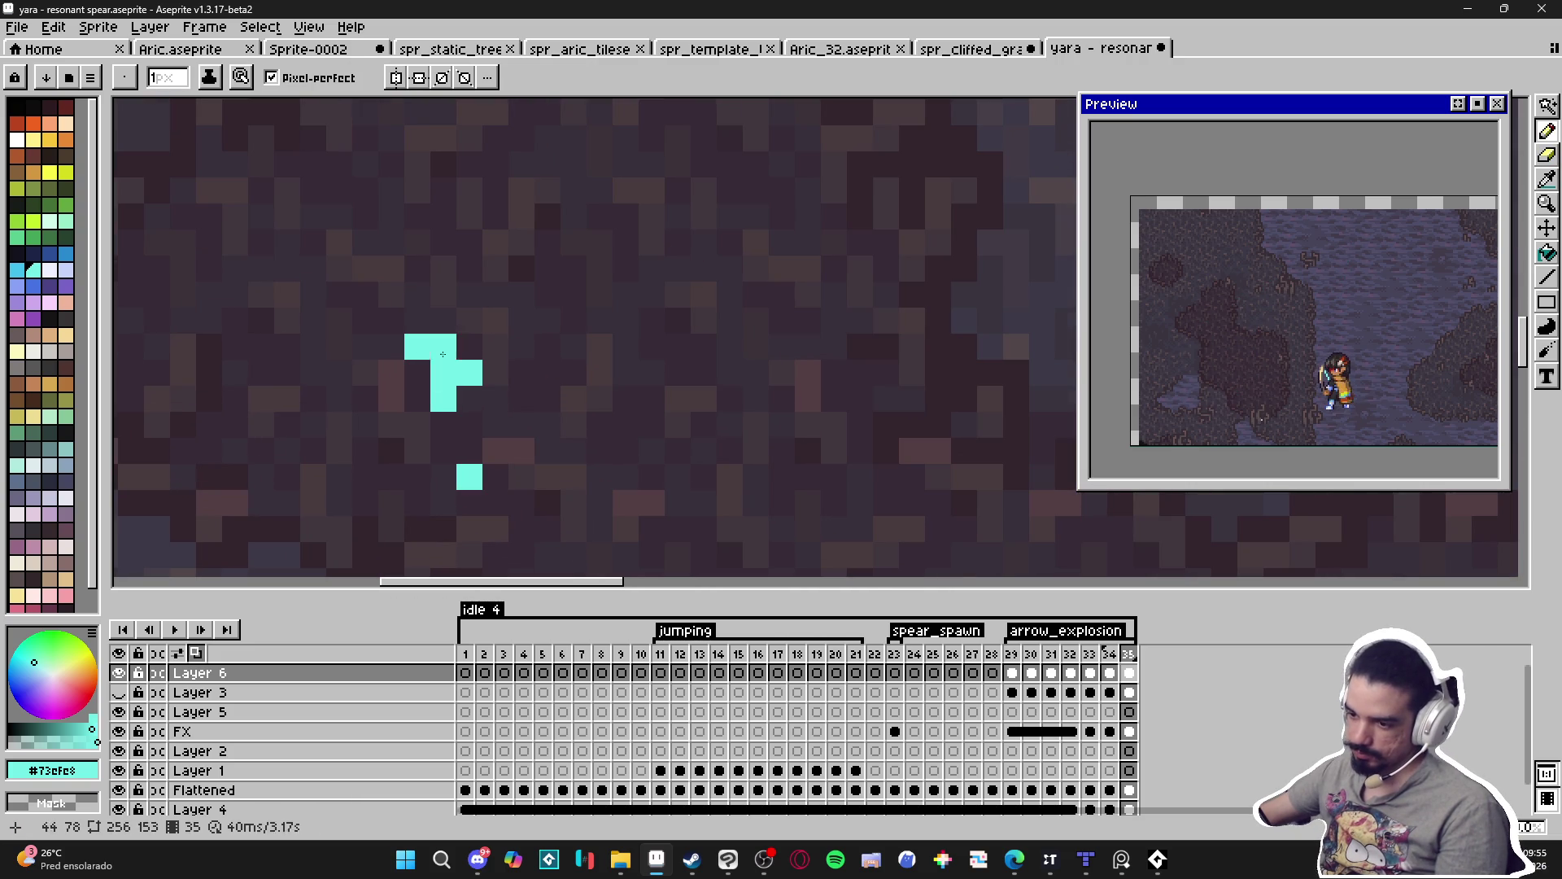
{"action": "key", "text": "e"}
{"action": "left_click", "coordinate": [470, 372]}
{"action": "left_click", "coordinate": [443, 399]}
{"action": "left_click", "coordinate": [443, 373]}
{"action": "key", "text": "b"}
{"action": "left_click", "coordinate": [418, 372]}
{"action": "key", "text": "e"}
{"action": "left_click", "coordinate": [470, 477]}
Trim pixels left of and below the top cyan shape, adding one nearby pixel.
{"action": "scroll", "coordinate": [516, 242], "scroll_direction": "down", "scroll_amount": 3}
{"action": "scroll", "coordinate": [927, 296], "scroll_direction": "up", "scroll_amount": 3}
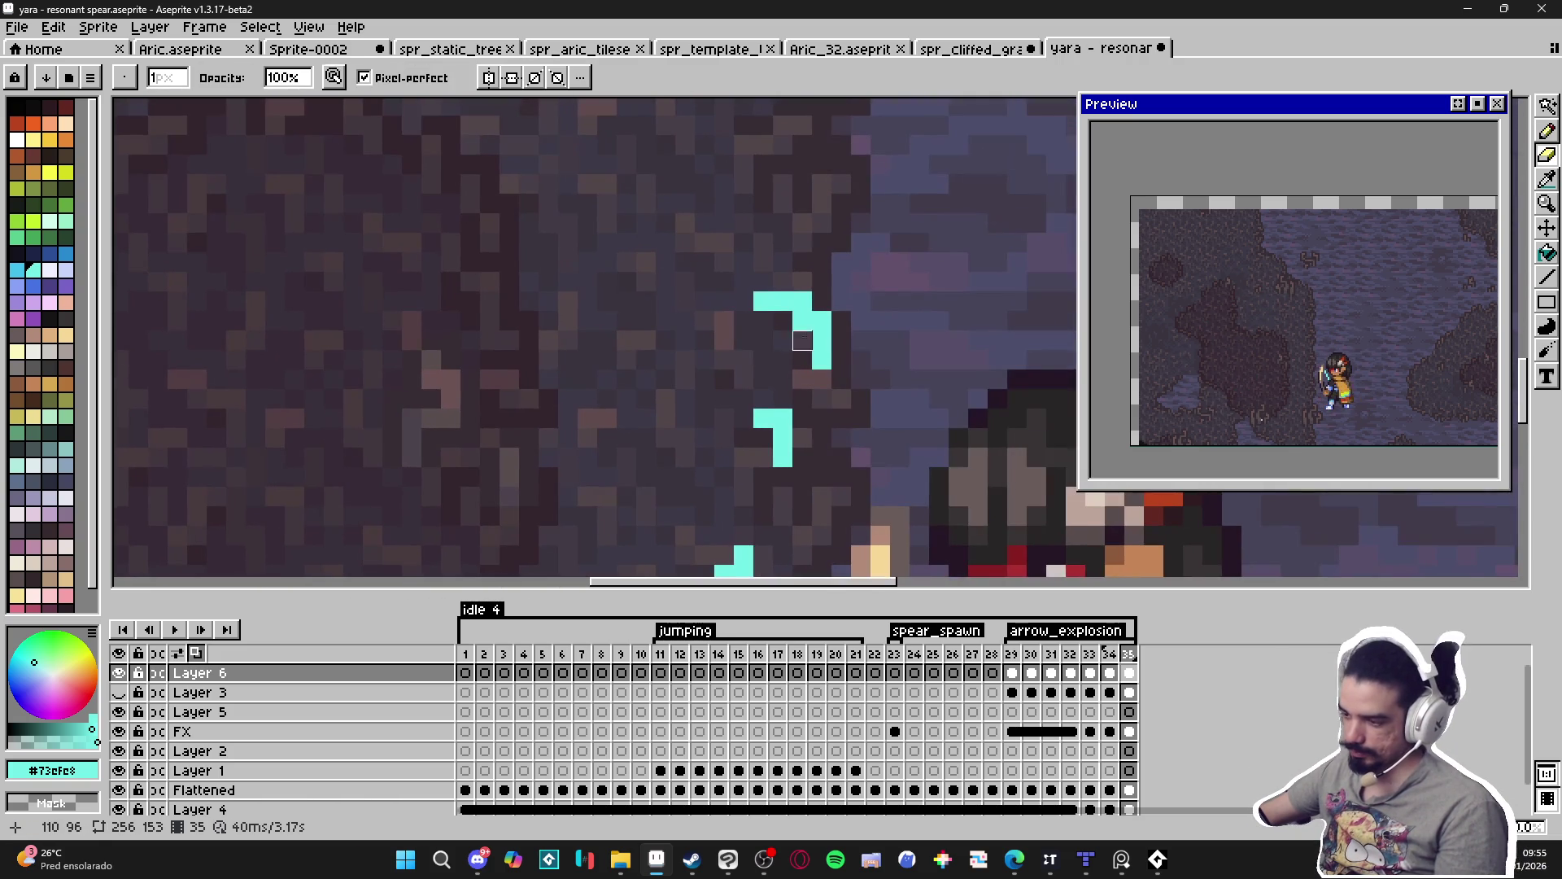
{"action": "key", "text": "b"}
{"action": "left_click", "coordinate": [845, 303]}
{"action": "key", "text": "e"}
{"action": "mouse_move", "coordinate": [802, 320]}
{"action": "left_mouse_down"}
{"action": "mouse_move", "coordinate": [763, 301]}
{"action": "mouse_move", "coordinate": [821, 361]}
{"action": "mouse_move", "coordinate": [750, 336]}
{"action": "left_mouse_up"}
{"action": "scroll", "coordinate": [781, 365], "scroll_direction": "up", "scroll_amount": 1}
{"action": "key", "text": "b"}
{"action": "key", "text": "e"}
{"action": "left_click", "coordinate": [725, 364]}
{"action": "left_click", "coordinate": [750, 389]}
{"action": "left_click", "coordinate": [750, 415]}
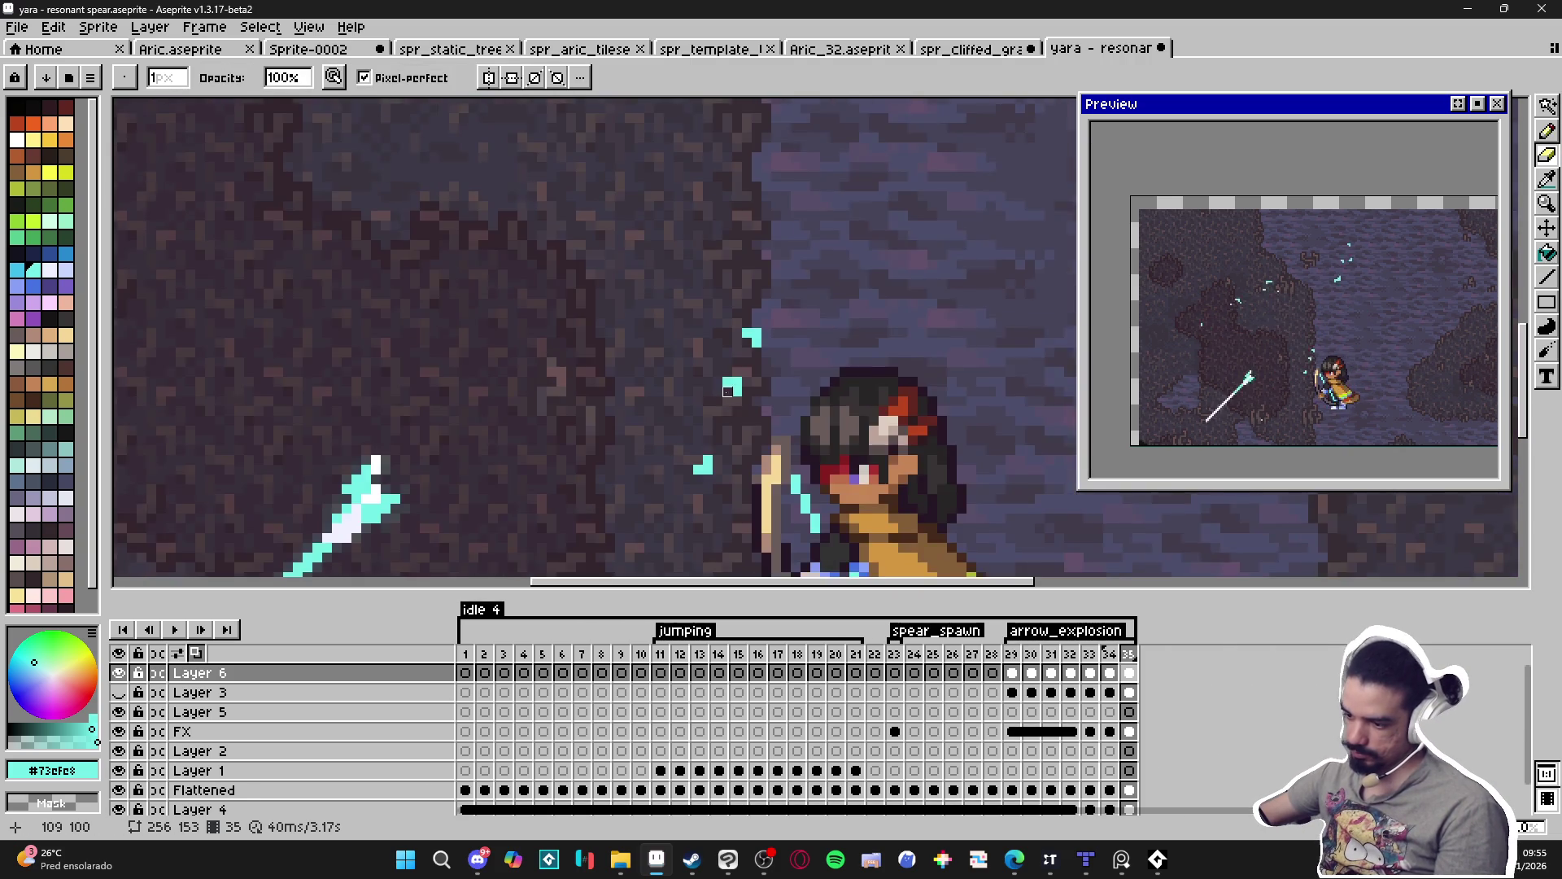
Try a cyan pixel at the lower mark, then erase it again.
{"action": "scroll", "coordinate": [743, 446], "scroll_direction": "down", "scroll_amount": 1}
{"action": "key", "text": "b"}
{"action": "left_click", "coordinate": [742, 447]}
{"action": "key", "text": "e"}
{"action": "left_click", "coordinate": [743, 447]}
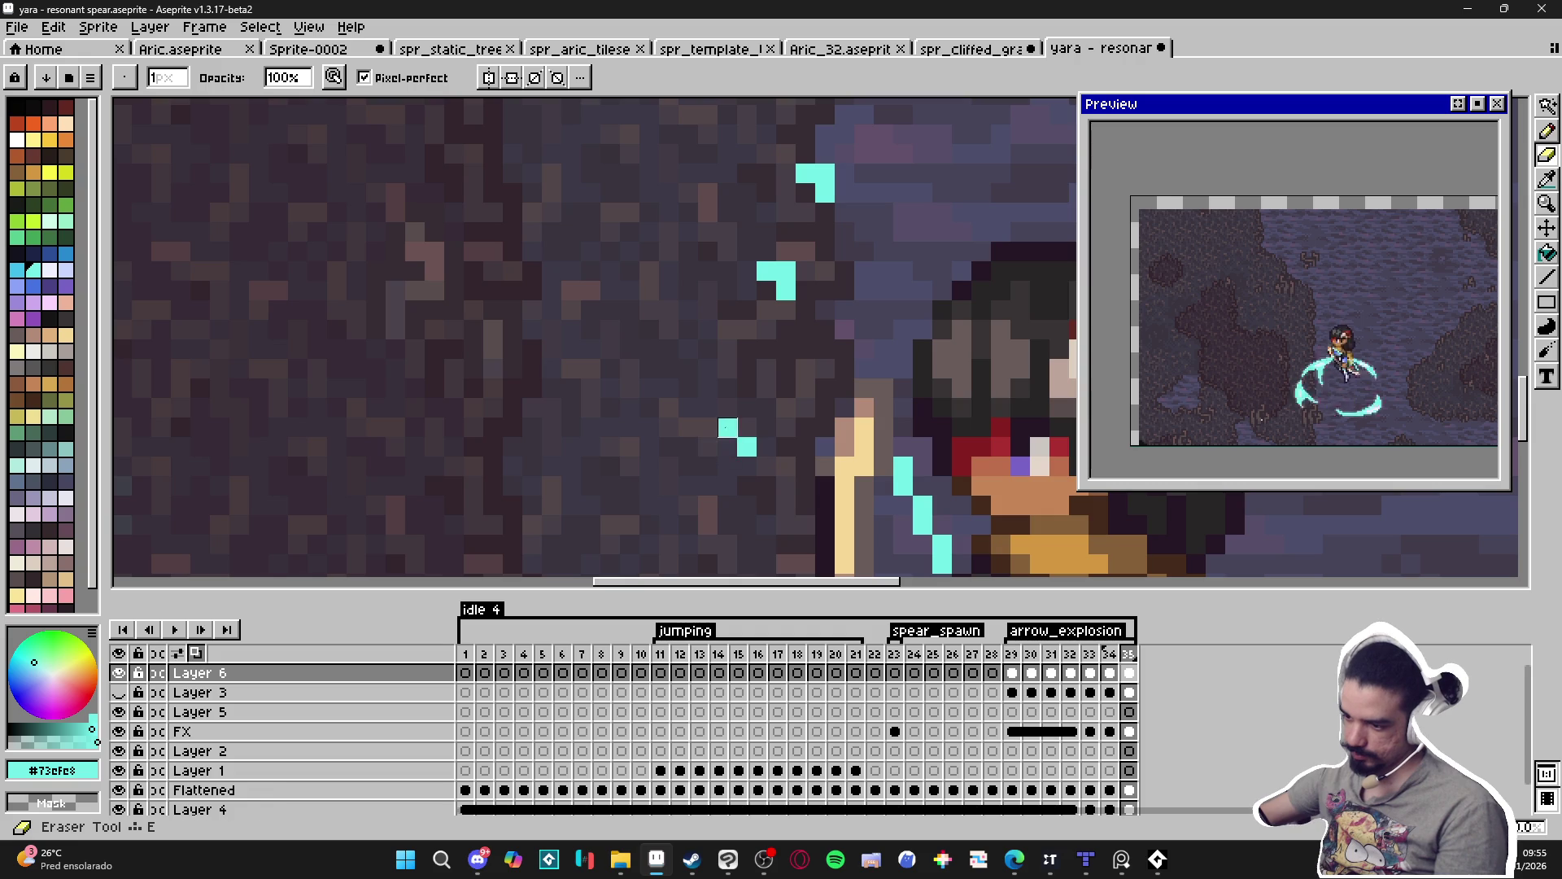
{"action": "scroll", "coordinate": [743, 447], "scroll_direction": "down", "scroll_amount": 3}
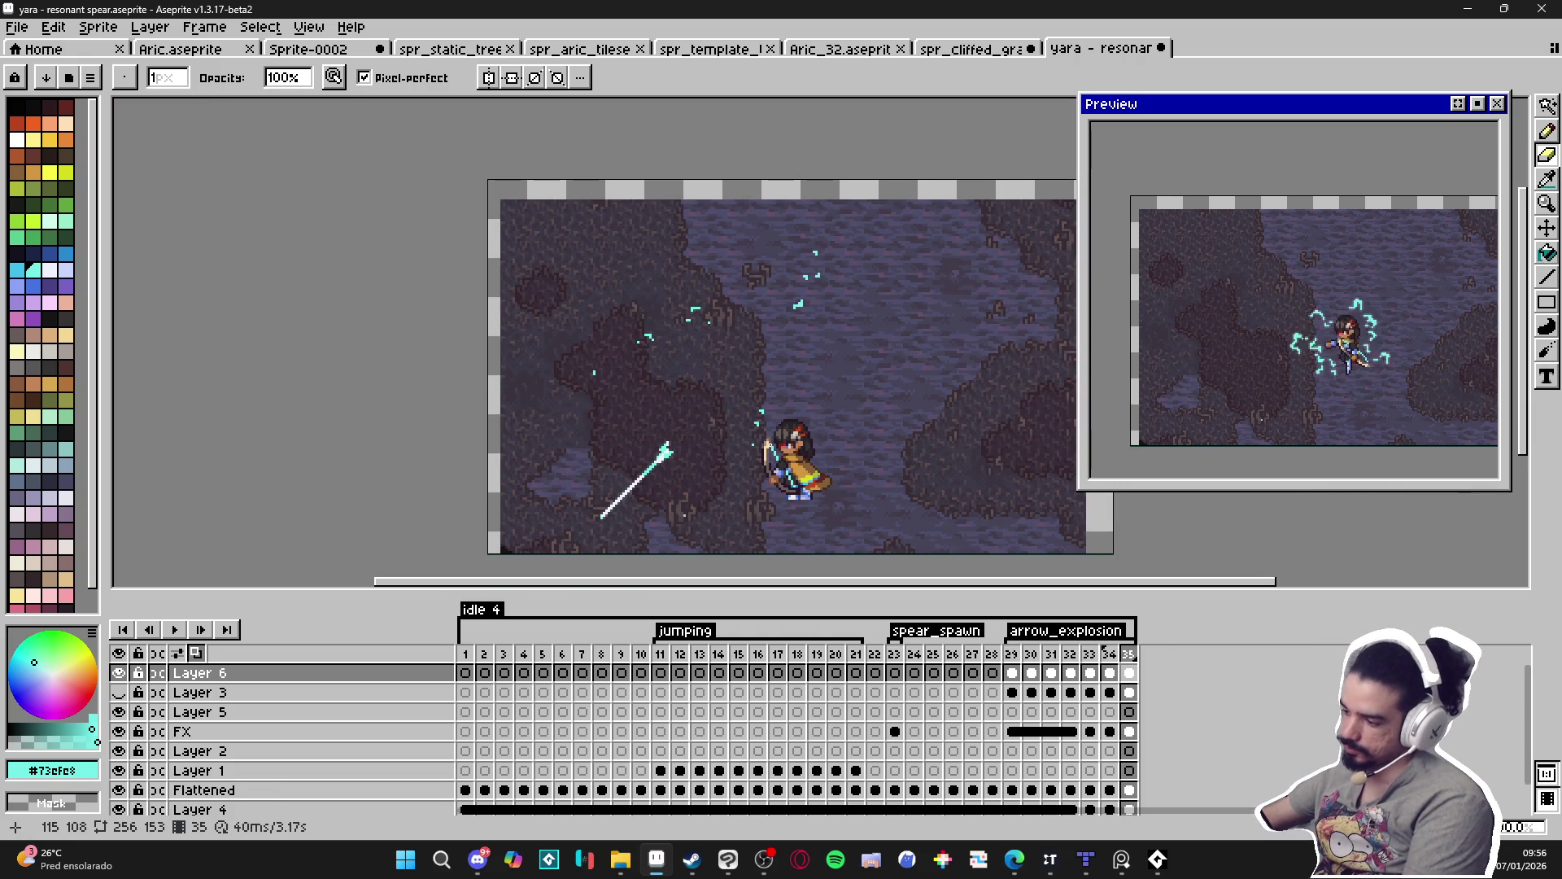
Select frames 29–35 and set their duration to 60 ms in Frame Properties.
{"action": "left_click_drag", "start_coordinate": [1012, 653], "coordinate": [1127, 645]}
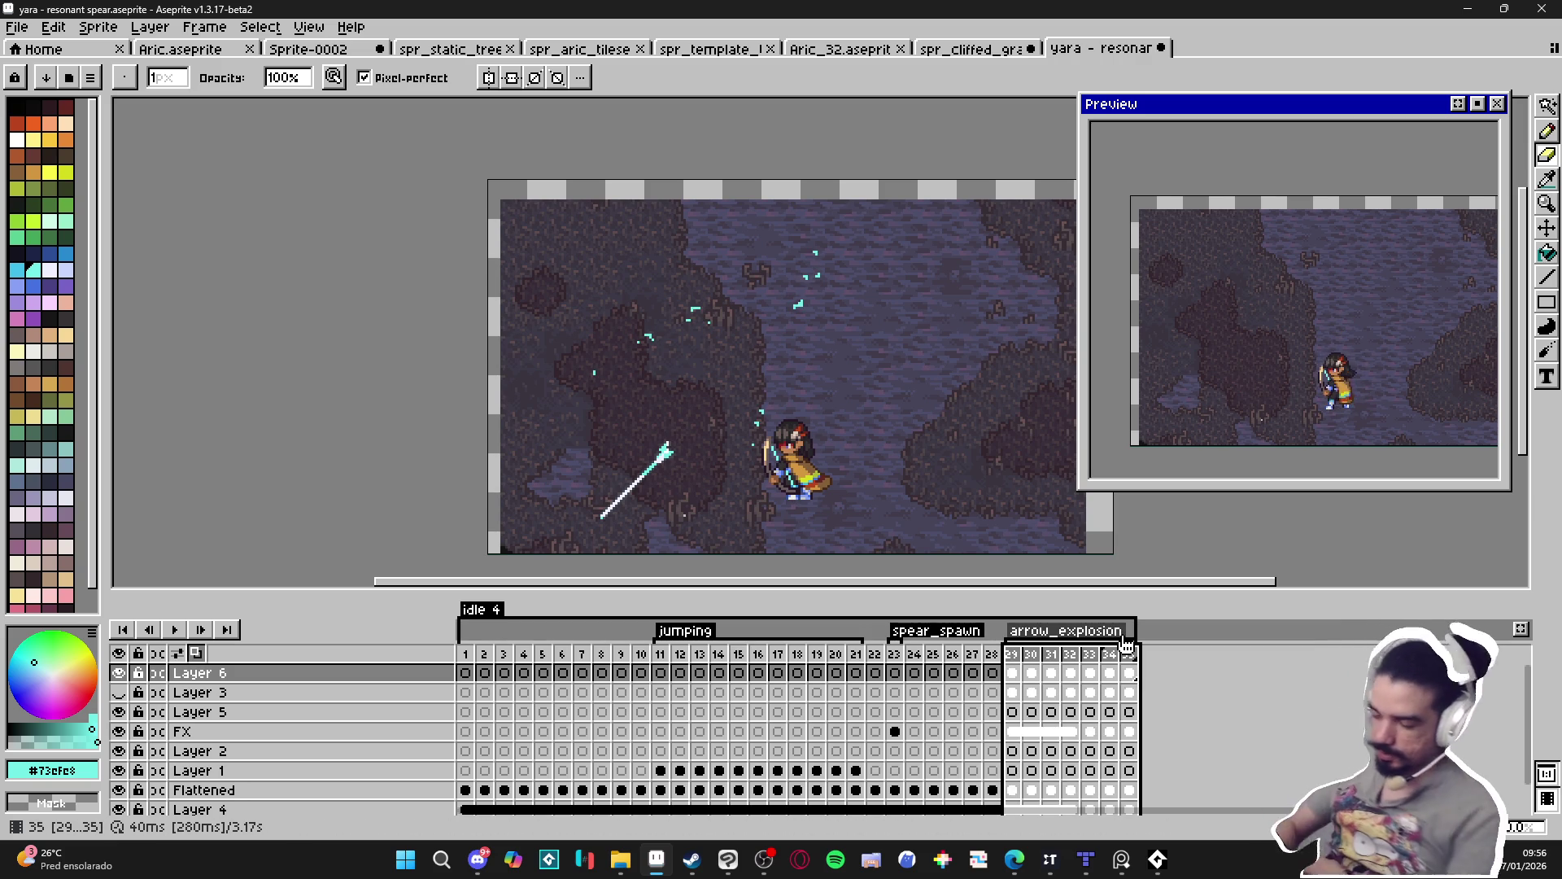
{"action": "double_click", "coordinate": [1127, 645]}
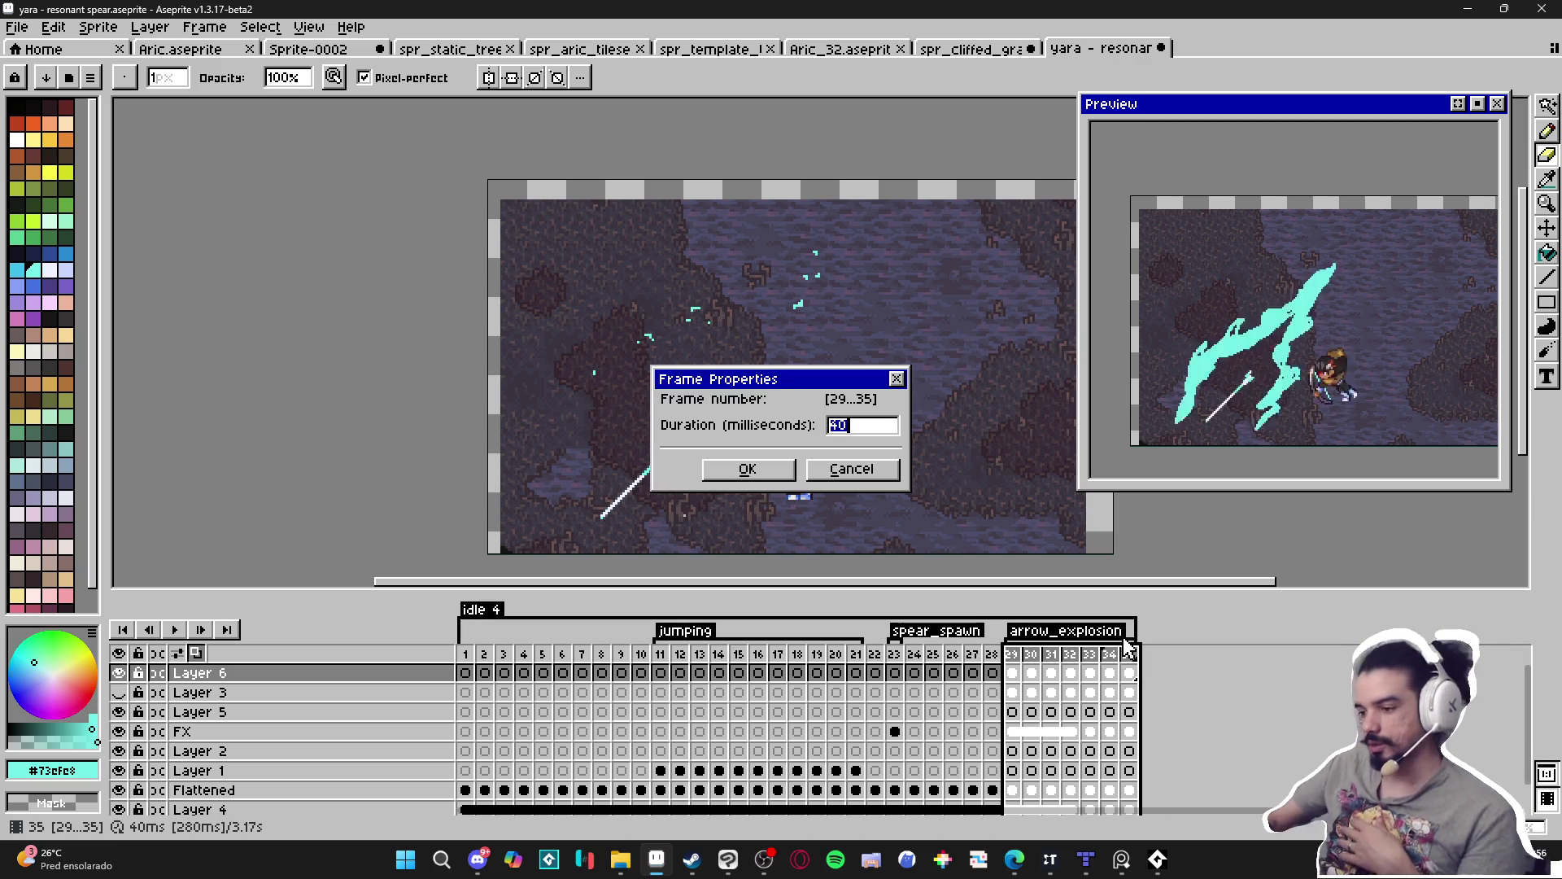
{"action": "key", "text": "Return"}
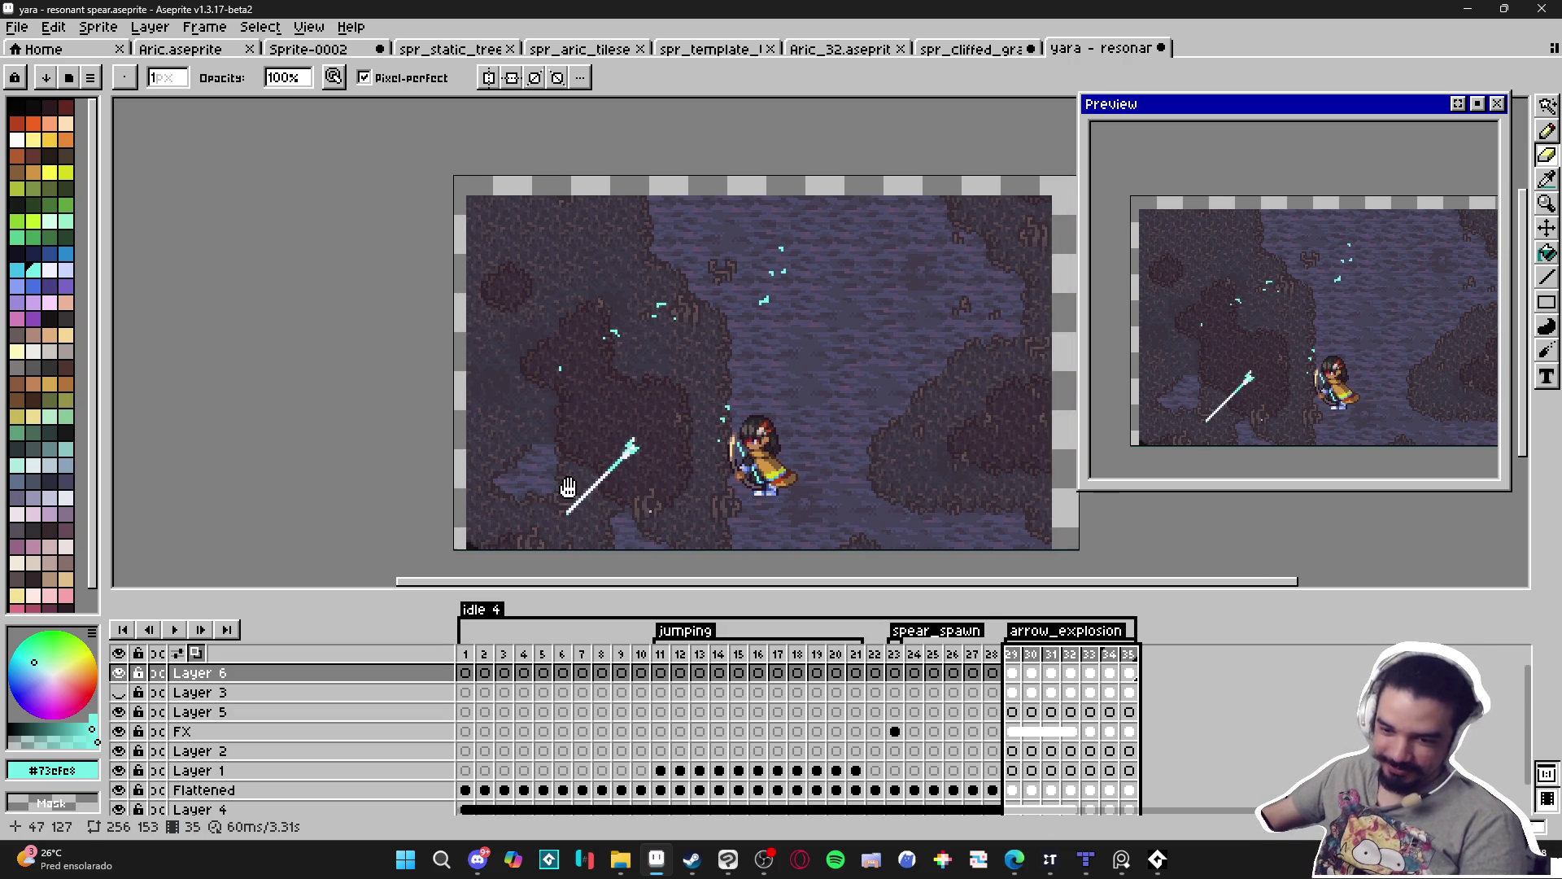
Go to frame 29 and zoom in on the cyan burst's left edge.
{"action": "key", "text": "v"}
{"action": "left_click", "coordinate": [1011, 658]}
{"action": "key", "text": "b"}
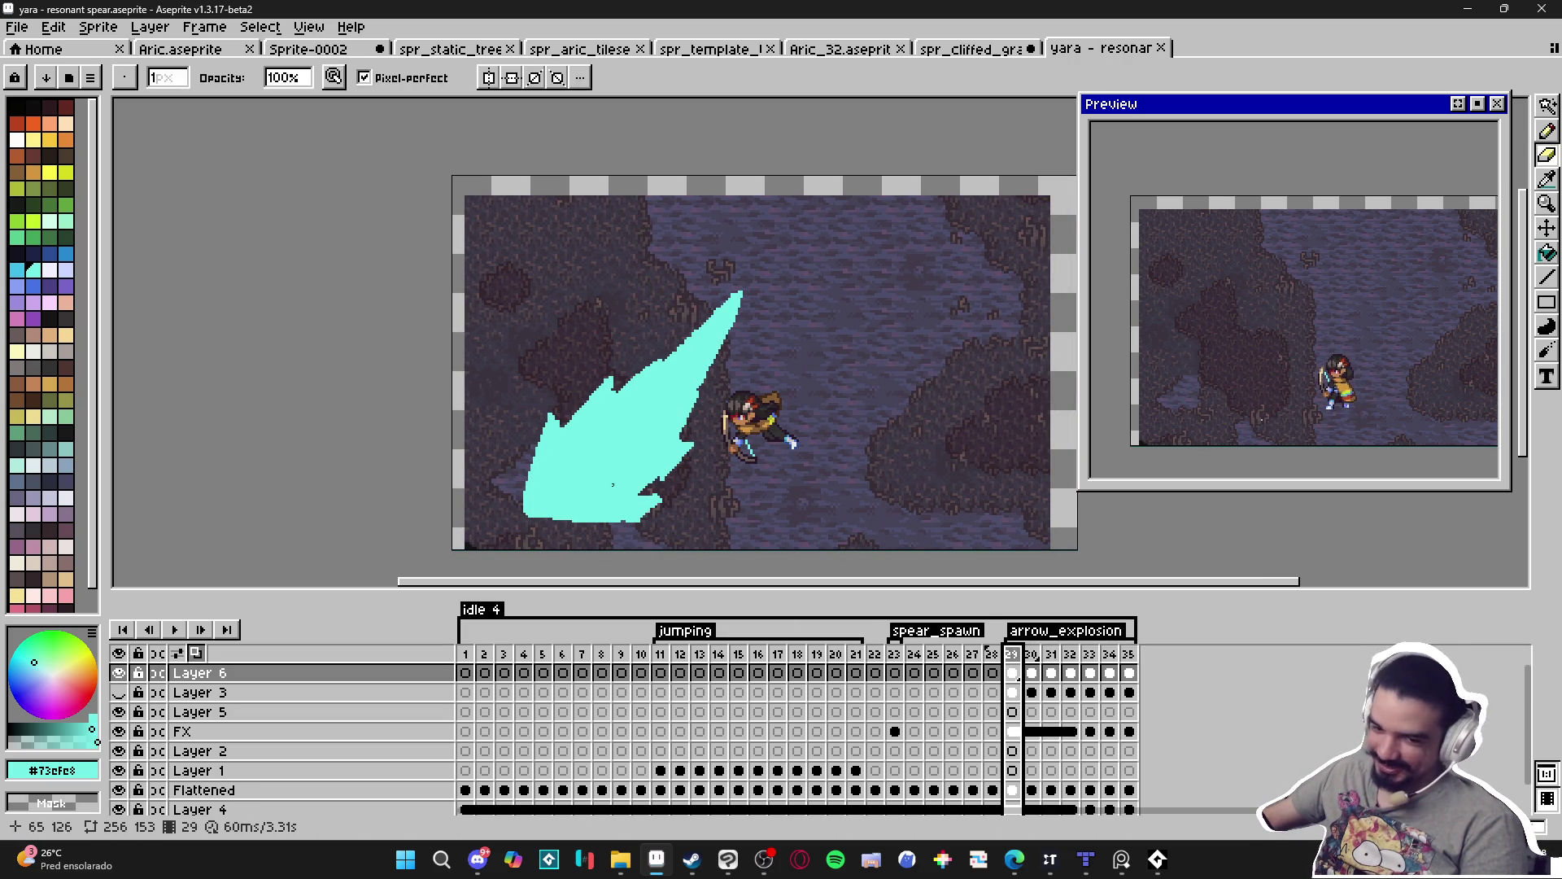
{"action": "scroll", "coordinate": [520, 435], "scroll_direction": "up", "scroll_amount": 2}
{"action": "scroll", "coordinate": [564, 422], "scroll_direction": "up", "scroll_amount": 1}
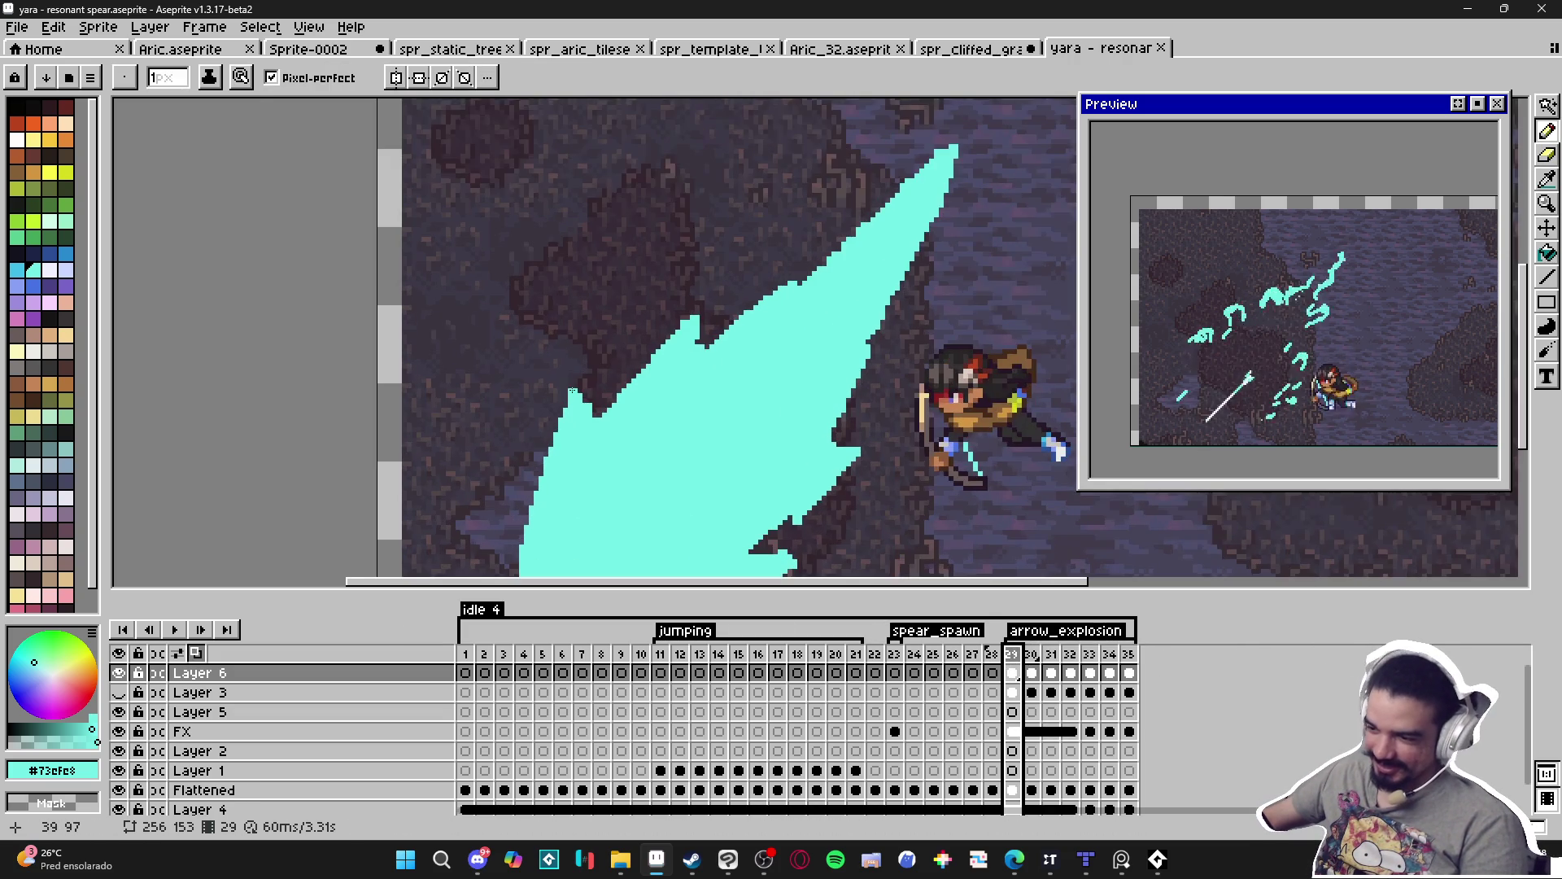
{"action": "scroll", "coordinate": [571, 349], "scroll_direction": "up", "scroll_amount": 1}
{"action": "scroll", "coordinate": [571, 350], "scroll_direction": "down", "scroll_amount": 2}
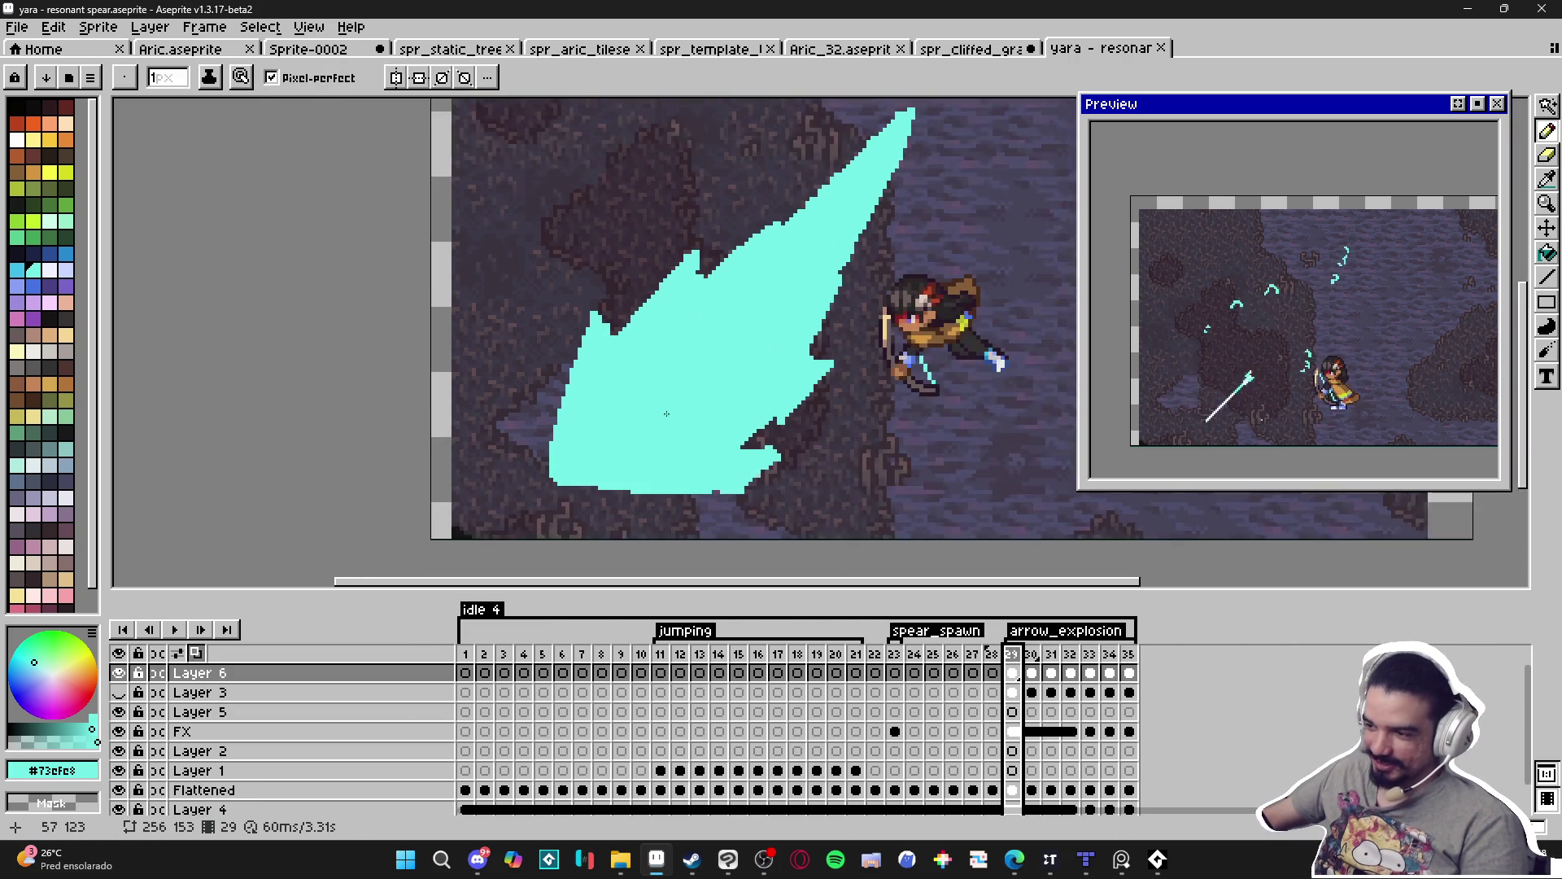
{"action": "left_click_drag", "start_coordinate": [711, 276], "coordinate": [623, 381]}
{"action": "left_click_drag", "start_coordinate": [673, 331], "coordinate": [747, 236]}
{"action": "scroll", "coordinate": [472, 399], "scroll_direction": "up", "scroll_amount": 3}
{"action": "mouse_move", "coordinate": [459, 413]}
{"action": "left_mouse_down"}
{"action": "mouse_move", "coordinate": [590, 297]}
{"action": "mouse_move", "coordinate": [601, 246]}
{"action": "left_mouse_up"}
{"action": "key", "text": "e"}
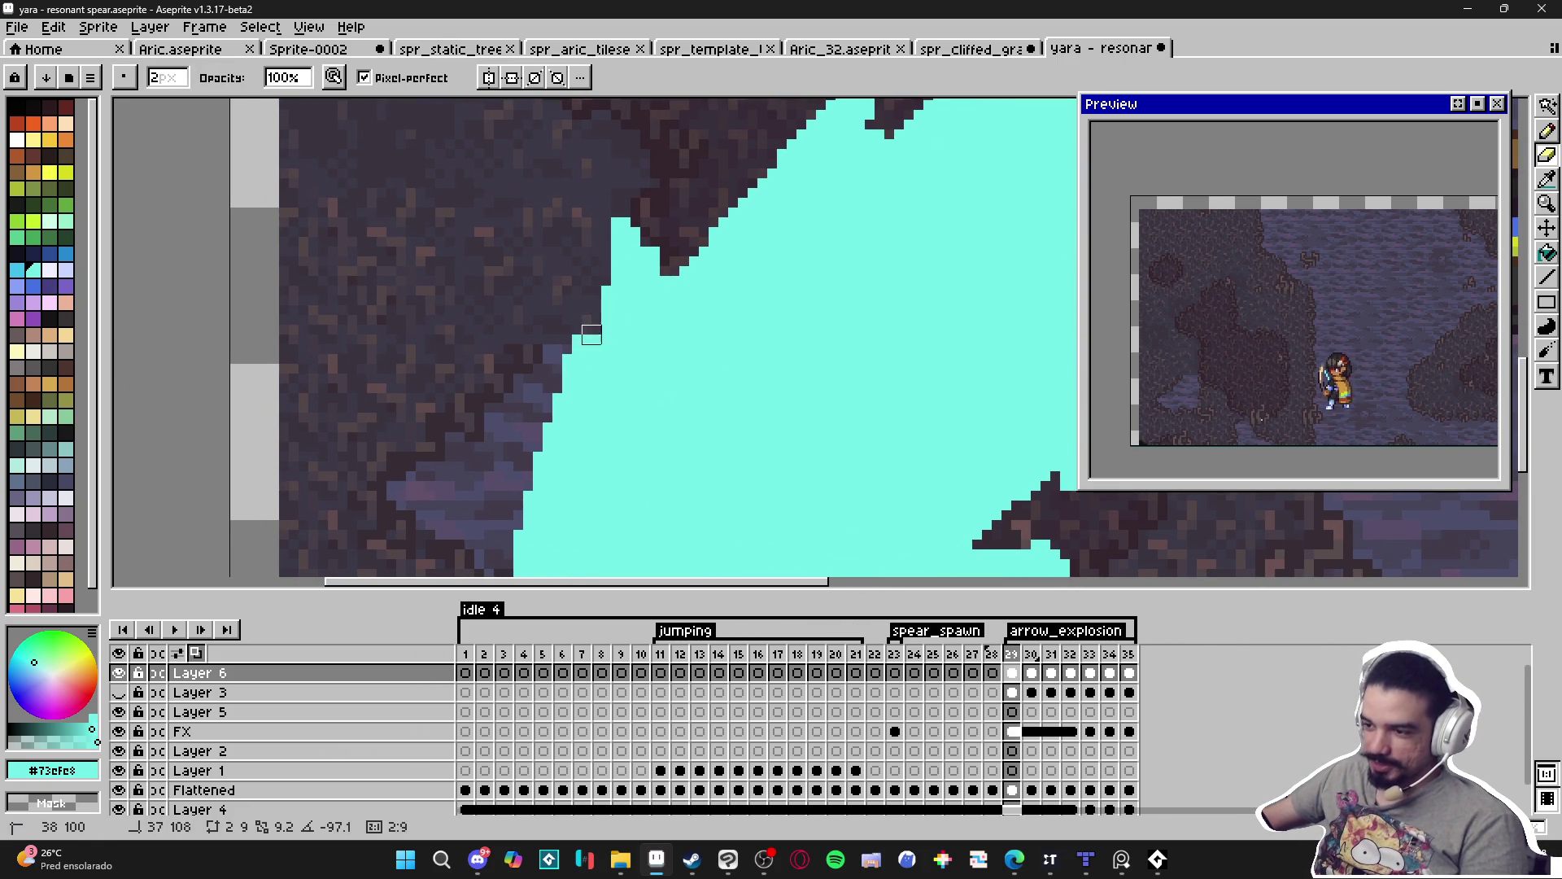
{"action": "mouse_move", "coordinate": [561, 414]}
{"action": "left_mouse_down"}
{"action": "mouse_move", "coordinate": [641, 308]}
{"action": "mouse_move", "coordinate": [598, 354]}
{"action": "left_mouse_up"}
Draw a cyan outline down the burst's left edge and fill the gap to the burst.
{"action": "key", "text": "b"}
{"action": "left_click", "coordinate": [587, 351]}
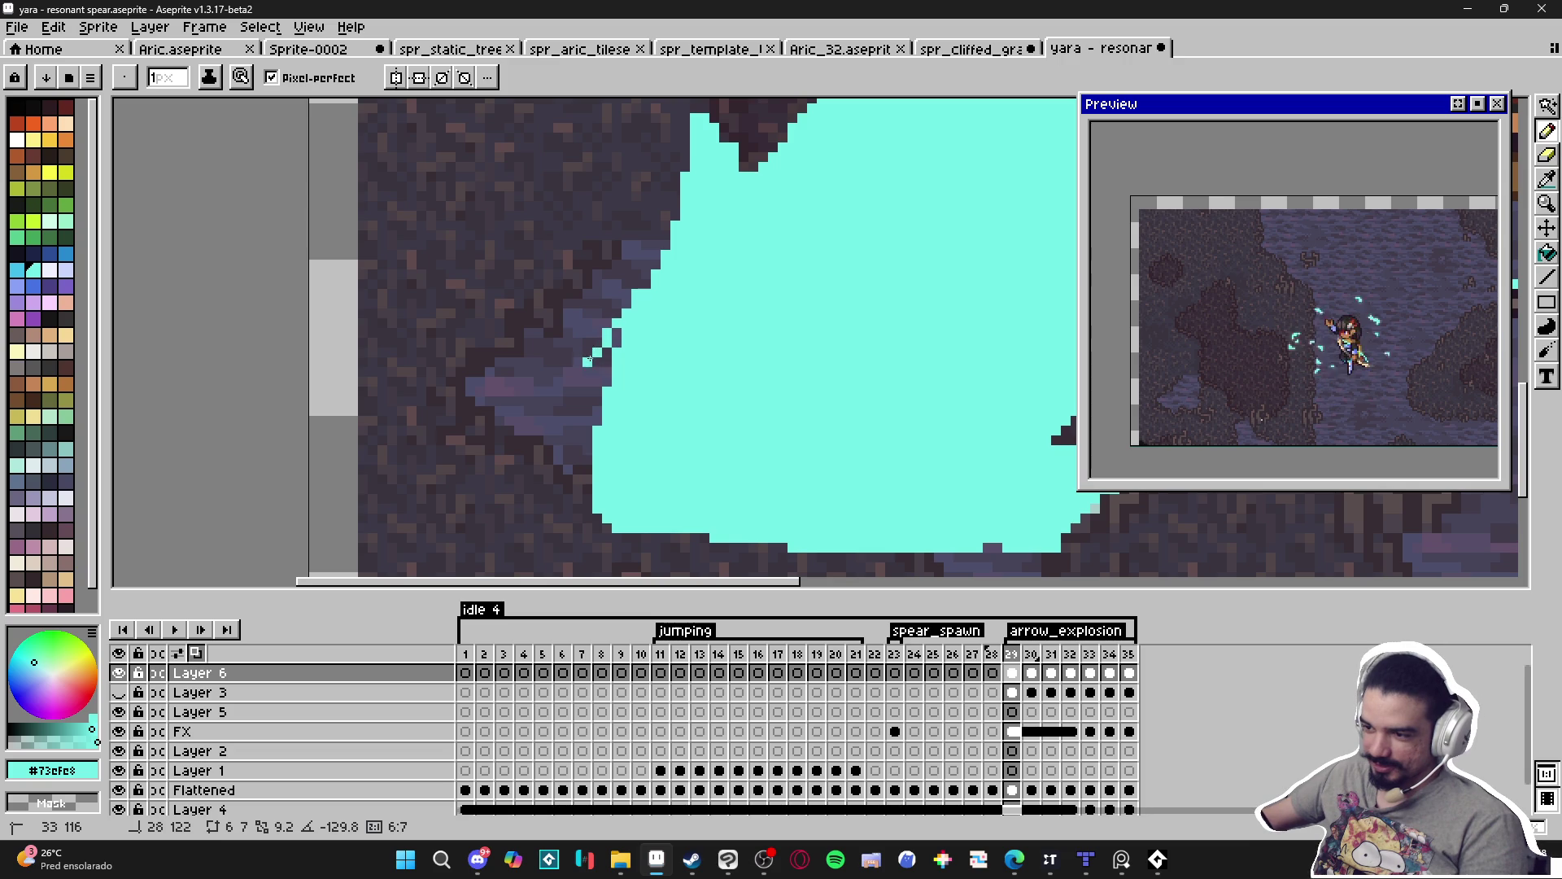
{"action": "key", "text": "e"}
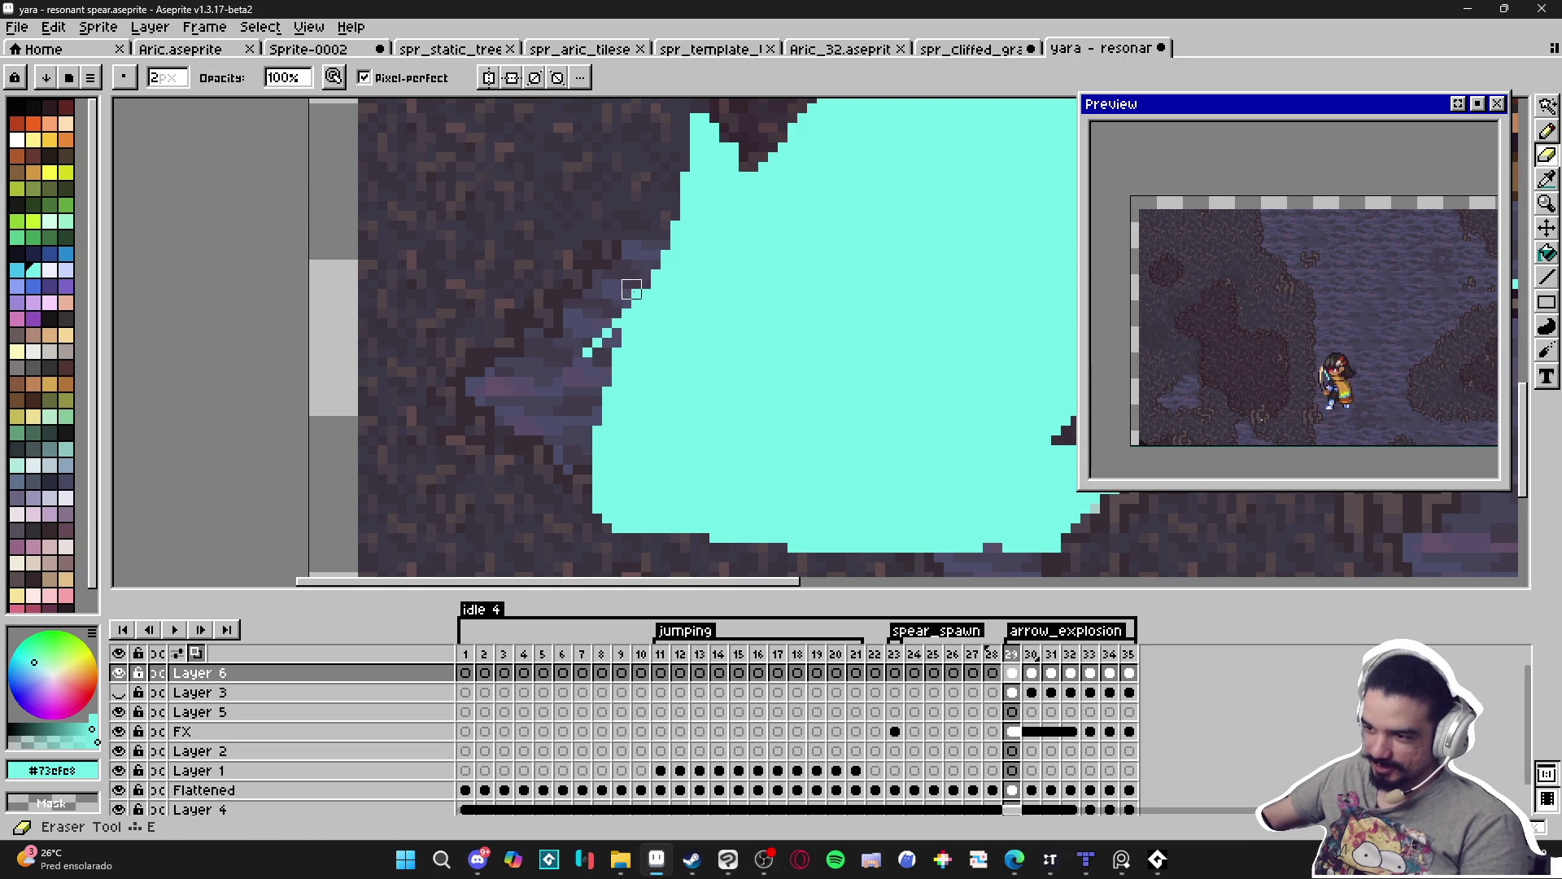
{"action": "key", "text": "b"}
{"action": "left_click", "coordinate": [576, 381], "text": "shift"}
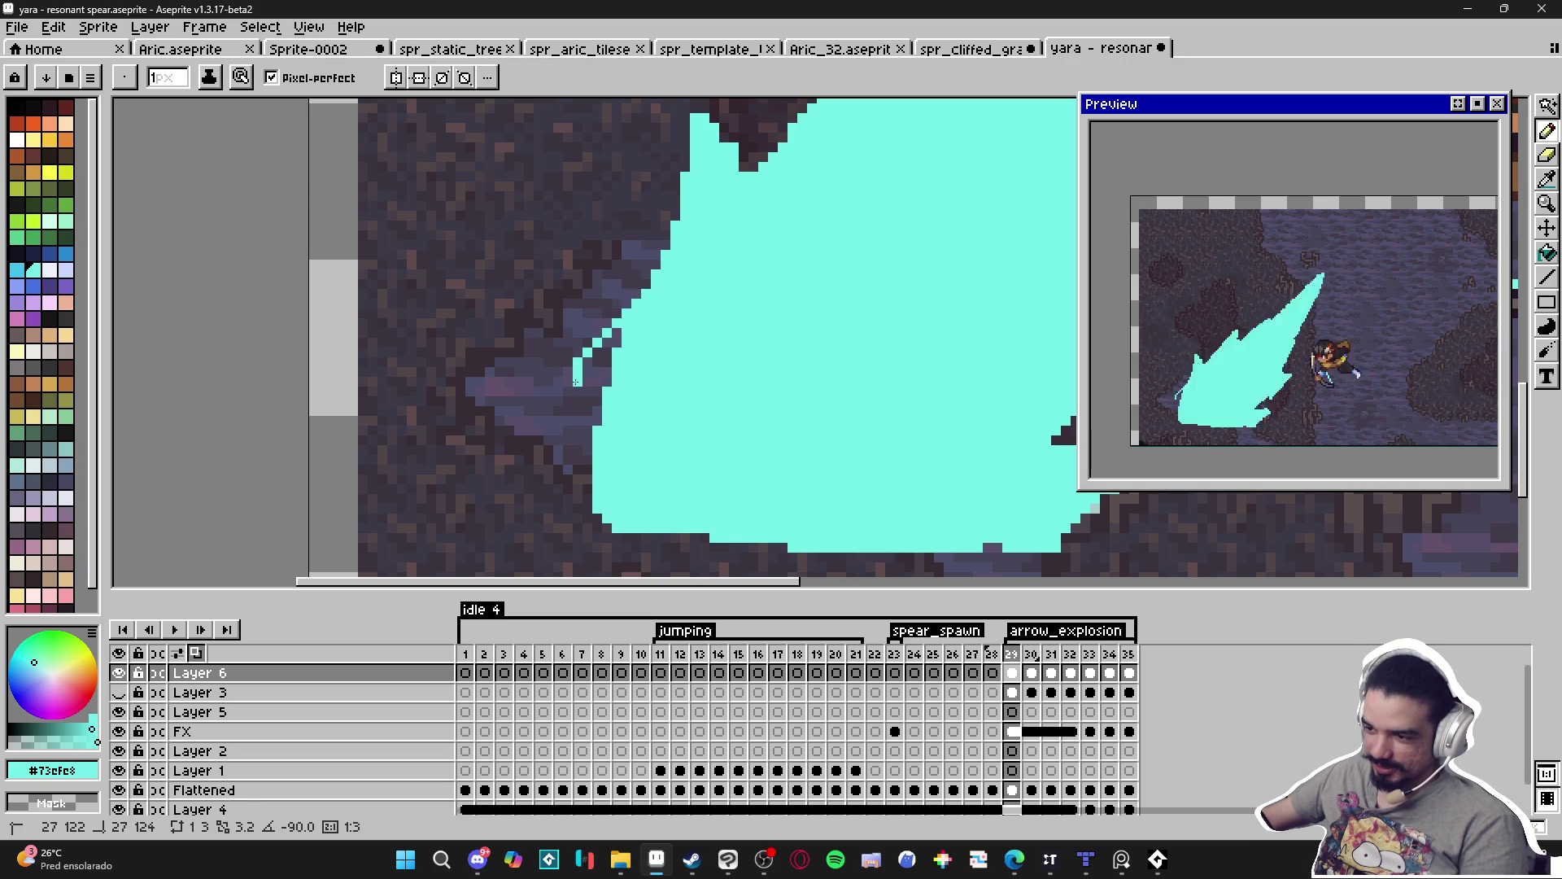
{"action": "left_click", "coordinate": [566, 431], "text": "shift"}
{"action": "left_click", "coordinate": [580, 499], "text": "shift"}
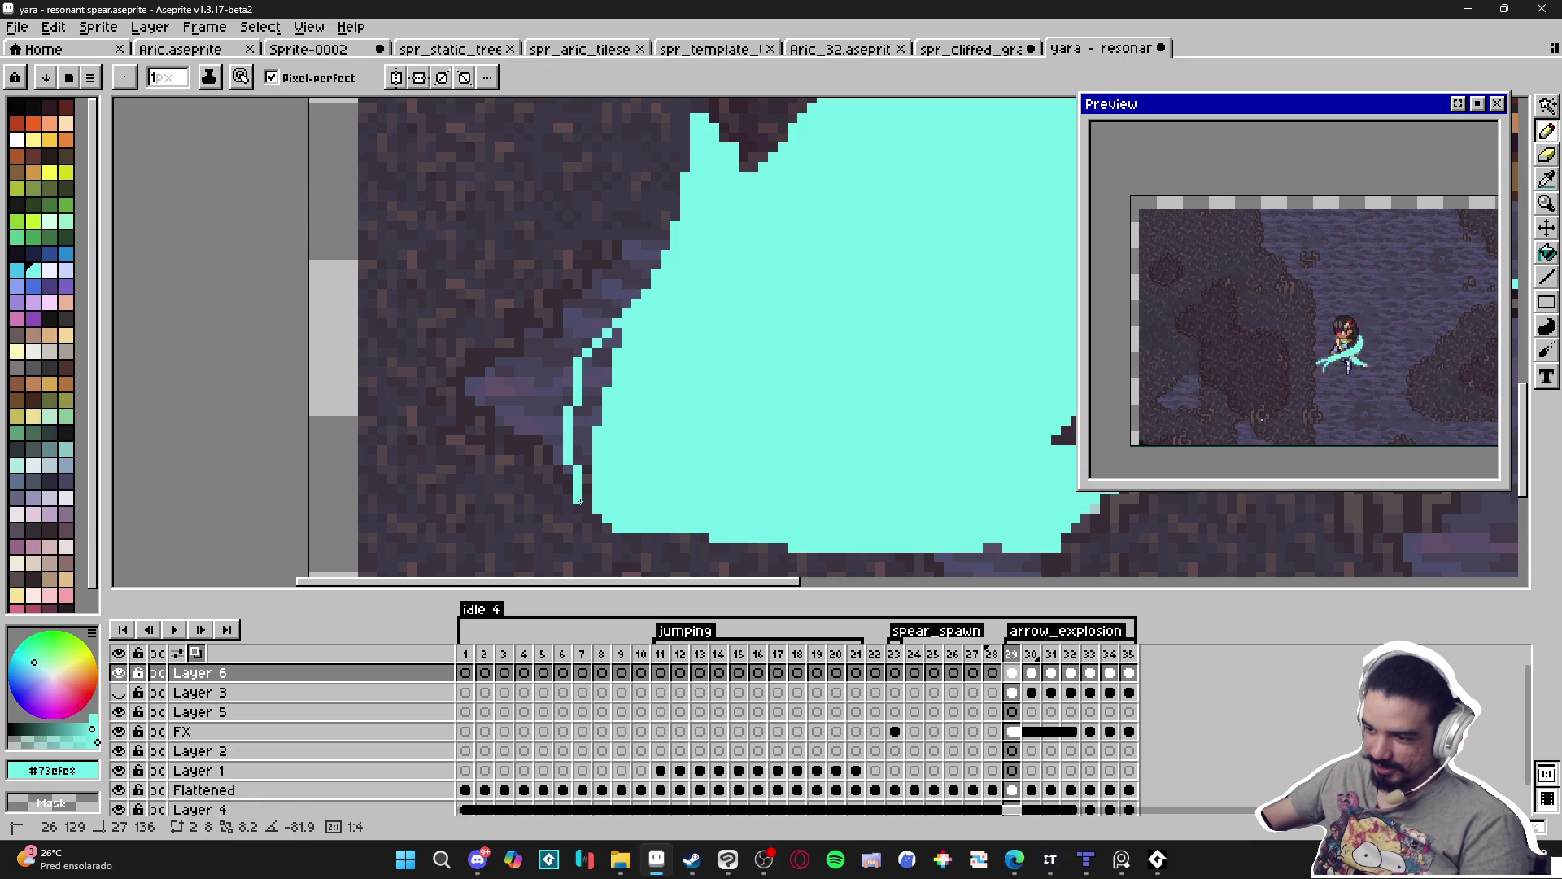
{"action": "key", "text": "g"}
{"action": "left_click", "coordinate": [597, 380]}
{"action": "key", "text": "b"}
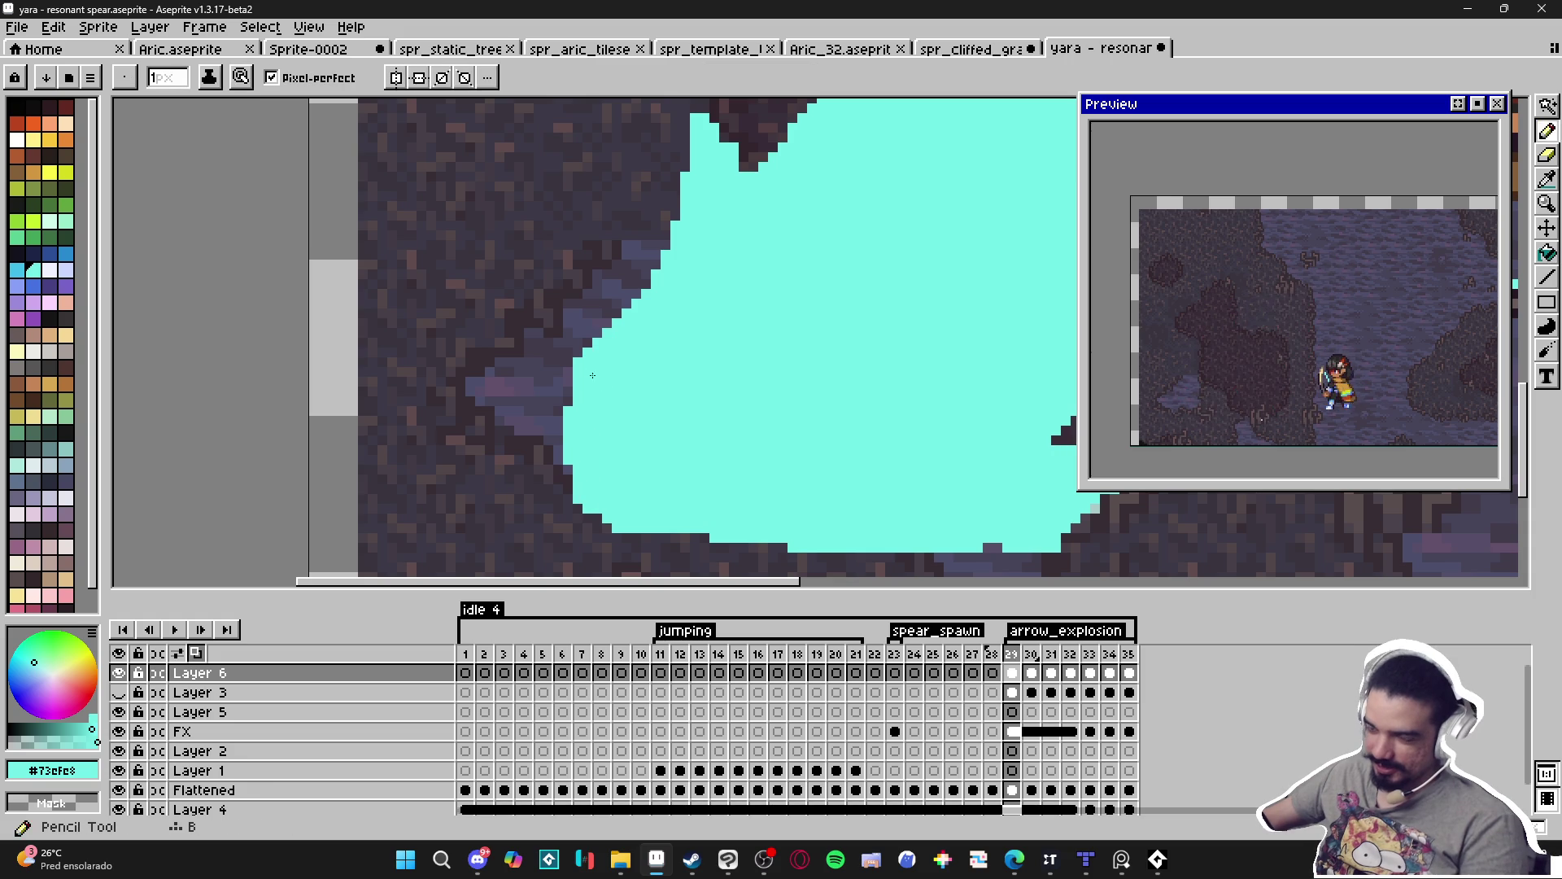
Shrink the eraser to 1 px, draw a diagonal light line at the burst's lower edge, and undo it.
{"action": "scroll", "coordinate": [594, 398], "scroll_direction": "down", "scroll_amount": 3}
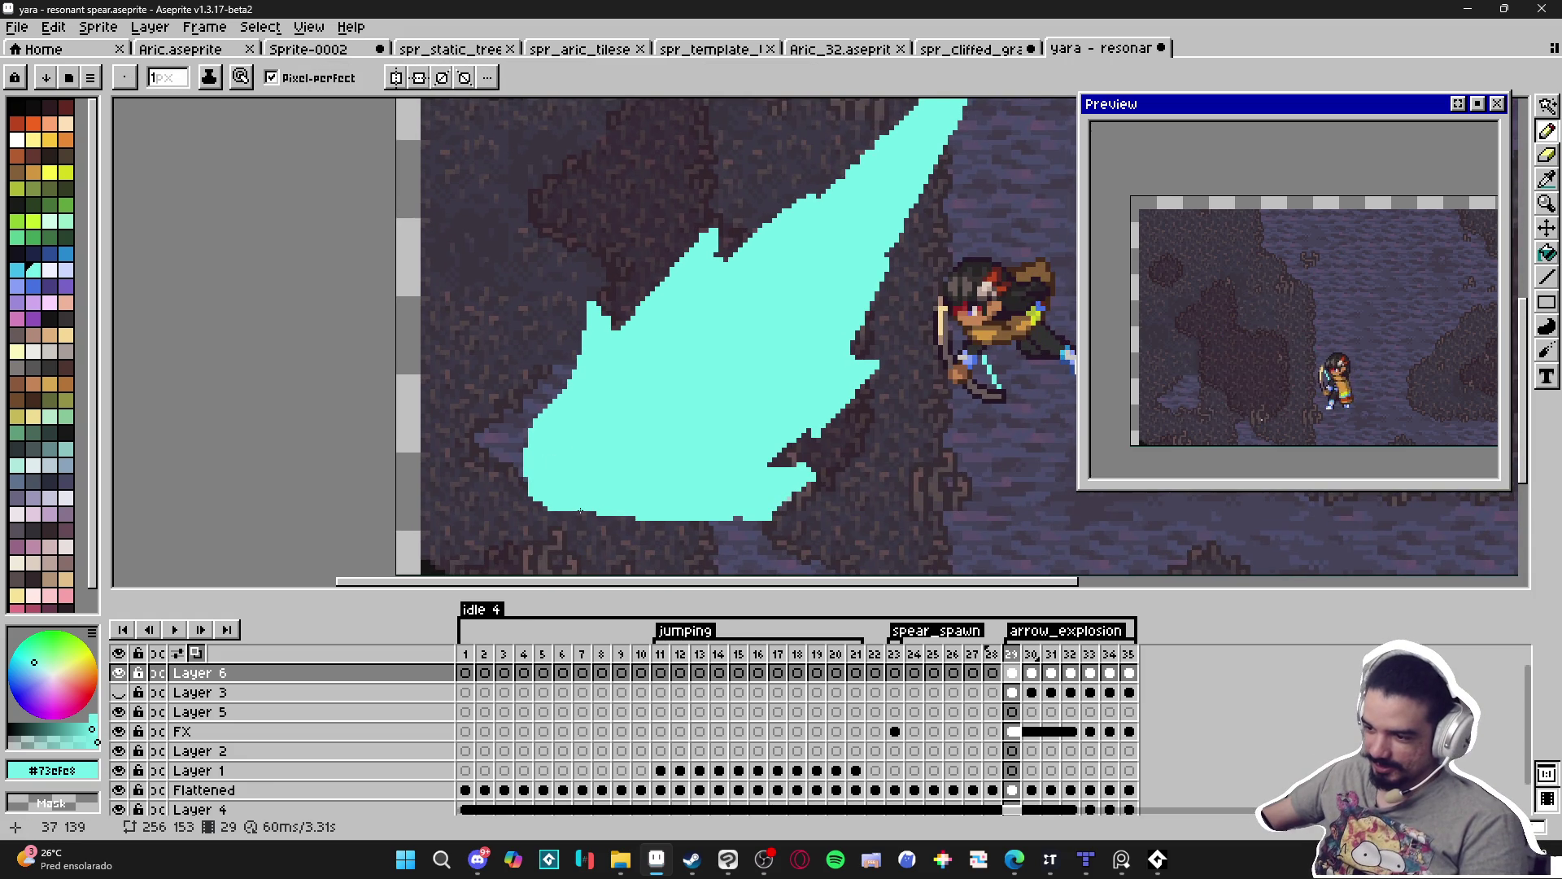
{"action": "scroll", "coordinate": [581, 508], "scroll_direction": "up", "scroll_amount": 2}
{"action": "key", "text": "e"}
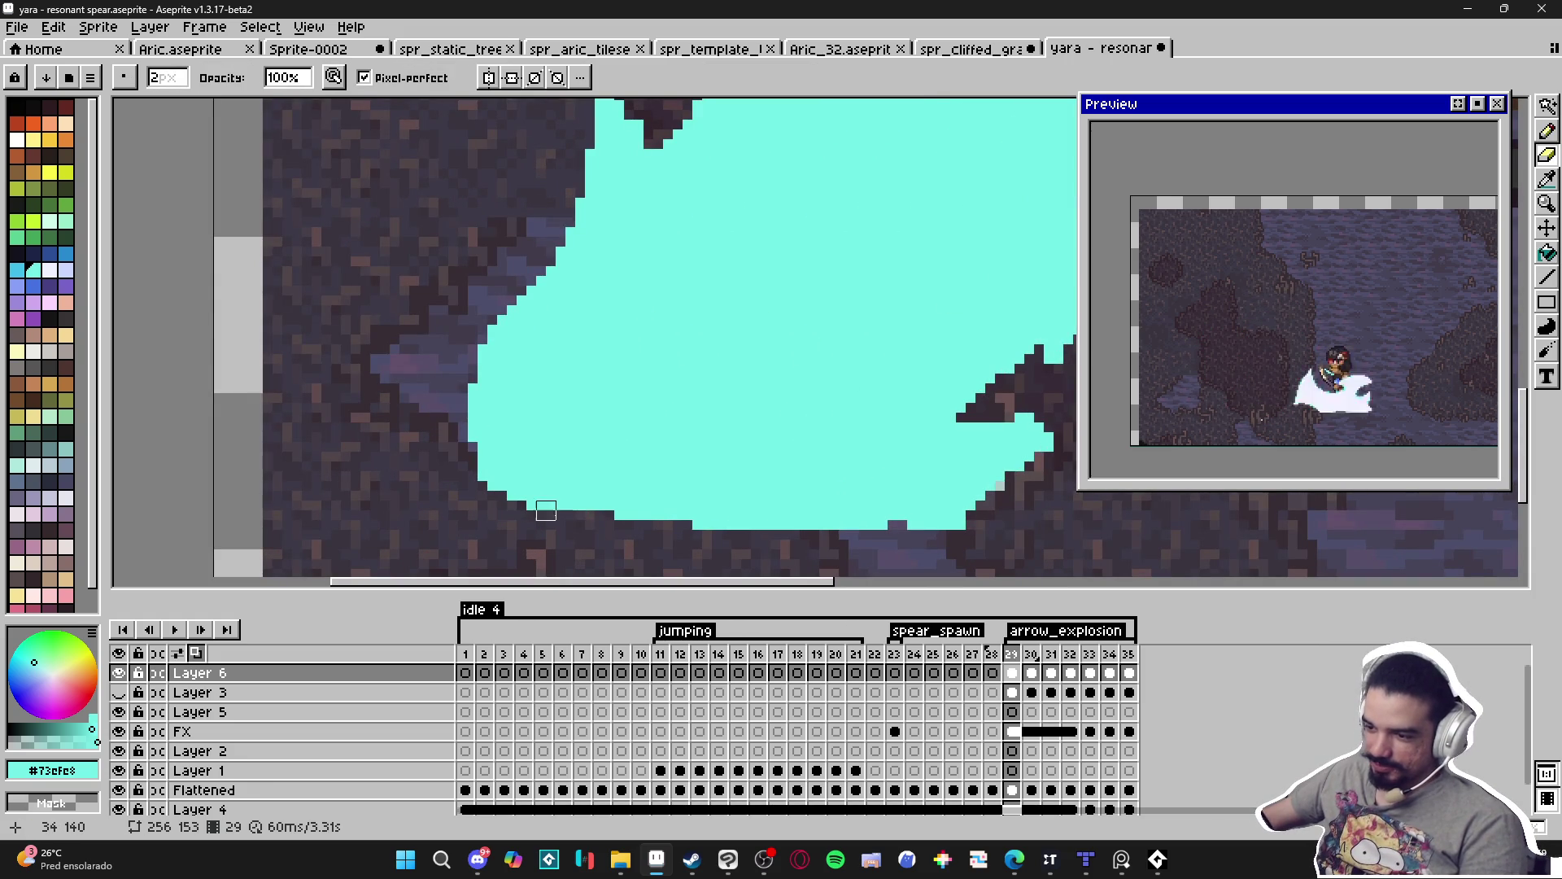
{"action": "key", "text": "e"}
{"action": "key", "text": "minus"}
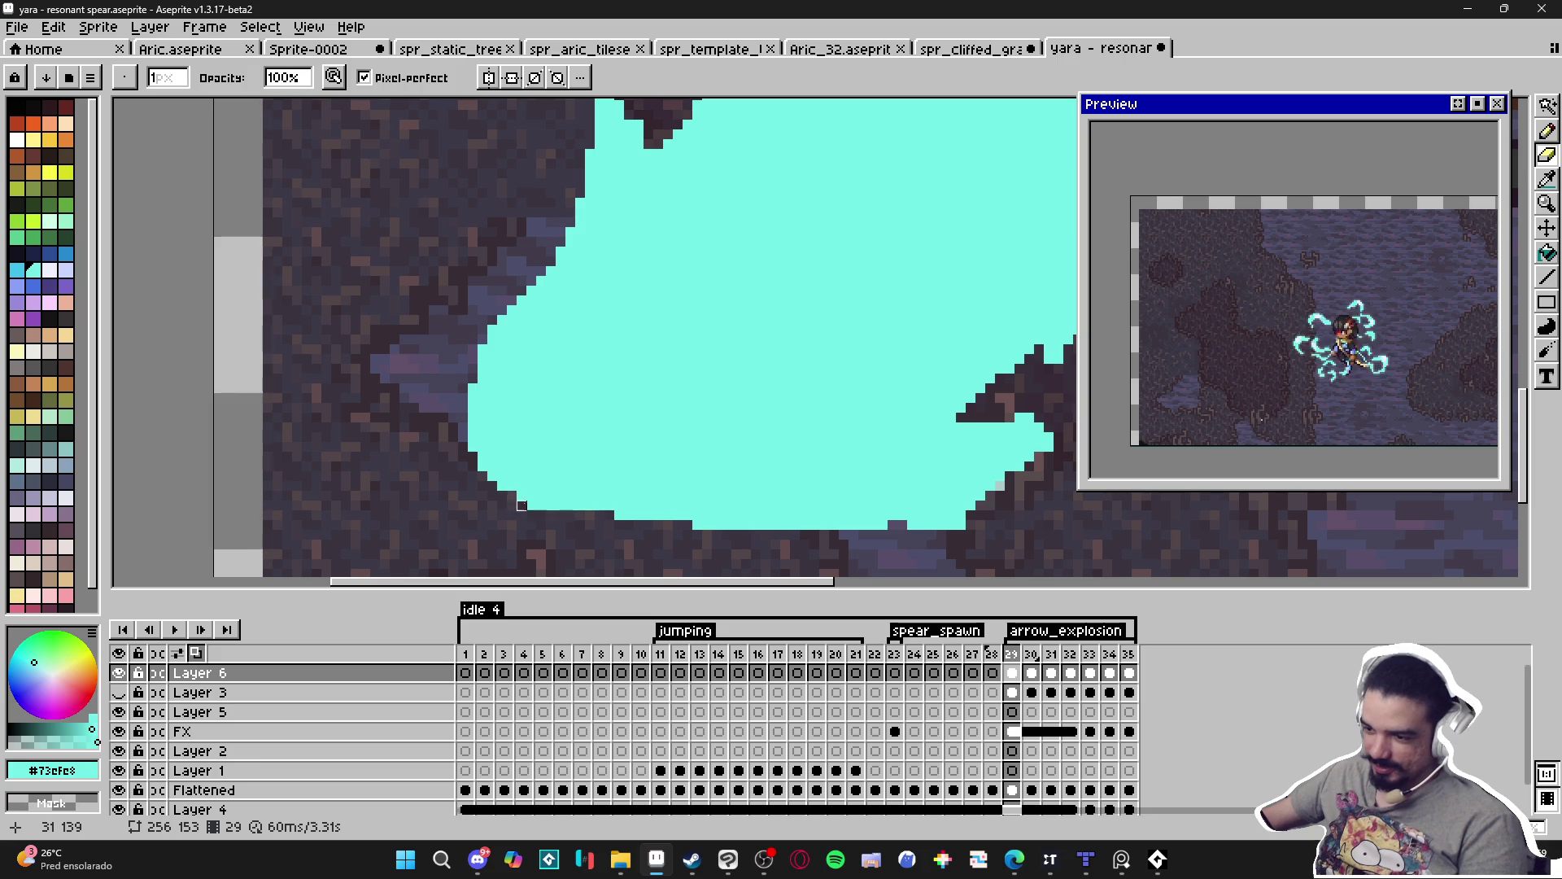
{"action": "scroll", "coordinate": [504, 496], "scroll_direction": "down", "scroll_amount": 4}
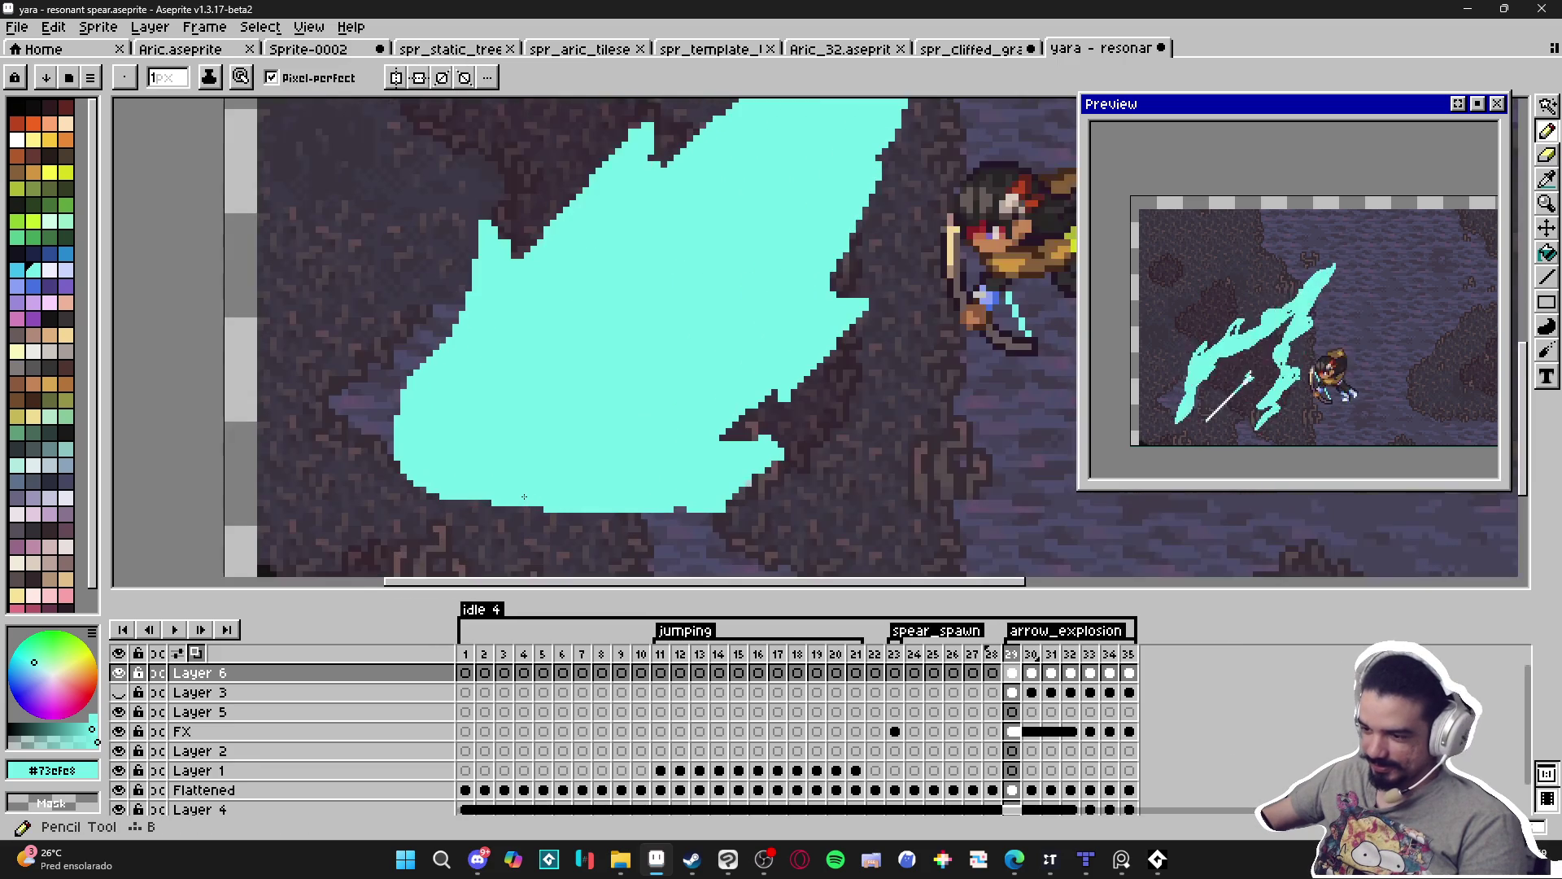
{"action": "left_click_drag", "start_coordinate": [509, 495], "coordinate": [493, 504]}
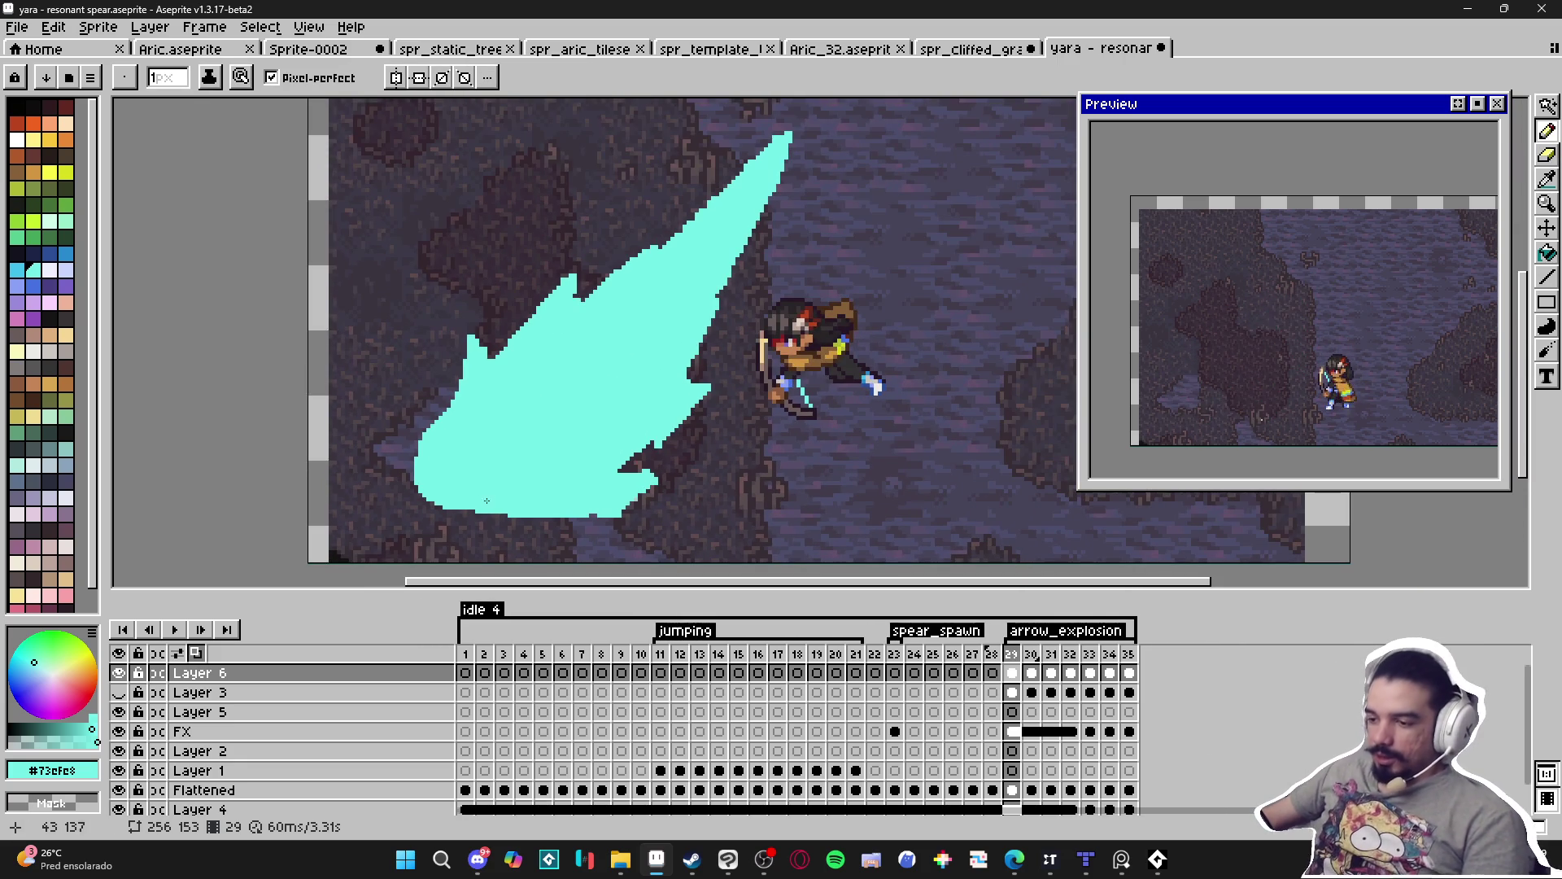
{"action": "scroll", "coordinate": [510, 522], "scroll_direction": "up", "scroll_amount": 2}
{"action": "key", "text": "l"}
{"action": "left_click_drag", "start_coordinate": [465, 501], "coordinate": [508, 468]}
{"action": "key", "text": "ctrl+z"}
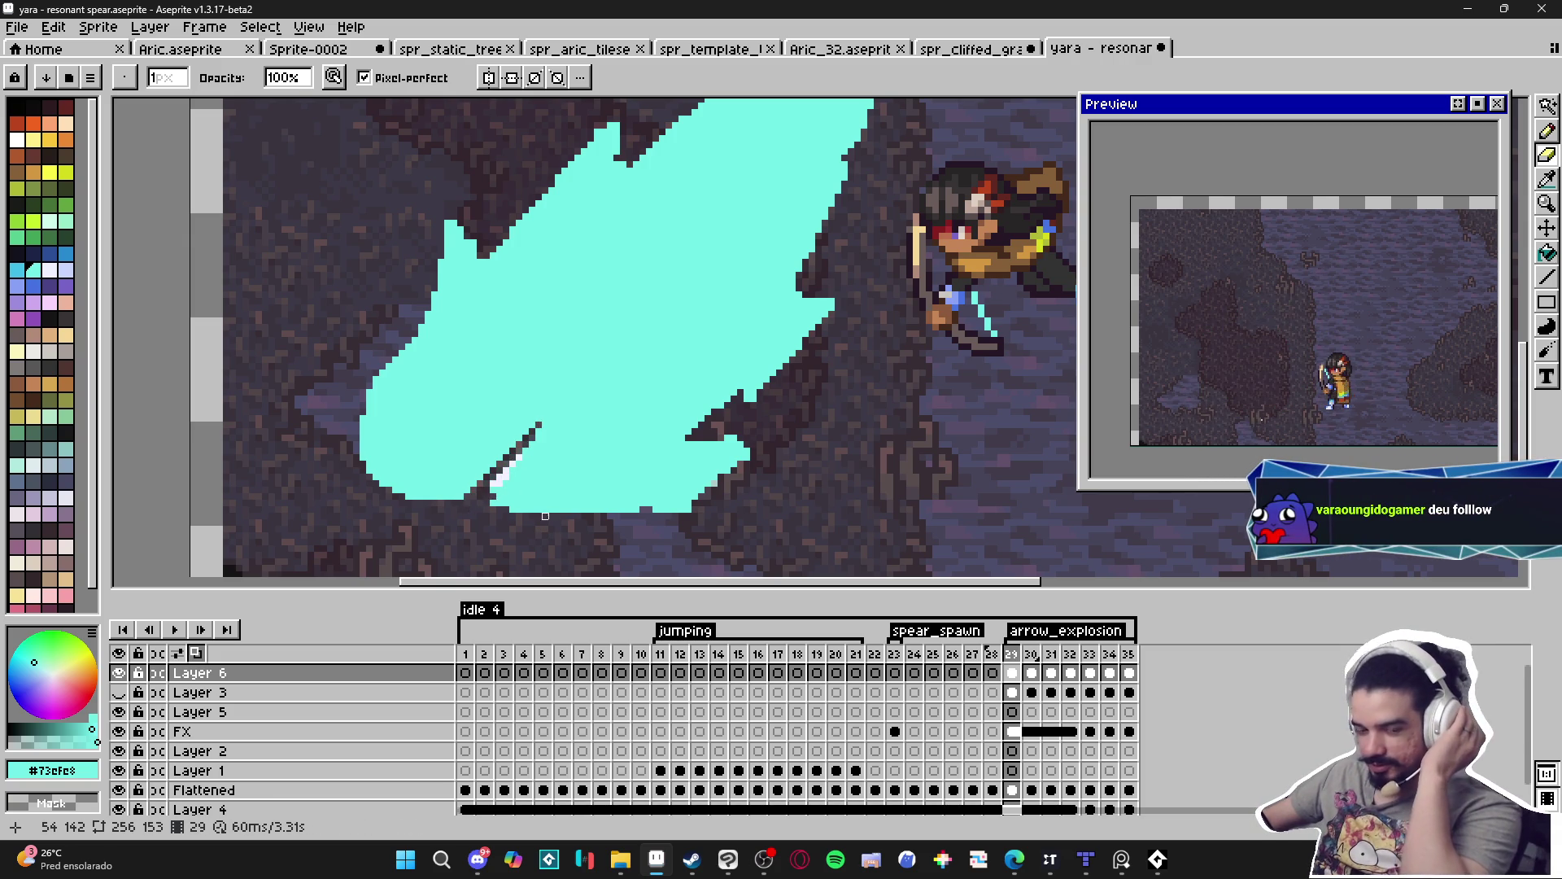
Back in the sprite editor, erase a diagonal notch and a stray pixel from the cyan edge.
{"action": "left_click", "coordinate": [770, 854]}
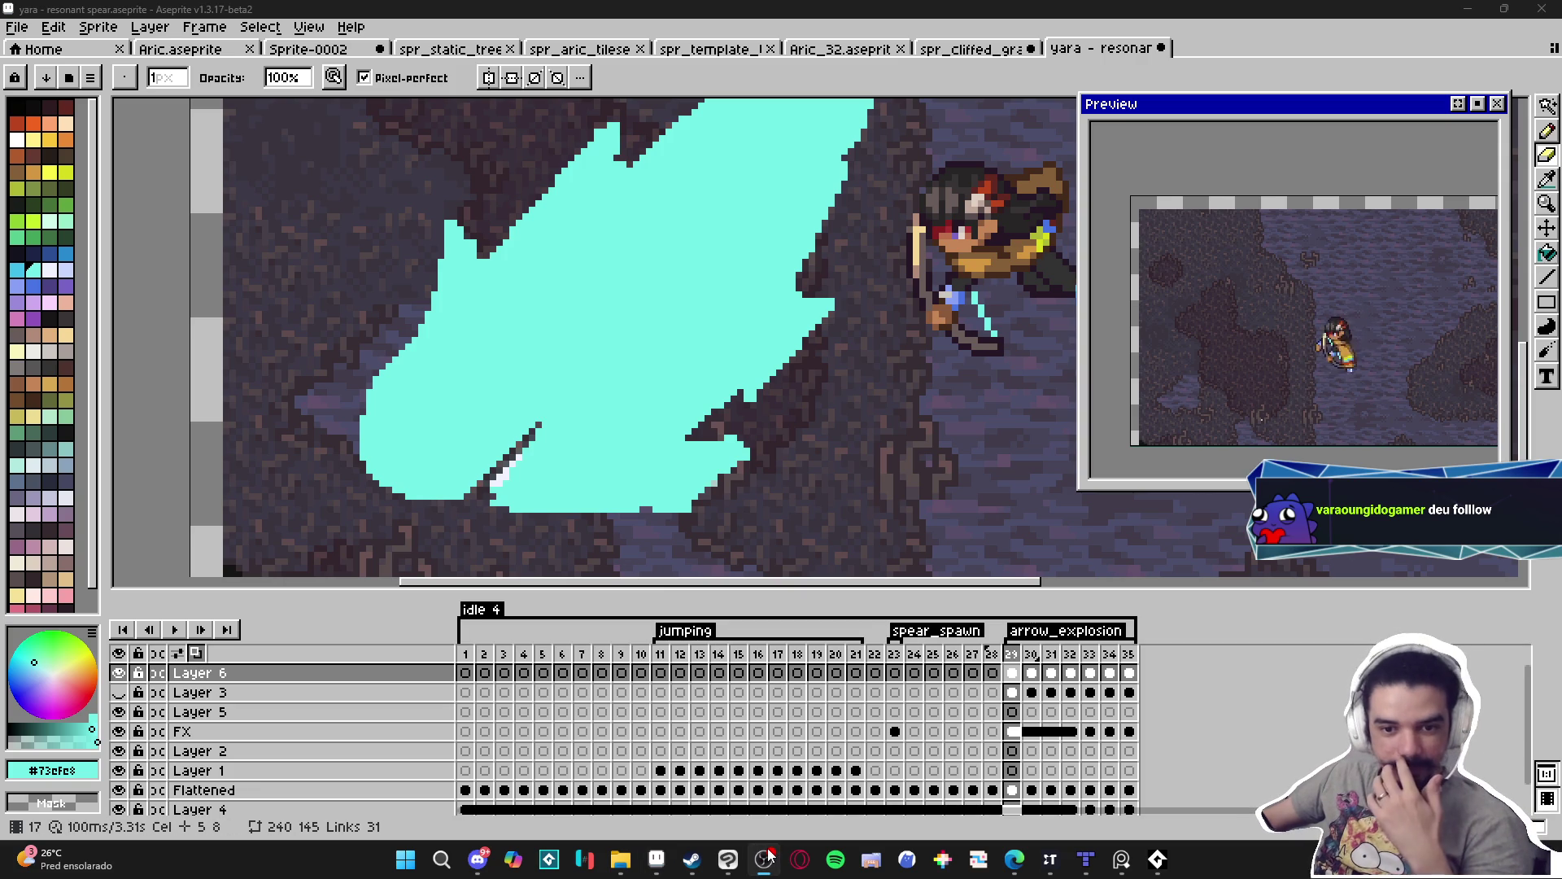
{"action": "left_click", "coordinate": [401, 760]}
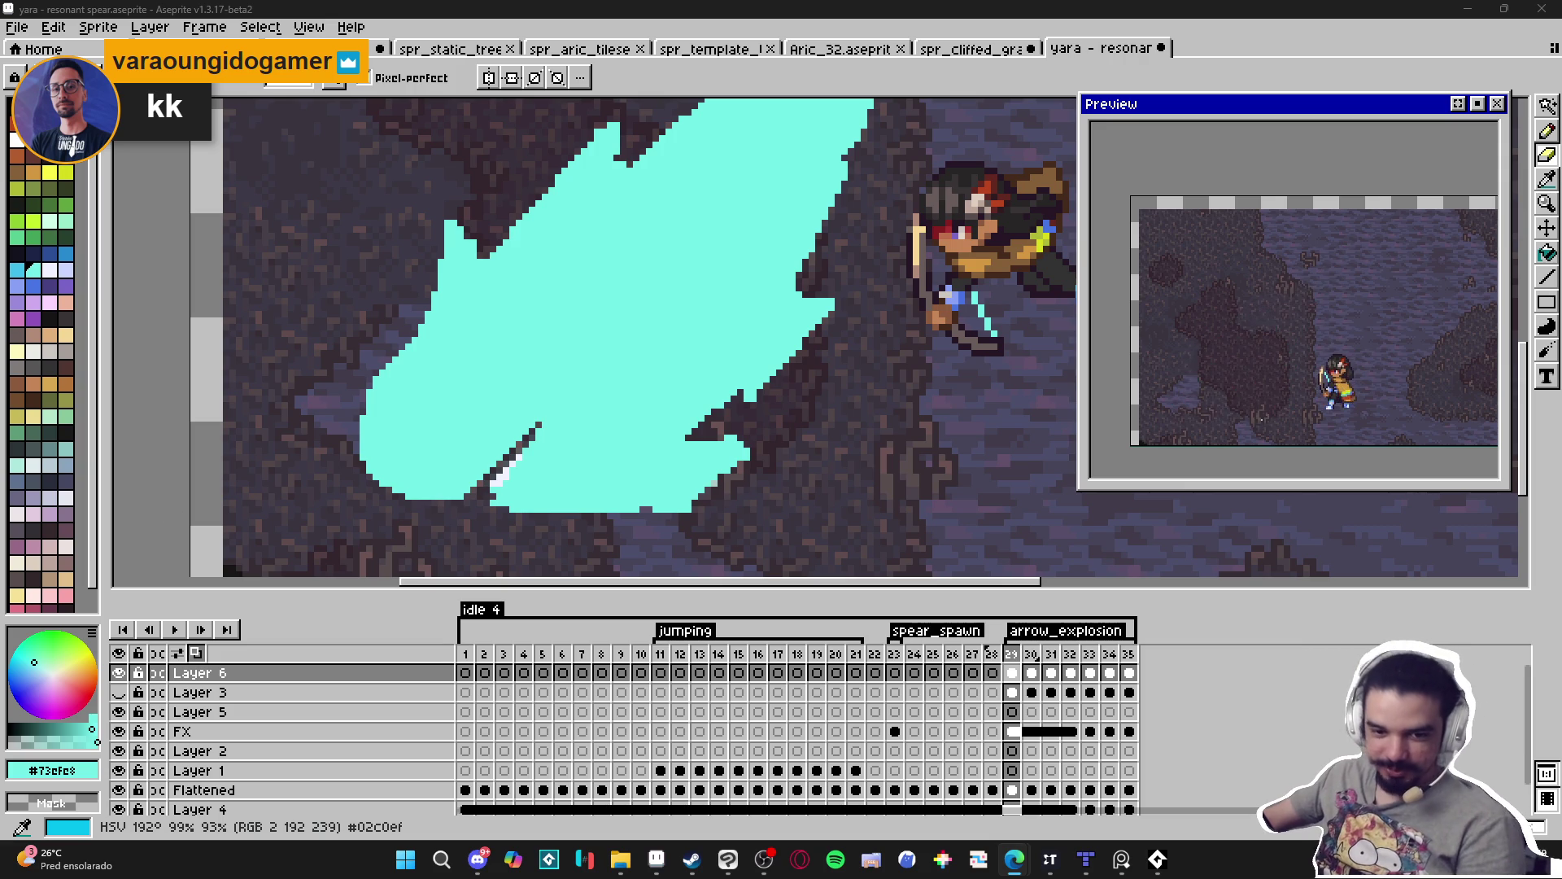
{"action": "scroll", "coordinate": [513, 392], "scroll_direction": "down", "scroll_amount": 1}
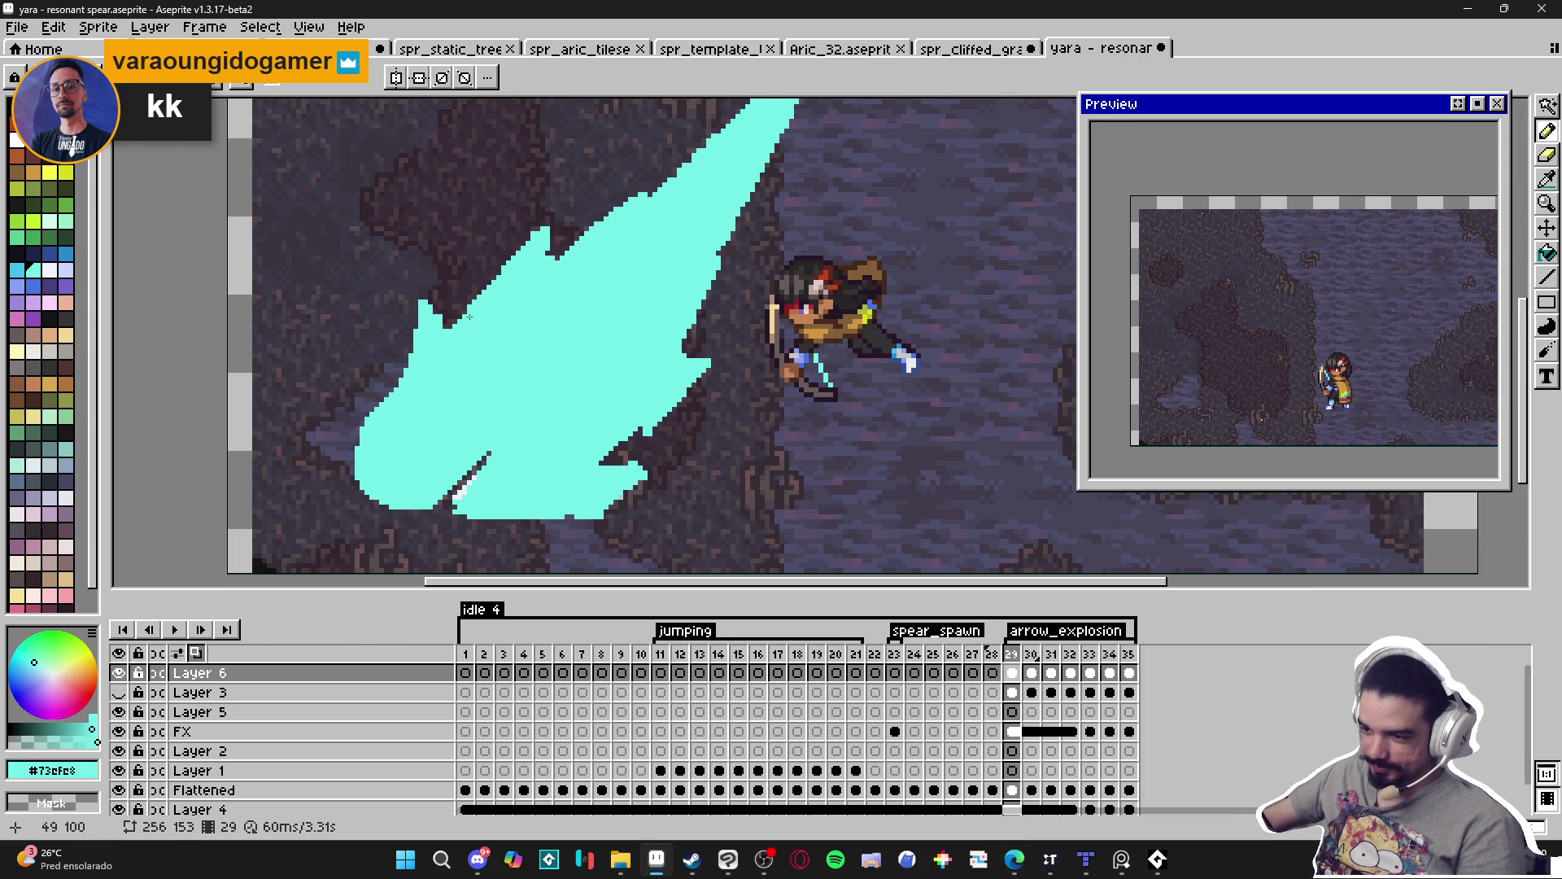
{"action": "scroll", "coordinate": [444, 322], "scroll_direction": "up", "scroll_amount": 2}
{"action": "key", "text": "e"}
{"action": "left_click_drag", "start_coordinate": [457, 339], "coordinate": [419, 378]}
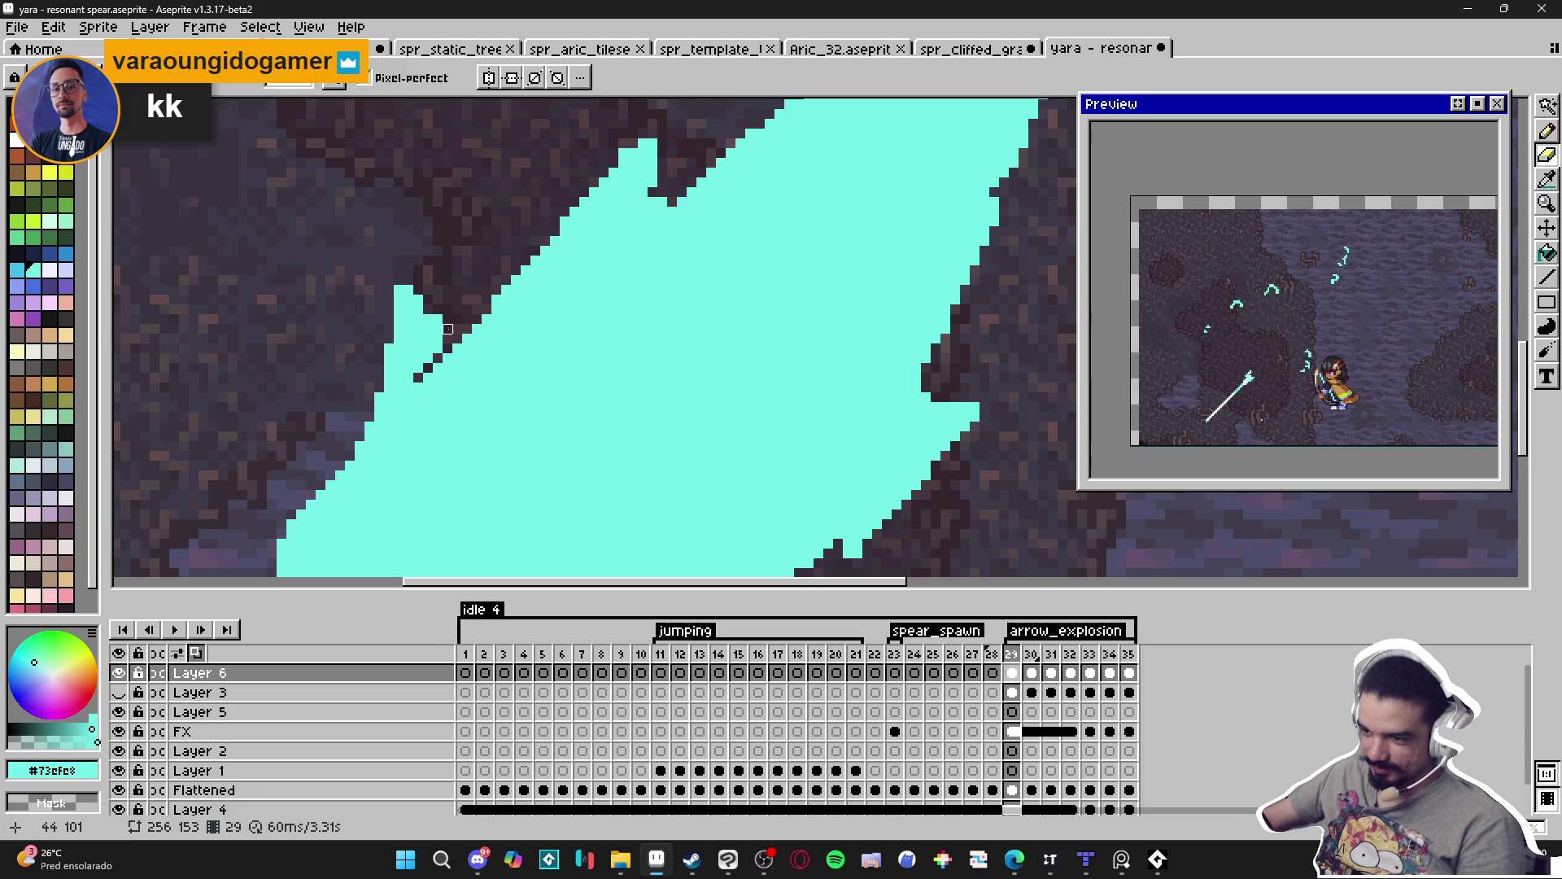
{"action": "scroll", "coordinate": [419, 376], "scroll_direction": "down", "scroll_amount": 5}
{"action": "scroll", "coordinate": [581, 374], "scroll_direction": "up", "scroll_amount": 1}
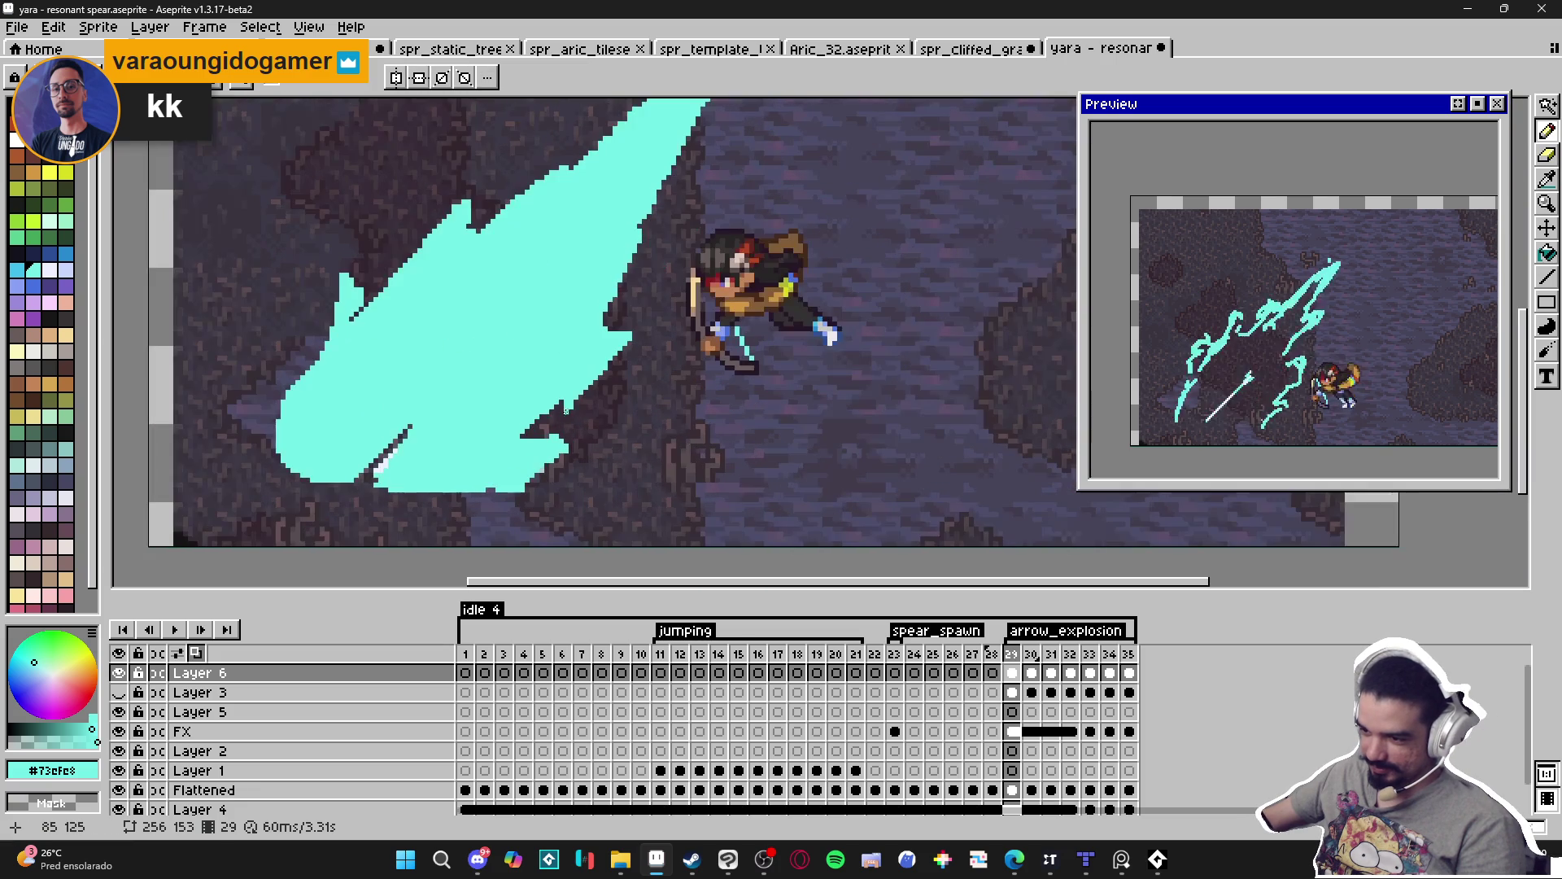
{"action": "scroll", "coordinate": [523, 437], "scroll_direction": "up", "scroll_amount": 1}
{"action": "key", "text": "e"}
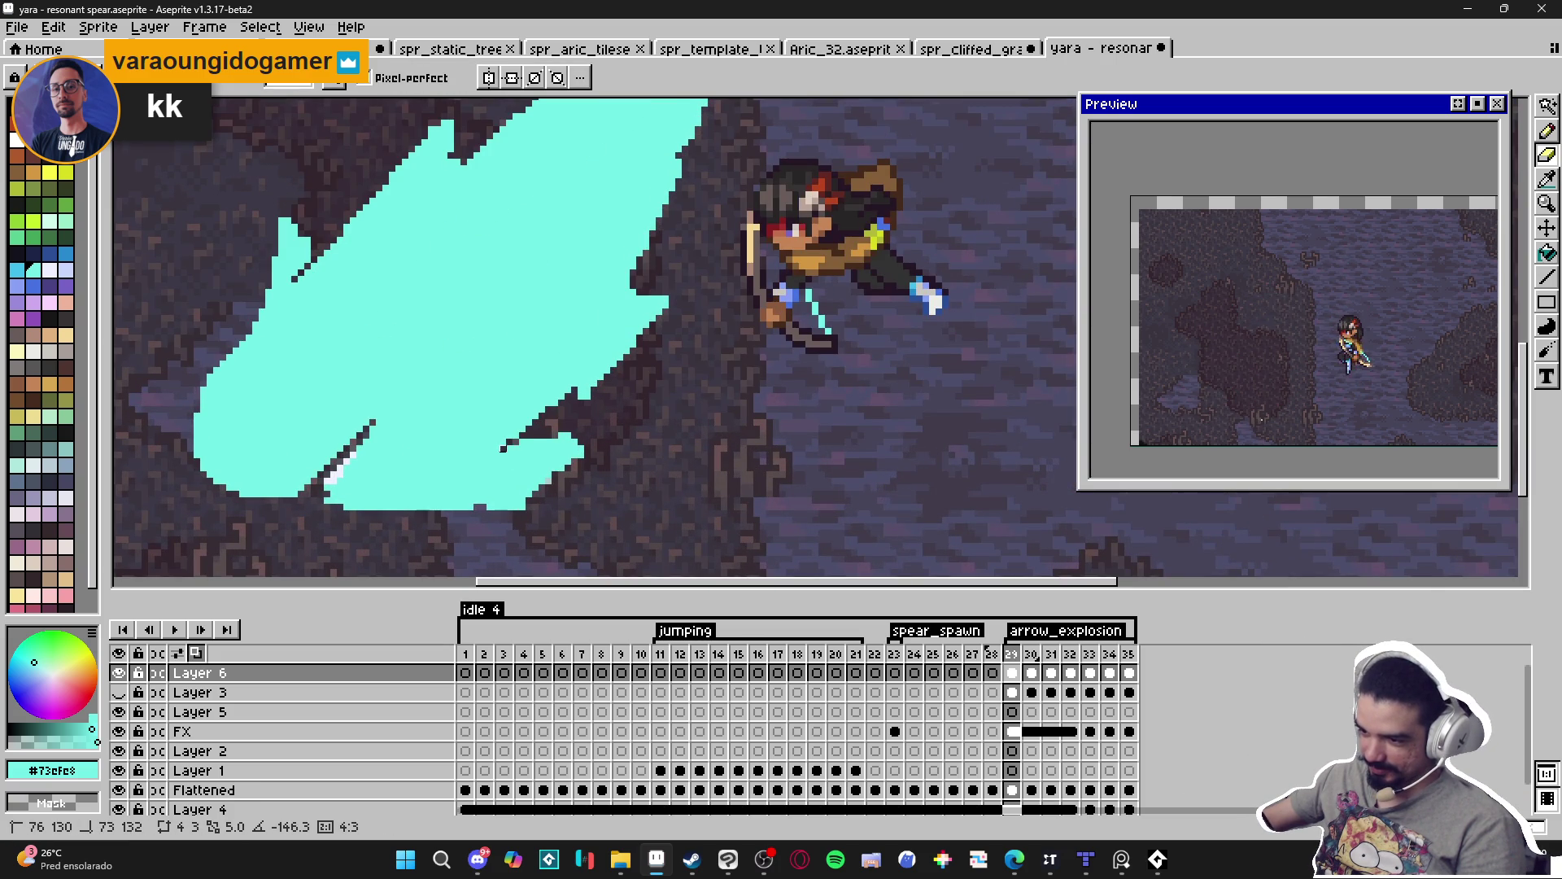
{"action": "scroll", "coordinate": [560, 425], "scroll_direction": "up", "scroll_amount": 2}
{"action": "key", "text": "b"}
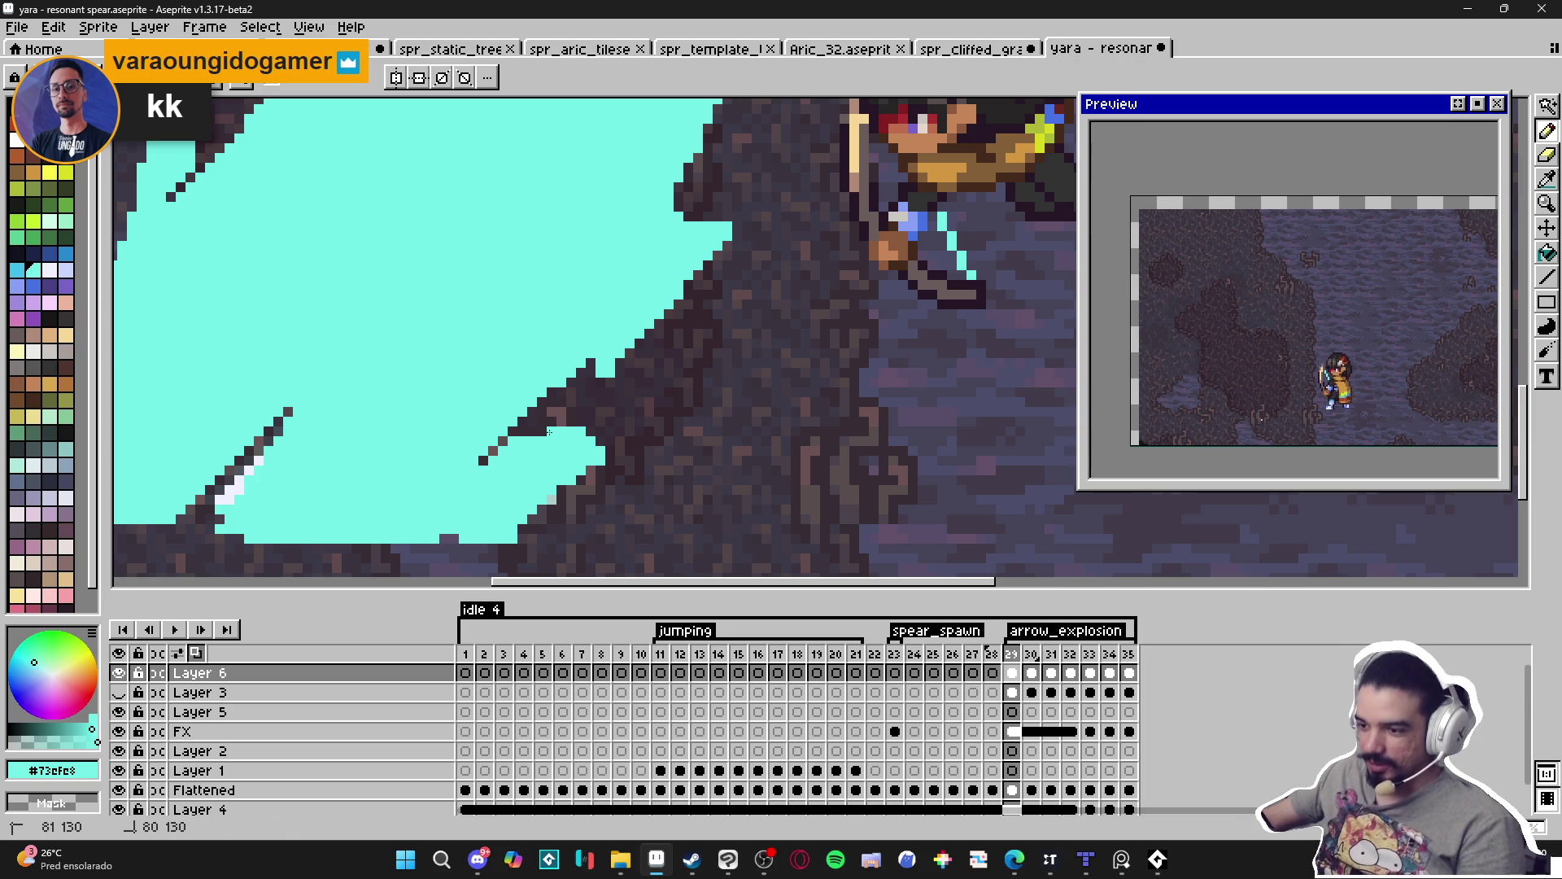
{"action": "key", "text": "e"}
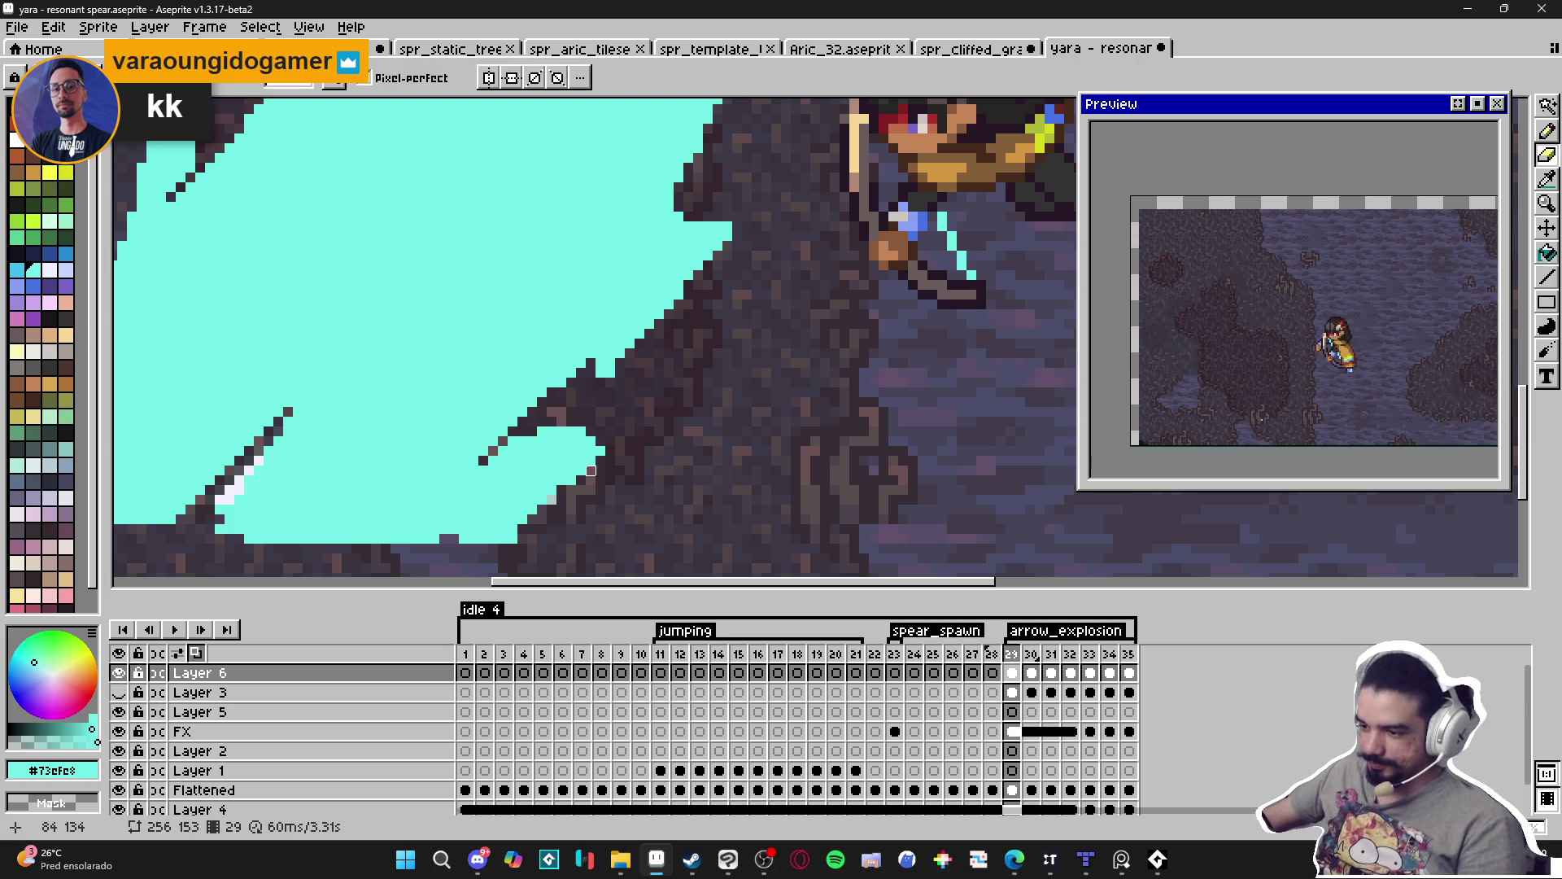
{"action": "left_click", "coordinate": [591, 460]}
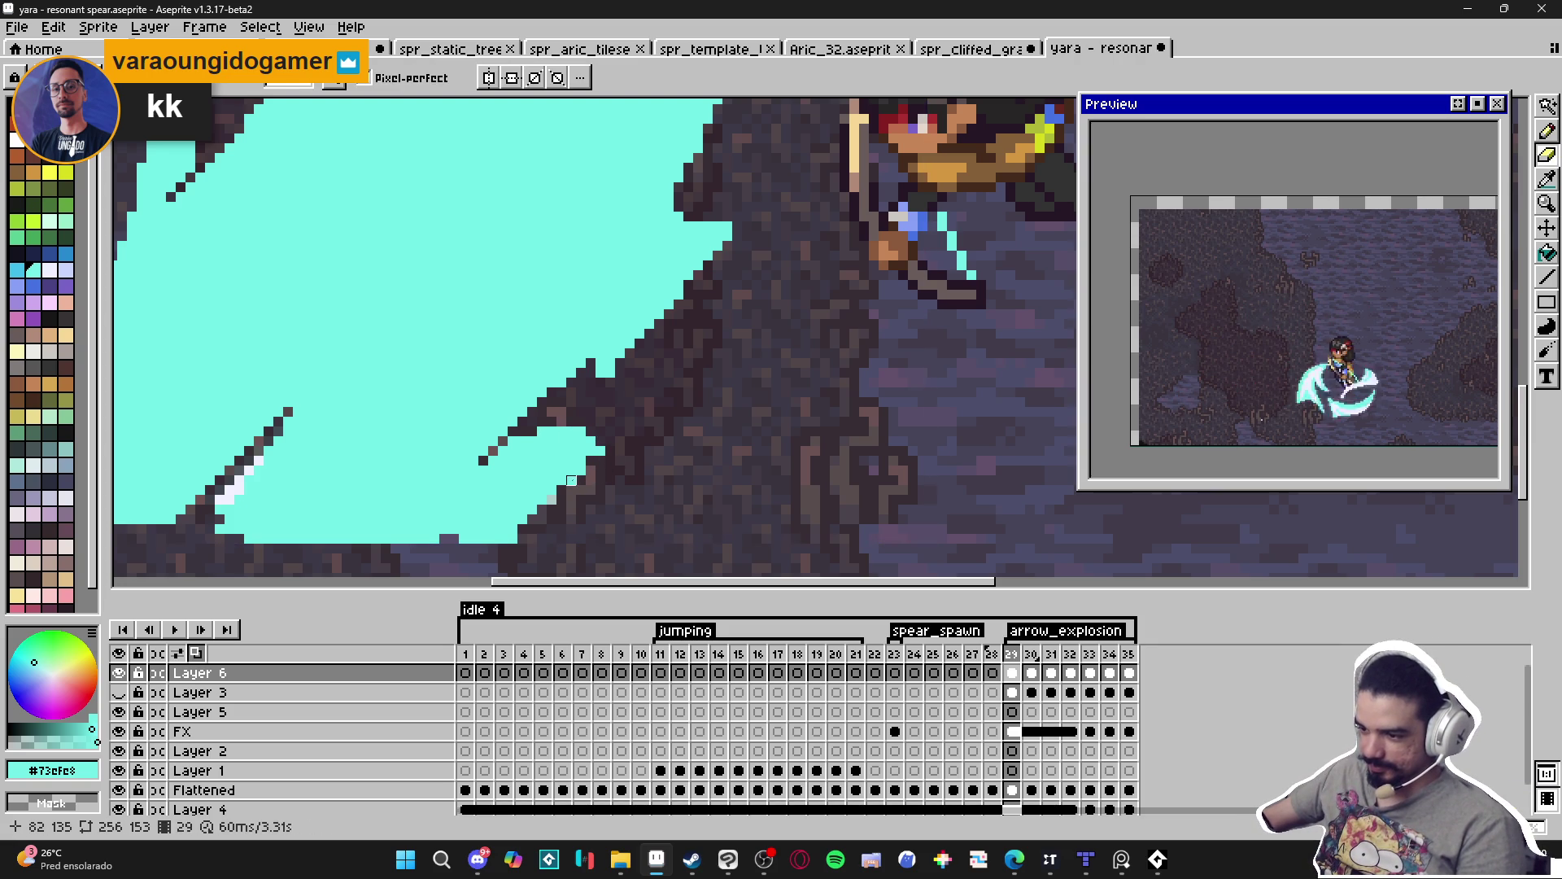
Extend cyan along the burst's bottom and diagonal edges, then play arrow_explosion to check.
{"action": "key", "text": "b"}
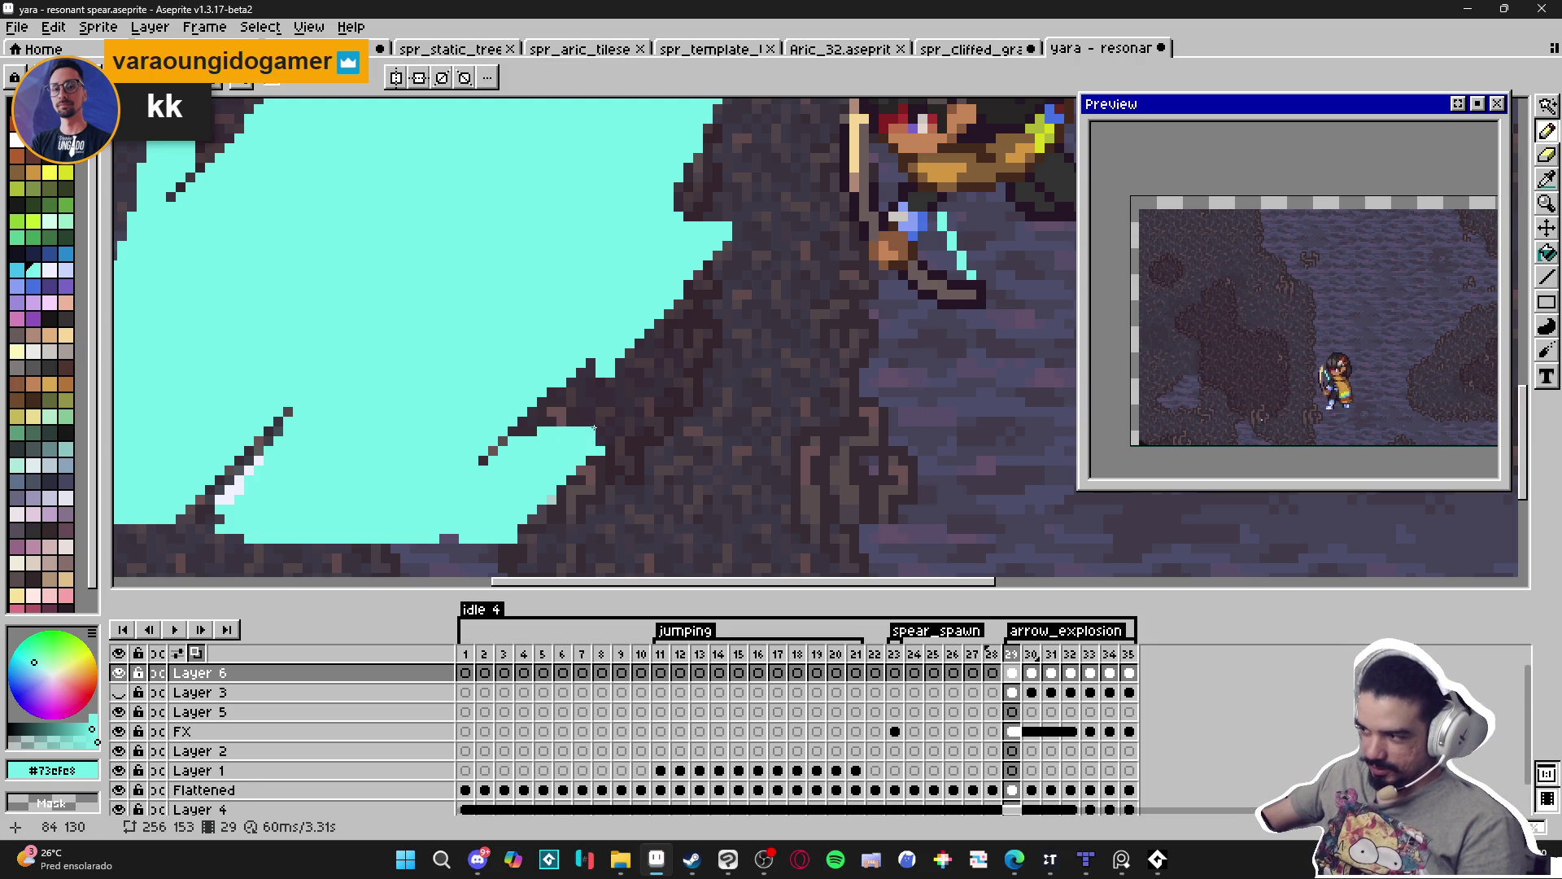
{"action": "key", "text": "e"}
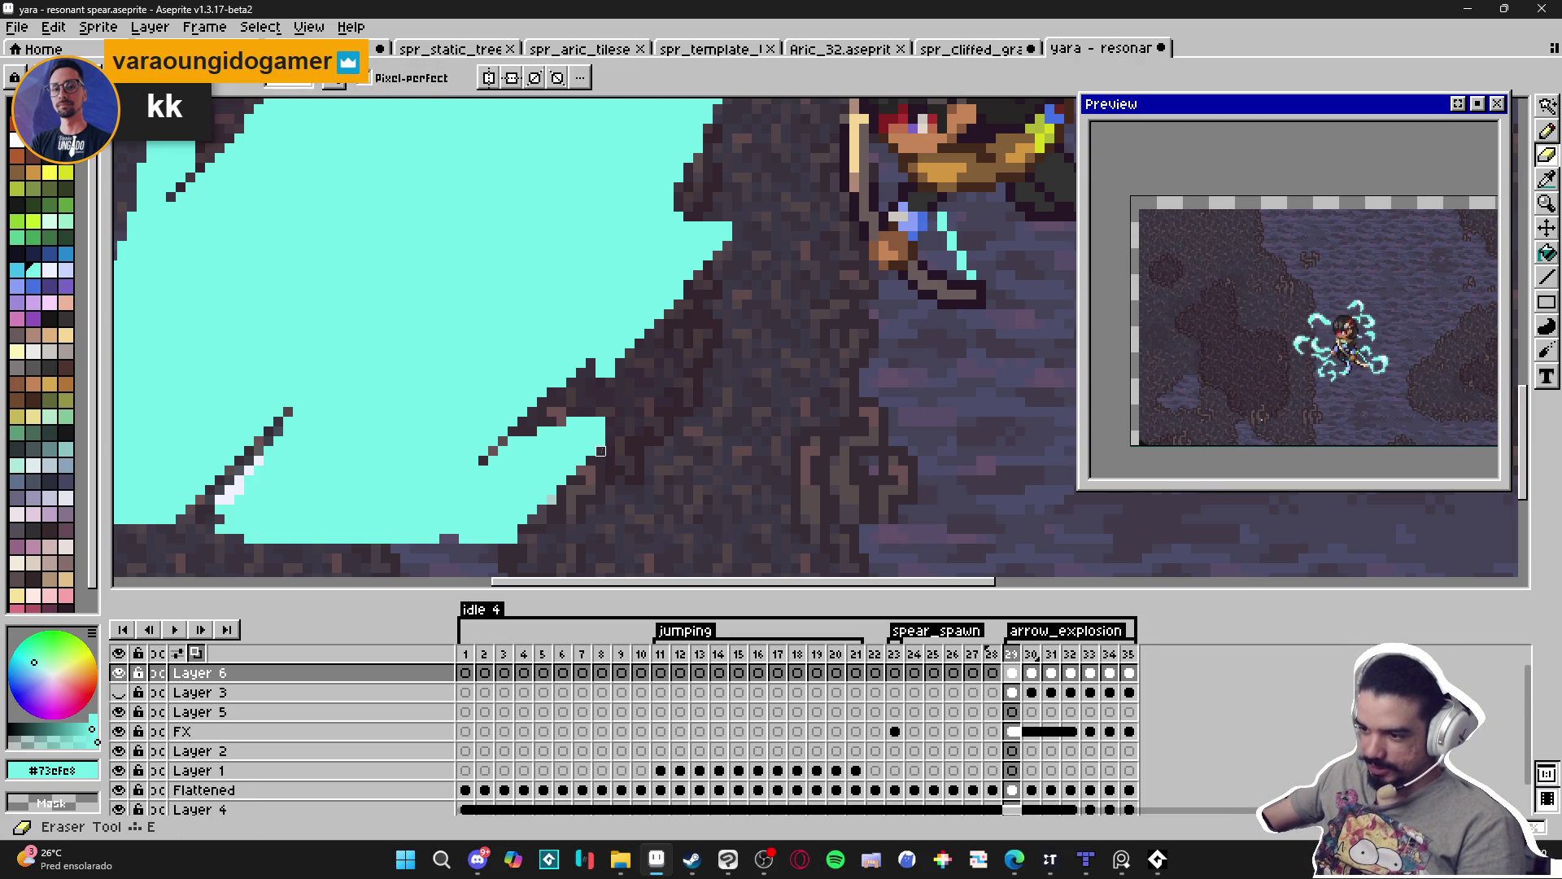
{"action": "scroll", "coordinate": [602, 442], "scroll_direction": "down", "scroll_amount": 2}
{"action": "scroll", "coordinate": [557, 515], "scroll_direction": "up", "scroll_amount": 2}
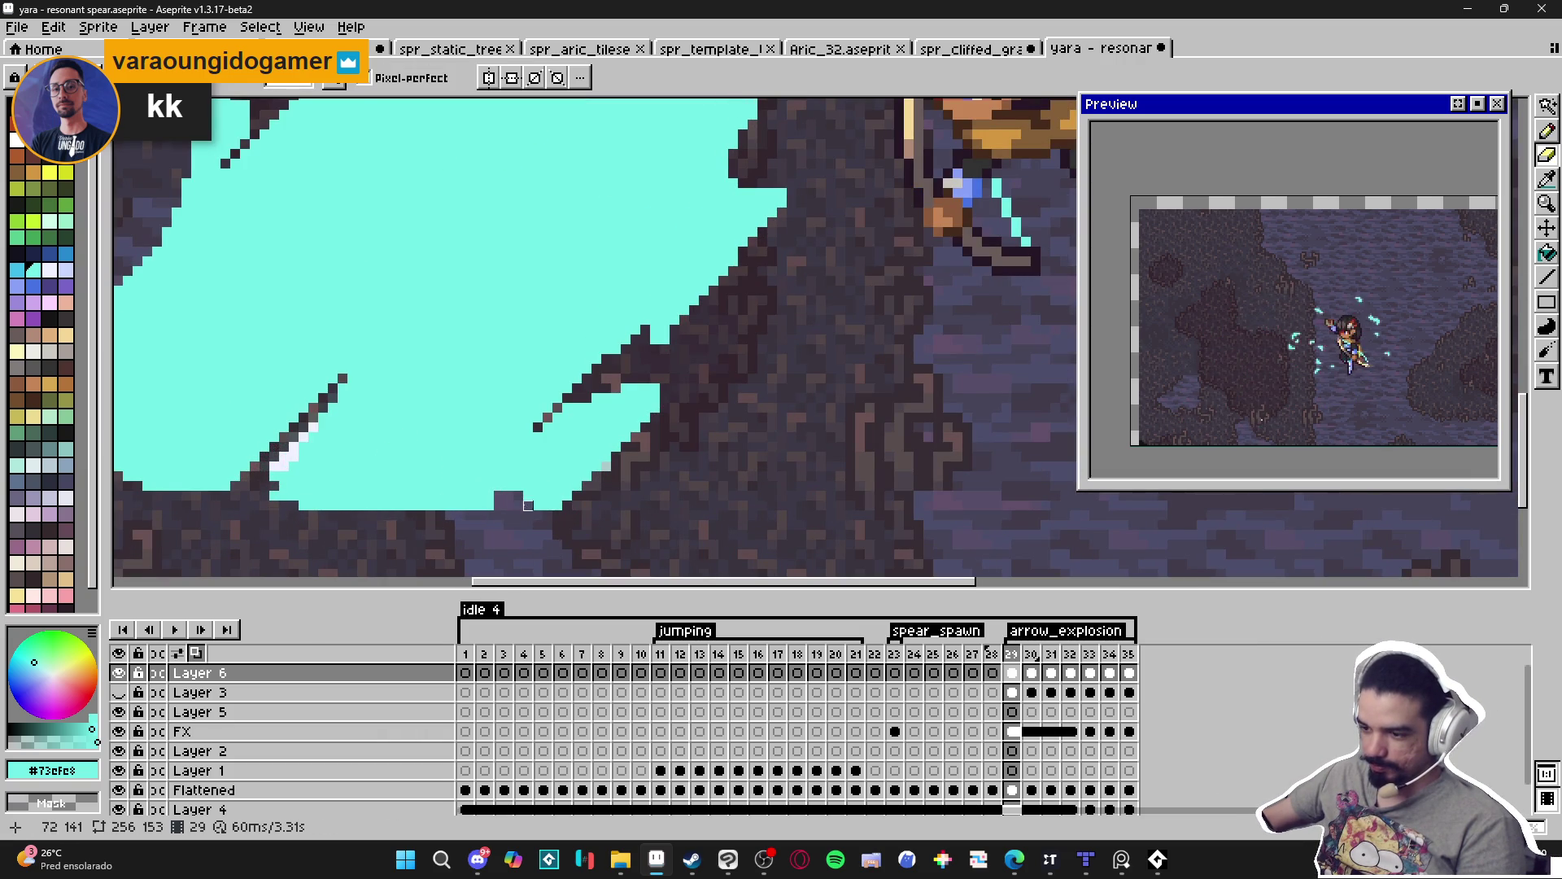
{"action": "scroll", "coordinate": [465, 499], "scroll_direction": "up", "scroll_amount": 1}
{"action": "key", "text": "b"}
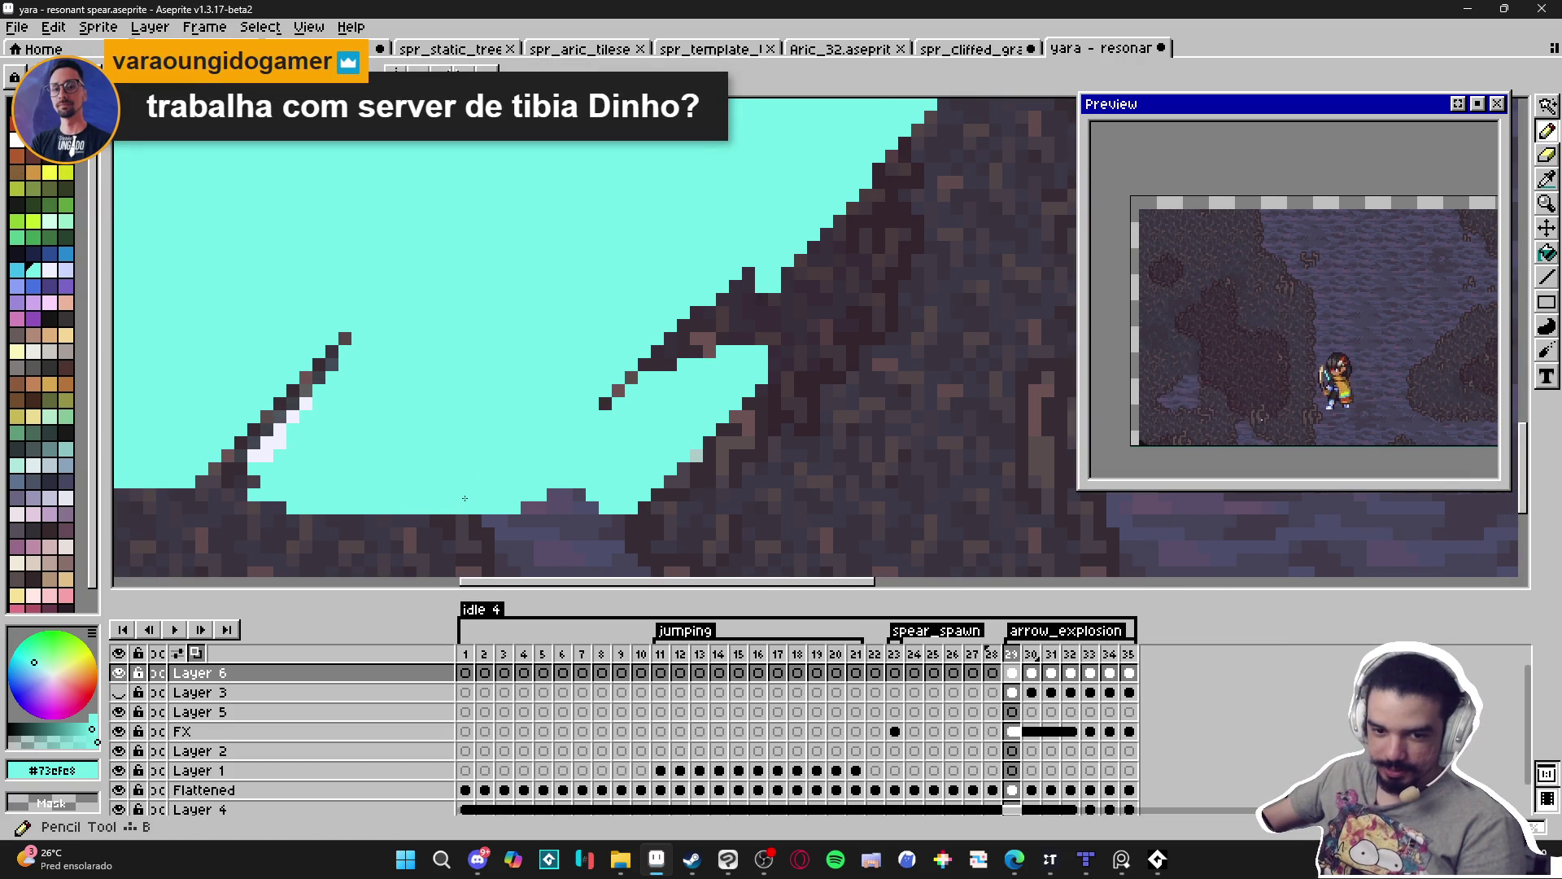
{"action": "left_click_drag", "start_coordinate": [460, 481], "coordinate": [489, 479]}
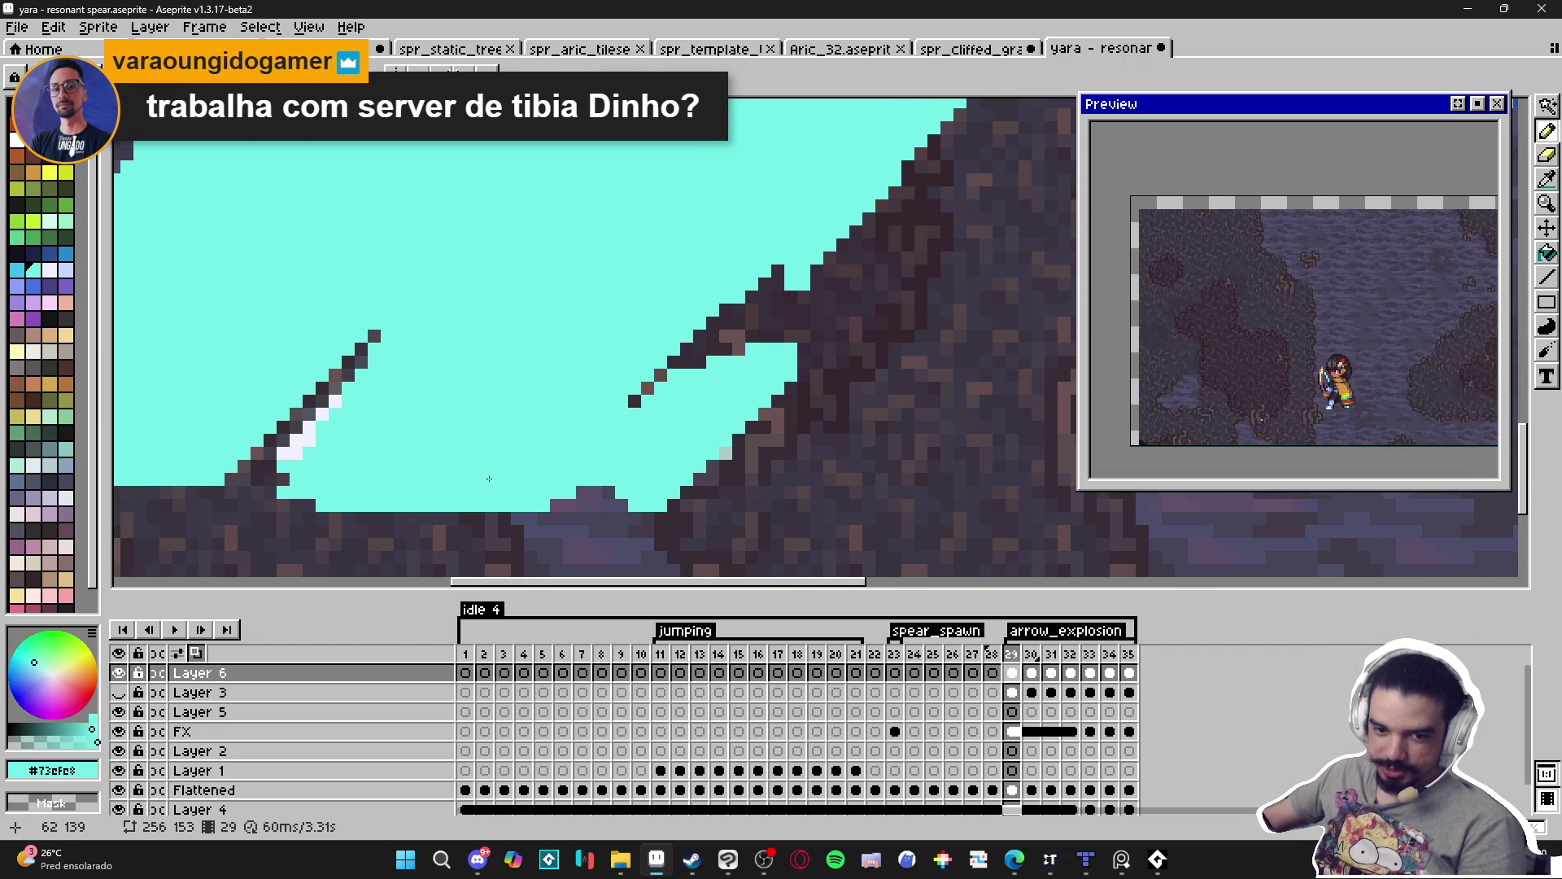
{"action": "scroll", "coordinate": [489, 479], "scroll_direction": "down", "scroll_amount": 2}
{"action": "scroll", "coordinate": [474, 519], "scroll_direction": "up", "scroll_amount": 2}
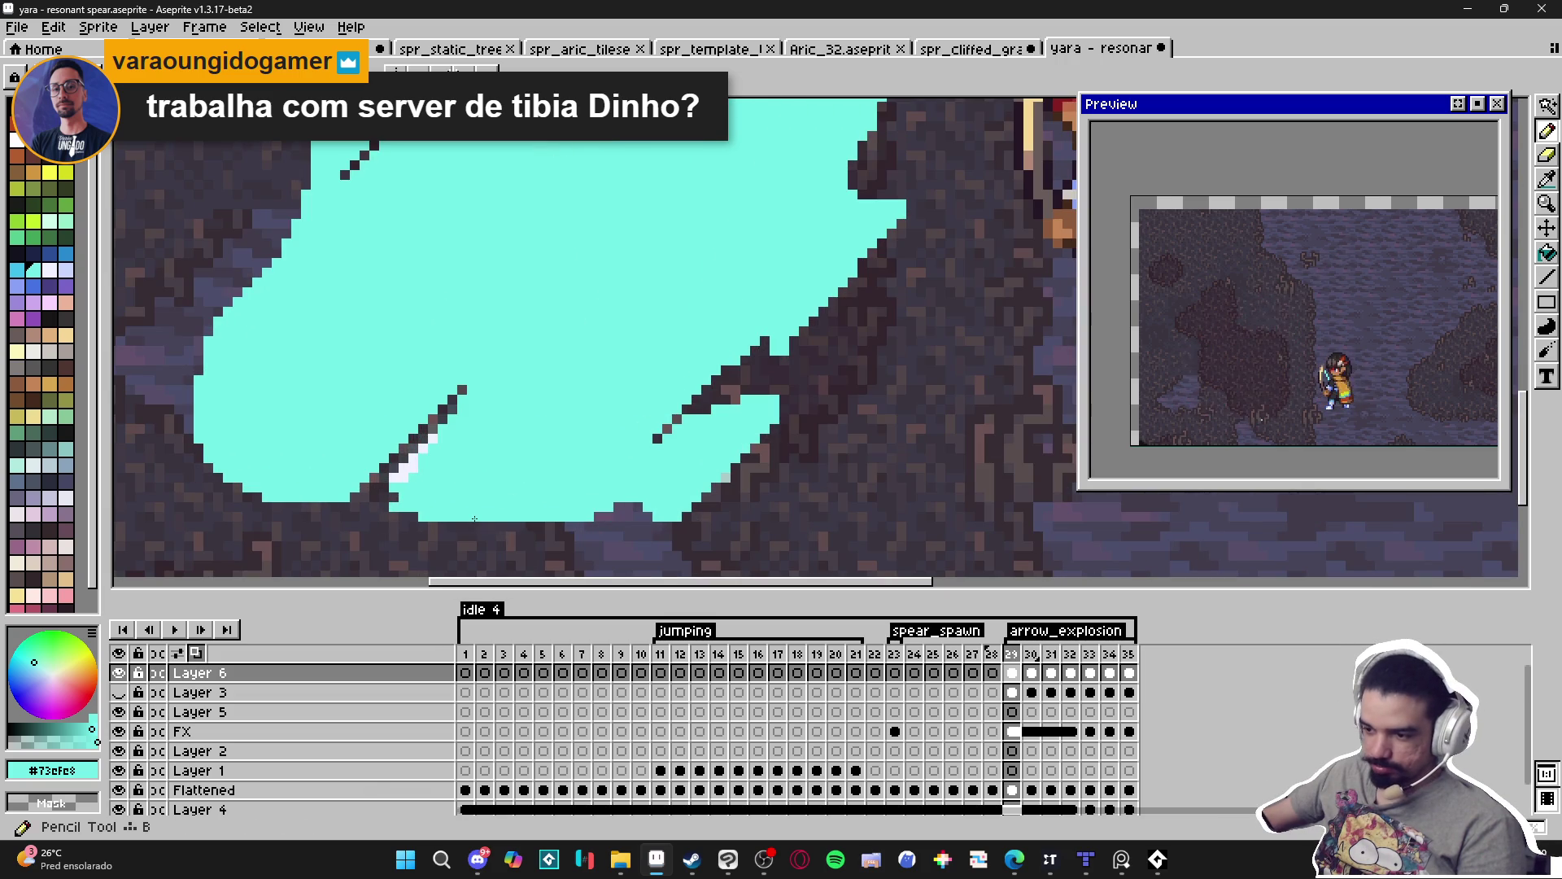
{"action": "mouse_move", "coordinate": [474, 525]}
{"action": "left_mouse_down"}
{"action": "mouse_move", "coordinate": [550, 525]}
{"action": "mouse_move", "coordinate": [441, 527]}
{"action": "left_mouse_up"}
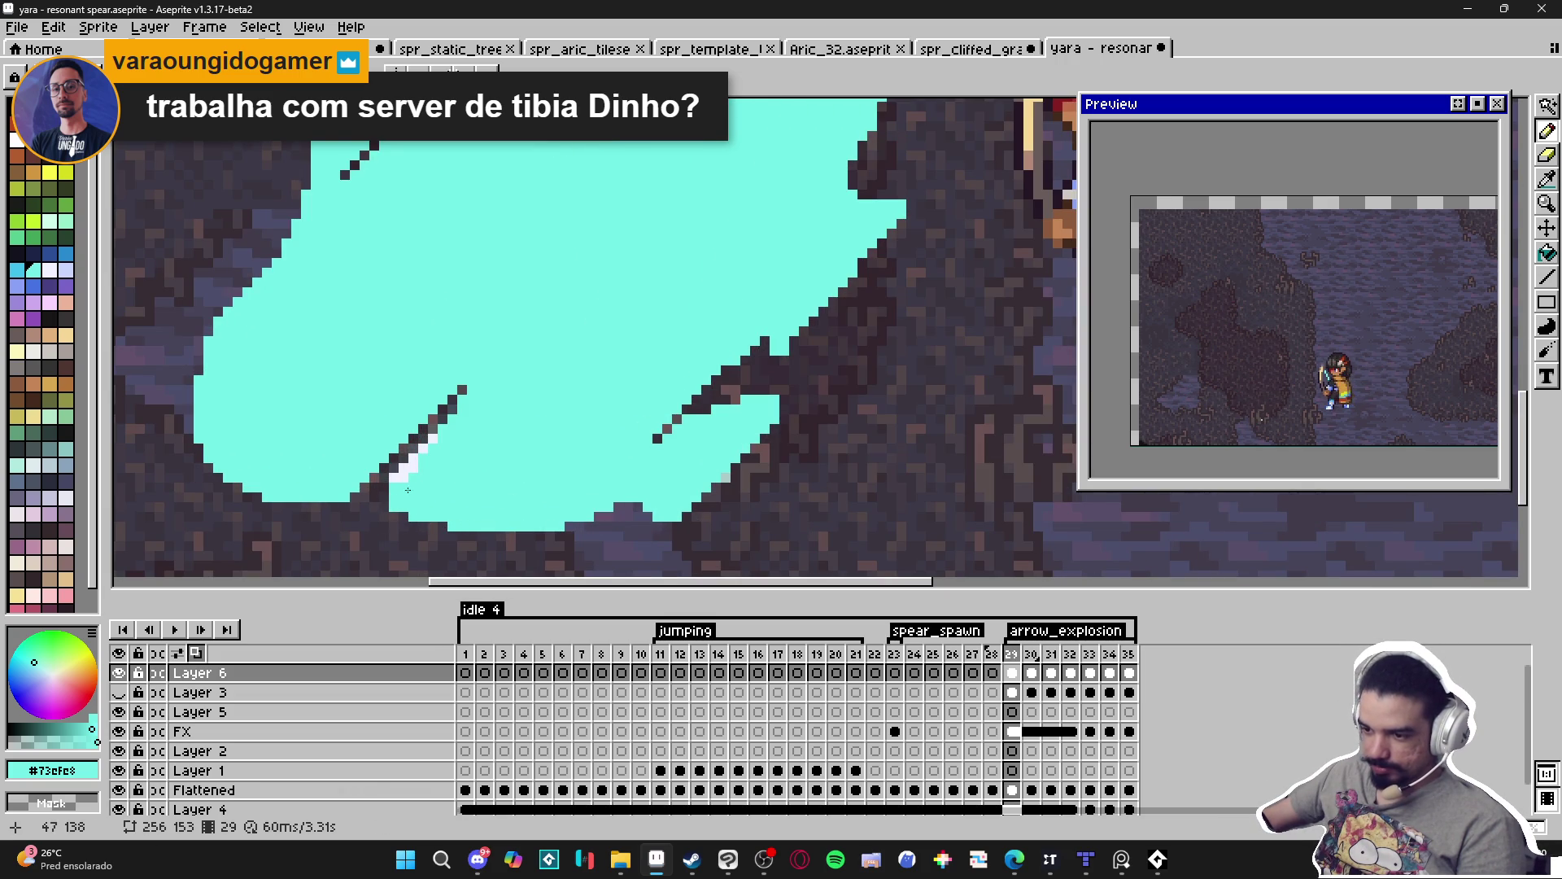
{"action": "left_click_drag", "start_coordinate": [463, 442], "coordinate": [409, 498]}
{"action": "key", "text": "Return"}
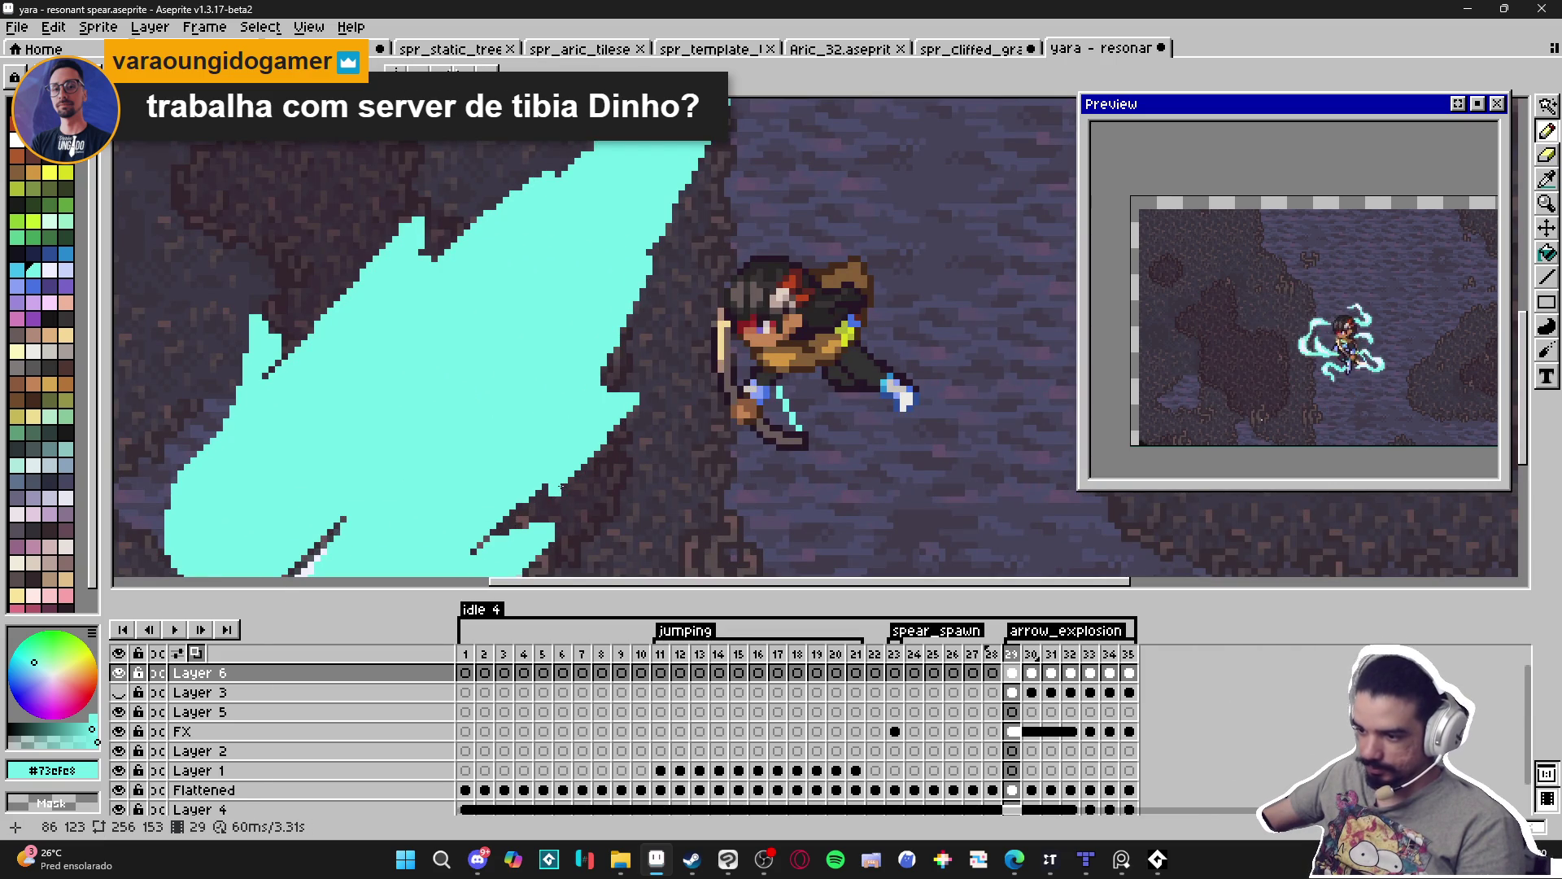
Add a short diagonal cyan line on the burst and inspect it near the character.
{"action": "mouse_move", "coordinate": [568, 487]}
{"action": "left_mouse_down"}
{"action": "mouse_move", "coordinate": [632, 409]}
{"action": "mouse_move", "coordinate": [550, 494]}
{"action": "mouse_move", "coordinate": [600, 438]}
{"action": "left_mouse_up"}
{"action": "scroll", "coordinate": [606, 435], "scroll_direction": "up", "scroll_amount": 1}
{"action": "scroll", "coordinate": [598, 454], "scroll_direction": "down", "scroll_amount": 2}
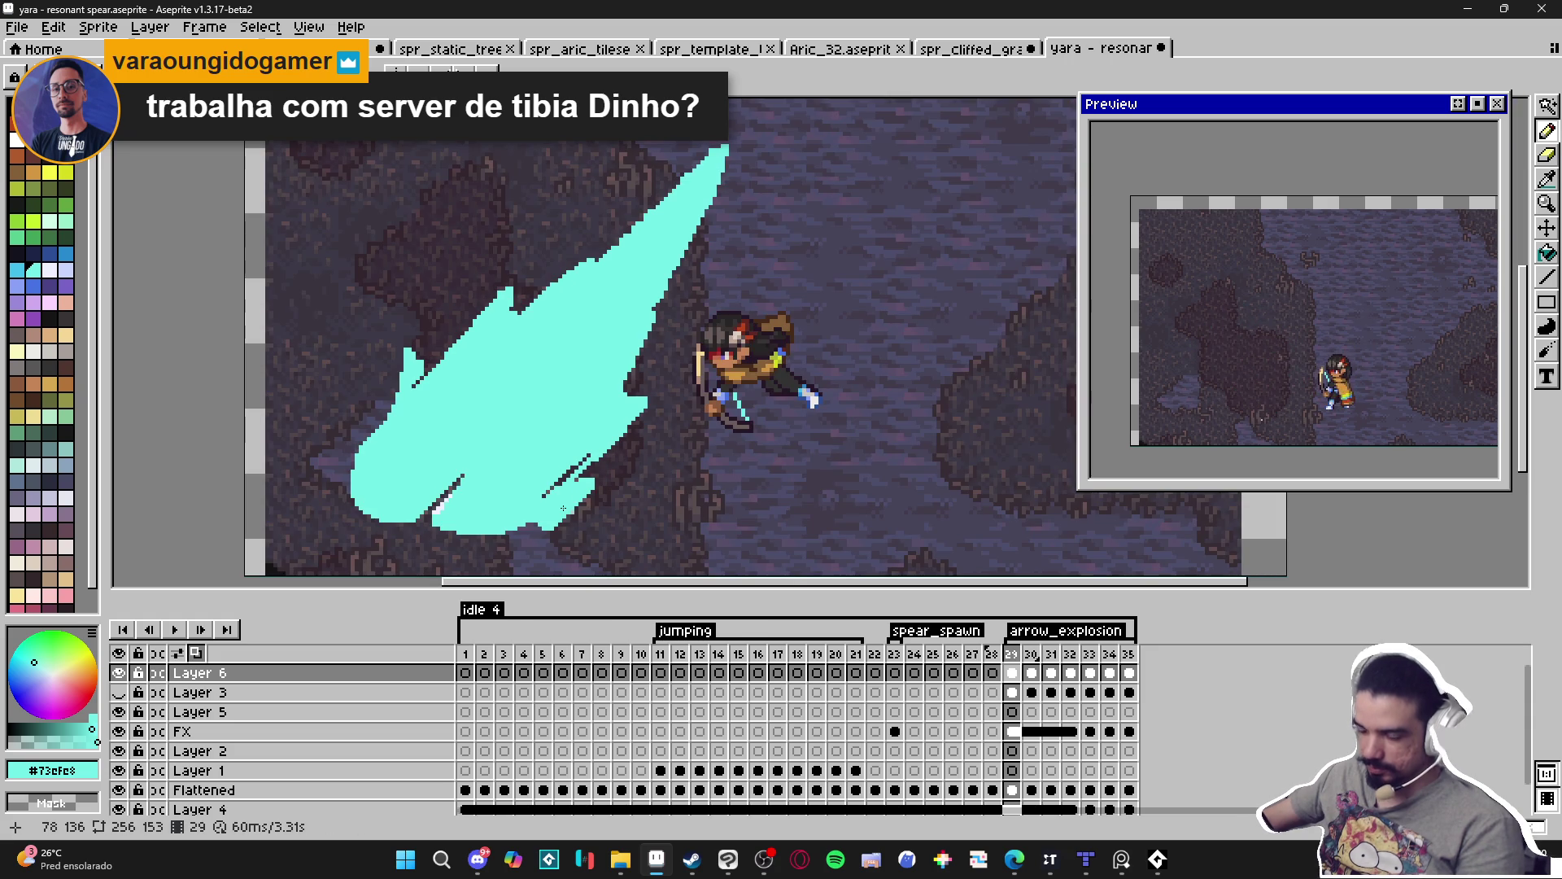
{"action": "scroll", "coordinate": [603, 443], "scroll_direction": "up", "scroll_amount": 3}
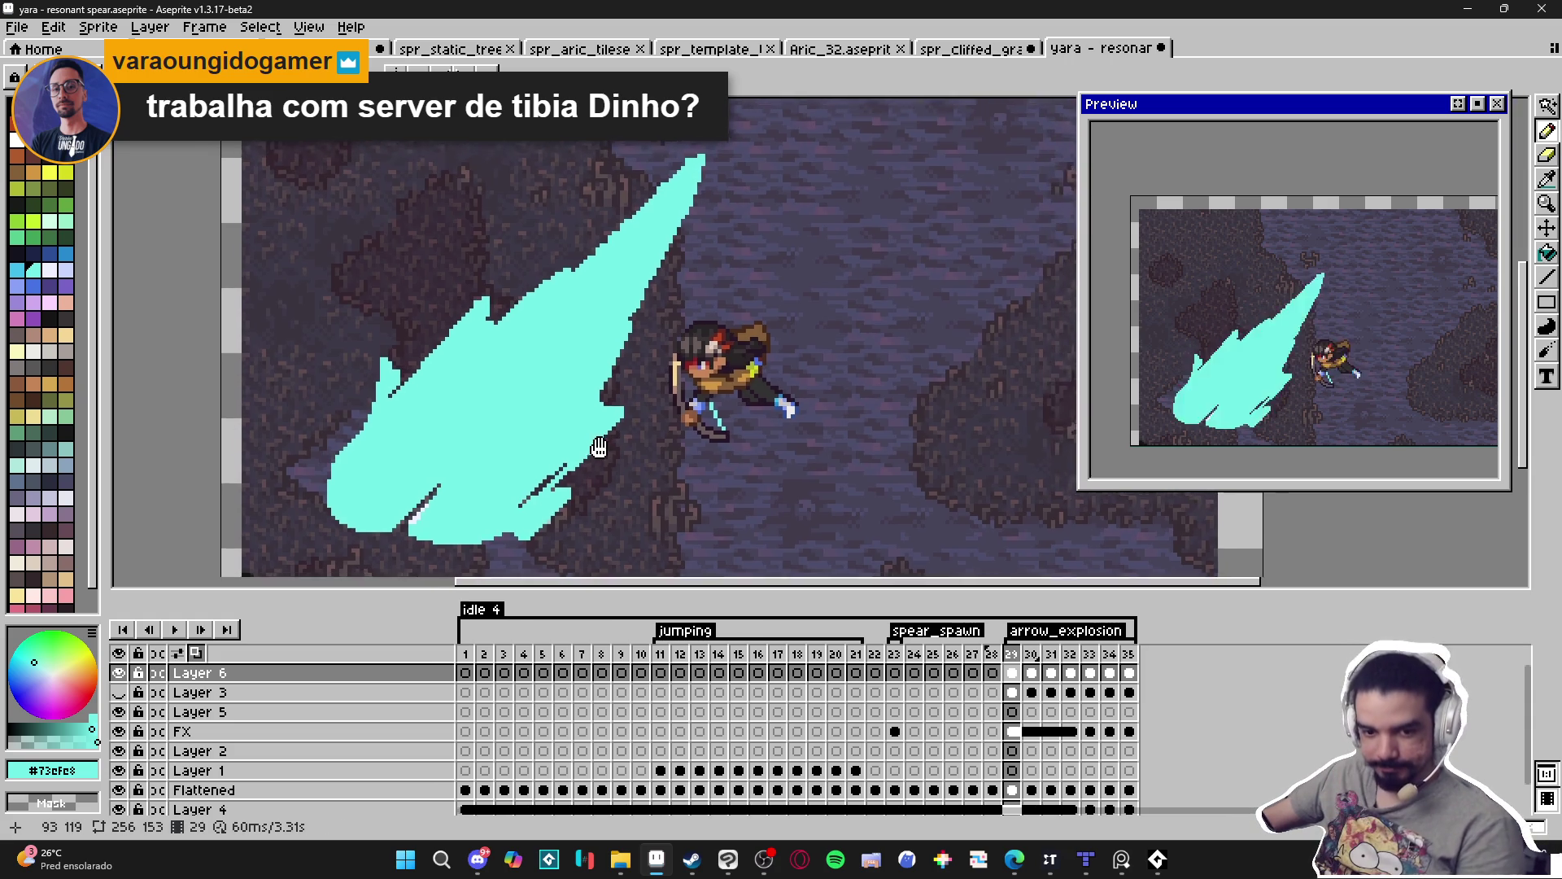
{"action": "scroll", "coordinate": [619, 422], "scroll_direction": "up", "scroll_amount": 1}
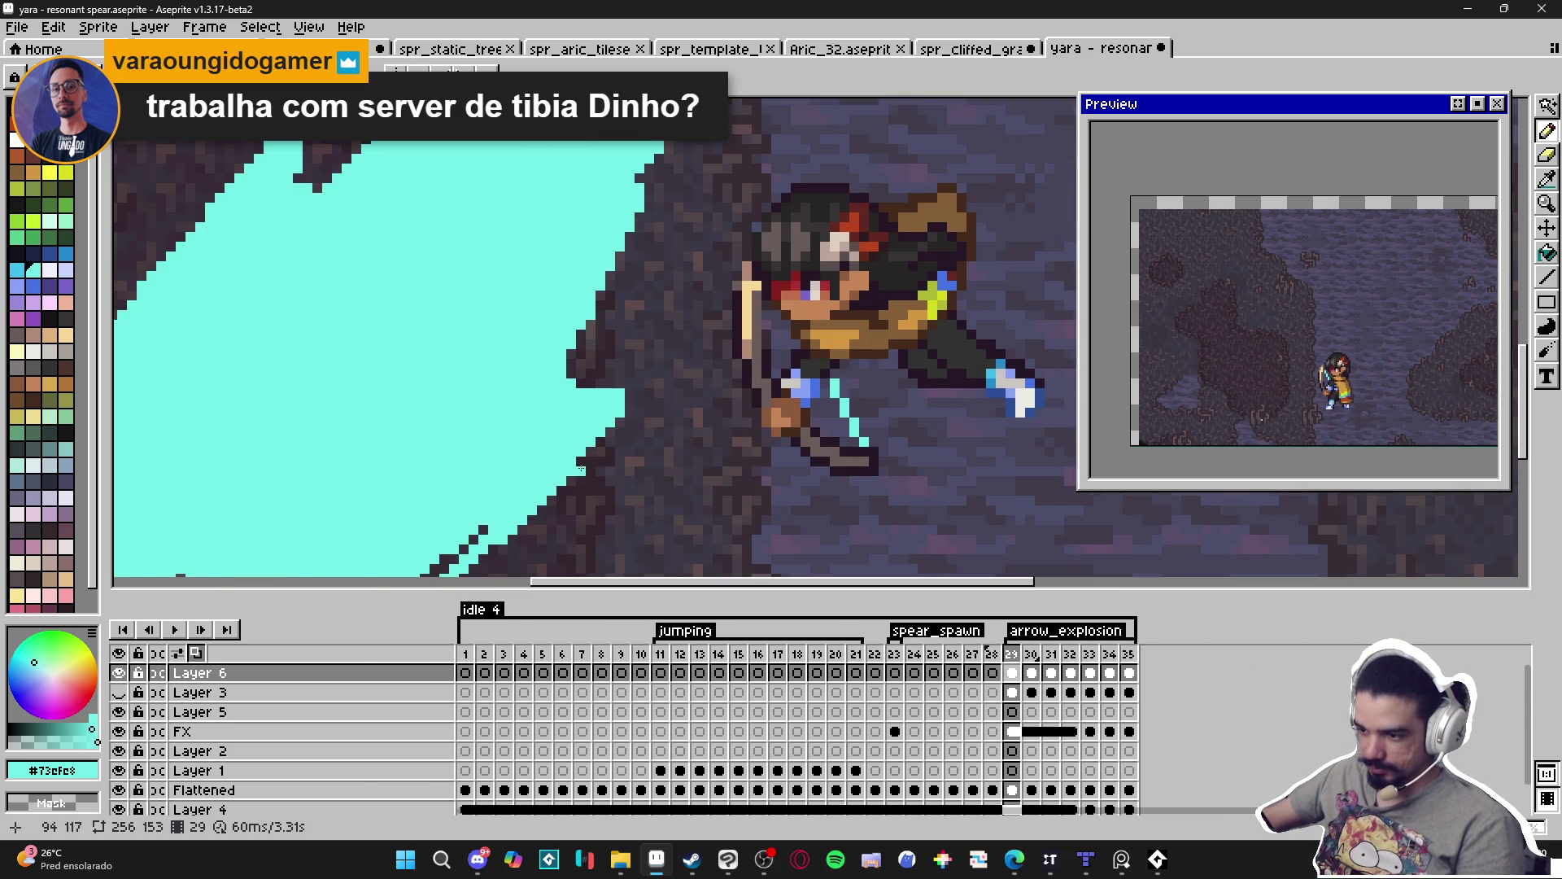
{"action": "key", "text": "e"}
{"action": "left_click_drag", "start_coordinate": [581, 469], "coordinate": [614, 433]}
{"action": "mouse_move", "coordinate": [661, 364]}
{"action": "left_mouse_down"}
{"action": "mouse_move", "coordinate": [600, 454]}
{"action": "mouse_move", "coordinate": [647, 396]}
{"action": "left_mouse_up"}
{"action": "key", "text": "b"}
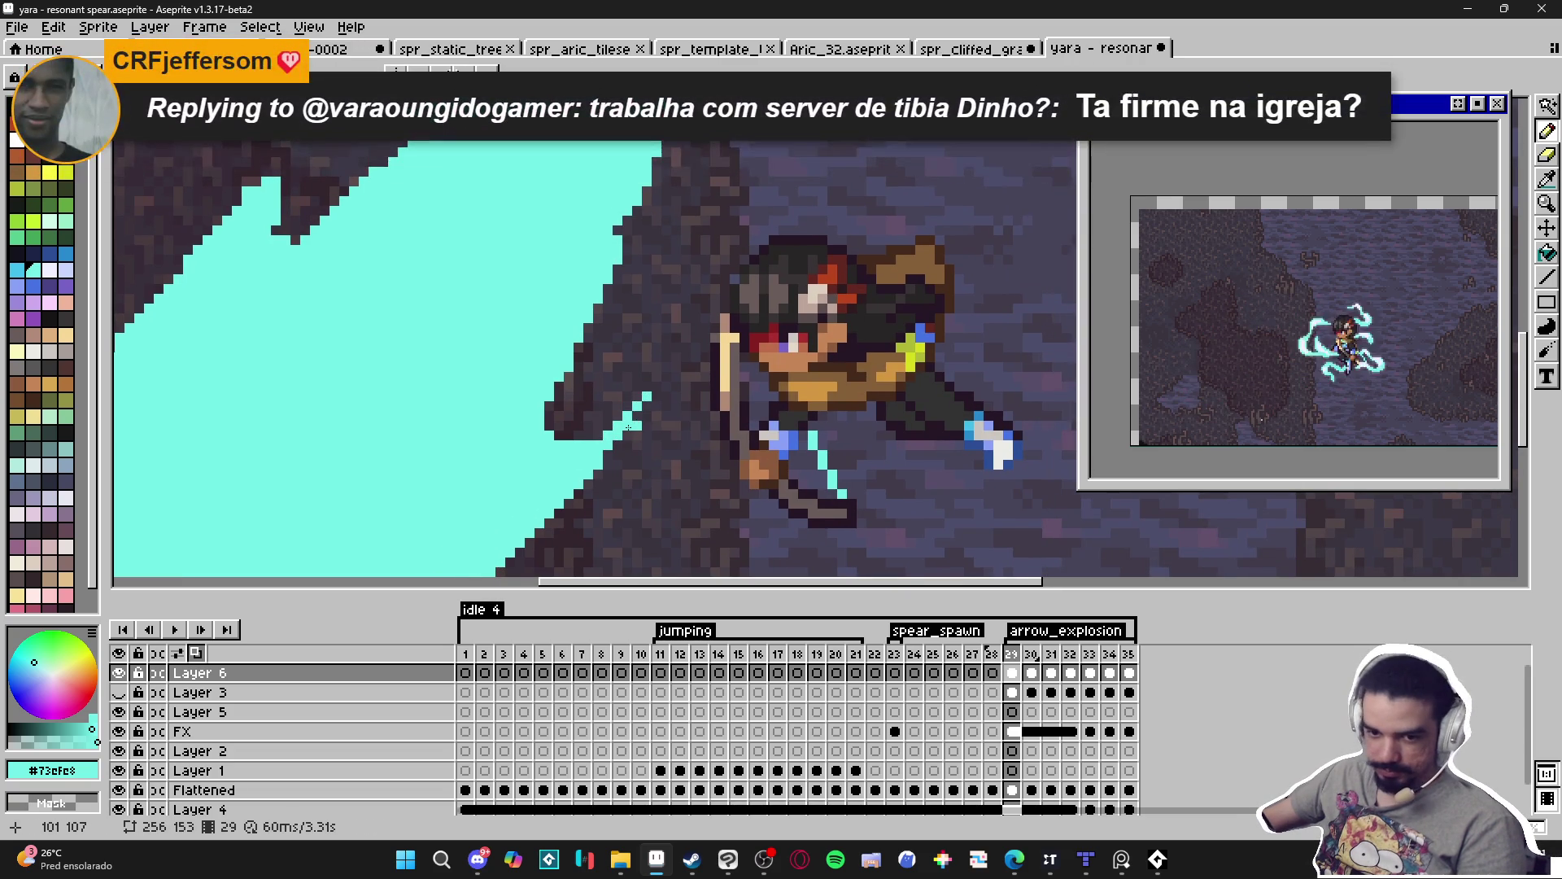
{"action": "left_click_drag", "start_coordinate": [628, 426], "coordinate": [639, 431]}
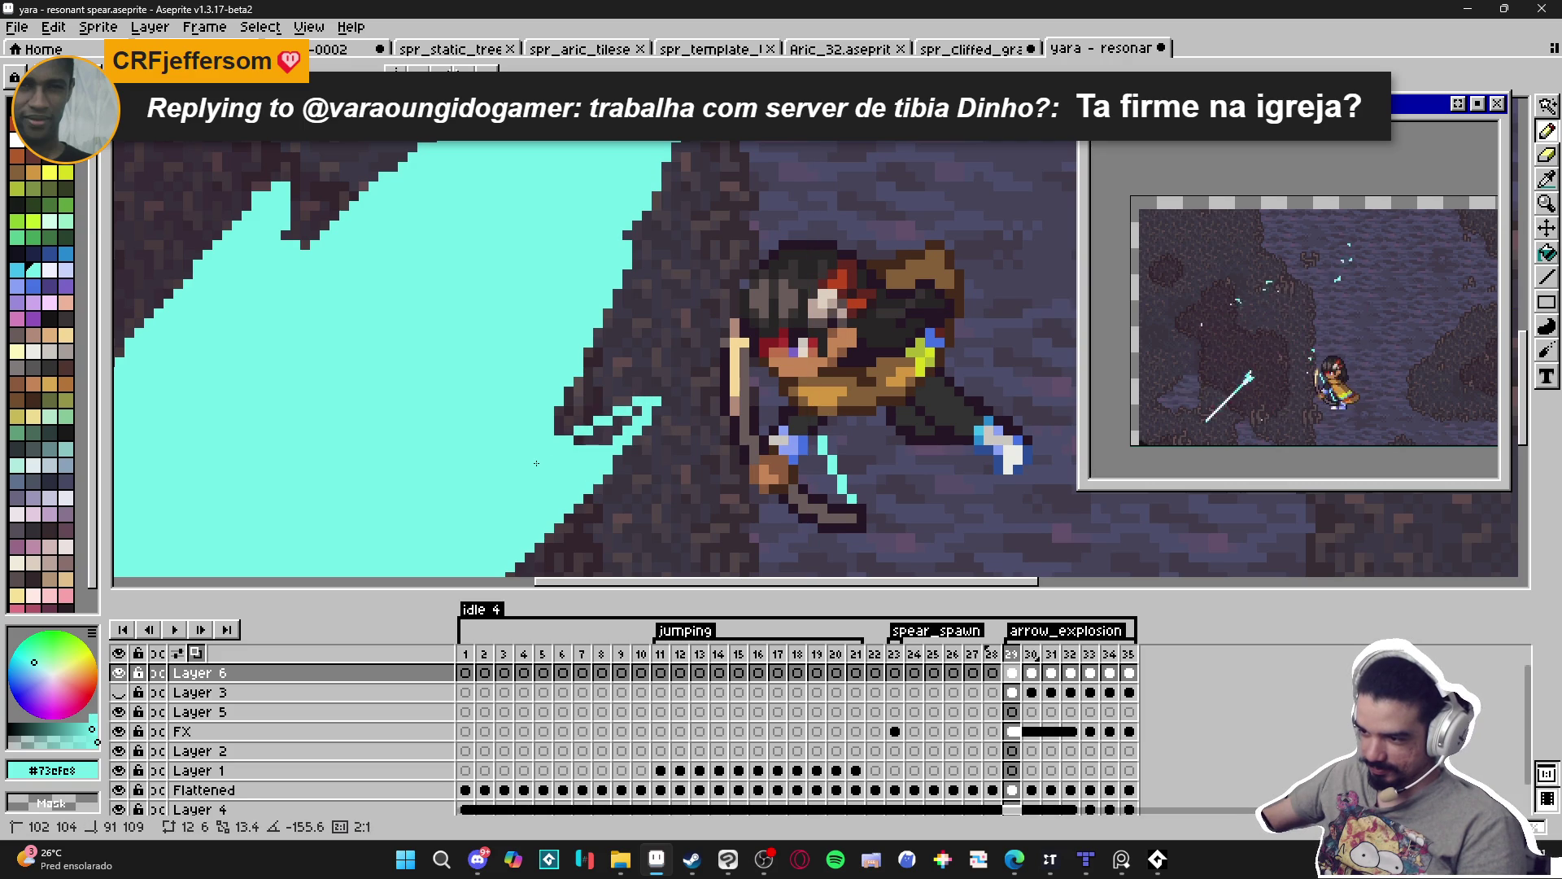
{"action": "scroll", "coordinate": [597, 446], "scroll_direction": "down", "scroll_amount": 5}
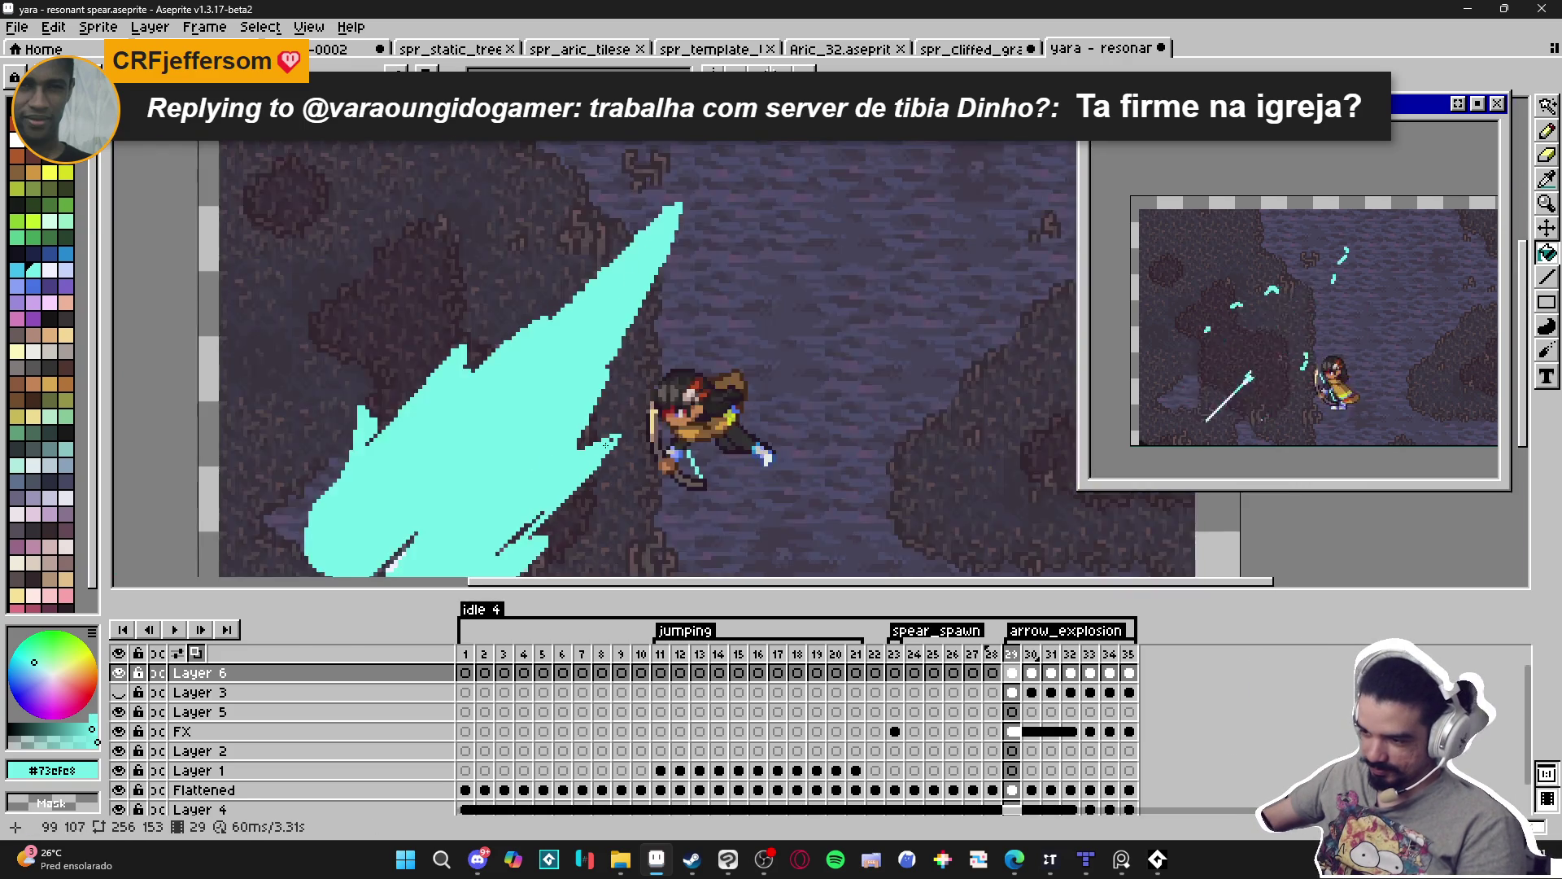
{"action": "scroll", "coordinate": [586, 455], "scroll_direction": "up", "scroll_amount": 5}
{"action": "scroll", "coordinate": [570, 465], "scroll_direction": "down", "scroll_amount": 5}
{"action": "scroll", "coordinate": [571, 465], "scroll_direction": "up", "scroll_amount": 3}
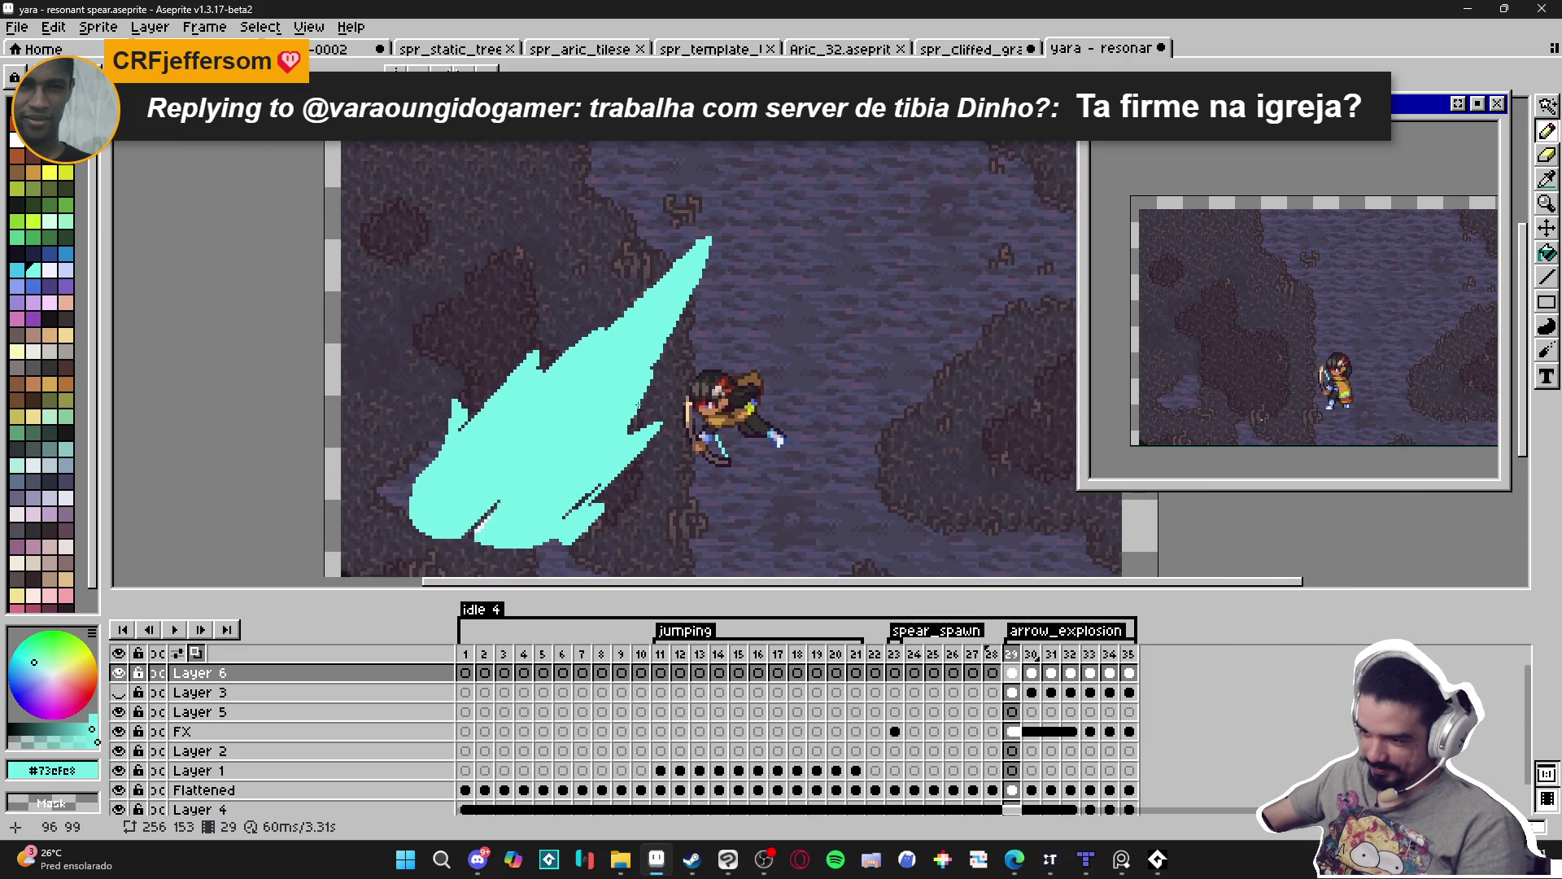
{"action": "key", "text": "e"}
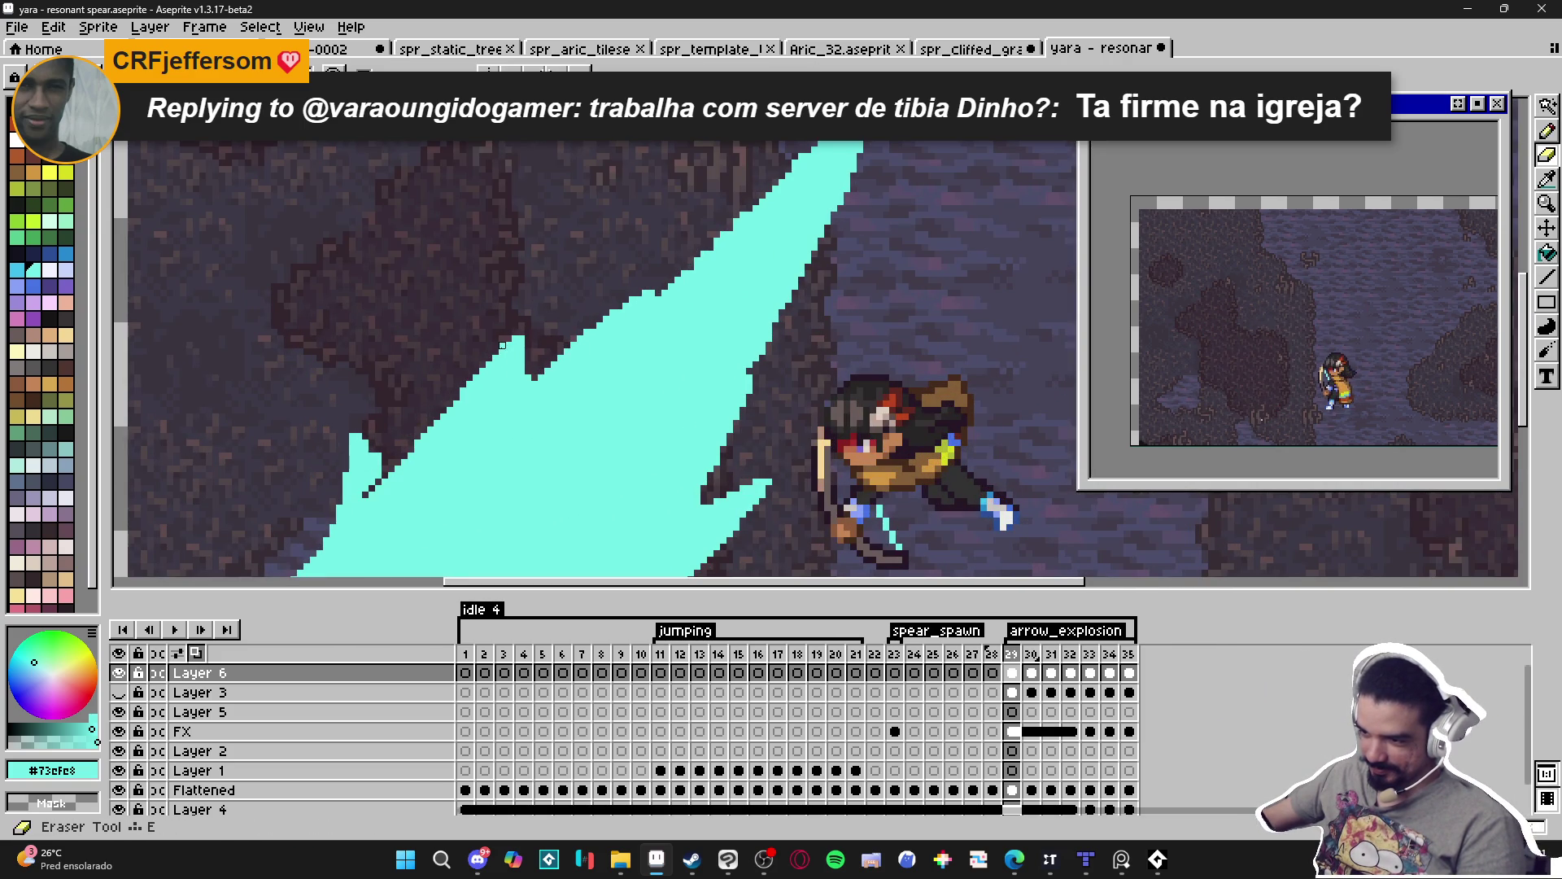
{"action": "scroll", "coordinate": [476, 383], "scroll_direction": "down", "scroll_amount": 3}
{"action": "scroll", "coordinate": [582, 415], "scroll_direction": "up", "scroll_amount": 1}
{"action": "scroll", "coordinate": [583, 415], "scroll_direction": "down", "scroll_amount": 1}
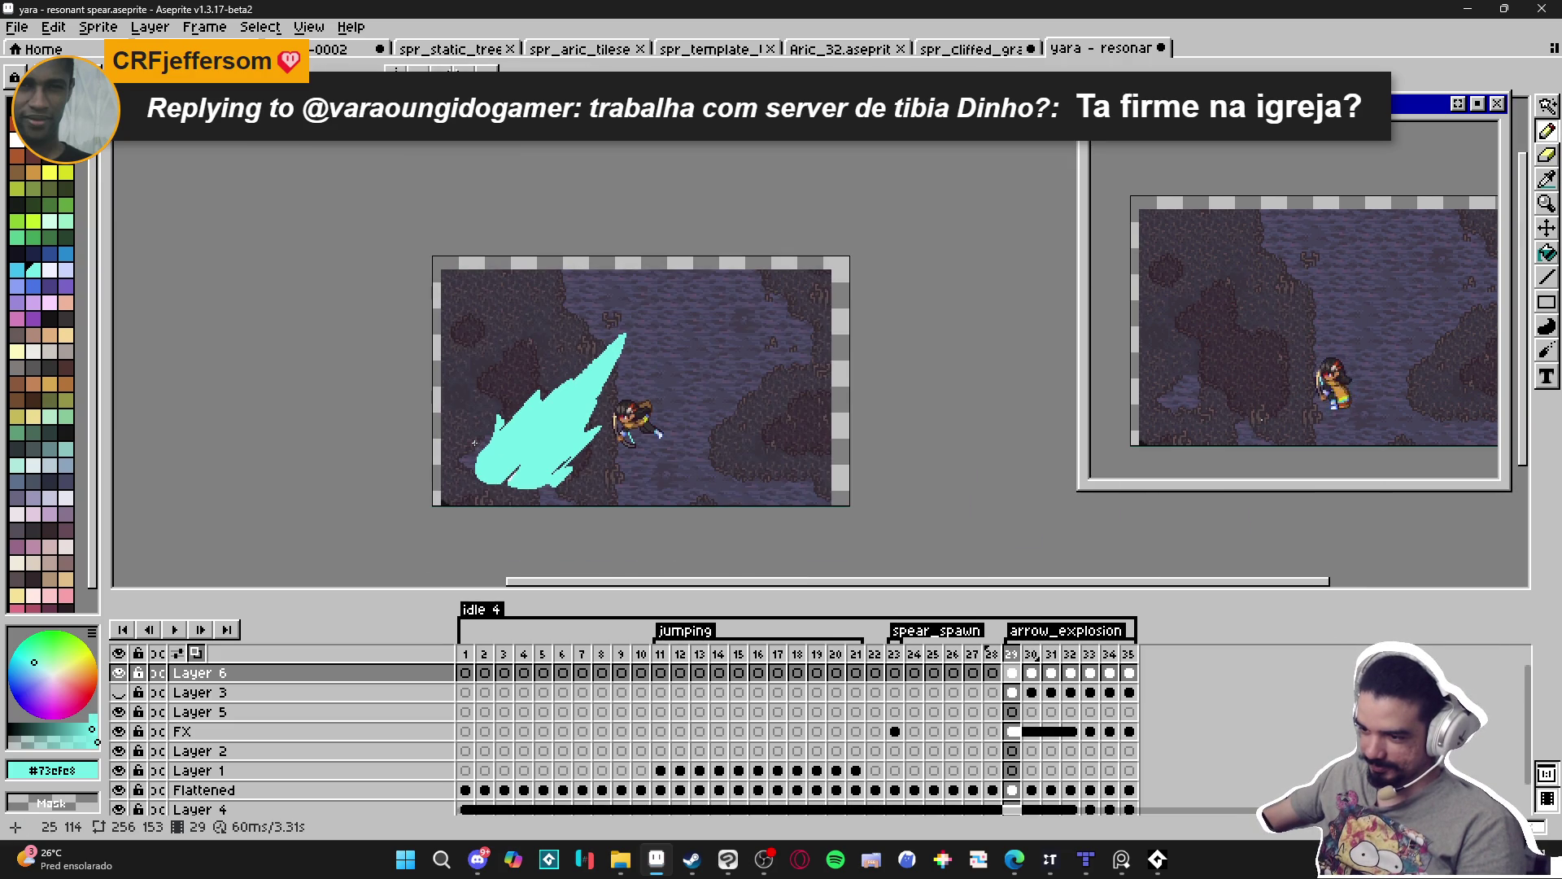
{"action": "scroll", "coordinate": [474, 443], "scroll_direction": "up", "scroll_amount": 4}
{"action": "scroll", "coordinate": [491, 461], "scroll_direction": "down", "scroll_amount": 2}
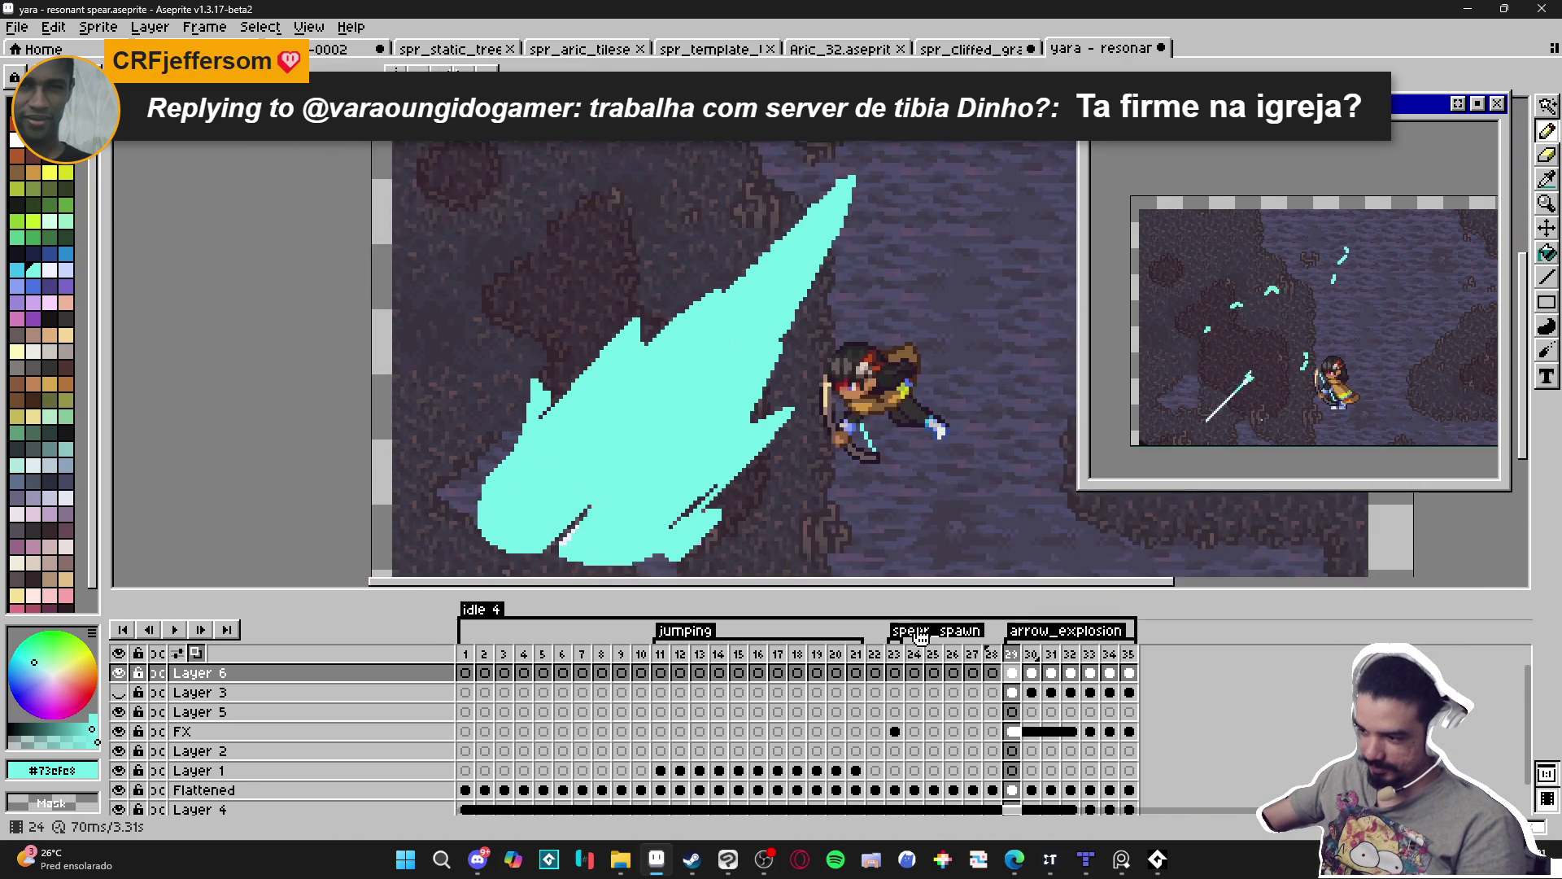
Flip between frames 29 and 30 to compare the cyan blast with the lightning strokes.
{"action": "left_click", "coordinate": [1031, 655]}
{"action": "left_click", "coordinate": [1012, 655]}
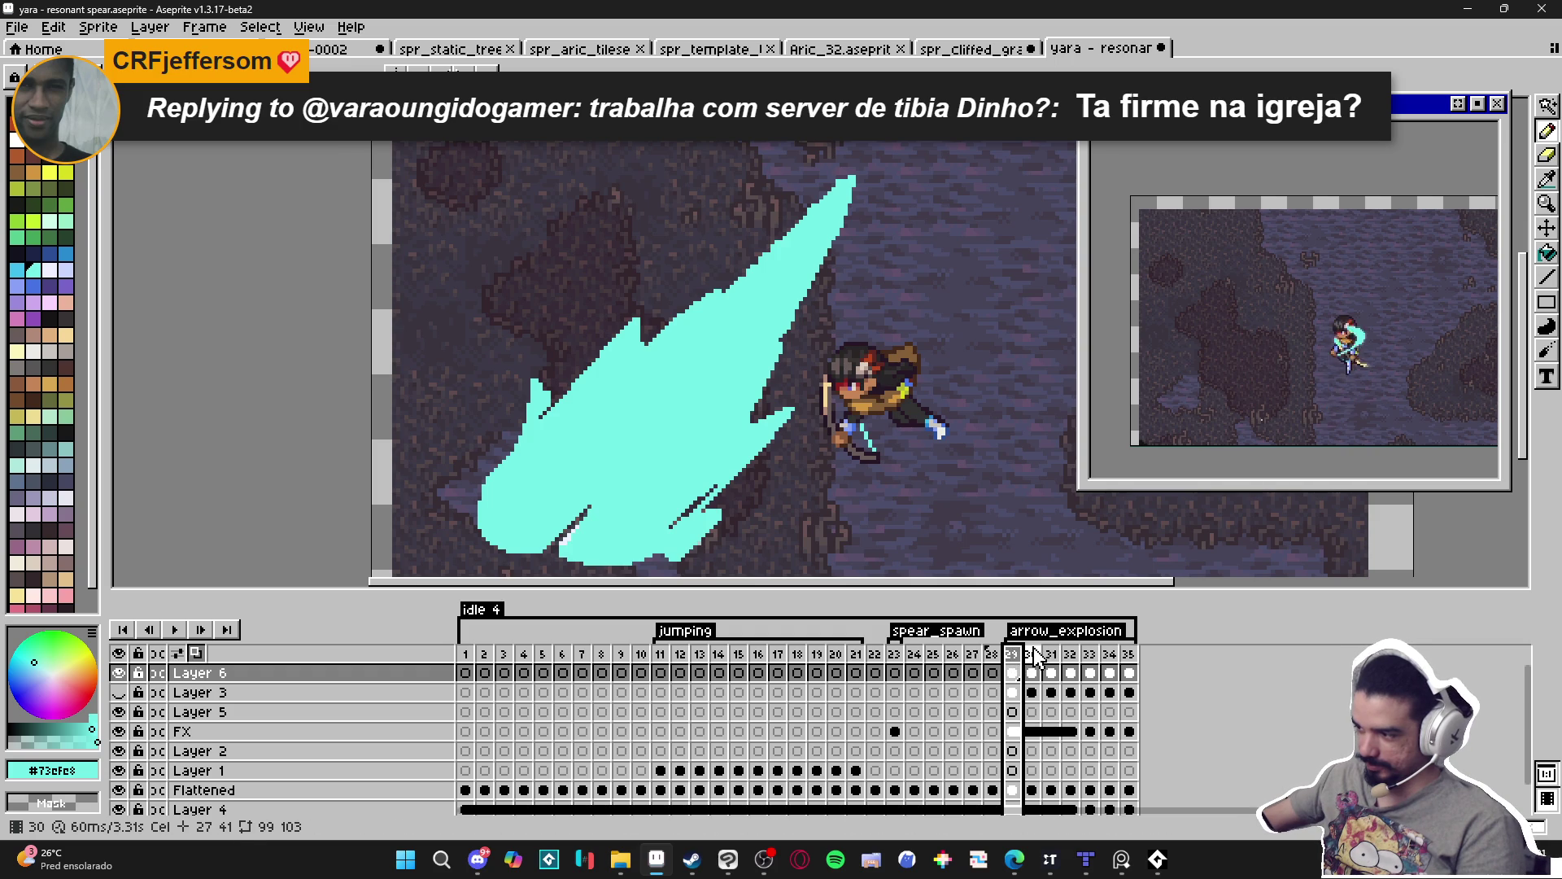
{"action": "left_click", "coordinate": [1031, 655]}
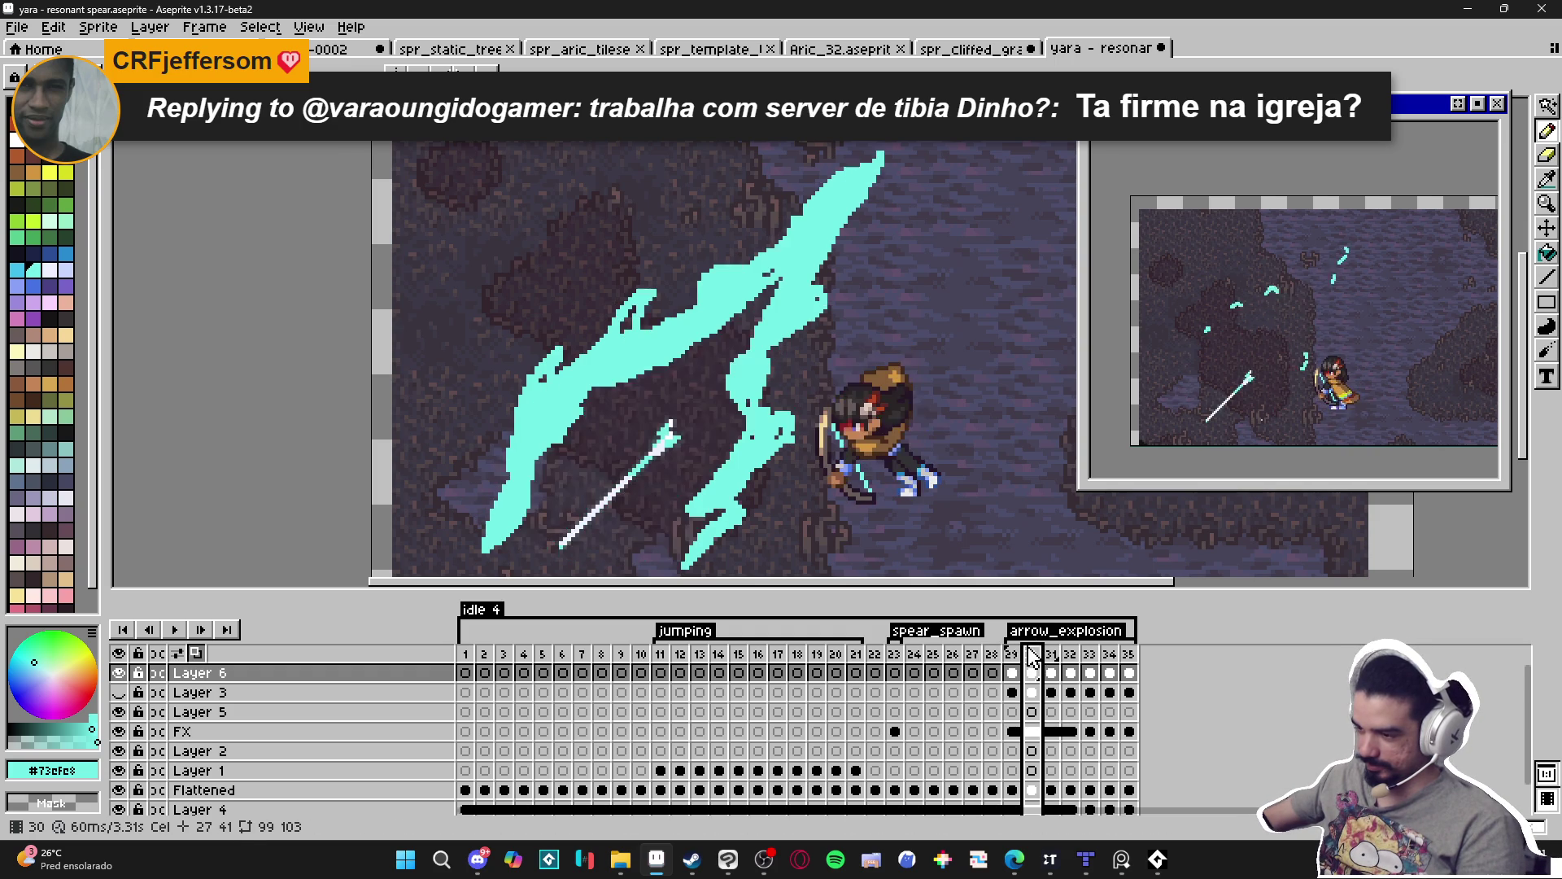
{"action": "left_click", "coordinate": [1011, 651]}
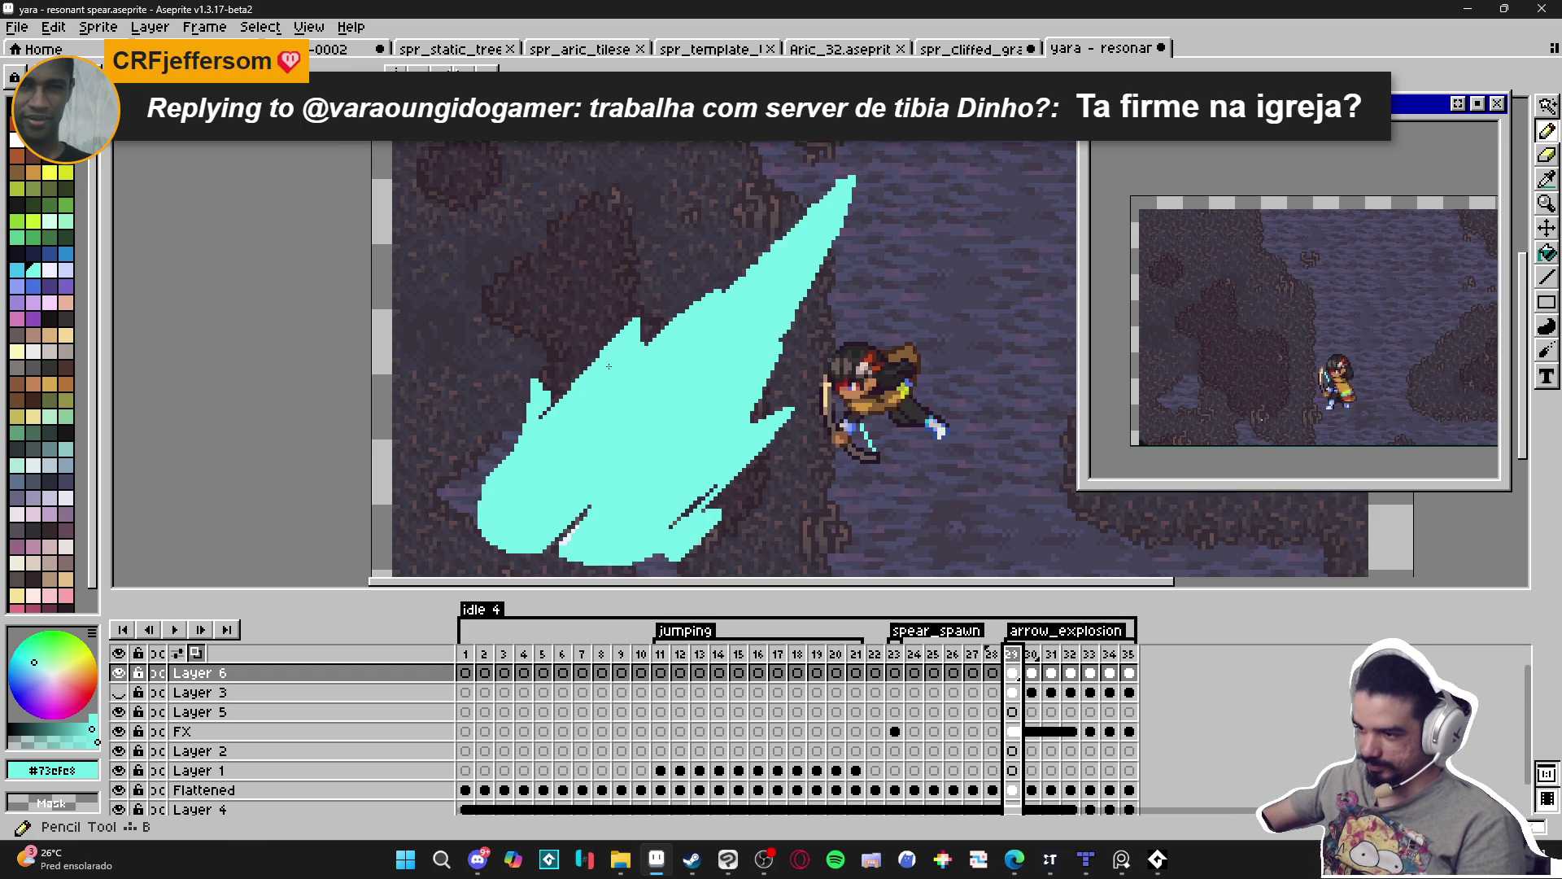
{"action": "scroll", "coordinate": [580, 374], "scroll_direction": "up", "scroll_amount": 2}
{"action": "scroll", "coordinate": [580, 374], "scroll_direction": "down", "scroll_amount": 3}
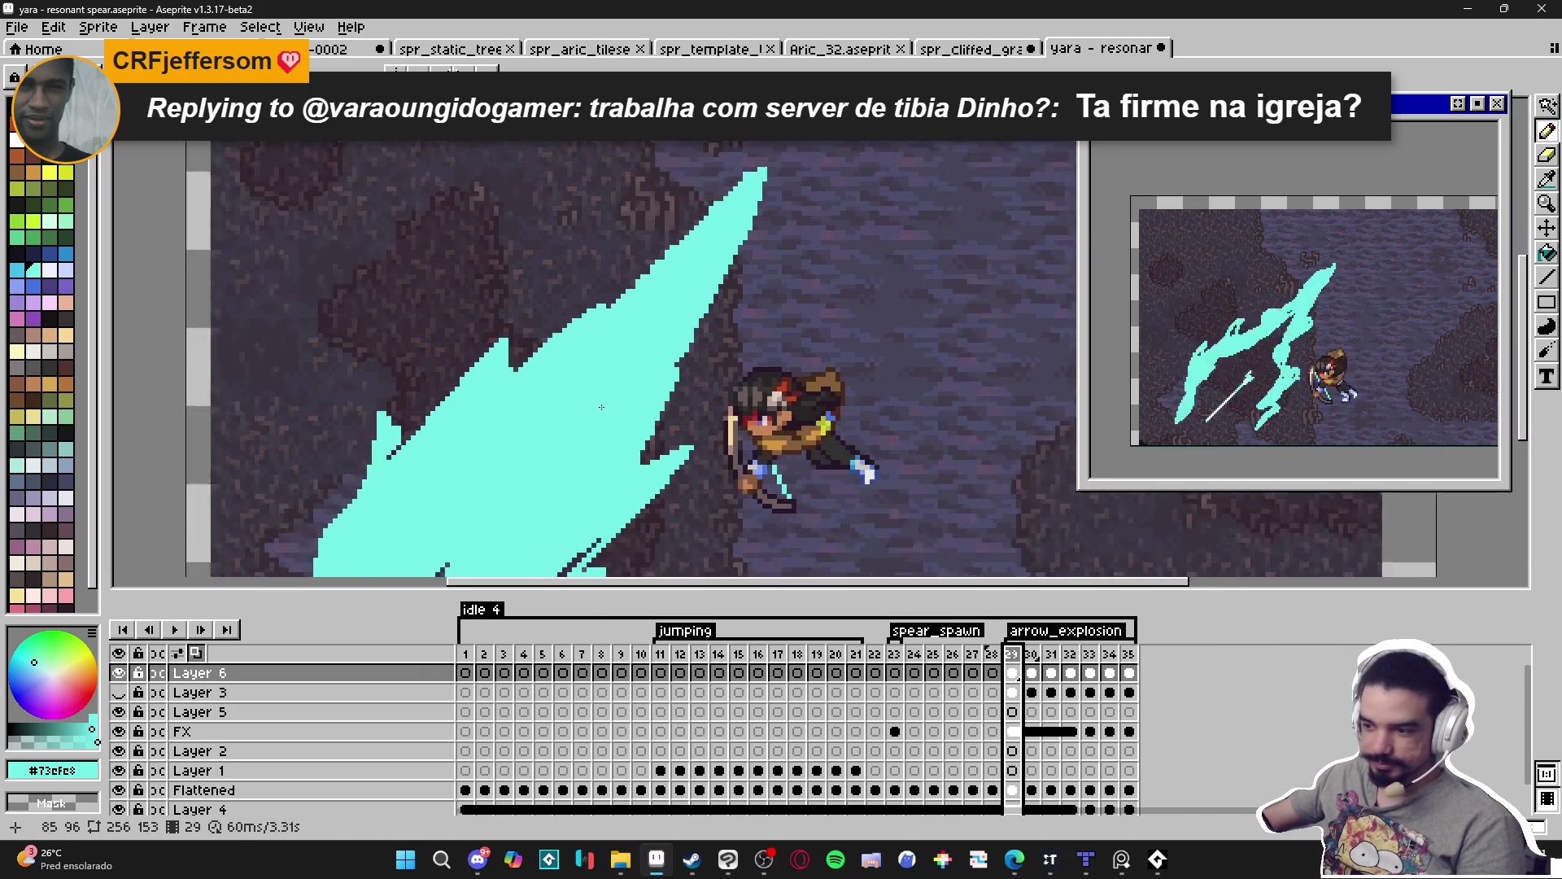
{"action": "scroll", "coordinate": [568, 406], "scroll_direction": "up", "scroll_amount": 1}
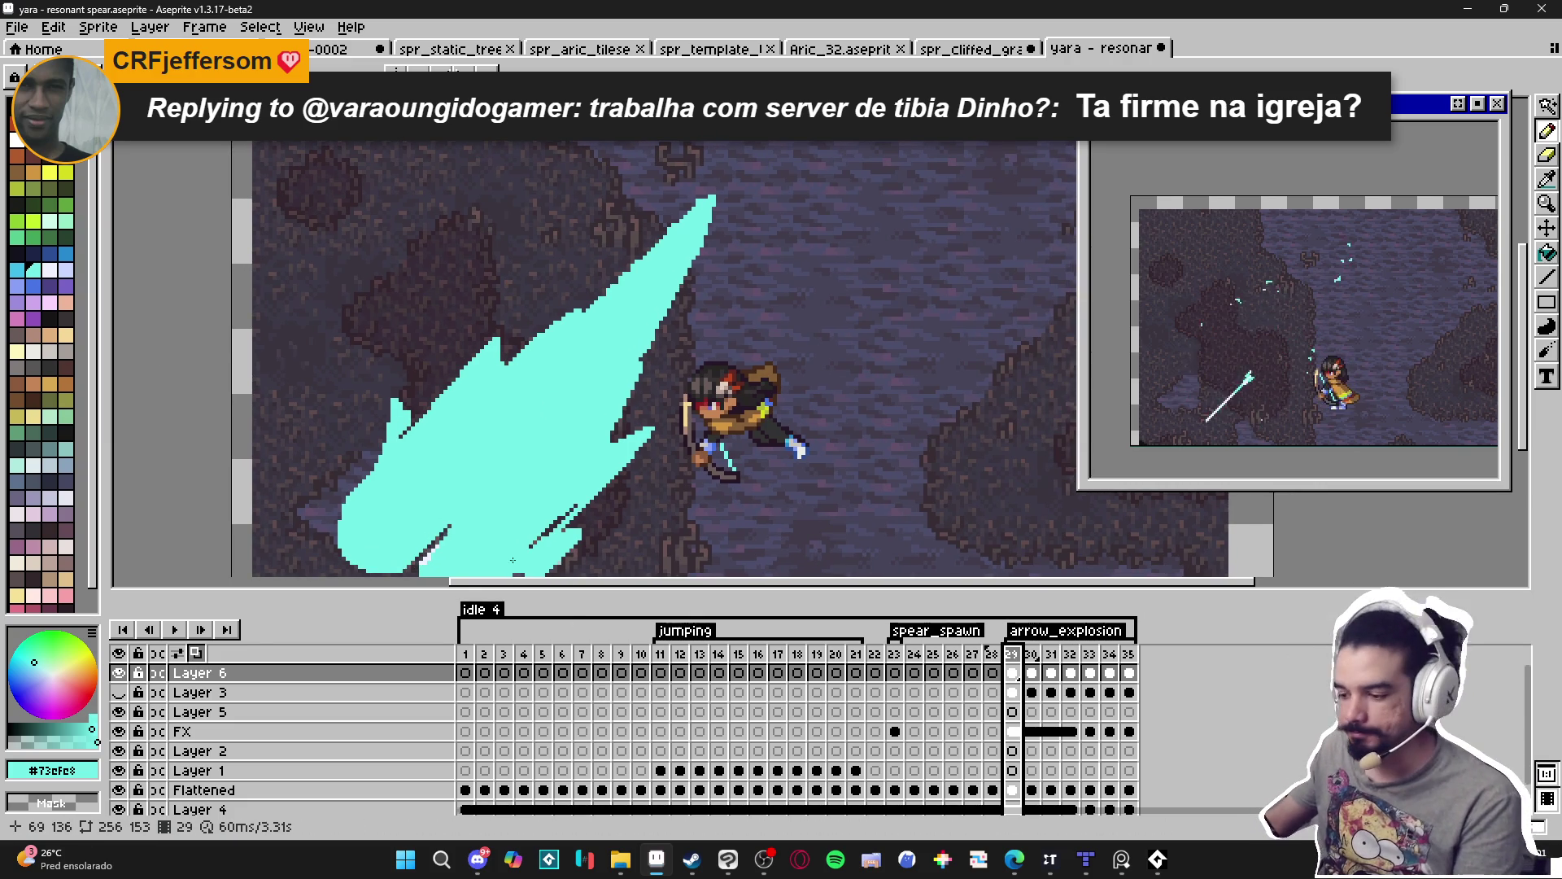
{"action": "scroll", "coordinate": [555, 327], "scroll_direction": "up", "scroll_amount": 2}
Draw a straight cyan line along the blast's edge on frame 29.
{"action": "mouse_move", "coordinate": [515, 351]}
{"action": "left_mouse_down"}
{"action": "mouse_move", "coordinate": [579, 280]}
{"action": "mouse_move", "coordinate": [576, 295]}
{"action": "left_mouse_up"}
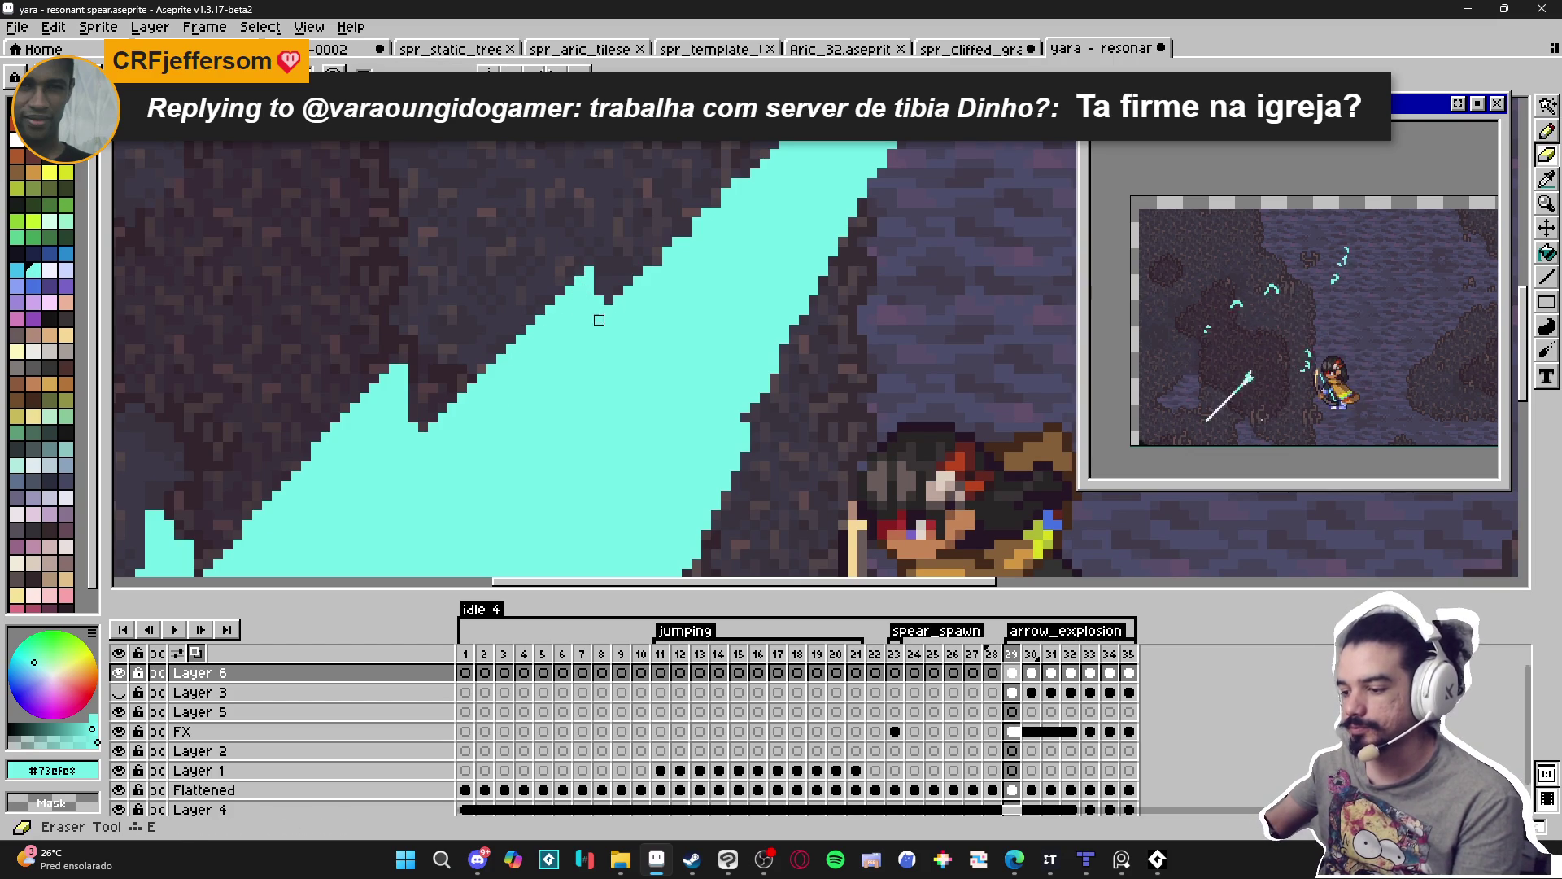
{"action": "scroll", "coordinate": [589, 320], "scroll_direction": "down", "scroll_amount": 2}
{"action": "scroll", "coordinate": [589, 320], "scroll_direction": "up", "scroll_amount": 2}
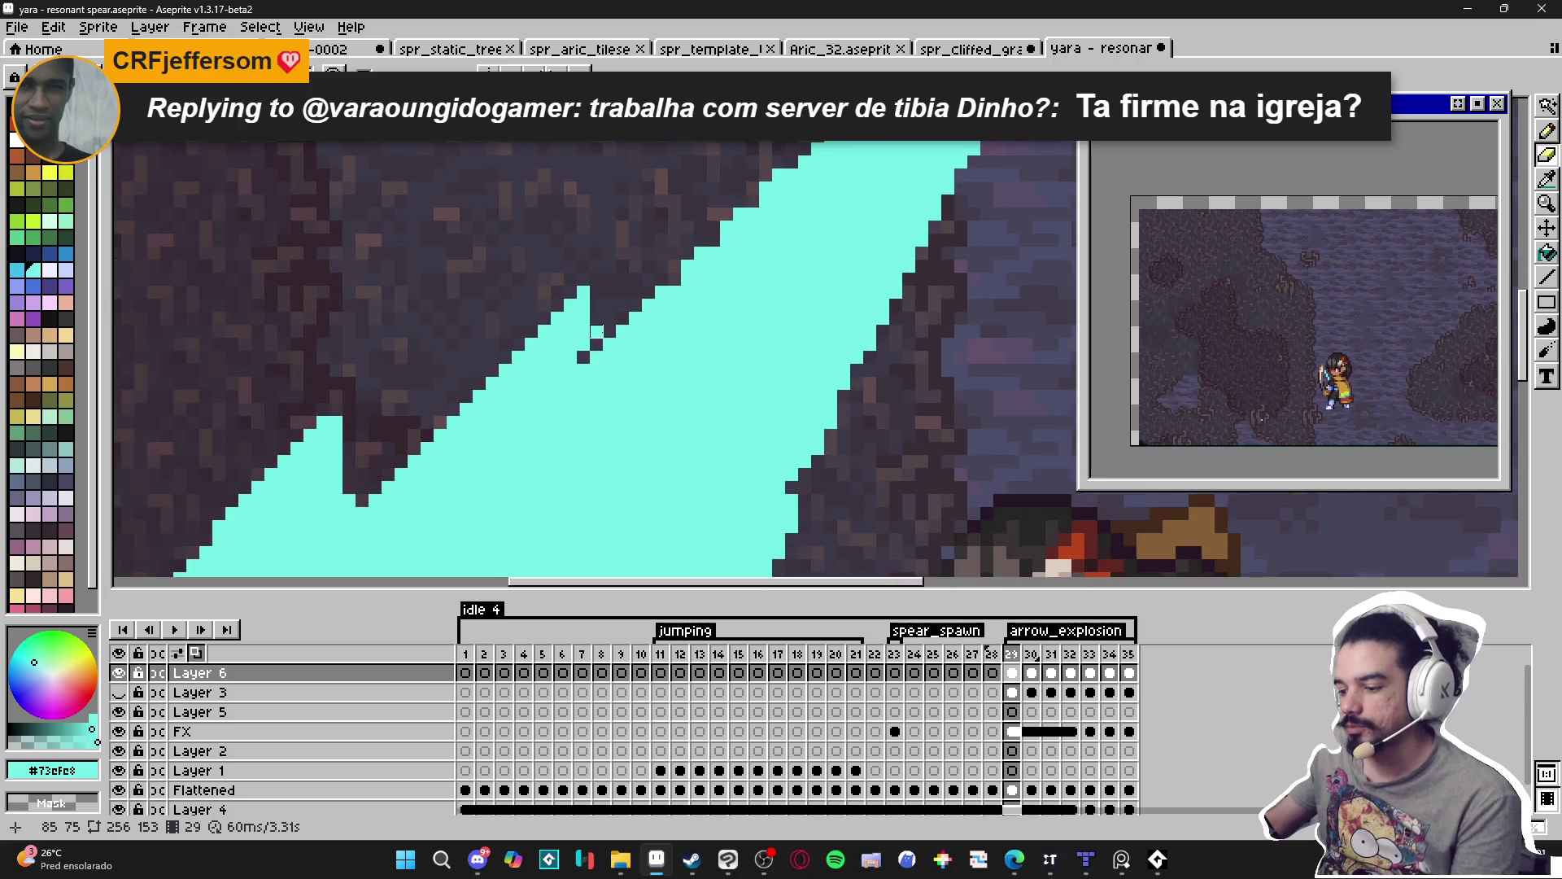
{"action": "scroll", "coordinate": [587, 334], "scroll_direction": "down", "scroll_amount": 3}
{"action": "scroll", "coordinate": [587, 344], "scroll_direction": "up", "scroll_amount": 3}
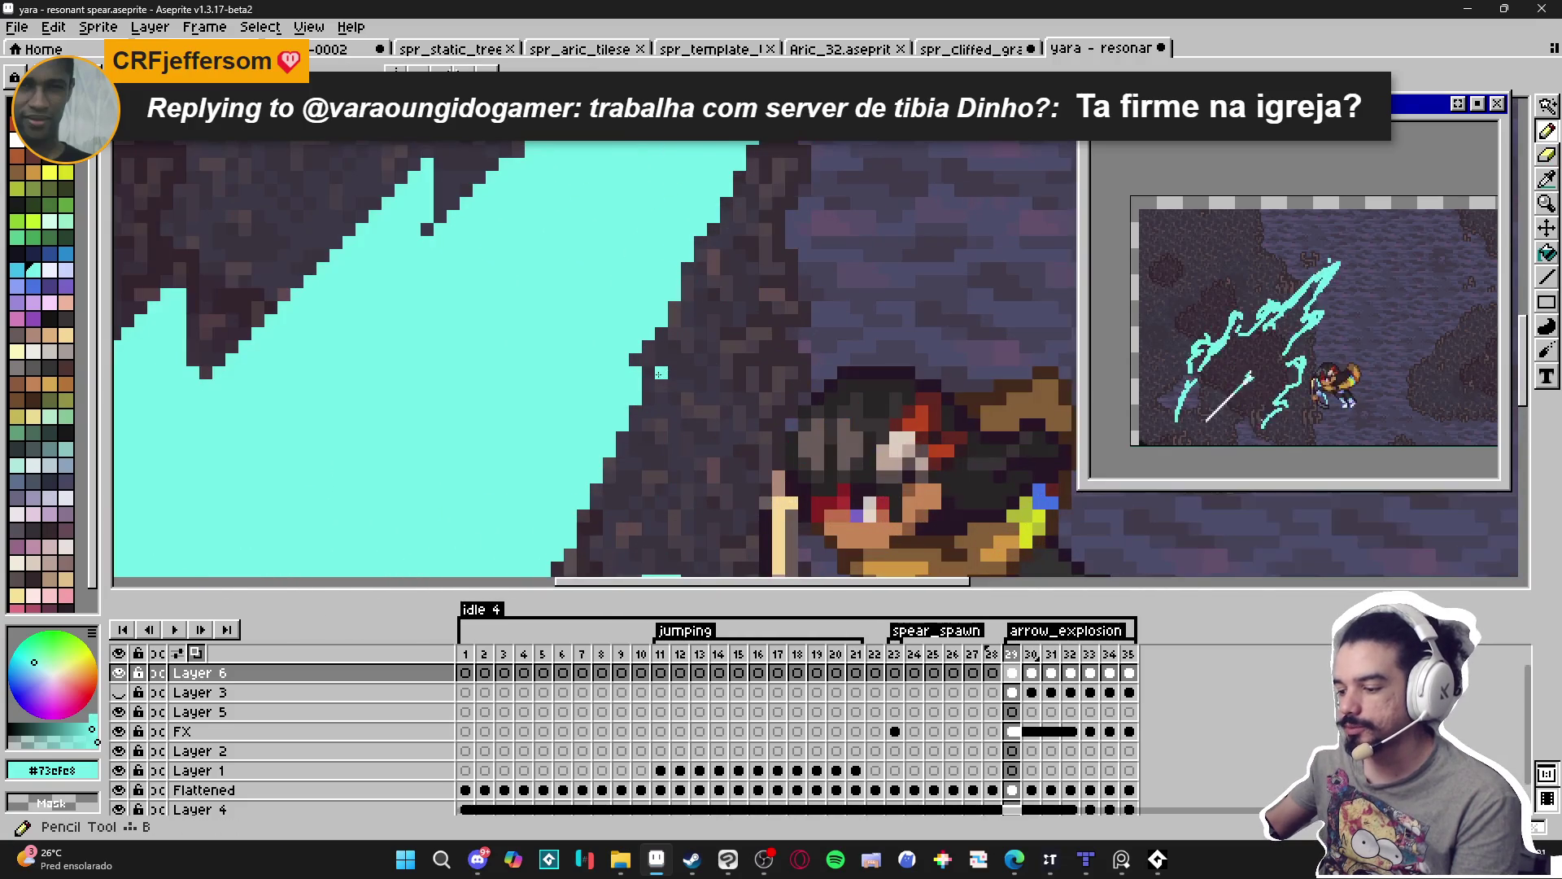
{"action": "scroll", "coordinate": [653, 393], "scroll_direction": "down", "scroll_amount": 2}
{"action": "scroll", "coordinate": [578, 479], "scroll_direction": "up", "scroll_amount": 2}
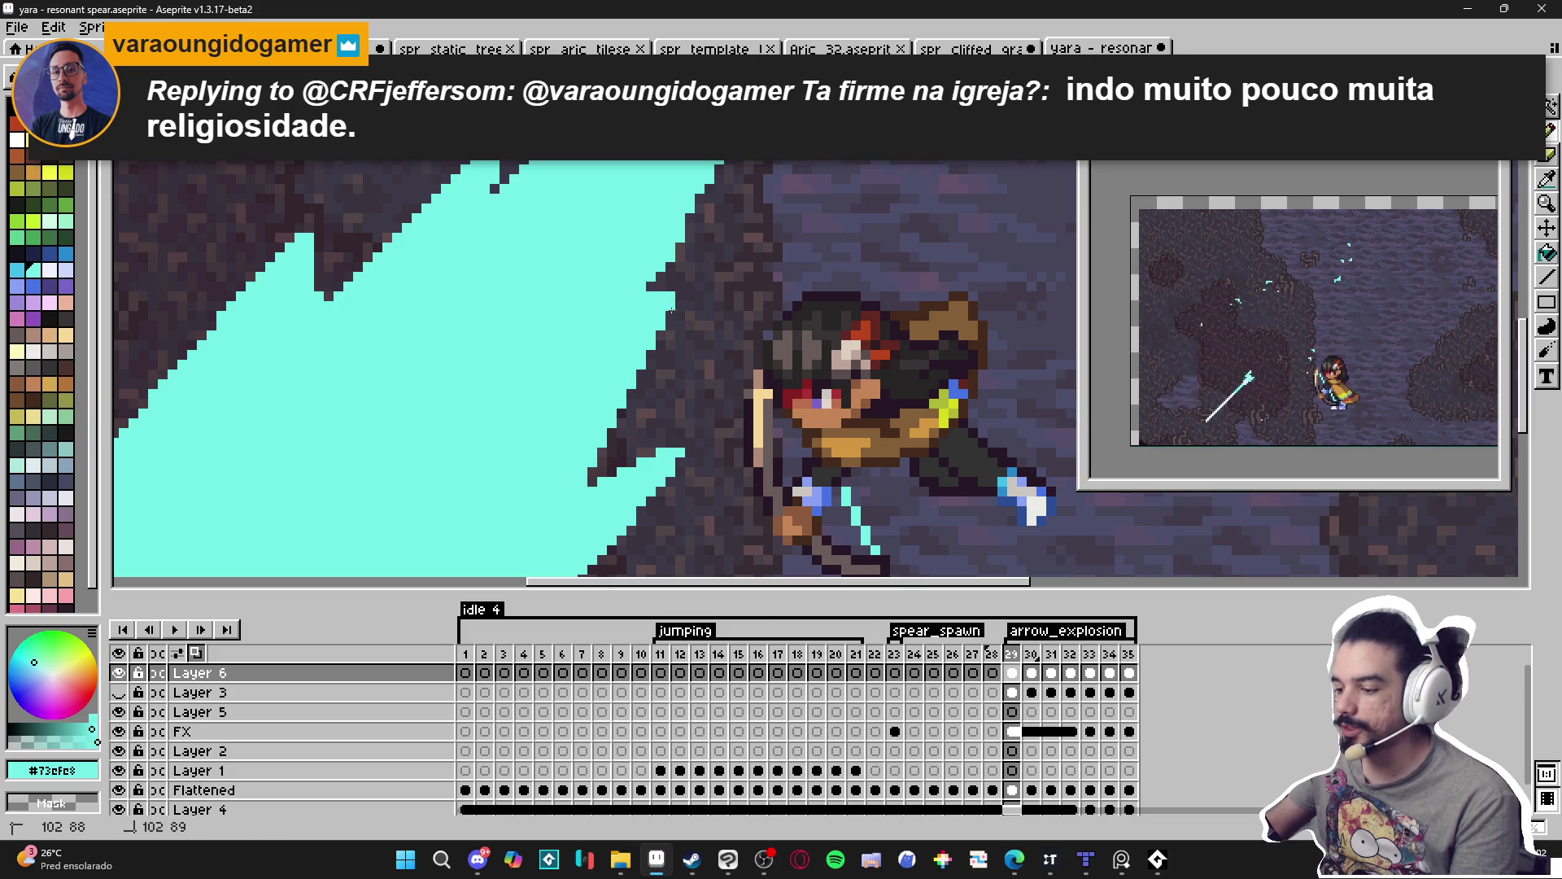
Erase the stray pixels along the cyan blast's outline.
{"action": "key", "text": "e"}
{"action": "left_click_drag", "start_coordinate": [612, 335], "coordinate": [603, 335]}
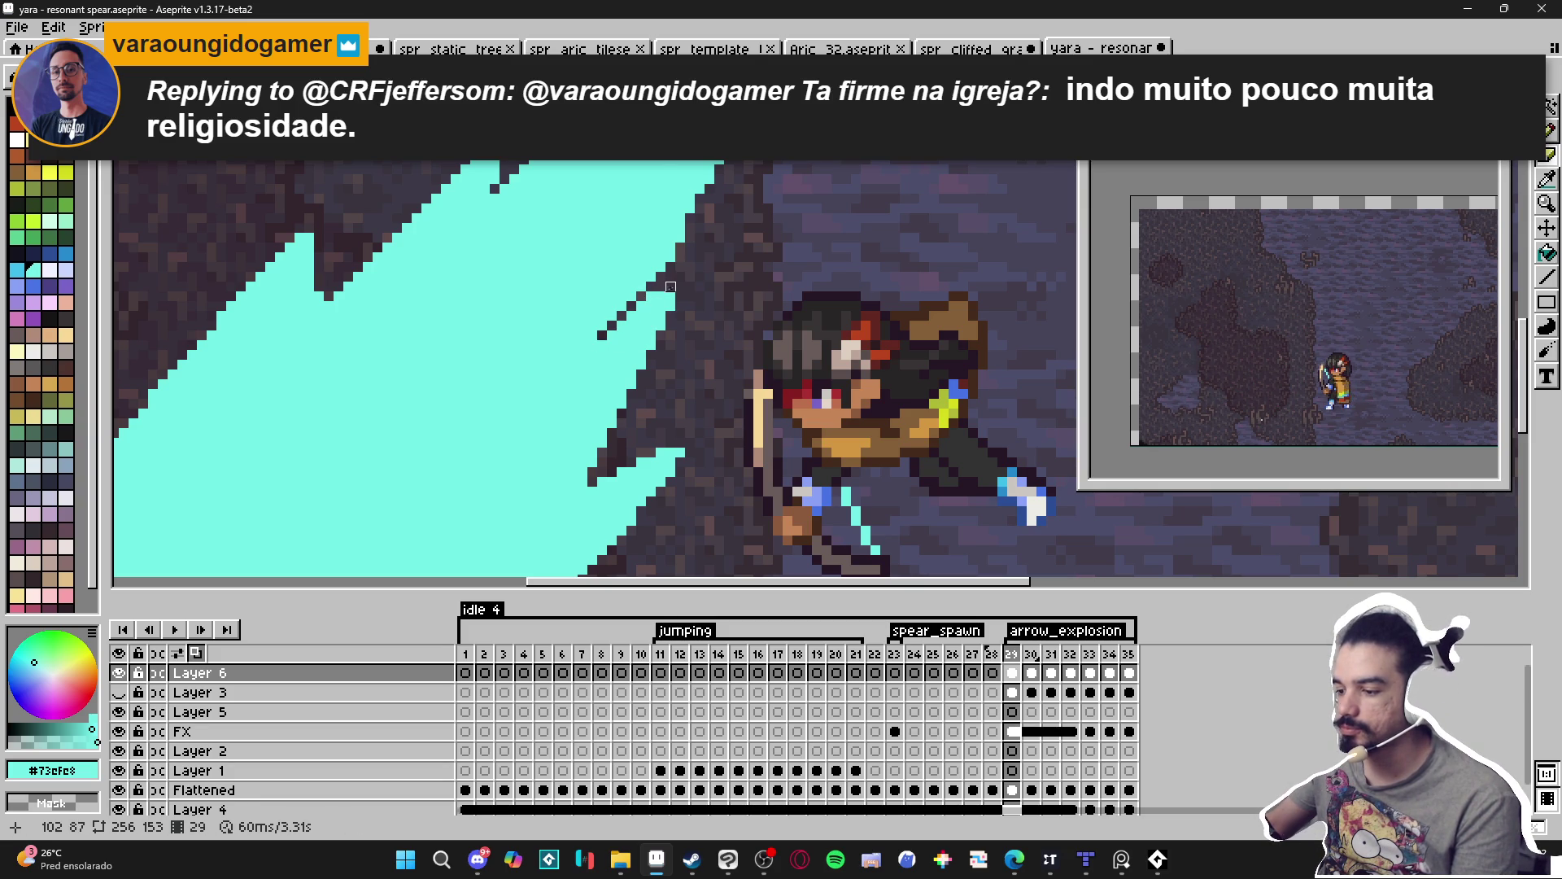
{"action": "scroll", "coordinate": [661, 296], "scroll_direction": "down", "scroll_amount": 3}
{"action": "scroll", "coordinate": [661, 301], "scroll_direction": "up", "scroll_amount": 2}
{"action": "scroll", "coordinate": [651, 325], "scroll_direction": "up", "scroll_amount": 1}
Fill the dark gap beside the rock with cyan and draw a thin cyan streak into it.
{"action": "key", "text": "b"}
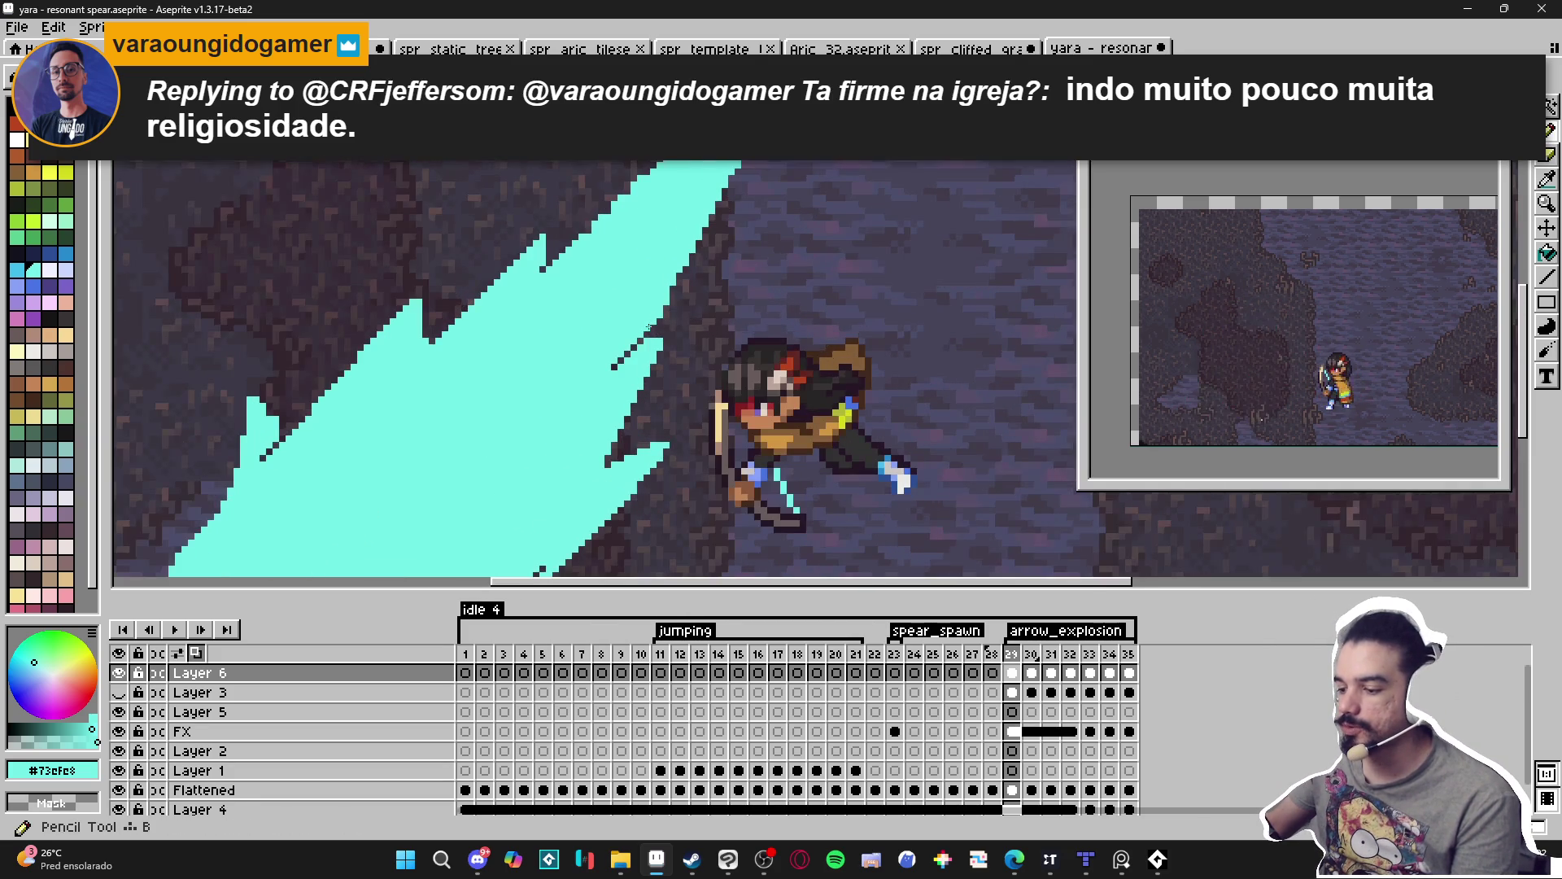
{"action": "scroll", "coordinate": [643, 332], "scroll_direction": "up", "scroll_amount": 1}
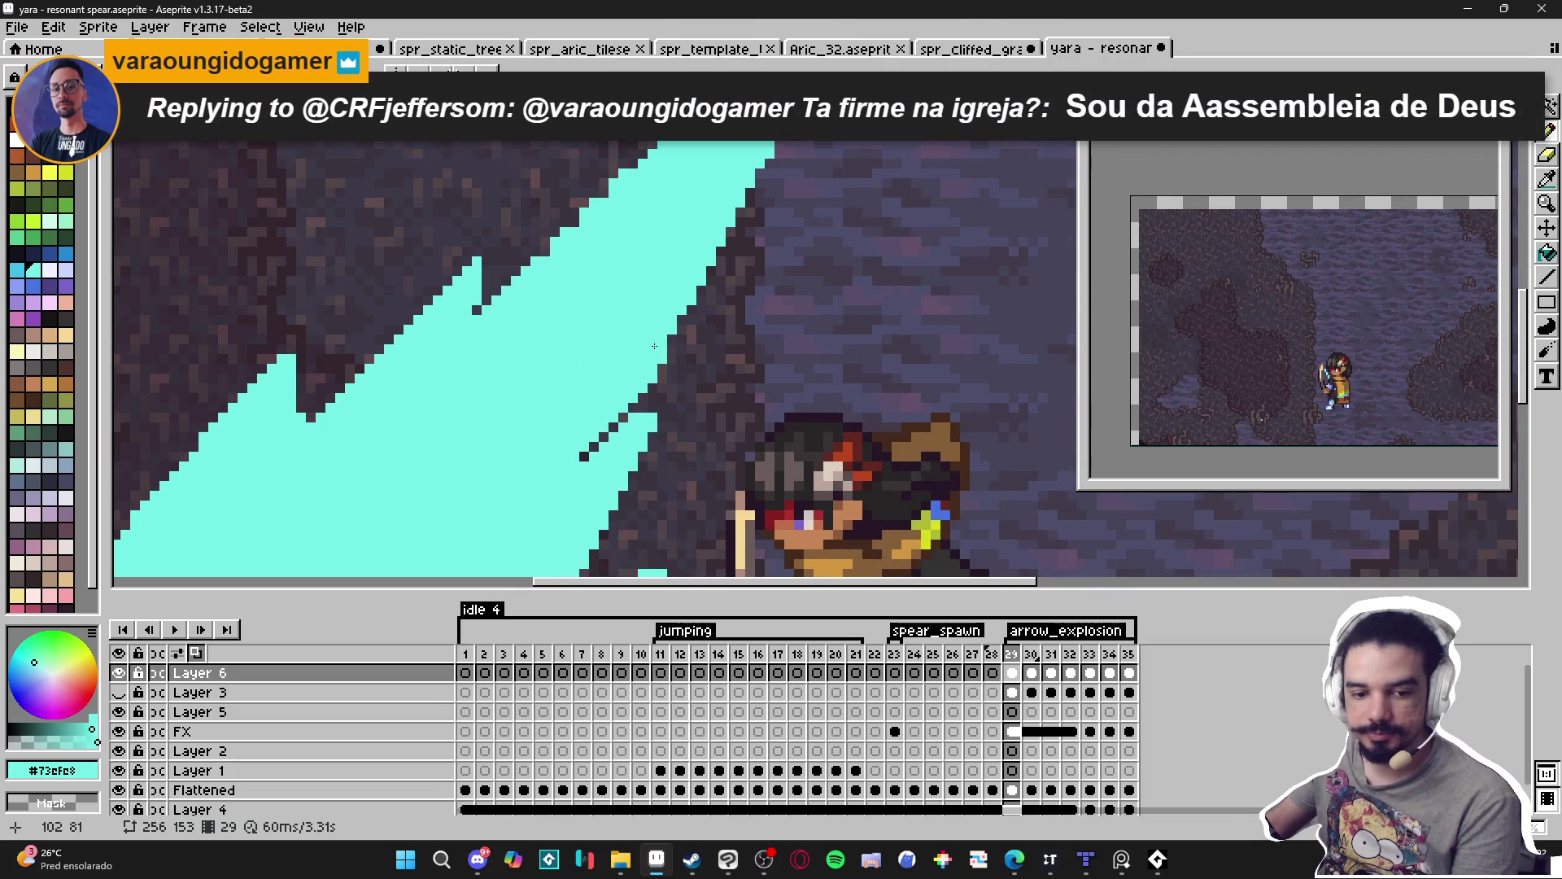
{"action": "scroll", "coordinate": [651, 349], "scroll_direction": "up", "scroll_amount": 1}
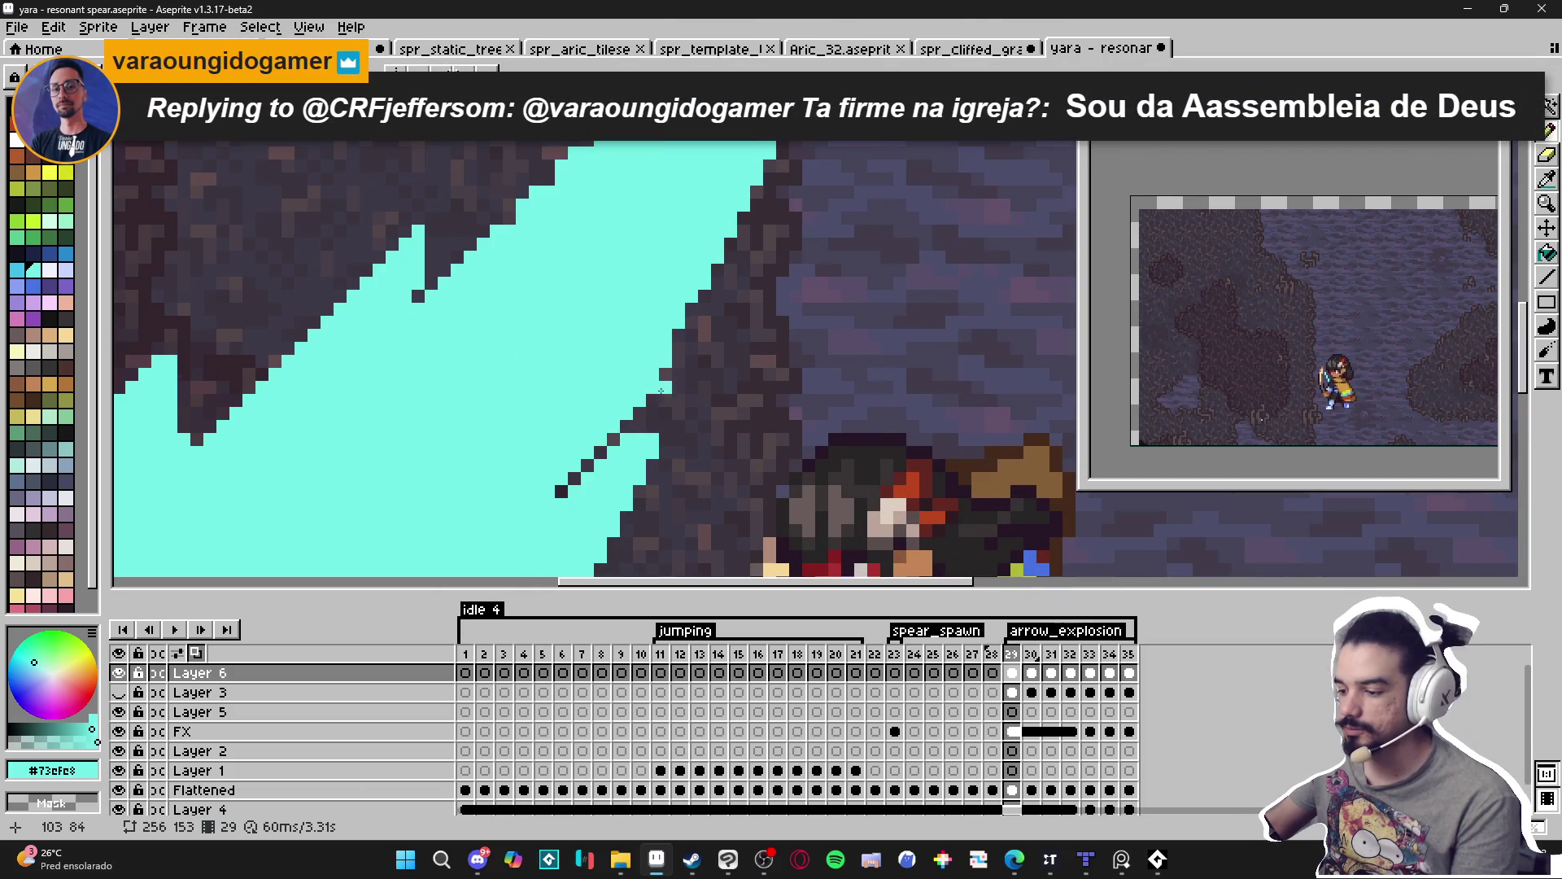
{"action": "left_click", "coordinate": [718, 322], "text": "shift"}
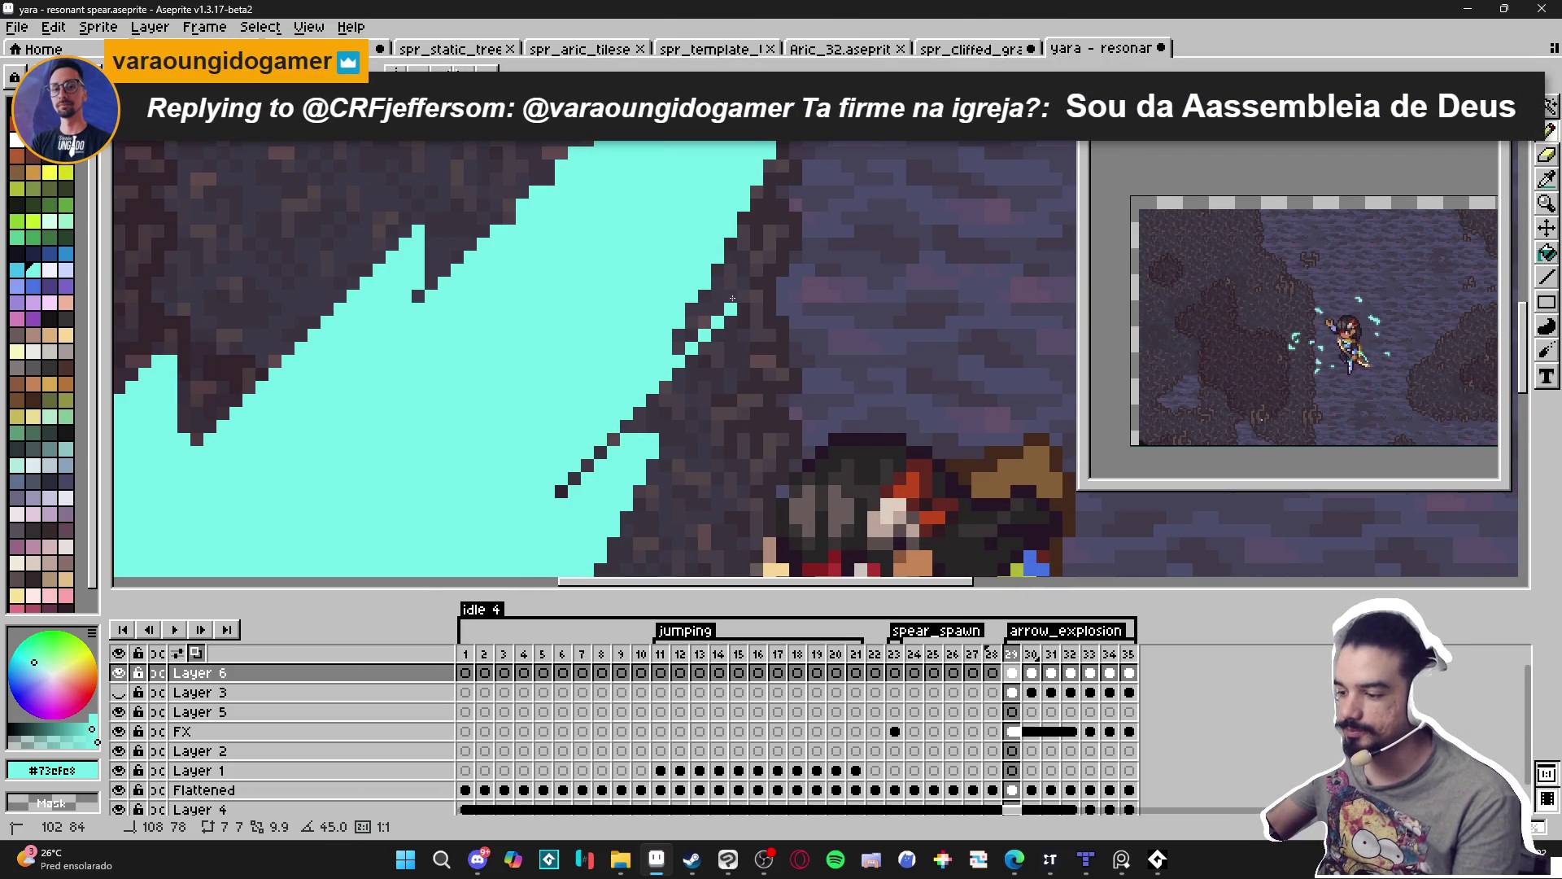
{"action": "left_click", "coordinate": [698, 310]}
{"action": "left_click", "coordinate": [685, 328]}
{"action": "left_click", "coordinate": [690, 337]}
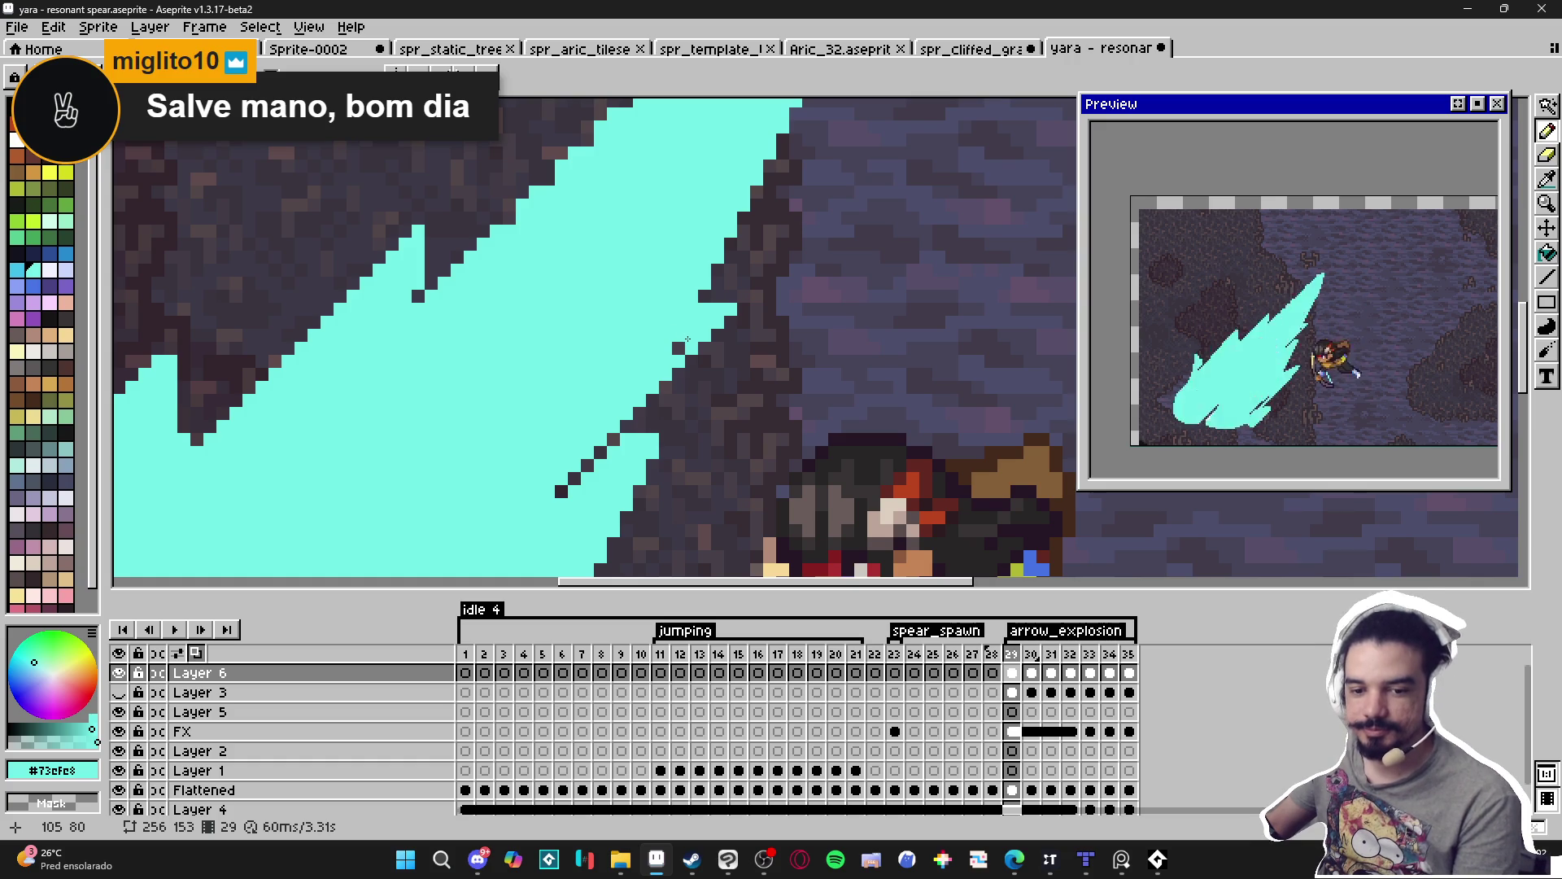
{"action": "scroll", "coordinate": [672, 348], "scroll_direction": "down", "scroll_amount": 4}
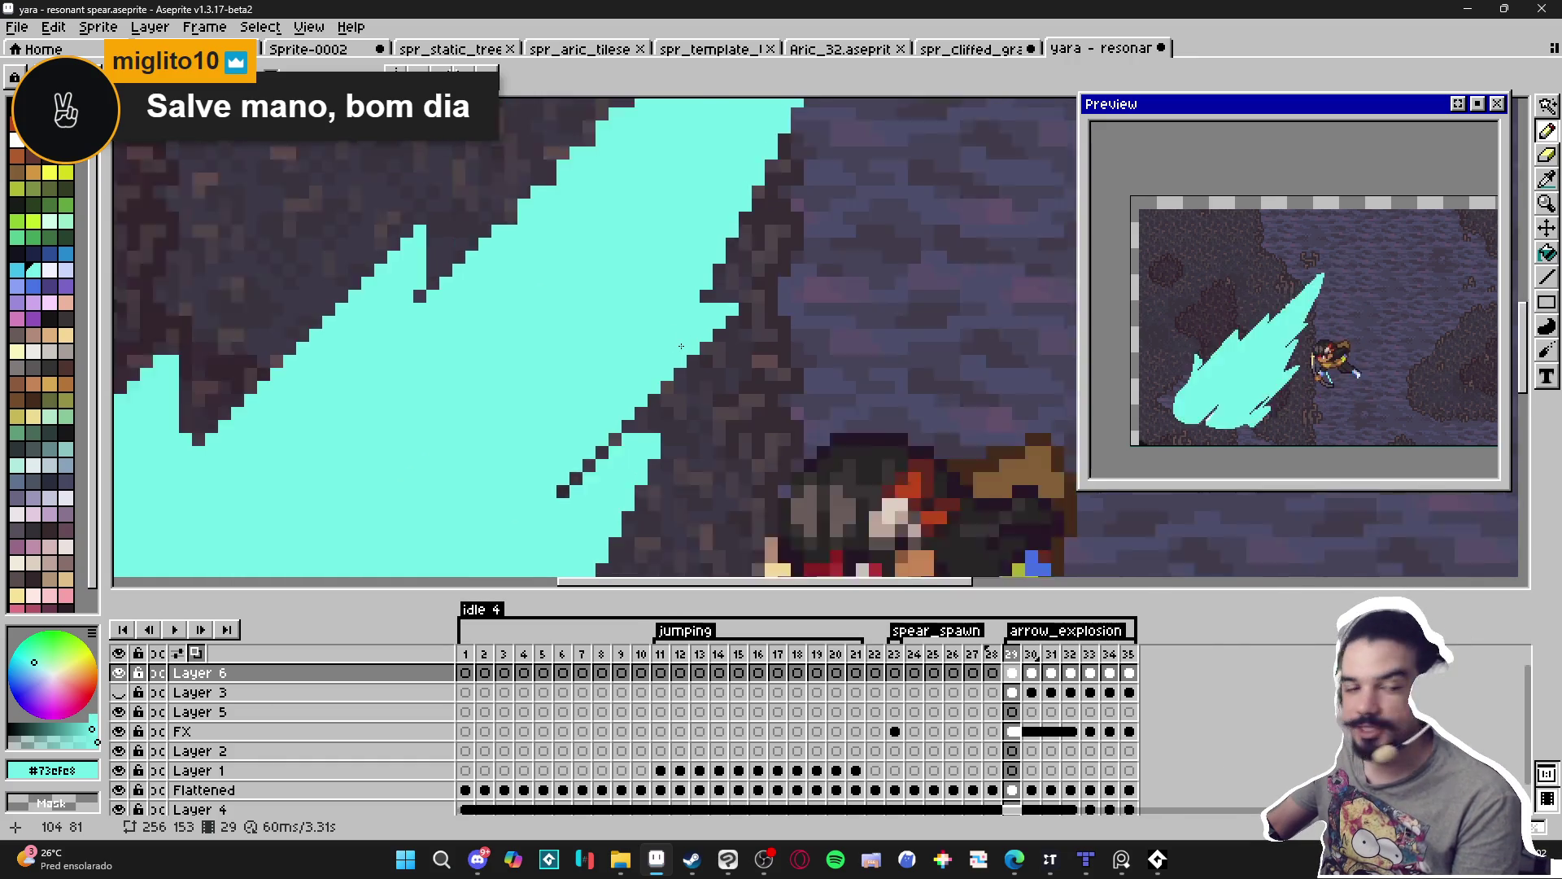
{"action": "scroll", "coordinate": [669, 377], "scroll_direction": "down", "scroll_amount": 2}
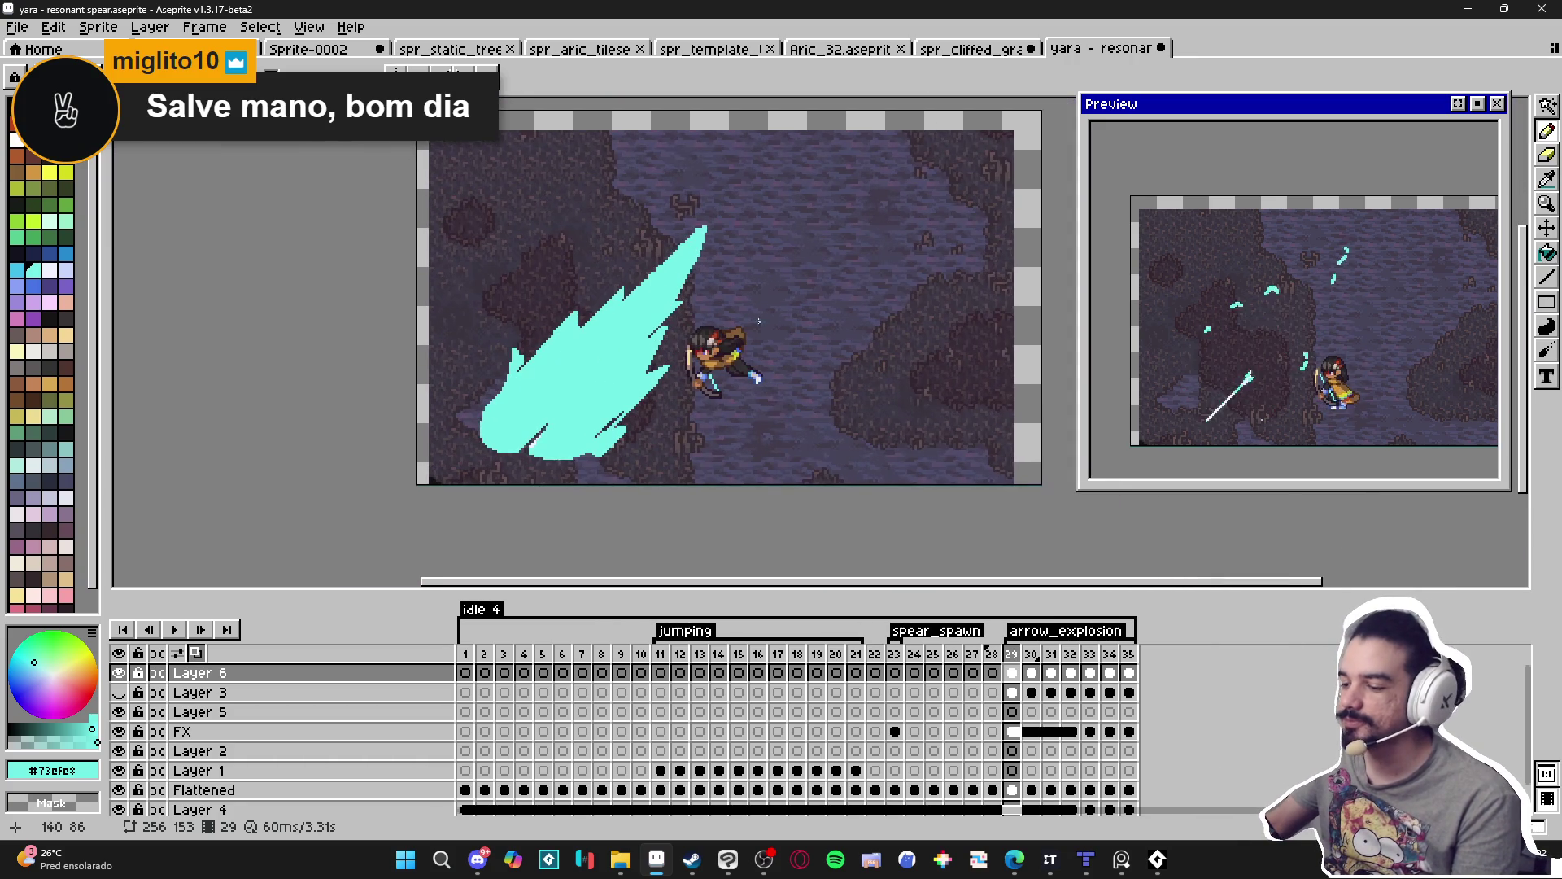
{"action": "scroll", "coordinate": [662, 448], "scroll_direction": "up", "scroll_amount": 5}
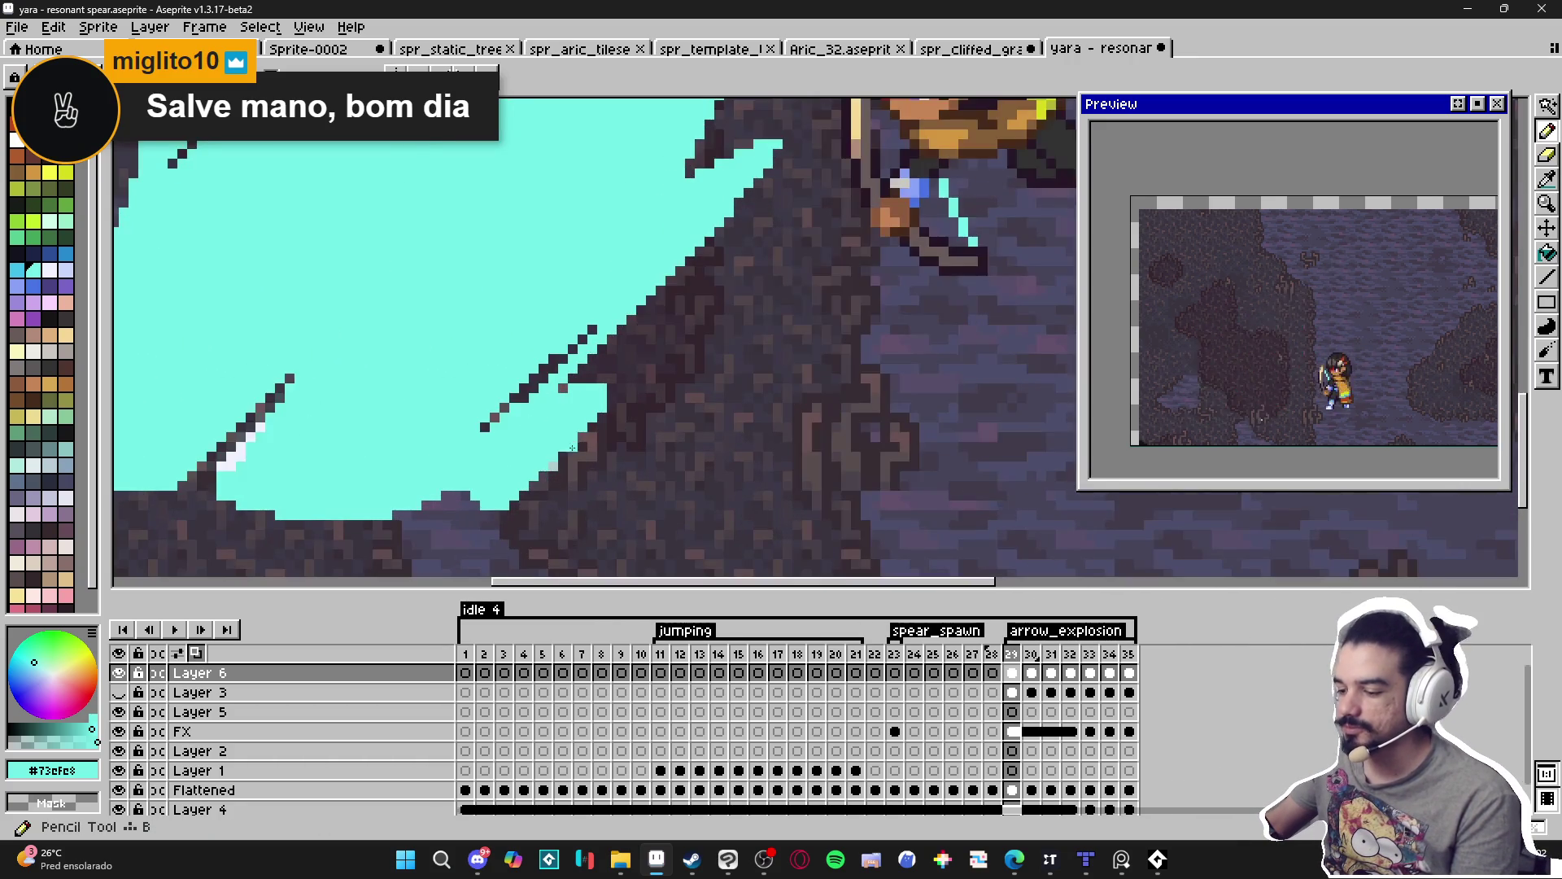
{"action": "mouse_move", "coordinate": [501, 503]}
{"action": "left_mouse_down"}
{"action": "mouse_move", "coordinate": [661, 356]}
{"action": "mouse_move", "coordinate": [641, 345]}
{"action": "left_mouse_up"}
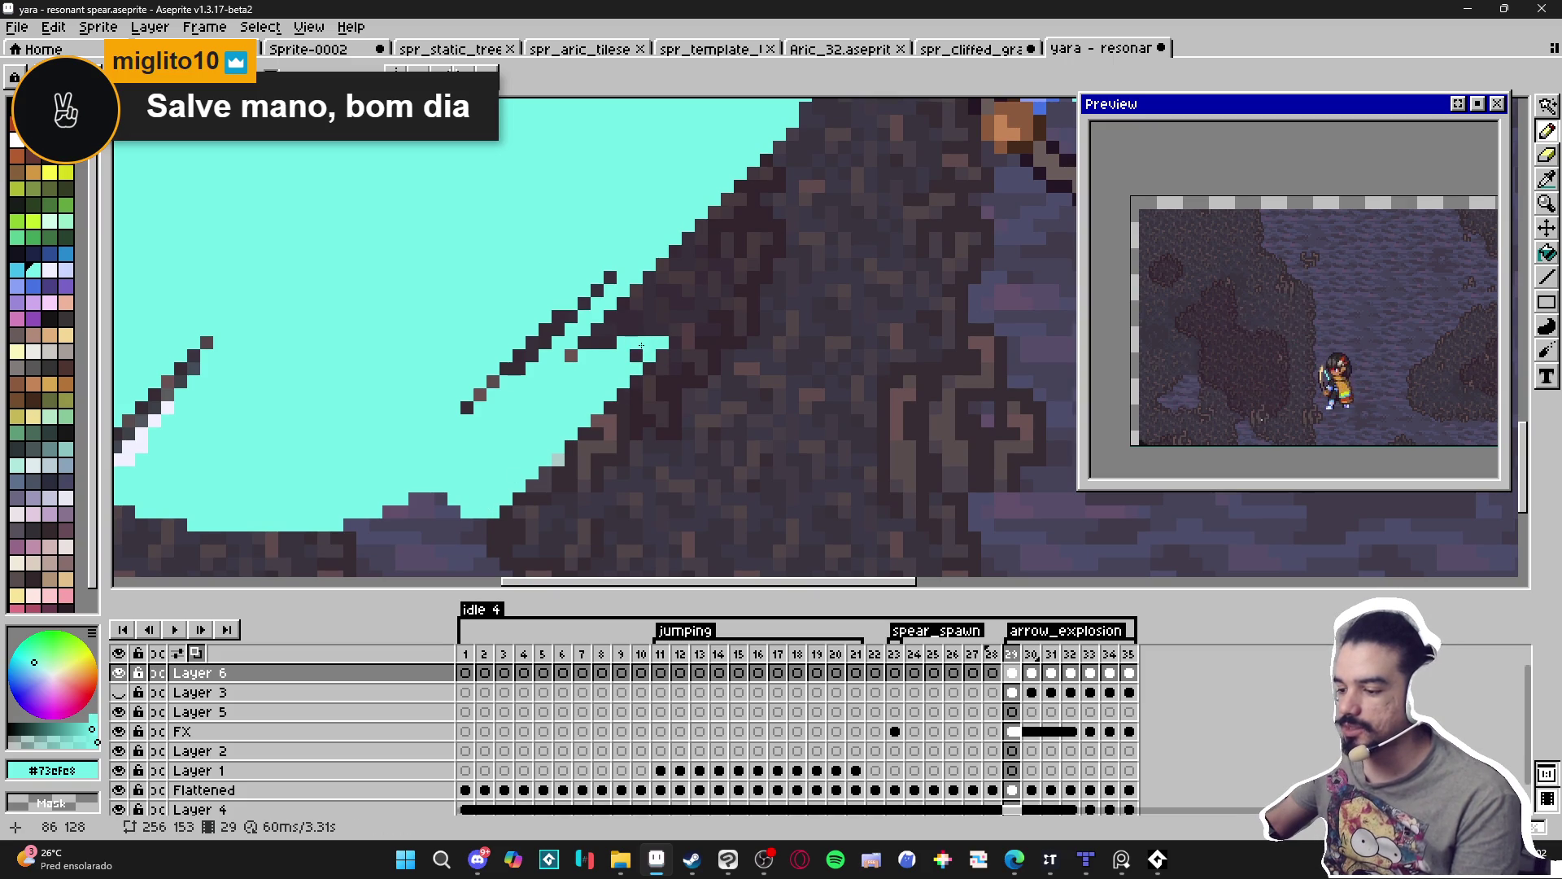
{"action": "scroll", "coordinate": [577, 424], "scroll_direction": "down", "scroll_amount": 3}
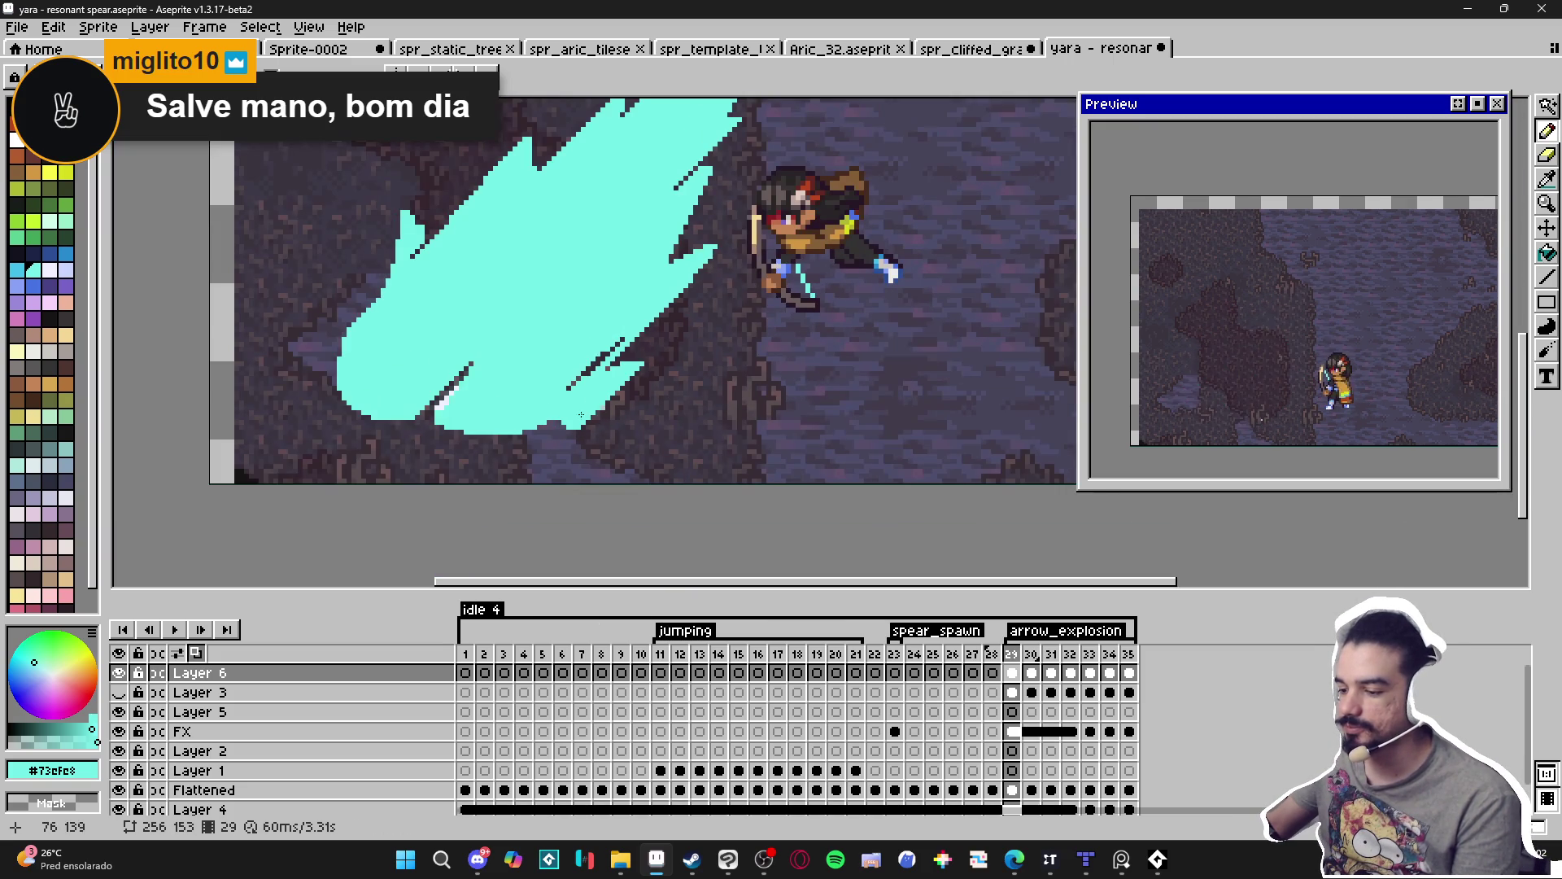
{"action": "scroll", "coordinate": [606, 381], "scroll_direction": "up", "scroll_amount": 4}
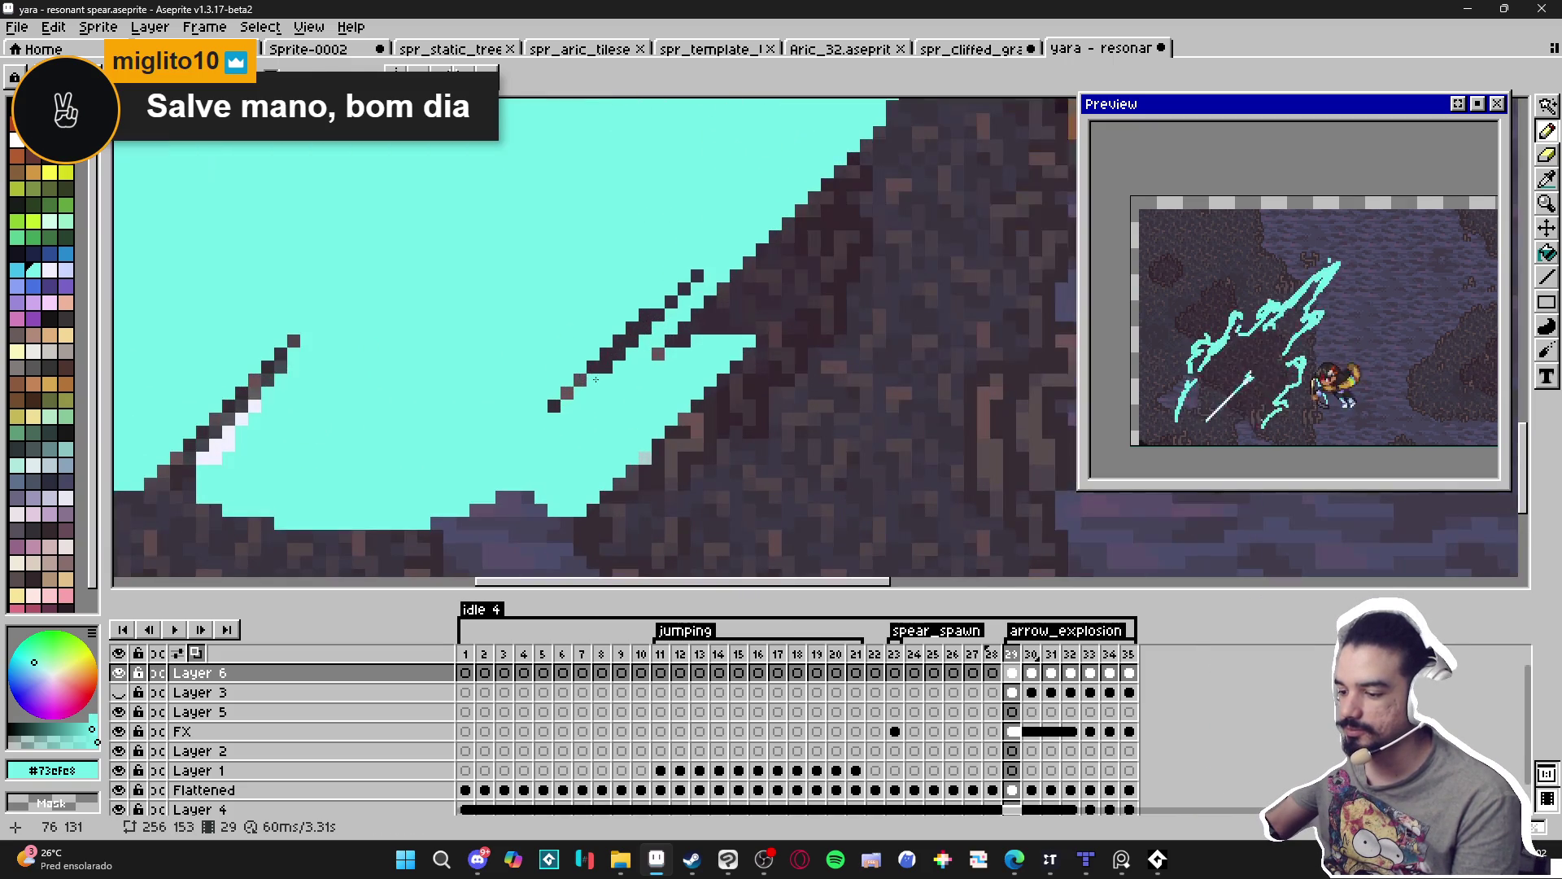
Erase a straight dark diagonal cut through the blast's lower-right tip.
{"action": "key", "text": "e"}
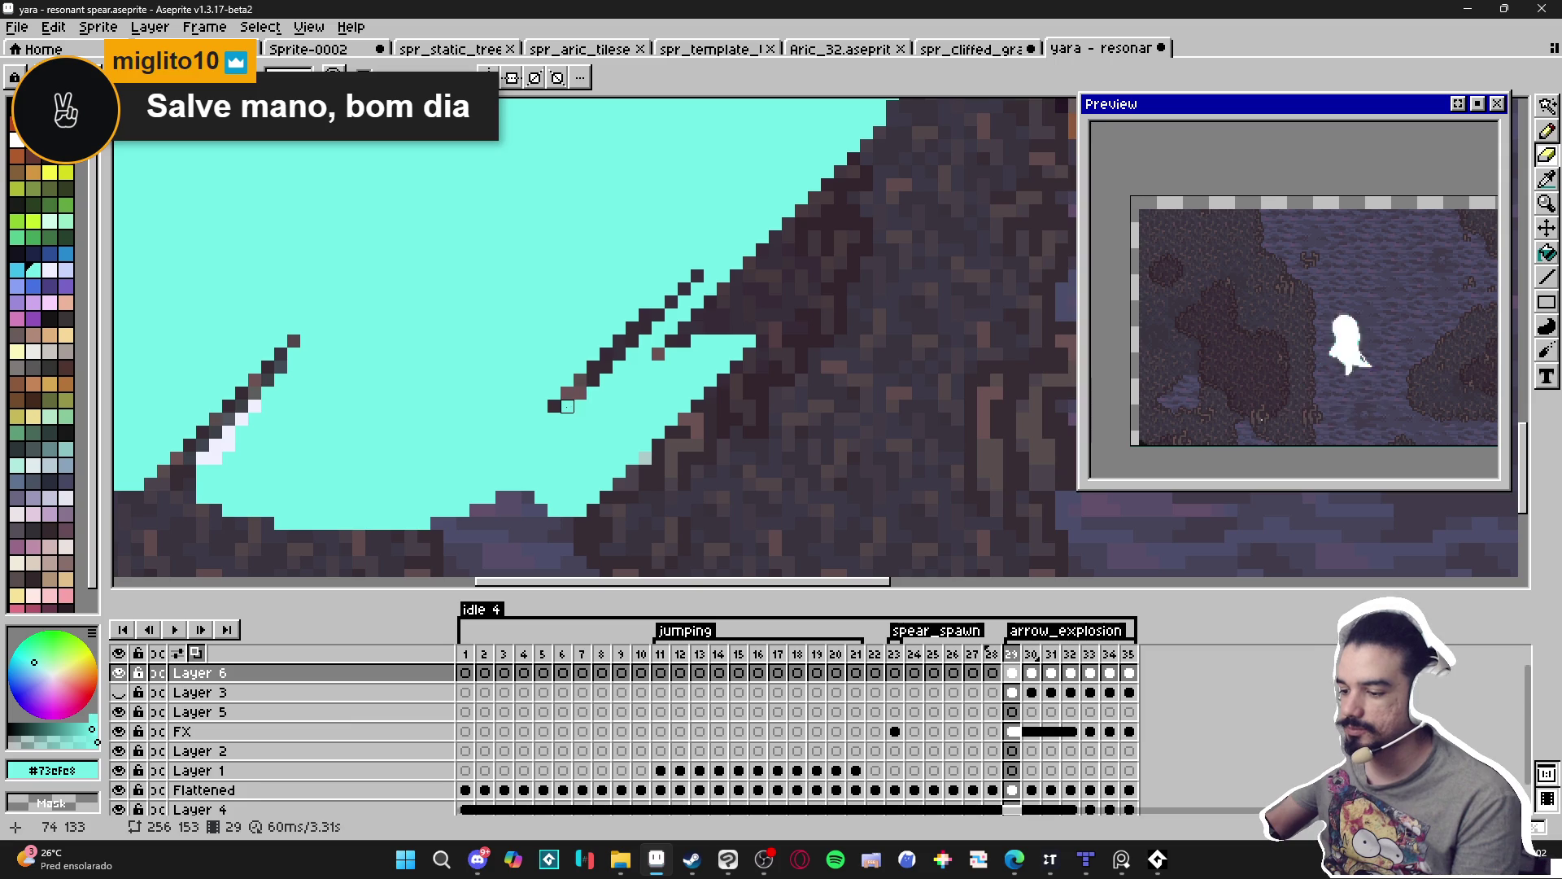
{"action": "scroll", "coordinate": [567, 406], "scroll_direction": "down", "scroll_amount": 3}
{"action": "scroll", "coordinate": [576, 404], "scroll_direction": "up", "scroll_amount": 1}
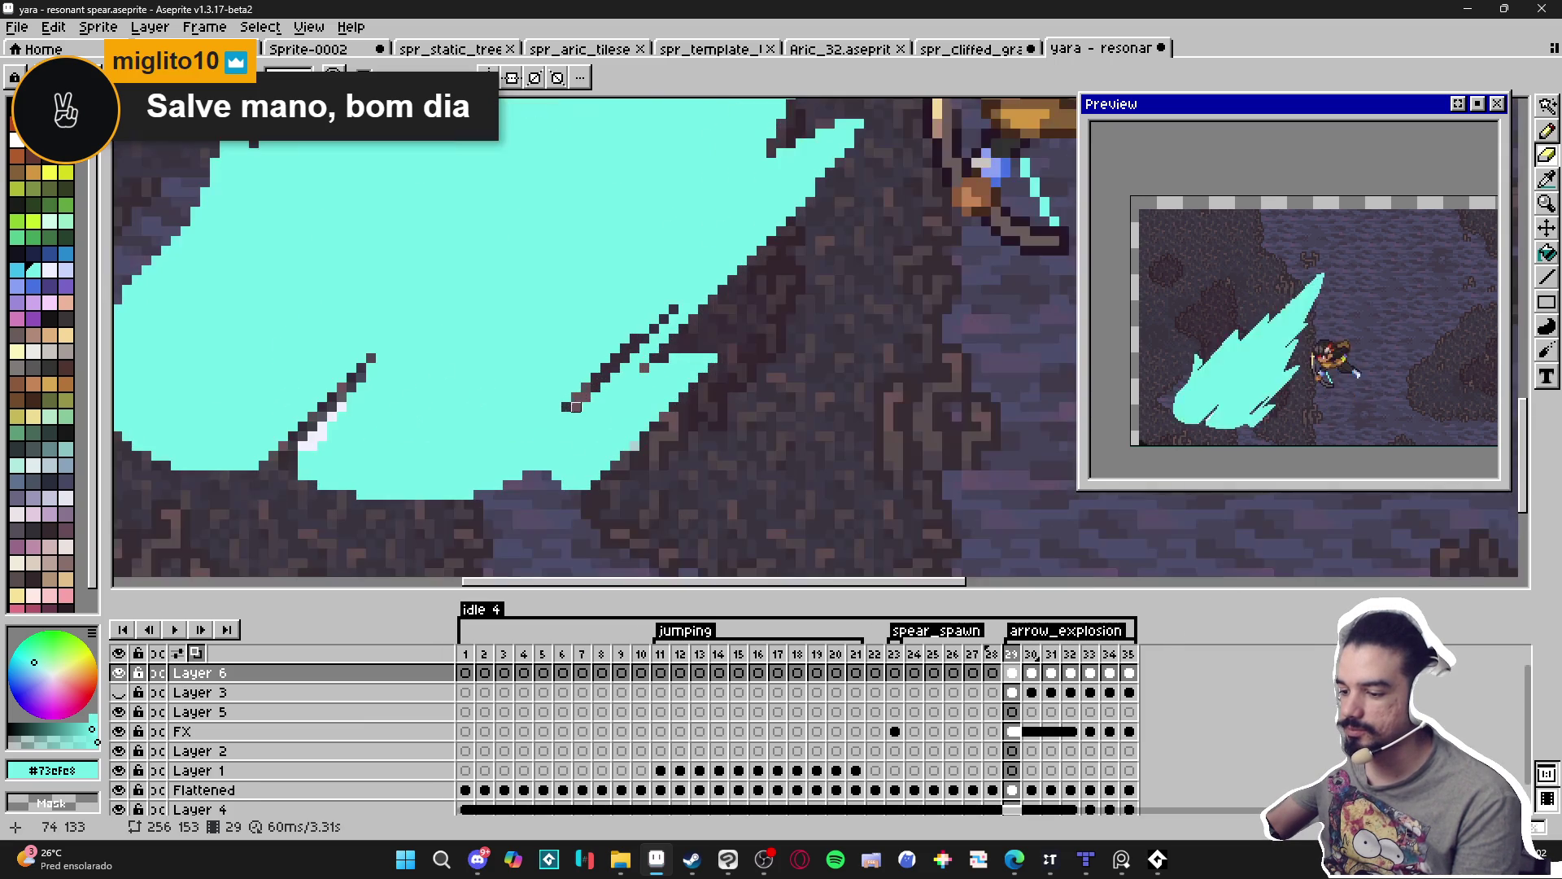
{"action": "left_click_drag", "start_coordinate": [567, 406], "coordinate": [498, 505]}
{"action": "left_click", "coordinate": [488, 505], "text": "shift"}
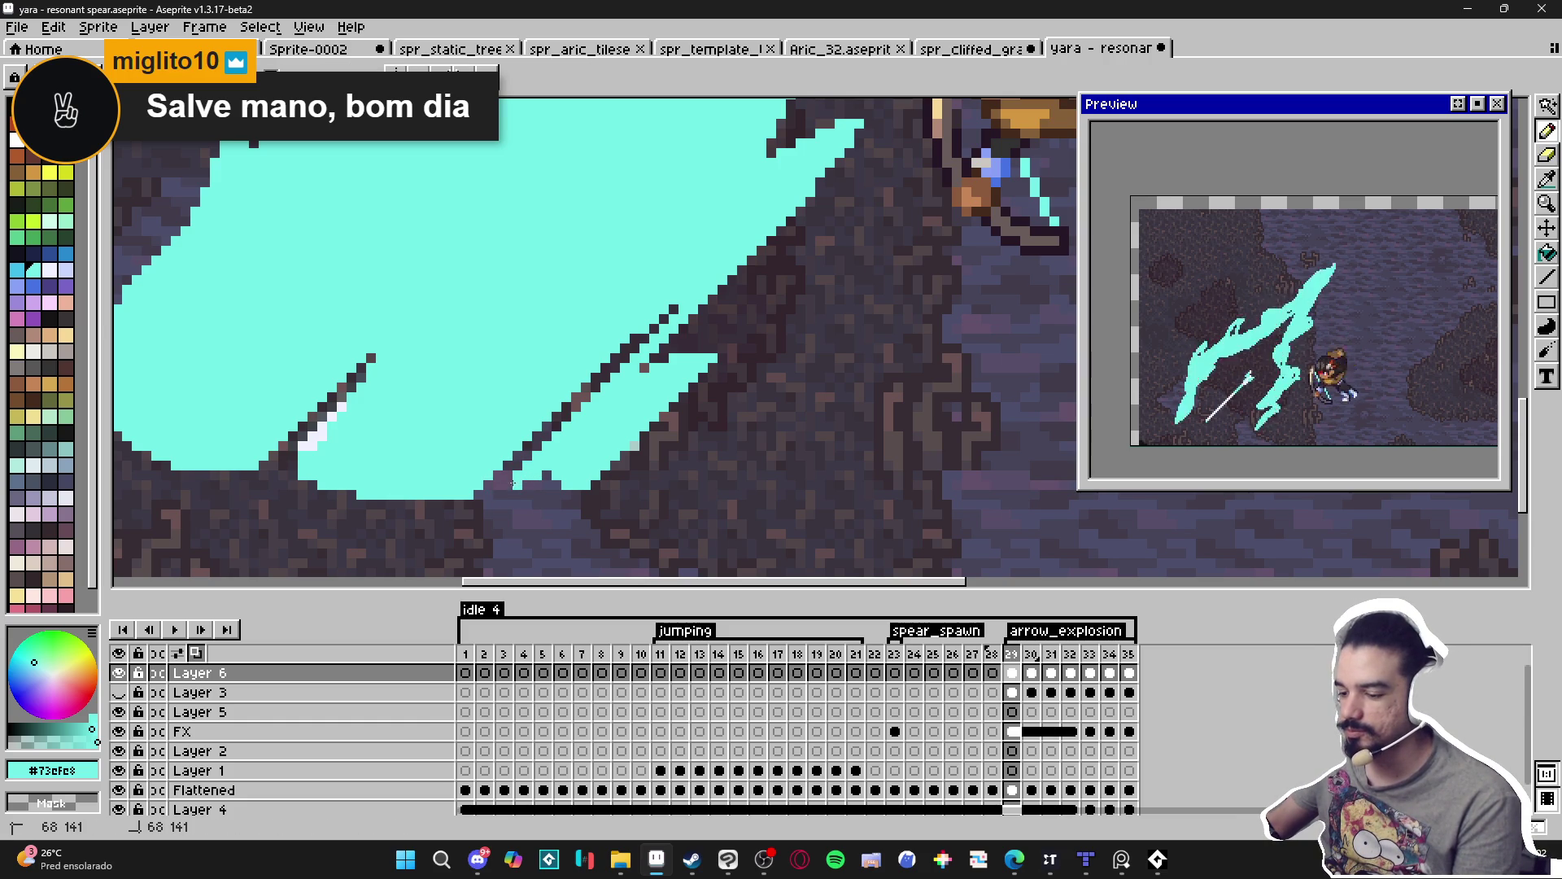
{"action": "scroll", "coordinate": [530, 480], "scroll_direction": "down", "scroll_amount": 3}
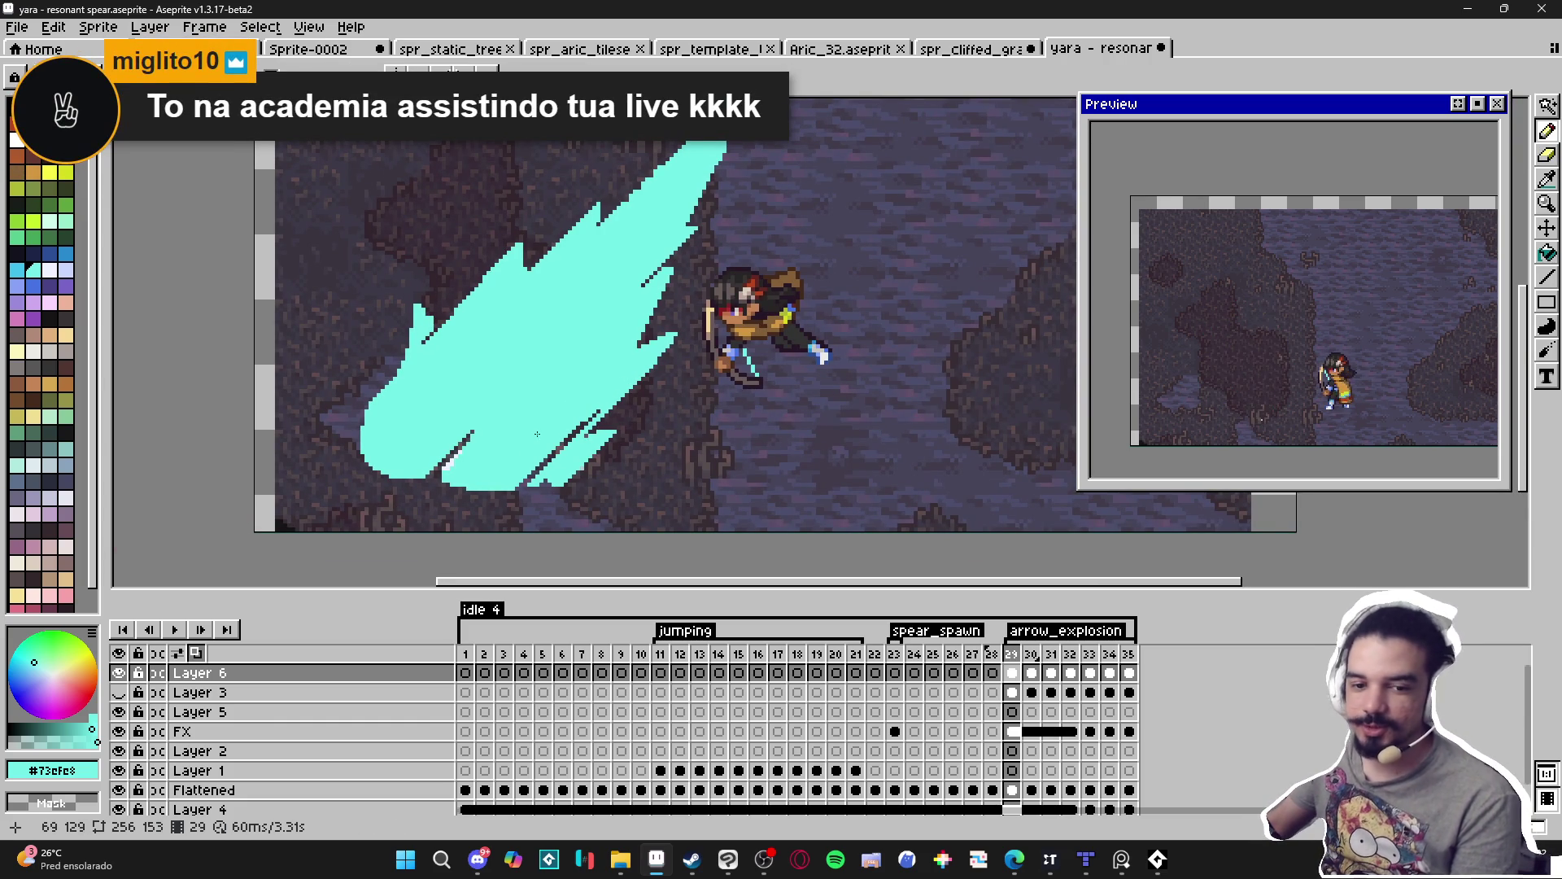
Draw a 45° cyan line along the slash edge from a starting pixel.
{"action": "scroll", "coordinate": [586, 390], "scroll_direction": "up", "scroll_amount": 2}
{"action": "scroll", "coordinate": [651, 347], "scroll_direction": "down", "scroll_amount": 1}
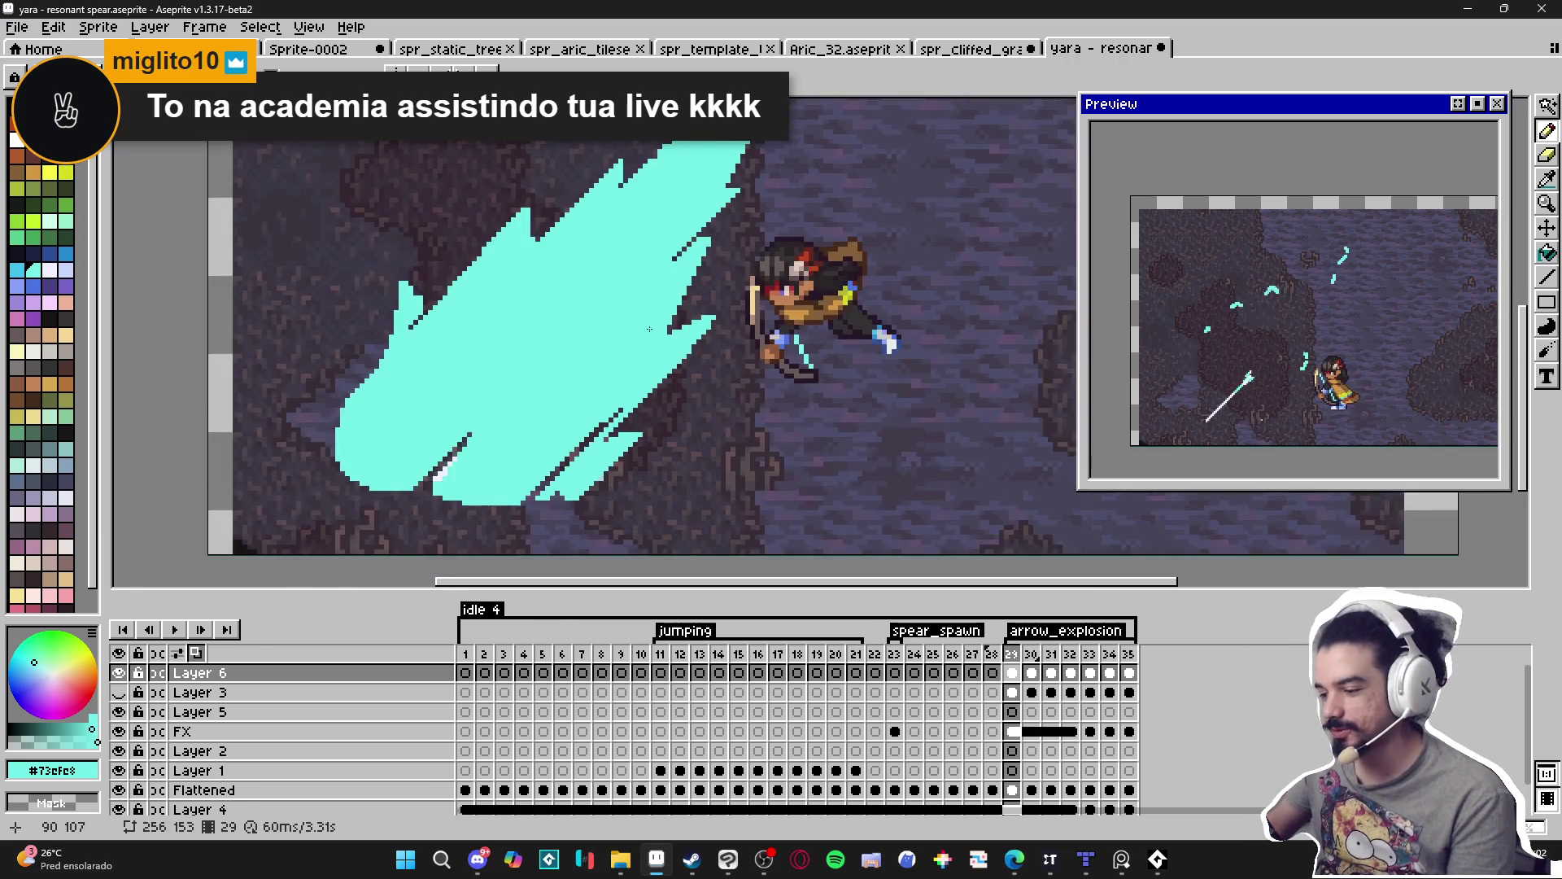
{"action": "scroll", "coordinate": [651, 342], "scroll_direction": "up", "scroll_amount": 2}
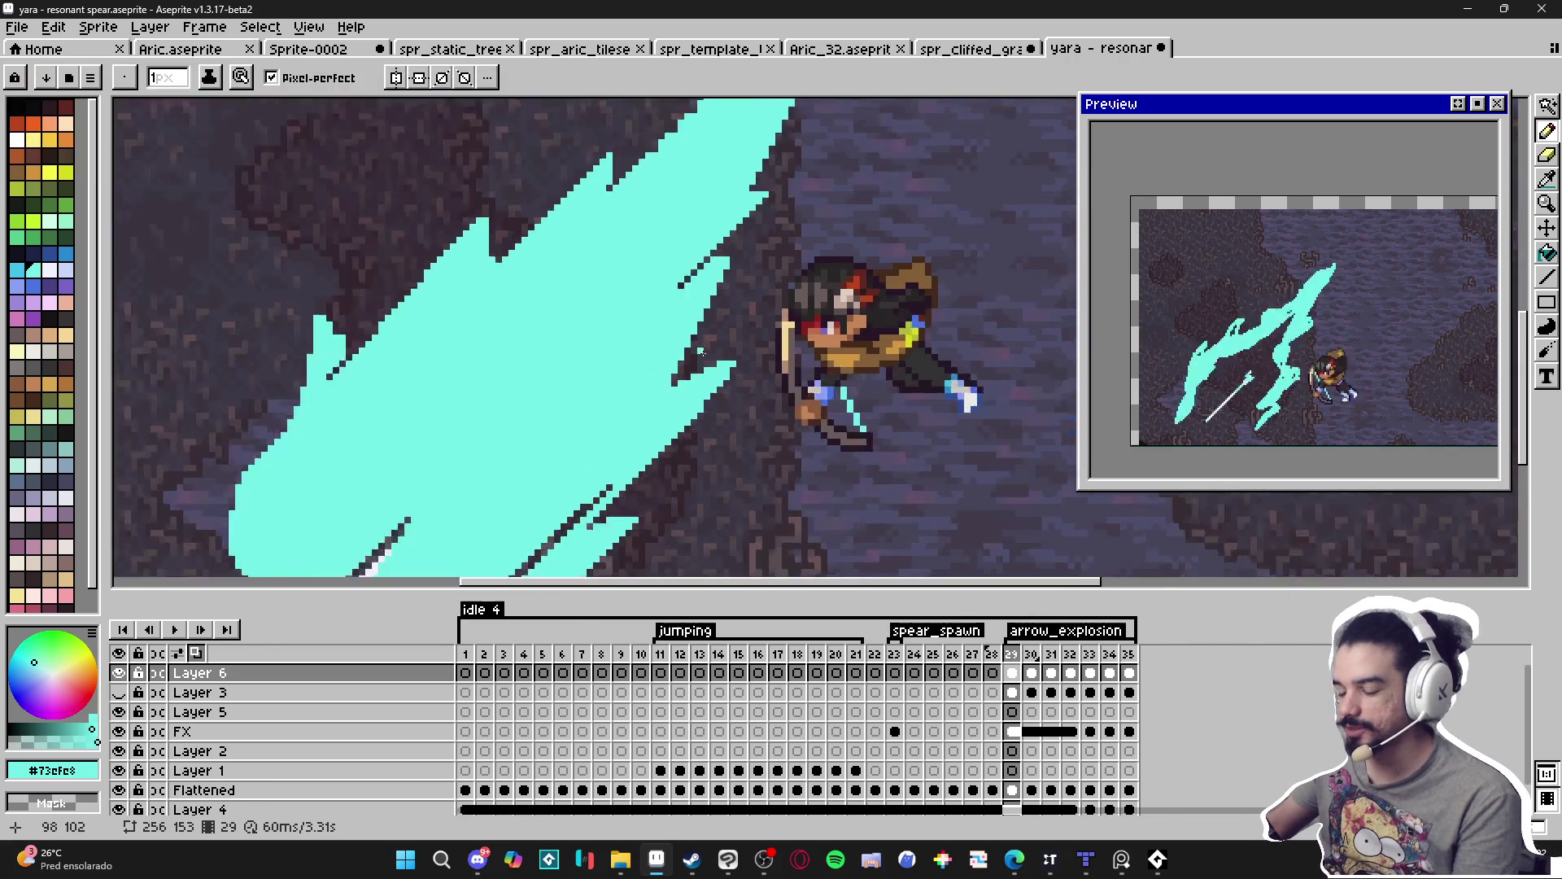
{"action": "scroll", "coordinate": [705, 335], "scroll_direction": "up", "scroll_amount": 1}
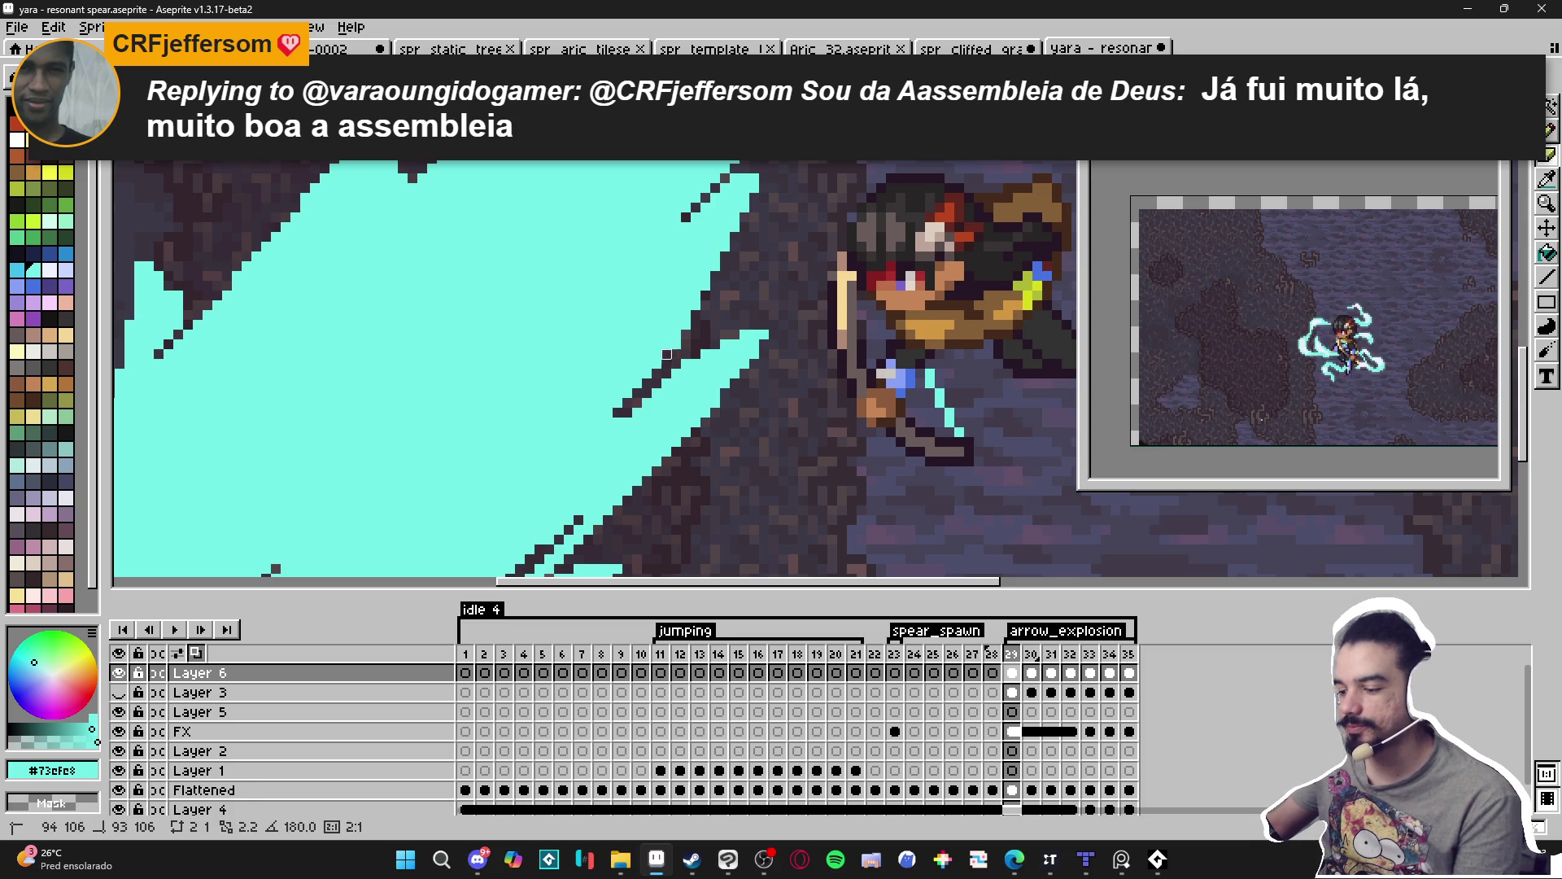
{"action": "left_click", "coordinate": [608, 422]}
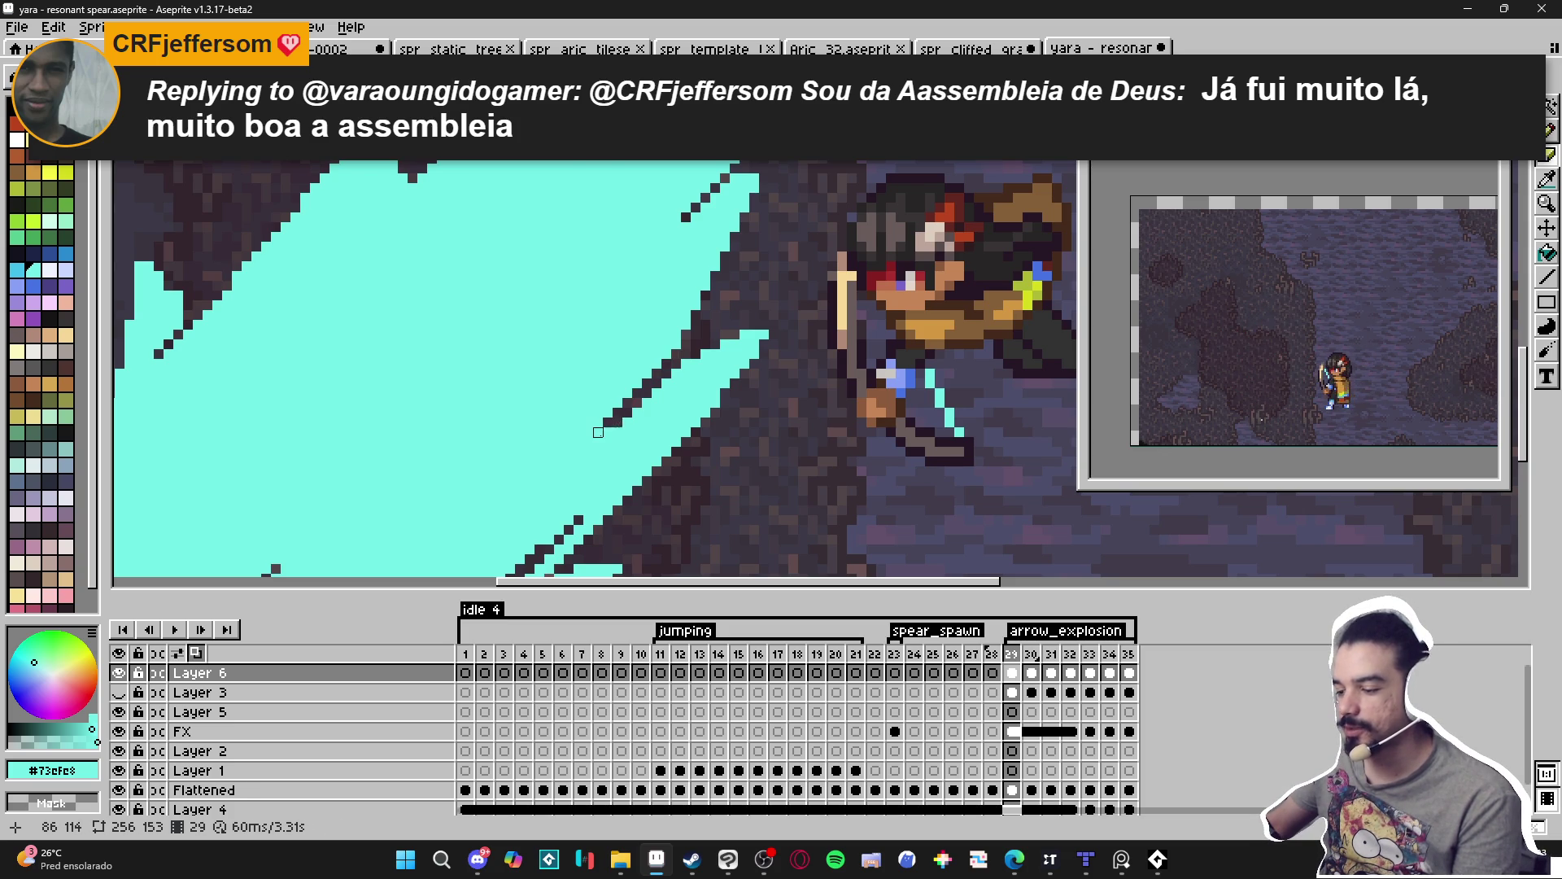
{"action": "scroll", "coordinate": [598, 432], "scroll_direction": "down", "scroll_amount": 3}
{"action": "scroll", "coordinate": [655, 416], "scroll_direction": "up", "scroll_amount": 3}
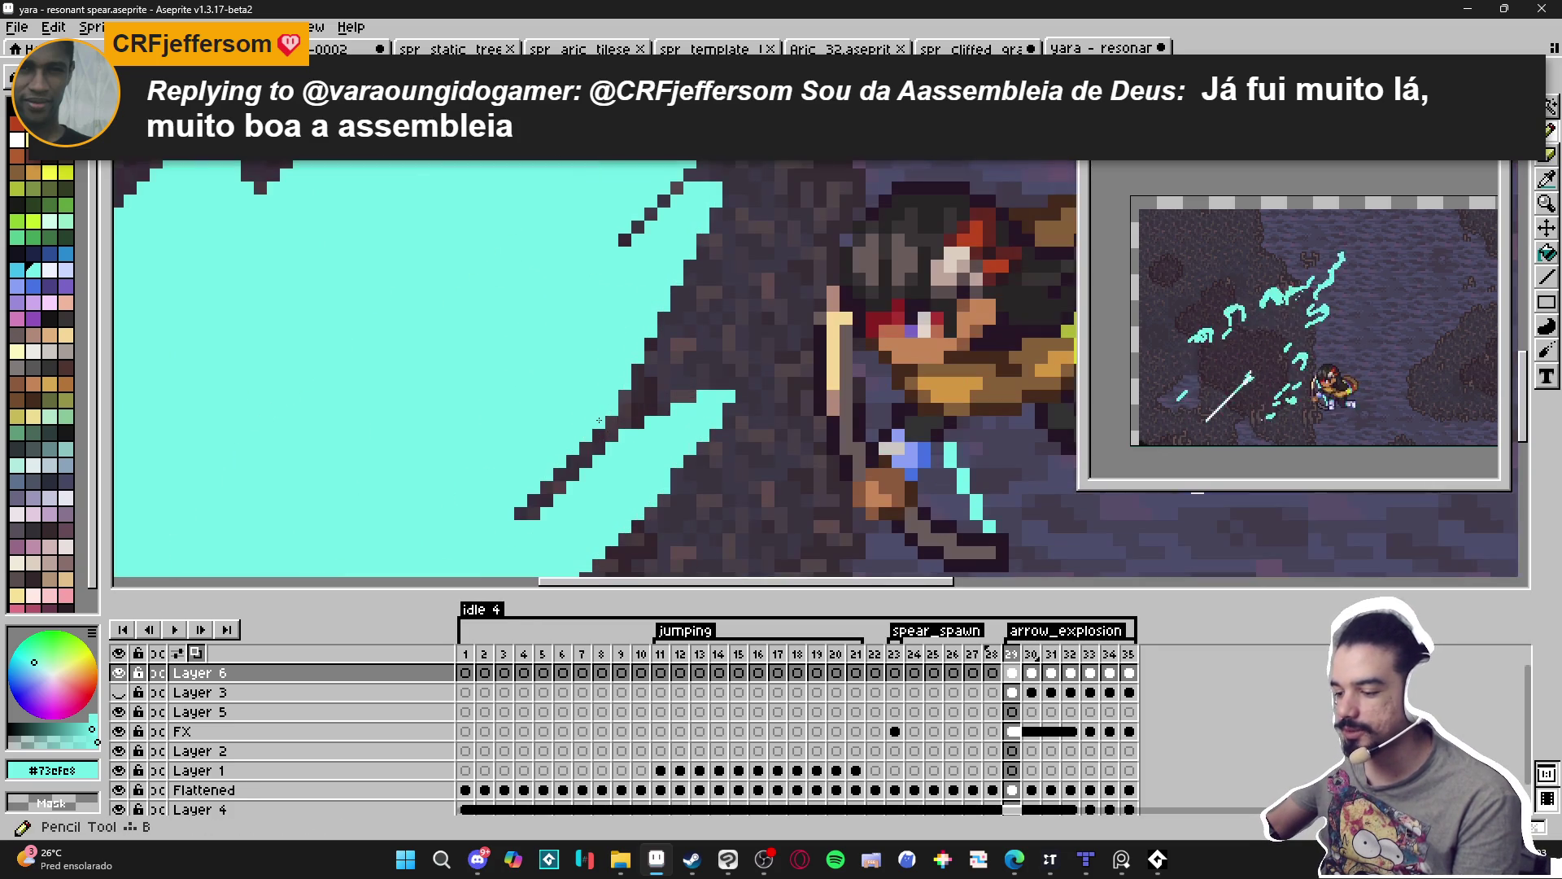
{"action": "left_click_drag", "start_coordinate": [599, 421], "coordinate": [714, 307]}
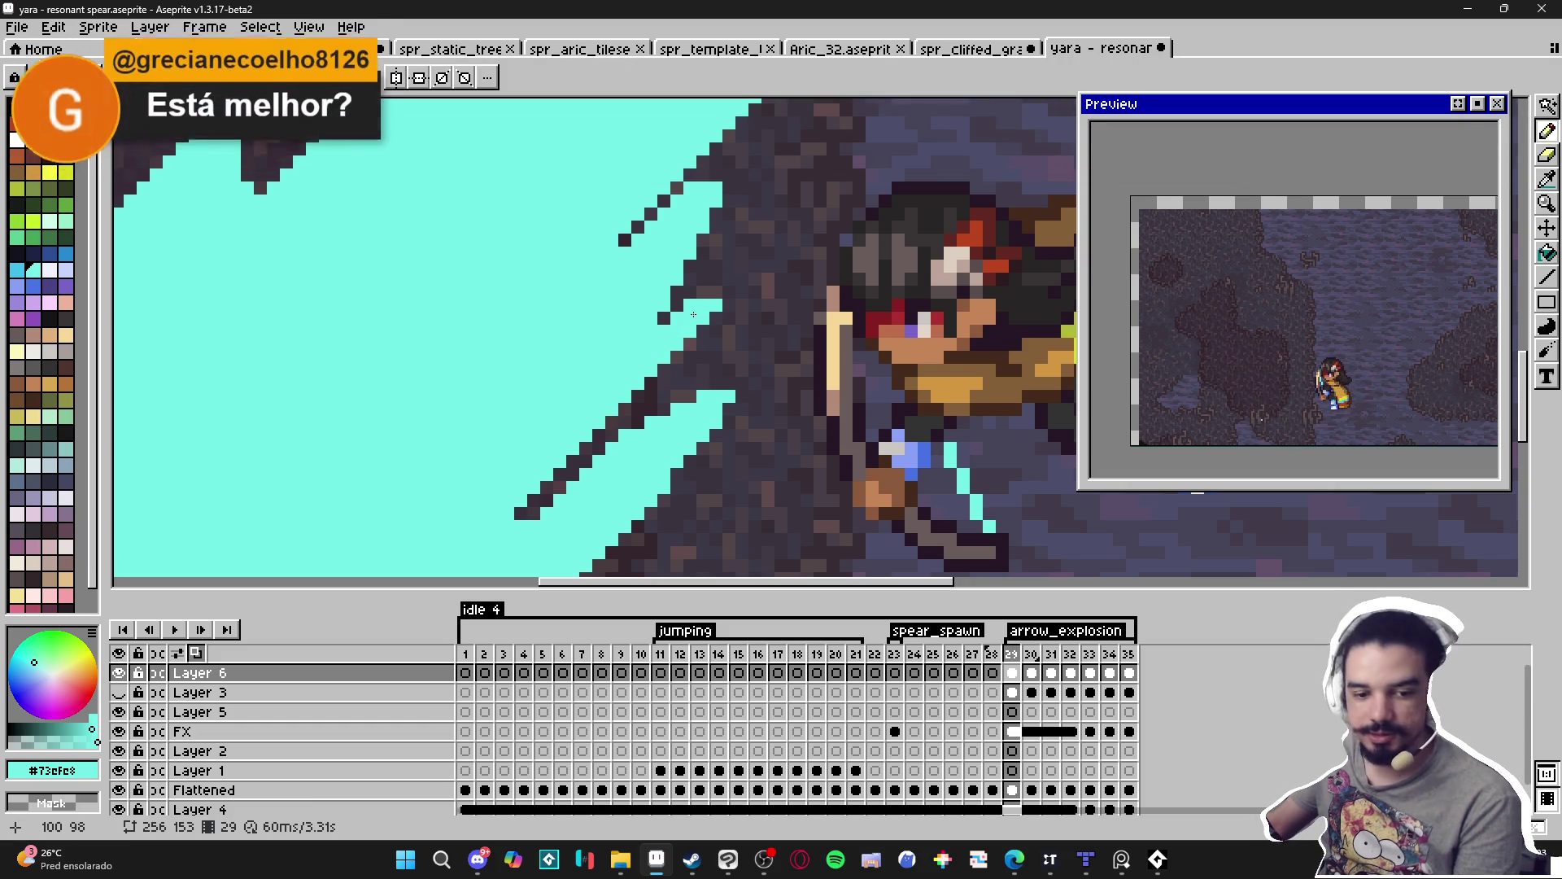
Straighten the upper slash edge with another cyan line and extend its tip at 45°.
{"action": "scroll", "coordinate": [698, 314], "scroll_direction": "down", "scroll_amount": 5}
{"action": "scroll", "coordinate": [672, 379], "scroll_direction": "up", "scroll_amount": 1}
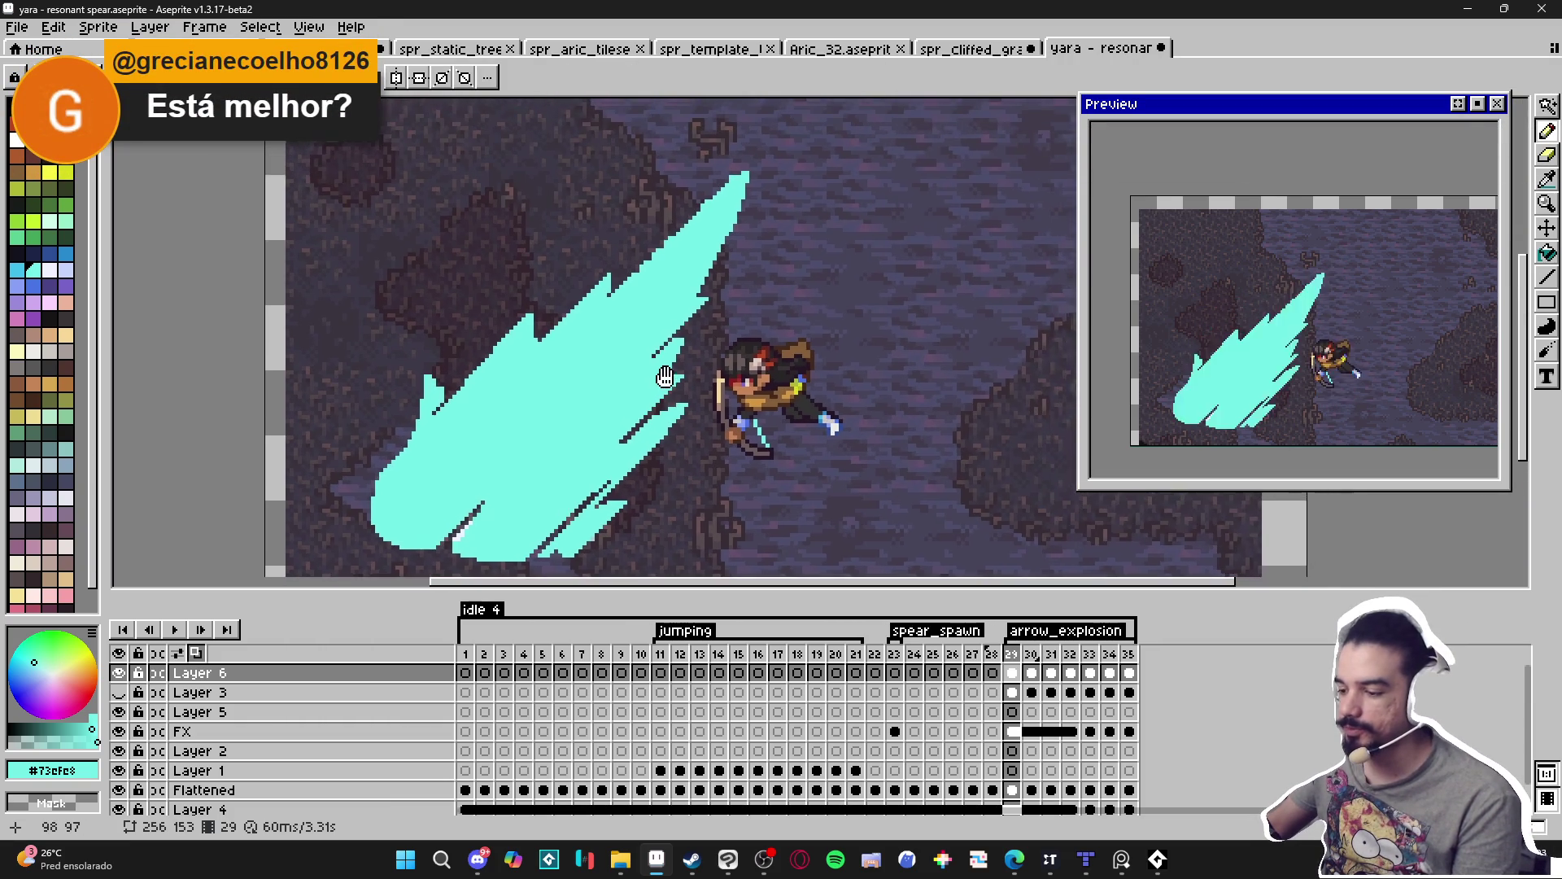
{"action": "scroll", "coordinate": [673, 379], "scroll_direction": "up", "scroll_amount": 1}
{"action": "scroll", "coordinate": [672, 379], "scroll_direction": "up", "scroll_amount": 2}
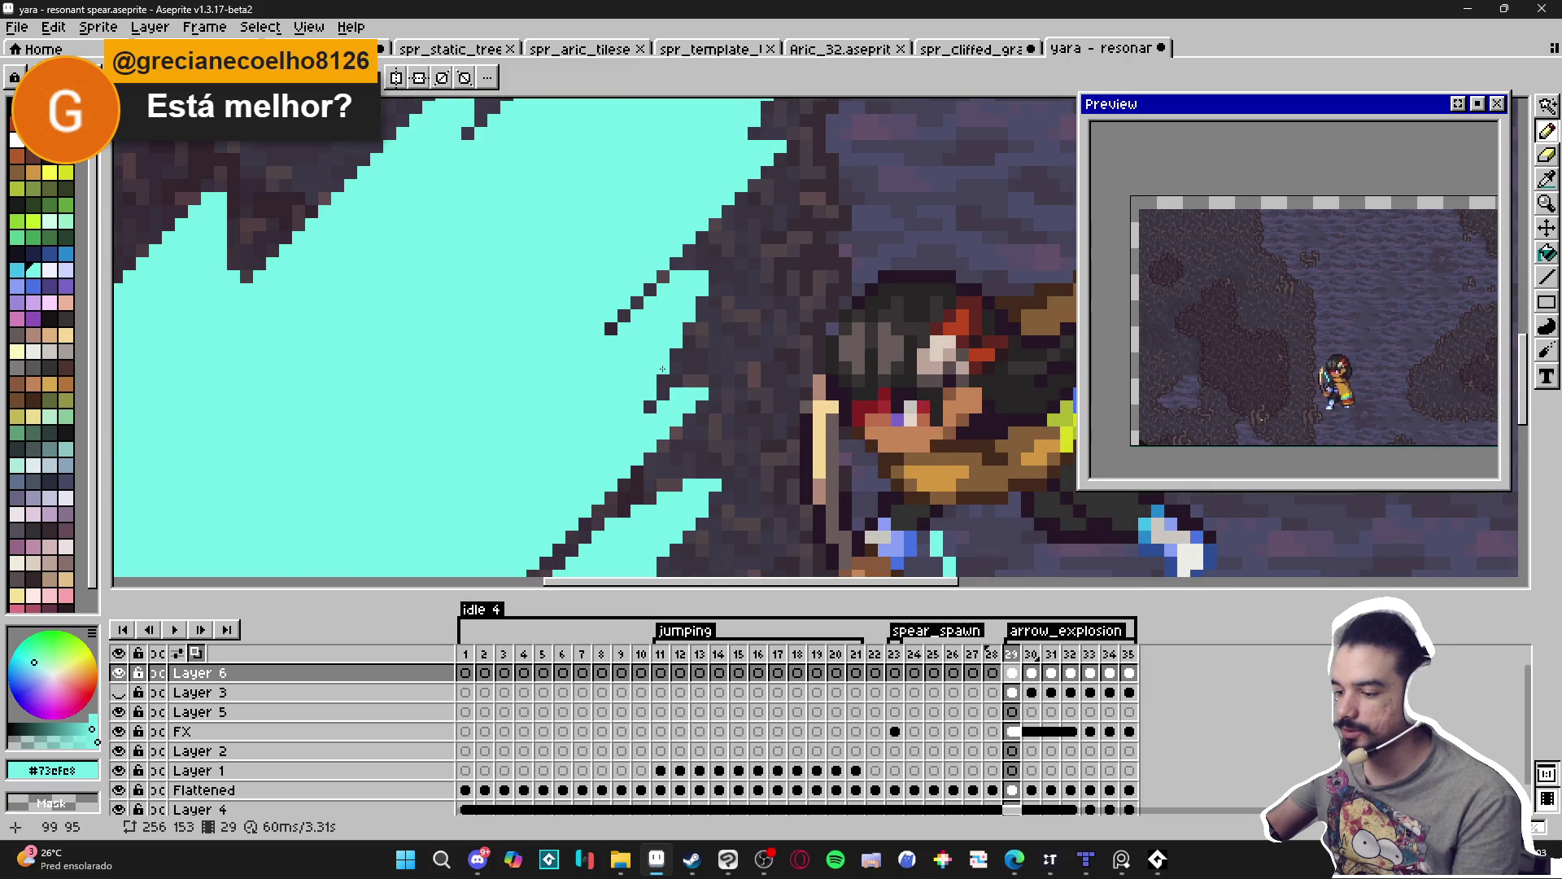
{"action": "scroll", "coordinate": [662, 370], "scroll_direction": "down", "scroll_amount": 4}
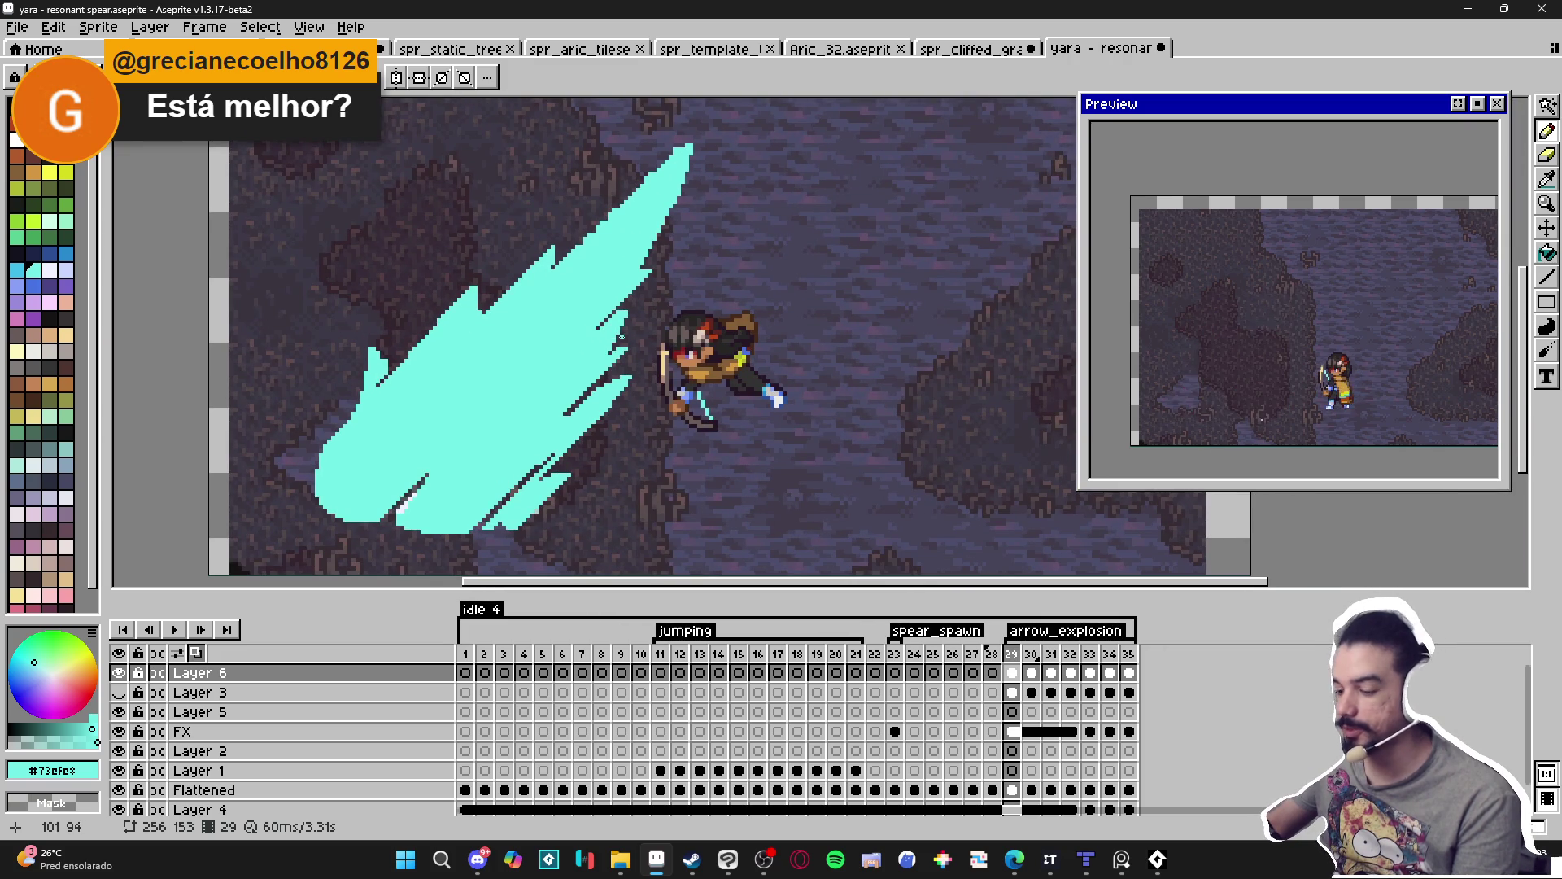
{"action": "scroll", "coordinate": [679, 348], "scroll_direction": "up", "scroll_amount": 2}
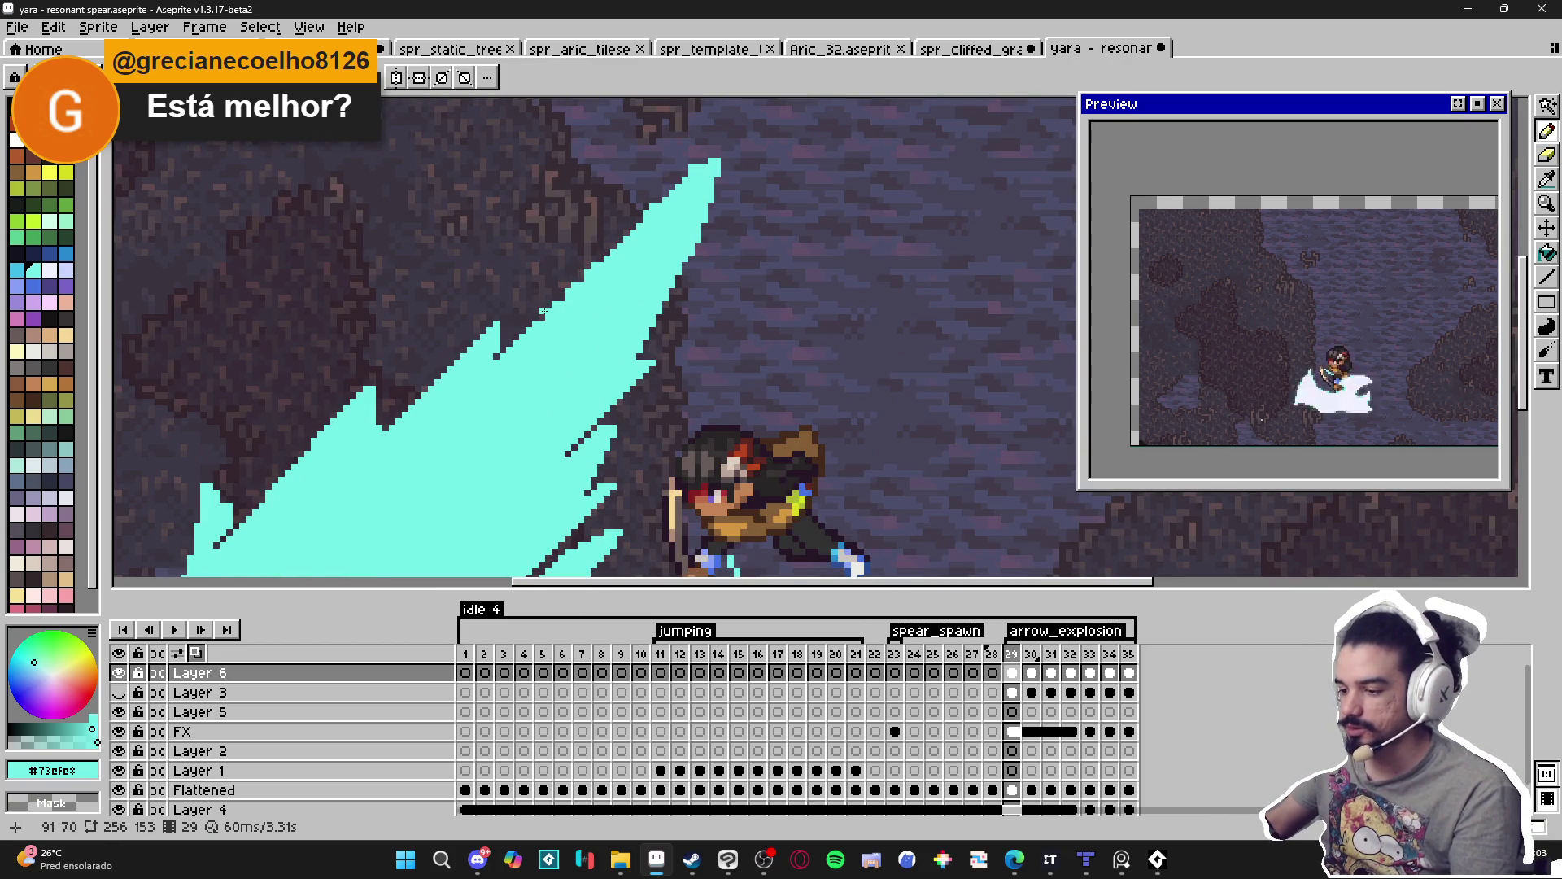
{"action": "left_click_drag", "start_coordinate": [544, 316], "coordinate": [637, 217]}
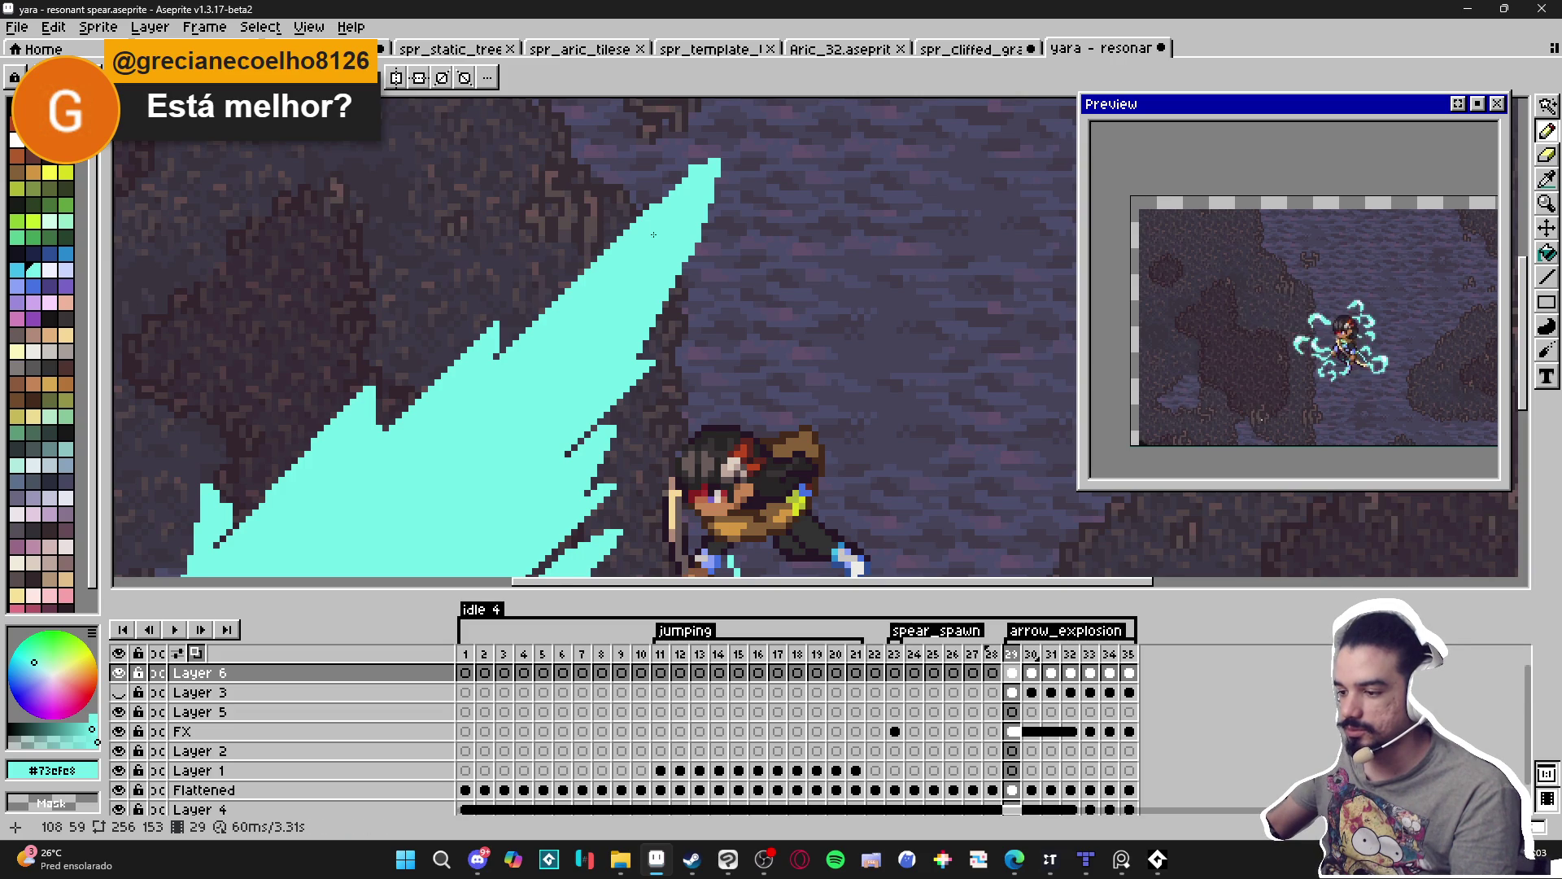
{"action": "scroll", "coordinate": [644, 215], "scroll_direction": "up", "scroll_amount": 1}
{"action": "left_click", "coordinate": [658, 207]}
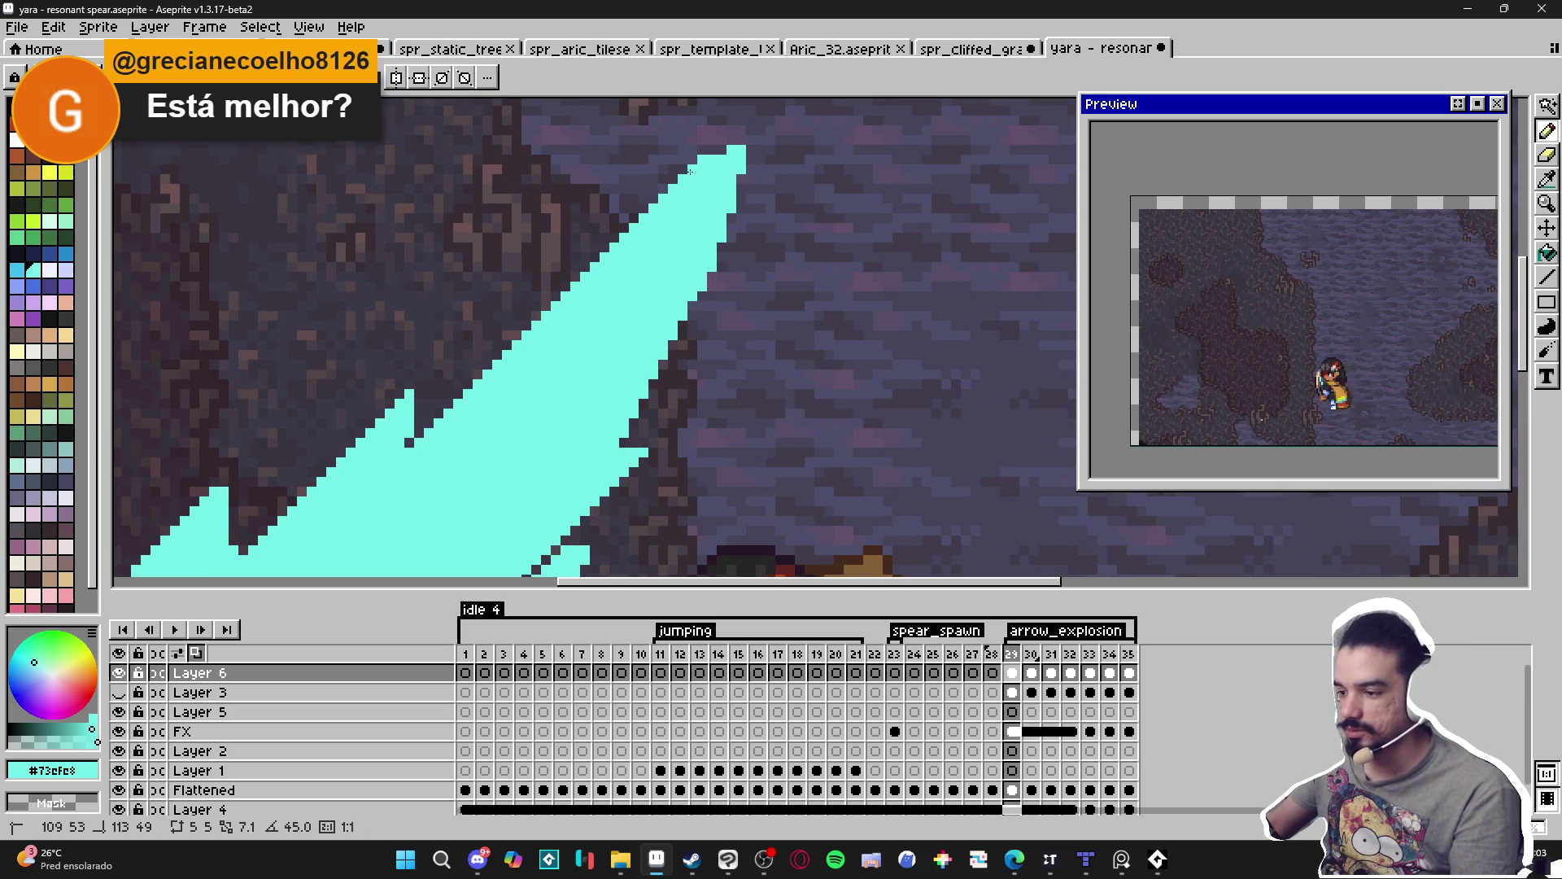
{"action": "scroll", "coordinate": [690, 171], "scroll_direction": "right", "scroll_amount": 1}
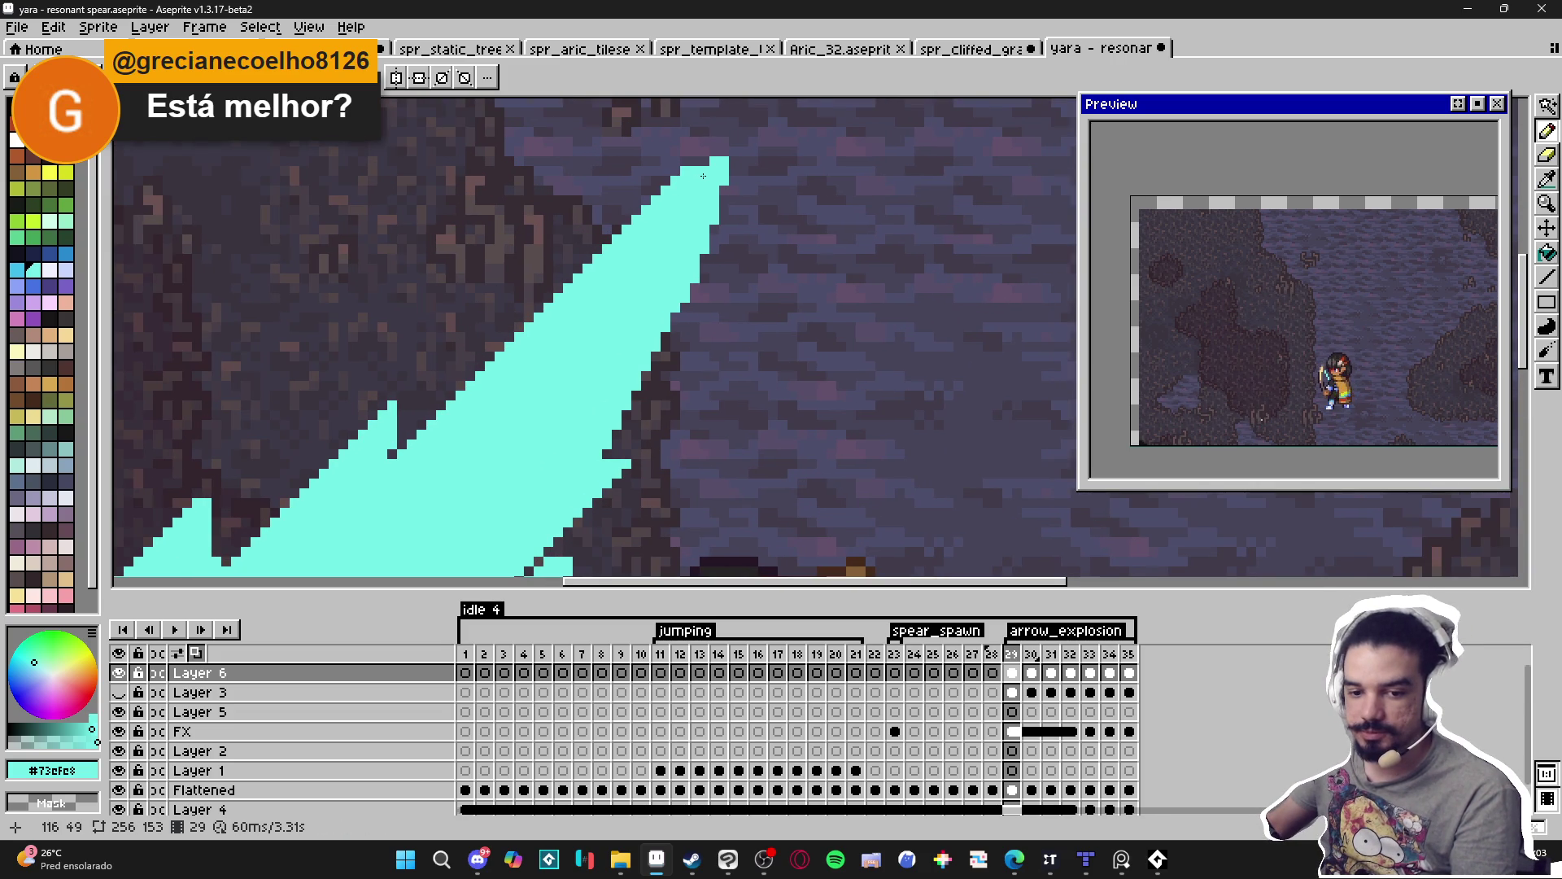
Erase stray pixels at the slash tip and a diagonal line through the jagged outline.
{"action": "key", "text": "e"}
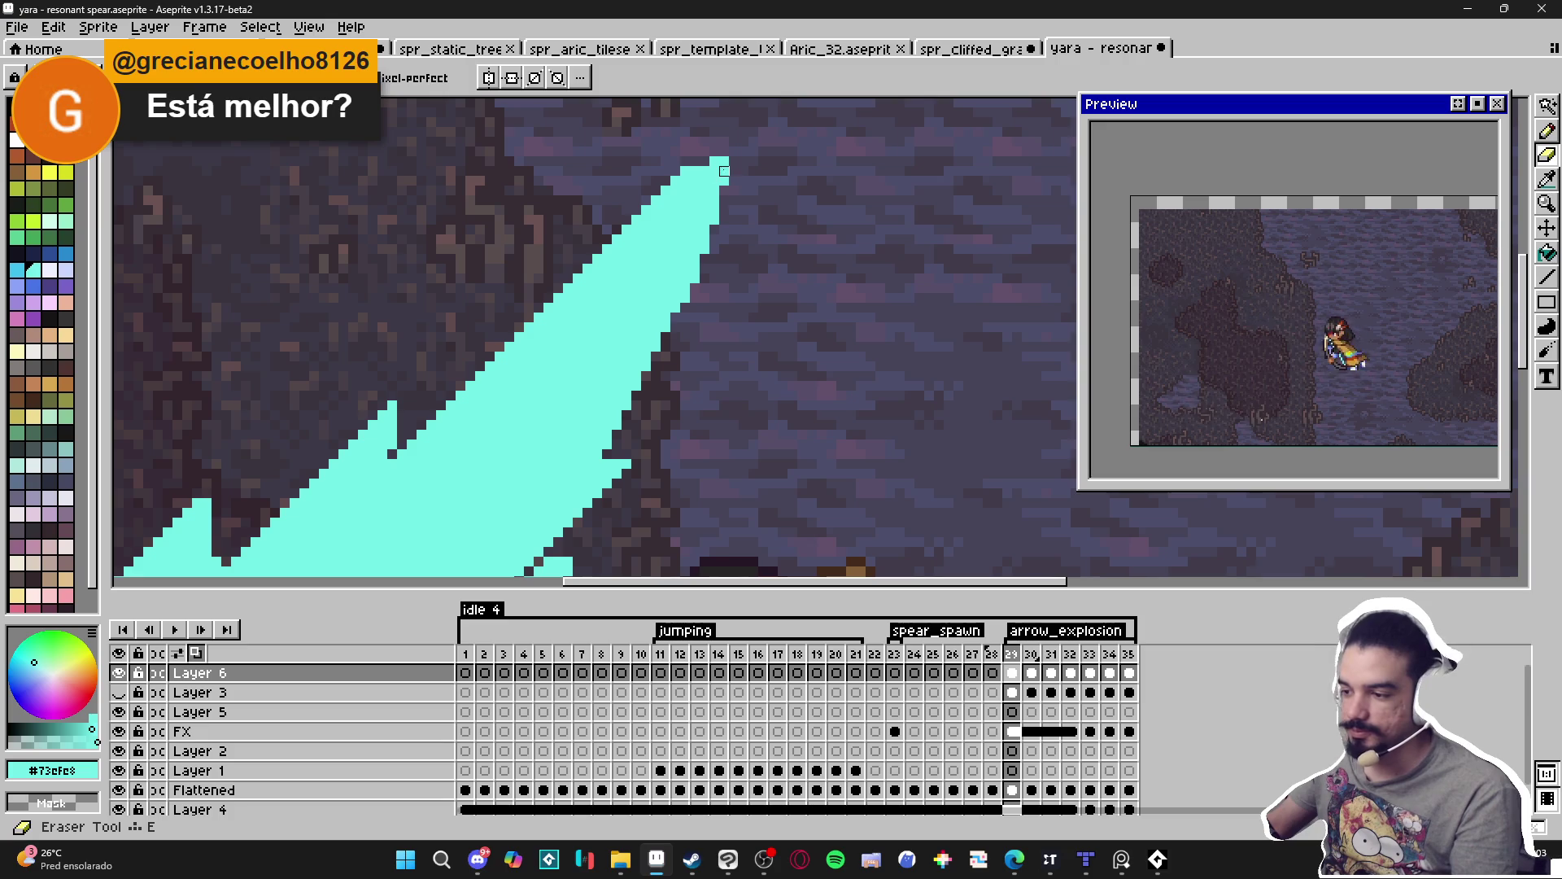
{"action": "left_click", "coordinate": [720, 171]}
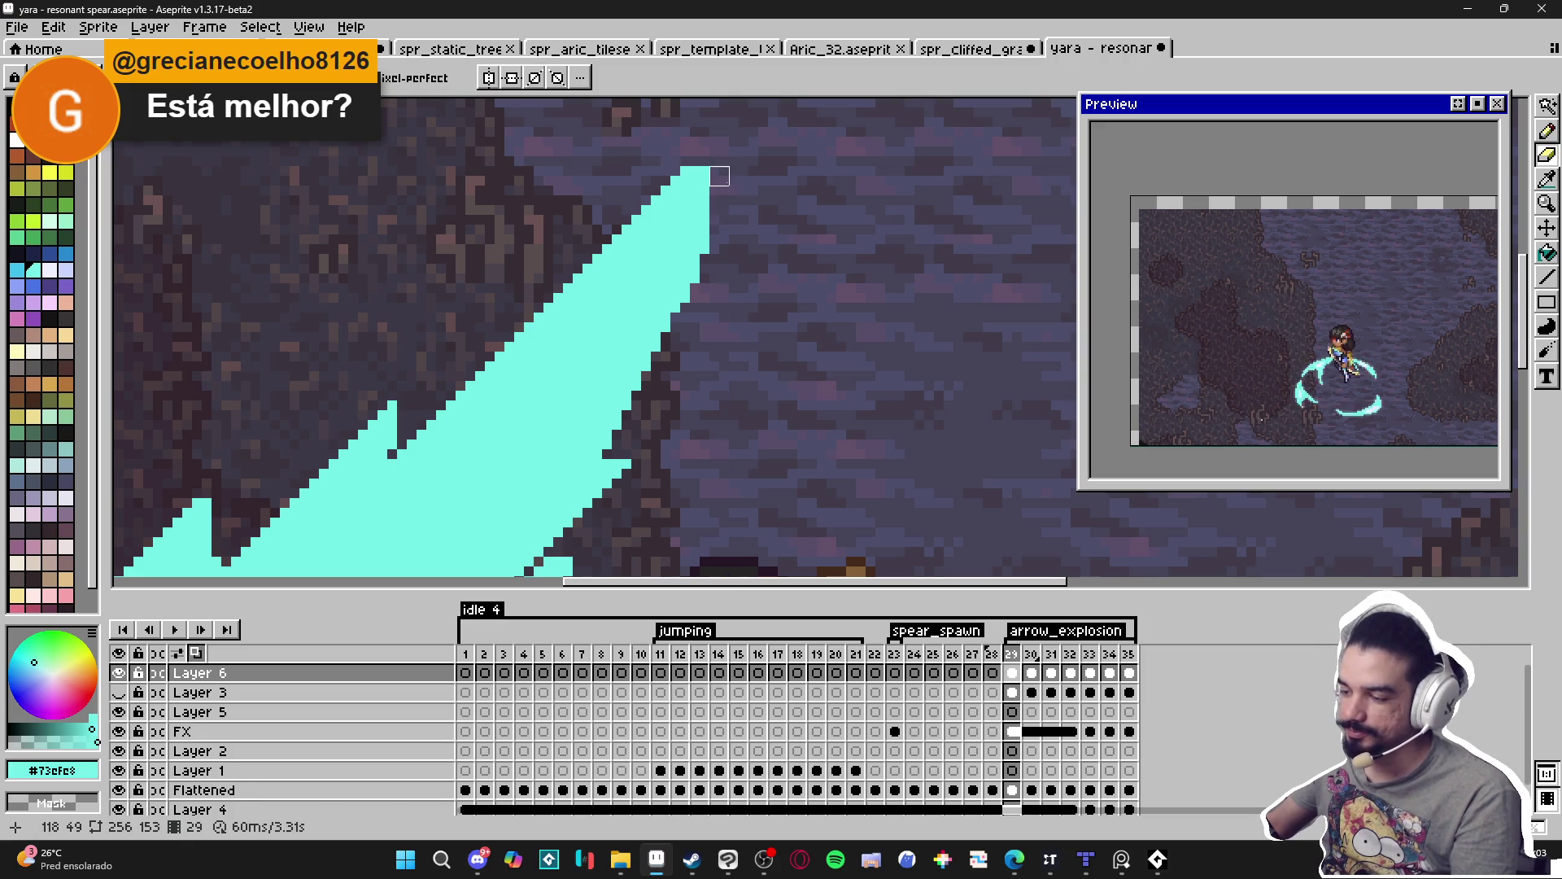
{"action": "key", "text": "e"}
{"action": "key", "text": "shift"}
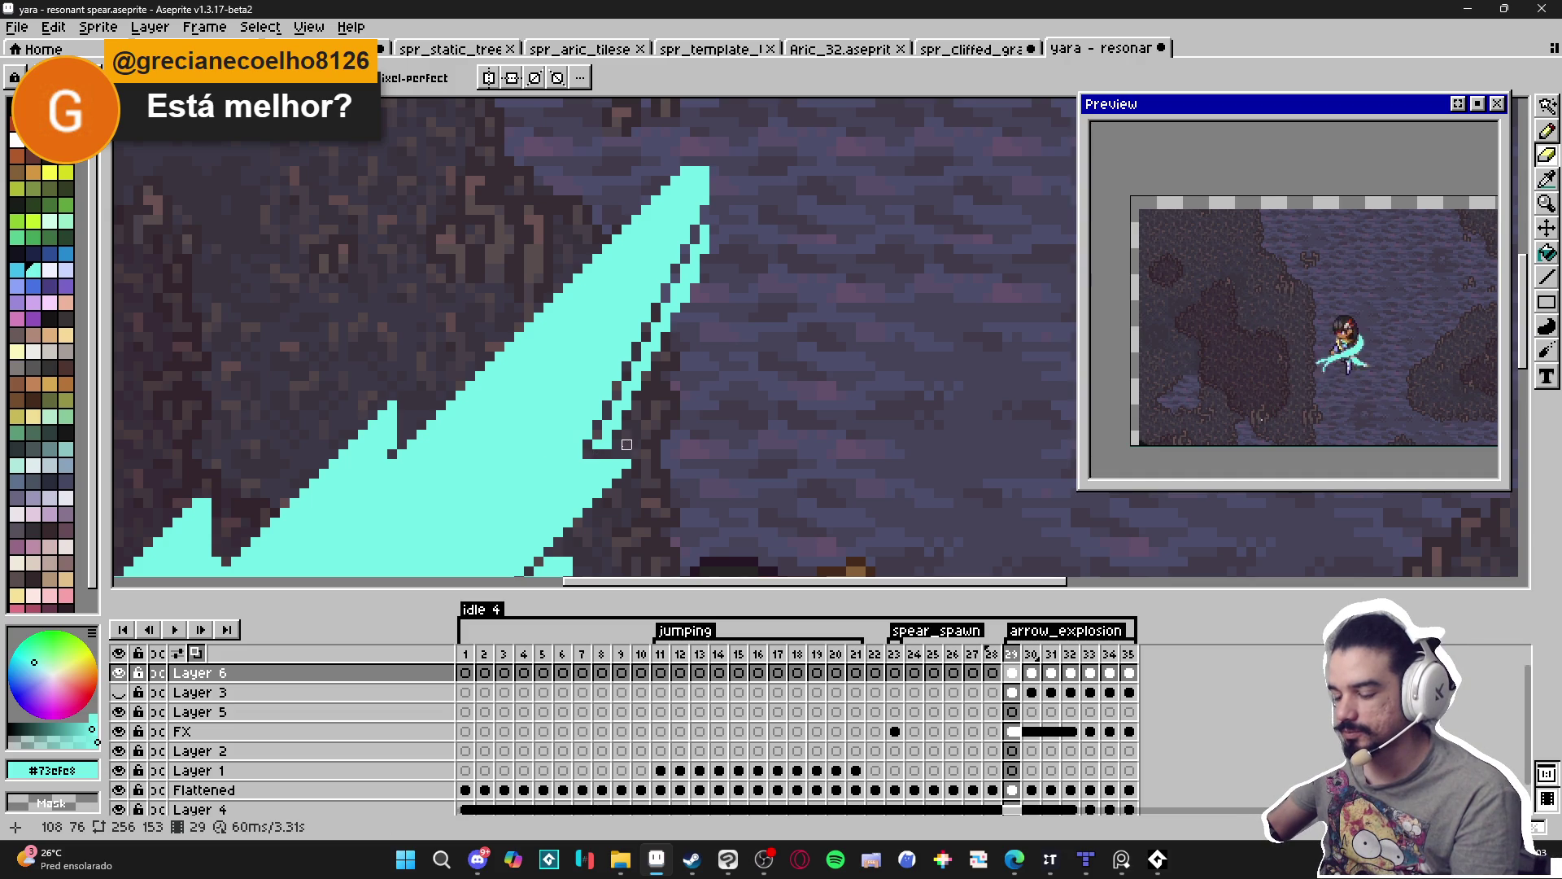
{"action": "left_click", "coordinate": [709, 225], "text": "shift"}
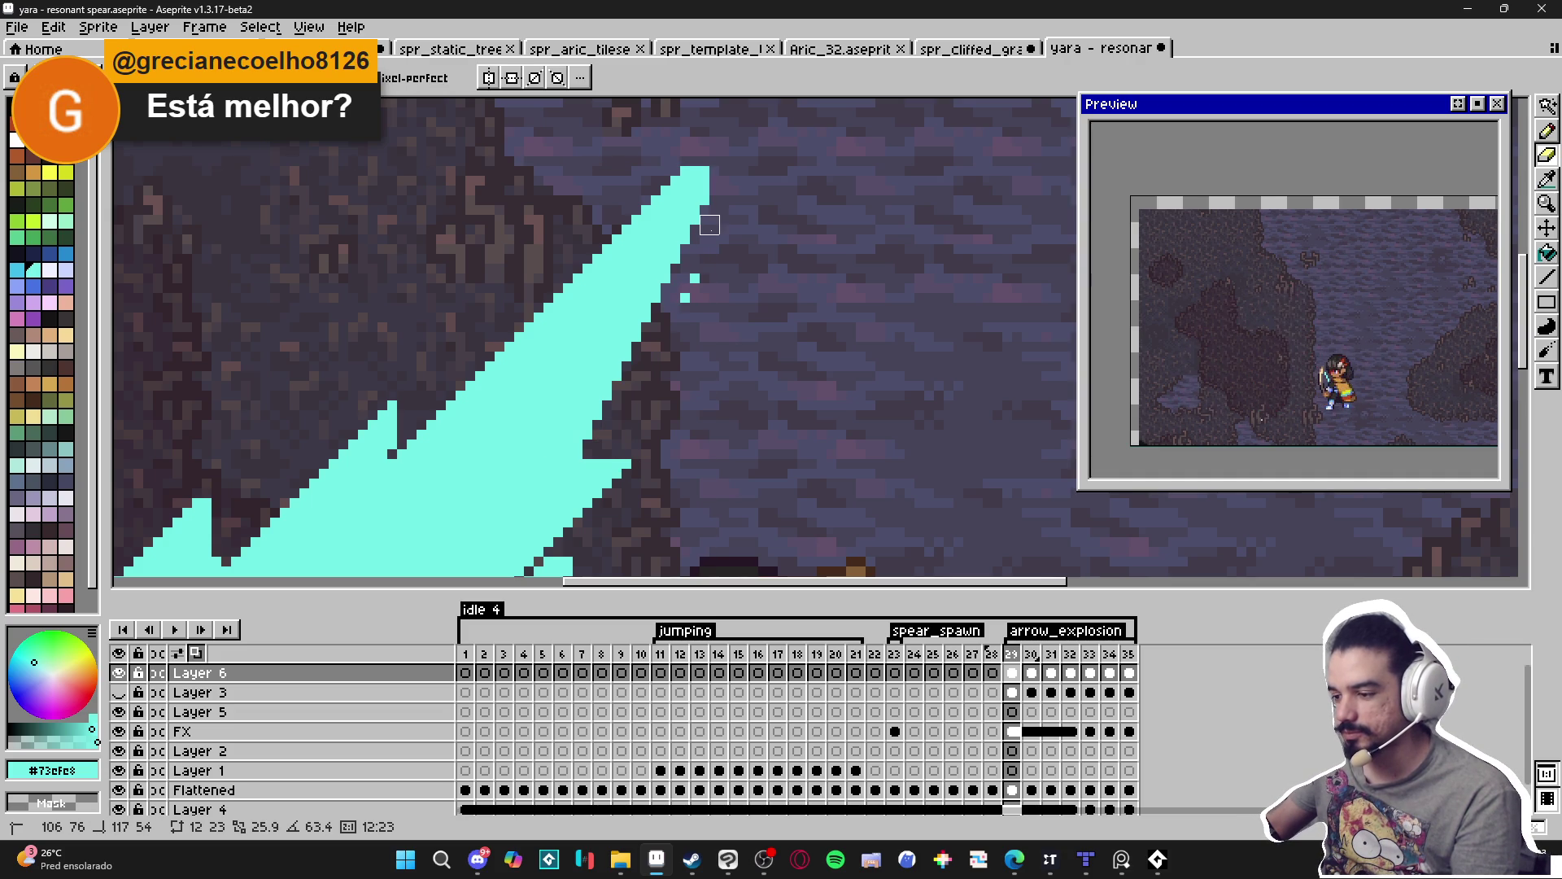
{"action": "scroll", "coordinate": [682, 291], "scroll_direction": "down", "scroll_amount": 2}
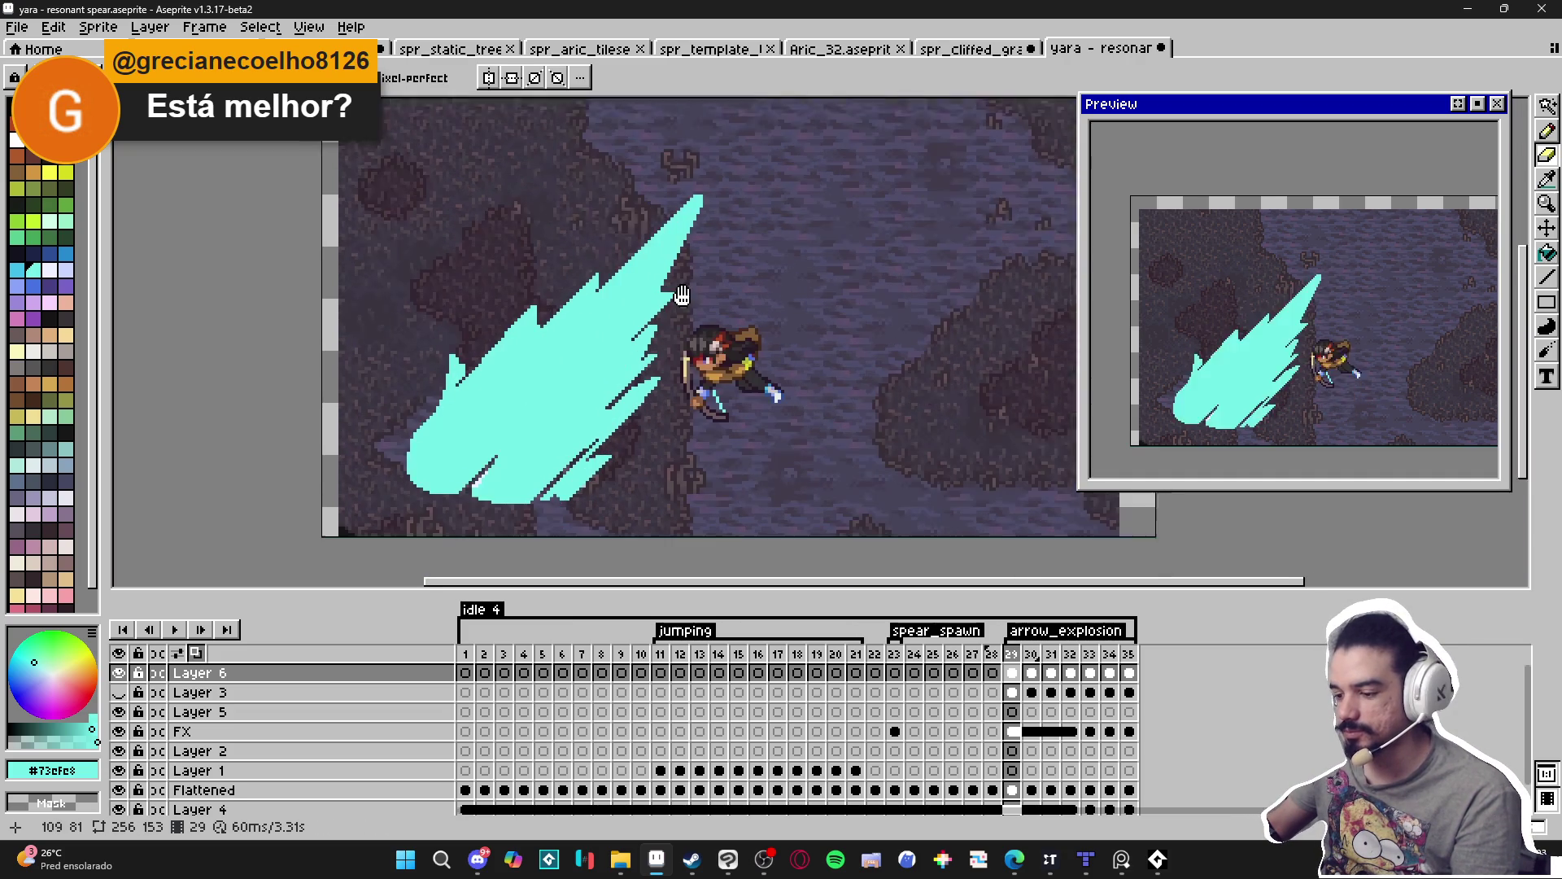
Pencil a short 45° cyan line on the slash's right edge, then view frame 30.
{"action": "scroll", "coordinate": [682, 291], "scroll_direction": "up", "scroll_amount": 2}
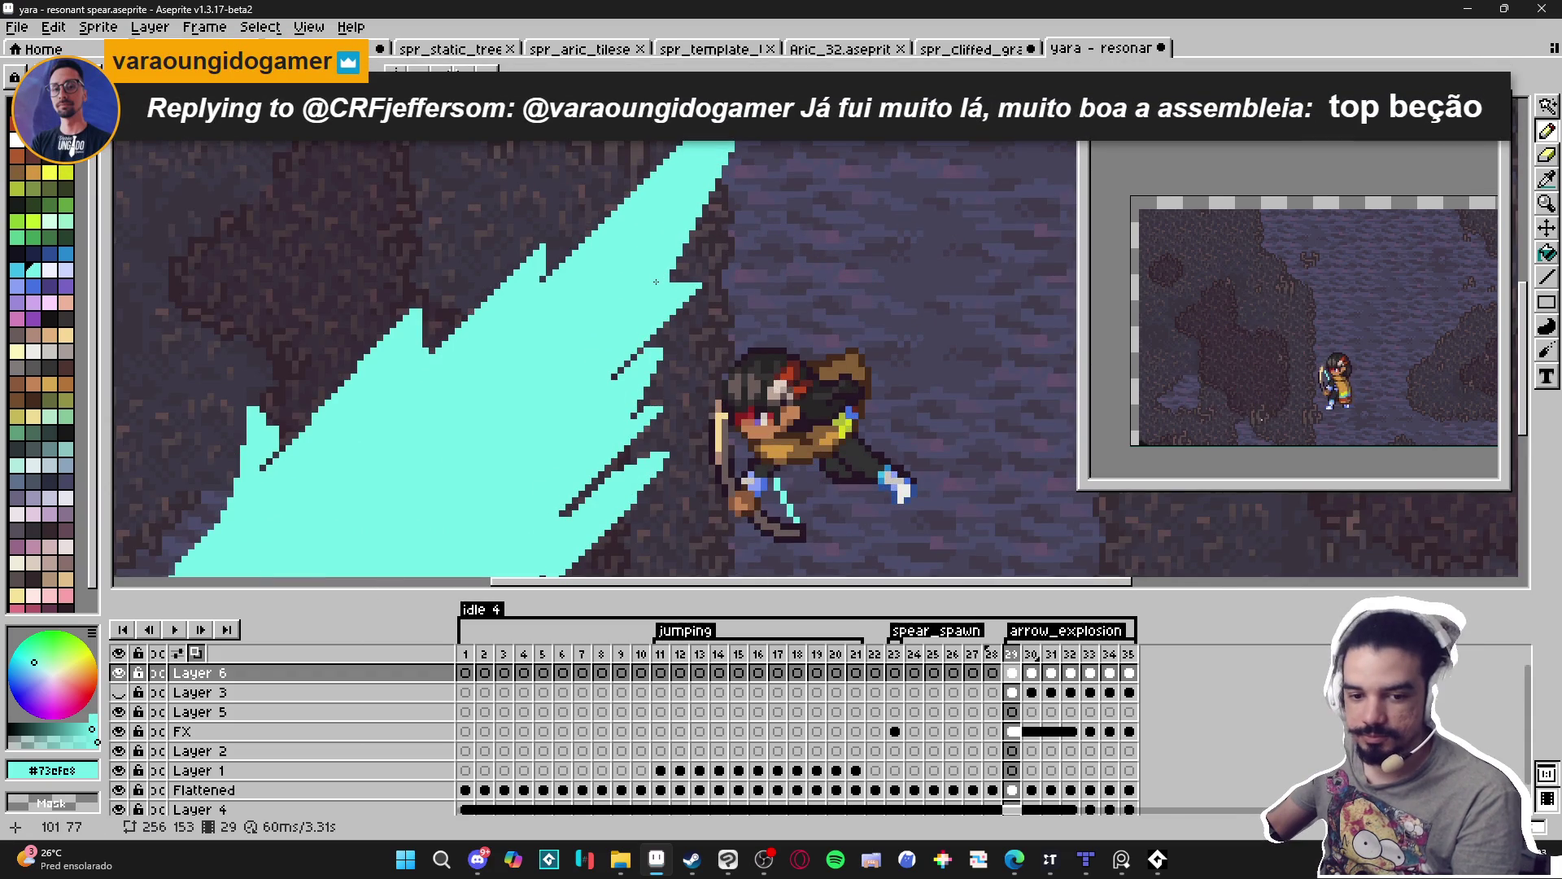
{"action": "key", "text": "e"}
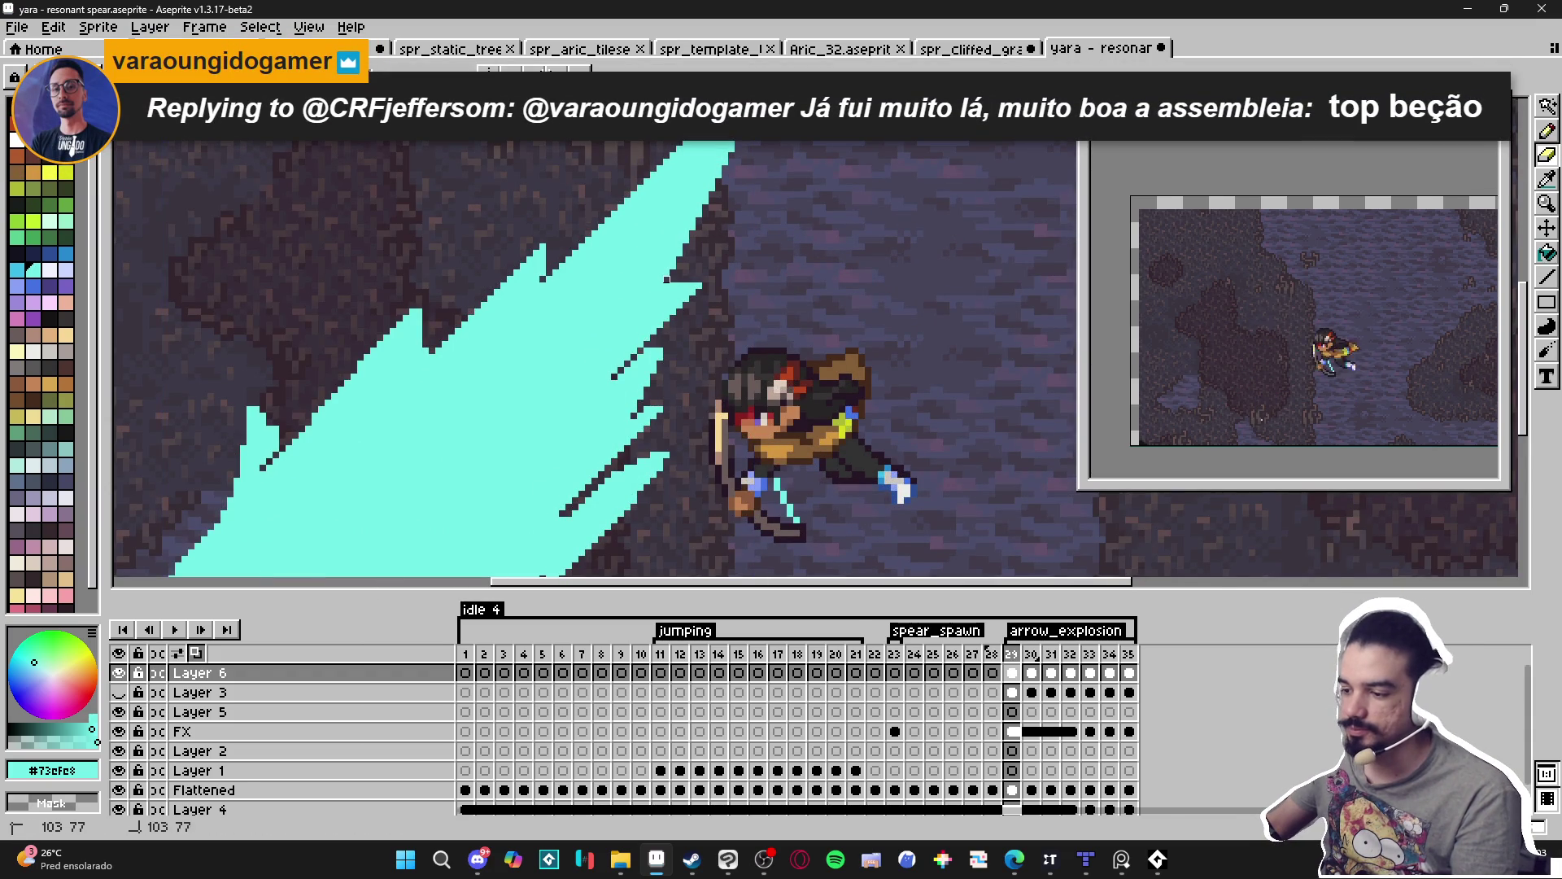
{"action": "key", "text": "b"}
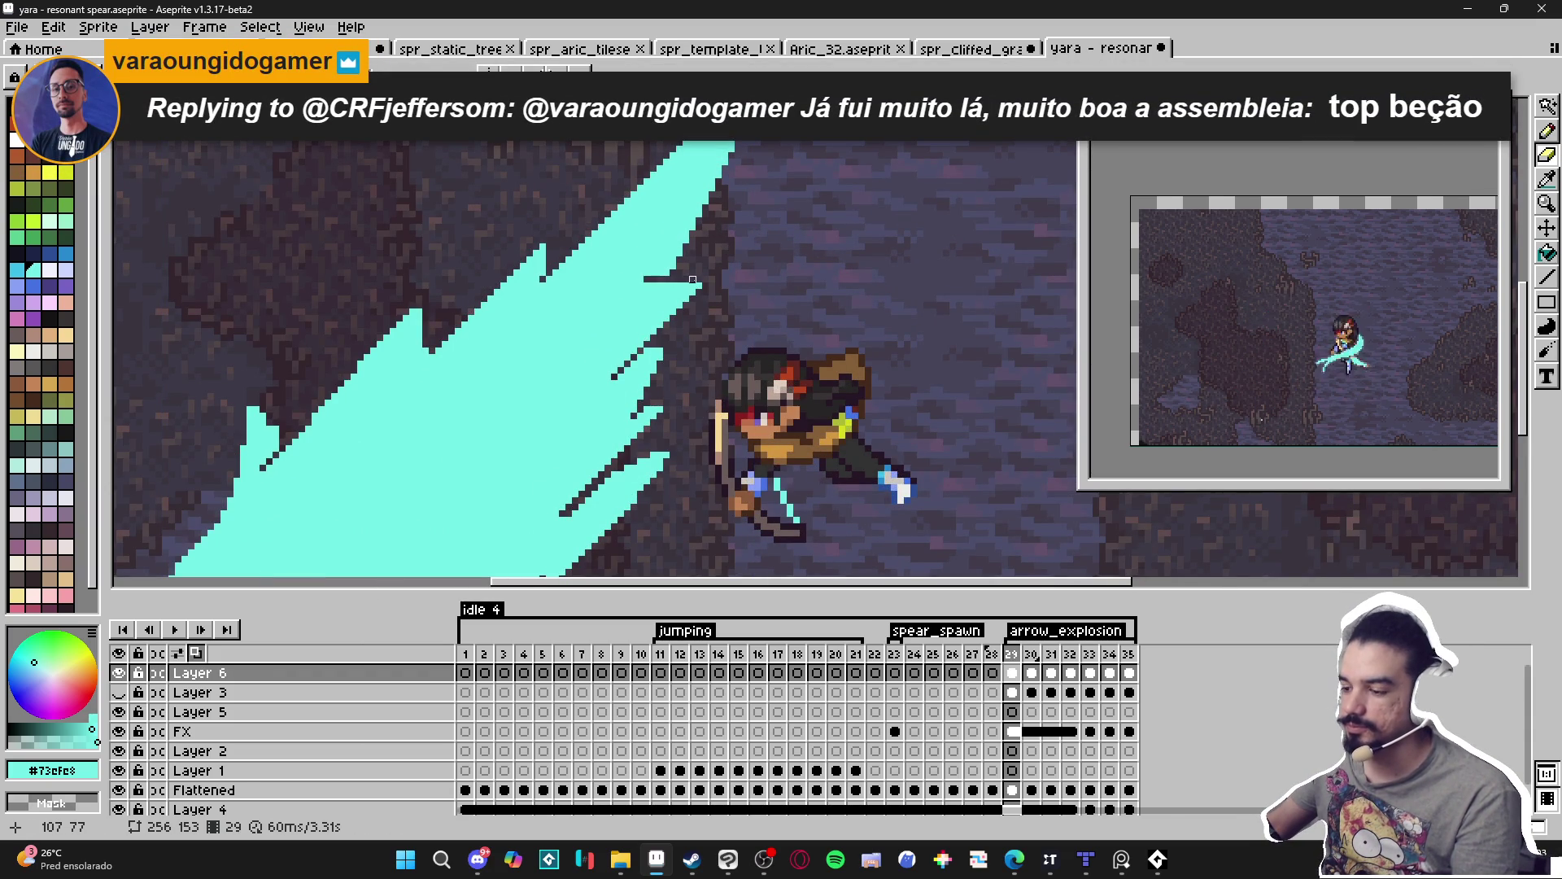
{"action": "scroll", "coordinate": [696, 279], "scroll_direction": "up", "scroll_amount": 1}
{"action": "scroll", "coordinate": [683, 281], "scroll_direction": "down", "scroll_amount": 5}
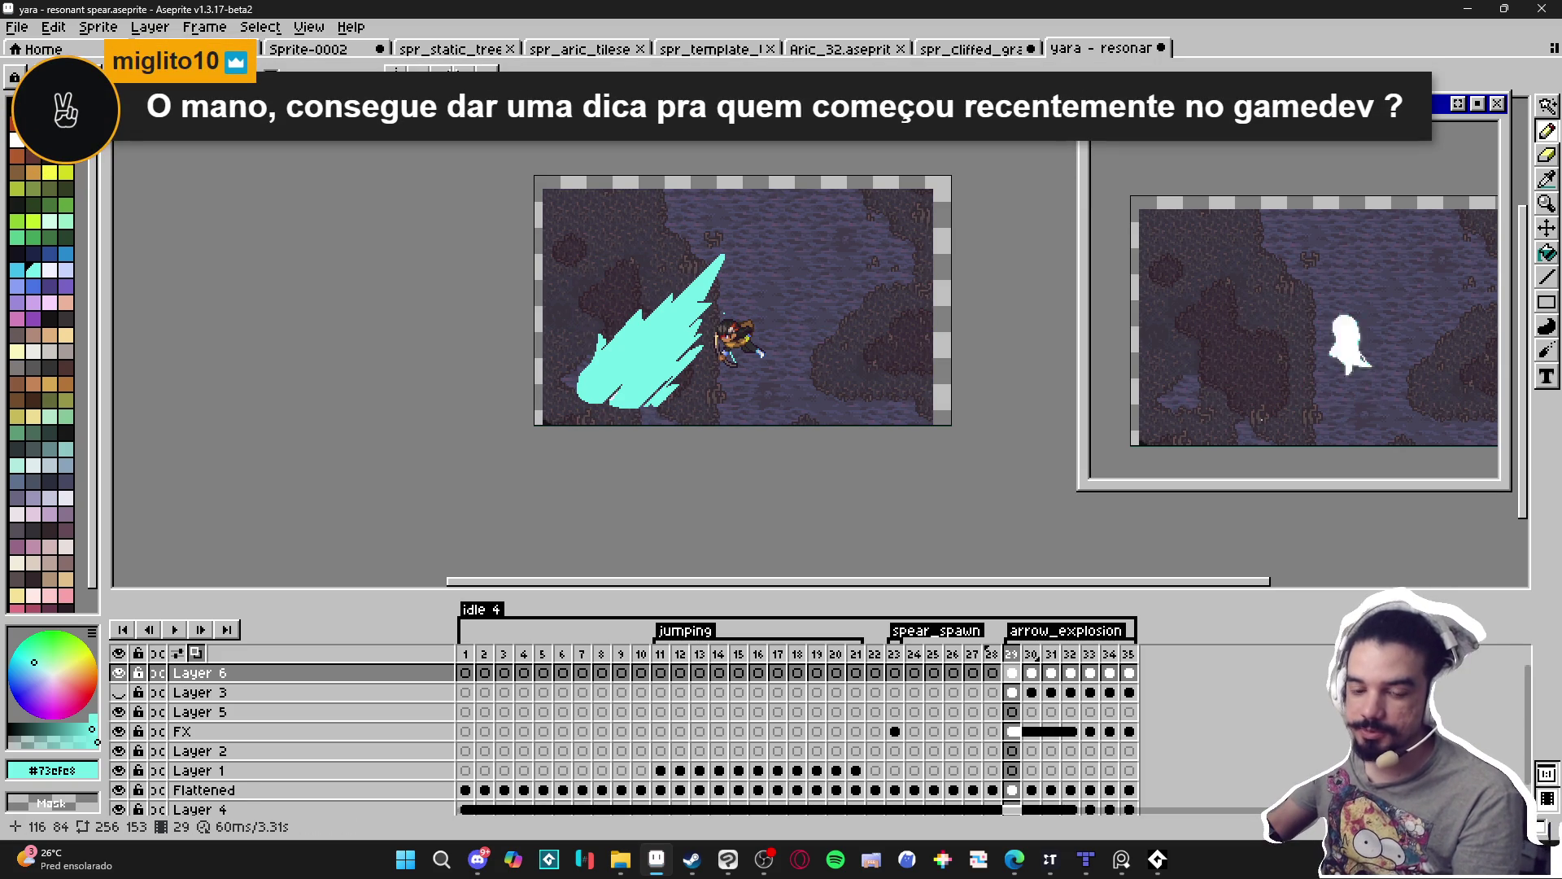
{"action": "scroll", "coordinate": [724, 309], "scroll_direction": "up", "scroll_amount": 3}
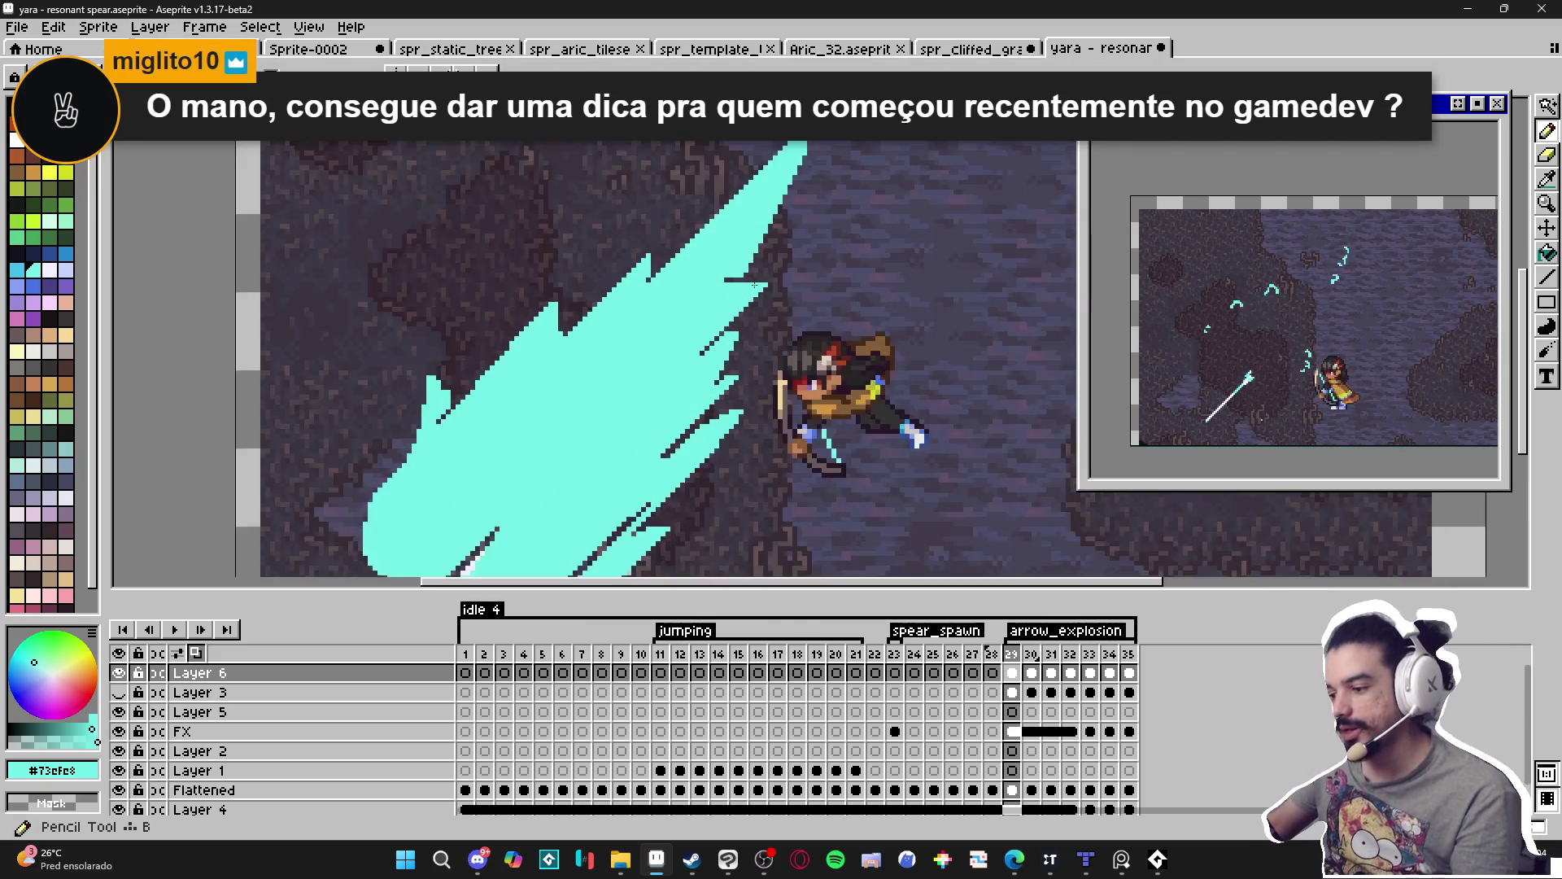
{"action": "scroll", "coordinate": [750, 287], "scroll_direction": "up", "scroll_amount": 1}
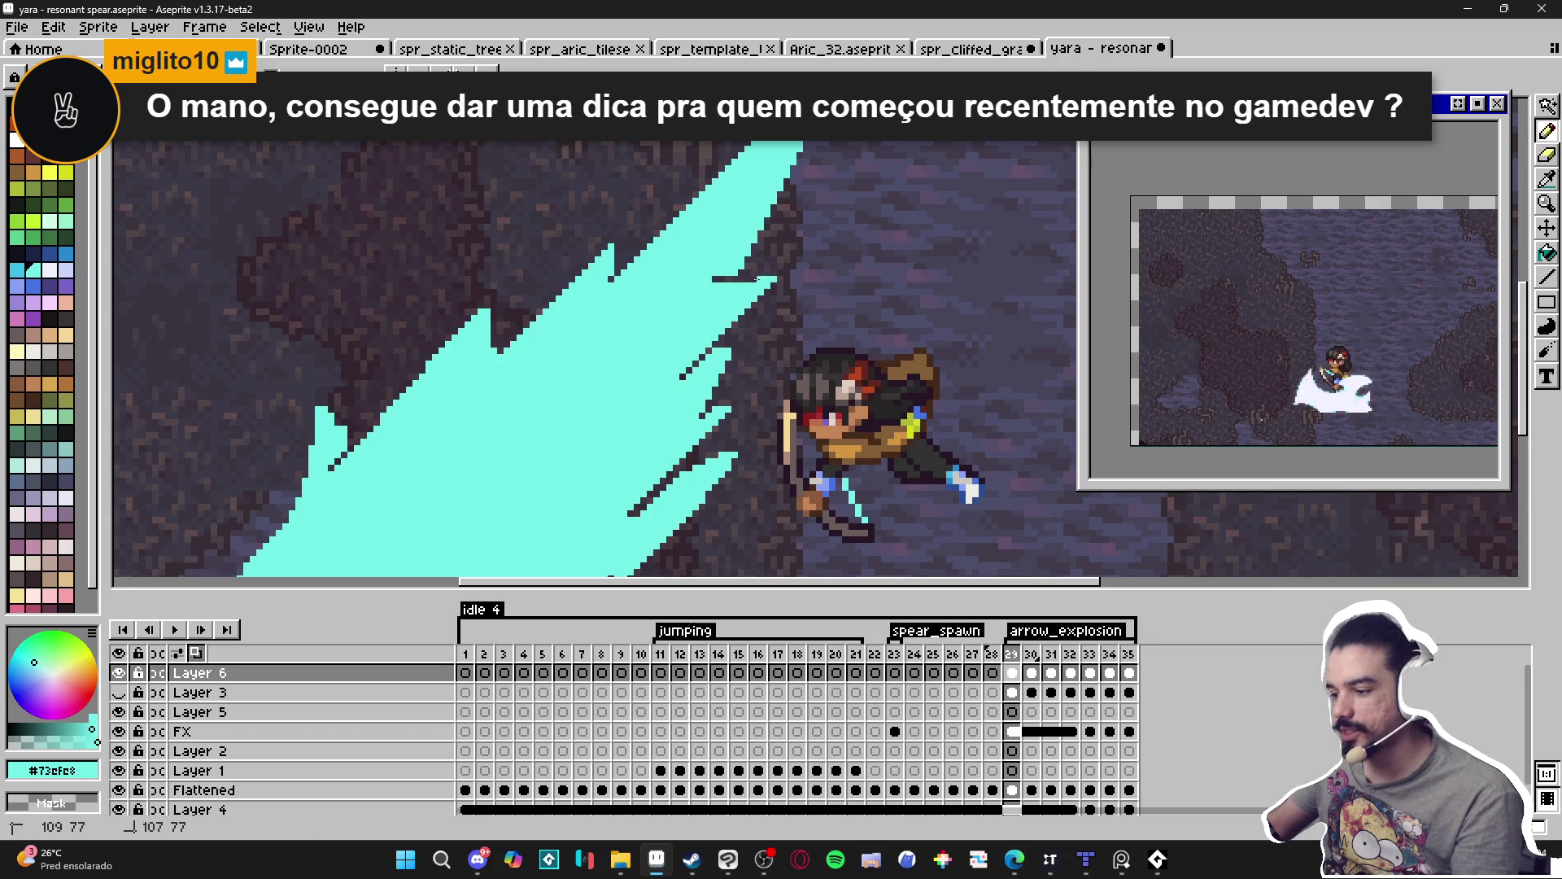
{"action": "left_click", "coordinate": [779, 273]}
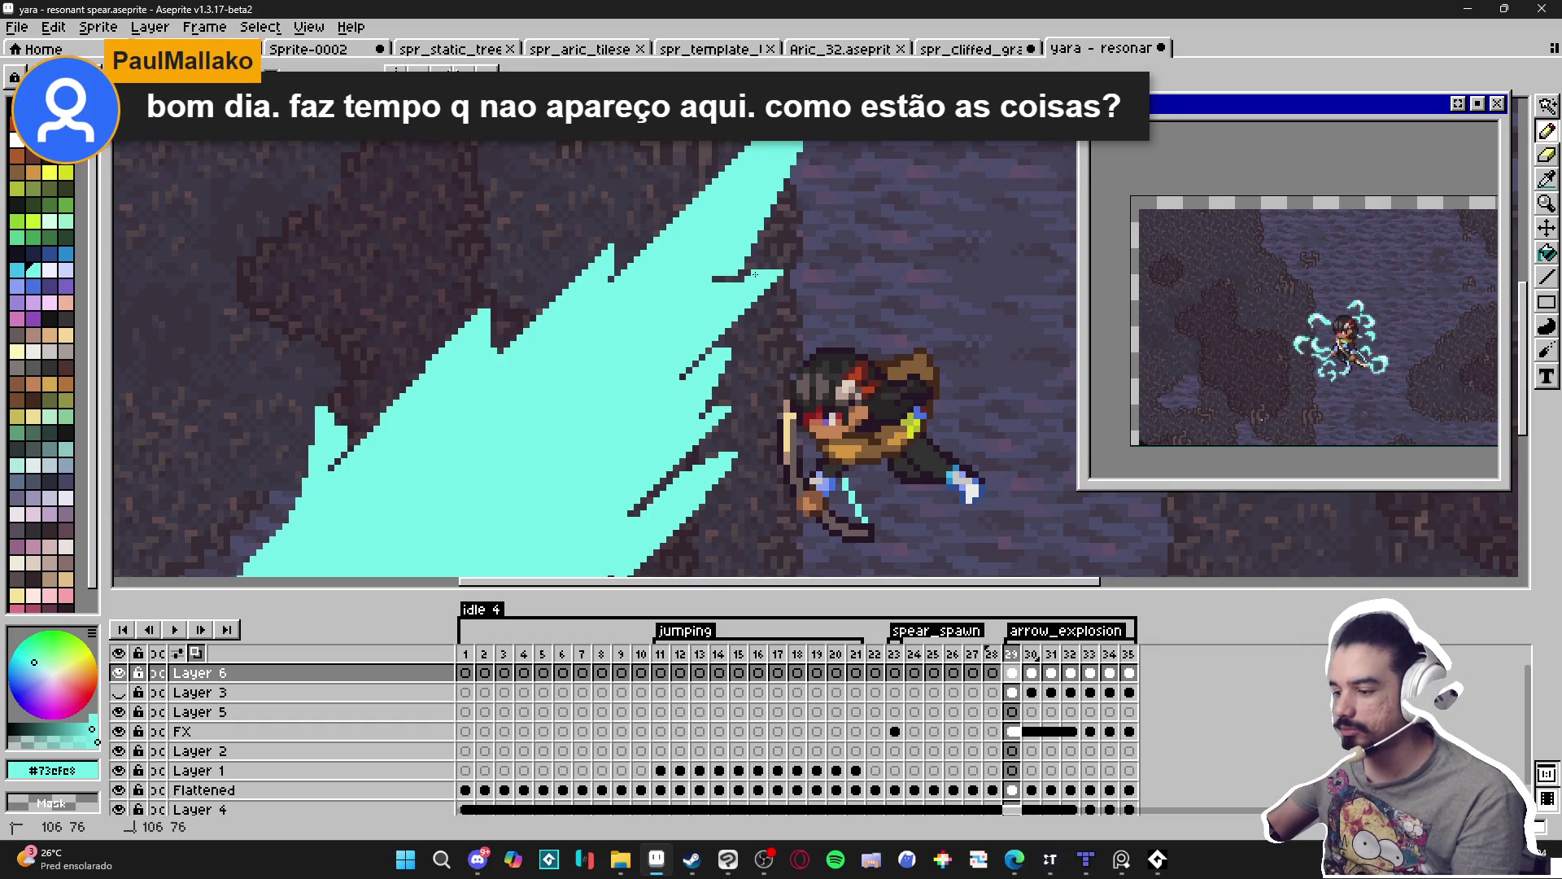
{"action": "scroll", "coordinate": [773, 278], "scroll_direction": "down", "scroll_amount": 1}
{"action": "scroll", "coordinate": [753, 279], "scroll_direction": "up", "scroll_amount": 1}
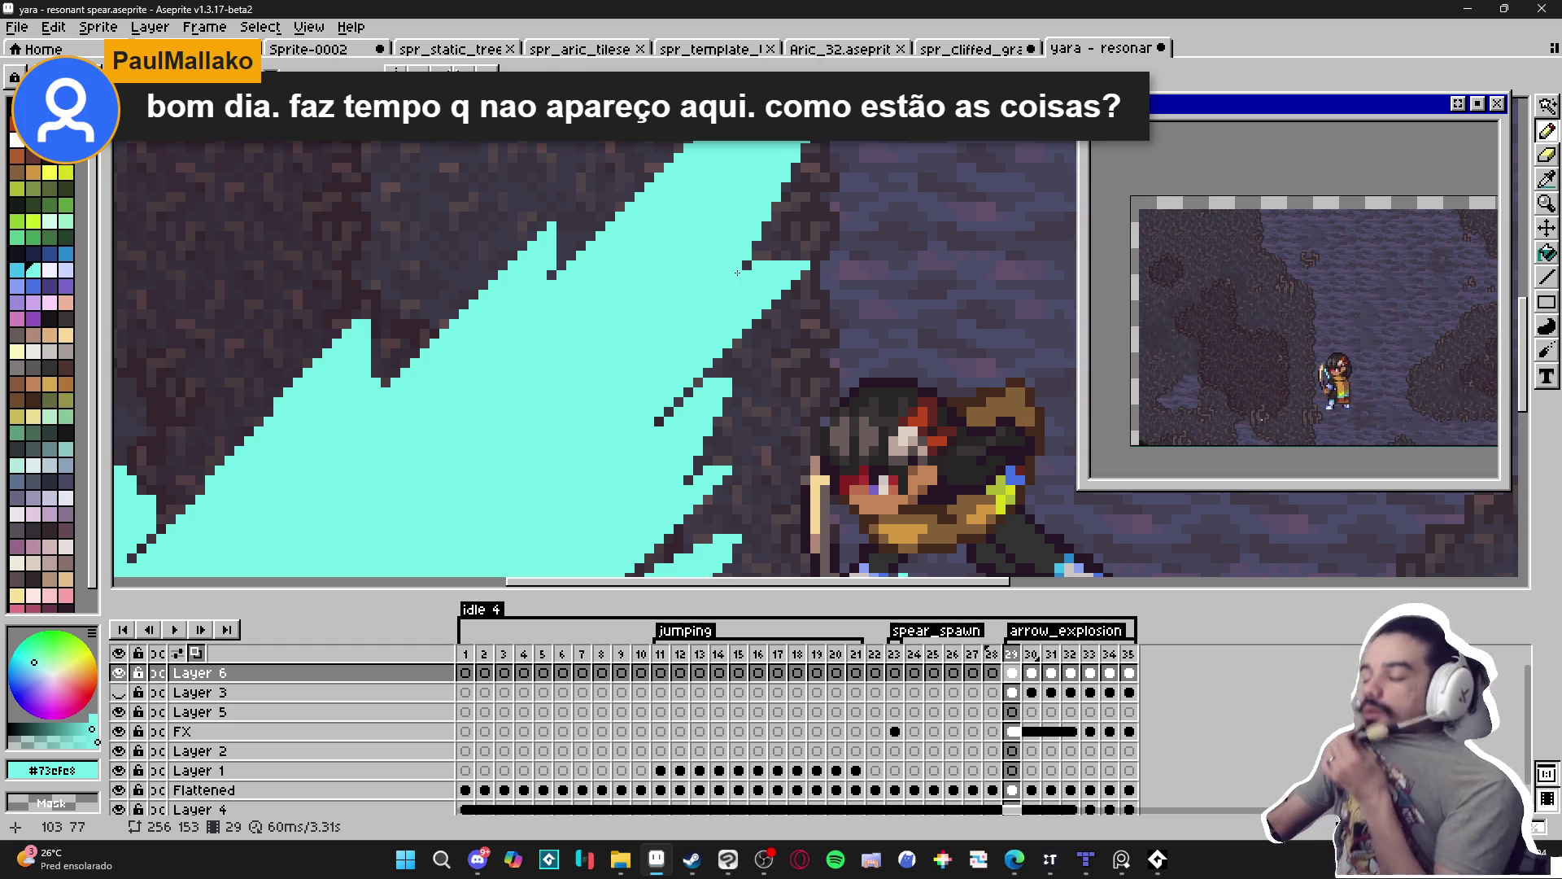
{"action": "scroll", "coordinate": [724, 354], "scroll_direction": "down", "scroll_amount": 1}
{"action": "scroll", "coordinate": [753, 319], "scroll_direction": "up", "scroll_amount": 1}
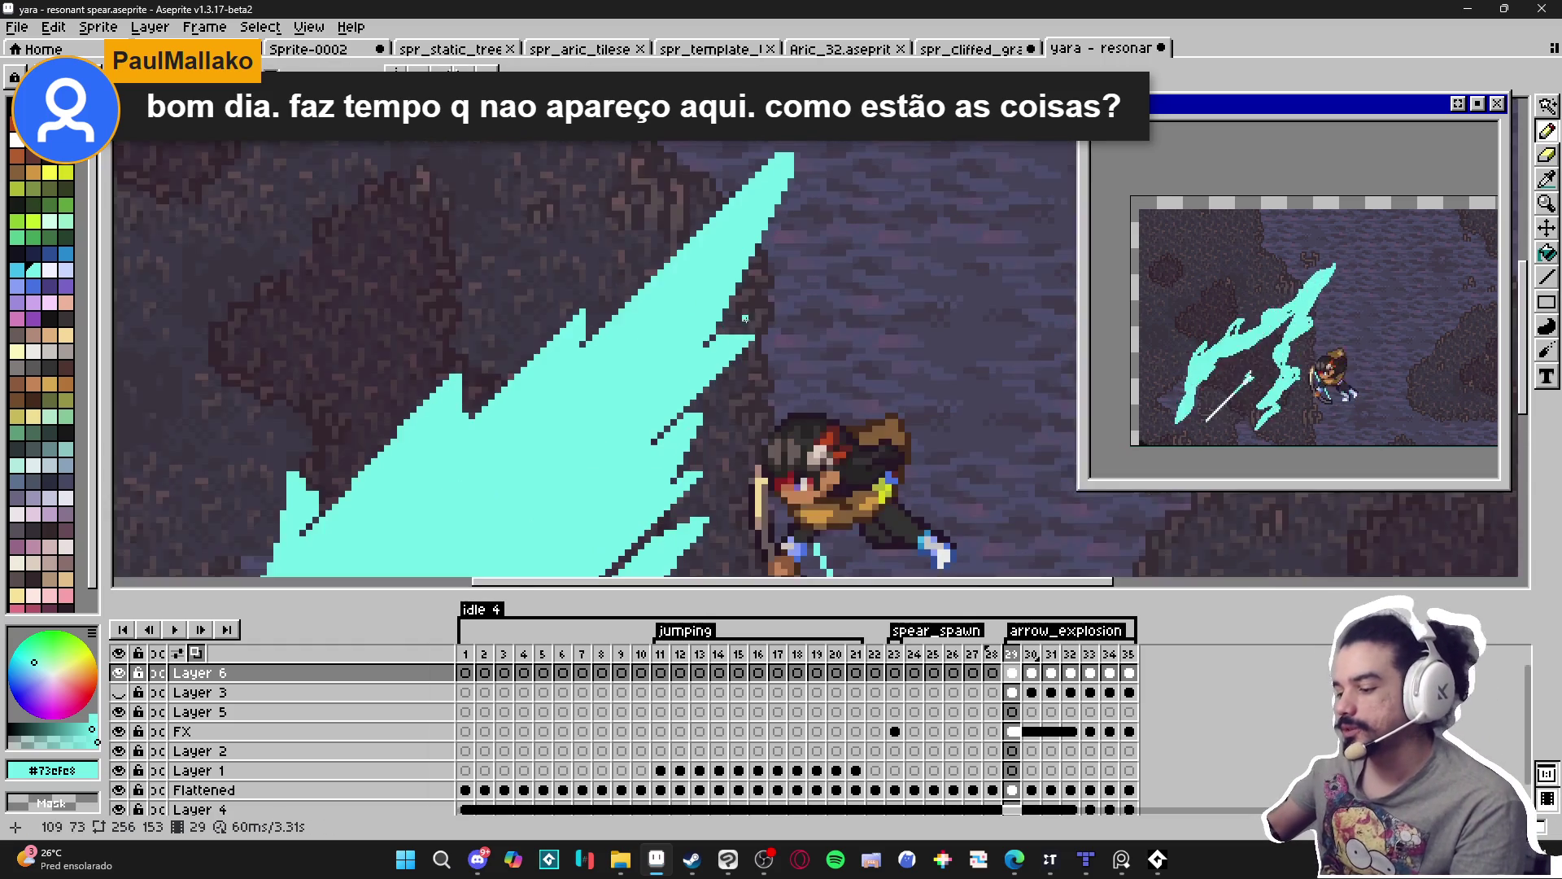
{"action": "left_click_drag", "start_coordinate": [760, 337], "coordinate": [800, 296]}
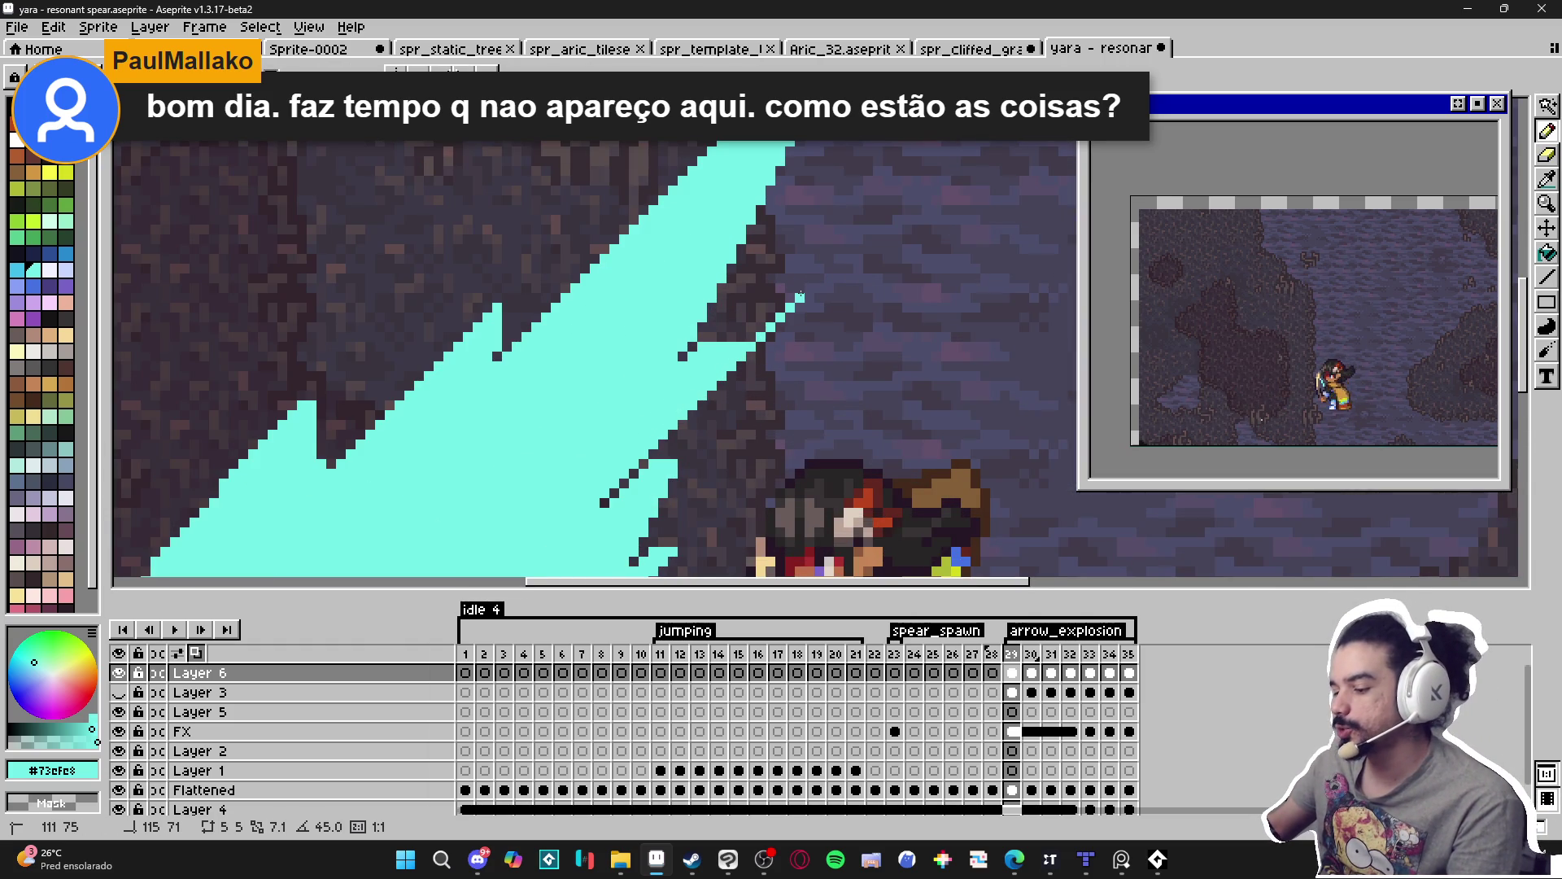
{"action": "scroll", "coordinate": [800, 297], "scroll_direction": "down", "scroll_amount": 4}
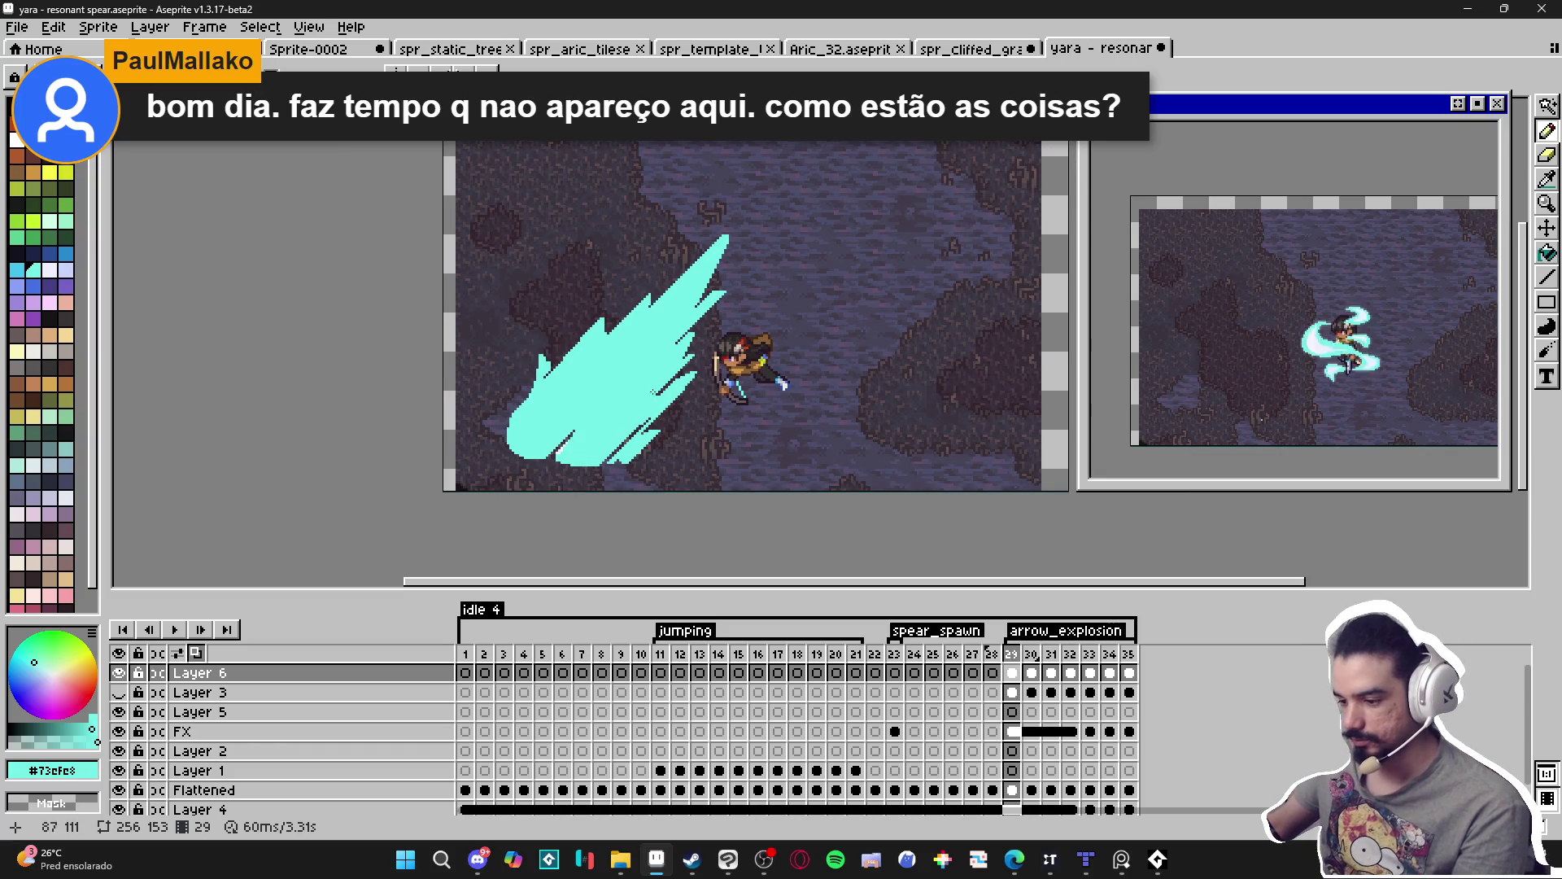
{"action": "scroll", "coordinate": [545, 358], "scroll_direction": "down", "scroll_amount": 2}
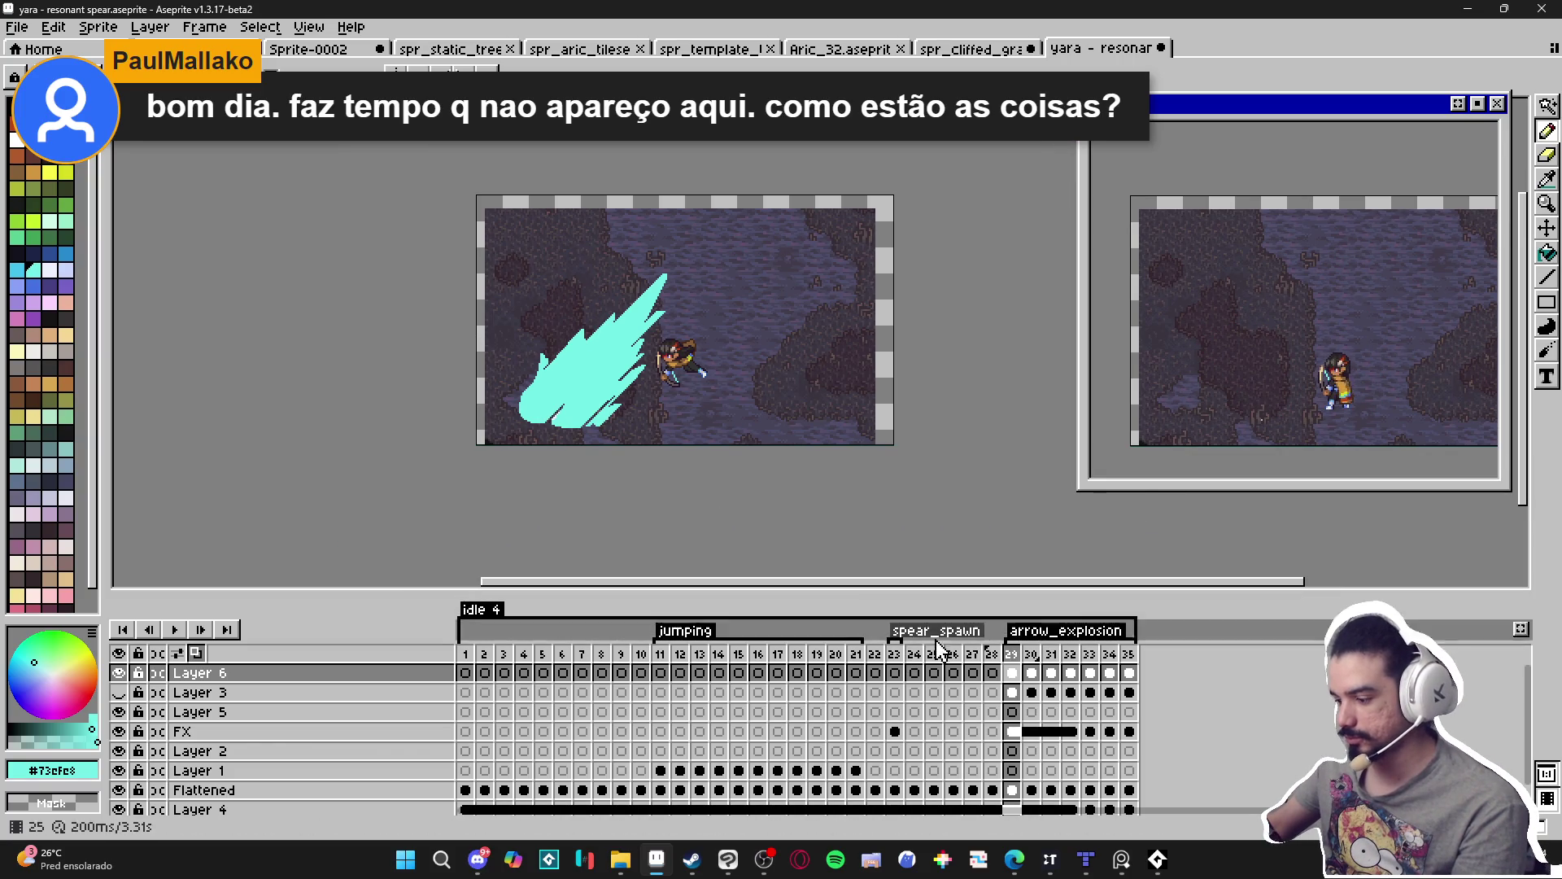
{"action": "left_click", "coordinate": [1030, 654]}
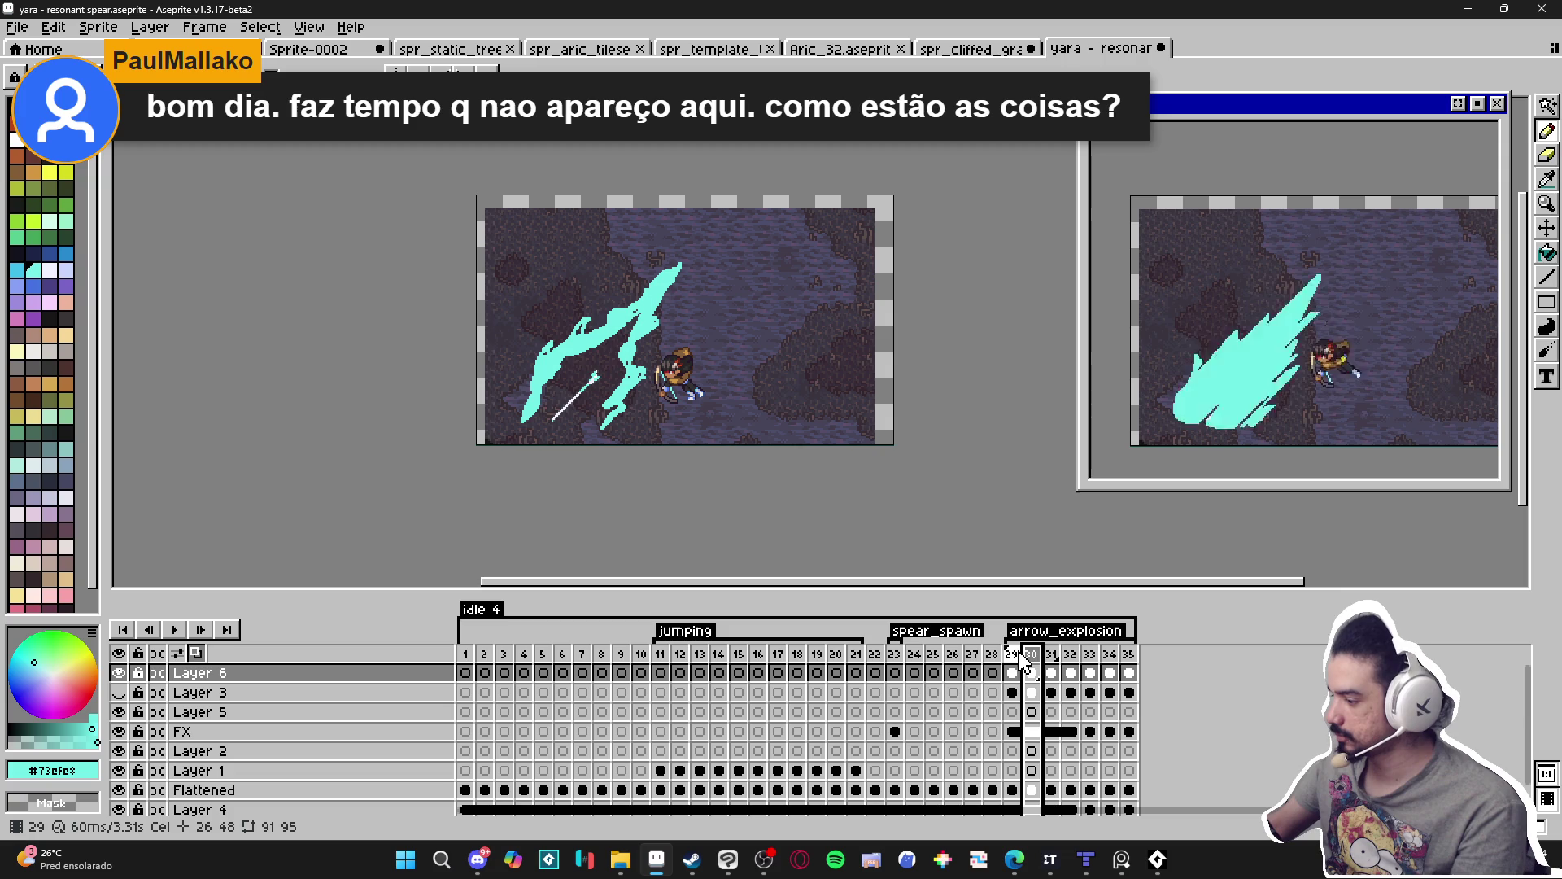
Flood-fill frame 29's cyan slash with pale white #f1f2ff, compare with frame 30, and save.
{"action": "left_click", "coordinate": [1011, 654]}
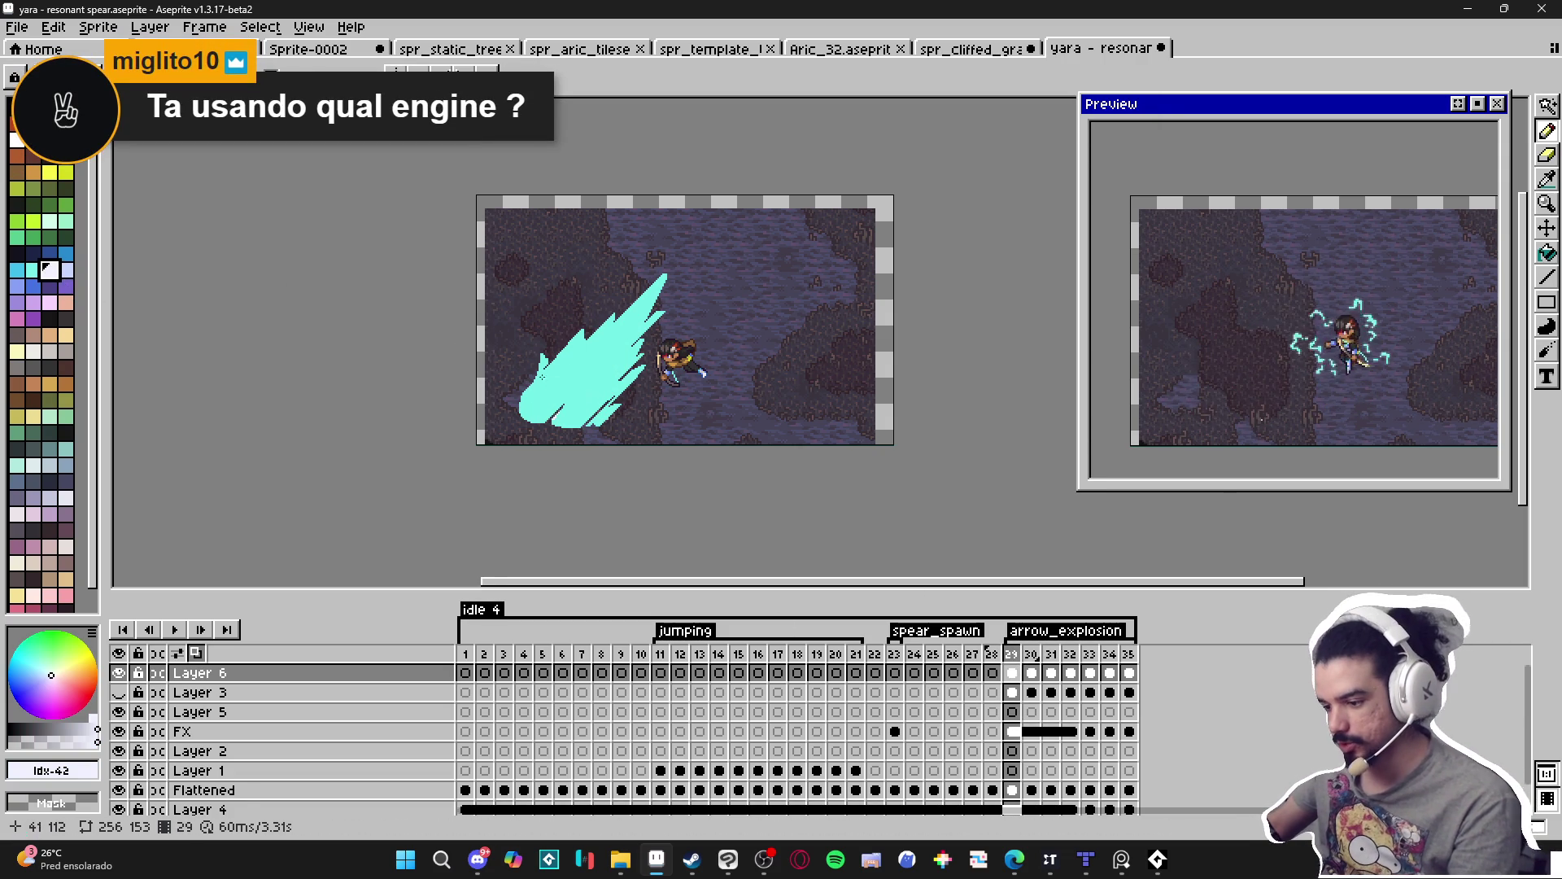
{"action": "scroll", "coordinate": [539, 368], "scroll_direction": "up", "scroll_amount": 2}
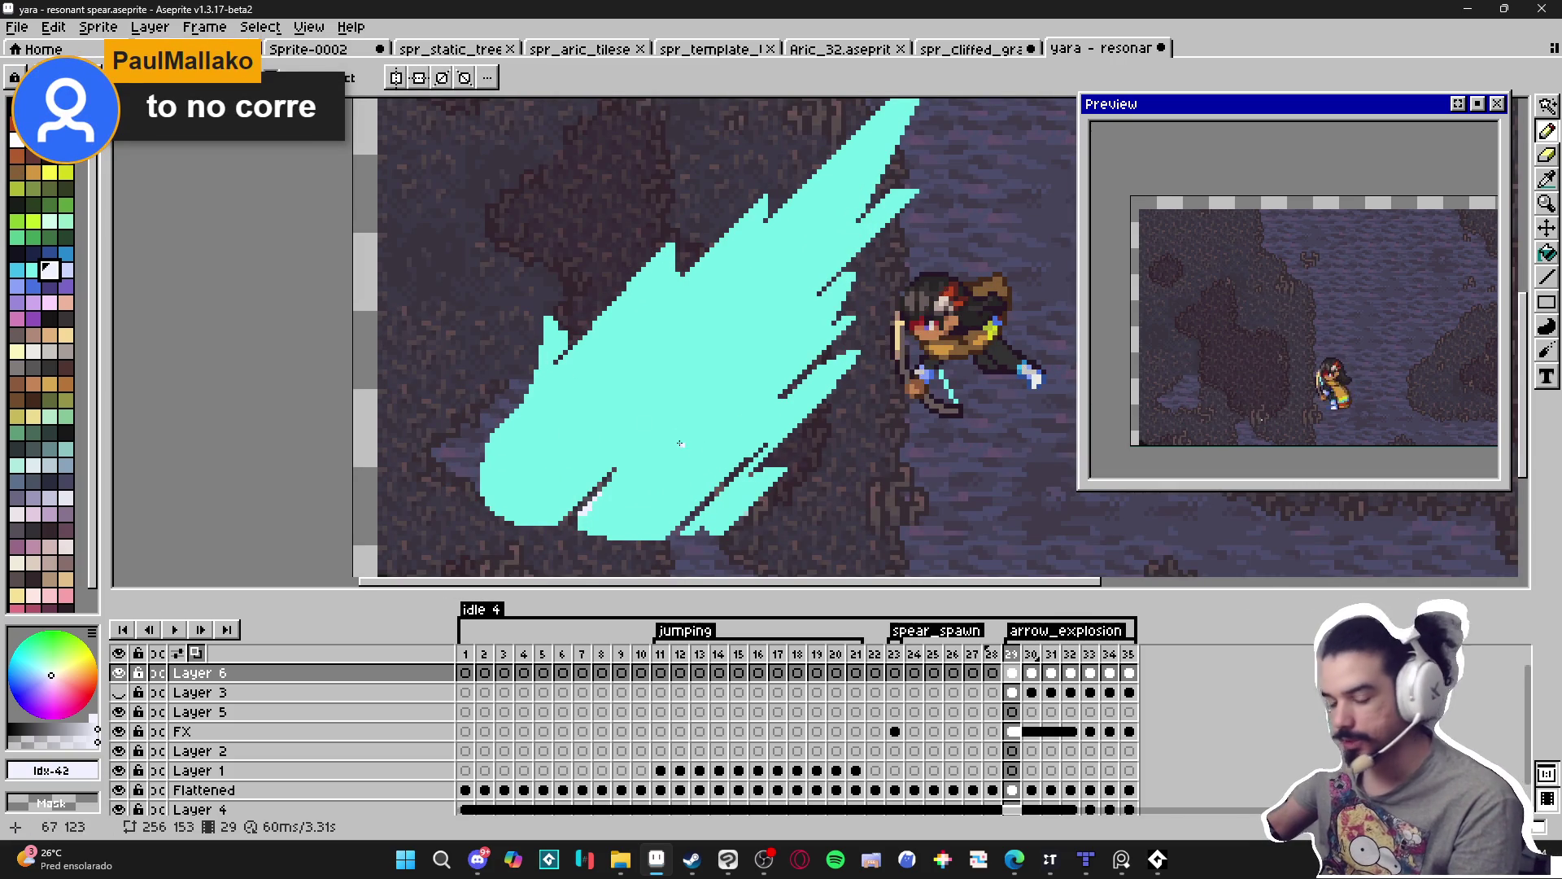
{"action": "scroll", "coordinate": [683, 448], "scroll_direction": "left", "scroll_amount": 1}
{"action": "scroll", "coordinate": [675, 426], "scroll_direction": "down", "scroll_amount": 1}
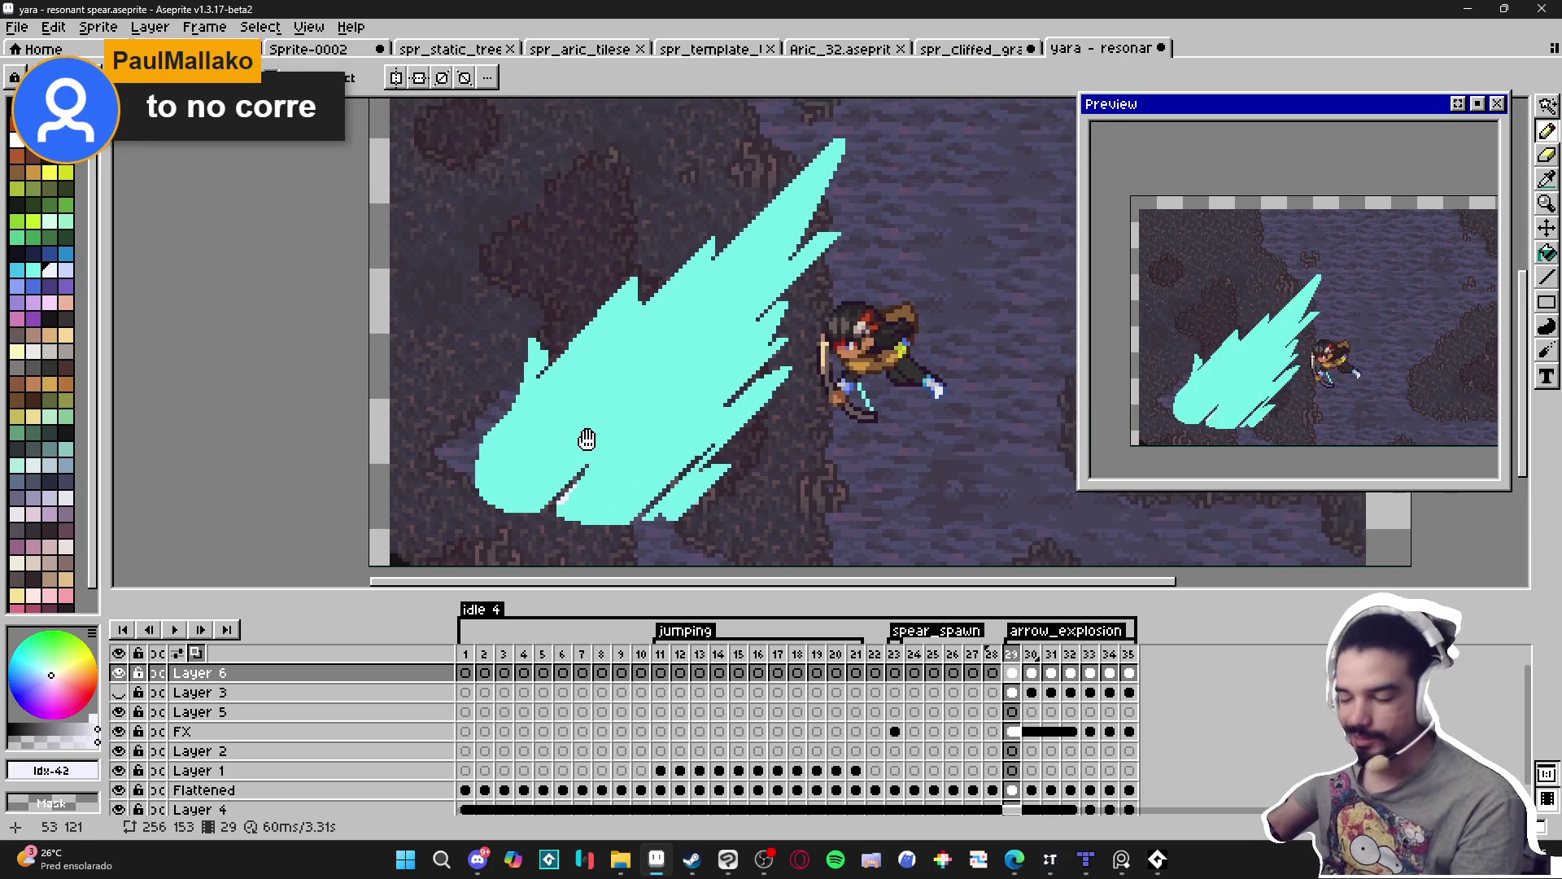
{"action": "key", "text": "g"}
{"action": "left_click", "coordinate": [598, 434]}
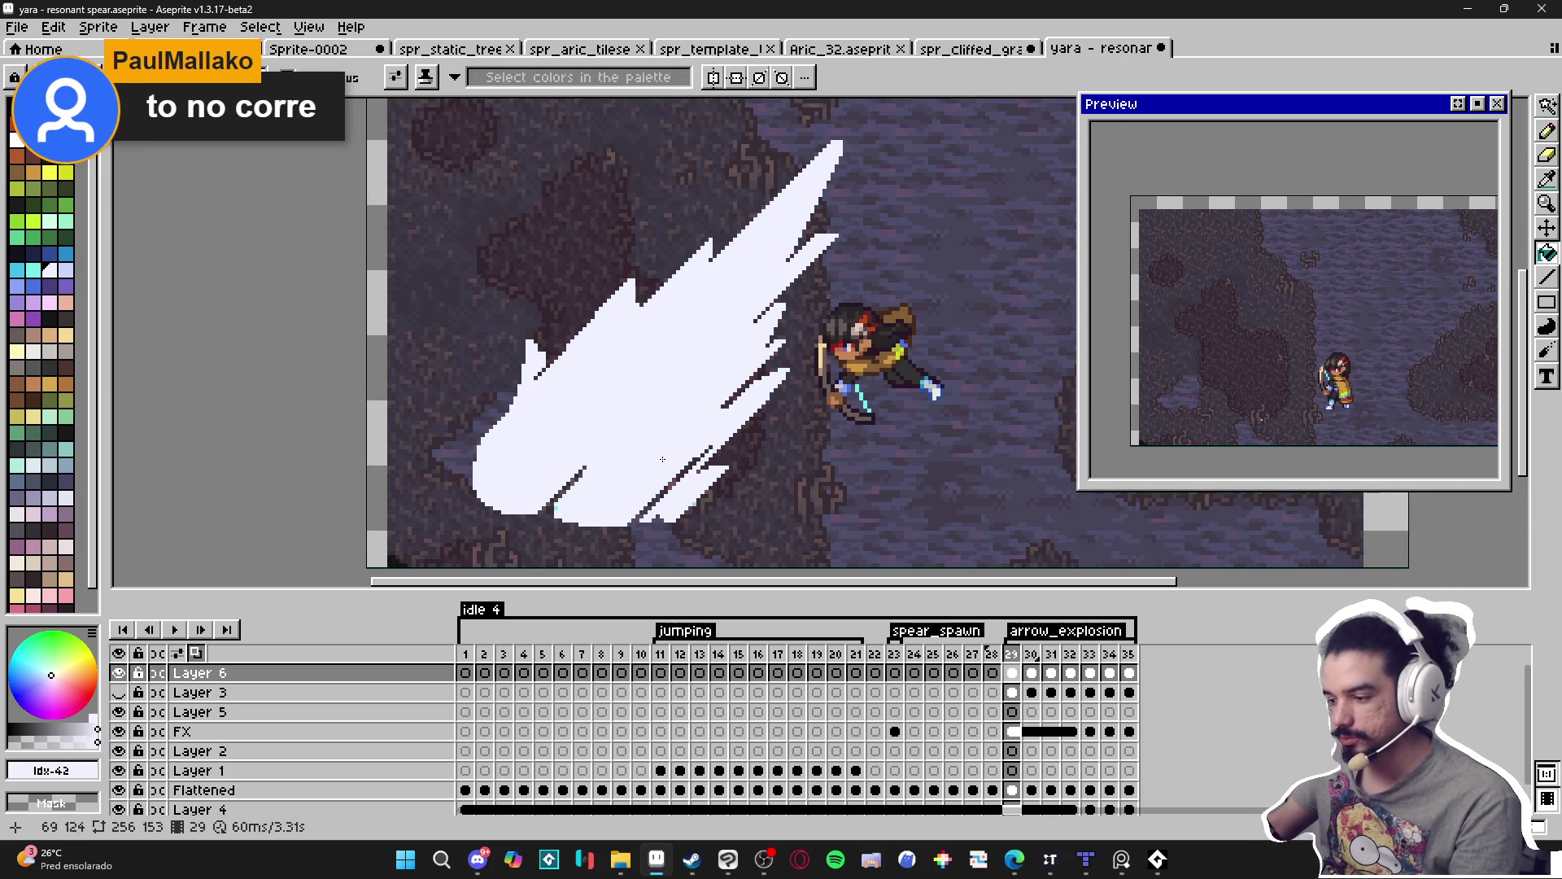
{"action": "left_click", "coordinate": [1032, 674]}
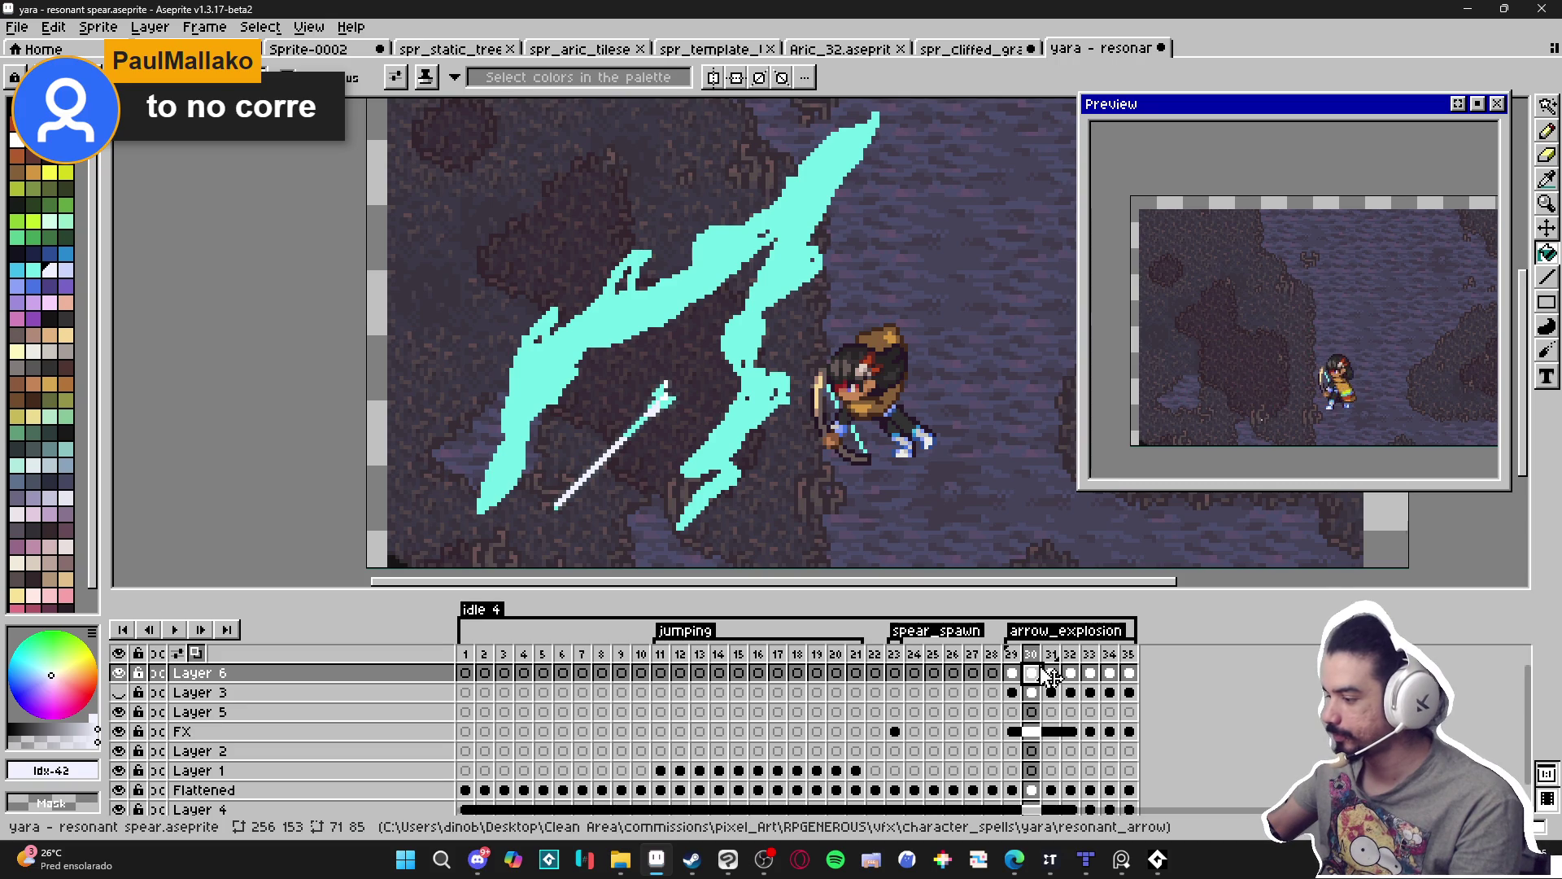
{"action": "scroll", "coordinate": [761, 318], "scroll_direction": "down", "scroll_amount": 1}
{"action": "key", "text": "Left"}
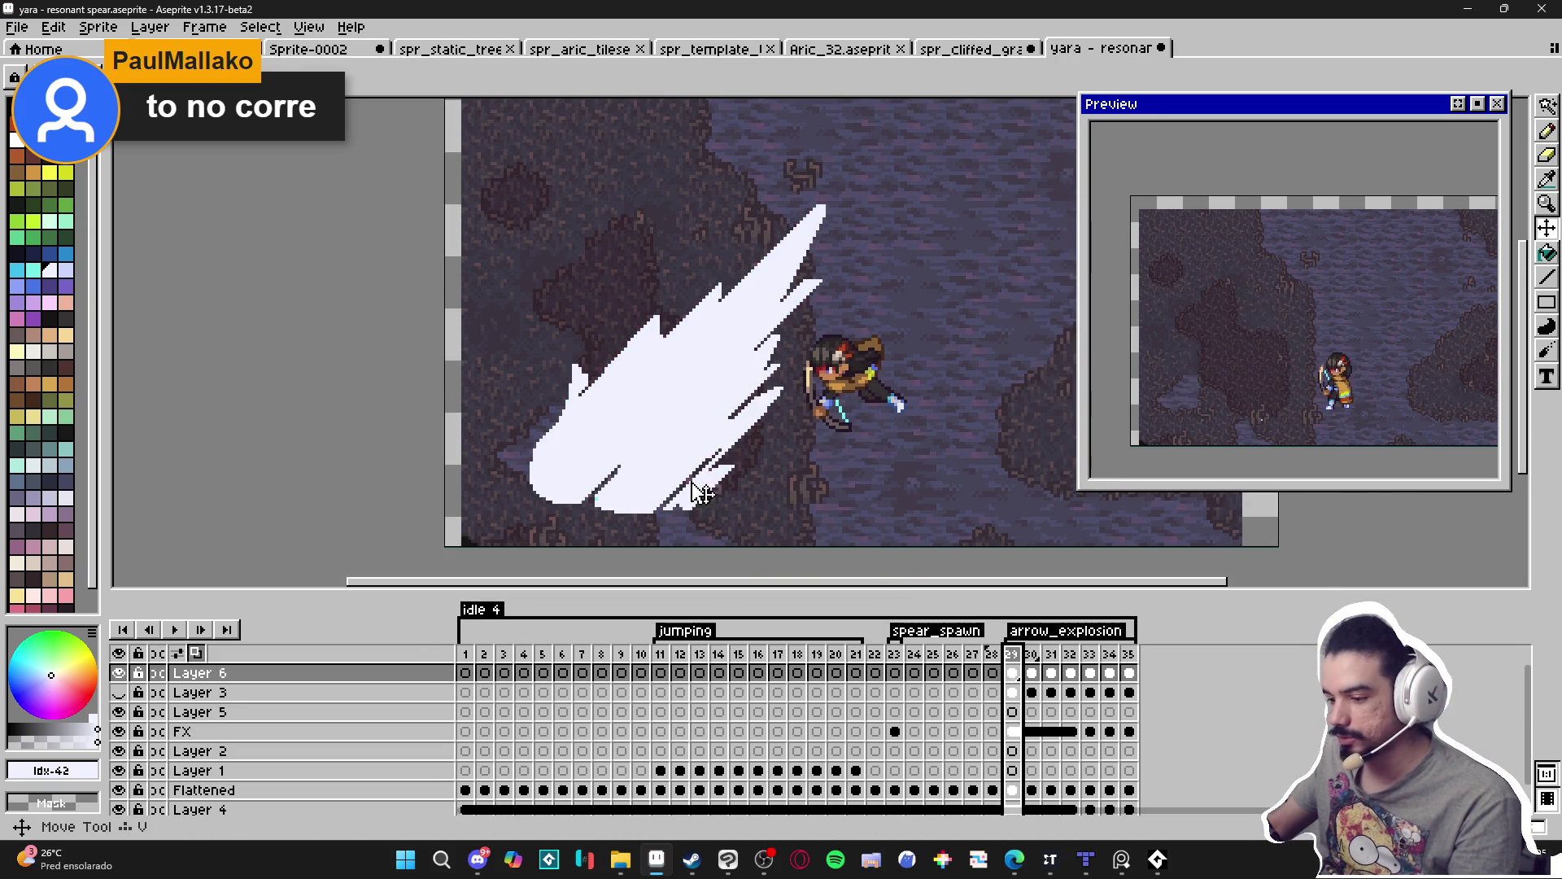
{"action": "key", "text": "b"}
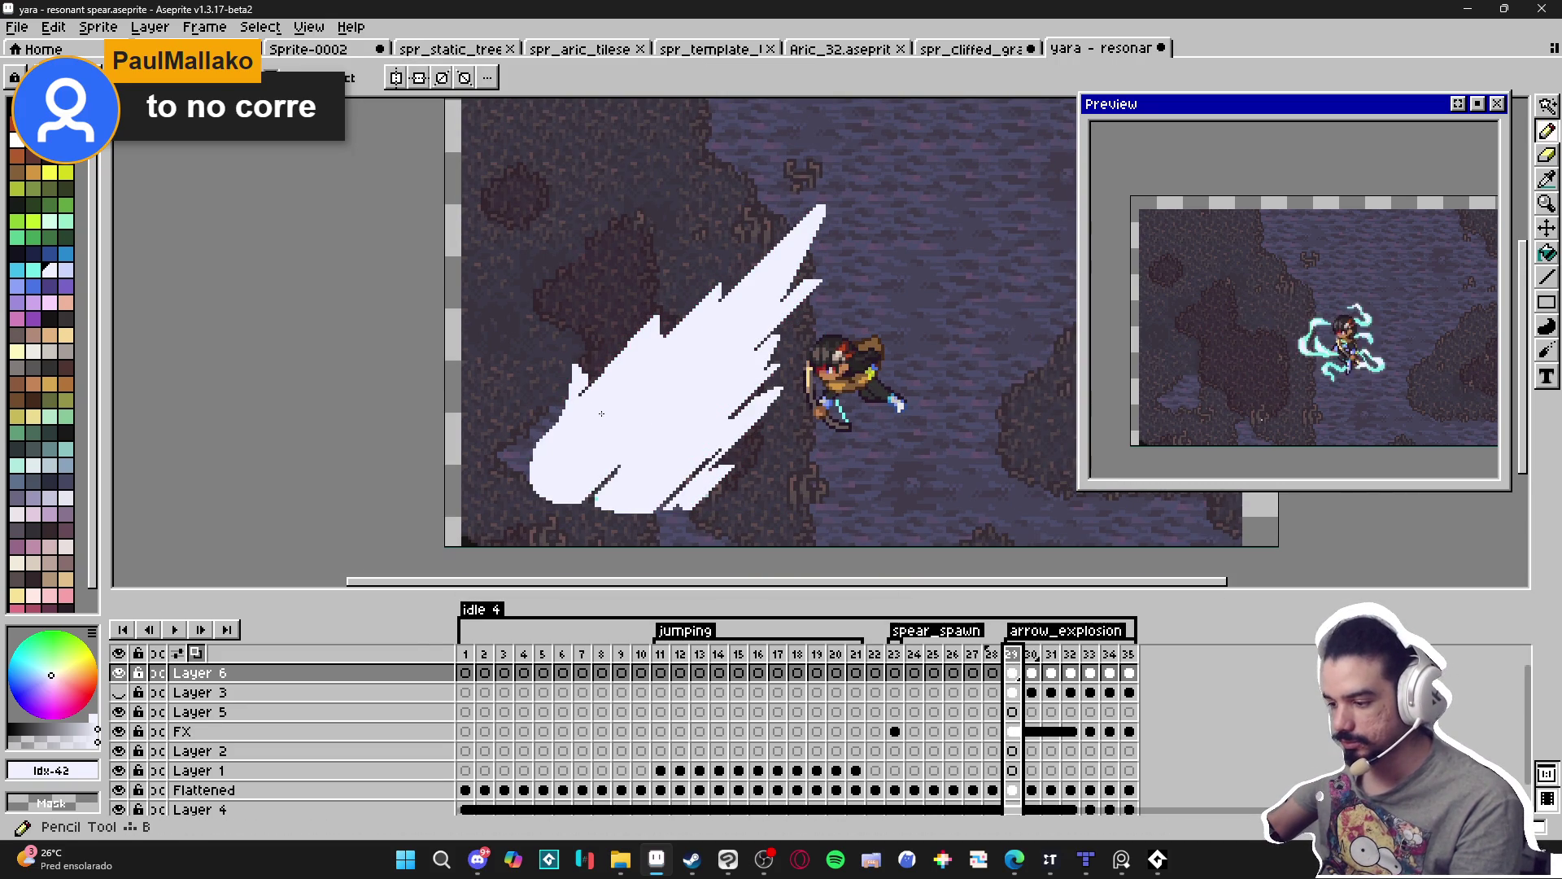
{"action": "key", "text": "ctrl+s"}
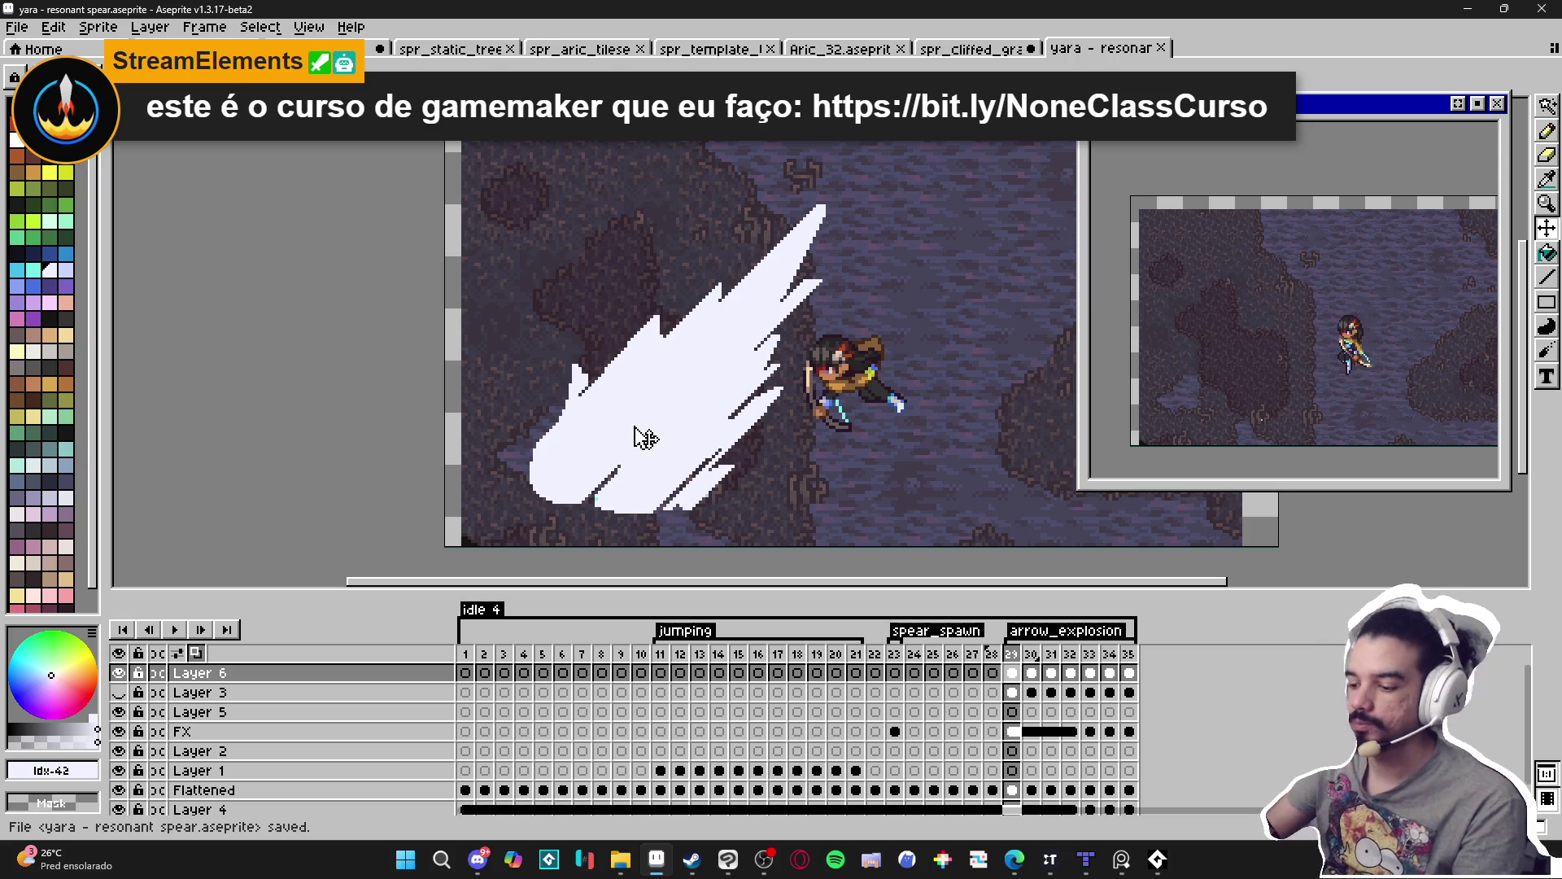
Select the white slash and preview an Outline effect, cancelling it without applying.
{"action": "left_click", "coordinate": [634, 426], "text": "alt"}
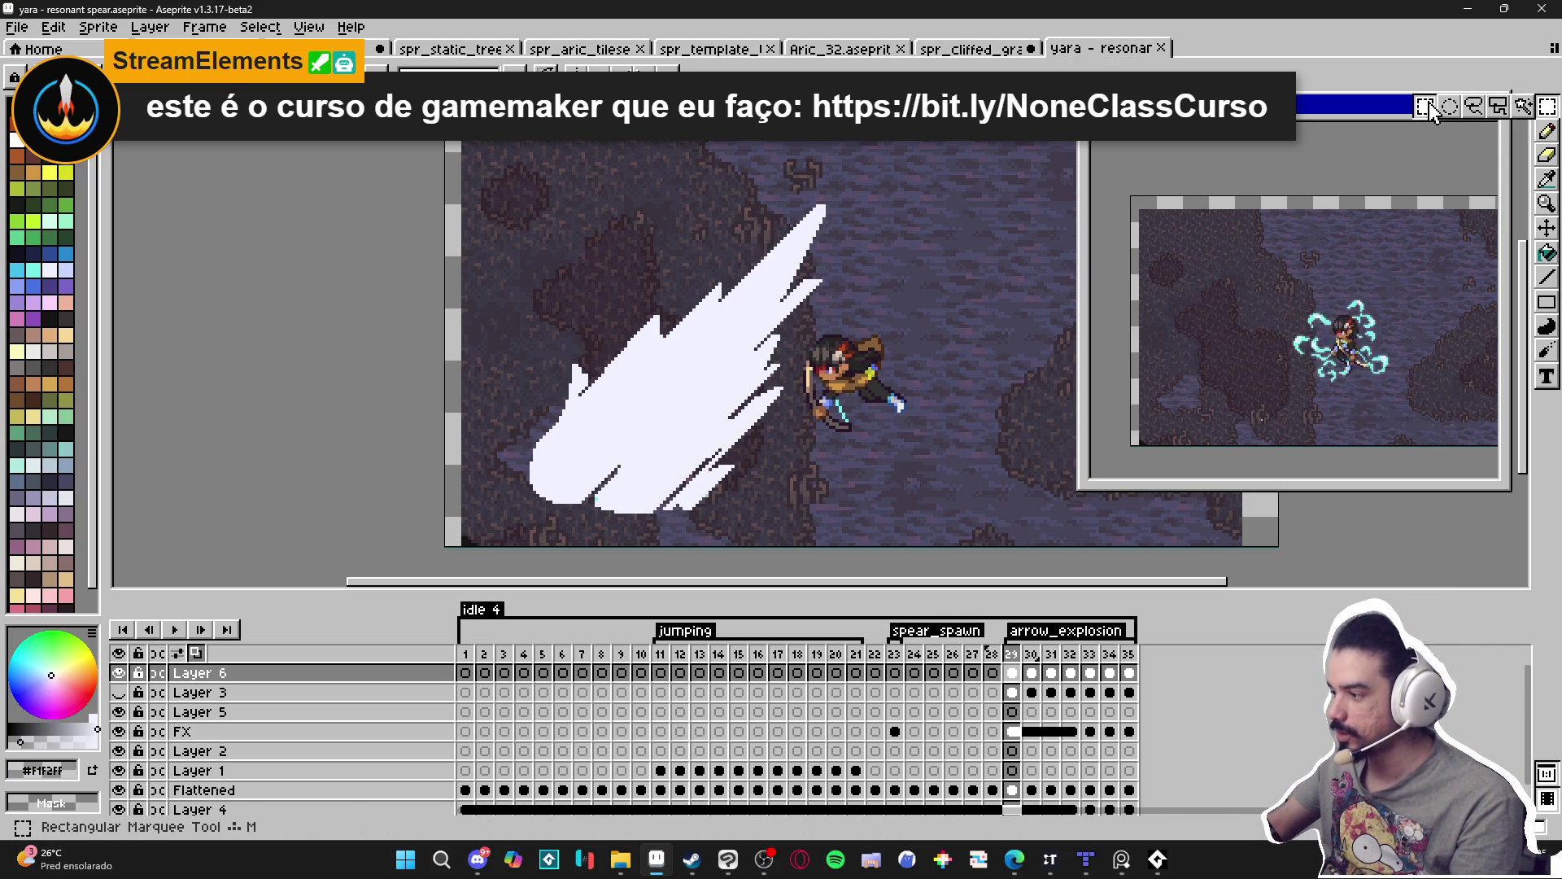
{"action": "mouse_move", "coordinate": [514, 160]}
{"action": "left_mouse_down"}
{"action": "mouse_move", "coordinate": [745, 323]}
{"action": "mouse_move", "coordinate": [847, 518]}
{"action": "left_mouse_up"}
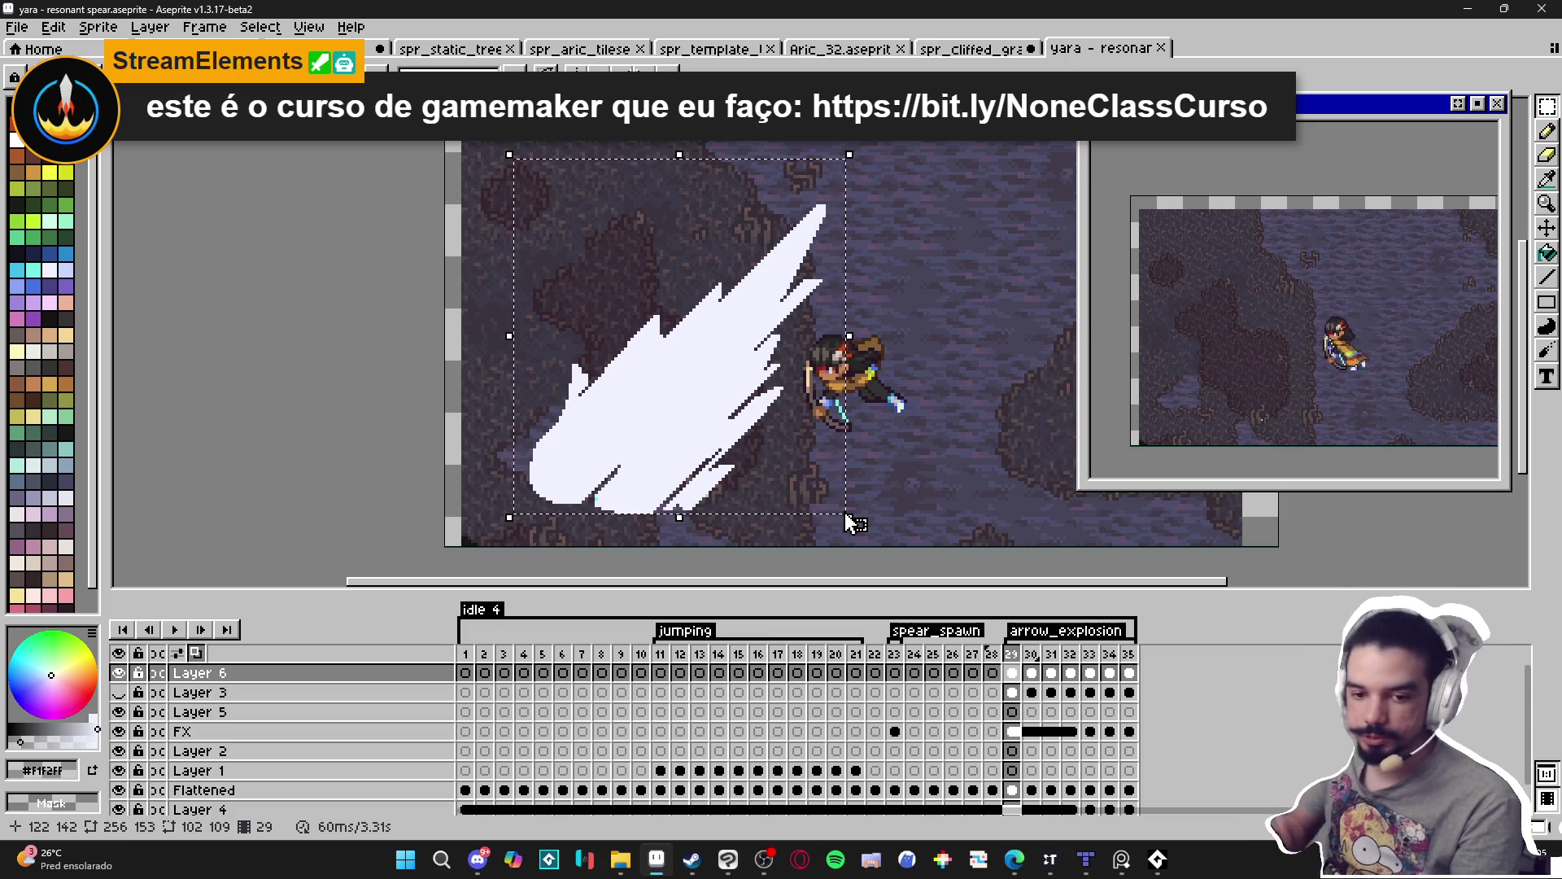
{"action": "key", "text": "shift+o"}
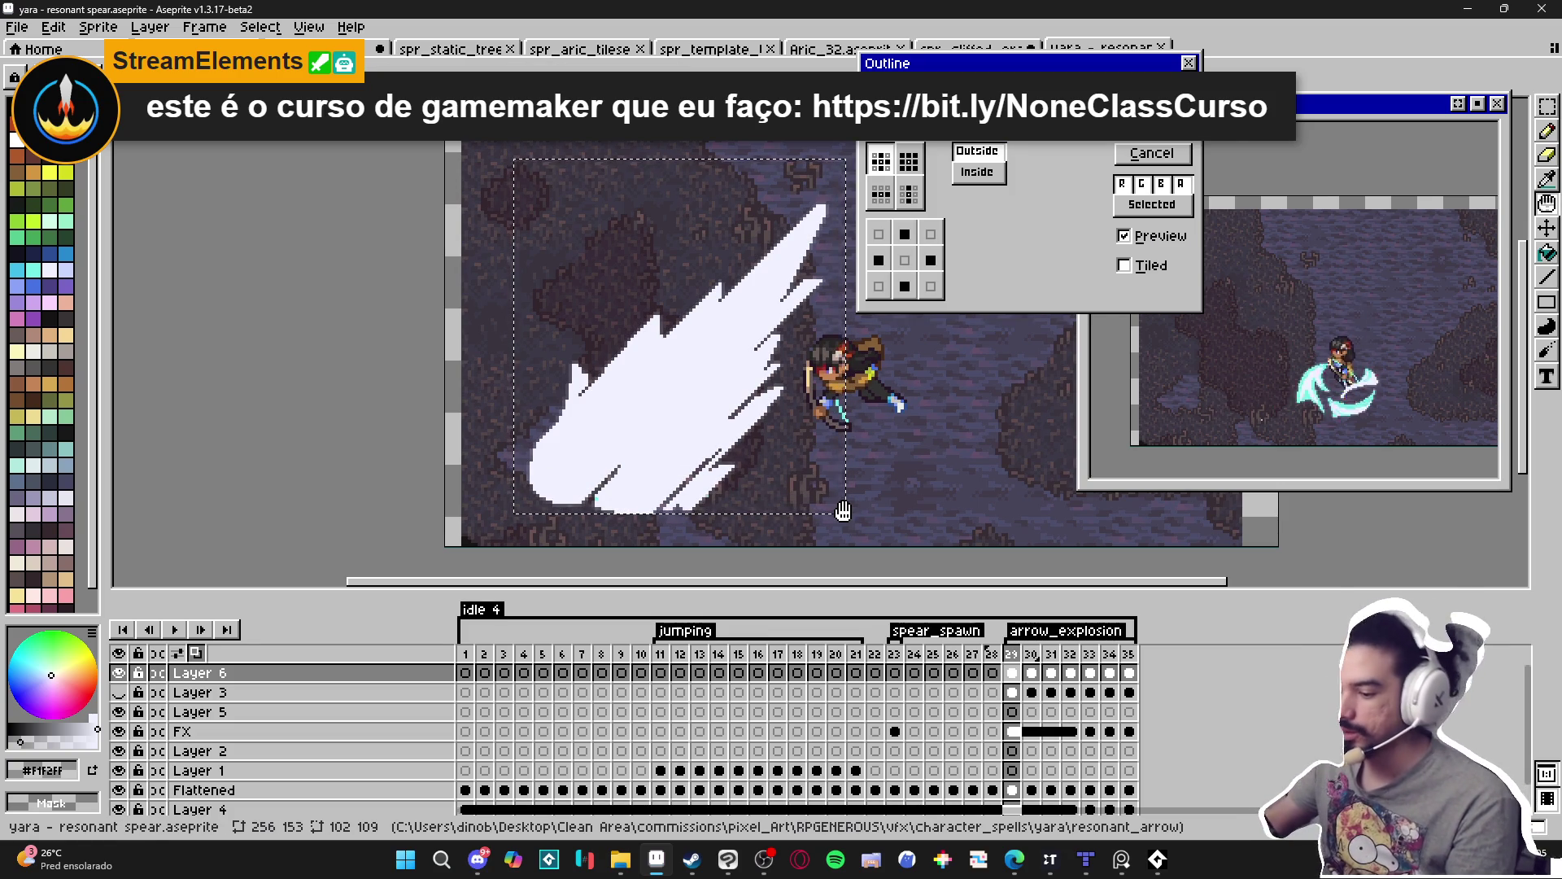
{"action": "key", "text": "Escape"}
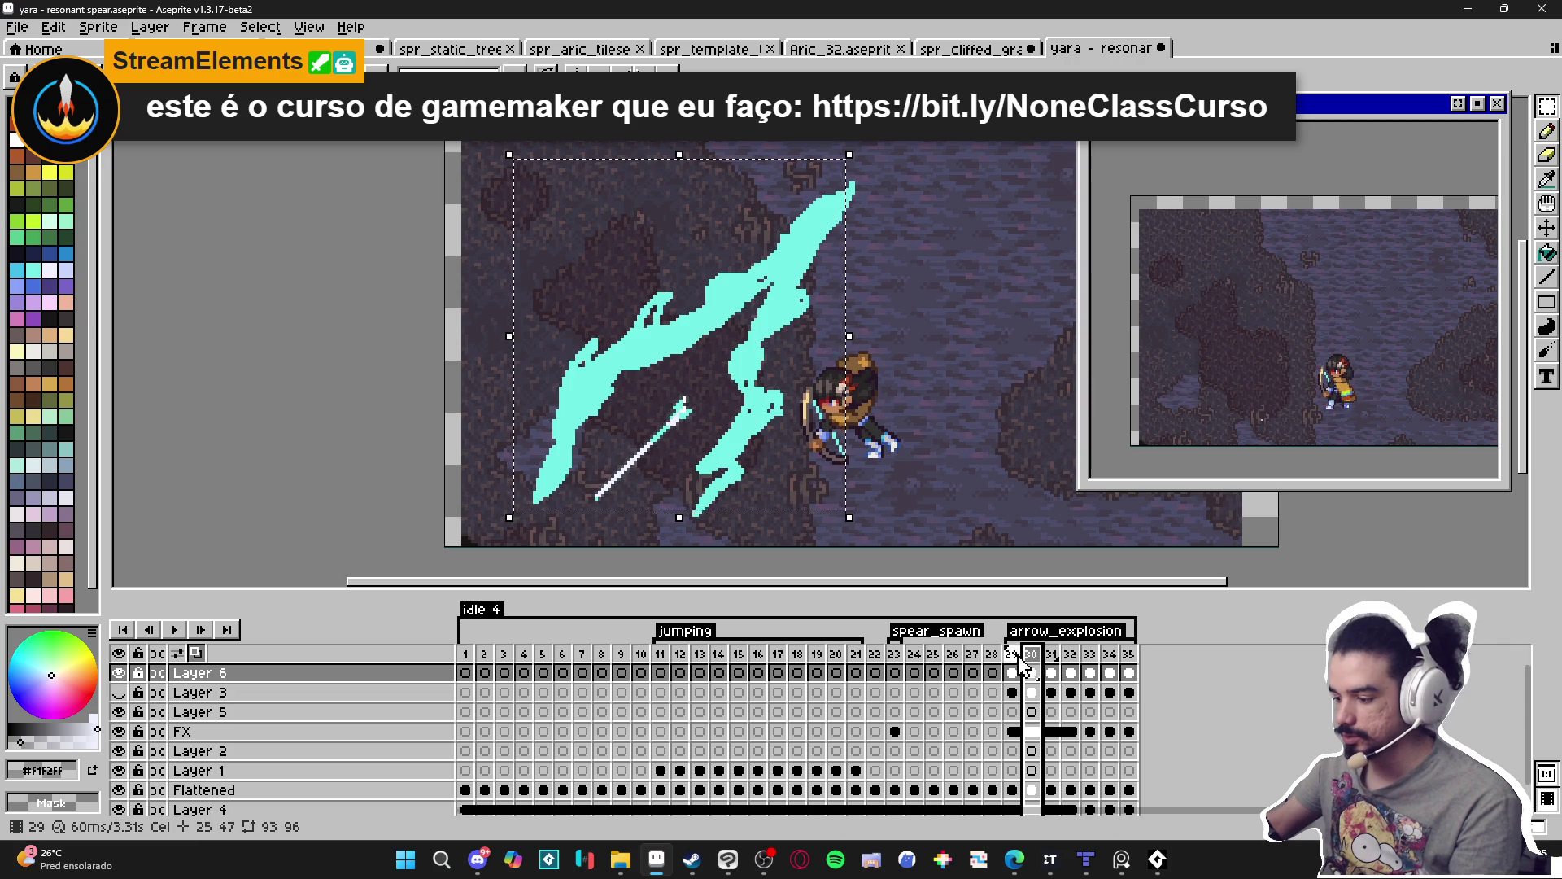
Darken the stray light pixels along the white slash's bottom edge on frame 29.
{"action": "scroll", "coordinate": [658, 489], "scroll_direction": "up", "scroll_amount": 5}
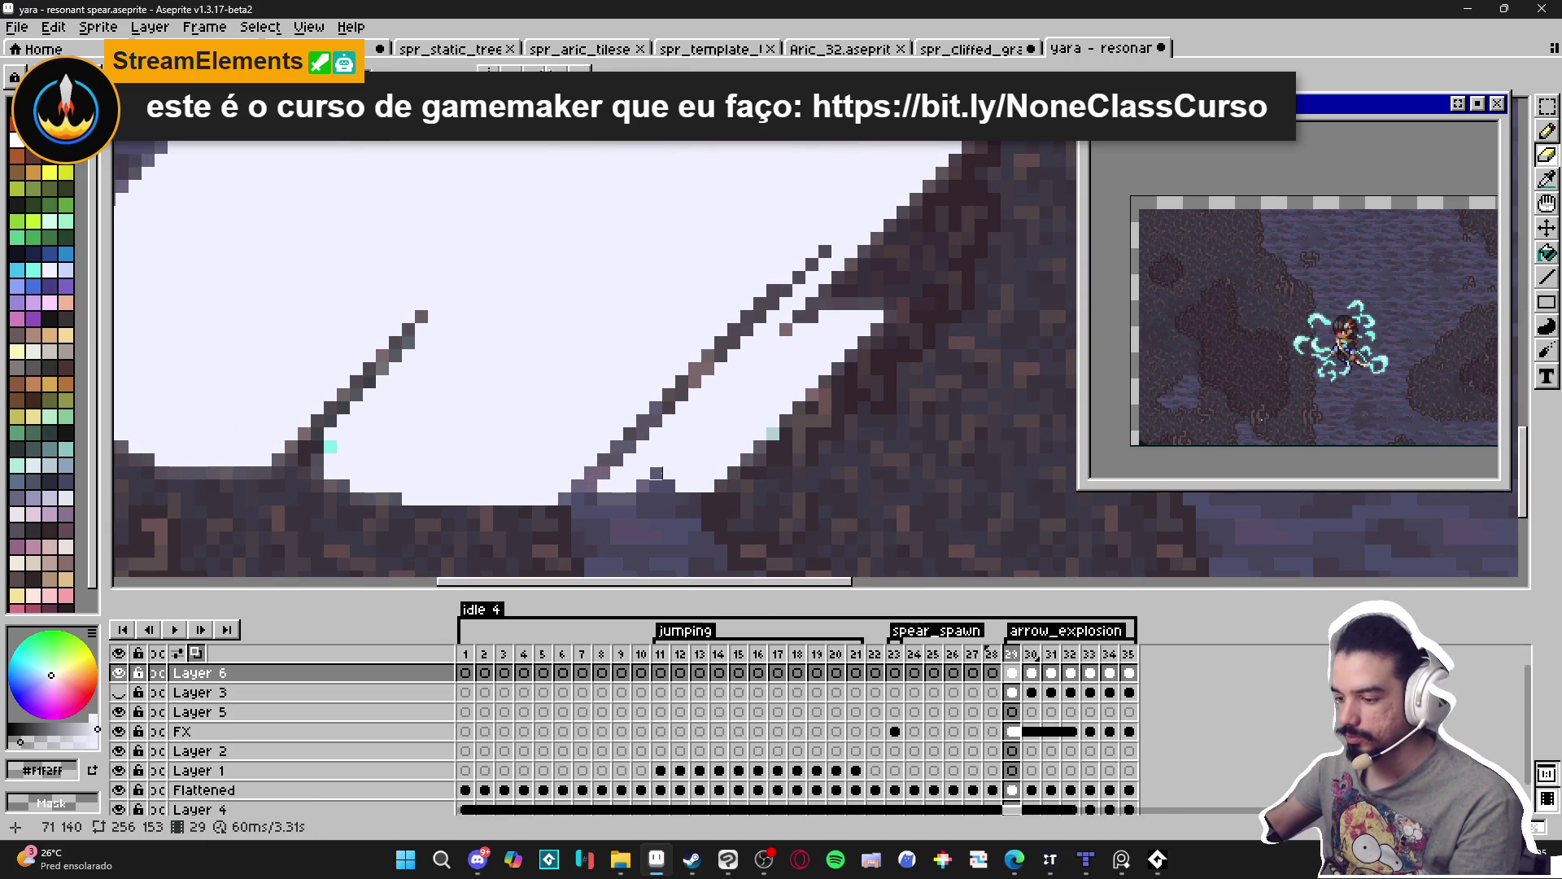
{"action": "left_click_drag", "start_coordinate": [428, 498], "coordinate": [622, 512]}
{"action": "left_click_drag", "start_coordinate": [505, 474], "coordinate": [361, 461]}
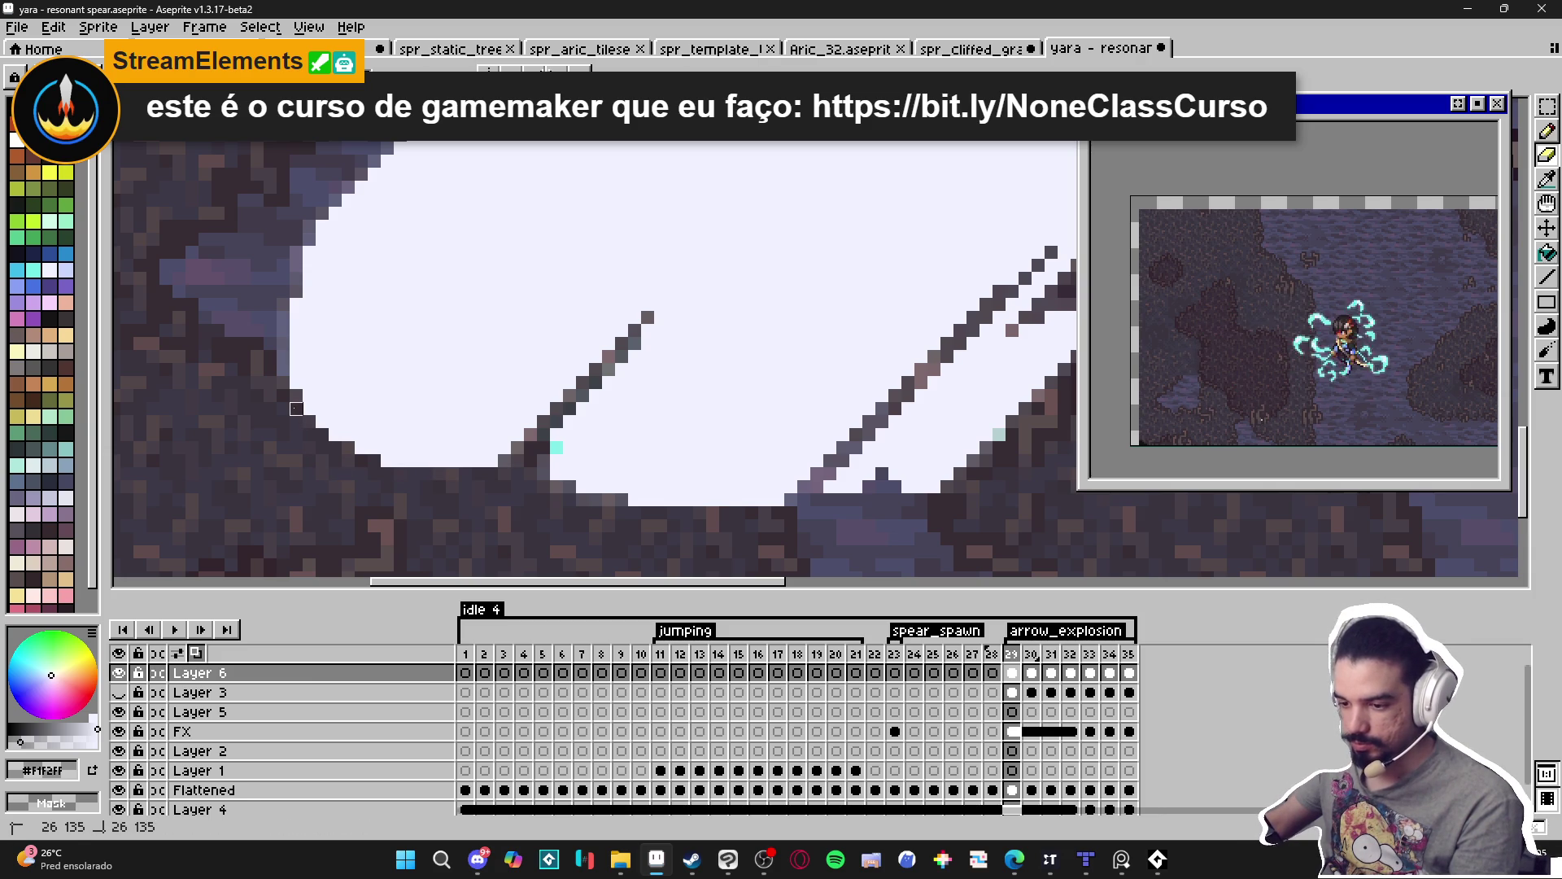
{"action": "left_click_drag", "start_coordinate": [504, 461], "coordinate": [517, 448]}
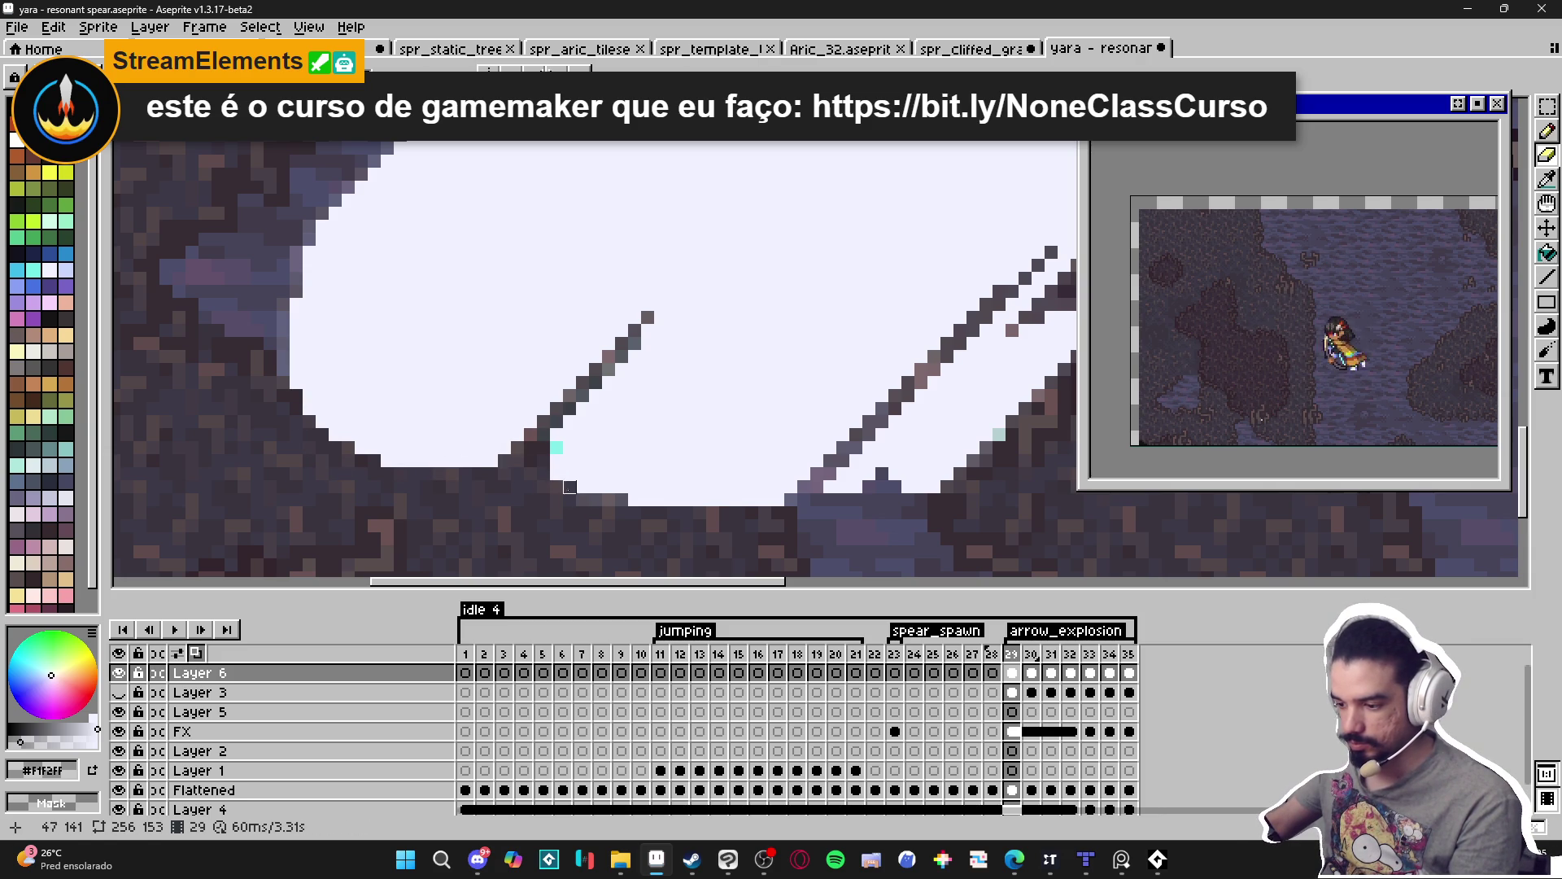
Repaint one more stretch of the slash edge, then go to frame 30.
{"action": "scroll", "coordinate": [583, 499], "scroll_direction": "down", "scroll_amount": 4}
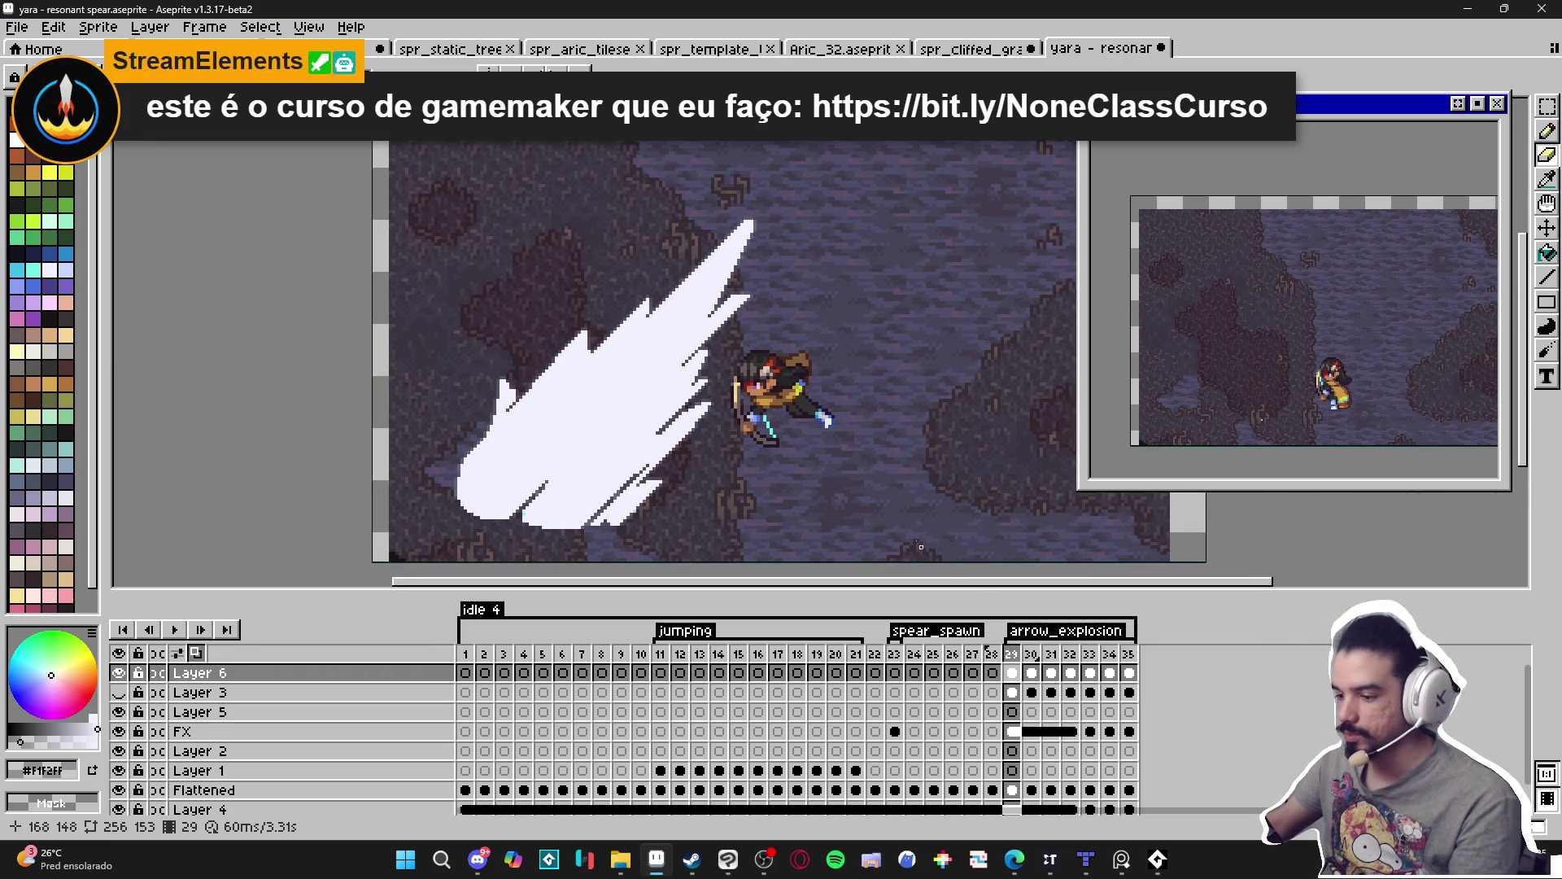
{"action": "left_click_drag", "start_coordinate": [859, 493], "coordinate": [806, 476]}
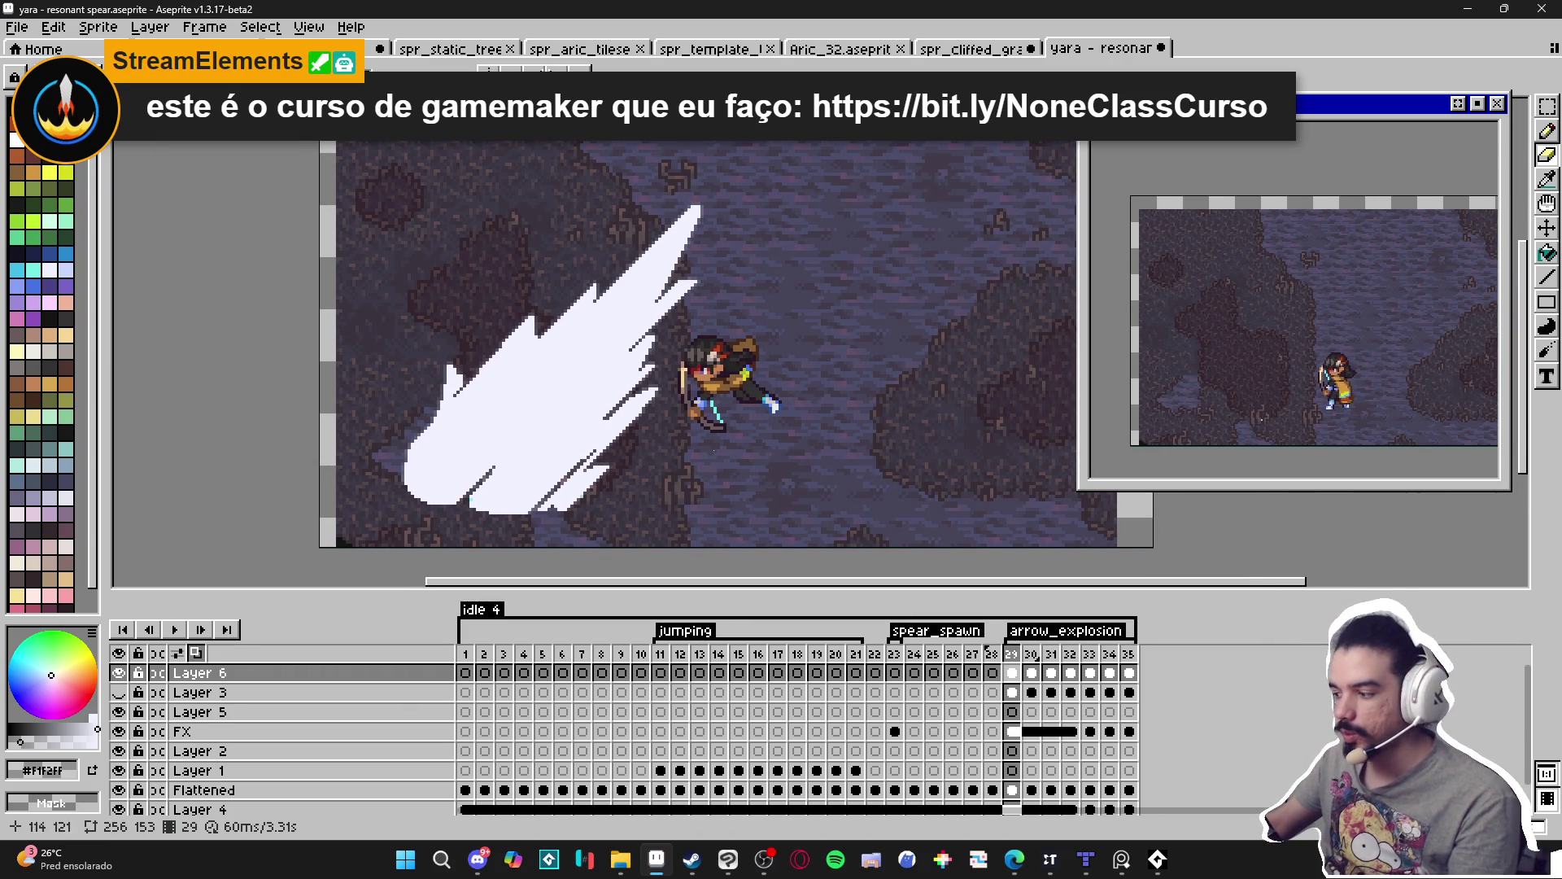
{"action": "left_click", "coordinate": [1035, 672]}
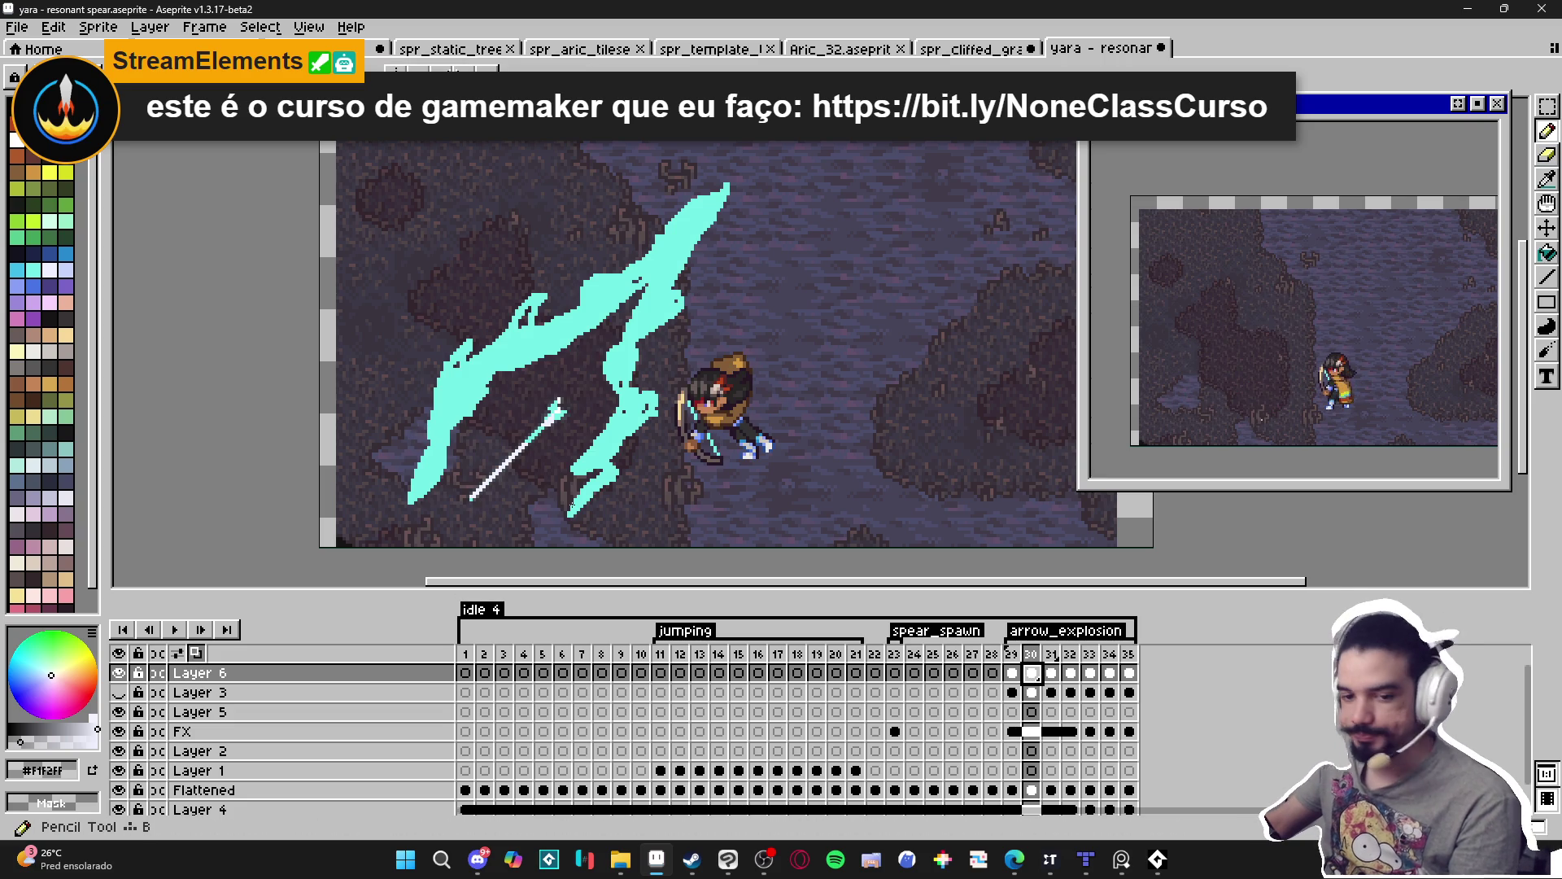
Eyedrop the effect's cyan #73EFE8 and bring the cyan streaks and arrow into view.
{"action": "scroll", "coordinate": [420, 467], "scroll_direction": "up", "scroll_amount": 2}
{"action": "left_click", "coordinate": [403, 523], "text": "alt"}
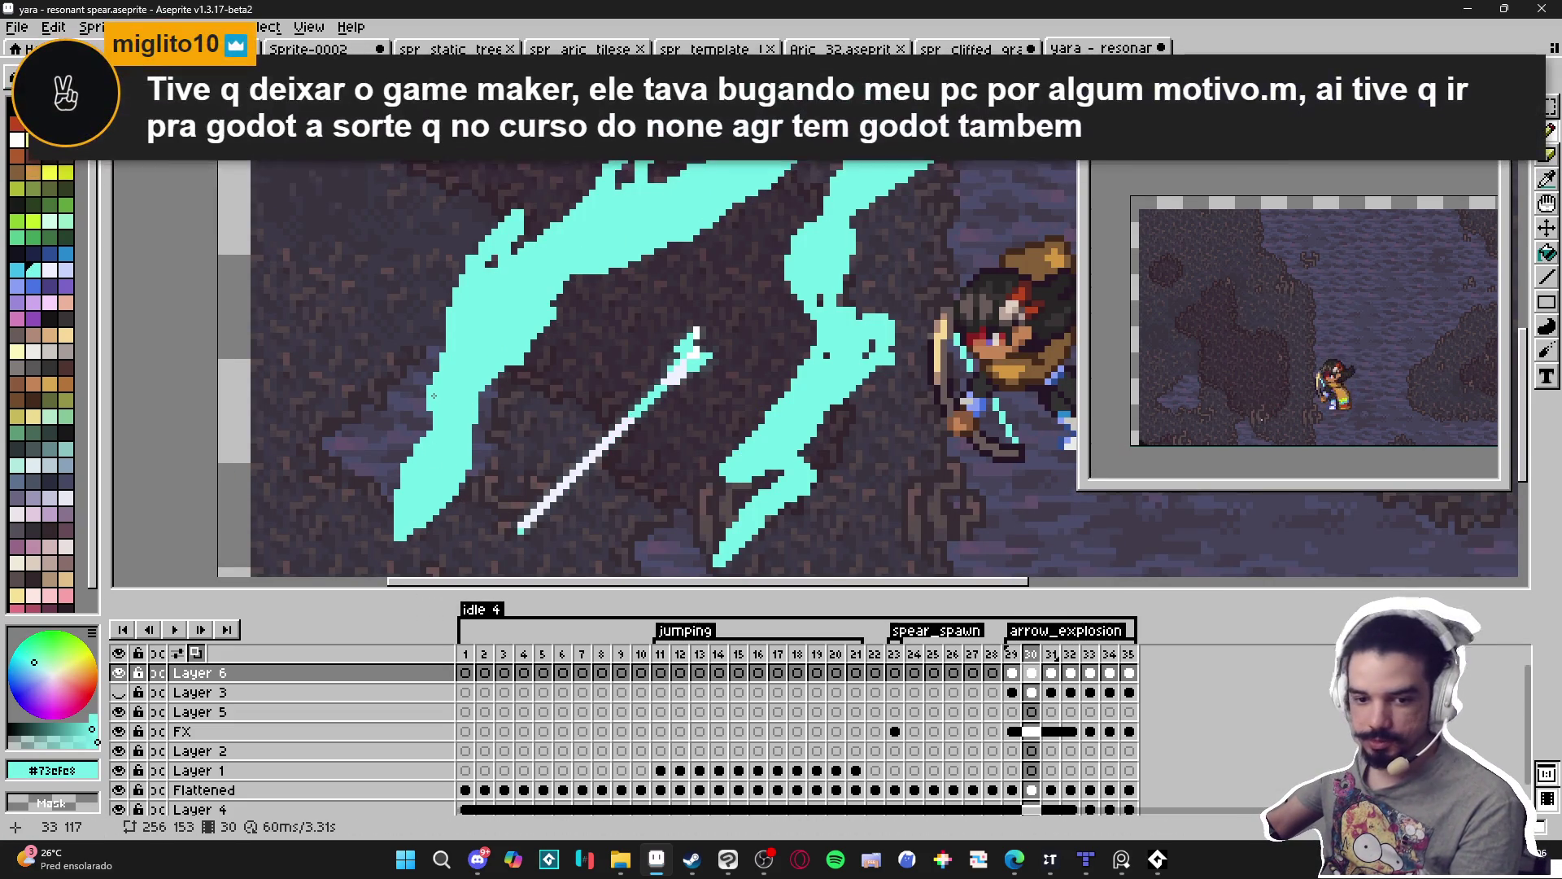
{"action": "left_click_drag", "start_coordinate": [436, 396], "coordinate": [454, 432]}
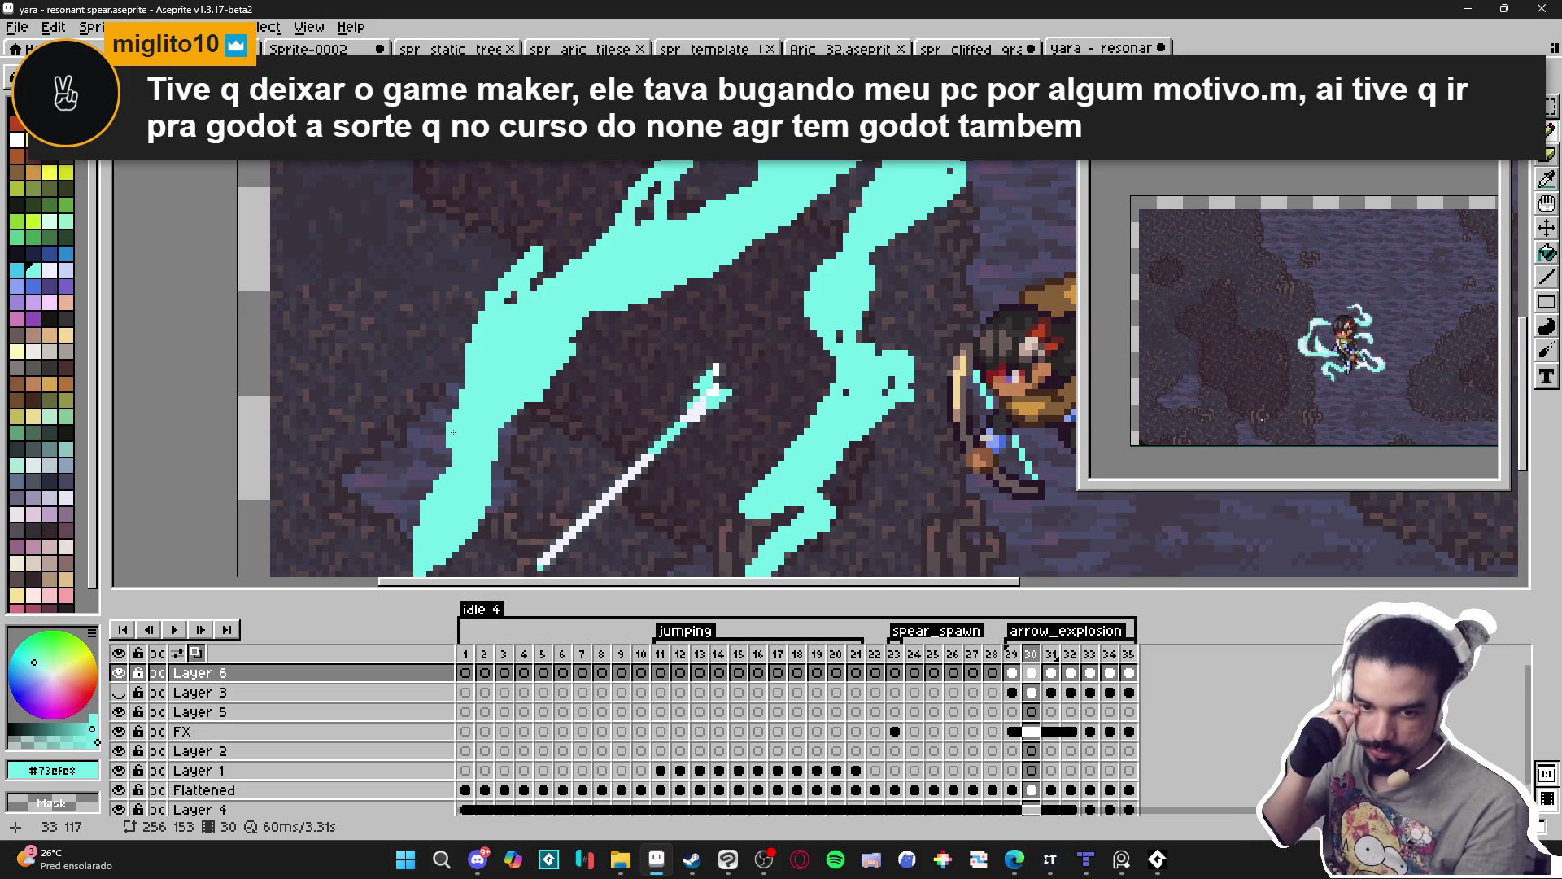
{"action": "mouse_move", "coordinate": [447, 415]}
{"action": "left_mouse_down"}
{"action": "mouse_move", "coordinate": [474, 353]}
{"action": "mouse_move", "coordinate": [456, 377]}
{"action": "left_mouse_up"}
Zoom in on the cyan streaks and switch to the Eraser with E.
{"action": "scroll", "coordinate": [457, 377], "scroll_direction": "up", "scroll_amount": 2}
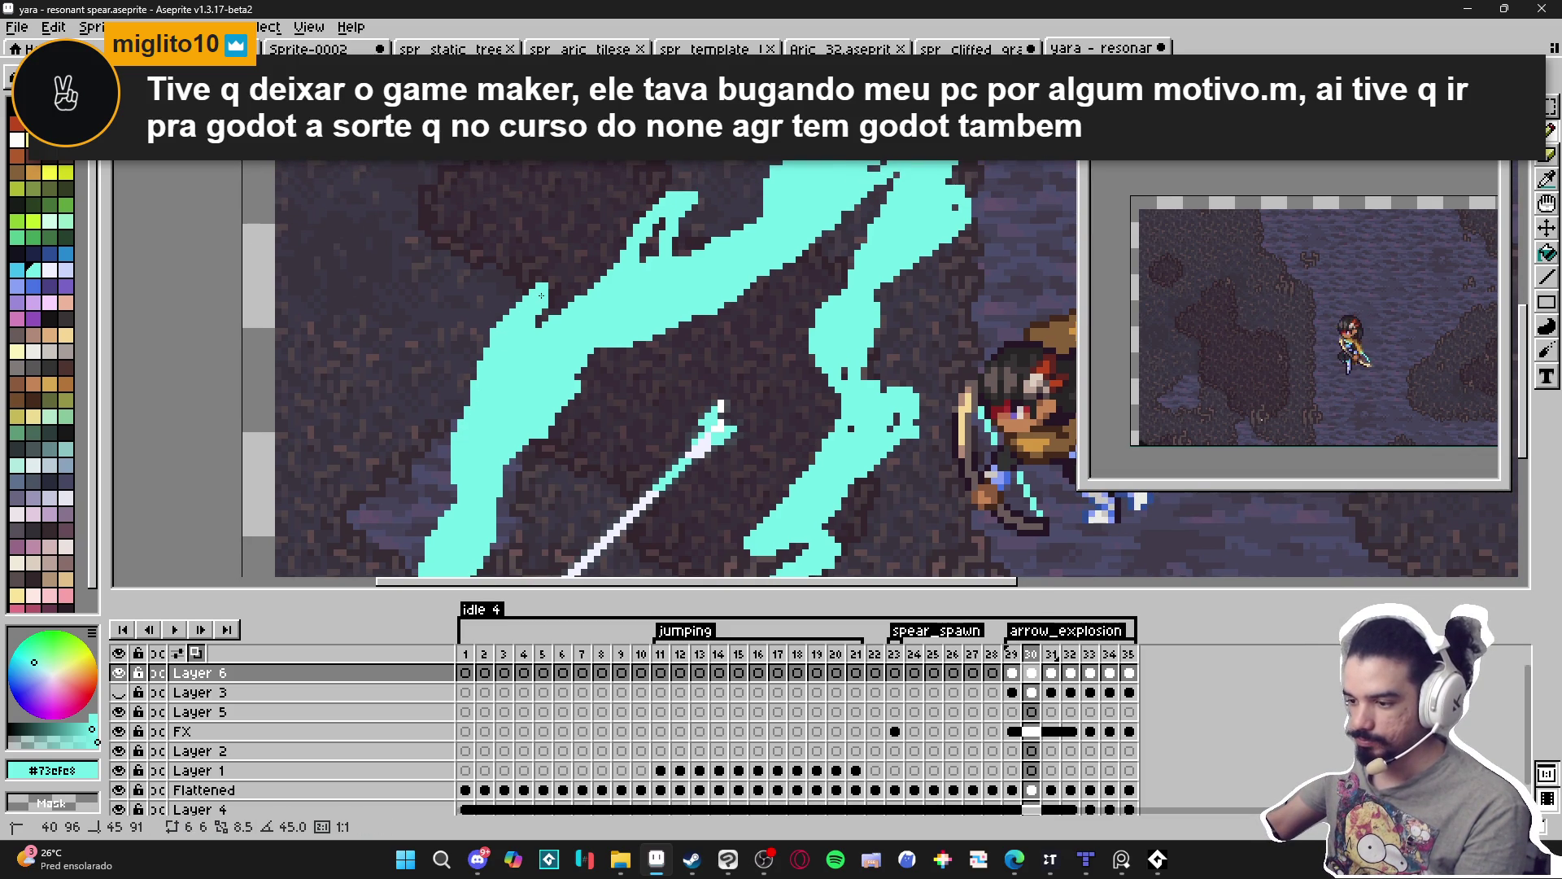
{"action": "scroll", "coordinate": [544, 386], "scroll_direction": "up", "scroll_amount": 2}
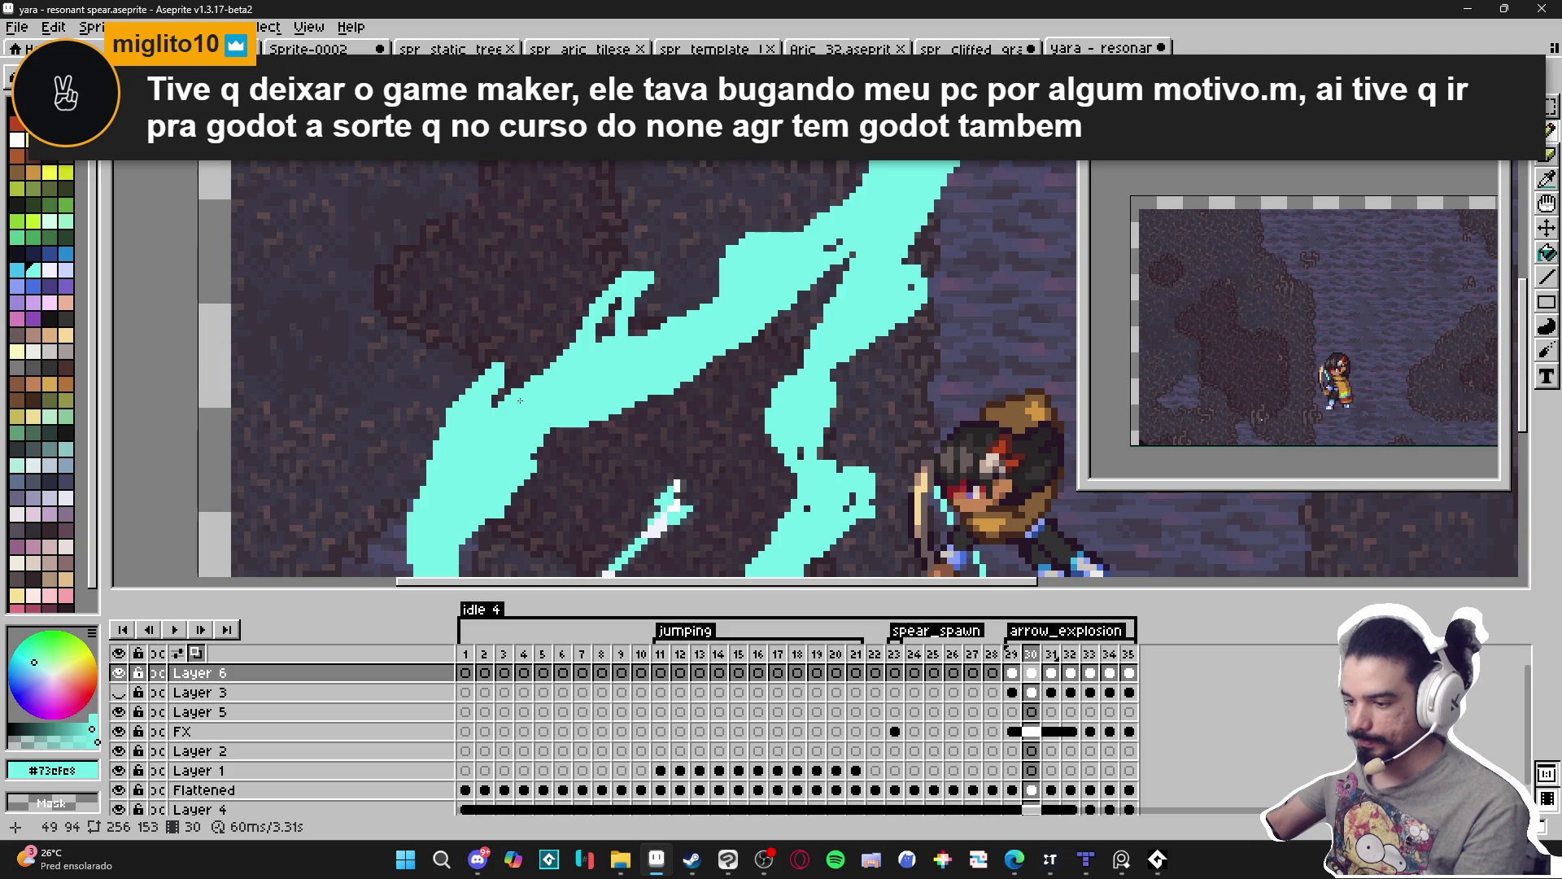
{"action": "mouse_move", "coordinate": [520, 400]}
{"action": "left_mouse_down"}
{"action": "mouse_move", "coordinate": [538, 364]}
{"action": "mouse_move", "coordinate": [568, 365]}
{"action": "mouse_move", "coordinate": [606, 293]}
{"action": "mouse_move", "coordinate": [598, 309]}
{"action": "left_mouse_up"}
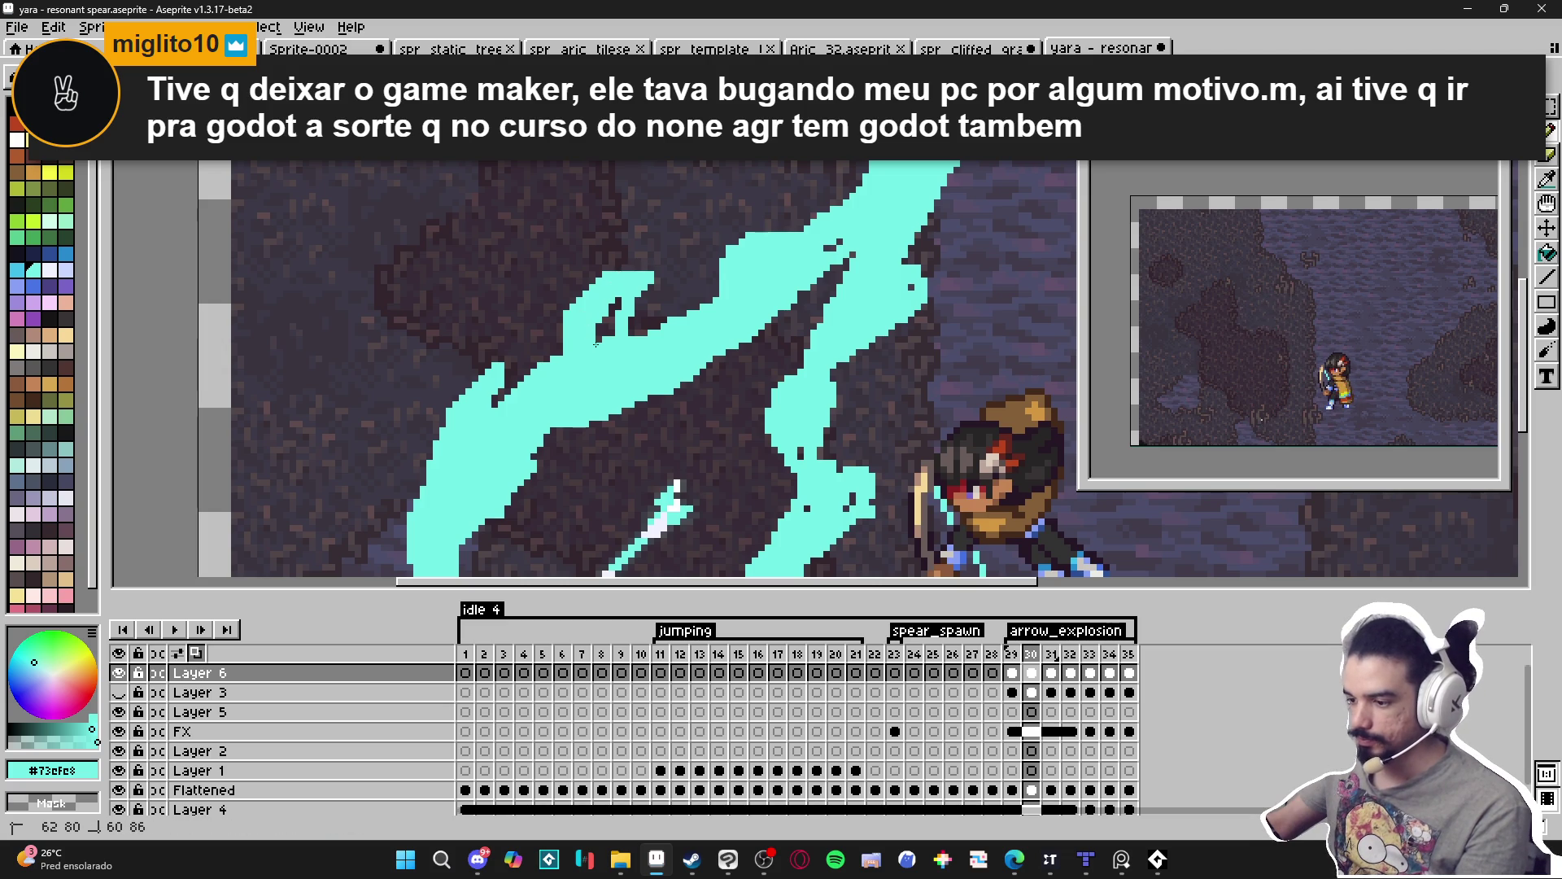
{"action": "scroll", "coordinate": [554, 318], "scroll_direction": "down", "scroll_amount": 2}
{"action": "scroll", "coordinate": [553, 317], "scroll_direction": "up", "scroll_amount": 2}
{"action": "key", "text": "e"}
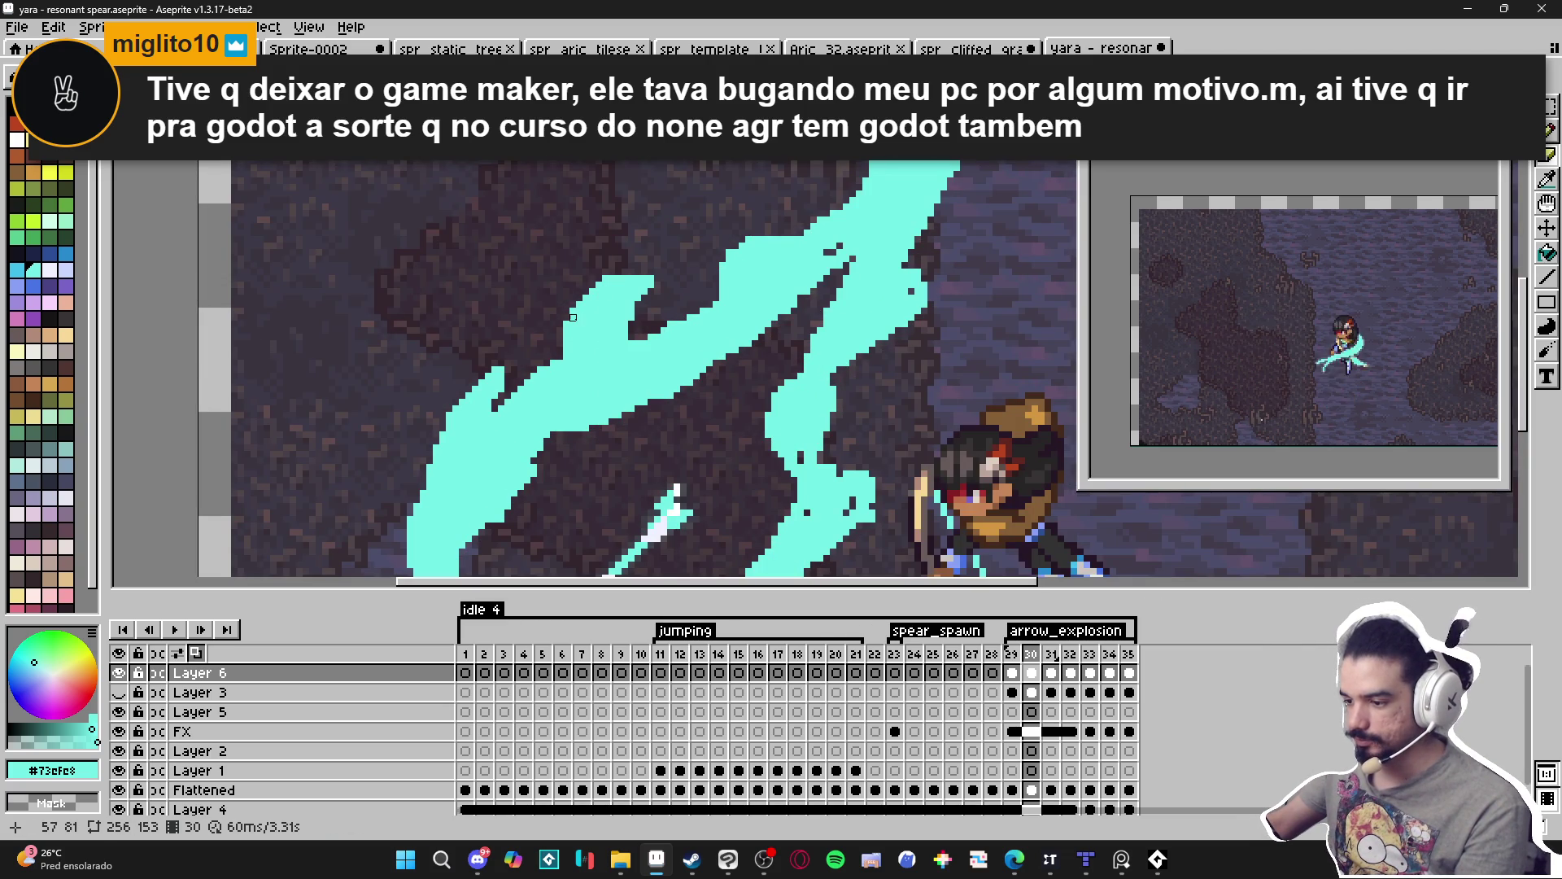
{"action": "scroll", "coordinate": [606, 279], "scroll_direction": "down", "scroll_amount": 2}
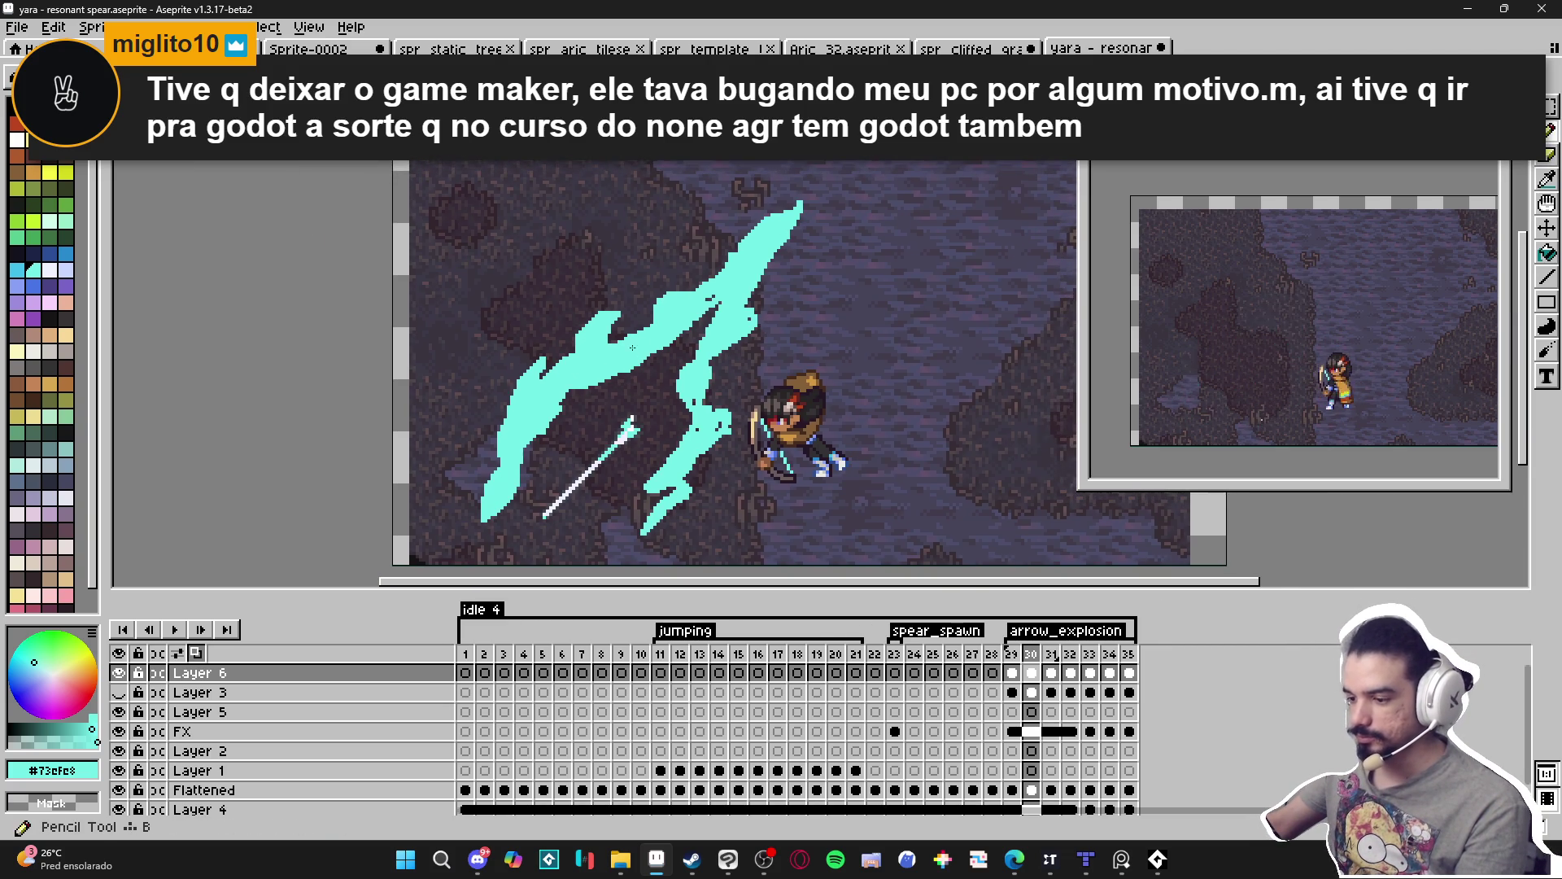
{"action": "scroll", "coordinate": [580, 391], "scroll_direction": "up", "scroll_amount": 2}
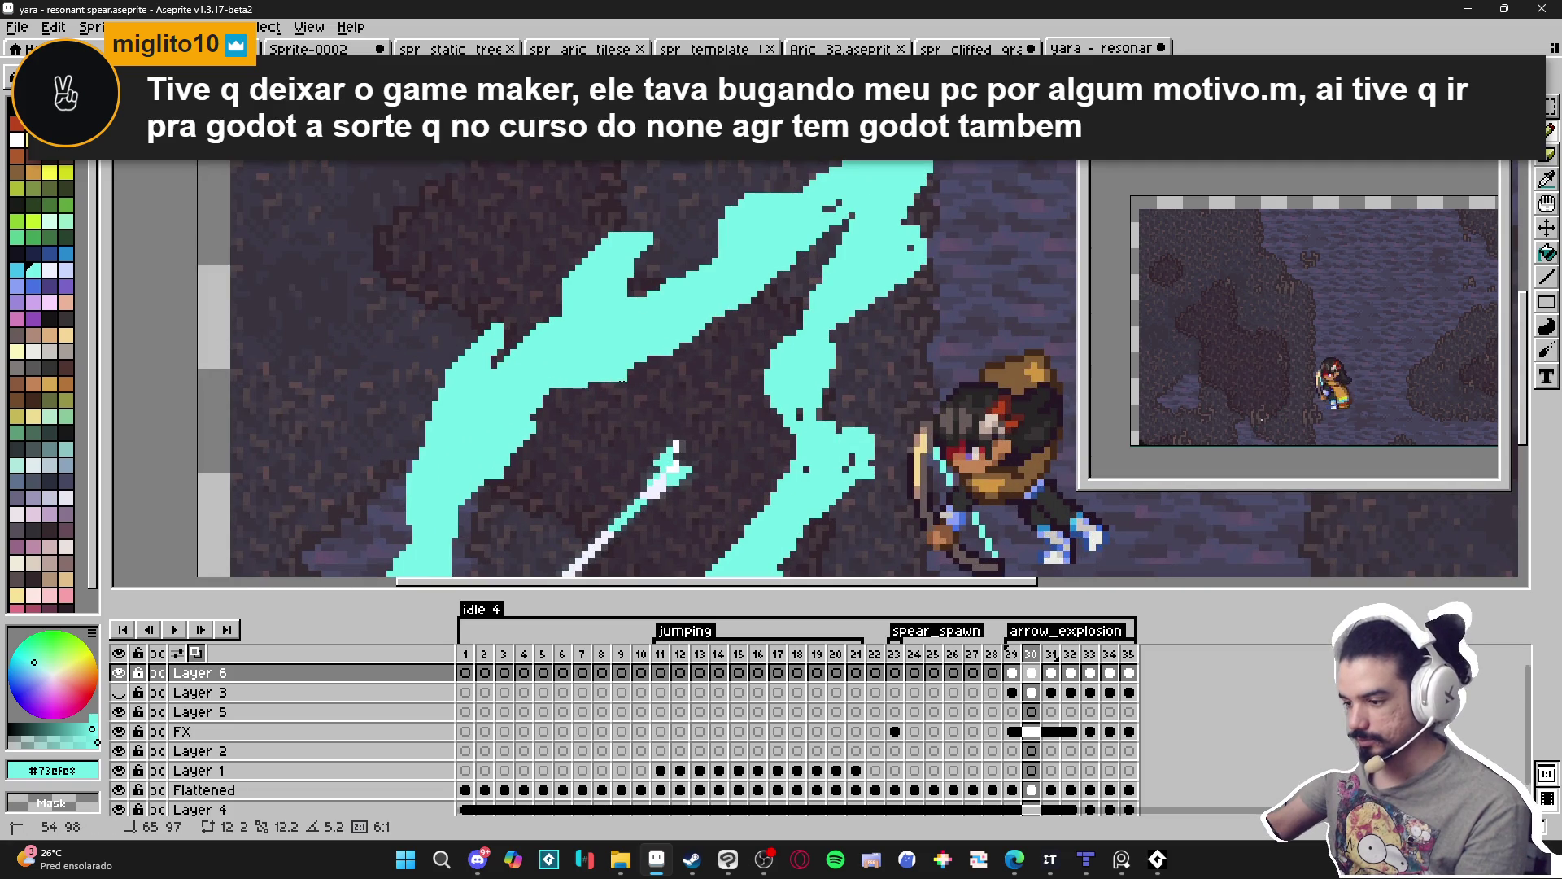
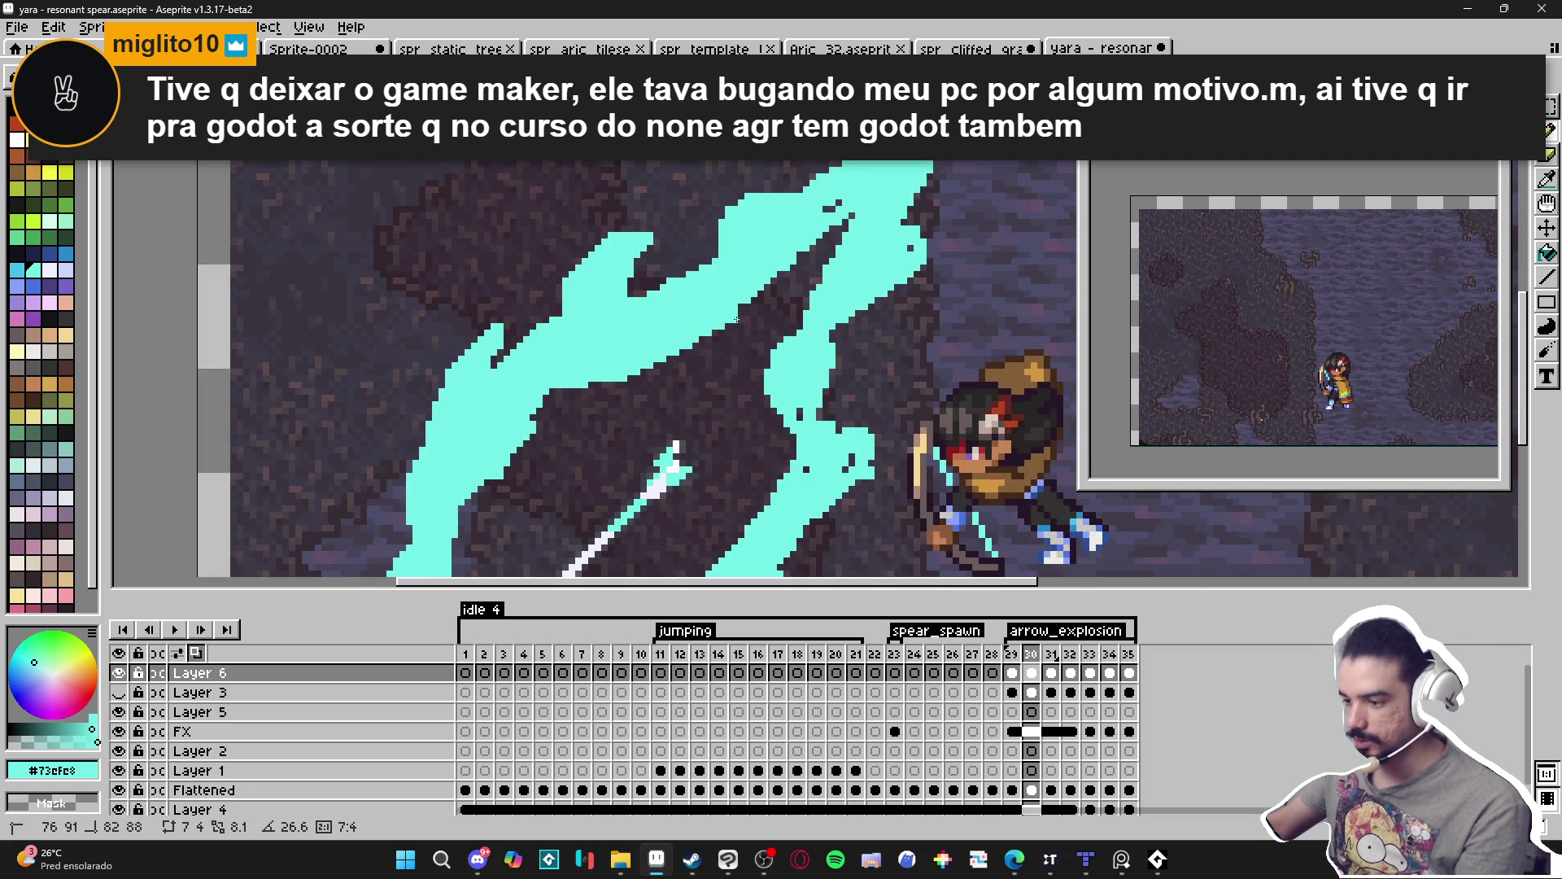
Erase the stray cyan pixels from the slash edge on frame 30.
{"action": "key", "text": "e"}
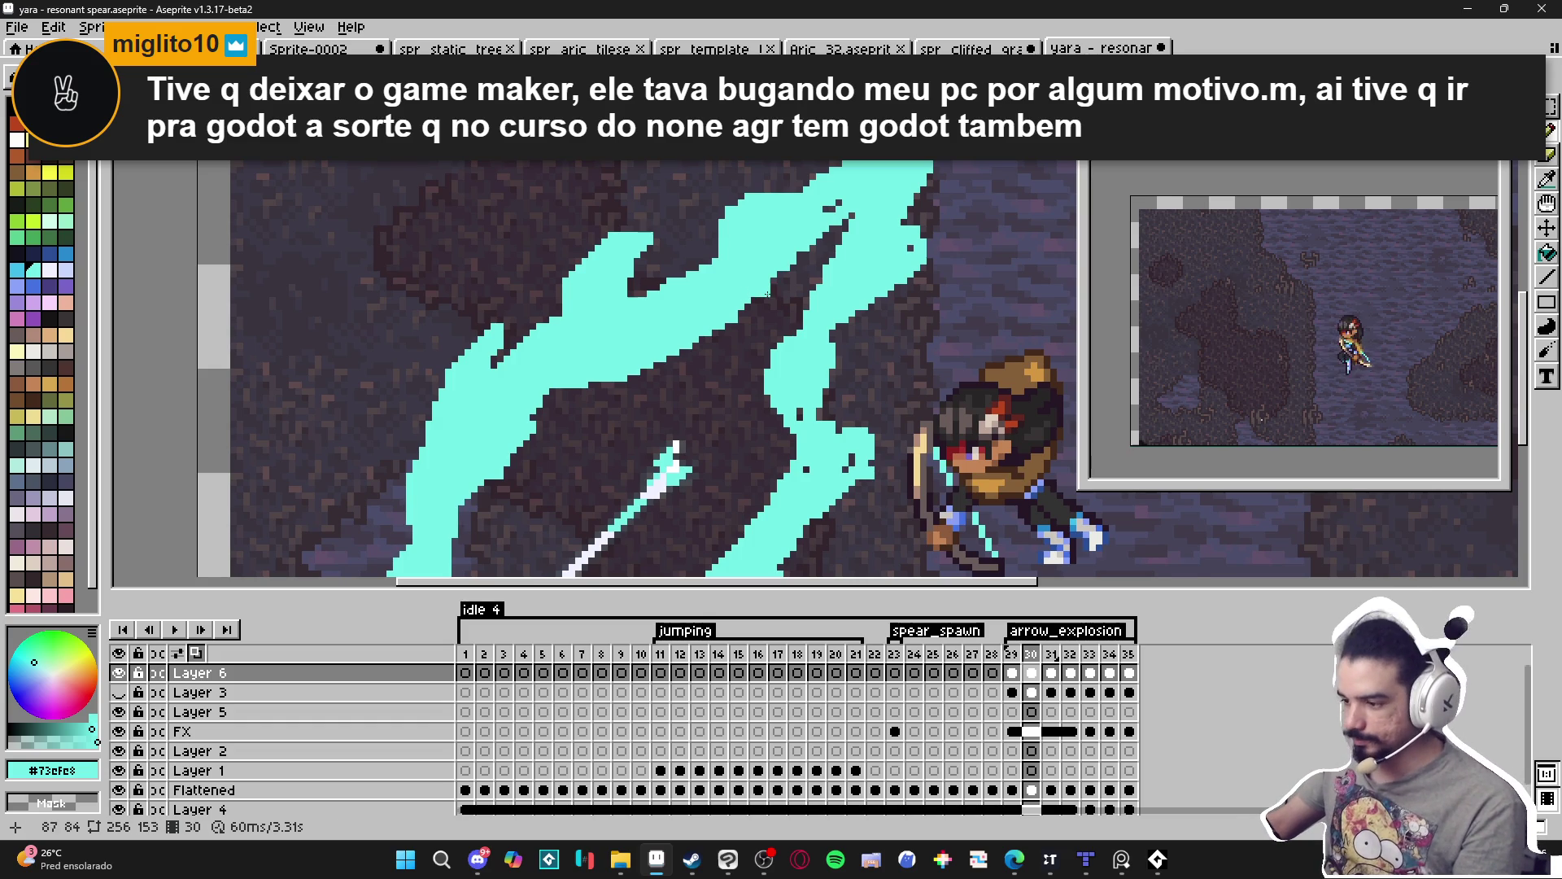
{"action": "scroll", "coordinate": [765, 312], "scroll_direction": "up", "scroll_amount": 1}
{"action": "mouse_move", "coordinate": [770, 259]}
{"action": "left_mouse_down"}
{"action": "mouse_move", "coordinate": [757, 236]}
{"action": "mouse_move", "coordinate": [816, 218]}
{"action": "mouse_move", "coordinate": [770, 258]}
{"action": "left_mouse_up"}
{"action": "scroll", "coordinate": [770, 258], "scroll_direction": "down", "scroll_amount": 3}
{"action": "scroll", "coordinate": [667, 234], "scroll_direction": "up", "scroll_amount": 4}
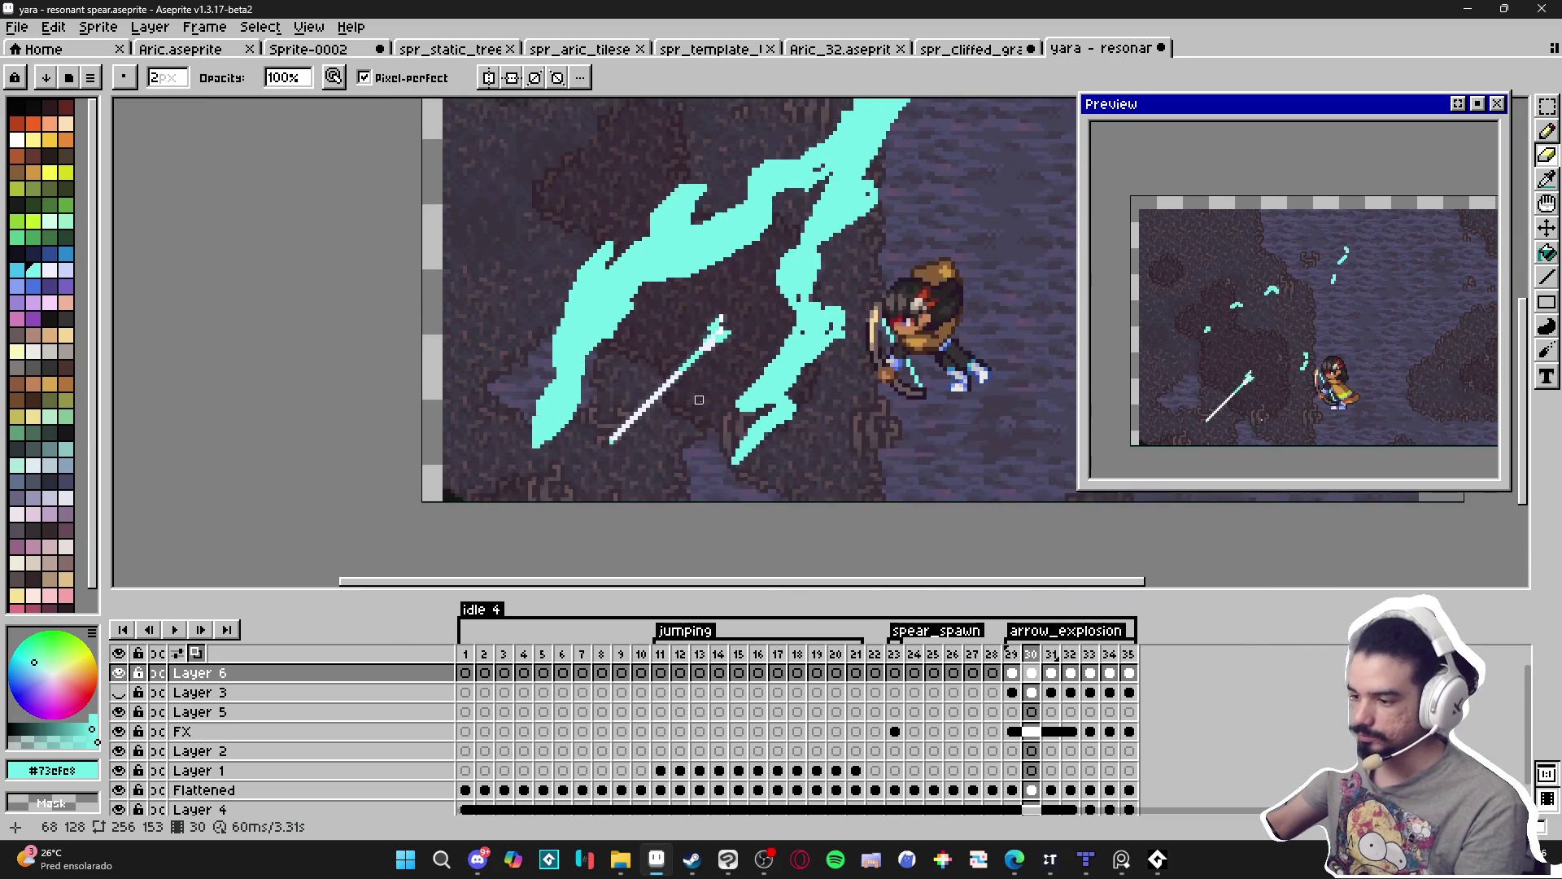
Fill the notch along the cyan slash edge with the Pencil.
{"action": "key", "text": "b"}
{"action": "mouse_move", "coordinate": [666, 272]}
{"action": "left_mouse_down"}
{"action": "mouse_move", "coordinate": [562, 351]}
{"action": "mouse_move", "coordinate": [589, 346]}
{"action": "left_mouse_up"}
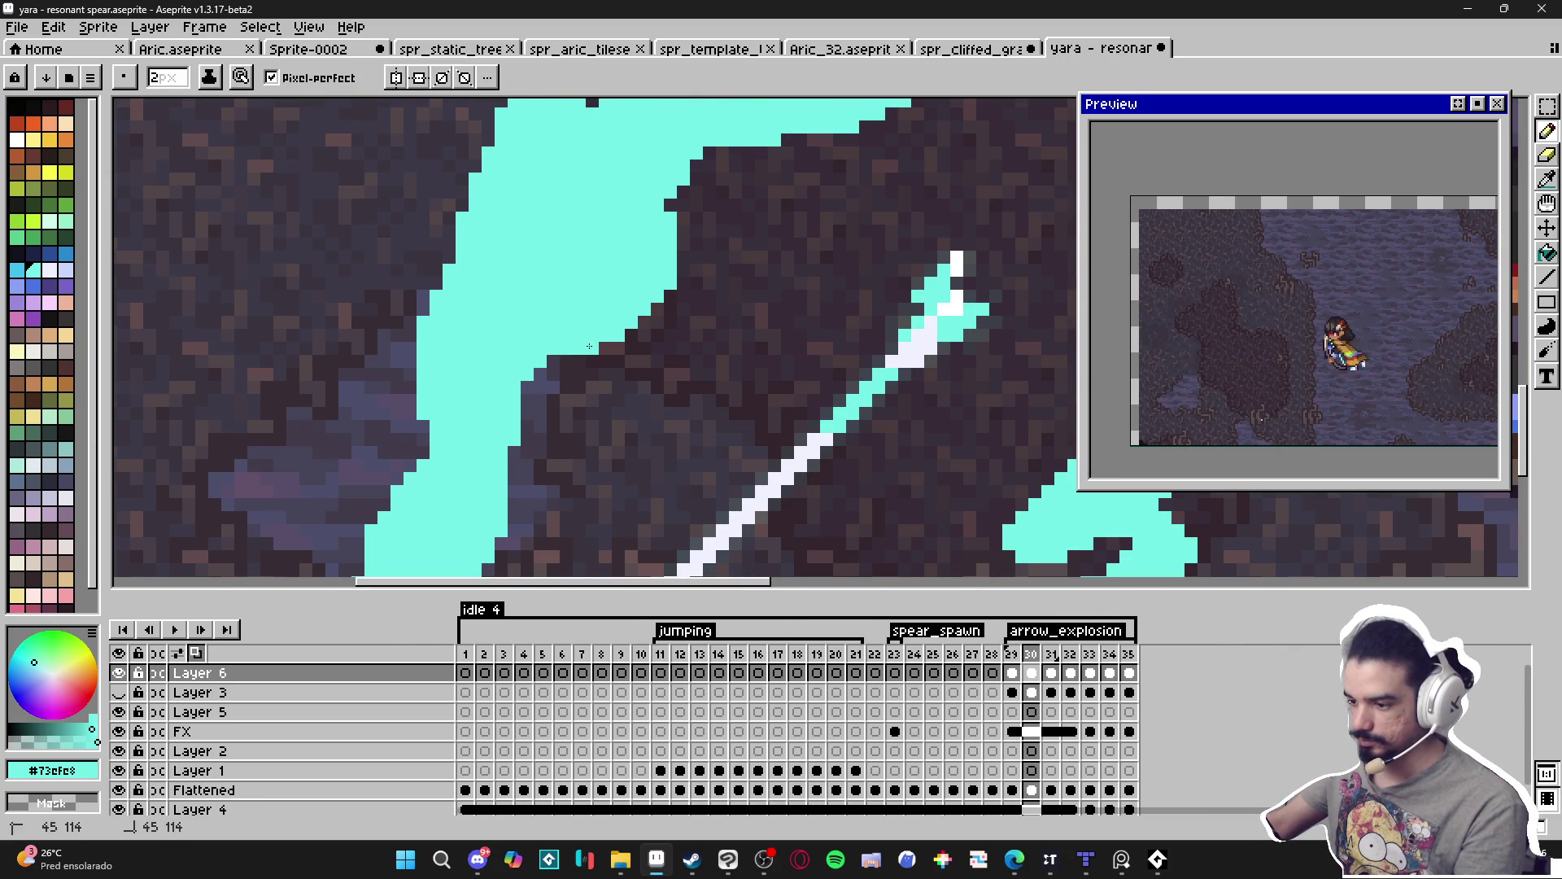
{"action": "scroll", "coordinate": [590, 346], "scroll_direction": "down", "scroll_amount": 2}
{"action": "scroll", "coordinate": [631, 302], "scroll_direction": "up", "scroll_amount": 2}
{"action": "key", "text": "e"}
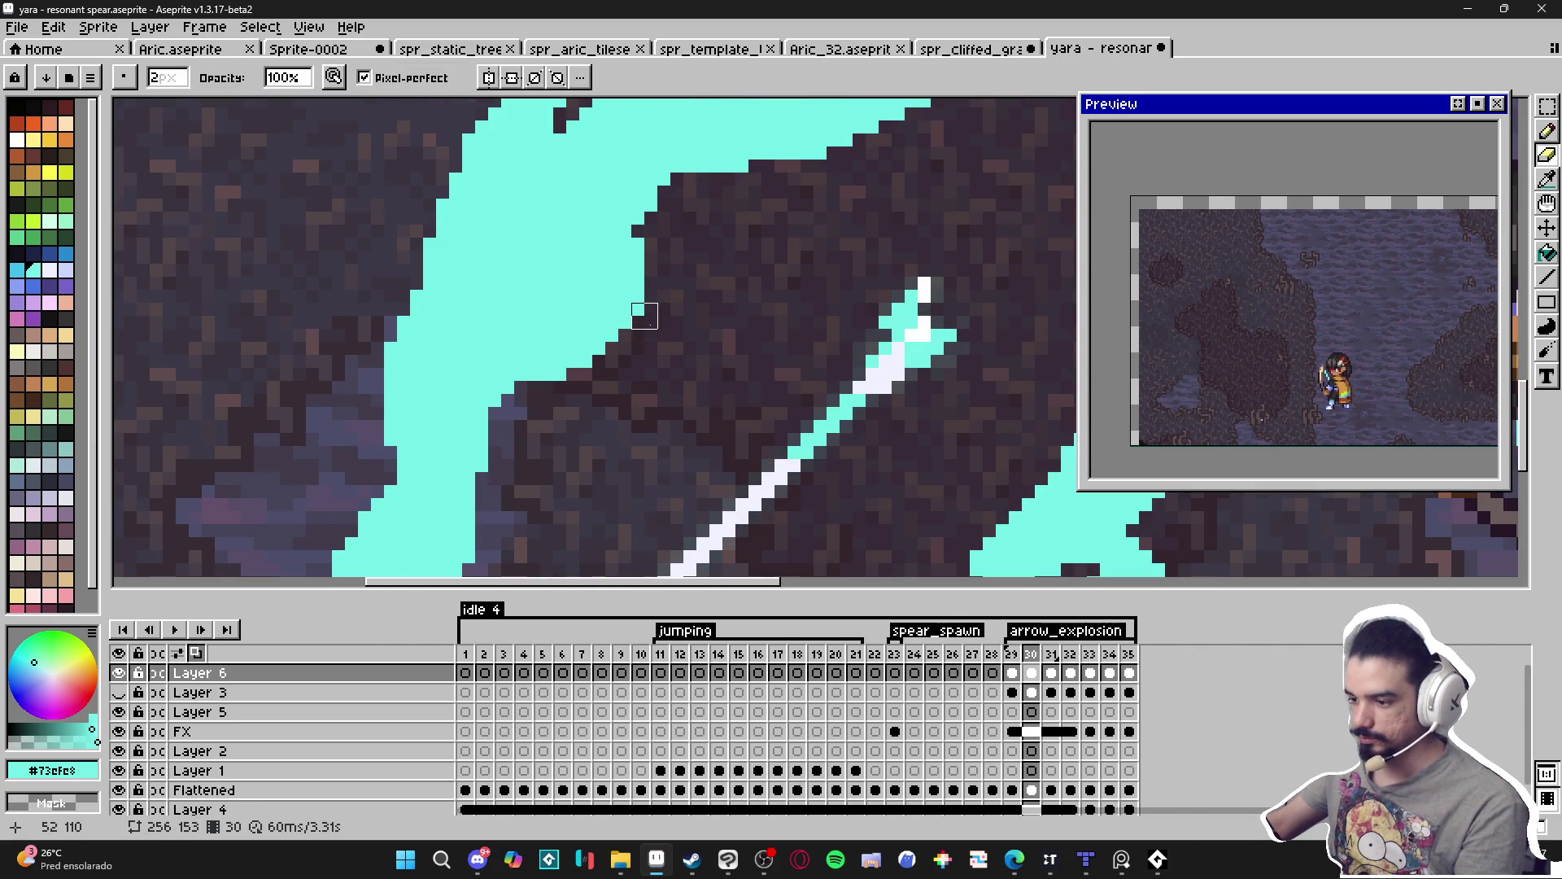
{"action": "scroll", "coordinate": [644, 315], "scroll_direction": "down", "scroll_amount": 4}
{"action": "key", "text": "b"}
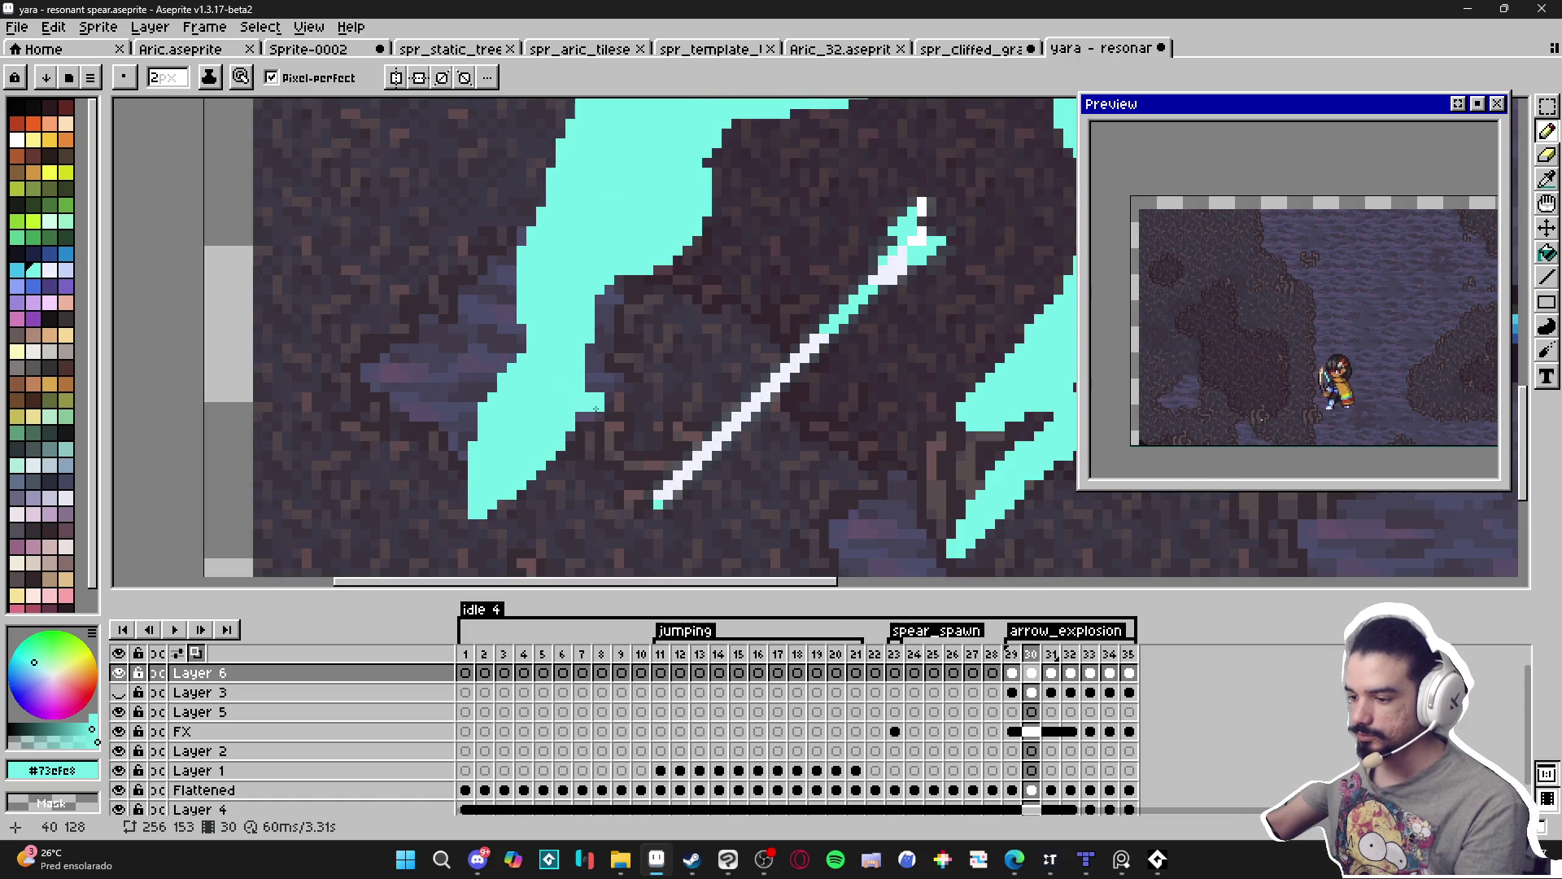
{"action": "scroll", "coordinate": [596, 409], "scroll_direction": "down", "scroll_amount": 3}
{"action": "scroll", "coordinate": [623, 269], "scroll_direction": "up", "scroll_amount": 3}
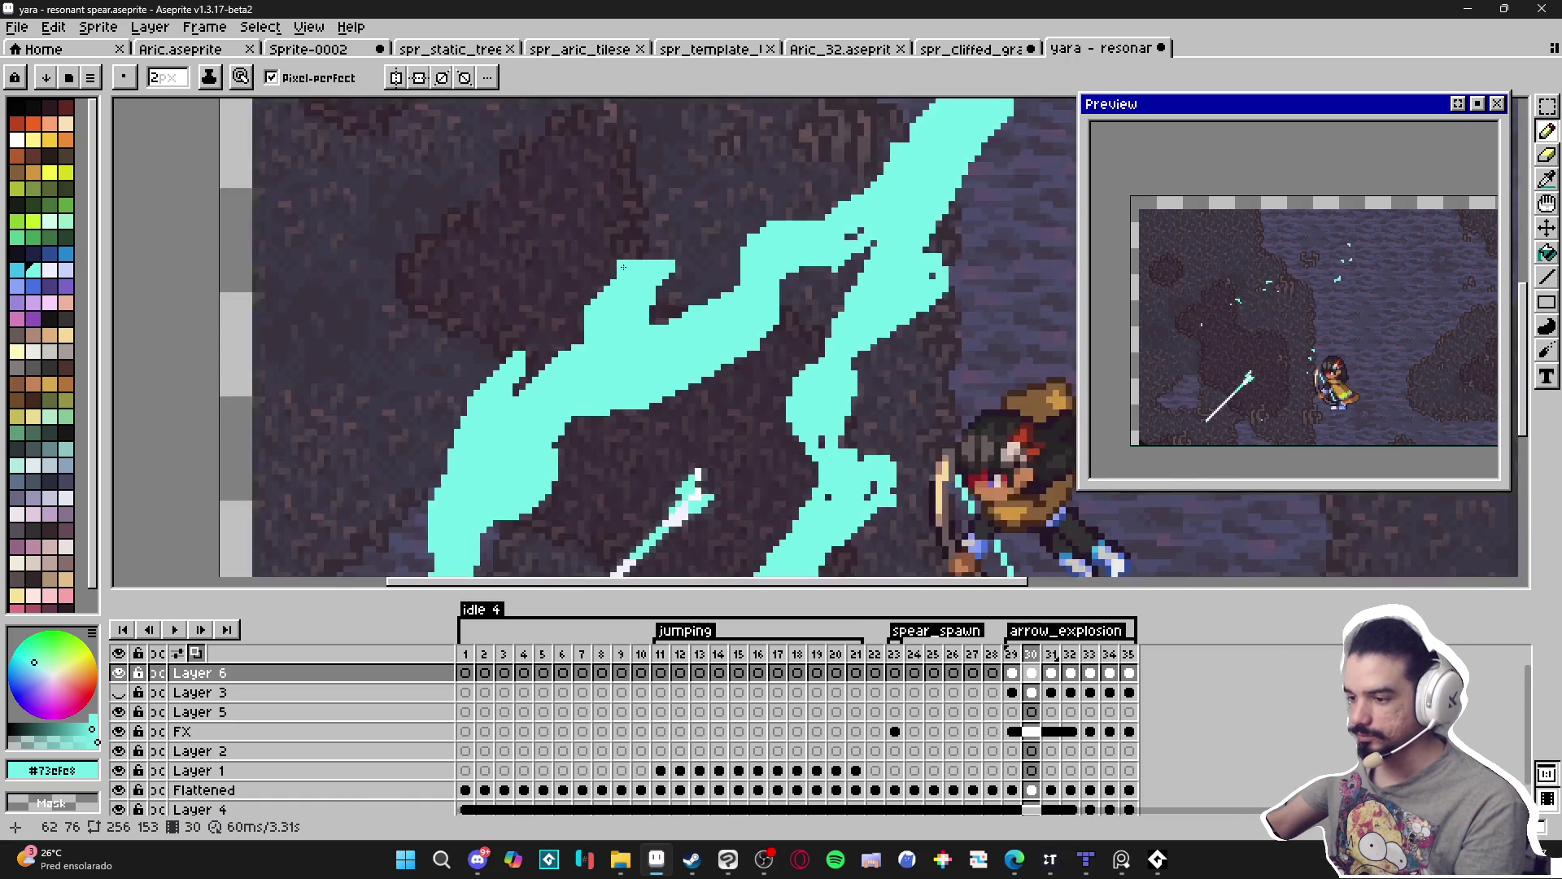
Bring the whole cyan slash into view to check the cleanup.
{"action": "key", "text": "e"}
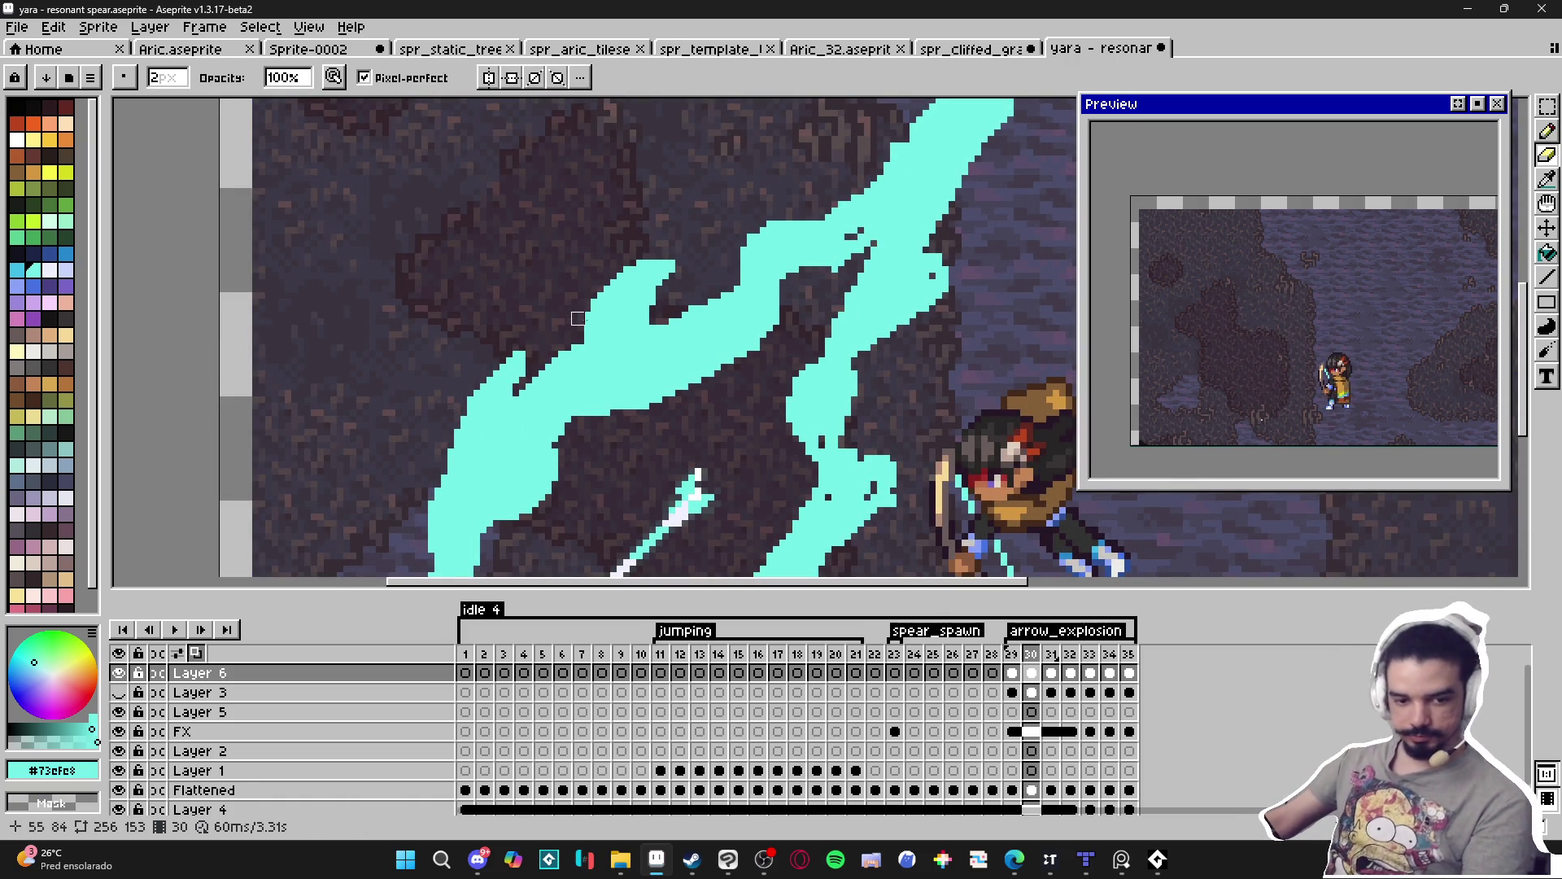
{"action": "scroll", "coordinate": [348, 261], "scroll_direction": "down", "scroll_amount": 2}
{"action": "scroll", "coordinate": [397, 247], "scroll_direction": "up", "scroll_amount": 3}
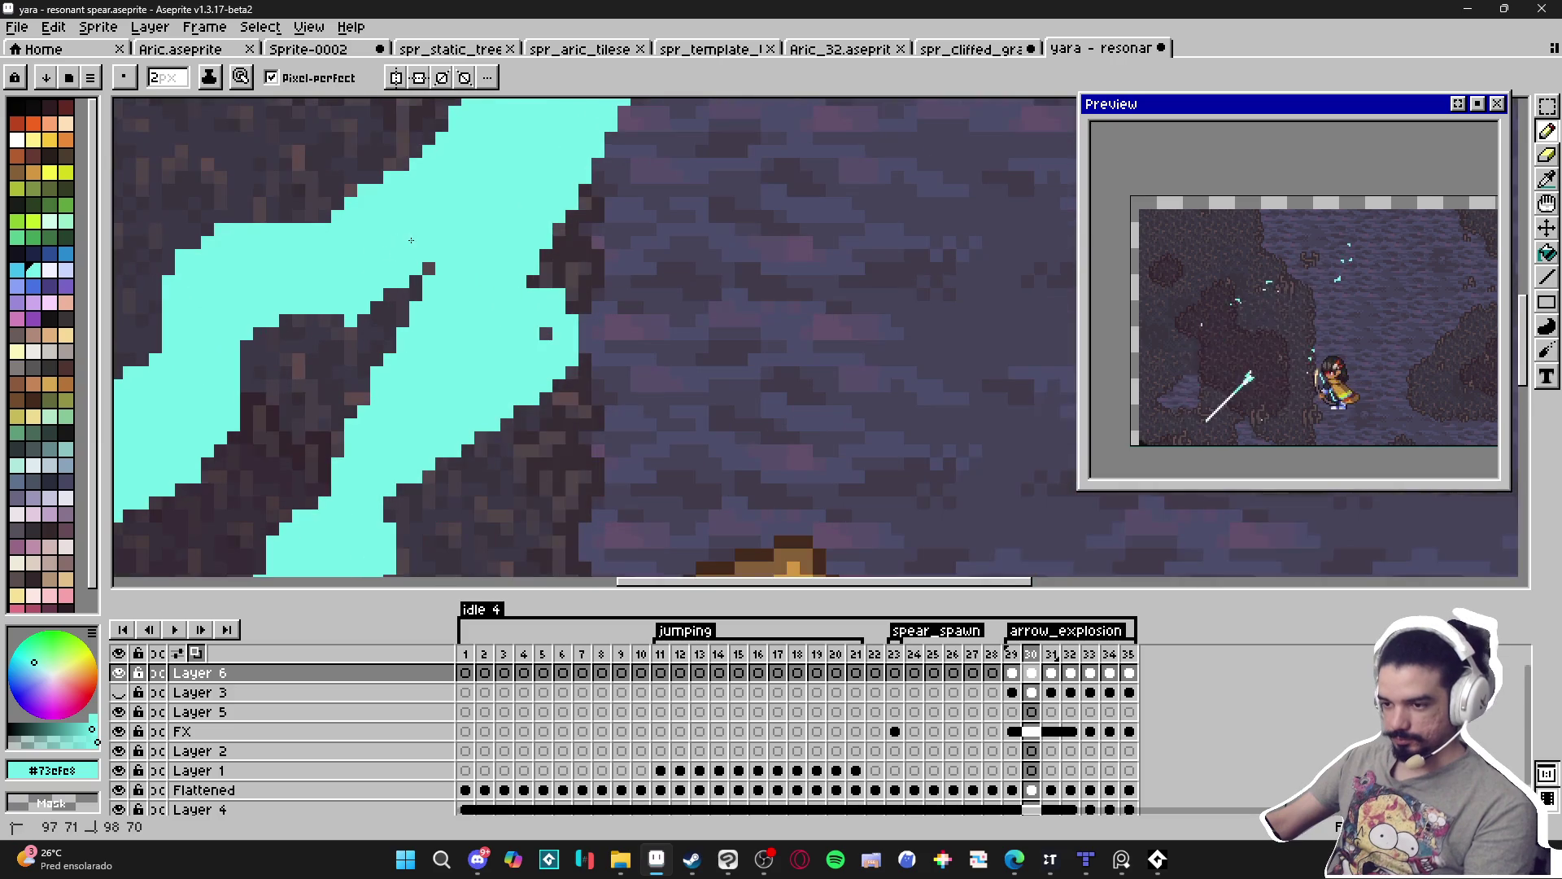
{"action": "scroll", "coordinate": [685, 275], "scroll_direction": "down", "scroll_amount": 1}
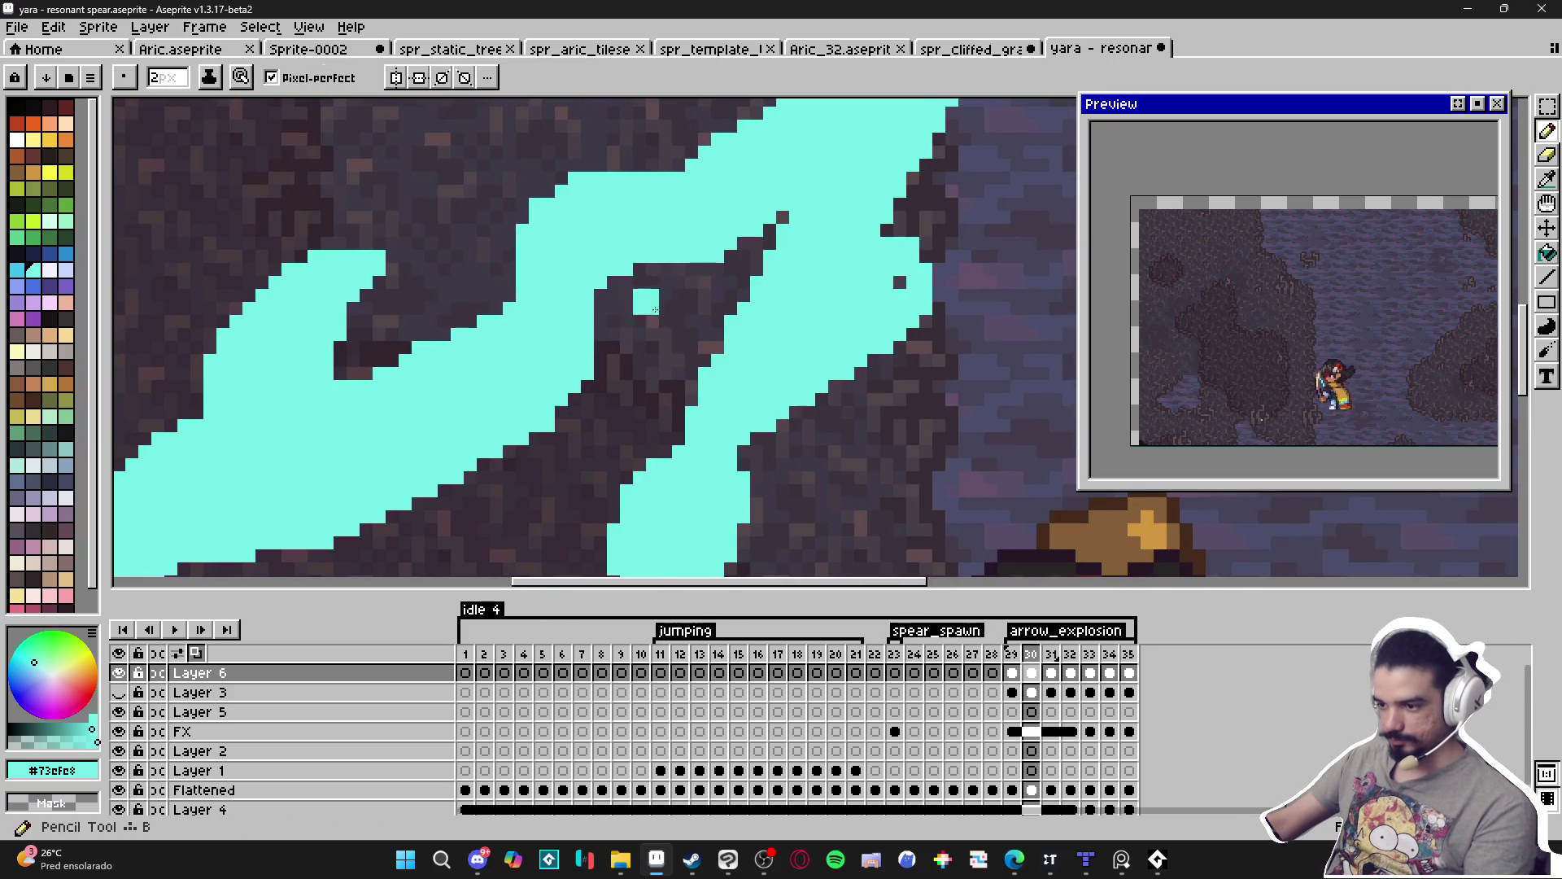
{"action": "scroll", "coordinate": [646, 289], "scroll_direction": "down", "scroll_amount": 1}
{"action": "scroll", "coordinate": [595, 369], "scroll_direction": "up", "scroll_amount": 1}
{"action": "scroll", "coordinate": [609, 369], "scroll_direction": "down", "scroll_amount": 1}
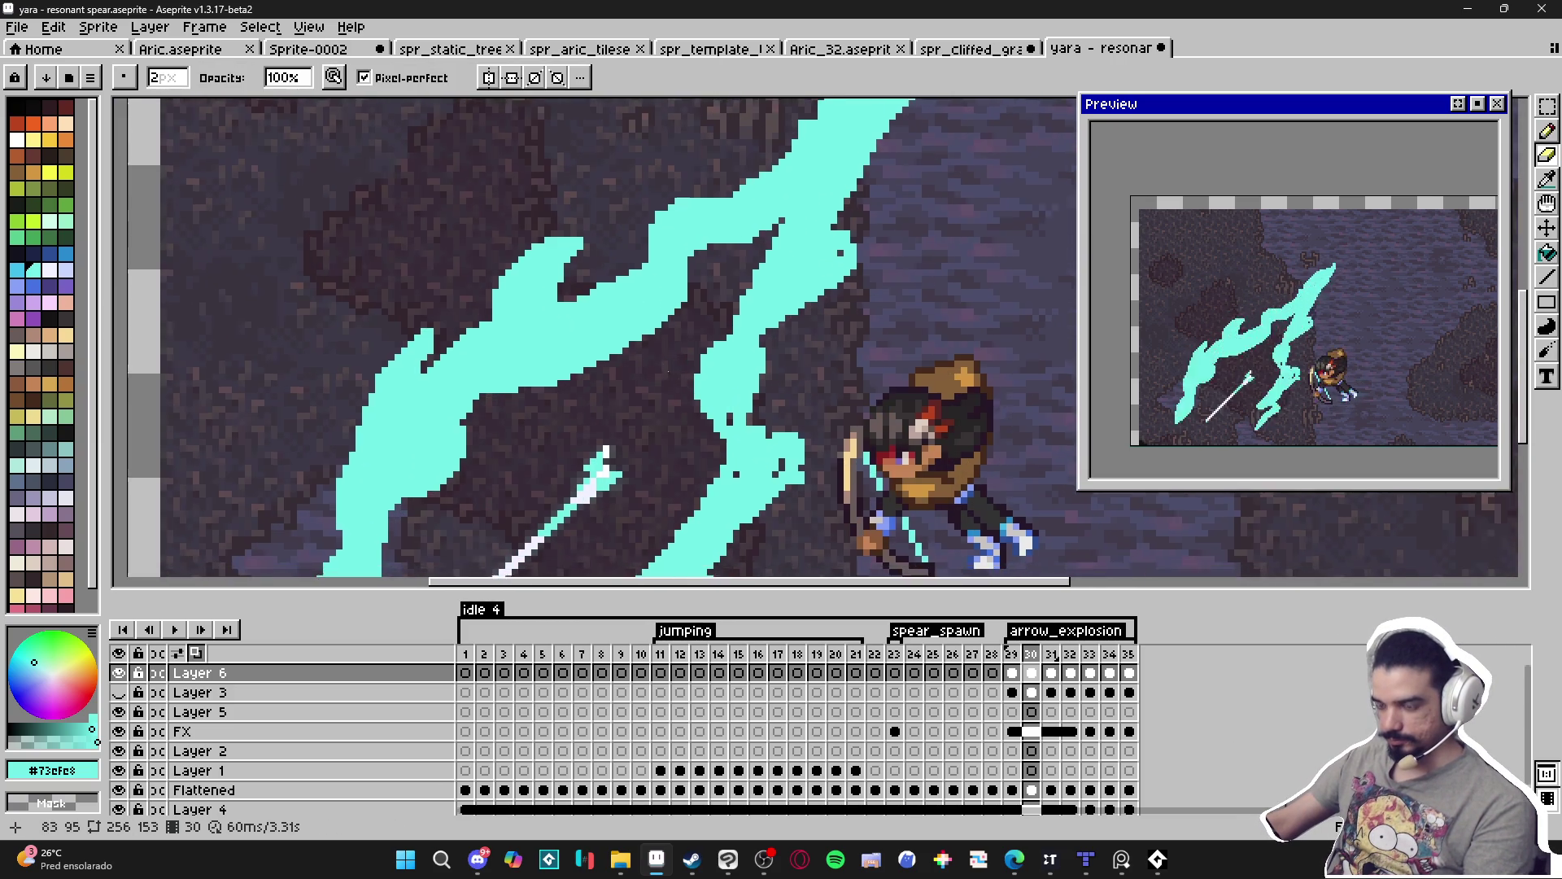
{"action": "key", "text": "b"}
{"action": "scroll", "coordinate": [677, 480], "scroll_direction": "up", "scroll_amount": 1}
{"action": "scroll", "coordinate": [677, 480], "scroll_direction": "down", "scroll_amount": 1}
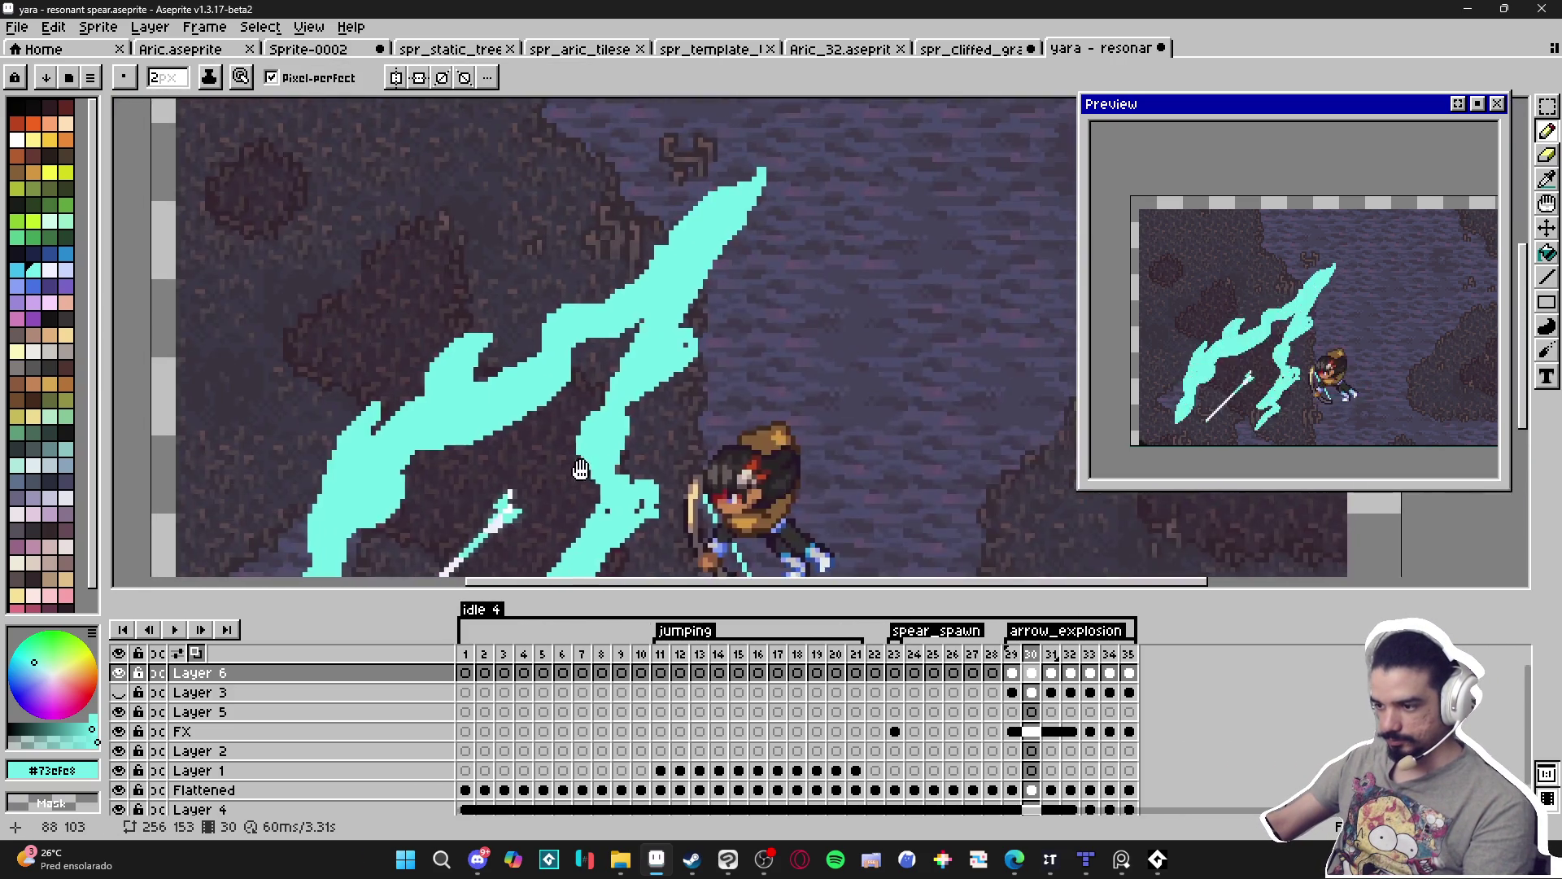
{"action": "scroll", "coordinate": [684, 390], "scroll_direction": "up", "scroll_amount": 1}
{"action": "left_click_drag", "start_coordinate": [722, 403], "coordinate": [686, 351]}
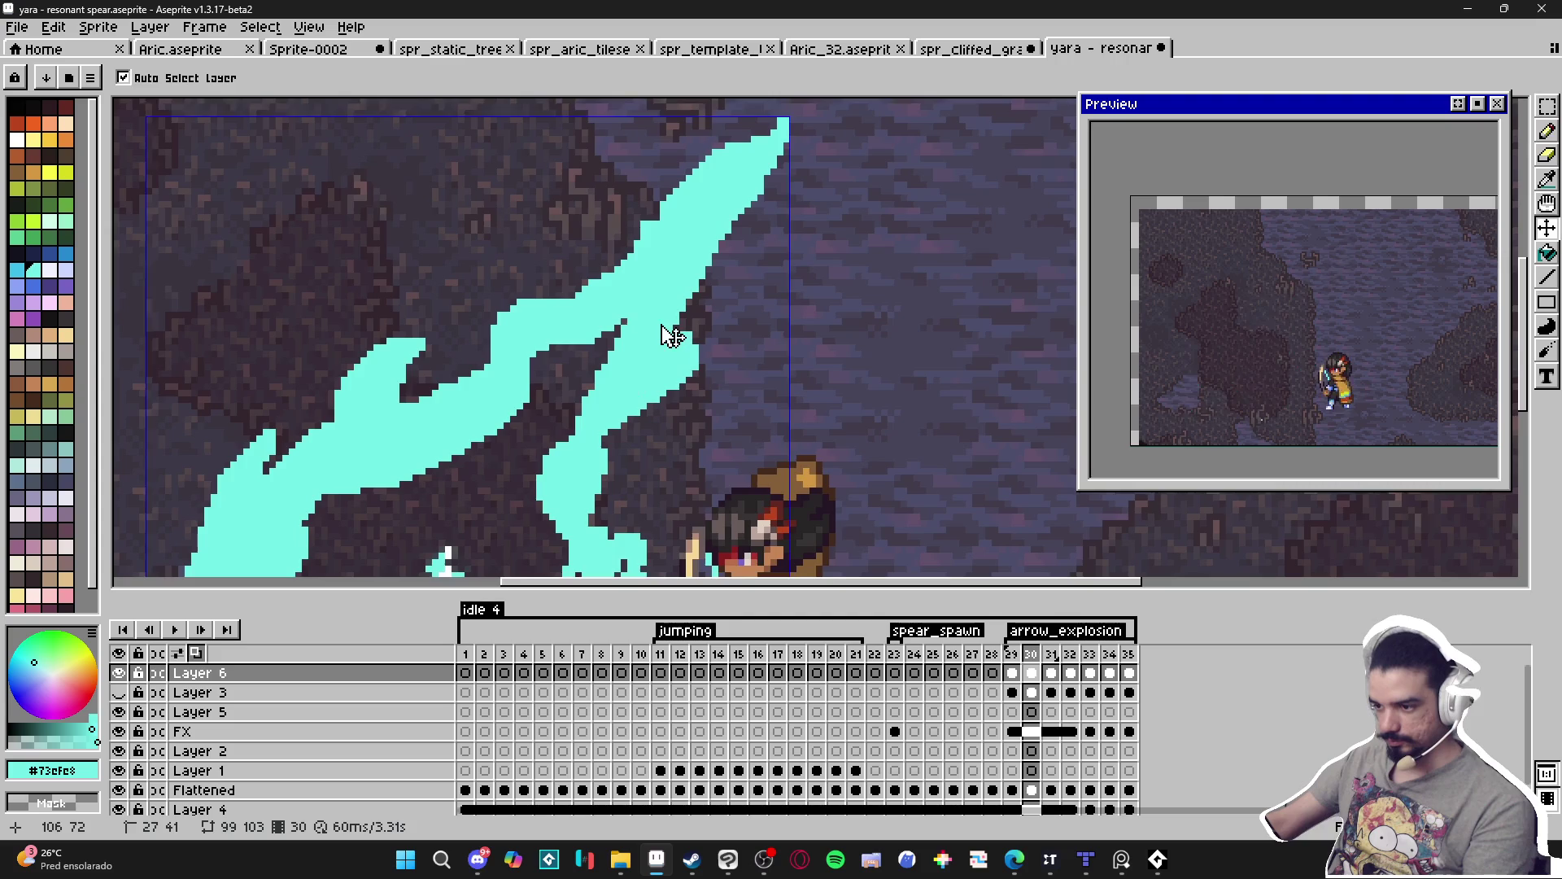
{"action": "scroll", "coordinate": [673, 335], "scroll_direction": "down", "scroll_amount": 3}
{"action": "scroll", "coordinate": [643, 366], "scroll_direction": "up", "scroll_amount": 1}
{"action": "scroll", "coordinate": [619, 384], "scroll_direction": "up", "scroll_amount": 2}
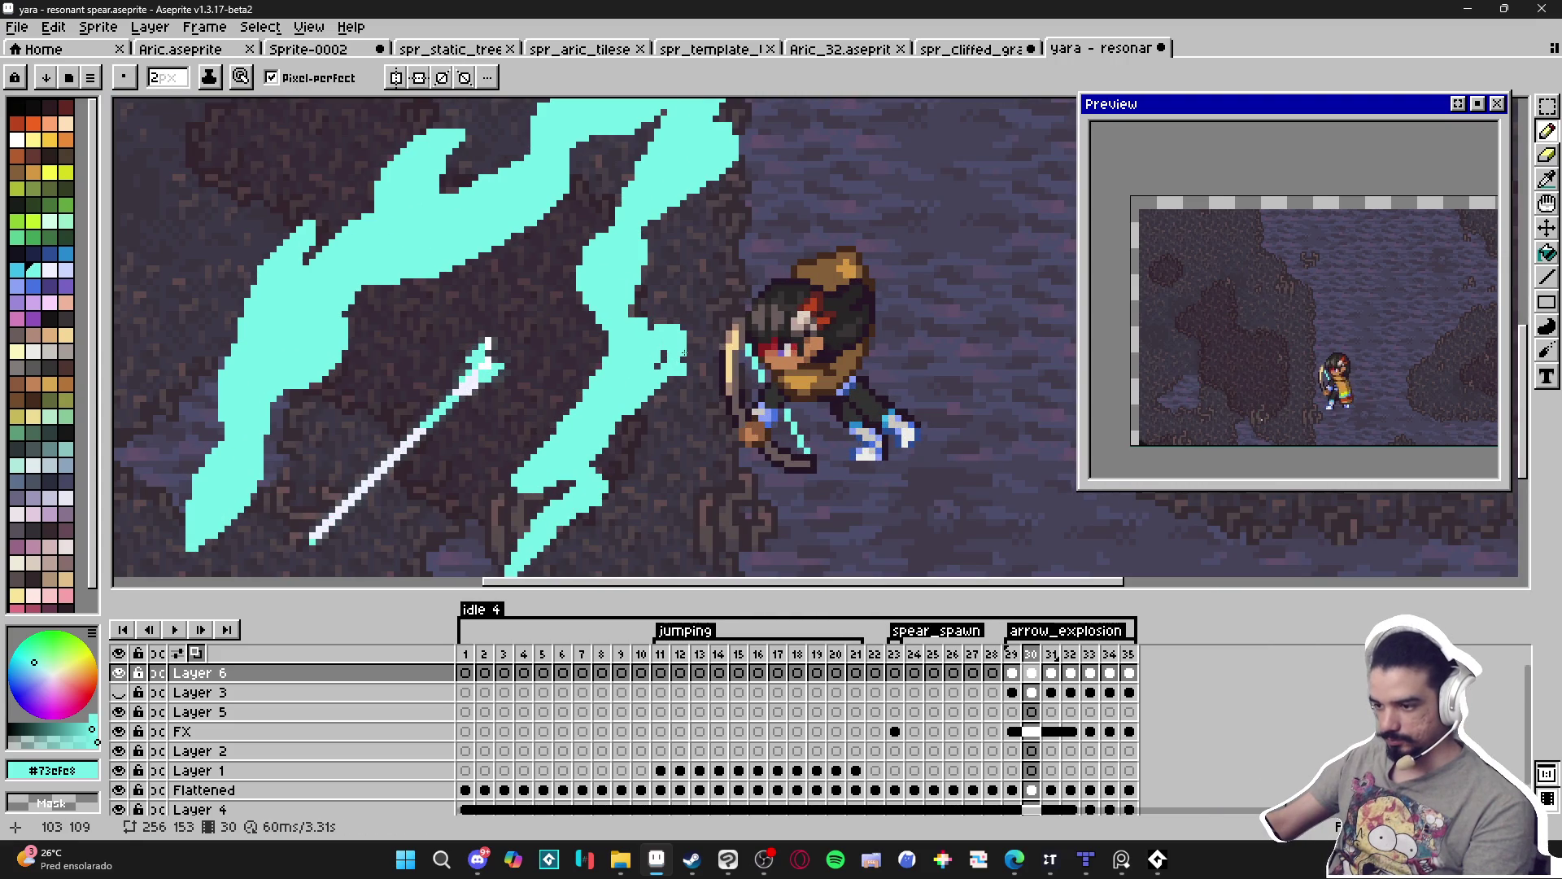
{"action": "scroll", "coordinate": [679, 358], "scroll_direction": "down", "scroll_amount": 2}
{"action": "scroll", "coordinate": [629, 421], "scroll_direction": "up", "scroll_amount": 1}
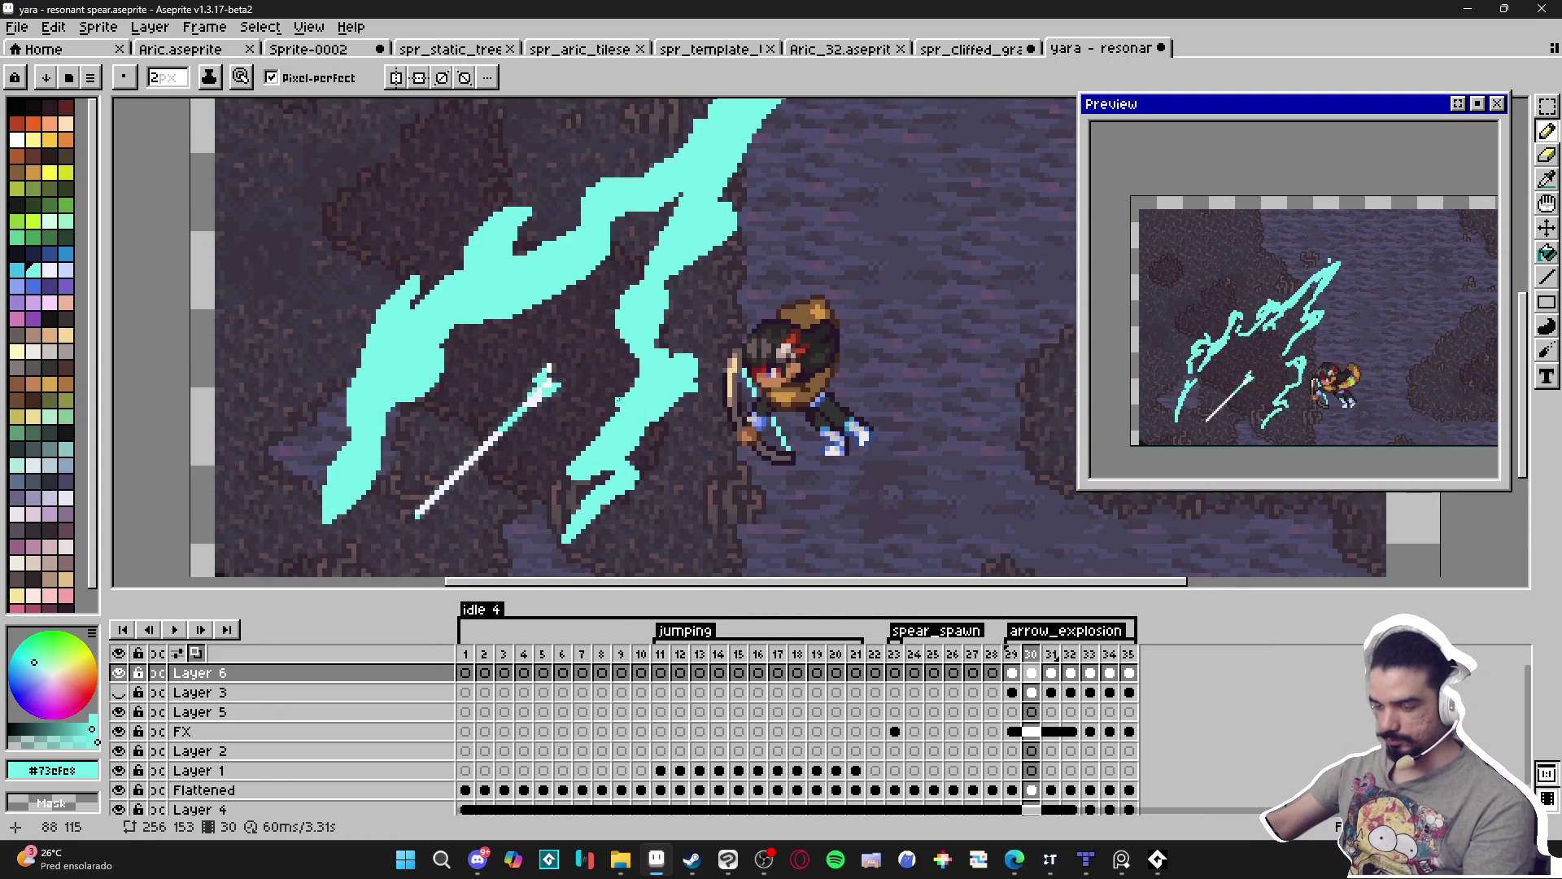
{"action": "scroll", "coordinate": [629, 421], "scroll_direction": "up", "scroll_amount": 3}
Paint cyan along the slash's lower edge with the Pencil.
{"action": "key", "text": "e"}
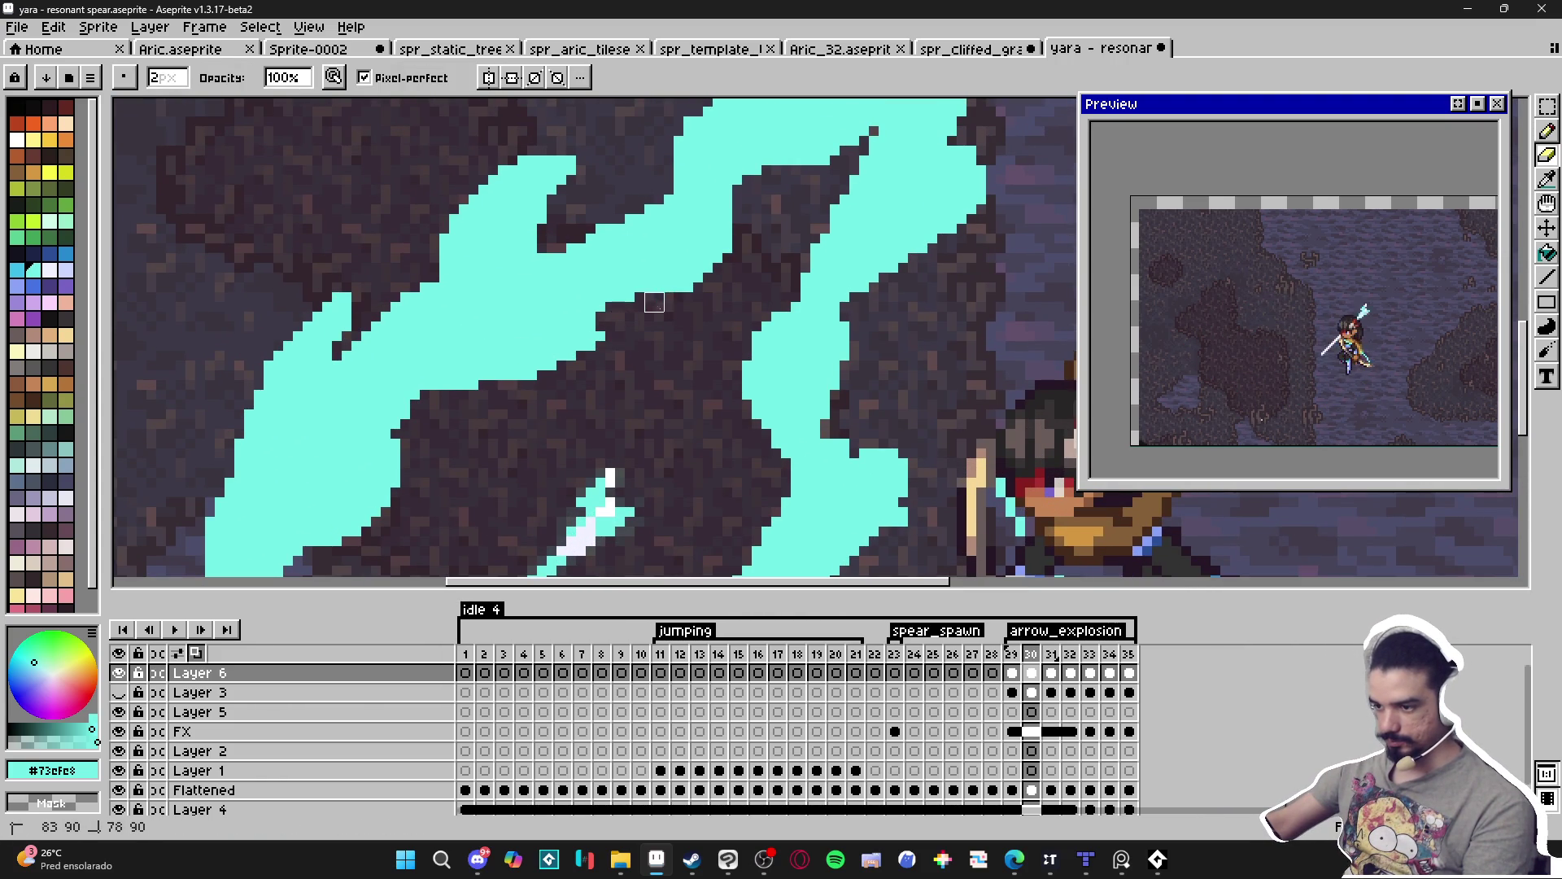
{"action": "scroll", "coordinate": [683, 311], "scroll_direction": "left", "scroll_amount": 1}
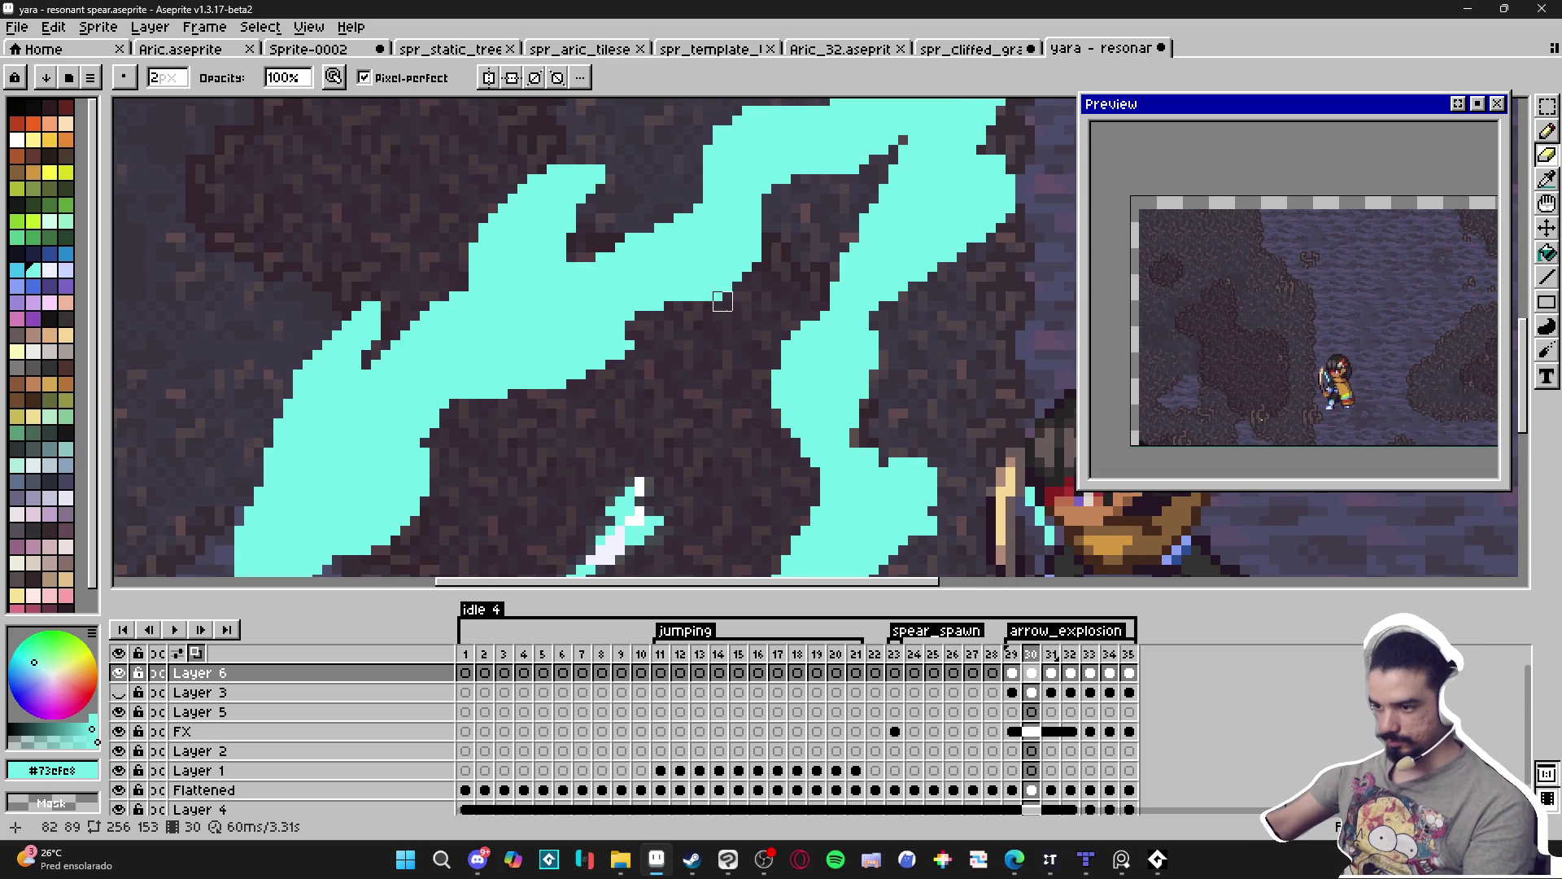
{"action": "key", "text": "b"}
{"action": "mouse_move", "coordinate": [626, 351]}
{"action": "left_mouse_down"}
{"action": "mouse_move", "coordinate": [579, 386]}
{"action": "mouse_move", "coordinate": [487, 390]}
{"action": "left_mouse_up"}
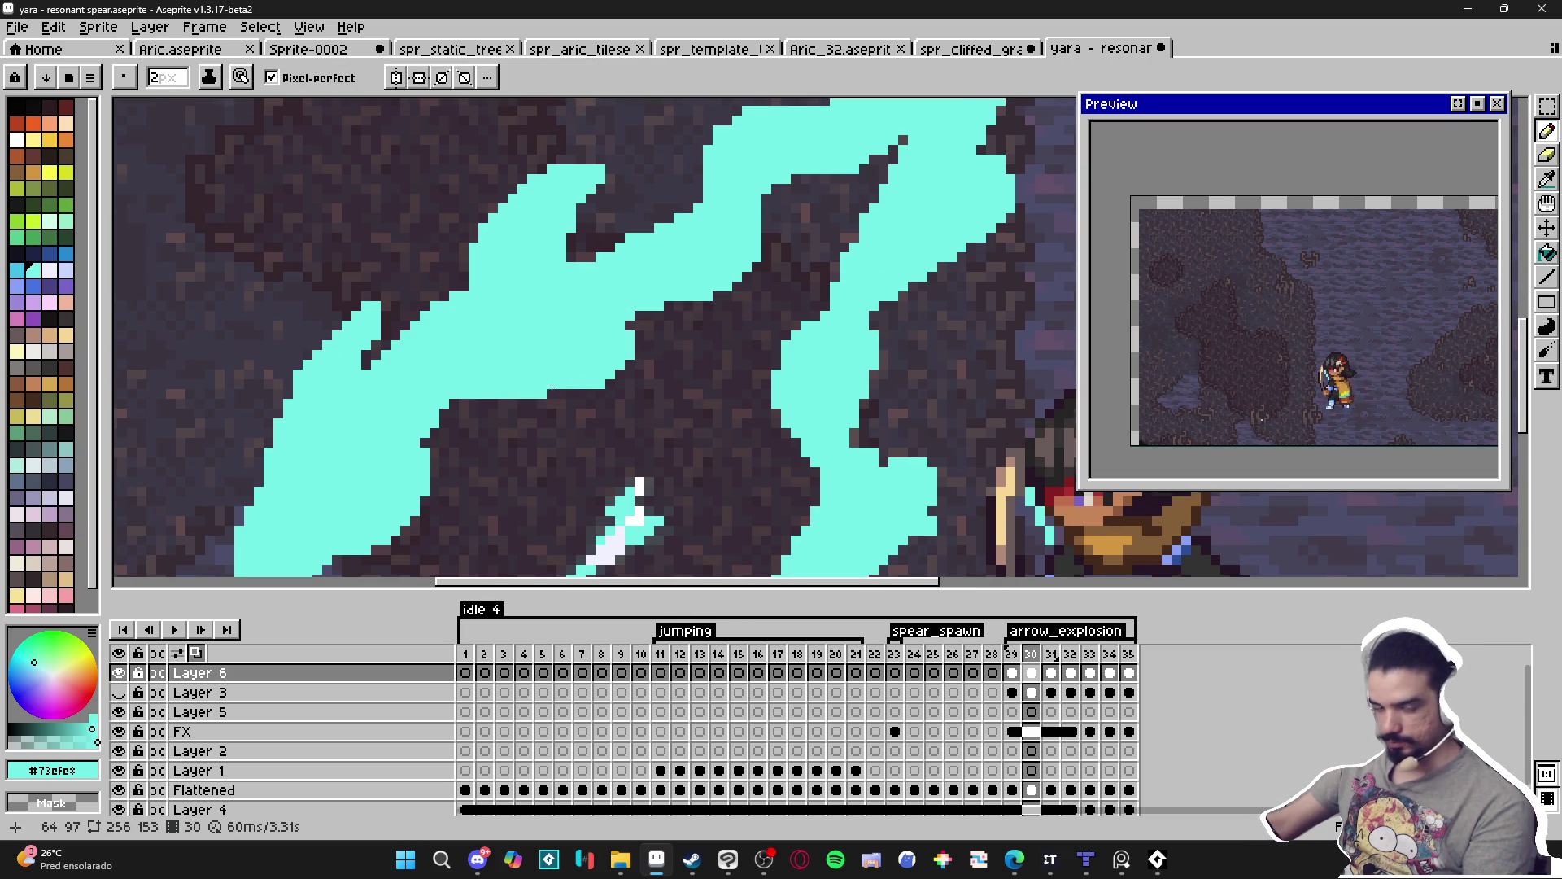
Extend cyan down from the ledge into a curl and fill its dark notch.
{"action": "mouse_move", "coordinate": [582, 392]}
{"action": "left_mouse_down"}
{"action": "mouse_move", "coordinate": [659, 317]}
{"action": "mouse_move", "coordinate": [727, 297]}
{"action": "left_mouse_up"}
{"action": "mouse_move", "coordinate": [594, 348]}
{"action": "left_mouse_down"}
{"action": "mouse_move", "coordinate": [593, 395]}
{"action": "mouse_move", "coordinate": [610, 411]}
{"action": "mouse_move", "coordinate": [596, 419]}
{"action": "left_mouse_up"}
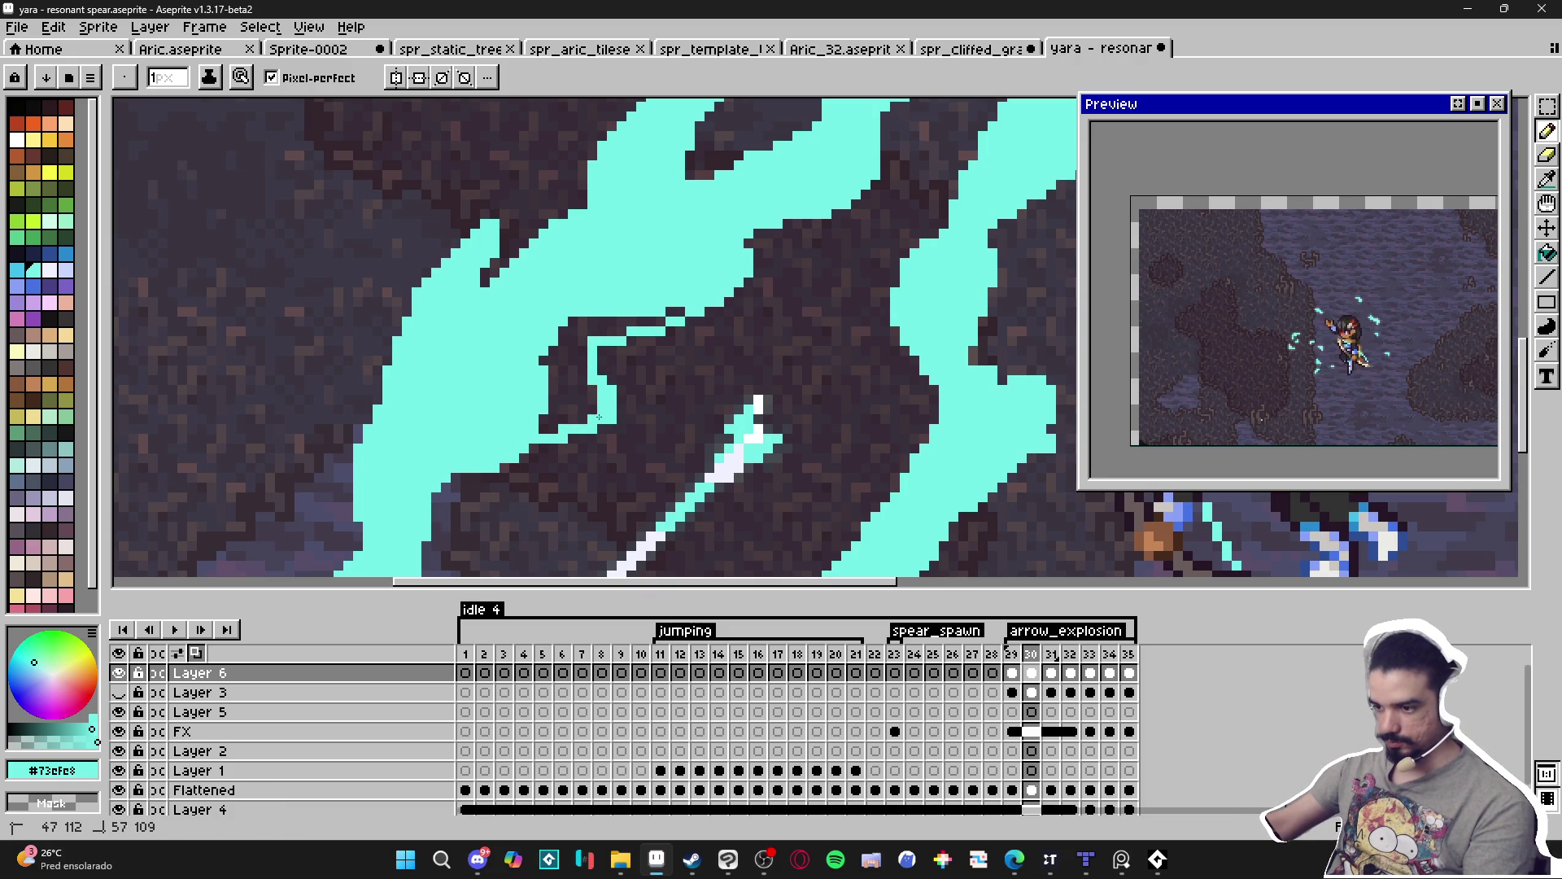
{"action": "left_click_drag", "start_coordinate": [608, 361], "coordinate": [600, 368]}
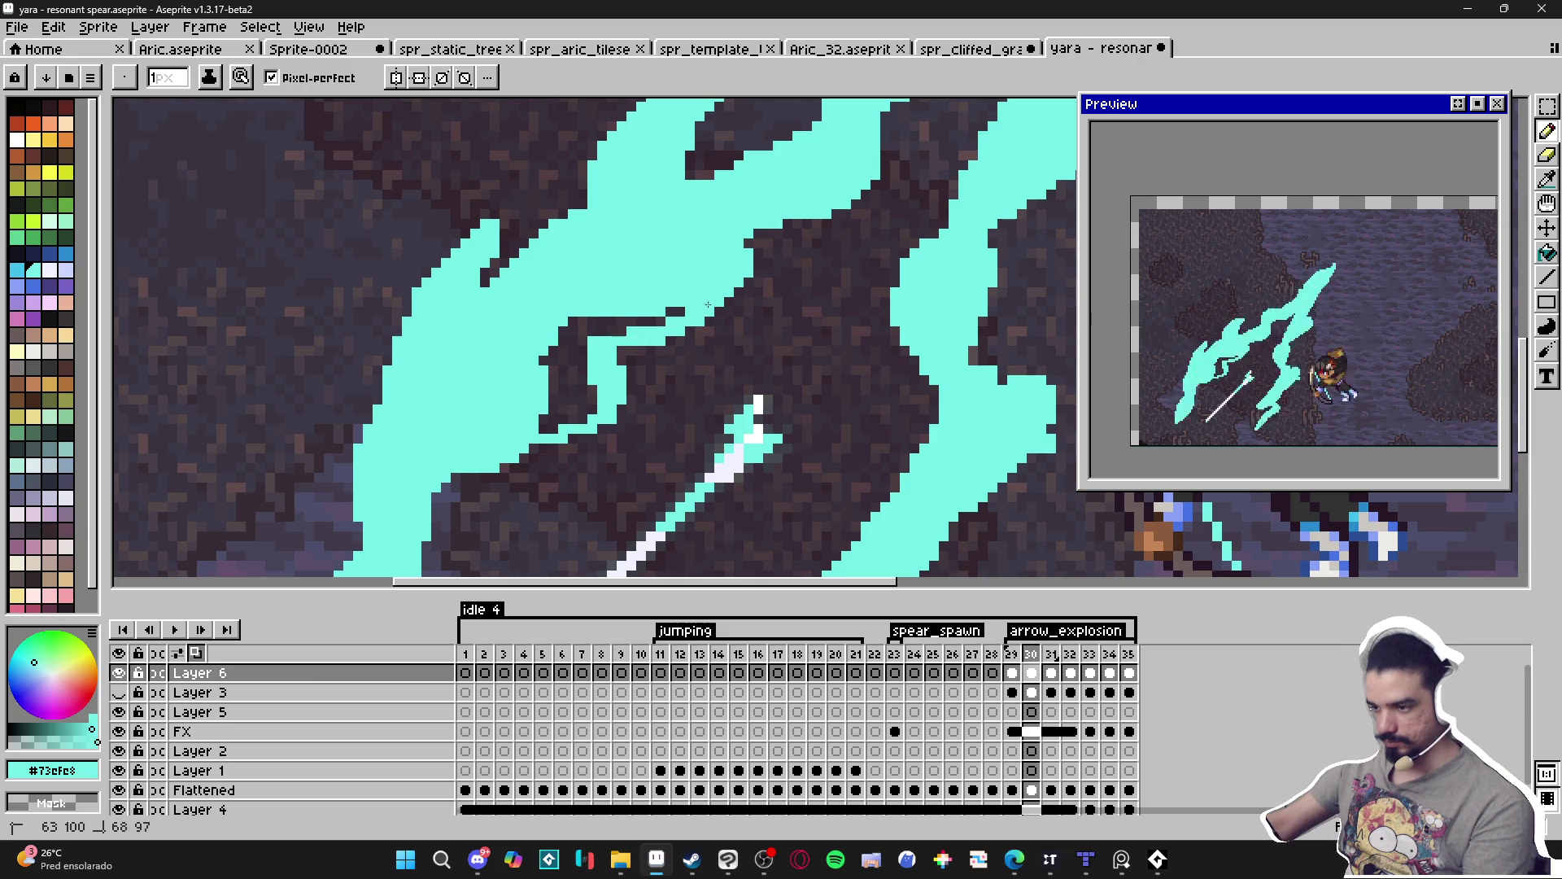
{"action": "scroll", "coordinate": [672, 324], "scroll_direction": "down", "scroll_amount": 1}
{"action": "scroll", "coordinate": [672, 324], "scroll_direction": "down", "scroll_amount": 1}
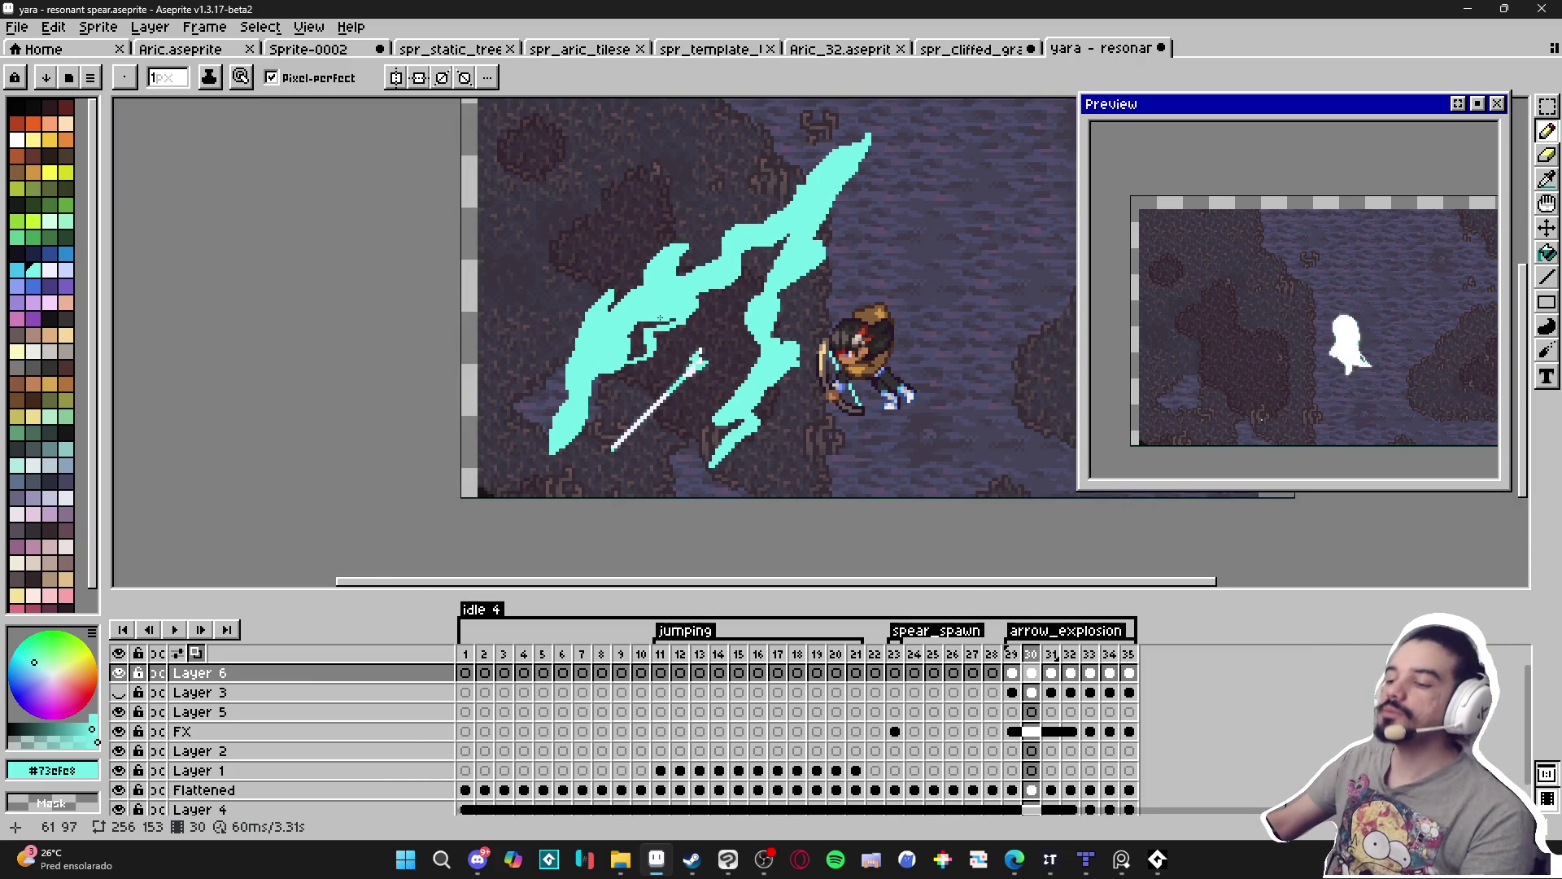
{"action": "scroll", "coordinate": [661, 319], "scroll_direction": "up", "scroll_amount": 2}
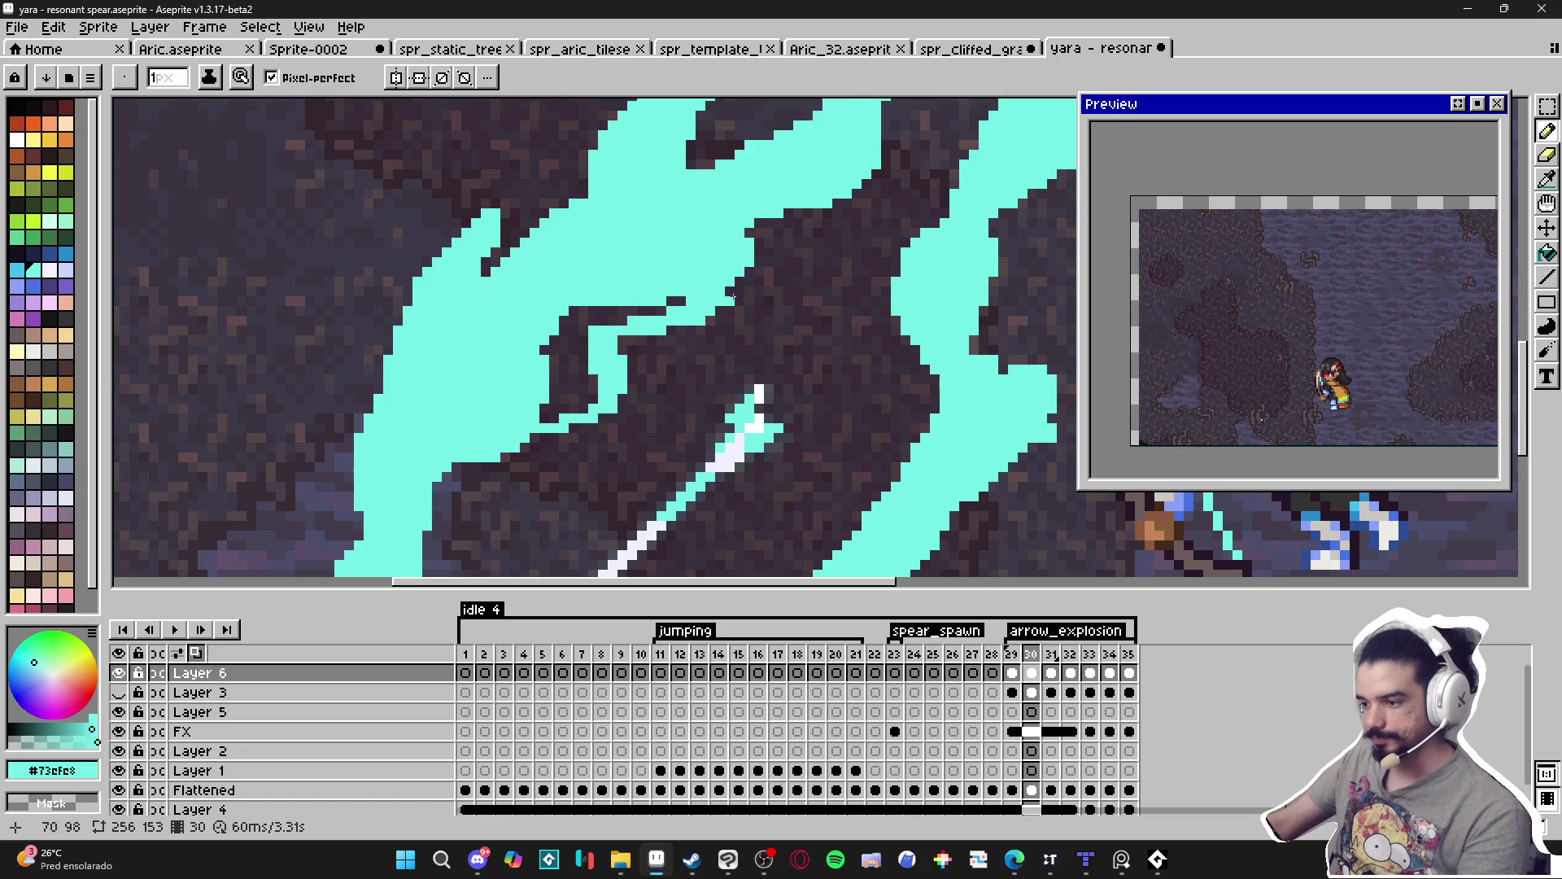
Zoom in and out to inspect the new curl near the spear tip.
{"action": "key", "text": "e"}
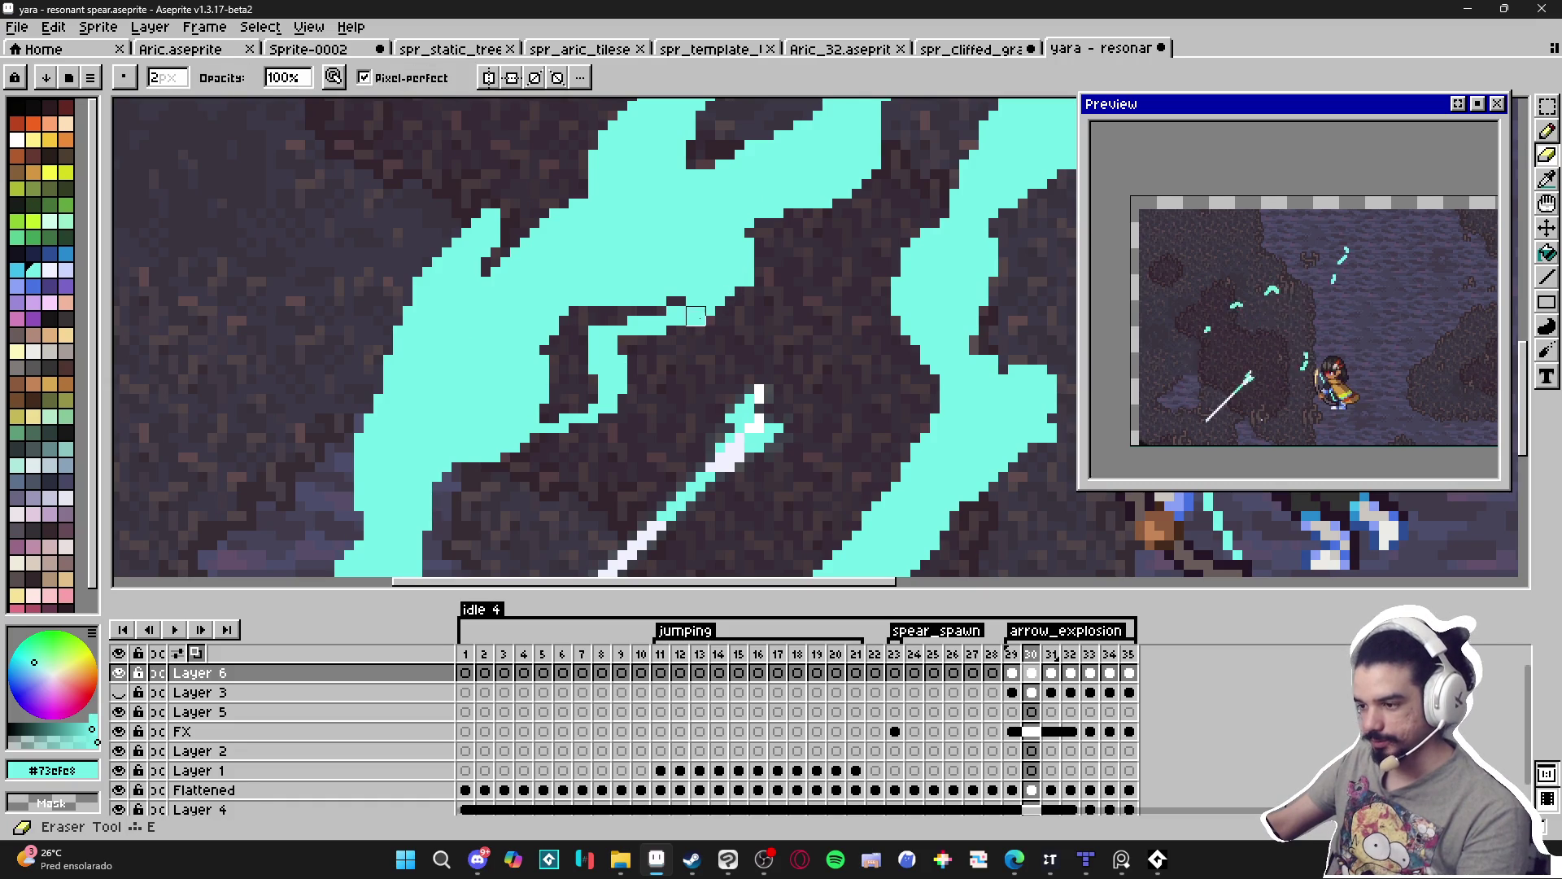
{"action": "scroll", "coordinate": [749, 271], "scroll_direction": "down", "scroll_amount": 3}
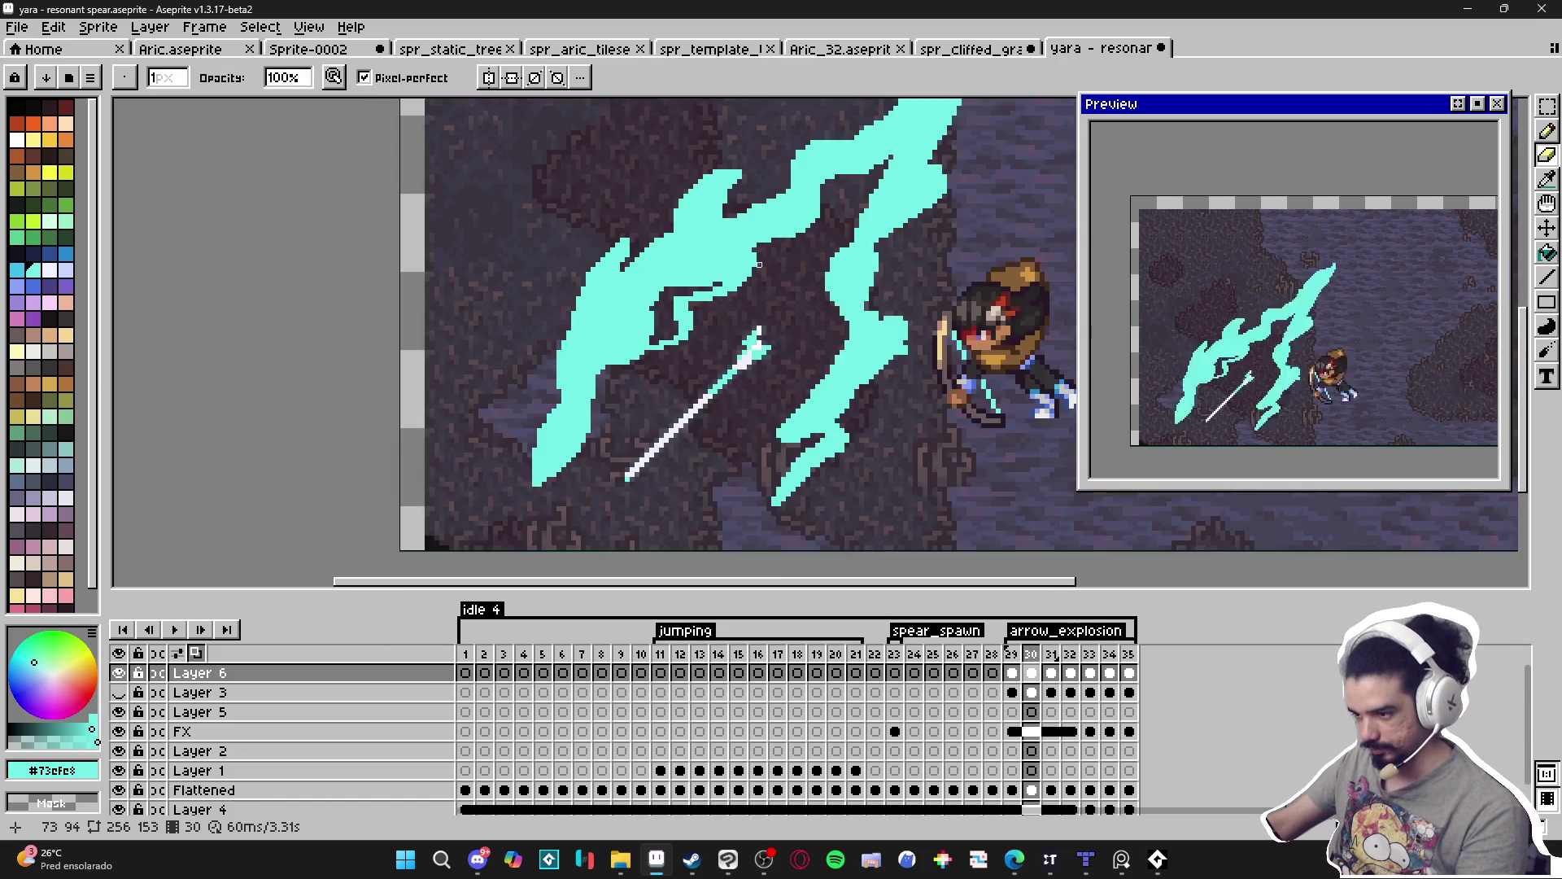
{"action": "scroll", "coordinate": [757, 256], "scroll_direction": "up", "scroll_amount": 2}
{"action": "key", "text": "b"}
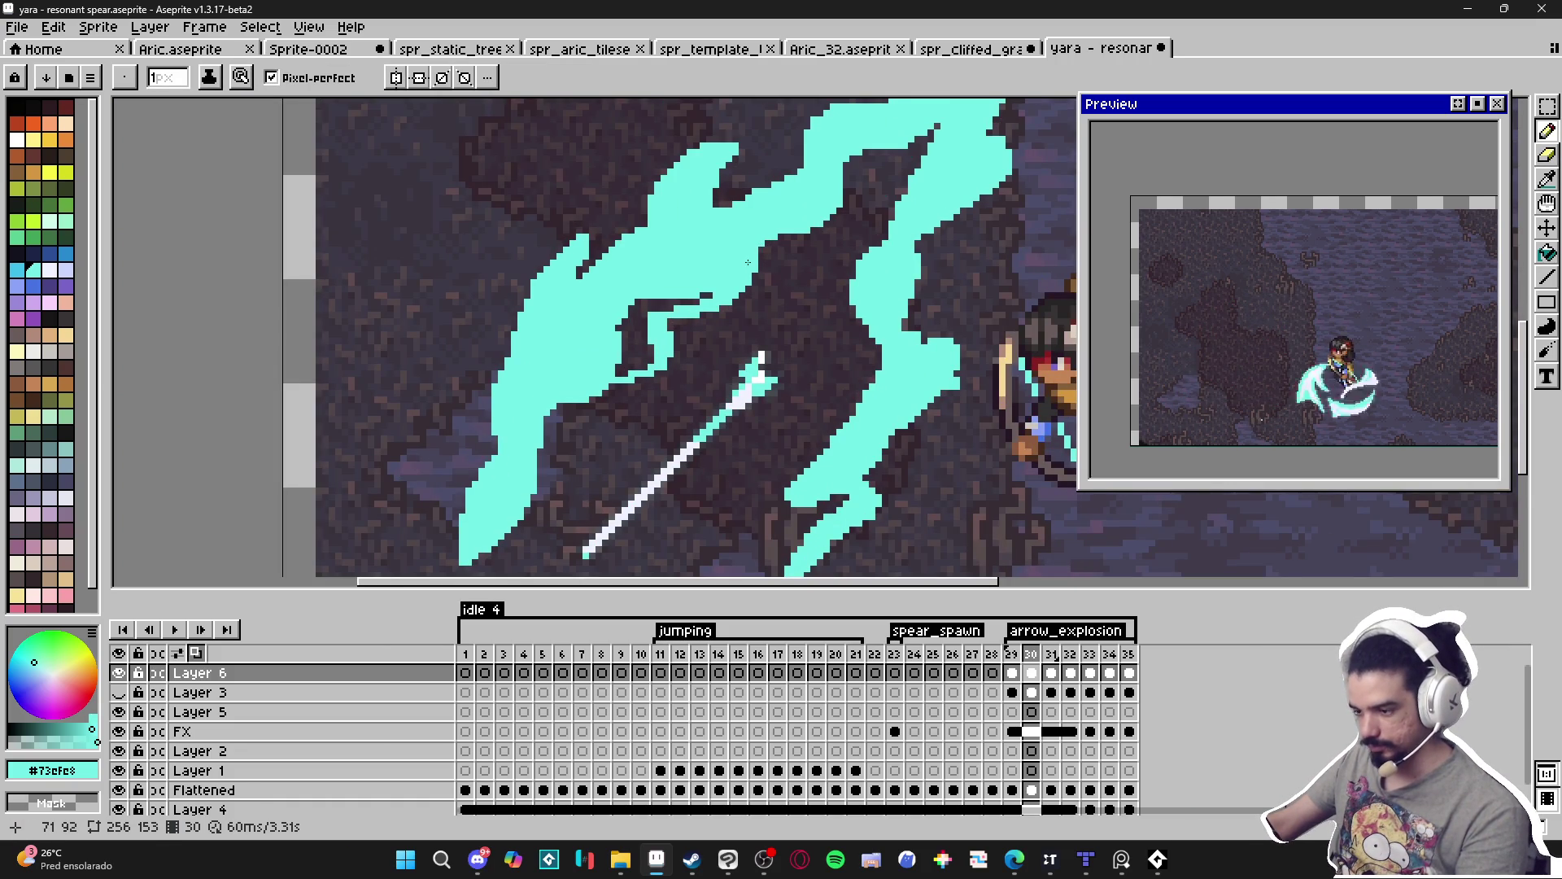
{"action": "scroll", "coordinate": [760, 246], "scroll_direction": "down", "scroll_amount": 1}
{"action": "scroll", "coordinate": [667, 315], "scroll_direction": "up", "scroll_amount": 2}
{"action": "key", "text": "e"}
{"action": "scroll", "coordinate": [659, 321], "scroll_direction": "up", "scroll_amount": 1}
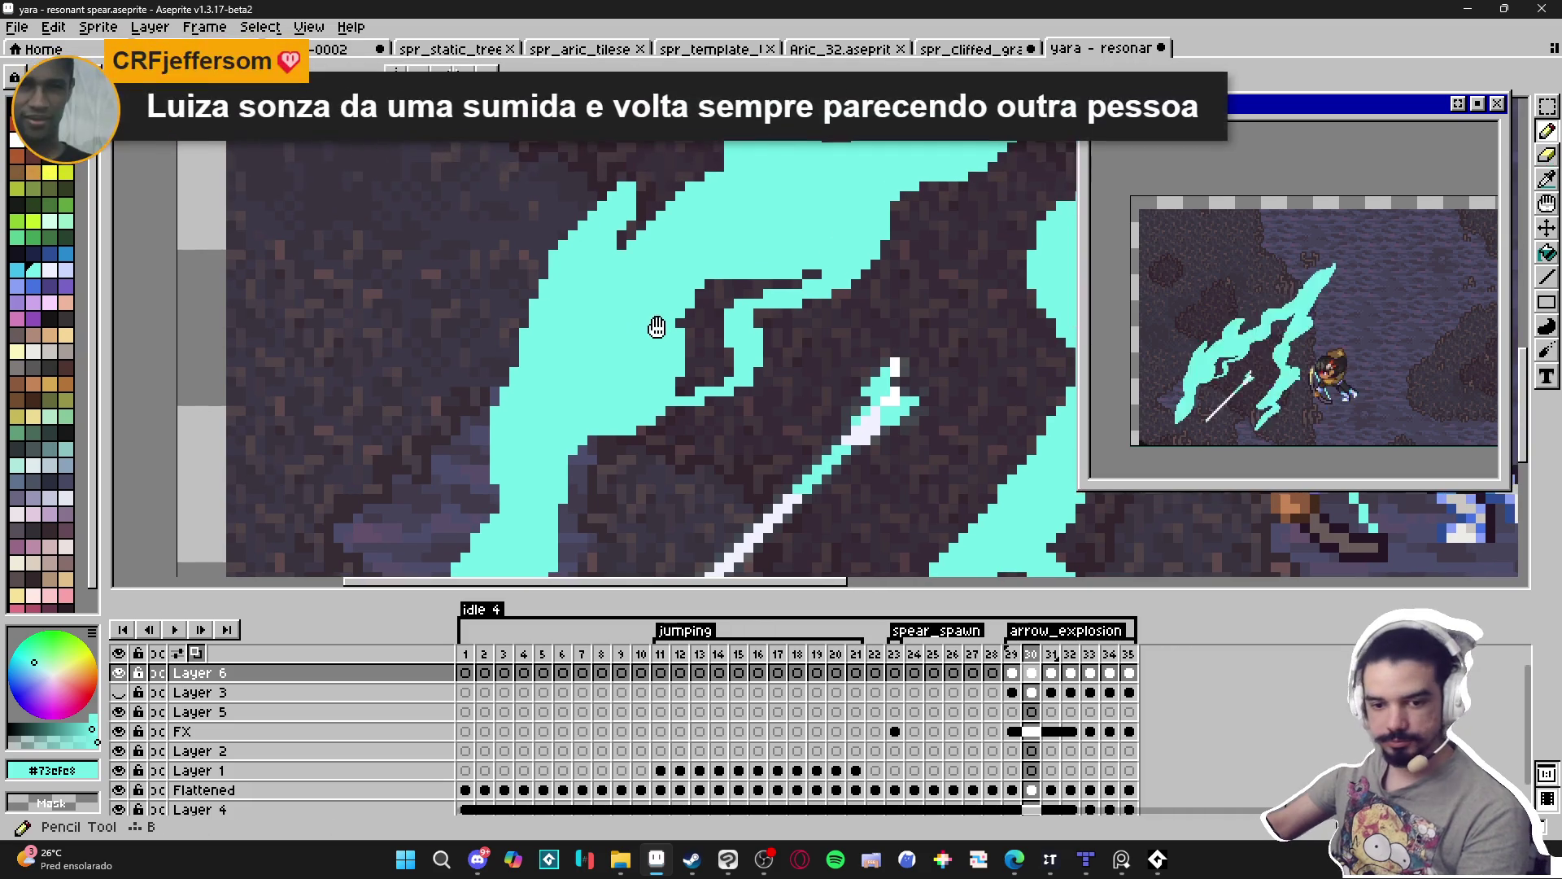
{"action": "scroll", "coordinate": [585, 332], "scroll_direction": "down", "scroll_amount": 1}
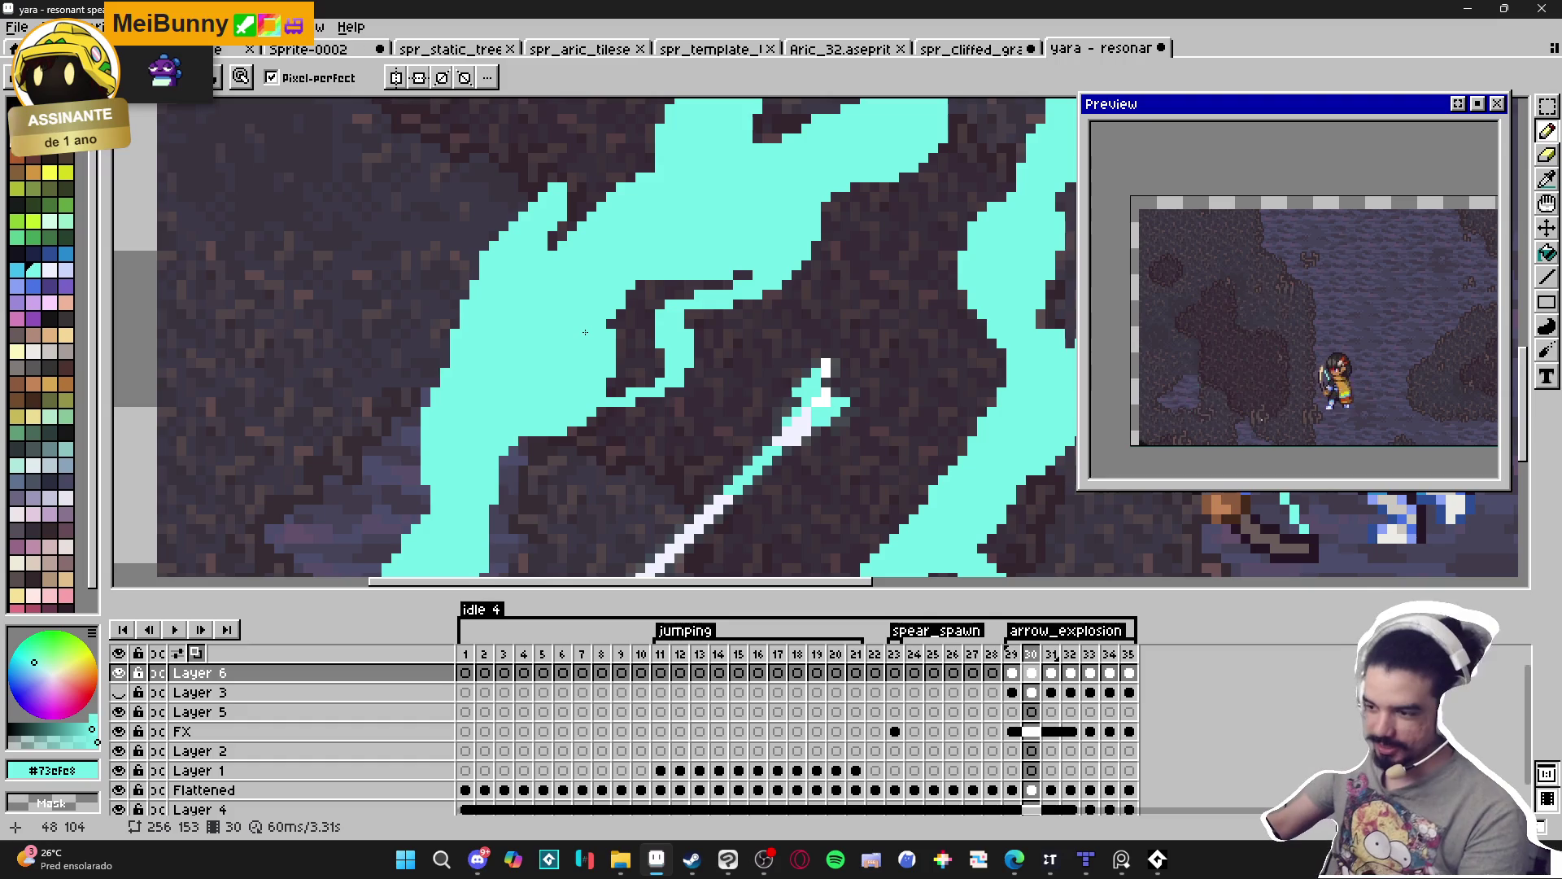
{"action": "scroll", "coordinate": [600, 342], "scroll_direction": "up", "scroll_amount": 1}
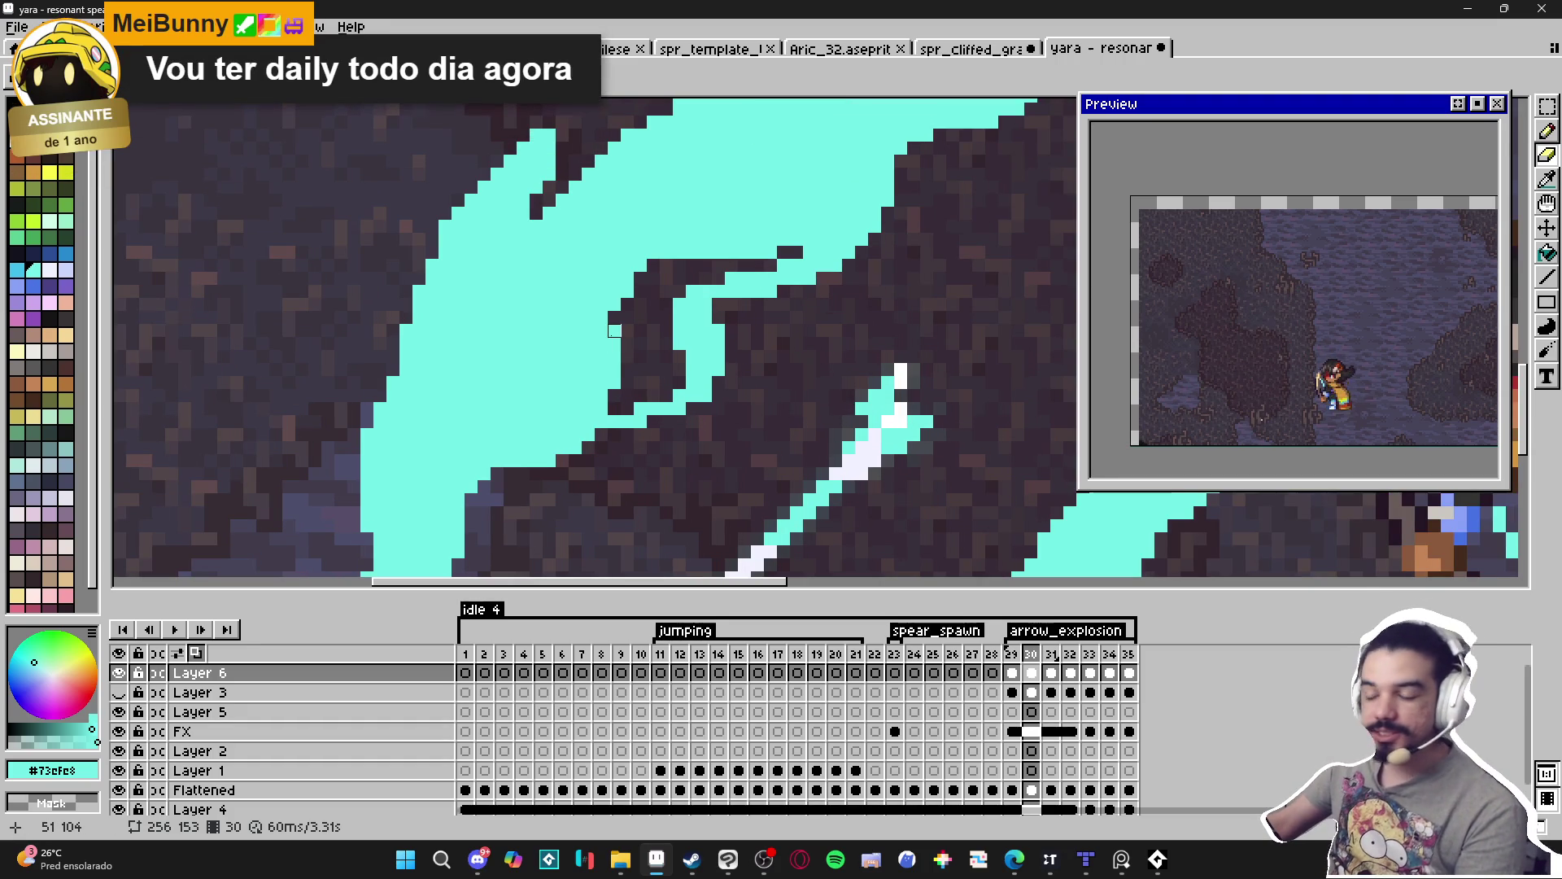
Fill the dark column inside the curl with cyan.
{"action": "key", "text": "b"}
{"action": "left_click_drag", "start_coordinate": [614, 331], "coordinate": [617, 407]}
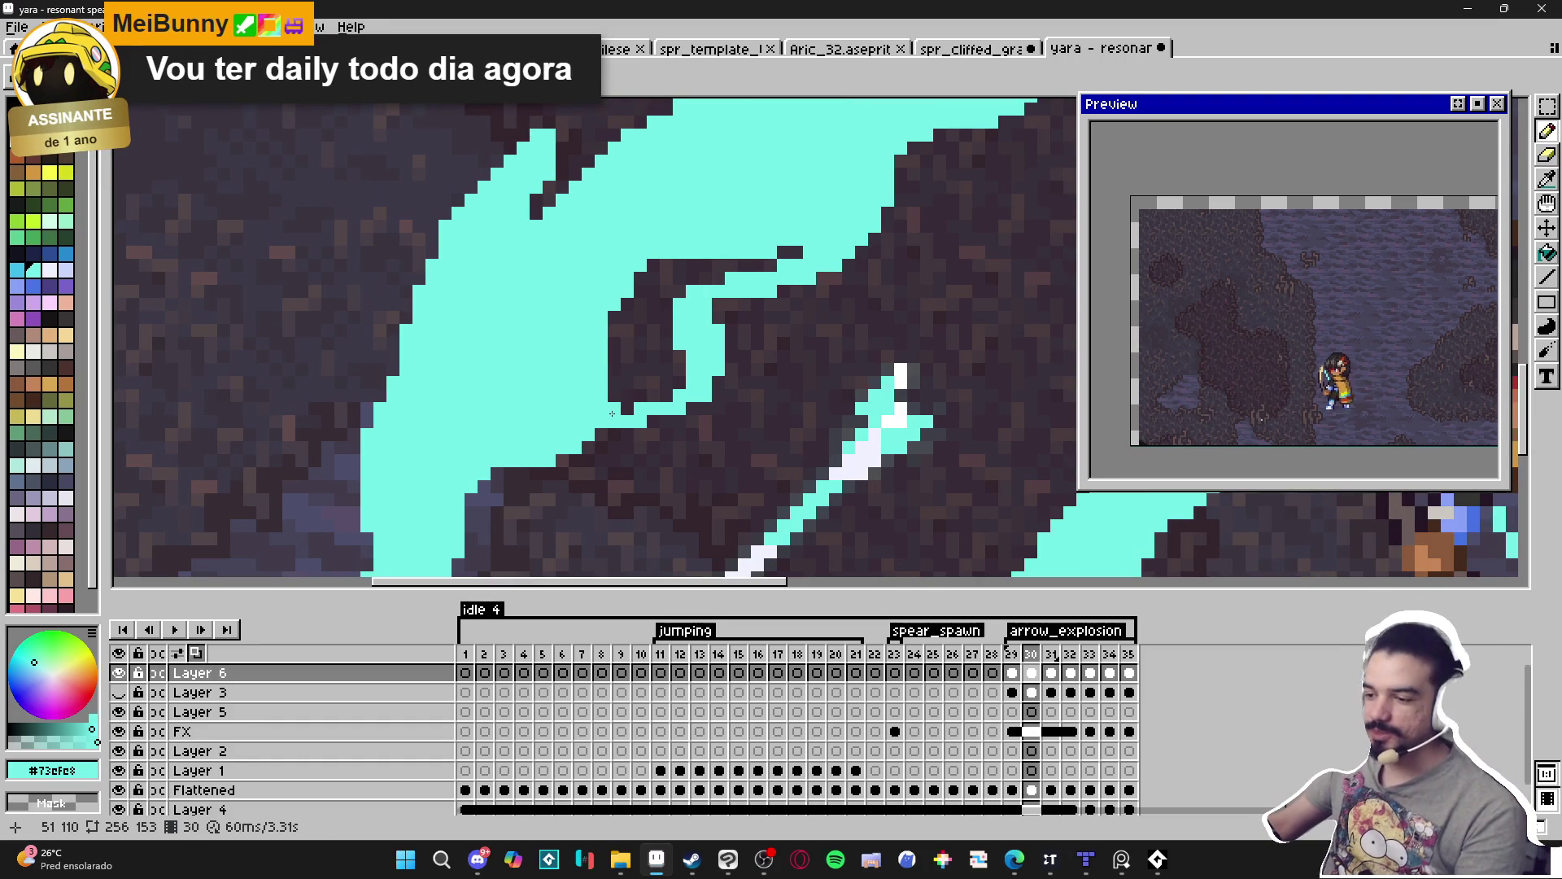
{"action": "left_click_drag", "start_coordinate": [612, 410], "coordinate": [615, 365]}
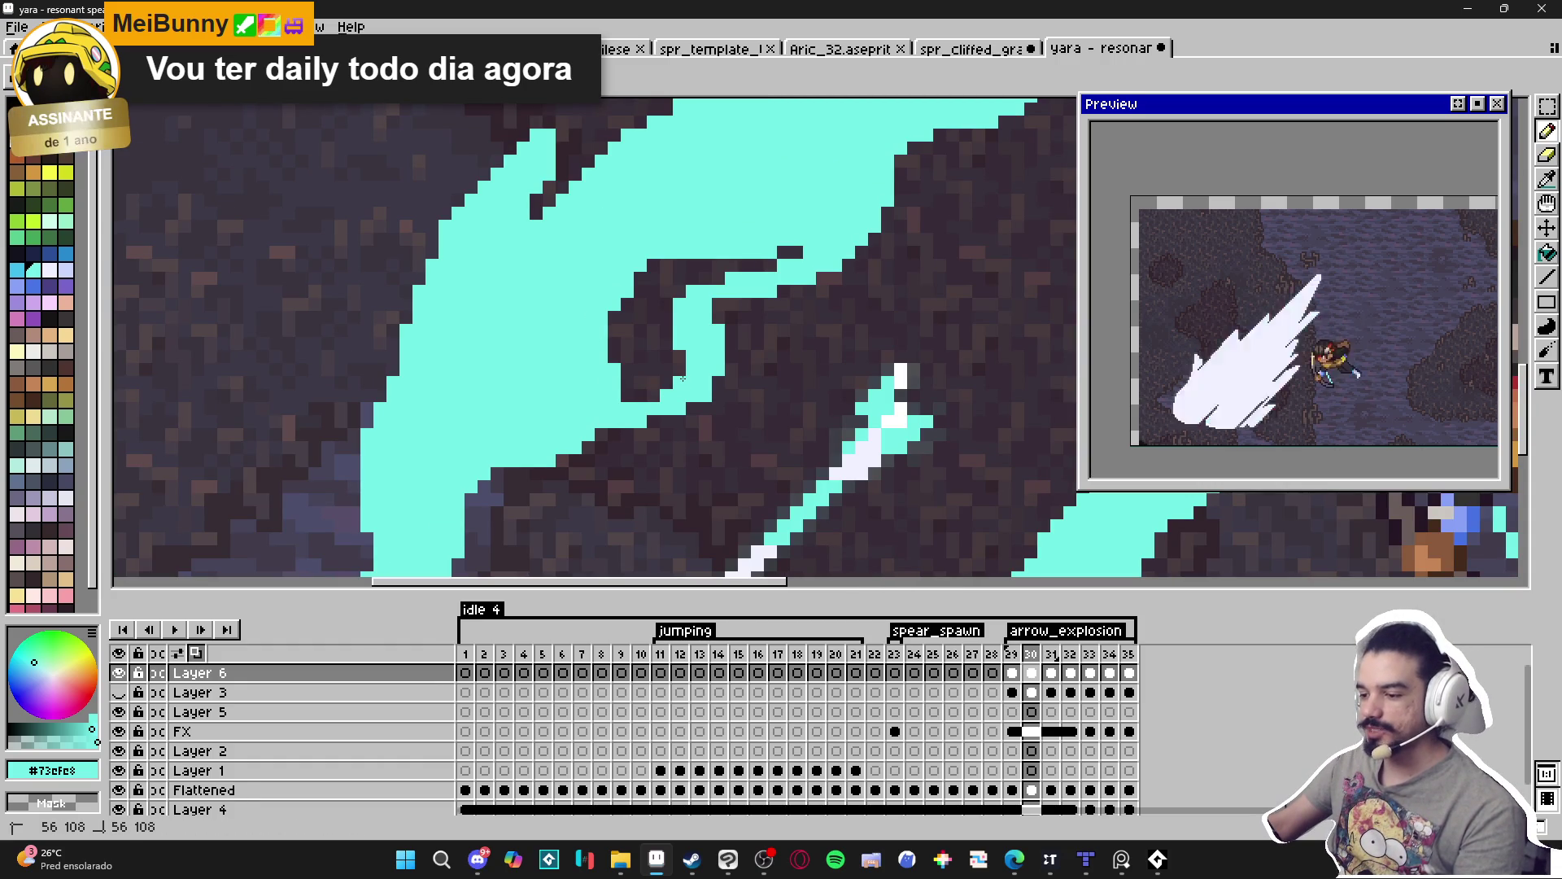
{"action": "scroll", "coordinate": [701, 326], "scroll_direction": "down", "scroll_amount": 2}
{"action": "scroll", "coordinate": [688, 356], "scroll_direction": "up", "scroll_amount": 2}
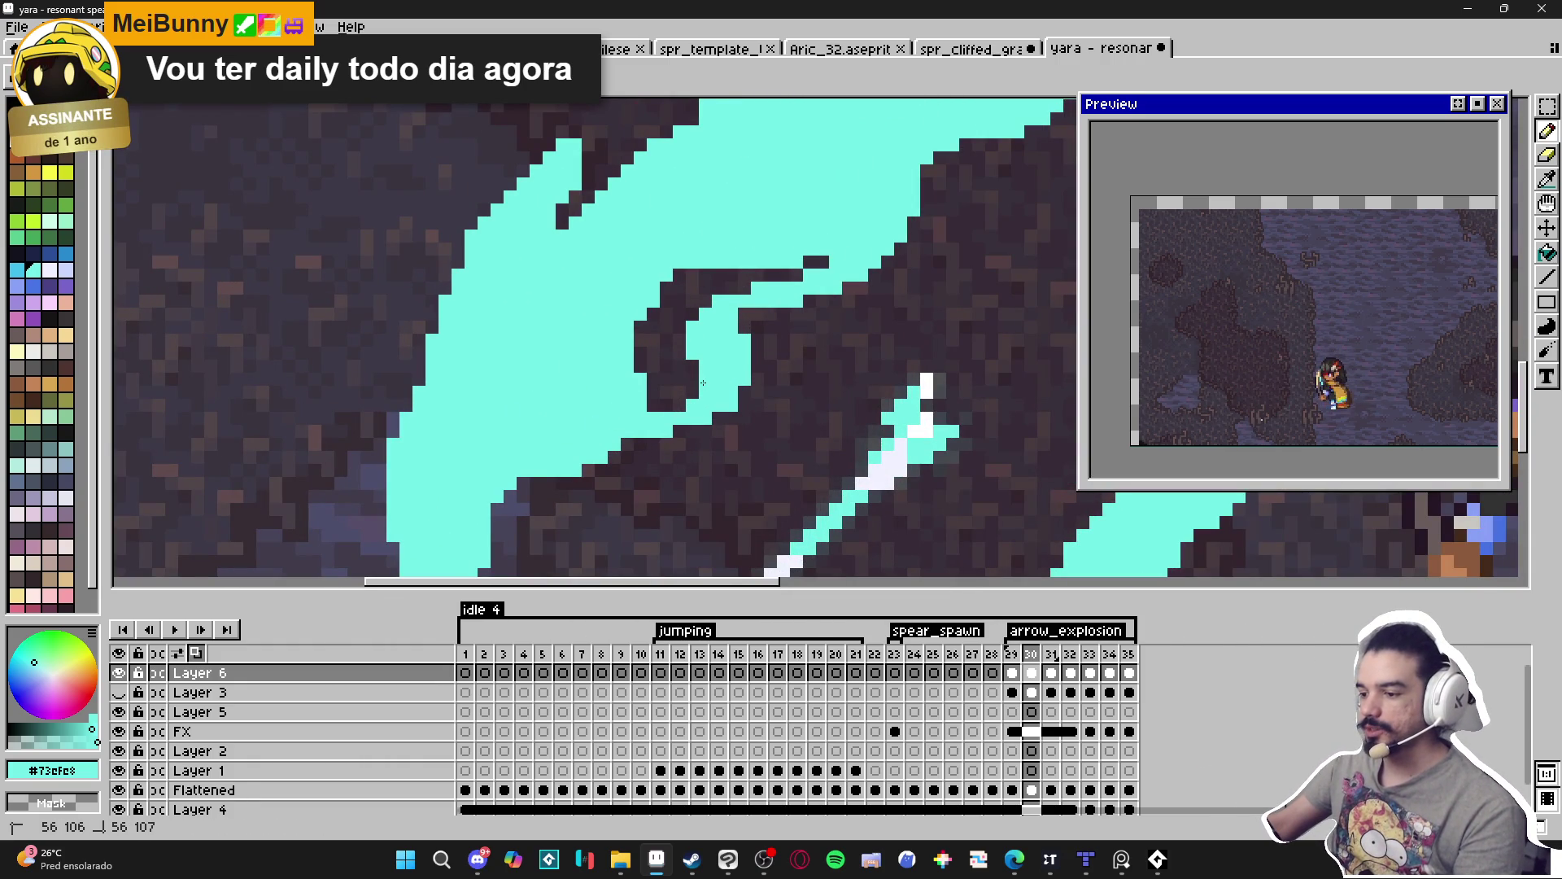
{"action": "scroll", "coordinate": [749, 311], "scroll_direction": "down", "scroll_amount": 2}
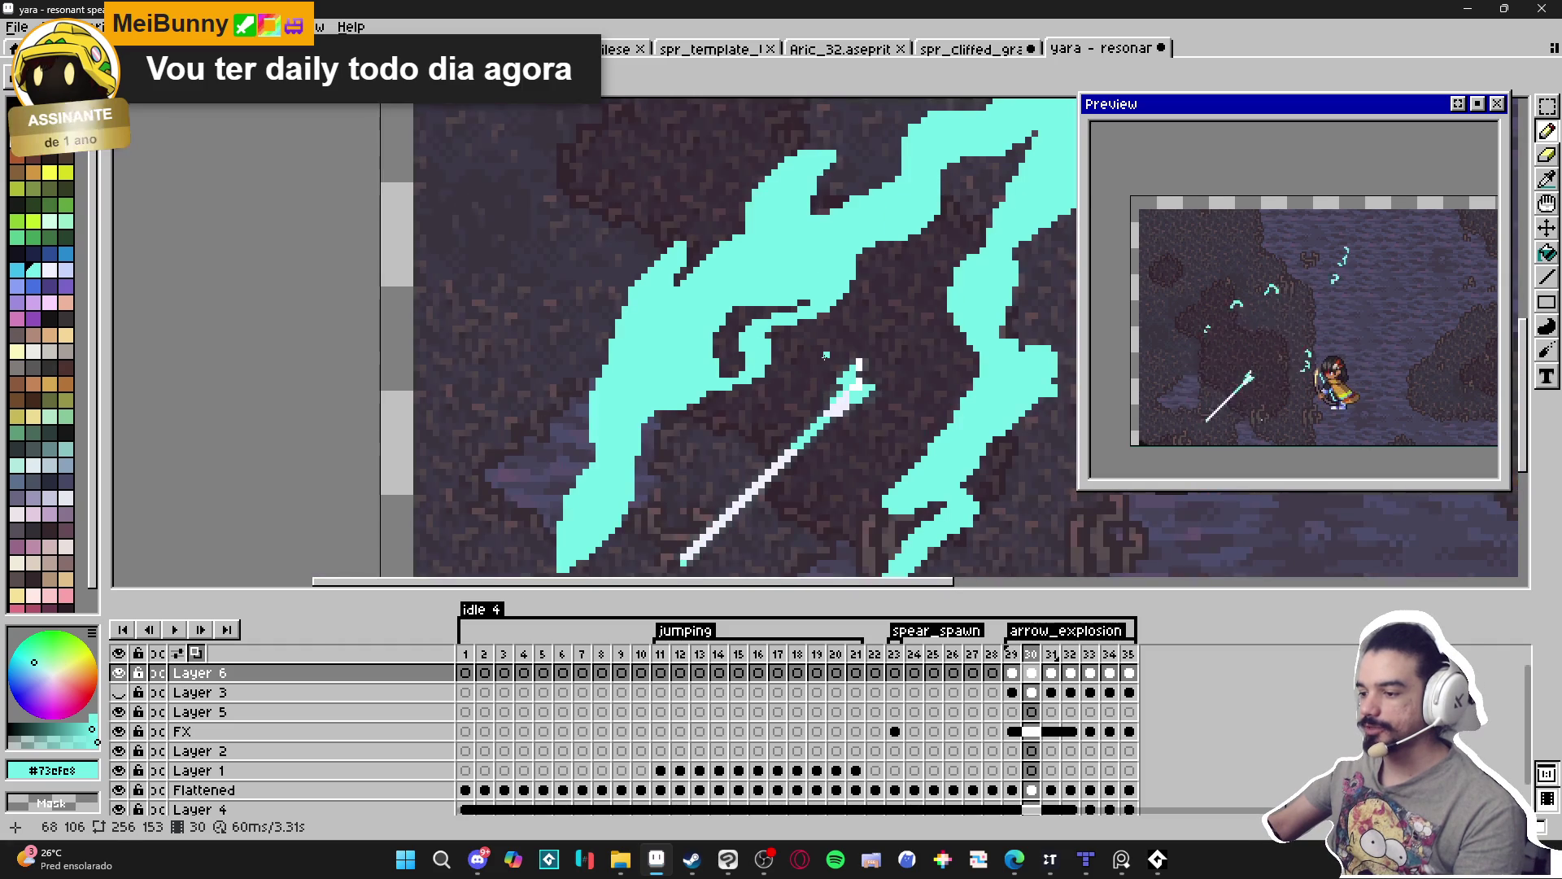
{"action": "scroll", "coordinate": [781, 285], "scroll_direction": "up", "scroll_amount": 2}
Erase a row of cyan from the slash edge, extending the dark carved line up-right.
{"action": "key", "text": "e"}
{"action": "left_click_drag", "start_coordinate": [800, 280], "coordinate": [756, 281]}
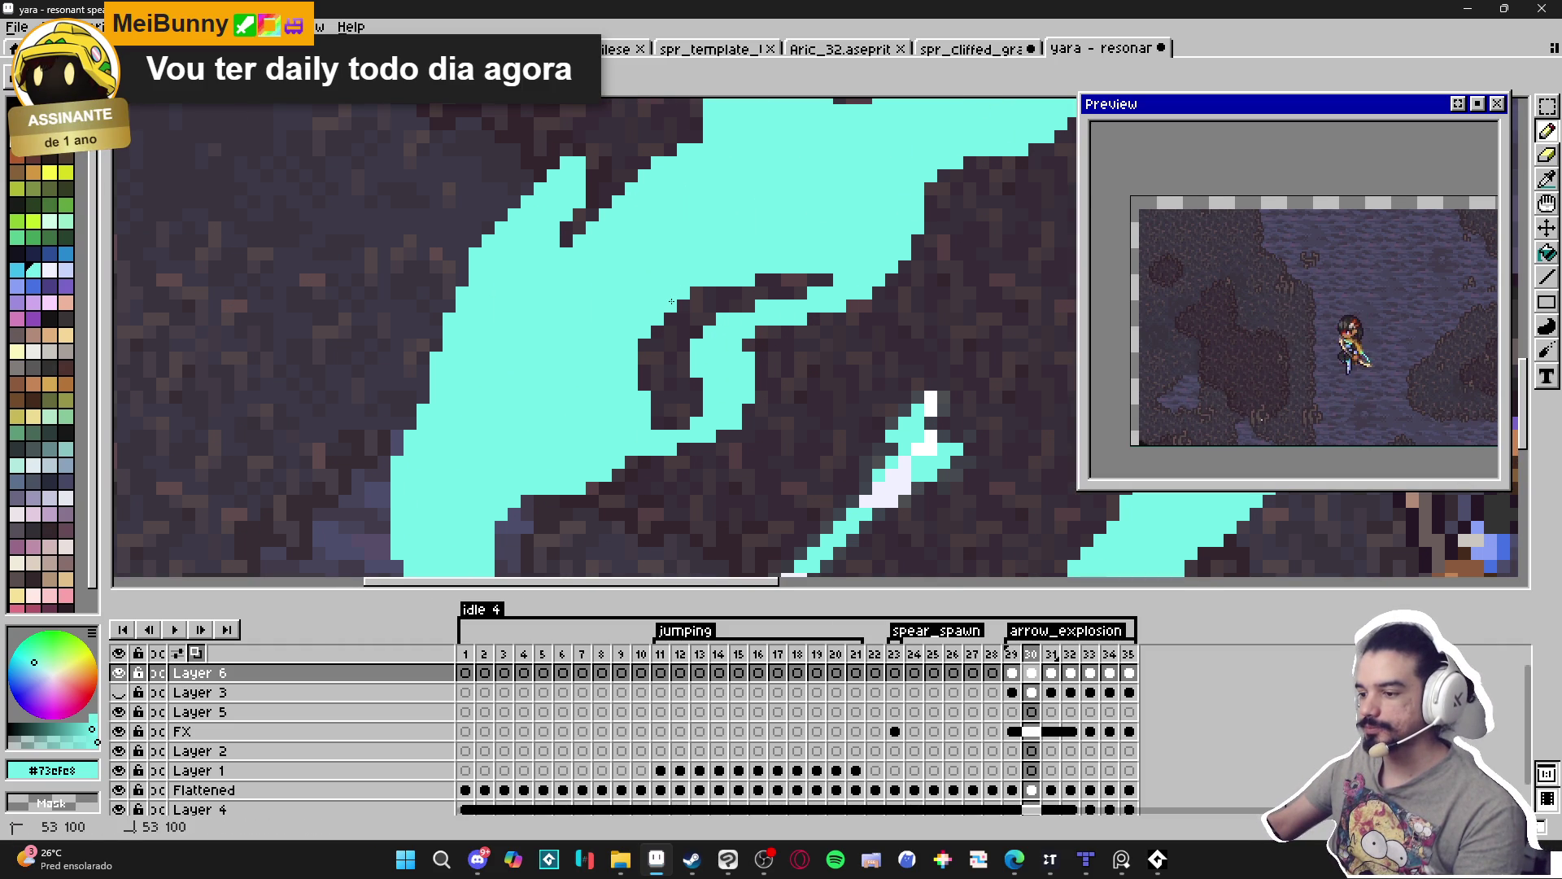
{"action": "key", "text": "b"}
{"action": "scroll", "coordinate": [671, 302], "scroll_direction": "down", "scroll_amount": 2}
{"action": "scroll", "coordinate": [752, 293], "scroll_direction": "up", "scroll_amount": 2}
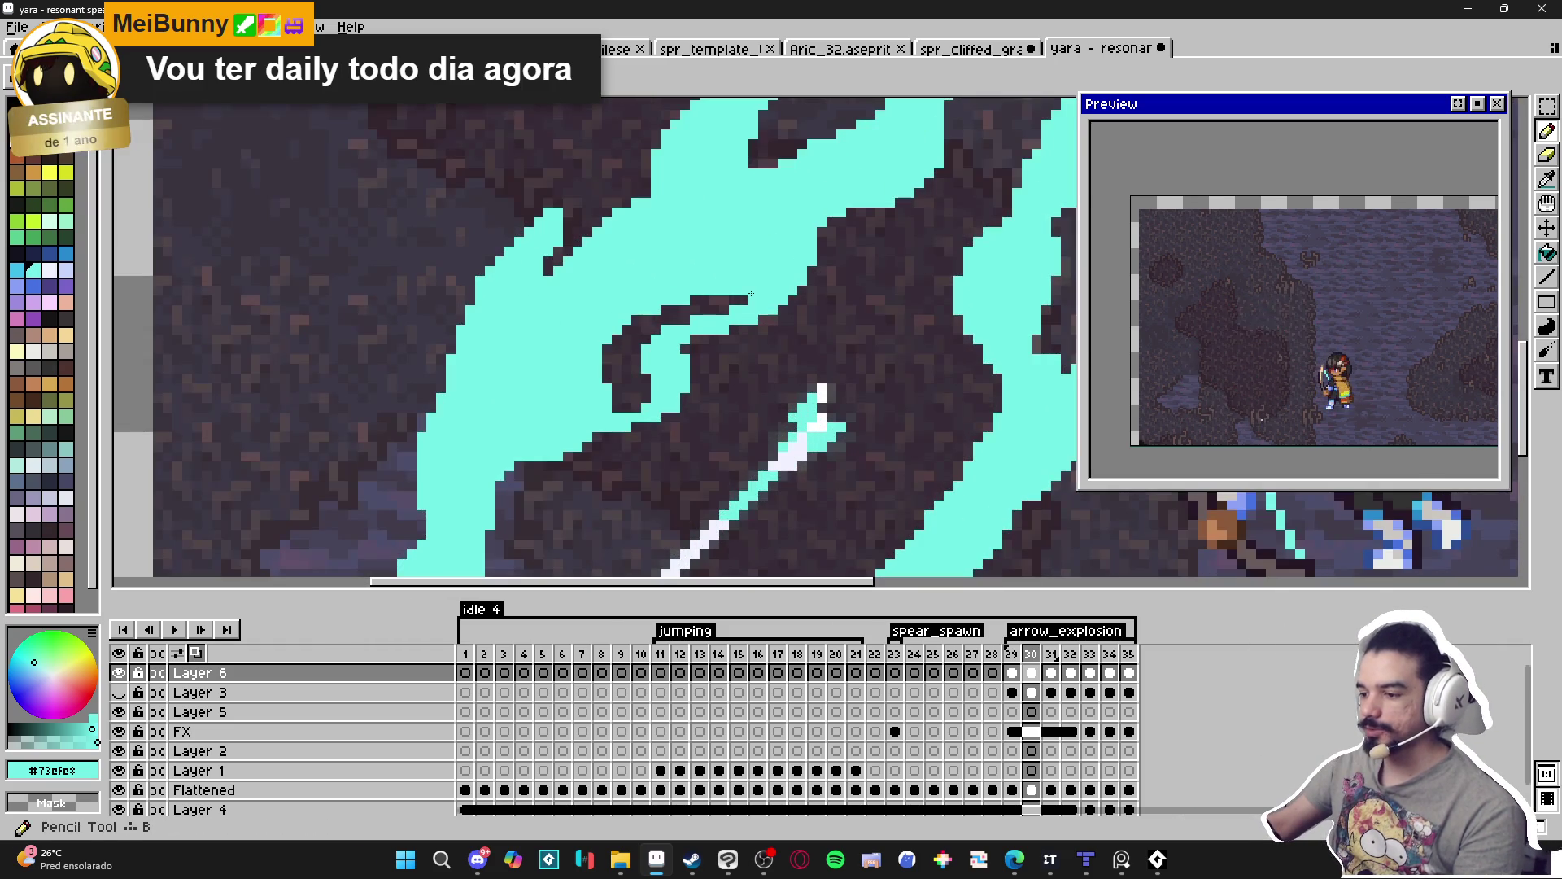
{"action": "key", "text": "e"}
{"action": "left_click_drag", "start_coordinate": [764, 291], "coordinate": [782, 275]}
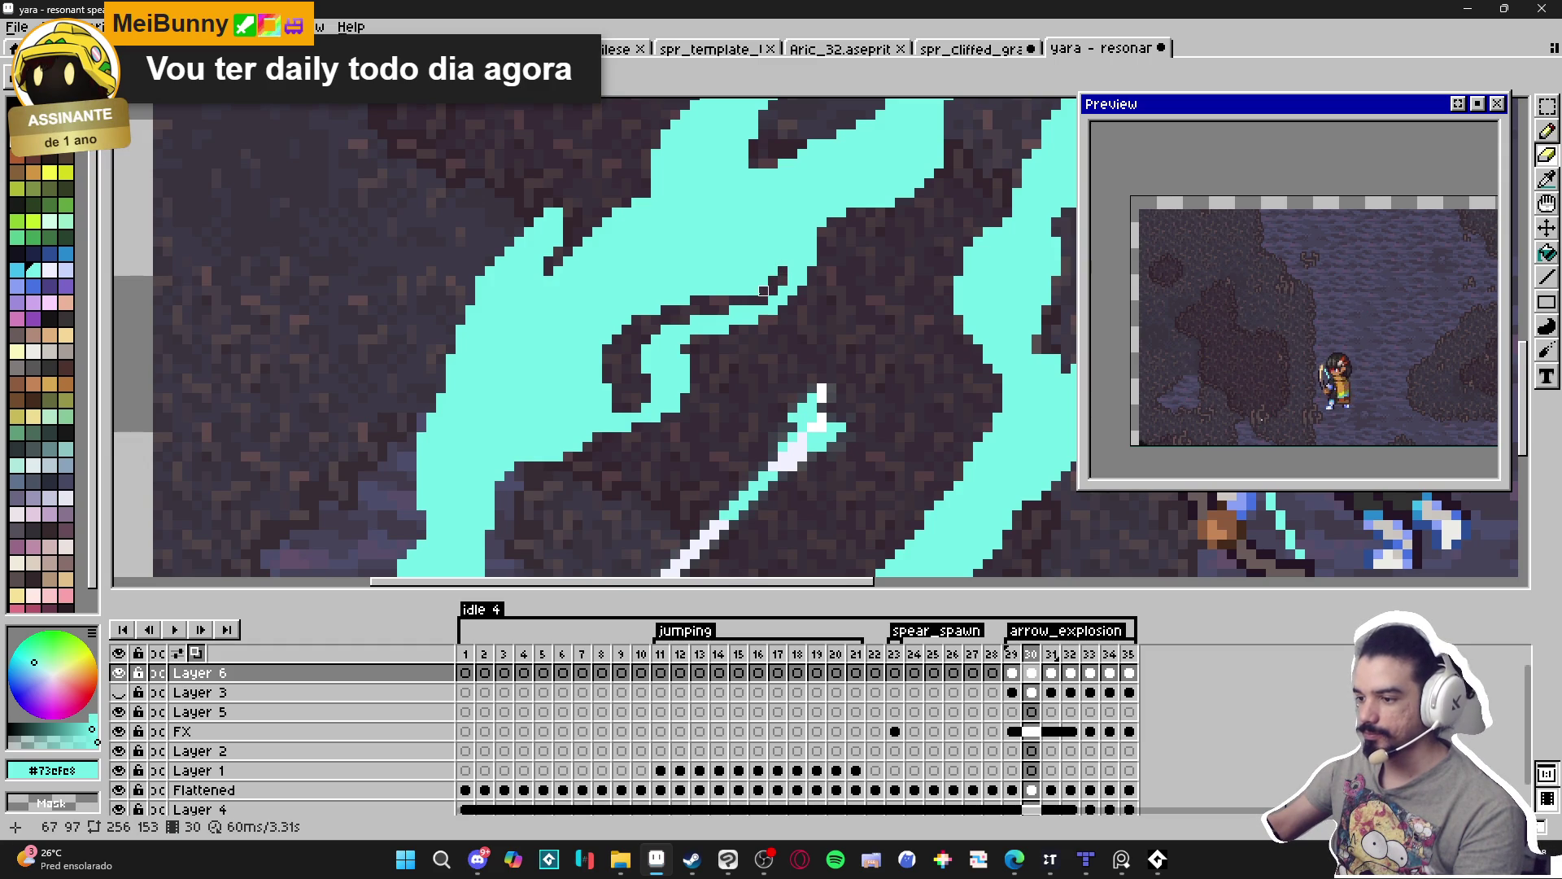
{"action": "key", "text": "b"}
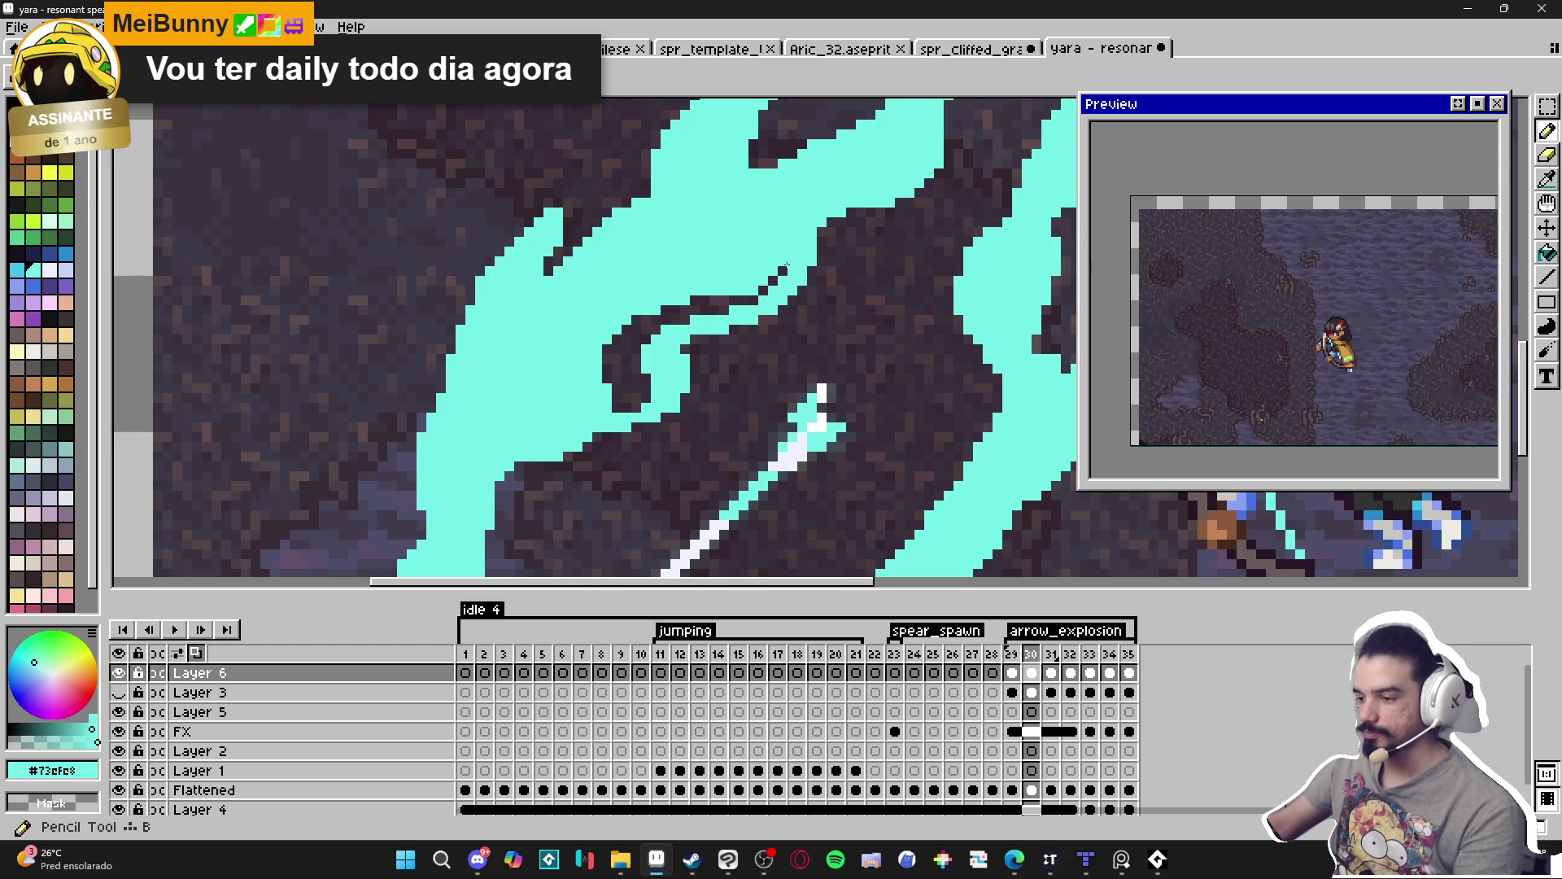
Carve the dark curl longer, running diagonally down-left through the cyan slash.
{"action": "key", "text": "b"}
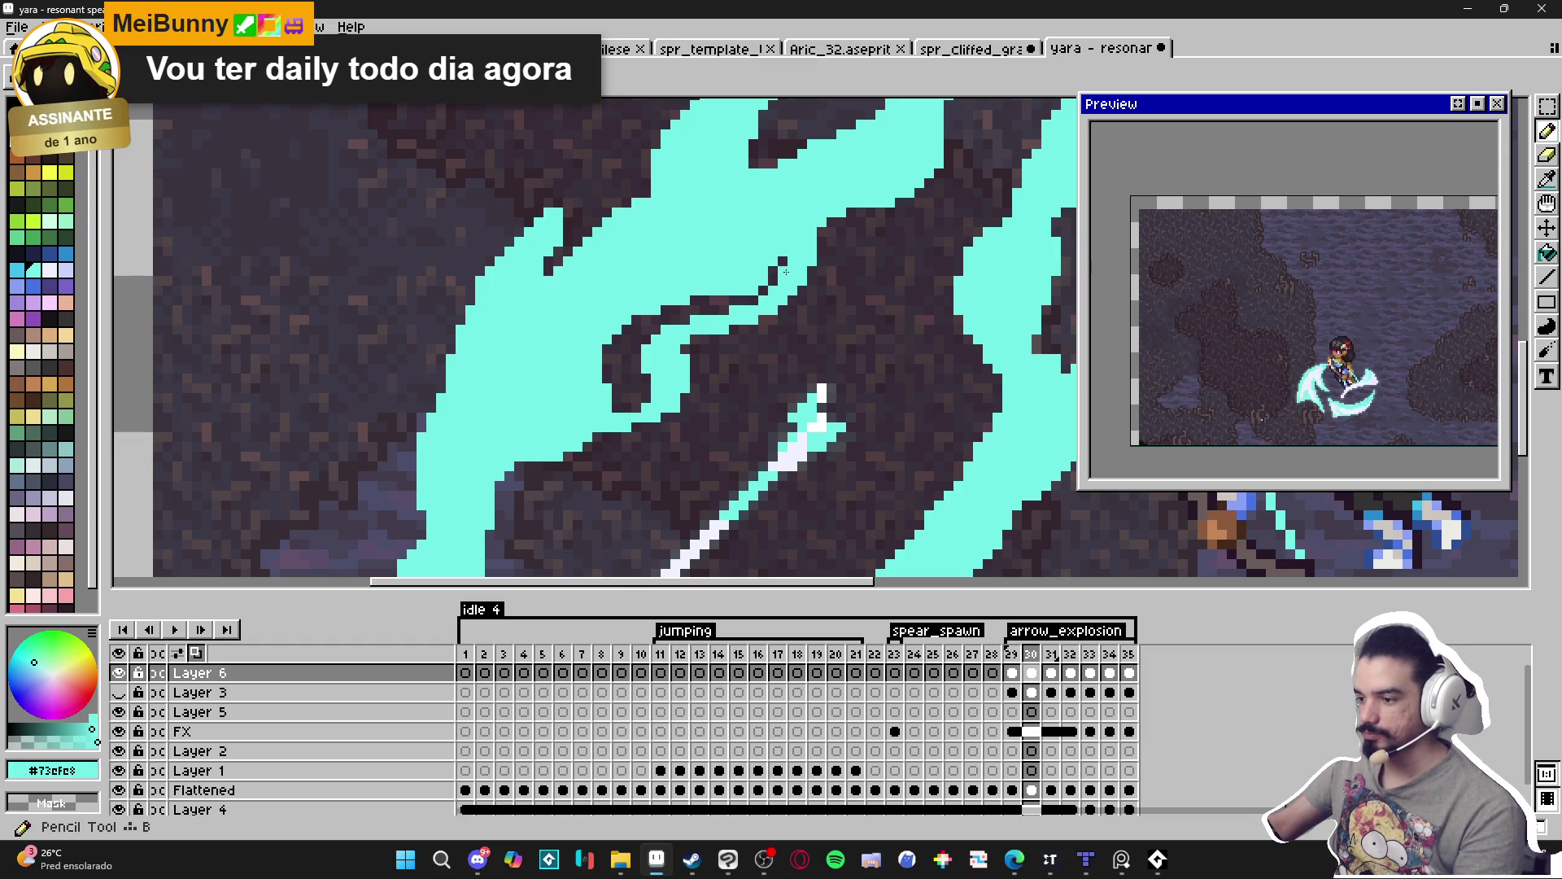
{"action": "key", "text": "e"}
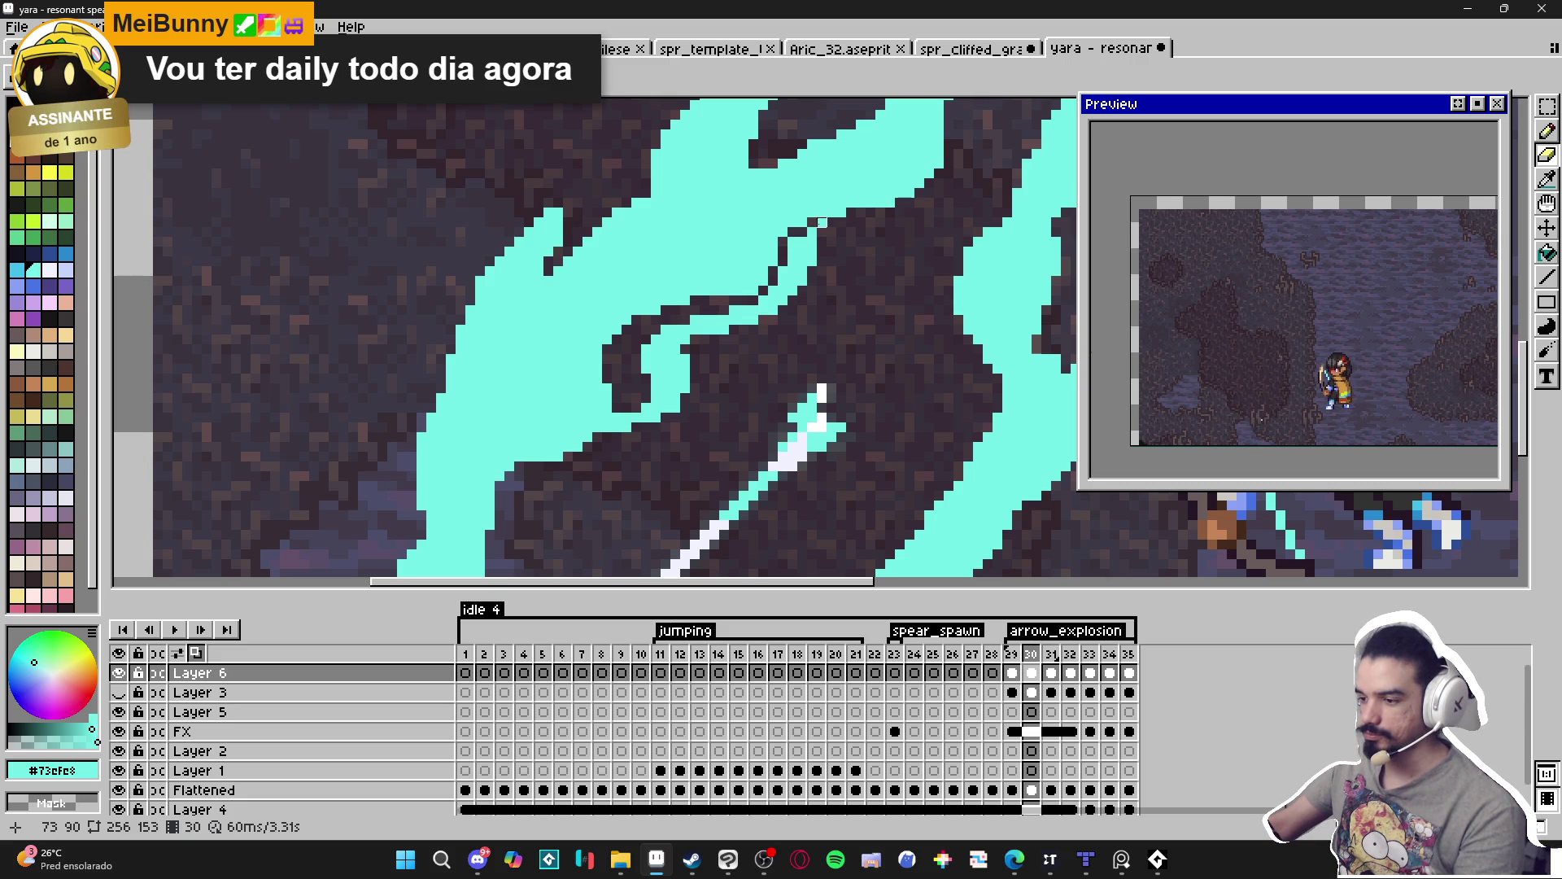
{"action": "scroll", "coordinate": [812, 300], "scroll_direction": "down", "scroll_amount": 4}
{"action": "scroll", "coordinate": [749, 355], "scroll_direction": "up", "scroll_amount": 5}
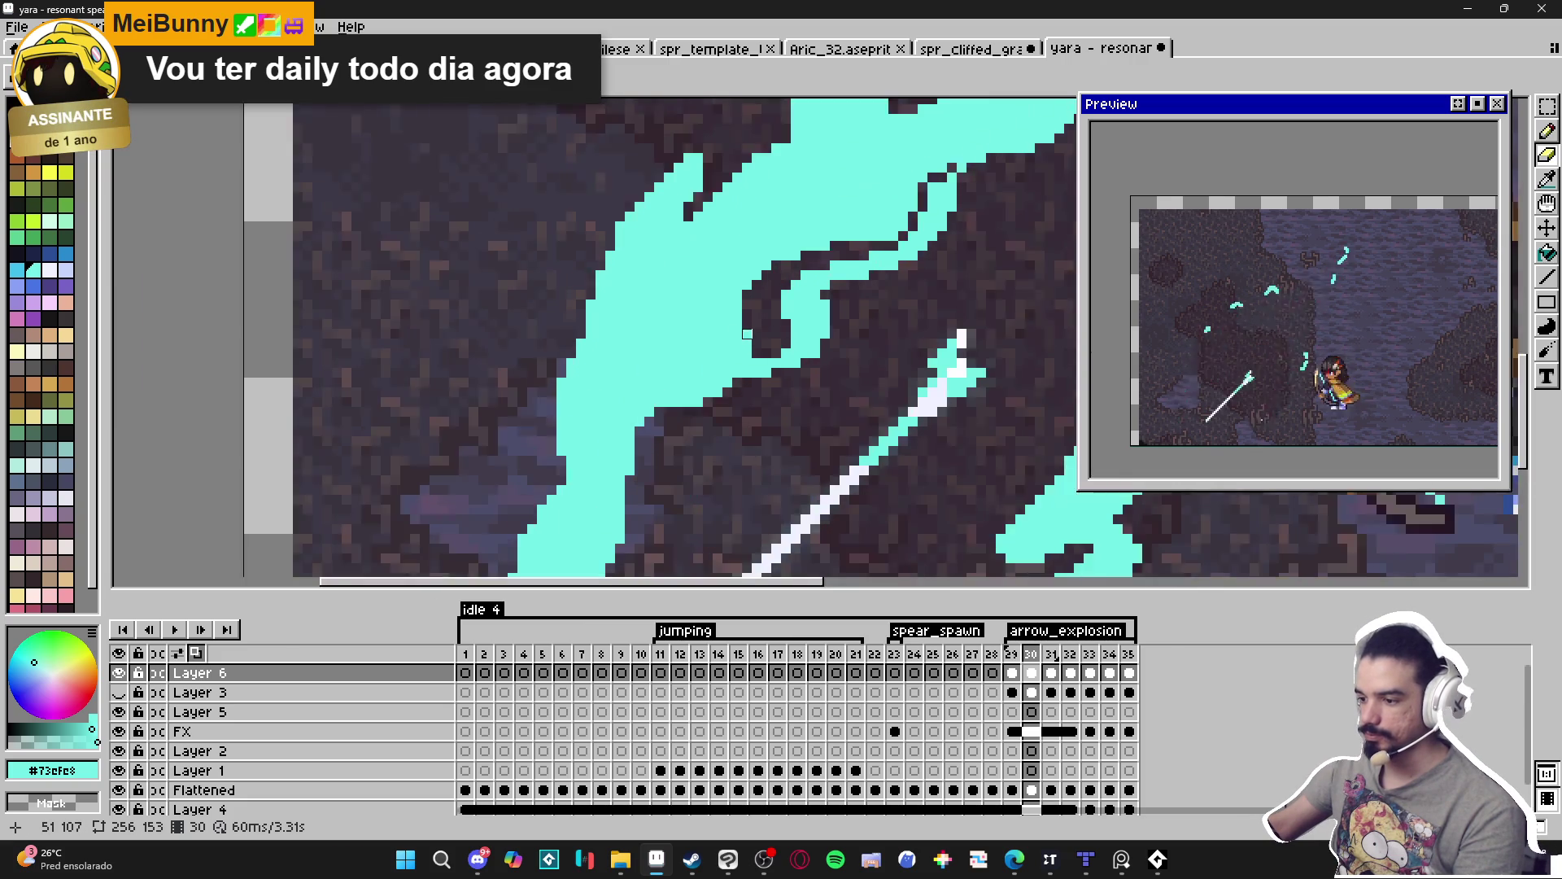
{"action": "left_click_drag", "start_coordinate": [749, 356], "coordinate": [723, 358]}
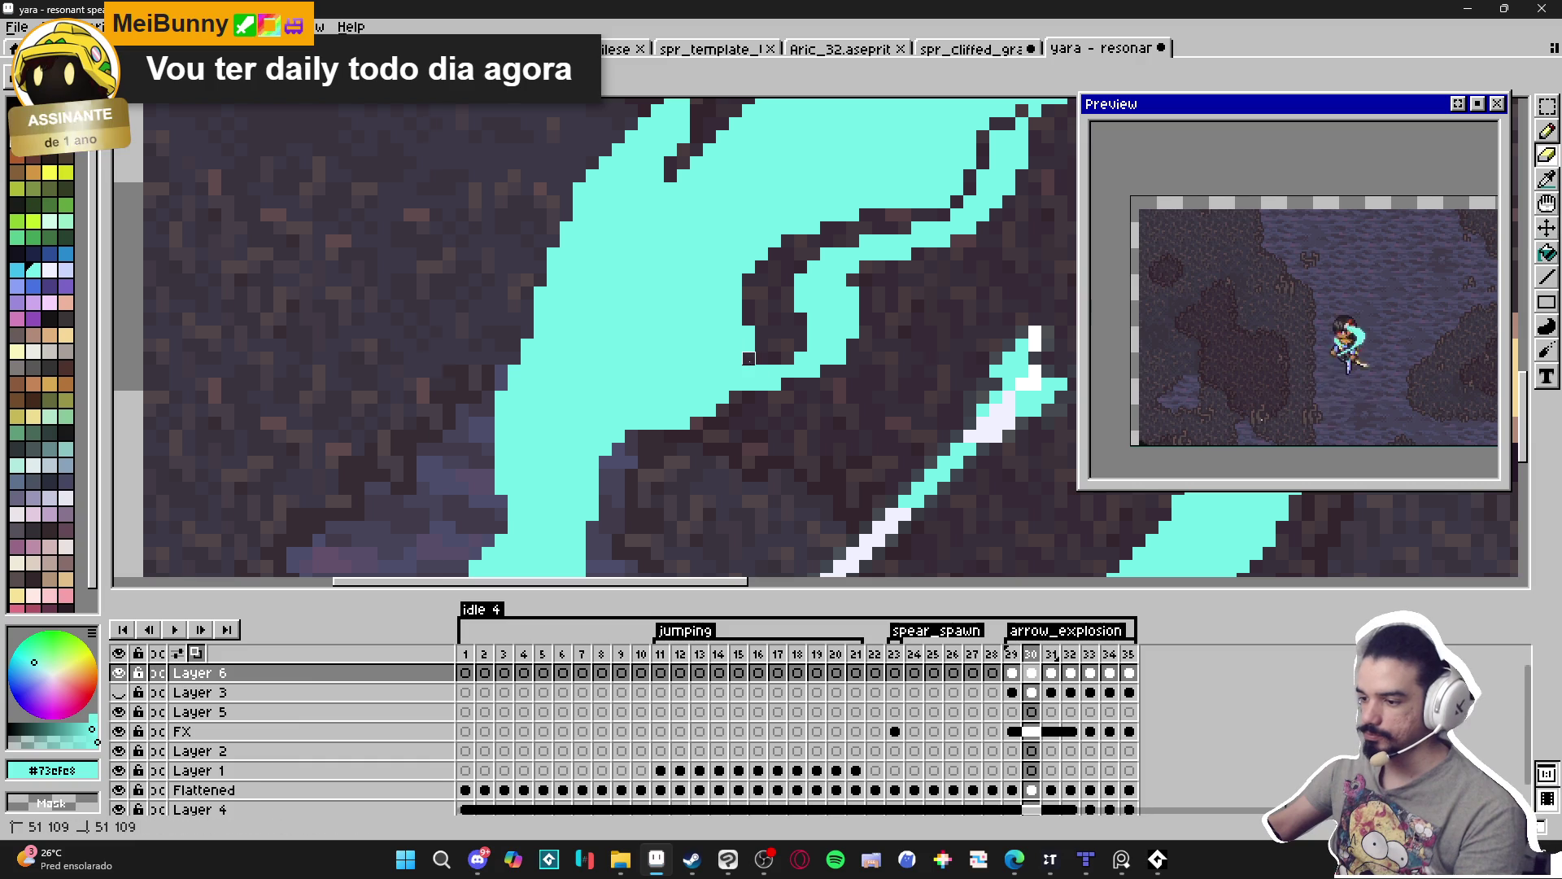
{"action": "left_click_drag", "start_coordinate": [710, 371], "coordinate": [645, 397]}
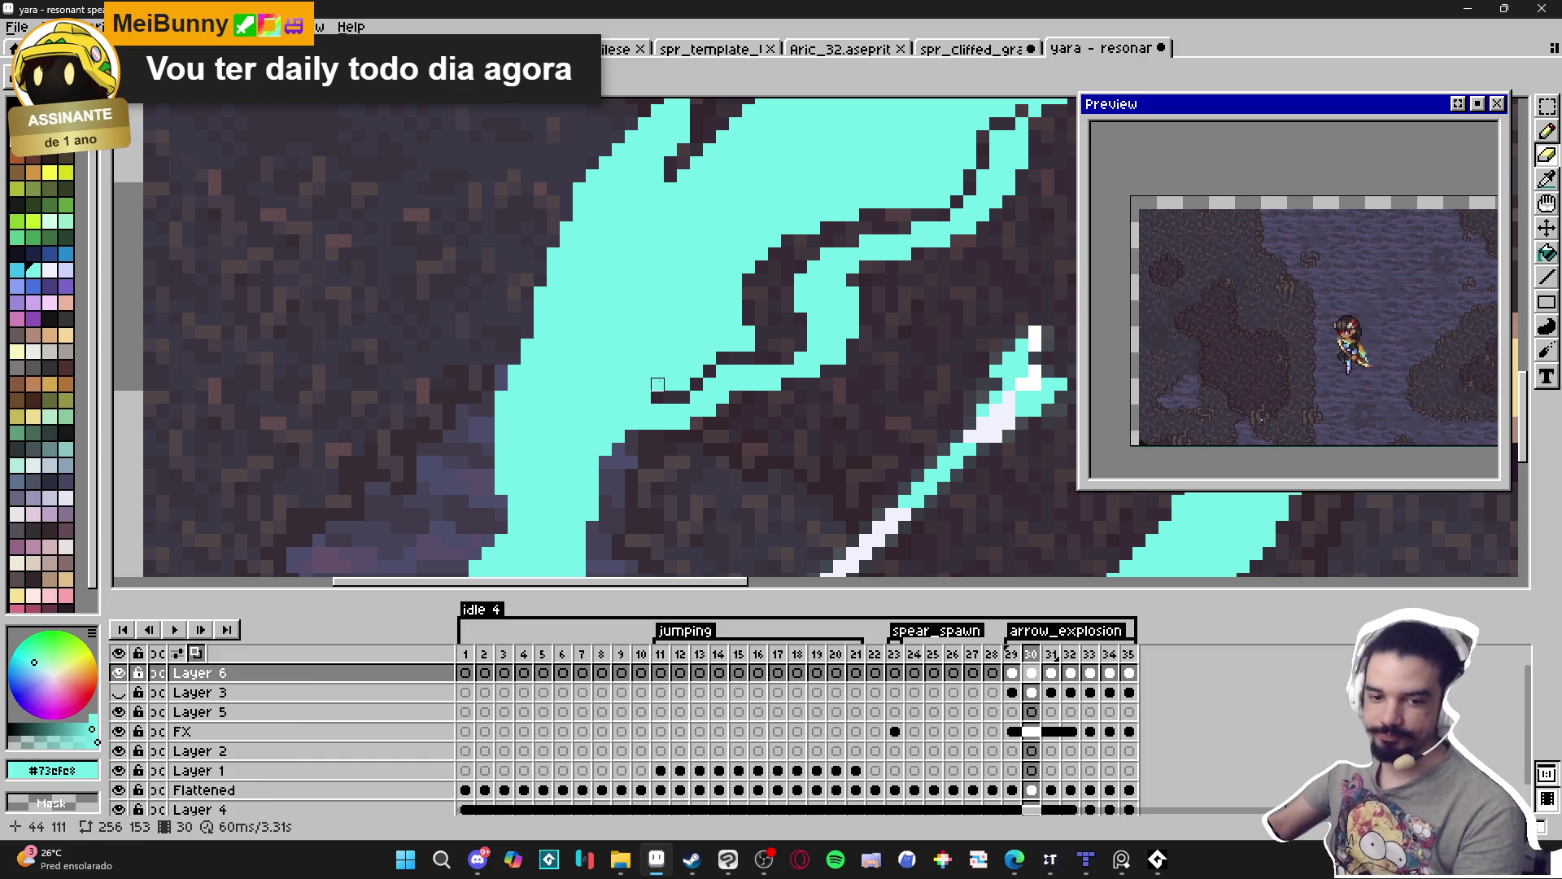
{"action": "key", "text": "b"}
{"action": "scroll", "coordinate": [684, 431], "scroll_direction": "down", "scroll_amount": 2}
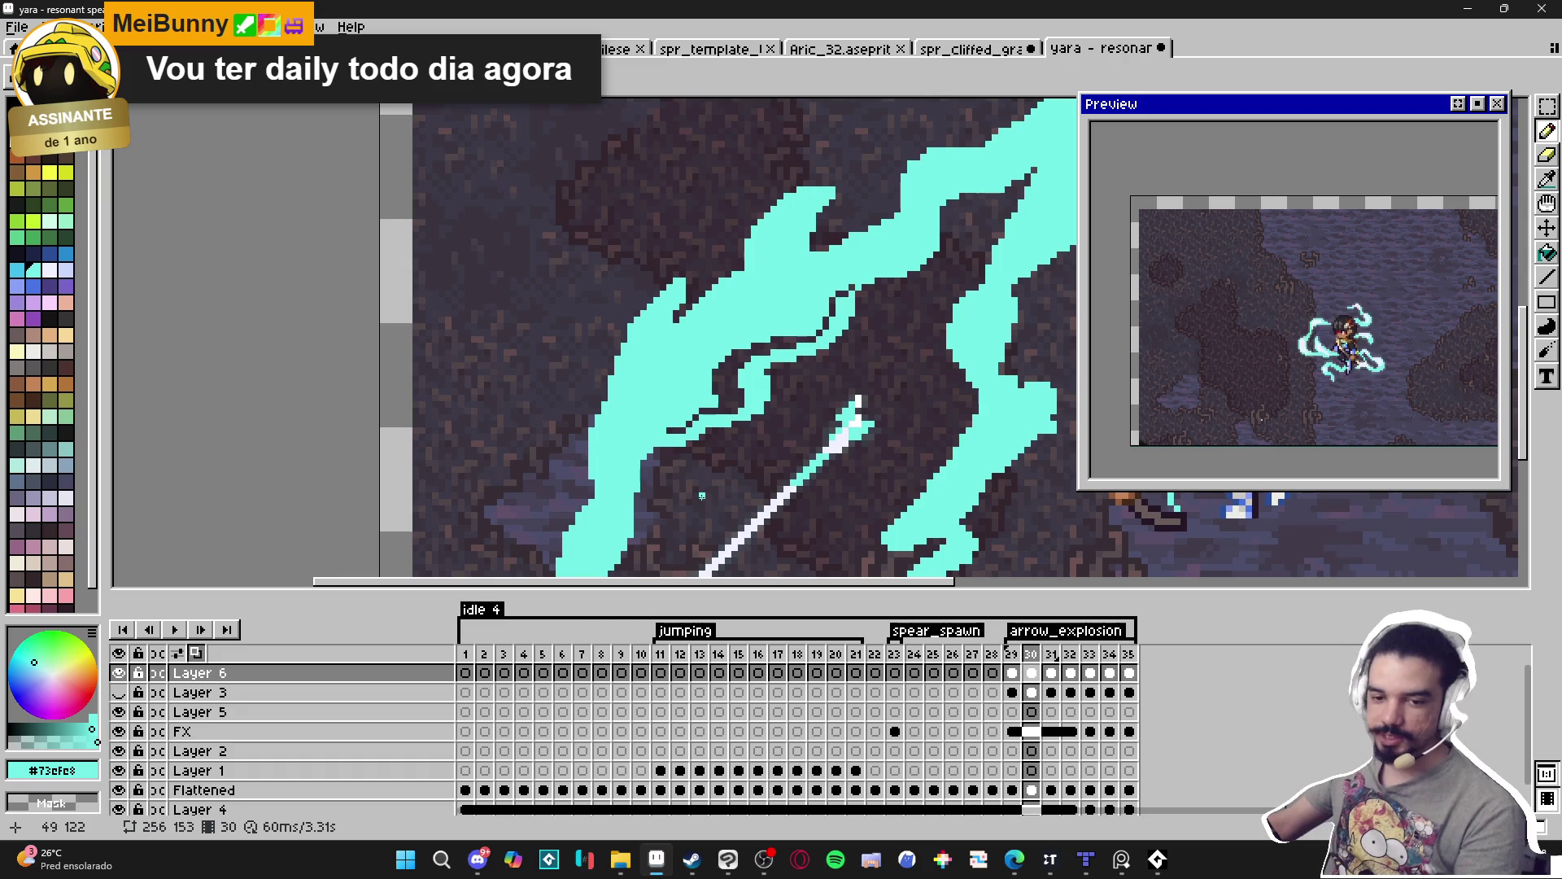
{"action": "scroll", "coordinate": [705, 491], "scroll_direction": "down", "scroll_amount": 1}
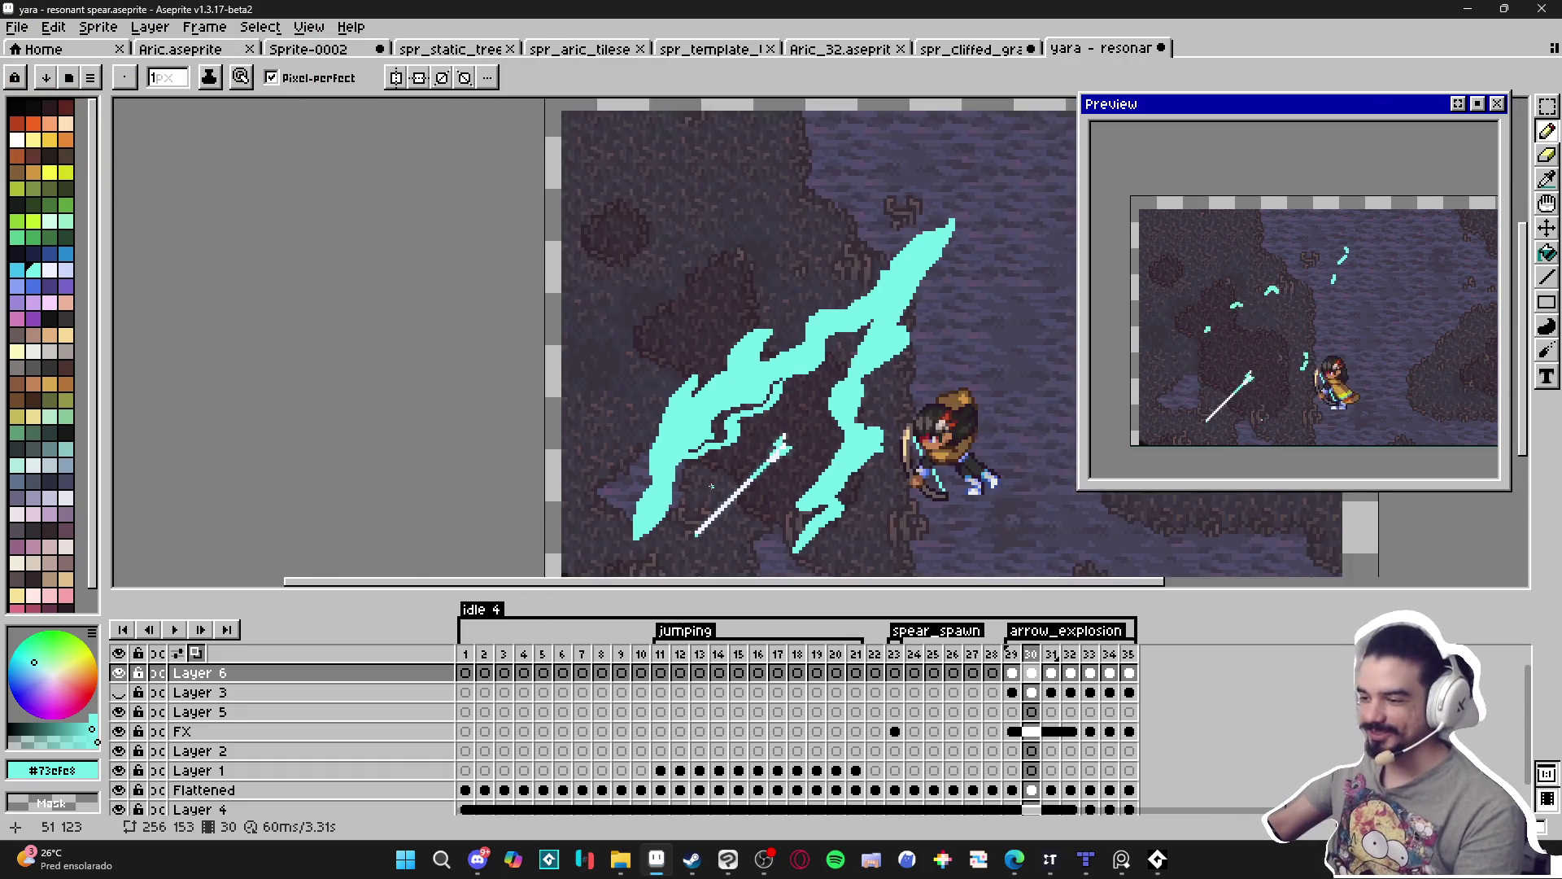
Zoom in on the slash and make the Eraser 2 pixels wide.
{"action": "left_click_drag", "start_coordinate": [710, 486], "coordinate": [617, 458]}
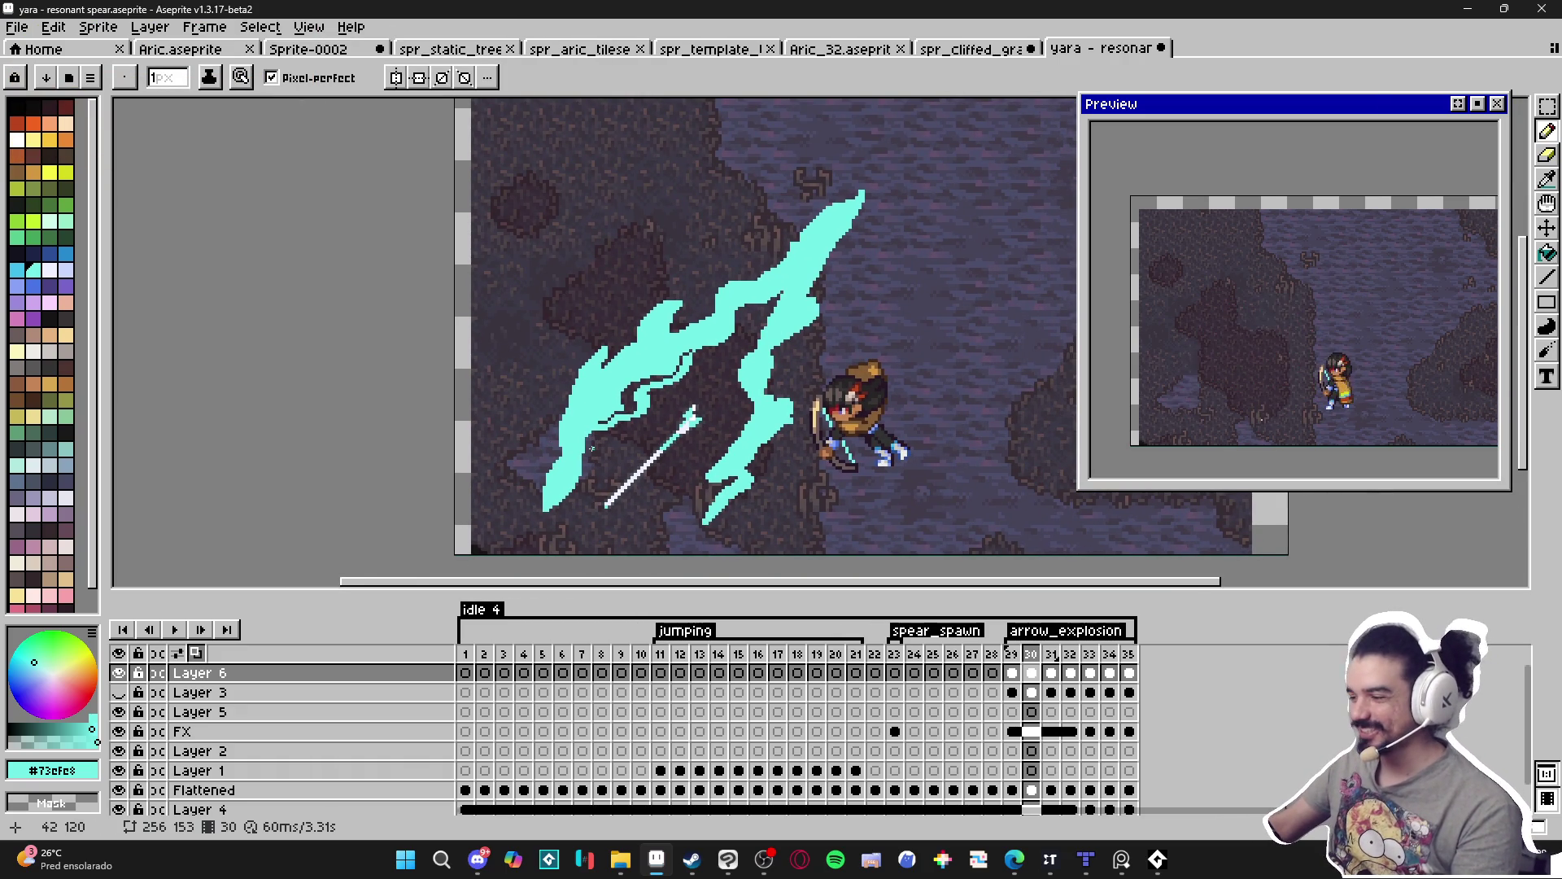
{"action": "scroll", "coordinate": [616, 416], "scroll_direction": "up", "scroll_amount": 3}
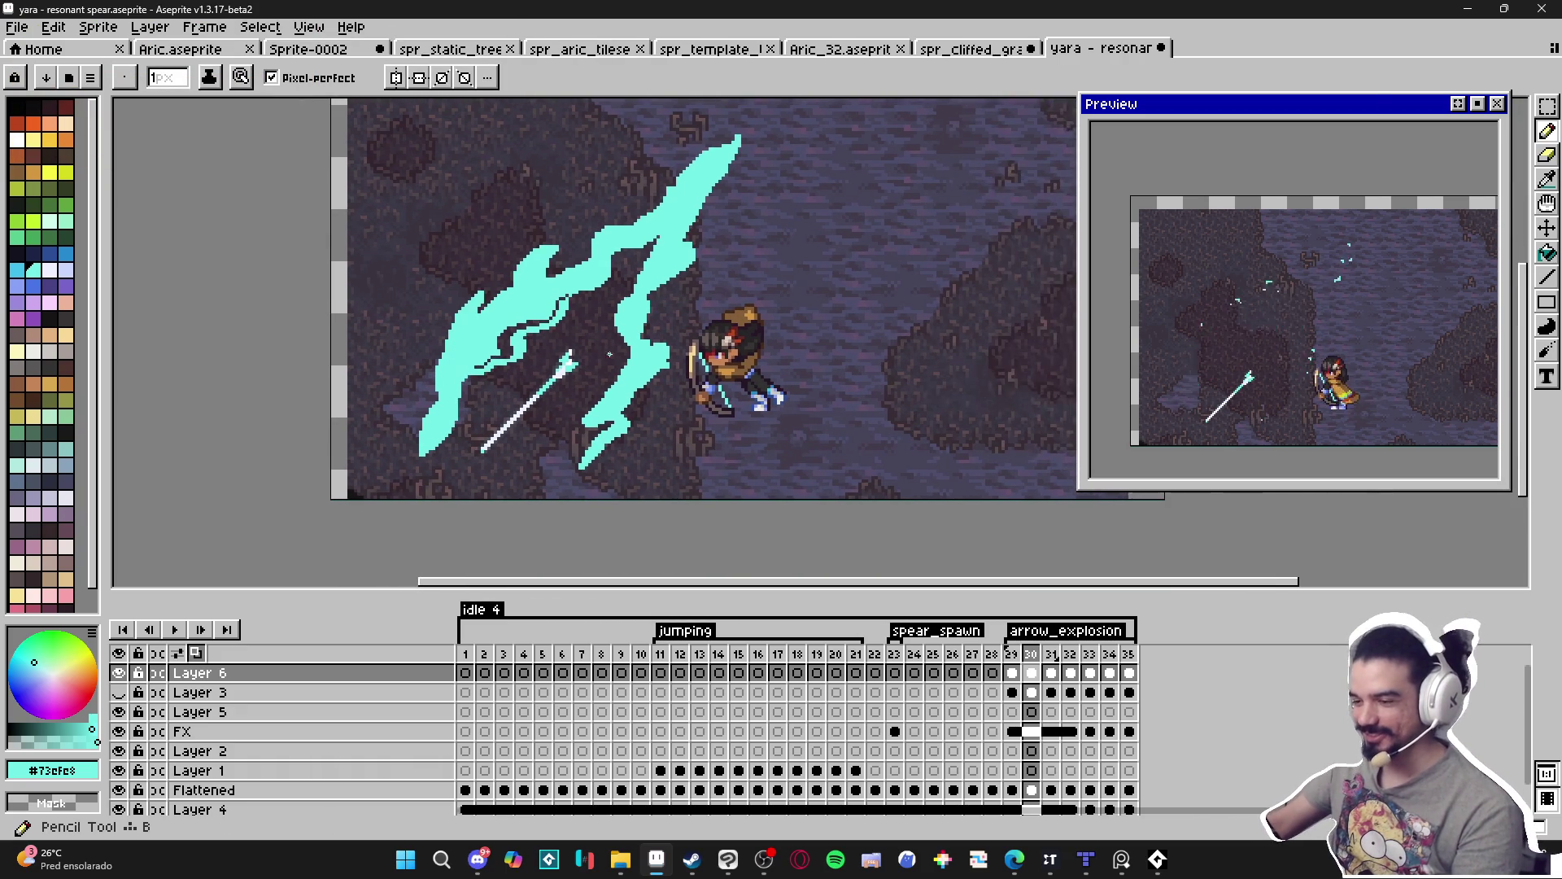
{"action": "scroll", "coordinate": [537, 347], "scroll_direction": "up", "scroll_amount": 1}
{"action": "key", "text": "e"}
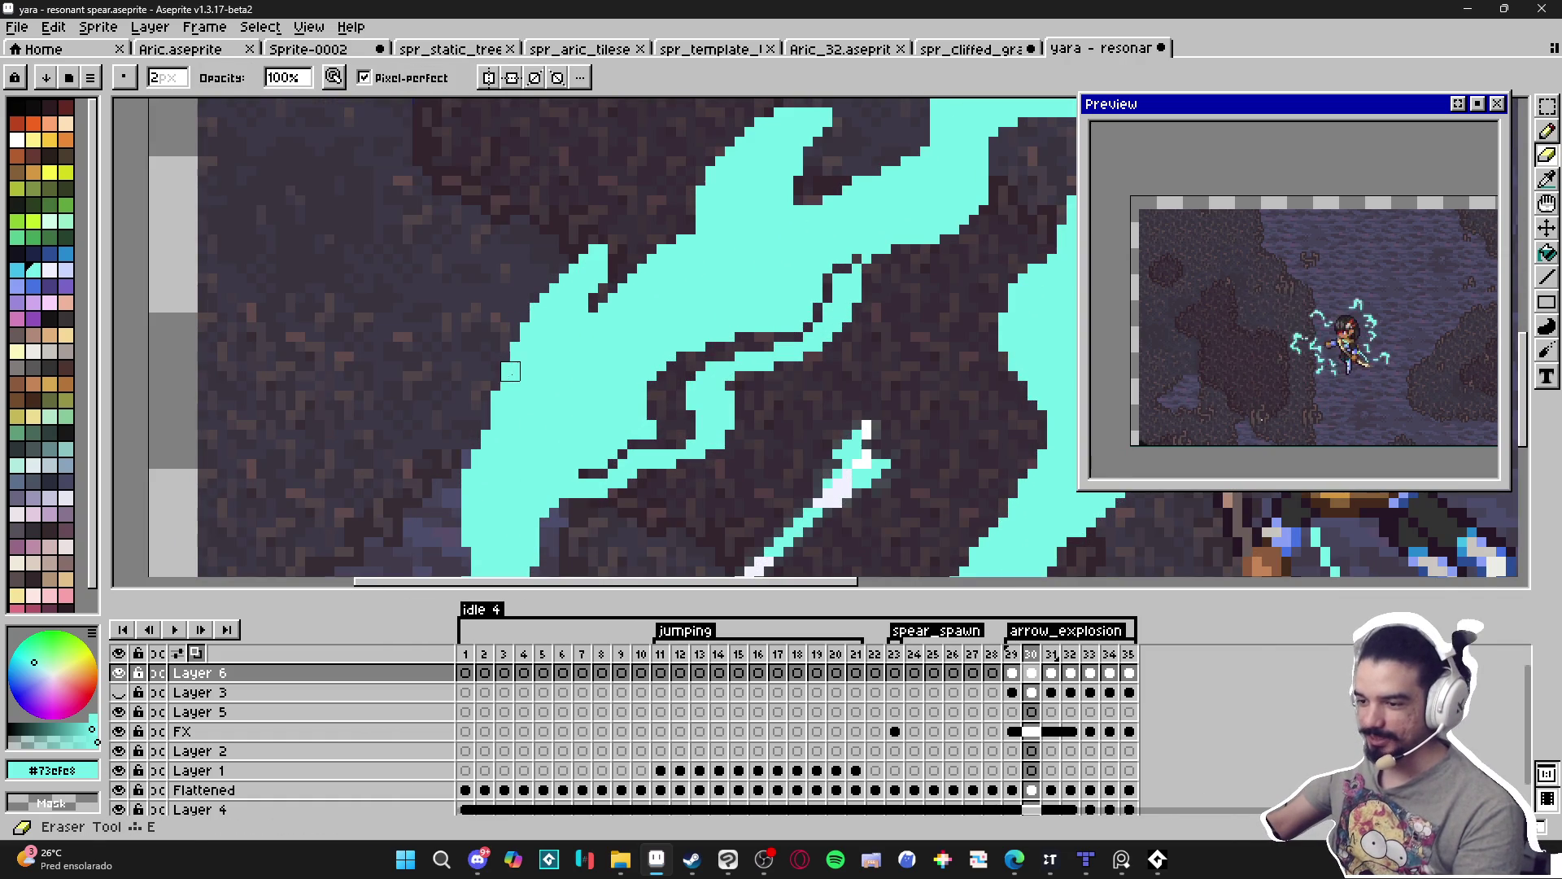
{"action": "key", "text": "plus"}
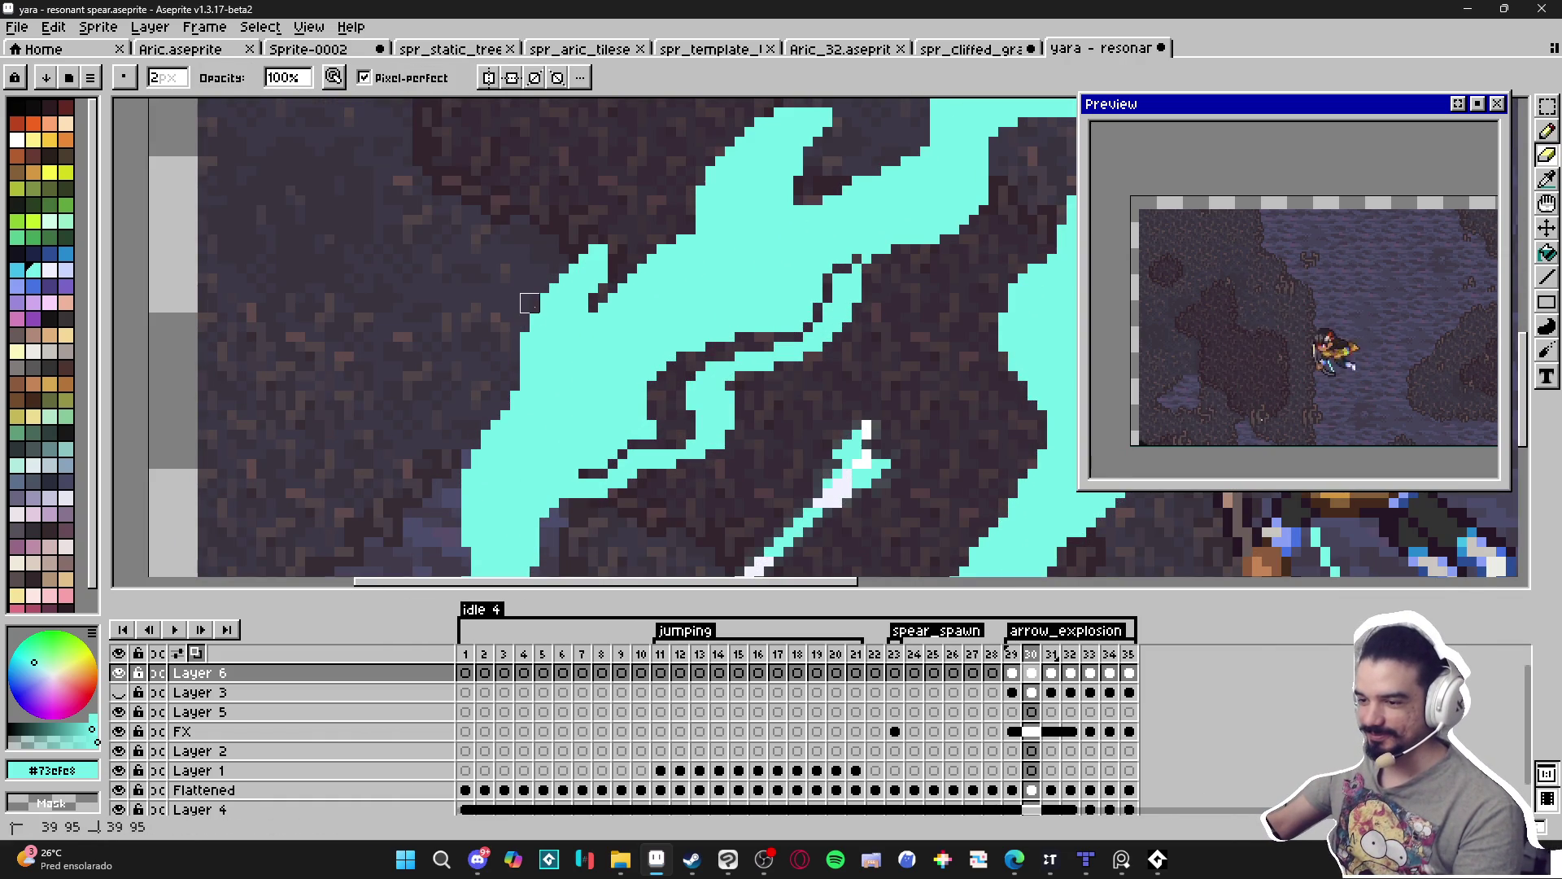
Touch up pixels near the slash's left edge with the Pencil.
{"action": "key", "text": "b"}
{"action": "scroll", "coordinate": [601, 258], "scroll_direction": "down", "scroll_amount": 5}
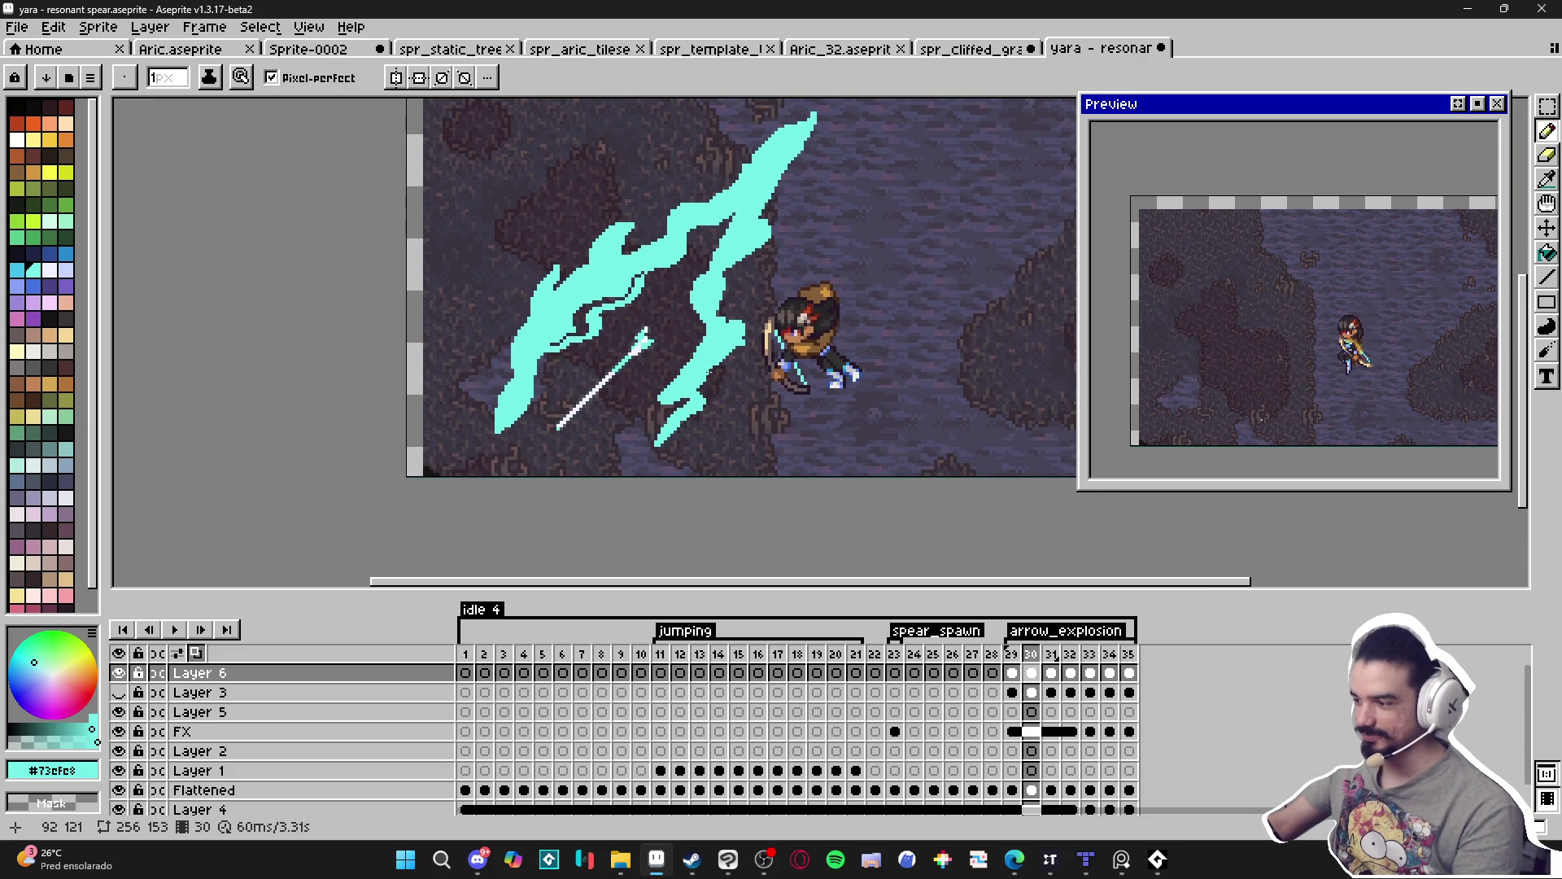
{"action": "scroll", "coordinate": [513, 387], "scroll_direction": "up", "scroll_amount": 5}
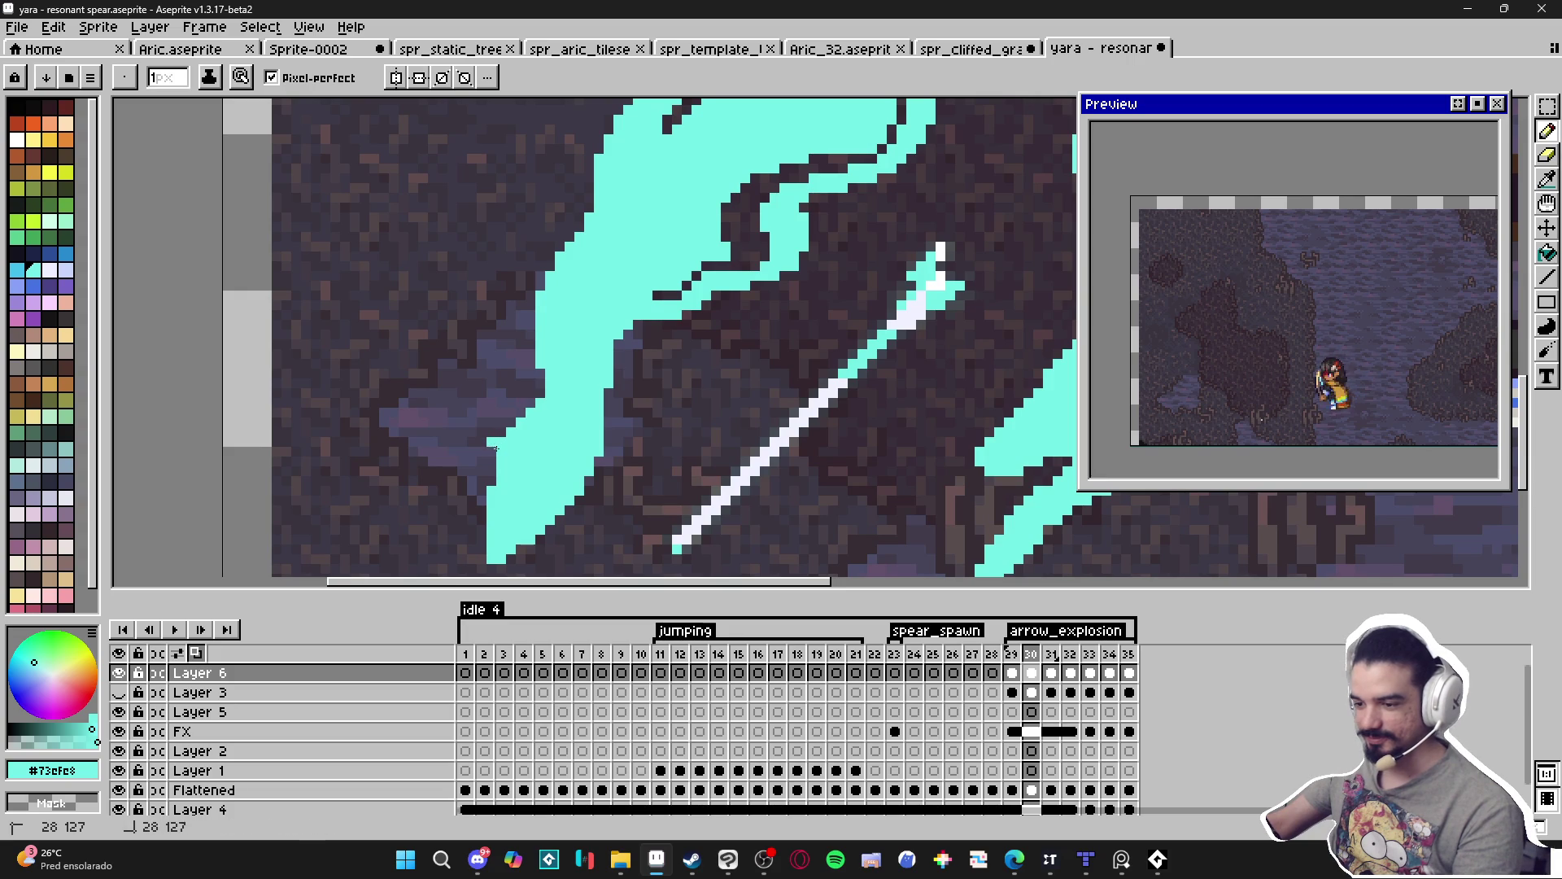
{"action": "left_click_drag", "start_coordinate": [497, 462], "coordinate": [498, 445]}
{"action": "left_click", "coordinate": [503, 429]}
{"action": "key", "text": "e"}
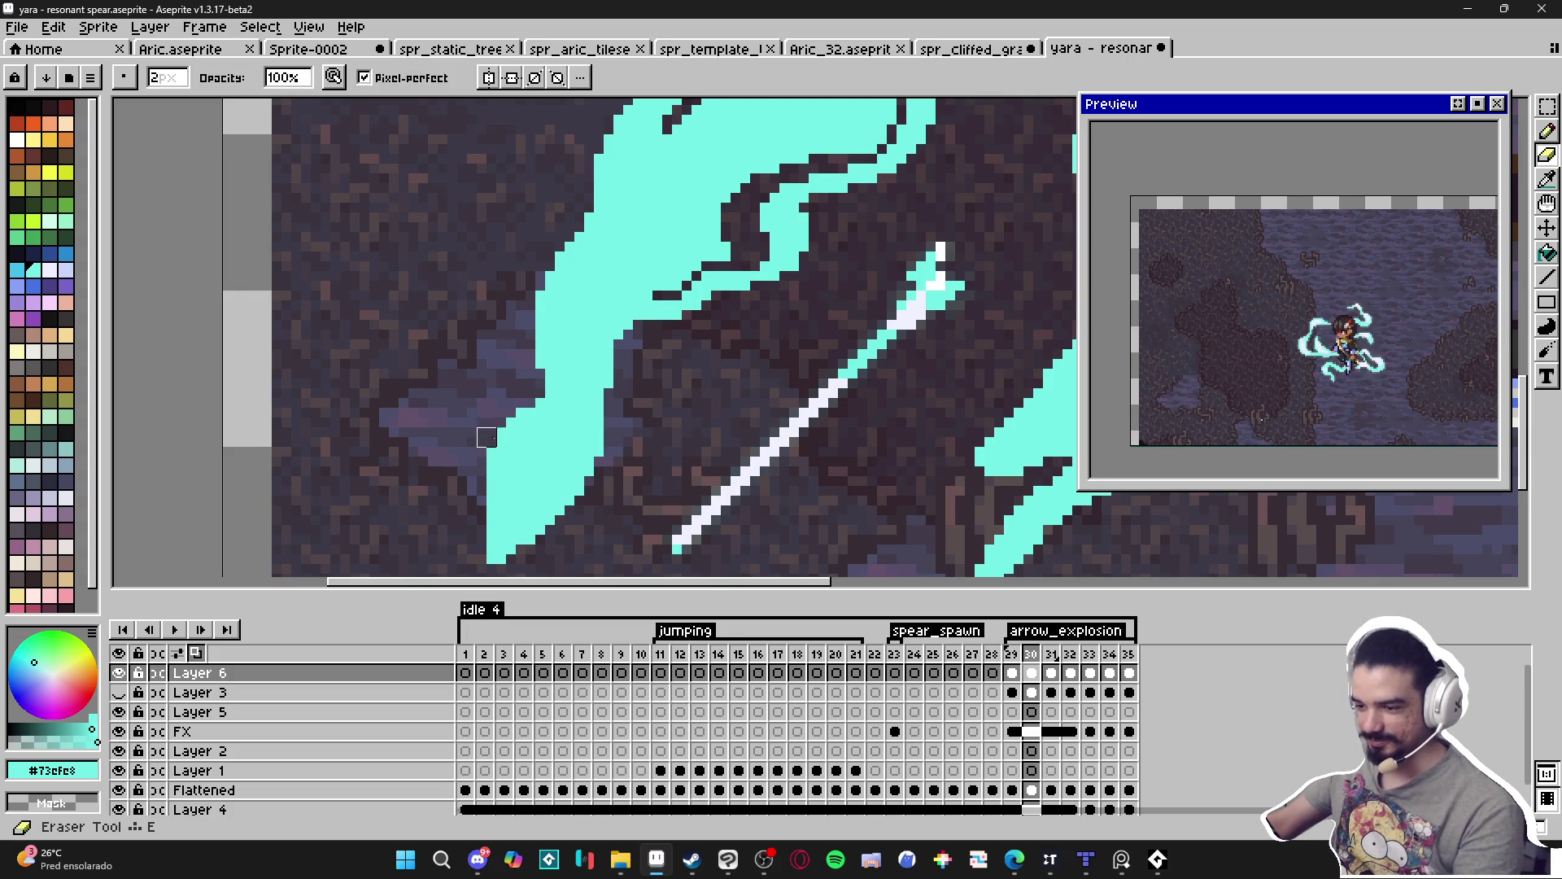
{"action": "key", "text": "b"}
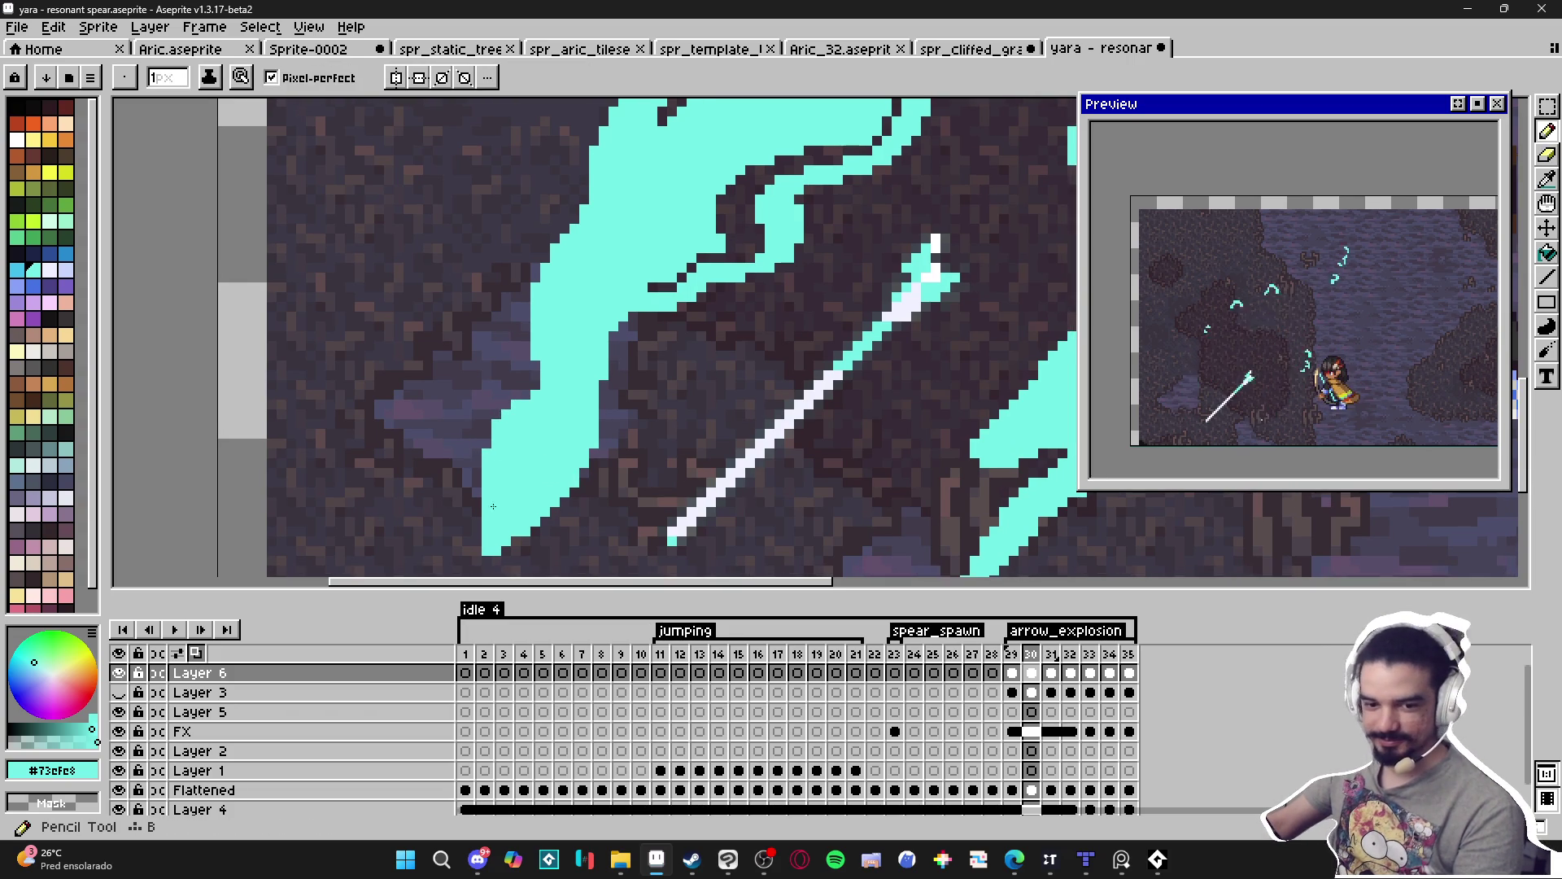
Add cyan pixels to the slash's lower tip.
{"action": "left_click_drag", "start_coordinate": [476, 556], "coordinate": [485, 474]}
{"action": "scroll", "coordinate": [486, 452], "scroll_direction": "down", "scroll_amount": 2}
{"action": "scroll", "coordinate": [649, 444], "scroll_direction": "up", "scroll_amount": 1}
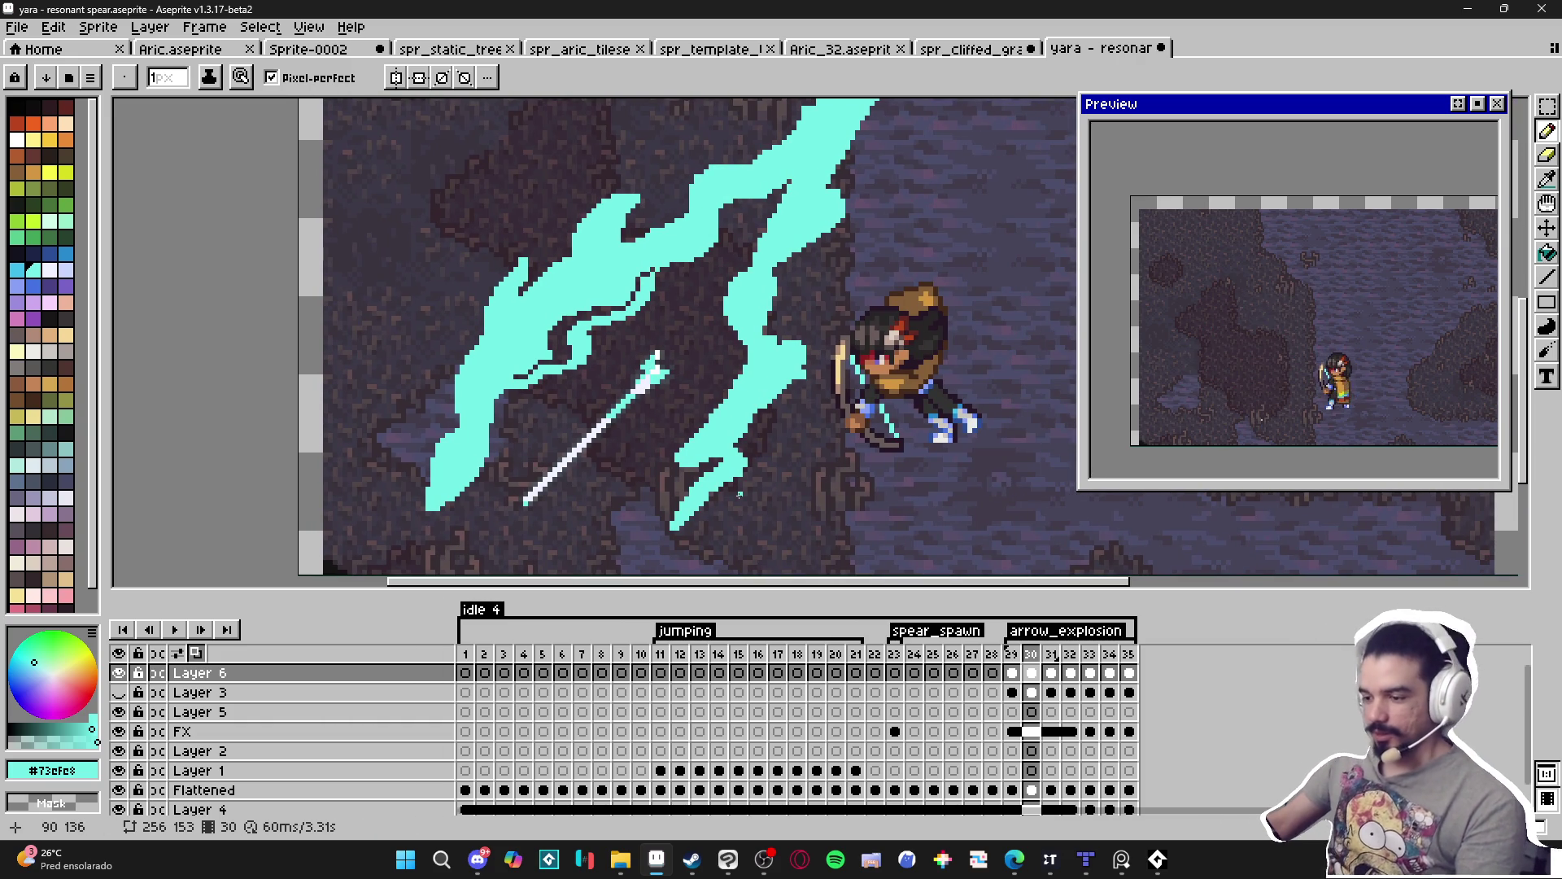
{"action": "scroll", "coordinate": [751, 257], "scroll_direction": "down", "scroll_amount": 1}
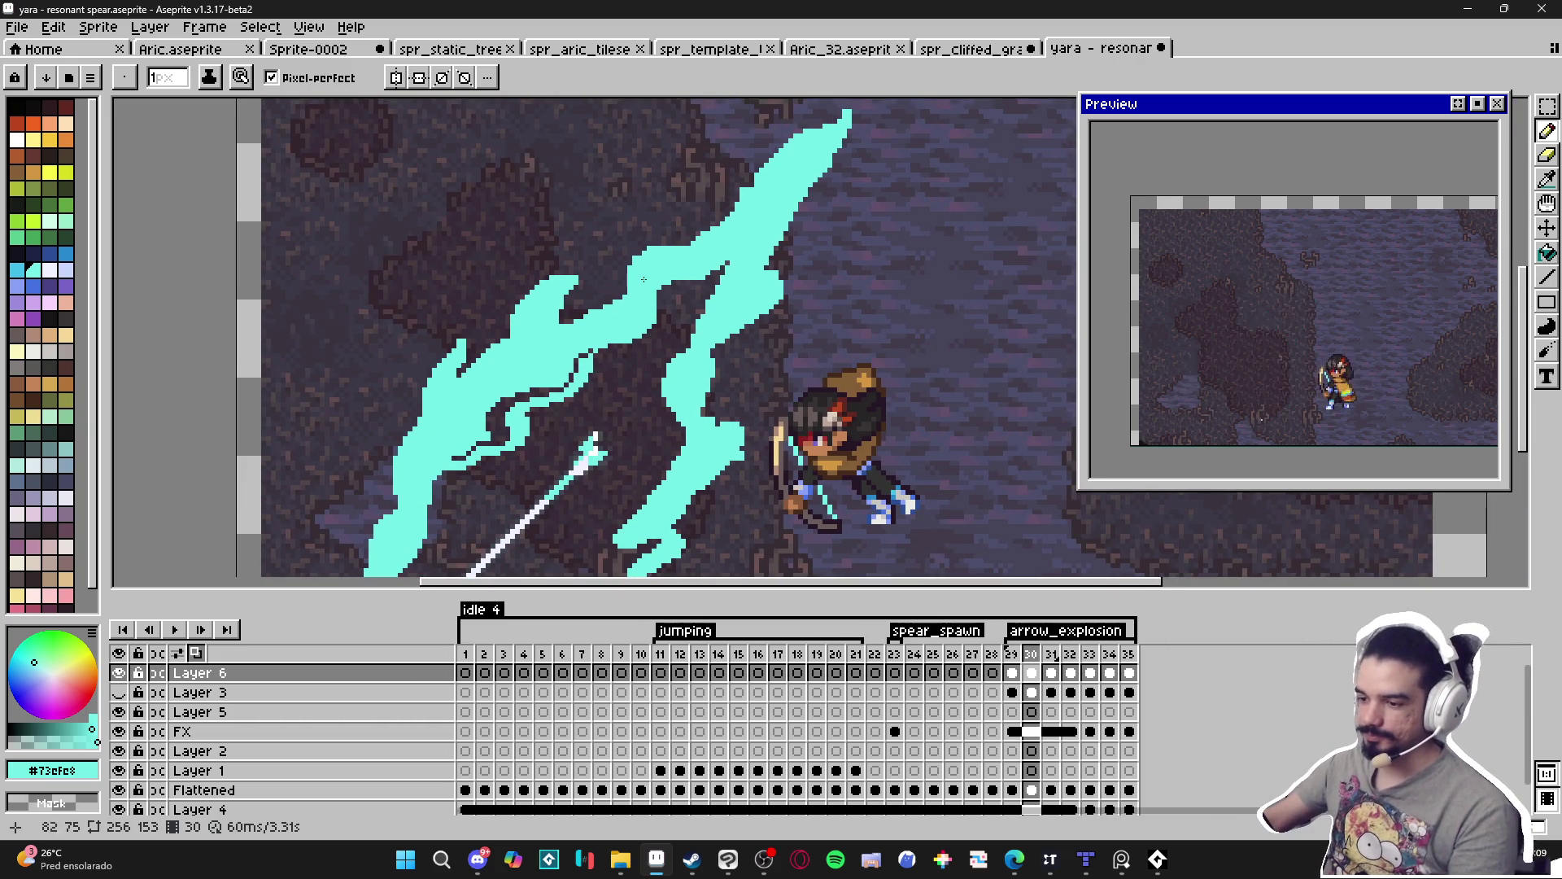
{"action": "scroll", "coordinate": [651, 268], "scroll_direction": "up", "scroll_amount": 1}
{"action": "scroll", "coordinate": [601, 279], "scroll_direction": "up", "scroll_amount": 1}
{"action": "scroll", "coordinate": [573, 282], "scroll_direction": "up", "scroll_amount": 1}
{"action": "key", "text": "e"}
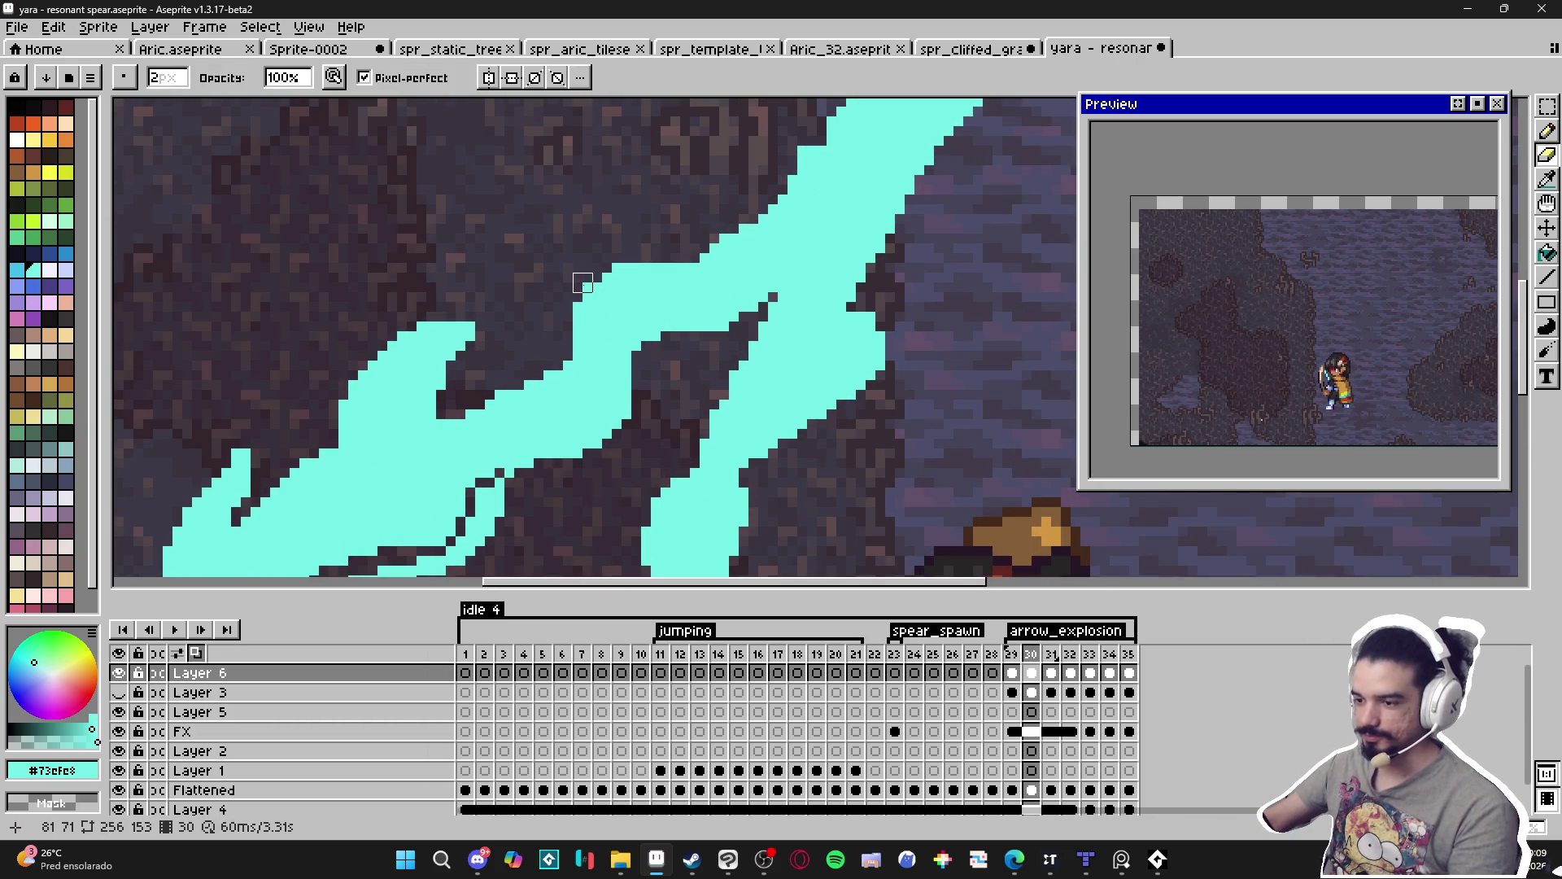
{"action": "key", "text": "b"}
{"action": "scroll", "coordinate": [618, 342], "scroll_direction": "down", "scroll_amount": 1}
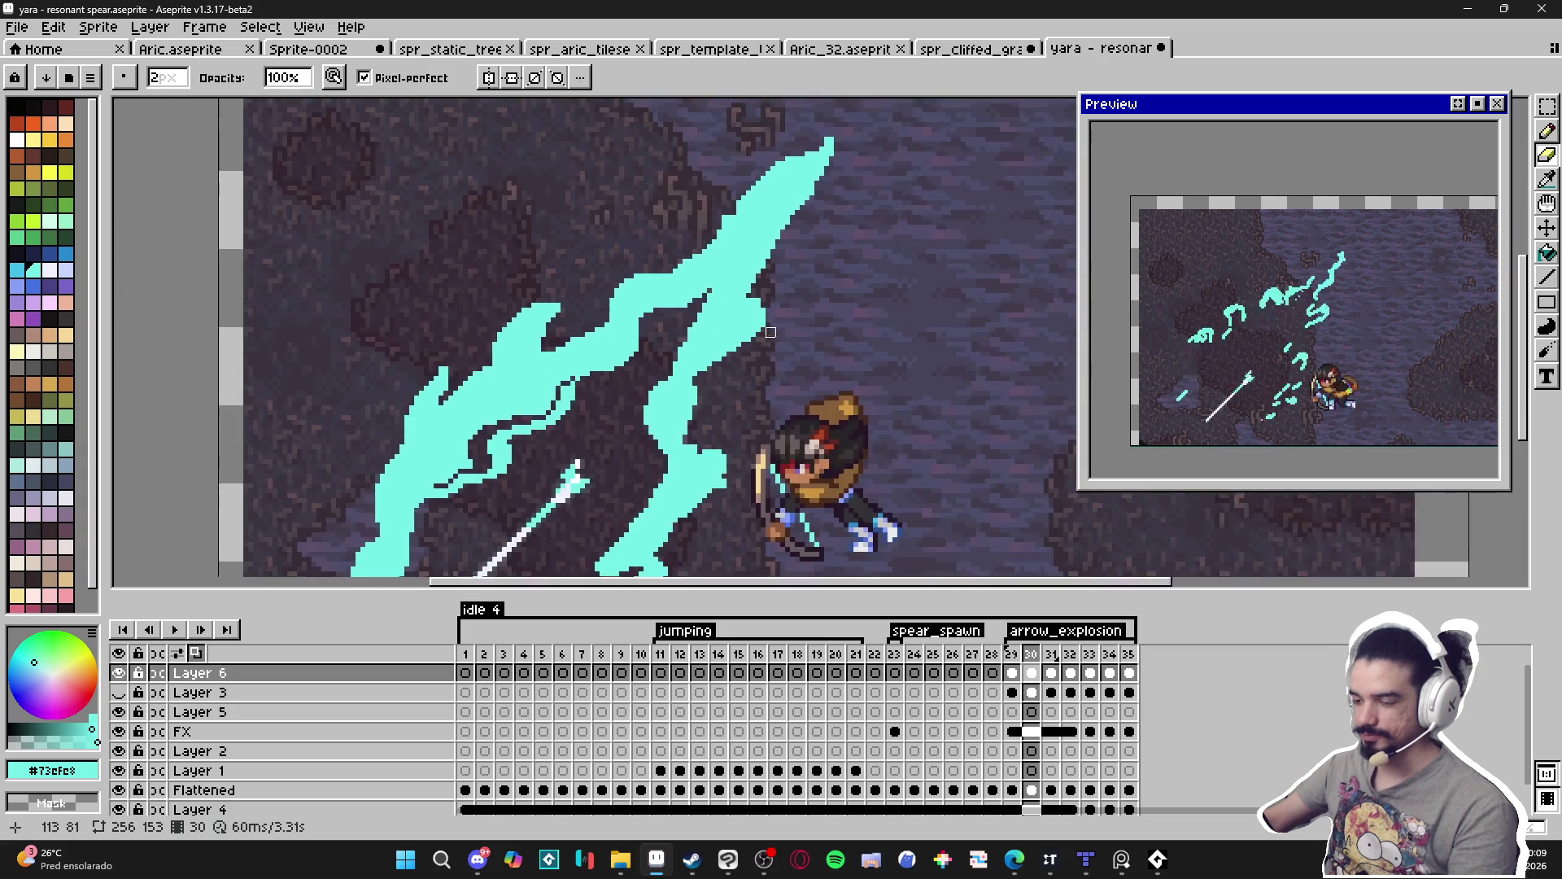
{"action": "scroll", "coordinate": [679, 382], "scroll_direction": "up", "scroll_amount": 2}
{"action": "scroll", "coordinate": [679, 383], "scroll_direction": "down", "scroll_amount": 1}
{"action": "scroll", "coordinate": [692, 350], "scroll_direction": "up", "scroll_amount": 1}
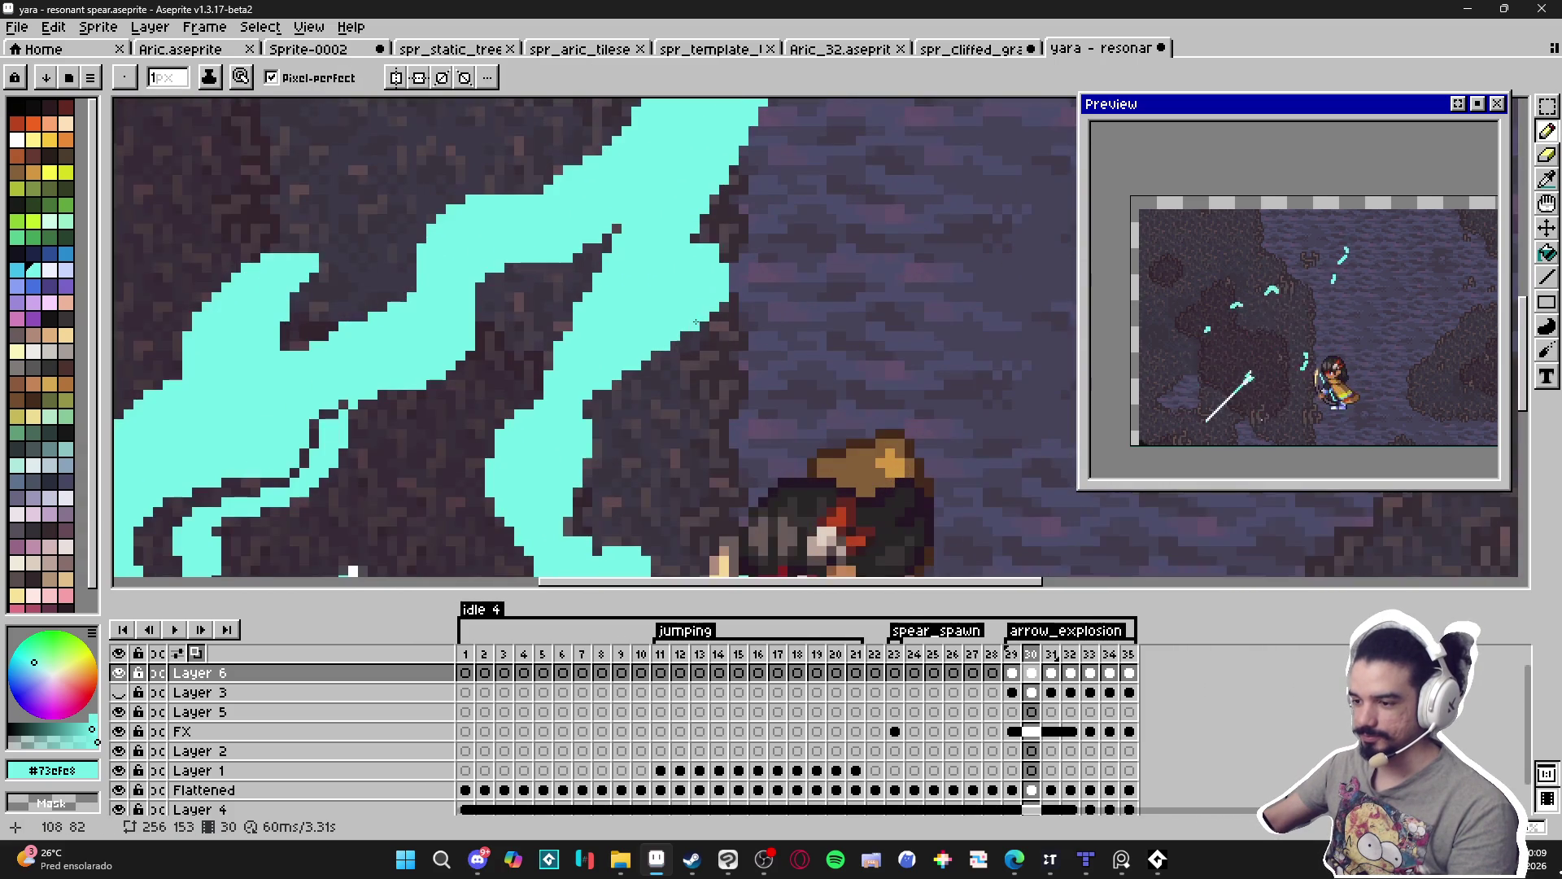
Draw a new cyan stroke curving downward from the slash.
{"action": "left_click_drag", "start_coordinate": [643, 389], "coordinate": [573, 499]}
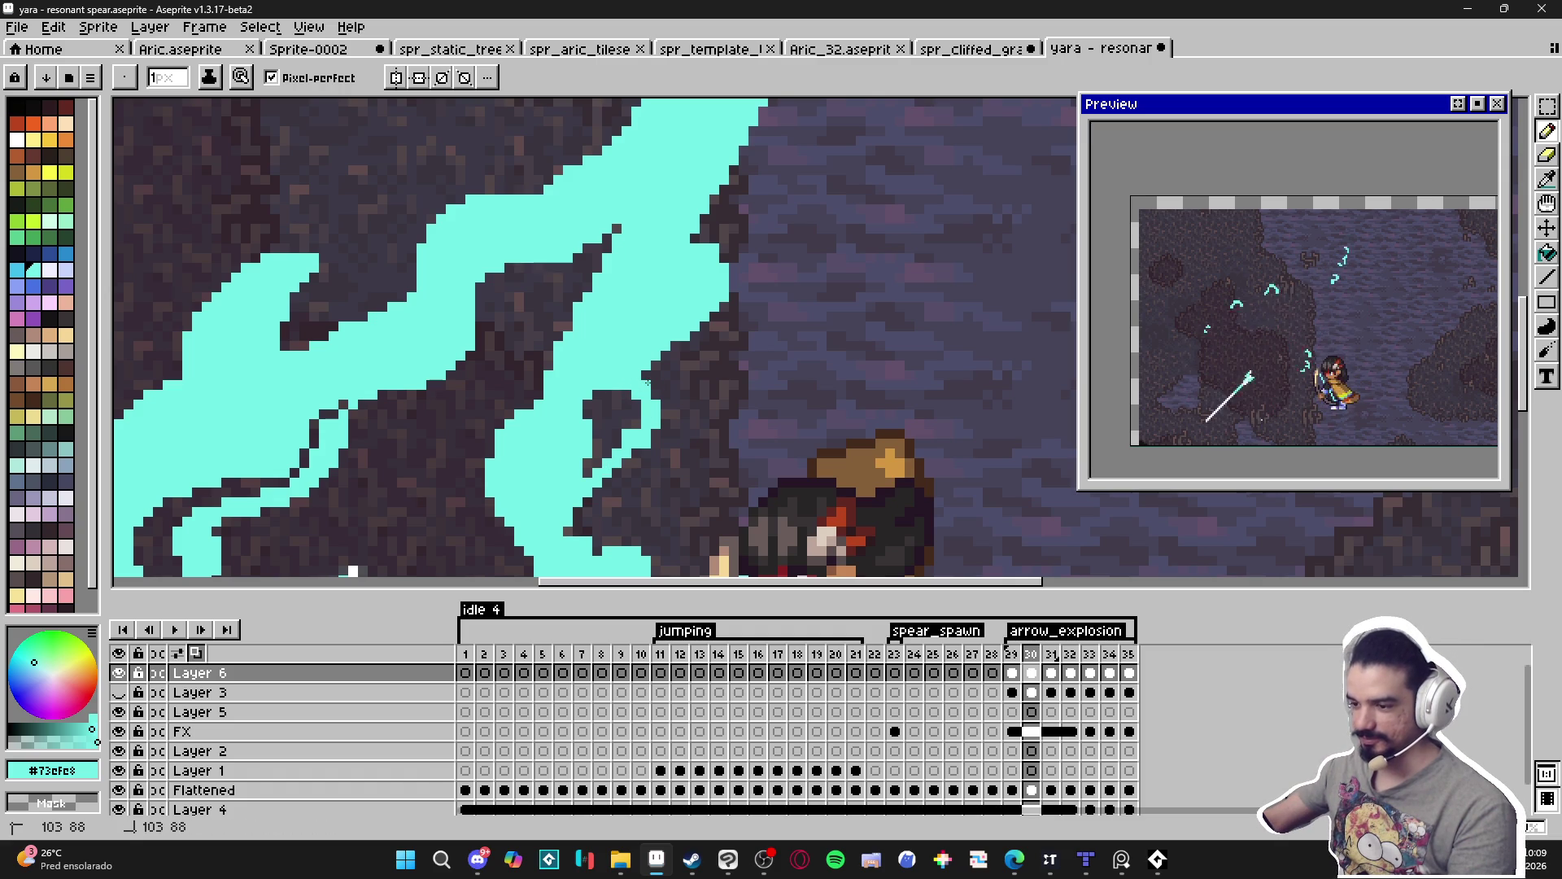
{"action": "left_click_drag", "start_coordinate": [621, 441], "coordinate": [642, 427]}
{"action": "key", "text": "e"}
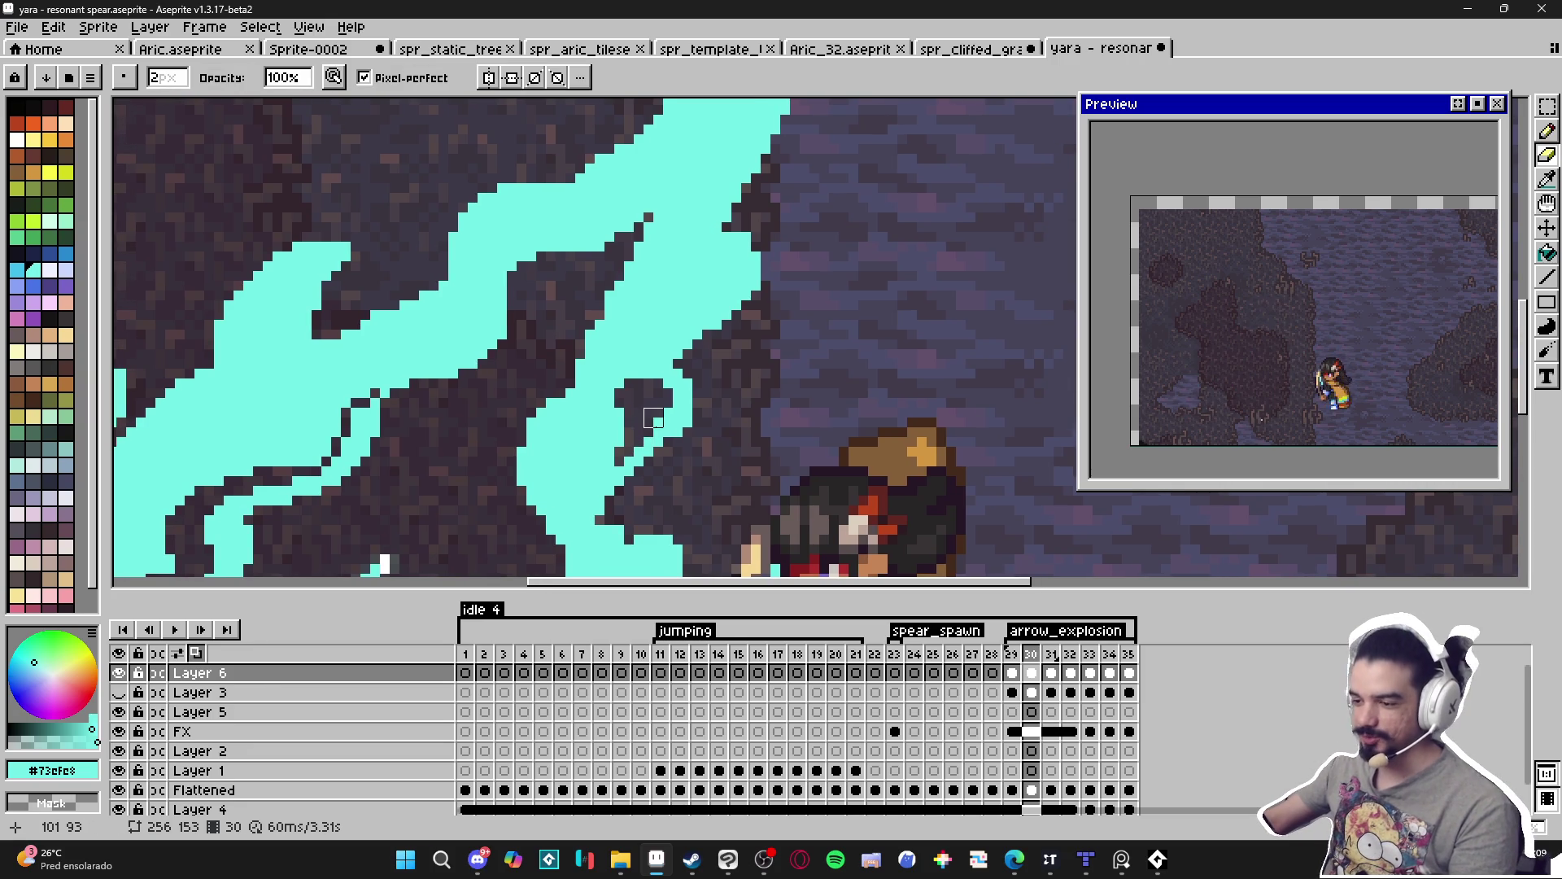
{"action": "key", "text": "b"}
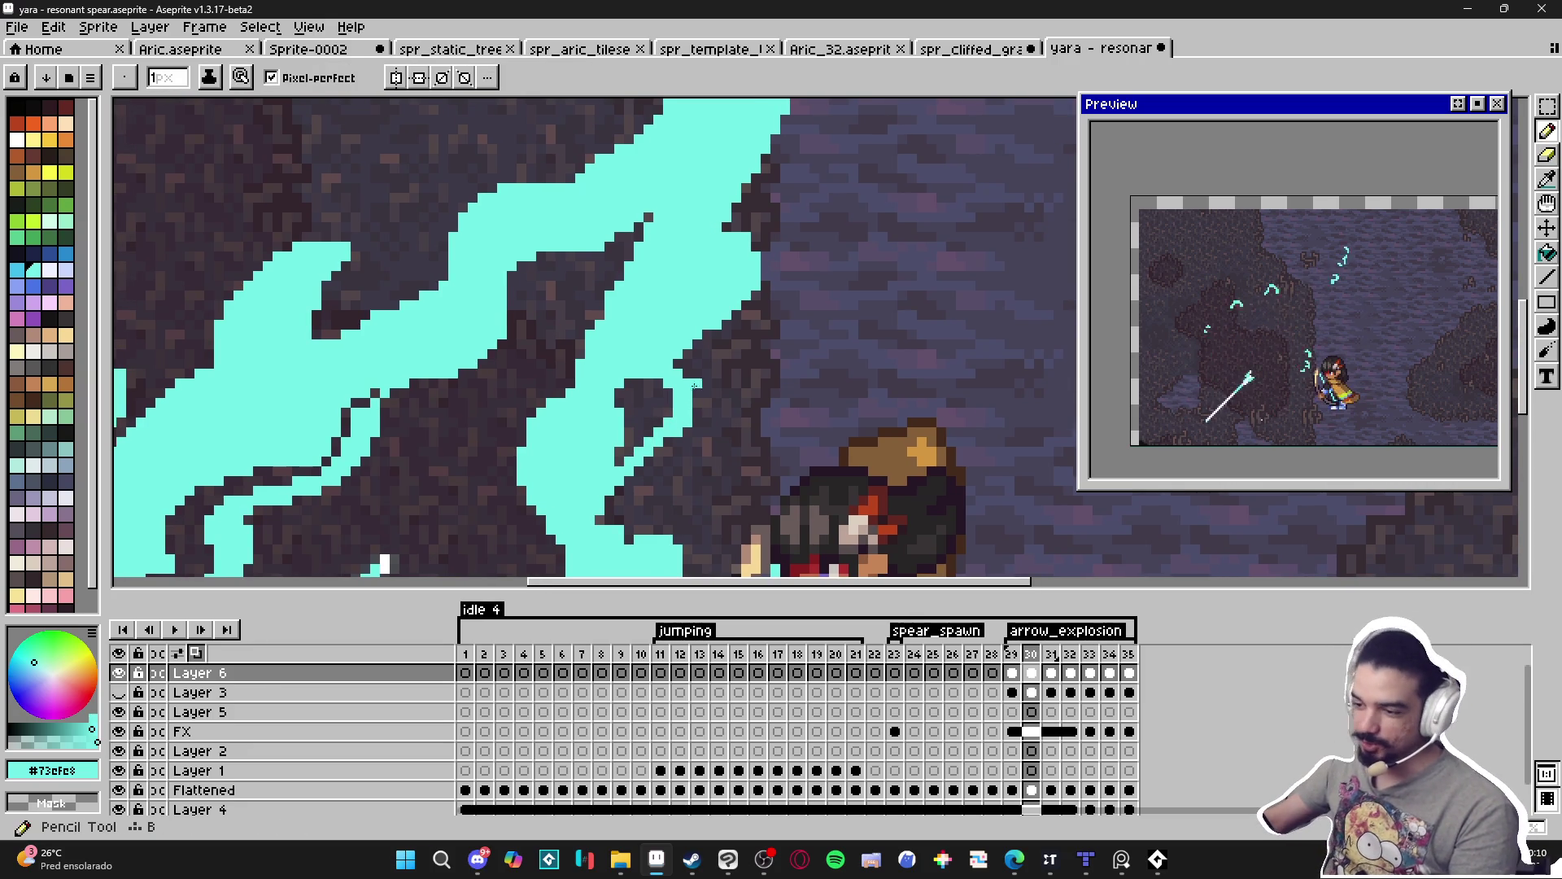
{"action": "key", "text": "e"}
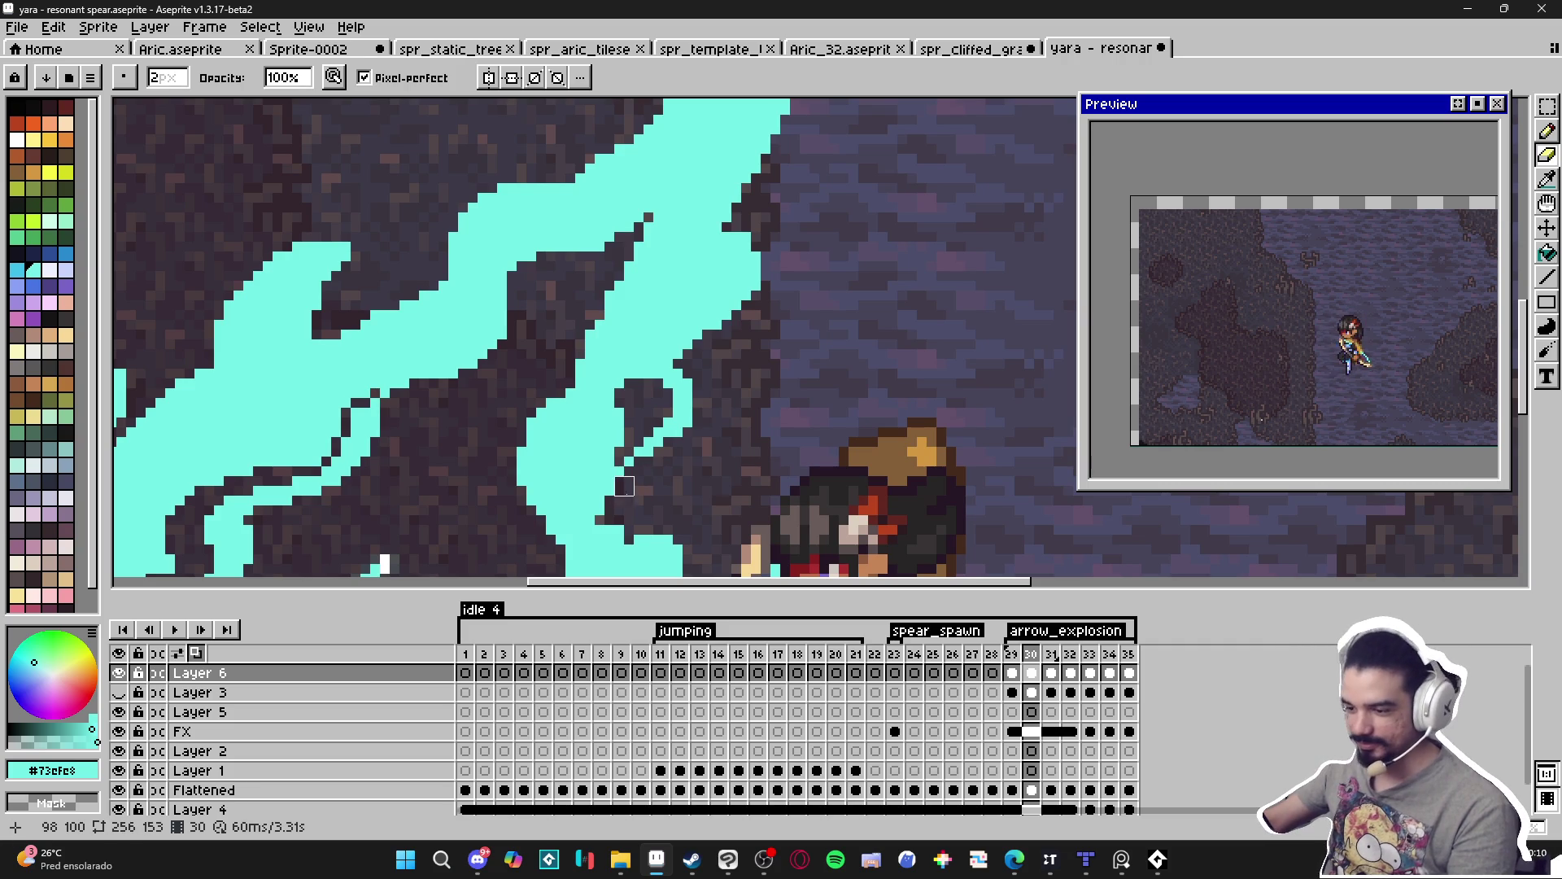
{"action": "key", "text": "b"}
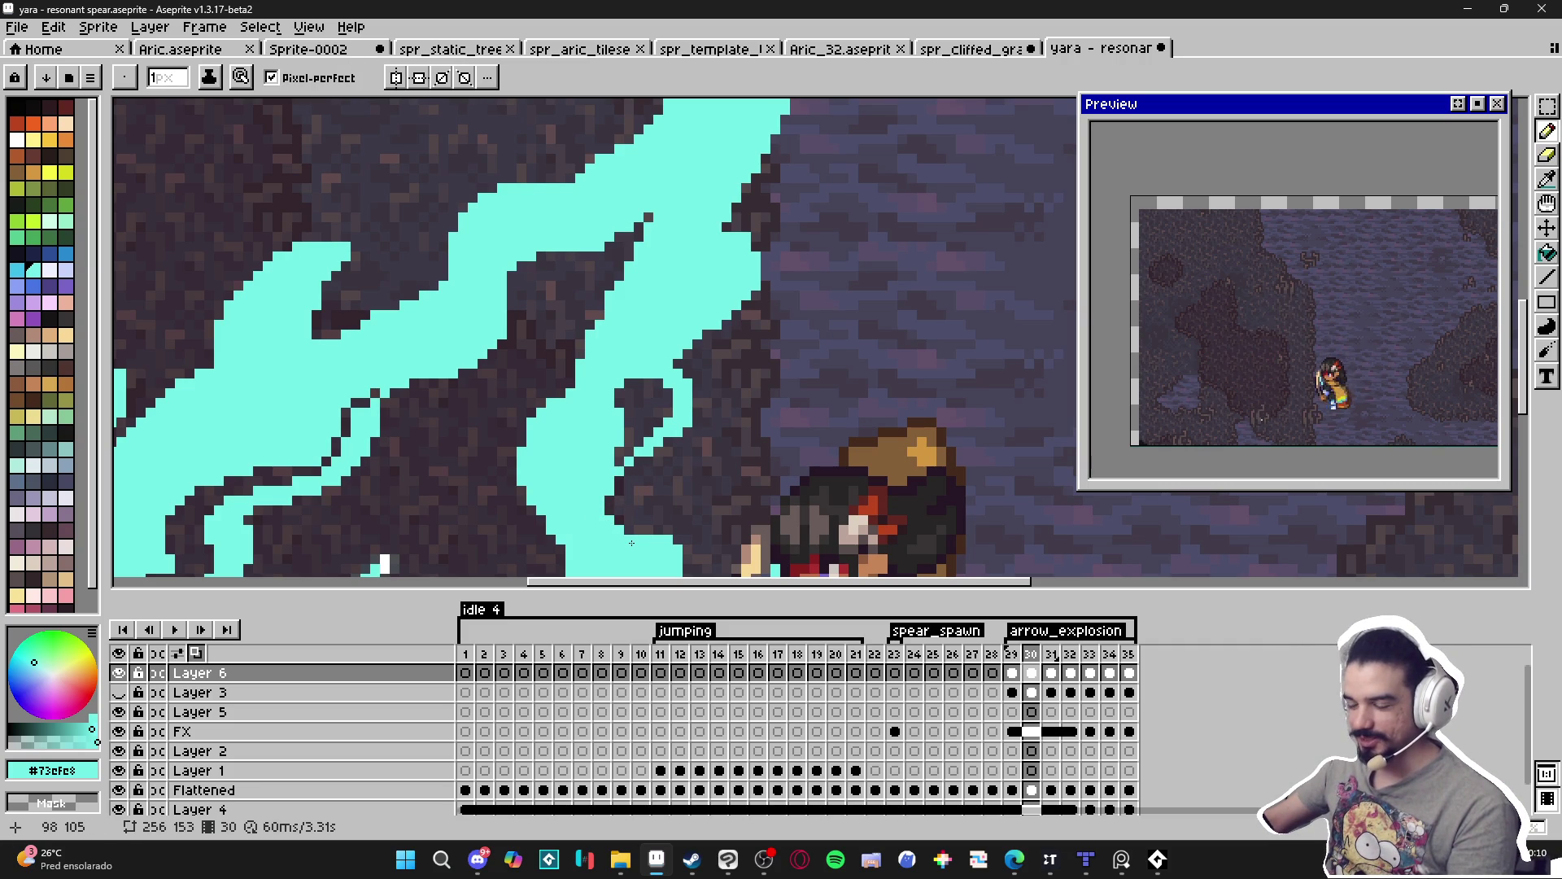
Erase a stray cyan pixel beside the carved curl.
{"action": "scroll", "coordinate": [637, 452], "scroll_direction": "up", "scroll_amount": 1}
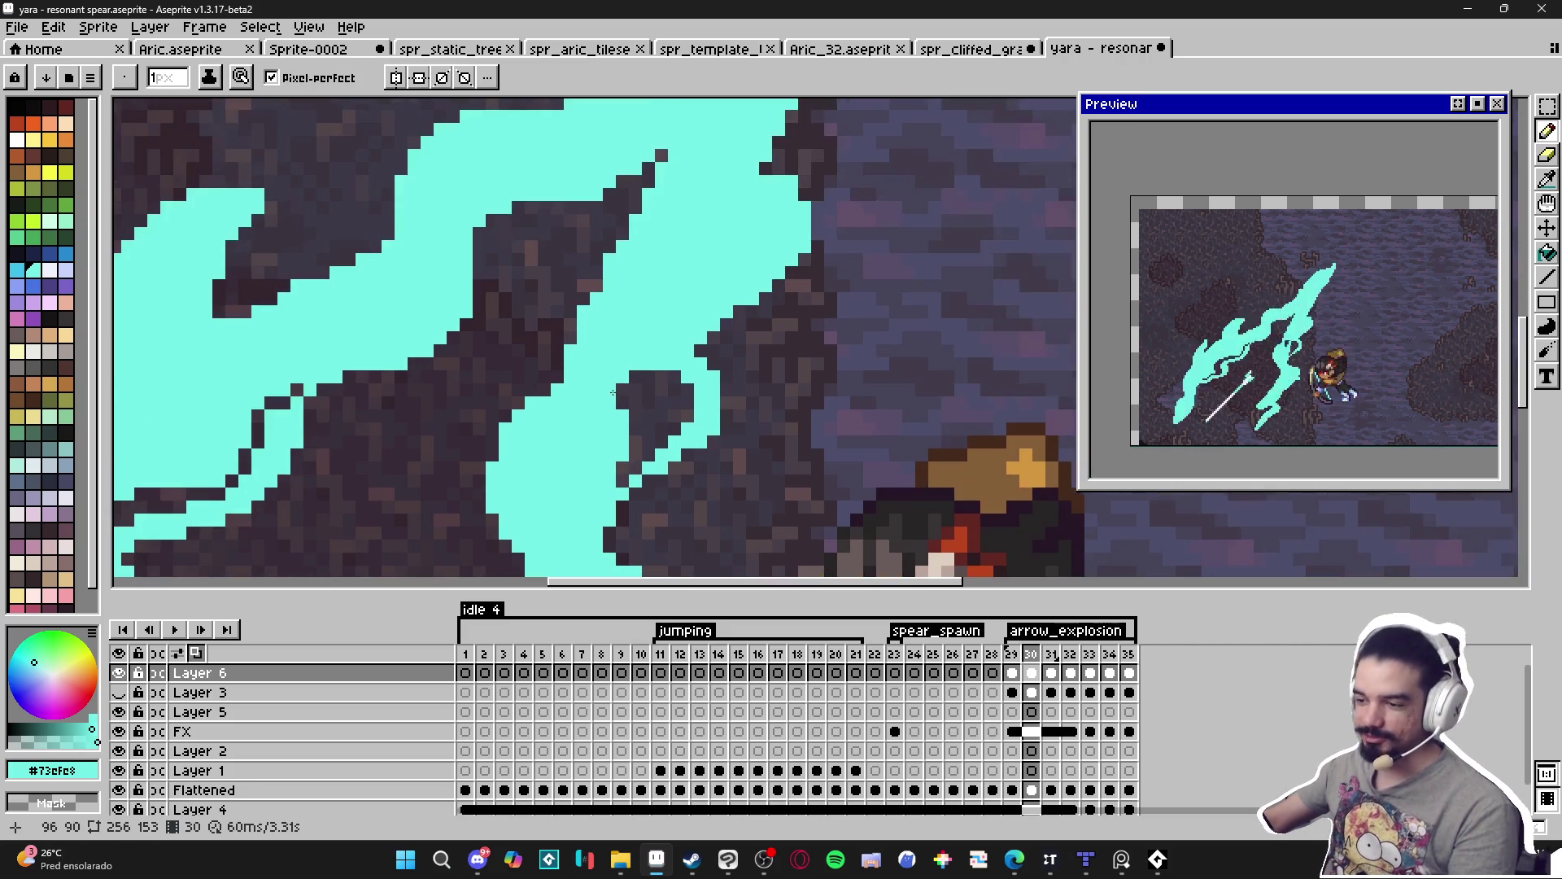
{"action": "key", "text": "e"}
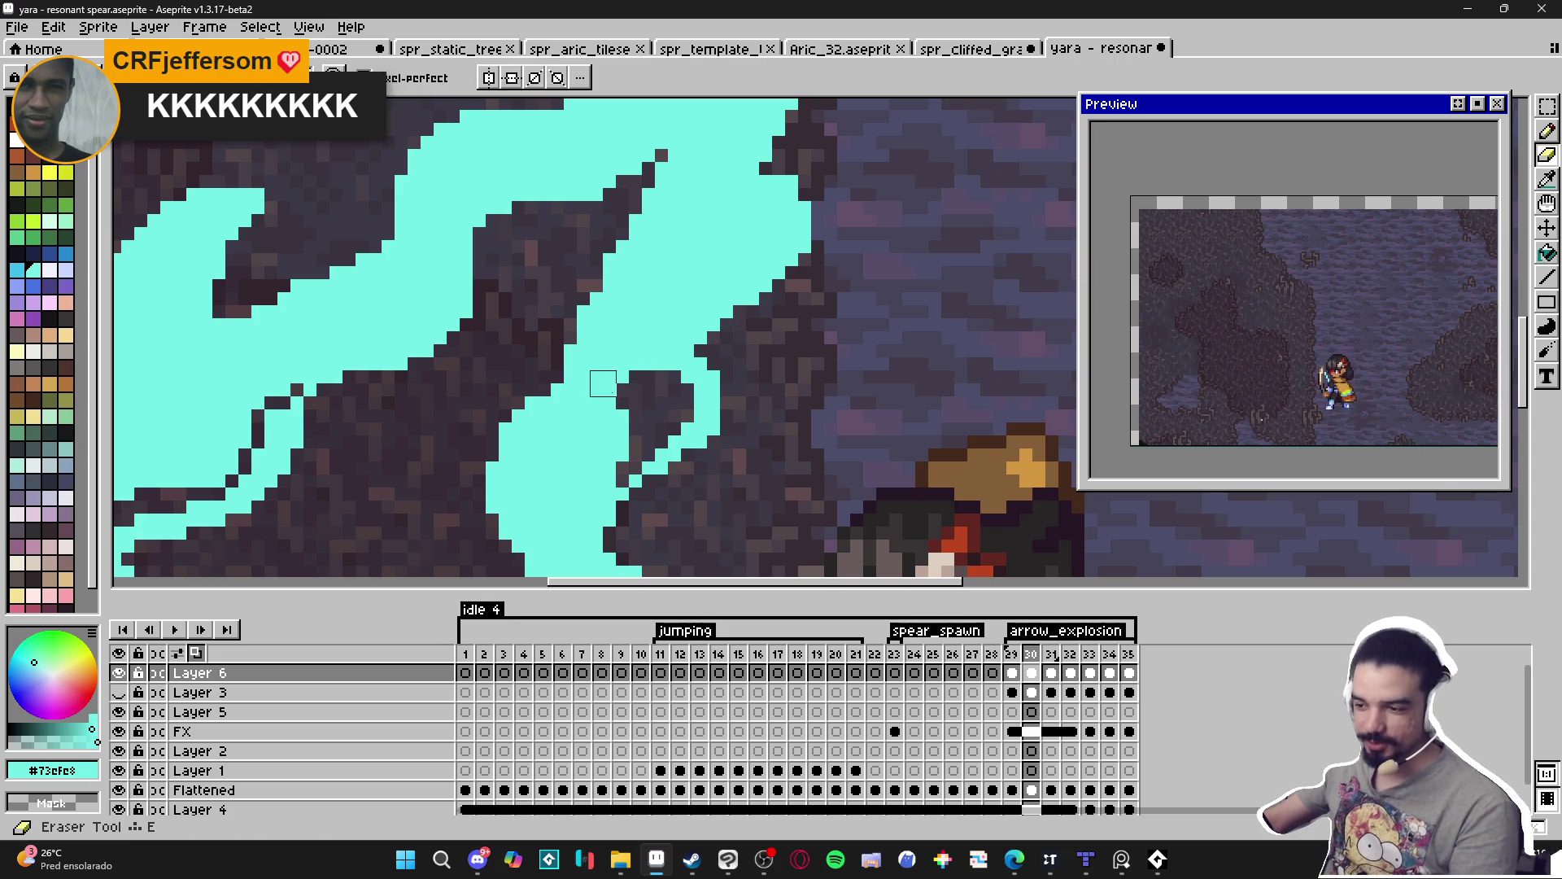
{"action": "left_click", "coordinate": [609, 390]}
{"action": "key", "text": "b"}
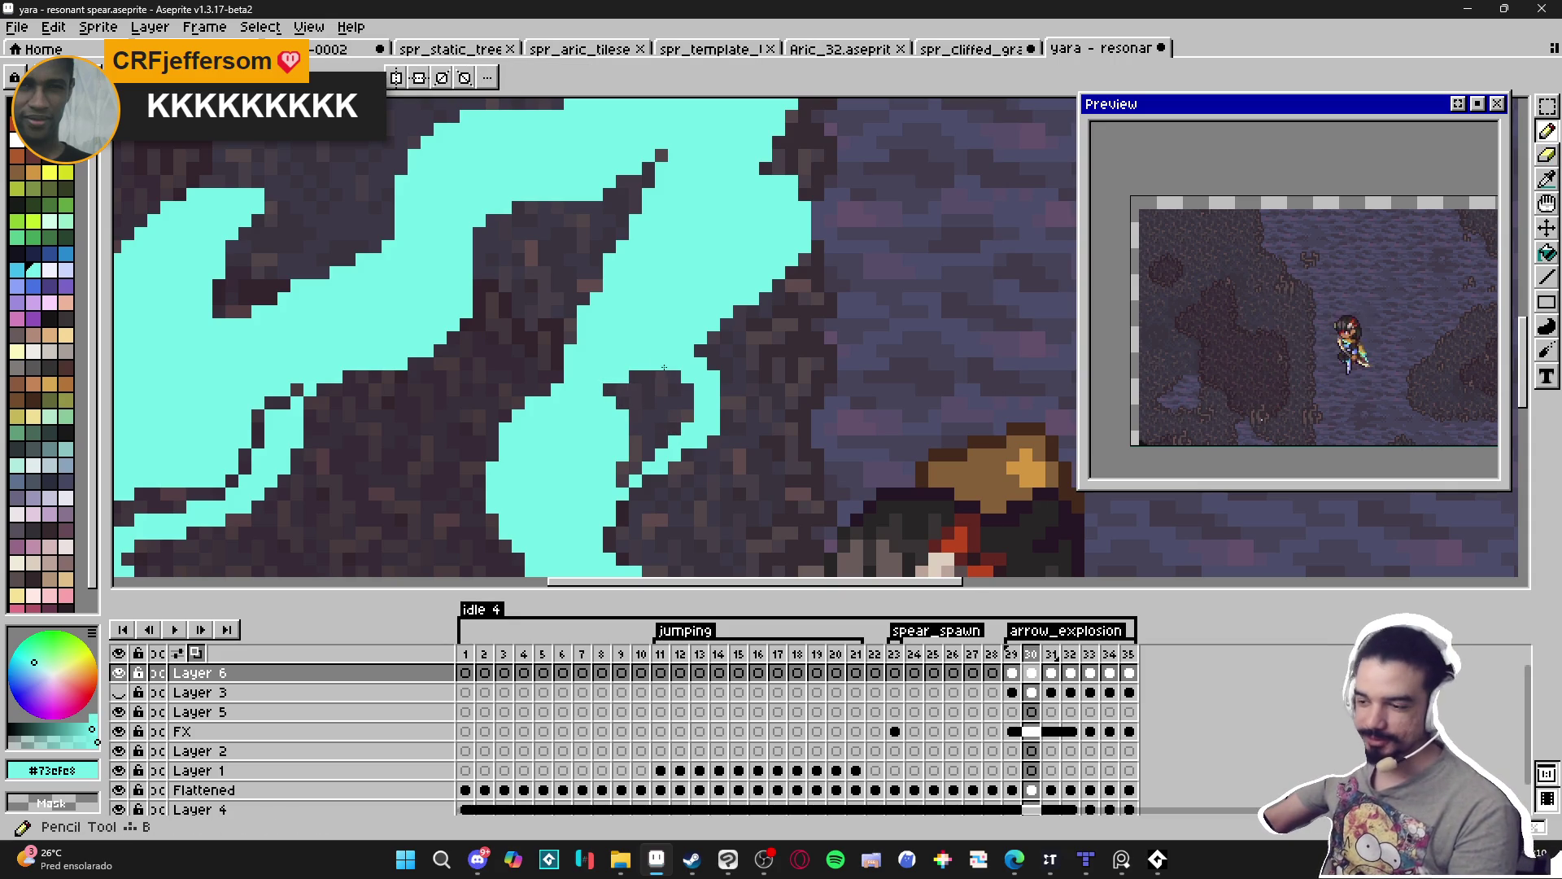
{"action": "scroll", "coordinate": [669, 454], "scroll_direction": "down", "scroll_amount": 4}
{"action": "scroll", "coordinate": [669, 454], "scroll_direction": "up", "scroll_amount": 4}
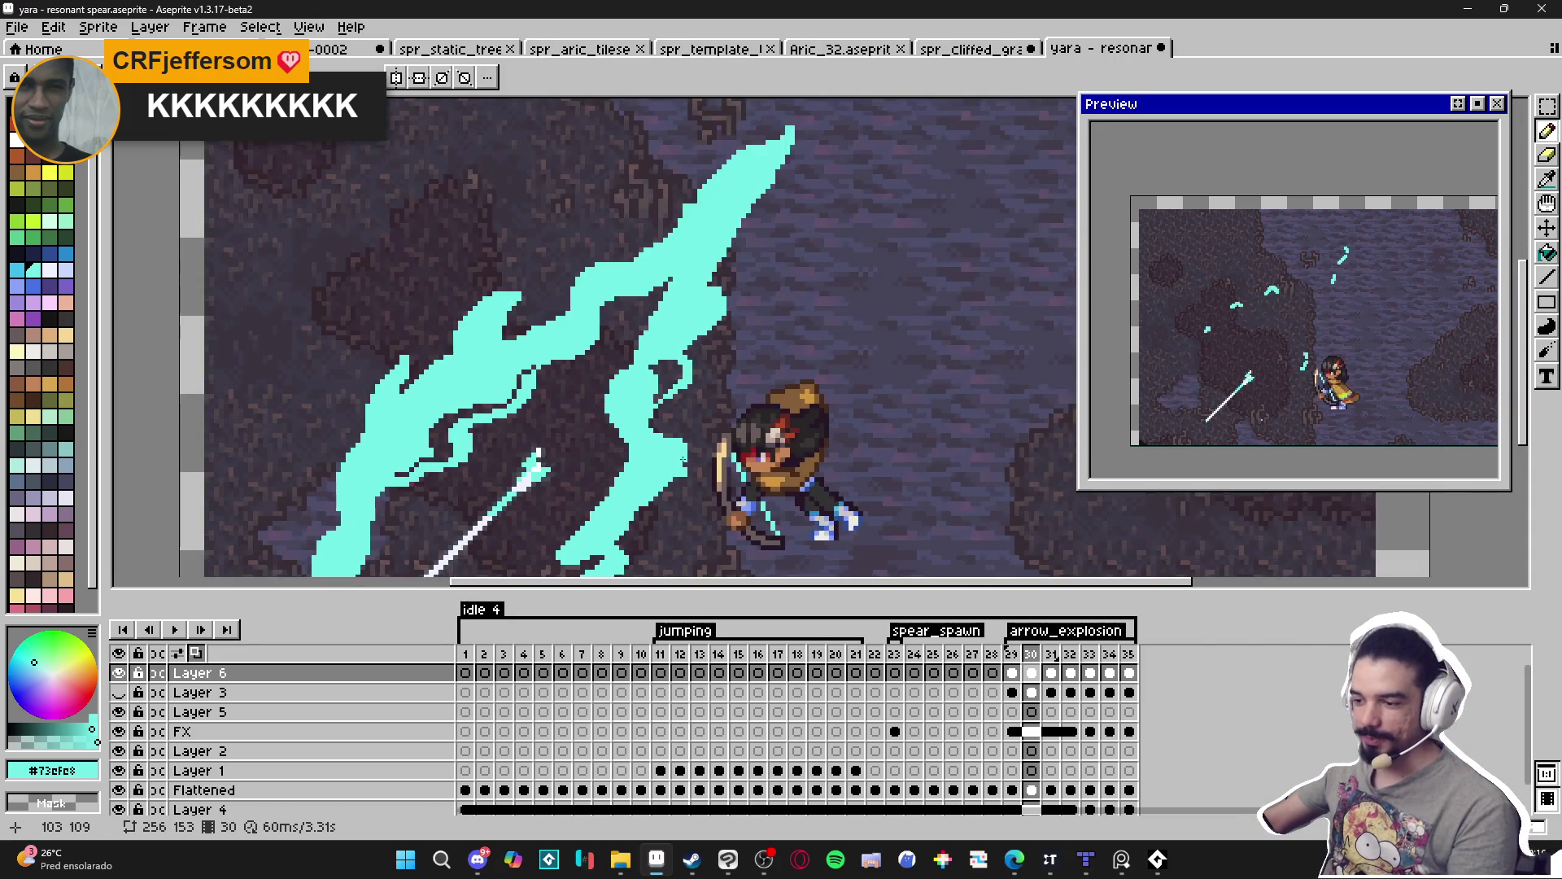
{"action": "key", "text": "e"}
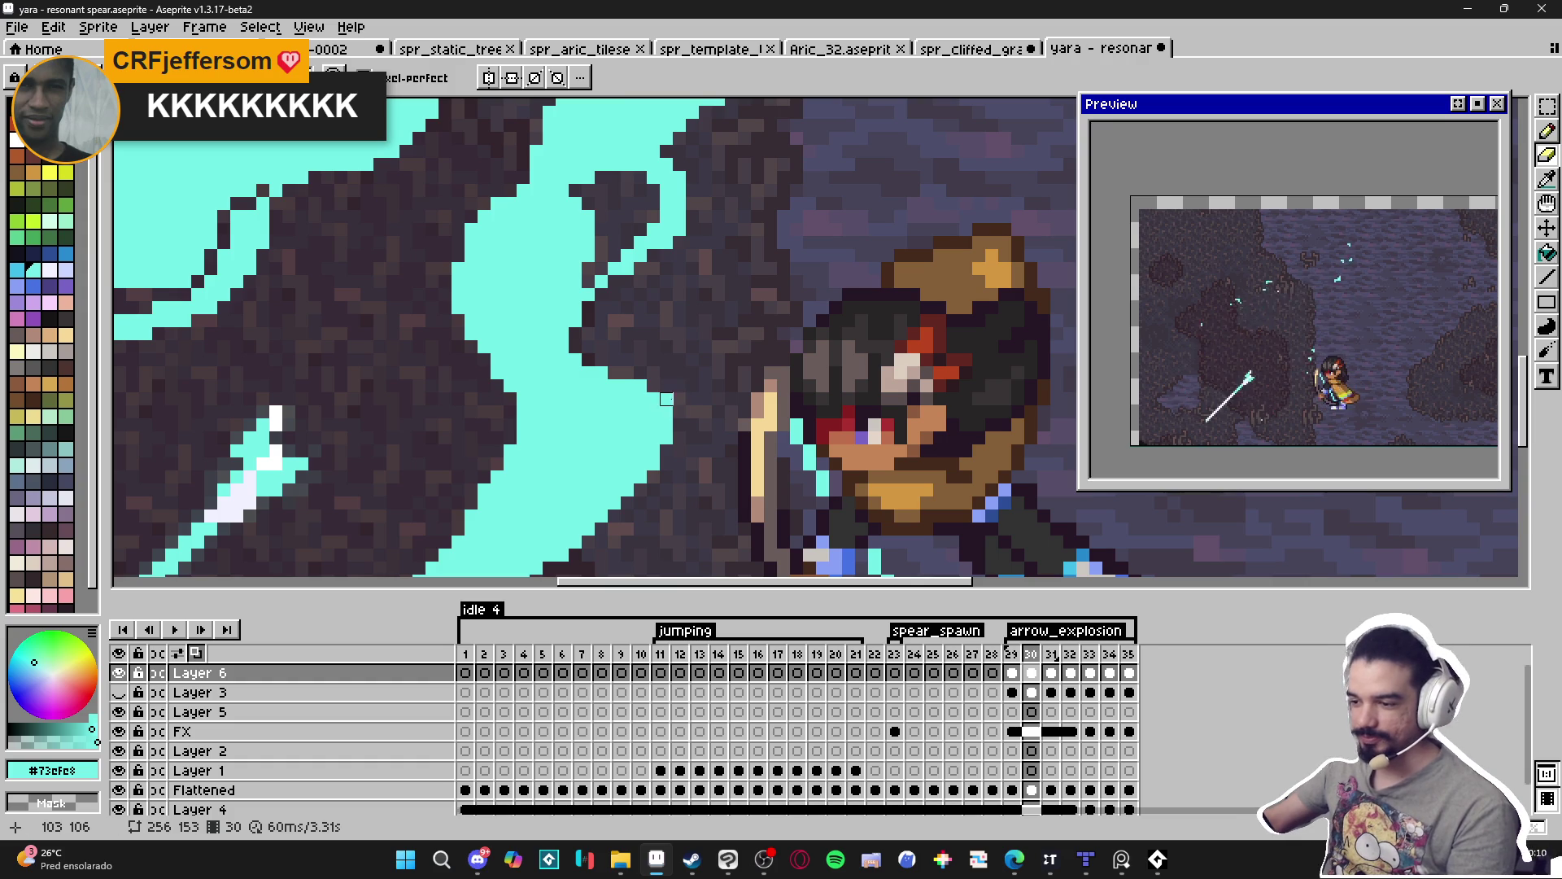
{"action": "scroll", "coordinate": [642, 312], "scroll_direction": "down", "scroll_amount": 4}
{"action": "scroll", "coordinate": [642, 312], "scroll_direction": "up", "scroll_amount": 5}
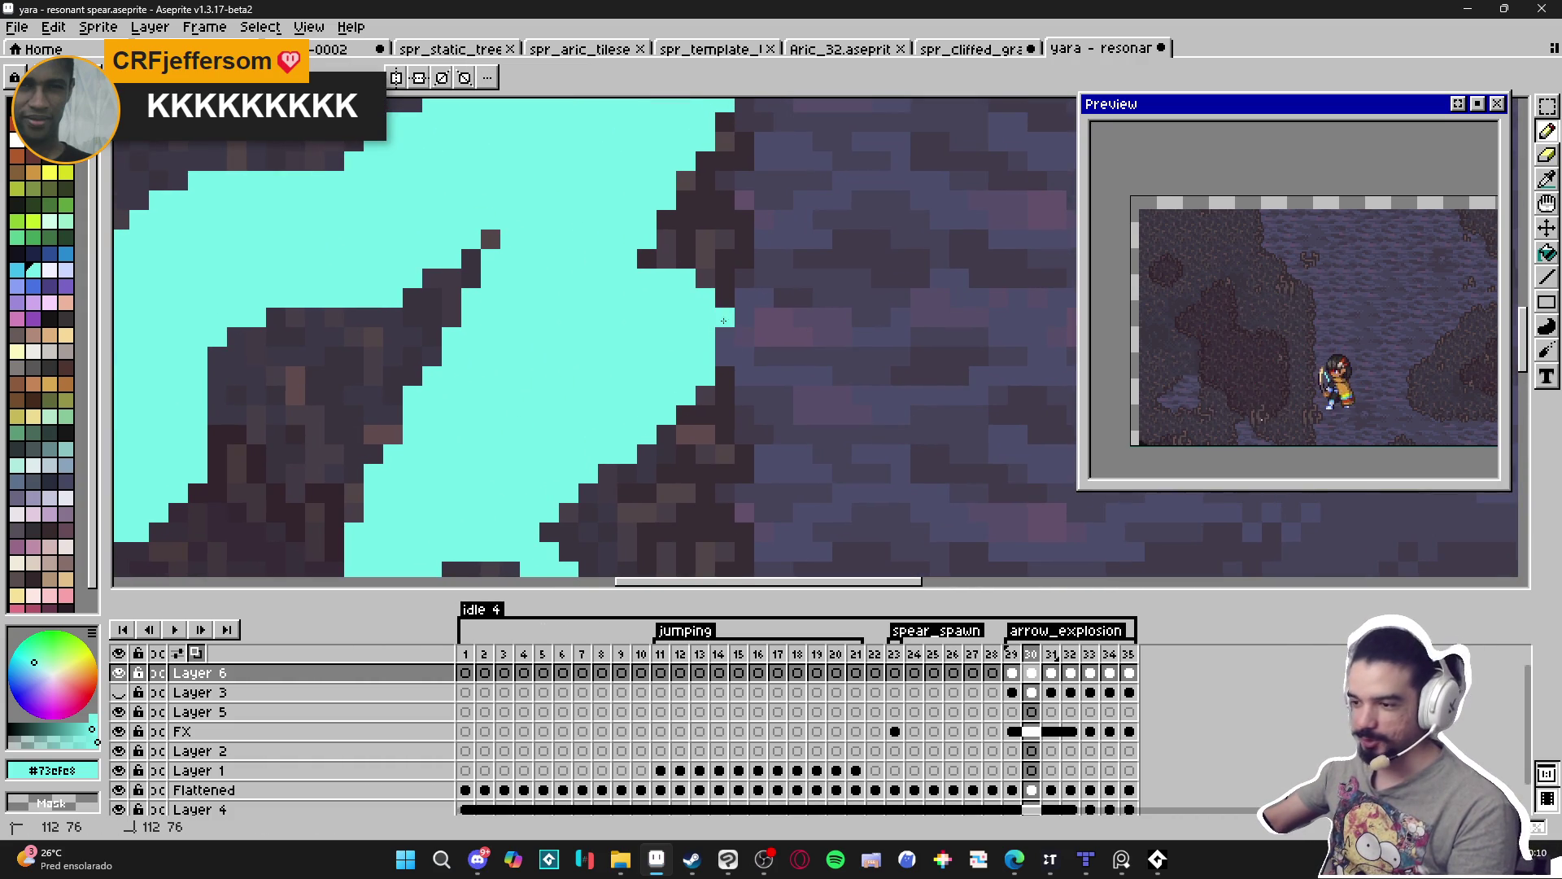
{"action": "scroll", "coordinate": [721, 313], "scroll_direction": "down", "scroll_amount": 2}
{"action": "scroll", "coordinate": [717, 388], "scroll_direction": "up", "scroll_amount": 2}
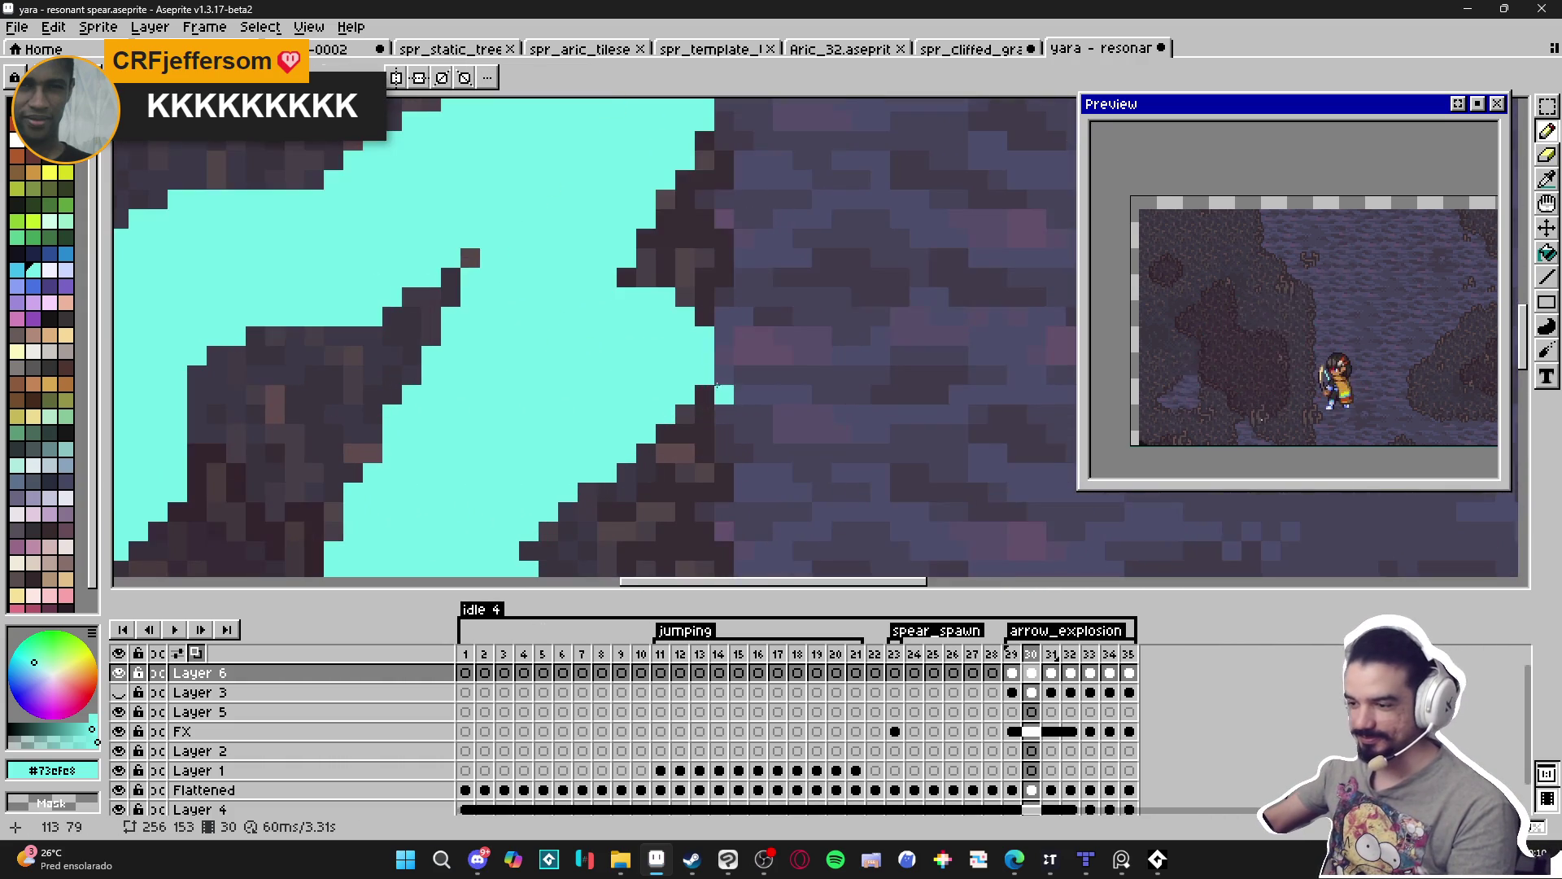
{"action": "scroll", "coordinate": [721, 407], "scroll_direction": "down", "scroll_amount": 3}
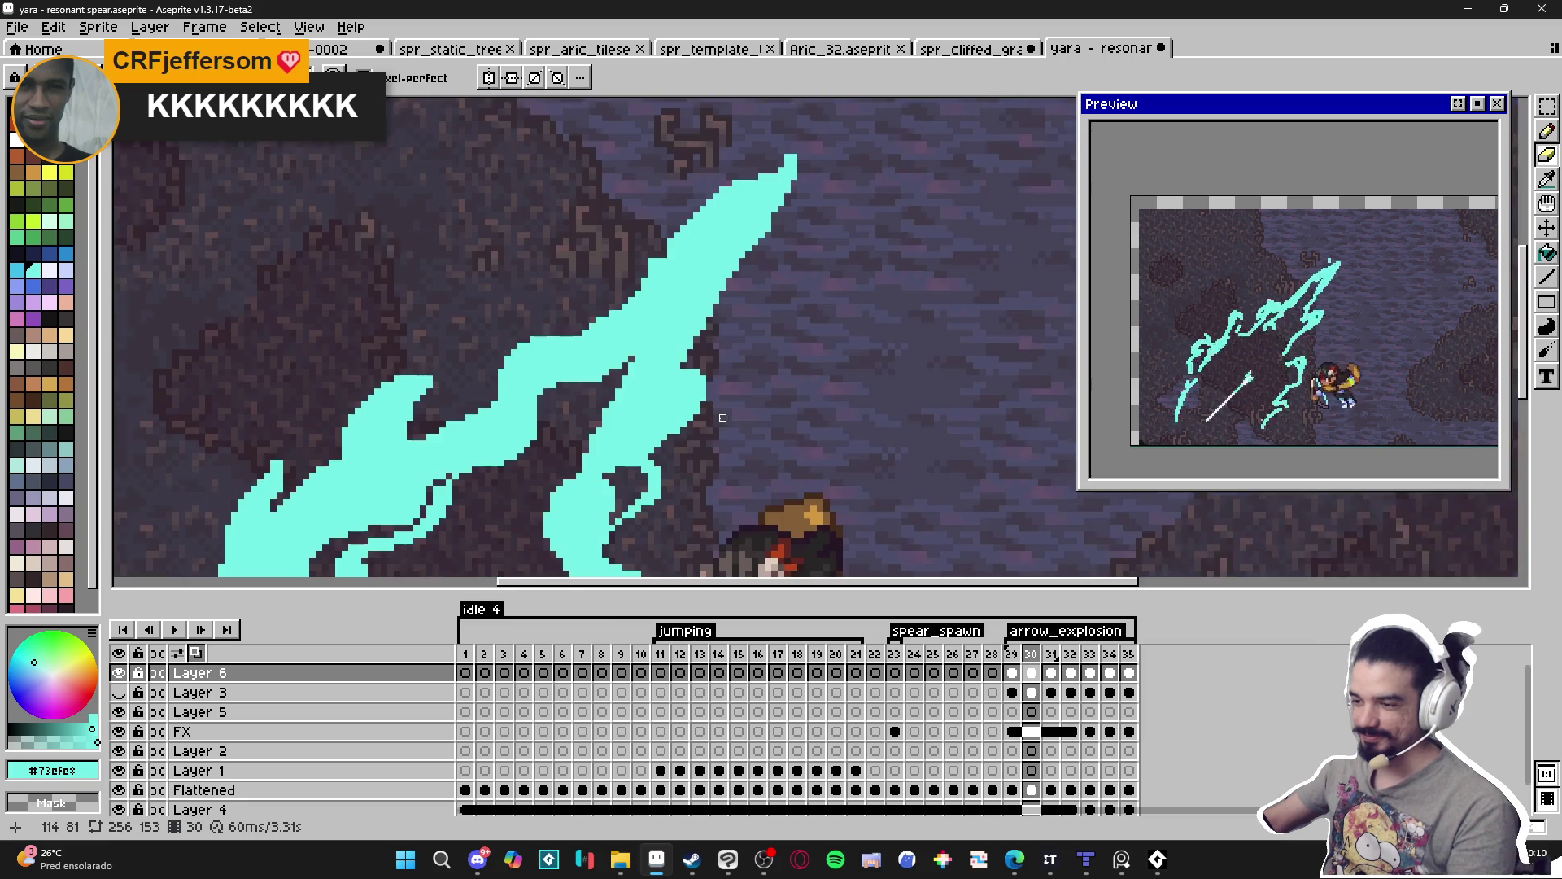
{"action": "scroll", "coordinate": [723, 417], "scroll_direction": "down", "scroll_amount": 1}
{"action": "scroll", "coordinate": [651, 325], "scroll_direction": "up", "scroll_amount": 1}
{"action": "key", "text": "b"}
{"action": "scroll", "coordinate": [616, 282], "scroll_direction": "down", "scroll_amount": 2}
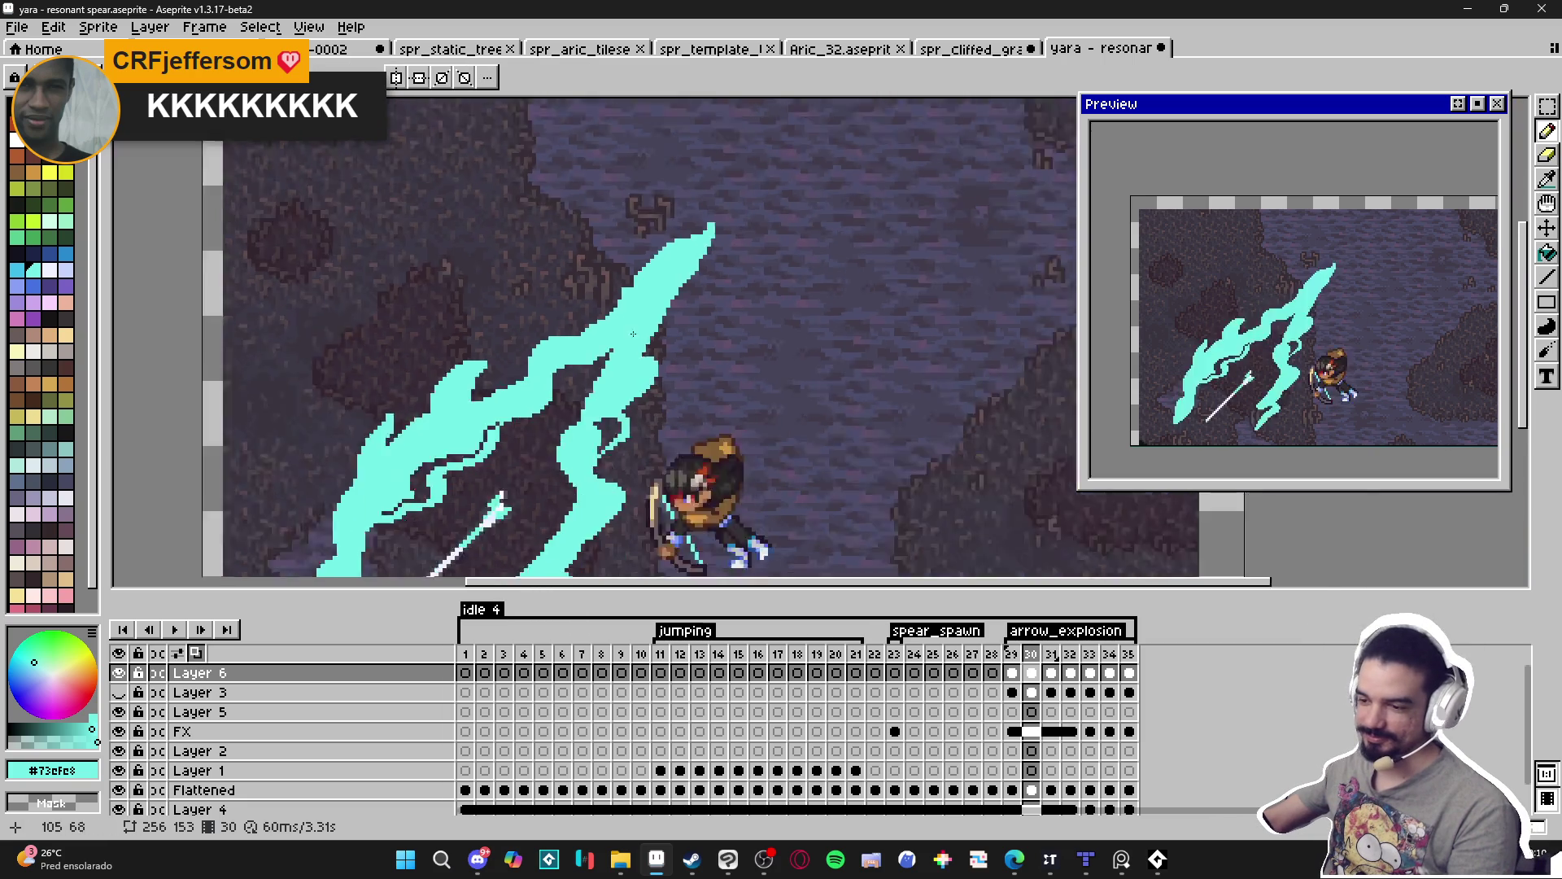
Save the sprite as yara - resonant spear.aseprite.
{"action": "left_click_drag", "start_coordinate": [582, 326], "coordinate": [603, 316]}
{"action": "key", "text": "ctrl+s"}
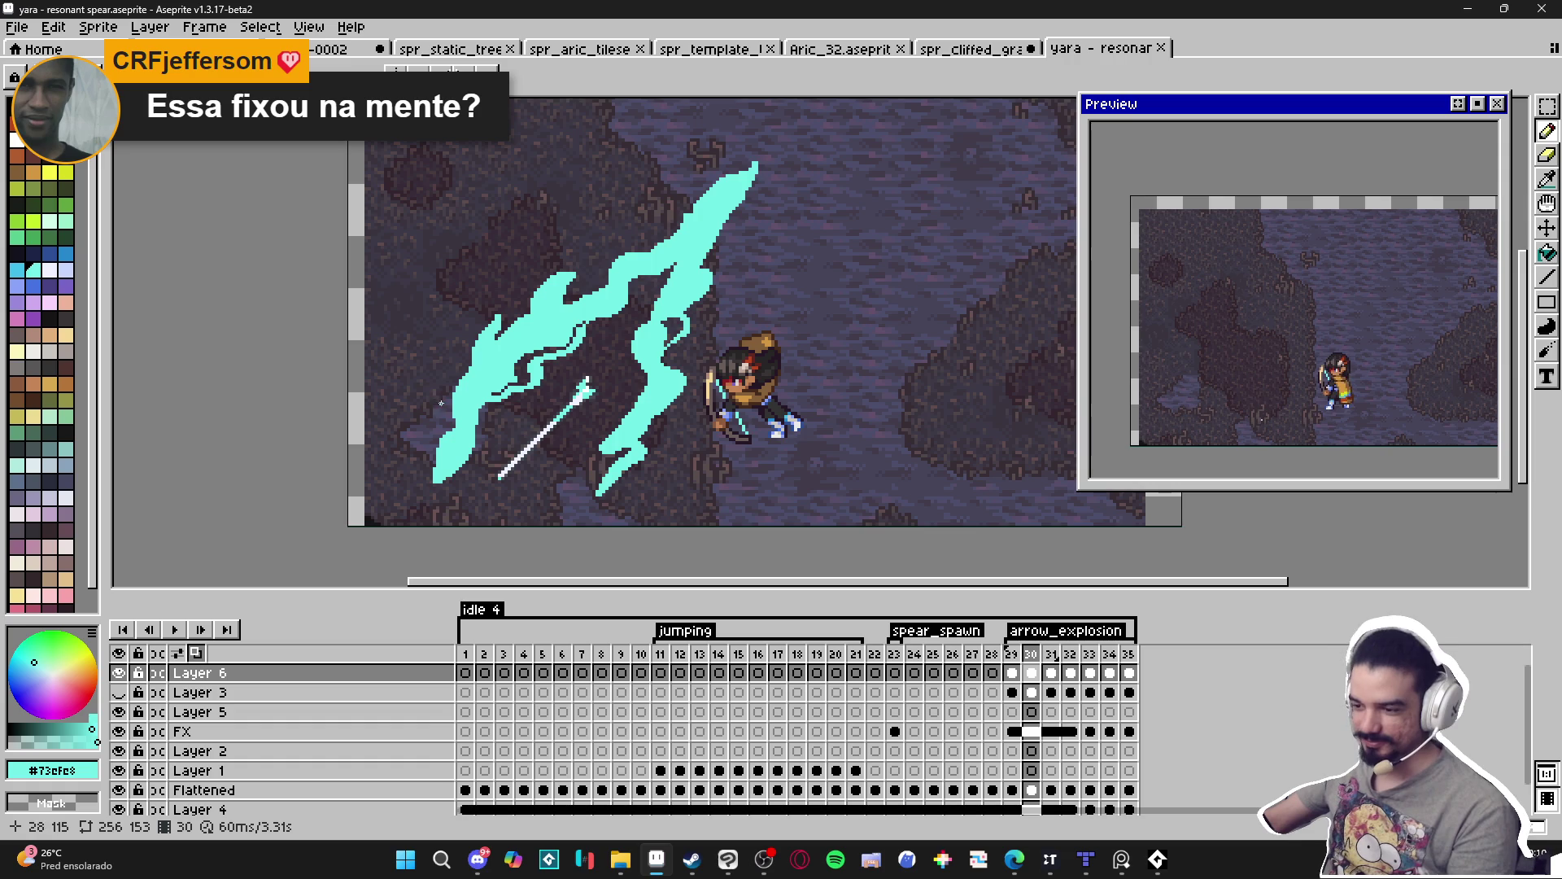
{"action": "scroll", "coordinate": [446, 414], "scroll_direction": "up", "scroll_amount": 3}
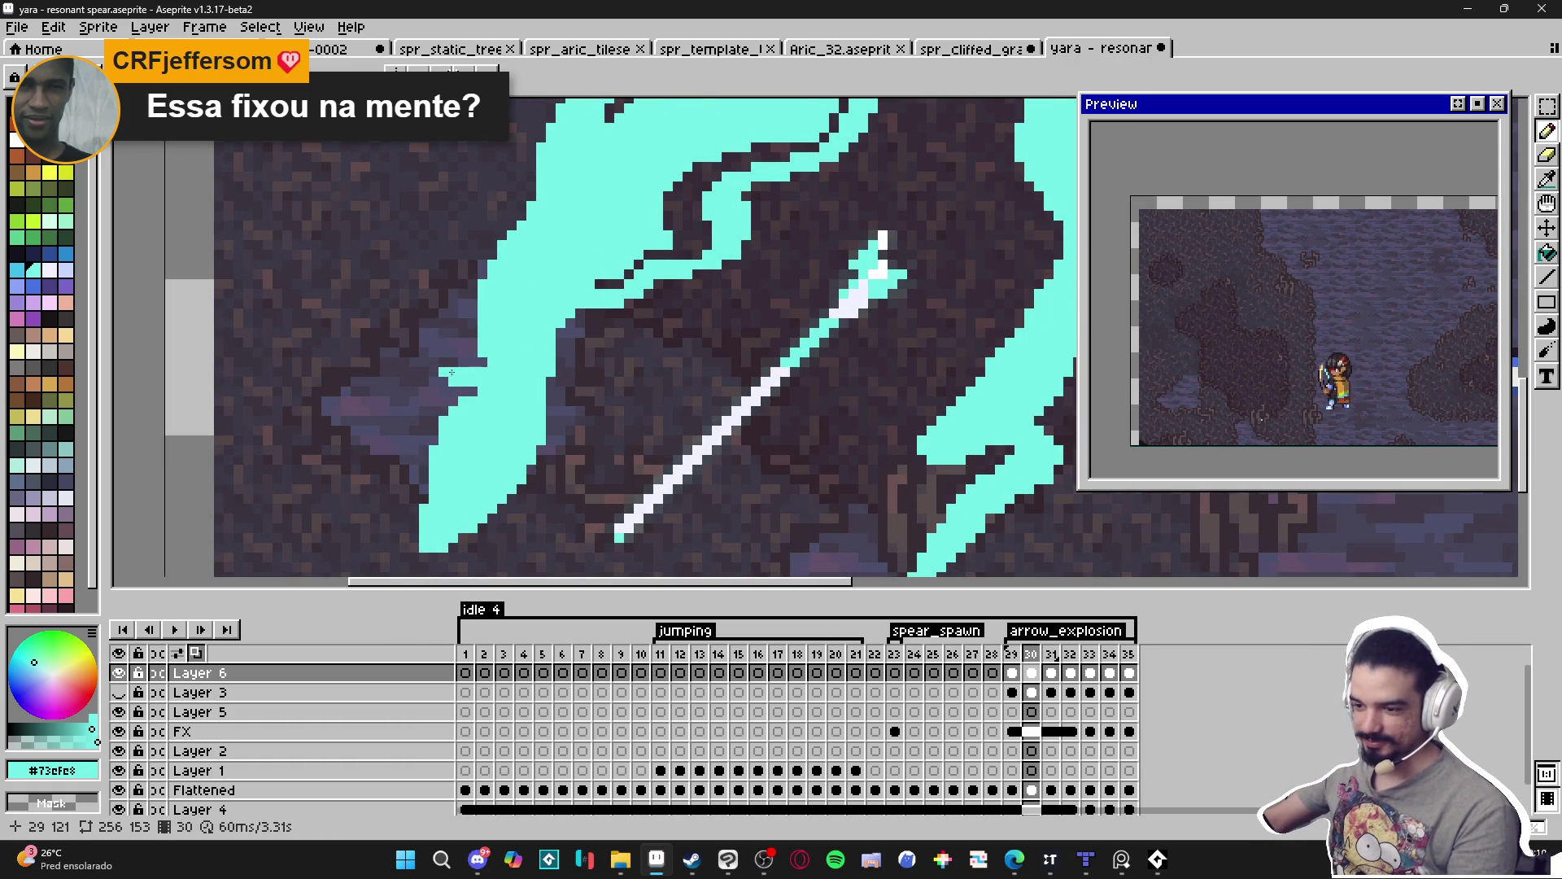
Outline and extend the lower-left tip of frame 30's cyan slash, then erase a curl into it.
{"action": "mouse_move", "coordinate": [431, 389]}
{"action": "left_mouse_down"}
{"action": "mouse_move", "coordinate": [414, 415]}
{"action": "mouse_move", "coordinate": [422, 449]}
{"action": "left_mouse_up"}
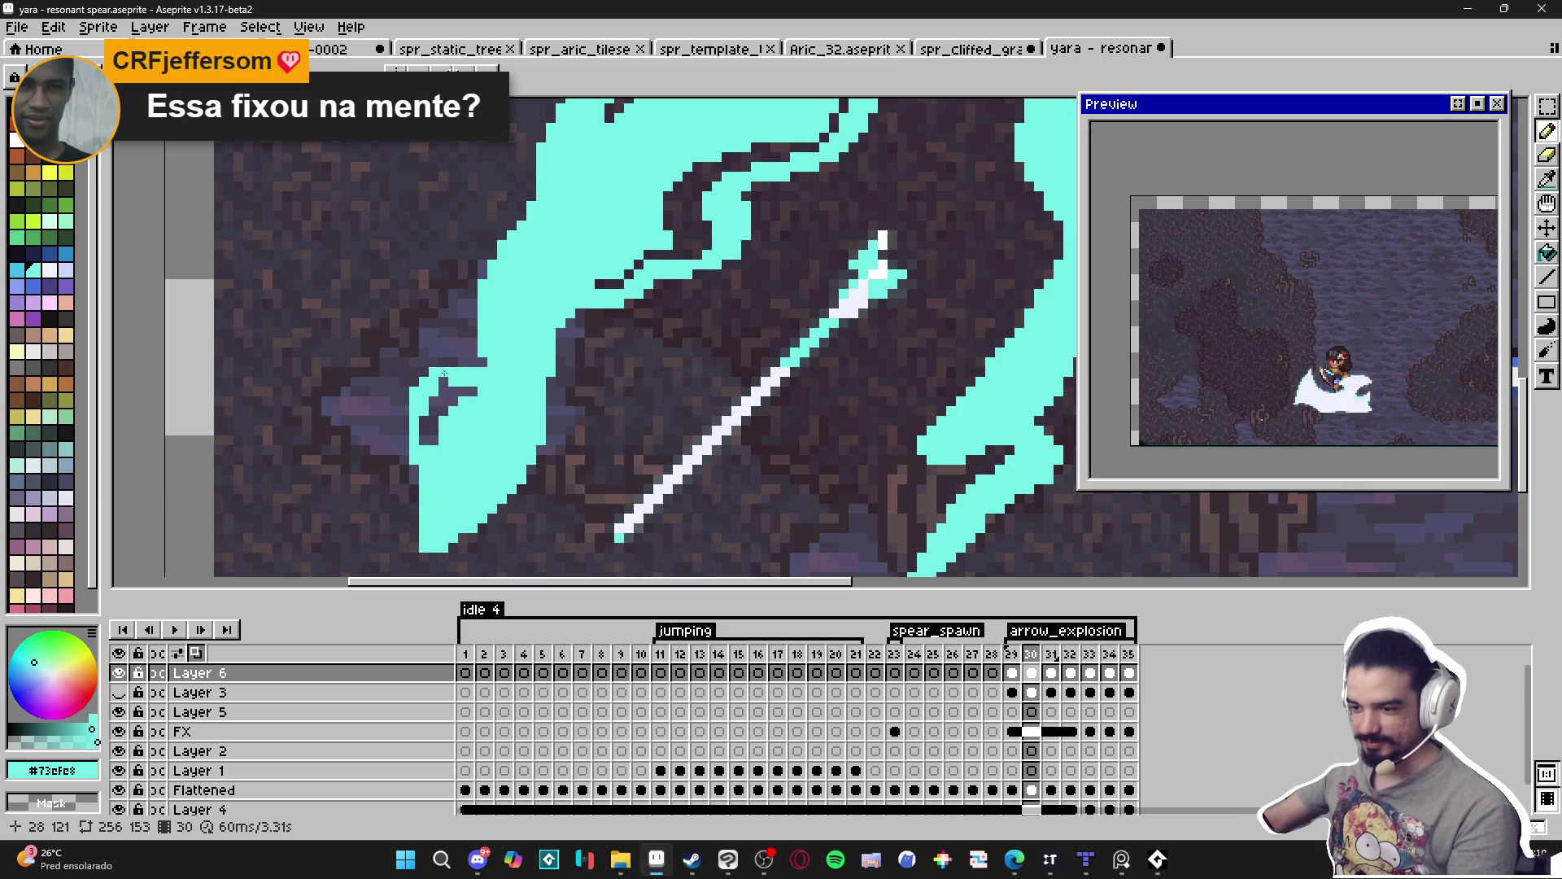
{"action": "left_click_drag", "start_coordinate": [440, 375], "coordinate": [478, 362]}
{"action": "key", "text": "e"}
{"action": "scroll", "coordinate": [480, 391], "scroll_direction": "up", "scroll_amount": 2}
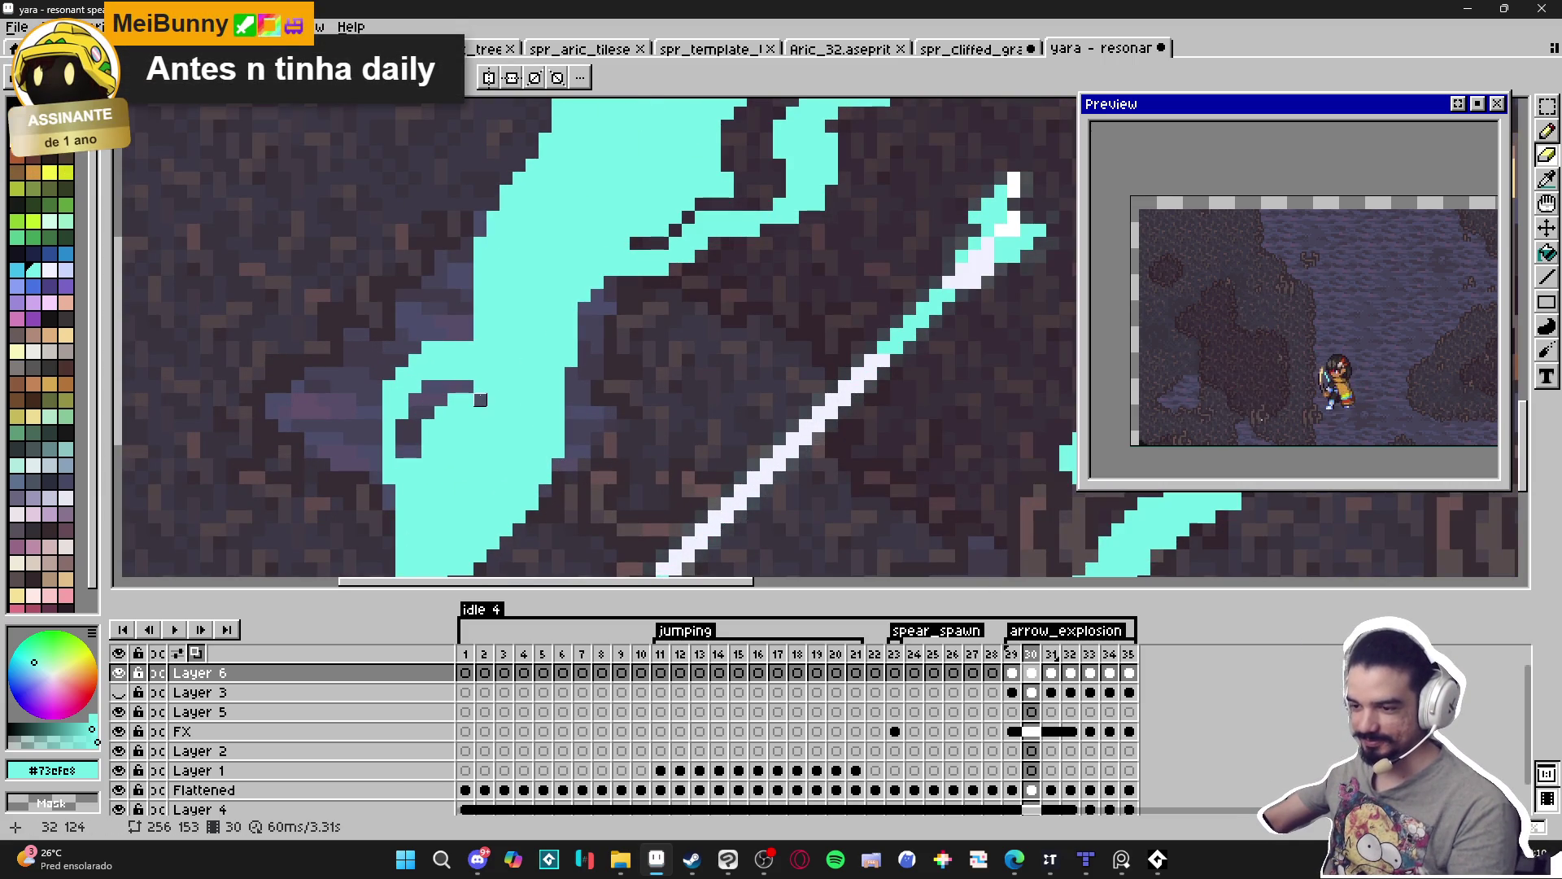
{"action": "scroll", "coordinate": [480, 399], "scroll_direction": "down", "scroll_amount": 2}
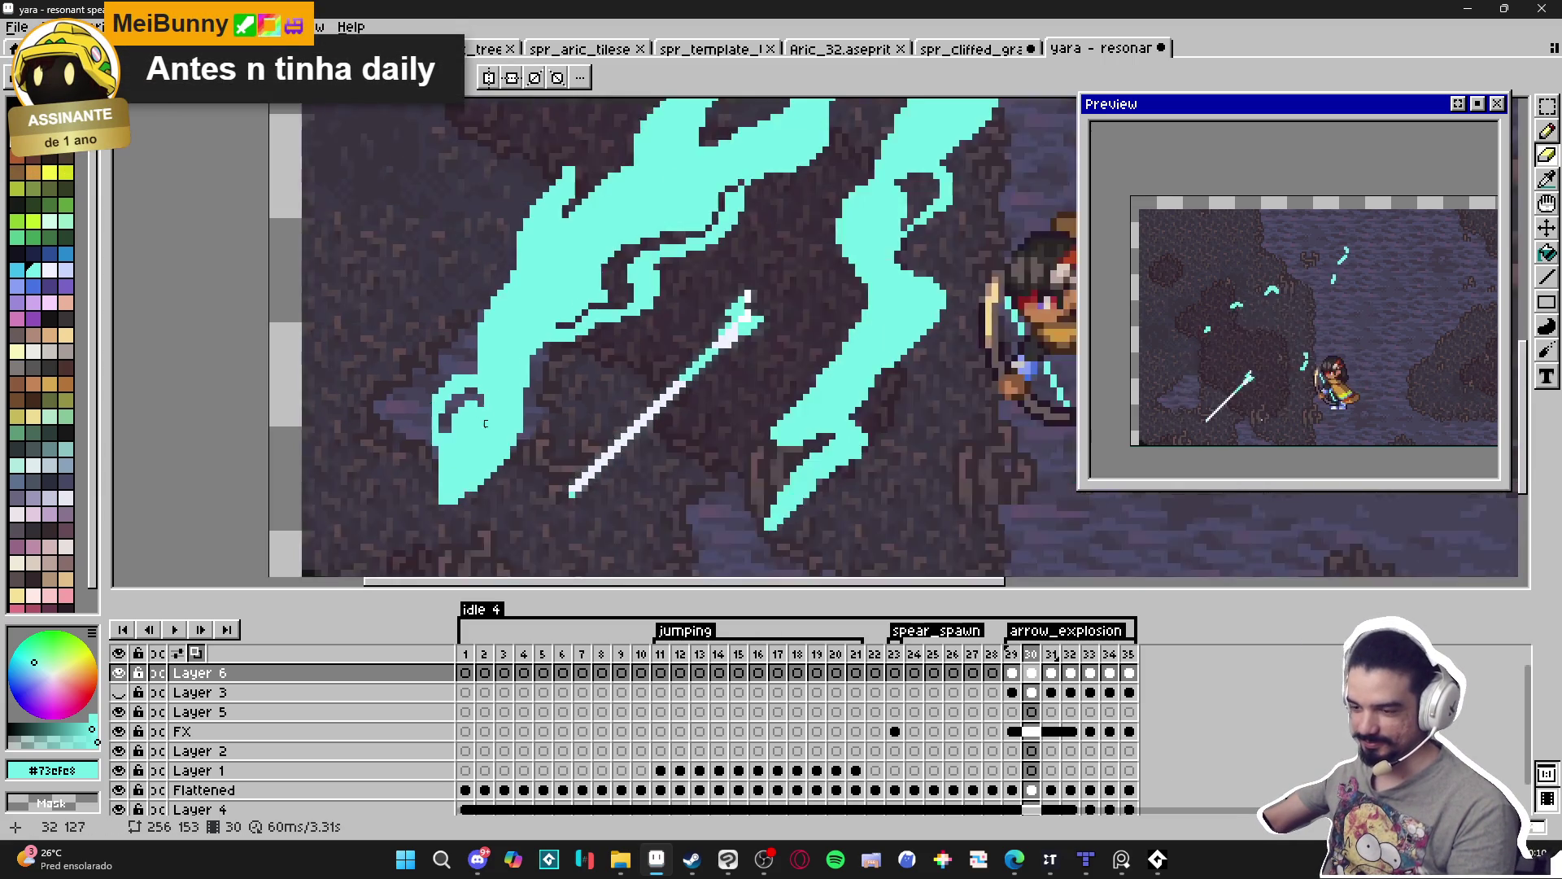
{"action": "scroll", "coordinate": [481, 416], "scroll_direction": "down", "scroll_amount": 1}
{"action": "scroll", "coordinate": [472, 439], "scroll_direction": "up", "scroll_amount": 1}
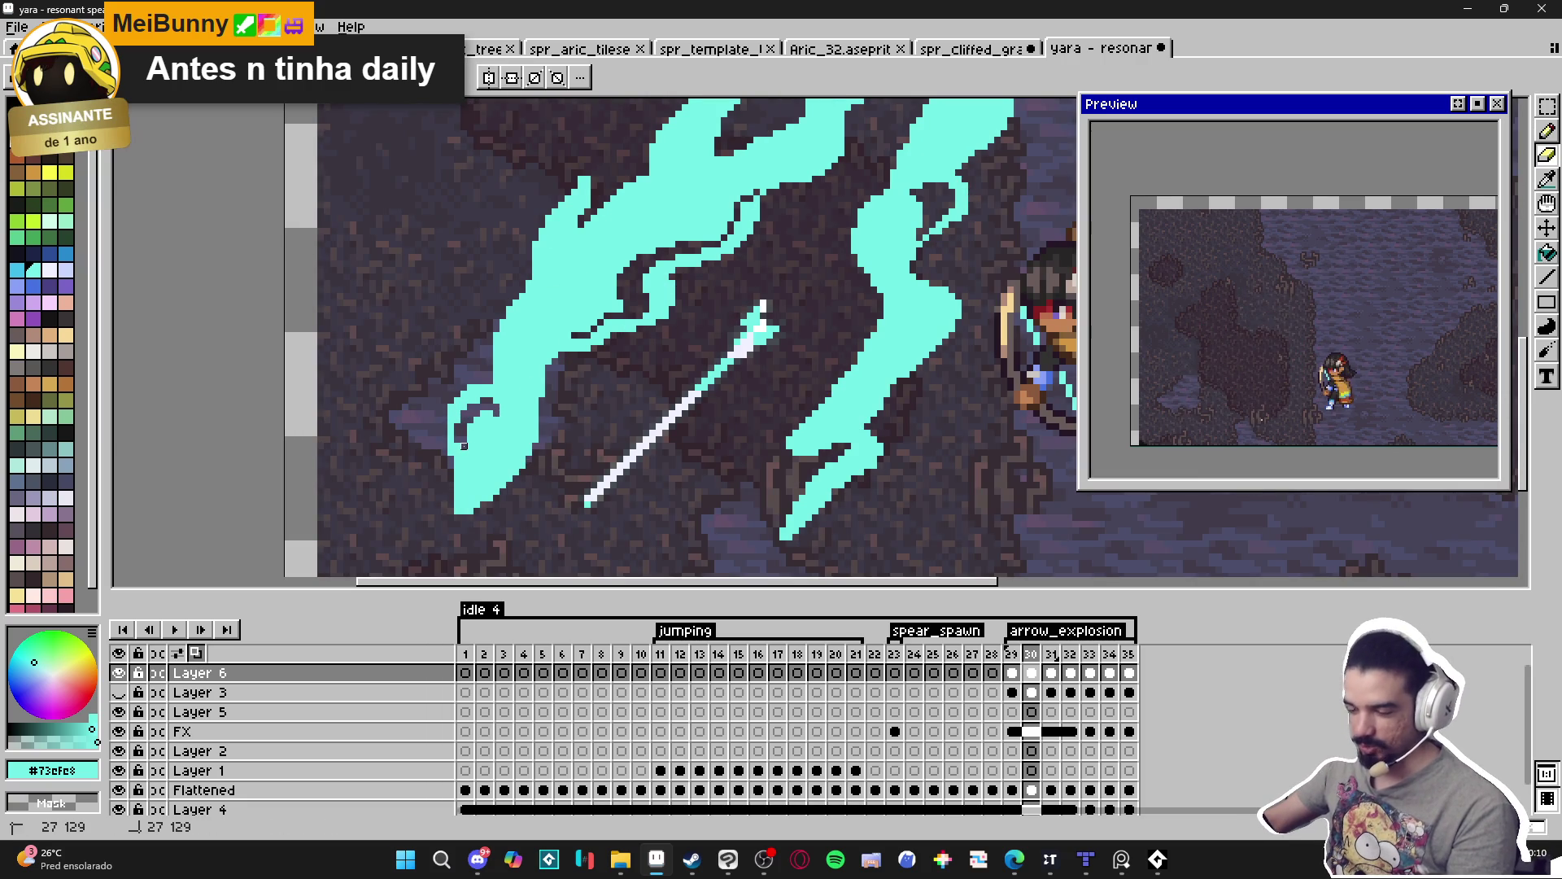
{"action": "scroll", "coordinate": [464, 445], "scroll_direction": "up", "scroll_amount": 1}
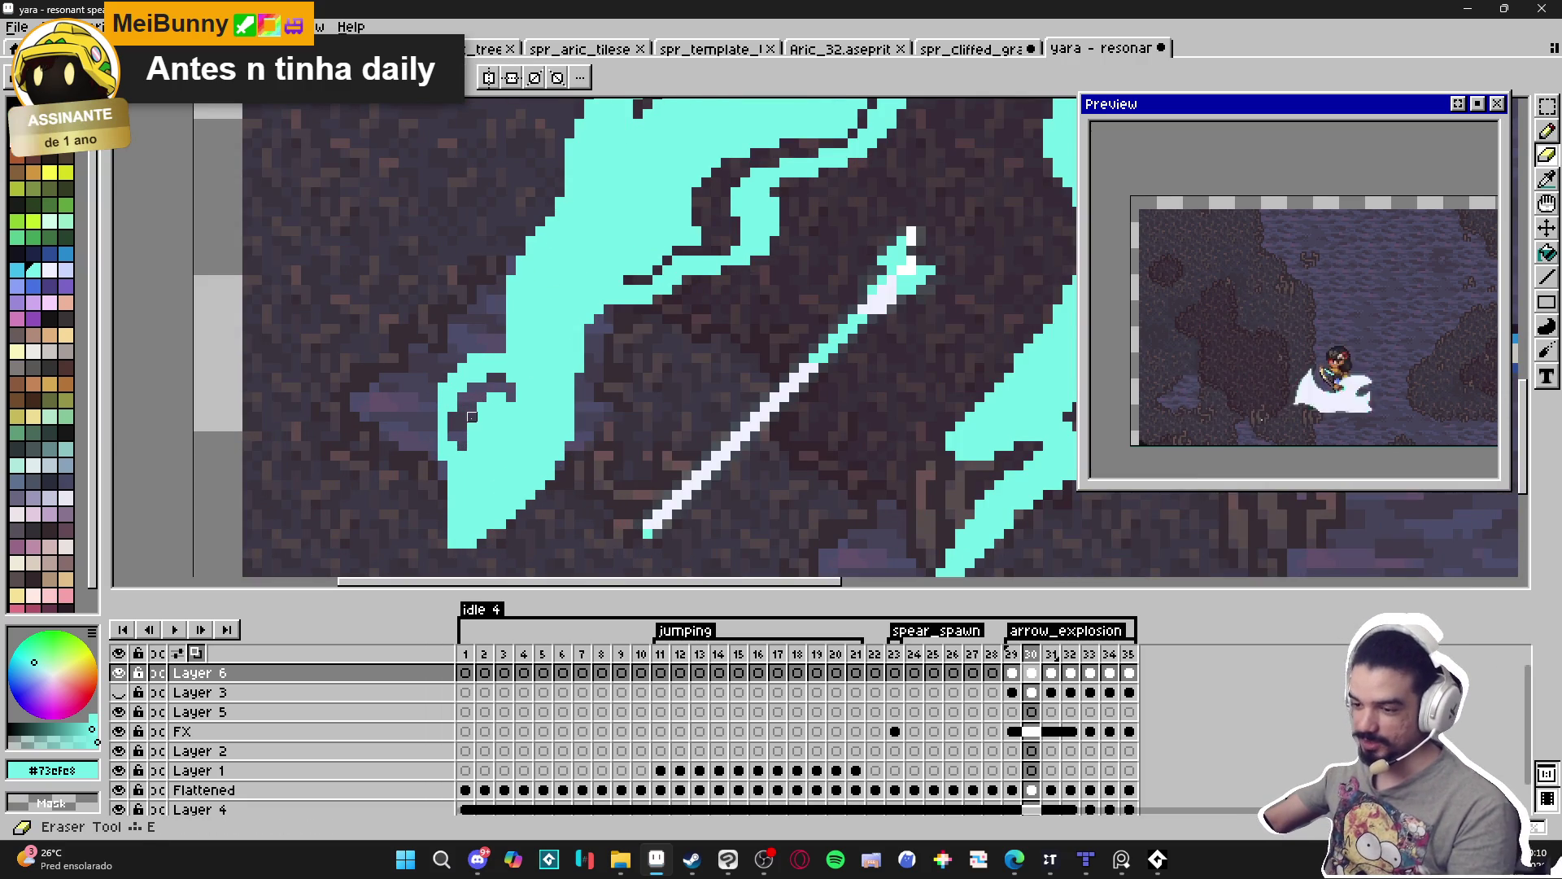
{"action": "scroll", "coordinate": [472, 417], "scroll_direction": "down", "scroll_amount": 1}
{"action": "scroll", "coordinate": [456, 417], "scroll_direction": "up", "scroll_amount": 1}
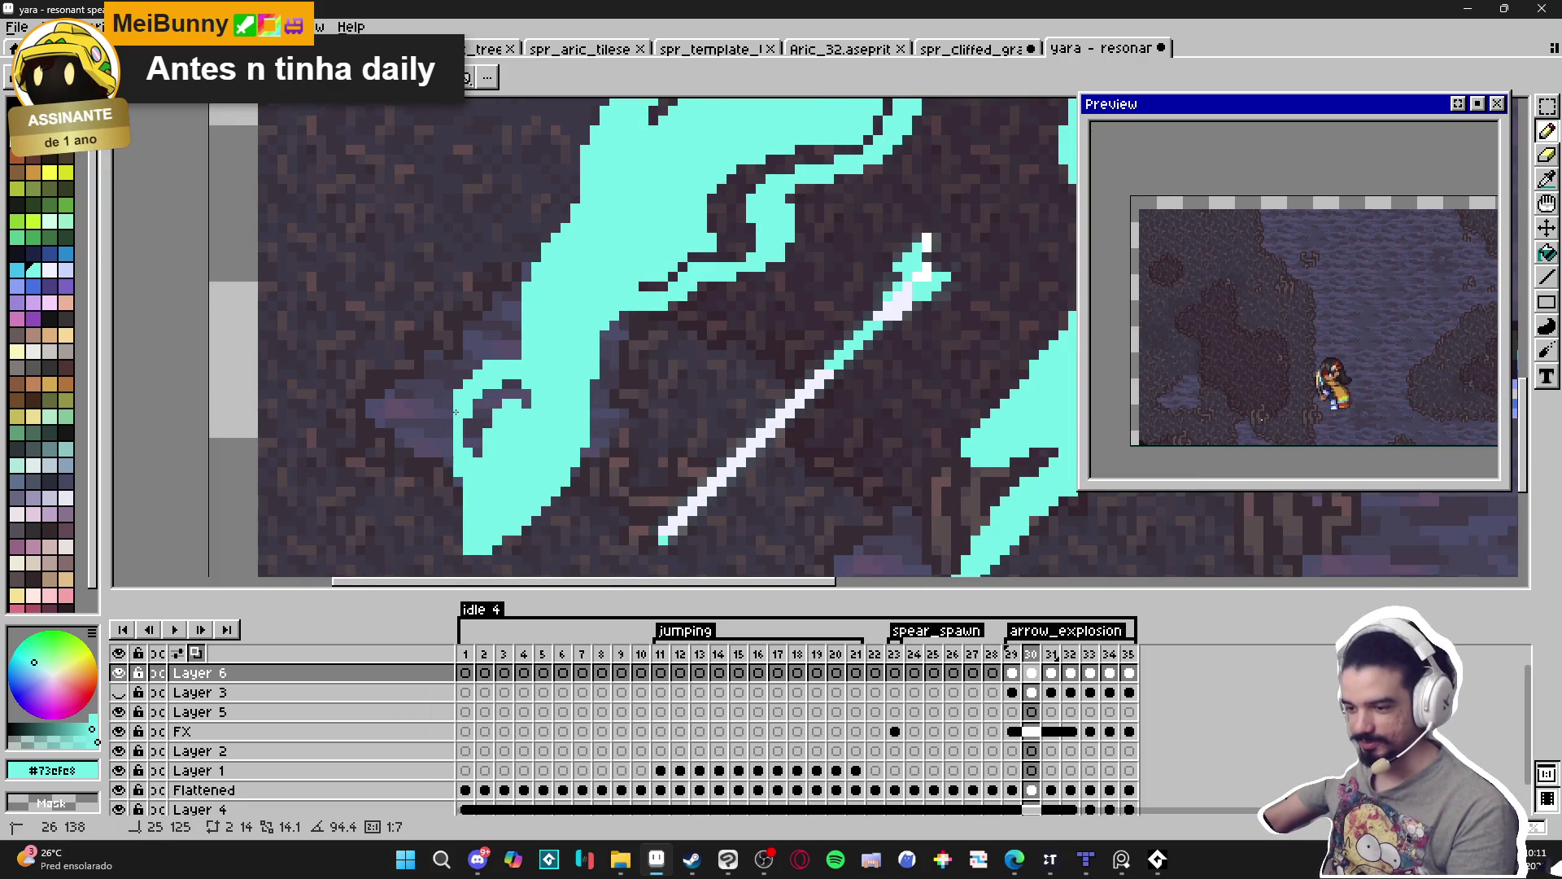
{"action": "scroll", "coordinate": [456, 417], "scroll_direction": "up", "scroll_amount": 1}
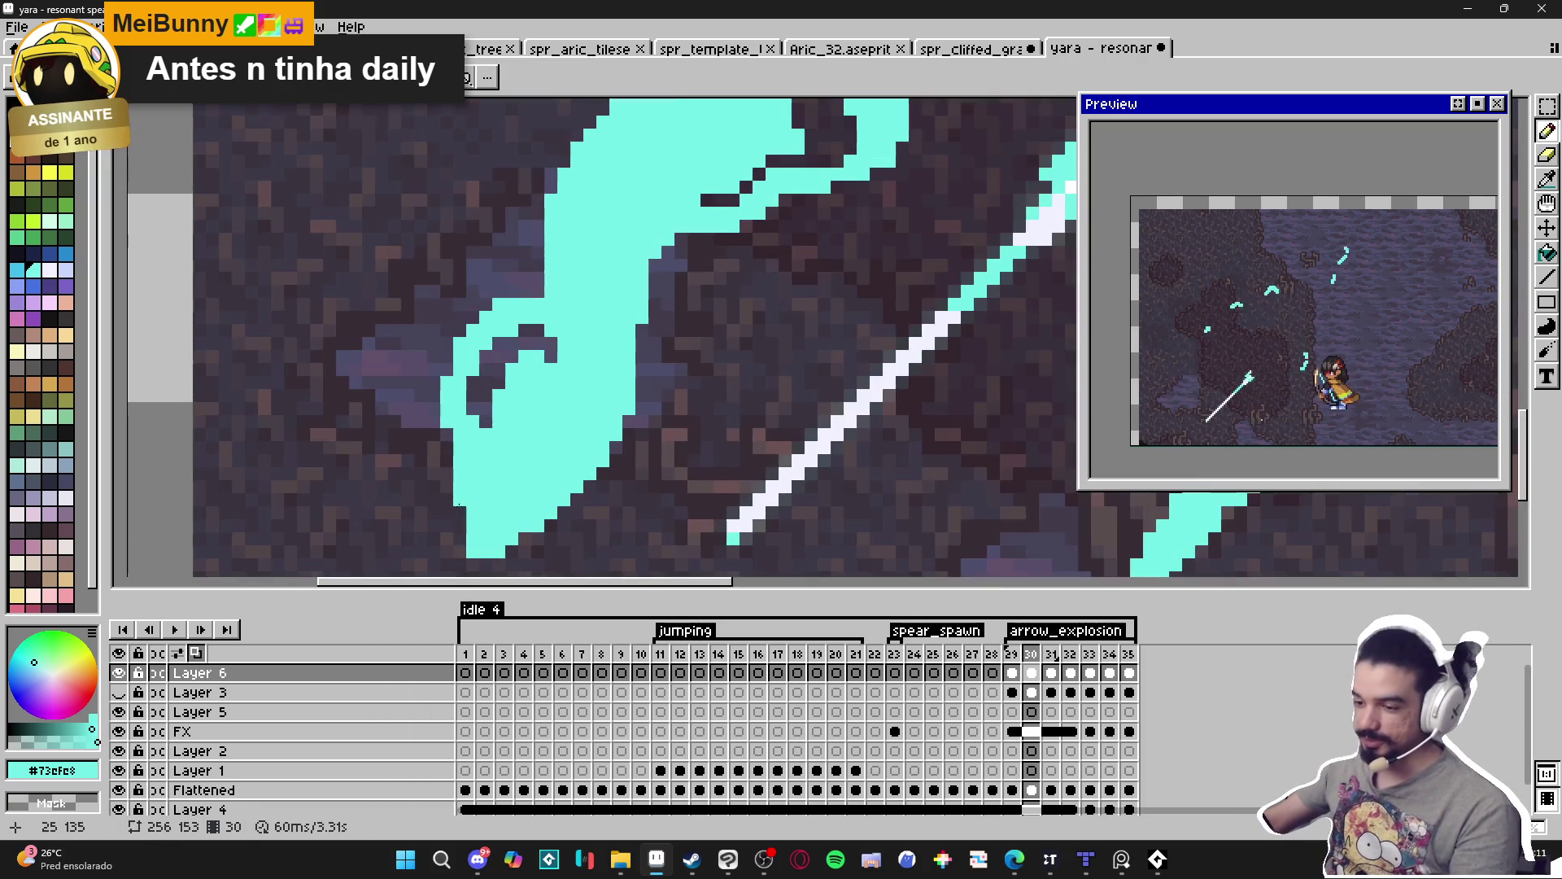
{"action": "scroll", "coordinate": [460, 506], "scroll_direction": "down", "scroll_amount": 3}
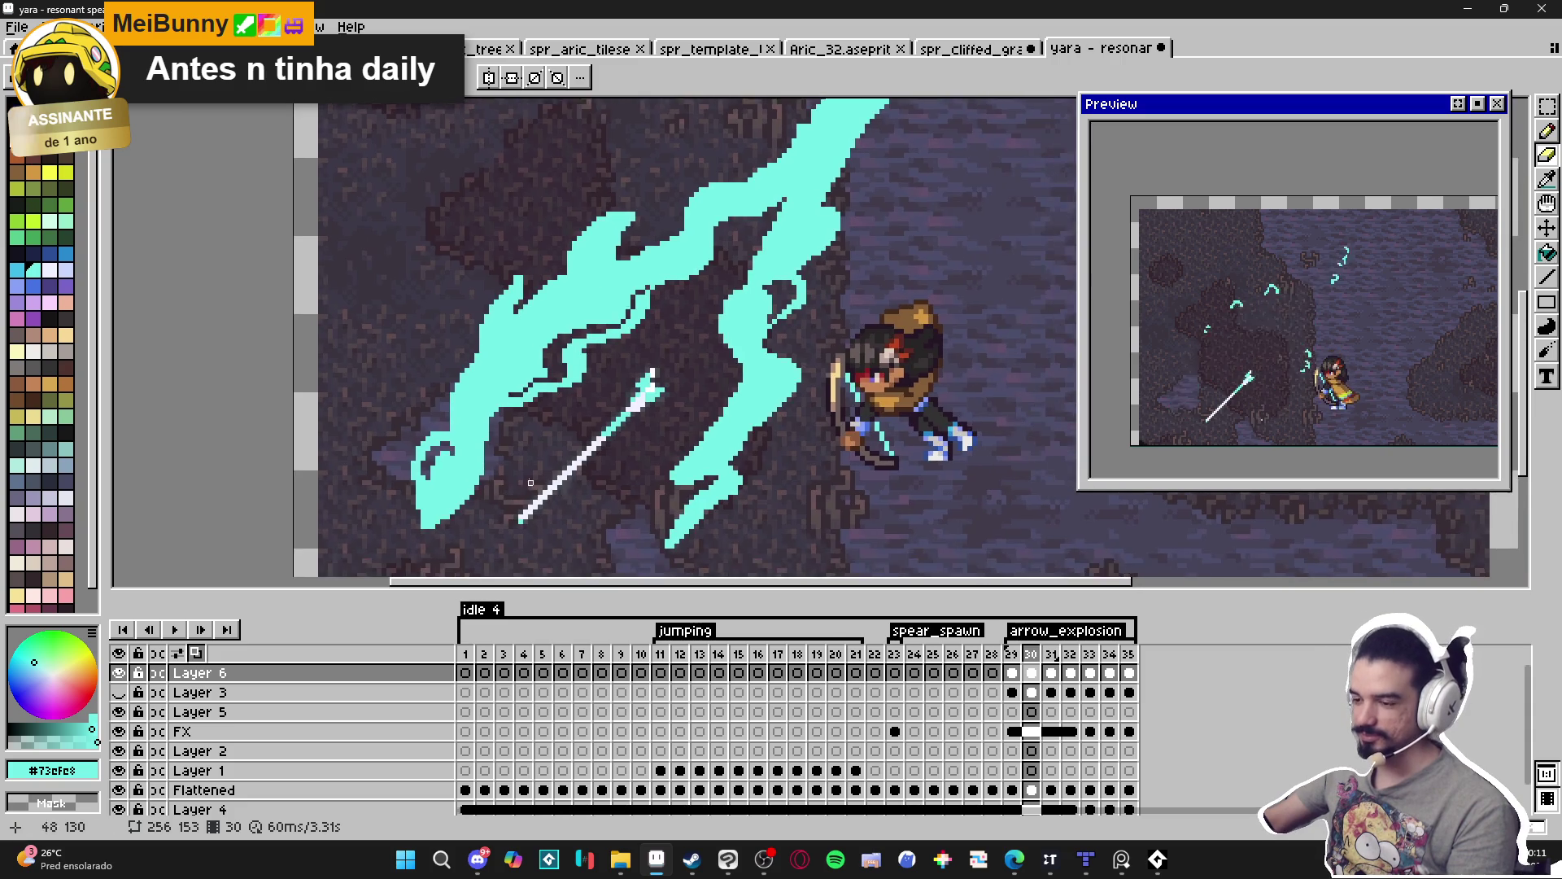
{"action": "scroll", "coordinate": [461, 439], "scroll_direction": "up", "scroll_amount": 2}
{"action": "scroll", "coordinate": [460, 437], "scroll_direction": "down", "scroll_amount": 2}
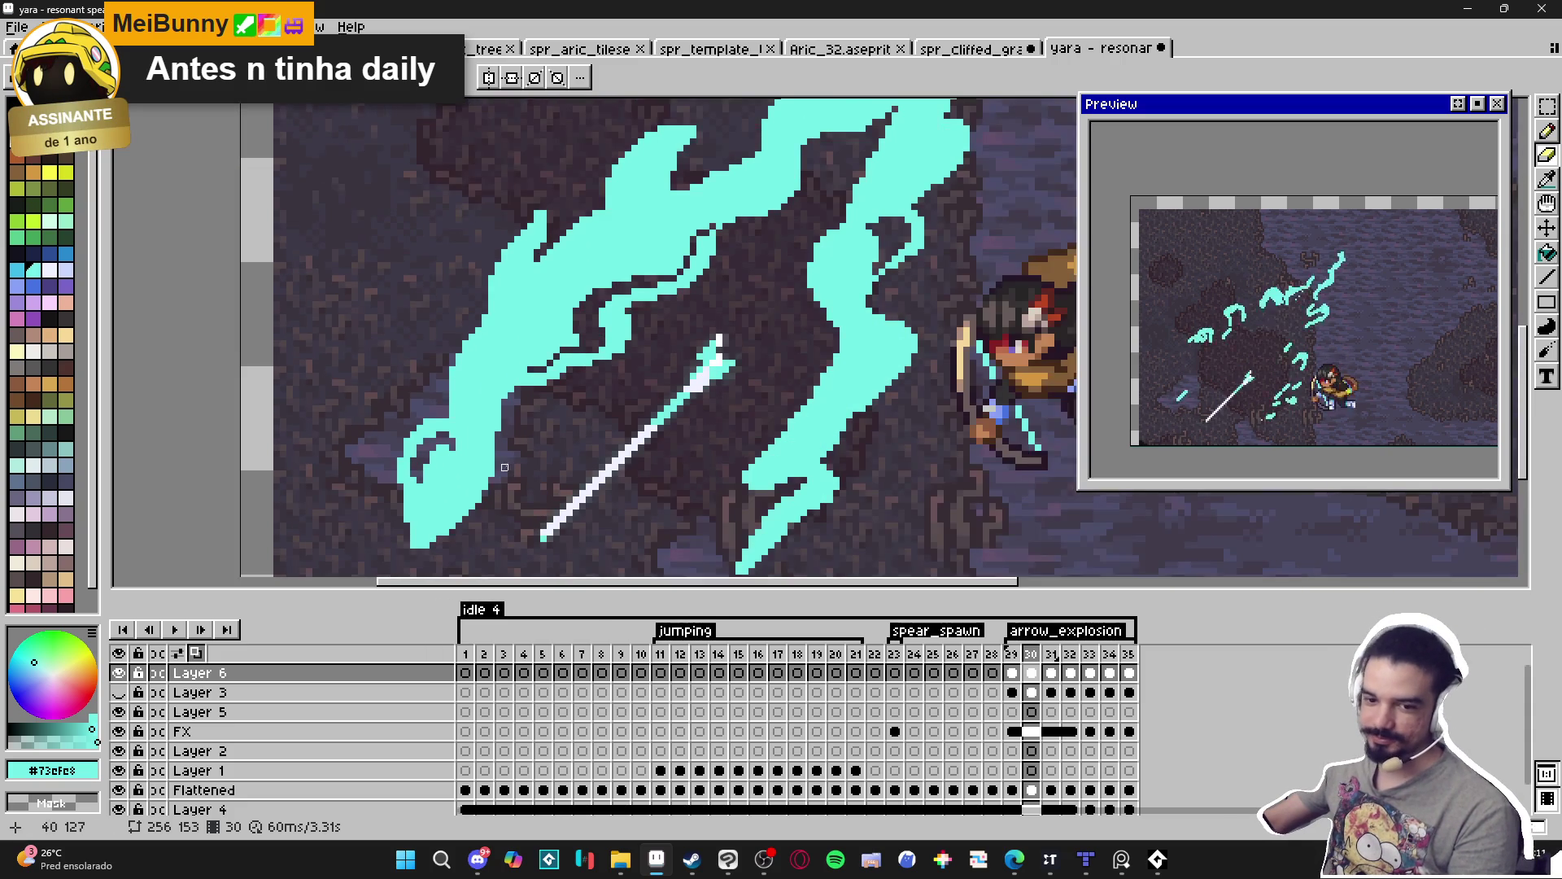
{"action": "scroll", "coordinate": [520, 456], "scroll_direction": "up", "scroll_amount": 1}
Save the sprite to yara - resonant spear.aseprite.
{"action": "key", "text": "ctrl+s"}
{"action": "scroll", "coordinate": [566, 460], "scroll_direction": "up", "scroll_amount": 1}
{"action": "scroll", "coordinate": [567, 460], "scroll_direction": "down", "scroll_amount": 1}
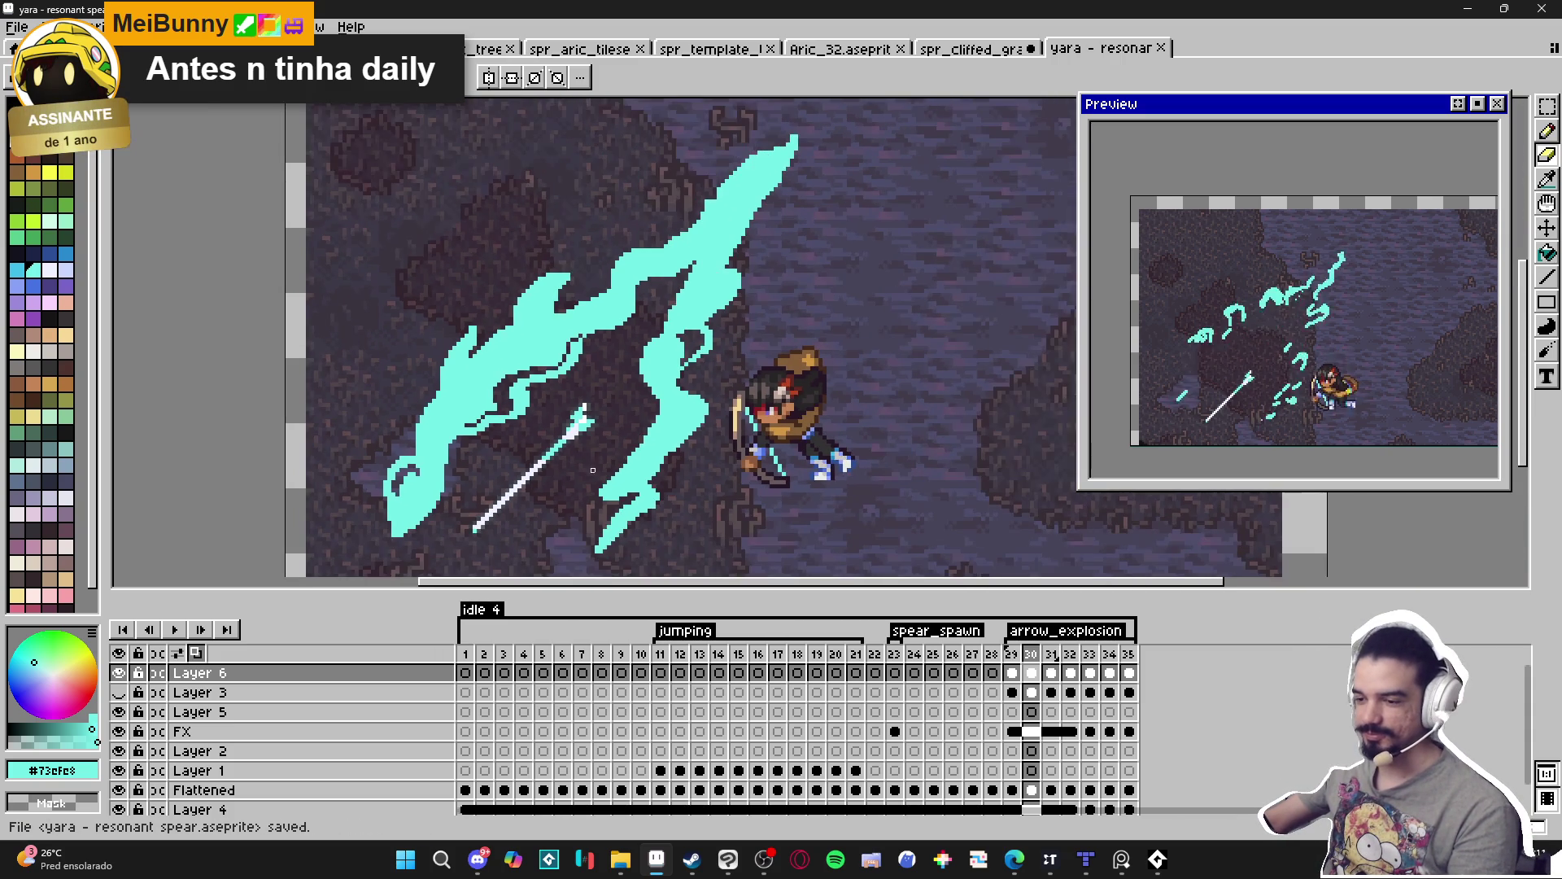
{"action": "scroll", "coordinate": [463, 319], "scroll_direction": "up", "scroll_amount": 1}
{"action": "scroll", "coordinate": [463, 319], "scroll_direction": "up", "scroll_amount": 2}
Add two cyan pixels to the right side of frame 30's slash.
{"action": "key", "text": "b"}
{"action": "left_click", "coordinate": [501, 310]}
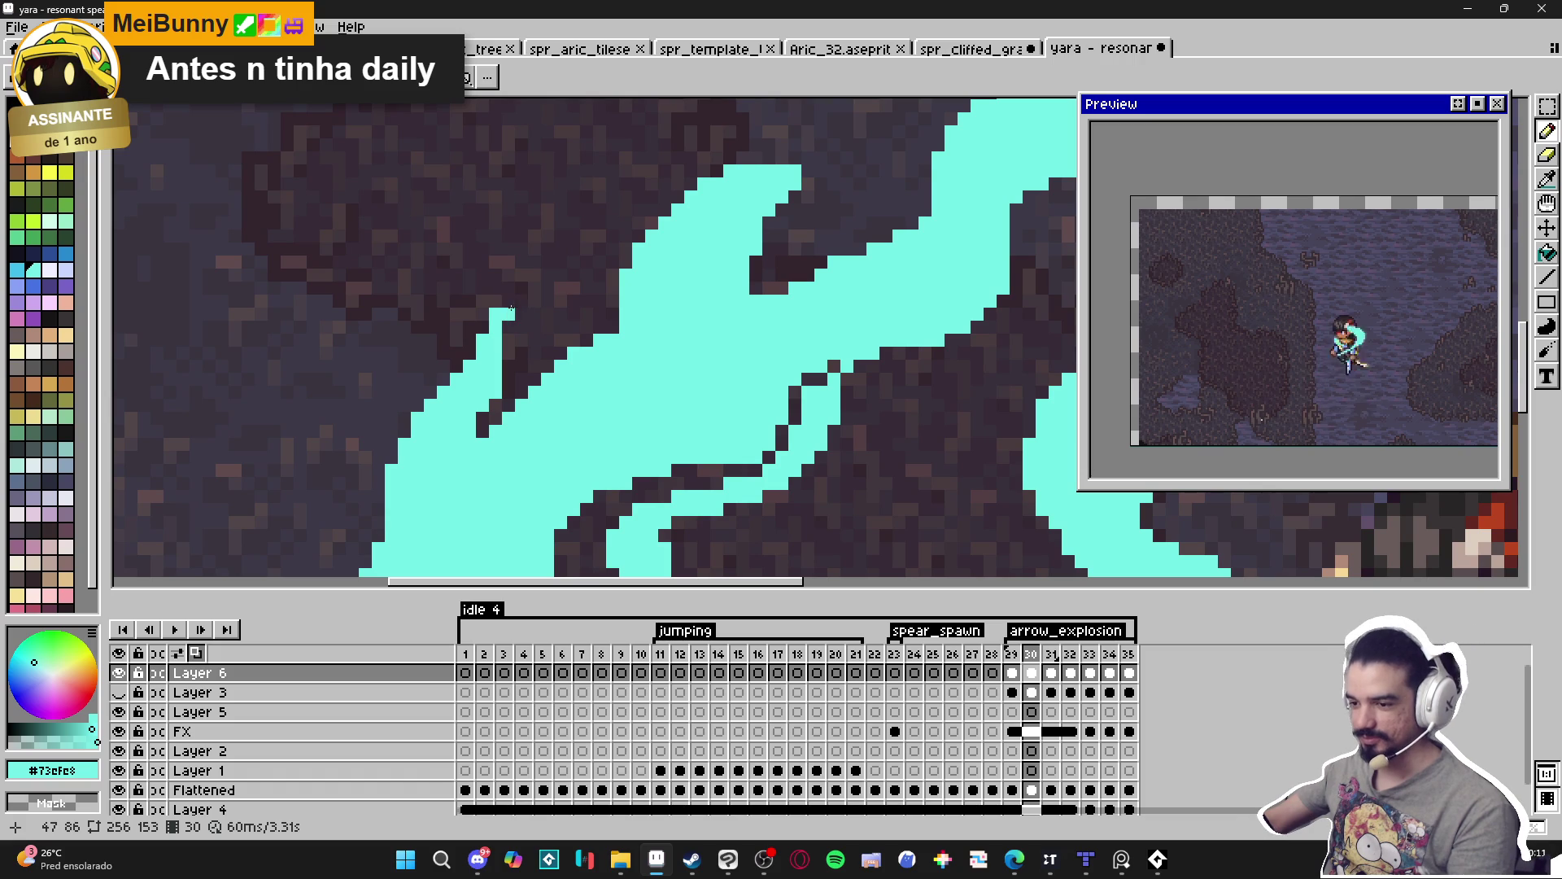
{"action": "left_click", "coordinate": [522, 301]}
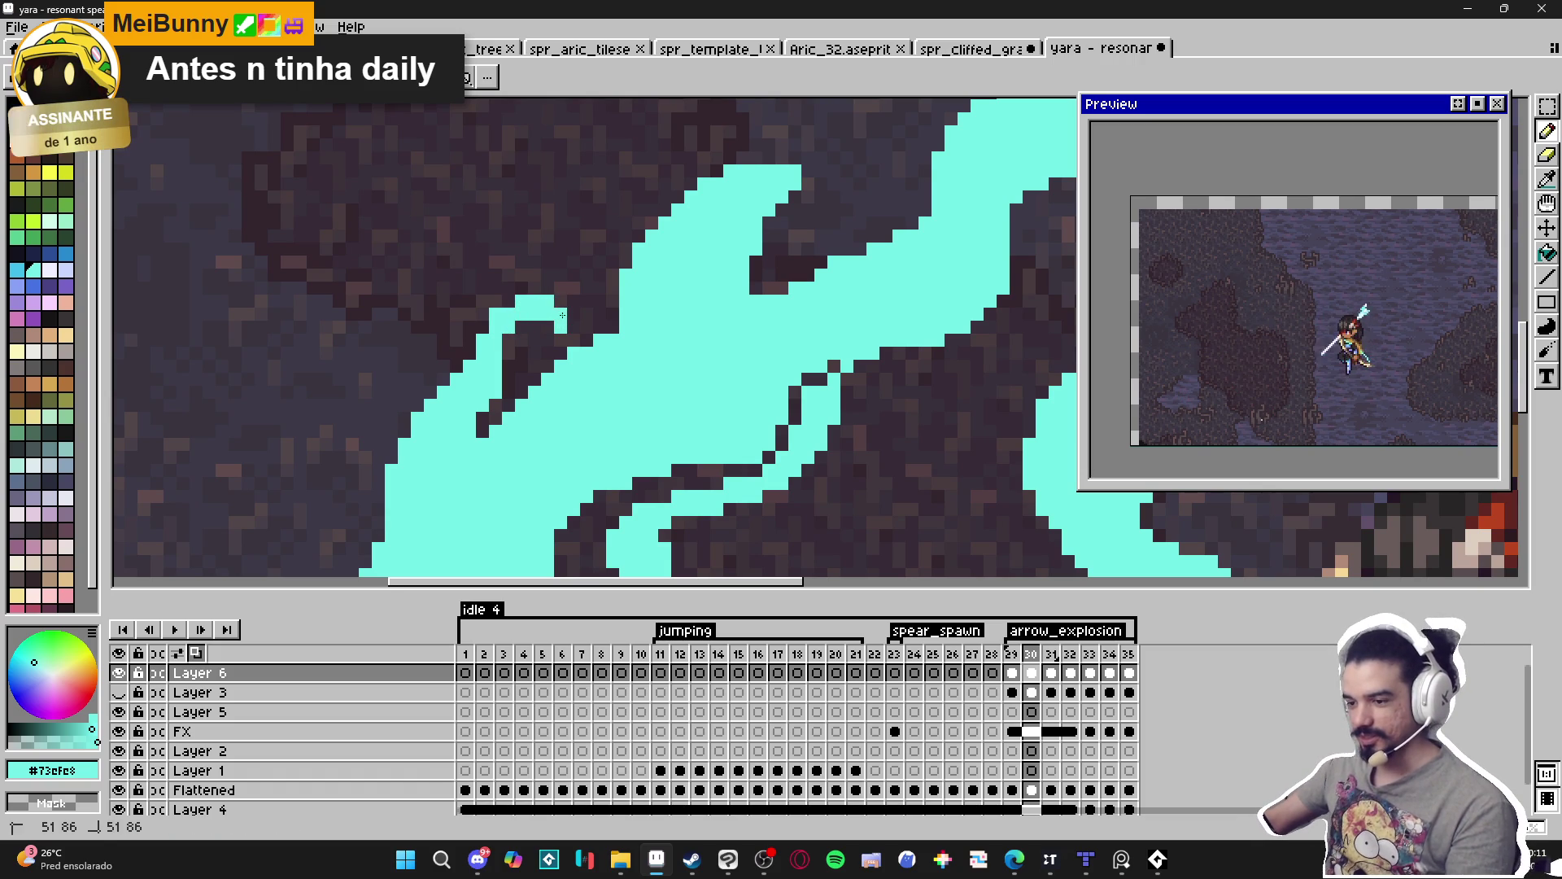
{"action": "scroll", "coordinate": [562, 315], "scroll_direction": "down", "scroll_amount": 2}
{"action": "scroll", "coordinate": [539, 357], "scroll_direction": "up", "scroll_amount": 2}
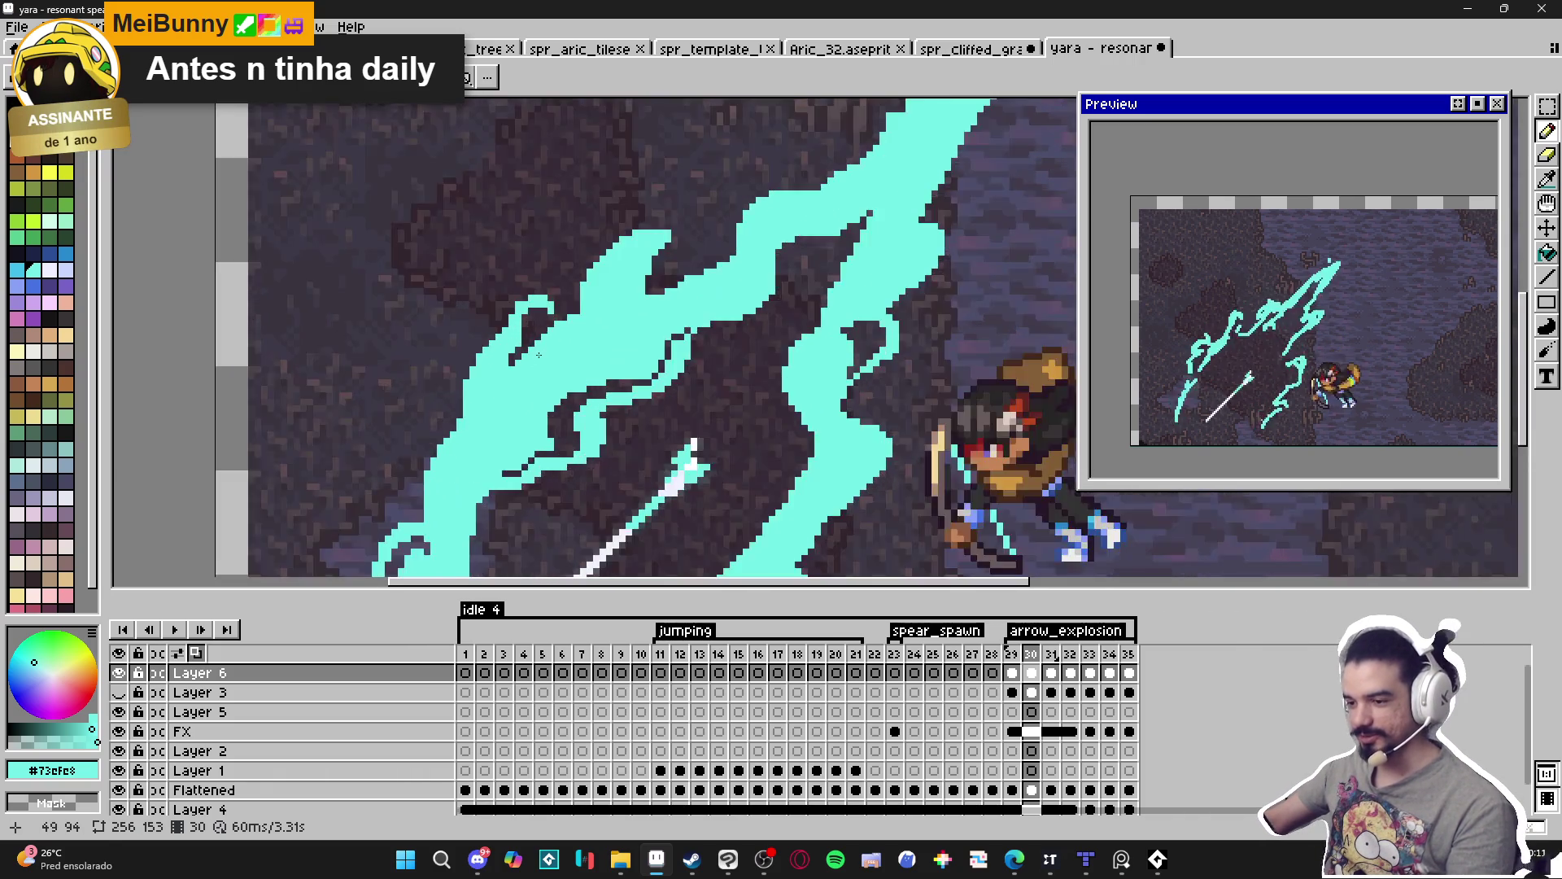
{"action": "scroll", "coordinate": [538, 356], "scroll_direction": "up", "scroll_amount": 2}
{"action": "key", "text": "e"}
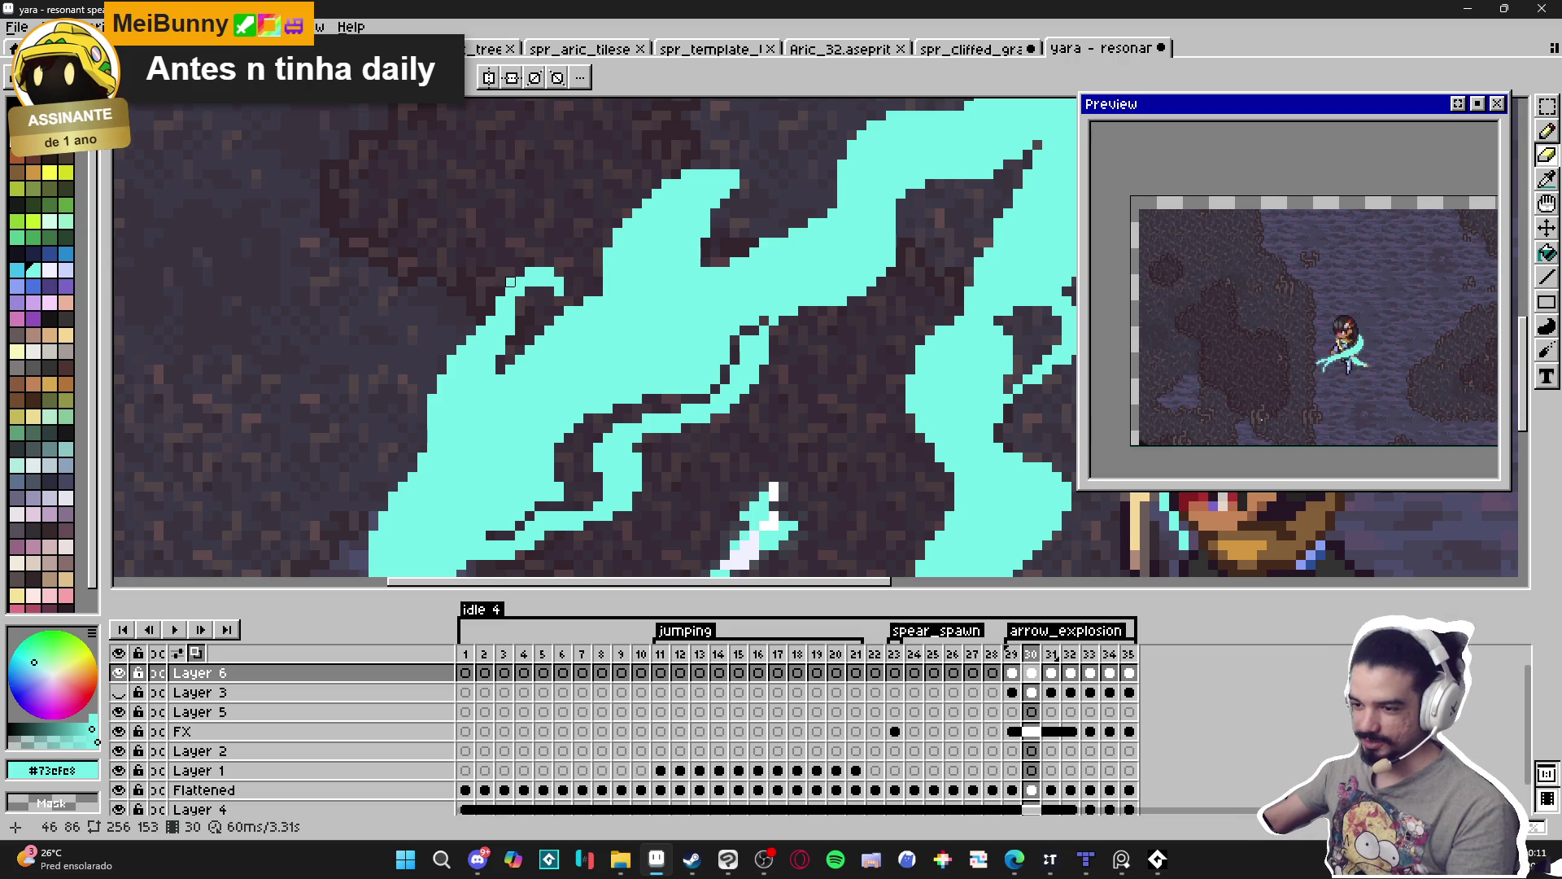
{"action": "scroll", "coordinate": [521, 301], "scroll_direction": "down", "scroll_amount": 3}
{"action": "scroll", "coordinate": [557, 297], "scroll_direction": "up", "scroll_amount": 4}
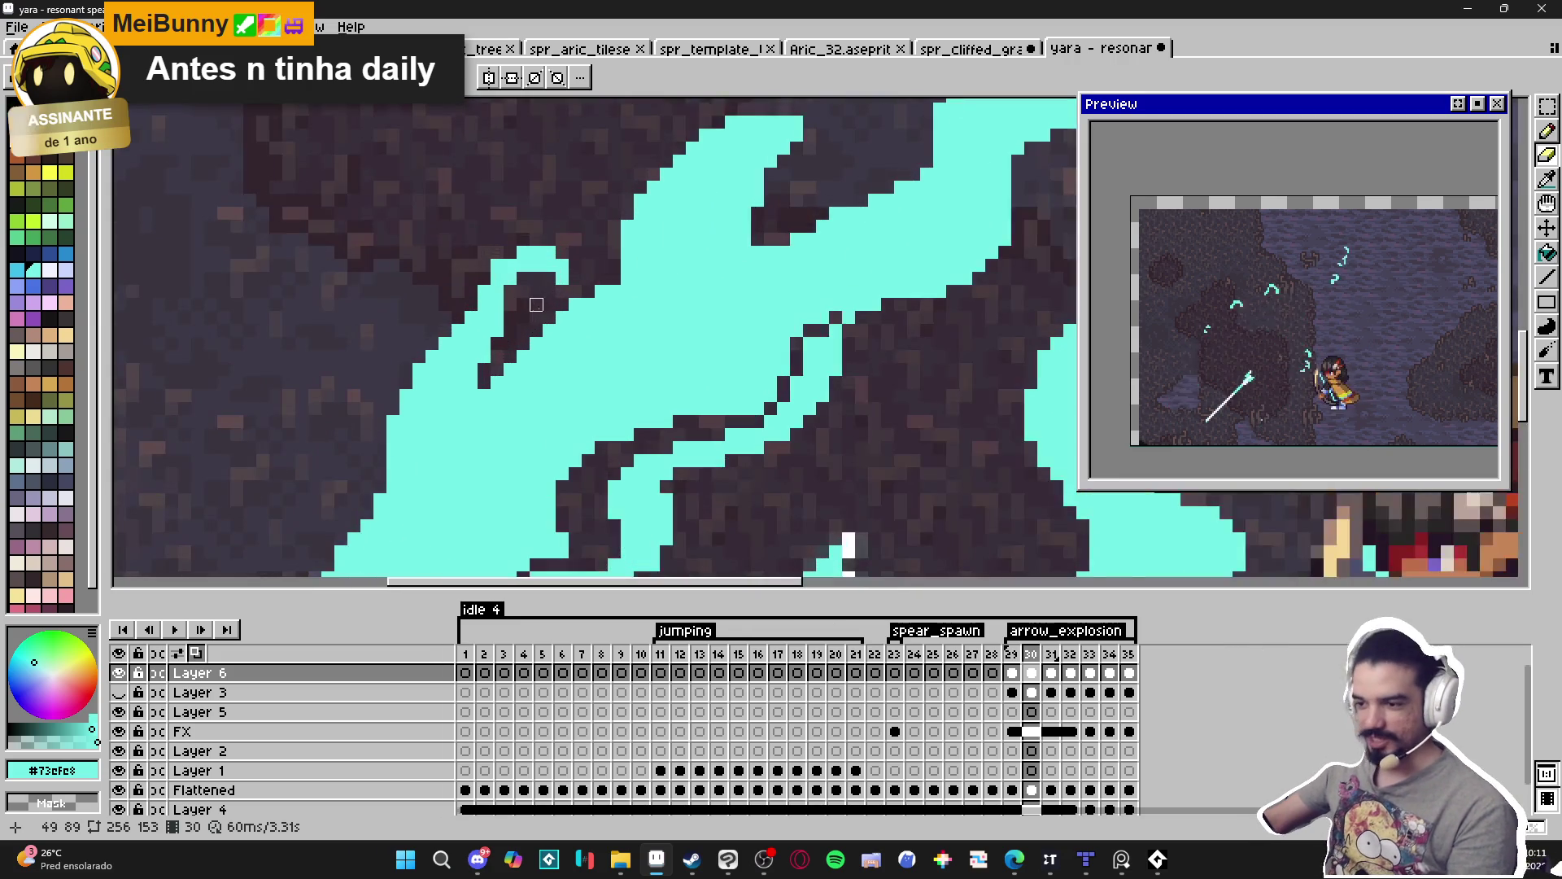
{"action": "key", "text": "b"}
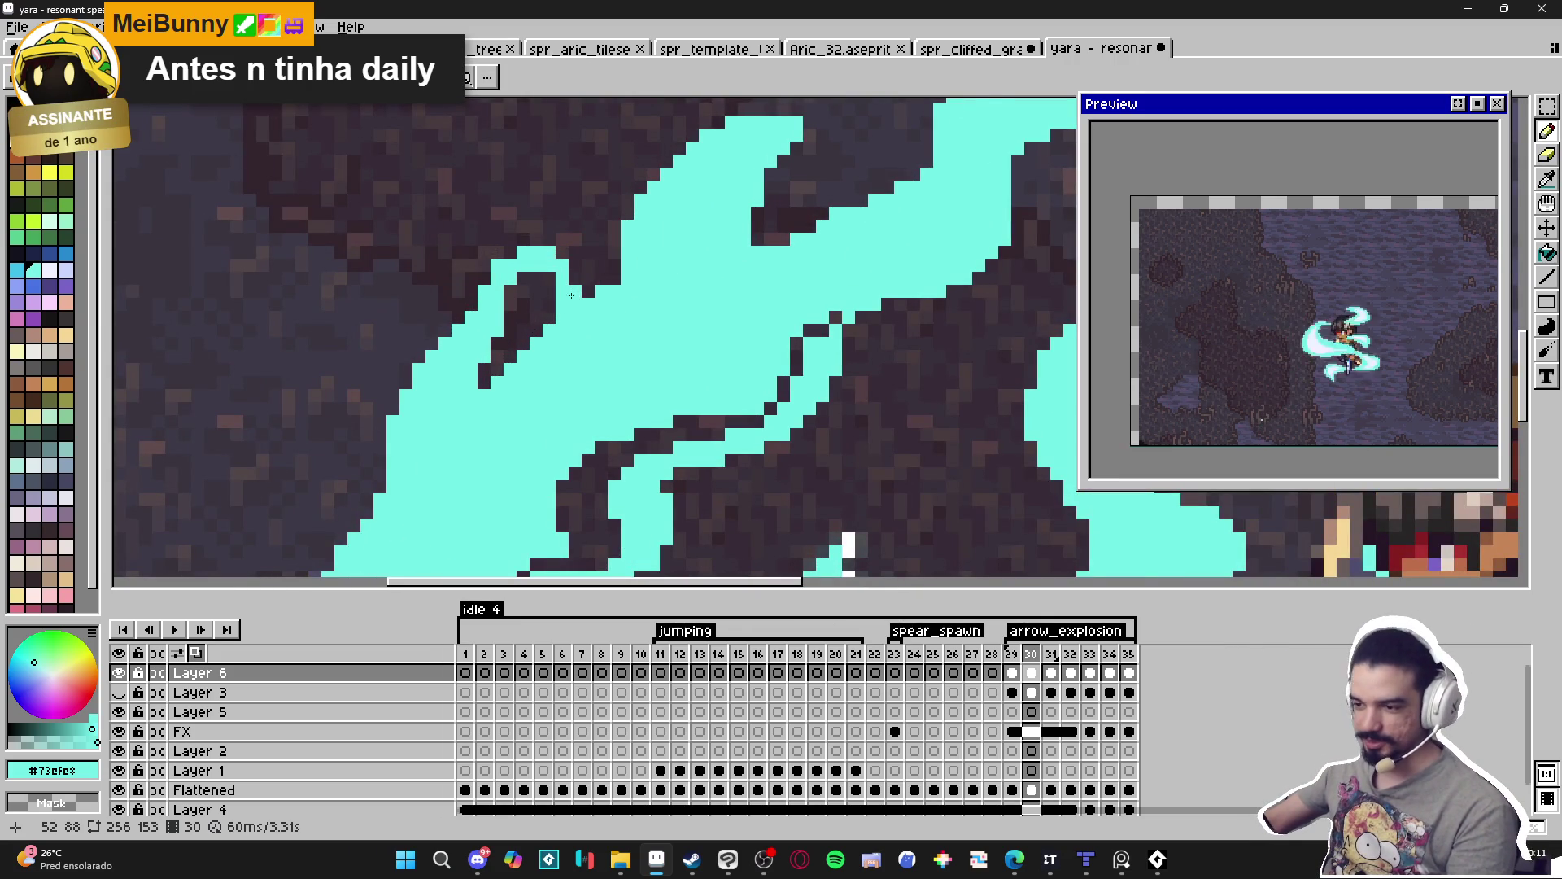
{"action": "scroll", "coordinate": [572, 288], "scroll_direction": "down", "scroll_amount": 2}
{"action": "scroll", "coordinate": [585, 380], "scroll_direction": "down", "scroll_amount": 2}
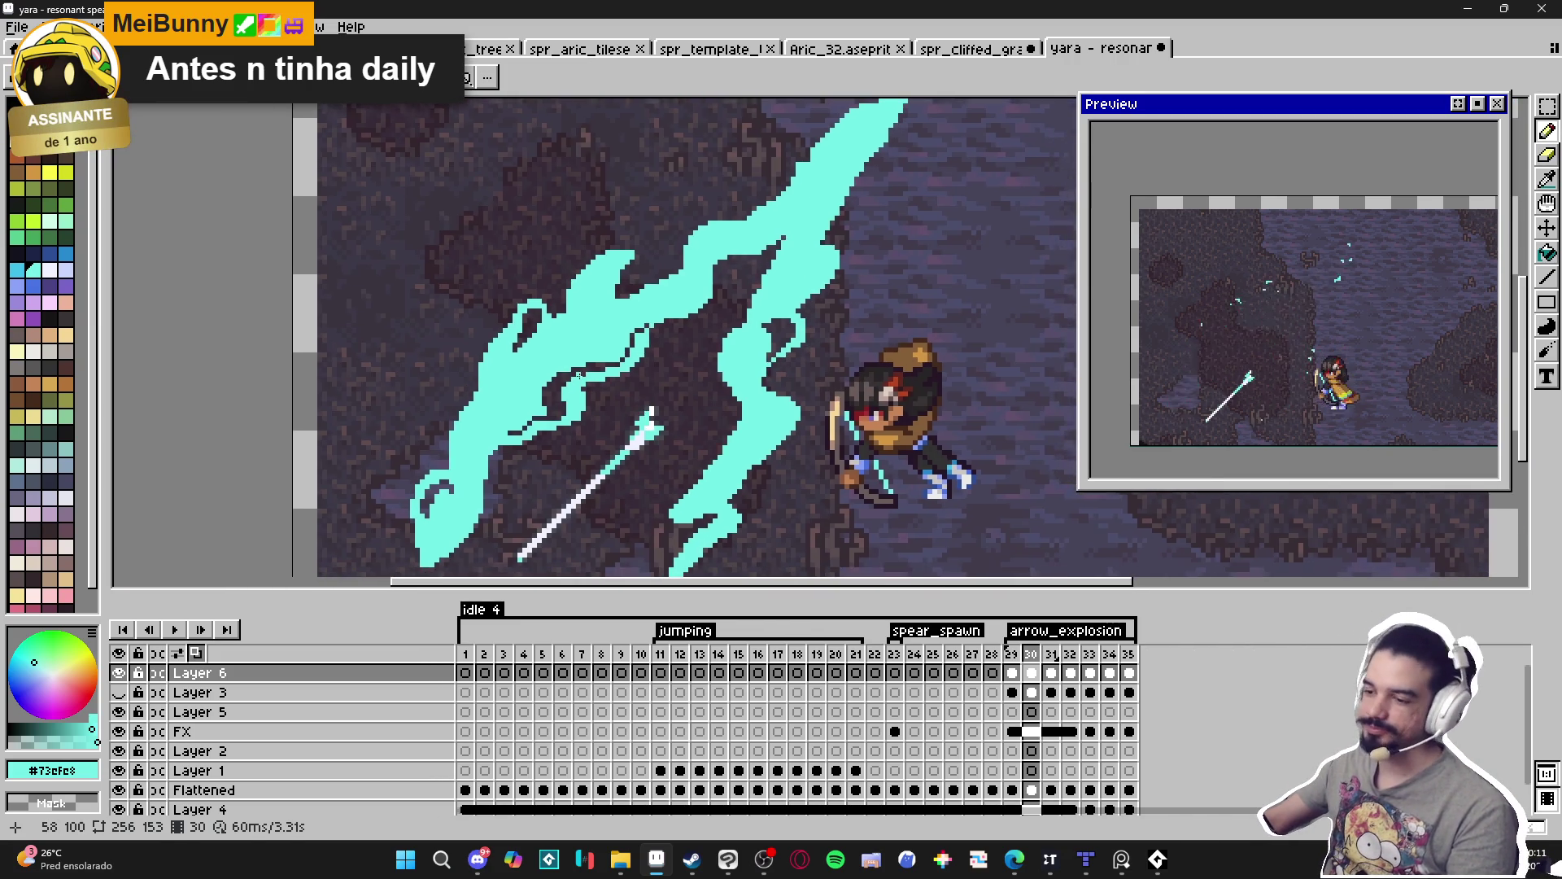
{"action": "scroll", "coordinate": [516, 353], "scroll_direction": "up", "scroll_amount": 2}
Touch up the curl tip: add a cyan tip pixel, erase two stray pixels, add one below.
{"action": "key", "text": "e"}
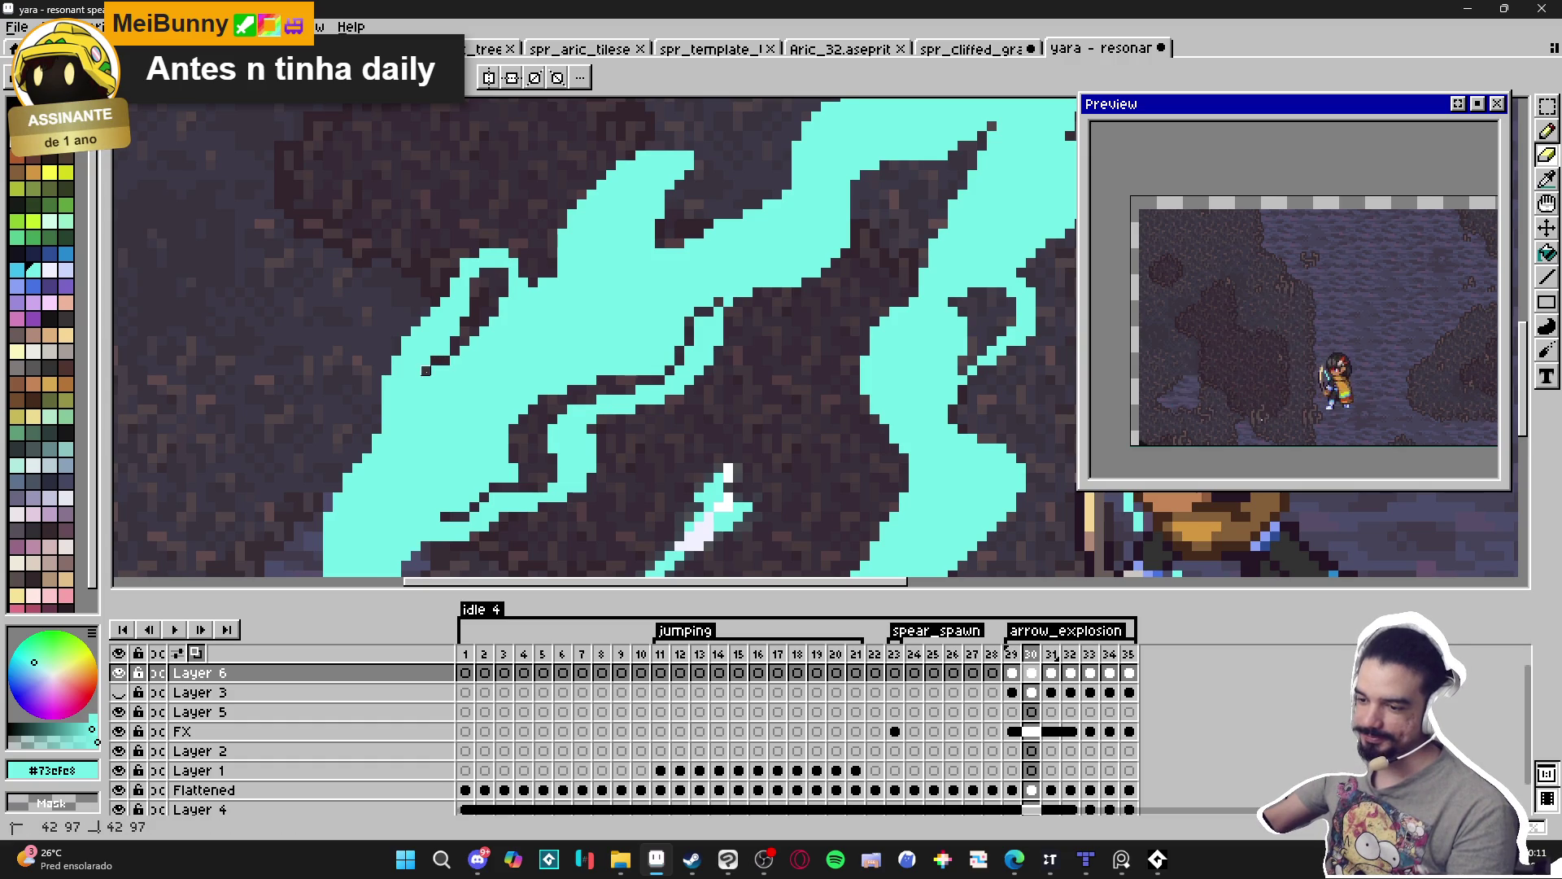
{"action": "scroll", "coordinate": [558, 417], "scroll_direction": "down", "scroll_amount": 2}
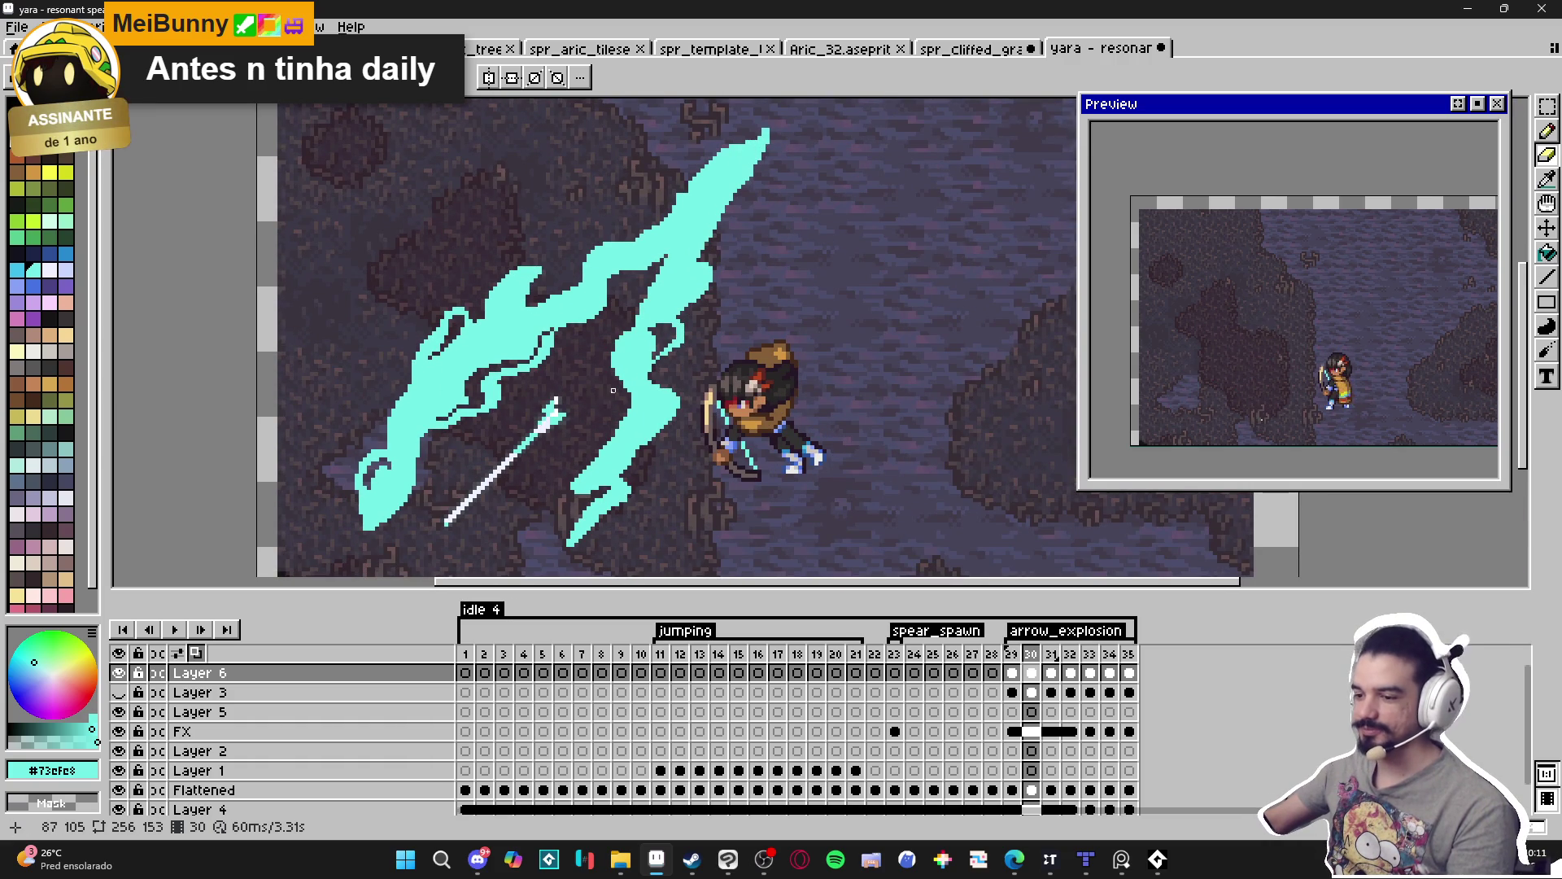
{"action": "scroll", "coordinate": [692, 358], "scroll_direction": "down", "scroll_amount": 1}
{"action": "scroll", "coordinate": [775, 327], "scroll_direction": "up", "scroll_amount": 1}
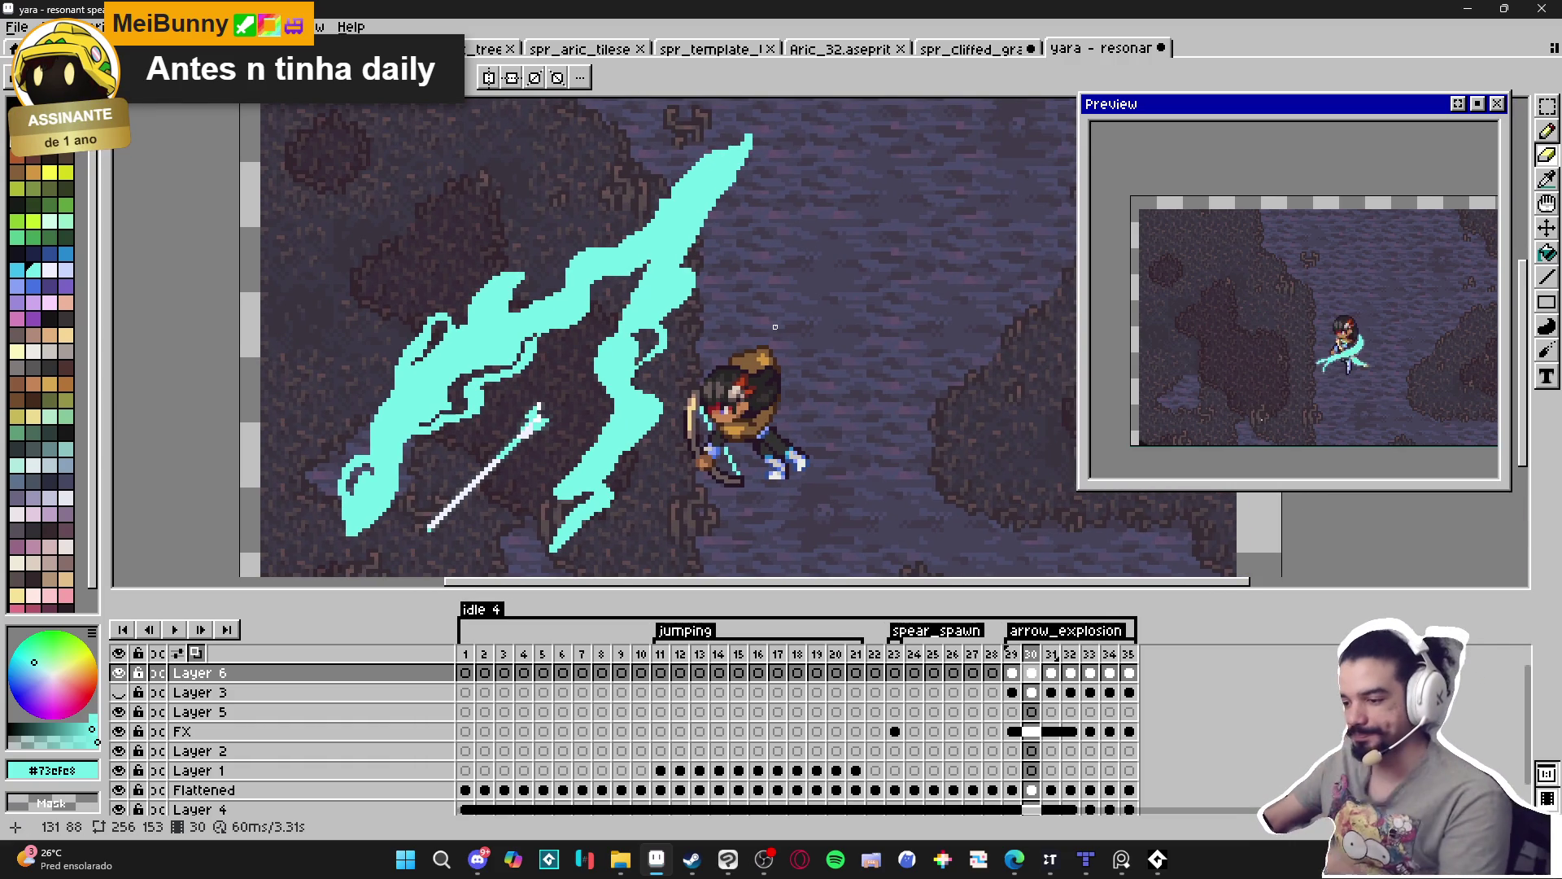
{"action": "scroll", "coordinate": [628, 258], "scroll_direction": "up", "scroll_amount": 2}
{"action": "key", "text": "b"}
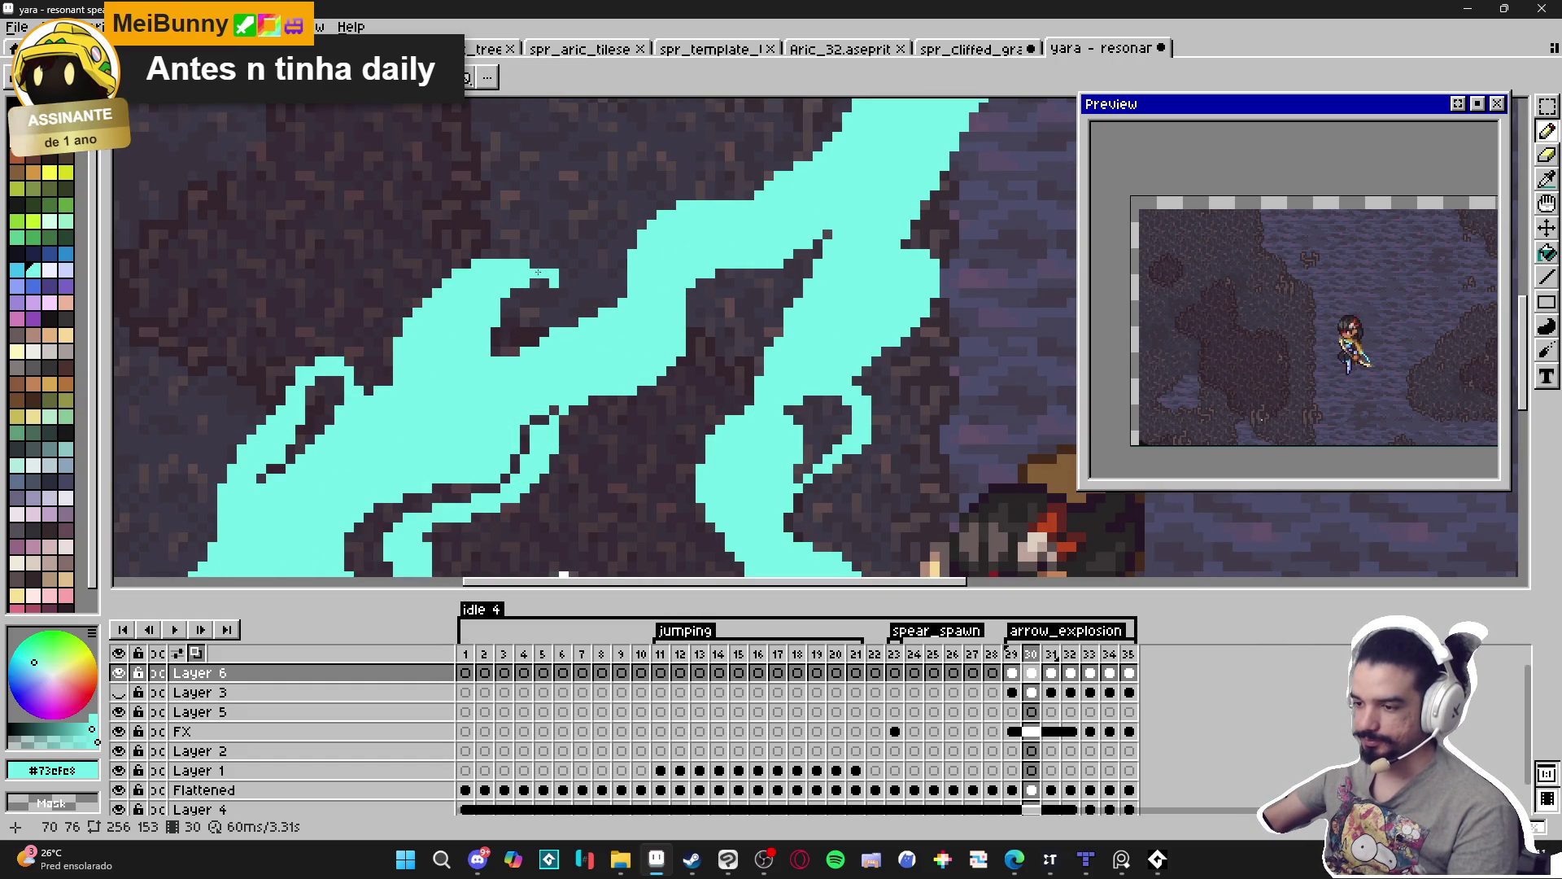
{"action": "left_click", "coordinate": [565, 285]}
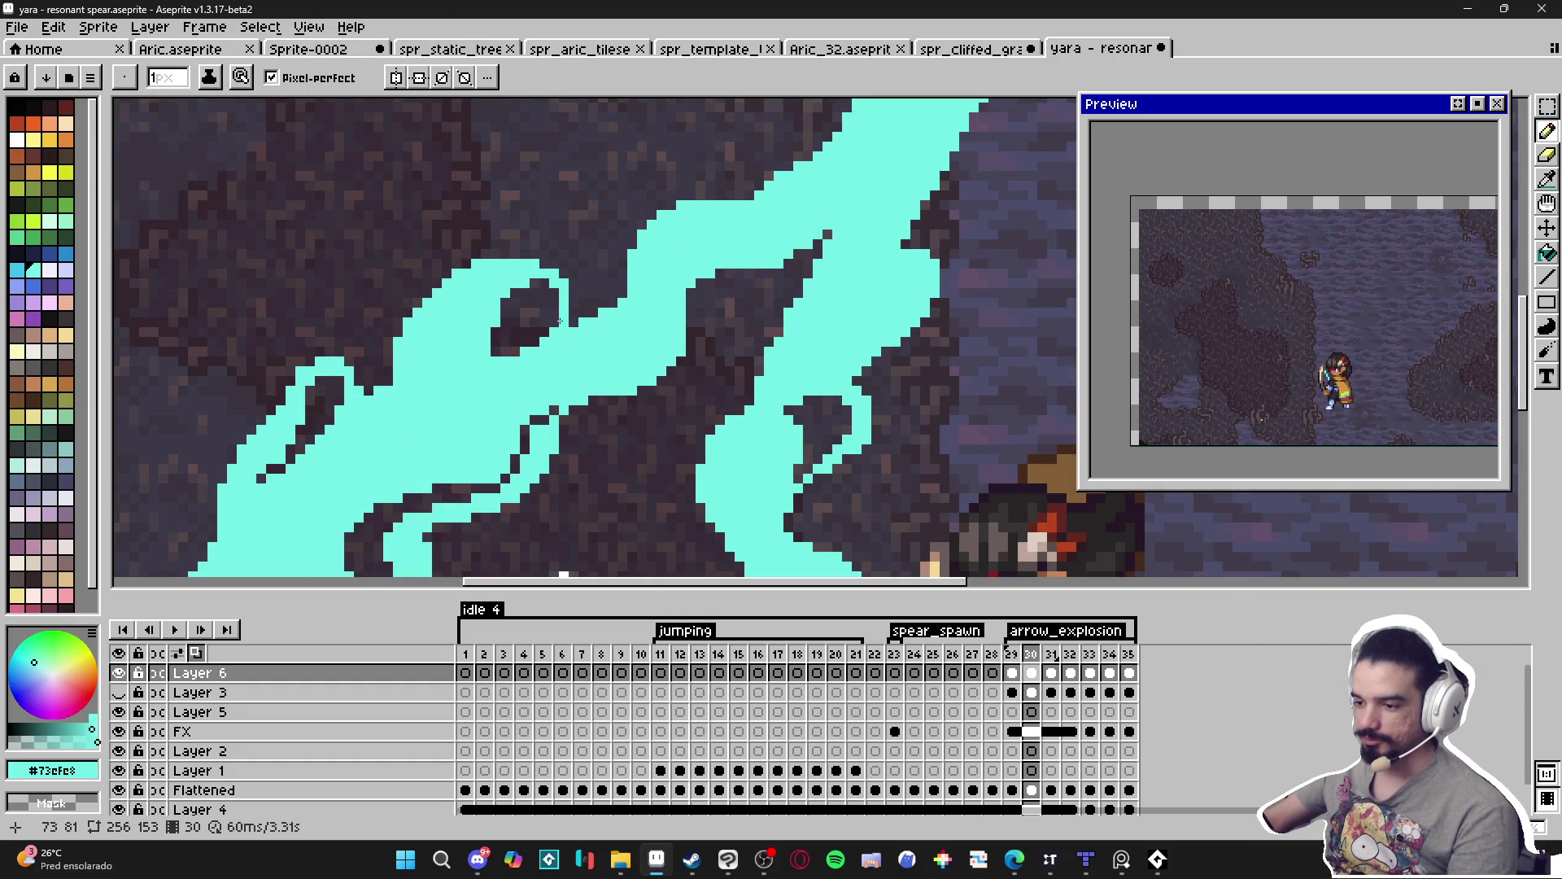
{"action": "scroll", "coordinate": [565, 301], "scroll_direction": "down", "scroll_amount": 2}
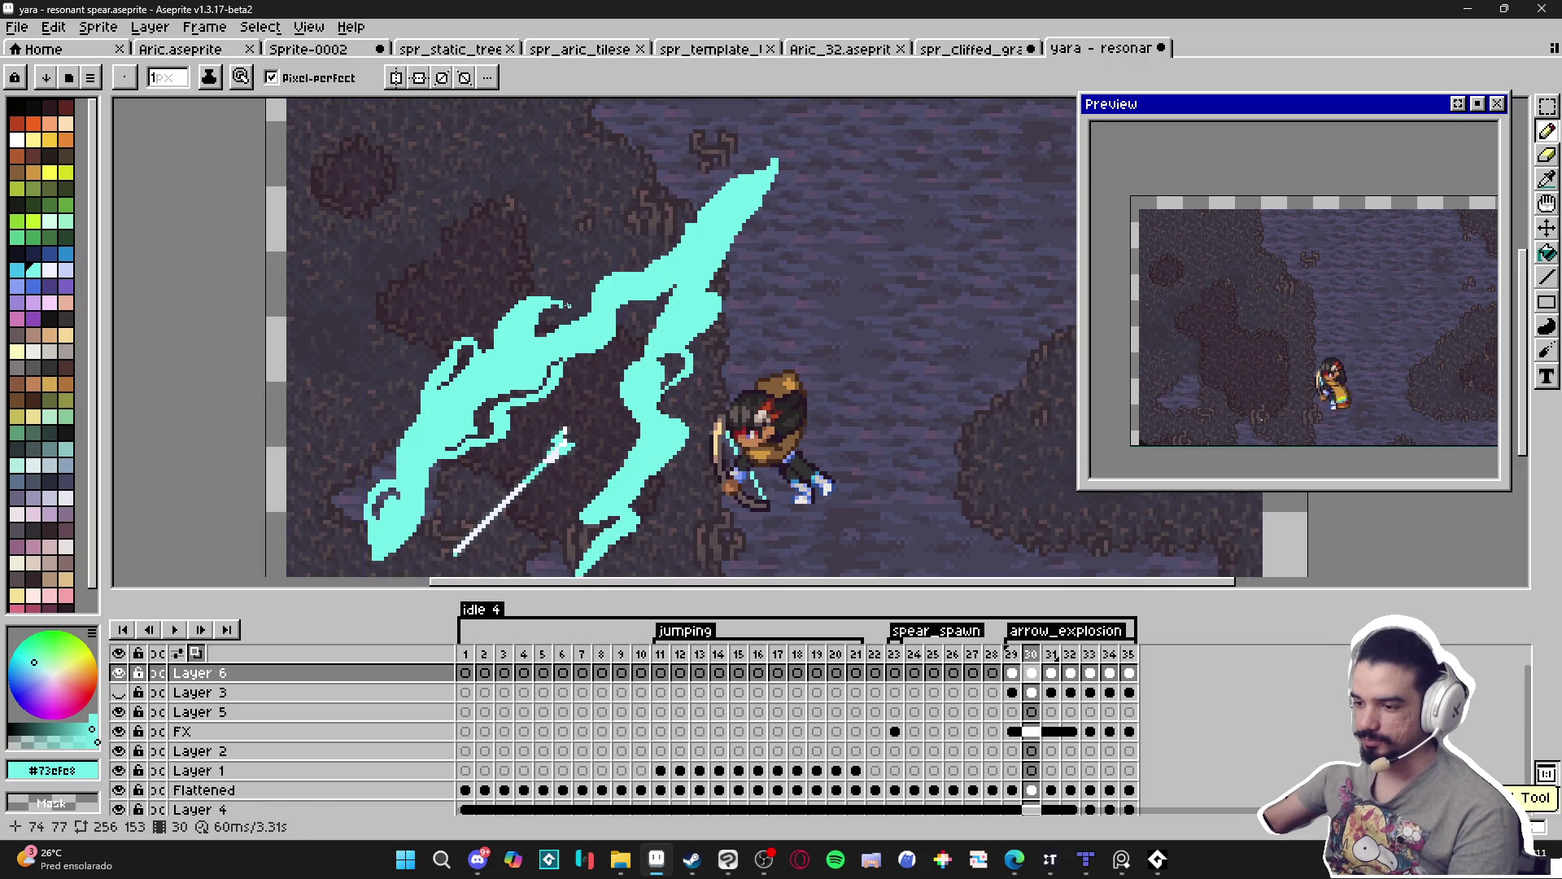
{"action": "scroll", "coordinate": [569, 301], "scroll_direction": "up", "scroll_amount": 3}
{"action": "key", "text": "e"}
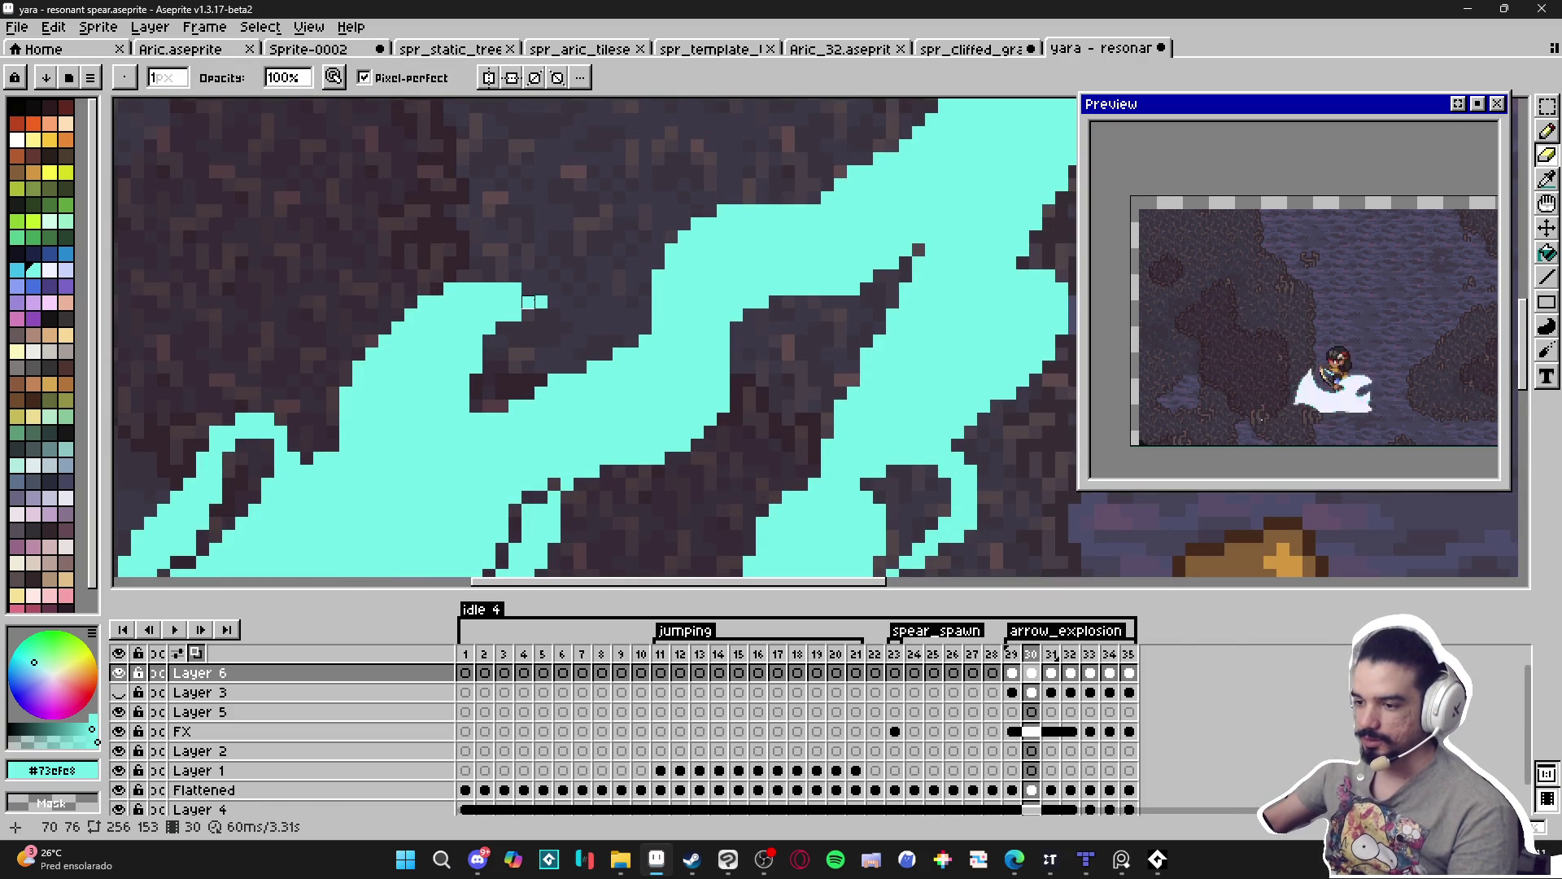
{"action": "left_click", "coordinate": [535, 303]}
{"action": "key", "text": "b"}
{"action": "key", "text": "e"}
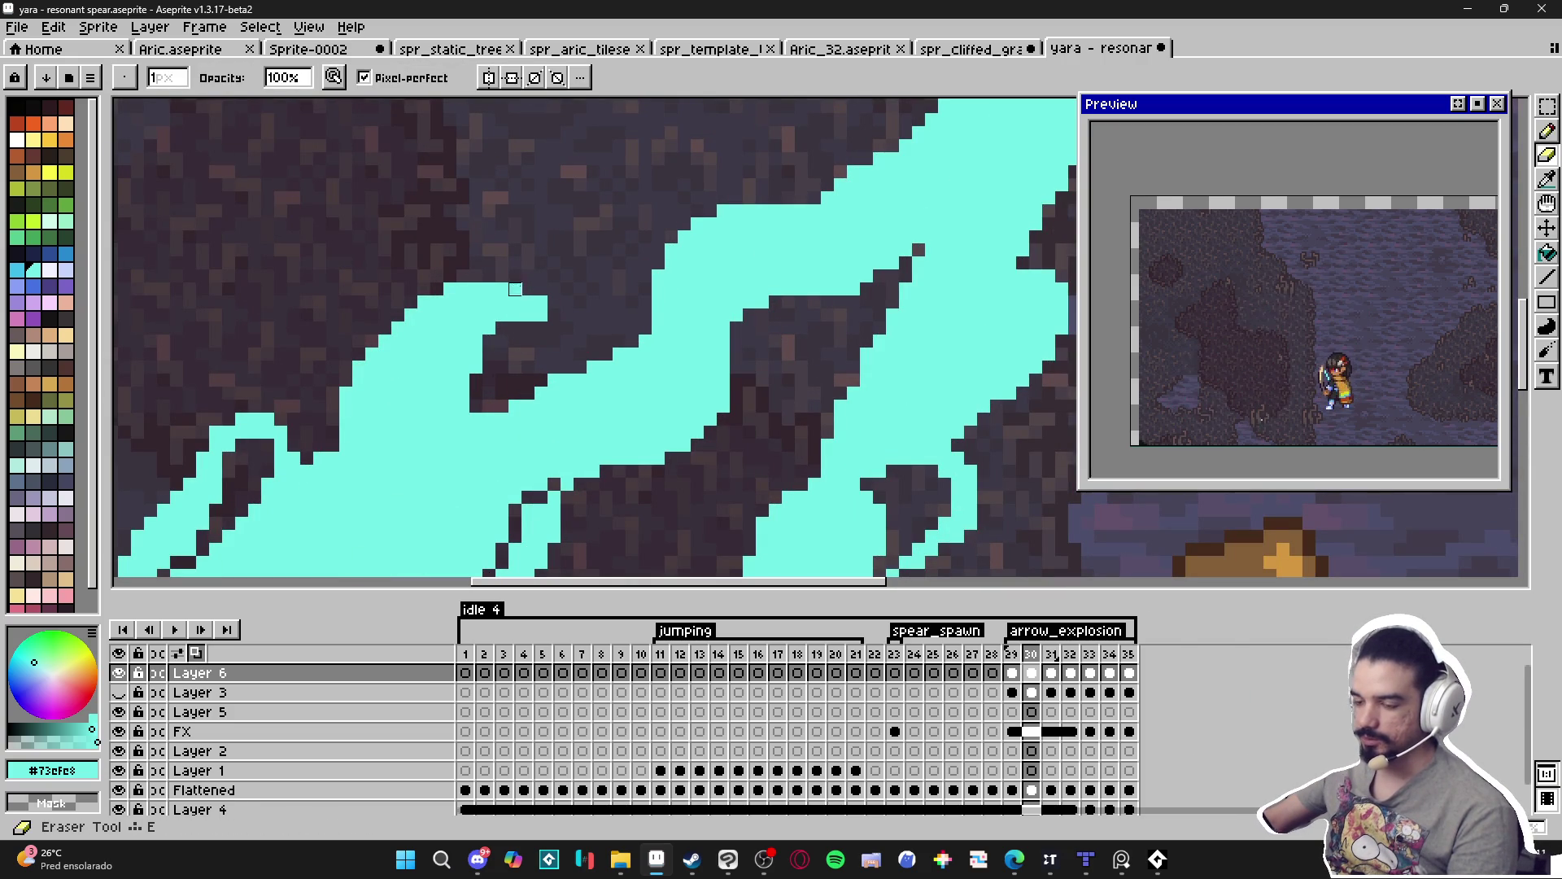
{"action": "left_click", "coordinate": [540, 302]}
{"action": "key", "text": "b"}
{"action": "left_click", "coordinate": [541, 329]}
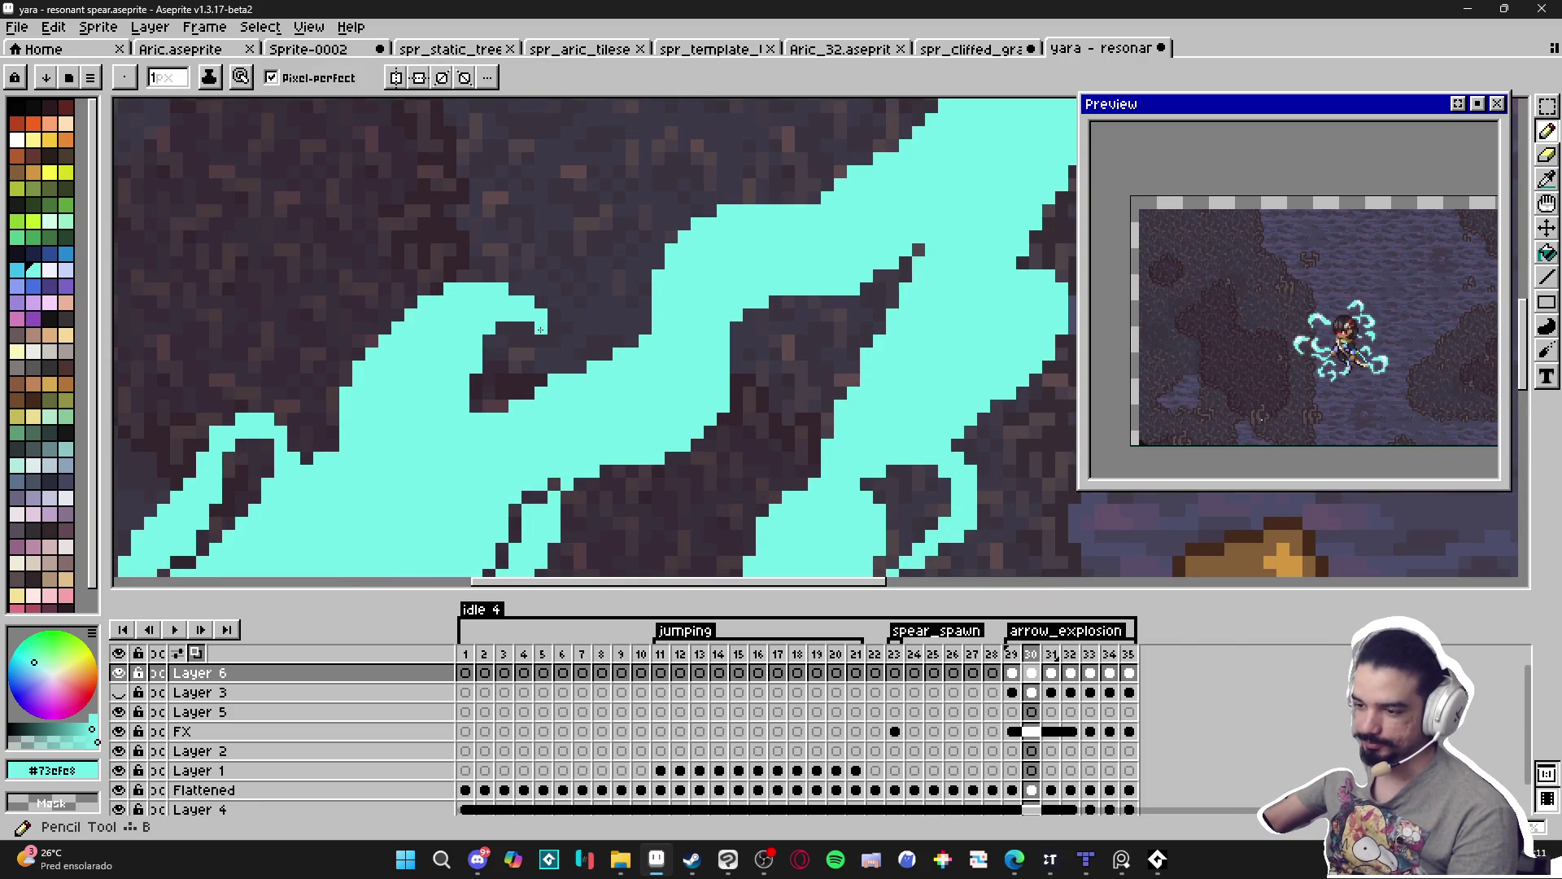
Save the sprite with the curl tip touch-ups.
{"action": "scroll", "coordinate": [527, 331], "scroll_direction": "down", "scroll_amount": 4}
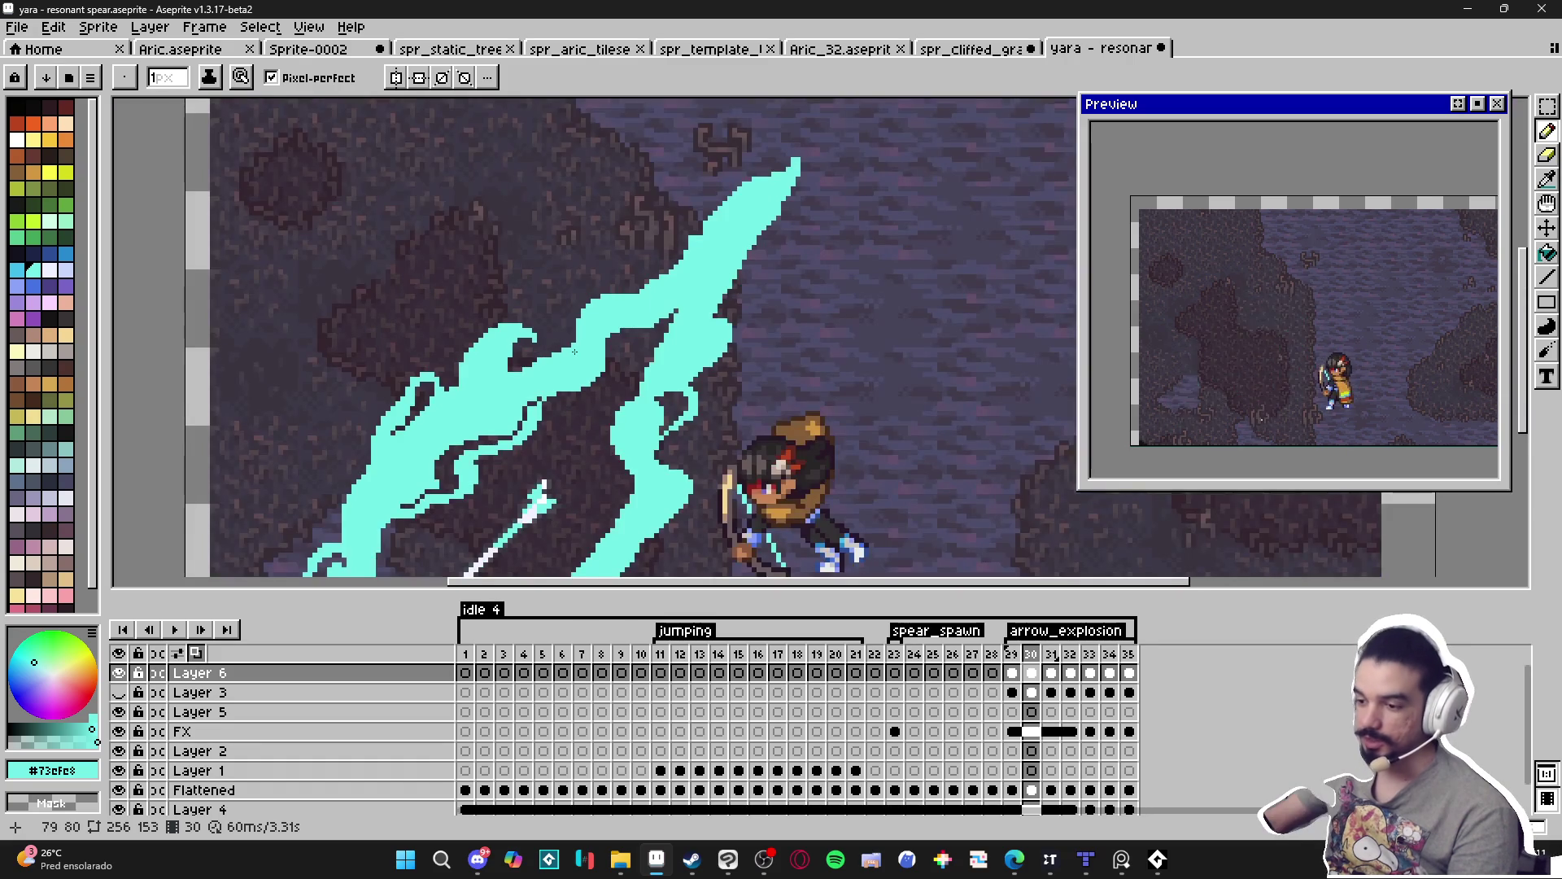
{"action": "scroll", "coordinate": [594, 375], "scroll_direction": "down", "scroll_amount": 2}
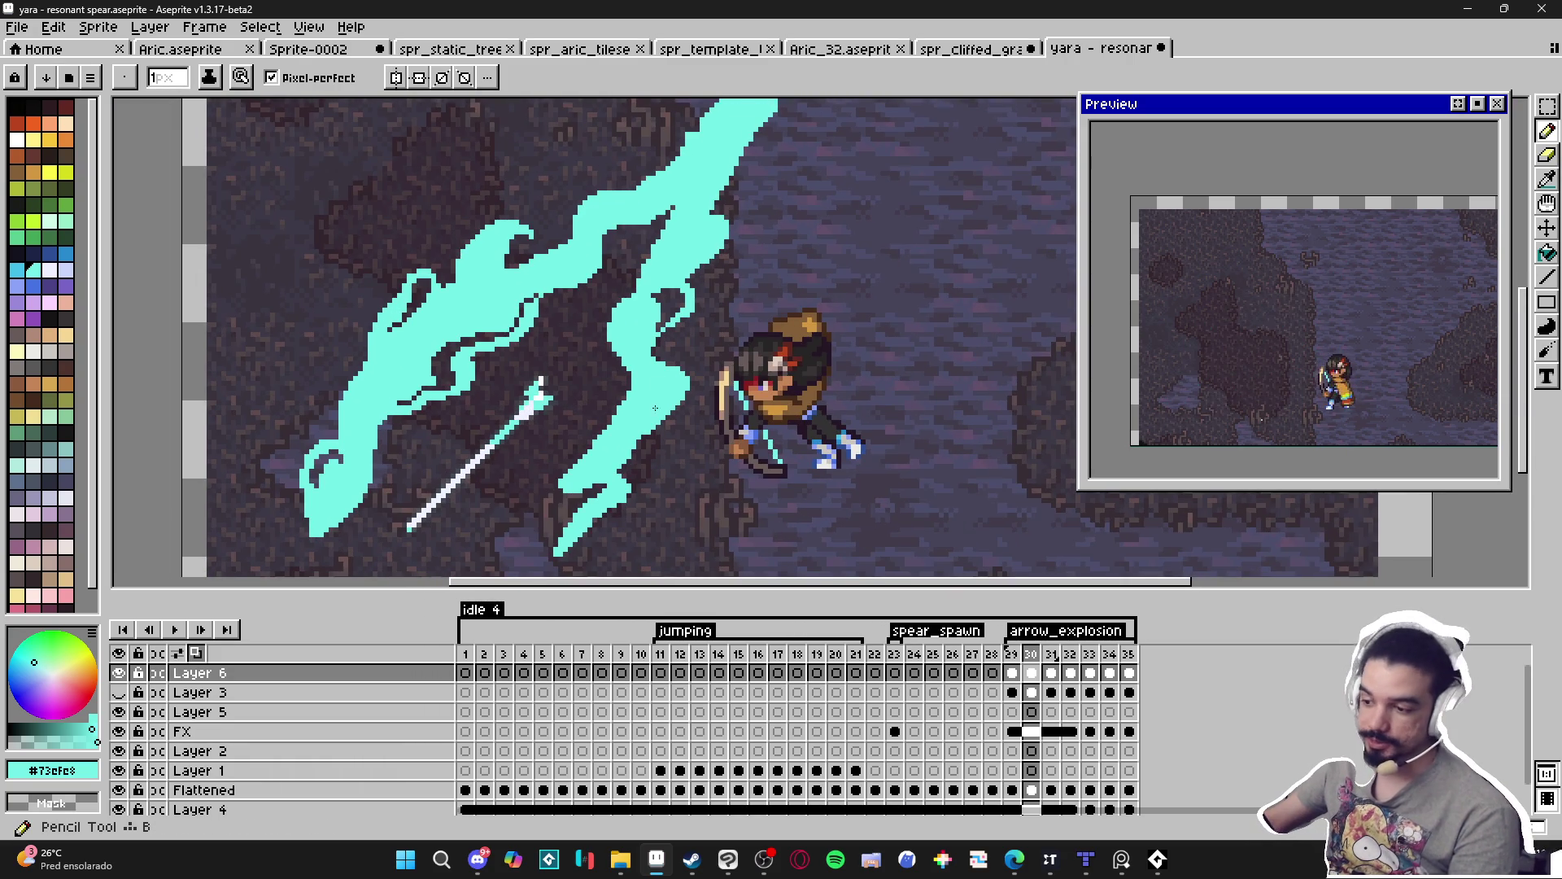
{"action": "scroll", "coordinate": [643, 425], "scroll_direction": "up", "scroll_amount": 2}
{"action": "key", "text": "b"}
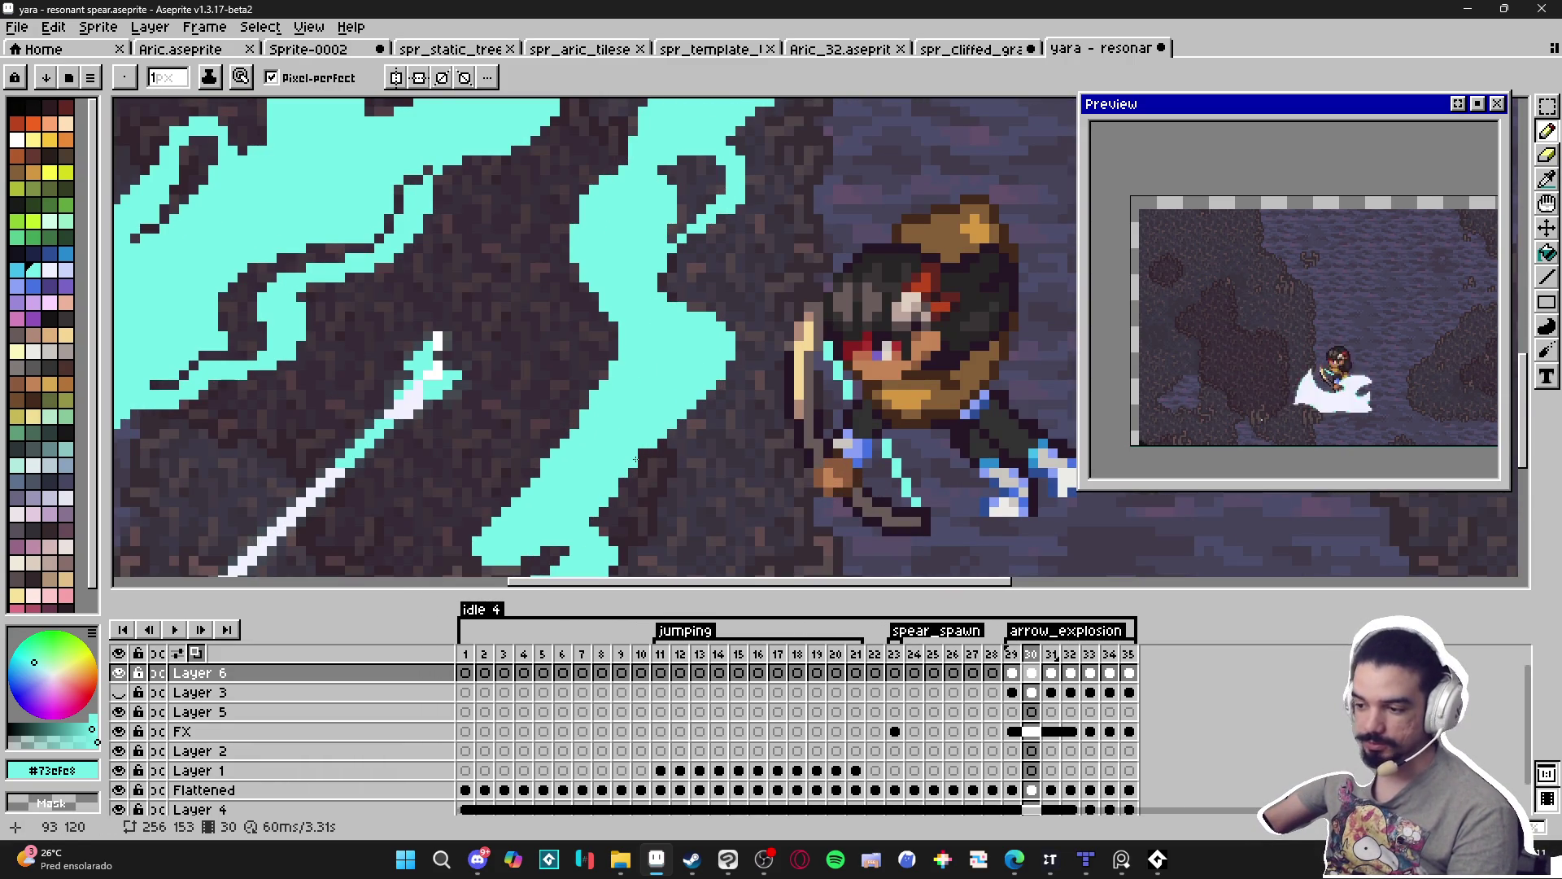
{"action": "scroll", "coordinate": [645, 459], "scroll_direction": "down", "scroll_amount": 2}
{"action": "key", "text": "ctrl+s"}
{"action": "scroll", "coordinate": [645, 459], "scroll_direction": "down", "scroll_amount": 2}
Add cyan pixels beside the upper curl tip and extend it downward into a small hook.
{"action": "left_click_drag", "start_coordinate": [692, 260], "coordinate": [598, 387]}
{"action": "scroll", "coordinate": [618, 342], "scroll_direction": "up", "scroll_amount": 2}
{"action": "scroll", "coordinate": [600, 394], "scroll_direction": "up", "scroll_amount": 1}
{"action": "key", "text": "e"}
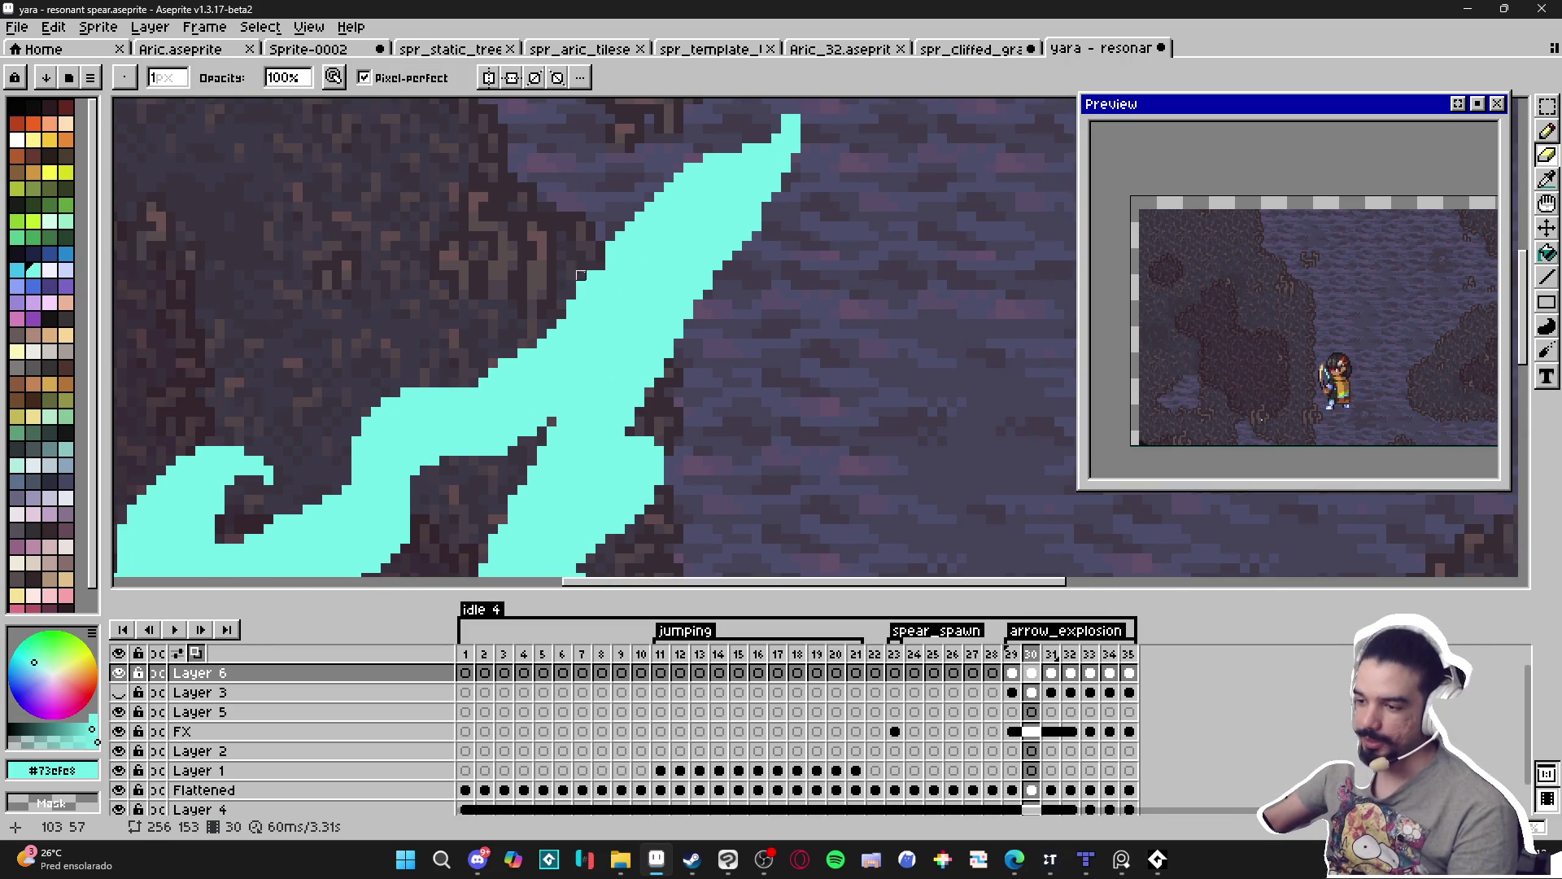
{"action": "key", "text": "e"}
{"action": "scroll", "coordinate": [610, 245], "scroll_direction": "down", "scroll_amount": 2}
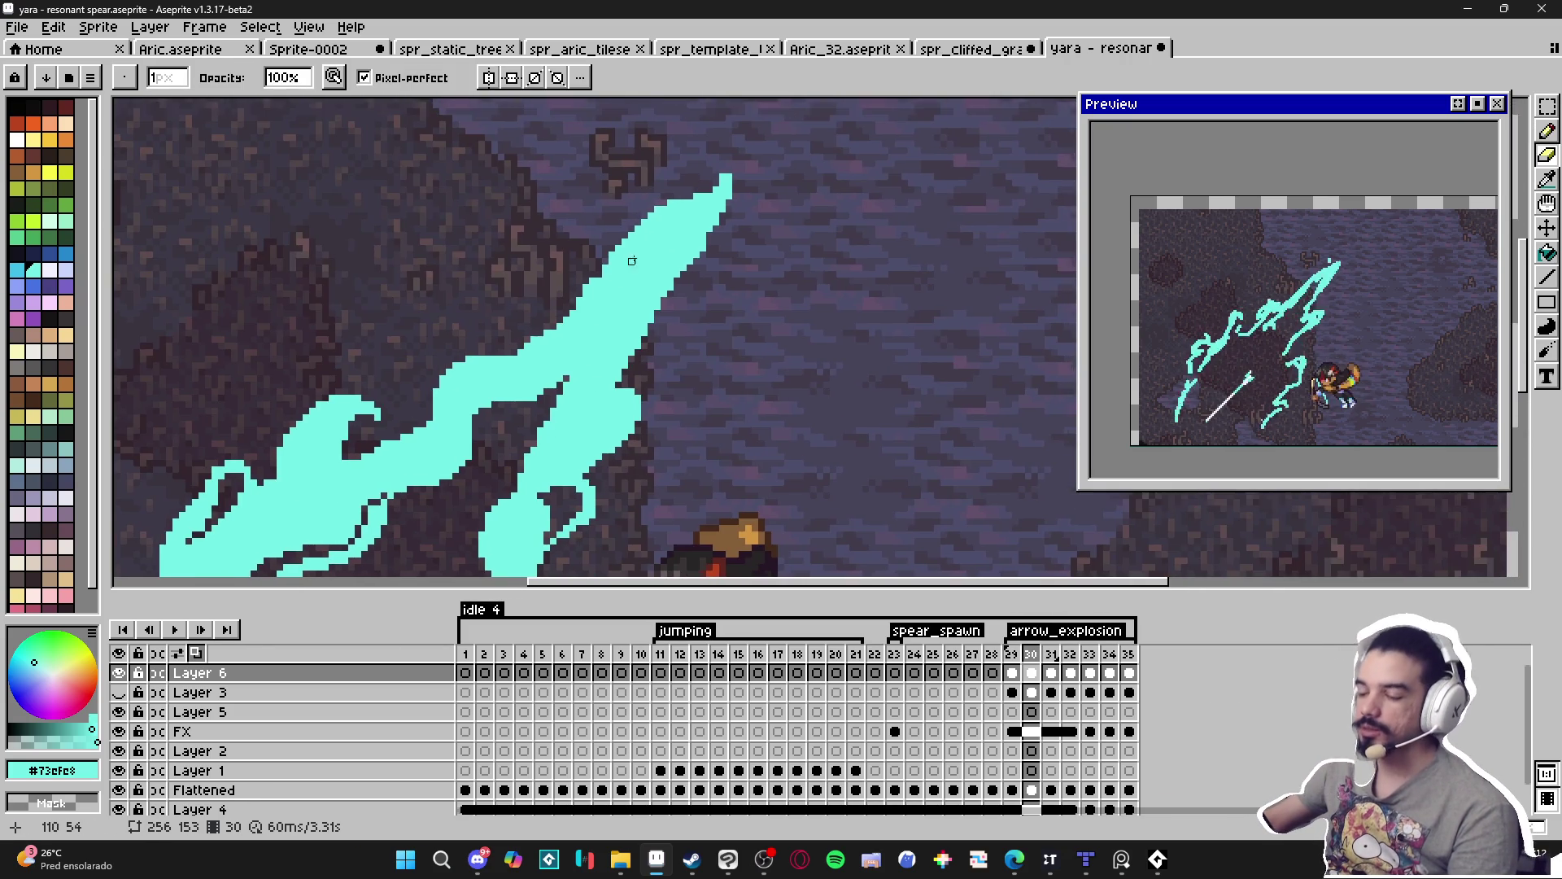
{"action": "scroll", "coordinate": [662, 215], "scroll_direction": "up", "scroll_amount": 2}
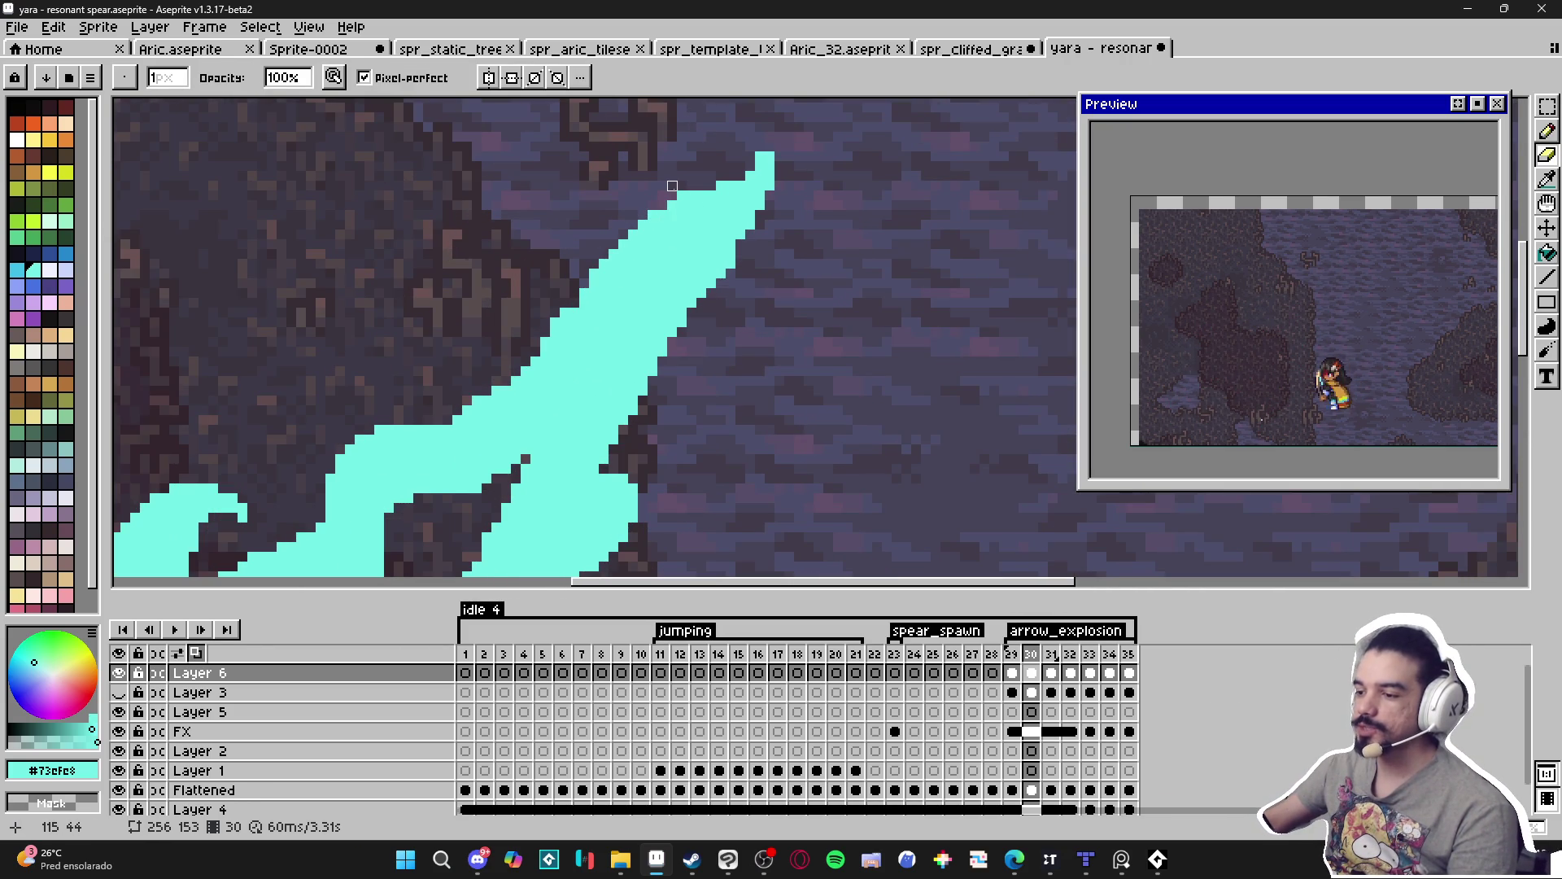
{"action": "scroll", "coordinate": [682, 195], "scroll_direction": "up", "scroll_amount": 2}
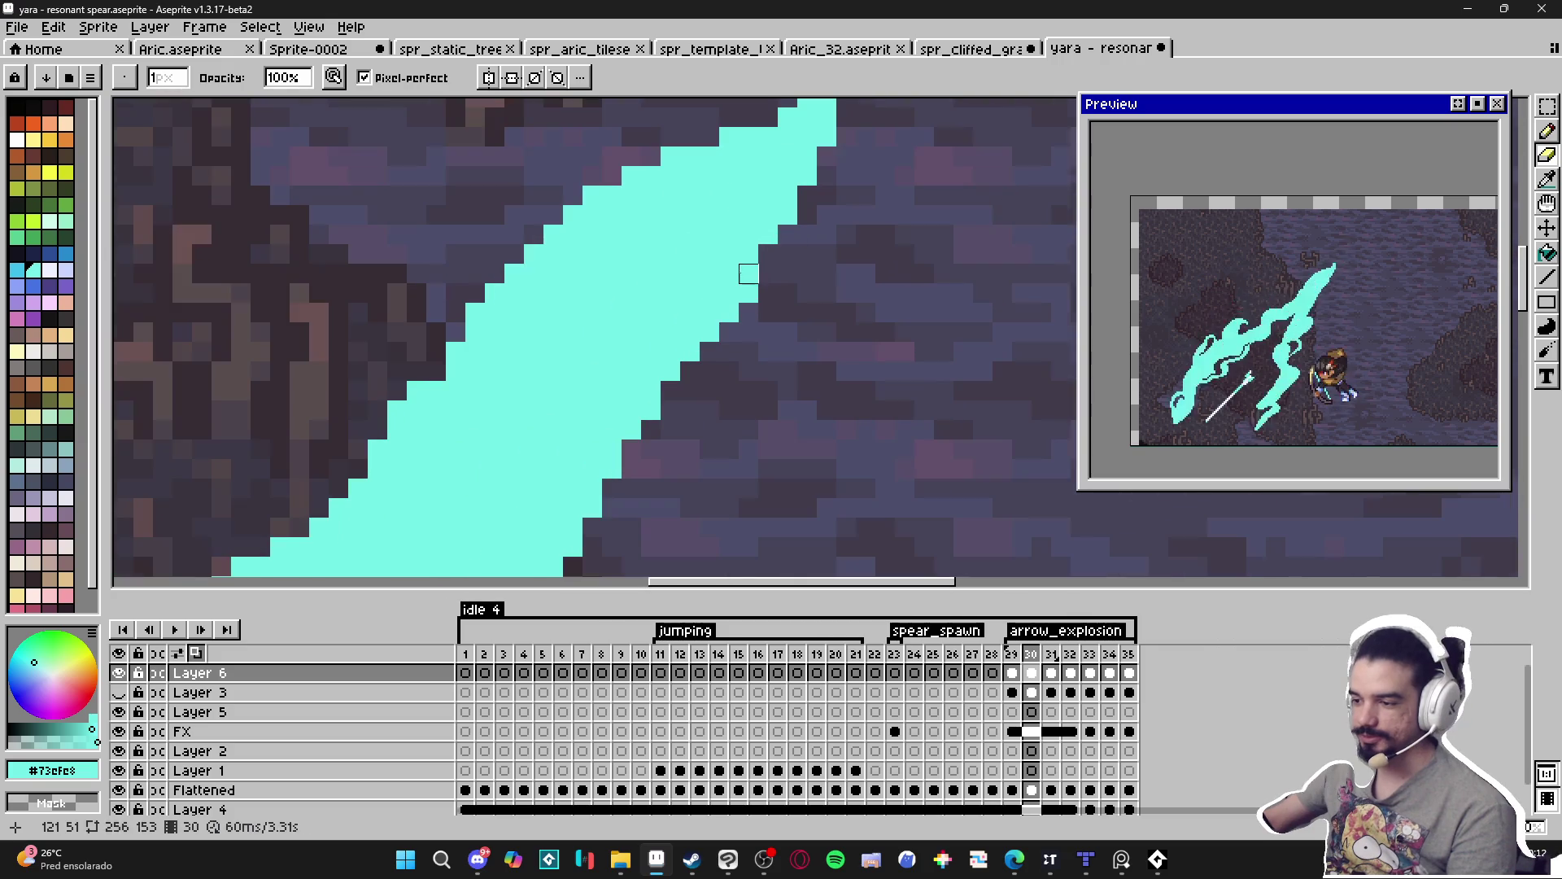
{"action": "scroll", "coordinate": [749, 297], "scroll_direction": "down", "scroll_amount": 4}
{"action": "scroll", "coordinate": [732, 294], "scroll_direction": "up", "scroll_amount": 2}
{"action": "key", "text": "b"}
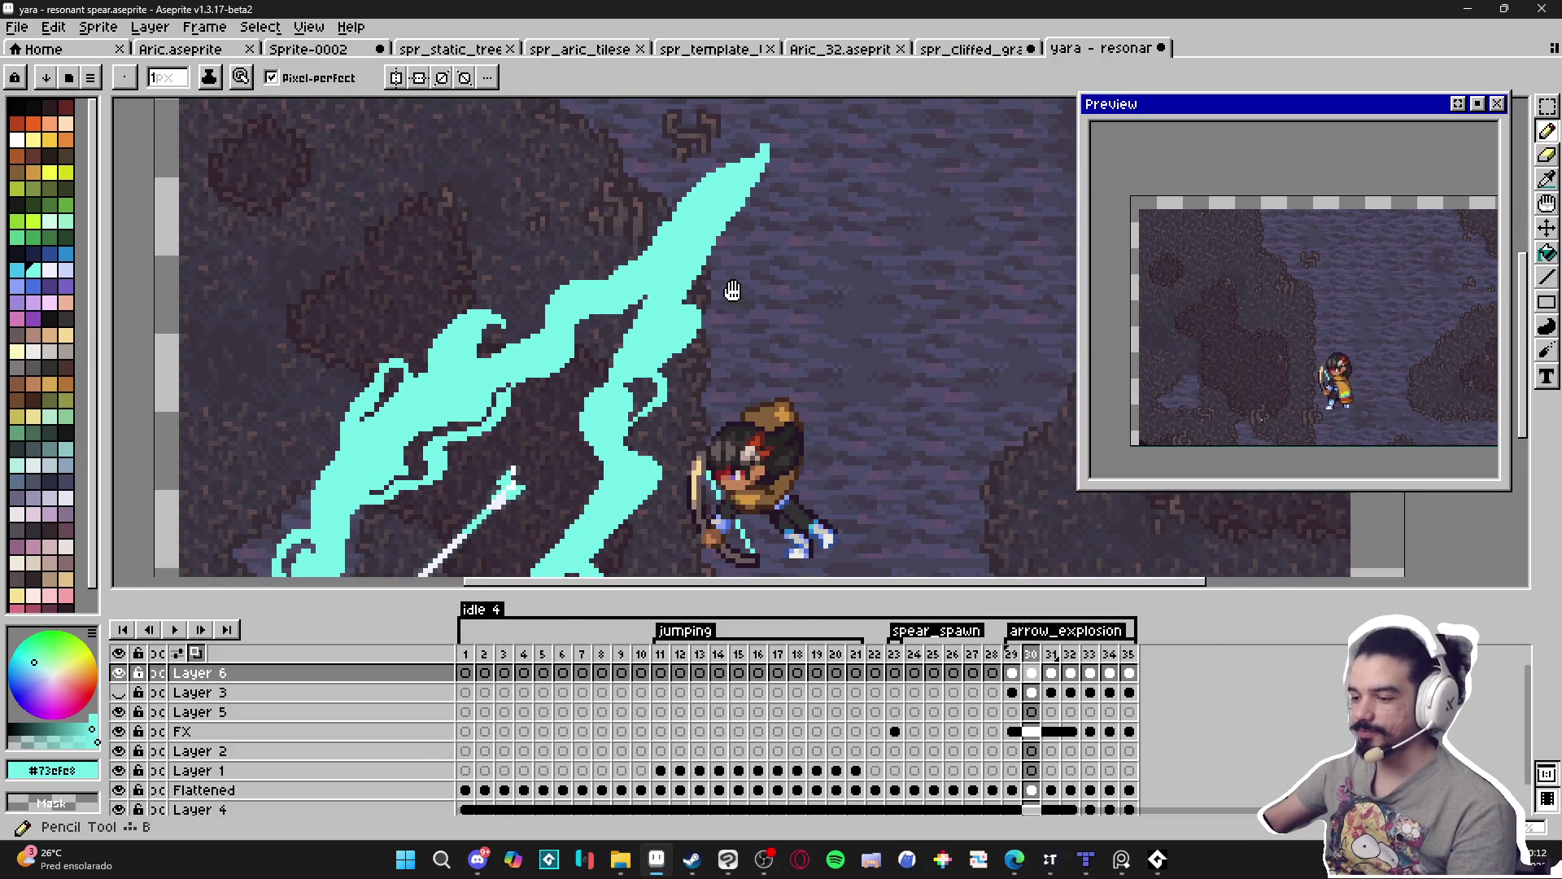
{"action": "scroll", "coordinate": [724, 269], "scroll_direction": "up", "scroll_amount": 2}
{"action": "scroll", "coordinate": [709, 208], "scroll_direction": "up", "scroll_amount": 1}
{"action": "left_click", "coordinate": [729, 217]}
{"action": "left_click", "coordinate": [724, 206]}
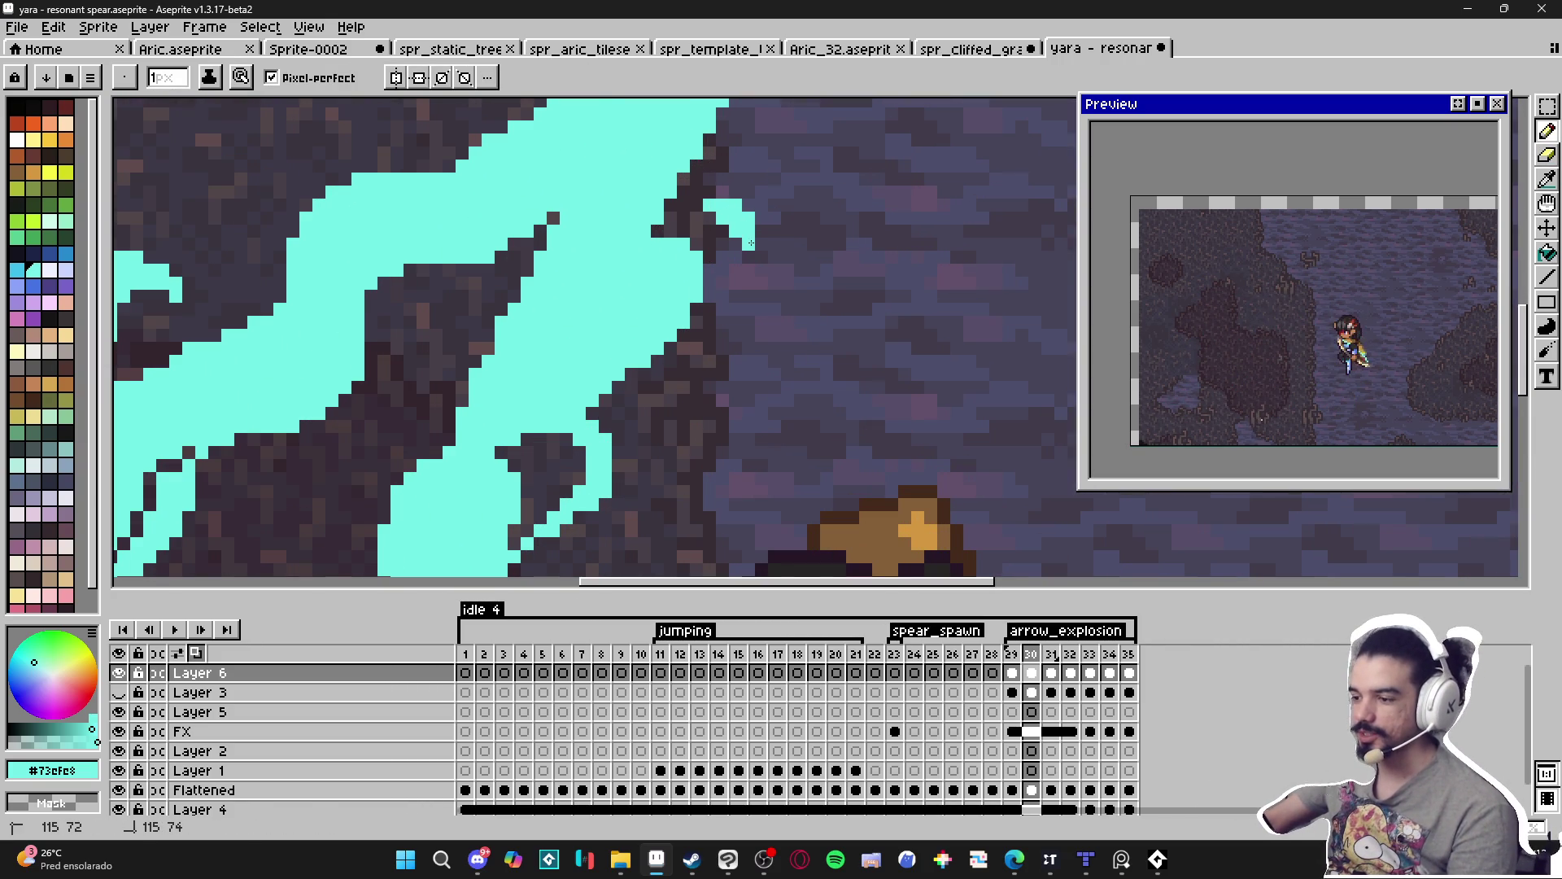
{"action": "left_click_drag", "start_coordinate": [740, 251], "coordinate": [725, 277]}
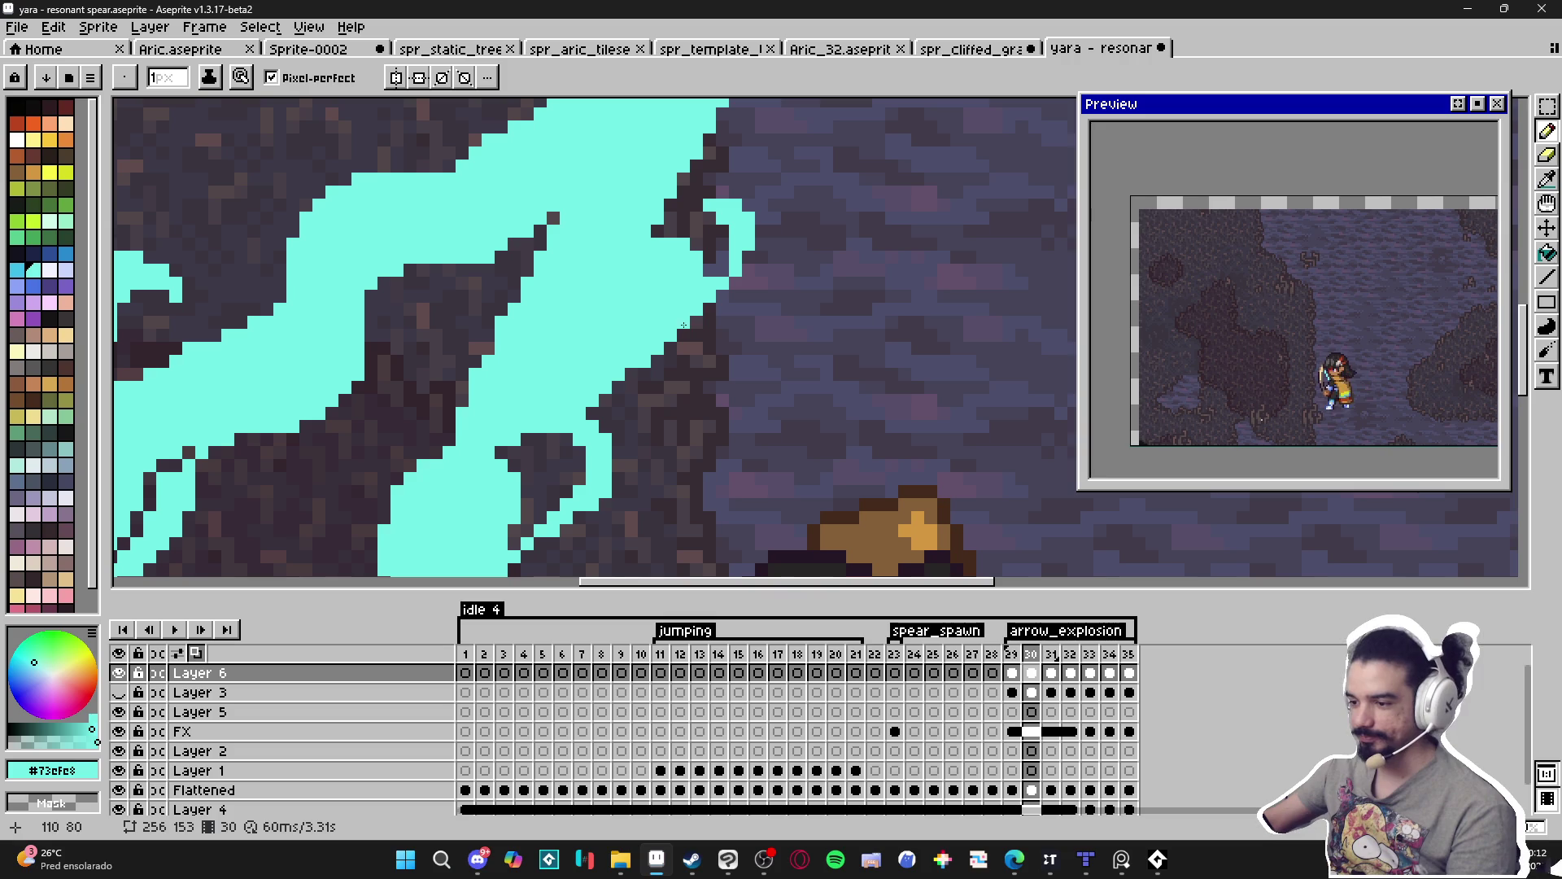
{"action": "scroll", "coordinate": [728, 260], "scroll_direction": "down", "scroll_amount": 2}
{"action": "scroll", "coordinate": [716, 244], "scroll_direction": "up", "scroll_amount": 2}
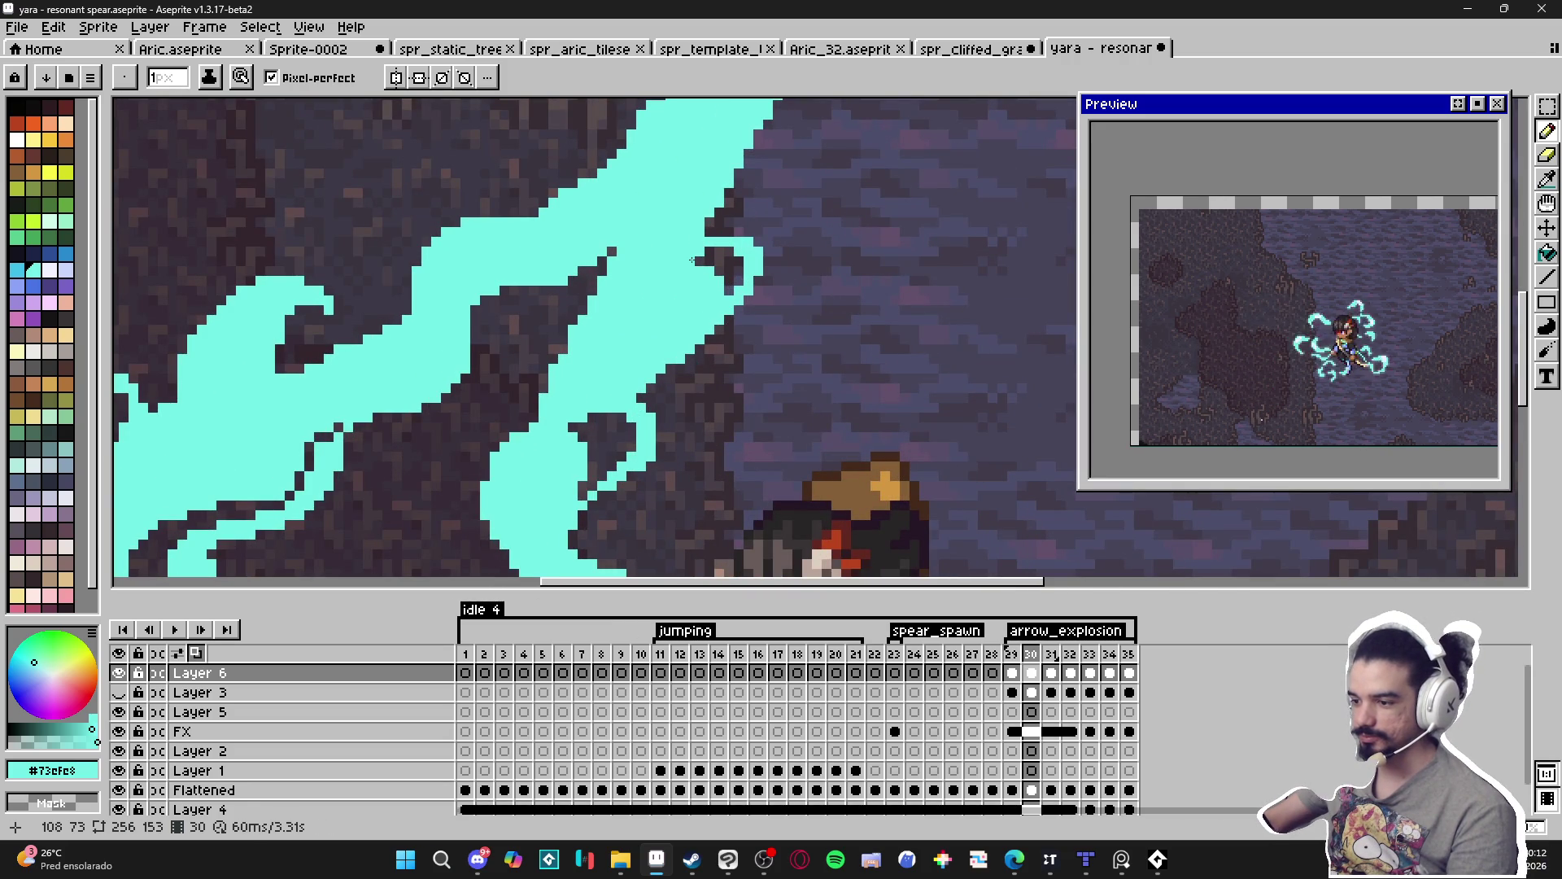
{"action": "scroll", "coordinate": [692, 259], "scroll_direction": "down", "scroll_amount": 3}
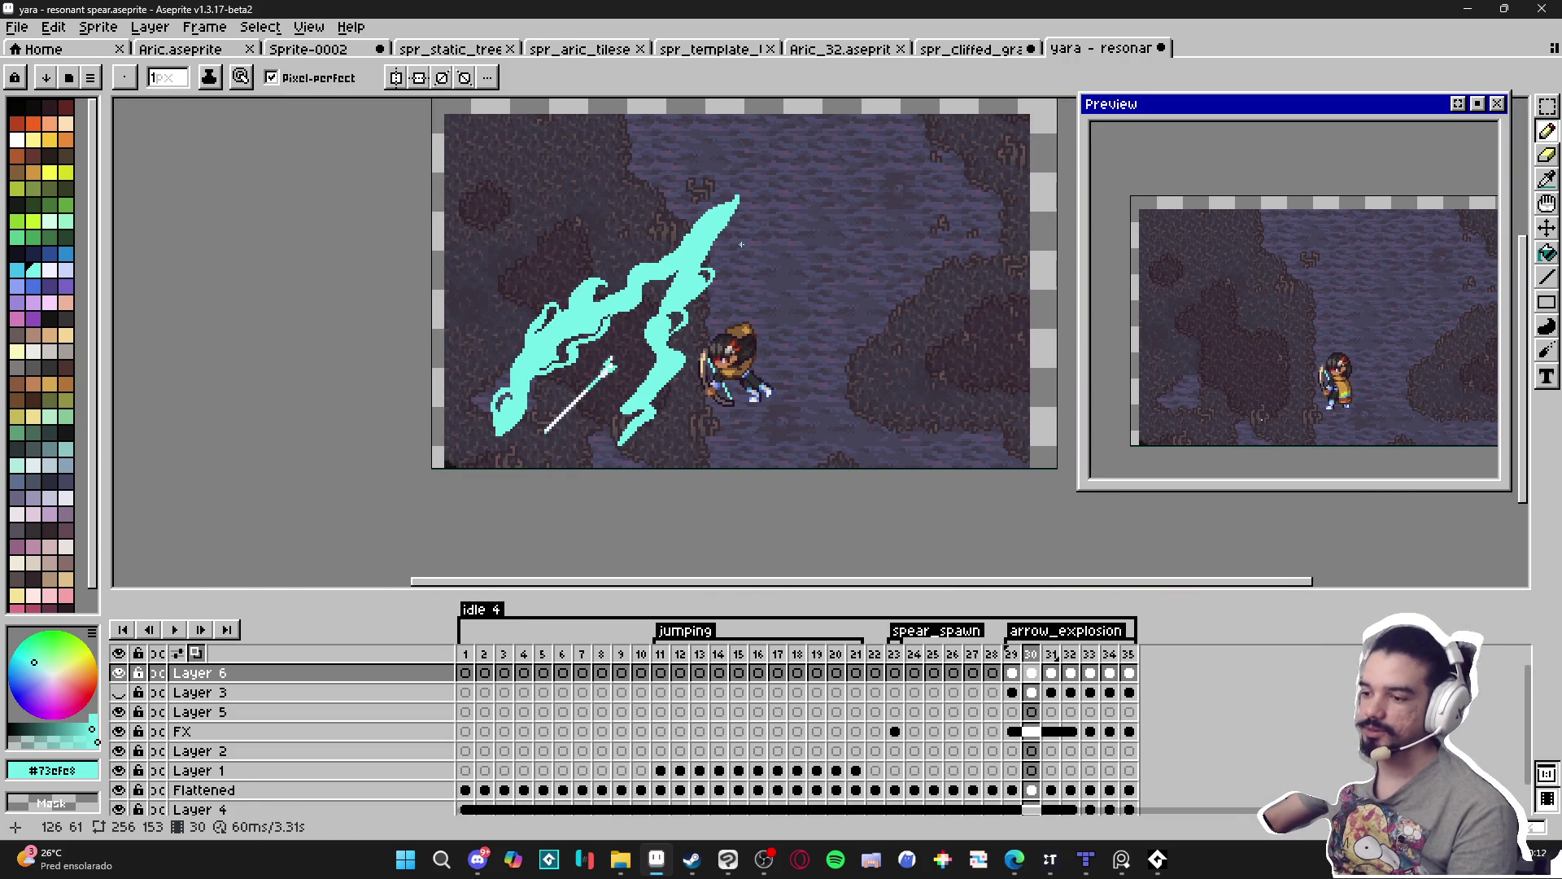
Add a cyan pixel to lengthen the hook's tip toward the spear.
{"action": "scroll", "coordinate": [666, 373], "scroll_direction": "up", "scroll_amount": 3}
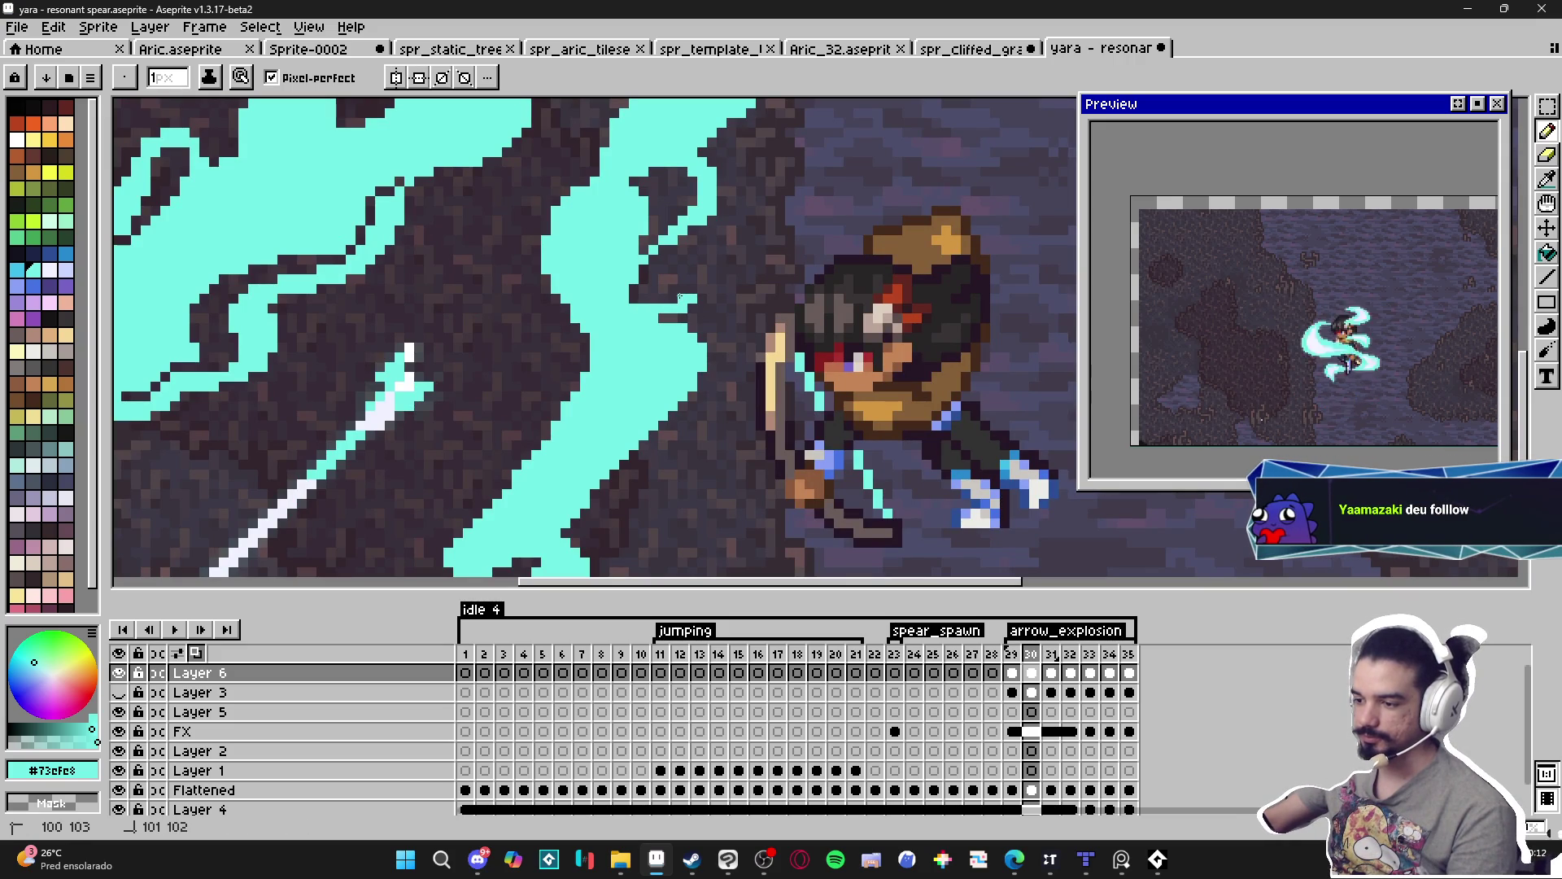
{"action": "key", "text": "e"}
{"action": "key", "text": "b"}
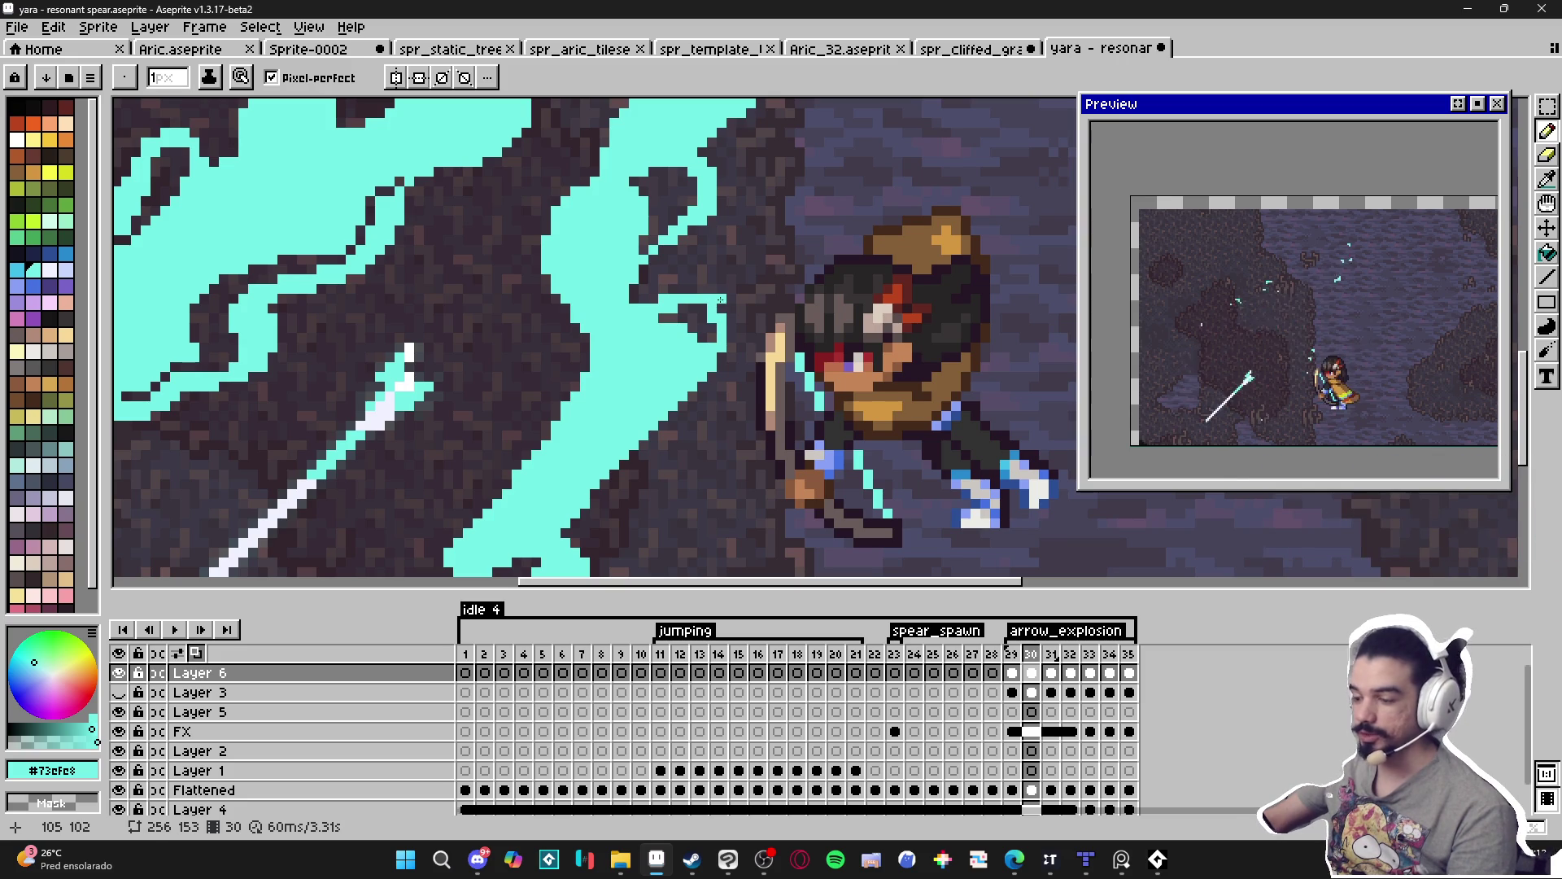
{"action": "key", "text": "e"}
{"action": "key", "text": "b"}
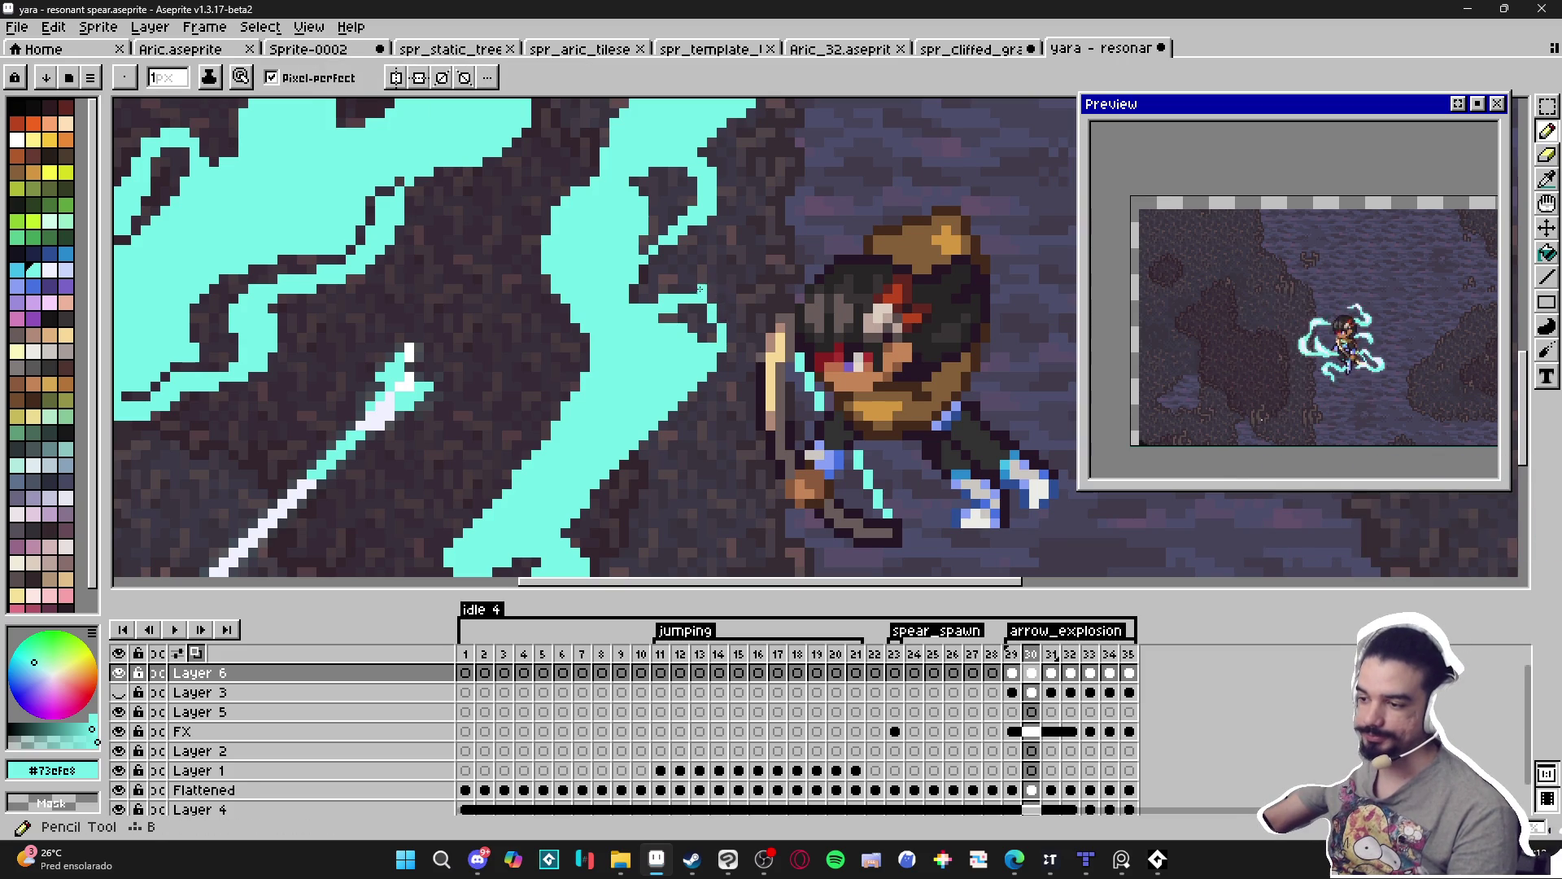
{"action": "left_click", "coordinate": [722, 309]}
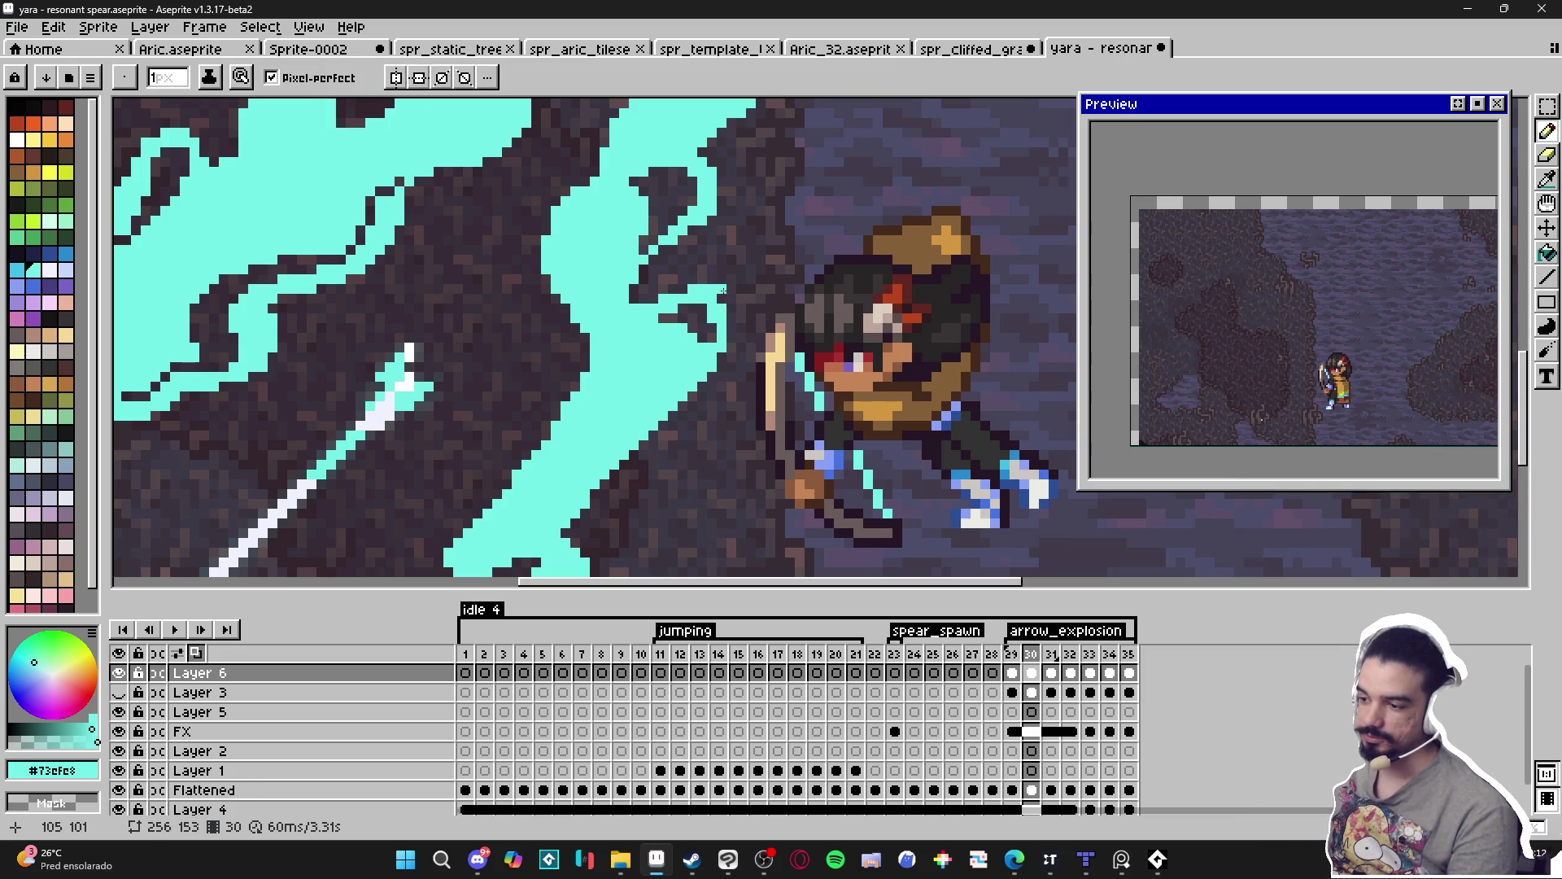
Erase a thin diagonal line of pixels through the right cyan stroke.
{"action": "scroll", "coordinate": [722, 295], "scroll_direction": "up", "scroll_amount": 1}
{"action": "key", "text": "e"}
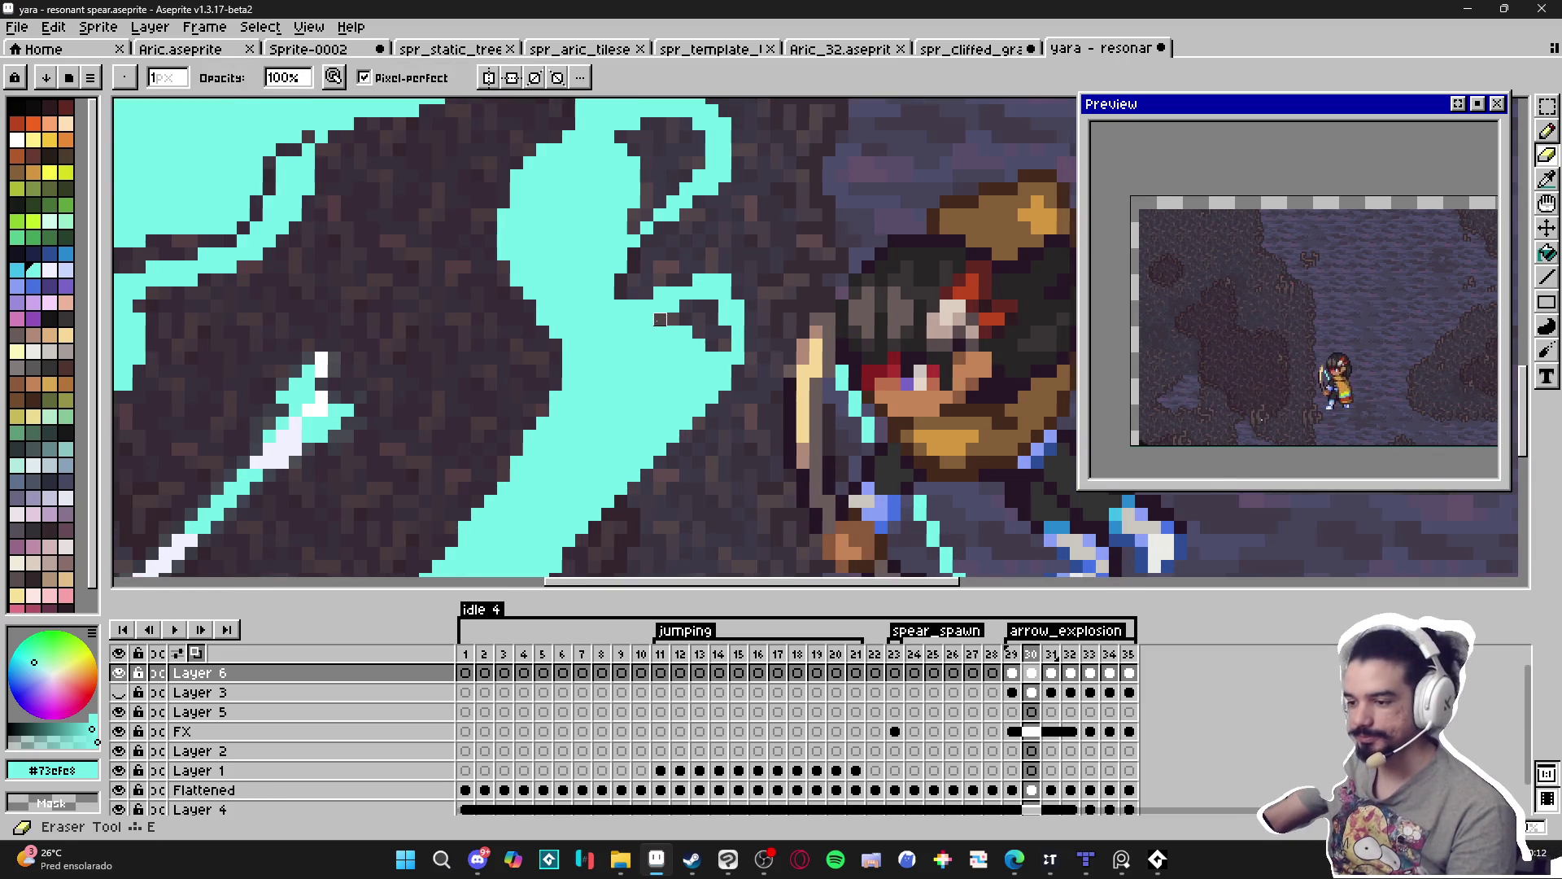
{"action": "left_click", "coordinate": [620, 345]}
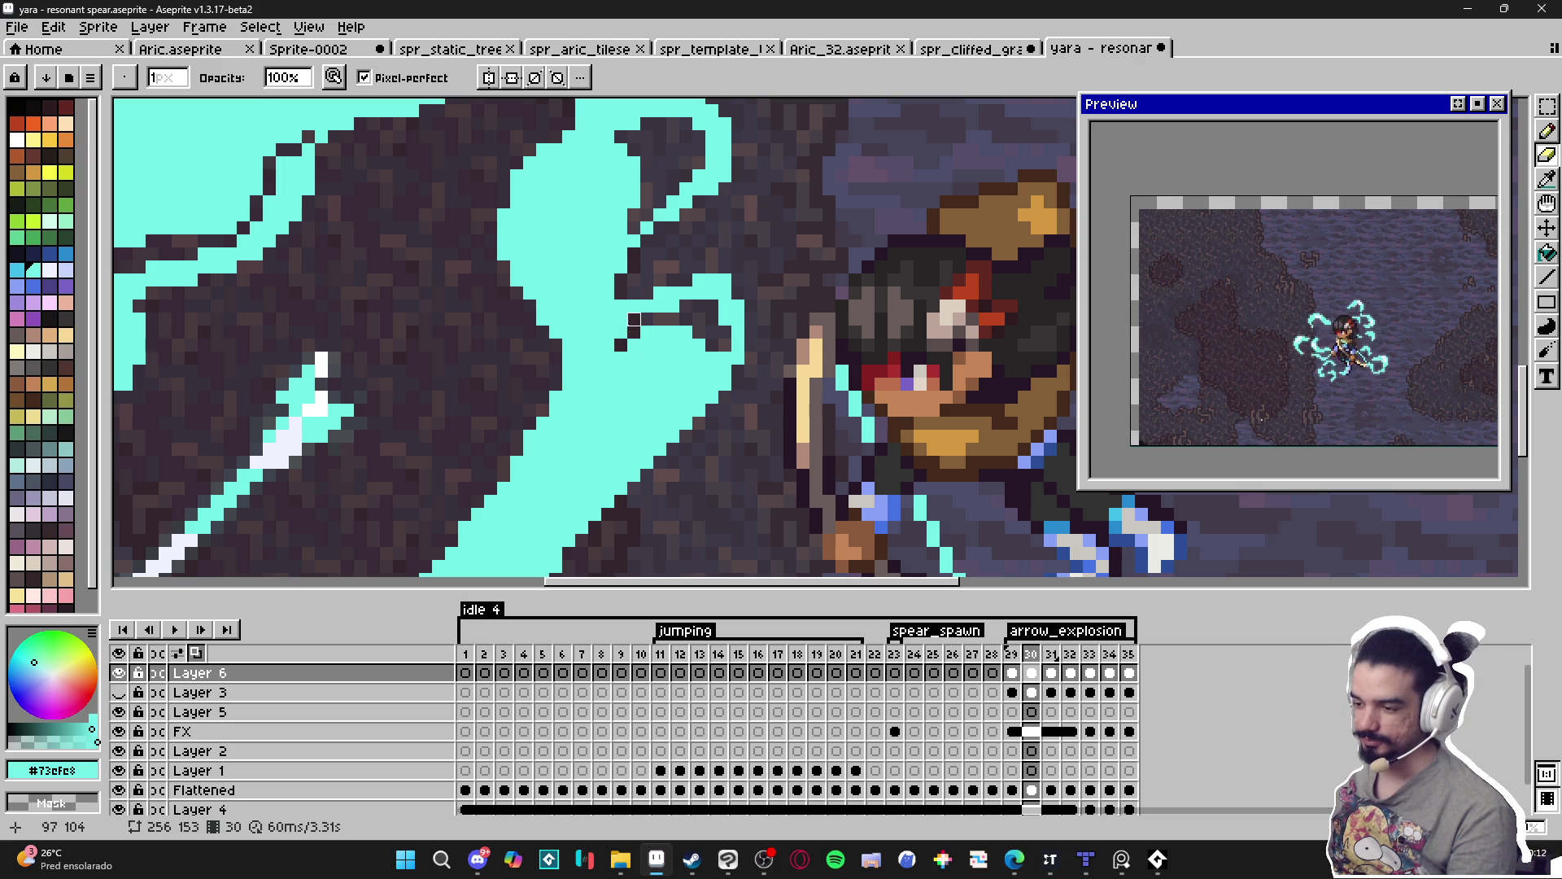
{"action": "key", "text": "b"}
{"action": "key", "text": "e"}
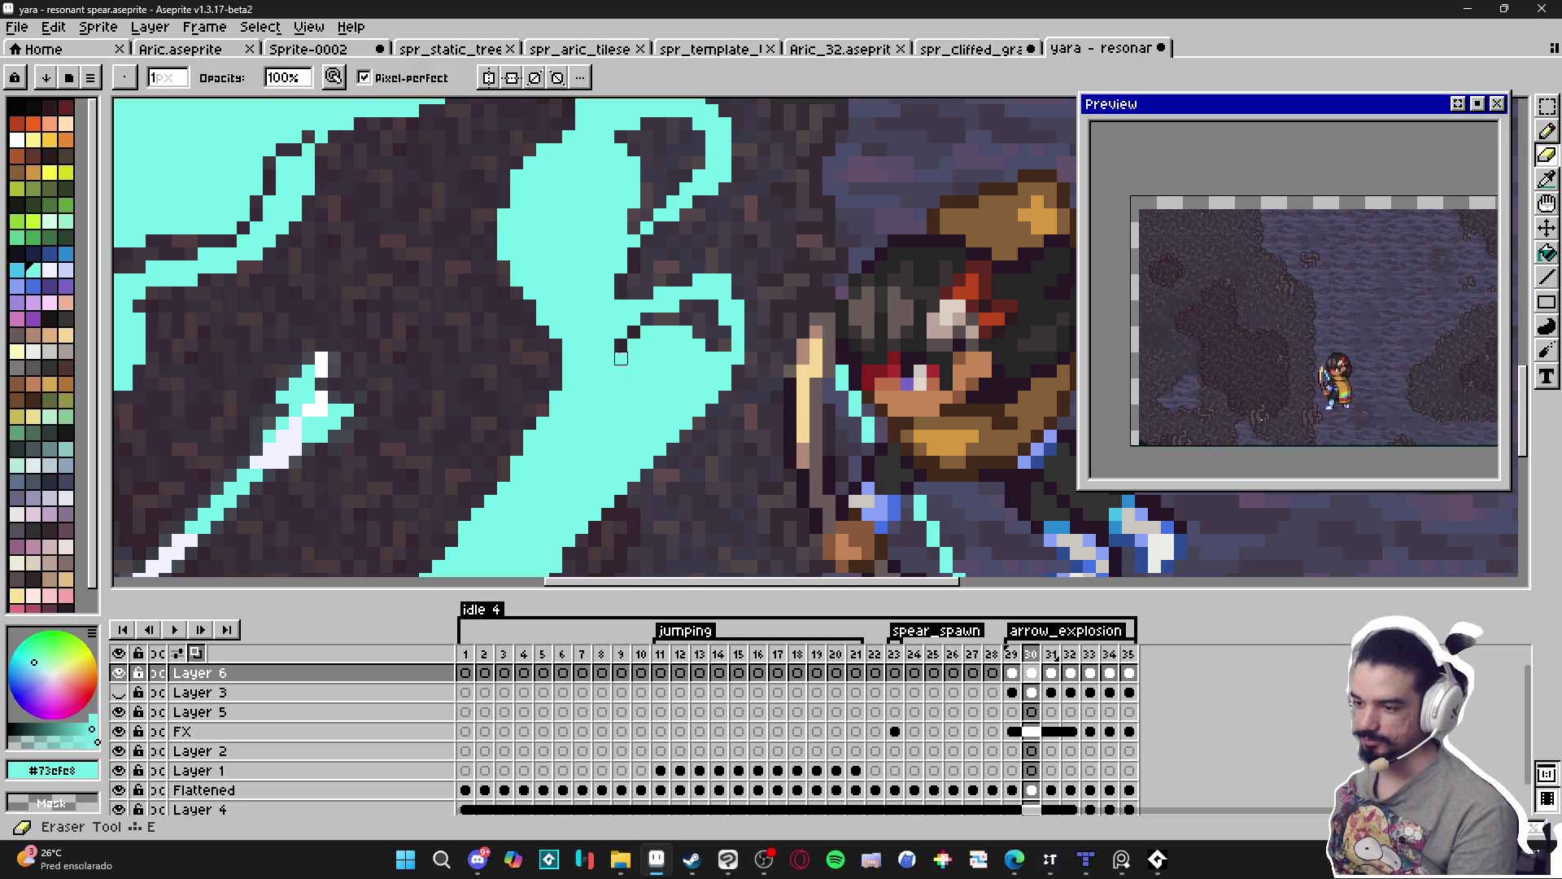
{"action": "left_click_drag", "start_coordinate": [621, 358], "coordinate": [608, 383]}
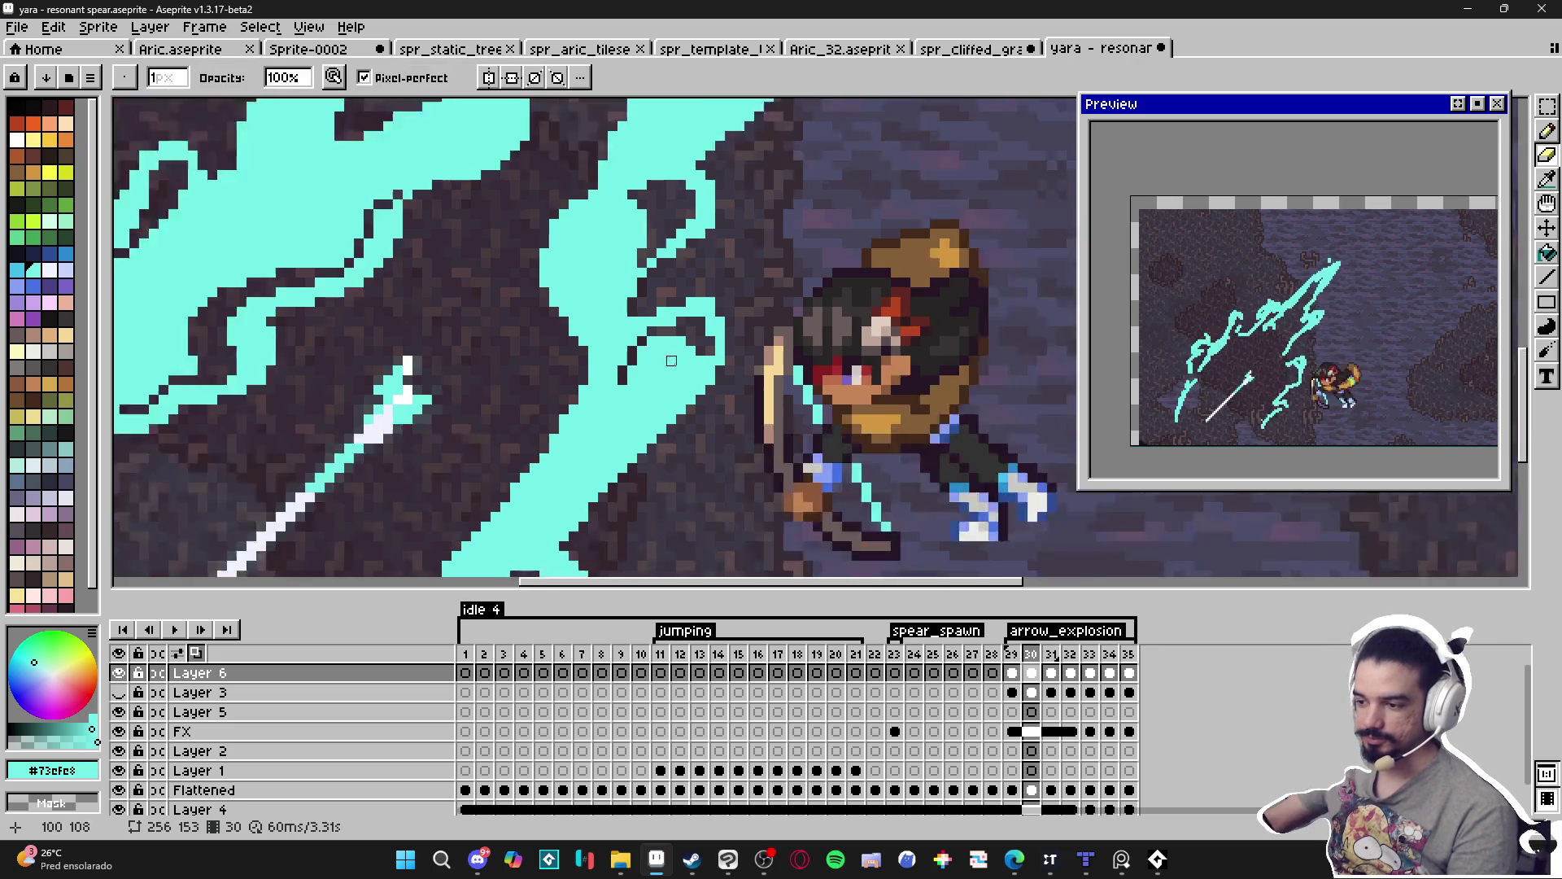
{"action": "scroll", "coordinate": [716, 358], "scroll_direction": "down", "scroll_amount": 3}
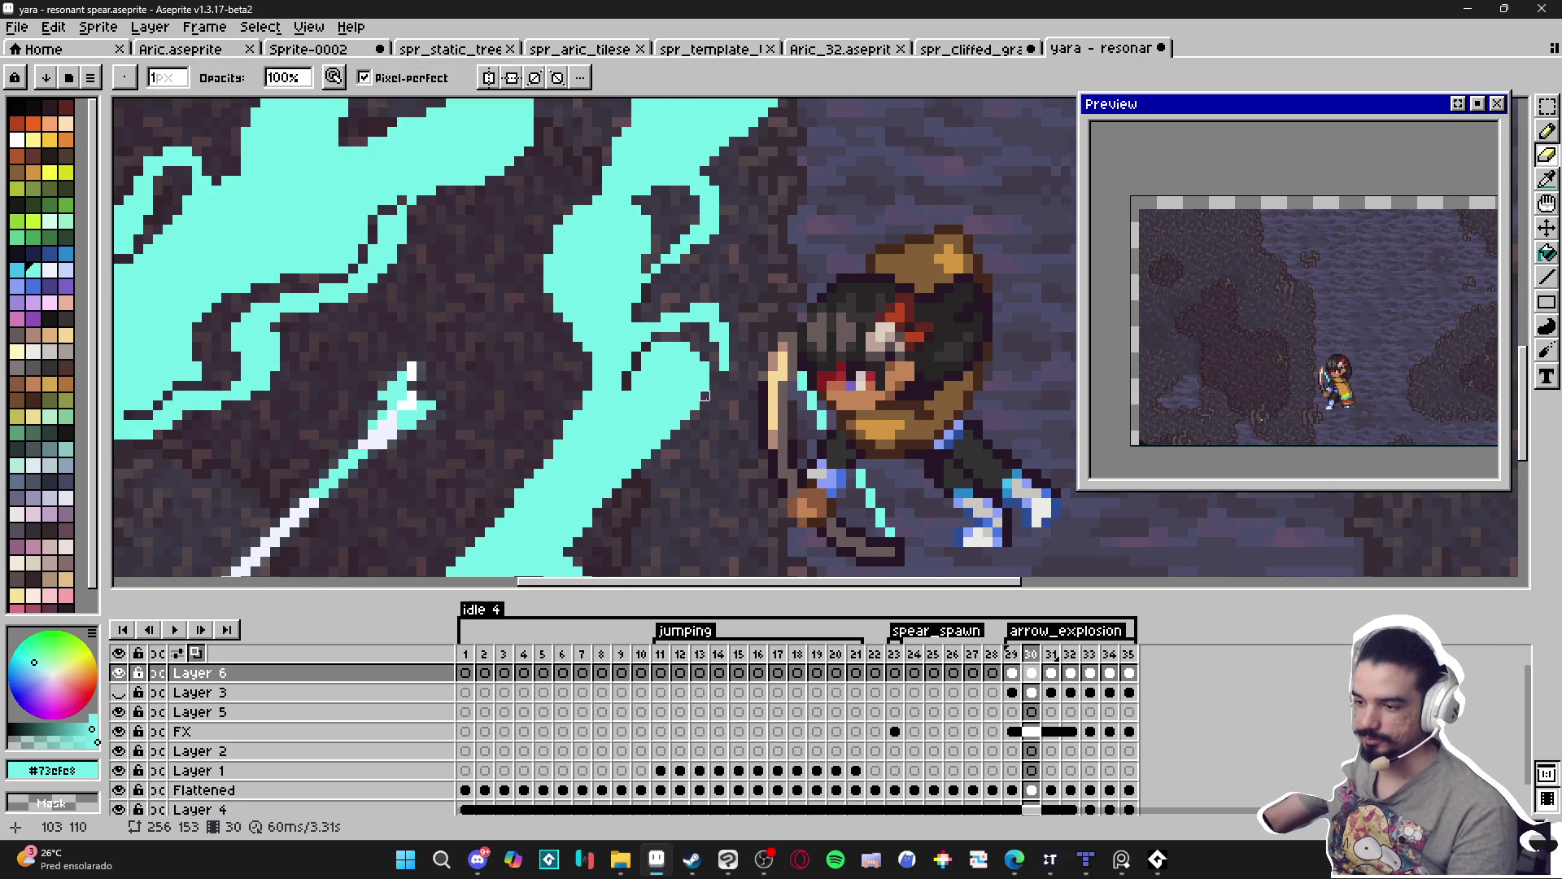
{"action": "scroll", "coordinate": [714, 427], "scroll_direction": "down", "scroll_amount": 1}
{"action": "scroll", "coordinate": [714, 427], "scroll_direction": "down", "scroll_amount": 1}
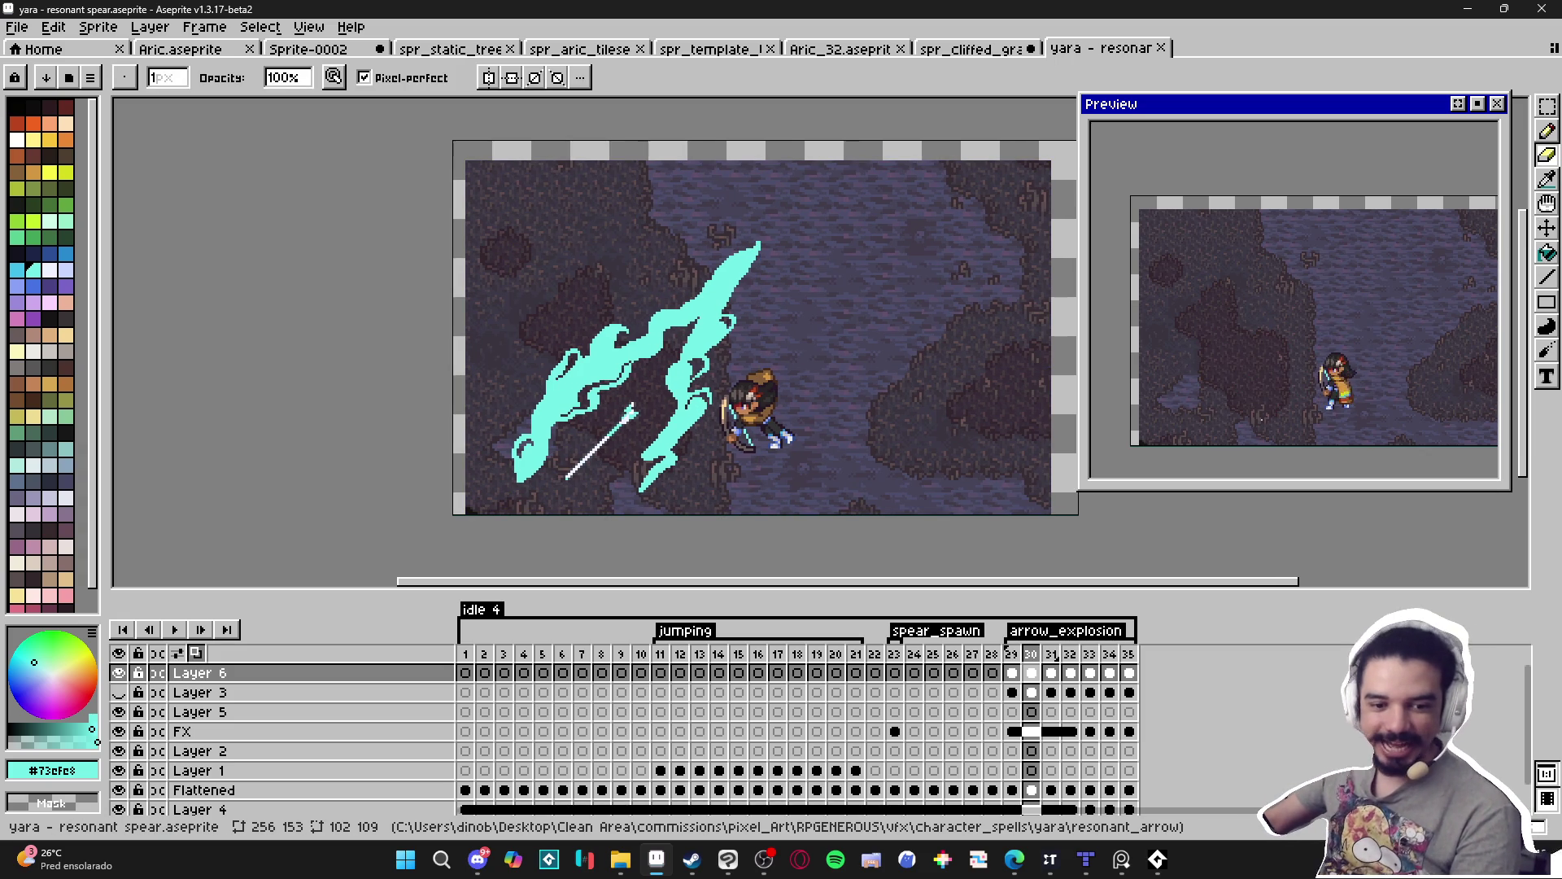
{"action": "key", "text": "b"}
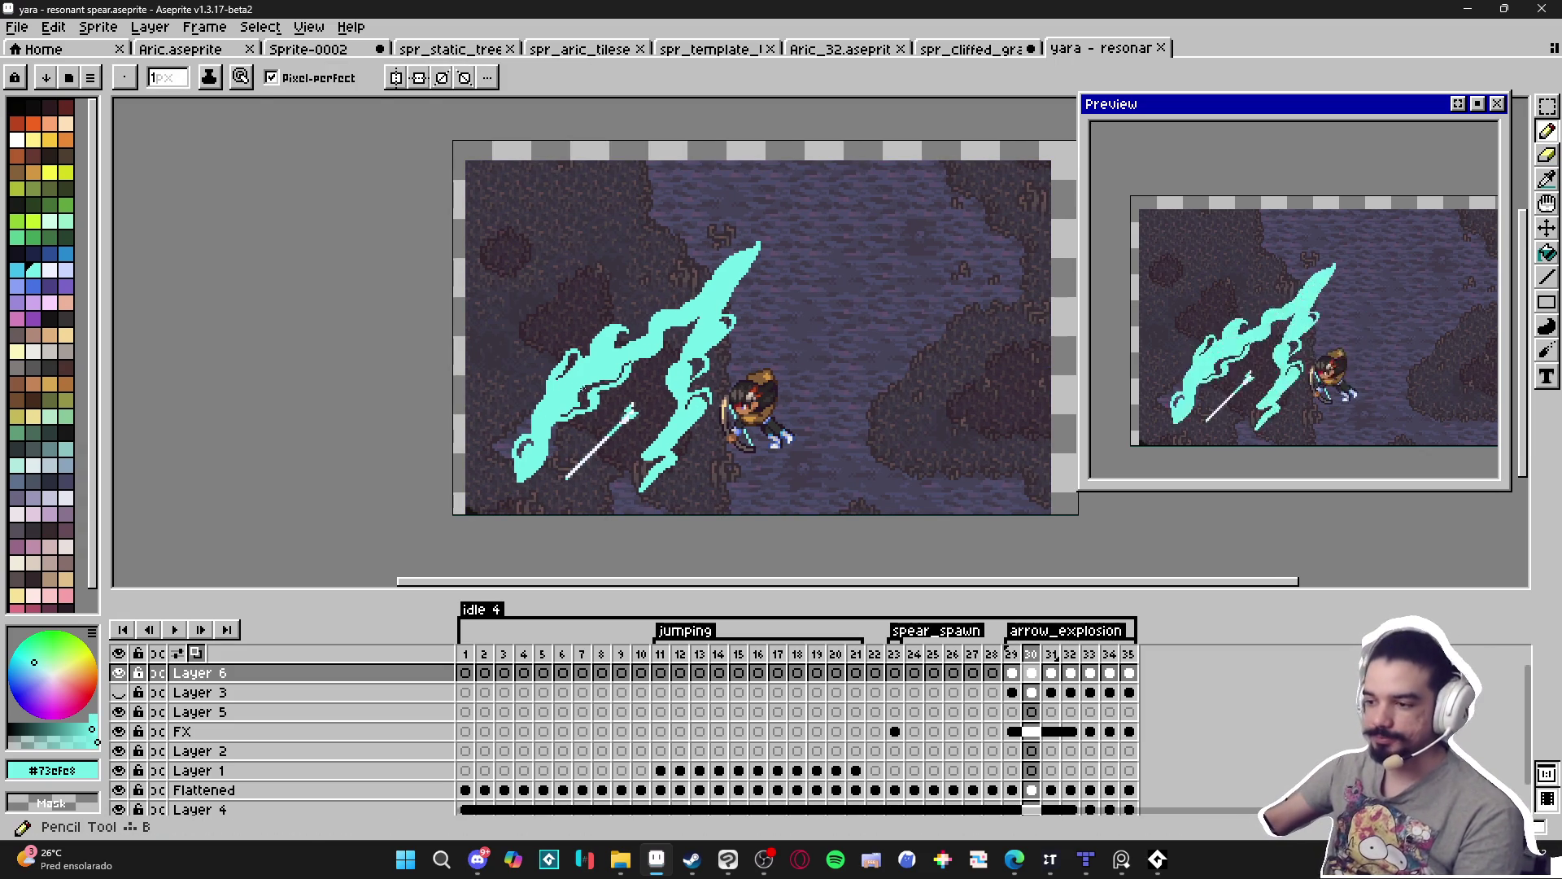
{"action": "scroll", "coordinate": [743, 336], "scroll_direction": "up", "scroll_amount": 4}
{"action": "scroll", "coordinate": [743, 337], "scroll_direction": "up", "scroll_amount": 1}
{"action": "key", "text": "e"}
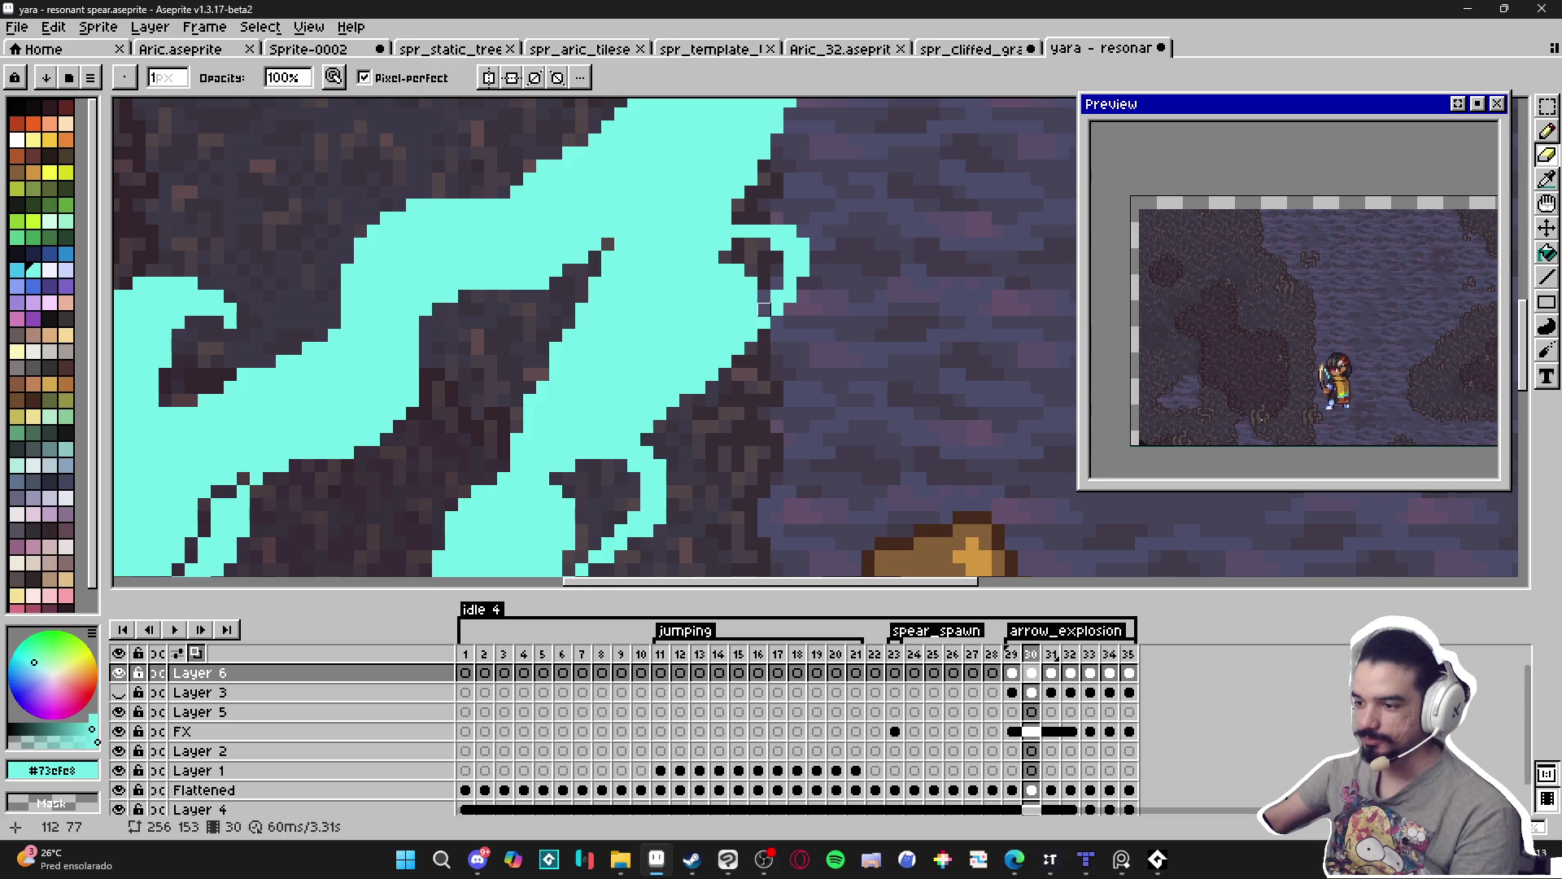
{"action": "left_click_drag", "start_coordinate": [764, 309], "coordinate": [751, 334]}
{"action": "key", "text": "b"}
{"action": "scroll", "coordinate": [740, 358], "scroll_direction": "down", "scroll_amount": 3}
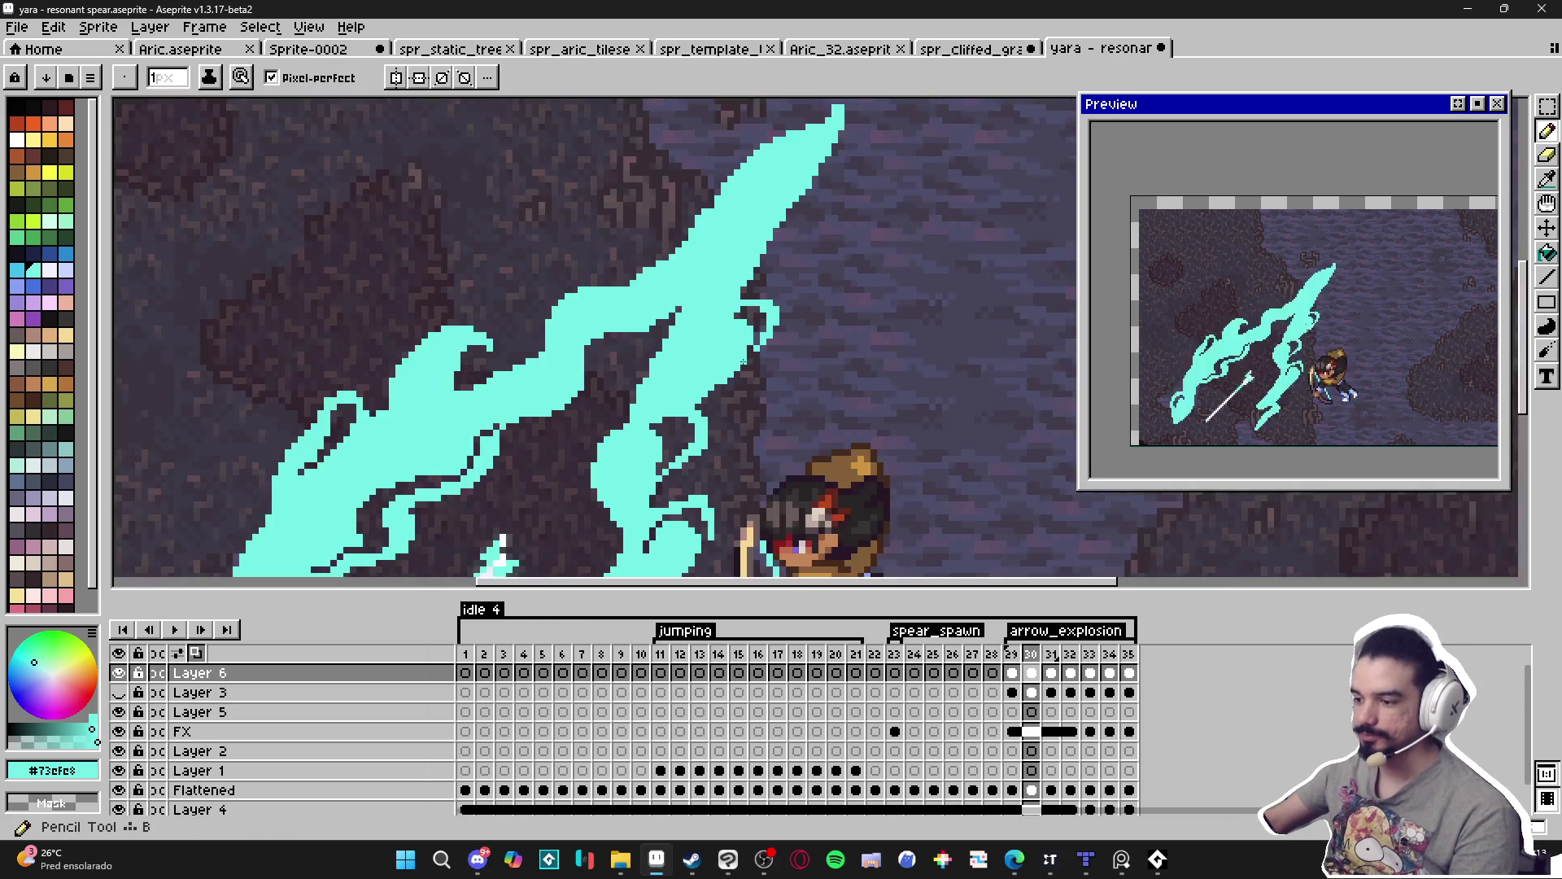
{"action": "scroll", "coordinate": [740, 360], "scroll_direction": "up", "scroll_amount": 1}
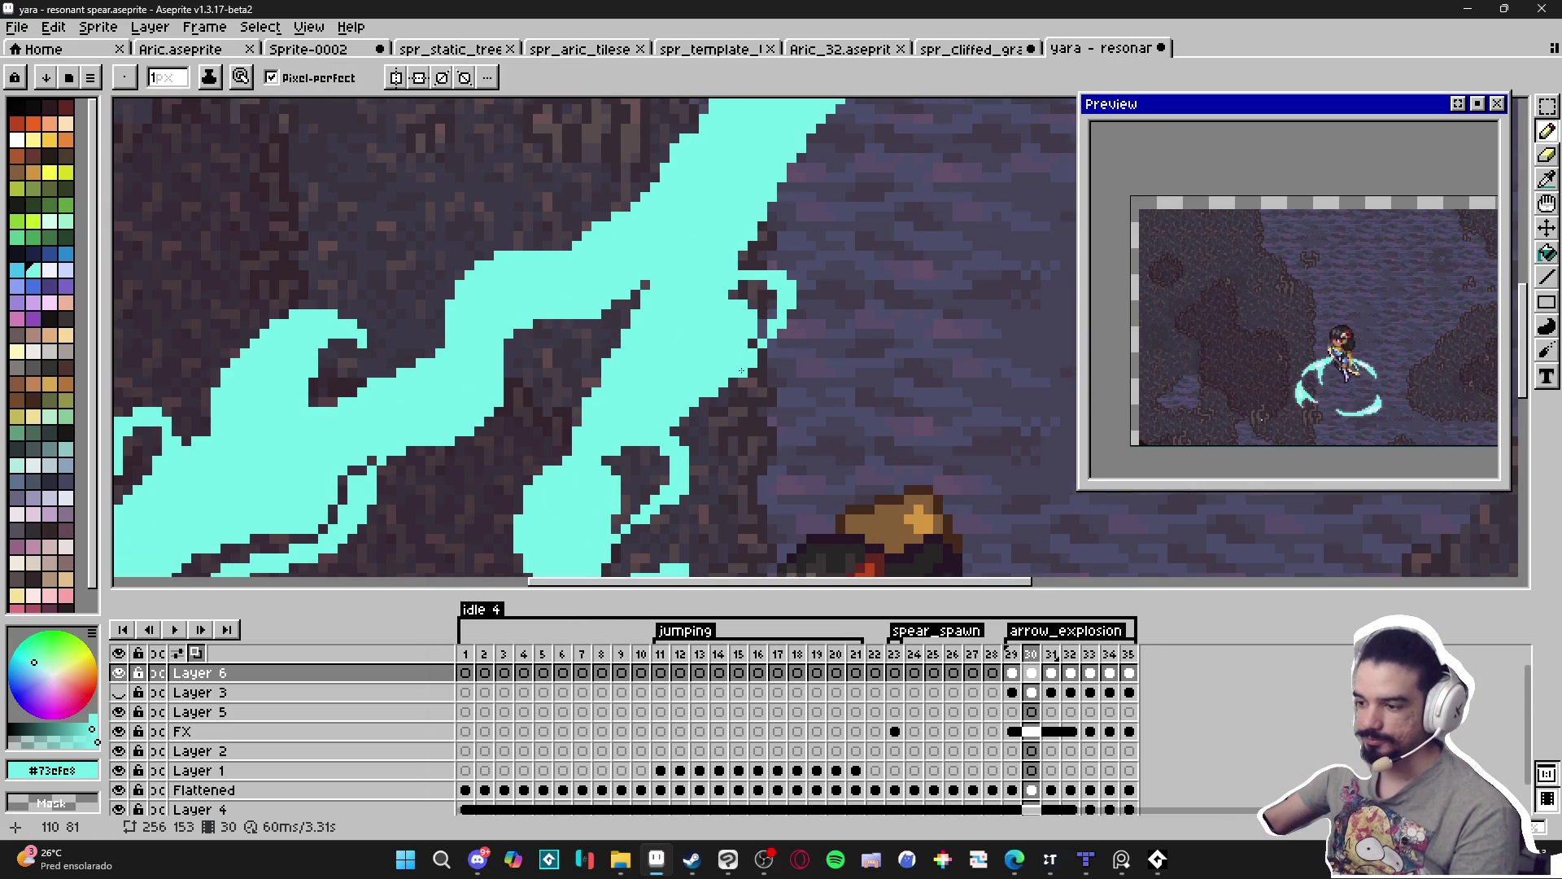
{"action": "scroll", "coordinate": [700, 371], "scroll_direction": "down", "scroll_amount": 4}
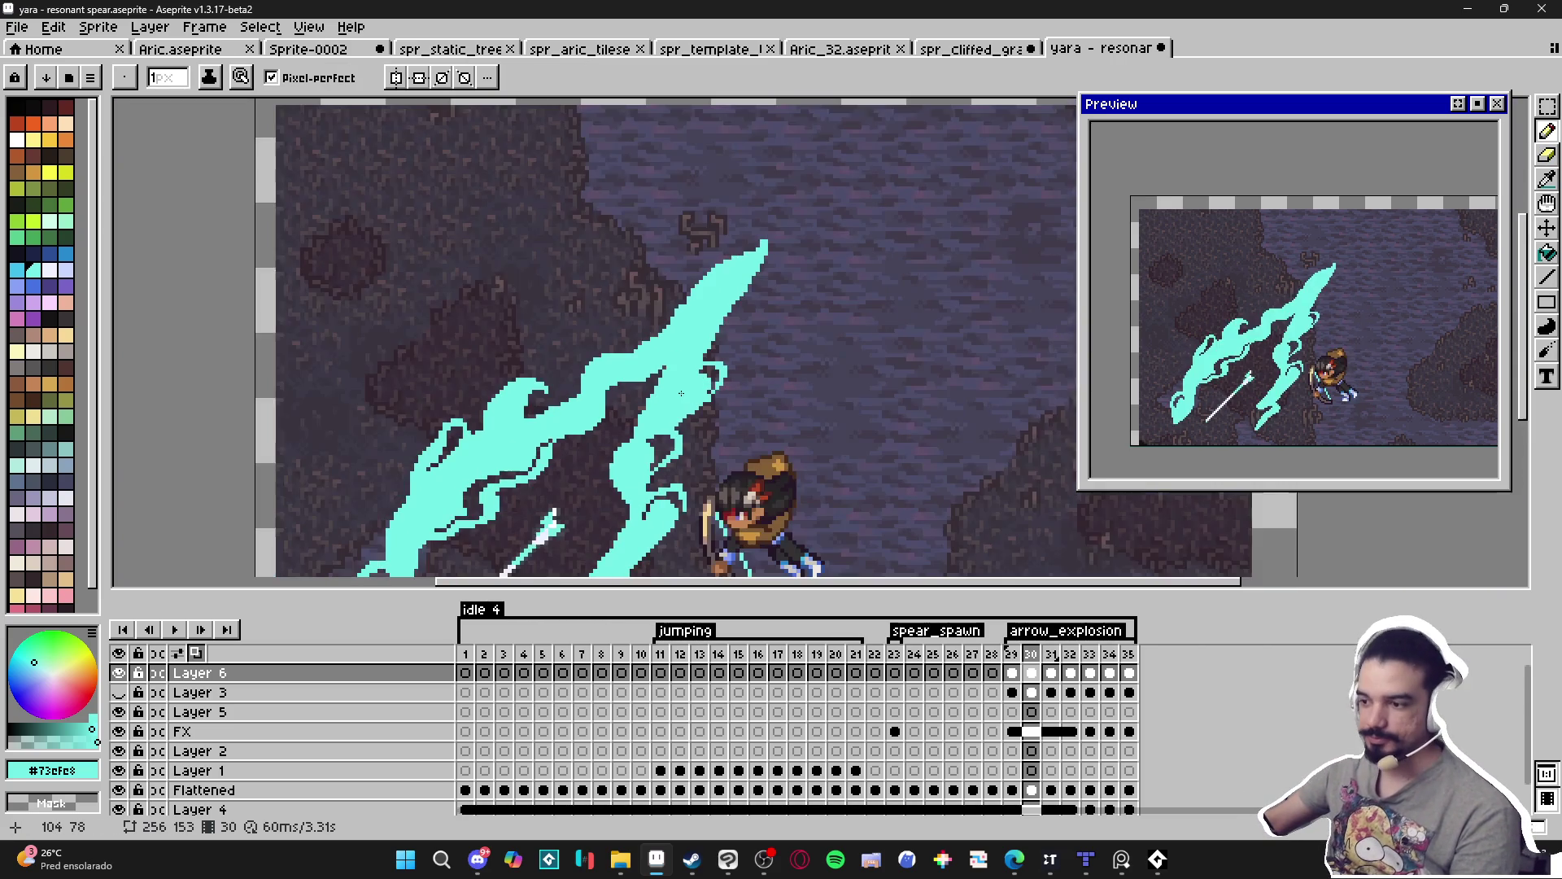
{"action": "key", "text": "ctrl+s"}
{"action": "scroll", "coordinate": [683, 375], "scroll_direction": "down", "scroll_amount": 1}
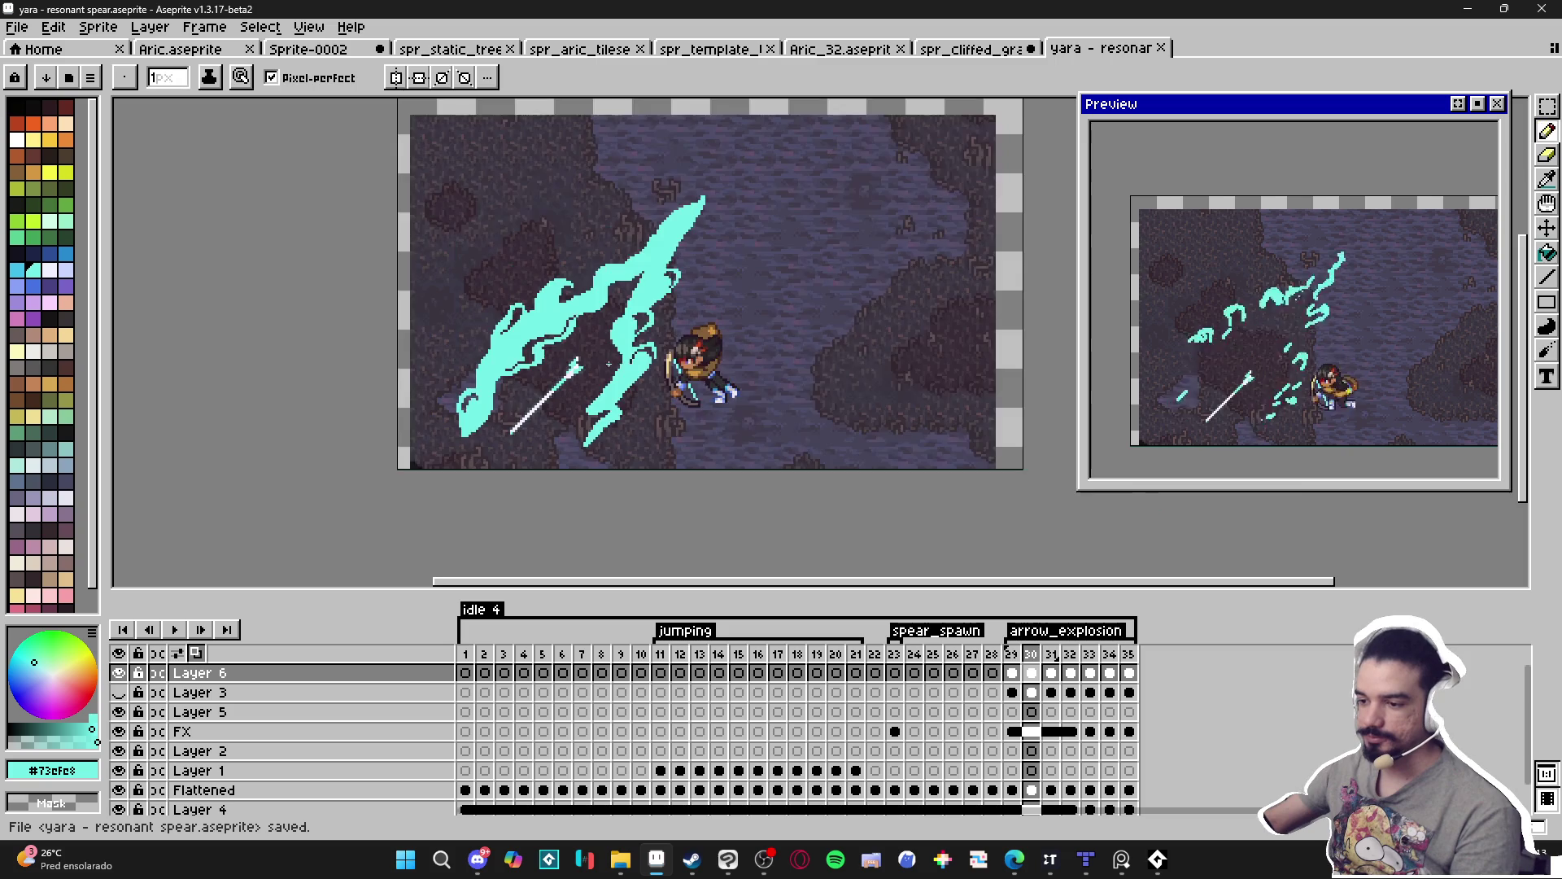
{"action": "scroll", "coordinate": [602, 402], "scroll_direction": "up", "scroll_amount": 5}
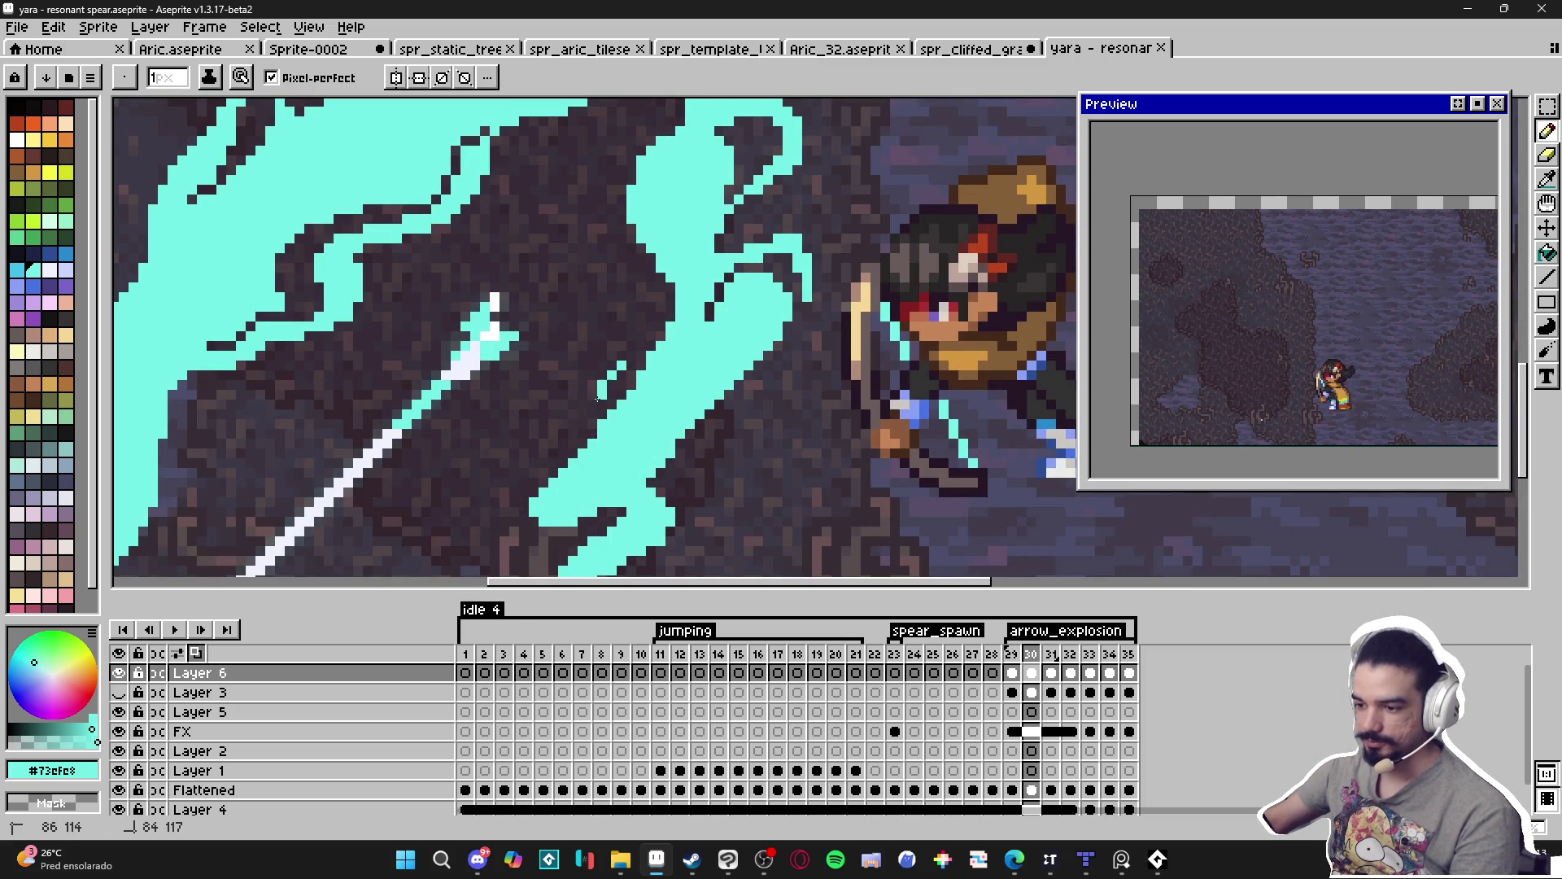
{"action": "left_click_drag", "start_coordinate": [620, 364], "coordinate": [532, 476]}
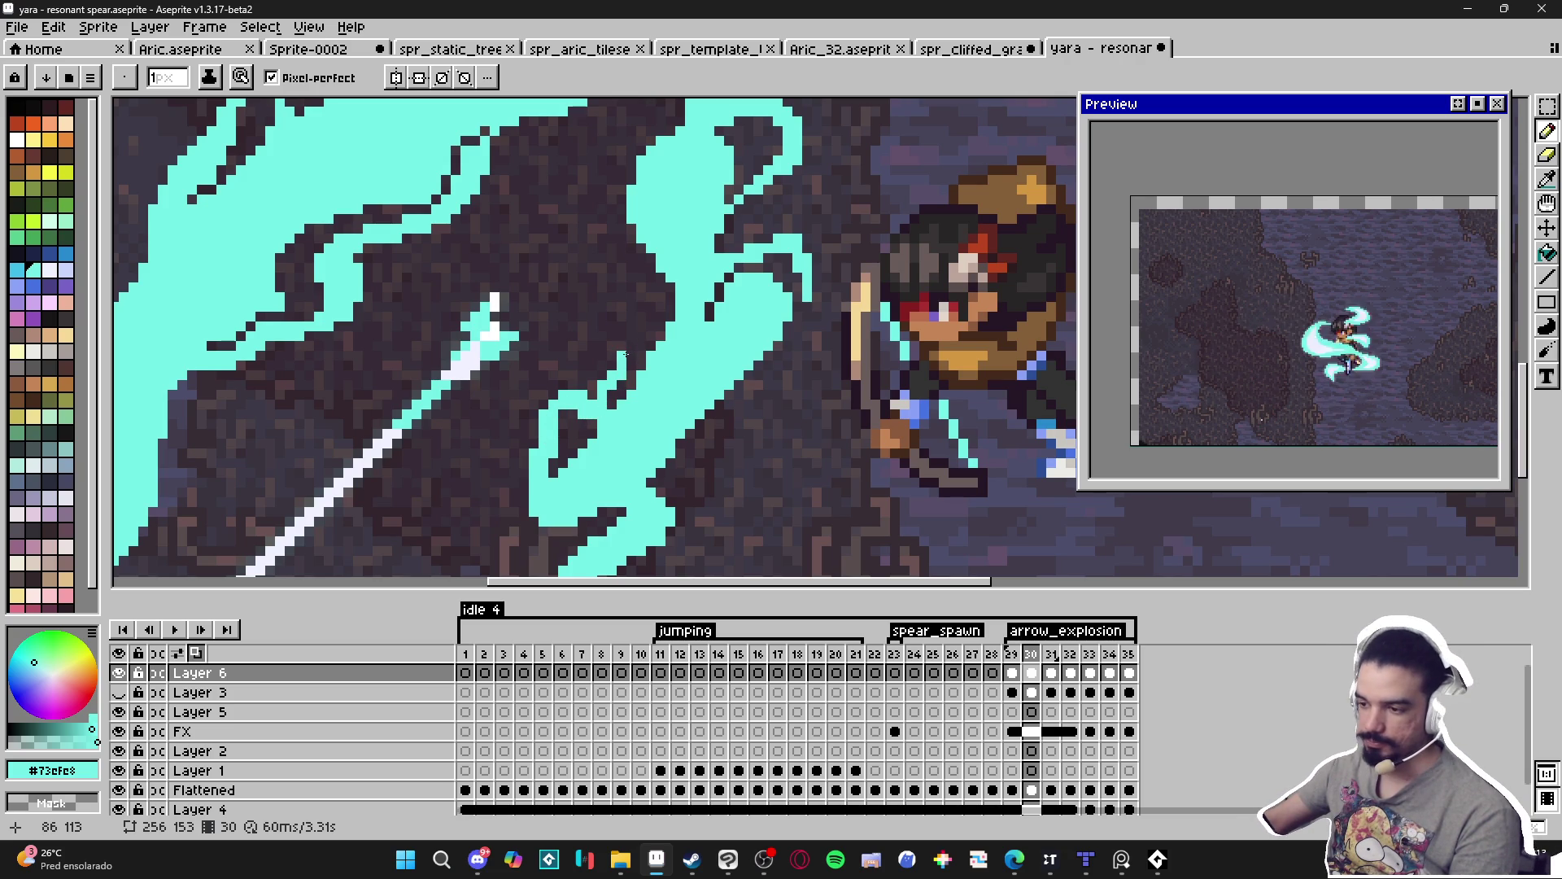
{"action": "scroll", "coordinate": [628, 367], "scroll_direction": "down", "scroll_amount": 3}
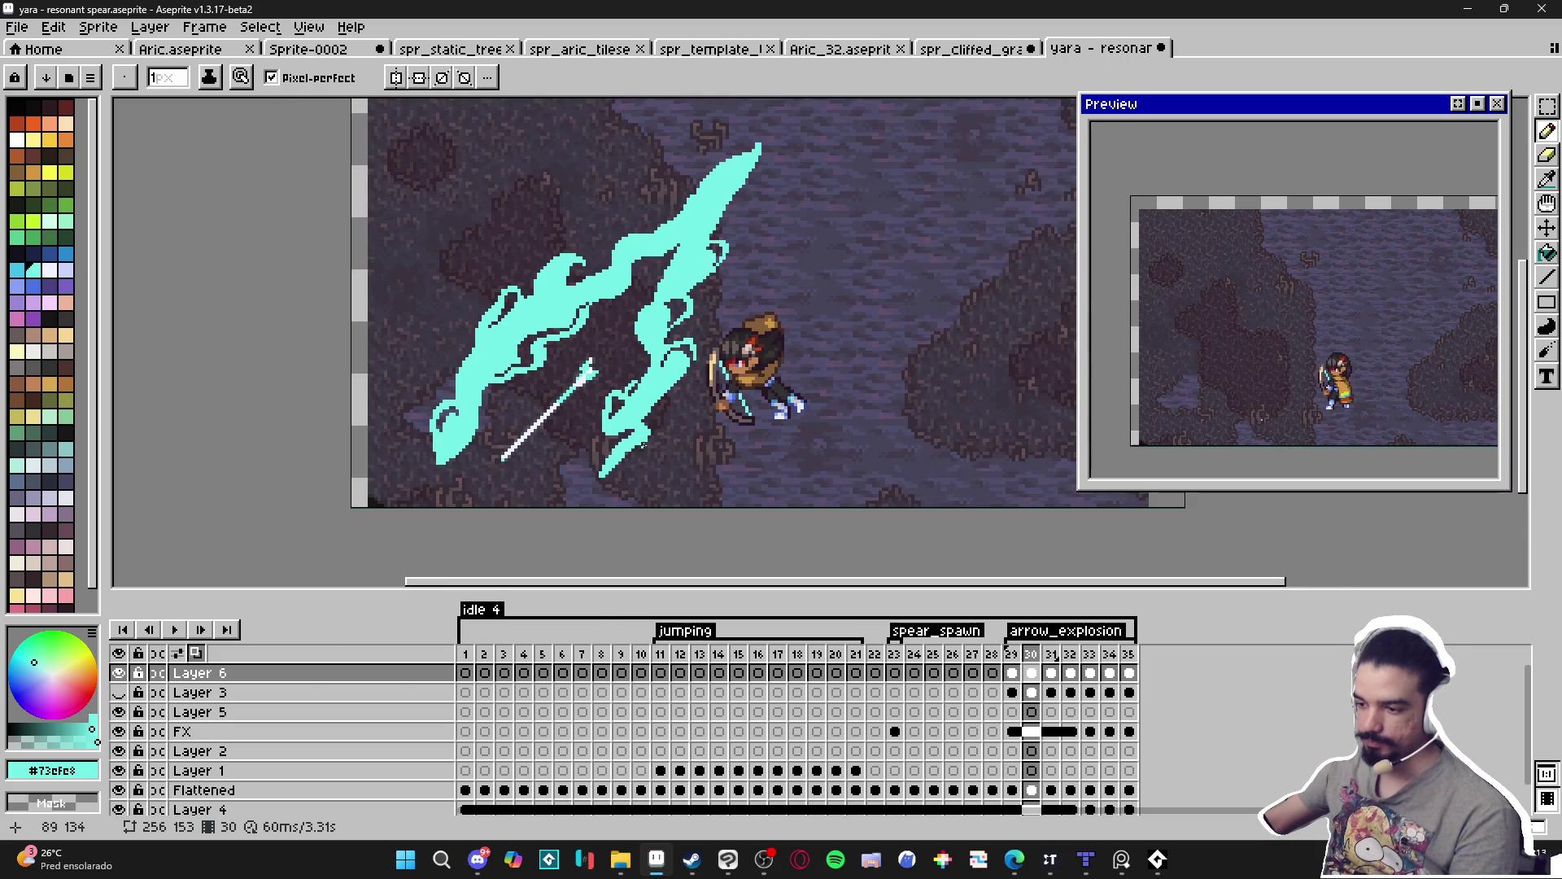
{"action": "scroll", "coordinate": [630, 404], "scroll_direction": "down", "scroll_amount": 1}
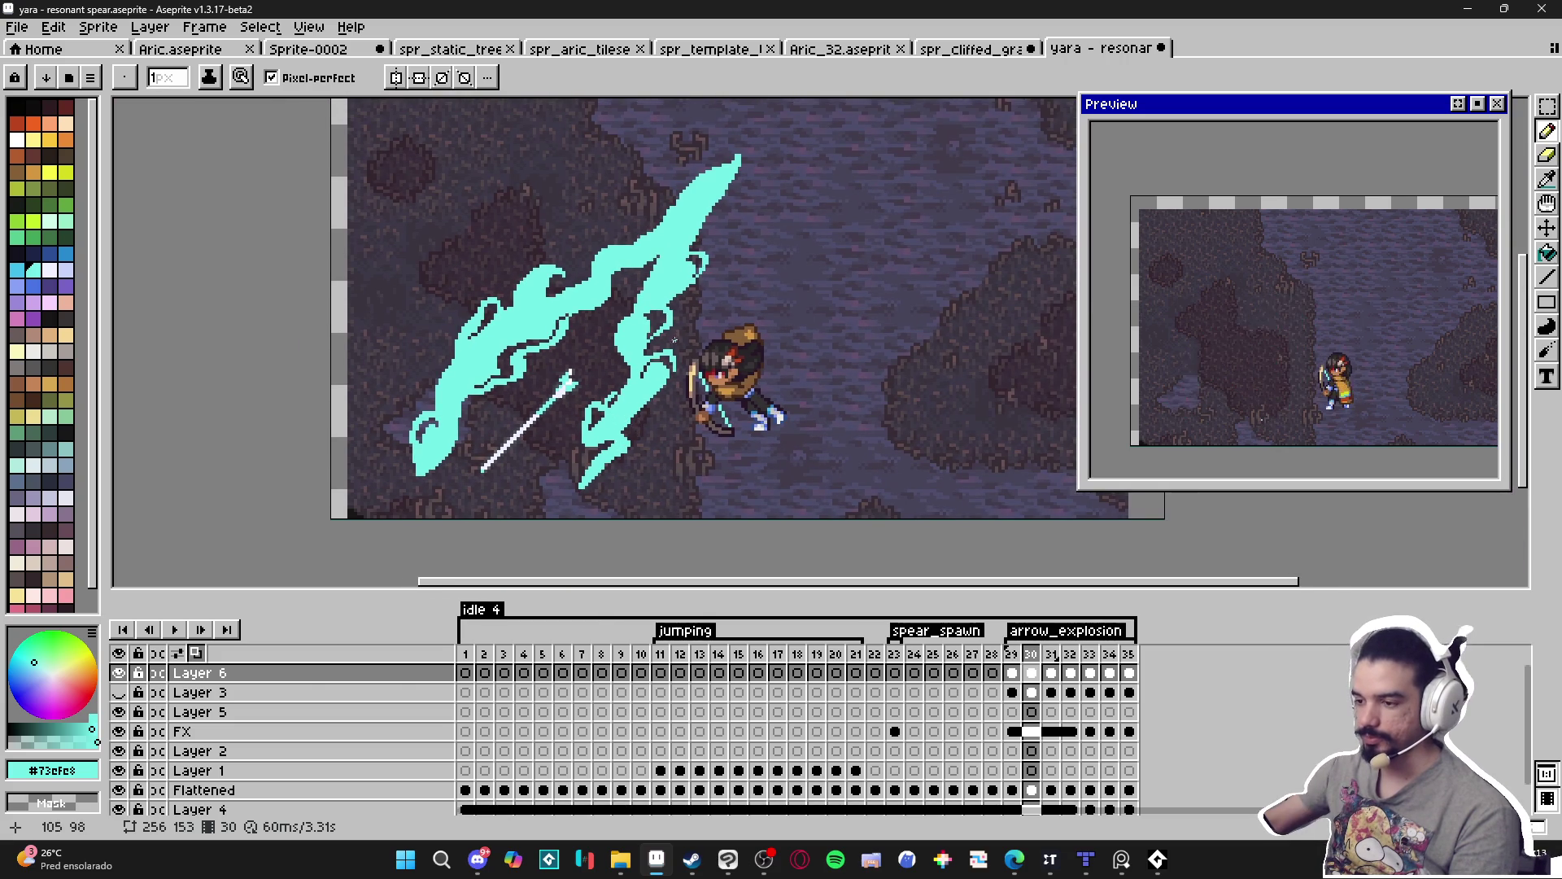
{"action": "scroll", "coordinate": [597, 290], "scroll_direction": "up", "scroll_amount": 1}
{"action": "scroll", "coordinate": [596, 289], "scroll_direction": "up", "scroll_amount": 5}
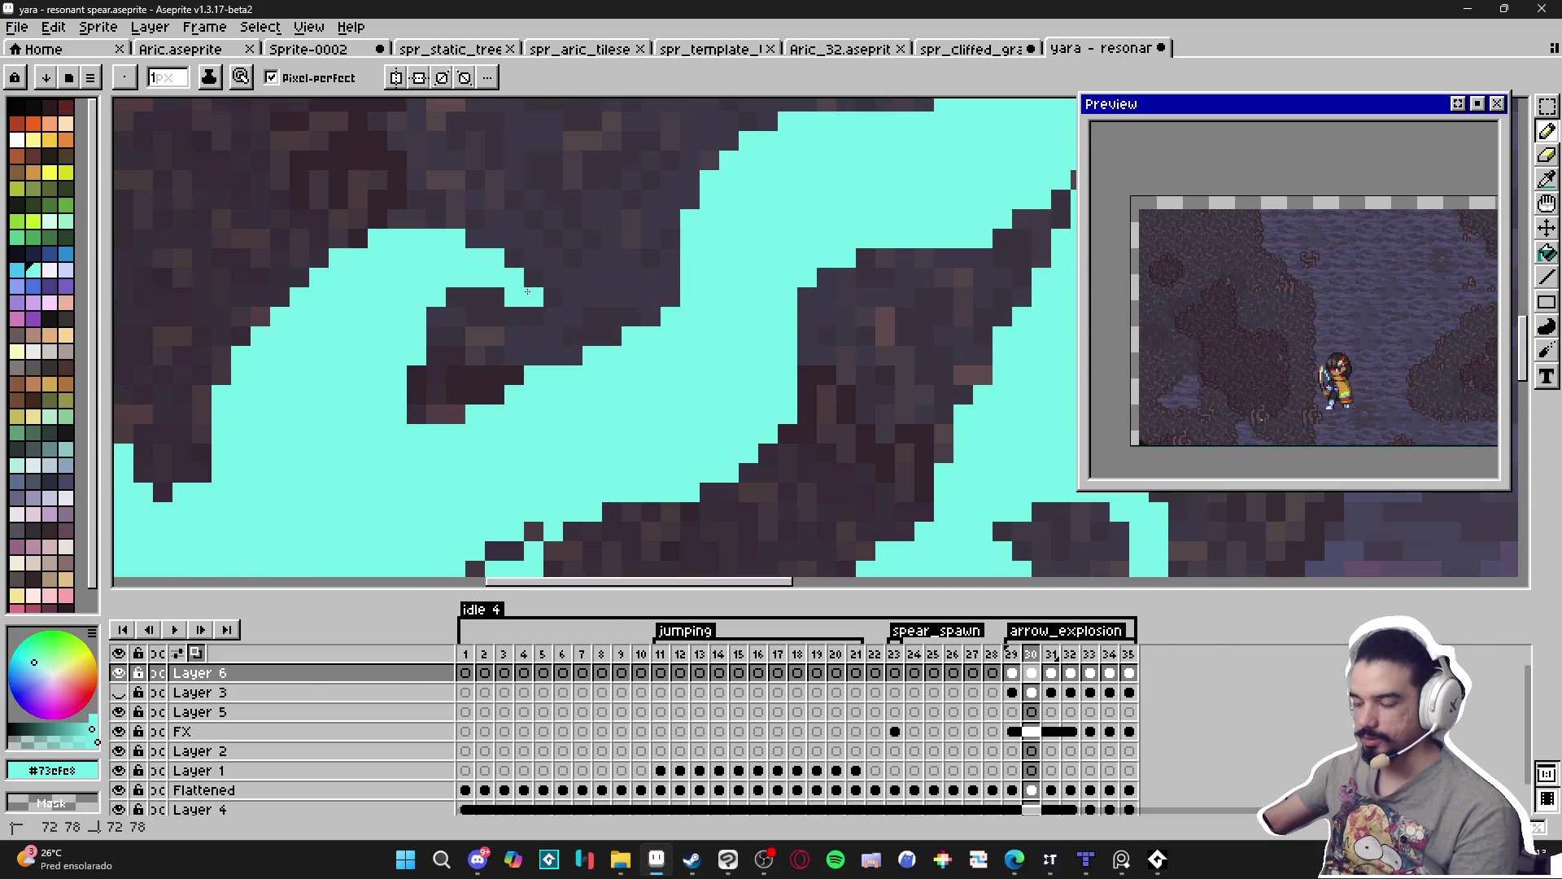
Fill in cyan pixels along the swirl's curl near the slash tip.
{"action": "mouse_move", "coordinate": [571, 277]}
{"action": "left_mouse_down"}
{"action": "mouse_move", "coordinate": [576, 241]}
{"action": "mouse_move", "coordinate": [607, 238]}
{"action": "left_mouse_up"}
{"action": "scroll", "coordinate": [606, 238], "scroll_direction": "down", "scroll_amount": 5}
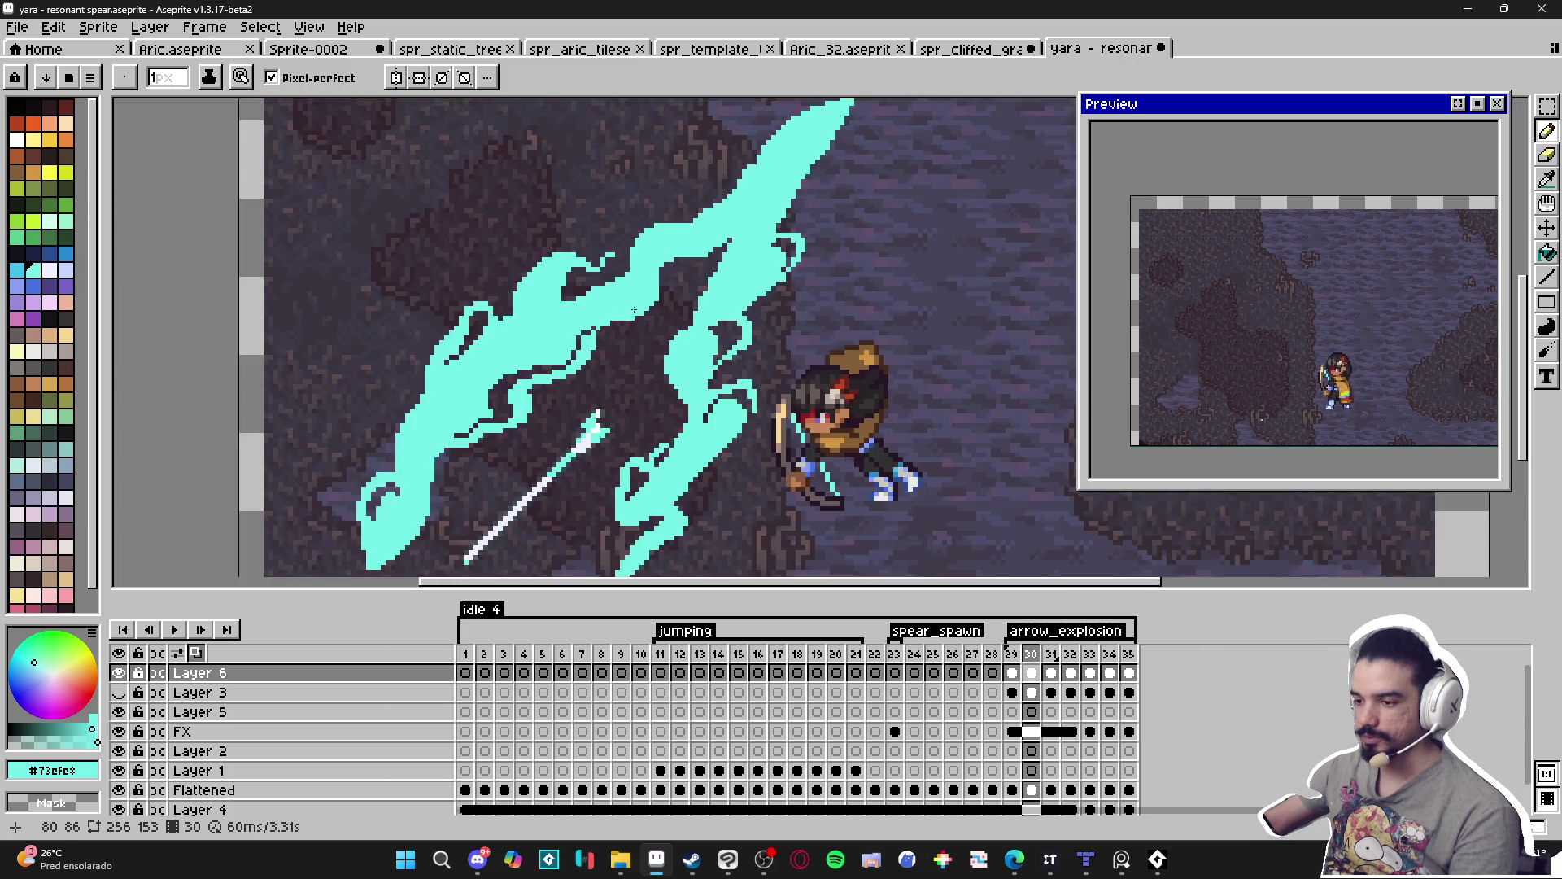
{"action": "scroll", "coordinate": [618, 296], "scroll_direction": "up", "scroll_amount": 2}
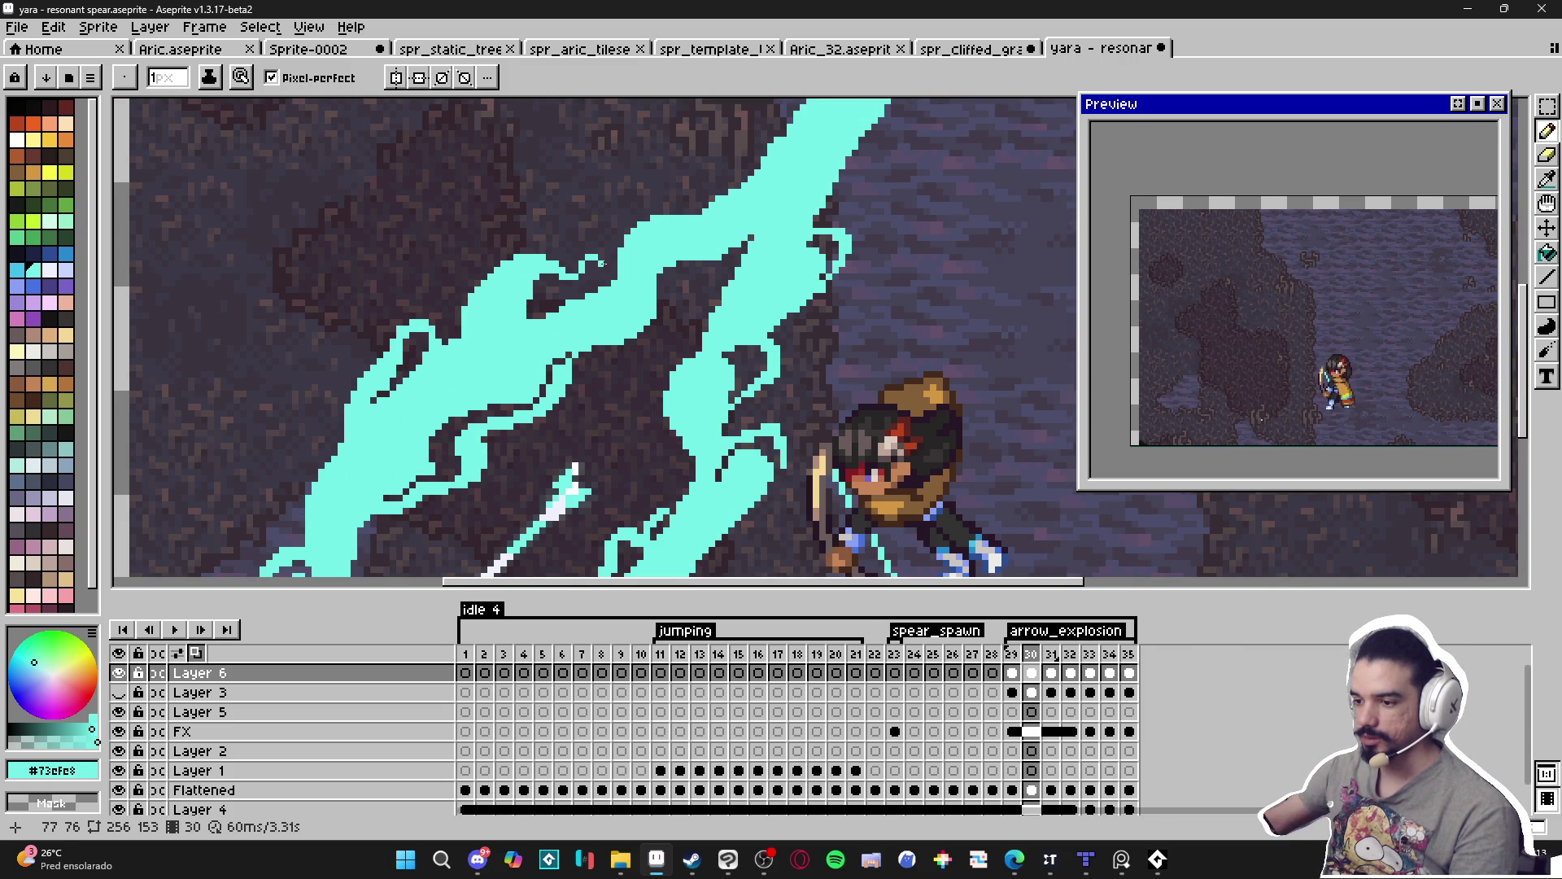
{"action": "scroll", "coordinate": [602, 263], "scroll_direction": "down", "scroll_amount": 2}
{"action": "scroll", "coordinate": [595, 268], "scroll_direction": "up", "scroll_amount": 1}
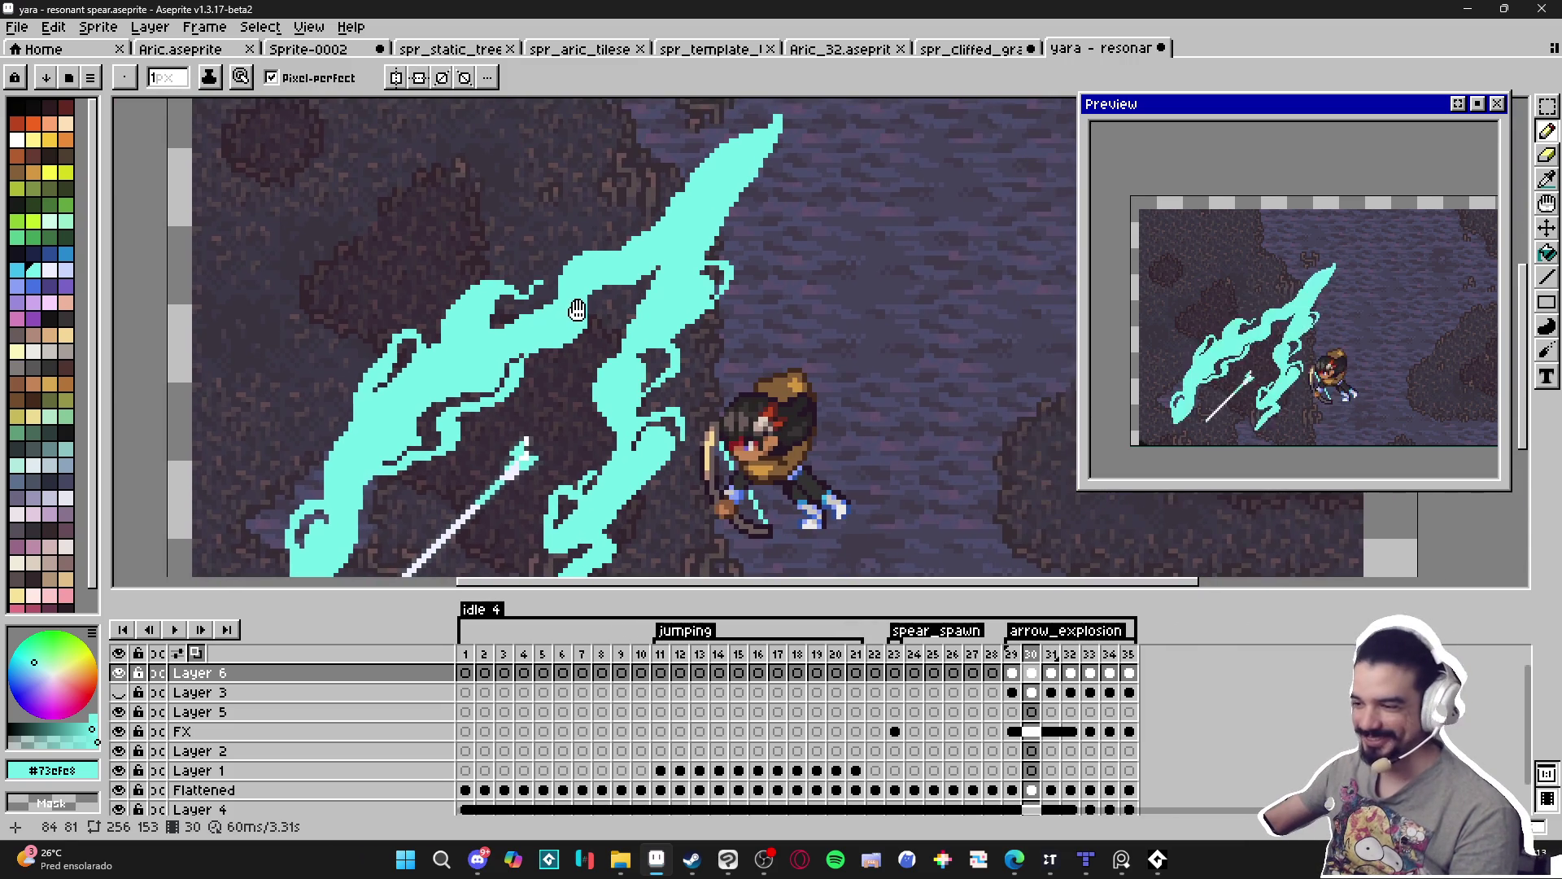
{"action": "scroll", "coordinate": [542, 346], "scroll_direction": "down", "scroll_amount": 1}
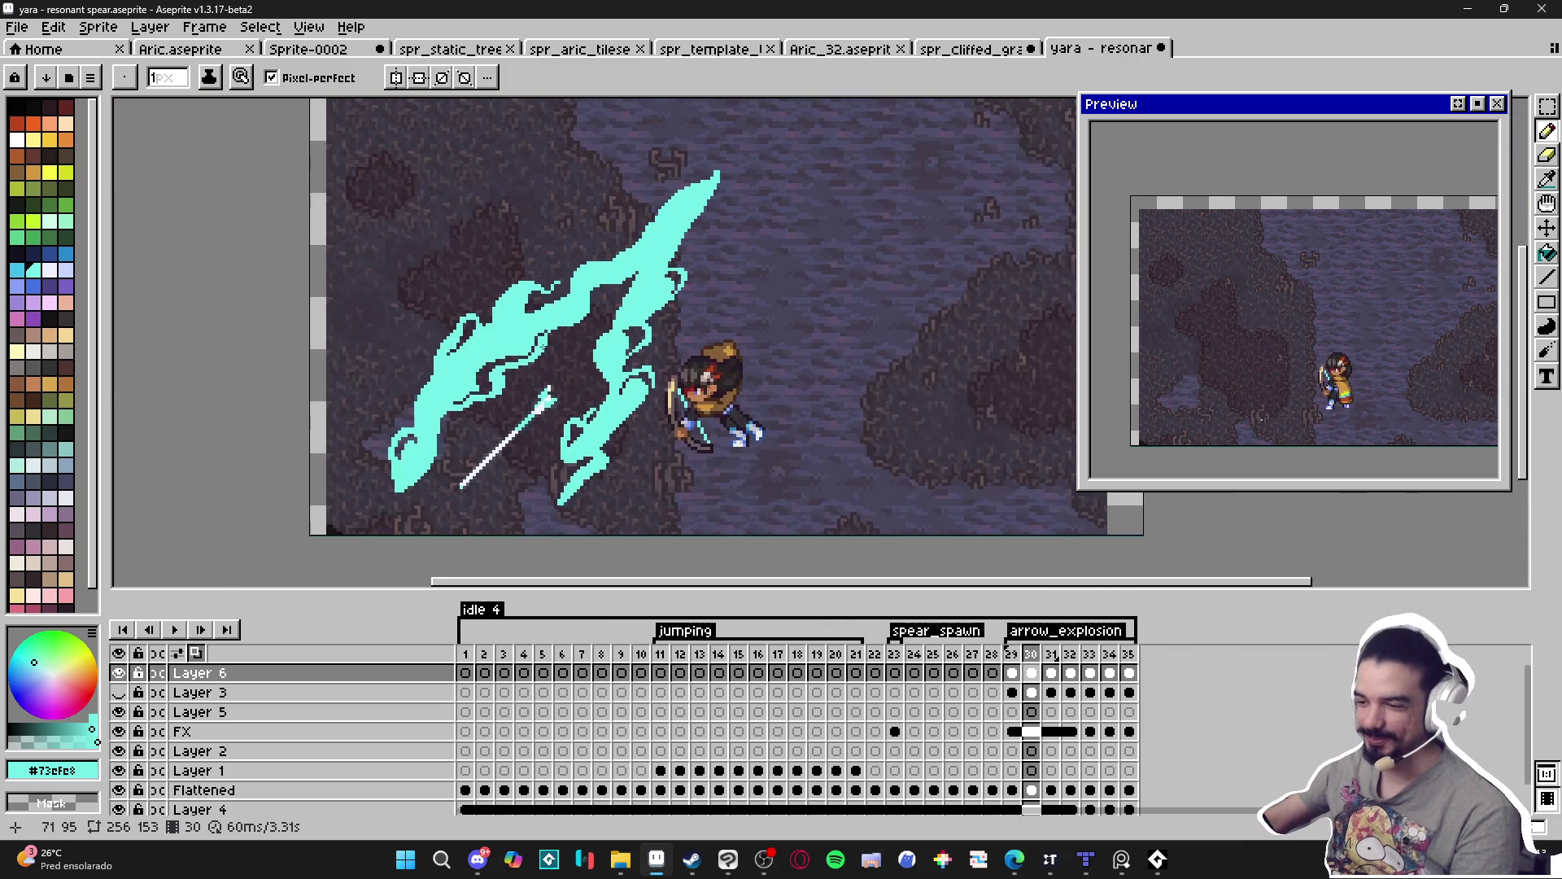
{"action": "scroll", "coordinate": [602, 362], "scroll_direction": "up", "scroll_amount": 1}
{"action": "scroll", "coordinate": [686, 324], "scroll_direction": "down", "scroll_amount": 1}
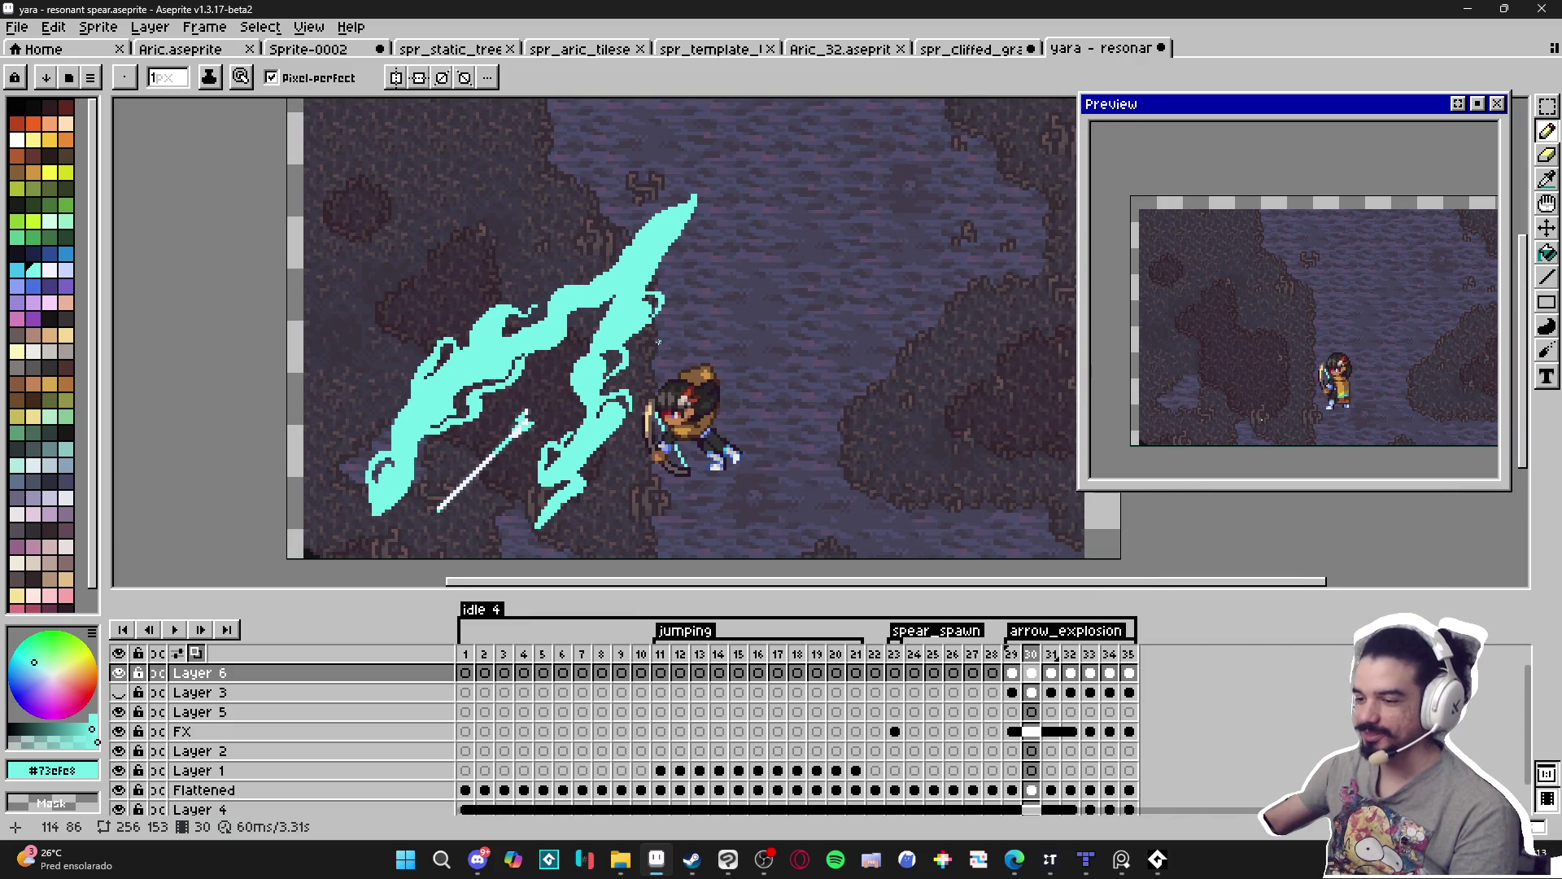
{"action": "scroll", "coordinate": [630, 270], "scroll_direction": "up", "scroll_amount": 3}
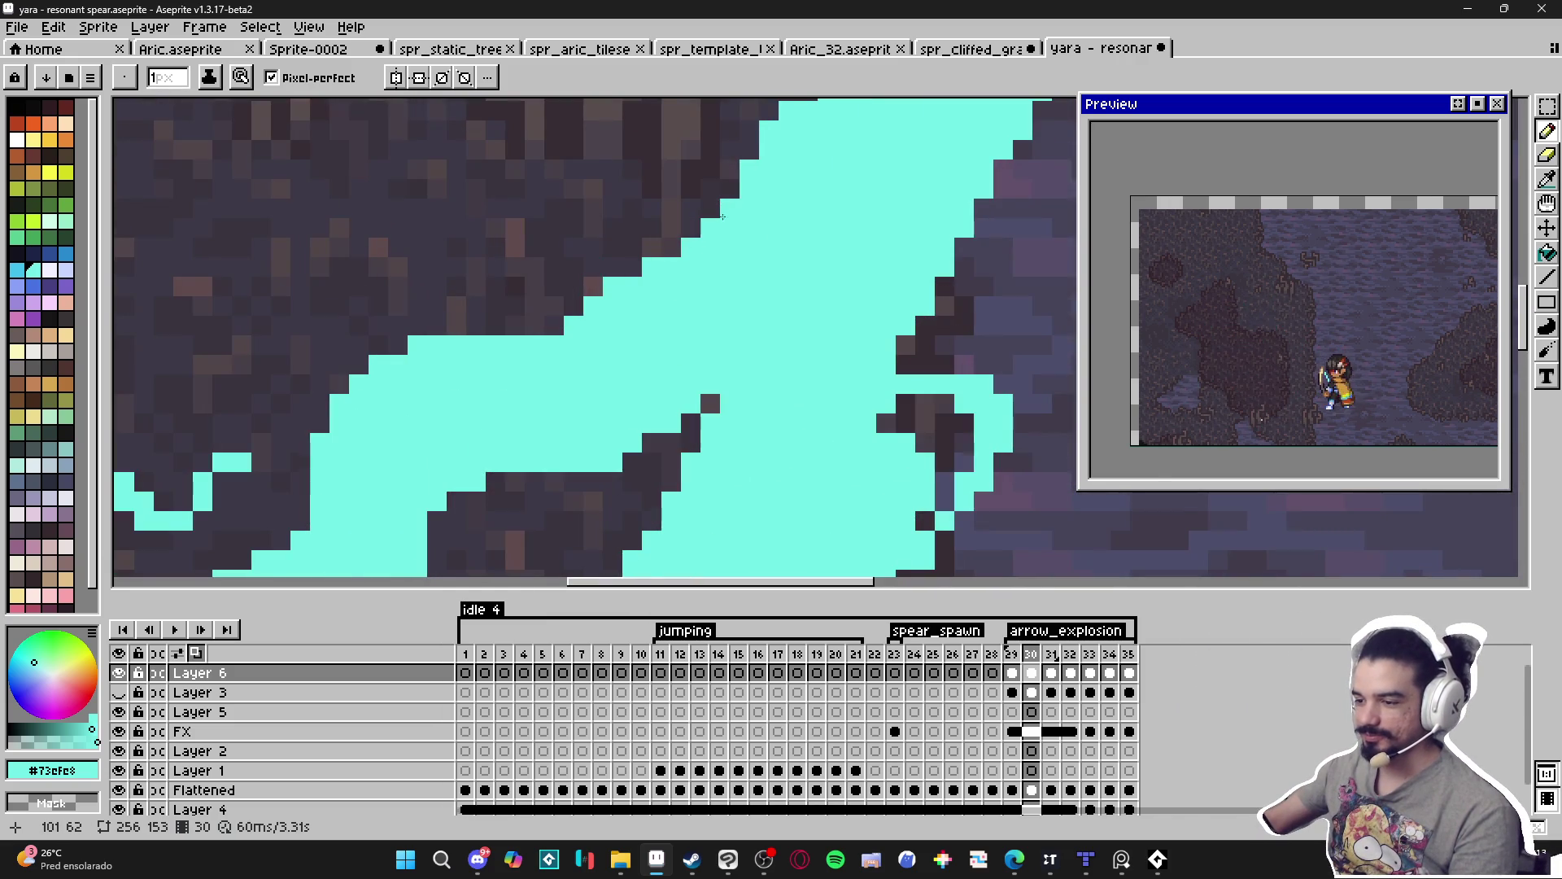
{"action": "scroll", "coordinate": [716, 221], "scroll_direction": "down", "scroll_amount": 2}
{"action": "scroll", "coordinate": [659, 265], "scroll_direction": "up", "scroll_amount": 2}
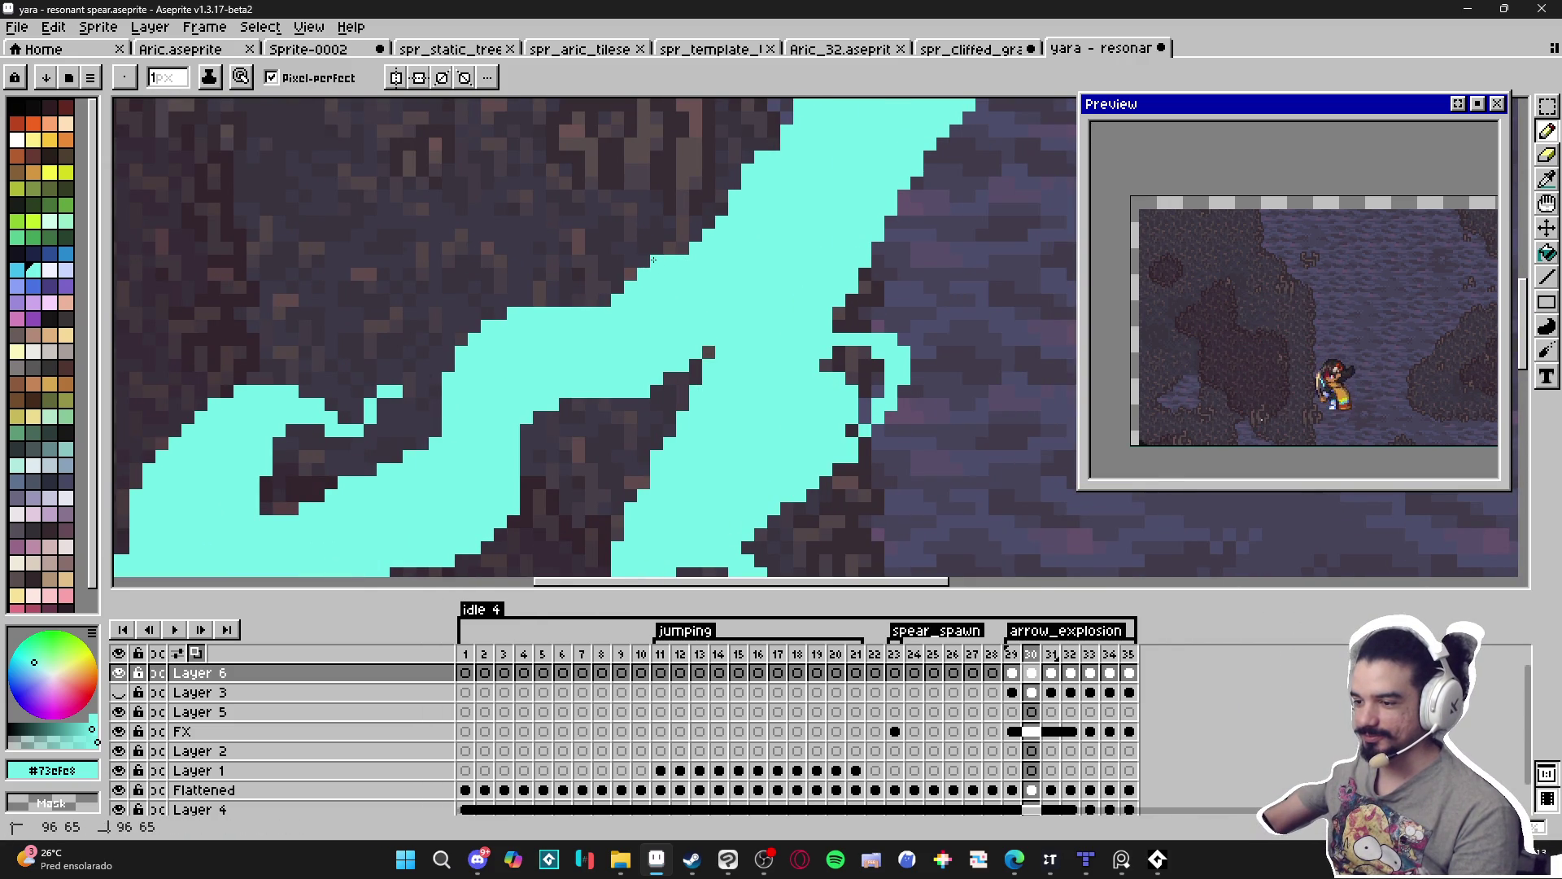
{"action": "scroll", "coordinate": [624, 283], "scroll_direction": "down", "scroll_amount": 2}
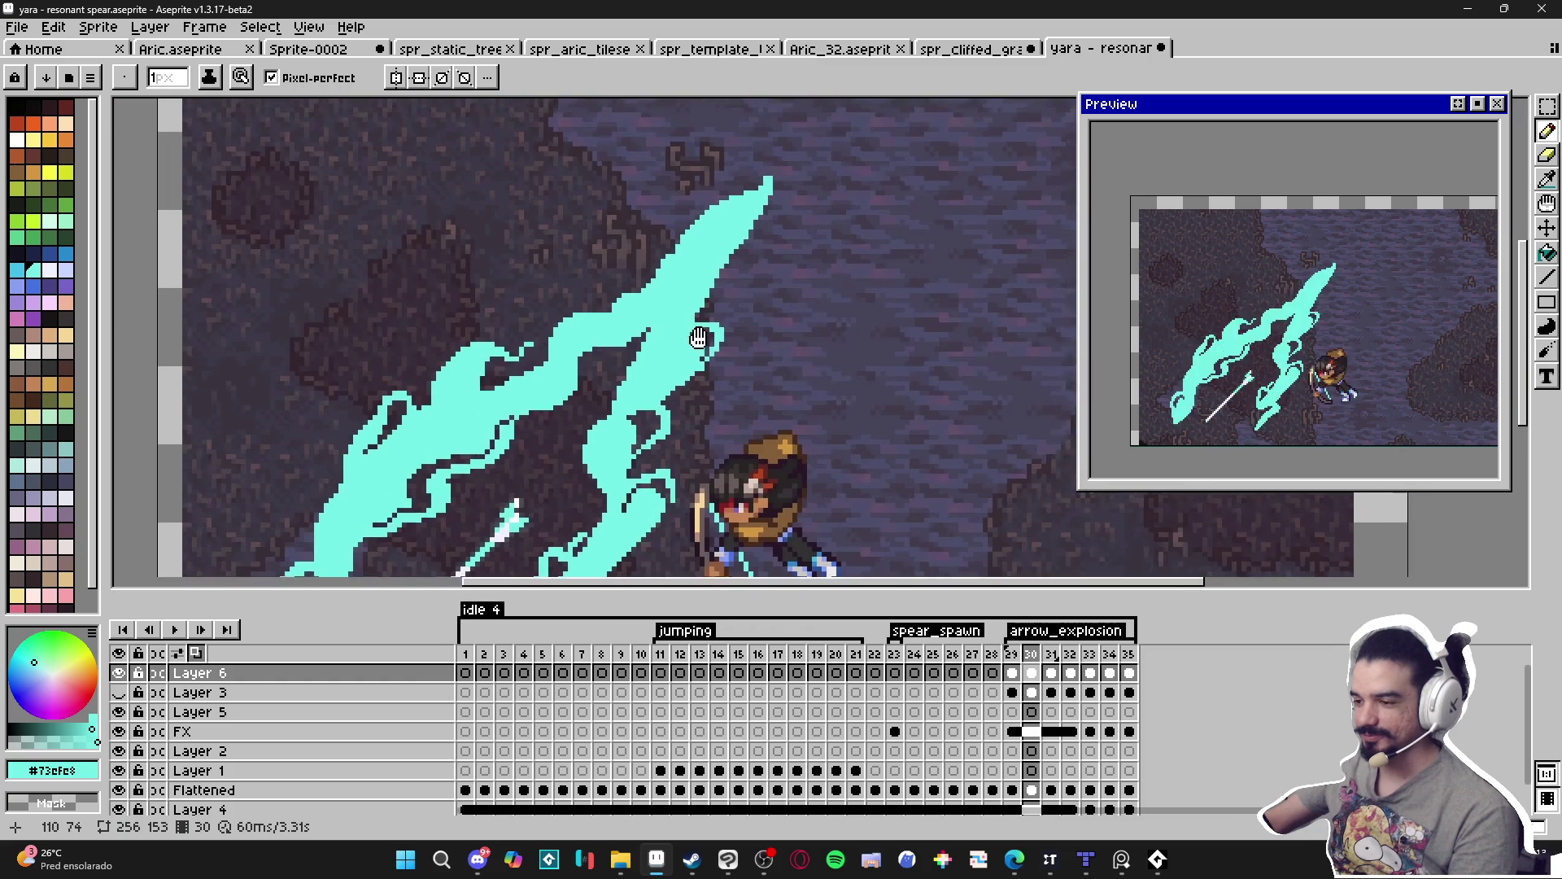
{"action": "scroll", "coordinate": [650, 274], "scroll_direction": "up", "scroll_amount": 2}
Trim the tip's upper-left edge, refill its notch with a 2px brush, and add one 1px pixel.
{"action": "key", "text": "e"}
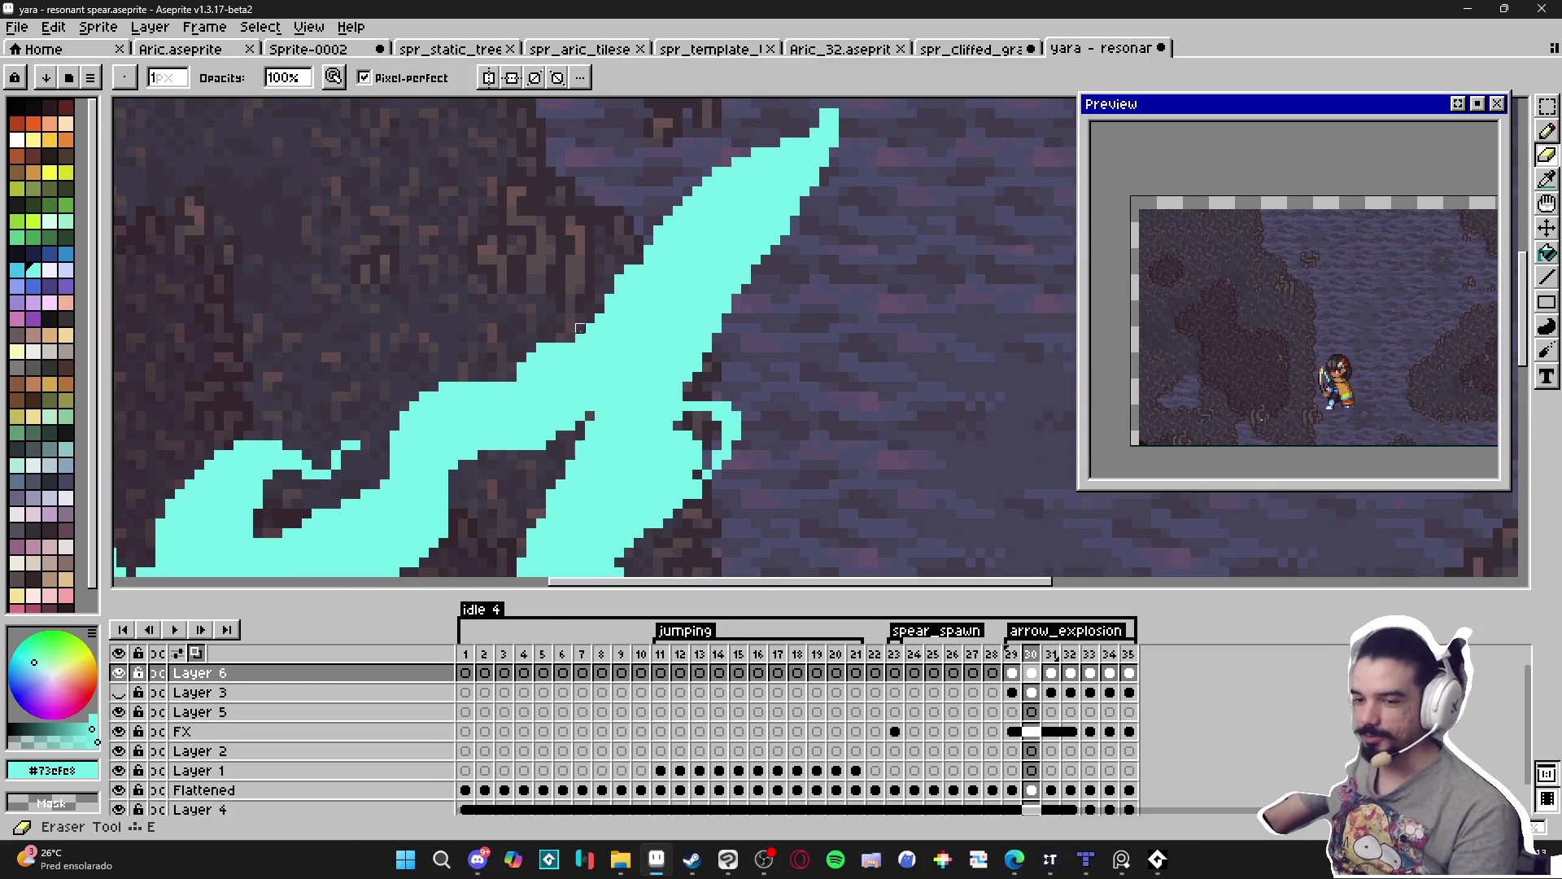
{"action": "scroll", "coordinate": [602, 322], "scroll_direction": "up", "scroll_amount": 2}
{"action": "mouse_move", "coordinate": [594, 308]}
{"action": "left_mouse_down"}
{"action": "mouse_move", "coordinate": [614, 268]}
{"action": "mouse_move", "coordinate": [633, 269]}
{"action": "mouse_move", "coordinate": [653, 210]}
{"action": "mouse_move", "coordinate": [634, 289]}
{"action": "left_mouse_up"}
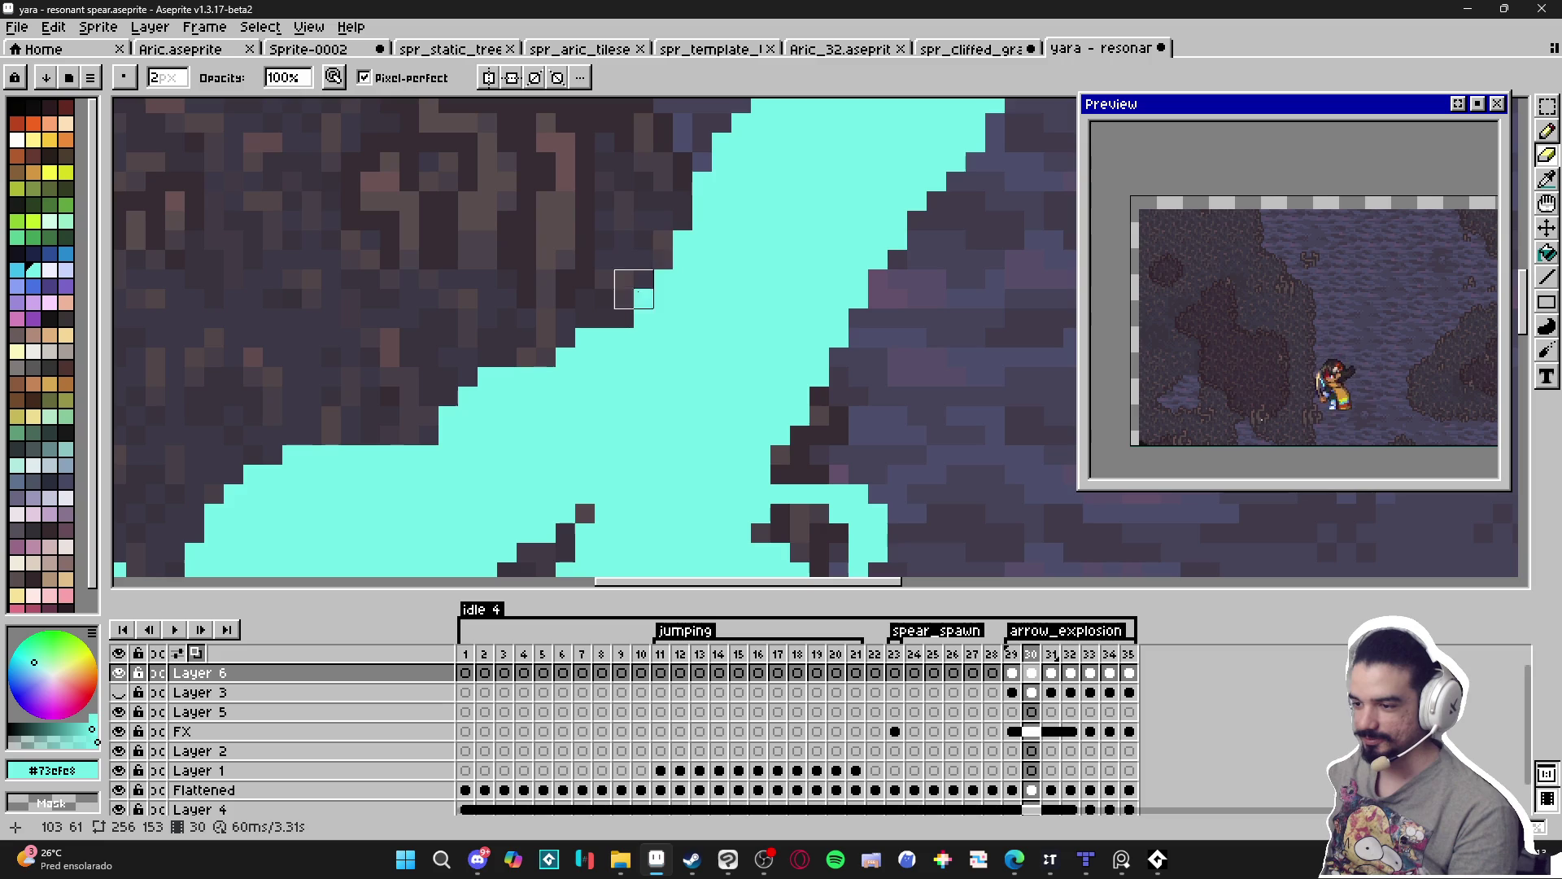
{"action": "key", "text": "b"}
{"action": "scroll", "coordinate": [663, 334], "scroll_direction": "down", "scroll_amount": 3}
{"action": "scroll", "coordinate": [656, 332], "scroll_direction": "up", "scroll_amount": 2}
{"action": "key", "text": "plus"}
{"action": "left_click", "coordinate": [643, 290]}
{"action": "left_click", "coordinate": [671, 265]}
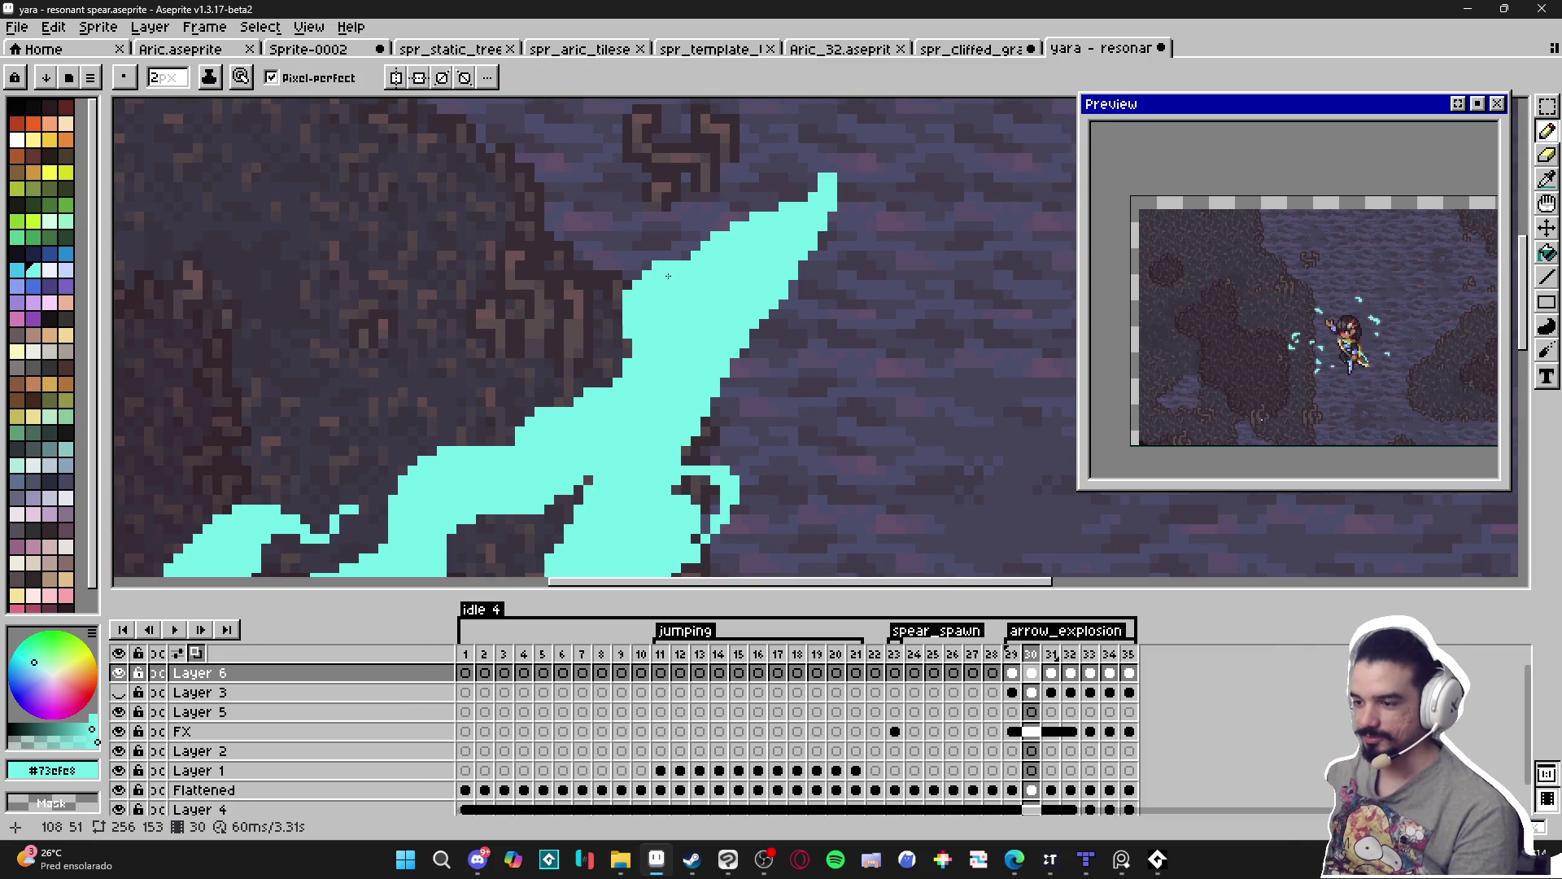
{"action": "key", "text": "minus"}
{"action": "left_click", "coordinate": [620, 311]}
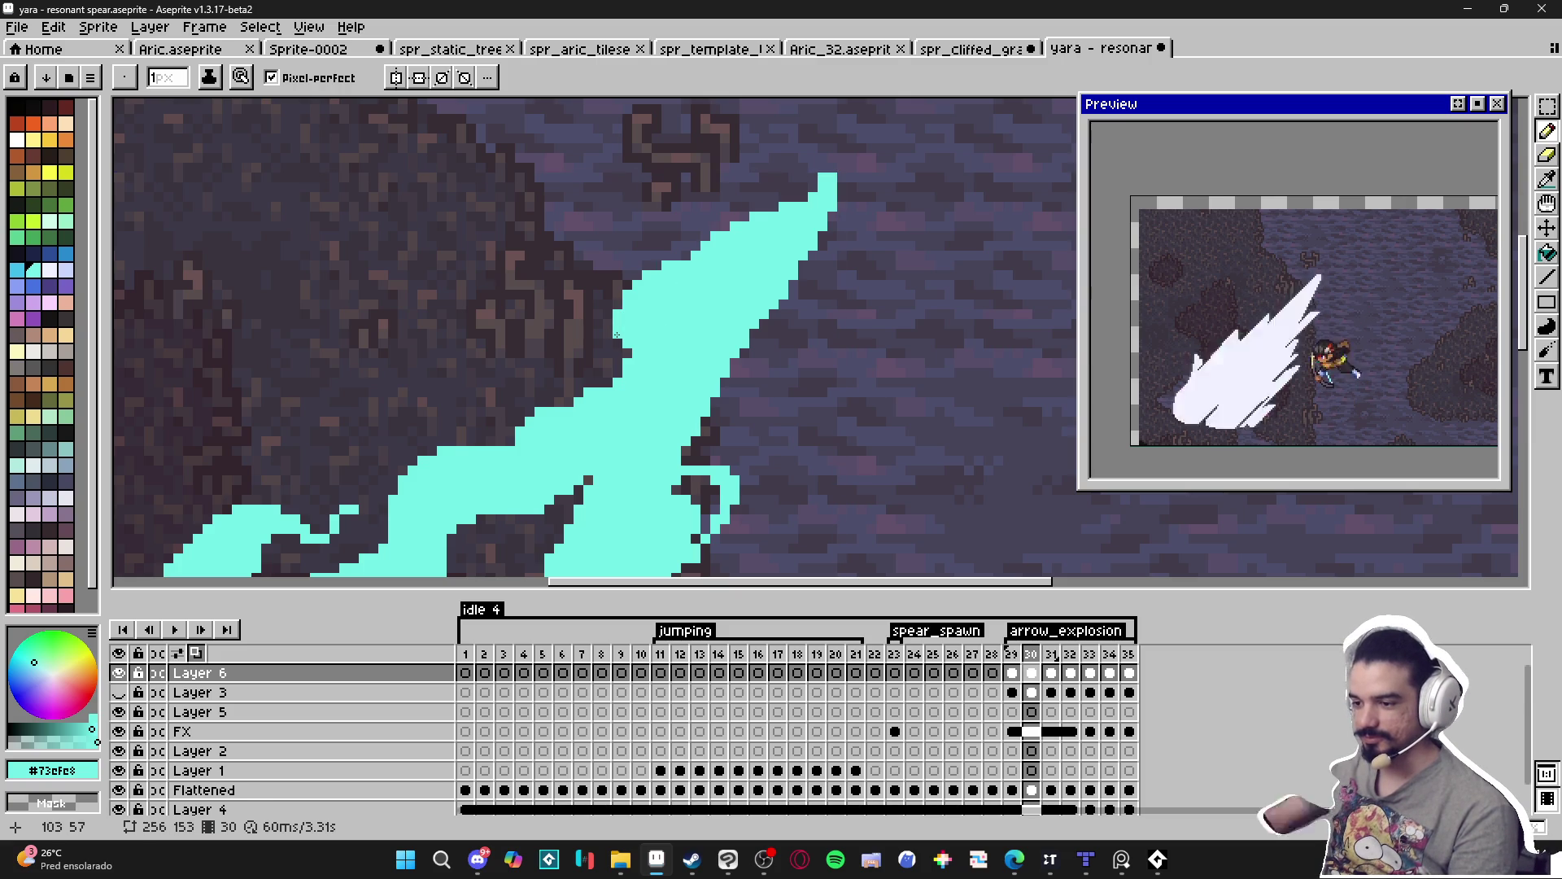
Erase a diagonal run of cyan pixels from the tip's right edge.
{"action": "key", "text": "e"}
{"action": "mouse_move", "coordinate": [749, 319]}
{"action": "left_mouse_down"}
{"action": "mouse_move", "coordinate": [740, 363]}
{"action": "mouse_move", "coordinate": [728, 325]}
{"action": "mouse_move", "coordinate": [782, 308]}
{"action": "mouse_move", "coordinate": [769, 293]}
{"action": "left_mouse_up"}
{"action": "key", "text": "b"}
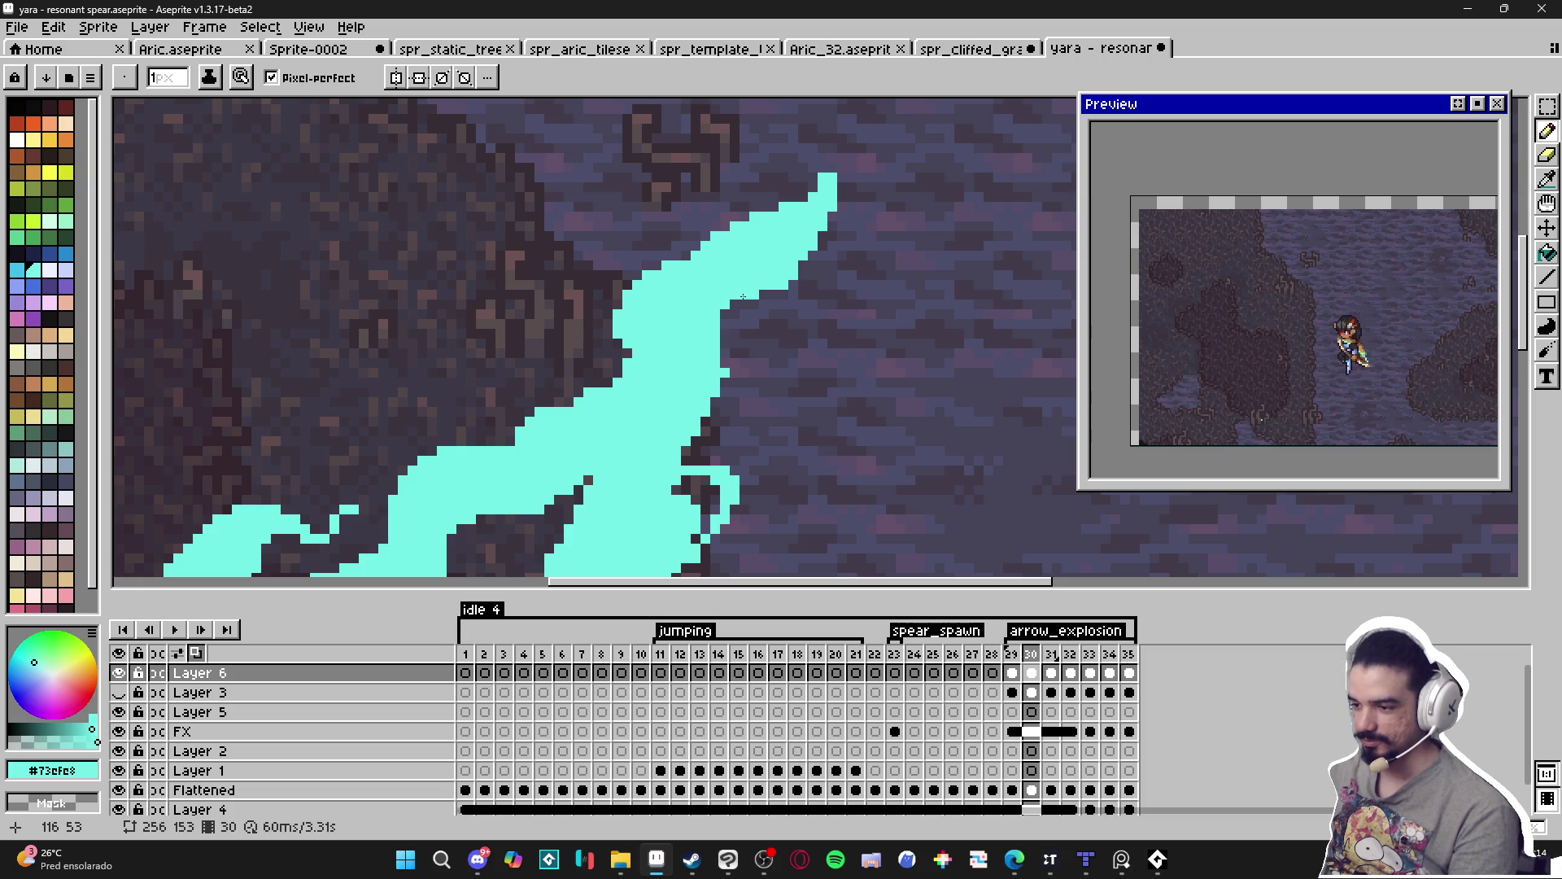
{"action": "scroll", "coordinate": [723, 317], "scroll_direction": "down", "scroll_amount": 2}
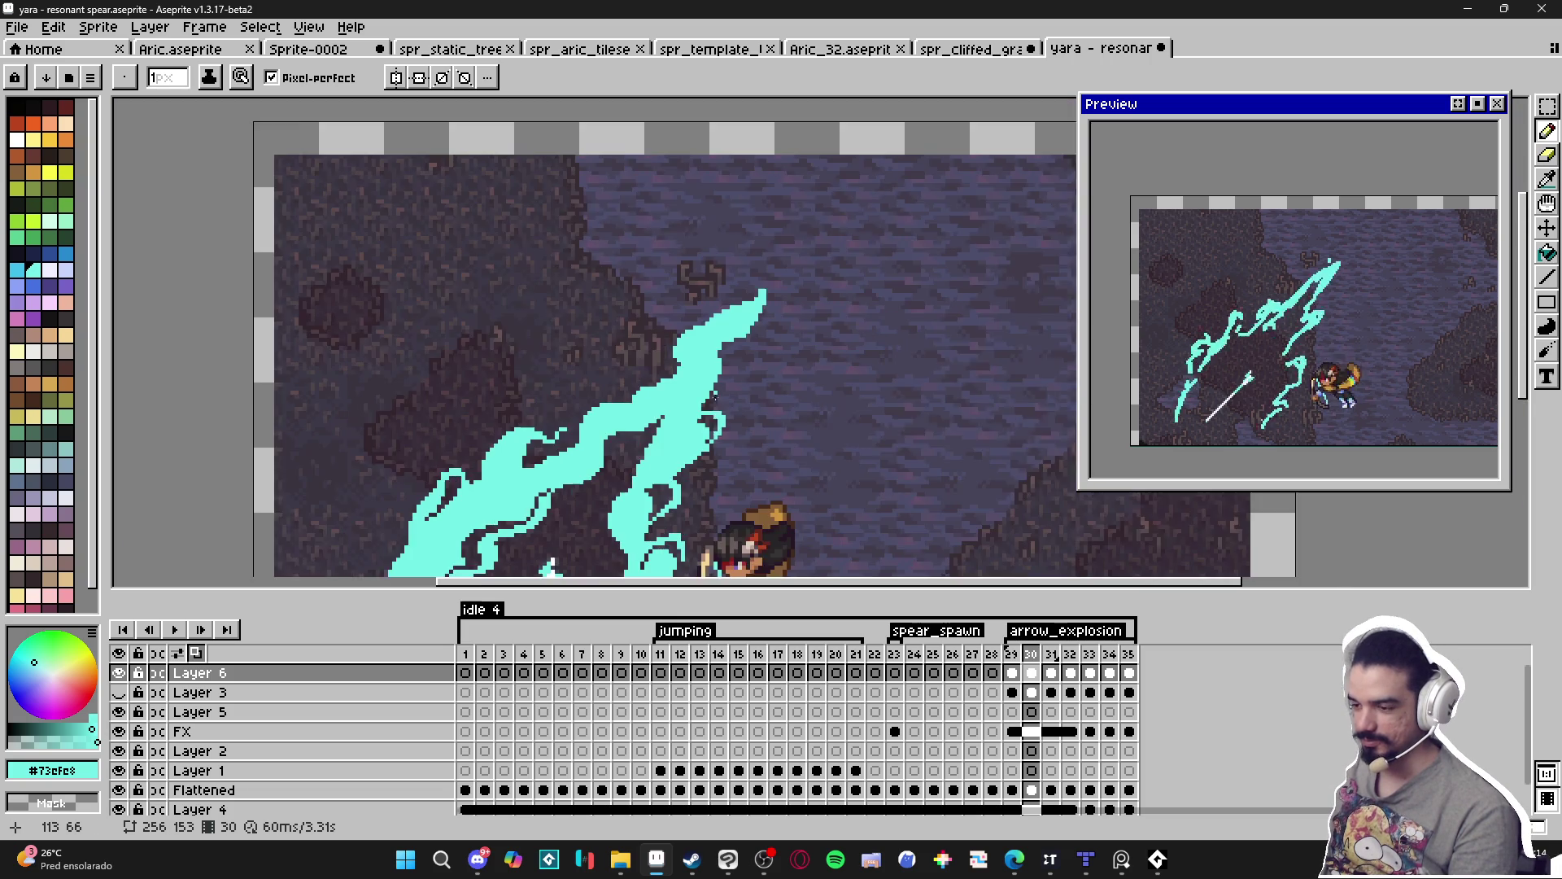
Flip between frame 29's white slash and frame 30's cyan slash to compare them.
{"action": "scroll", "coordinate": [740, 339], "scroll_direction": "down", "scroll_amount": 1}
{"action": "scroll", "coordinate": [754, 262], "scroll_direction": "up", "scroll_amount": 3}
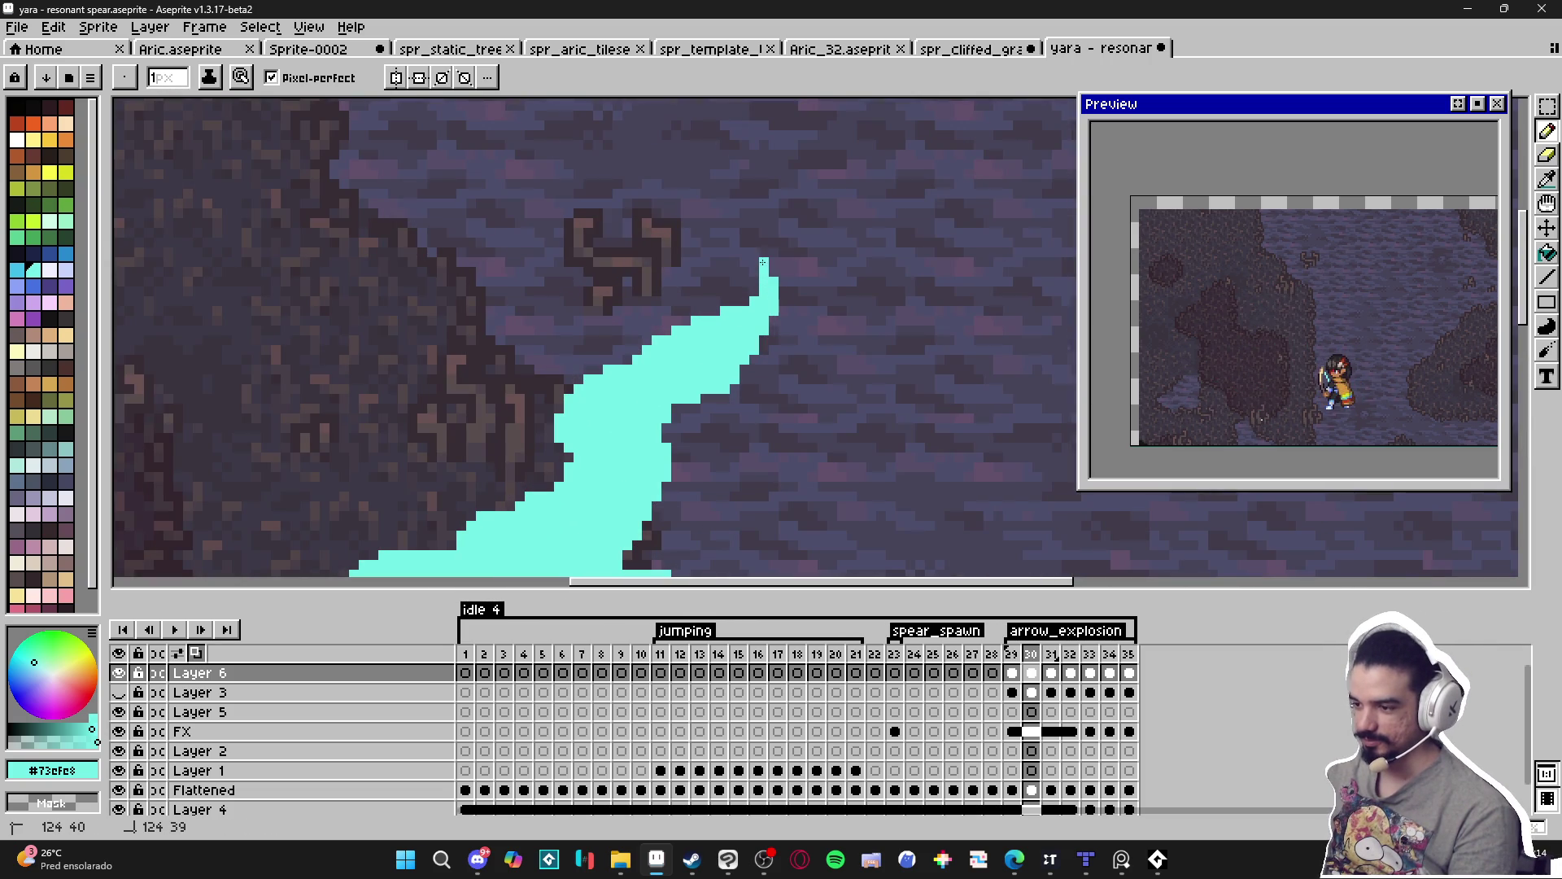
{"action": "scroll", "coordinate": [753, 262], "scroll_direction": "down", "scroll_amount": 5}
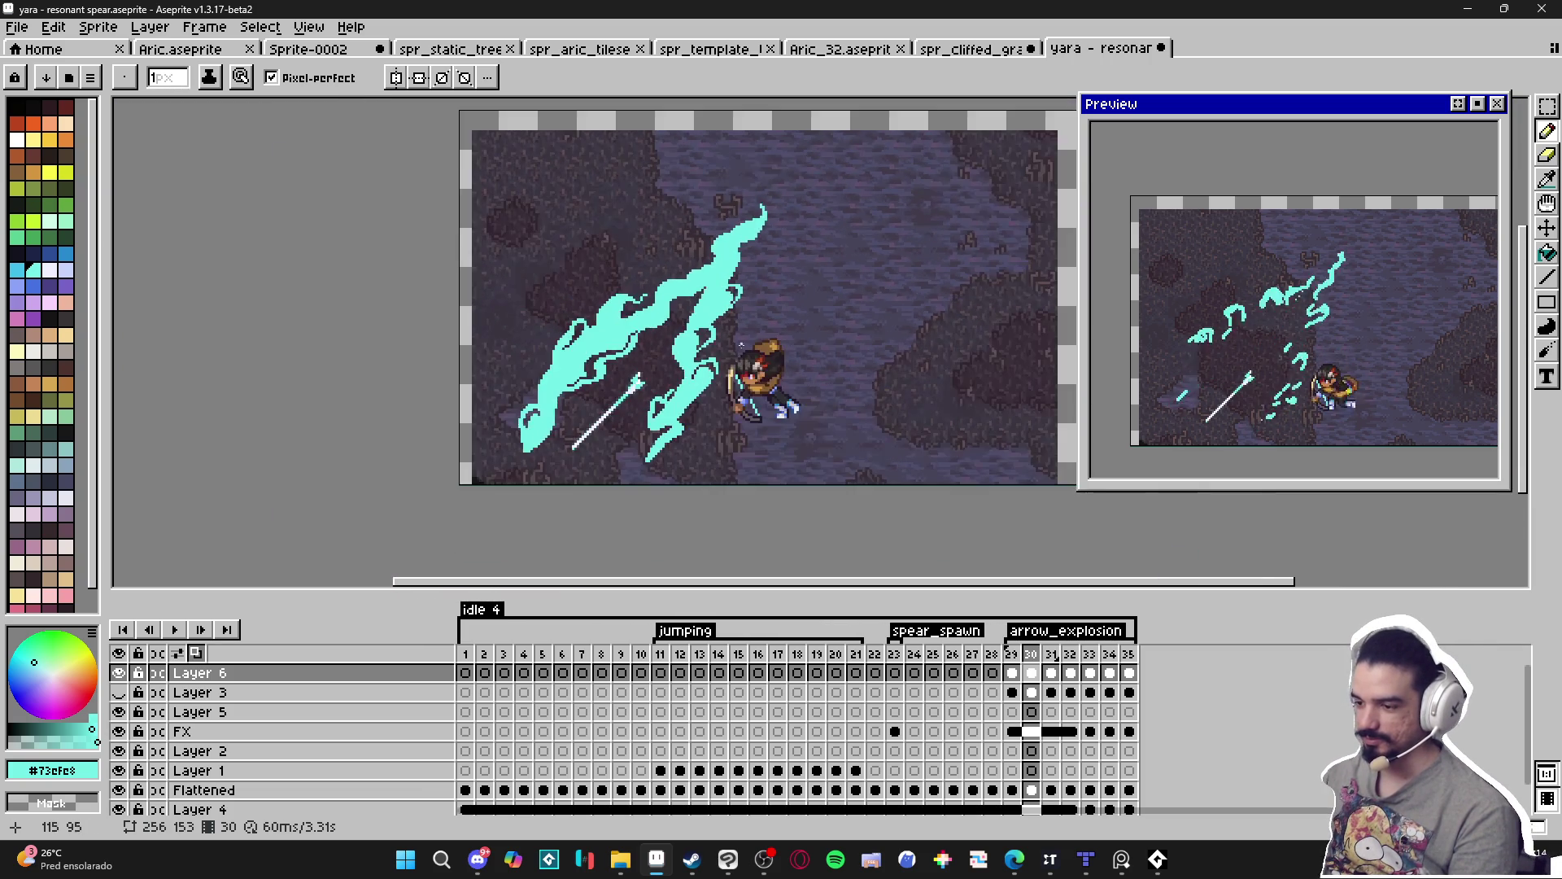
{"action": "scroll", "coordinate": [709, 378], "scroll_direction": "up", "scroll_amount": 1}
{"action": "scroll", "coordinate": [721, 375], "scroll_direction": "down", "scroll_amount": 1}
{"action": "scroll", "coordinate": [692, 407], "scroll_direction": "up", "scroll_amount": 1}
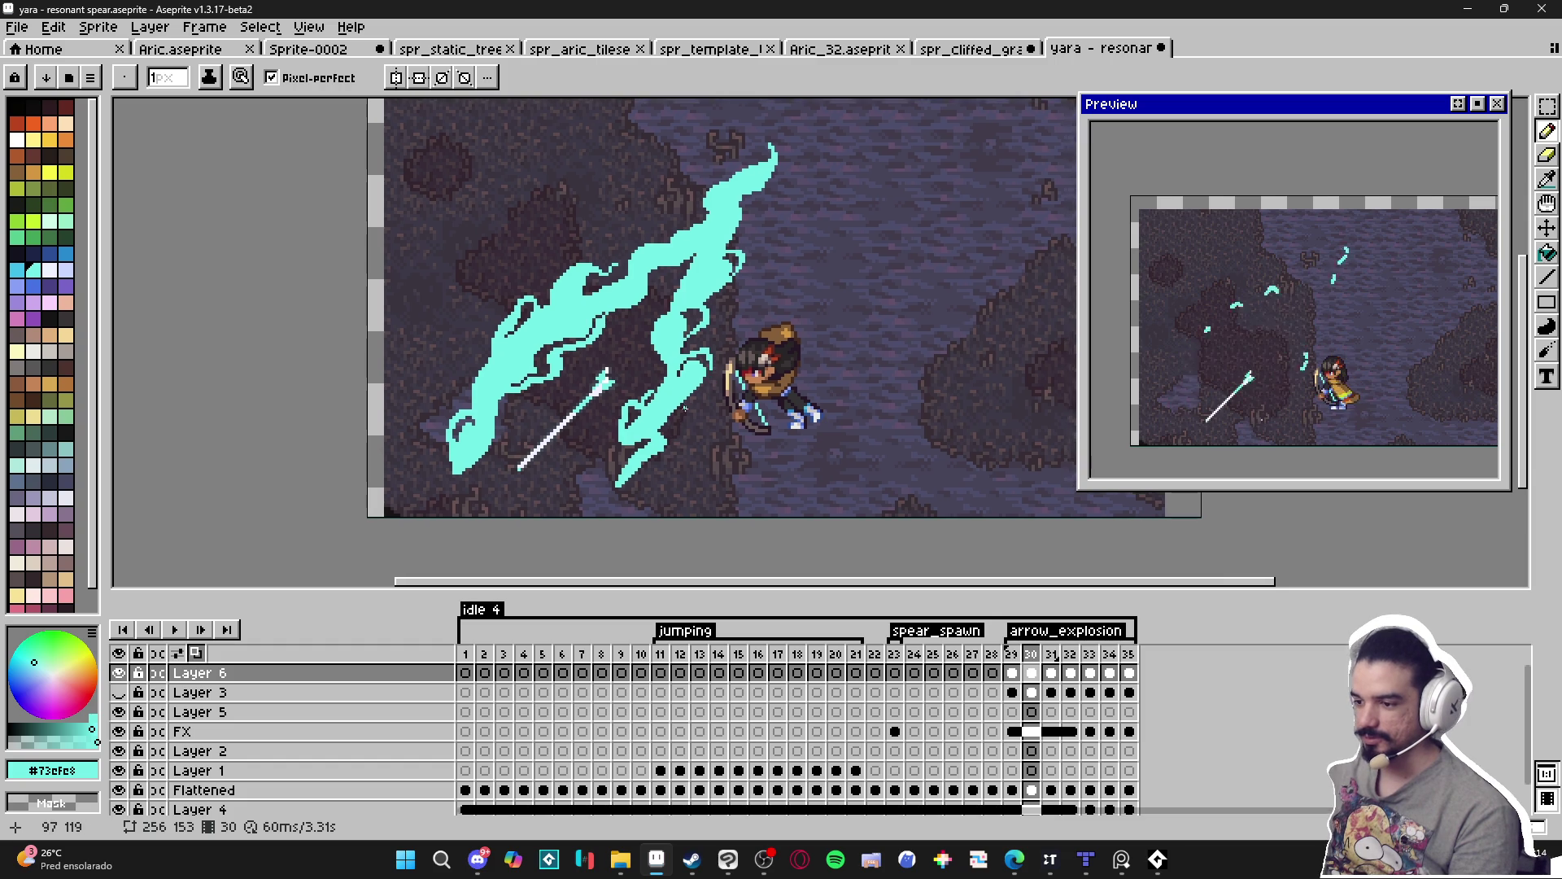
{"action": "scroll", "coordinate": [615, 449], "scroll_direction": "down", "scroll_amount": 1}
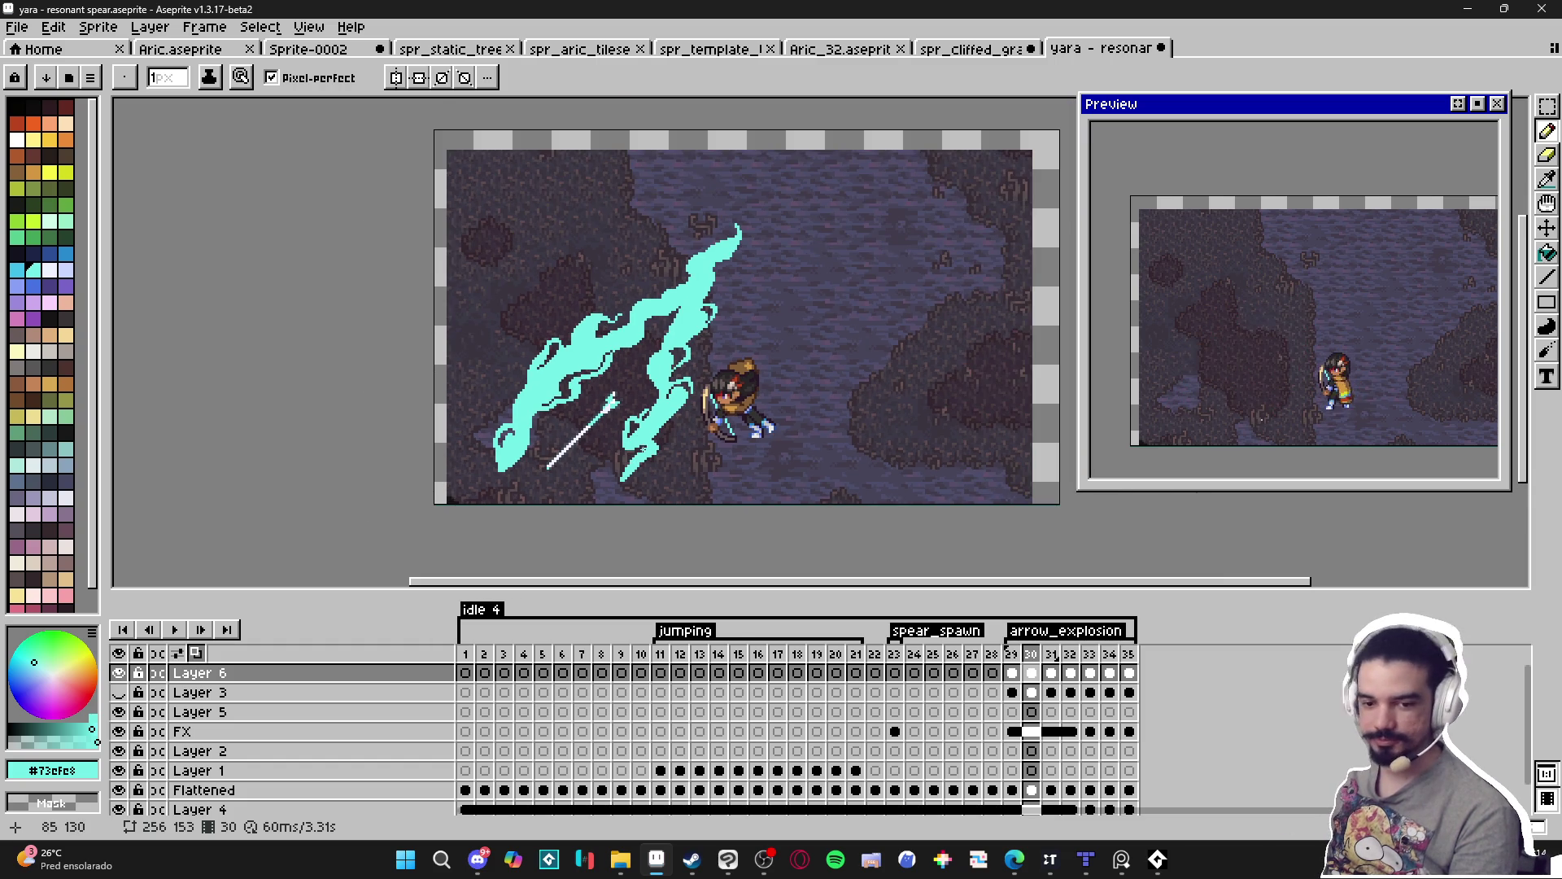
{"action": "scroll", "coordinate": [640, 446], "scroll_direction": "up", "scroll_amount": 3}
{"action": "scroll", "coordinate": [668, 435], "scroll_direction": "down", "scroll_amount": 3}
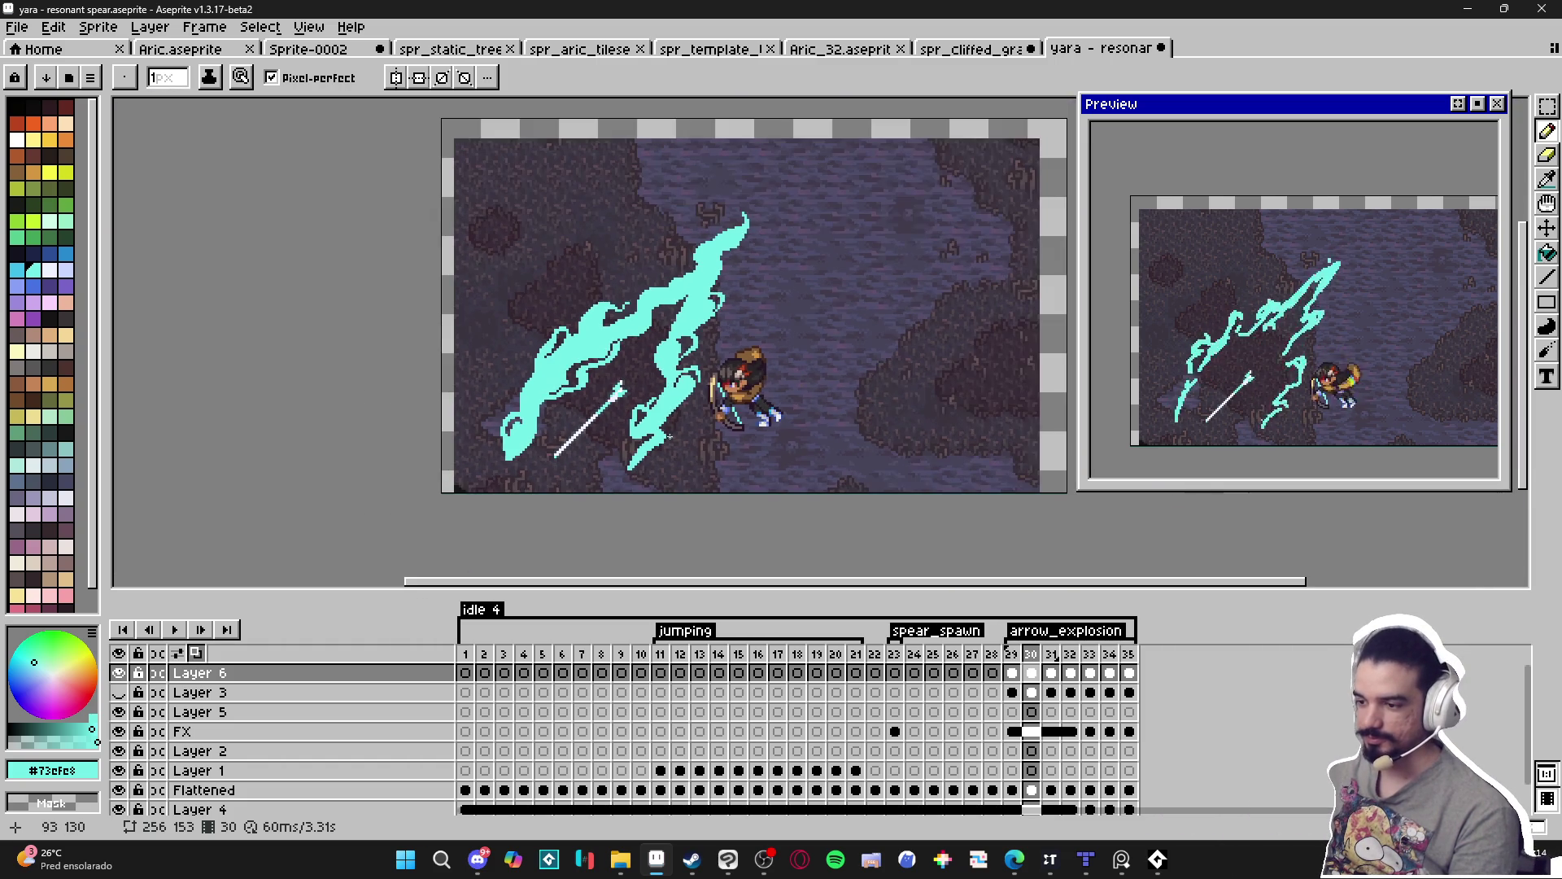
{"action": "left_click", "coordinate": [1013, 657]}
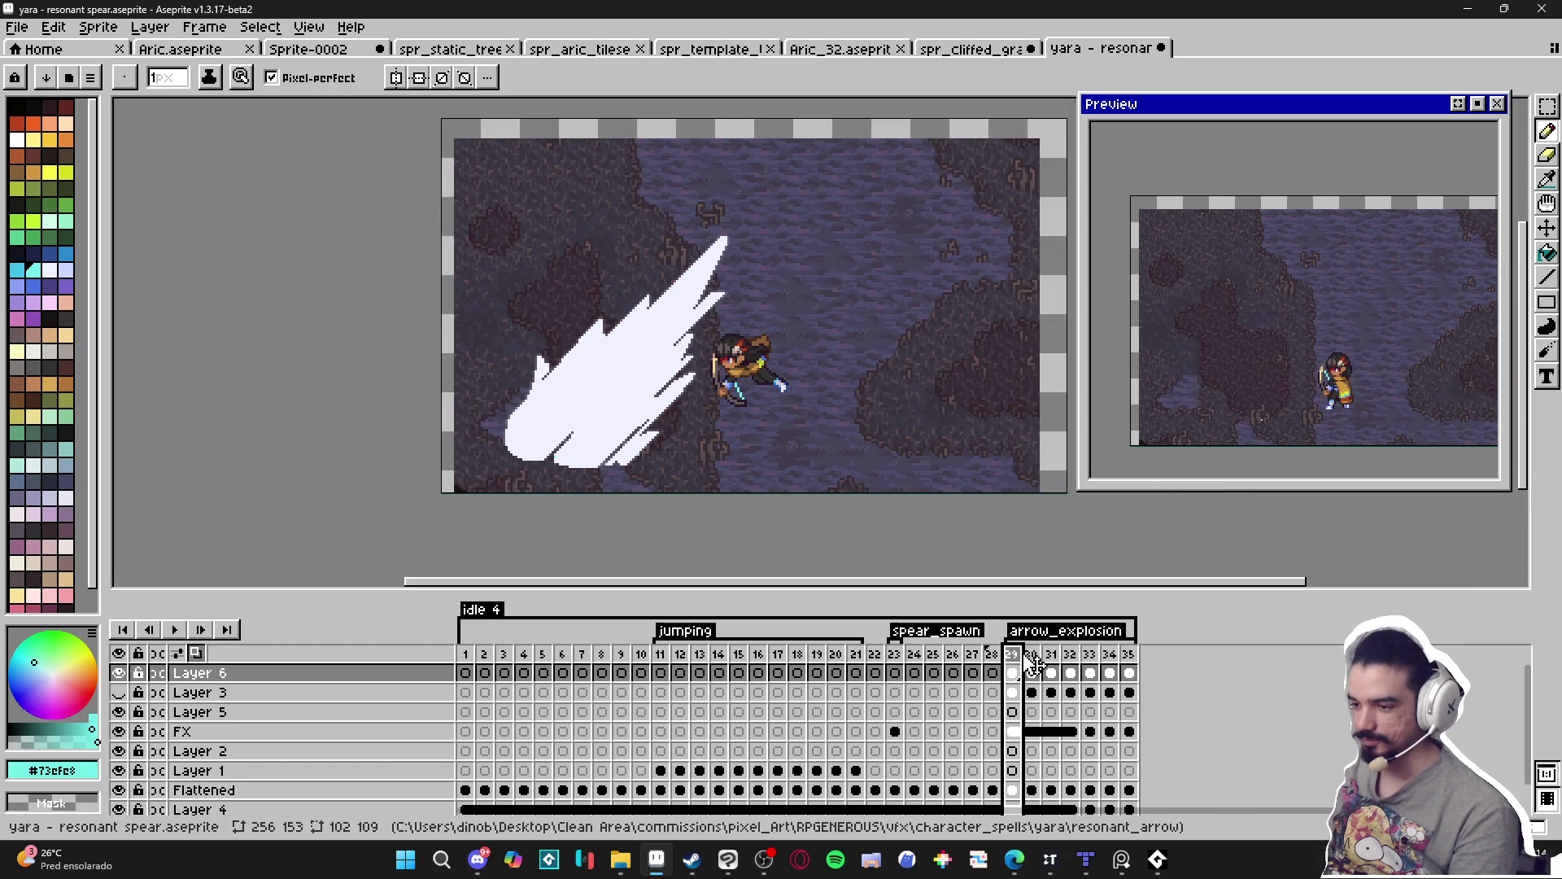
{"action": "left_click", "coordinate": [1032, 661]}
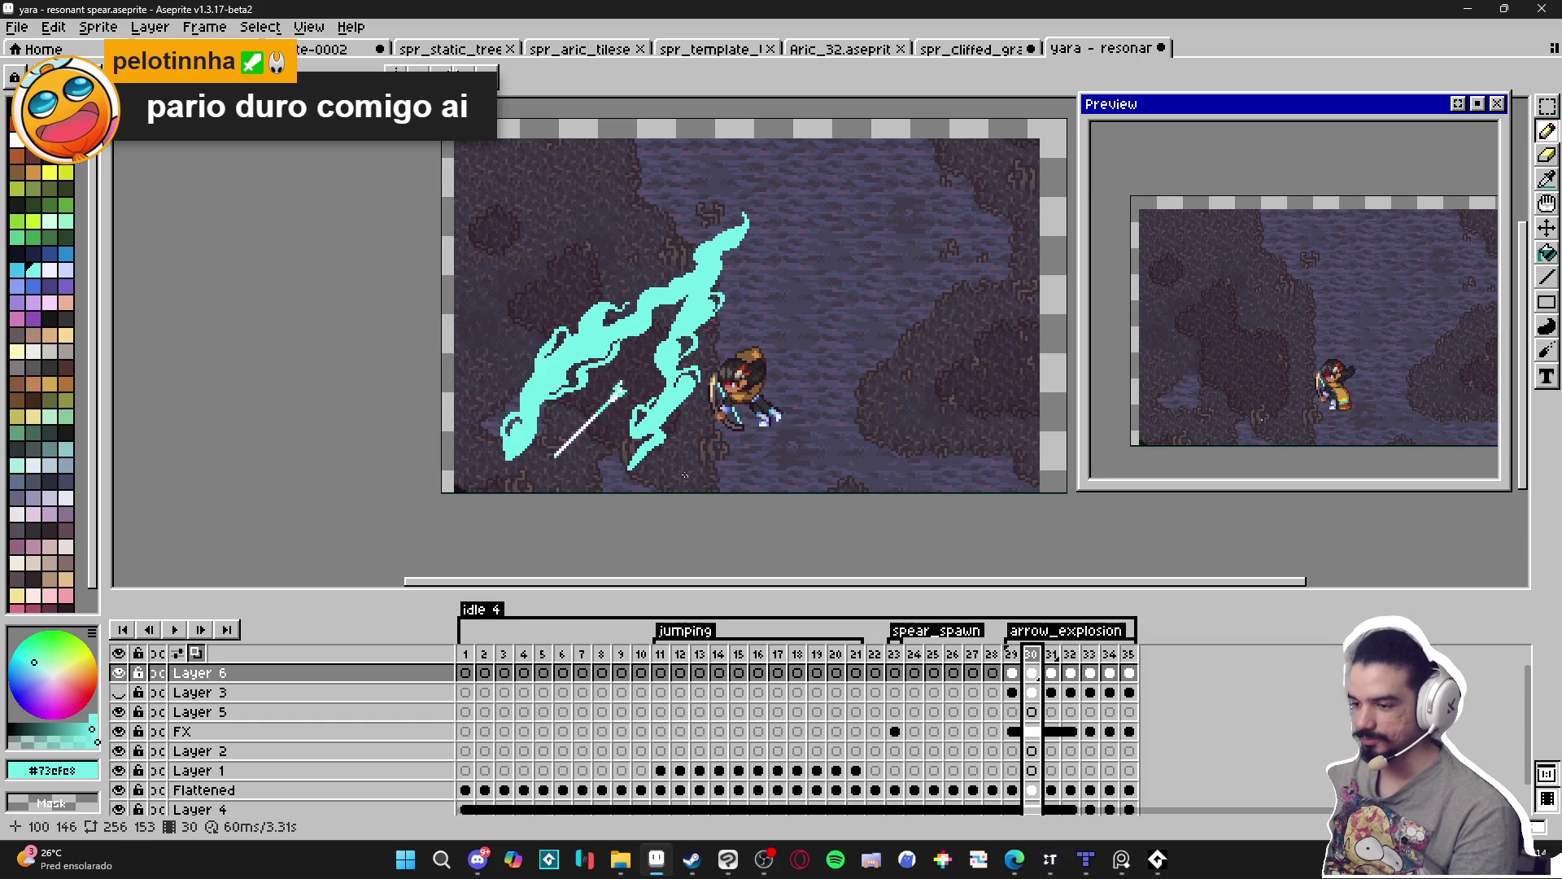
{"action": "left_click_drag", "start_coordinate": [625, 431], "coordinate": [614, 426]}
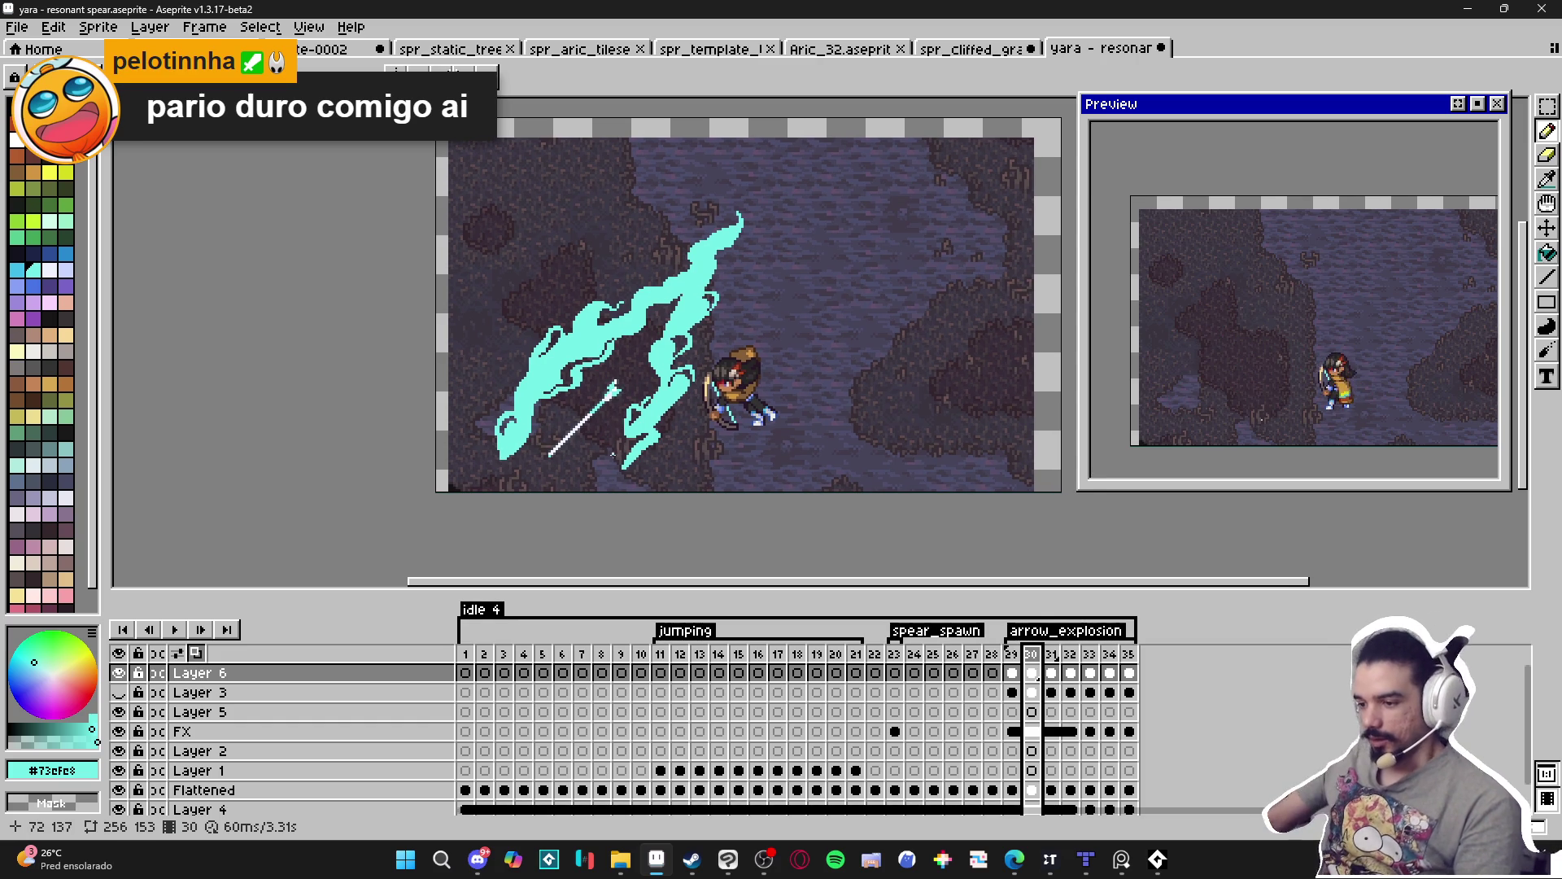
{"action": "left_click", "coordinate": [1012, 656]}
{"action": "left_click", "coordinate": [1032, 656]}
Pick the white #f1f2ff from frame 29's slash as the drawing colour.
{"action": "key", "text": "w"}
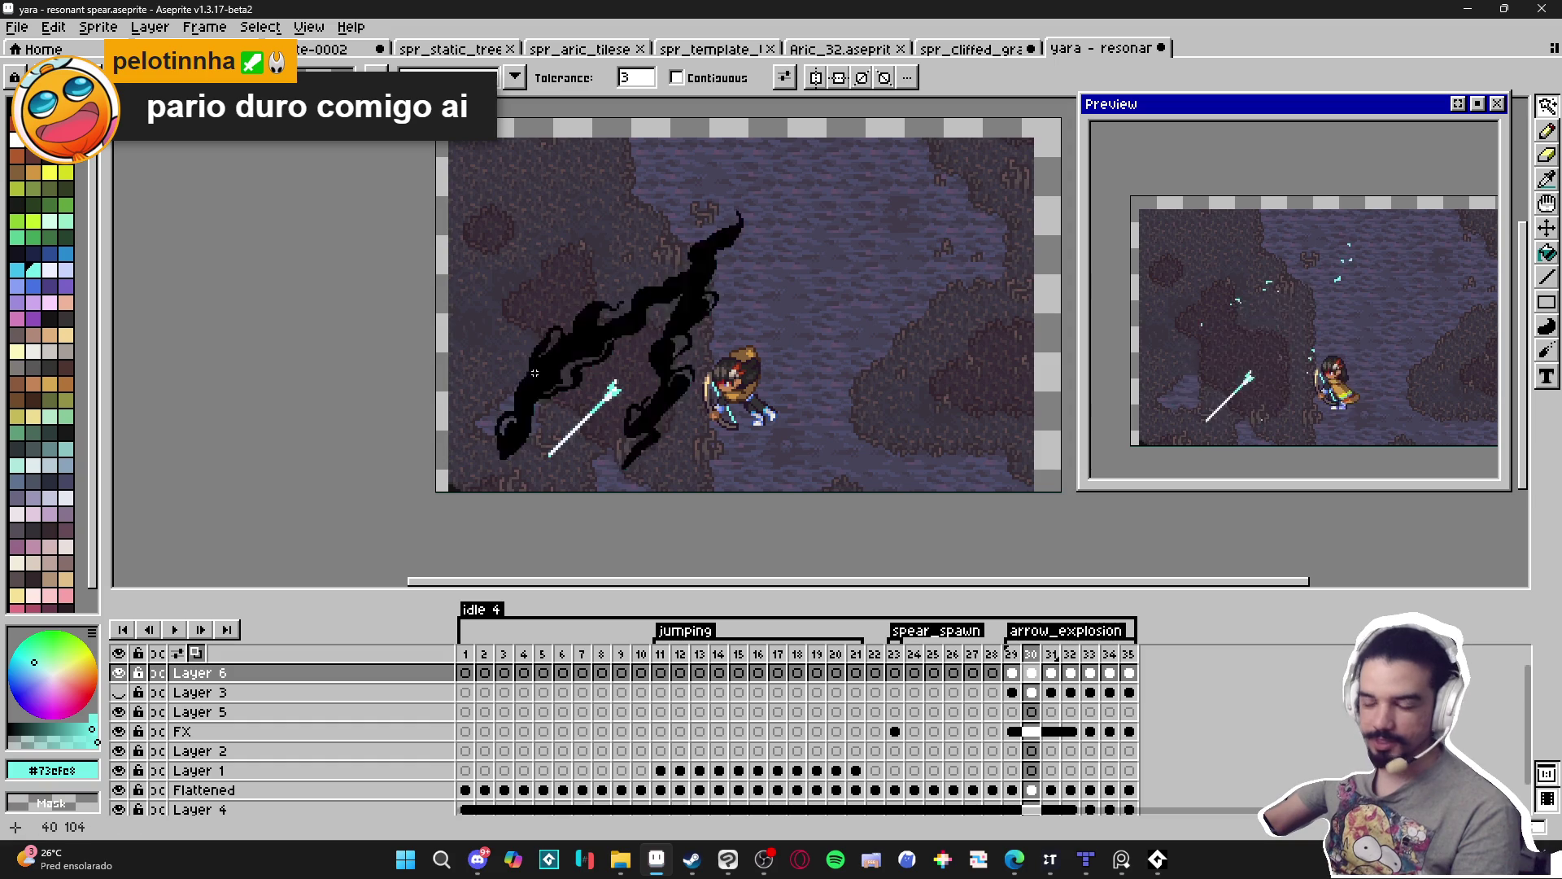
{"action": "key", "text": "b"}
{"action": "key", "text": "Left"}
{"action": "scroll", "coordinate": [569, 414], "scroll_direction": "up", "scroll_amount": 1}
{"action": "left_click", "coordinate": [591, 370], "text": "alt"}
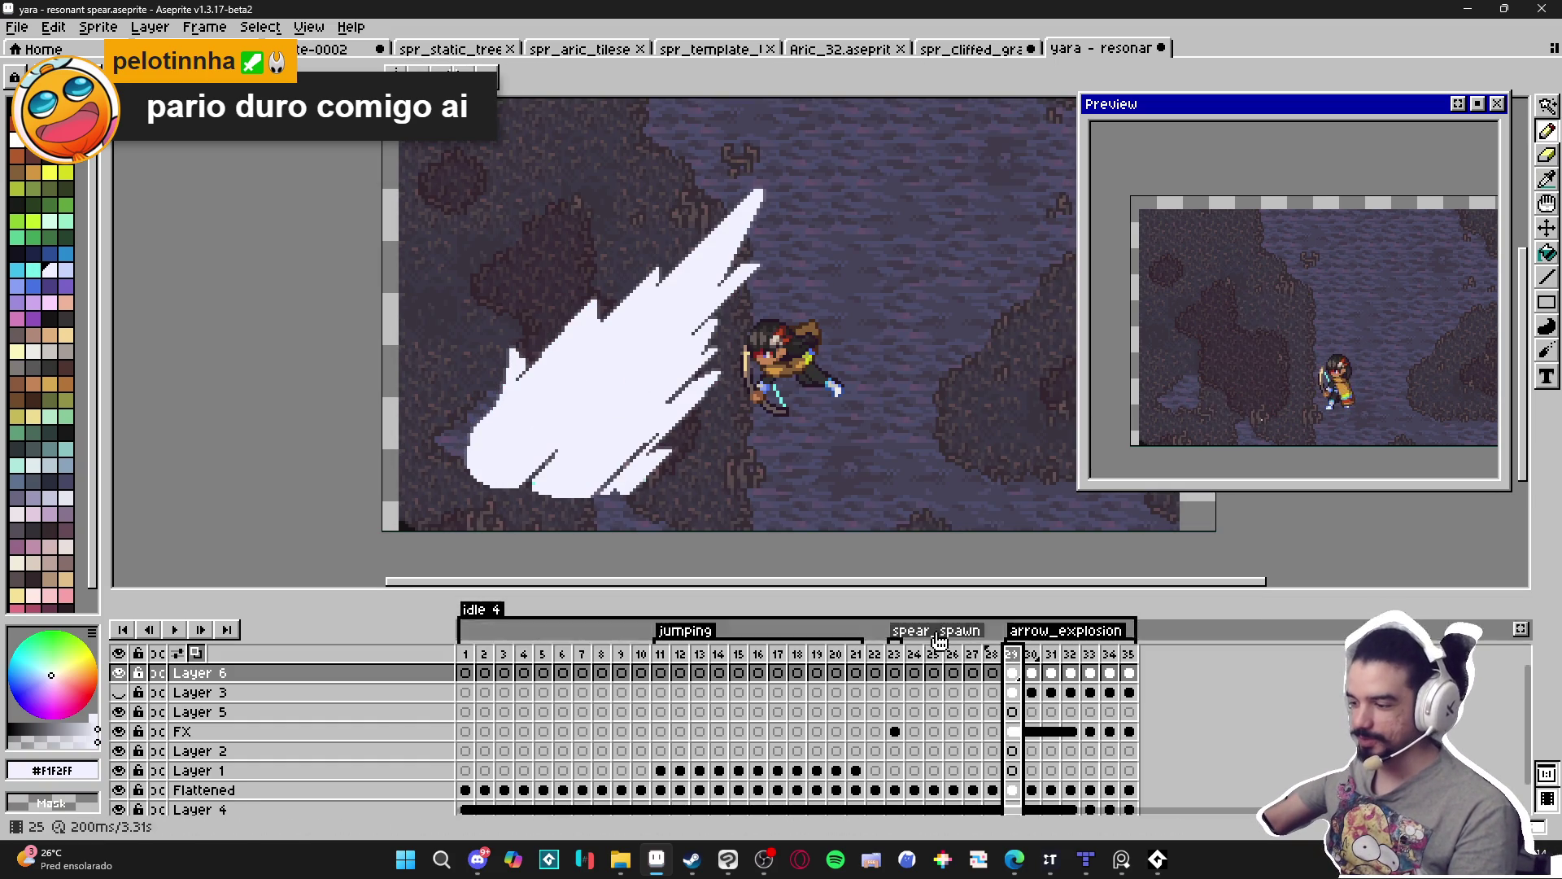
On frame 30, paint white #F1F2FF along the lower-left swirl of the cyan slash.
{"action": "left_click", "coordinate": [1031, 653]}
{"action": "scroll", "coordinate": [514, 416], "scroll_direction": "up", "scroll_amount": 1}
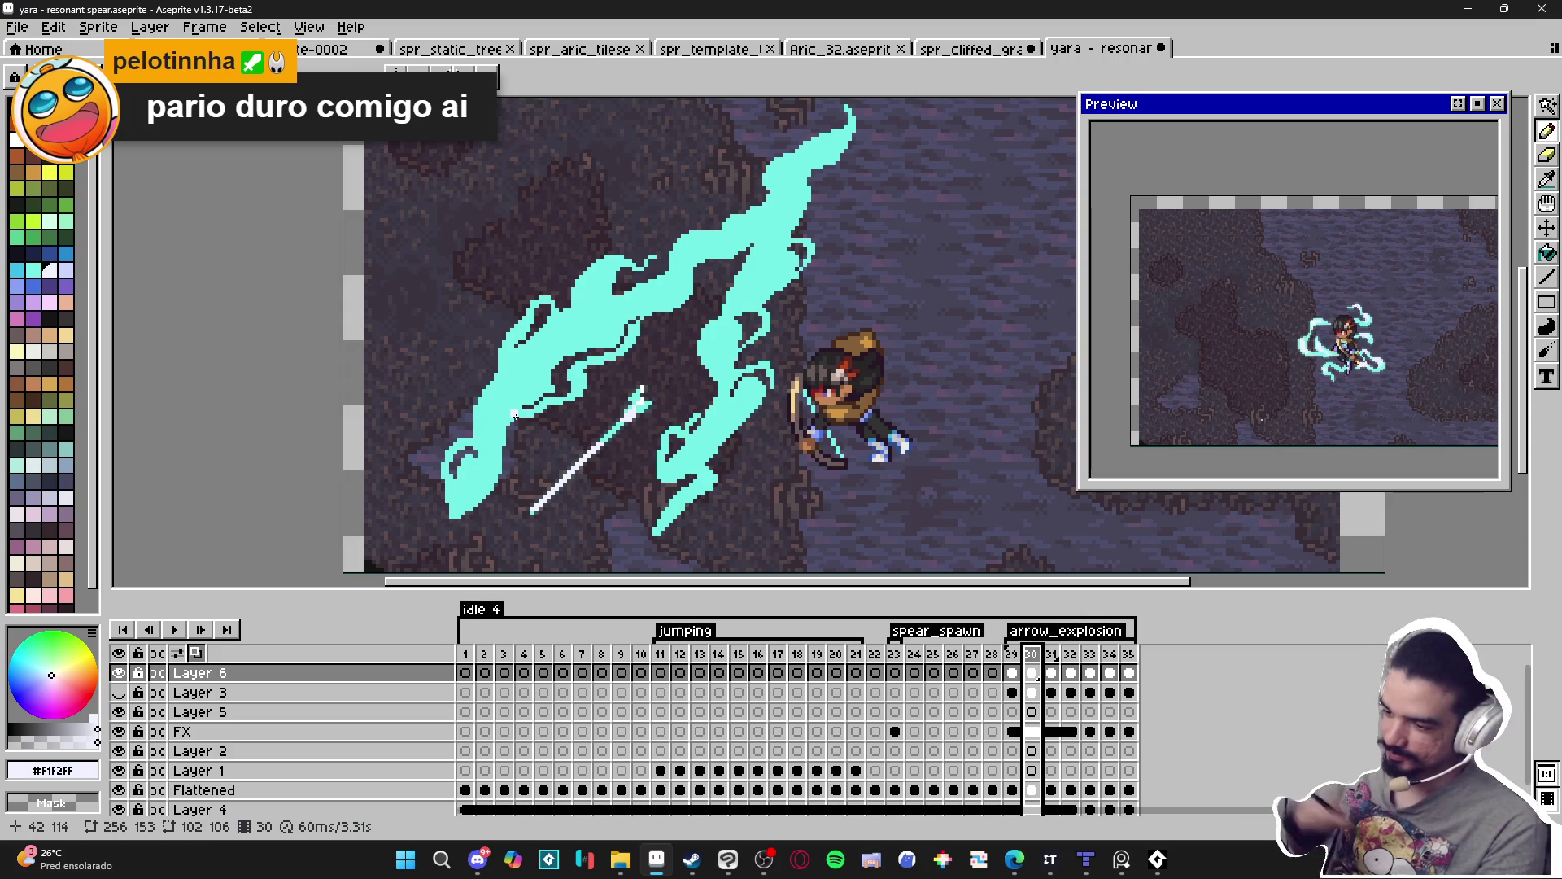
{"action": "mouse_move", "coordinate": [446, 499]}
{"action": "left_mouse_down"}
{"action": "mouse_move", "coordinate": [504, 397]}
{"action": "mouse_move", "coordinate": [568, 338]}
{"action": "mouse_move", "coordinate": [694, 296]}
{"action": "left_mouse_up"}
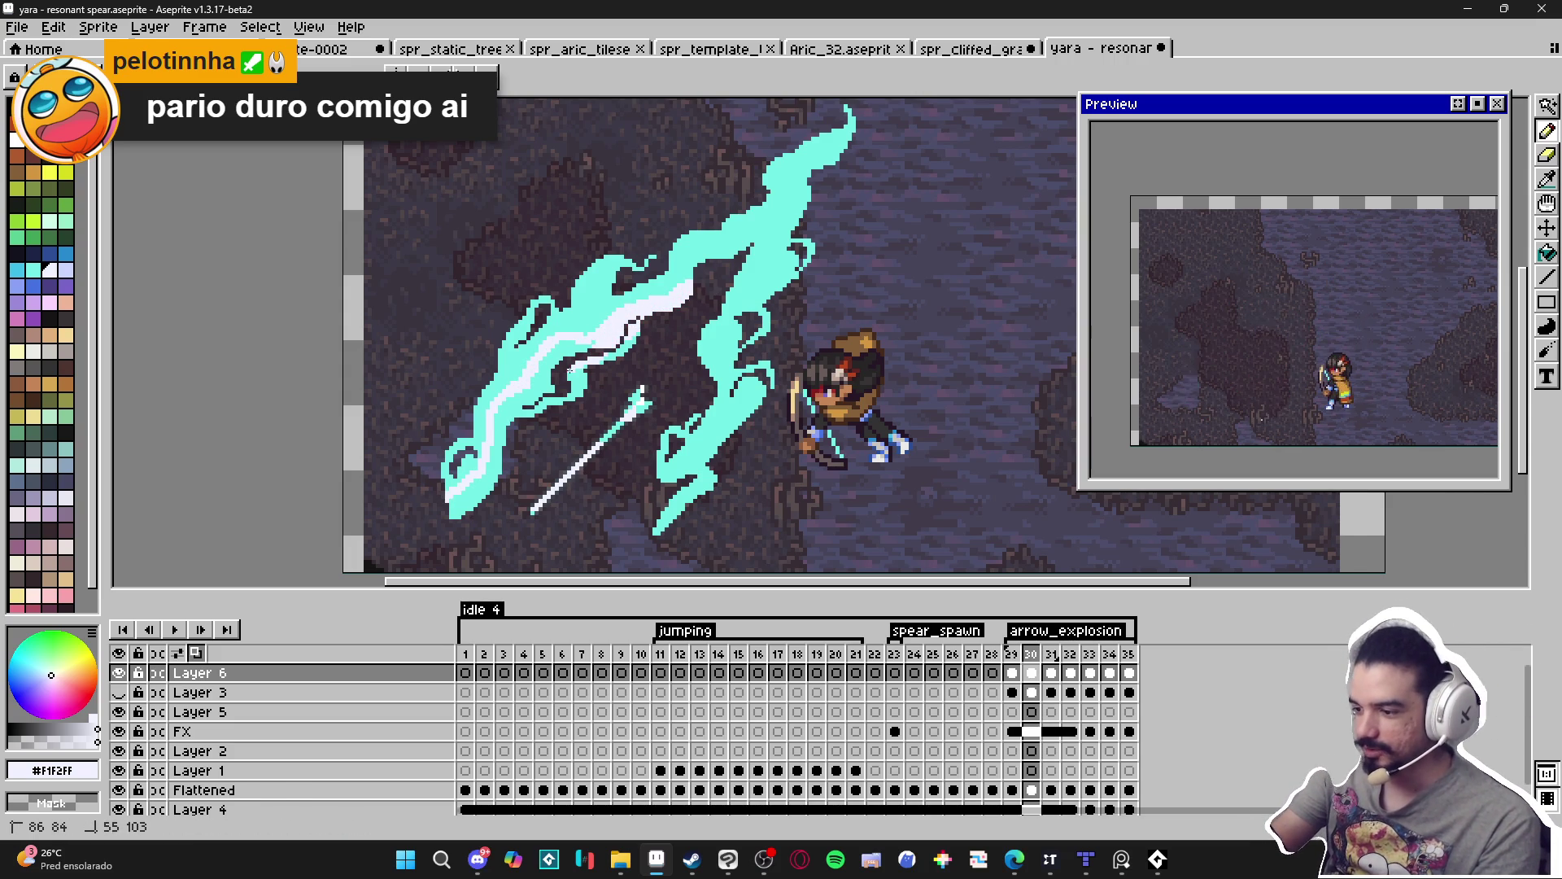
{"action": "mouse_move", "coordinate": [561, 364]}
{"action": "left_mouse_down"}
{"action": "mouse_move", "coordinate": [509, 411]}
{"action": "mouse_move", "coordinate": [515, 433]}
{"action": "left_mouse_up"}
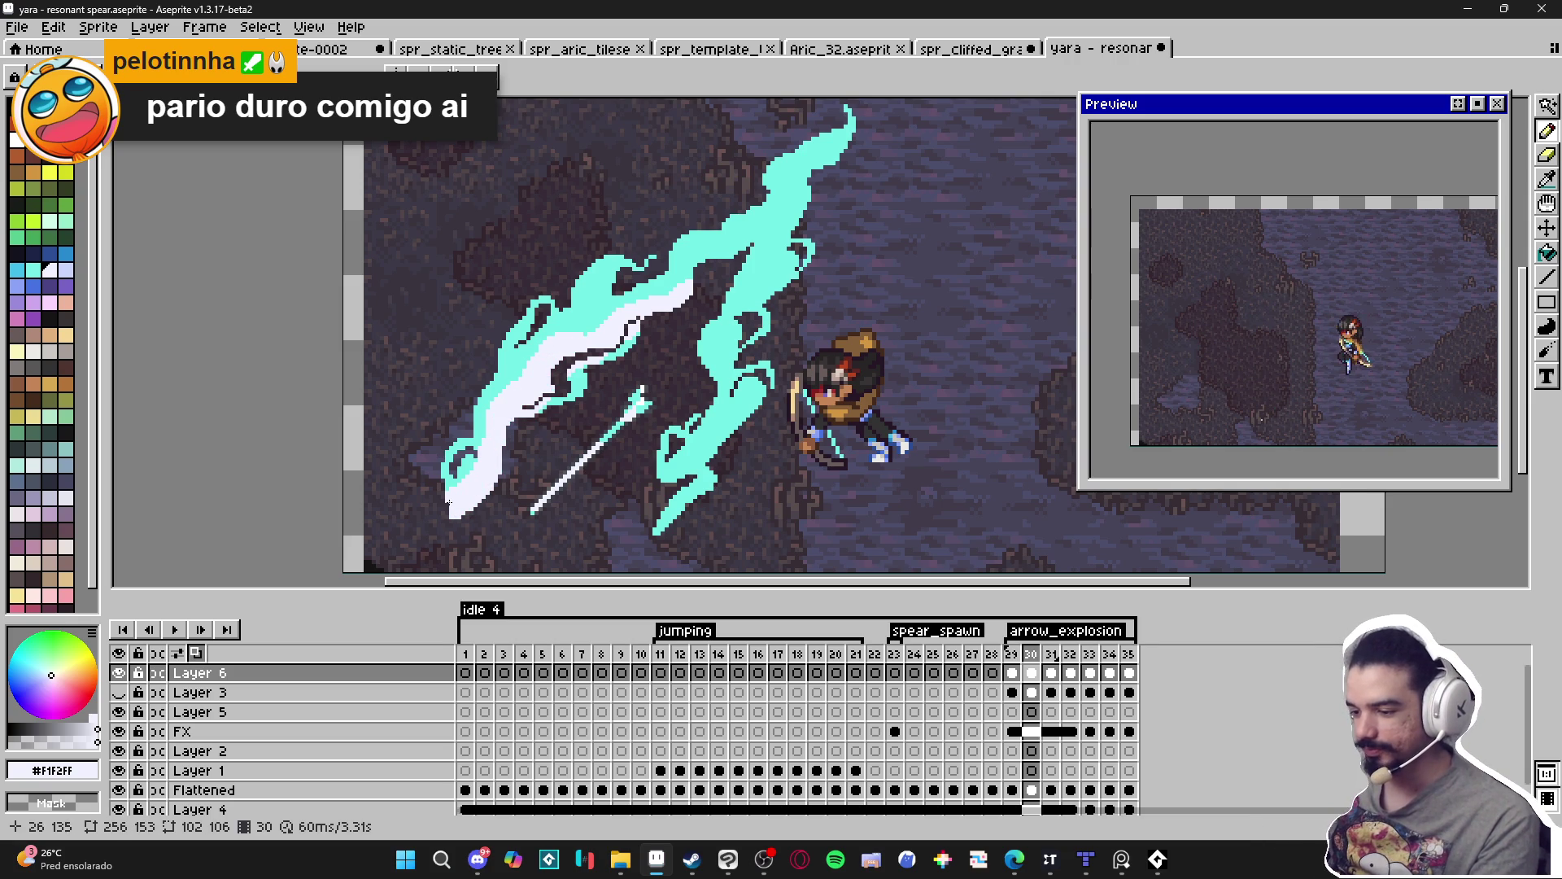
{"action": "left_click", "coordinate": [466, 472], "text": "alt"}
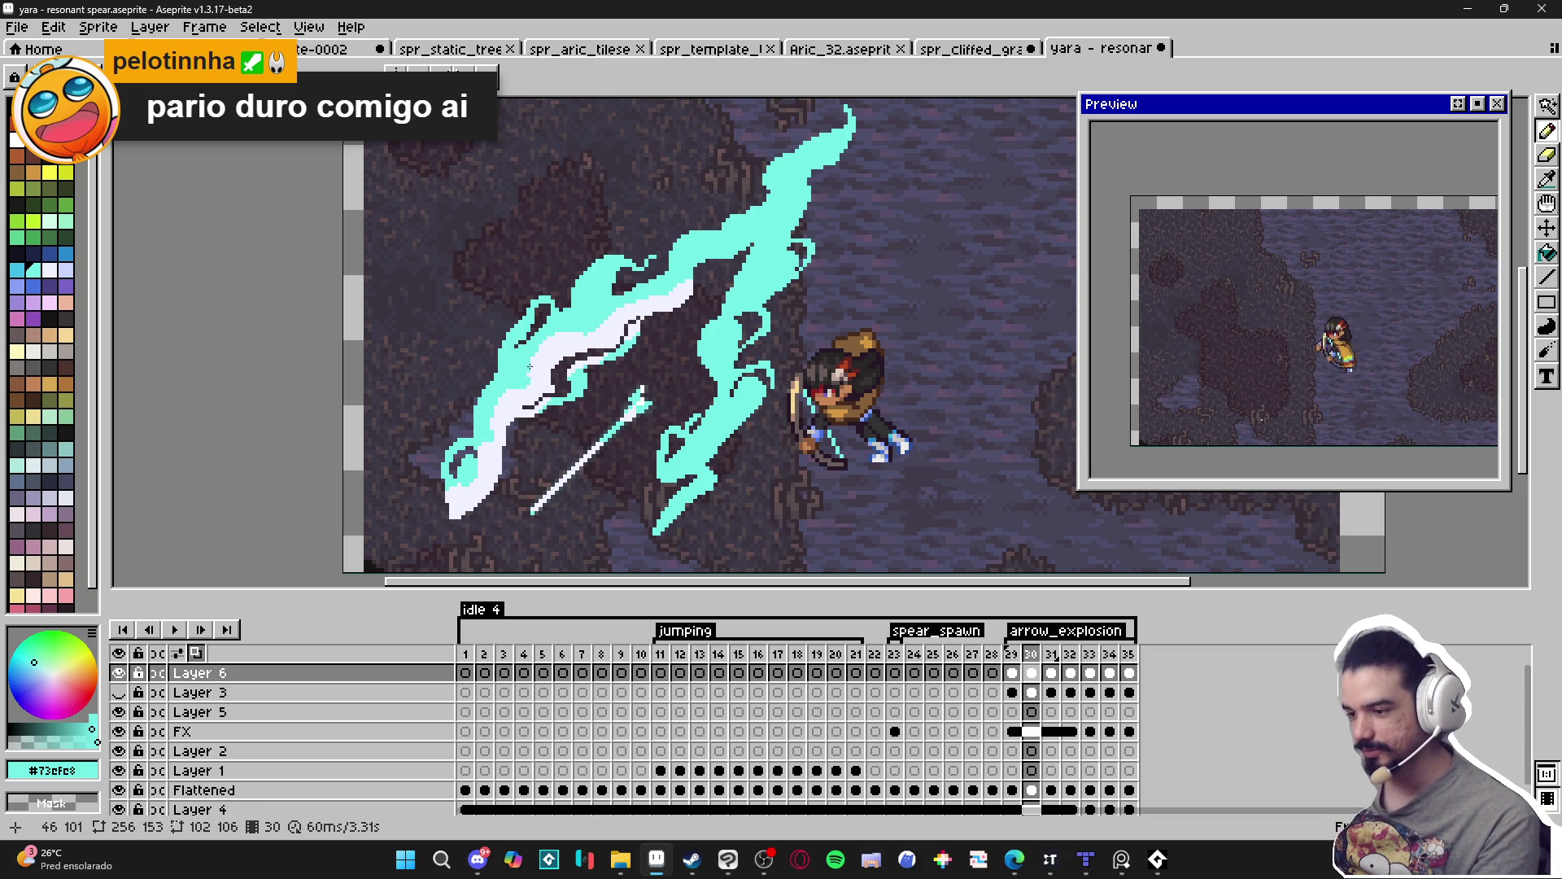
{"action": "left_click", "coordinate": [557, 353], "text": "alt"}
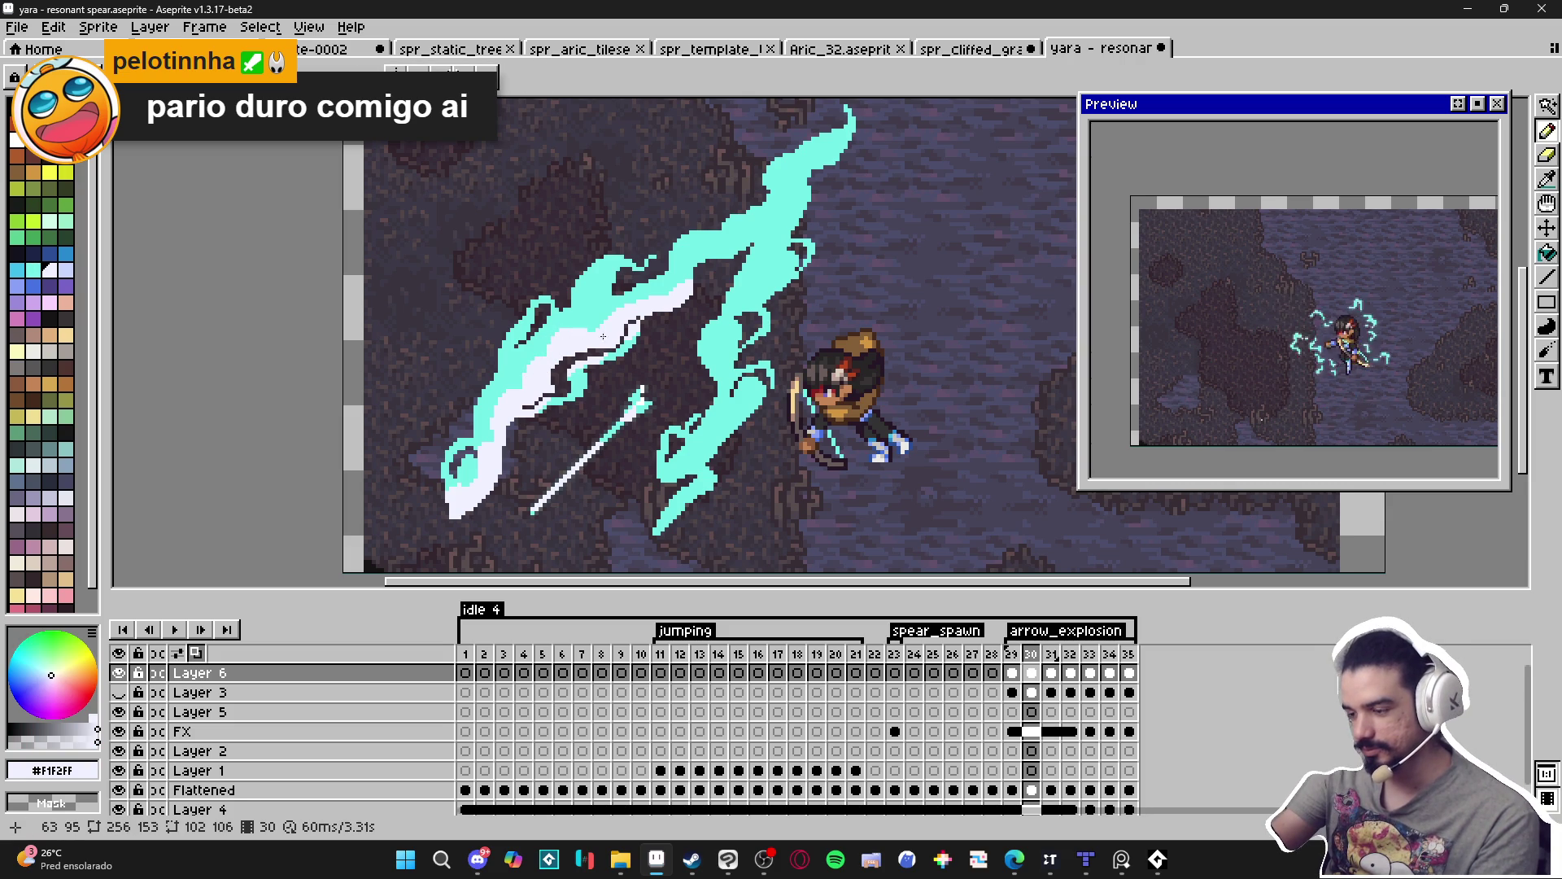
Add white highlight strokes and pixels down the right-hand cyan flame, including its lower part.
{"action": "left_click", "coordinate": [592, 300]}
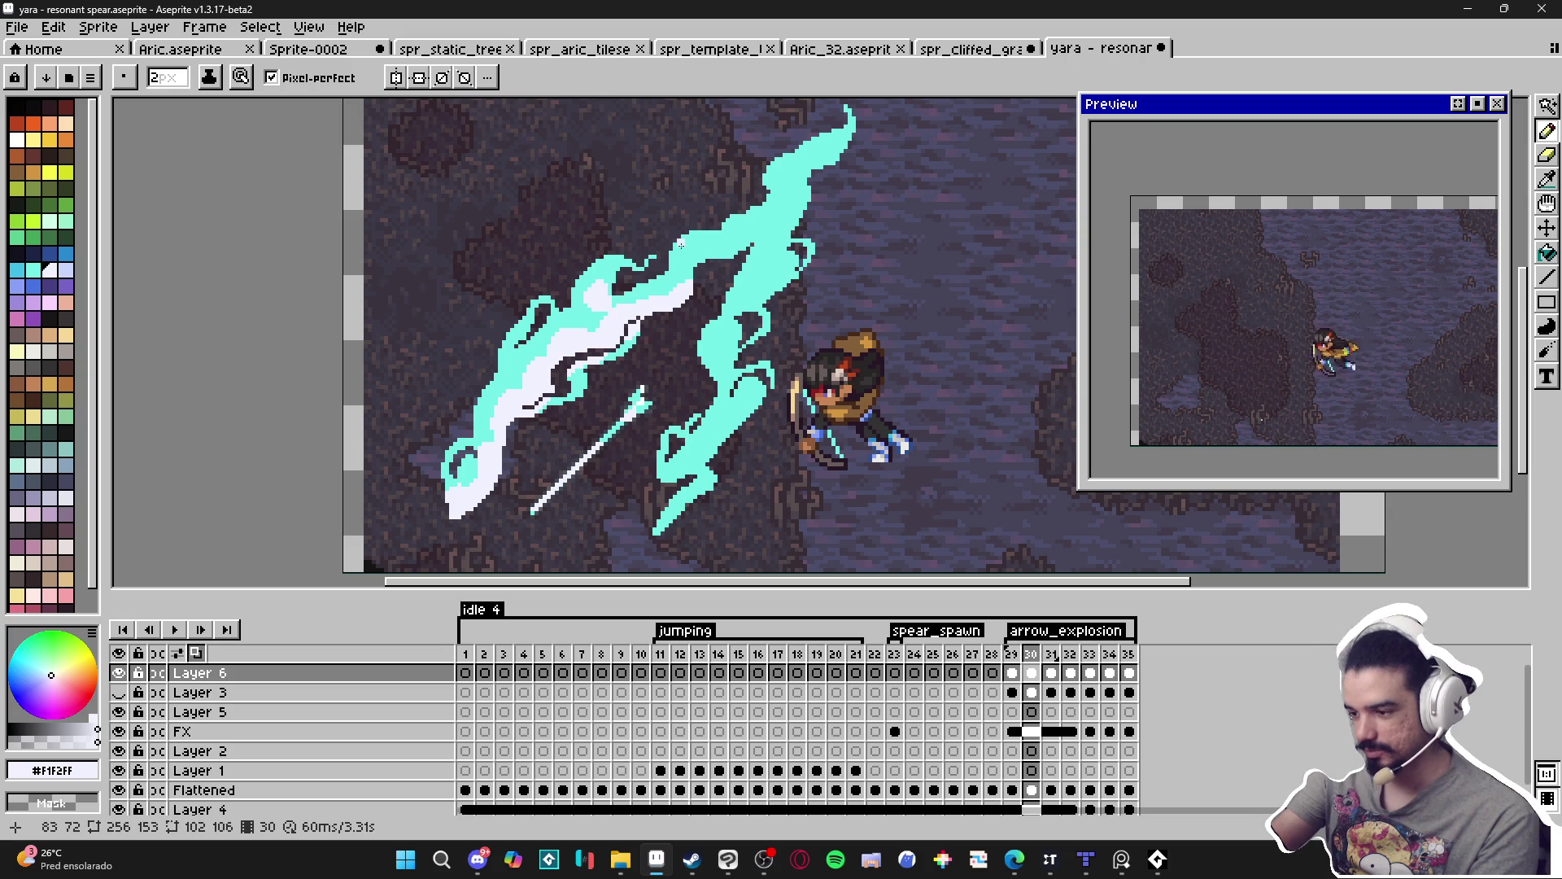
{"action": "left_click", "coordinate": [568, 400]}
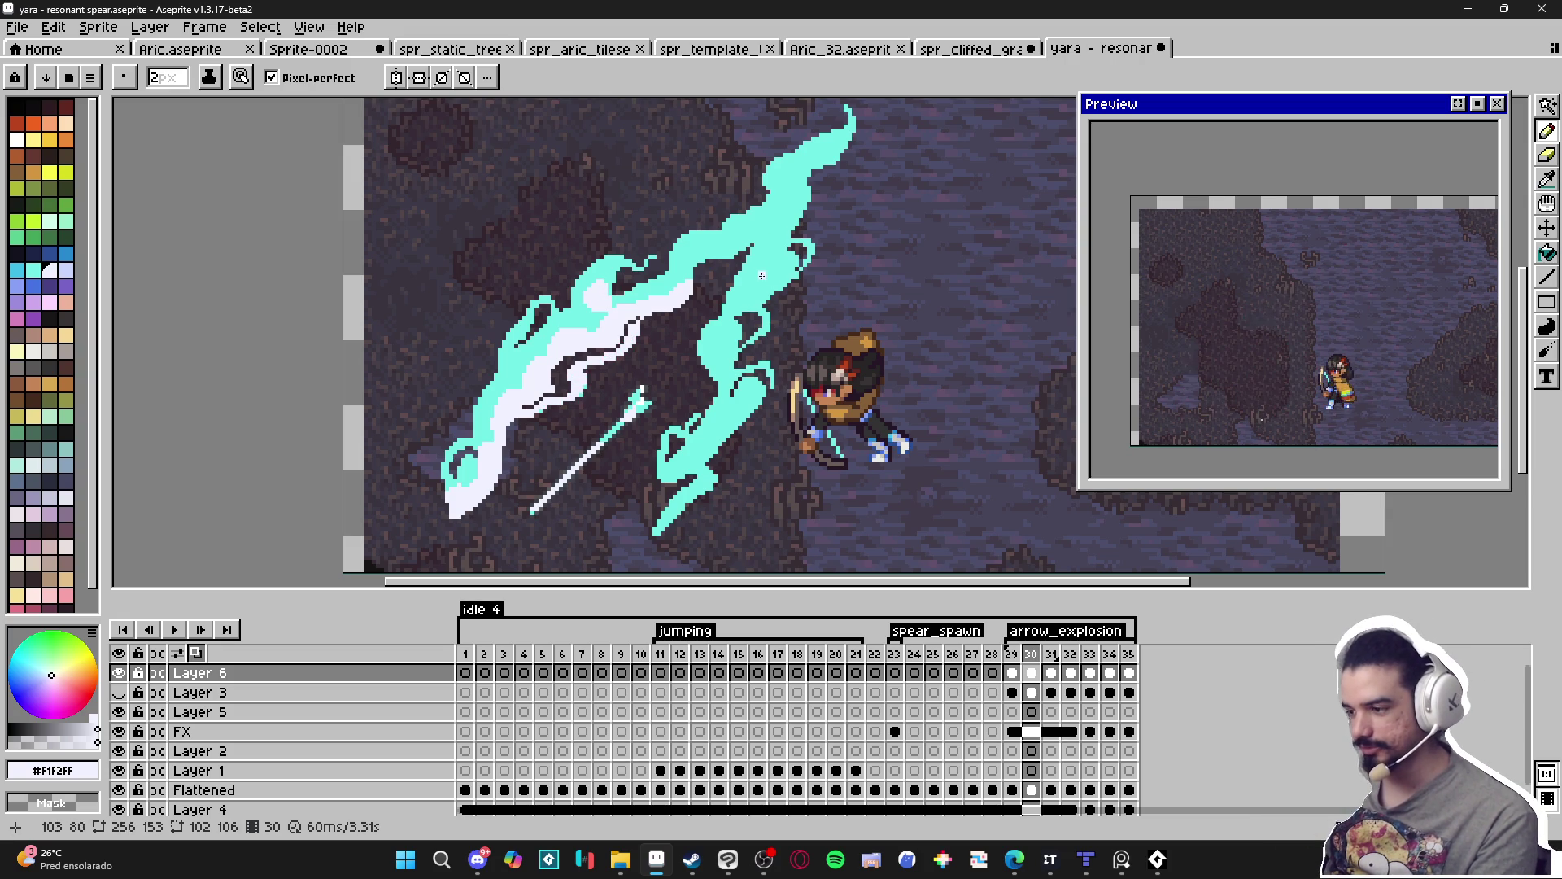
{"action": "left_click_drag", "start_coordinate": [747, 273], "coordinate": [722, 311]}
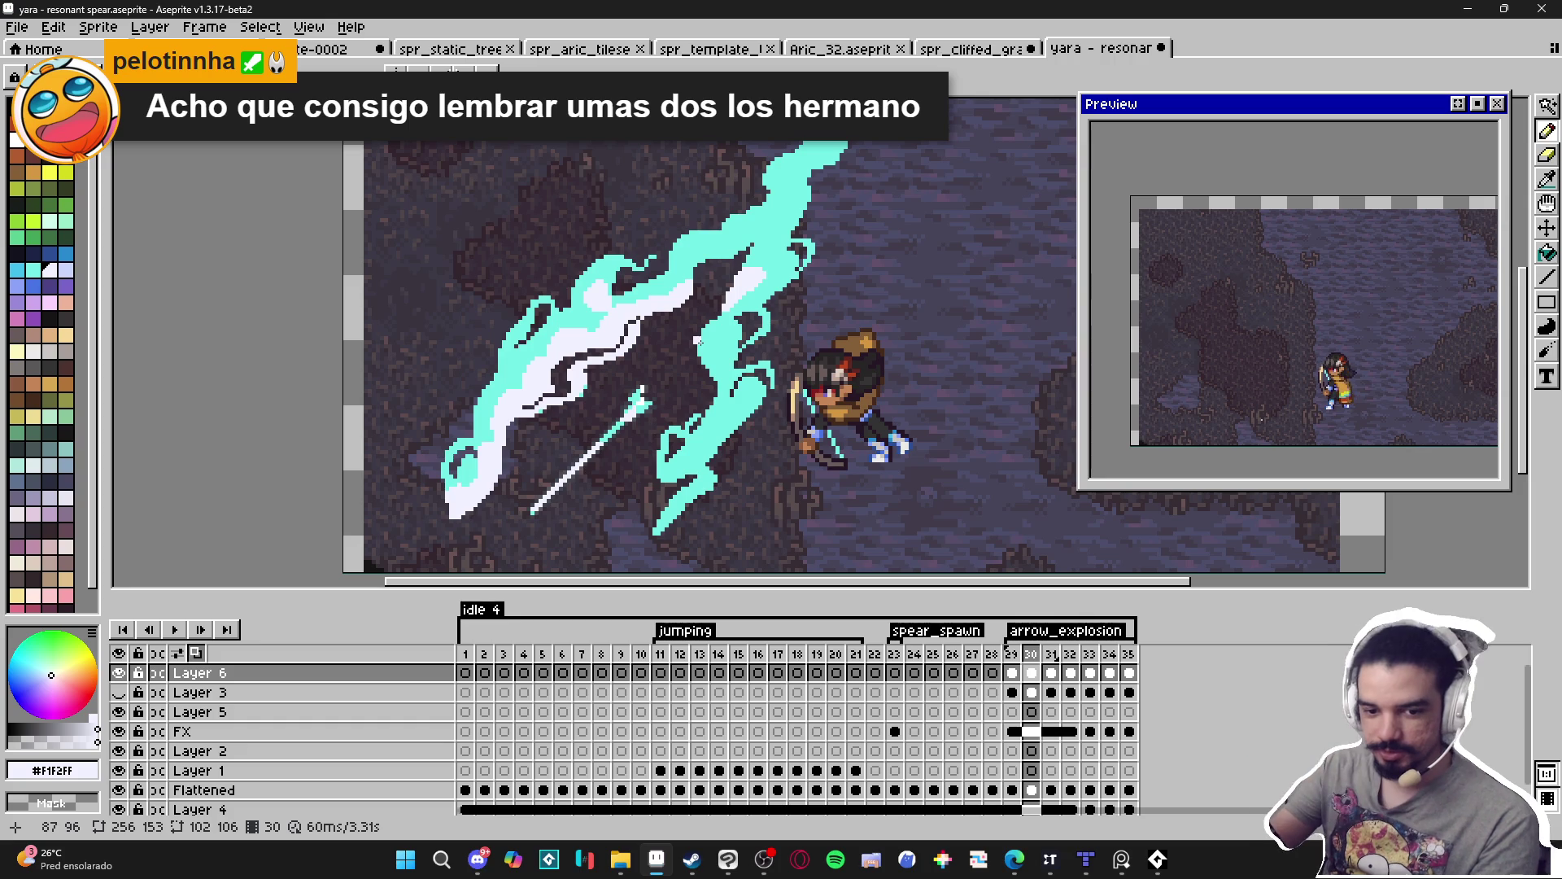
{"action": "left_click_drag", "start_coordinate": [706, 383], "coordinate": [710, 362]}
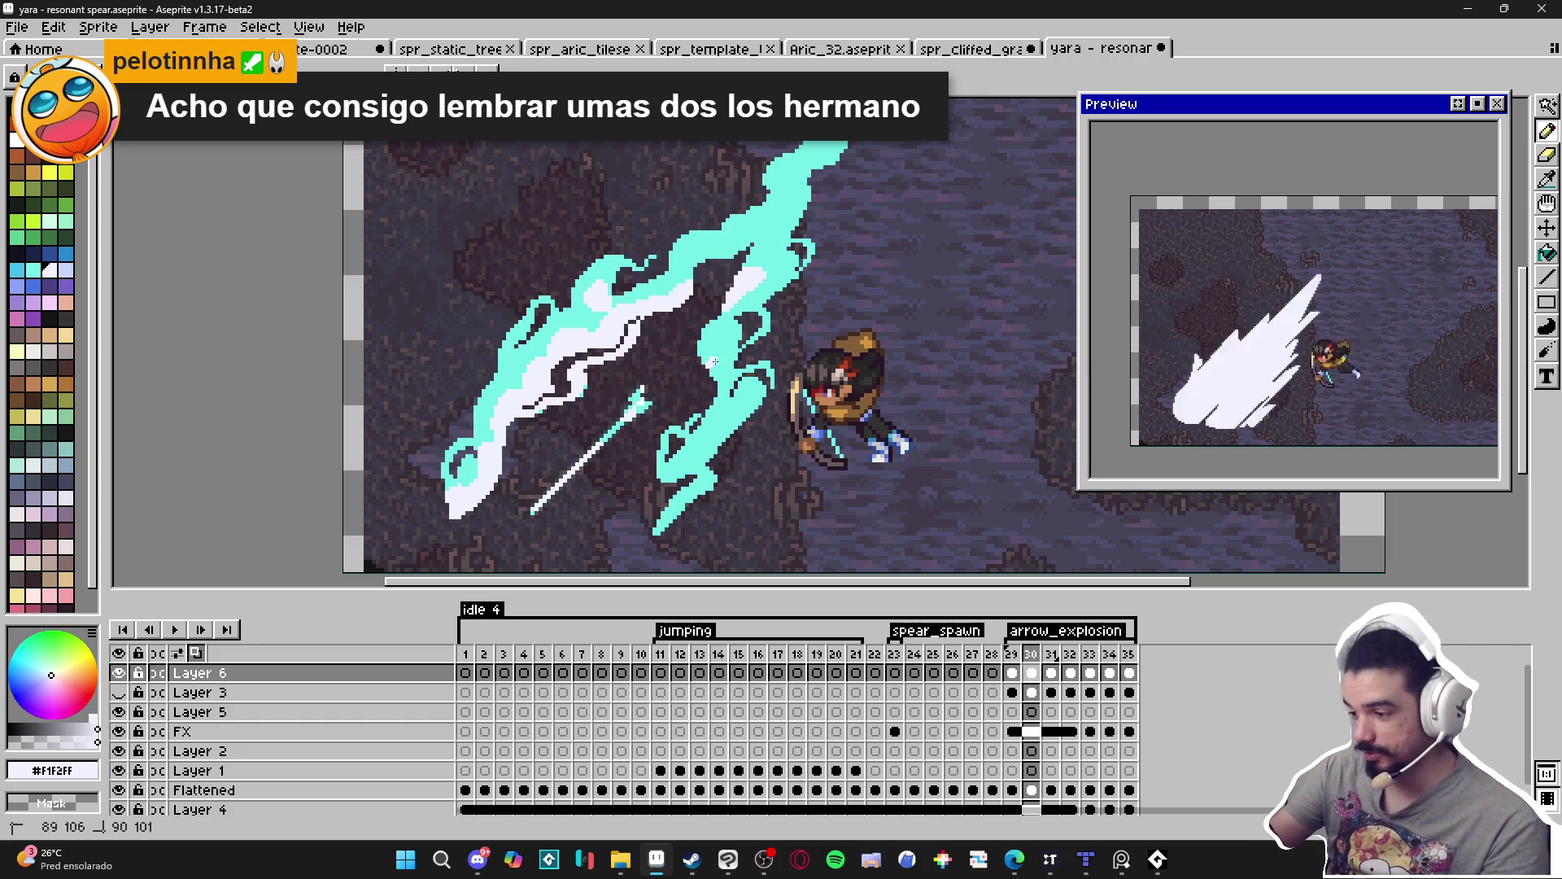
{"action": "left_click_drag", "start_coordinate": [748, 422], "coordinate": [675, 478]}
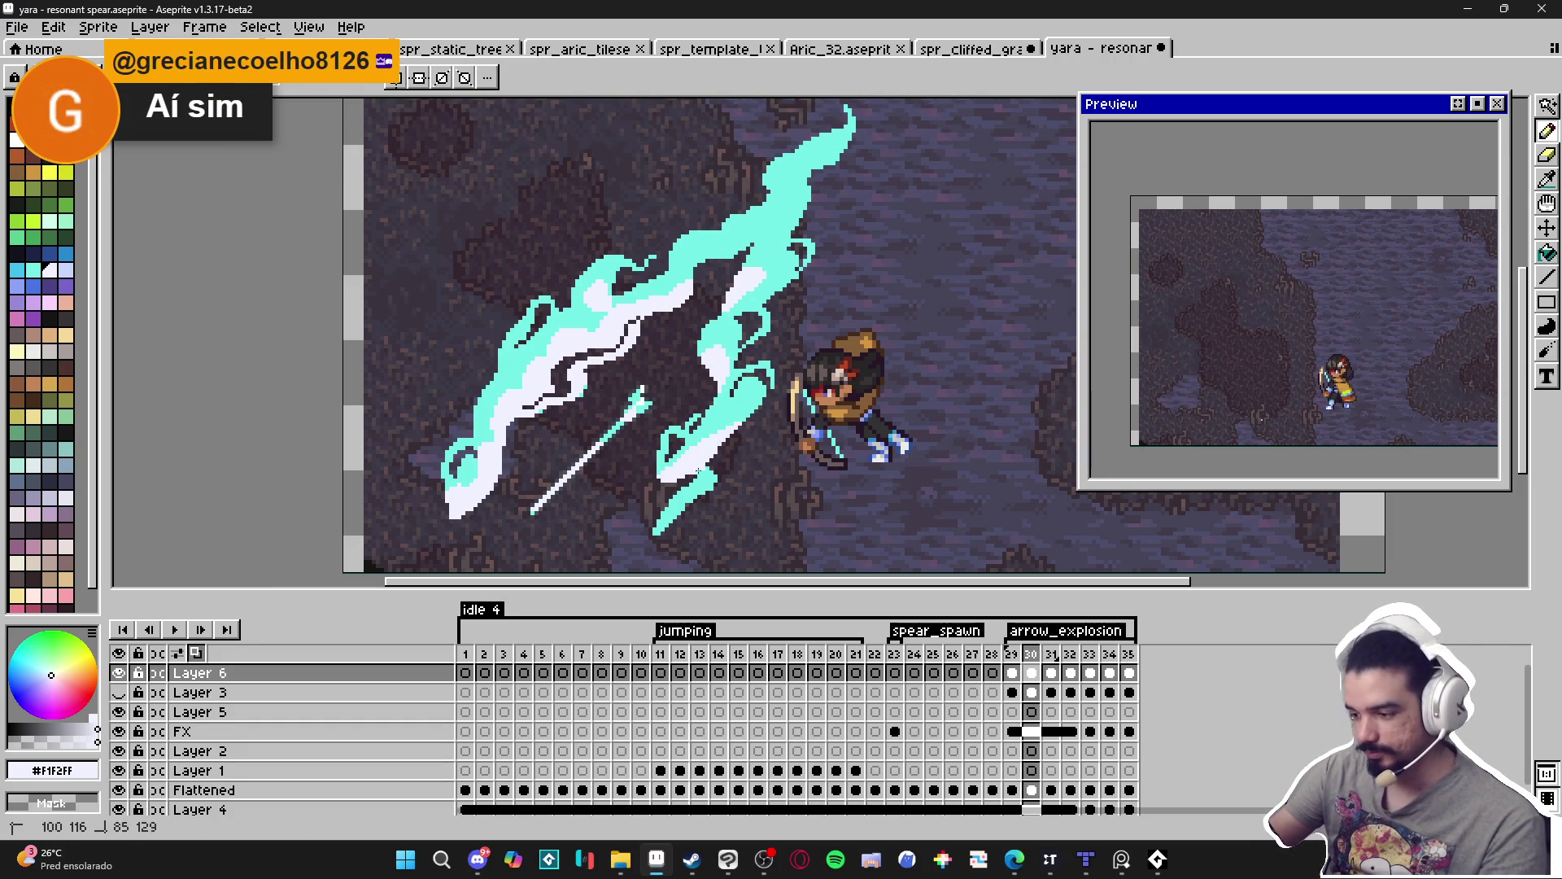
{"action": "left_click", "coordinate": [668, 432]}
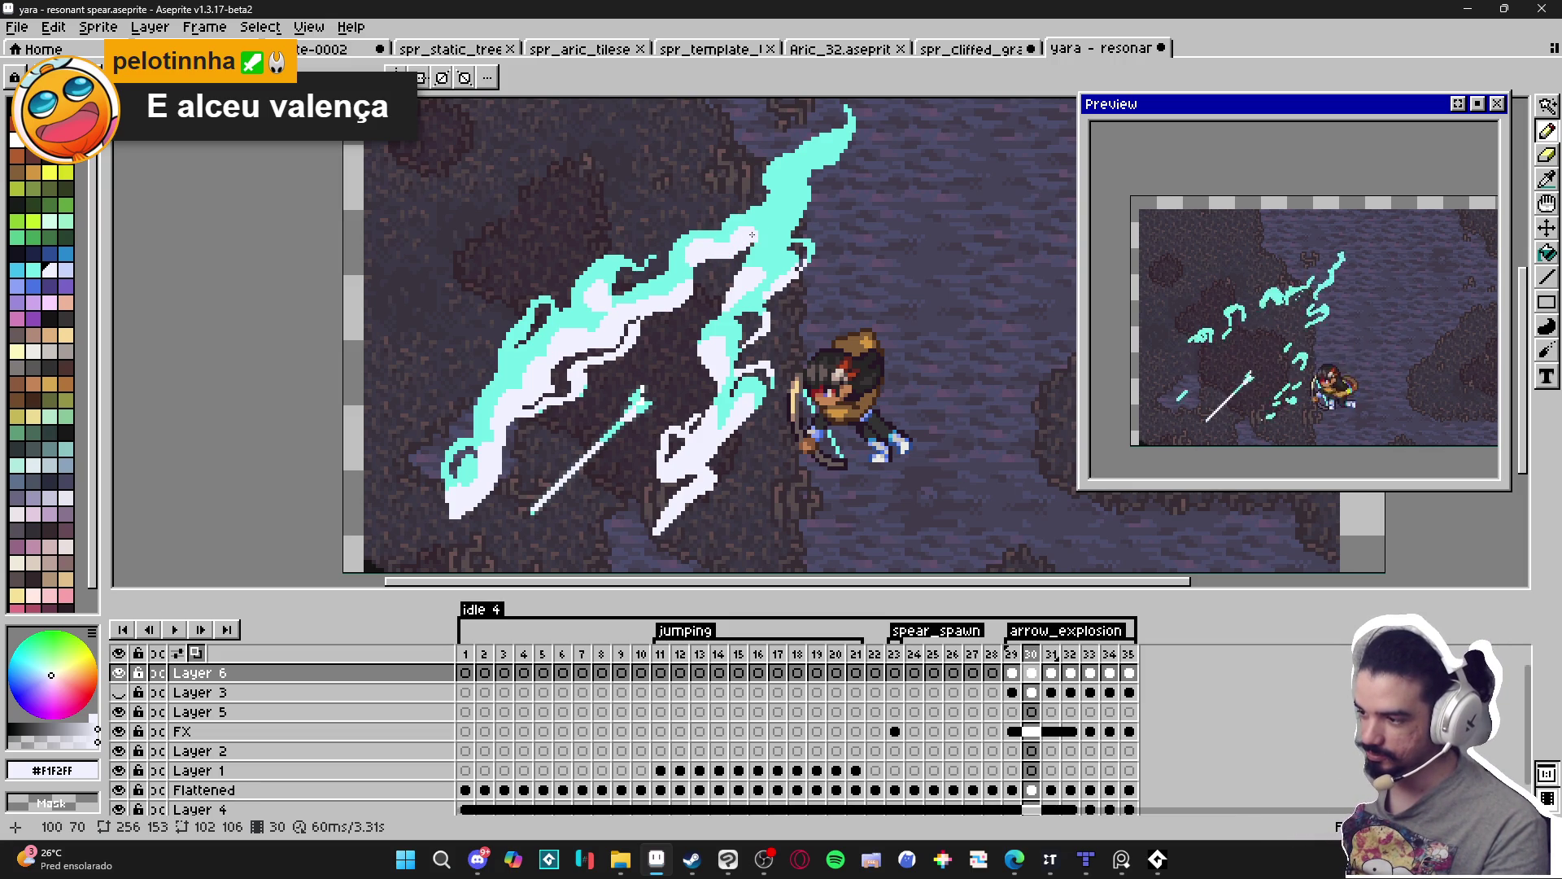
Paint one more white pencil stroke into the right-hand cyan flame.
{"action": "left_click_drag", "start_coordinate": [791, 216], "coordinate": [804, 213]}
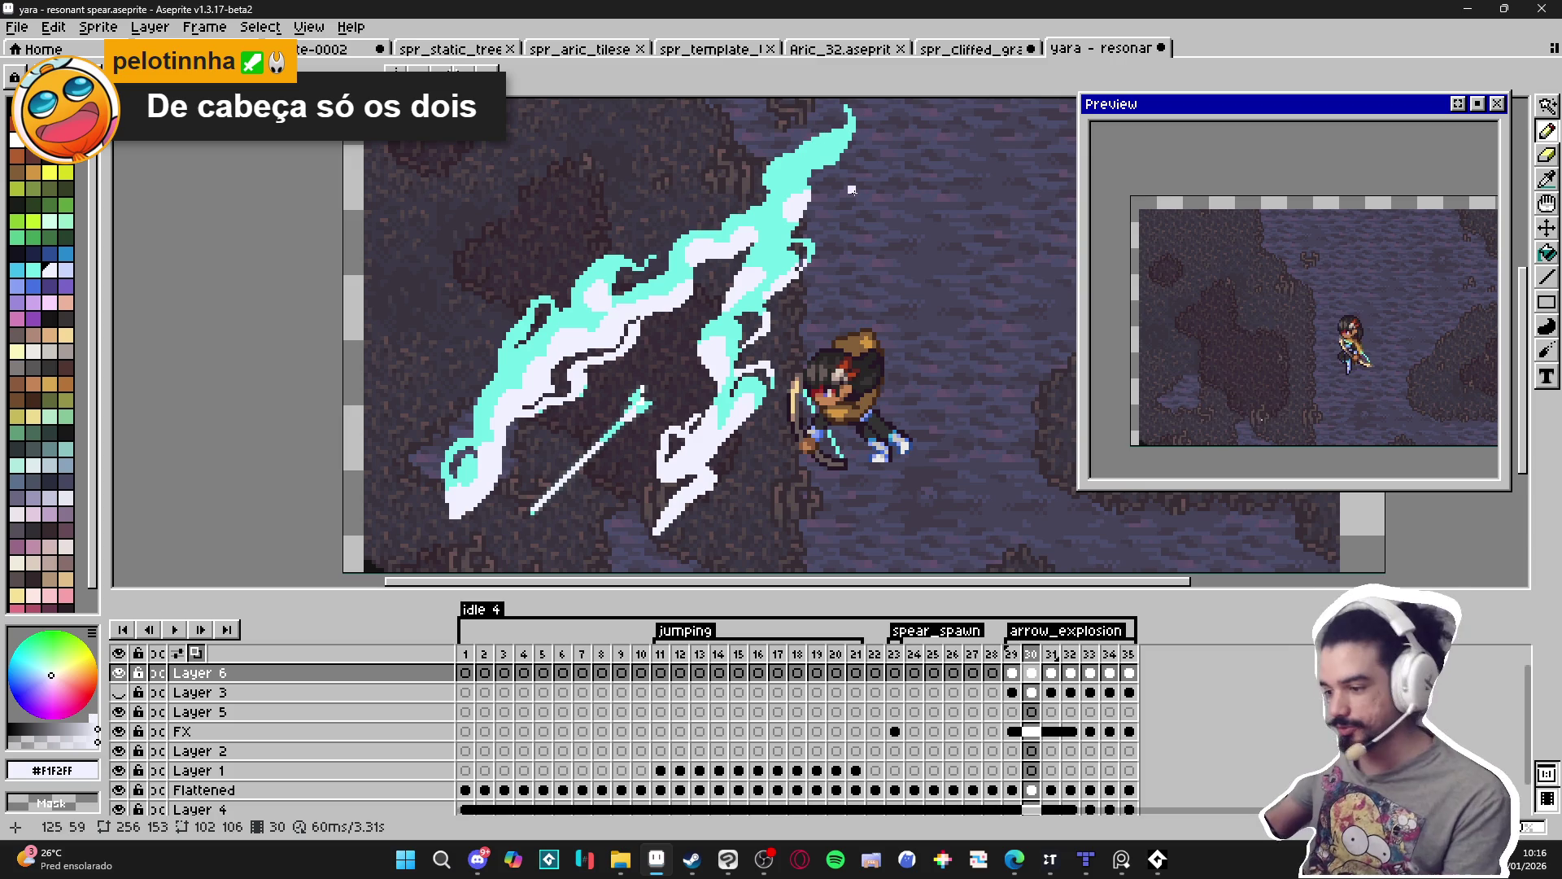
Zoom in, sample the slash's cyan and white, and draw short white strokes along a curl edge.
{"action": "scroll", "coordinate": [656, 259], "scroll_direction": "up", "scroll_amount": 2}
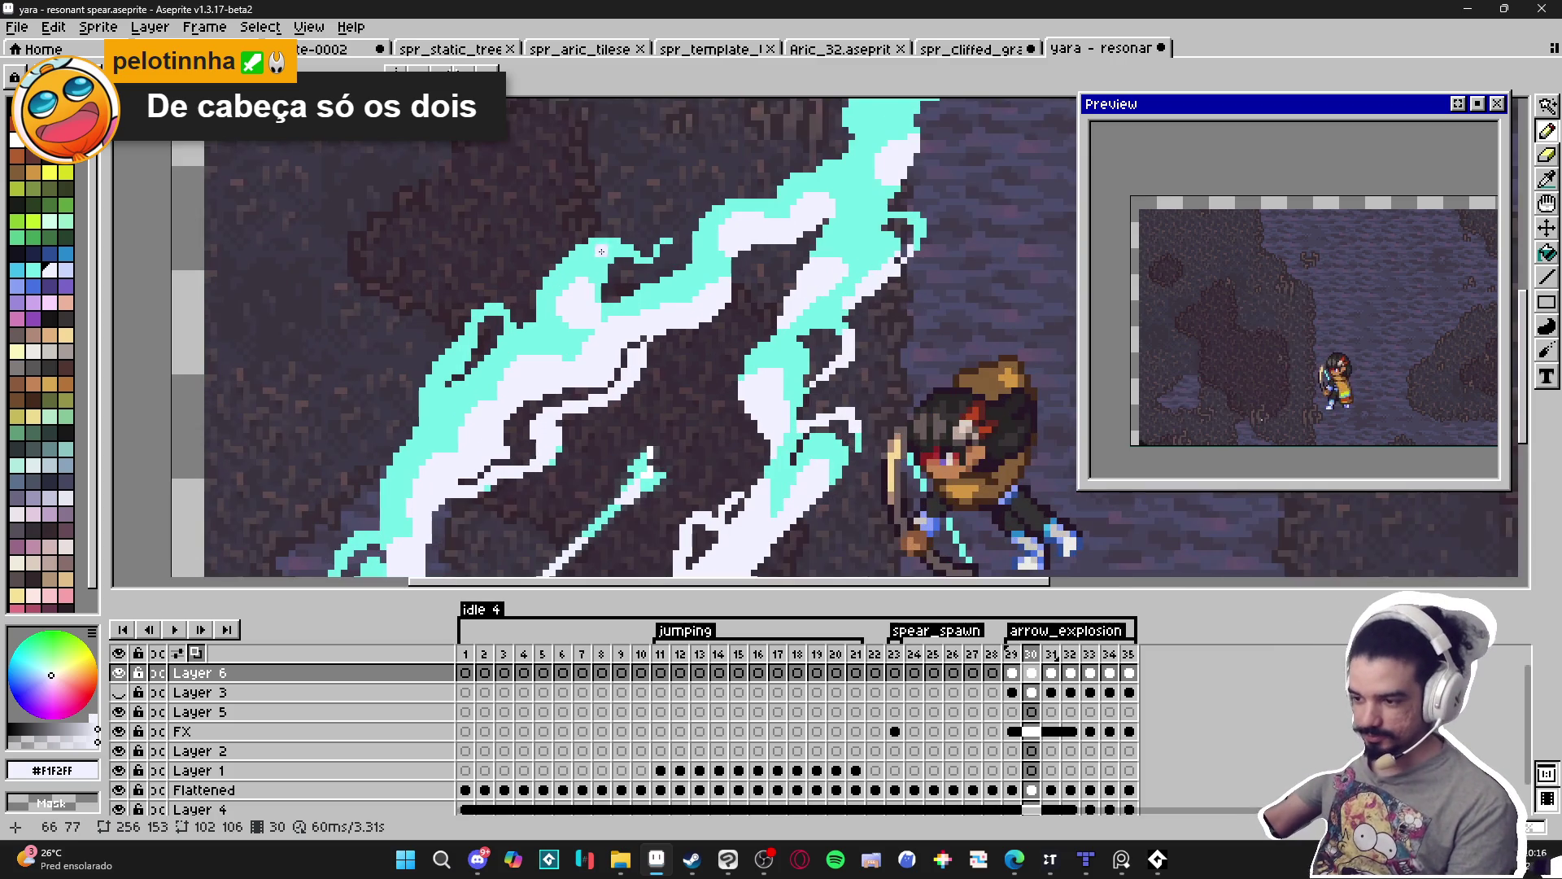
{"action": "scroll", "coordinate": [606, 289], "scroll_direction": "up", "scroll_amount": 1}
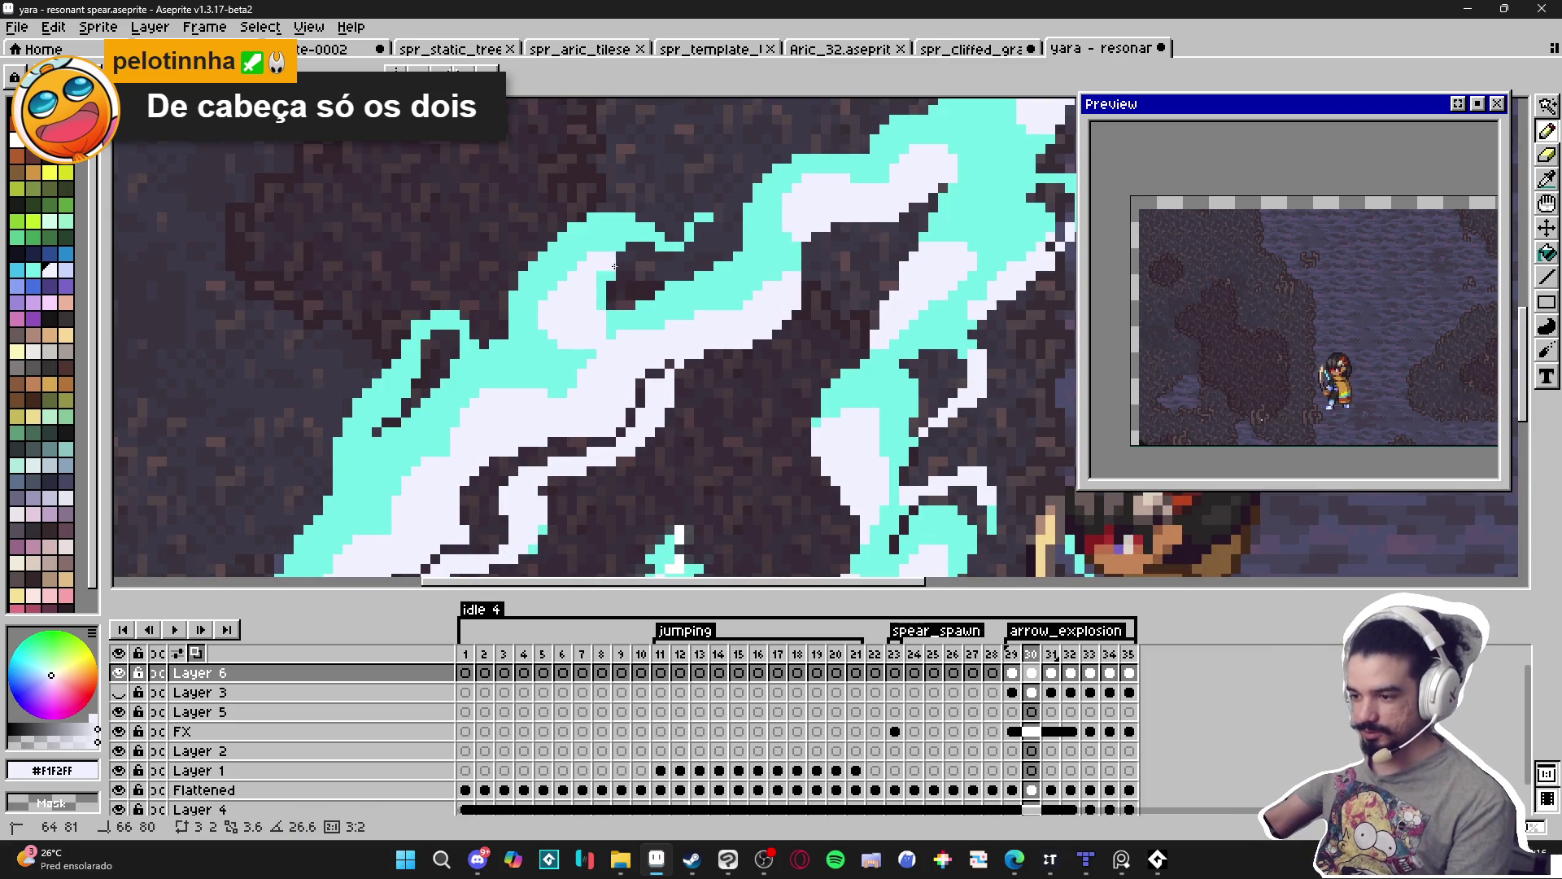
{"action": "left_click", "coordinate": [599, 258], "text": "alt"}
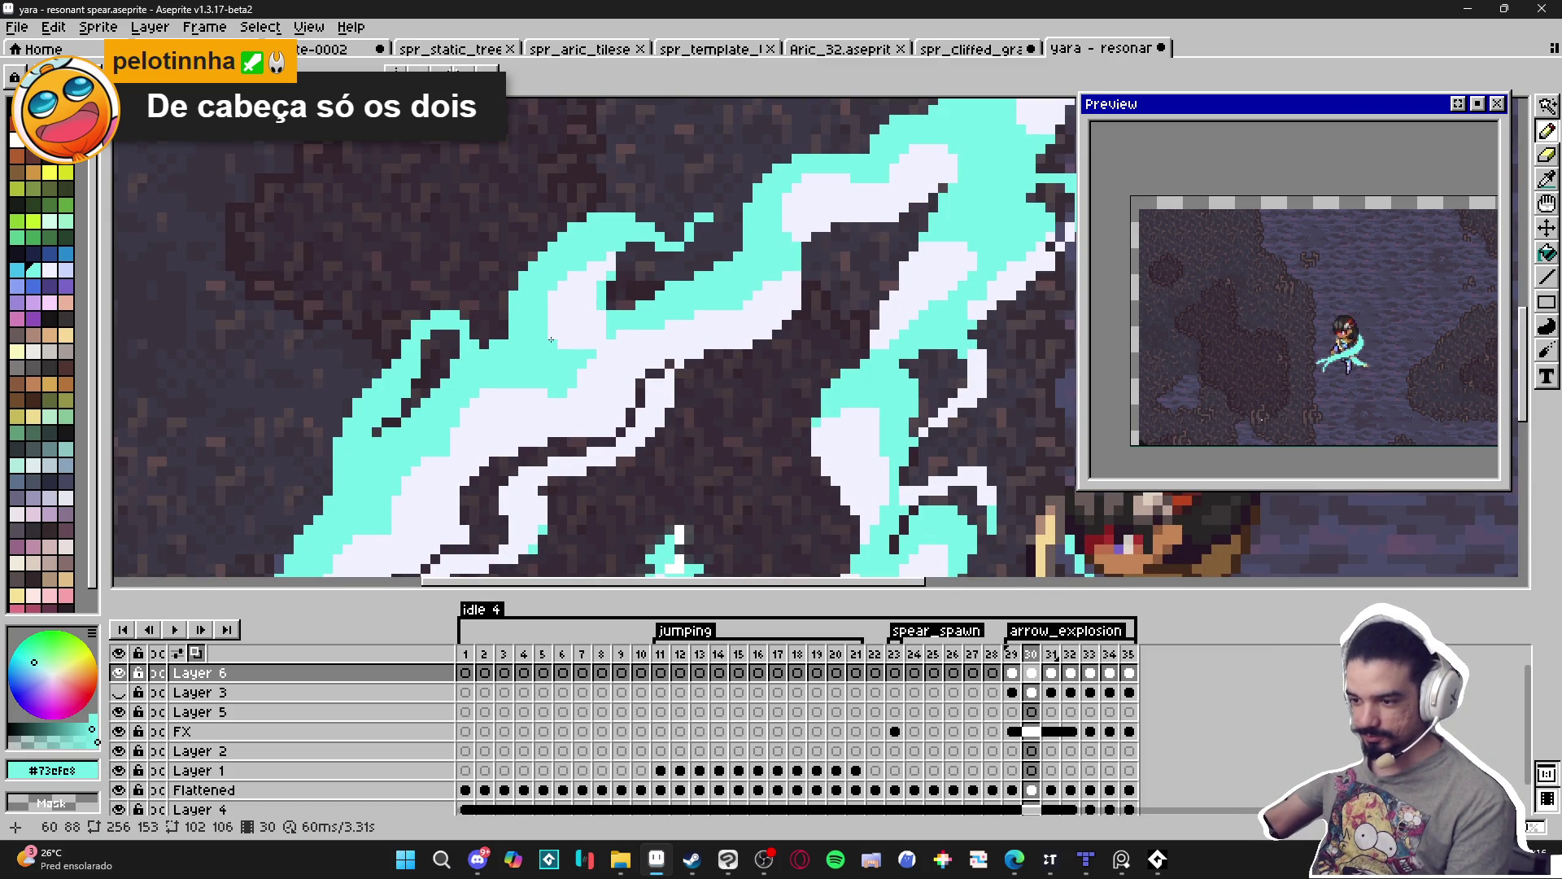
{"action": "scroll", "coordinate": [576, 343], "scroll_direction": "down", "scroll_amount": 3}
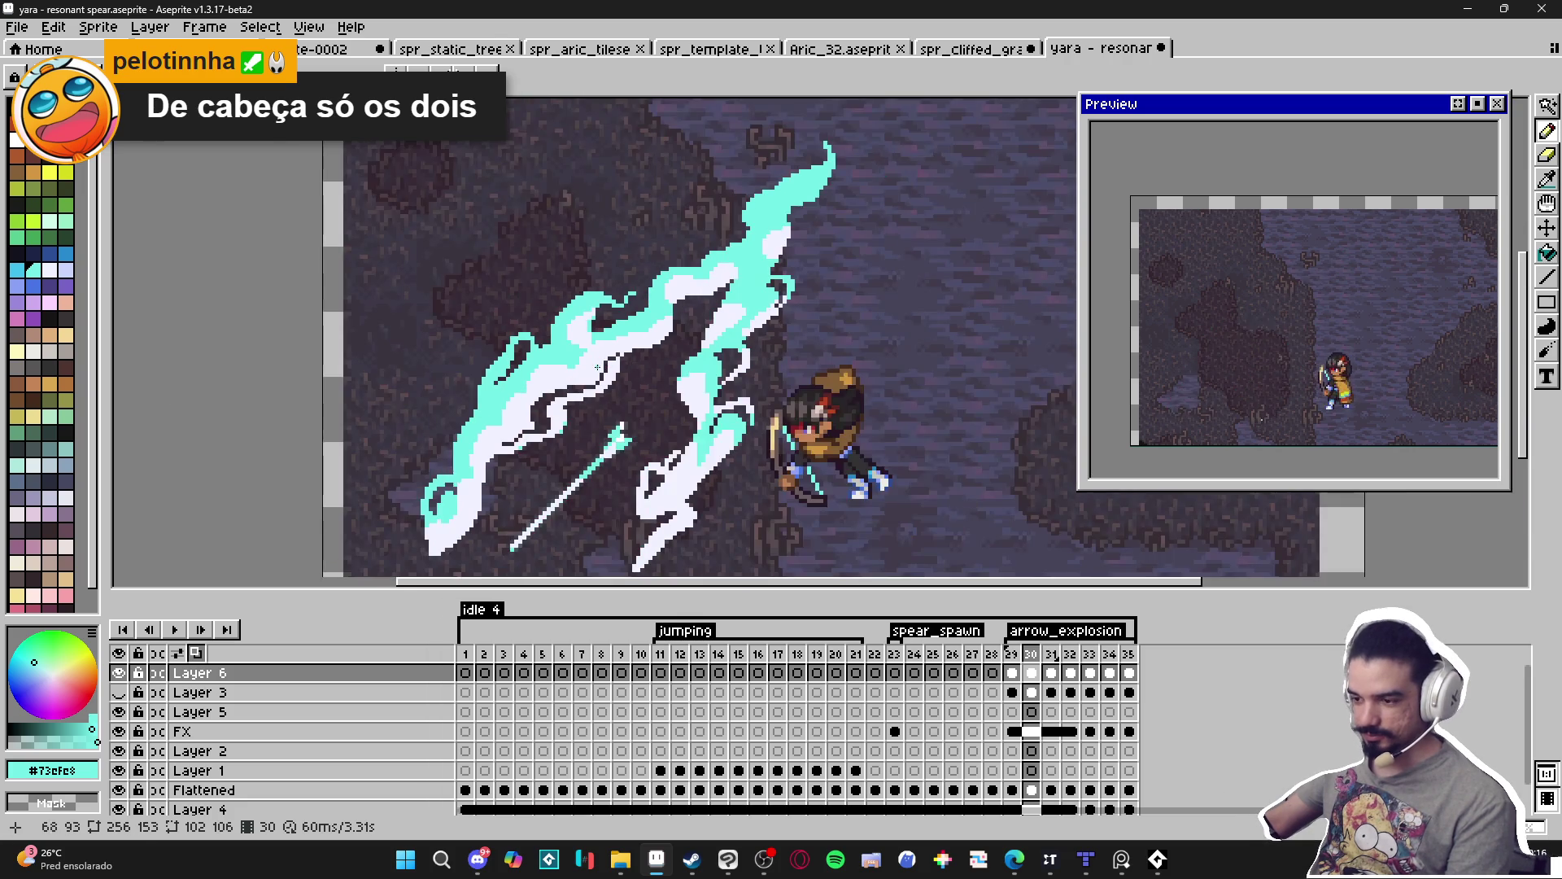
{"action": "scroll", "coordinate": [575, 343], "scroll_direction": "up", "scroll_amount": 2}
{"action": "left_click", "coordinate": [600, 355], "text": "alt"}
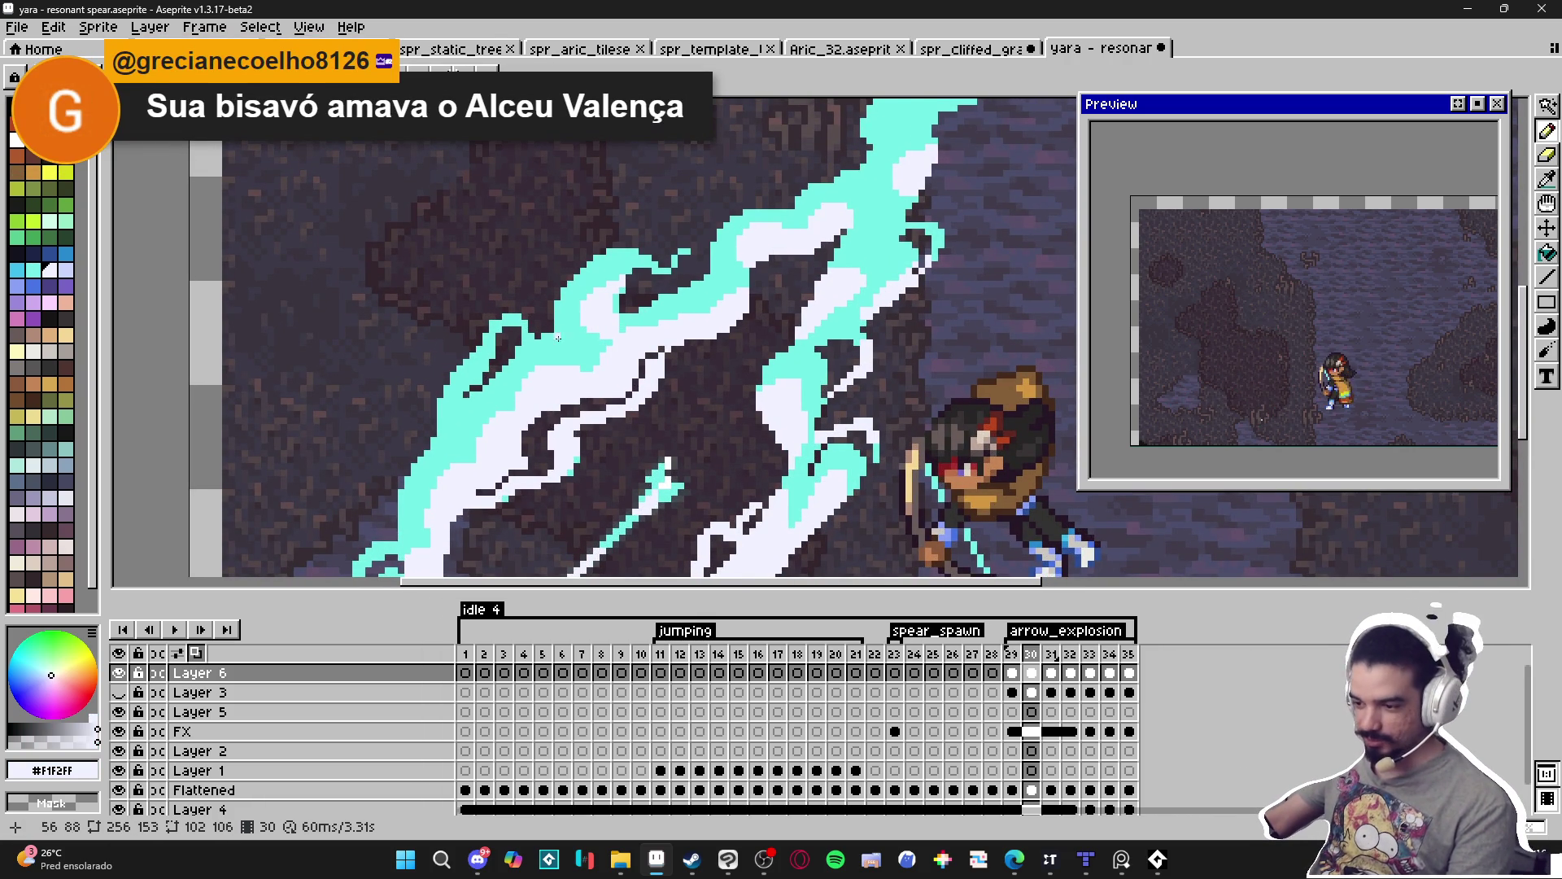
{"action": "scroll", "coordinate": [560, 337], "scroll_direction": "up", "scroll_amount": 2}
{"action": "mouse_move", "coordinate": [563, 331]}
{"action": "left_mouse_down"}
{"action": "mouse_move", "coordinate": [608, 333]}
{"action": "mouse_move", "coordinate": [624, 359]}
{"action": "left_mouse_up"}
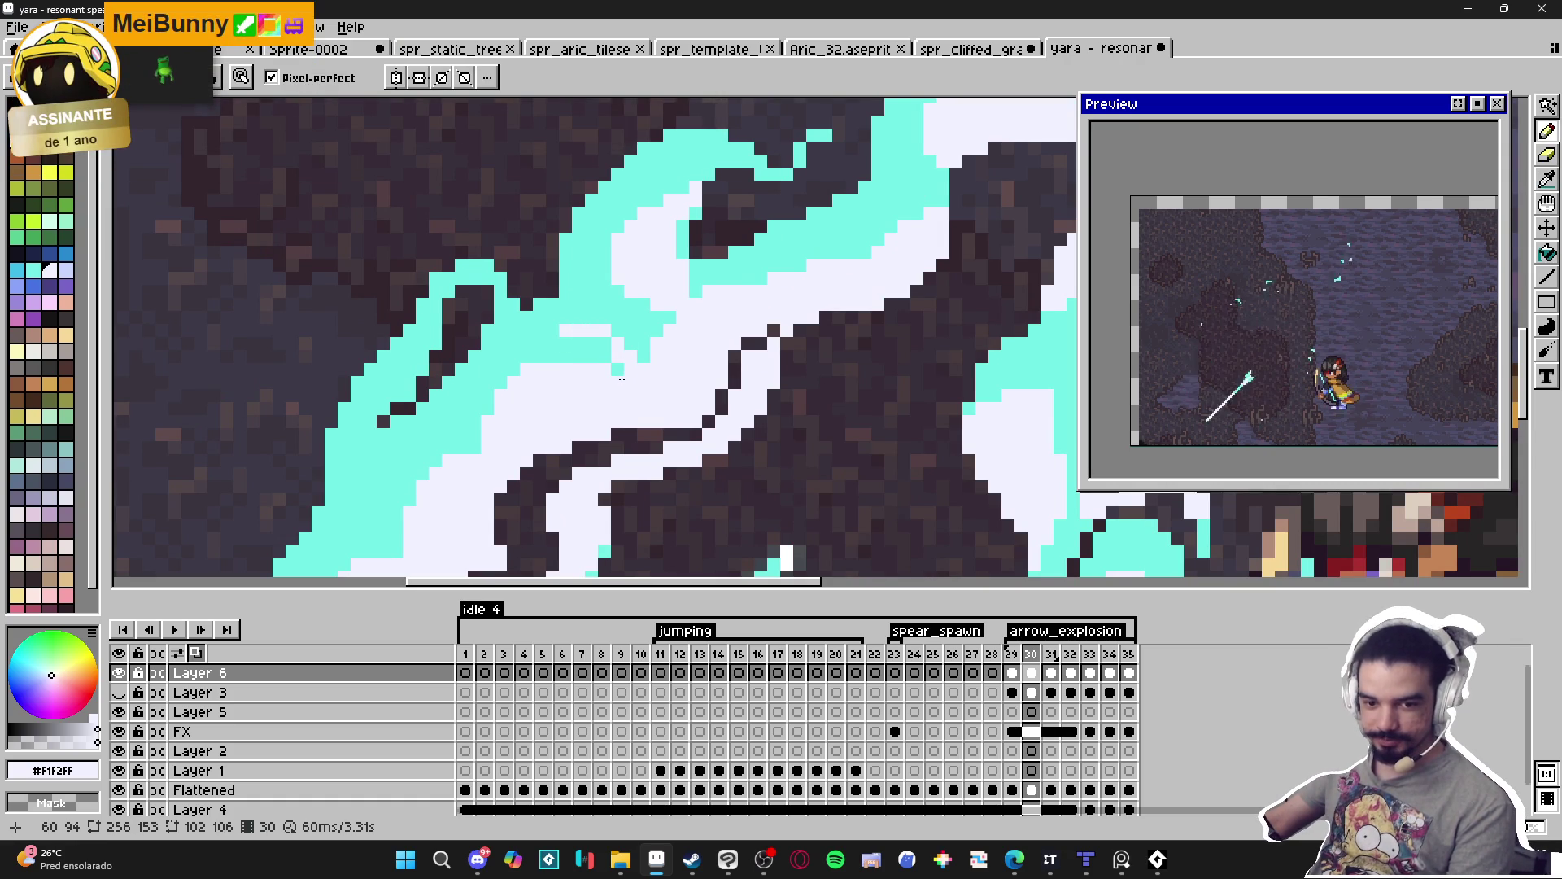
{"action": "left_click_drag", "start_coordinate": [560, 335], "coordinate": [533, 346]}
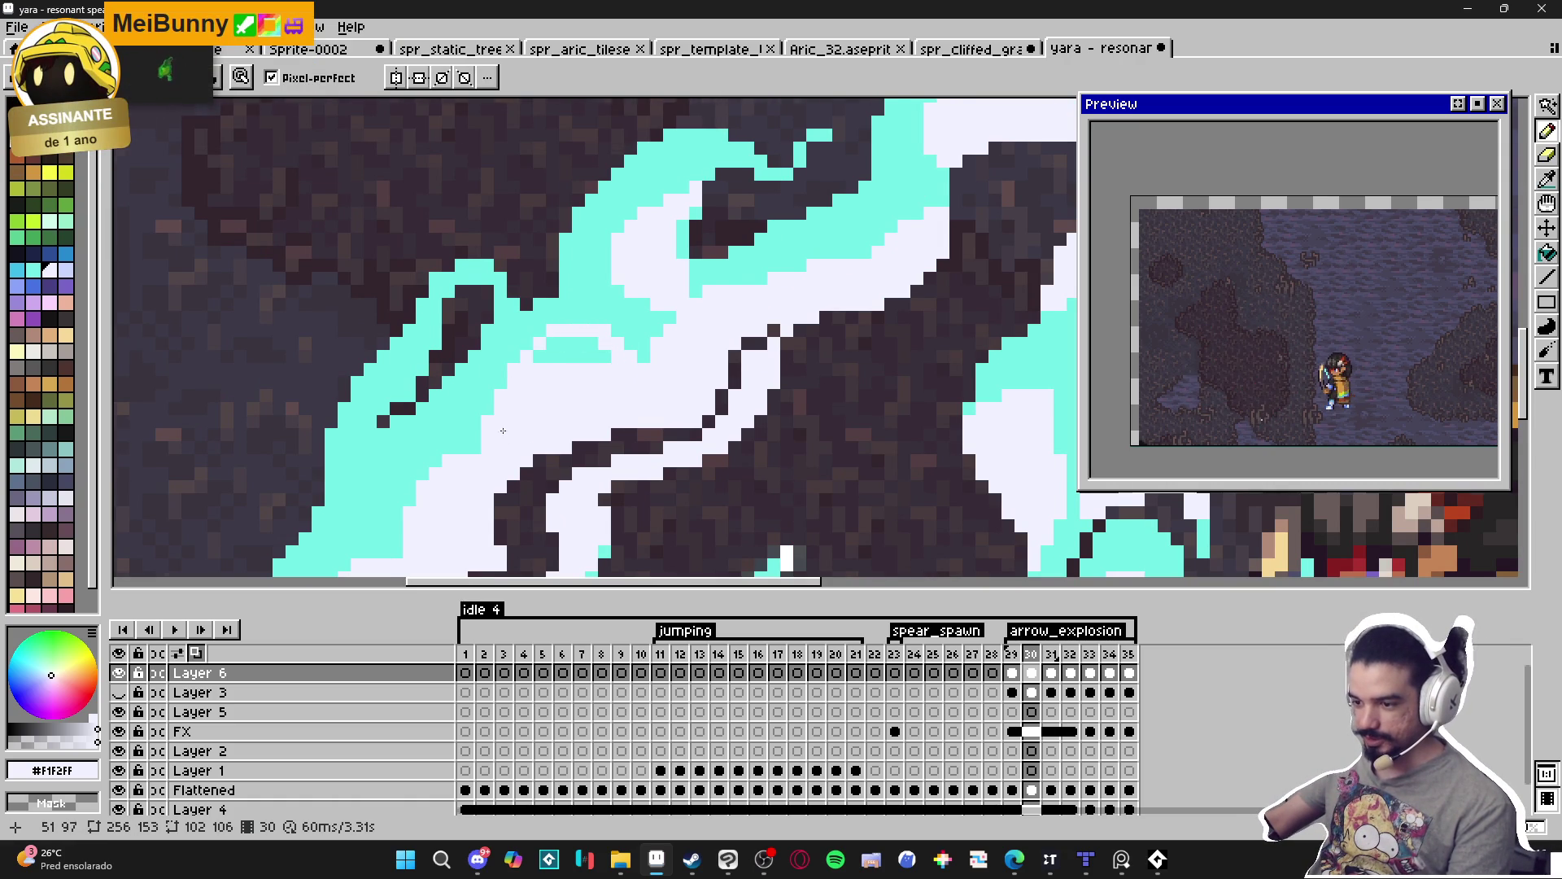
Add two more short white strokes inside the slash.
{"action": "scroll", "coordinate": [513, 373], "scroll_direction": "down", "scroll_amount": 4}
{"action": "scroll", "coordinate": [579, 374], "scroll_direction": "up", "scroll_amount": 2}
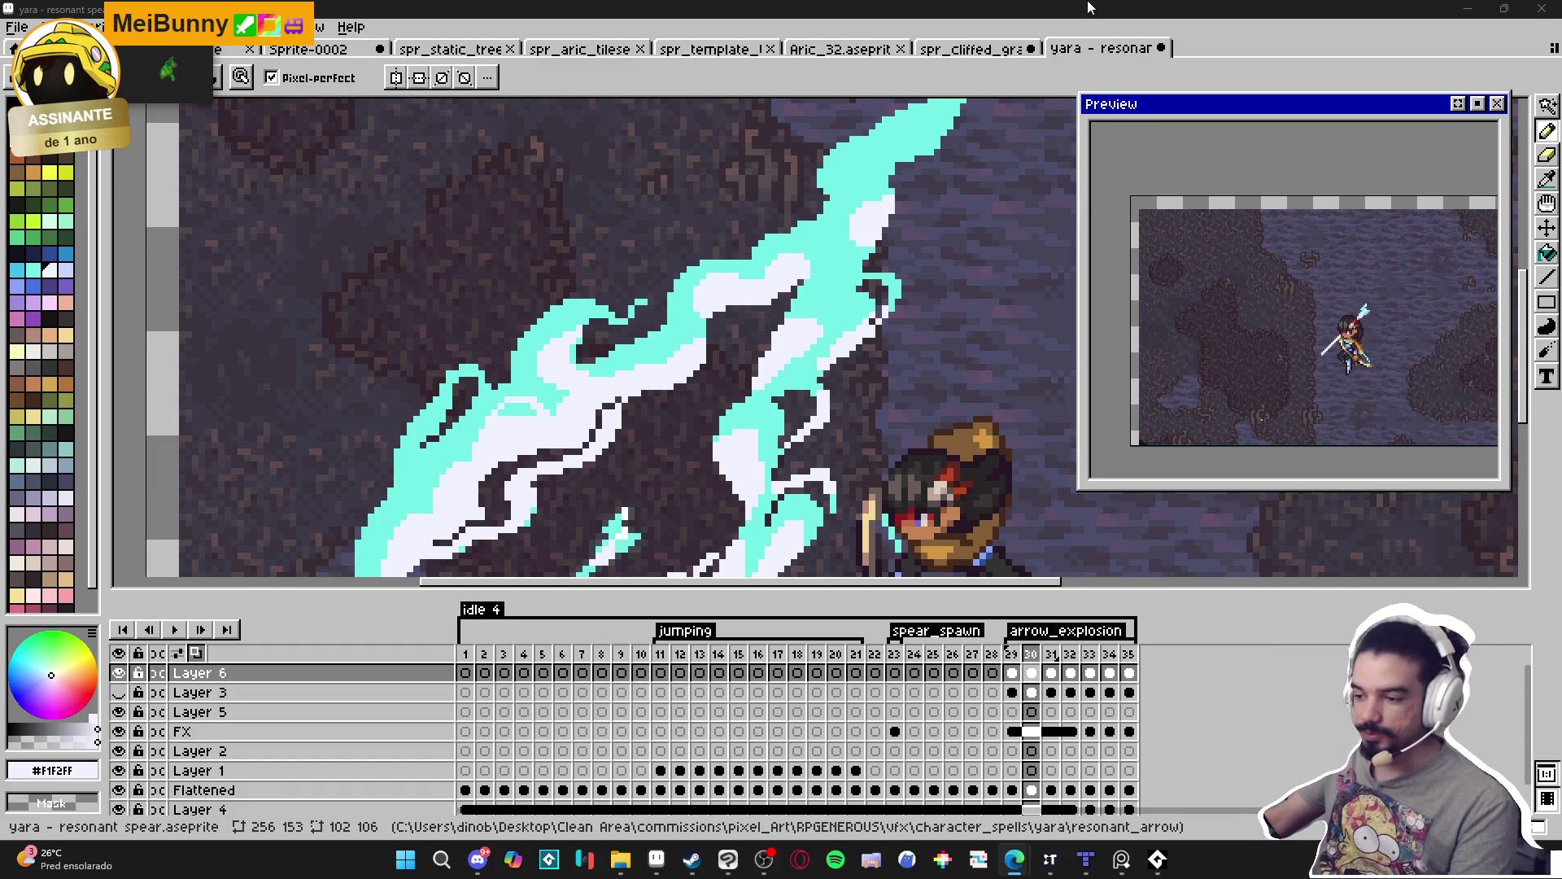
{"action": "scroll", "coordinate": [774, 334], "scroll_direction": "up", "scroll_amount": 1}
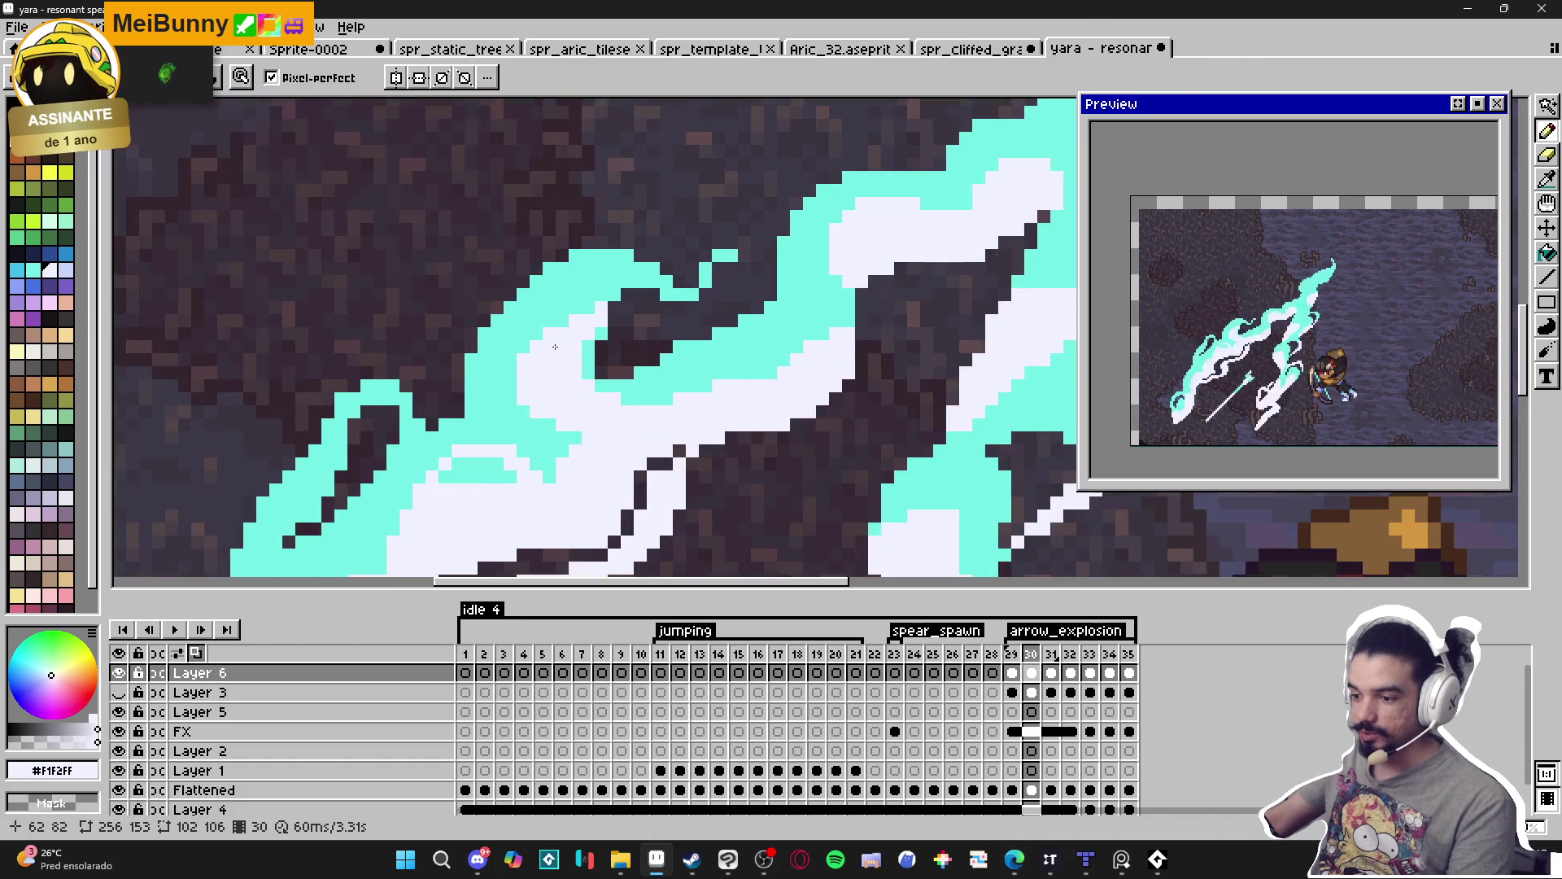
{"action": "scroll", "coordinate": [512, 336], "scroll_direction": "down", "scroll_amount": 2}
{"action": "scroll", "coordinate": [512, 336], "scroll_direction": "up", "scroll_amount": 3}
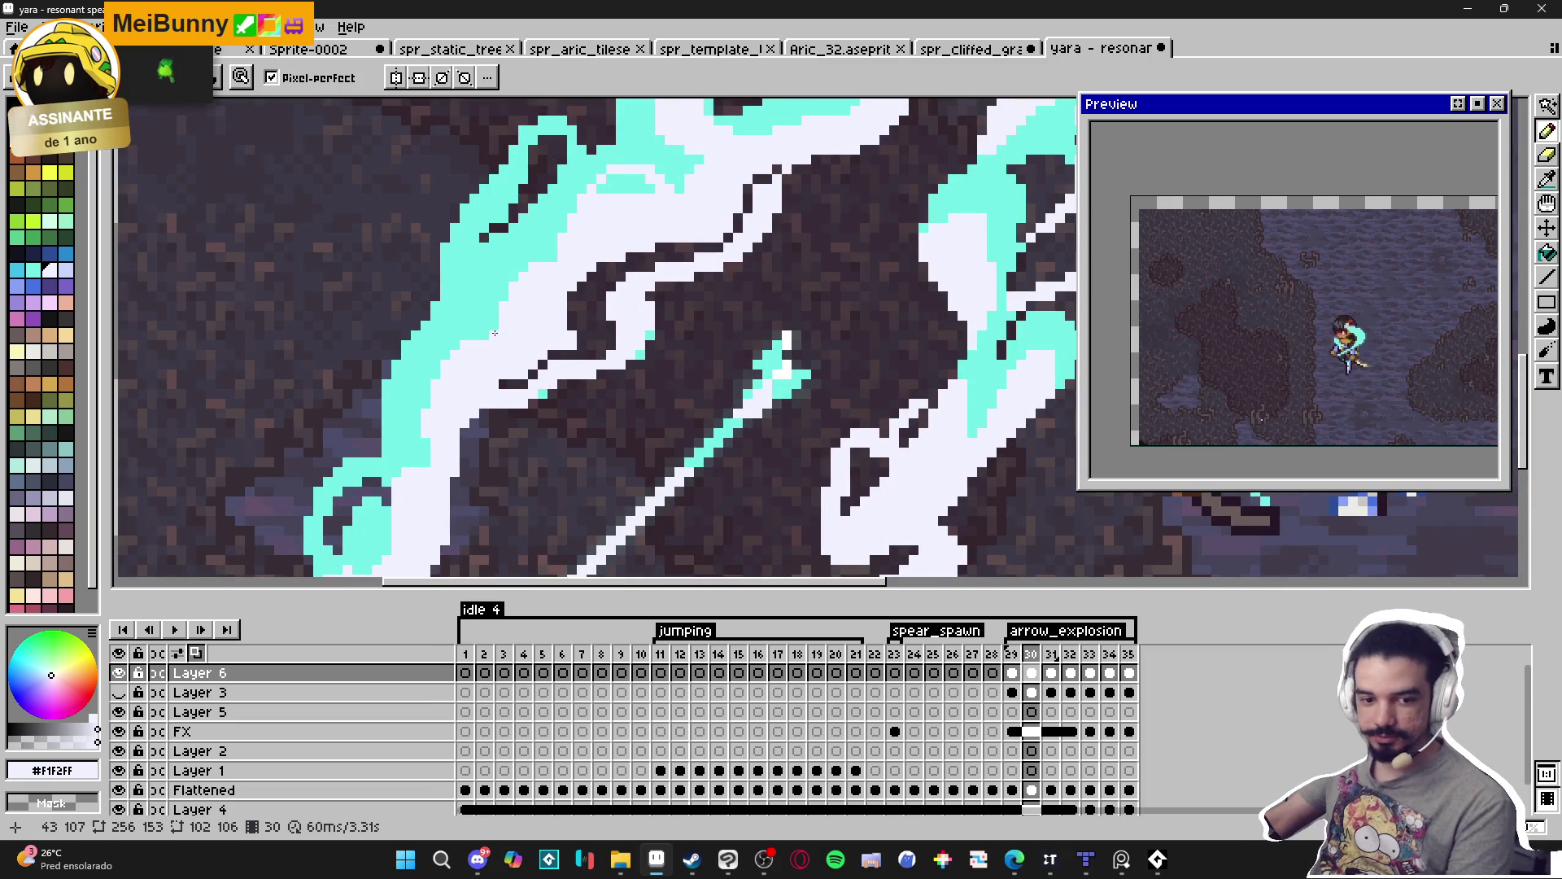
{"action": "scroll", "coordinate": [495, 333], "scroll_direction": "down", "scroll_amount": 3}
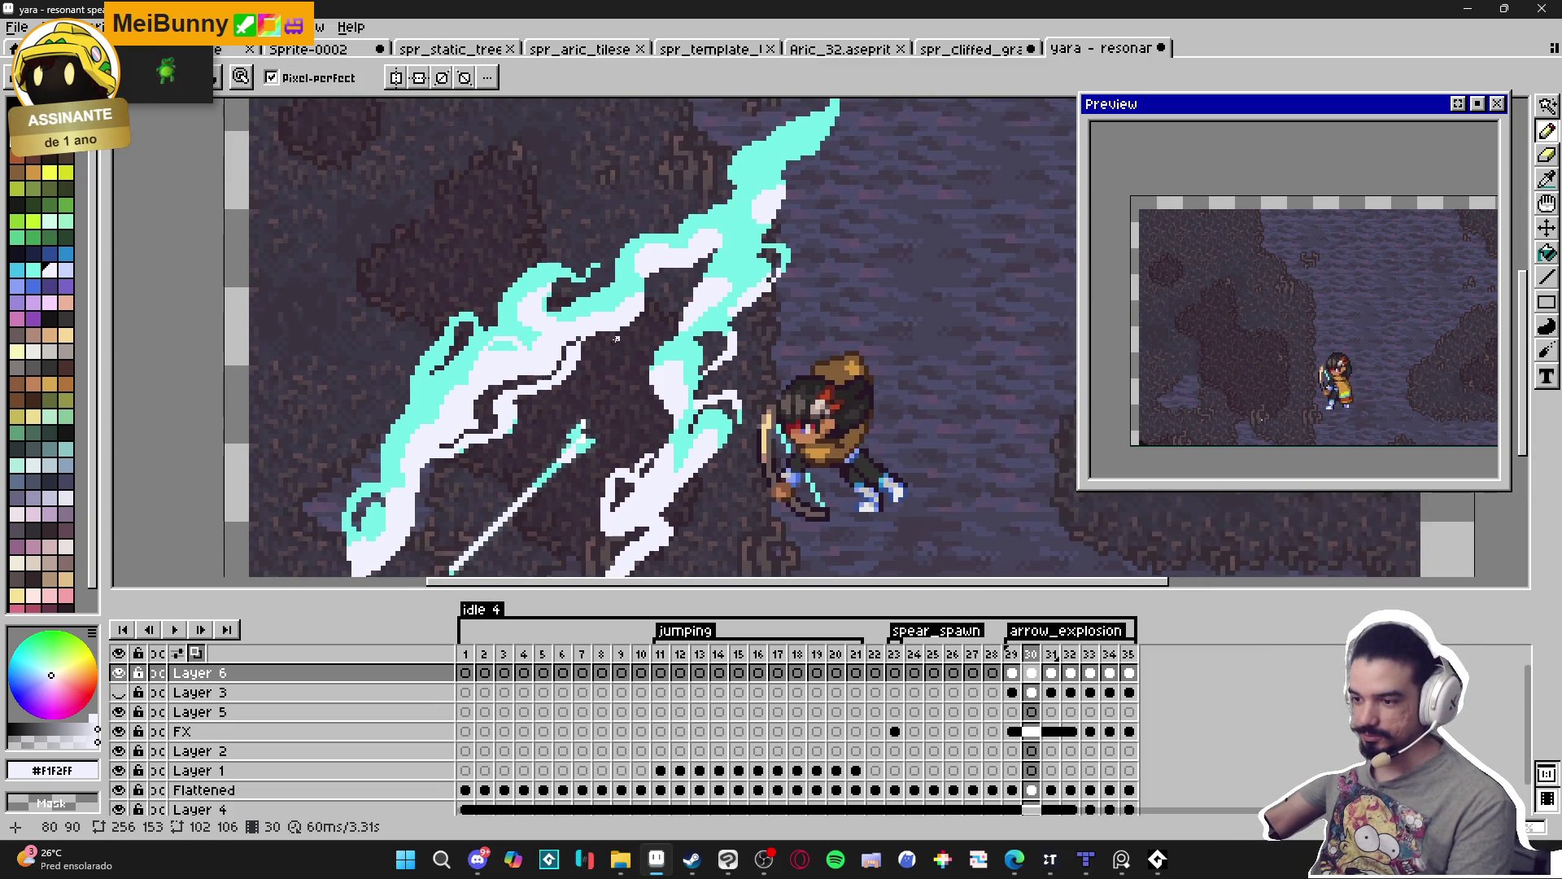
{"action": "scroll", "coordinate": [681, 342], "scroll_direction": "up", "scroll_amount": 3}
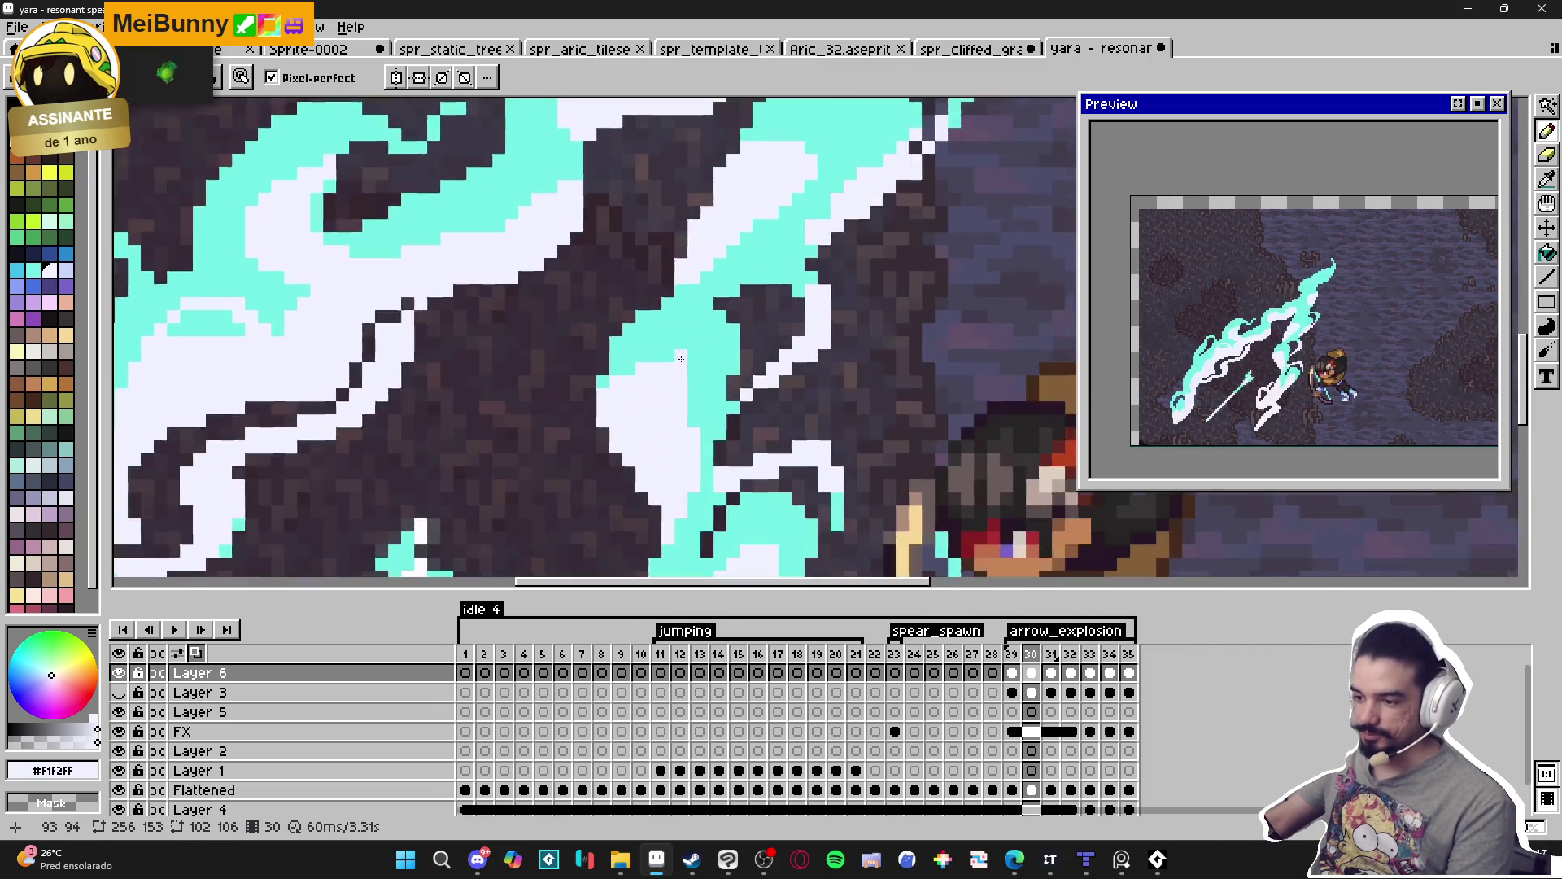
{"action": "mouse_move", "coordinate": [677, 329]}
{"action": "left_mouse_down"}
{"action": "mouse_move", "coordinate": [717, 354]}
{"action": "mouse_move", "coordinate": [708, 481]}
{"action": "left_mouse_up"}
{"action": "left_click_drag", "start_coordinate": [656, 346], "coordinate": [689, 348]}
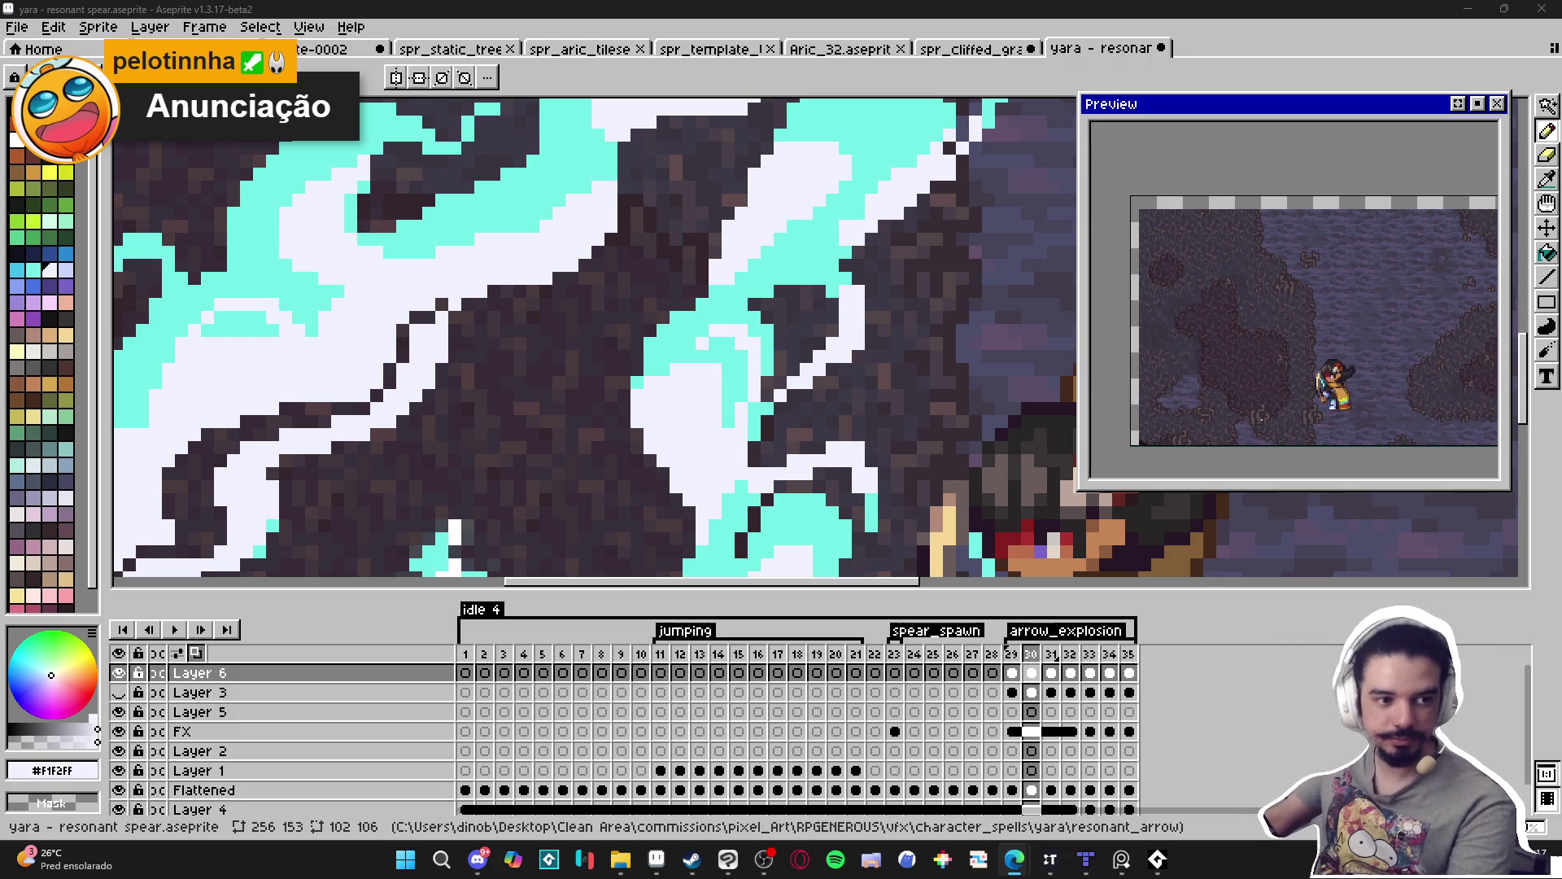
{"action": "key", "text": "super"}
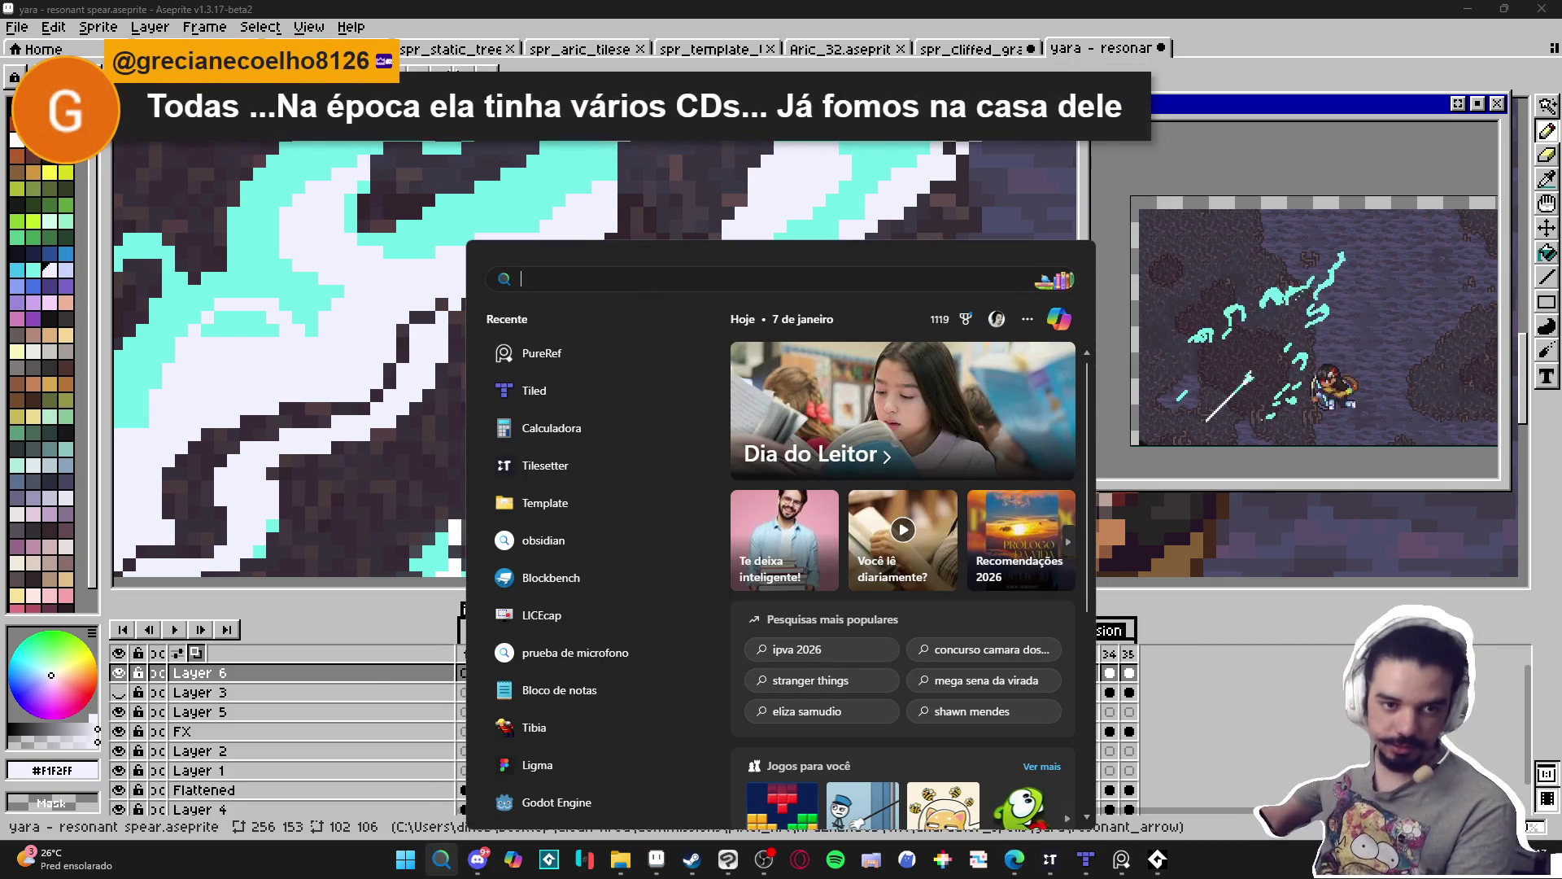
{"action": "key", "text": "super"}
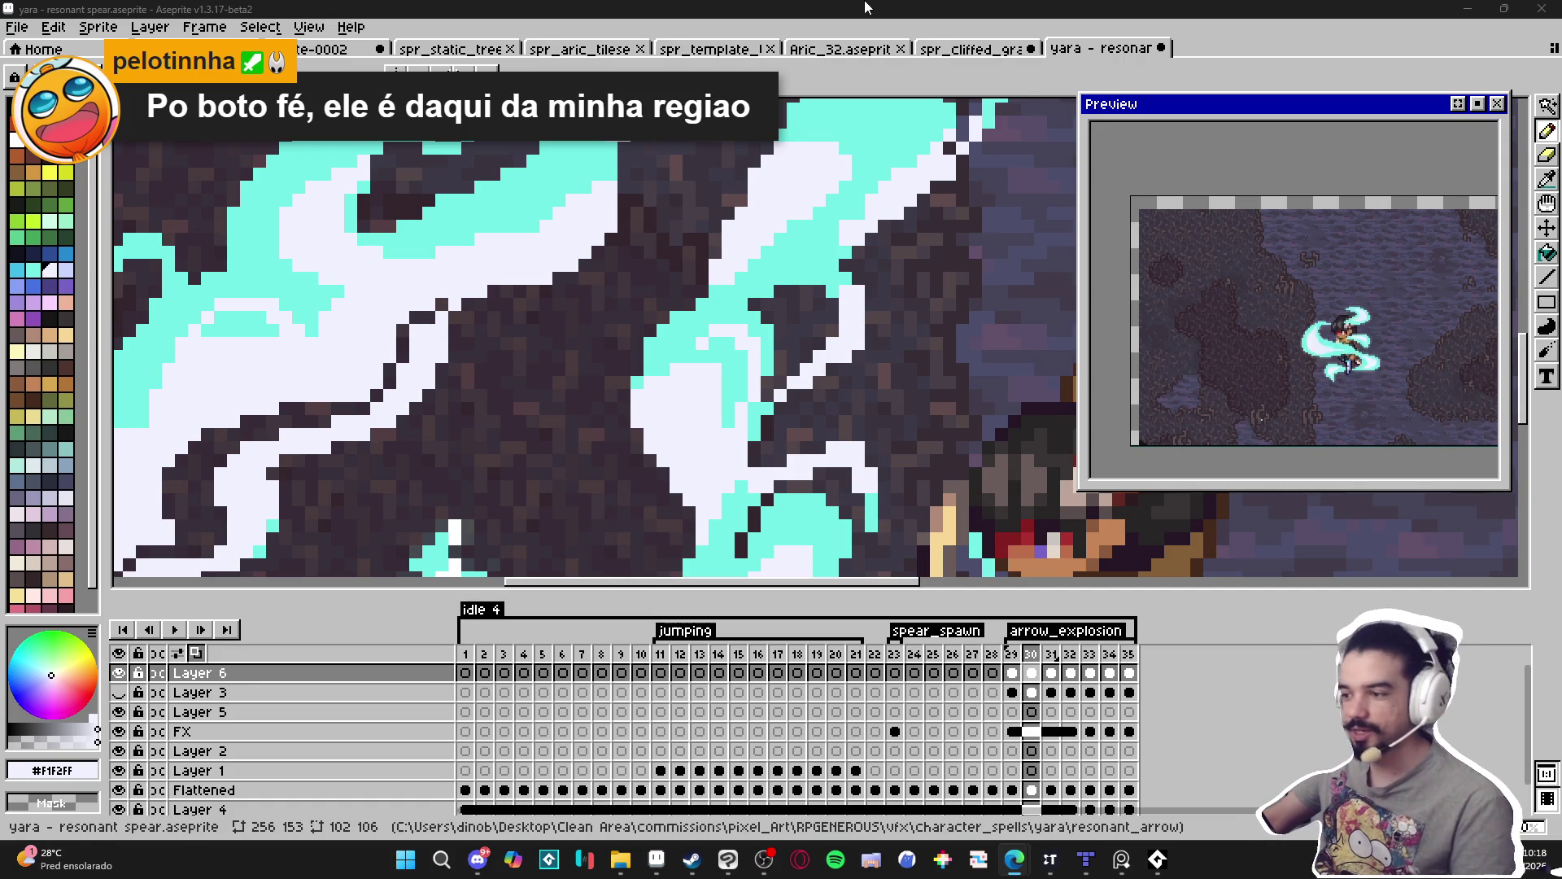
Paint white pixels along the slash's upper curl, moving one misplaced pixel slightly right.
{"action": "scroll", "coordinate": [712, 340], "scroll_direction": "down", "scroll_amount": 5}
{"action": "scroll", "coordinate": [712, 340], "scroll_direction": "up", "scroll_amount": 5}
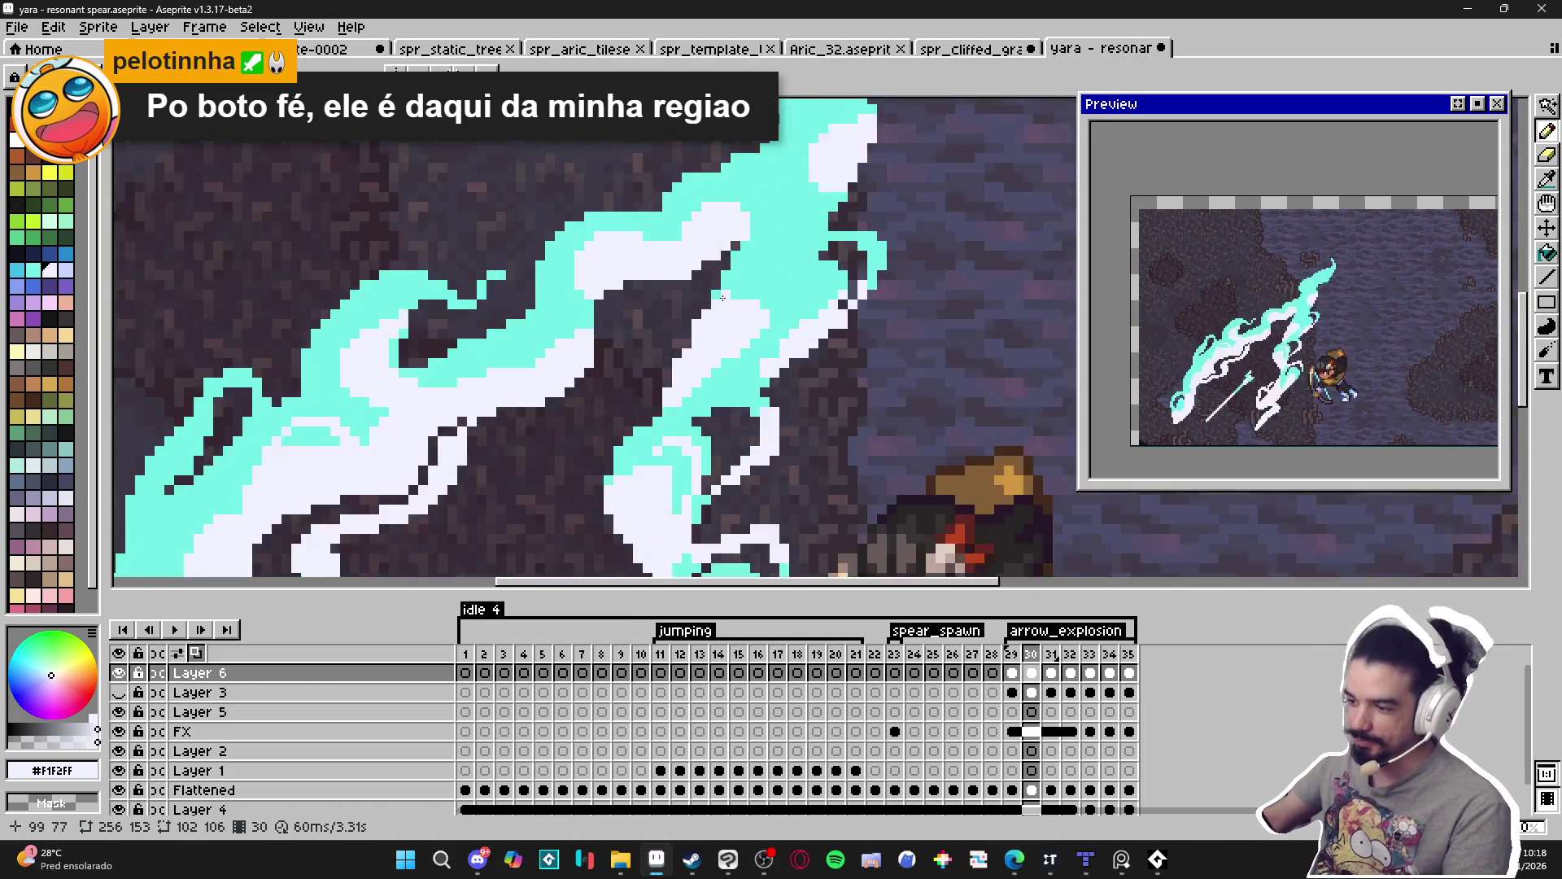
{"action": "mouse_move", "coordinate": [766, 254]}
{"action": "left_mouse_down"}
{"action": "mouse_move", "coordinate": [819, 253]}
{"action": "mouse_move", "coordinate": [825, 292]}
{"action": "left_mouse_up"}
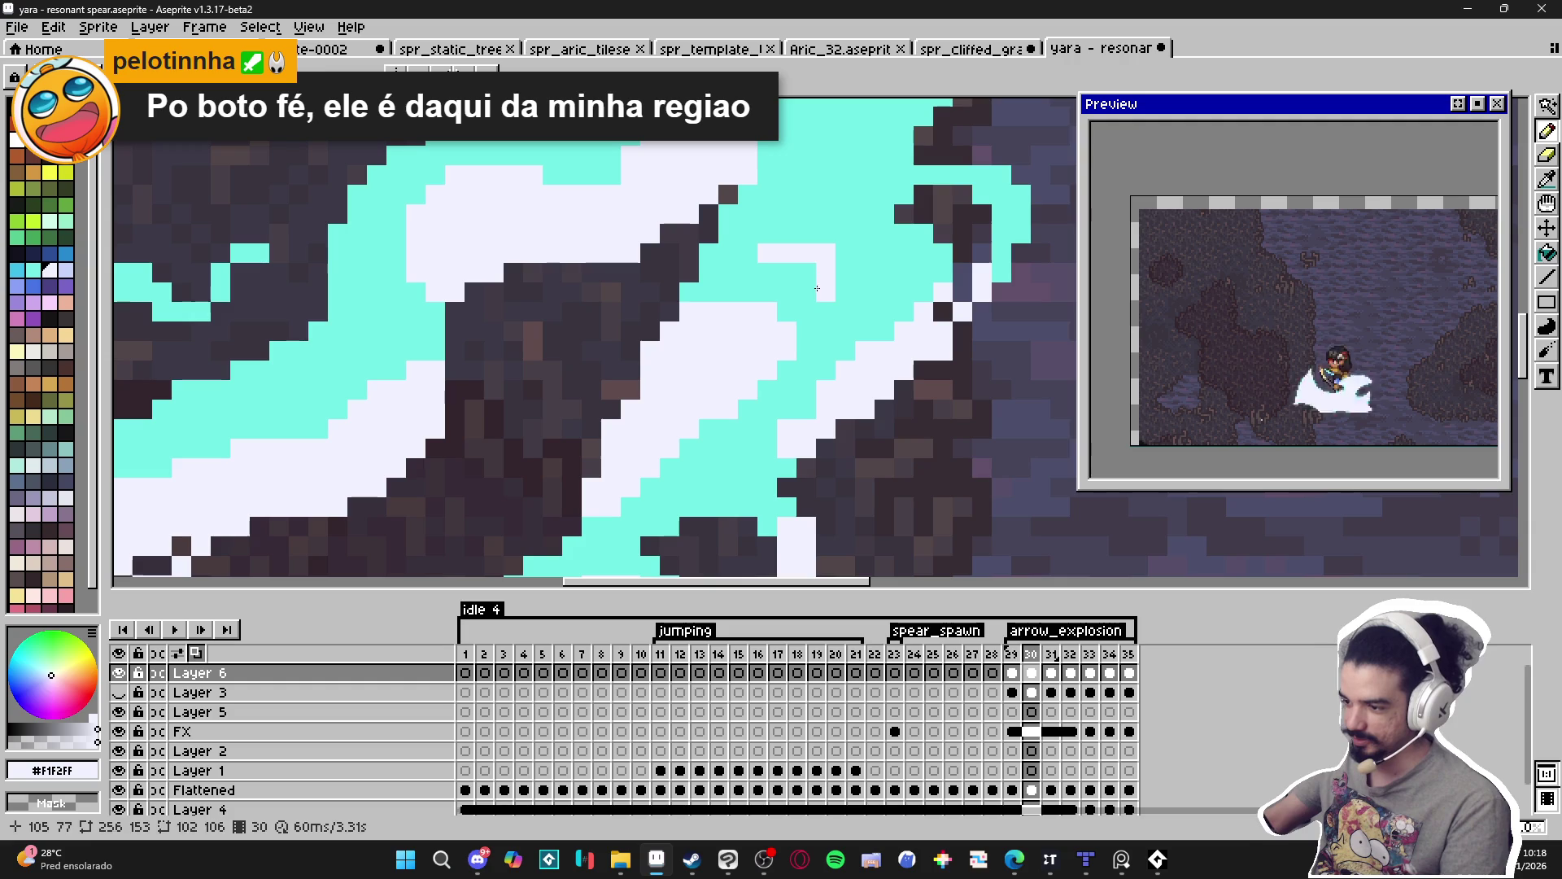
{"action": "left_click", "coordinate": [848, 261], "text": "alt"}
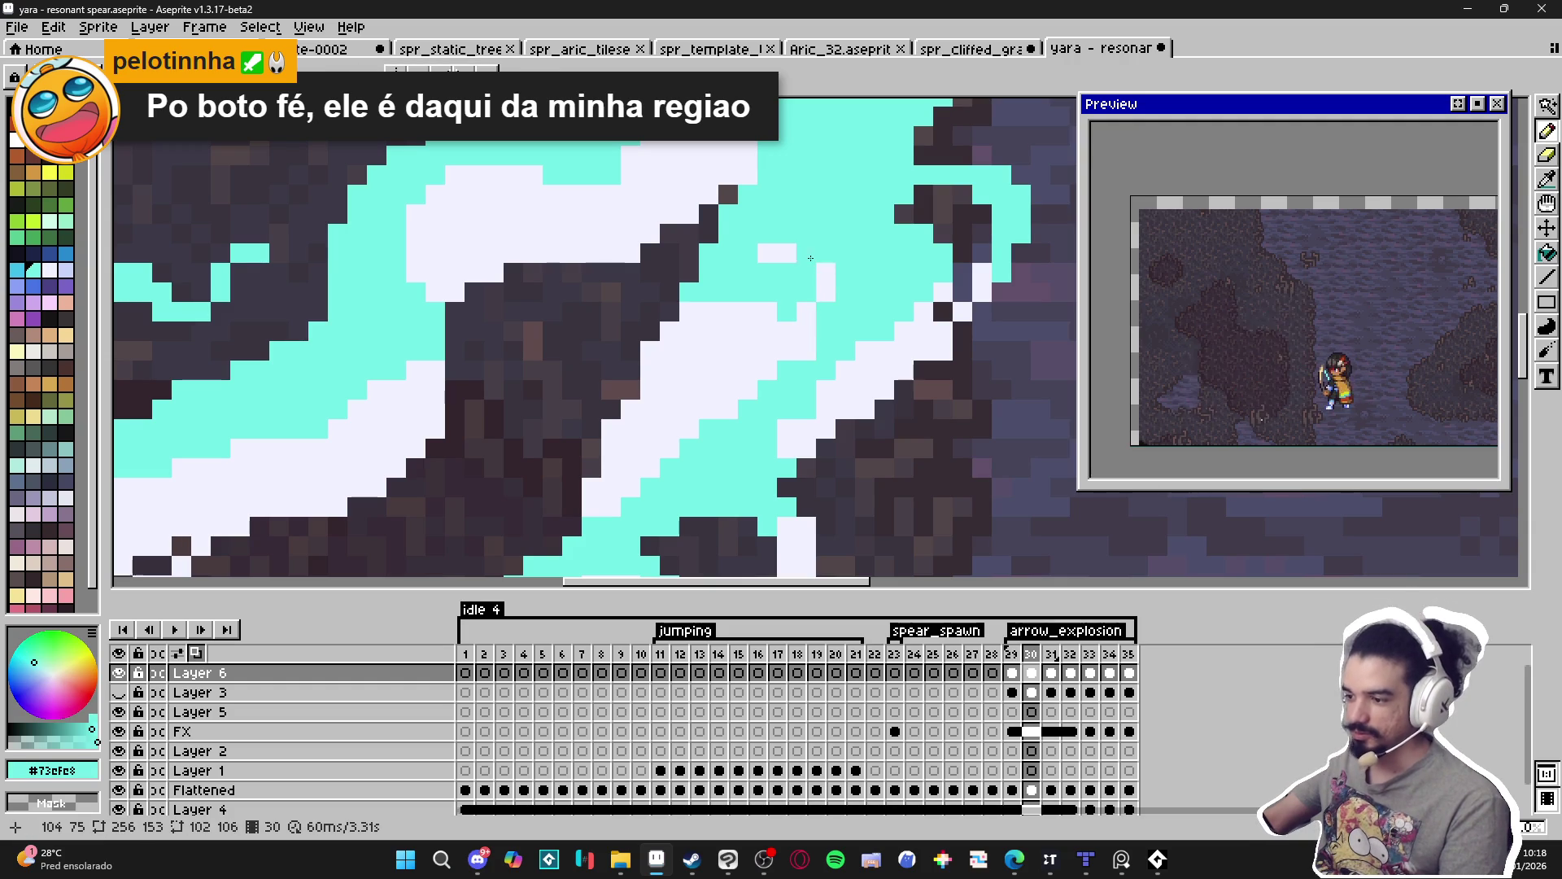
{"action": "left_click", "coordinate": [781, 252], "text": "alt"}
{"action": "left_click", "coordinate": [727, 272]}
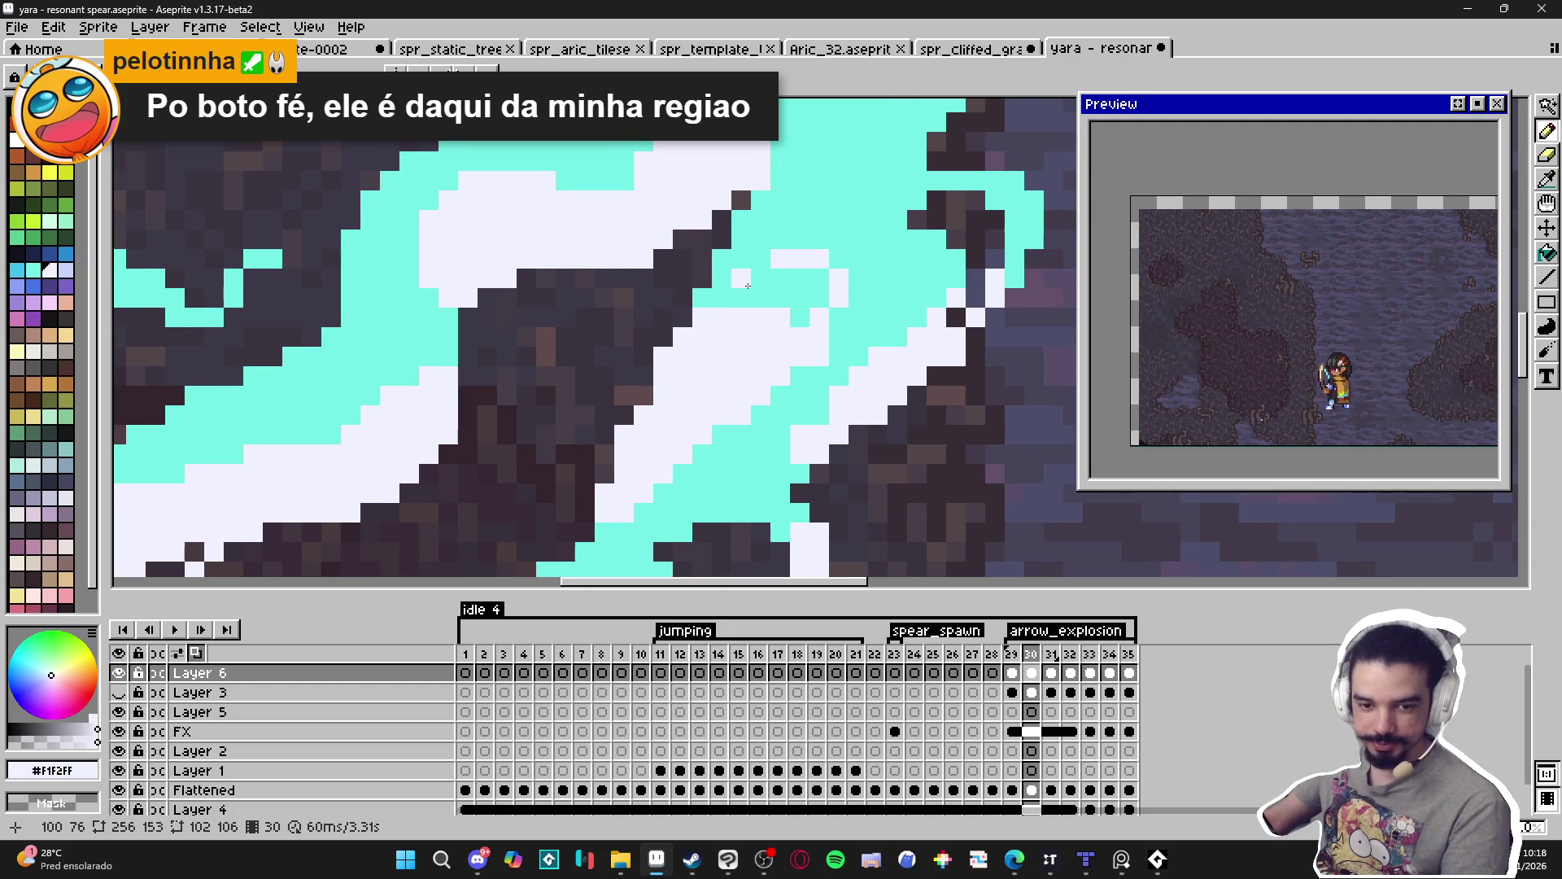
{"action": "left_click_drag", "start_coordinate": [747, 285], "coordinate": [756, 277]}
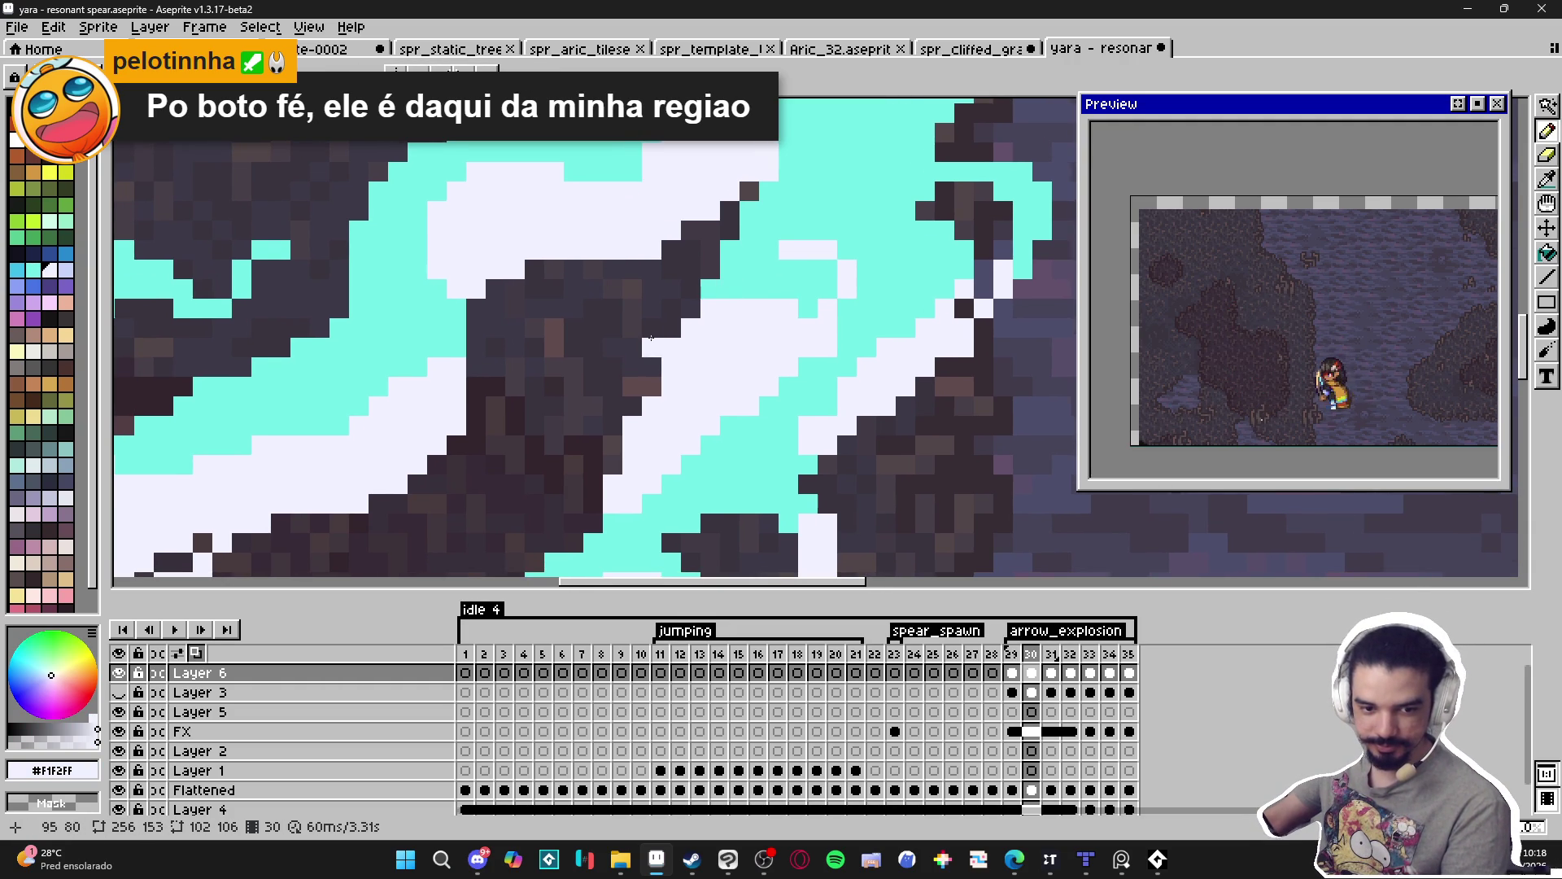
{"action": "left_click", "coordinate": [752, 272]}
{"action": "key", "text": "ctrl+z"}
{"action": "left_click", "coordinate": [788, 270]}
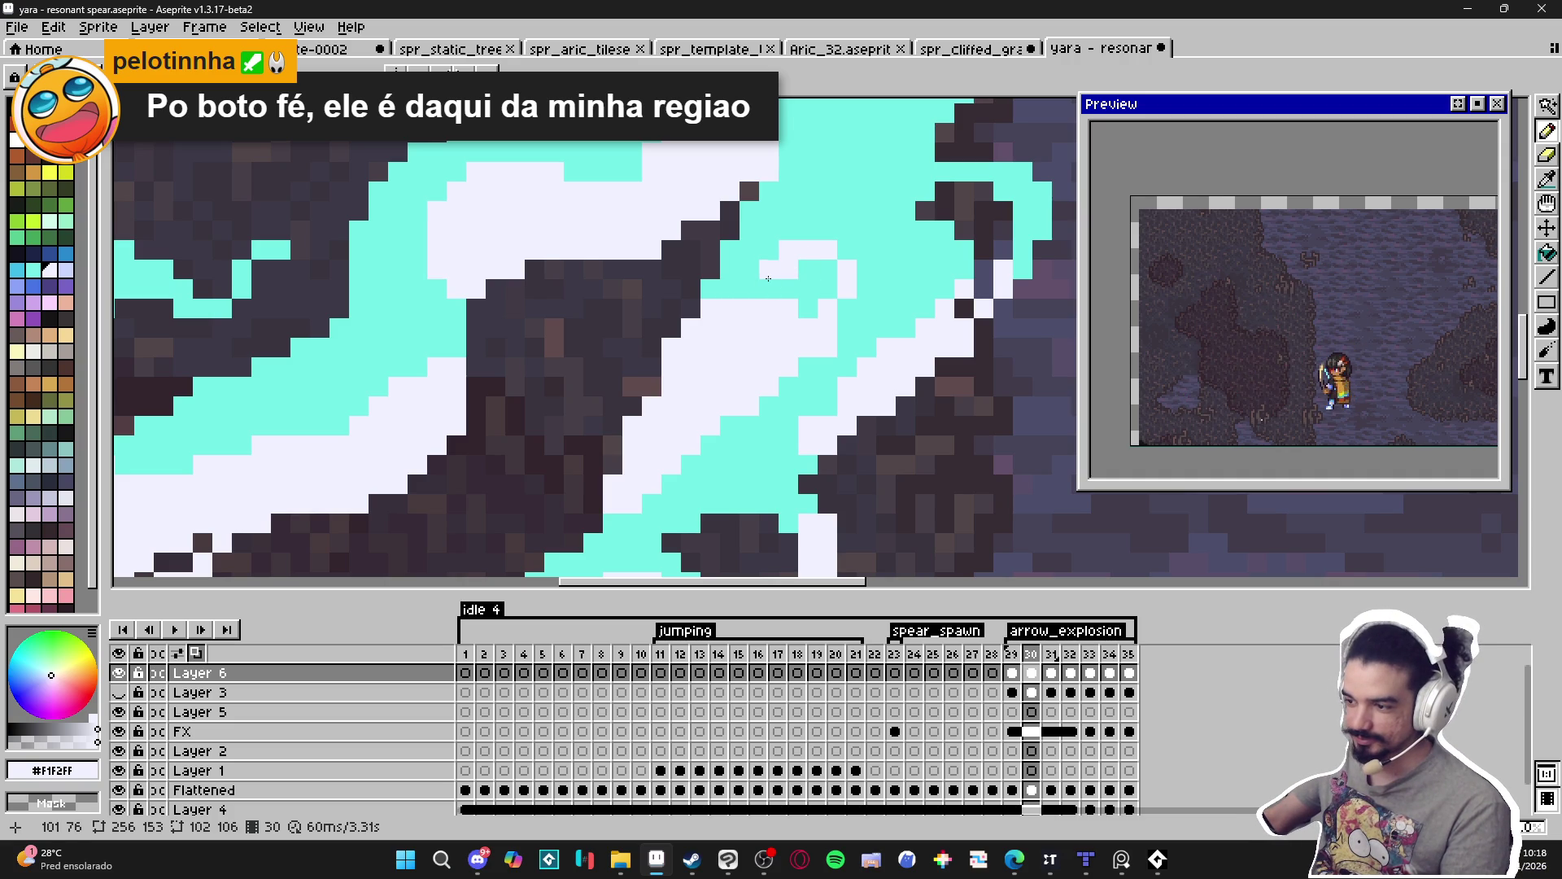
Build a small white patch along the slash's upper edge, extending it leftward.
{"action": "scroll", "coordinate": [790, 325], "scroll_direction": "down", "scroll_amount": 4}
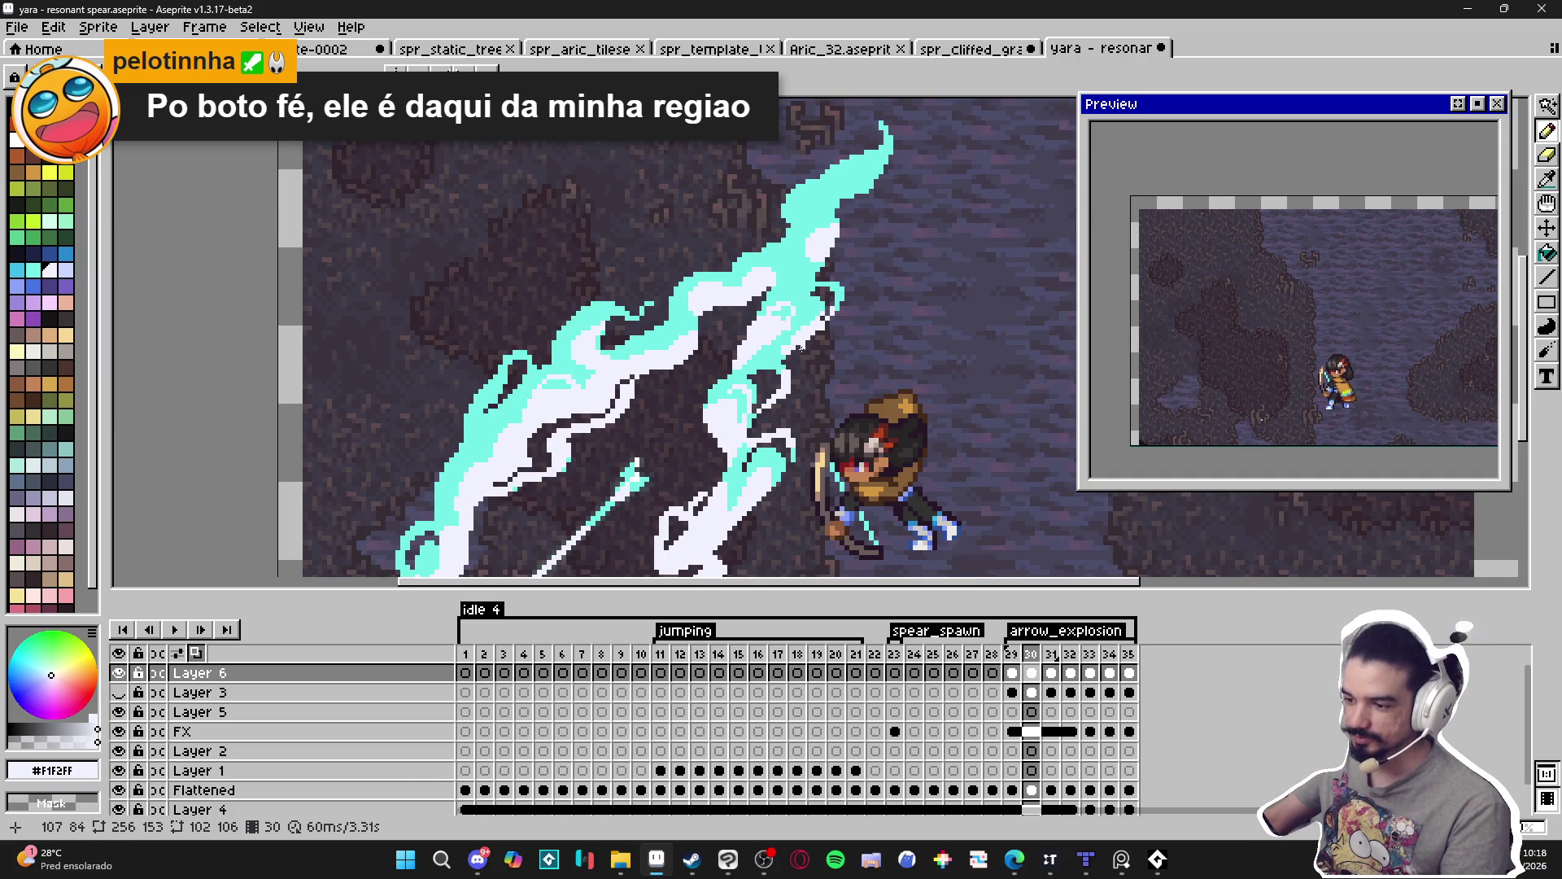
{"action": "scroll", "coordinate": [793, 342], "scroll_direction": "down", "scroll_amount": 1}
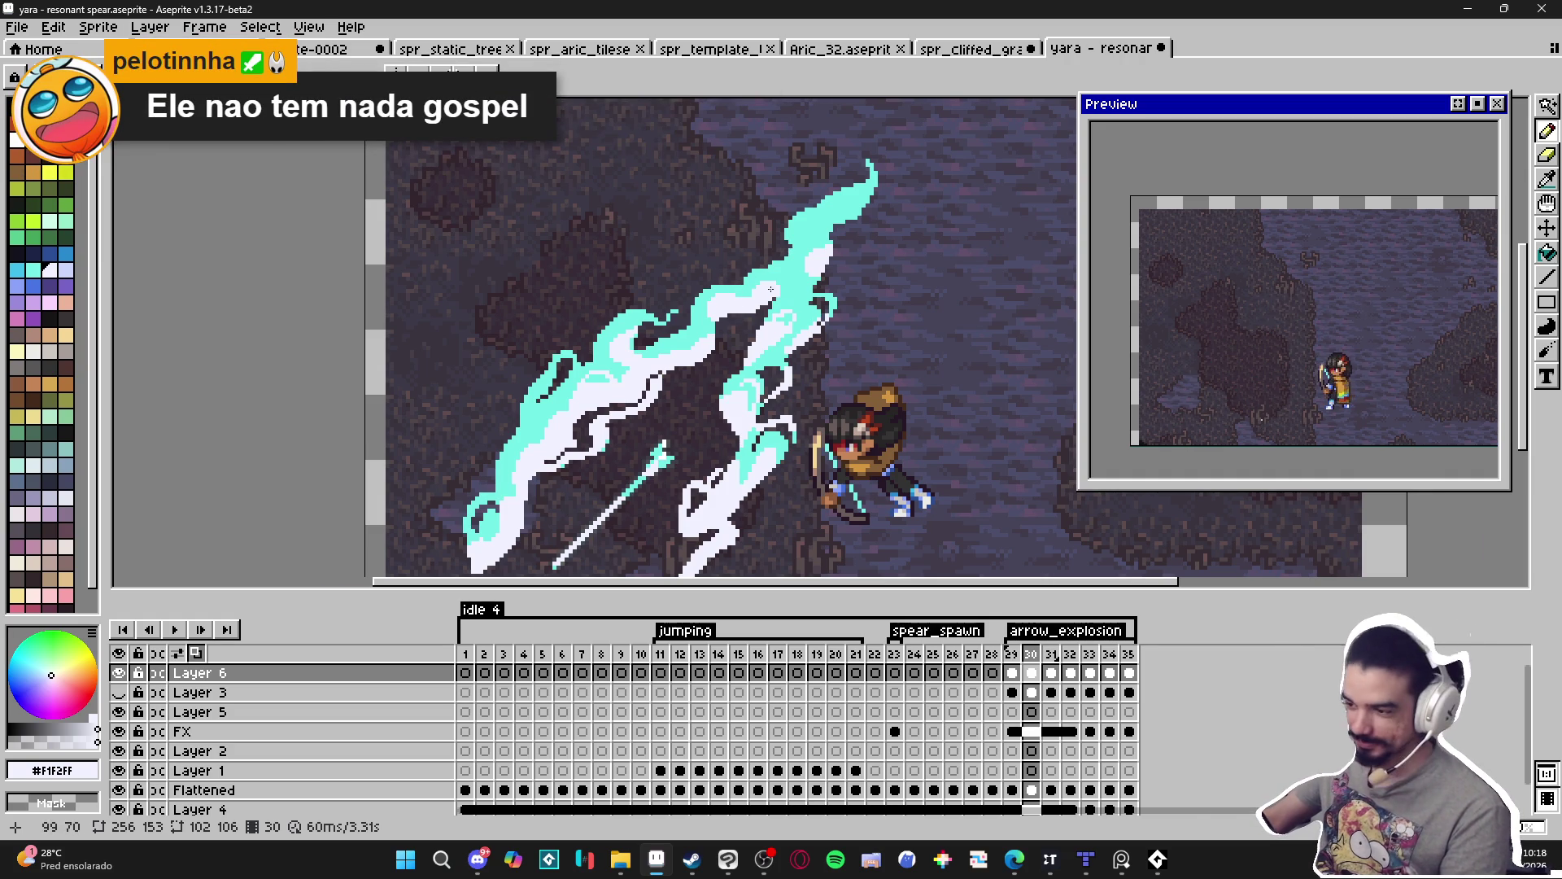
{"action": "scroll", "coordinate": [749, 275], "scroll_direction": "up", "scroll_amount": 5}
{"action": "mouse_move", "coordinate": [821, 221]}
{"action": "left_mouse_down"}
{"action": "mouse_move", "coordinate": [819, 273]}
{"action": "mouse_move", "coordinate": [785, 301]}
{"action": "mouse_move", "coordinate": [804, 301]}
{"action": "left_mouse_up"}
{"action": "left_click", "coordinate": [809, 214]}
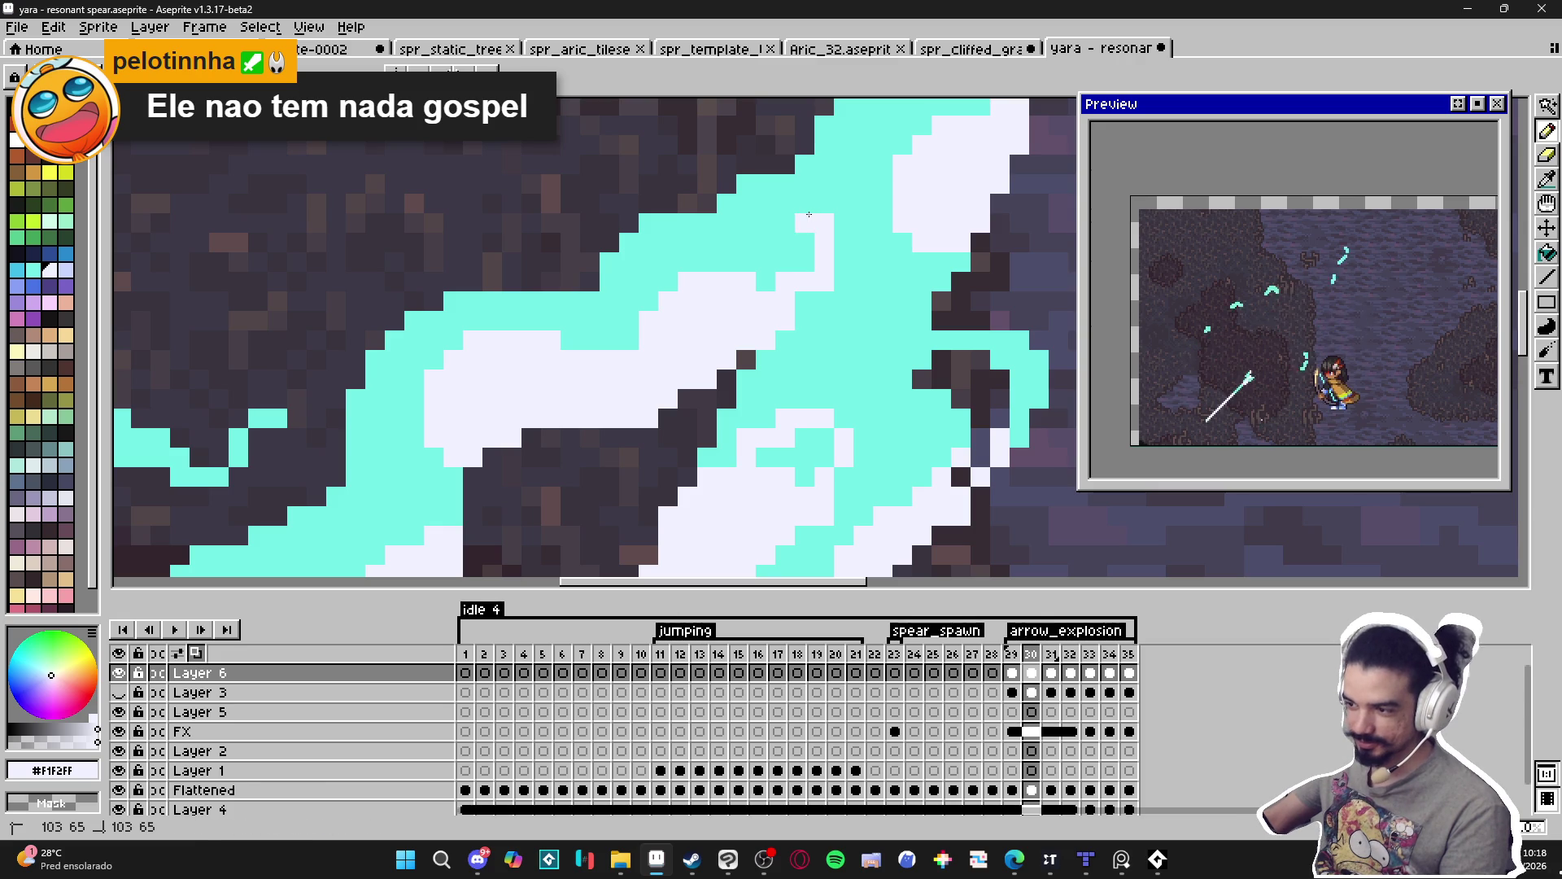
{"action": "left_click", "coordinate": [766, 224]}
{"action": "left_click", "coordinate": [747, 242]}
{"action": "left_click", "coordinate": [715, 246]}
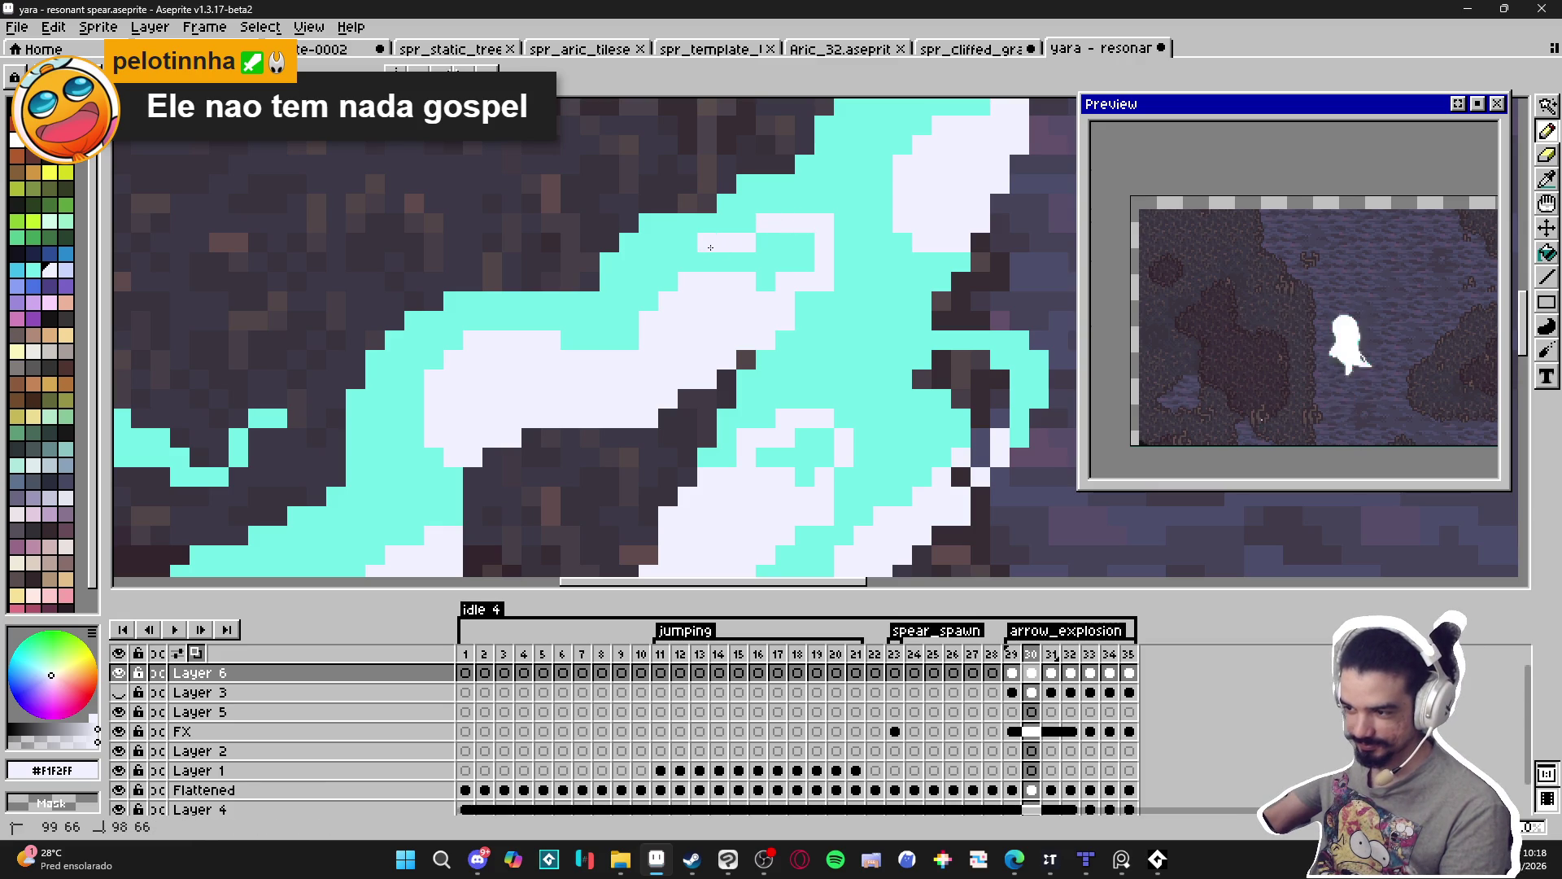
{"action": "left_click", "coordinate": [694, 259]}
Paint white pixels over the middle cyan stroke and a cyan pixel into the curl.
{"action": "scroll", "coordinate": [794, 243], "scroll_direction": "down", "scroll_amount": 1}
{"action": "left_click", "coordinate": [794, 243], "text": "alt"}
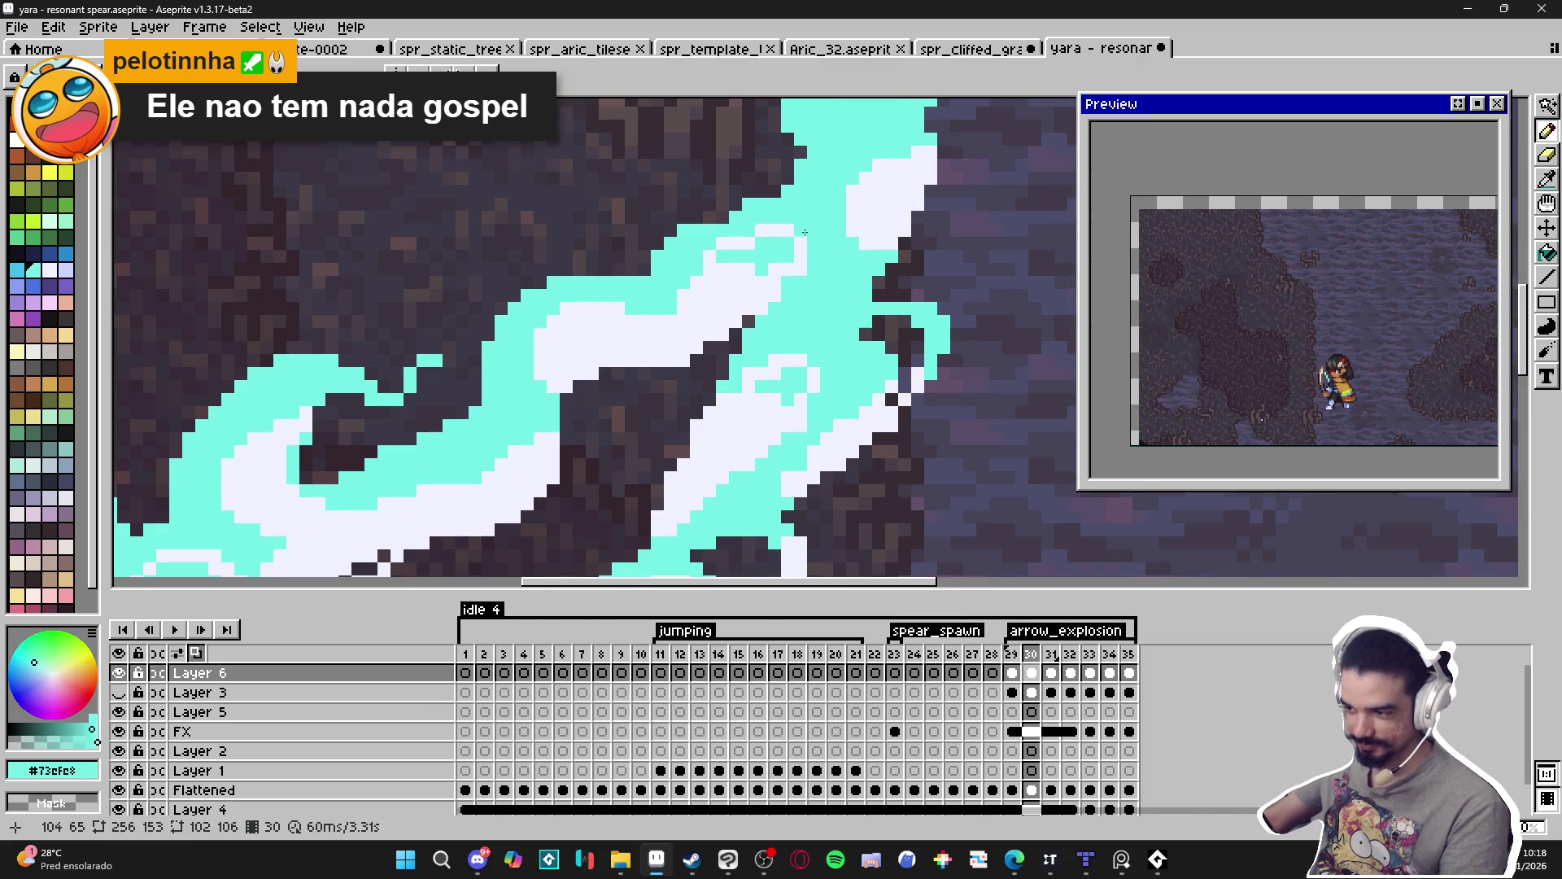
{"action": "scroll", "coordinate": [788, 325], "scroll_direction": "down", "scroll_amount": 1}
{"action": "scroll", "coordinate": [787, 324], "scroll_direction": "down", "scroll_amount": 1}
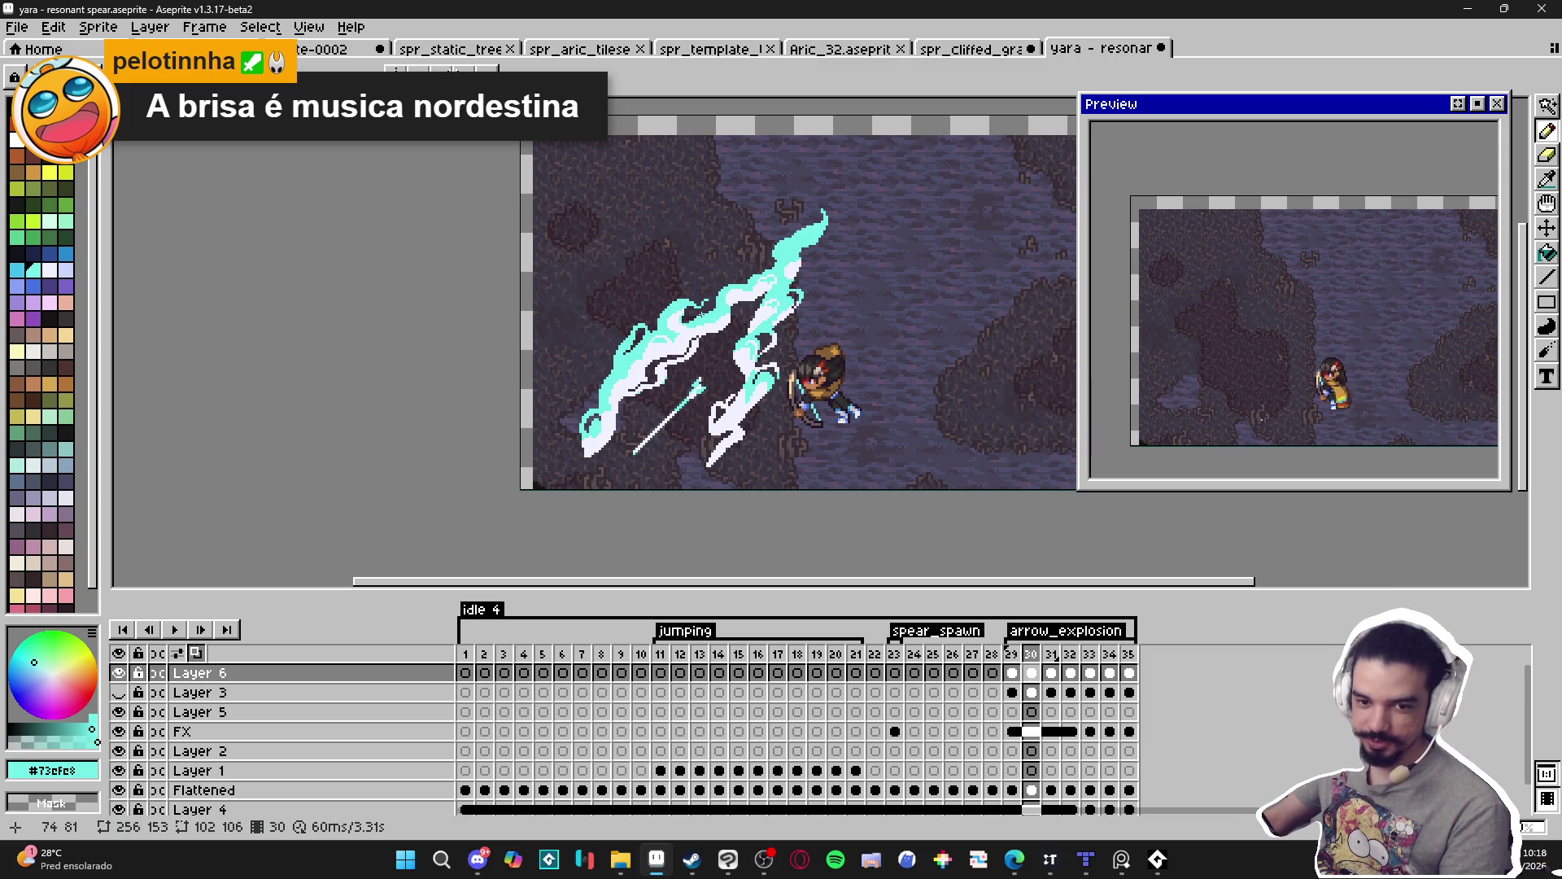
{"action": "scroll", "coordinate": [756, 318], "scroll_direction": "up", "scroll_amount": 6}
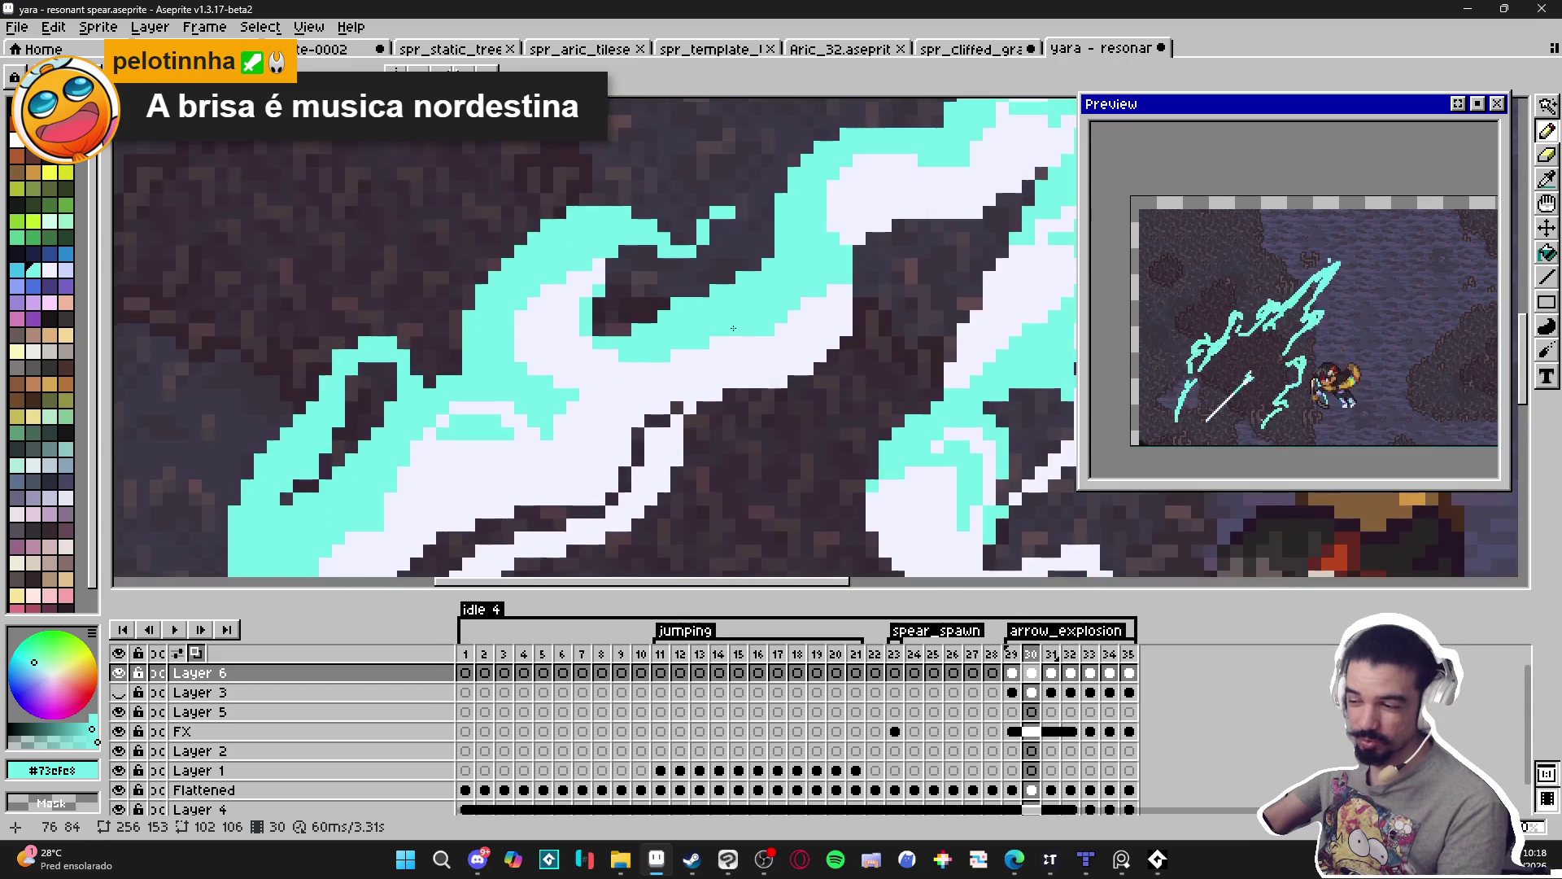
{"action": "left_click_drag", "start_coordinate": [768, 303], "coordinate": [715, 322]}
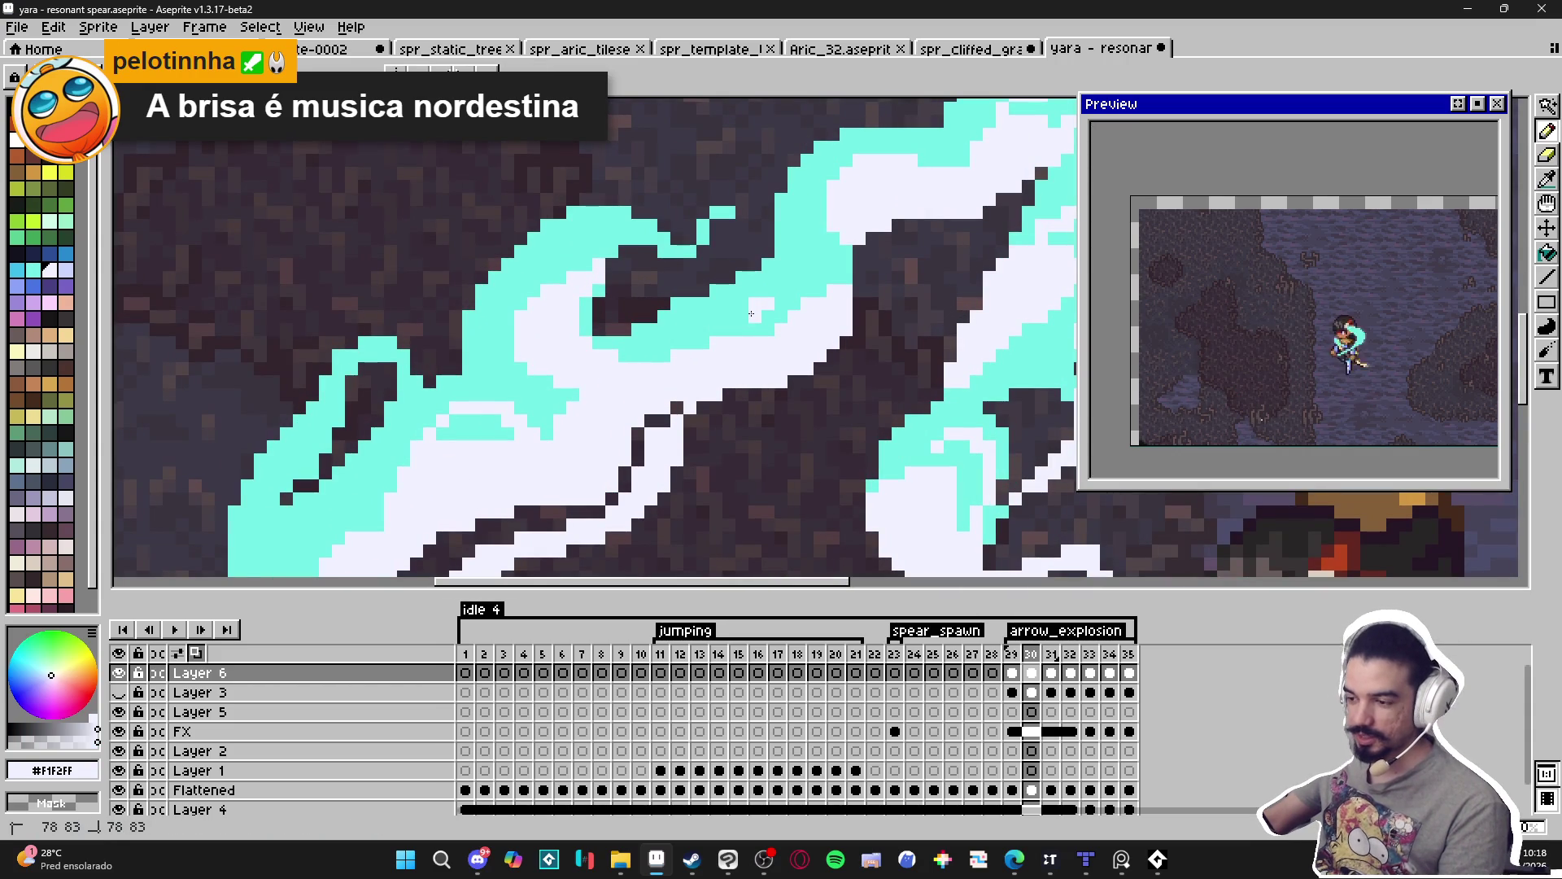
{"action": "left_click", "coordinate": [694, 341]}
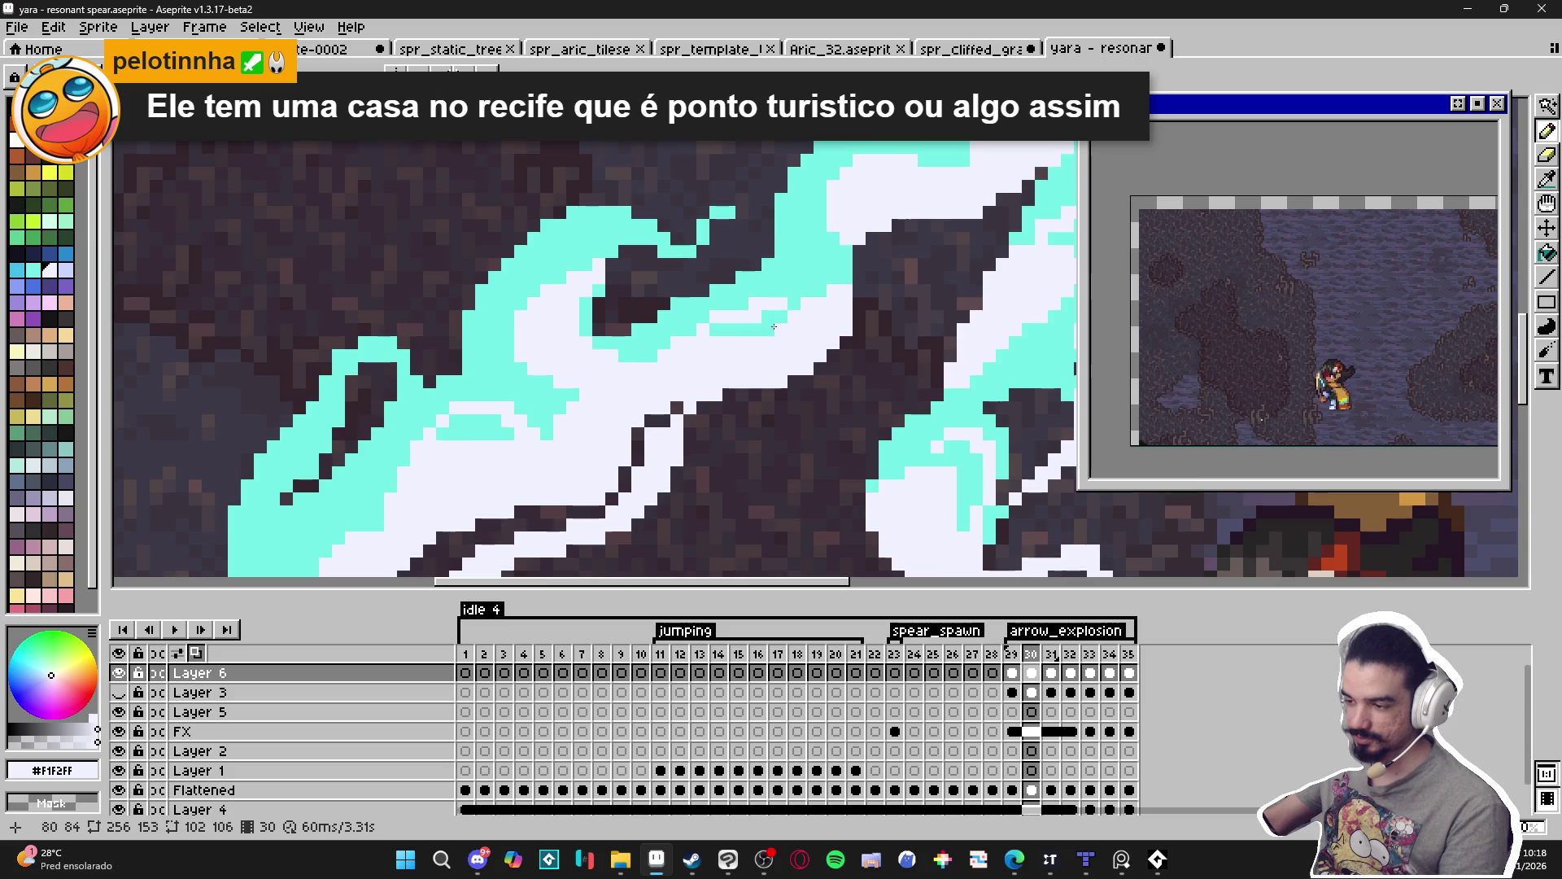
{"action": "scroll", "coordinate": [781, 327], "scroll_direction": "up", "scroll_amount": 1}
{"action": "left_click", "coordinate": [744, 313], "text": "alt"}
{"action": "left_click", "coordinate": [715, 307], "text": "alt"}
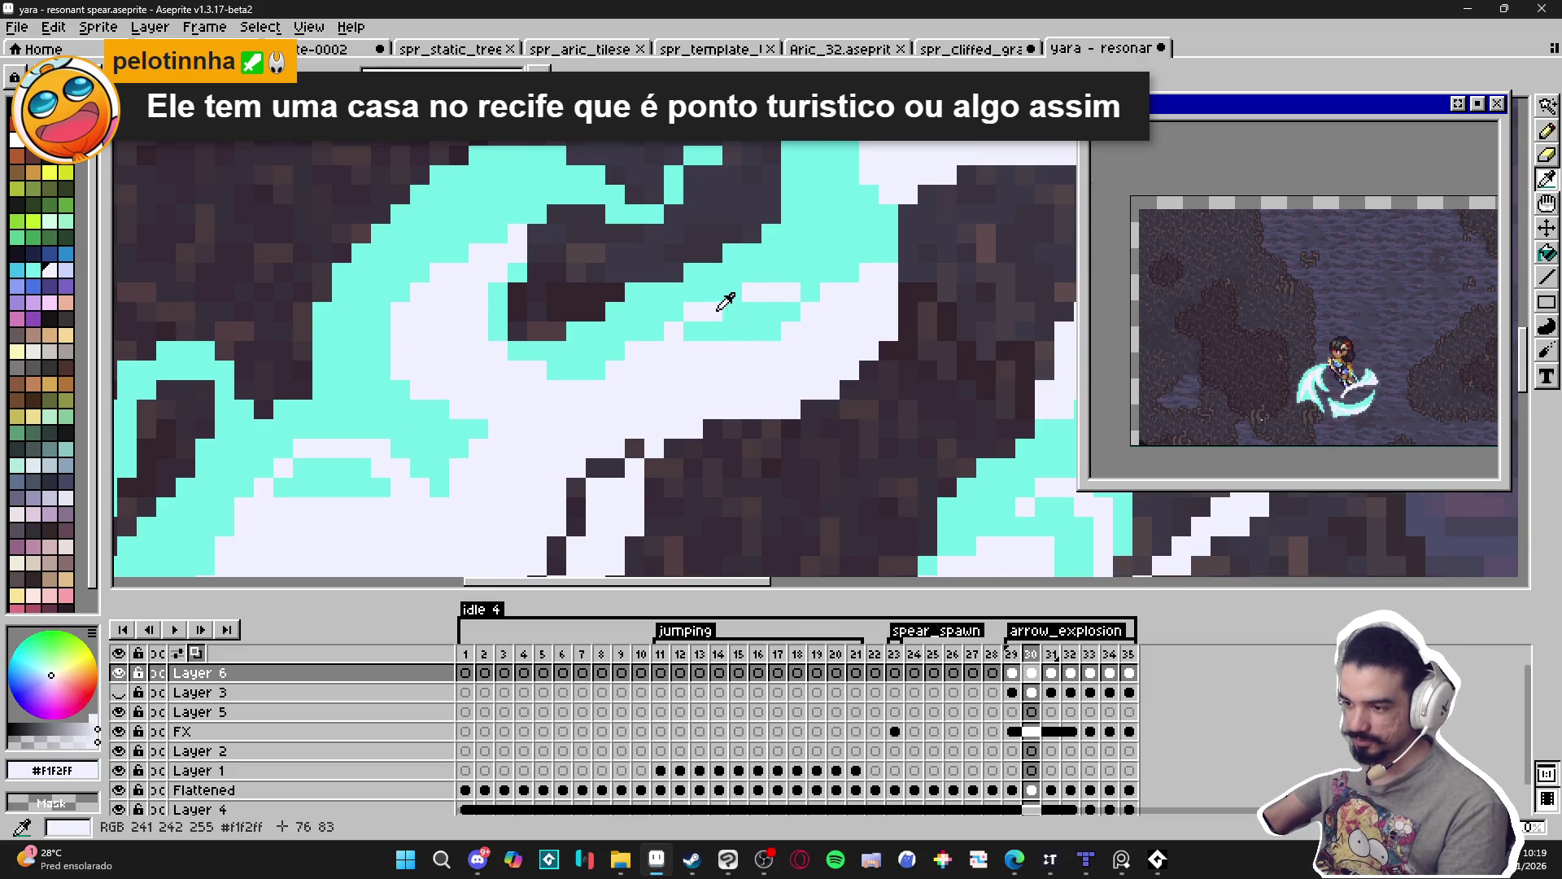
{"action": "scroll", "coordinate": [786, 362], "scroll_direction": "down", "scroll_amount": 4}
{"action": "scroll", "coordinate": [785, 361], "scroll_direction": "up", "scroll_amount": 4}
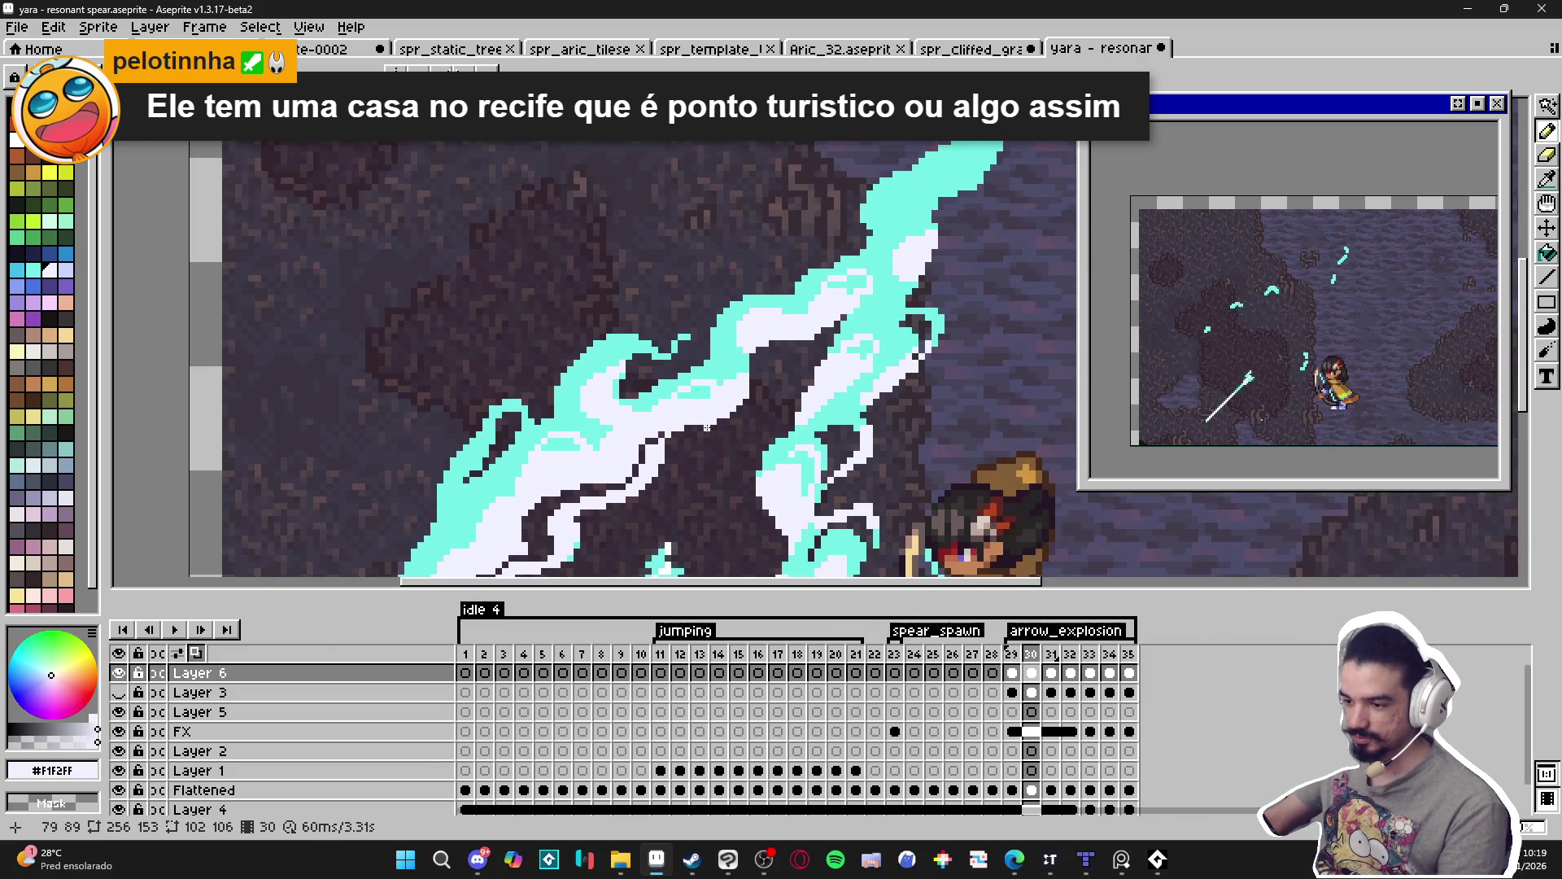
{"action": "left_click", "coordinate": [699, 367], "text": "alt"}
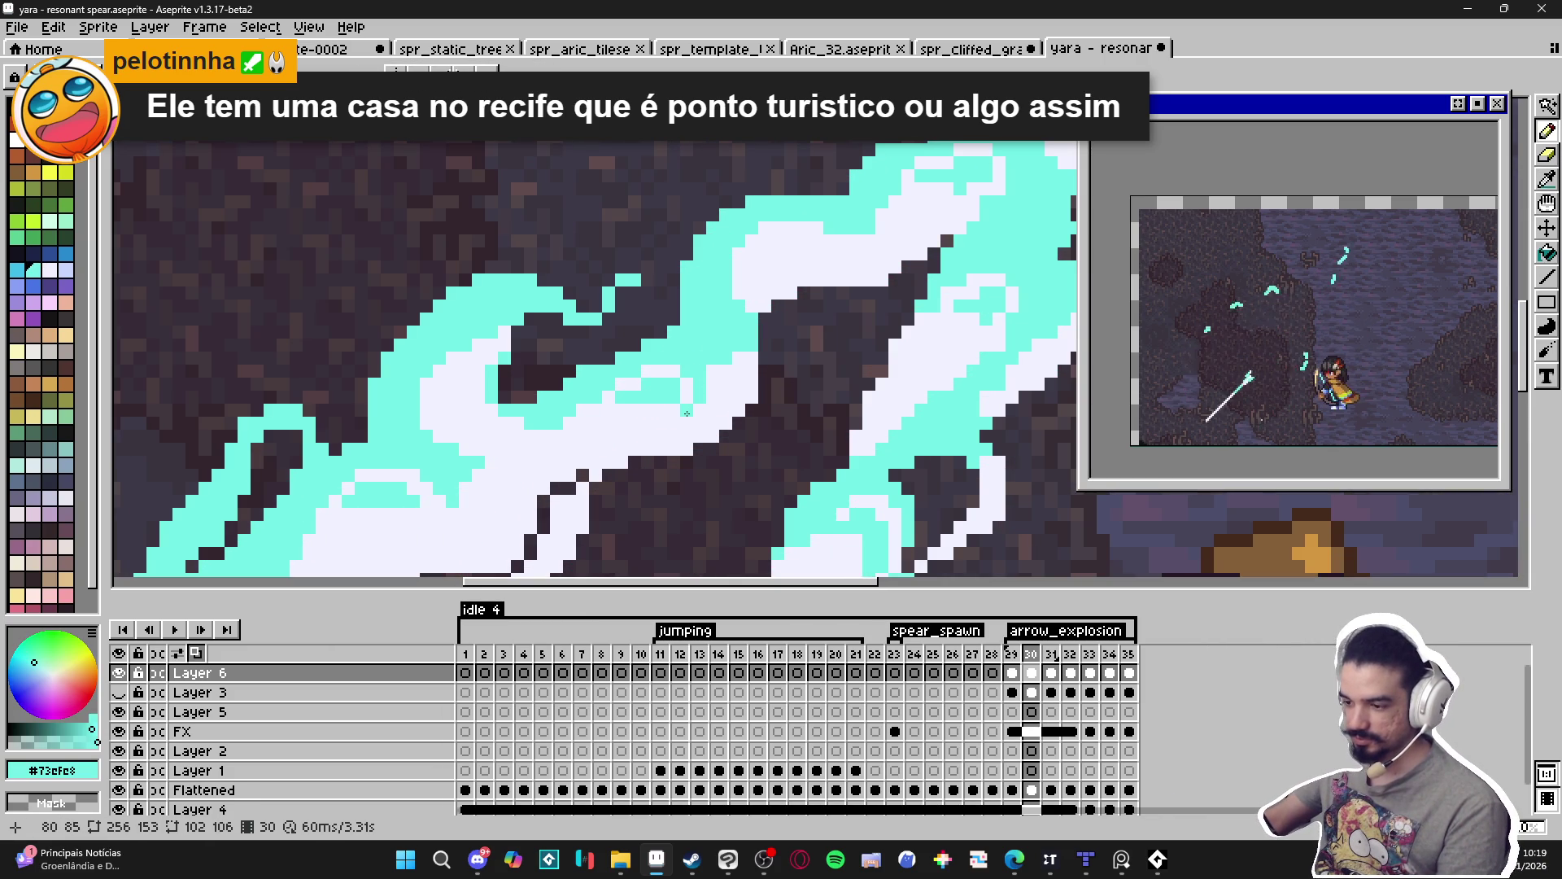
{"action": "left_click_drag", "start_coordinate": [675, 418], "coordinate": [673, 420]}
Draw a white highlight line down into the curl, reverting a stray white pixel to cyan.
{"action": "scroll", "coordinate": [662, 421], "scroll_direction": "down", "scroll_amount": 2}
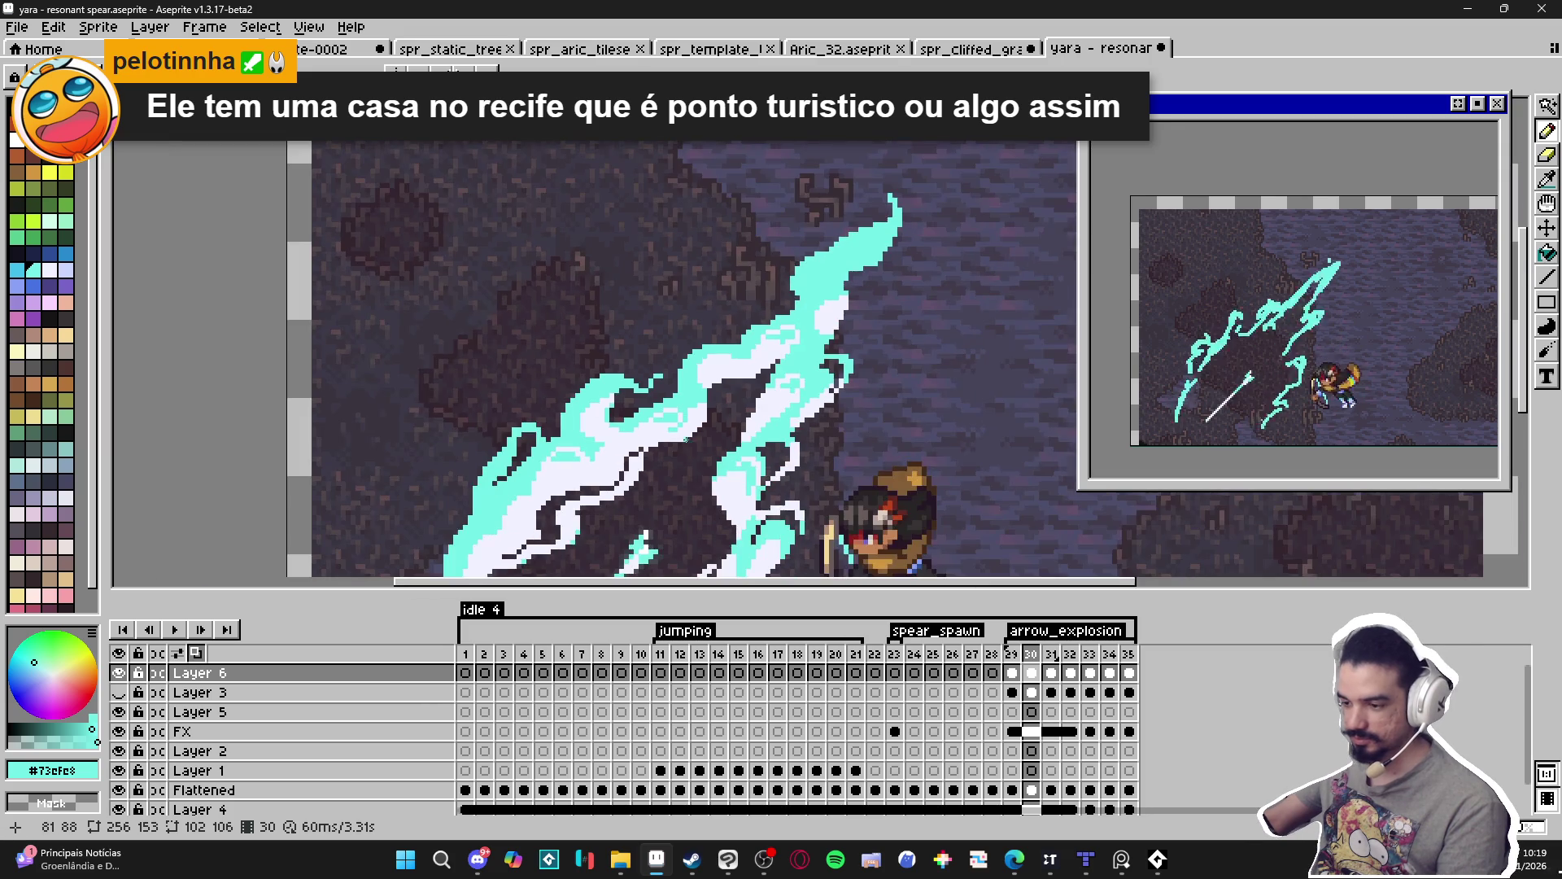
{"action": "scroll", "coordinate": [660, 423], "scroll_direction": "up", "scroll_amount": 2}
{"action": "left_click", "coordinate": [659, 427], "text": "alt"}
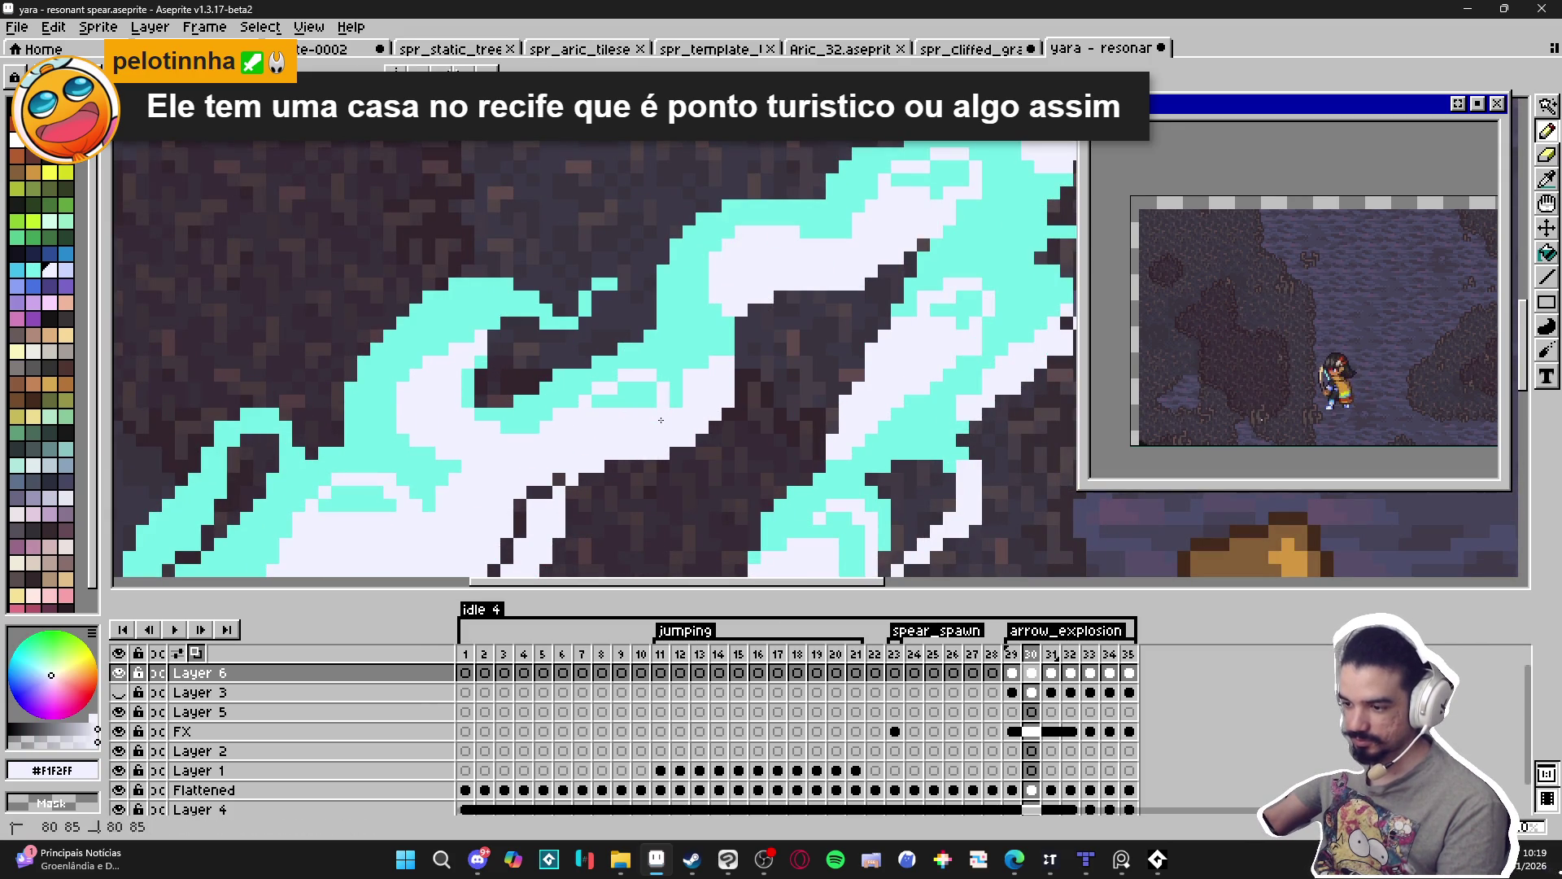
{"action": "left_click", "coordinate": [623, 415], "text": "alt"}
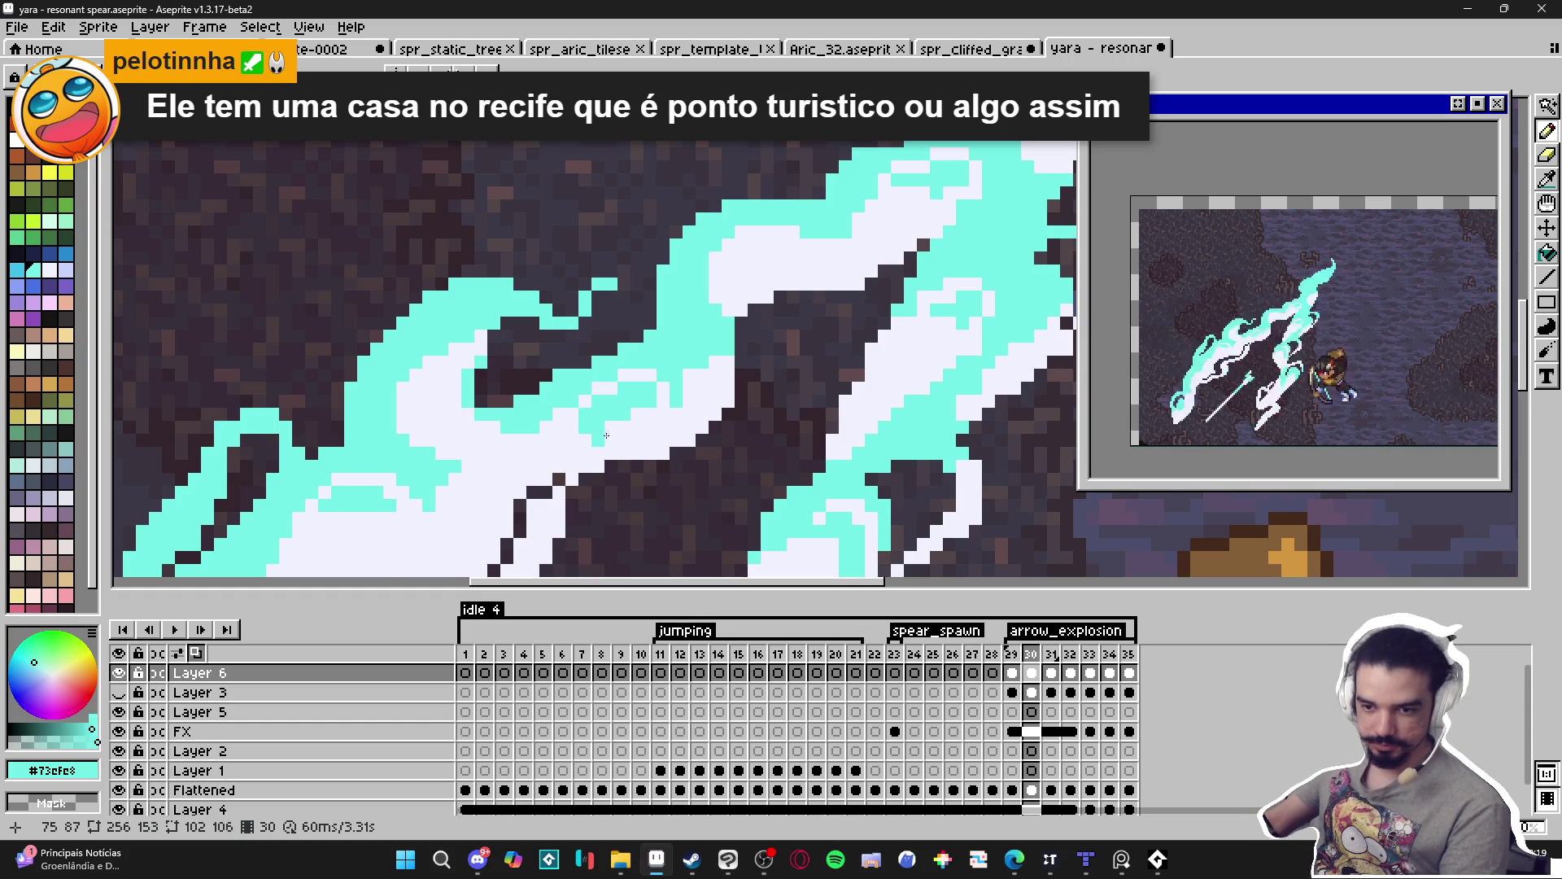
{"action": "scroll", "coordinate": [717, 420], "scroll_direction": "down", "scroll_amount": 2}
{"action": "scroll", "coordinate": [717, 419], "scroll_direction": "right", "scroll_amount": 2}
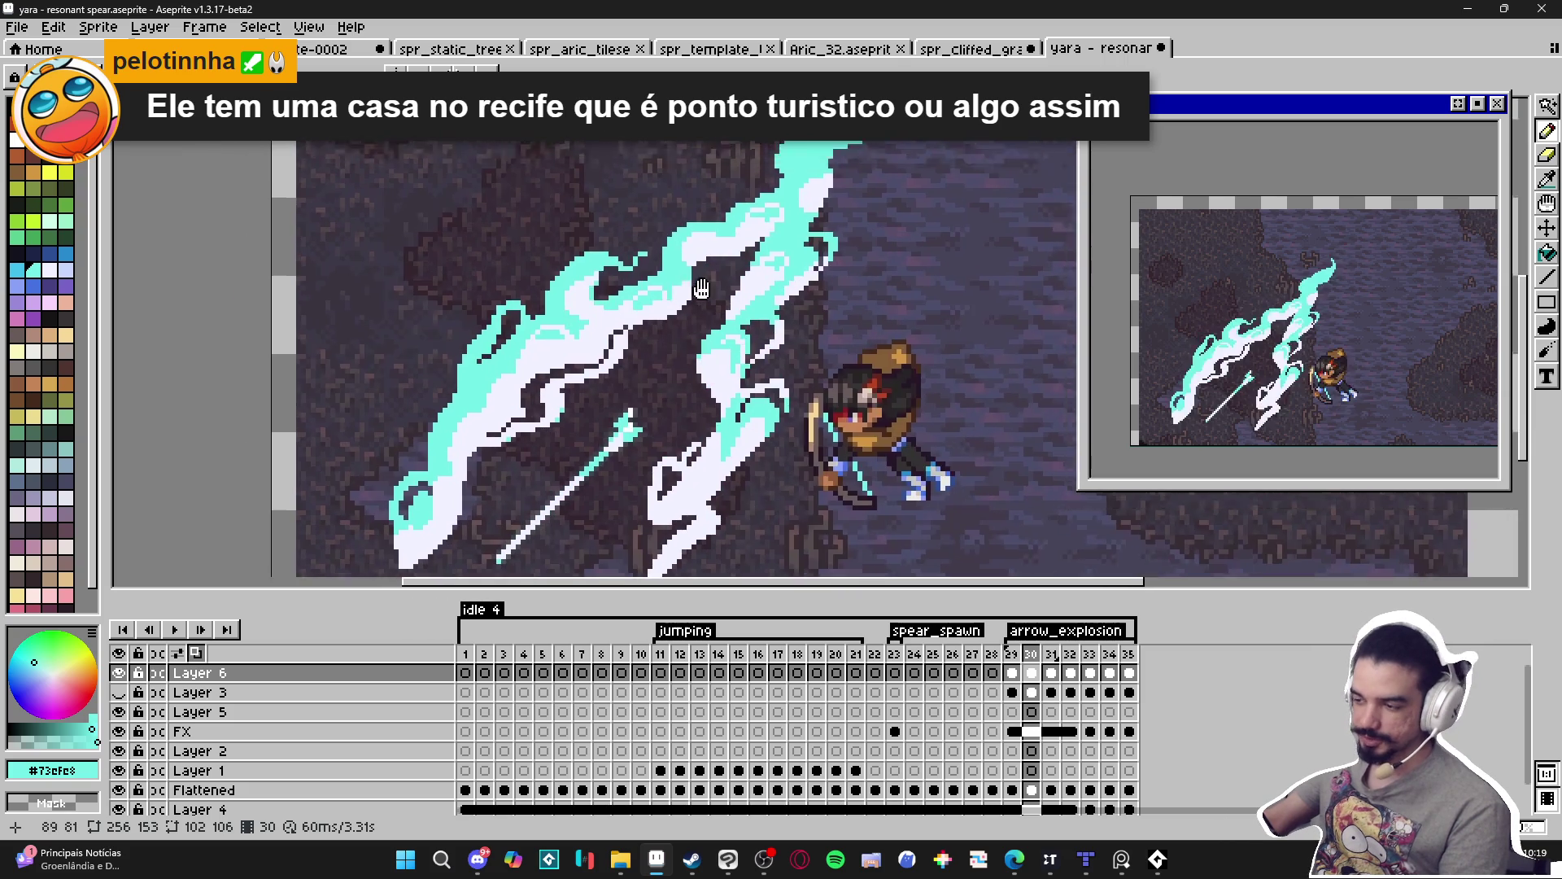
{"action": "scroll", "coordinate": [740, 302], "scroll_direction": "up", "scroll_amount": 3}
{"action": "left_click", "coordinate": [715, 290], "text": "alt"}
{"action": "left_click", "coordinate": [692, 242]}
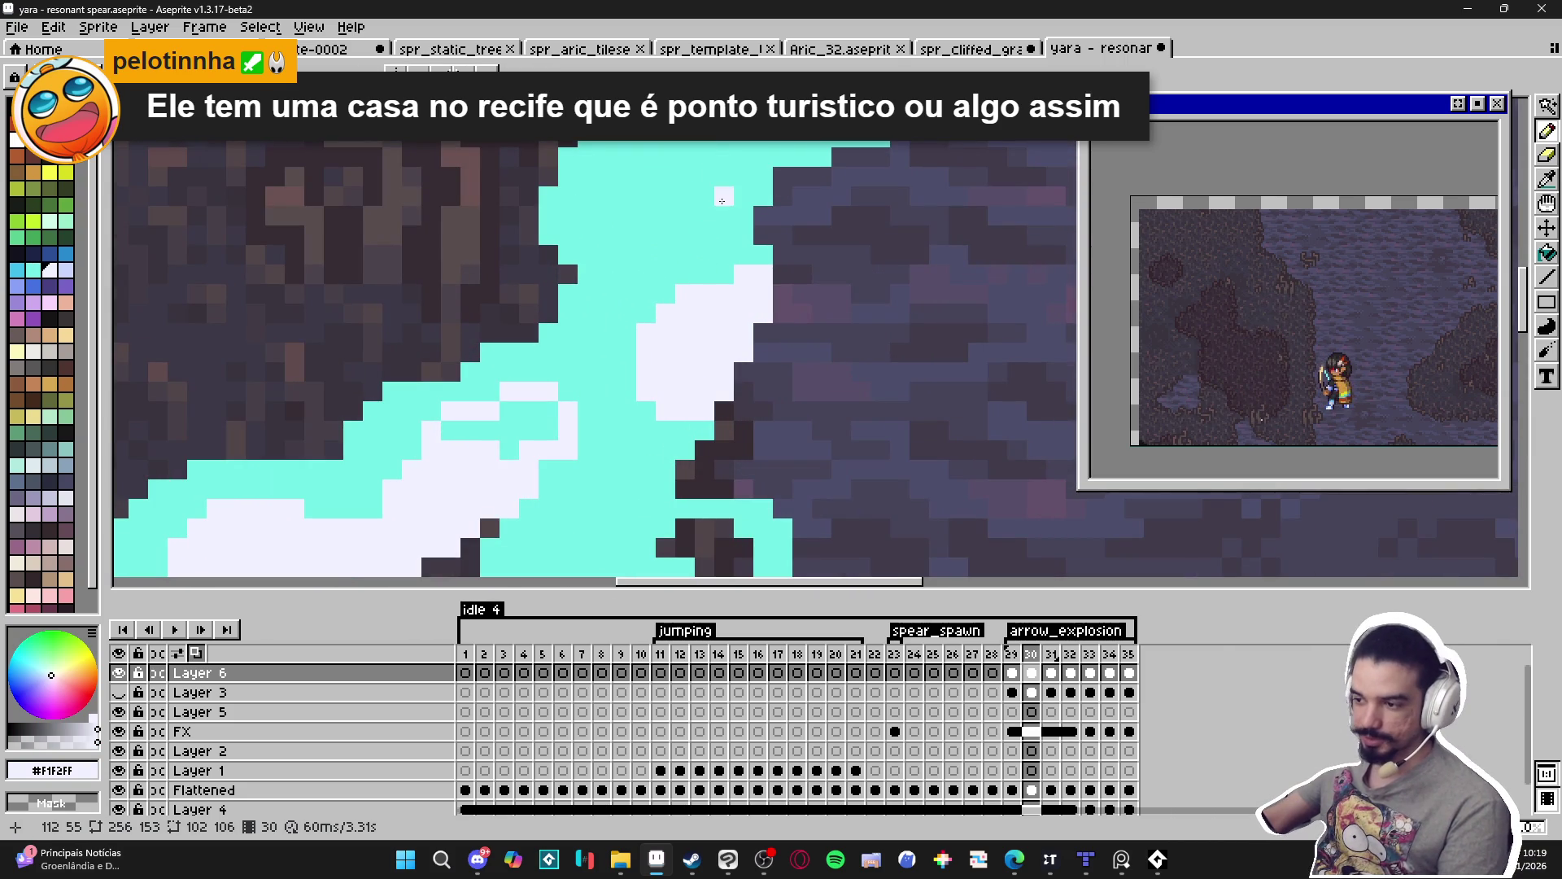
{"action": "mouse_move", "coordinate": [744, 189]}
{"action": "left_mouse_down"}
{"action": "mouse_move", "coordinate": [716, 197]}
{"action": "mouse_move", "coordinate": [683, 244]}
{"action": "mouse_move", "coordinate": [680, 292]}
{"action": "left_mouse_up"}
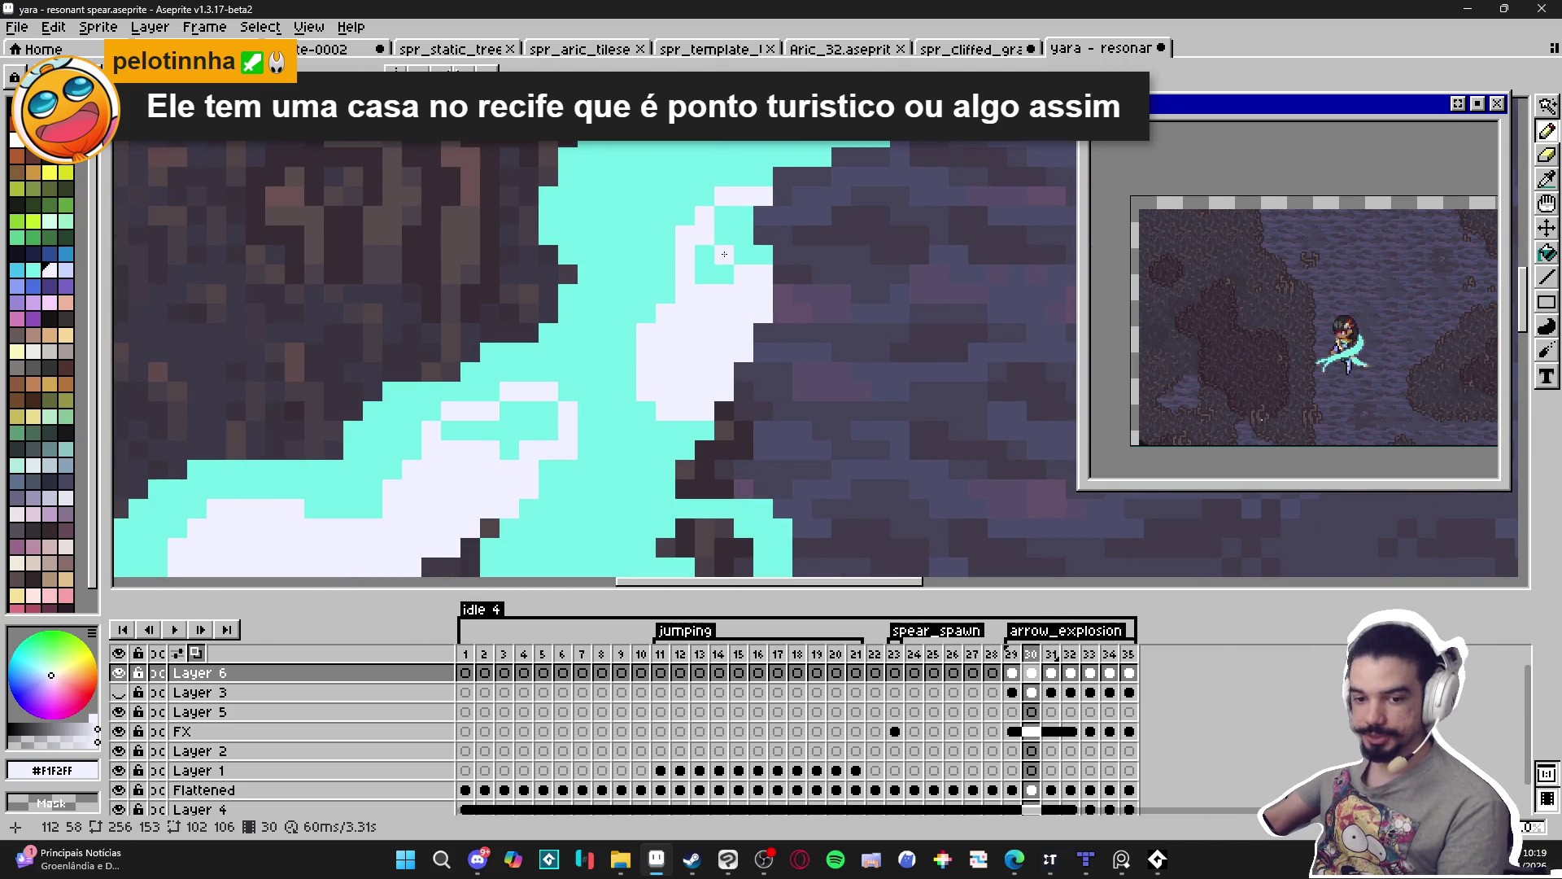
{"action": "right_click", "coordinate": [724, 254]}
{"action": "left_click", "coordinate": [758, 254]}
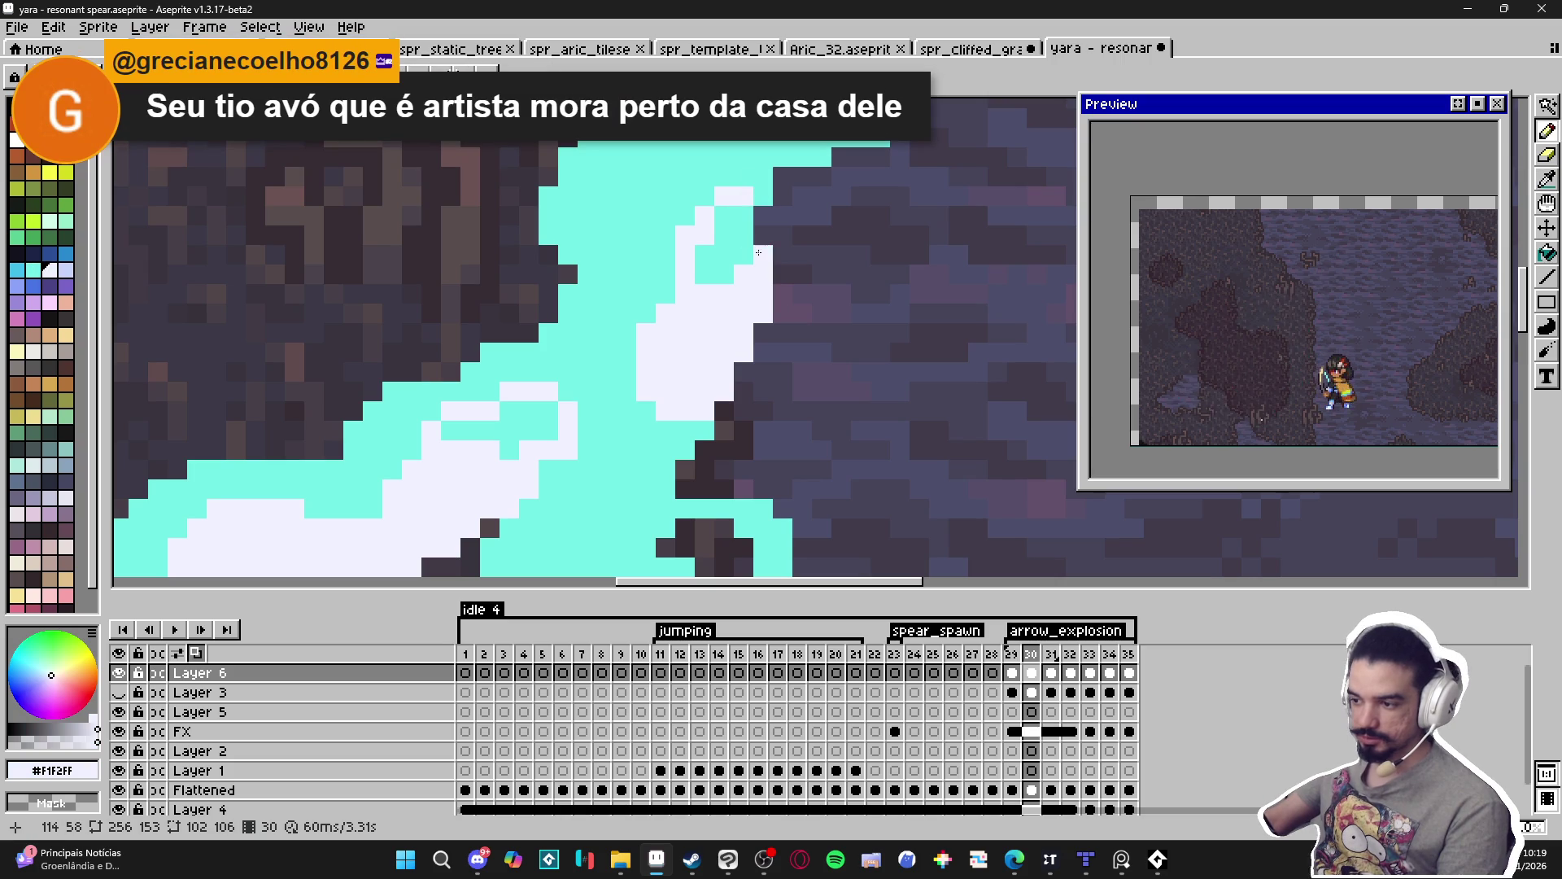
Play the animation, then extend the white shape beside the cyan streak on the left bolt.
{"action": "scroll", "coordinate": [739, 276], "scroll_direction": "down", "scroll_amount": 5}
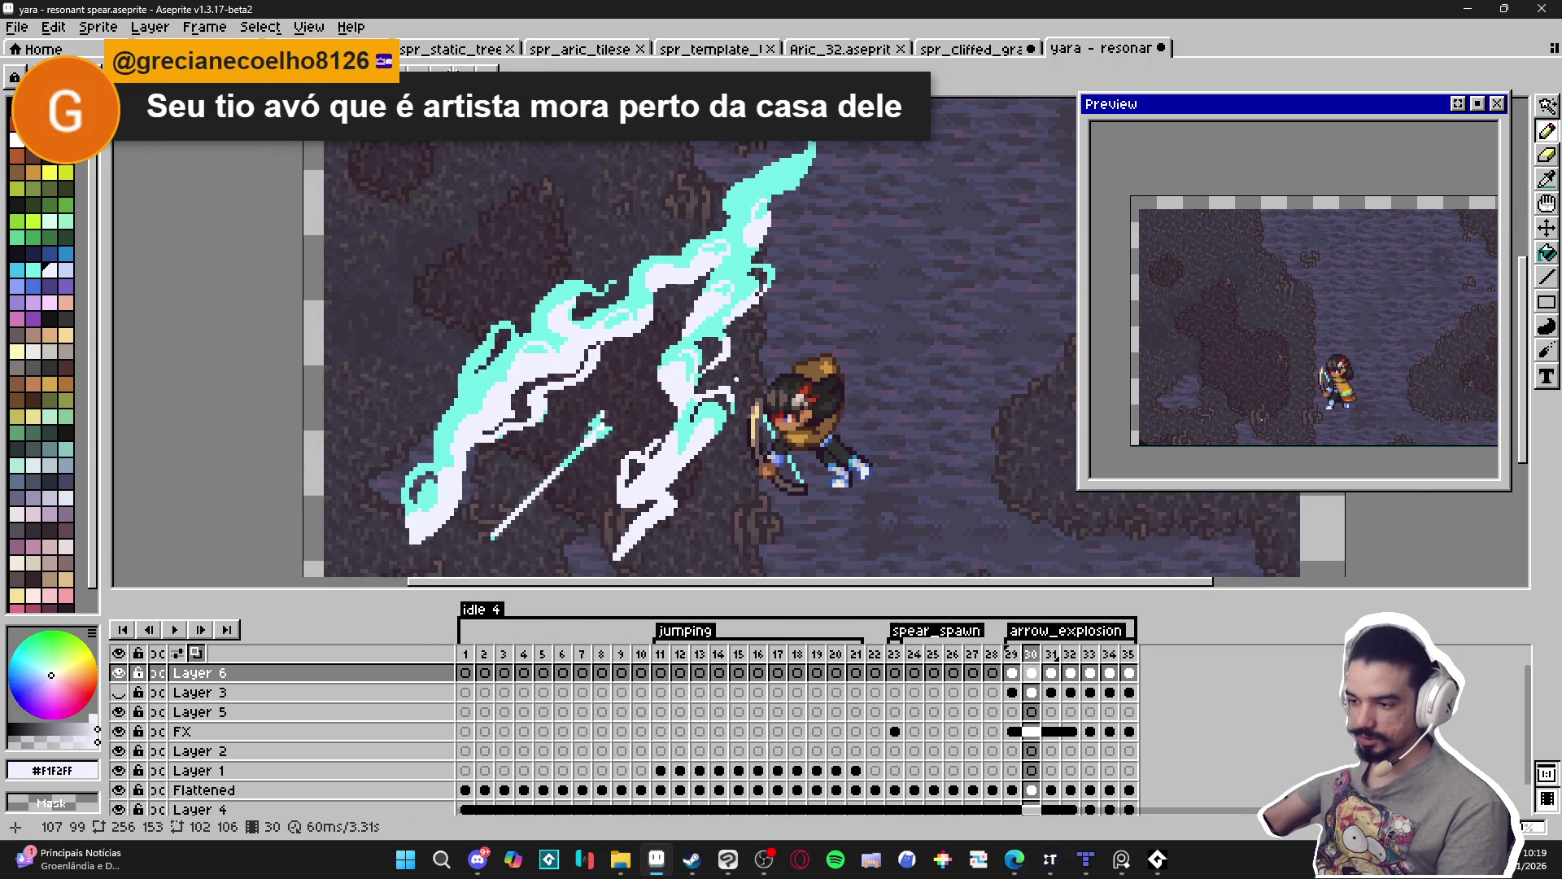
{"action": "scroll", "coordinate": [722, 347], "scroll_direction": "up", "scroll_amount": 3}
{"action": "scroll", "coordinate": [716, 319], "scroll_direction": "up", "scroll_amount": 1}
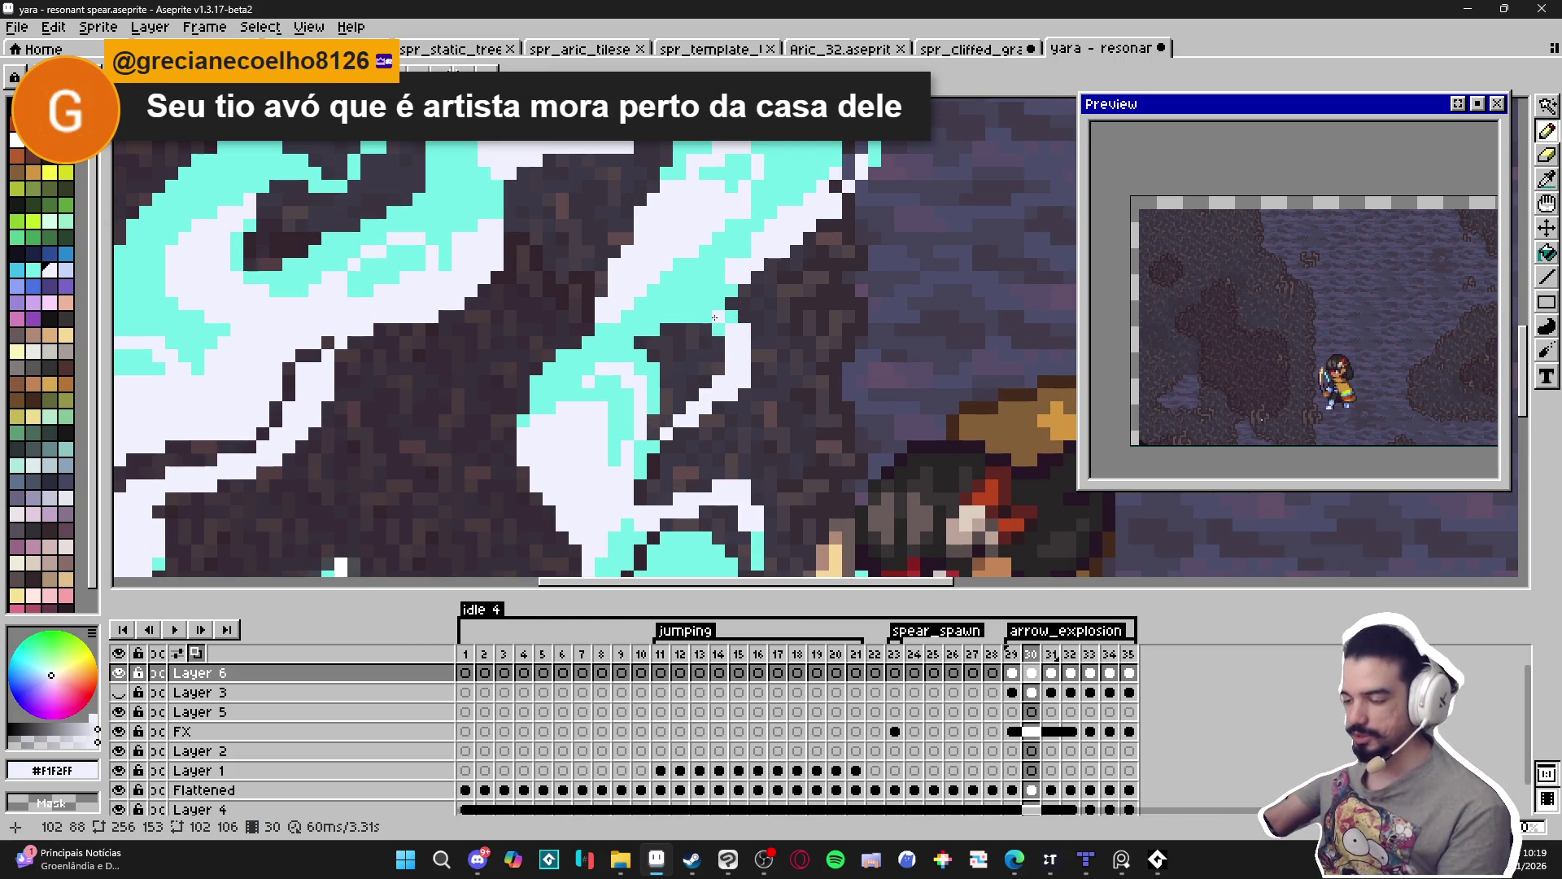
{"action": "key", "text": "Return"}
{"action": "key", "text": "Return"}
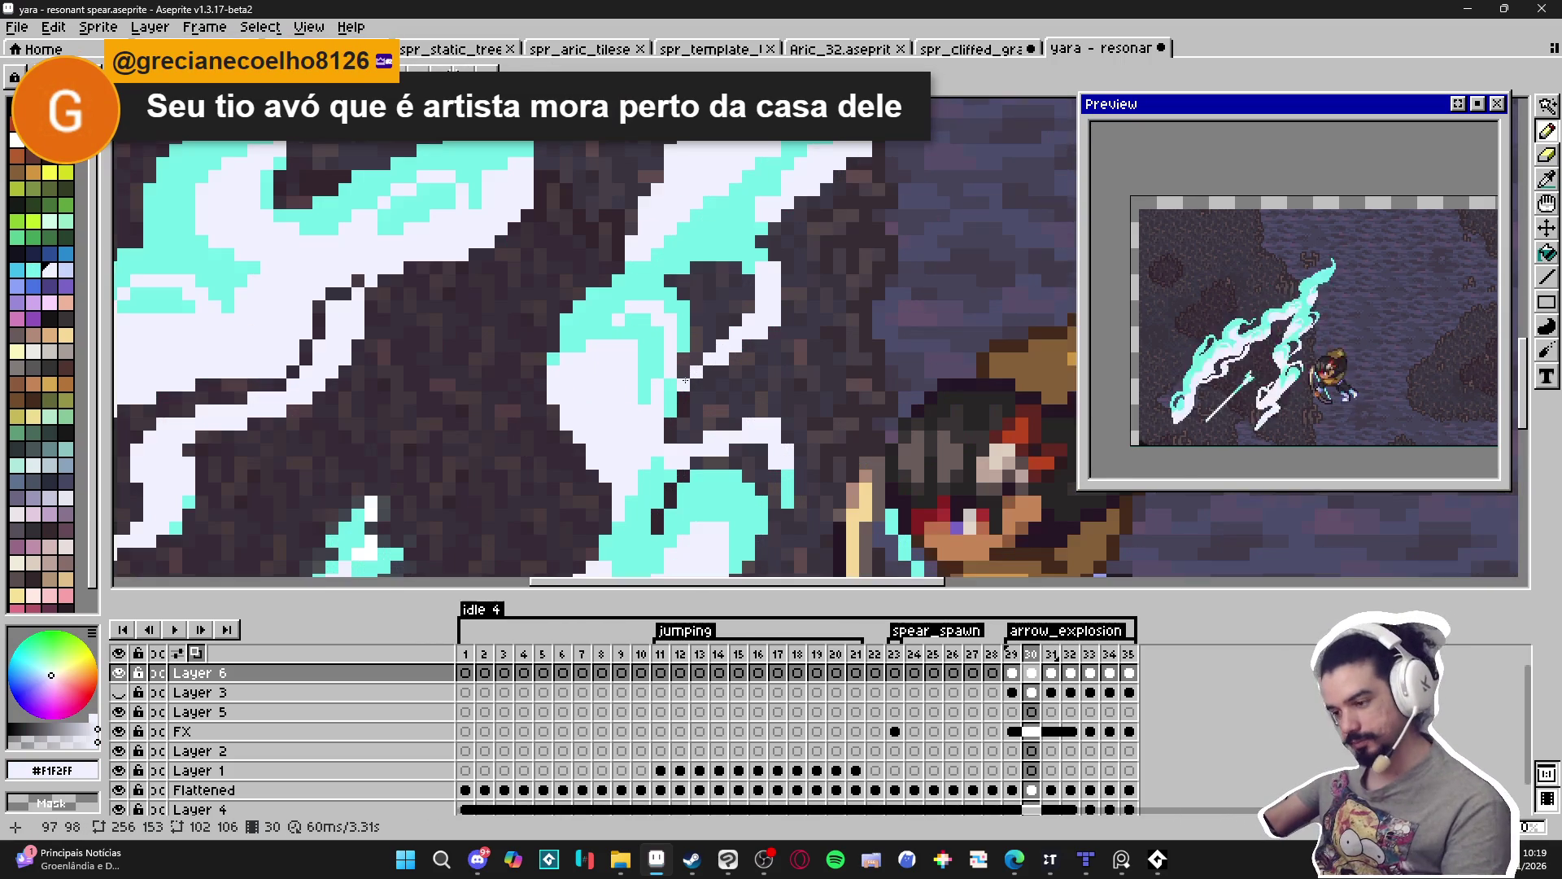
{"action": "left_click", "coordinate": [673, 398], "text": "alt"}
{"action": "left_click_drag", "start_coordinate": [678, 393], "coordinate": [655, 404]}
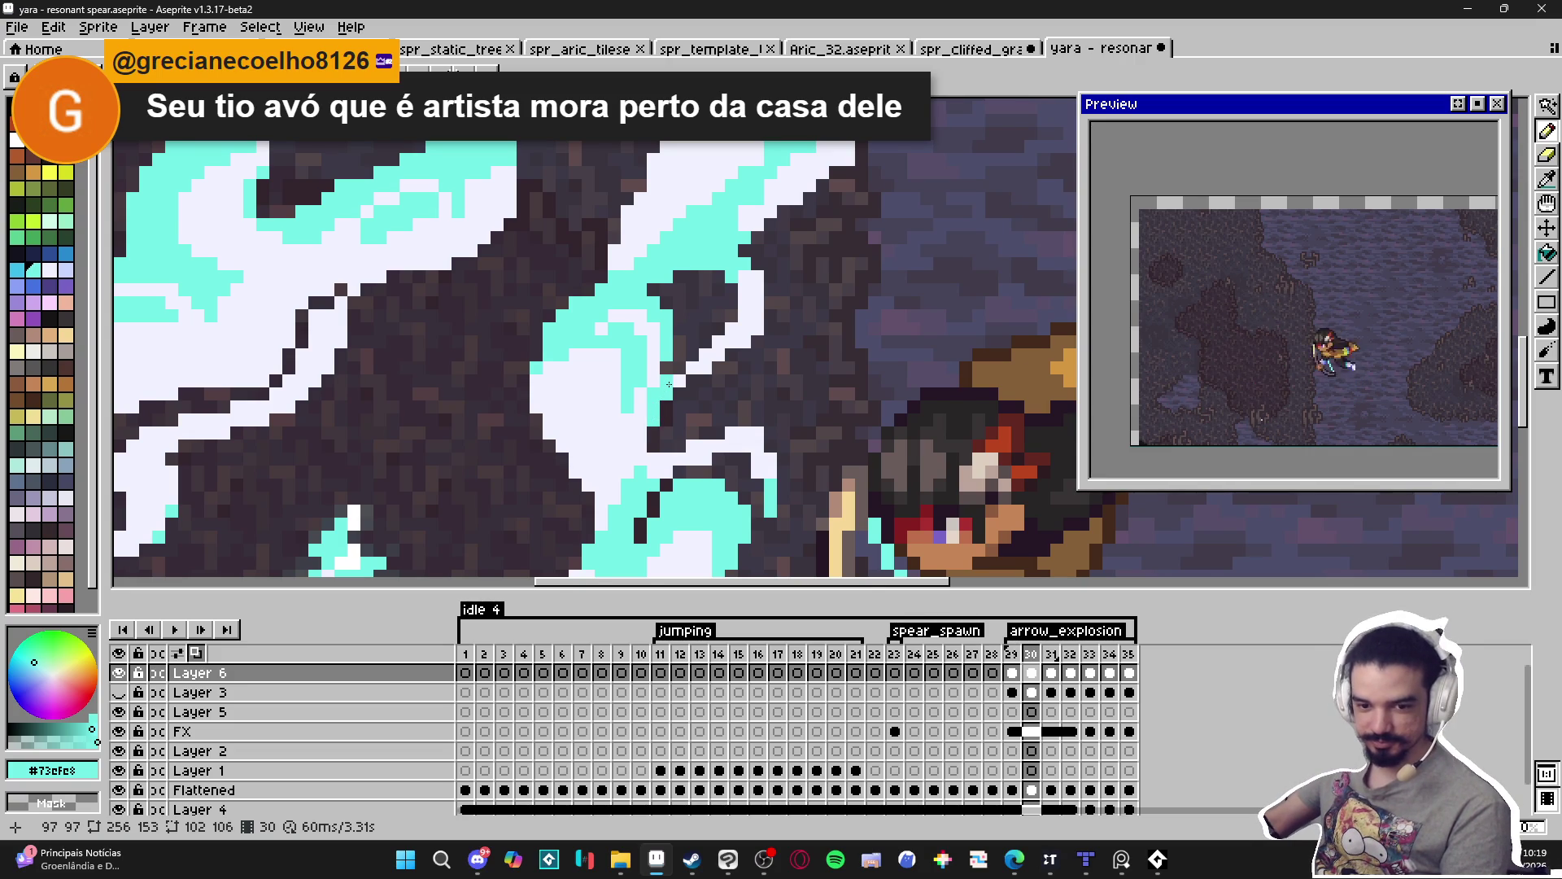
{"action": "scroll", "coordinate": [669, 385], "scroll_direction": "up", "scroll_amount": 1}
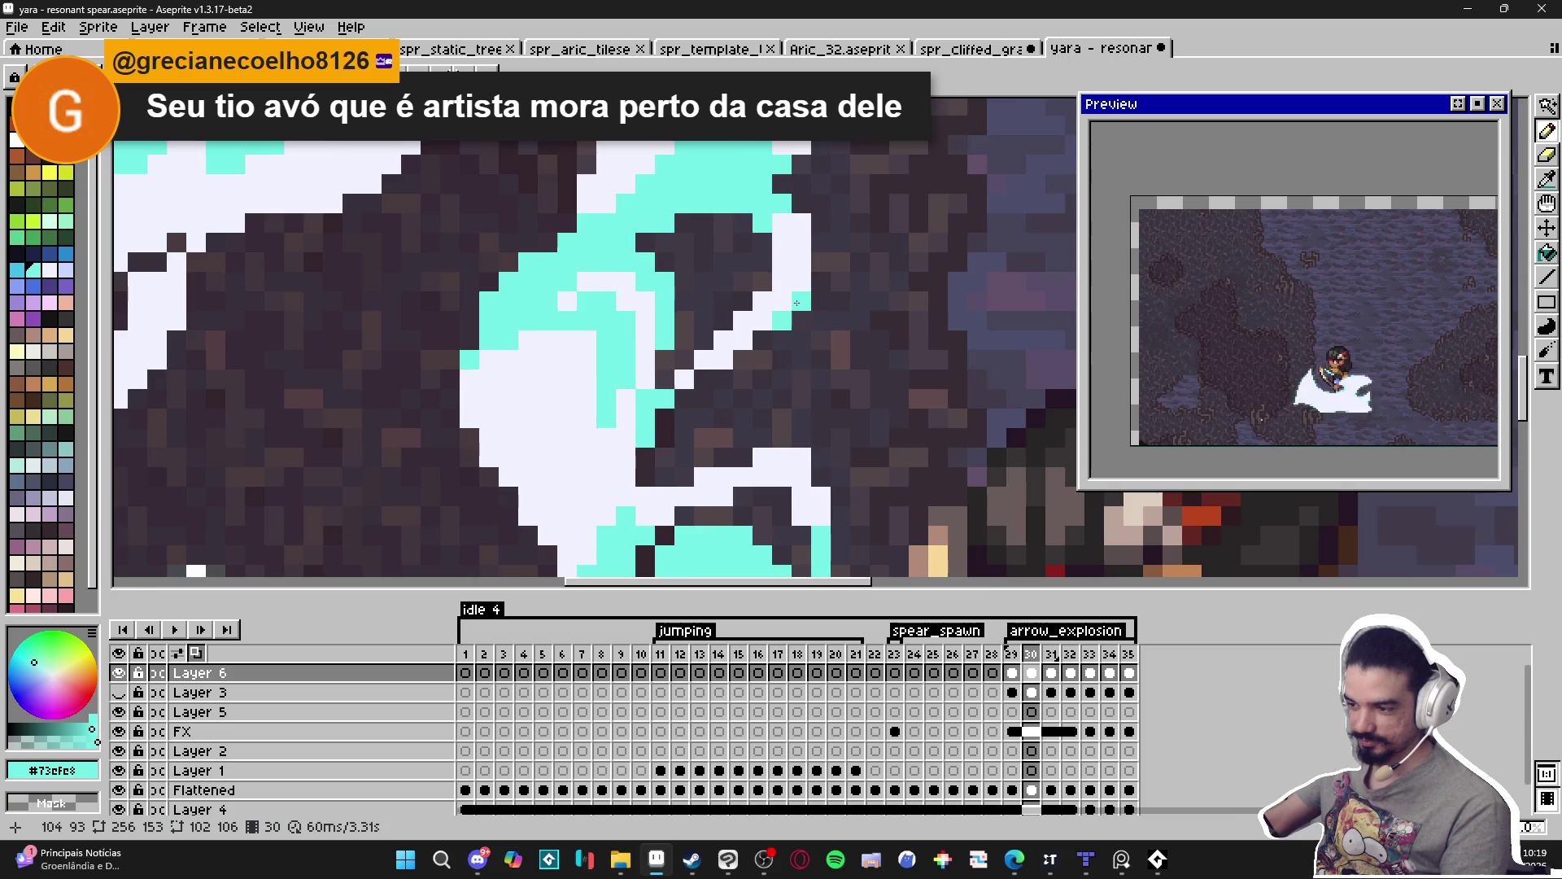
{"action": "scroll", "coordinate": [799, 302], "scroll_direction": "down", "scroll_amount": 3}
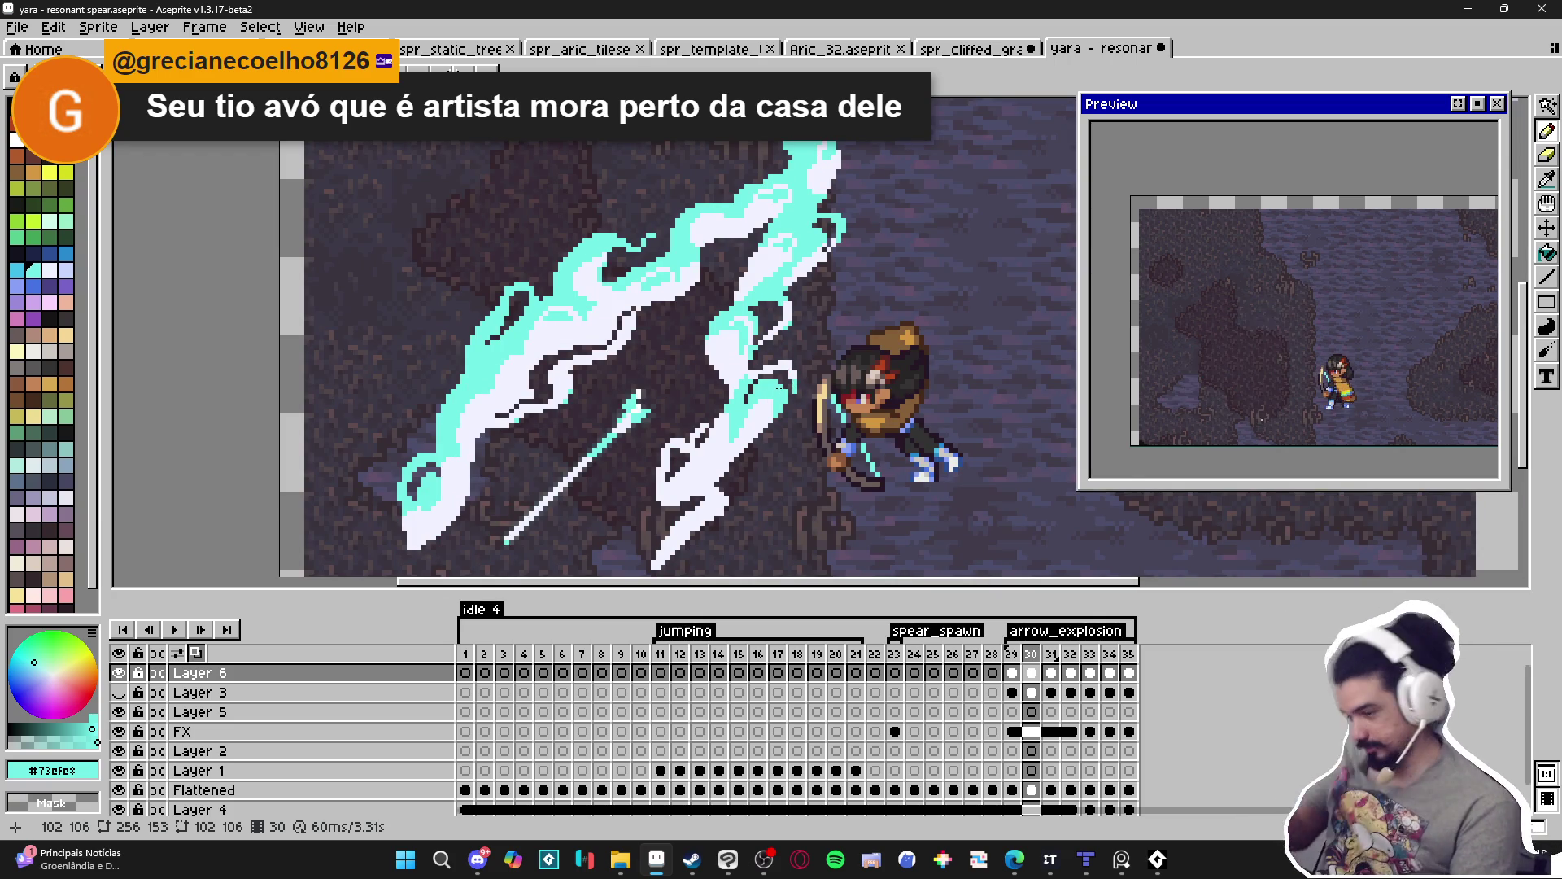
{"action": "scroll", "coordinate": [852, 378], "scroll_direction": "up", "scroll_amount": 3}
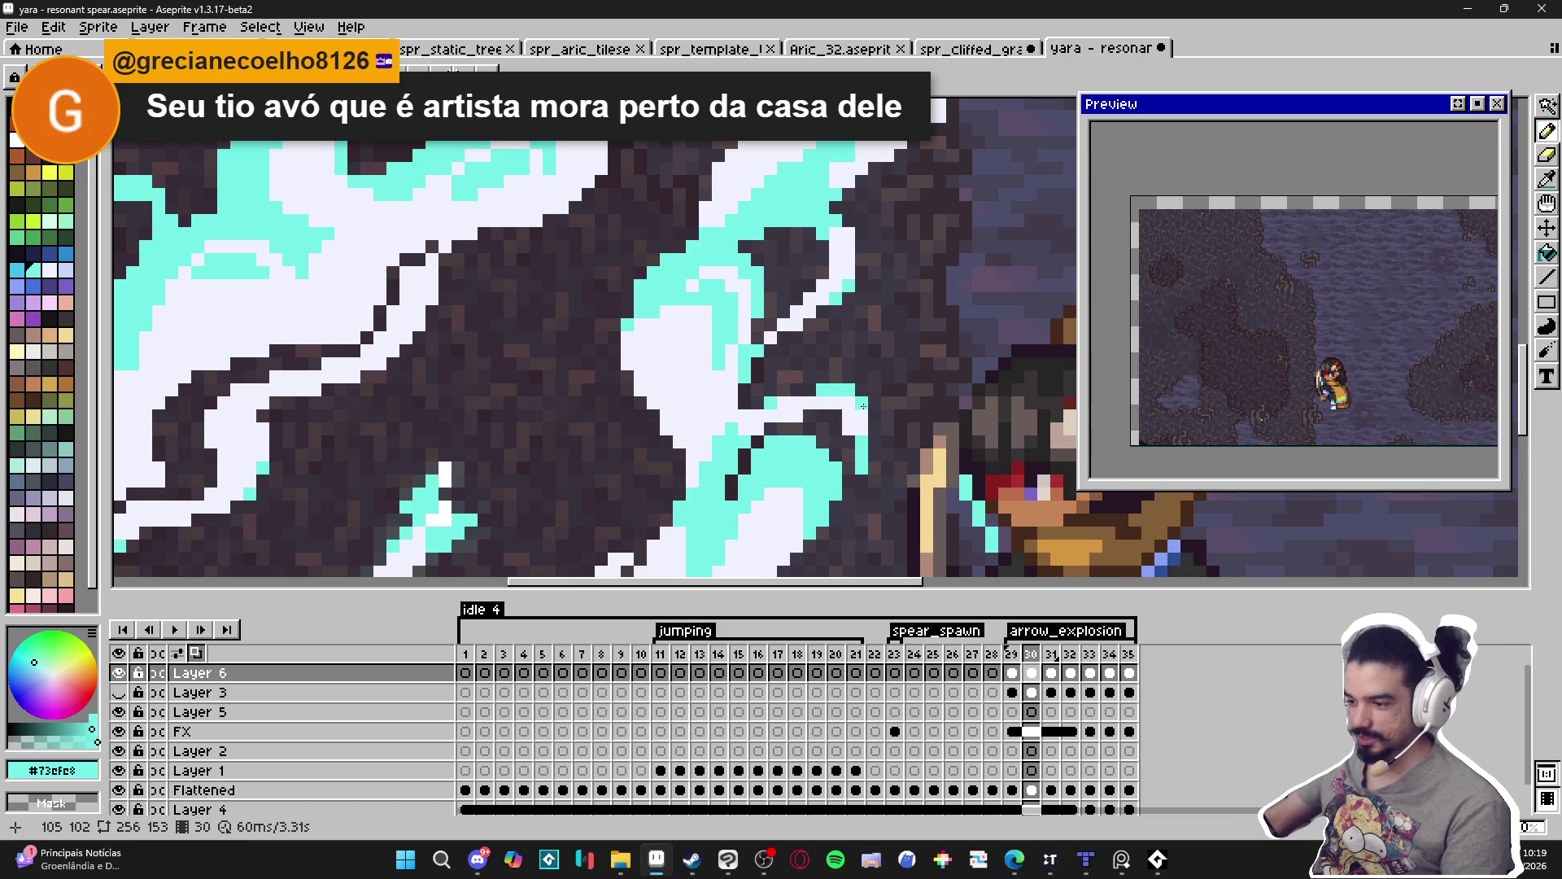
{"action": "scroll", "coordinate": [864, 406], "scroll_direction": "down", "scroll_amount": 3}
{"action": "scroll", "coordinate": [573, 413], "scroll_direction": "up", "scroll_amount": 2}
{"action": "left_click", "coordinate": [551, 361], "text": "alt"}
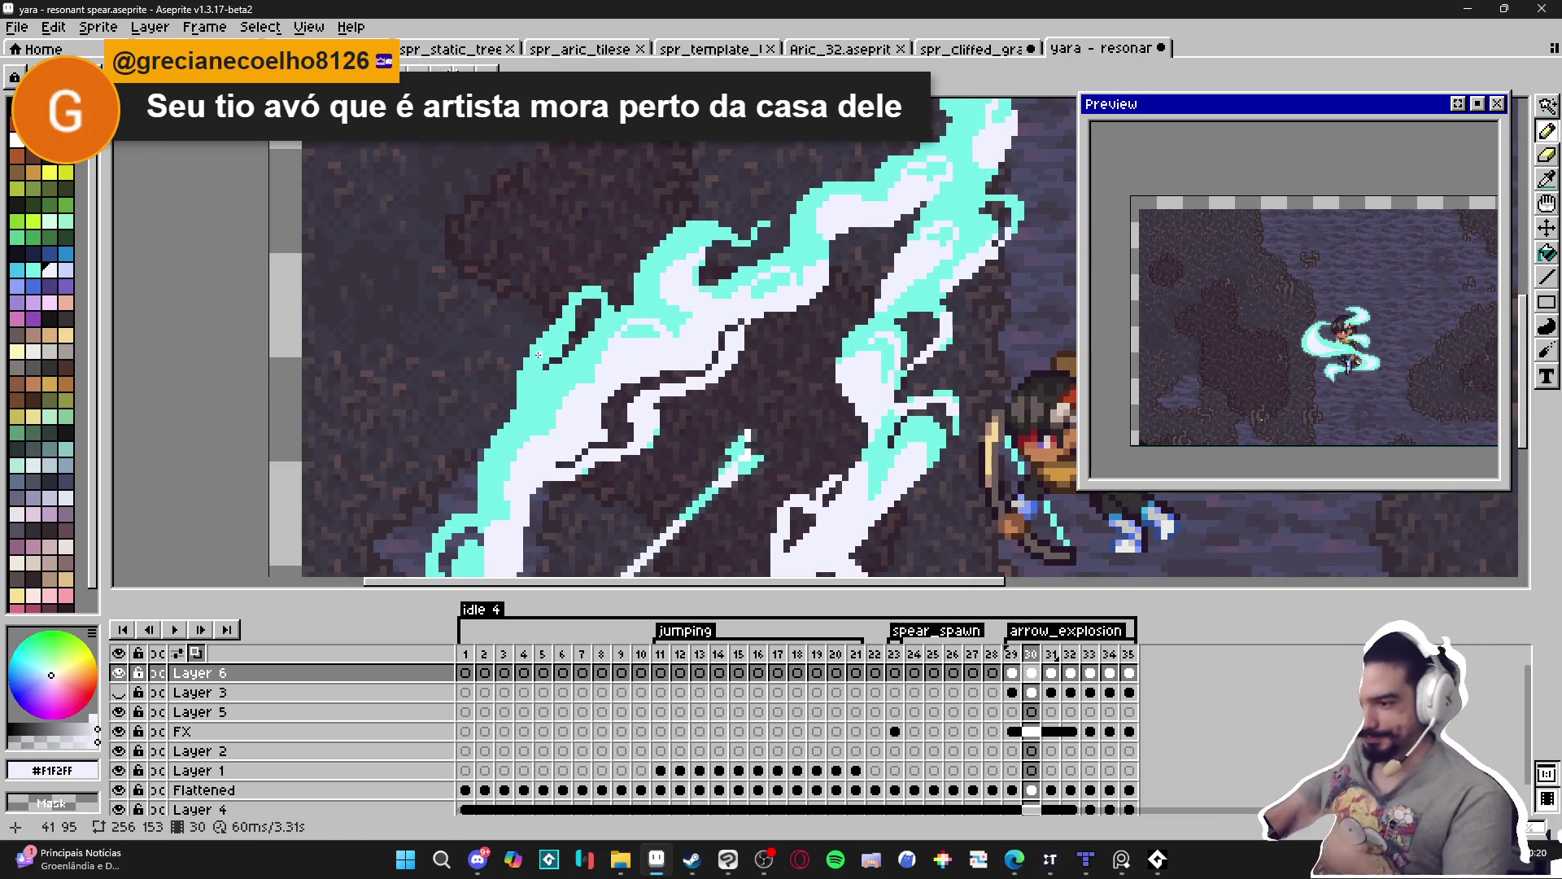
{"action": "scroll", "coordinate": [549, 356], "scroll_direction": "up", "scroll_amount": 2}
{"action": "mouse_move", "coordinate": [548, 352]}
{"action": "left_mouse_down"}
{"action": "mouse_move", "coordinate": [510, 393]}
{"action": "mouse_move", "coordinate": [521, 411]}
{"action": "mouse_move", "coordinate": [572, 340]}
{"action": "left_mouse_up"}
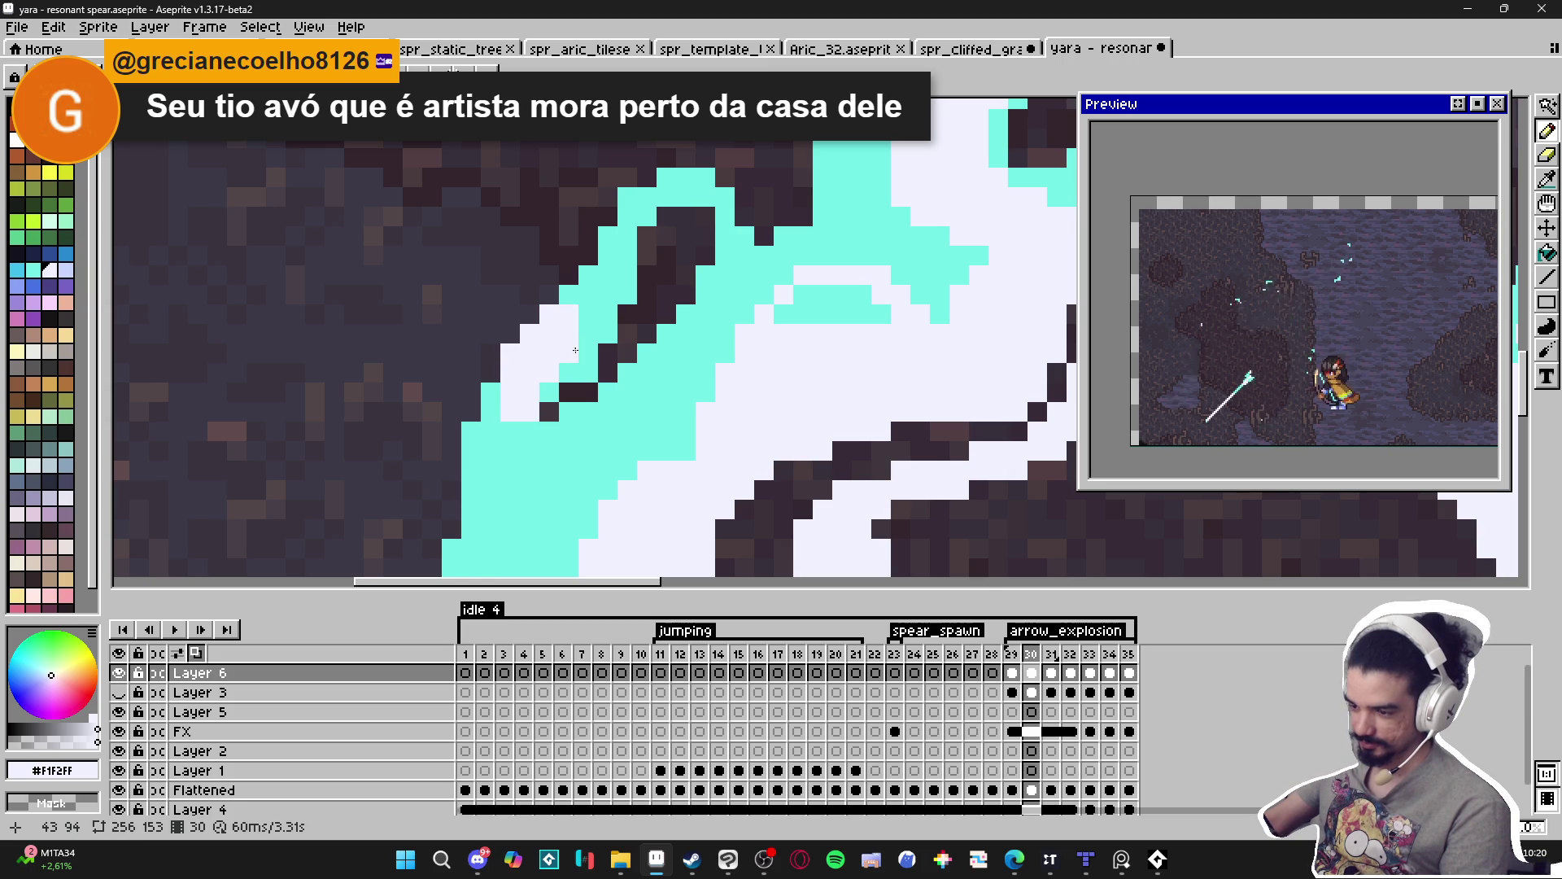
Save yara - resonant spear.aseprite with Ctrl+S.
{"action": "scroll", "coordinate": [572, 341], "scroll_direction": "down", "scroll_amount": 4}
{"action": "key", "text": "ctrl+s"}
{"action": "scroll", "coordinate": [774, 269], "scroll_direction": "up", "scroll_amount": 1}
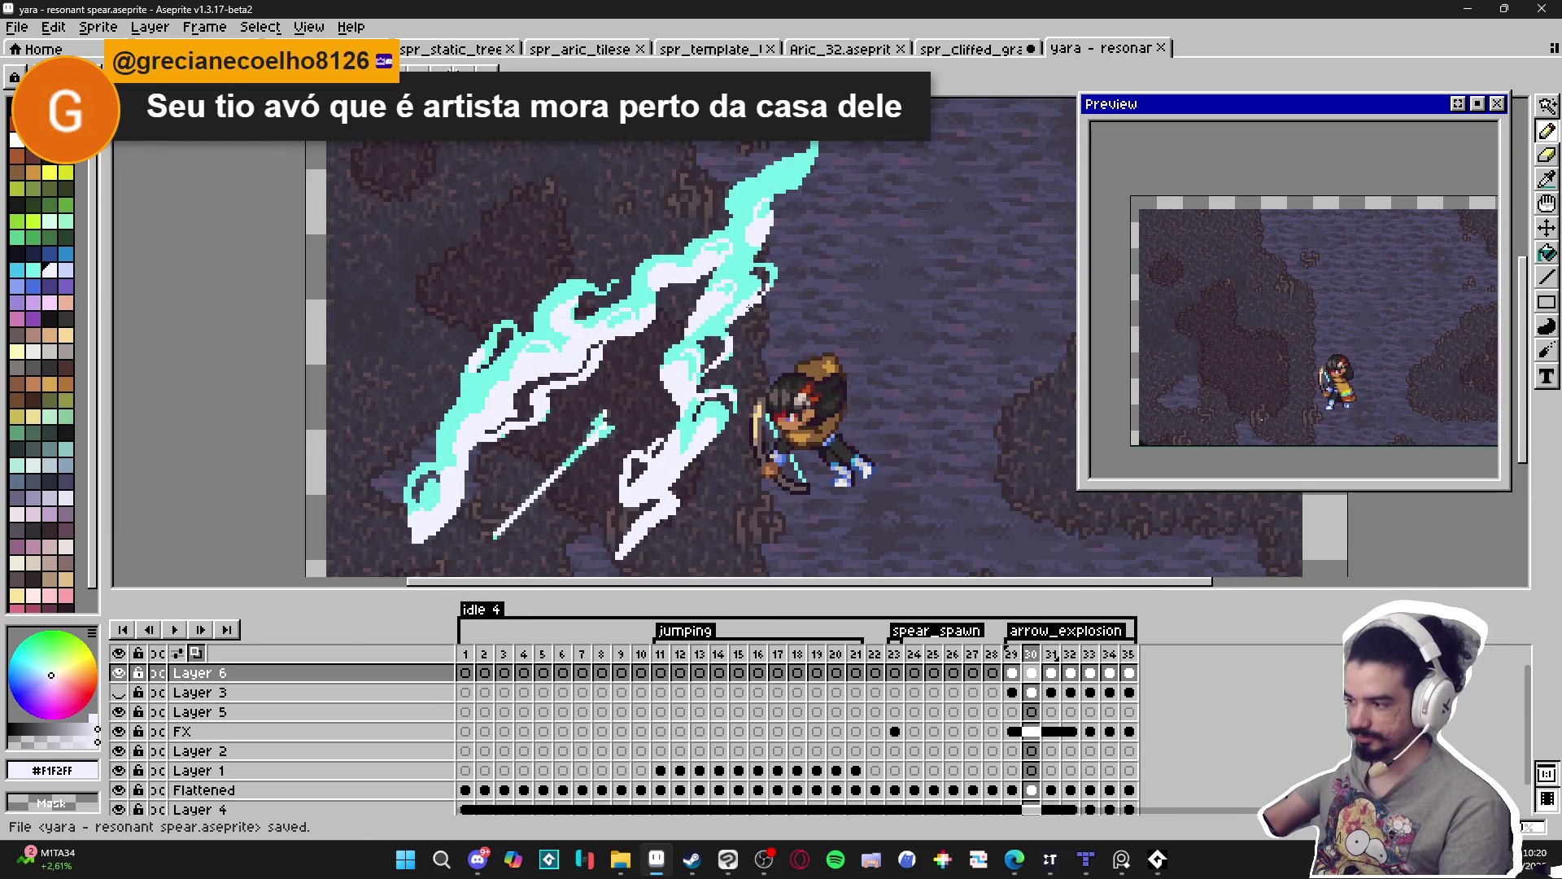
{"action": "scroll", "coordinate": [790, 353], "scroll_direction": "down", "scroll_amount": 1}
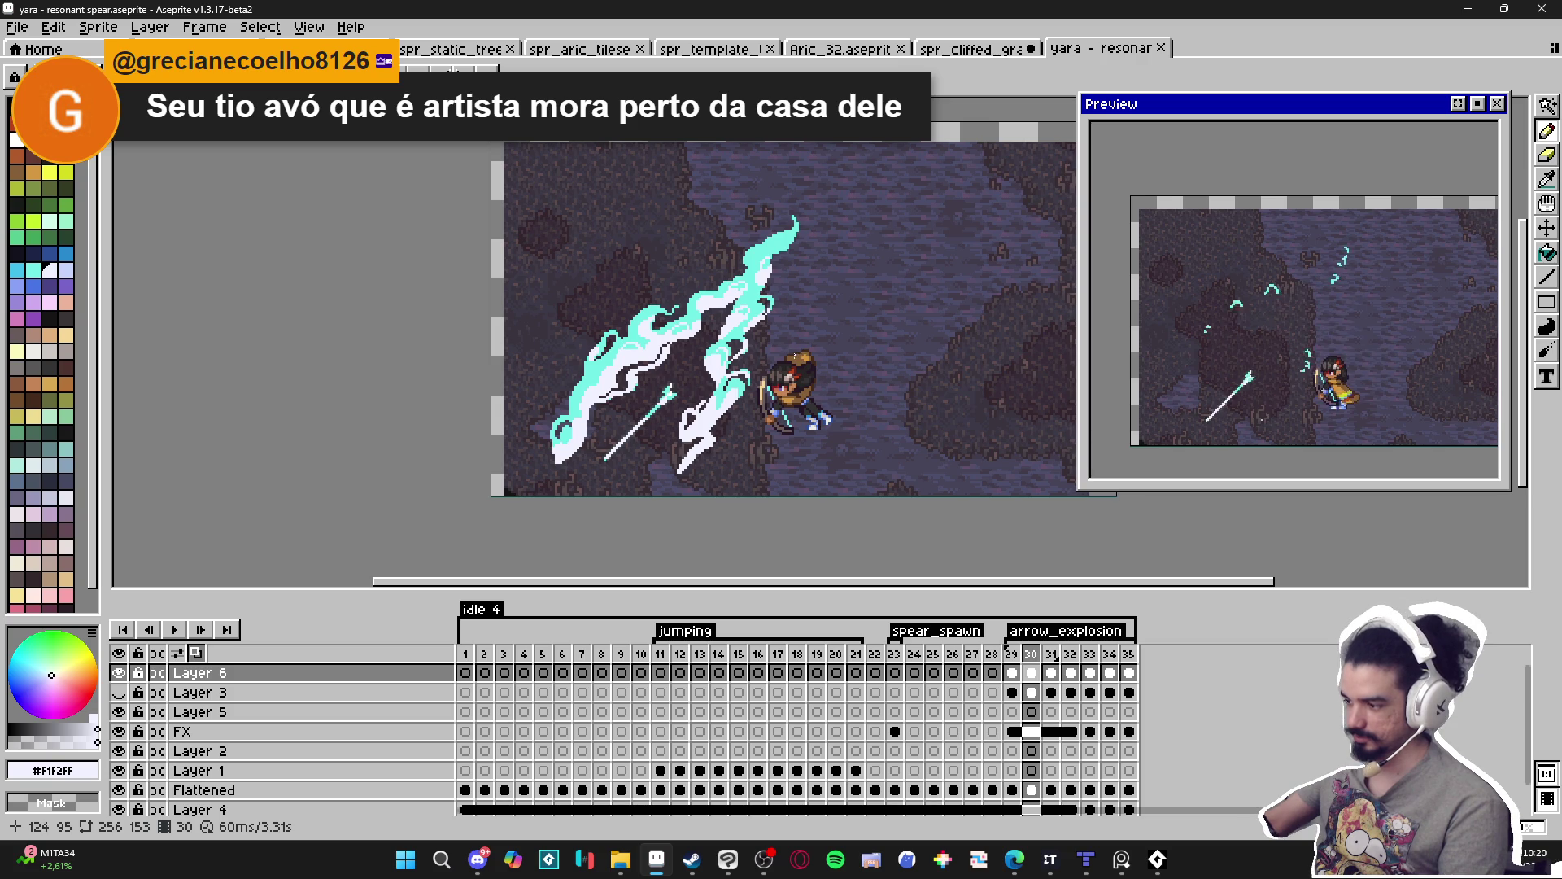
{"action": "left_click_drag", "start_coordinate": [714, 362], "coordinate": [686, 354]}
{"action": "key", "text": "ctrl+s"}
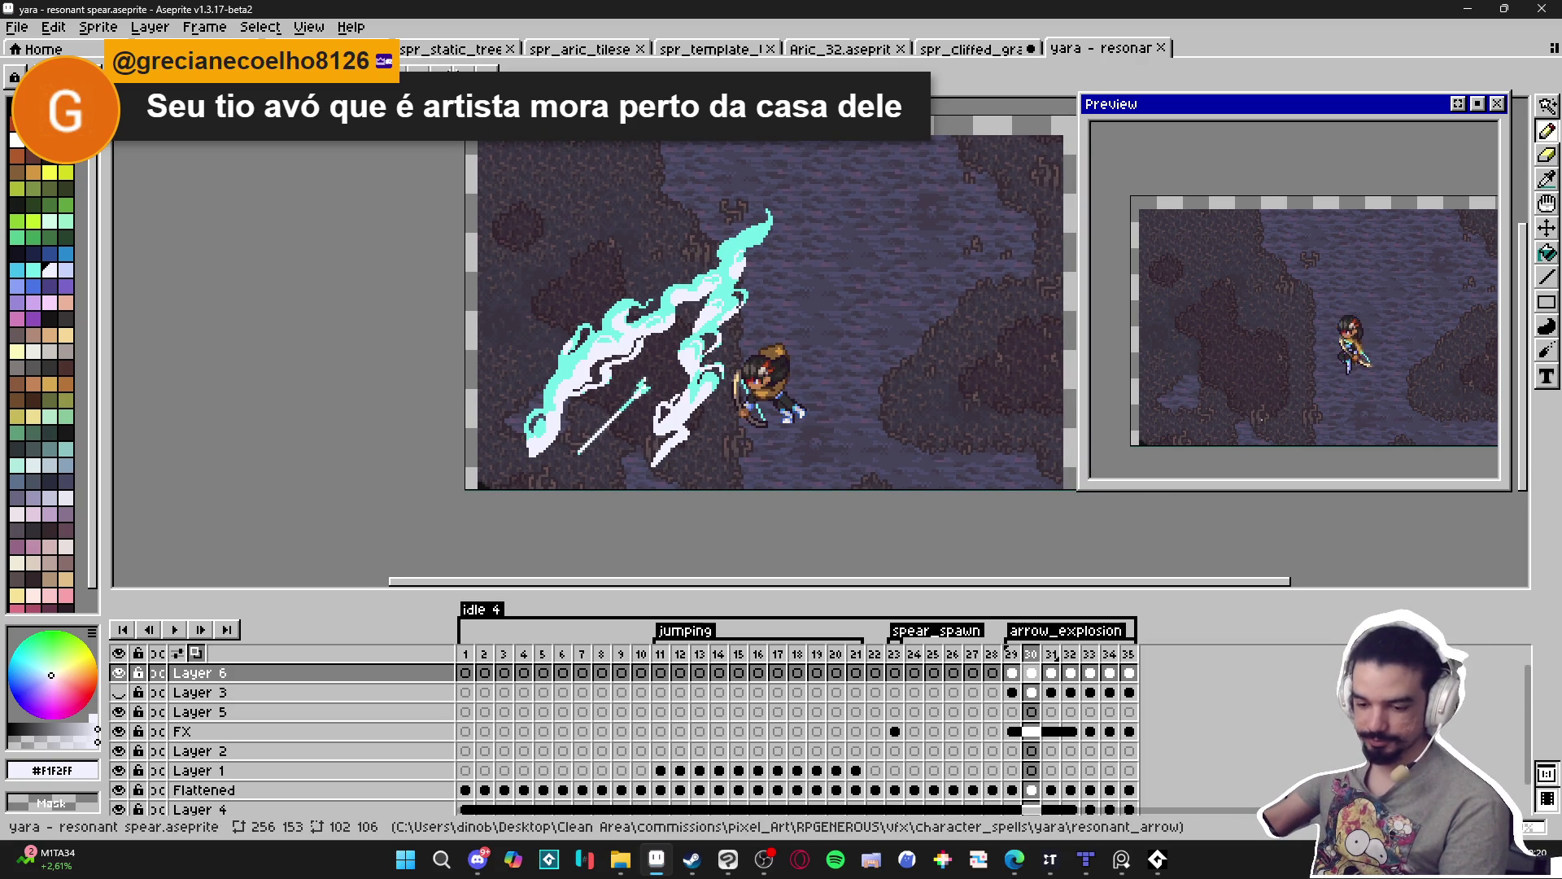
{"action": "scroll", "coordinate": [610, 362], "scroll_direction": "up", "scroll_amount": 1}
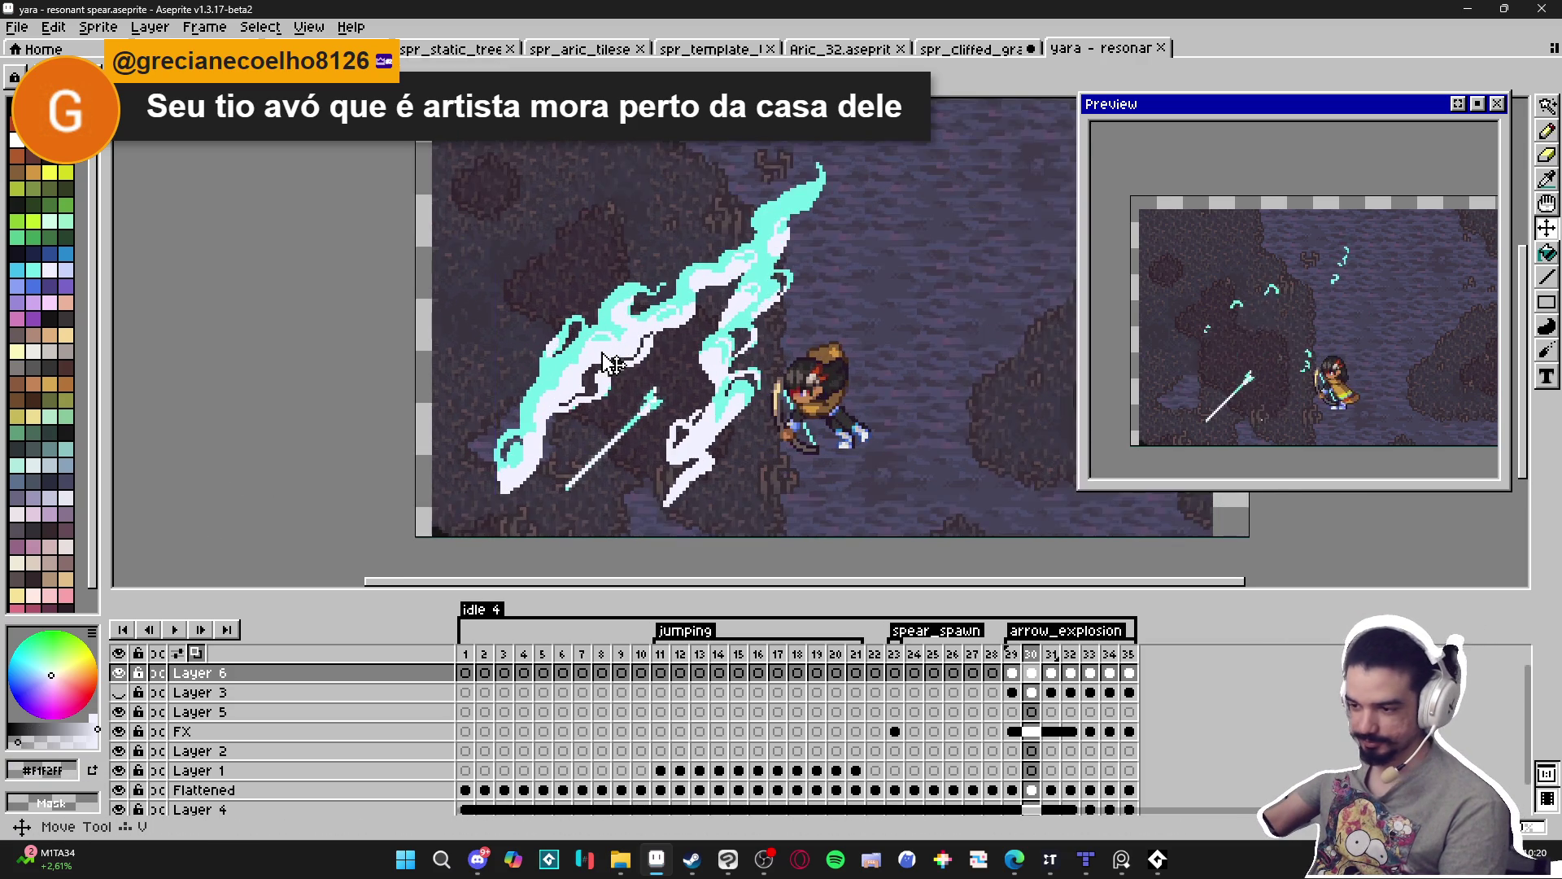
{"action": "left_click", "coordinate": [1428, 114]}
{"action": "mouse_move", "coordinate": [480, 132]}
{"action": "left_mouse_down"}
{"action": "mouse_move", "coordinate": [855, 525]}
{"action": "mouse_move", "coordinate": [864, 505]}
{"action": "left_mouse_up"}
{"action": "key", "text": "shift+o"}
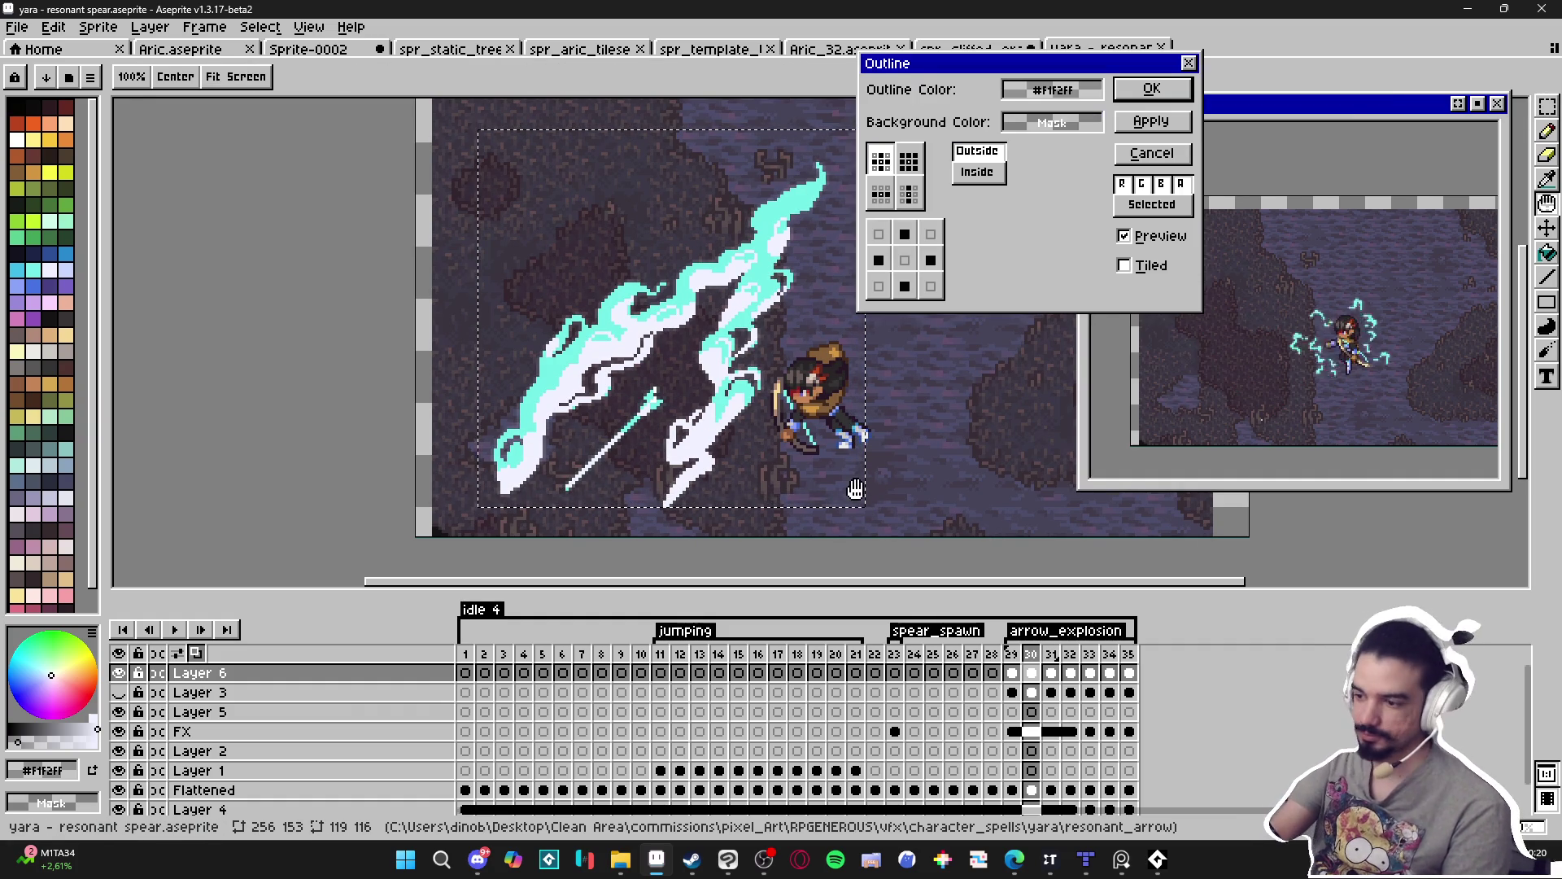
{"action": "left_click", "coordinate": [1153, 152]}
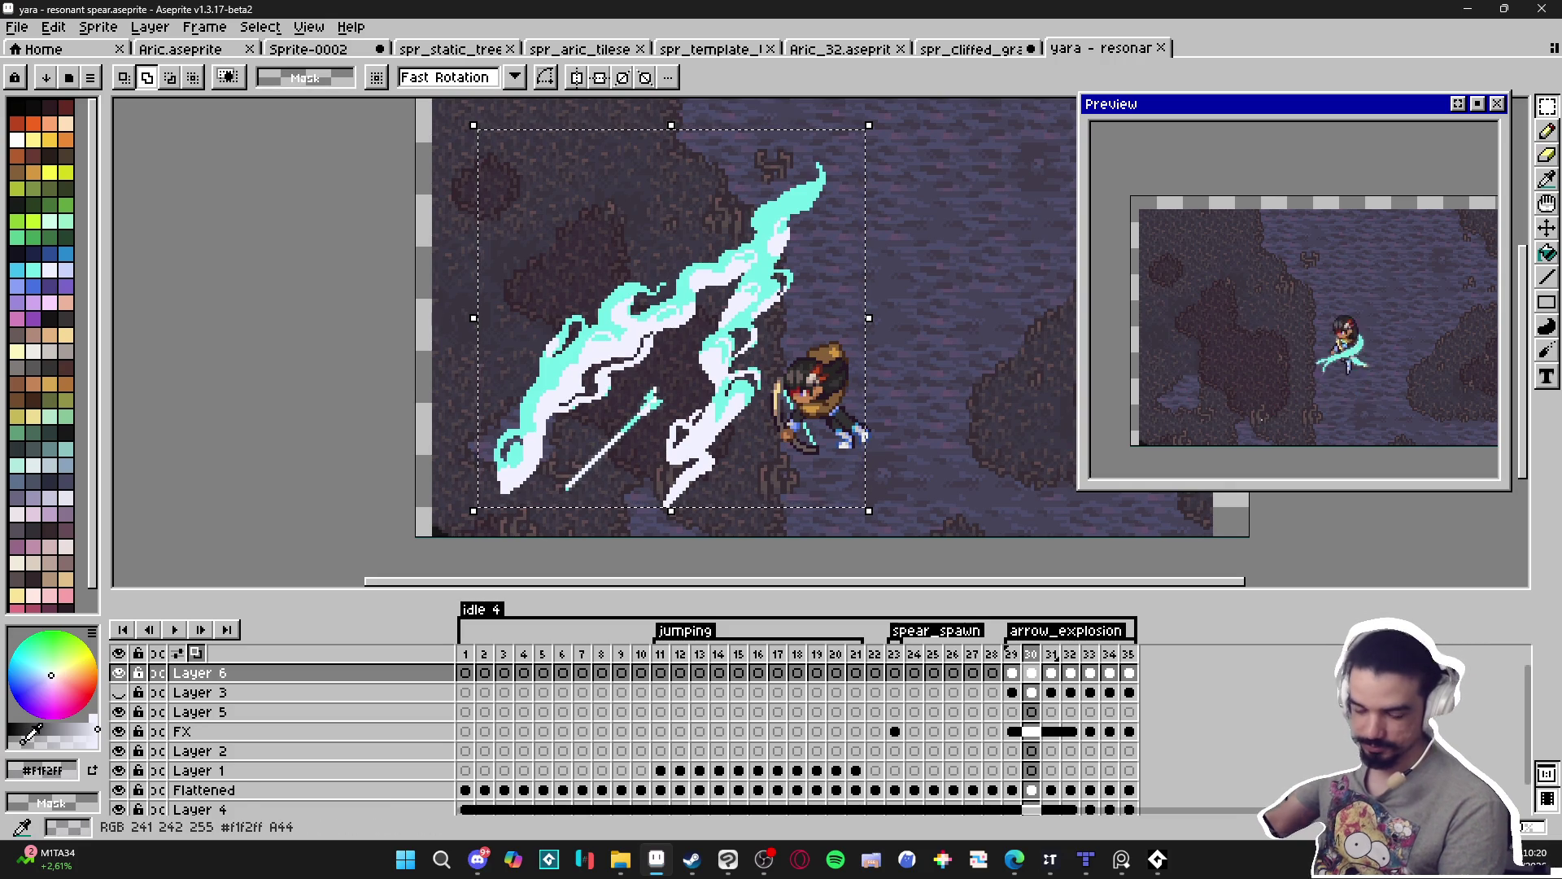
{"action": "key", "text": "shift+o"}
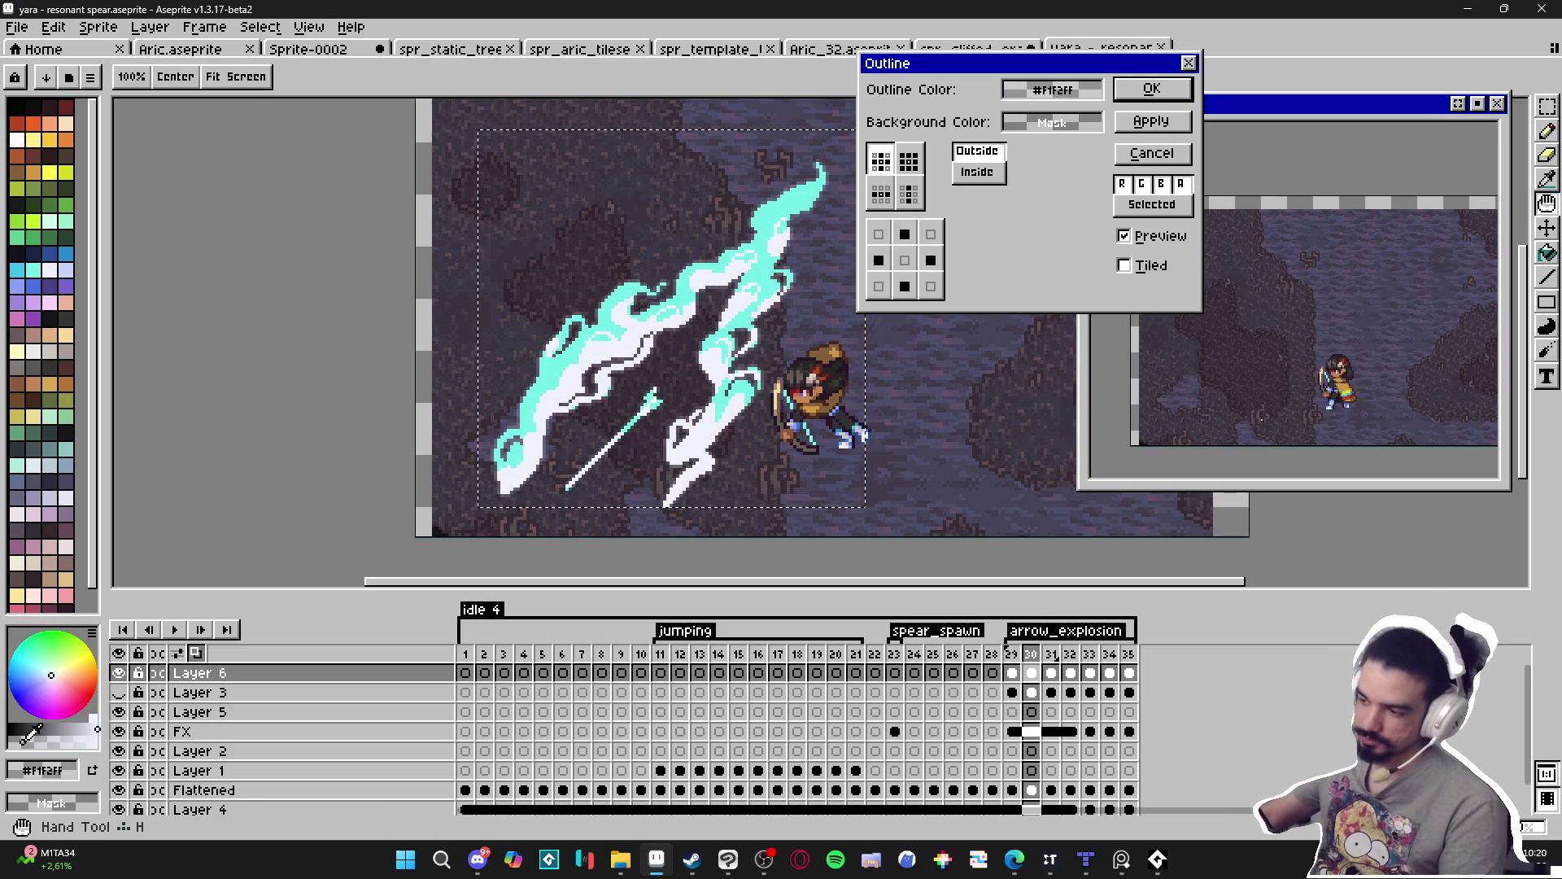
{"action": "left_click", "coordinate": [1123, 124]}
{"action": "left_click", "coordinate": [1151, 89]}
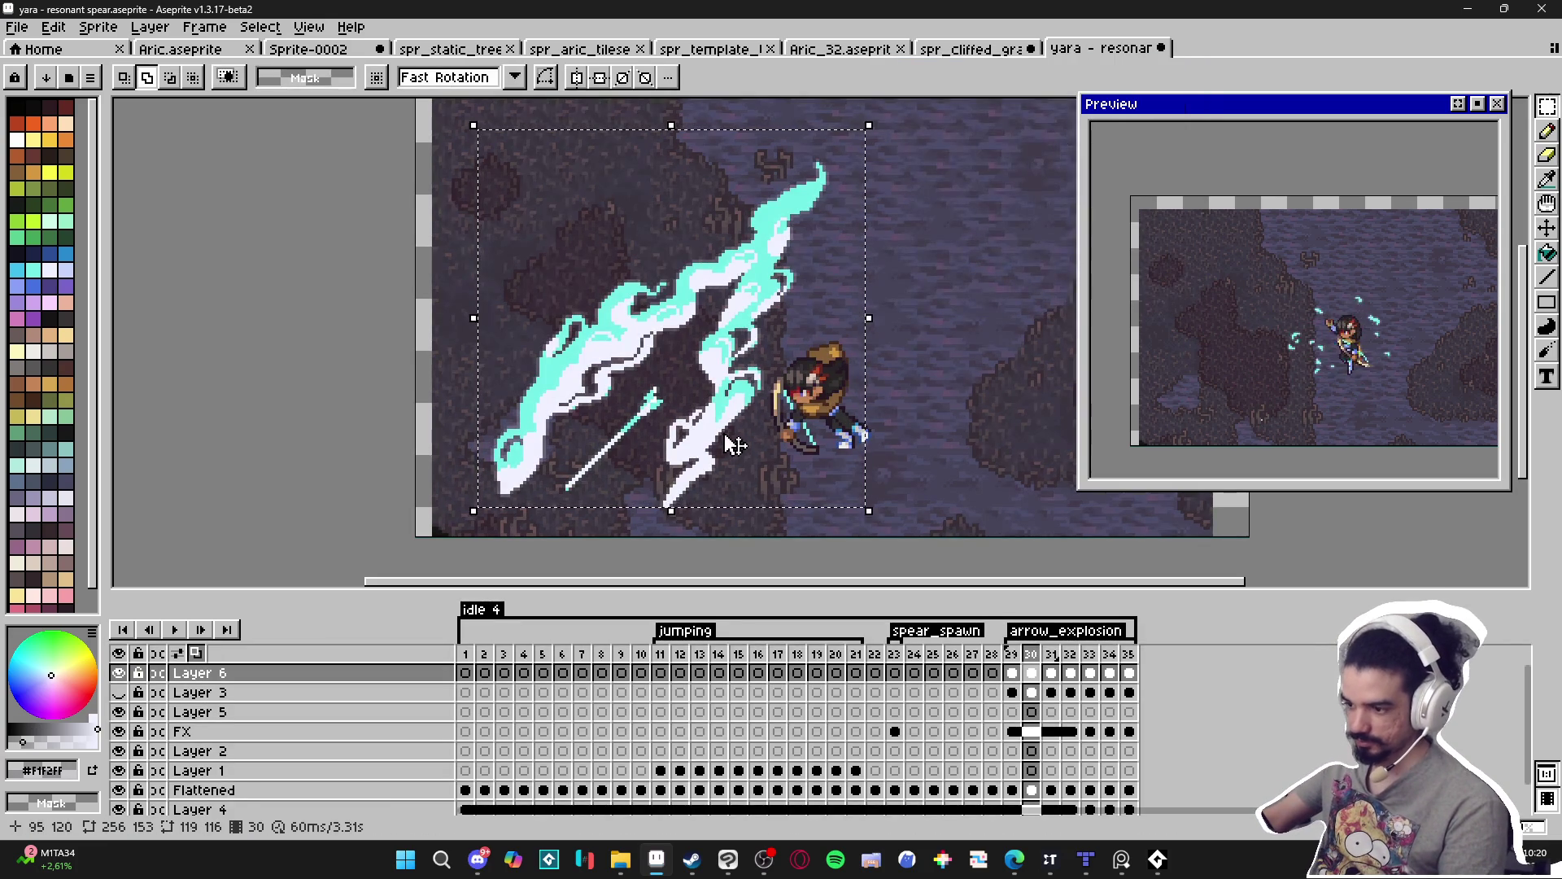
{"action": "scroll", "coordinate": [619, 517], "scroll_direction": "up", "scroll_amount": 2}
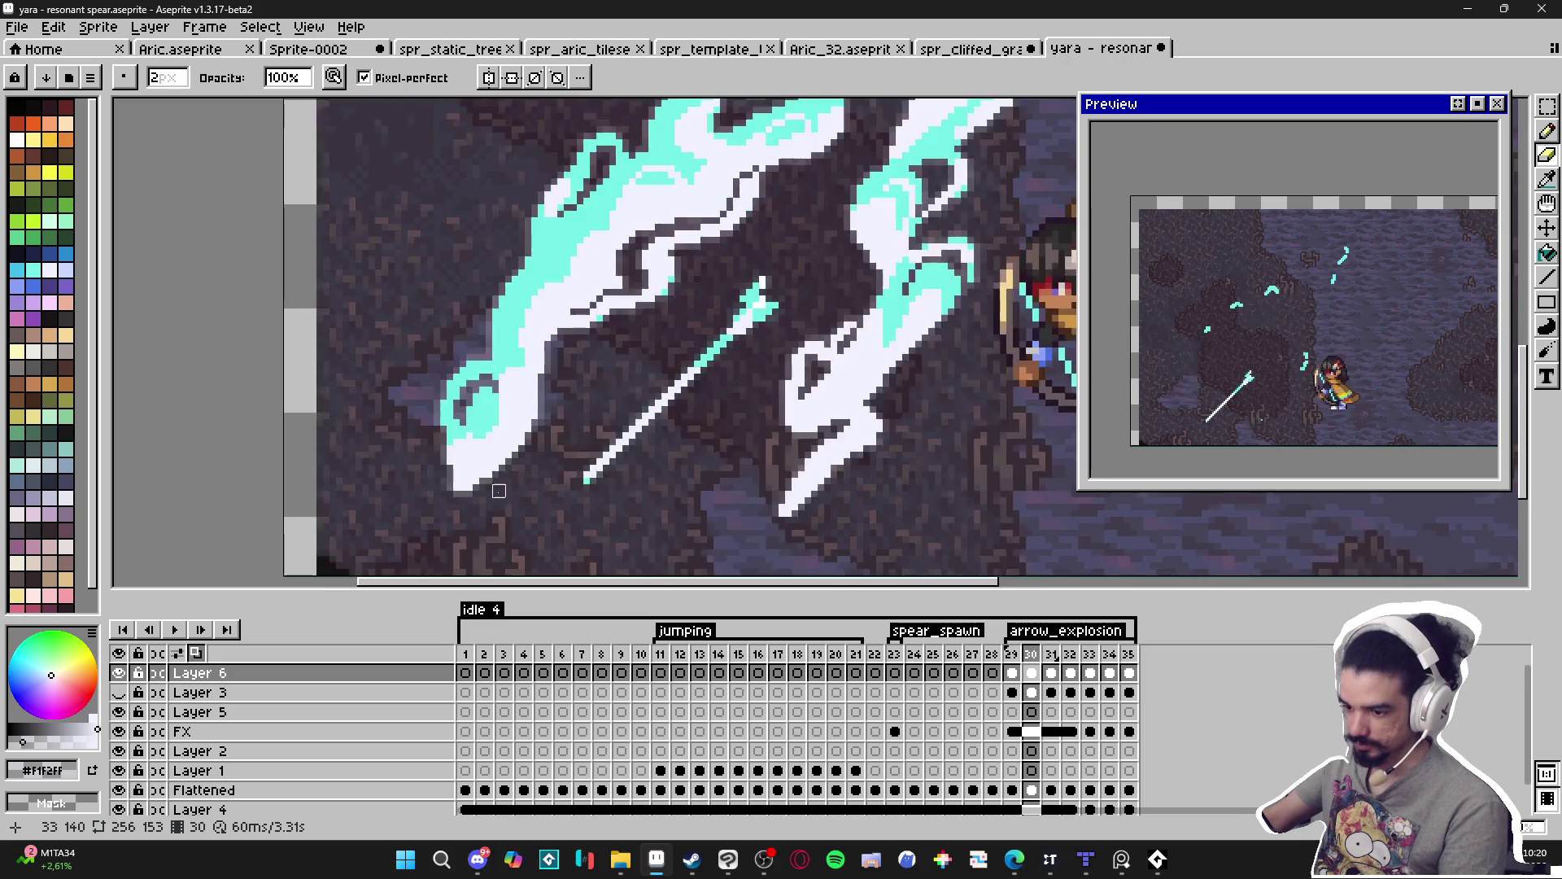
{"action": "scroll", "coordinate": [460, 496], "scroll_direction": "up", "scroll_amount": 2}
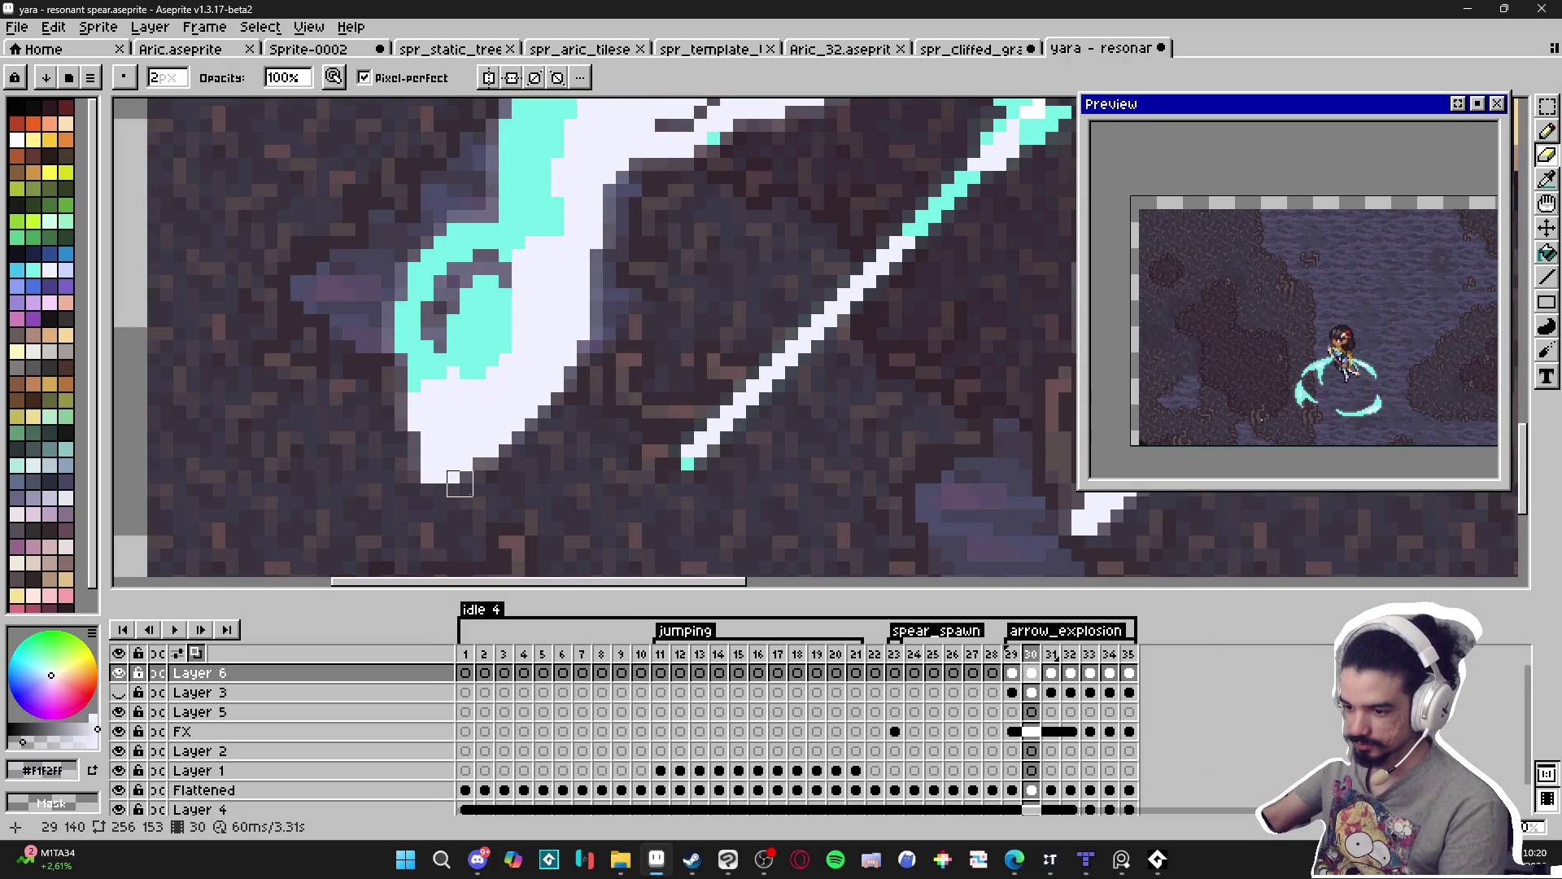
{"action": "scroll", "coordinate": [423, 487], "scroll_direction": "down", "scroll_amount": 3}
{"action": "scroll", "coordinate": [667, 518], "scroll_direction": "up", "scroll_amount": 3}
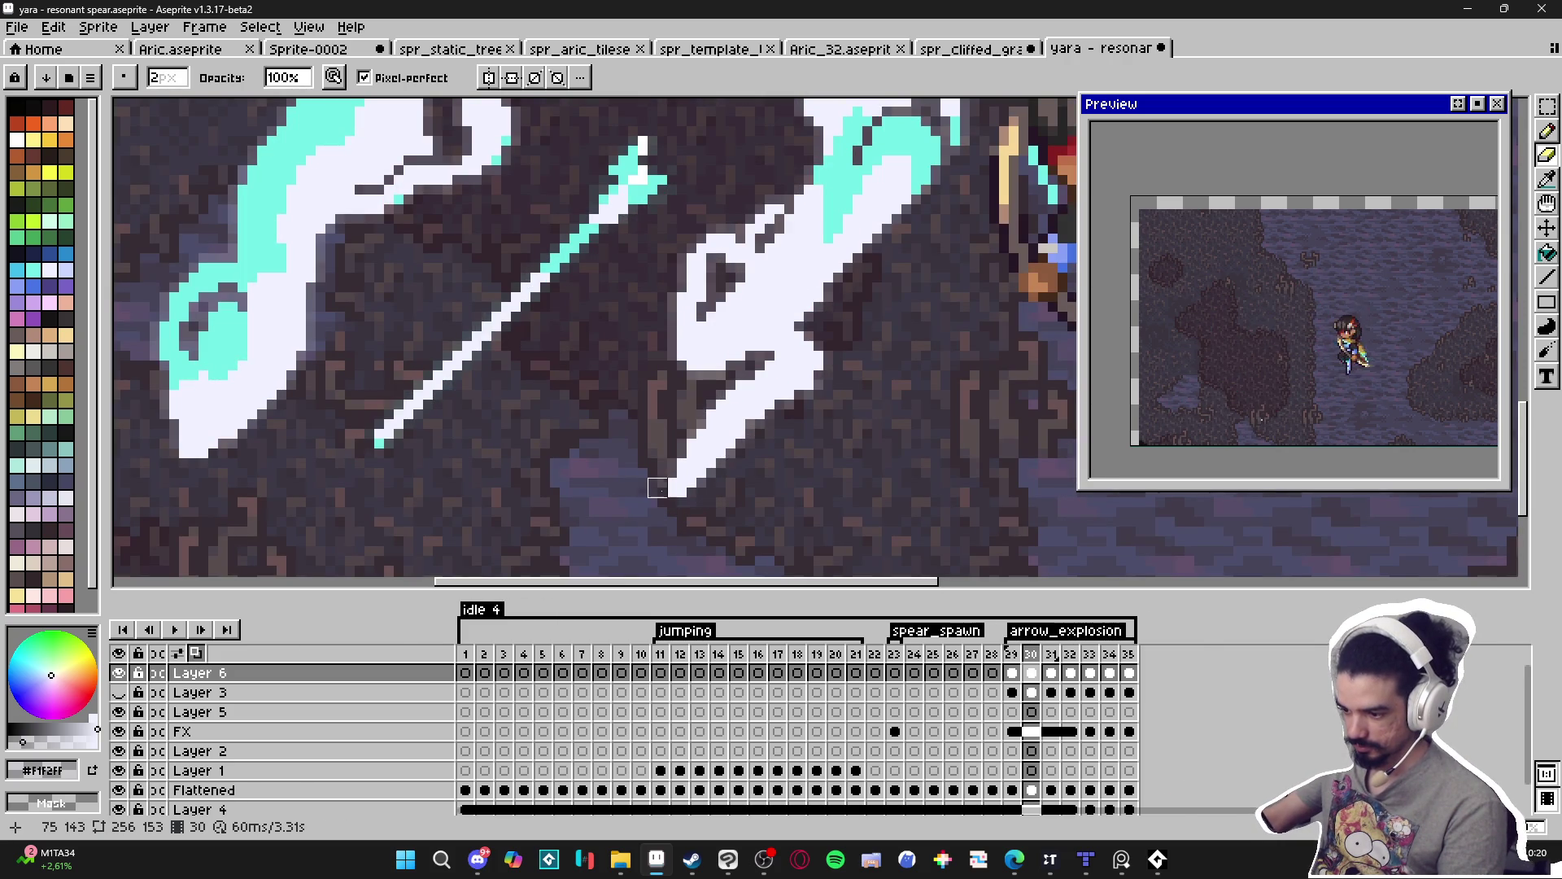
{"action": "scroll", "coordinate": [705, 476], "scroll_direction": "down", "scroll_amount": 3}
{"action": "scroll", "coordinate": [709, 465], "scroll_direction": "right", "scroll_amount": 1}
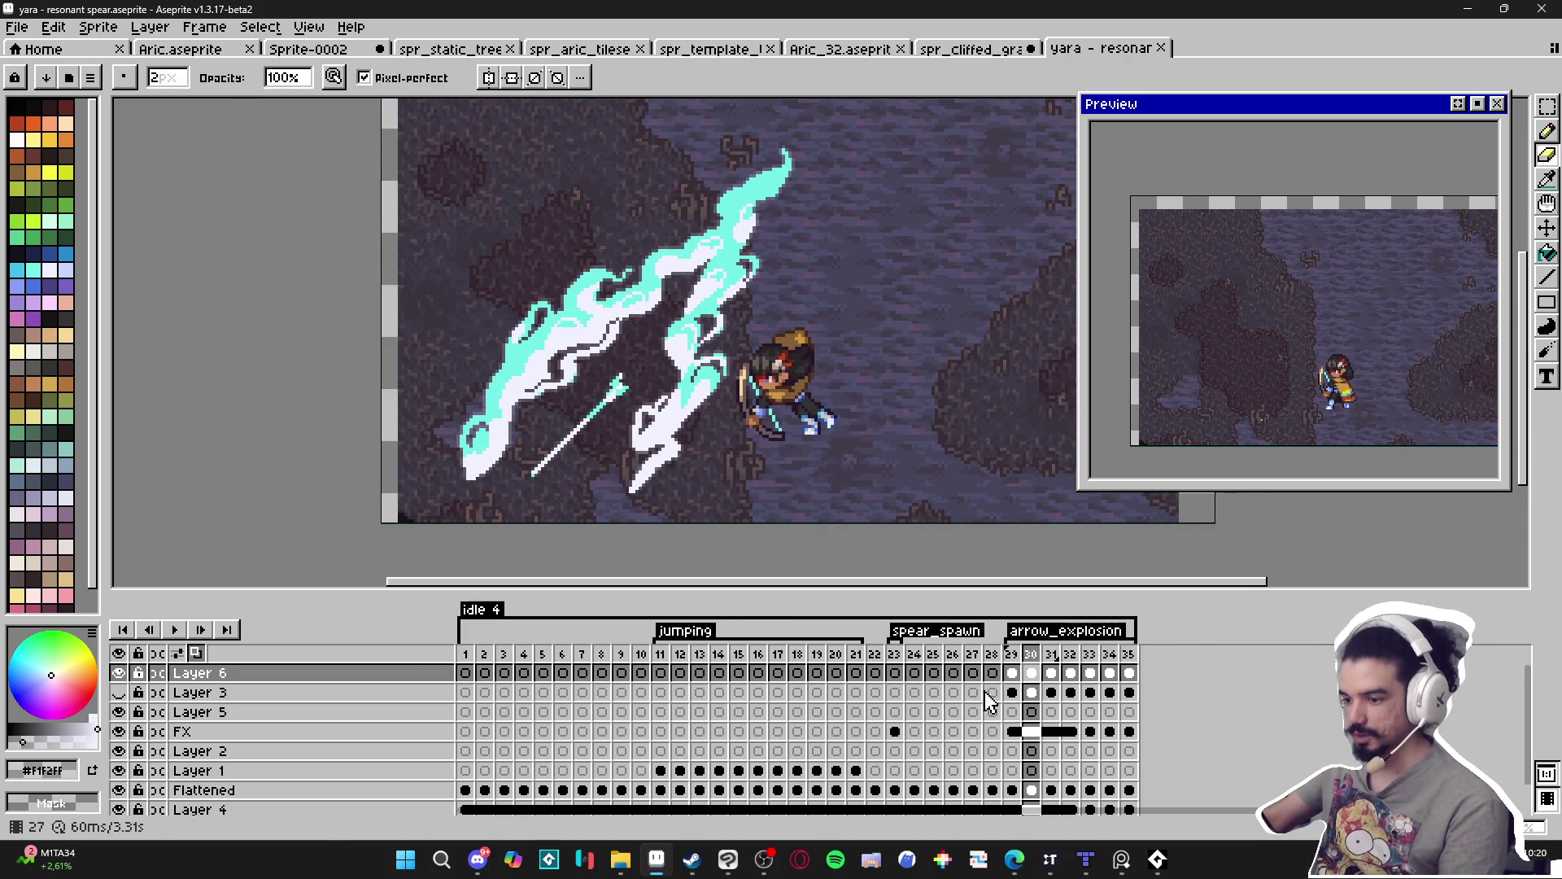
{"action": "left_click", "coordinate": [1013, 667]}
{"action": "left_click", "coordinate": [1031, 672]}
On frame 31, hide Layer 4 and sample the slash's cyan #73EFE8 with the Pencil.
{"action": "left_click", "coordinate": [1052, 672]}
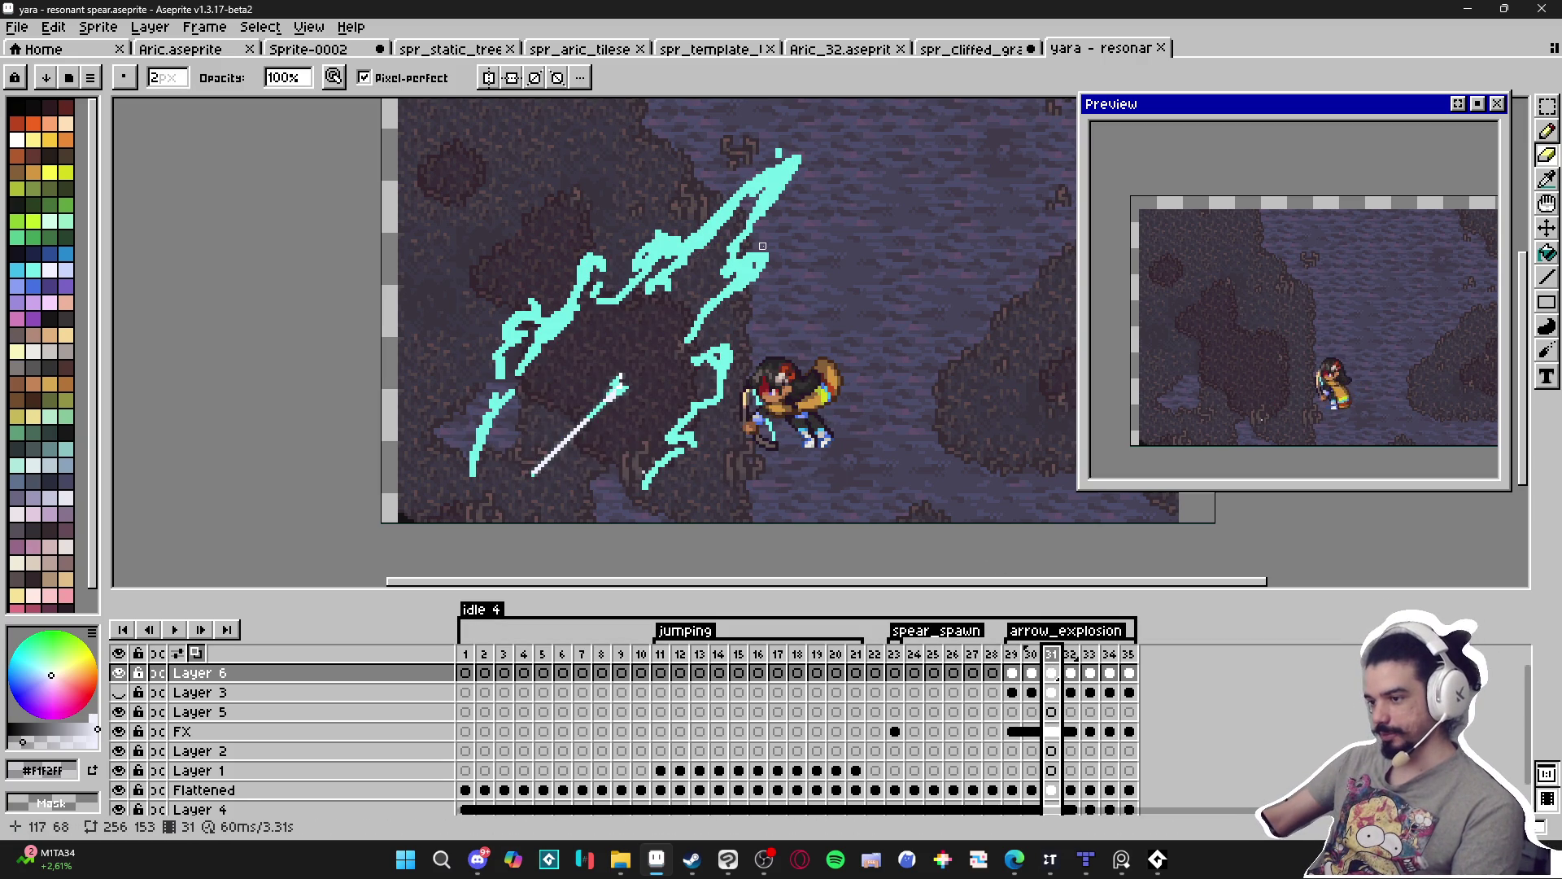
{"action": "scroll", "coordinate": [244, 732], "scroll_direction": "down", "scroll_amount": 1}
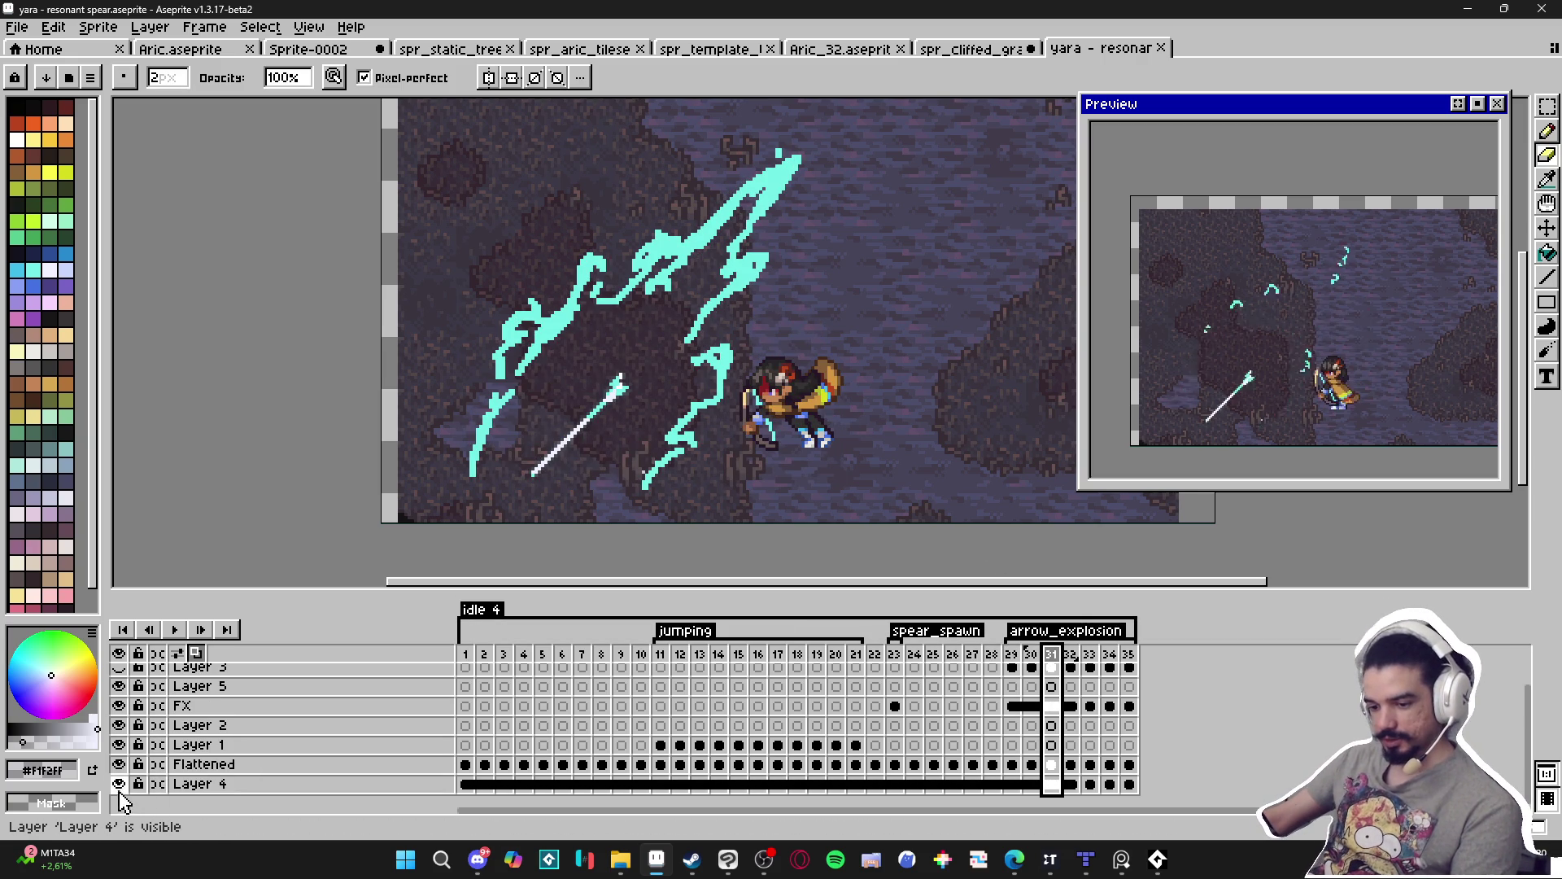
{"action": "left_click", "coordinate": [119, 784]}
{"action": "scroll", "coordinate": [629, 458], "scroll_direction": "up", "scroll_amount": 2}
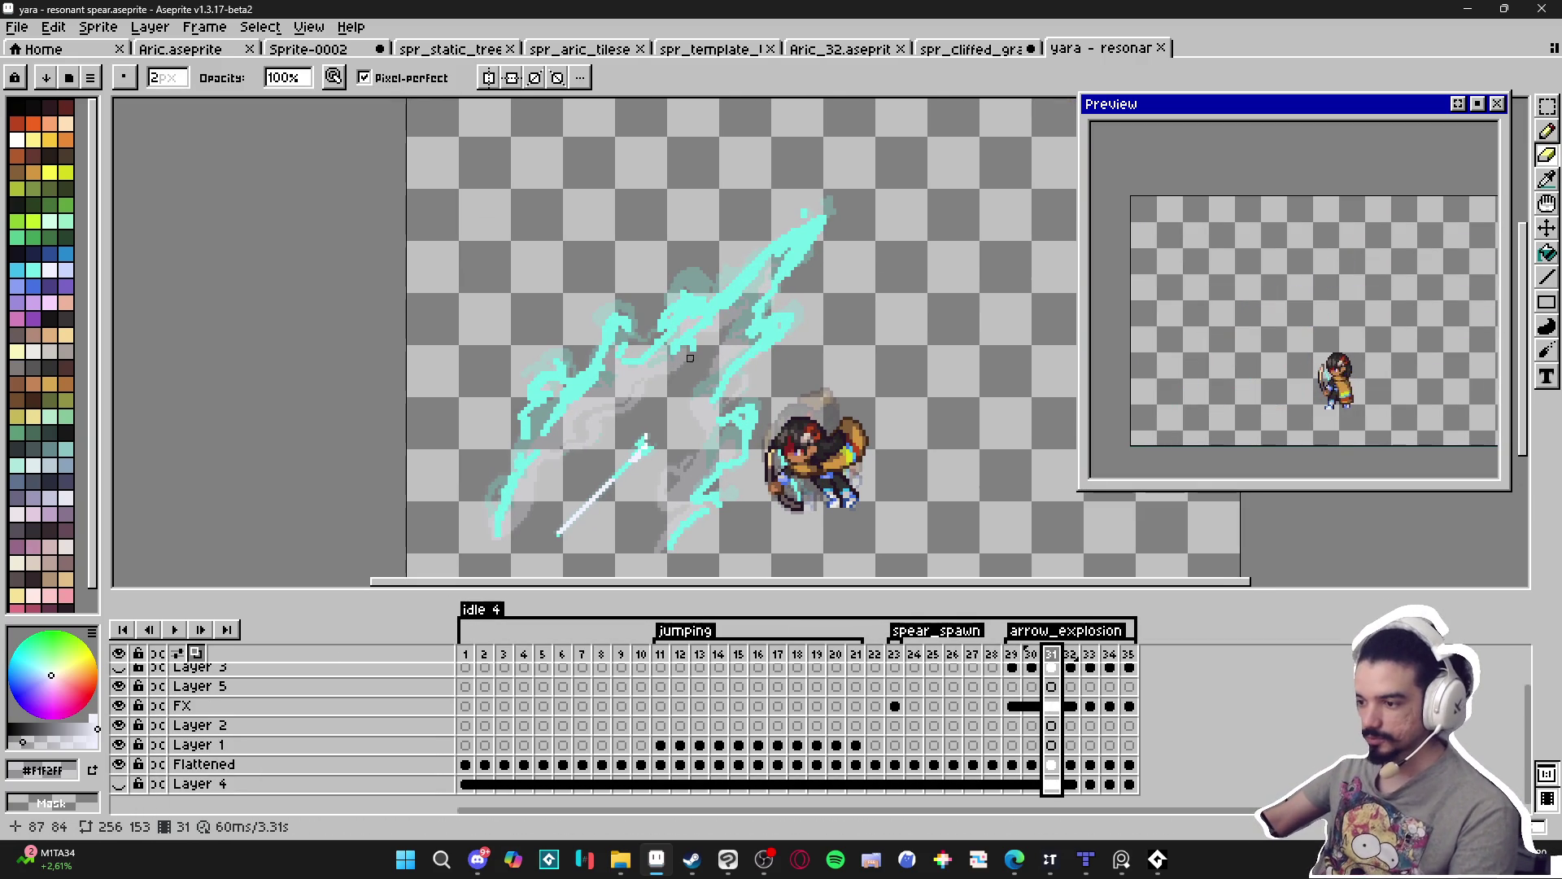
{"action": "key", "text": "b"}
{"action": "scroll", "coordinate": [716, 326], "scroll_direction": "up", "scroll_amount": 3}
{"action": "left_click", "coordinate": [707, 292], "text": "alt"}
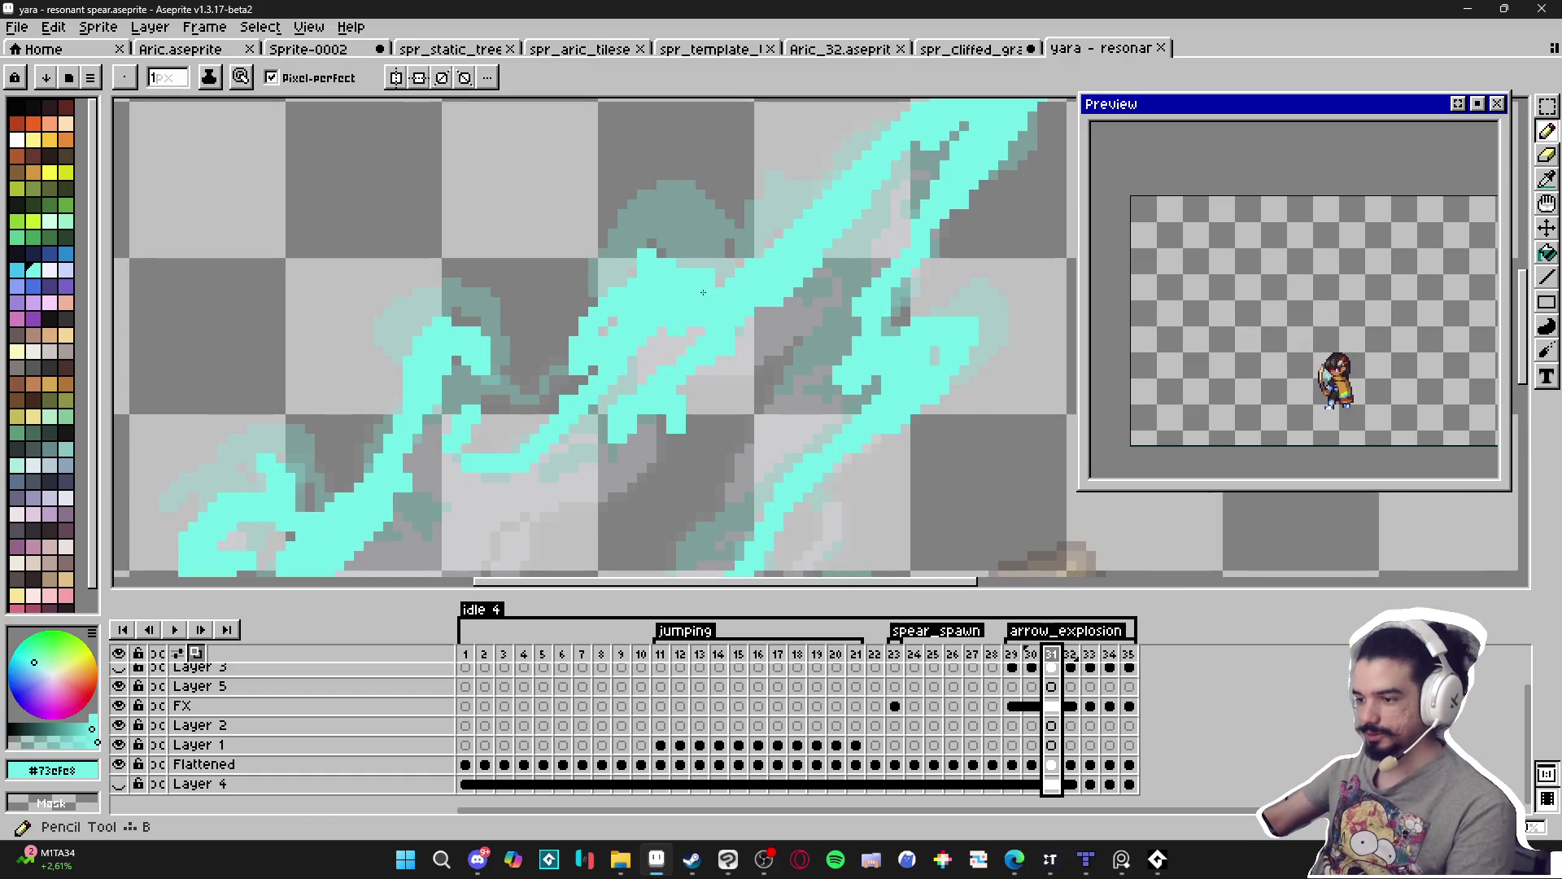
{"action": "scroll", "coordinate": [706, 292], "scroll_direction": "down", "scroll_amount": 2}
{"action": "left_click_drag", "start_coordinate": [743, 296], "coordinate": [764, 320]}
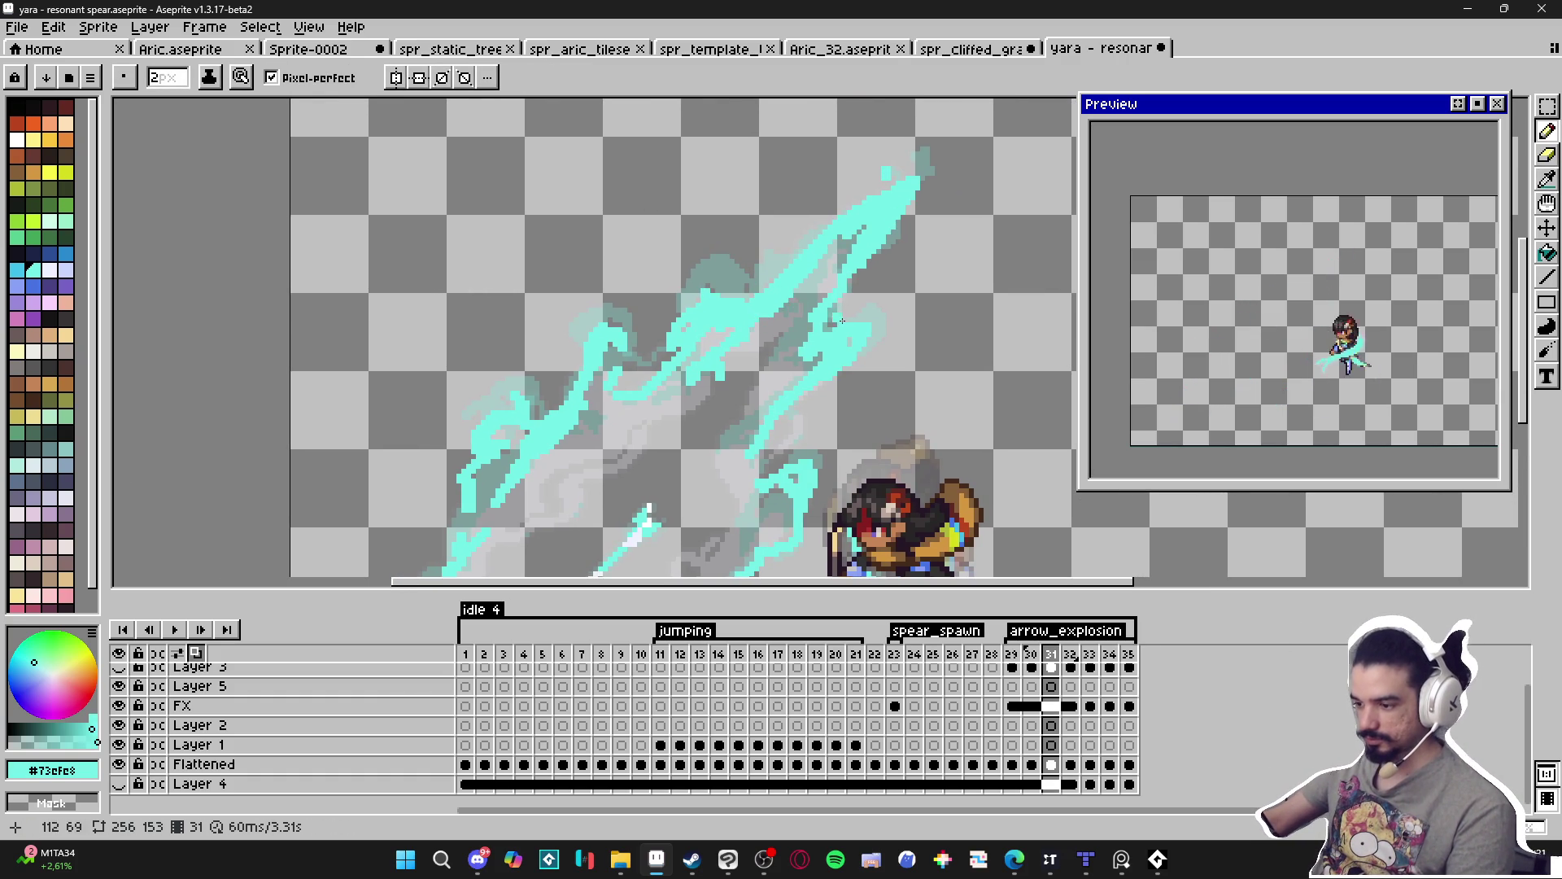
{"action": "scroll", "coordinate": [808, 326], "scroll_direction": "down", "scroll_amount": 1}
Move Layer 6's cyan strokes down and to the left.
{"action": "key", "text": "v"}
{"action": "key", "text": "shift+n"}
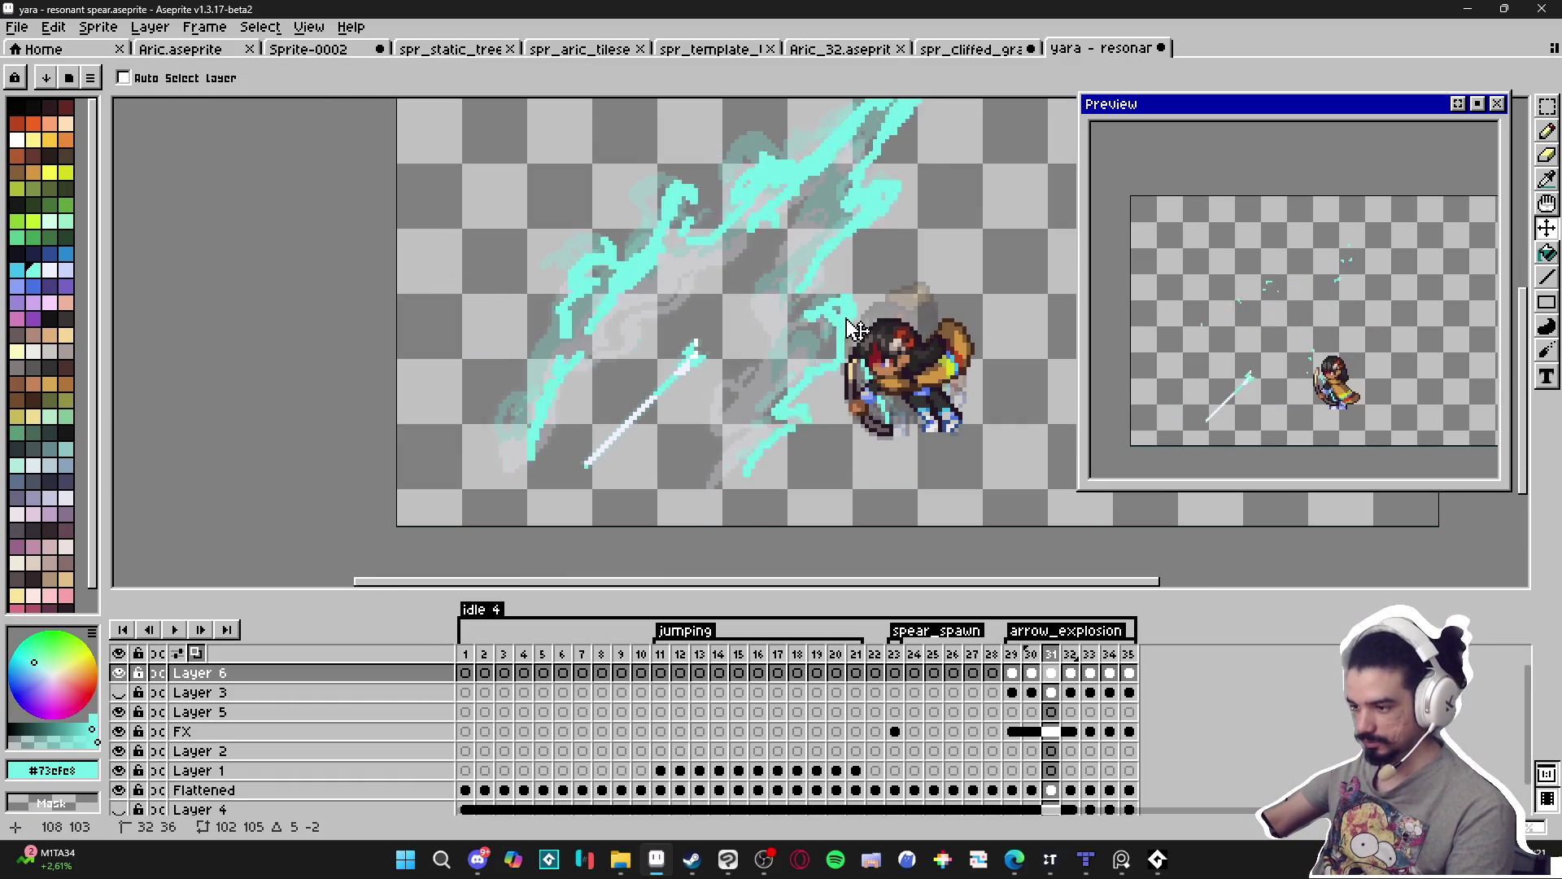
{"action": "left_click_drag", "start_coordinate": [887, 301], "coordinate": [793, 416]}
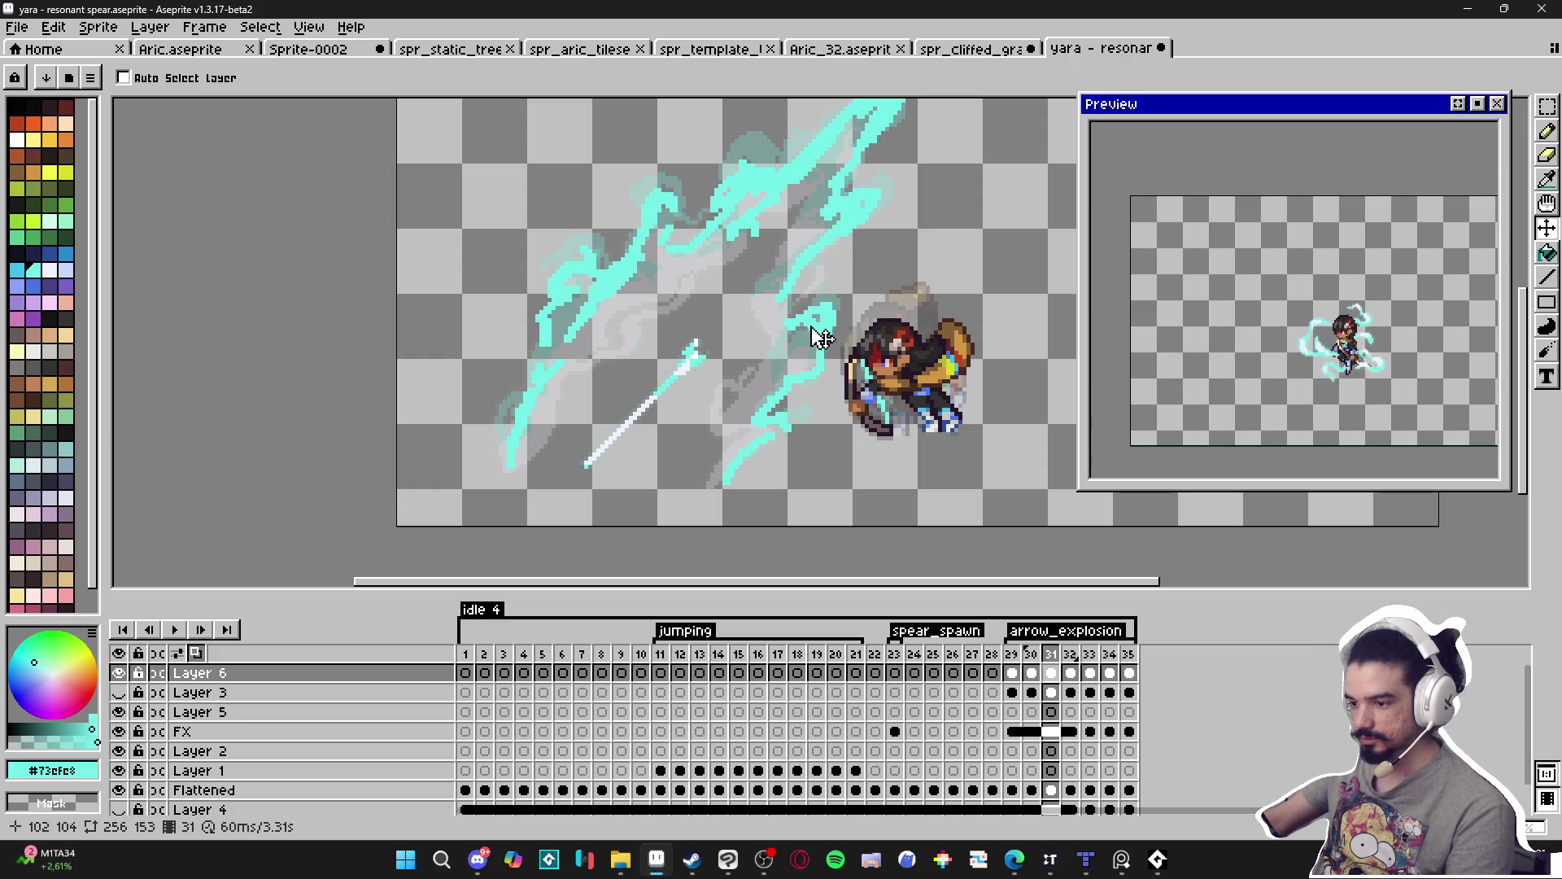
{"action": "scroll", "coordinate": [781, 325], "scroll_direction": "up", "scroll_amount": 2}
Pencil in cyan pixels to extend the curl.
{"action": "key", "text": "b"}
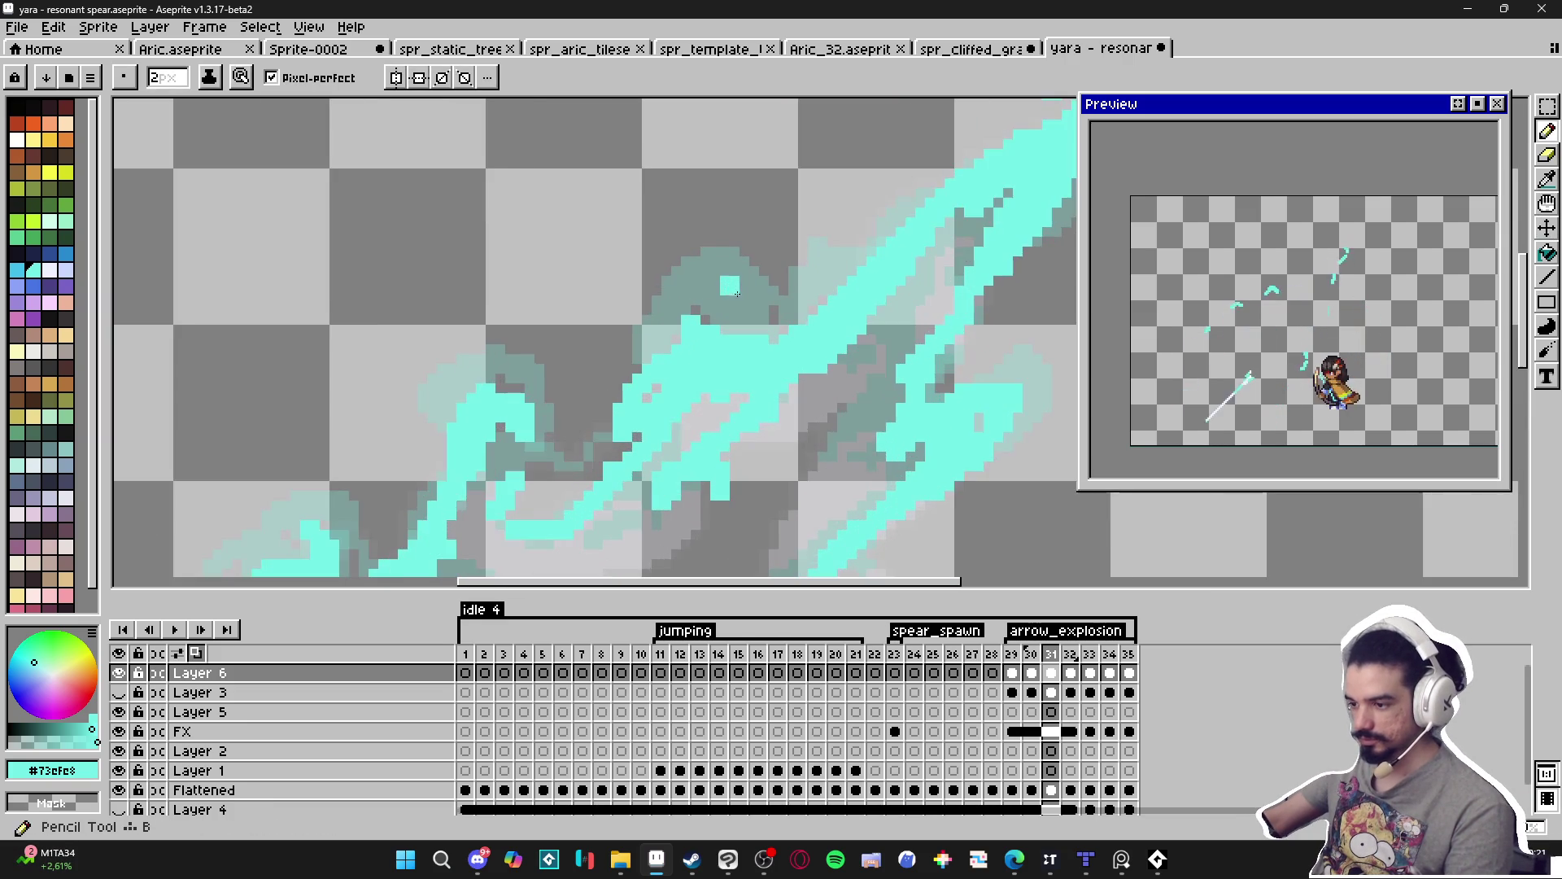
{"action": "scroll", "coordinate": [724, 285], "scroll_direction": "up", "scroll_amount": 4}
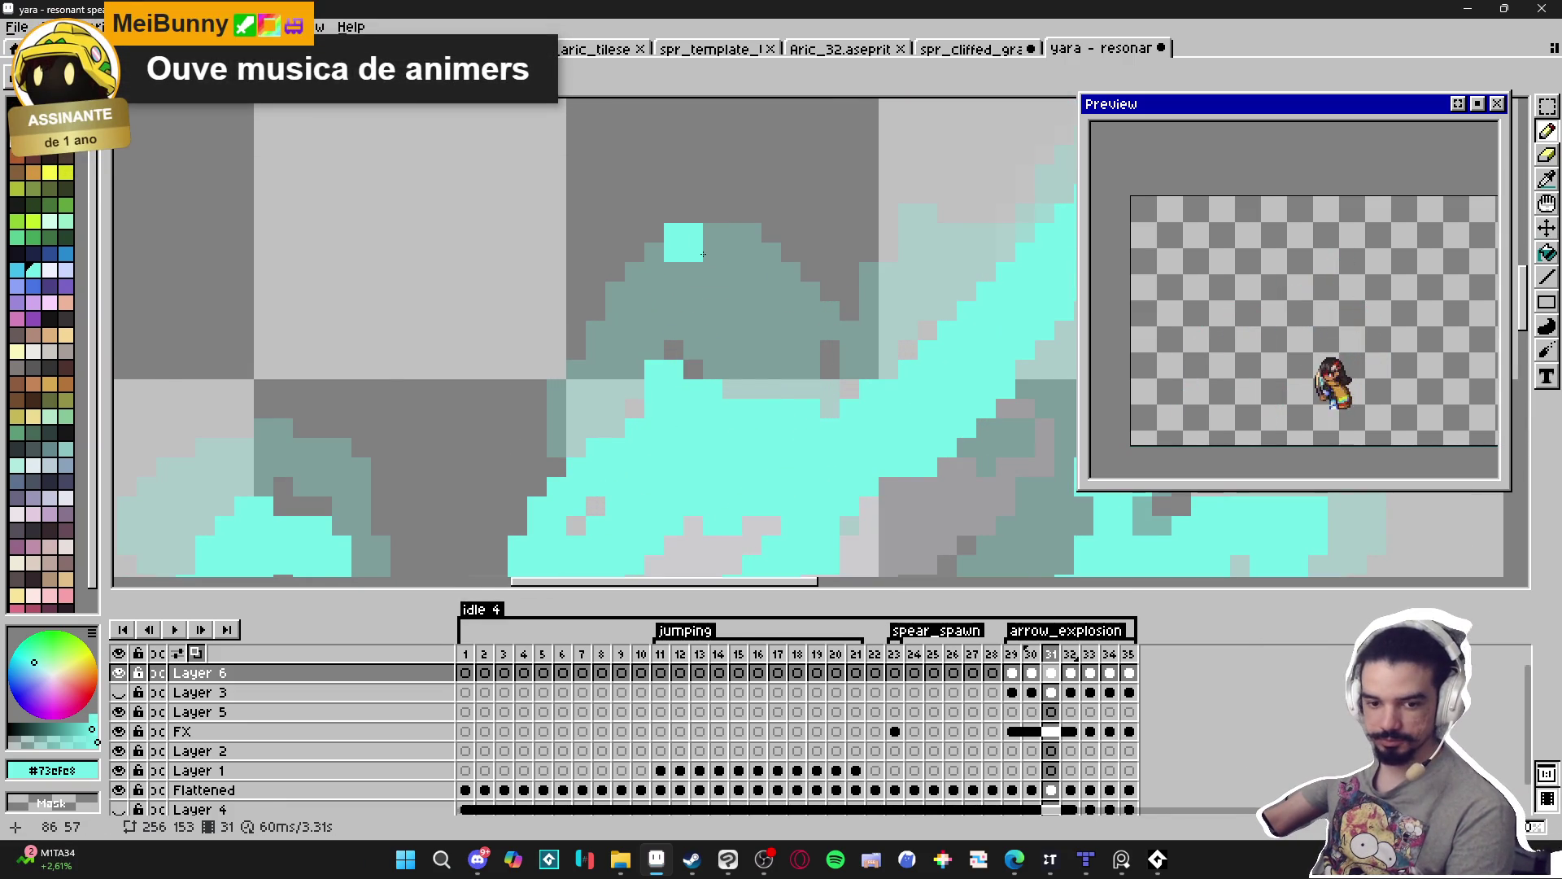
{"action": "scroll", "coordinate": [700, 260], "scroll_direction": "down", "scroll_amount": 2}
{"action": "scroll", "coordinate": [708, 268], "scroll_direction": "up", "scroll_amount": 1}
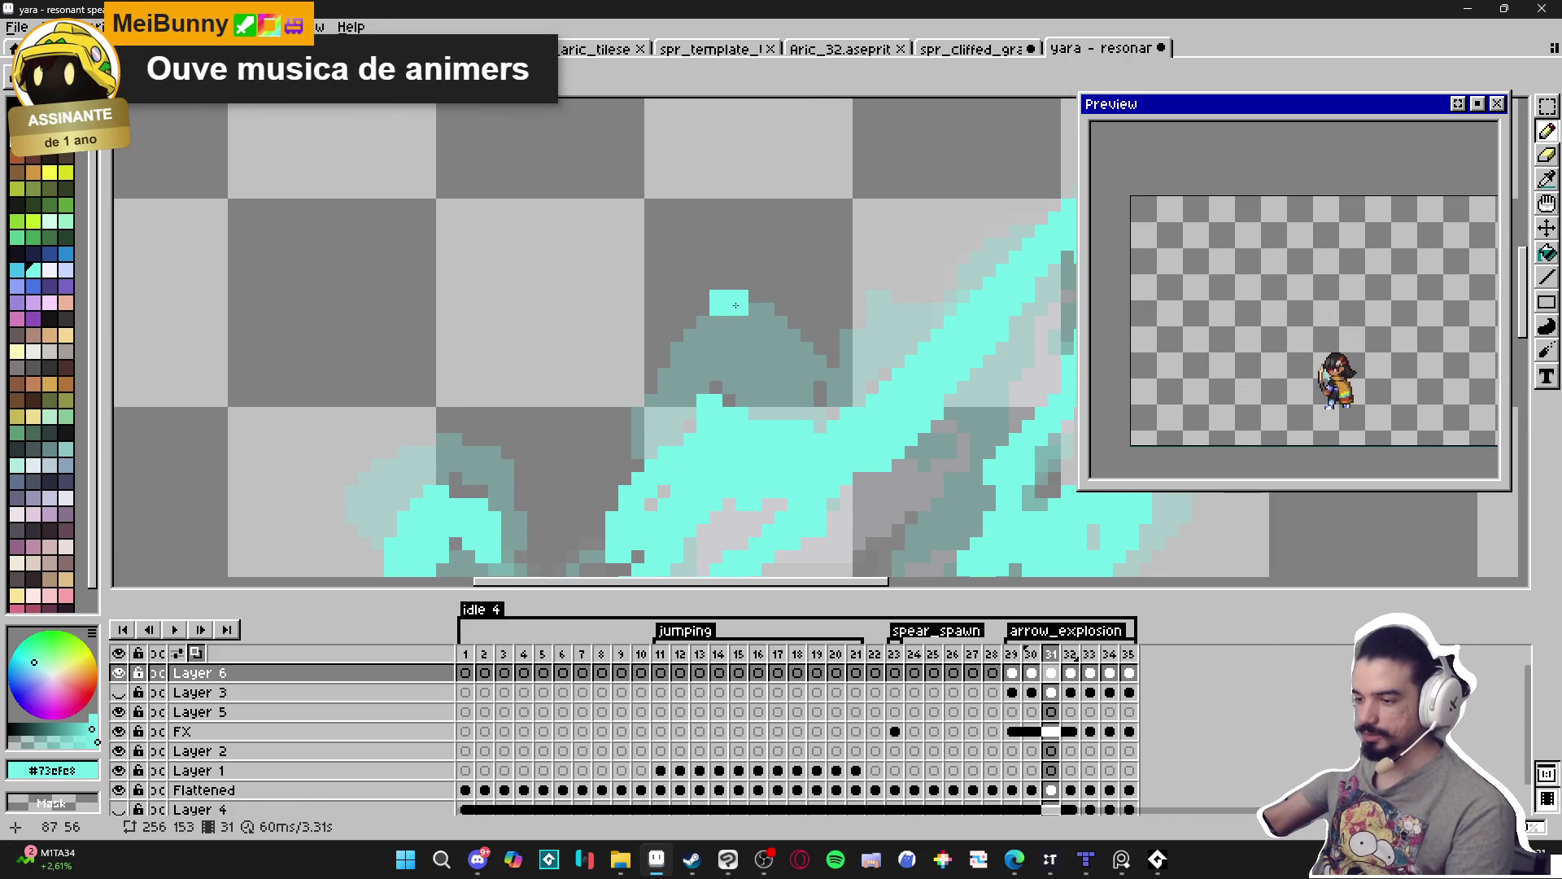
{"action": "left_click_drag", "start_coordinate": [766, 309], "coordinate": [842, 382]}
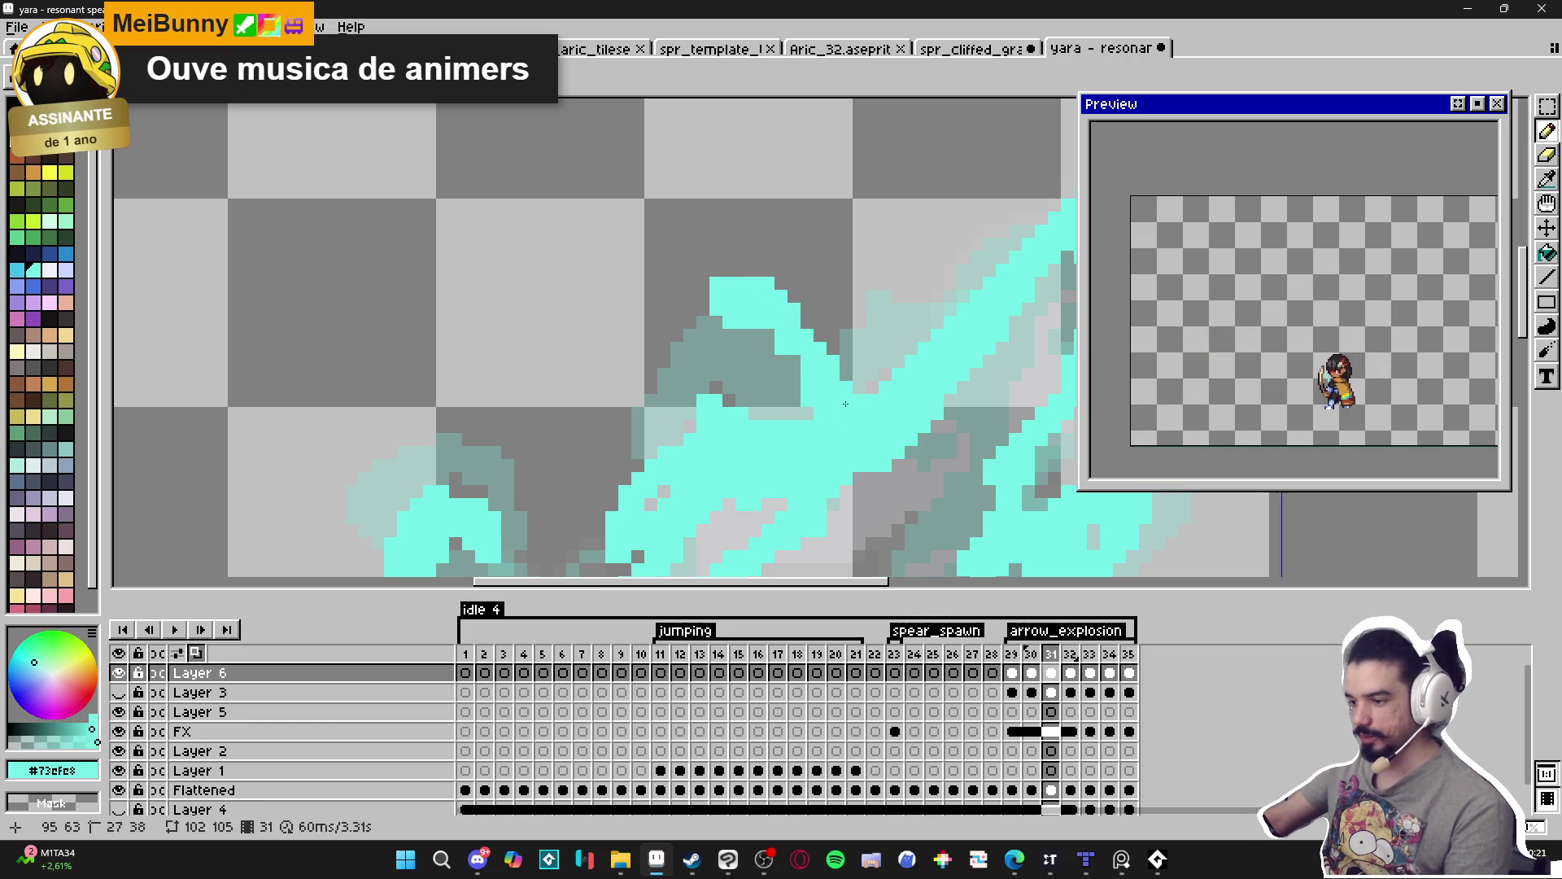
Erase pixels at the top of the curl and part of the cyan stroke inside it.
{"action": "key", "text": "e"}
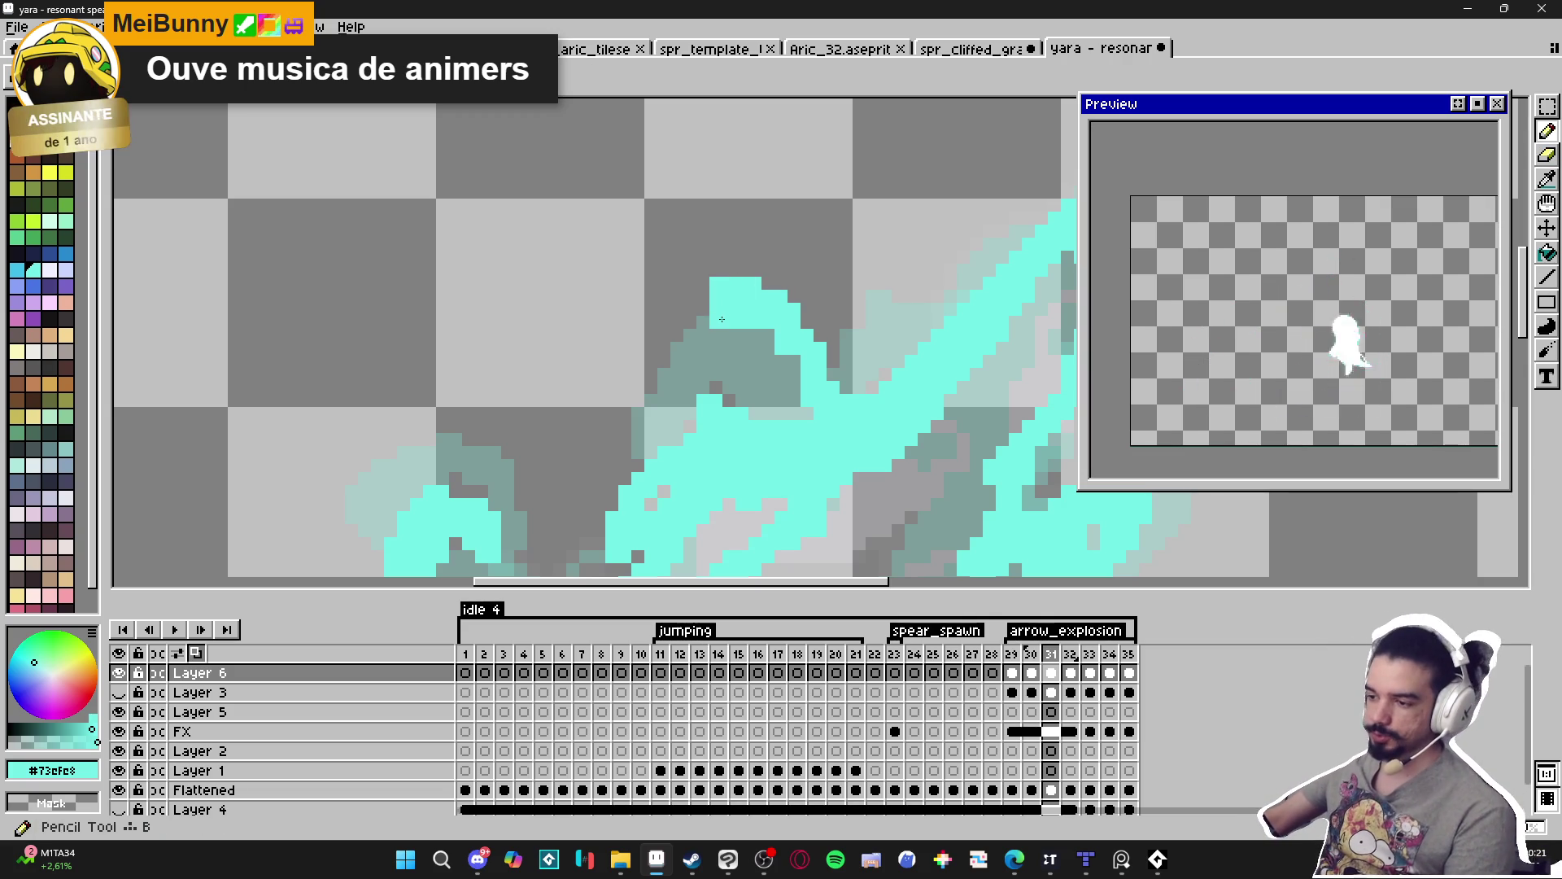
{"action": "mouse_move", "coordinate": [719, 323]}
{"action": "left_mouse_down"}
{"action": "mouse_move", "coordinate": [719, 342]}
{"action": "mouse_move", "coordinate": [662, 382]}
{"action": "mouse_move", "coordinate": [679, 361]}
{"action": "left_mouse_up"}
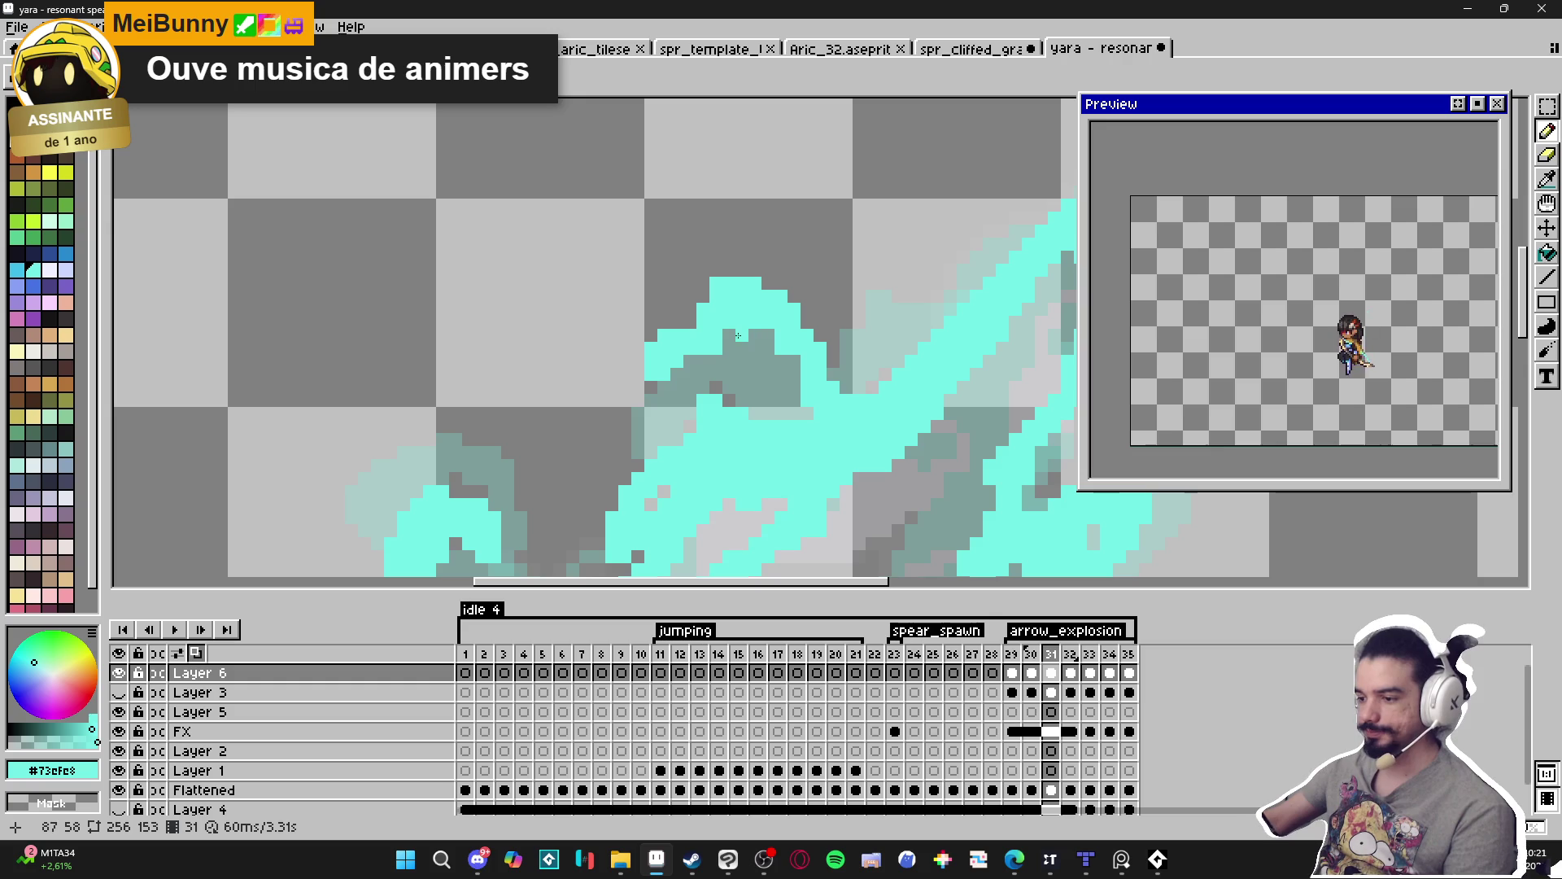
{"action": "left_click", "coordinate": [704, 297]}
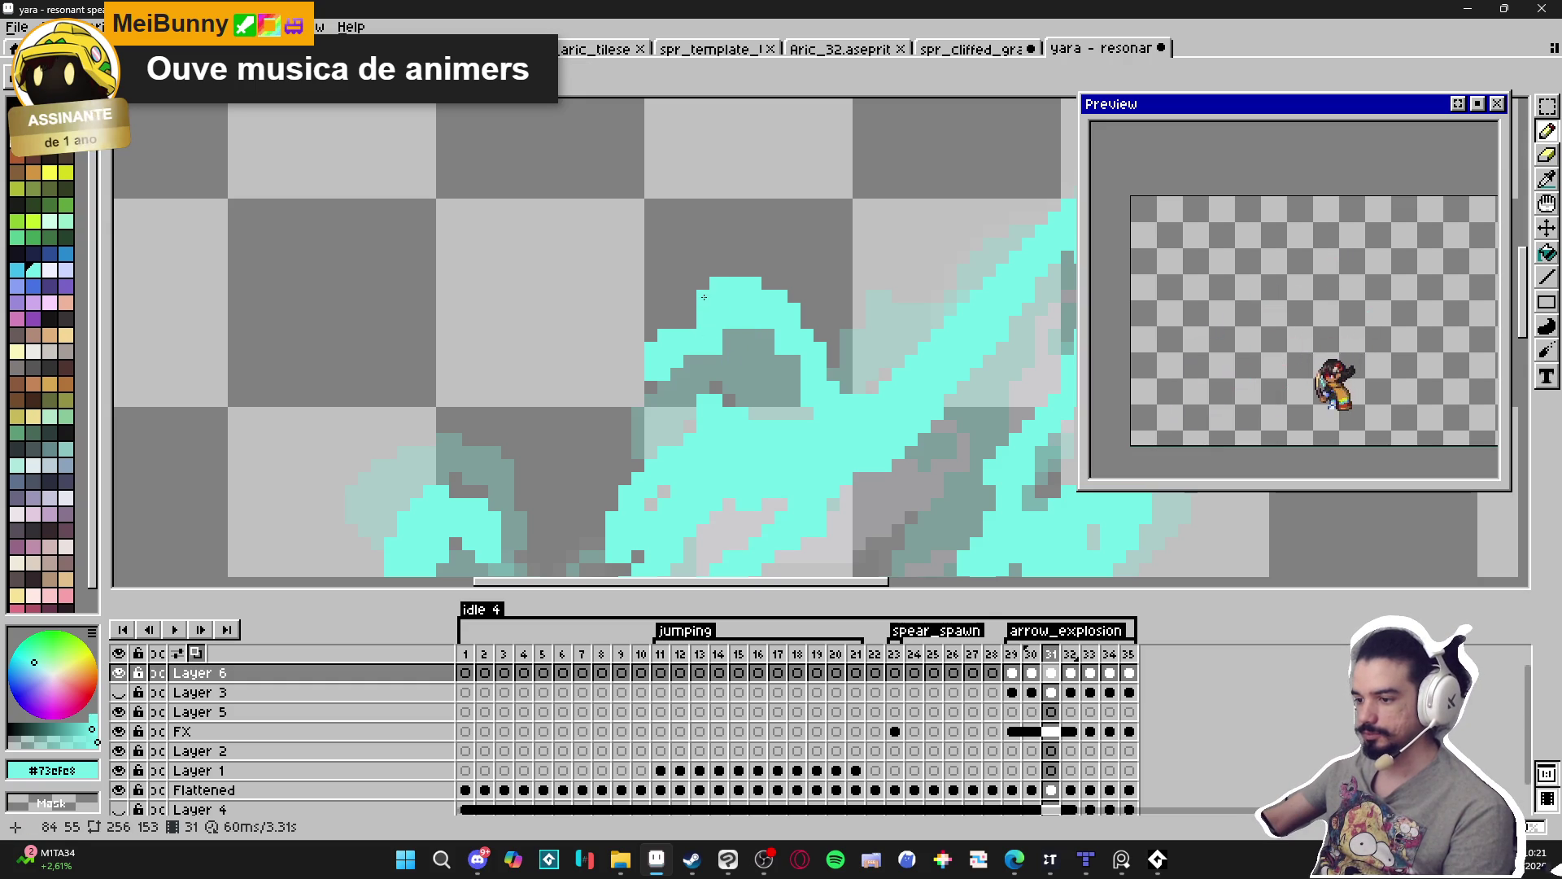
{"action": "key", "text": "ctrl+z"}
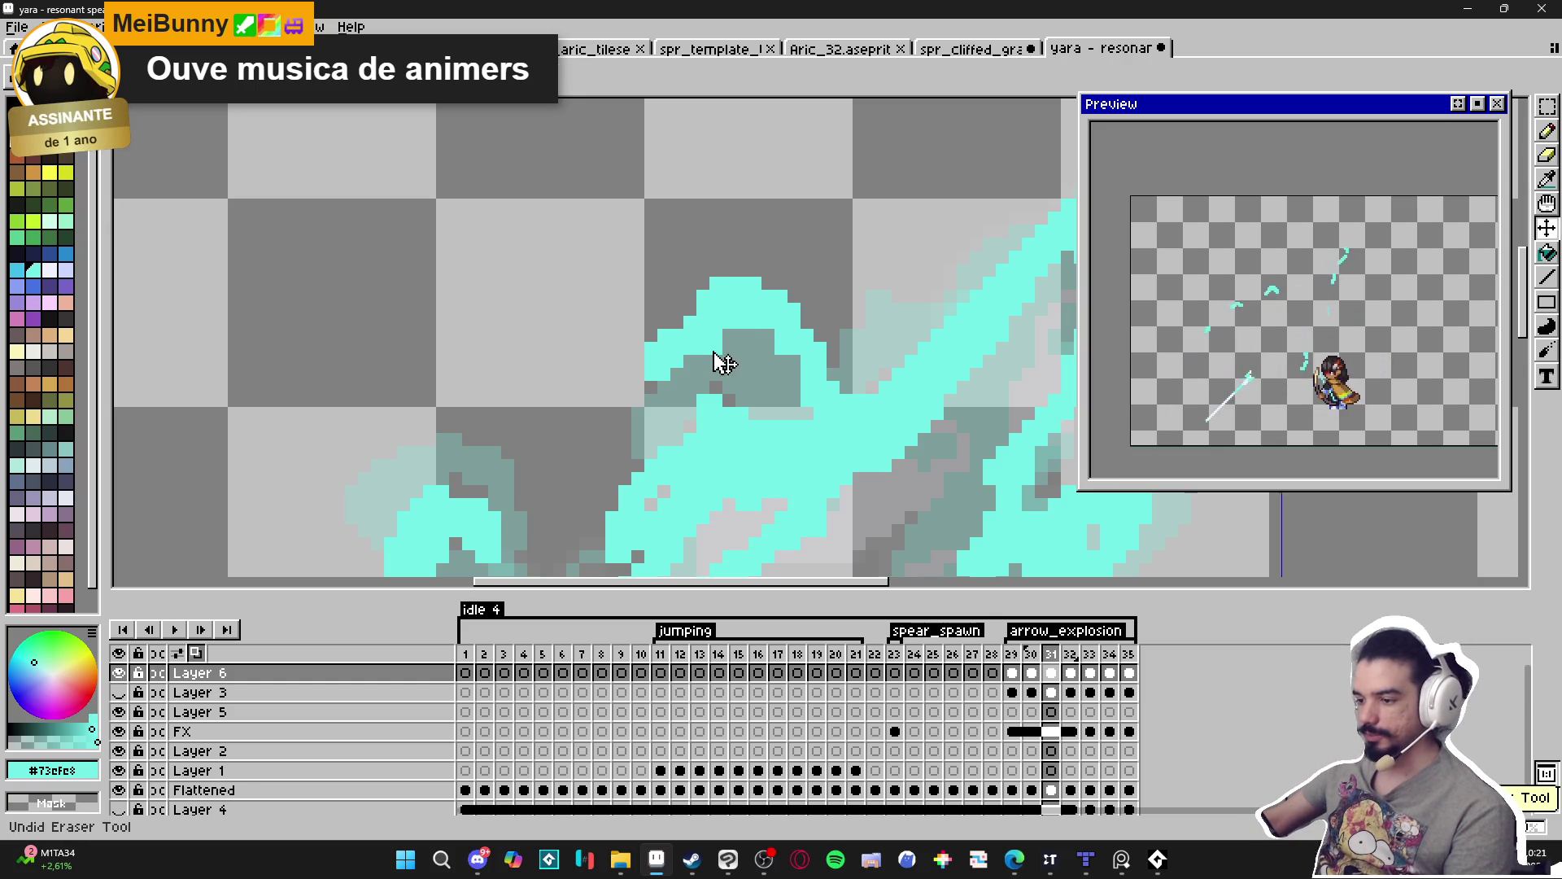
{"action": "left_click_drag", "start_coordinate": [722, 362], "coordinate": [790, 358]}
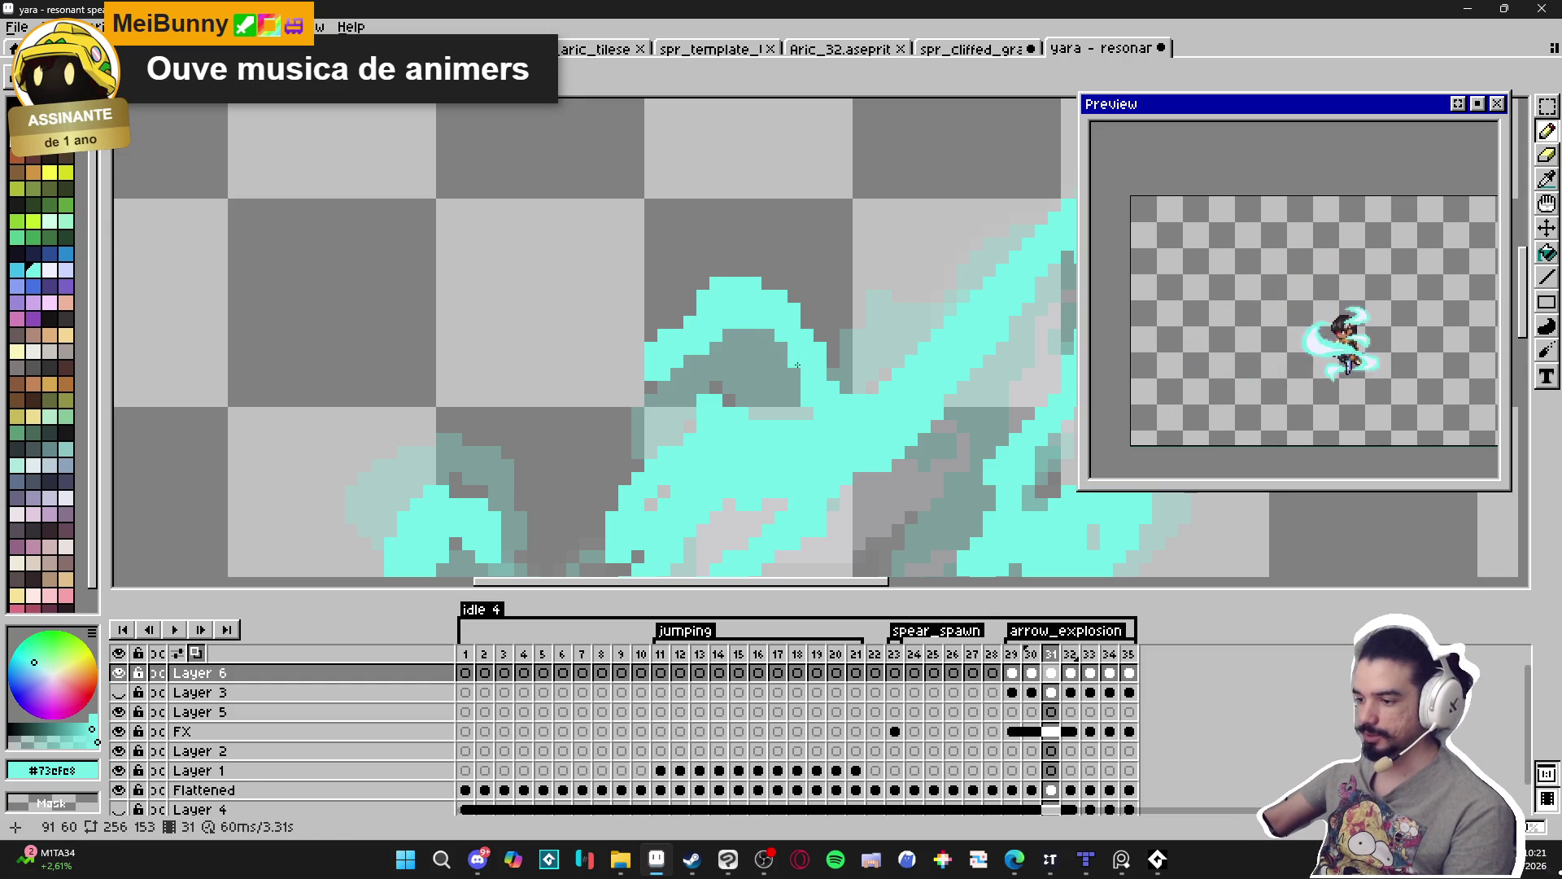
{"action": "scroll", "coordinate": [805, 370], "scroll_direction": "down", "scroll_amount": 2}
{"action": "scroll", "coordinate": [815, 379], "scroll_direction": "up", "scroll_amount": 1}
{"action": "scroll", "coordinate": [814, 379], "scroll_direction": "down", "scroll_amount": 1}
{"action": "scroll", "coordinate": [772, 356], "scroll_direction": "up", "scroll_amount": 1}
Toggle Layer 6 off and on to compare, then return to frame 30.
{"action": "key", "text": "b"}
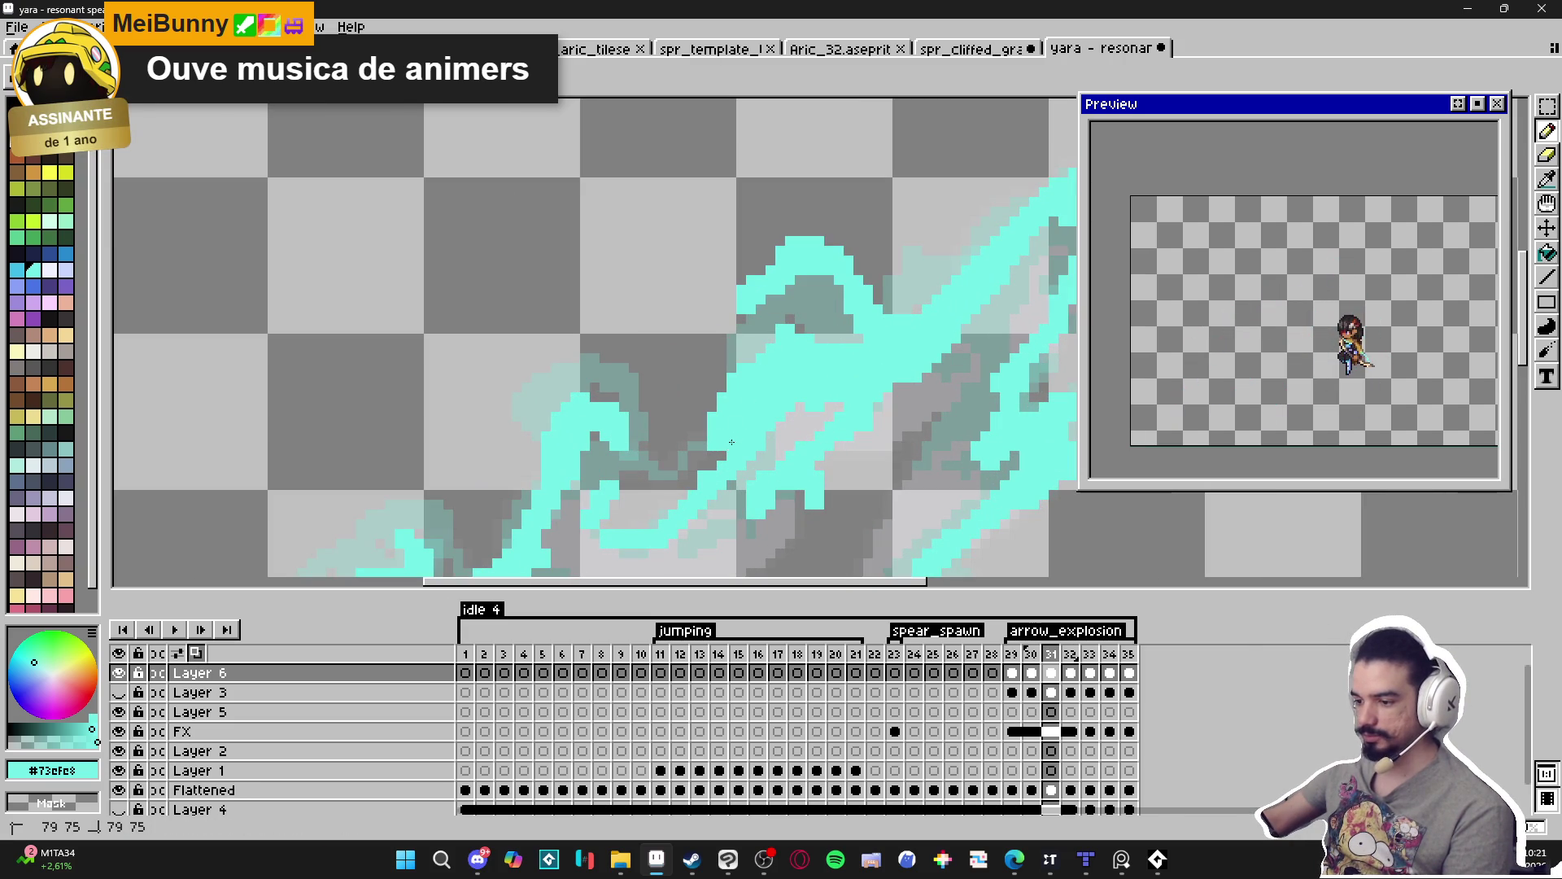
{"action": "scroll", "coordinate": [710, 457], "scroll_direction": "down", "scroll_amount": 2}
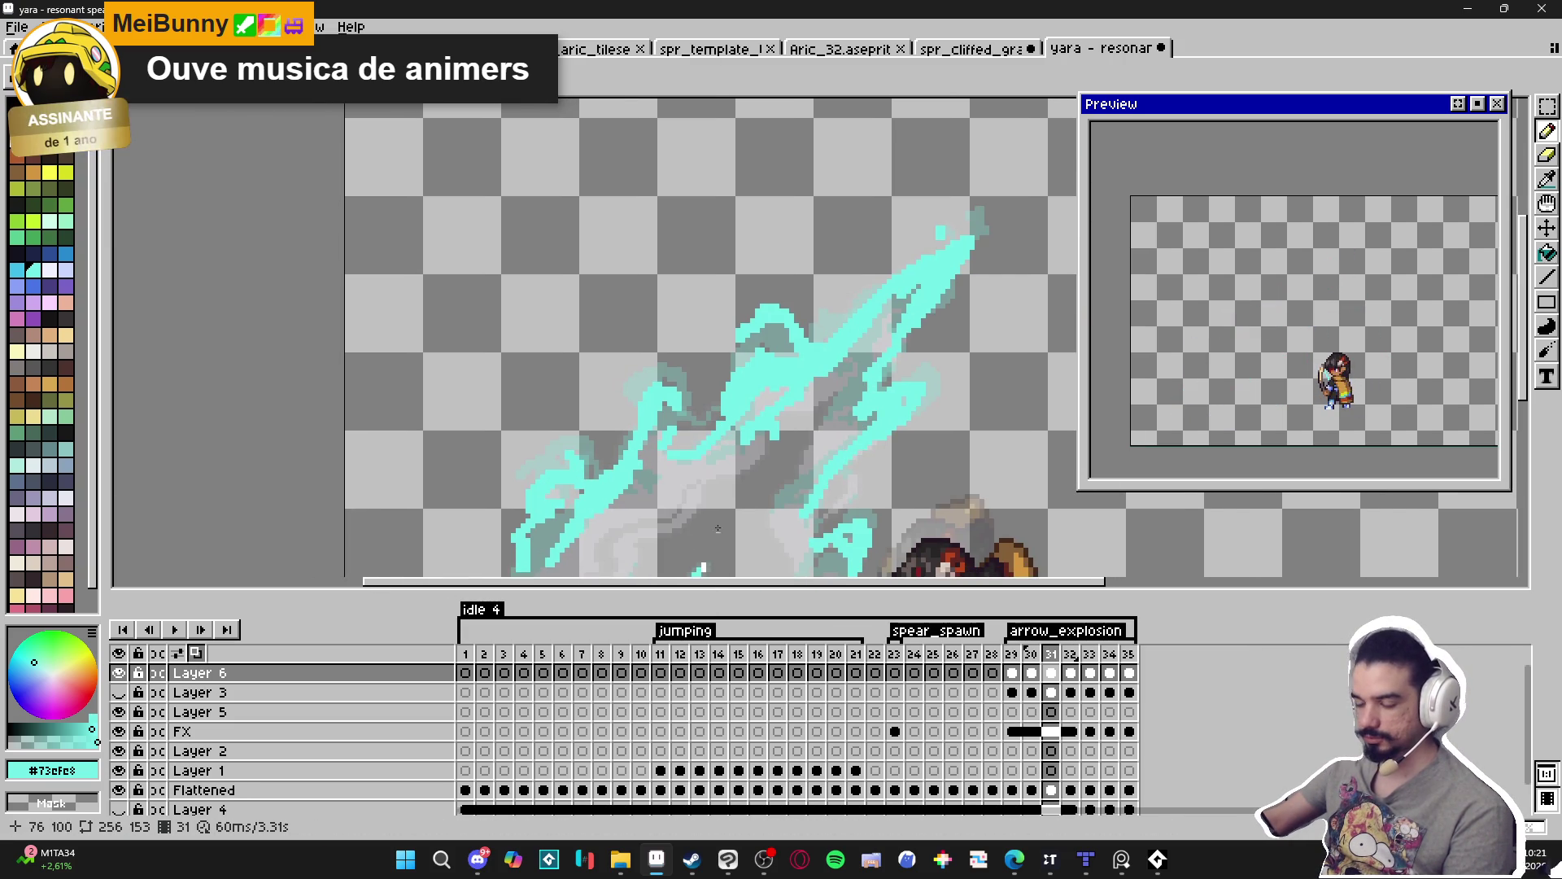
{"action": "left_click_drag", "start_coordinate": [703, 455], "coordinate": [719, 374]}
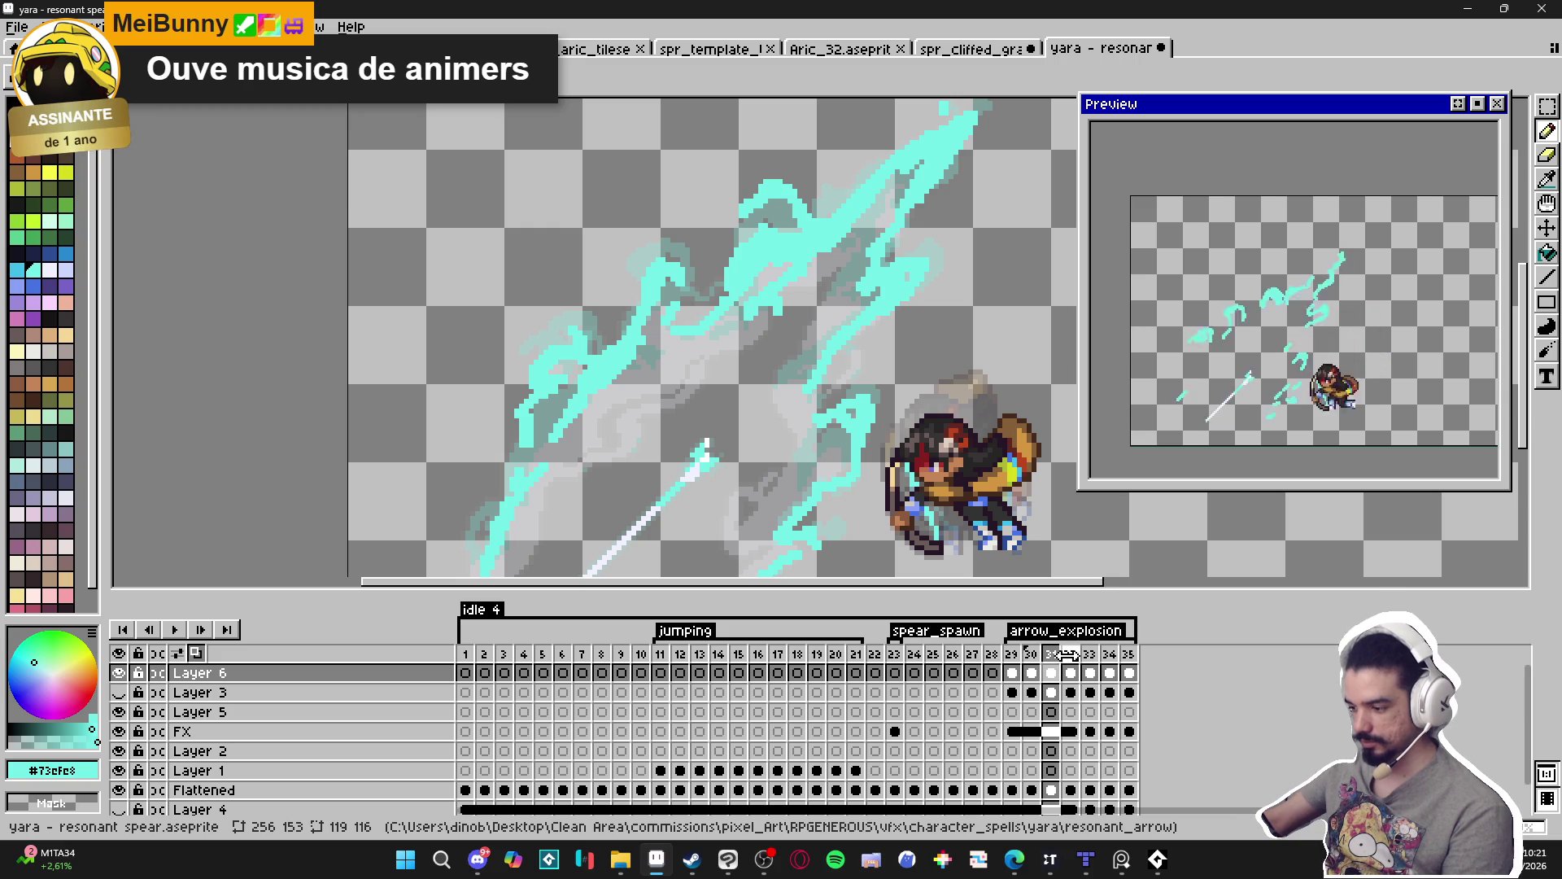
{"action": "scroll", "coordinate": [676, 264], "scroll_direction": "up", "scroll_amount": 3}
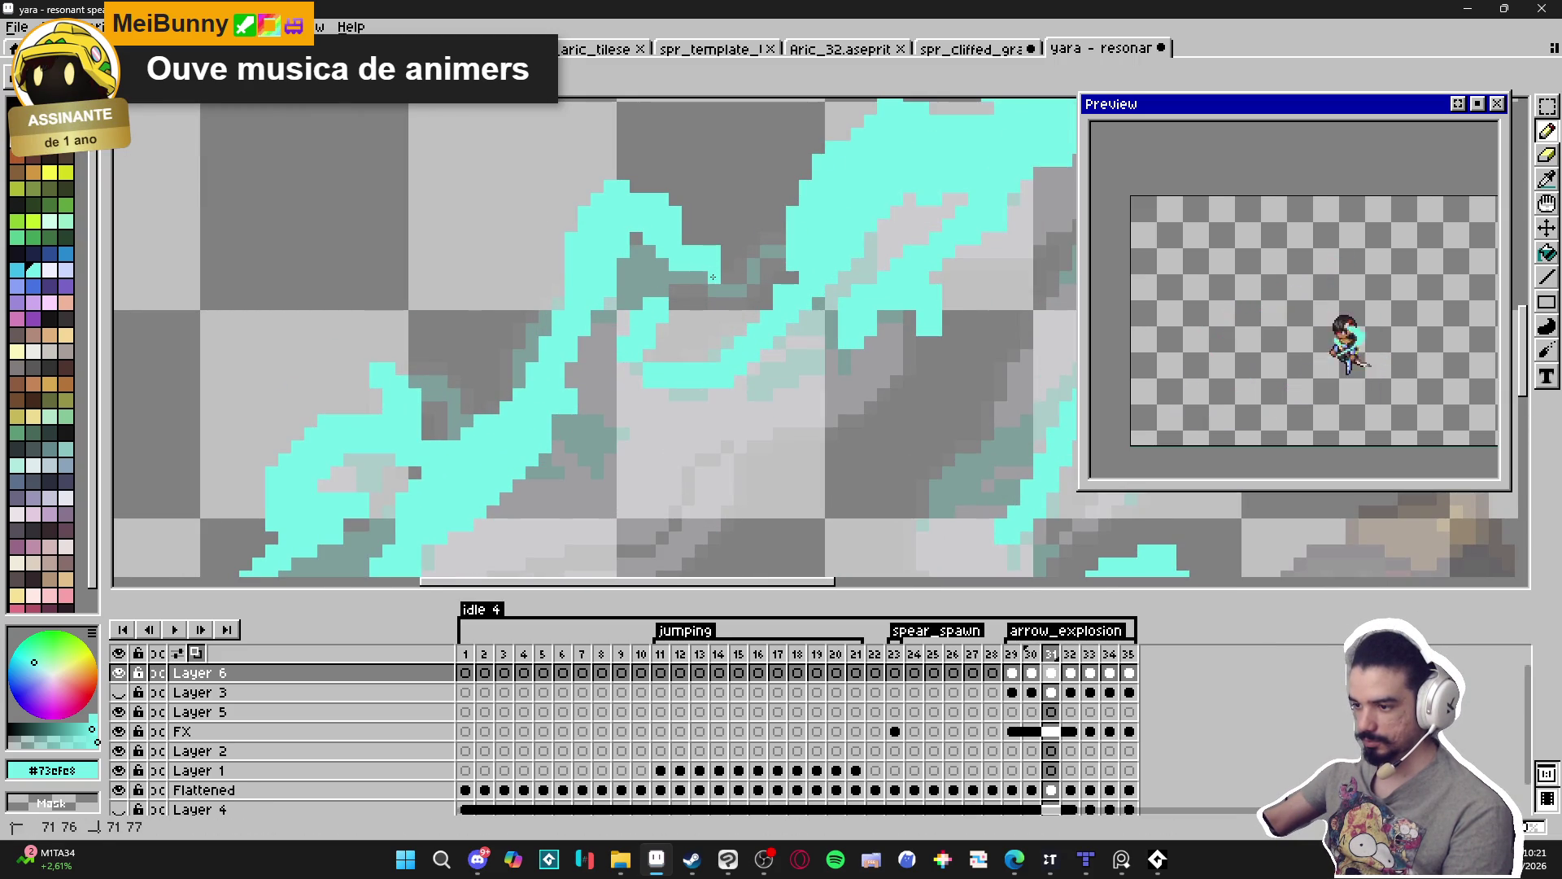
{"action": "scroll", "coordinate": [708, 269], "scroll_direction": "down", "scroll_amount": 3}
{"action": "scroll", "coordinate": [709, 296], "scroll_direction": "up", "scroll_amount": 3}
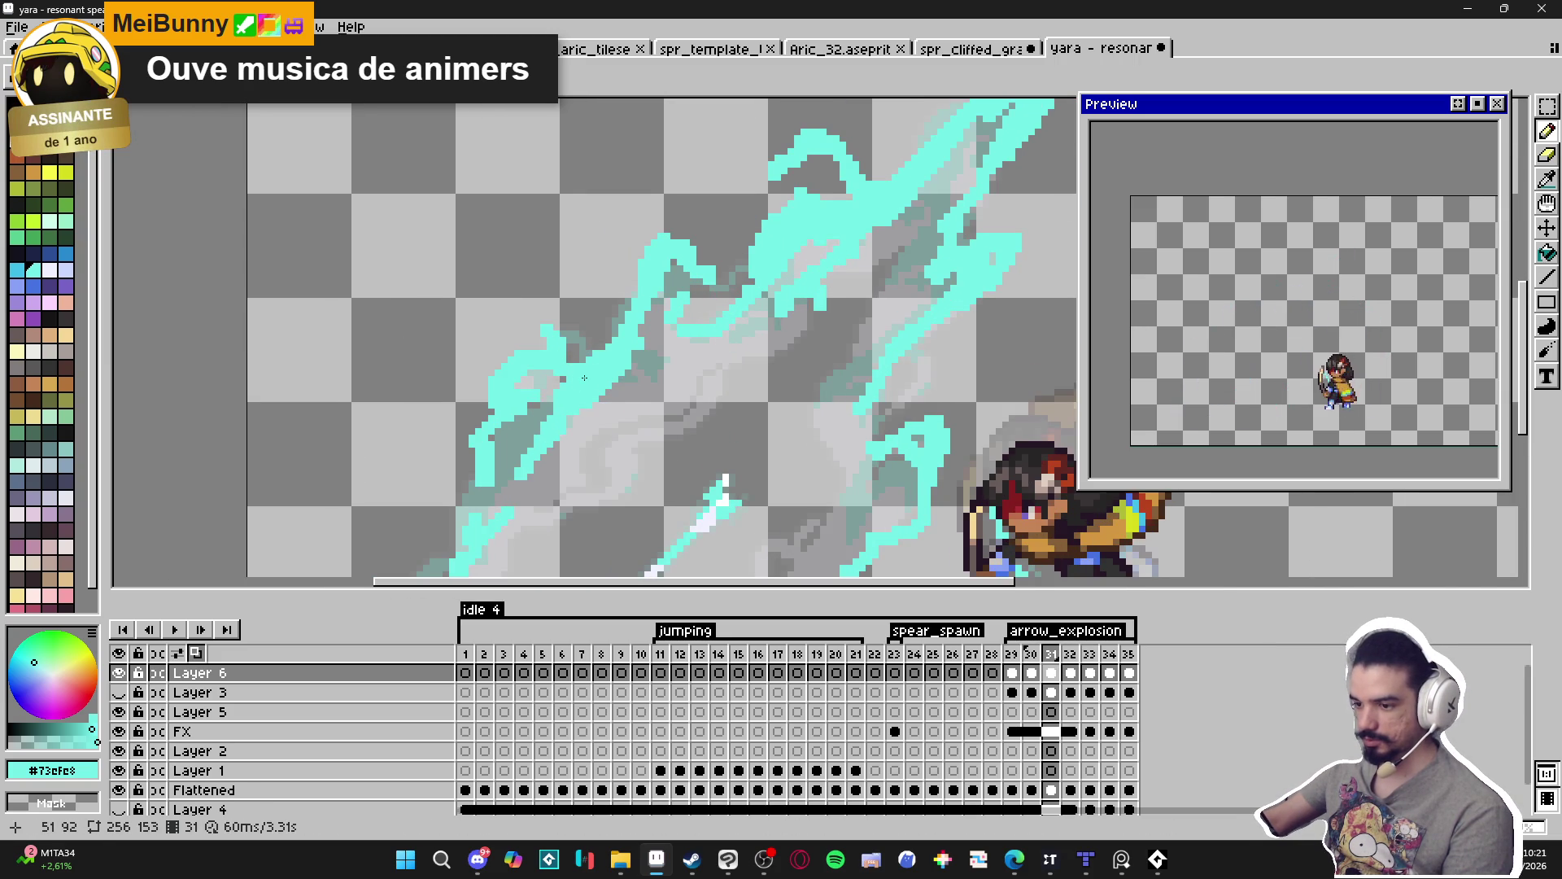
{"action": "scroll", "coordinate": [583, 277], "scroll_direction": "down", "scroll_amount": 1}
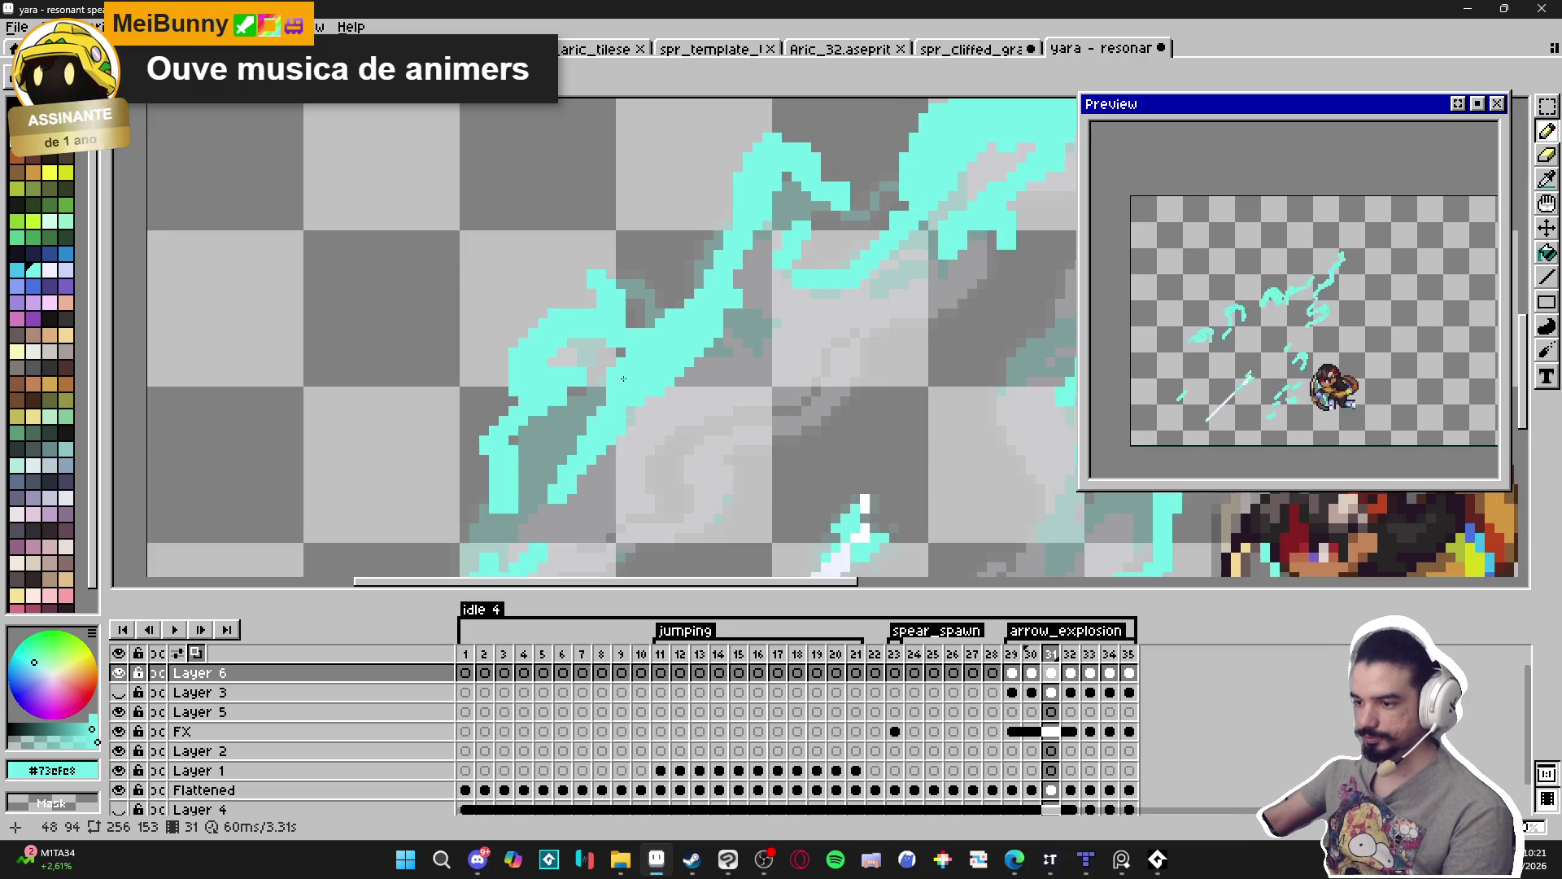
{"action": "left_click", "coordinate": [120, 673]}
{"action": "left_click", "coordinate": [120, 674]}
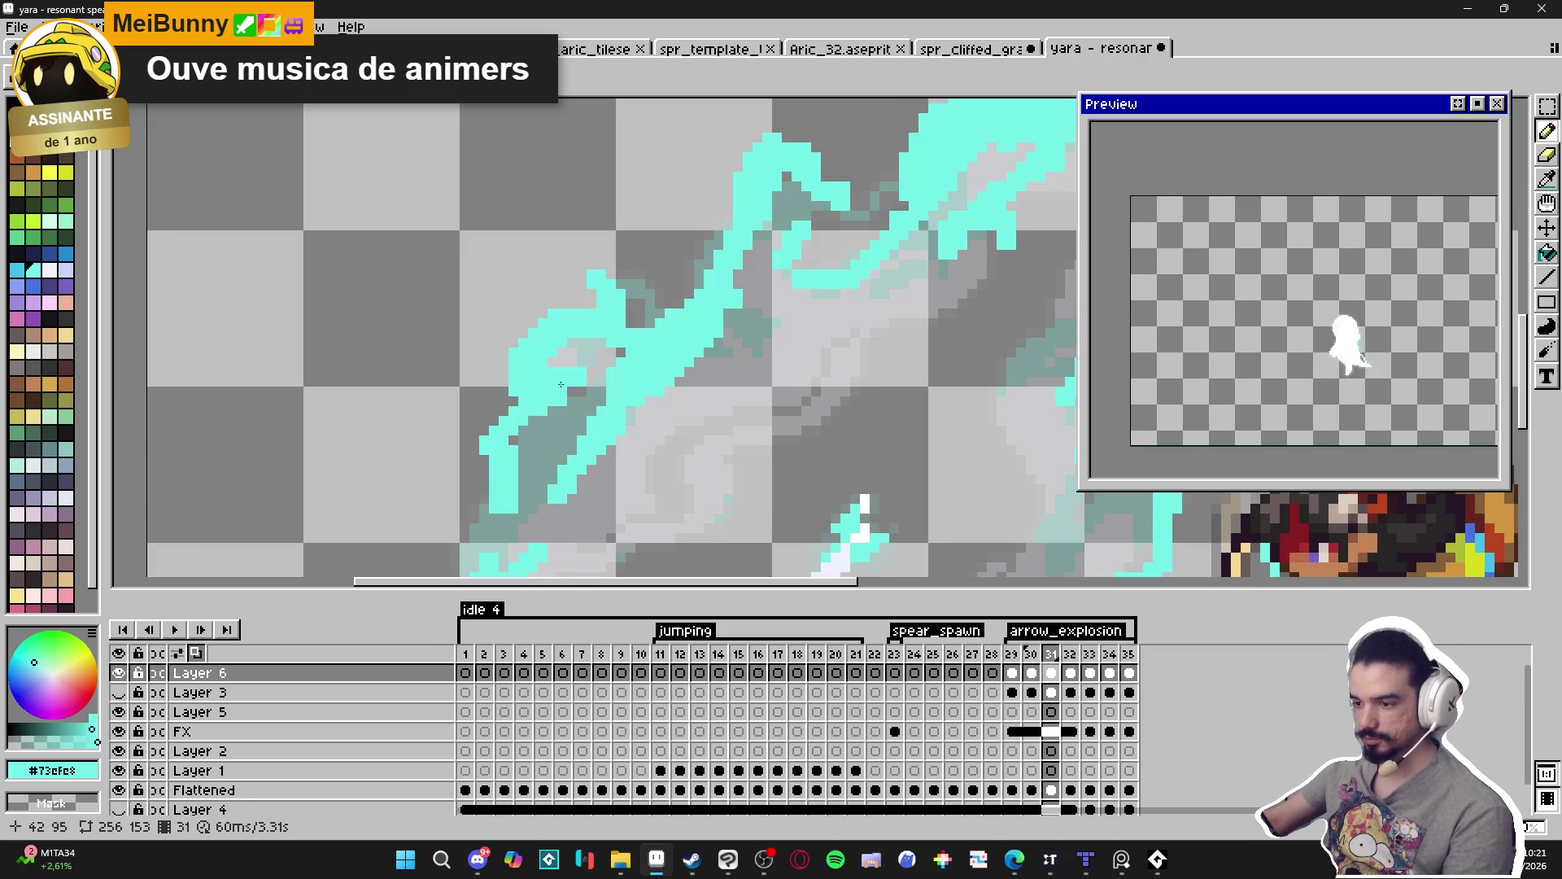
{"action": "left_click", "coordinate": [1032, 656]}
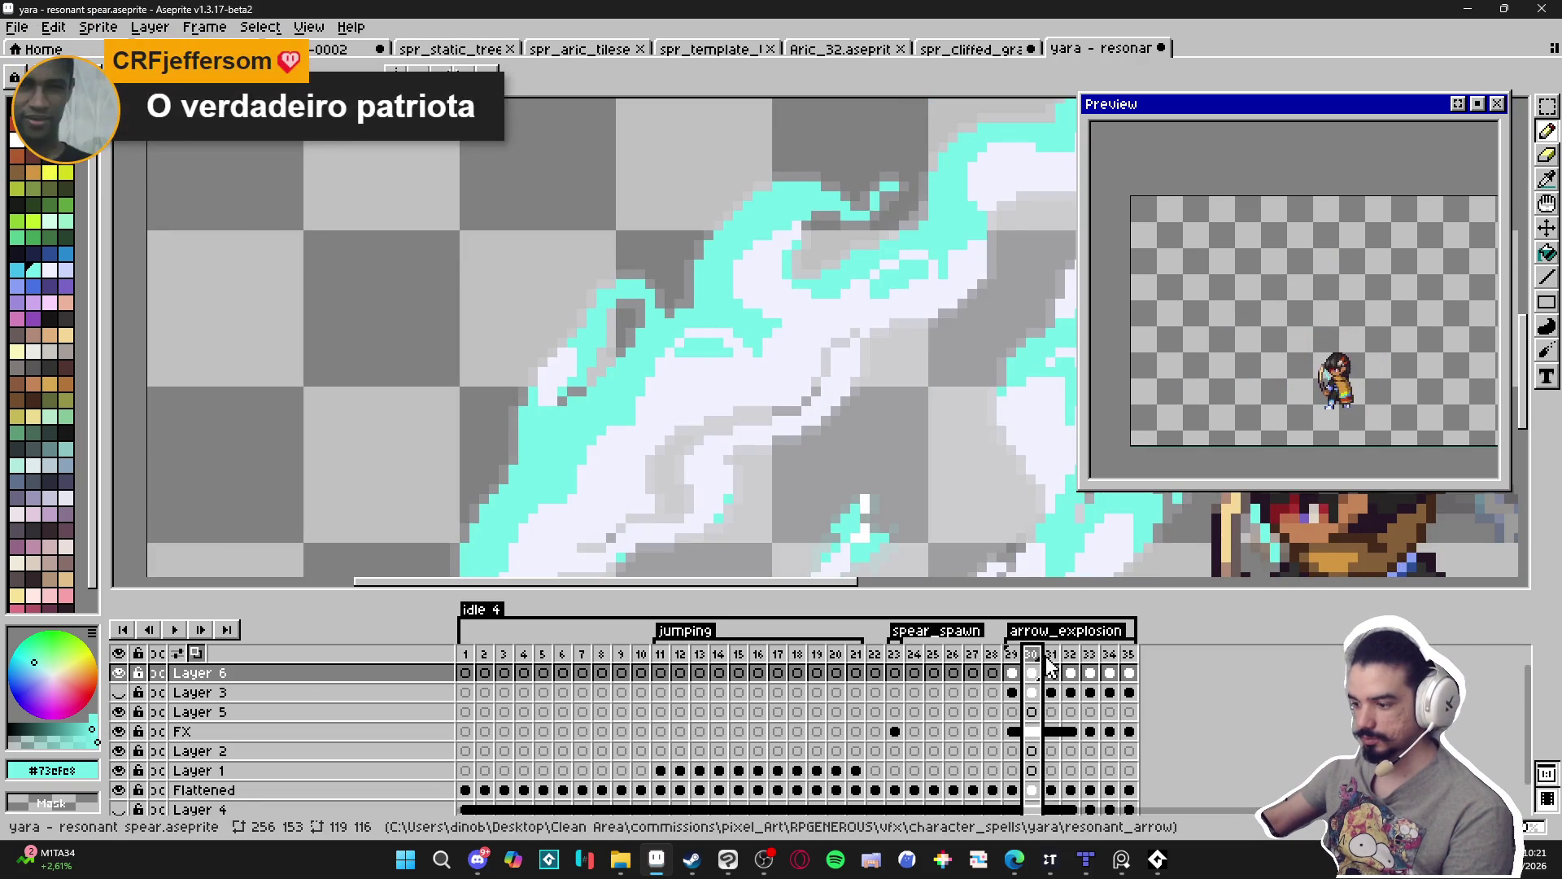
On frame 31, undo the misplaced pixel and add cyan pixels along the slash stroke.
{"action": "key", "text": "Right"}
{"action": "scroll", "coordinate": [538, 286], "scroll_direction": "up", "scroll_amount": 1}
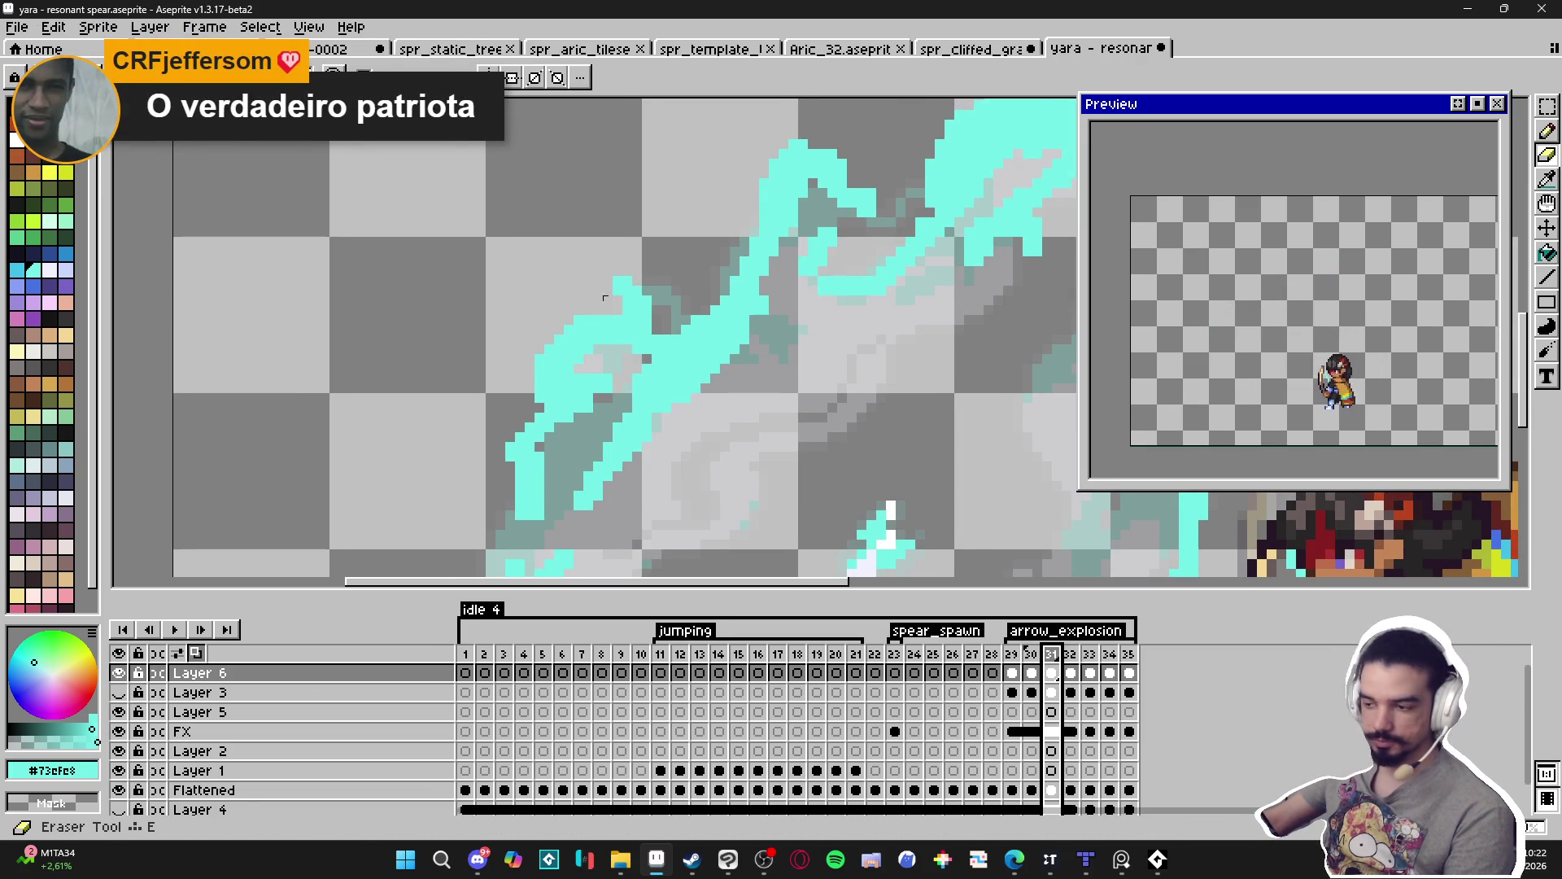
{"action": "scroll", "coordinate": [593, 293], "scroll_direction": "up", "scroll_amount": 1}
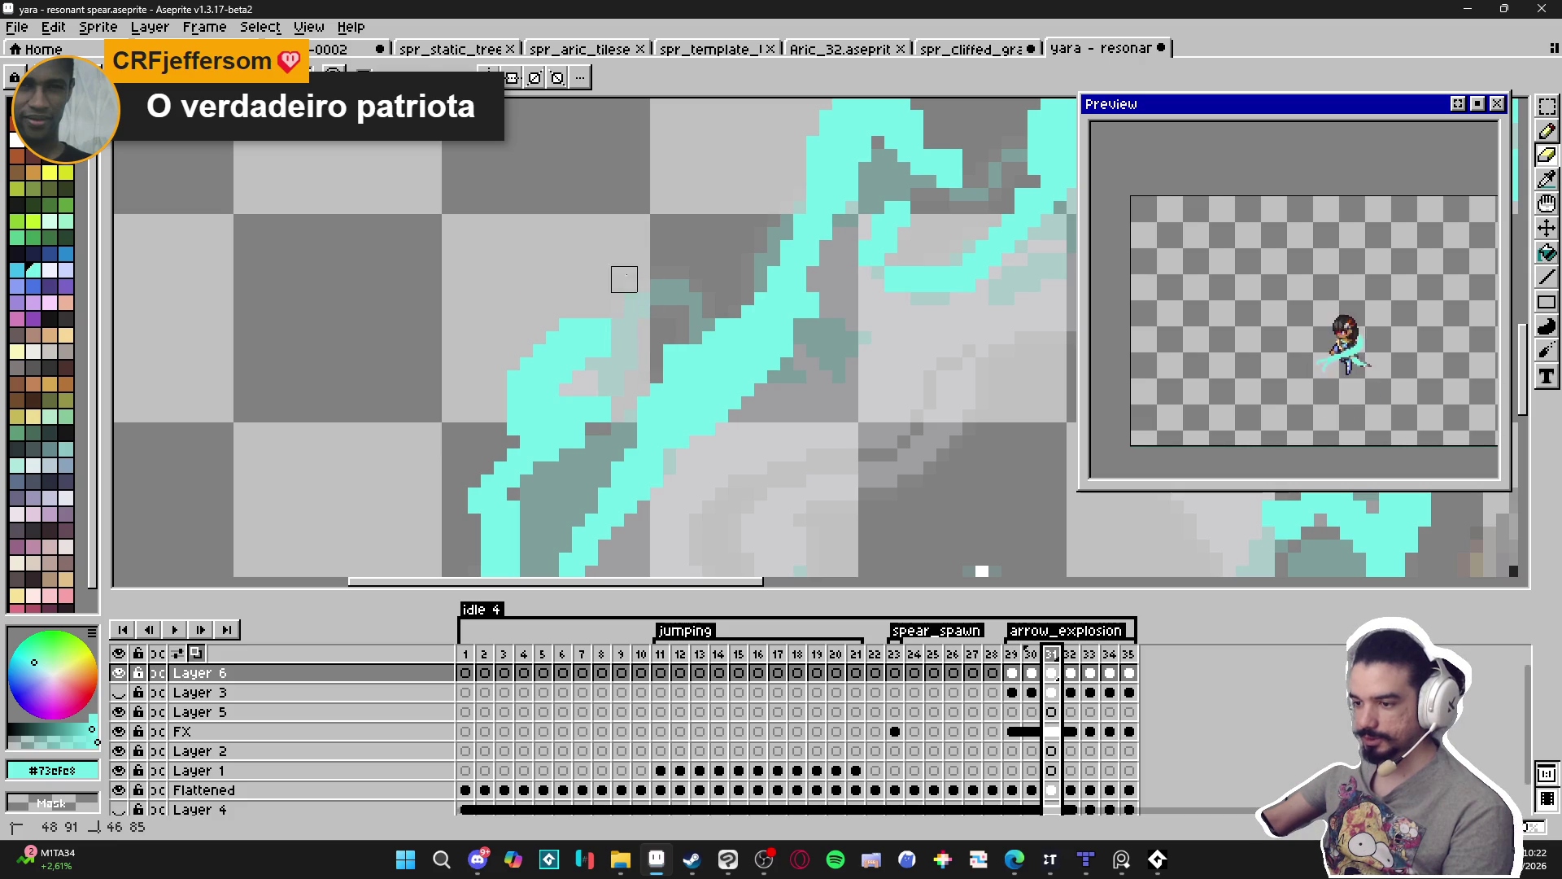
{"action": "key", "text": "ctrl+z"}
{"action": "left_click", "coordinate": [657, 275]}
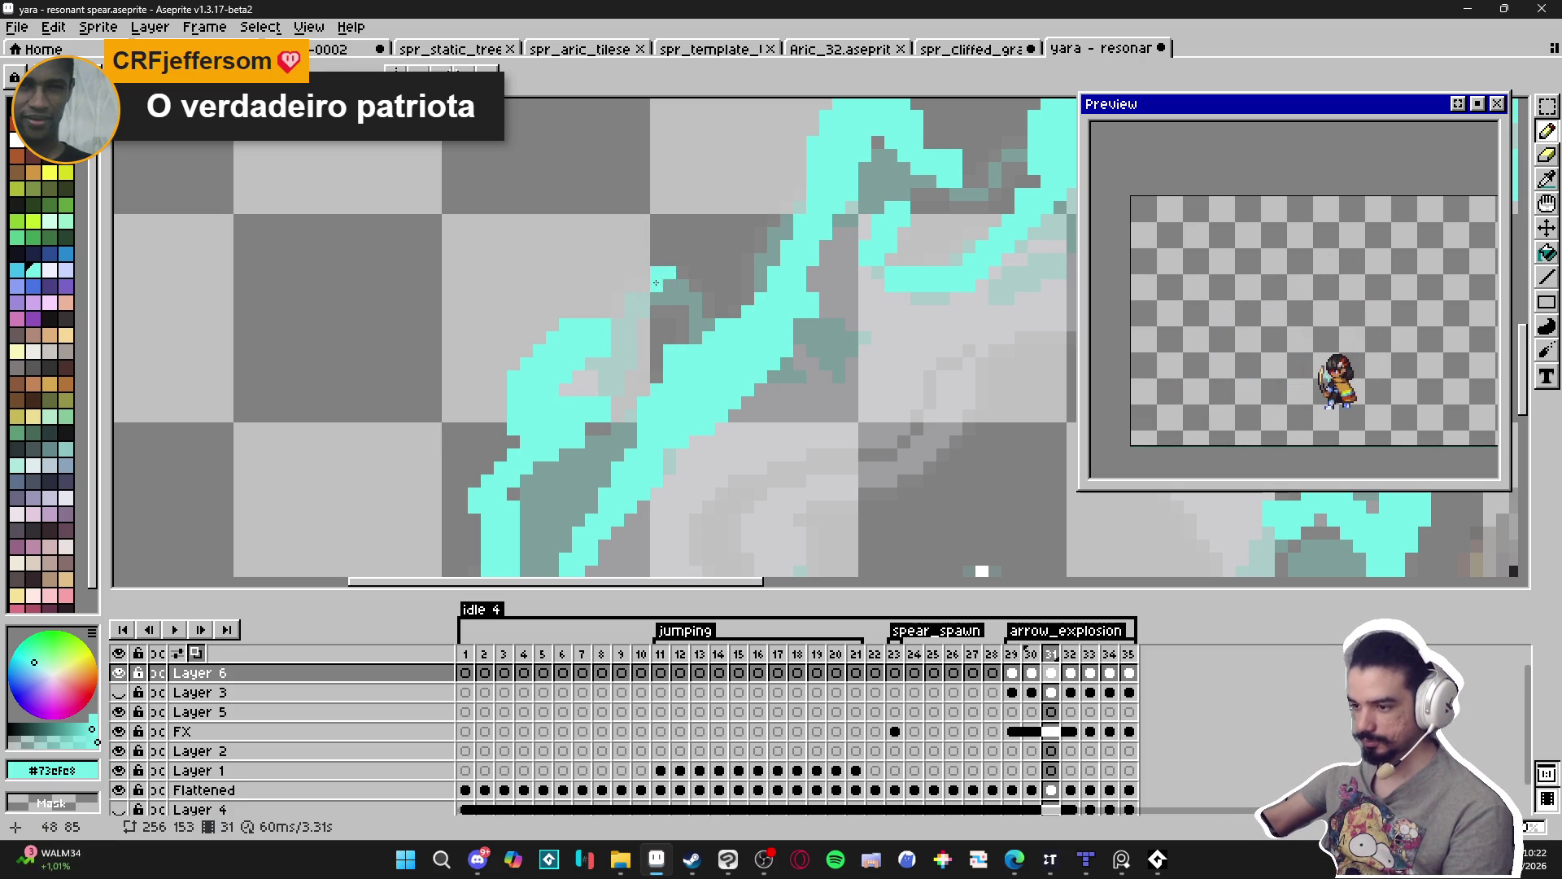
{"action": "left_click", "coordinate": [704, 310]}
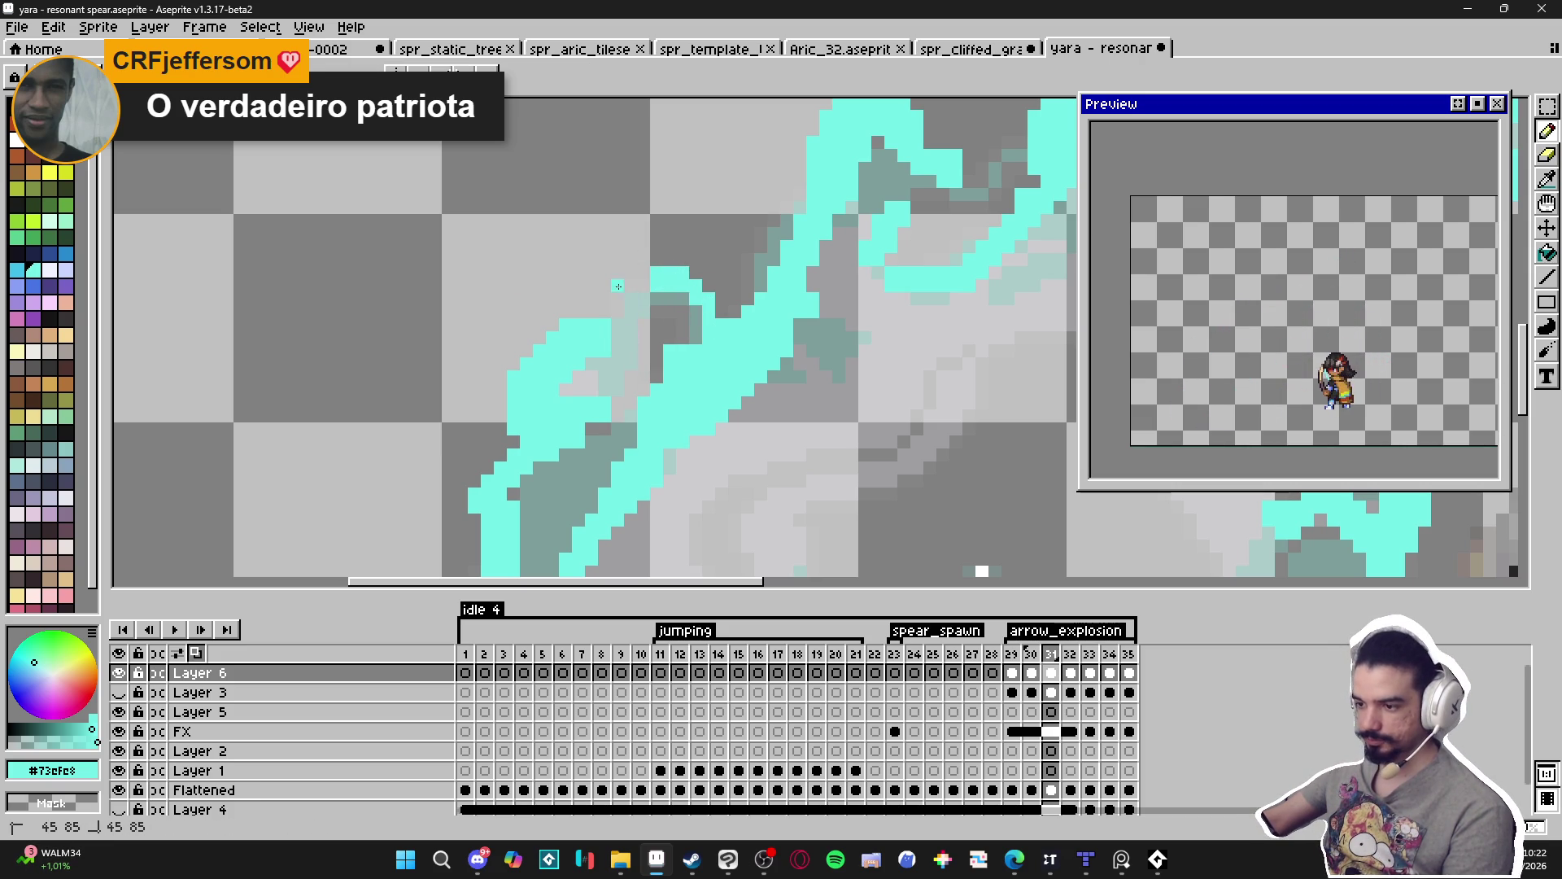
Erase a section of the cyan stroke and repaint it further up the slash.
{"action": "key", "text": "e"}
{"action": "mouse_move", "coordinate": [600, 348]}
{"action": "left_mouse_down"}
{"action": "mouse_move", "coordinate": [575, 339]}
{"action": "mouse_move", "coordinate": [530, 377]}
{"action": "mouse_move", "coordinate": [572, 410]}
{"action": "left_mouse_up"}
{"action": "key", "text": "b"}
{"action": "left_click_drag", "start_coordinate": [602, 312], "coordinate": [598, 350]}
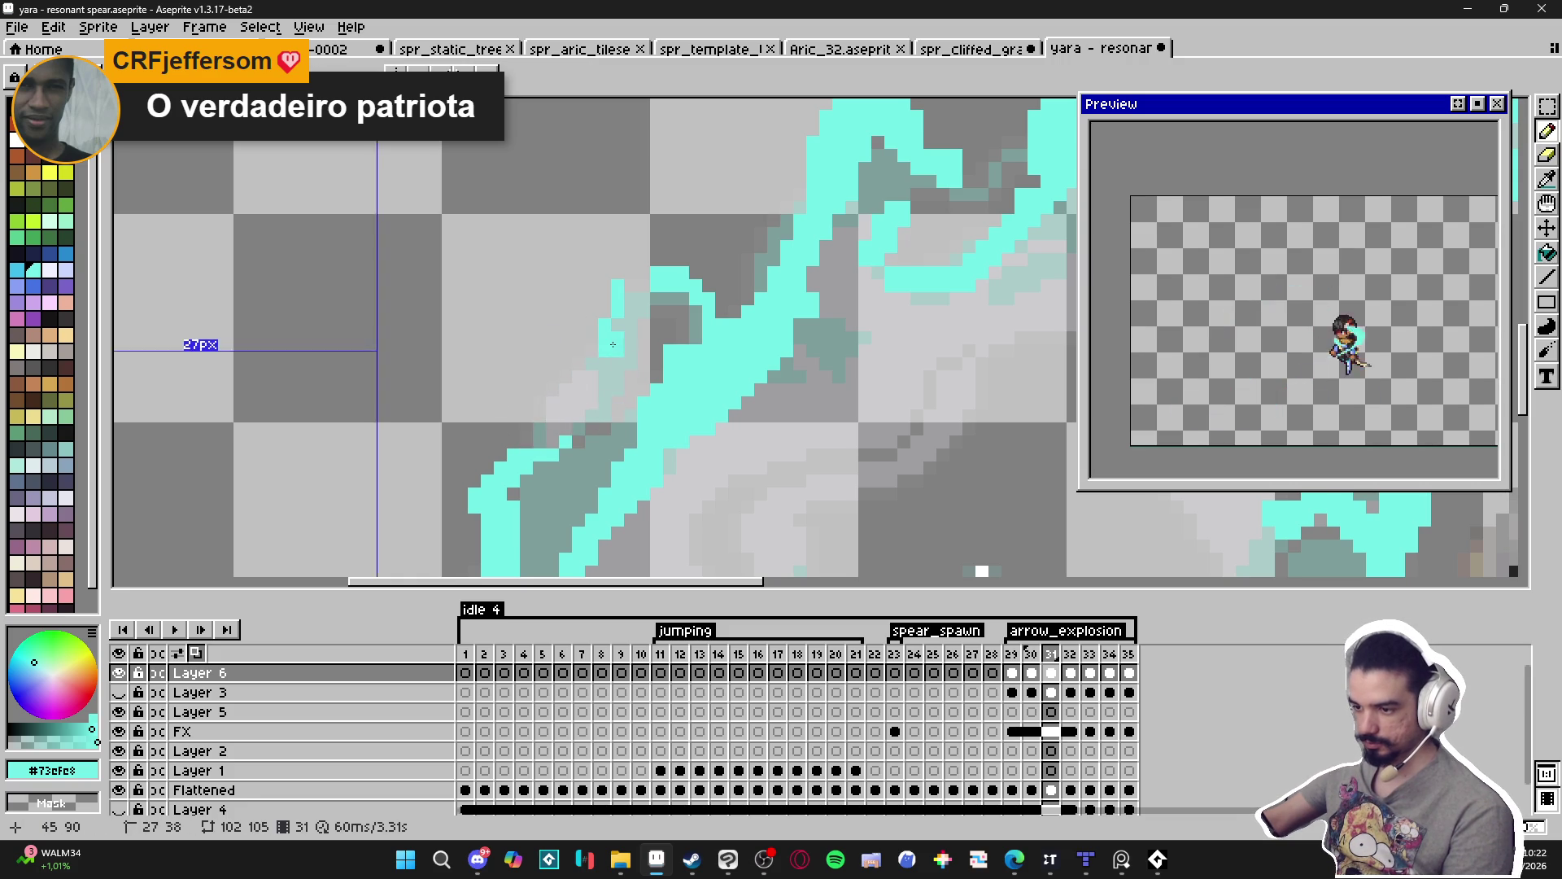
{"action": "mouse_move", "coordinate": [609, 326]}
{"action": "left_mouse_down"}
{"action": "mouse_move", "coordinate": [579, 323]}
{"action": "mouse_move", "coordinate": [605, 303]}
{"action": "left_mouse_up"}
Move to the lower stroke, zoom in, and paint cyan pixels left of the spear tip.
{"action": "key", "text": "e"}
{"action": "key", "text": "b"}
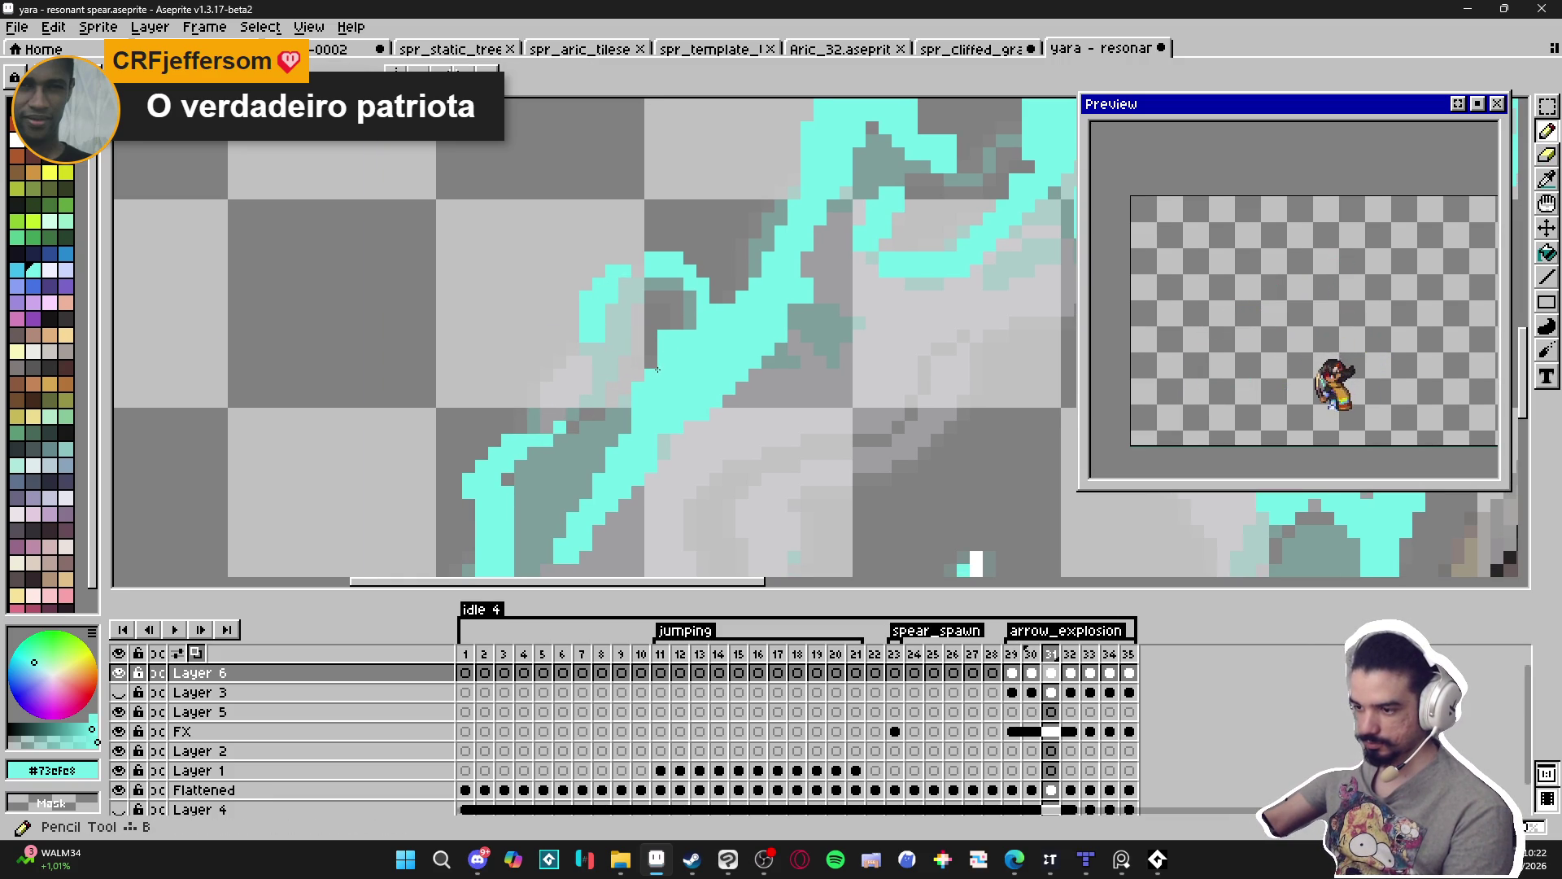
{"action": "left_click_drag", "start_coordinate": [556, 451], "coordinate": [575, 405]}
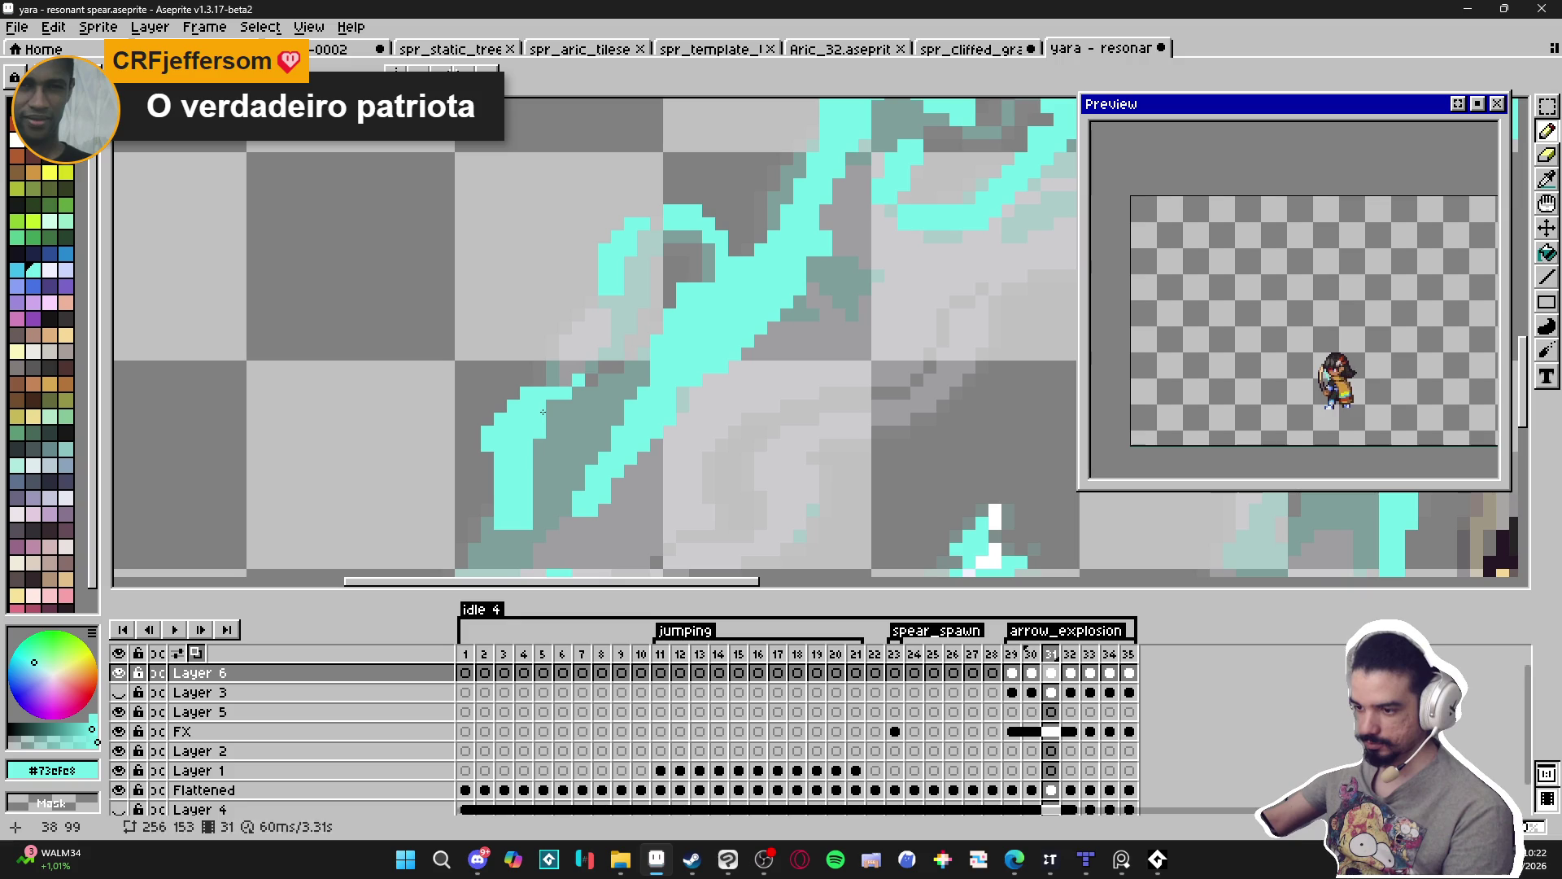
{"action": "key", "text": "e"}
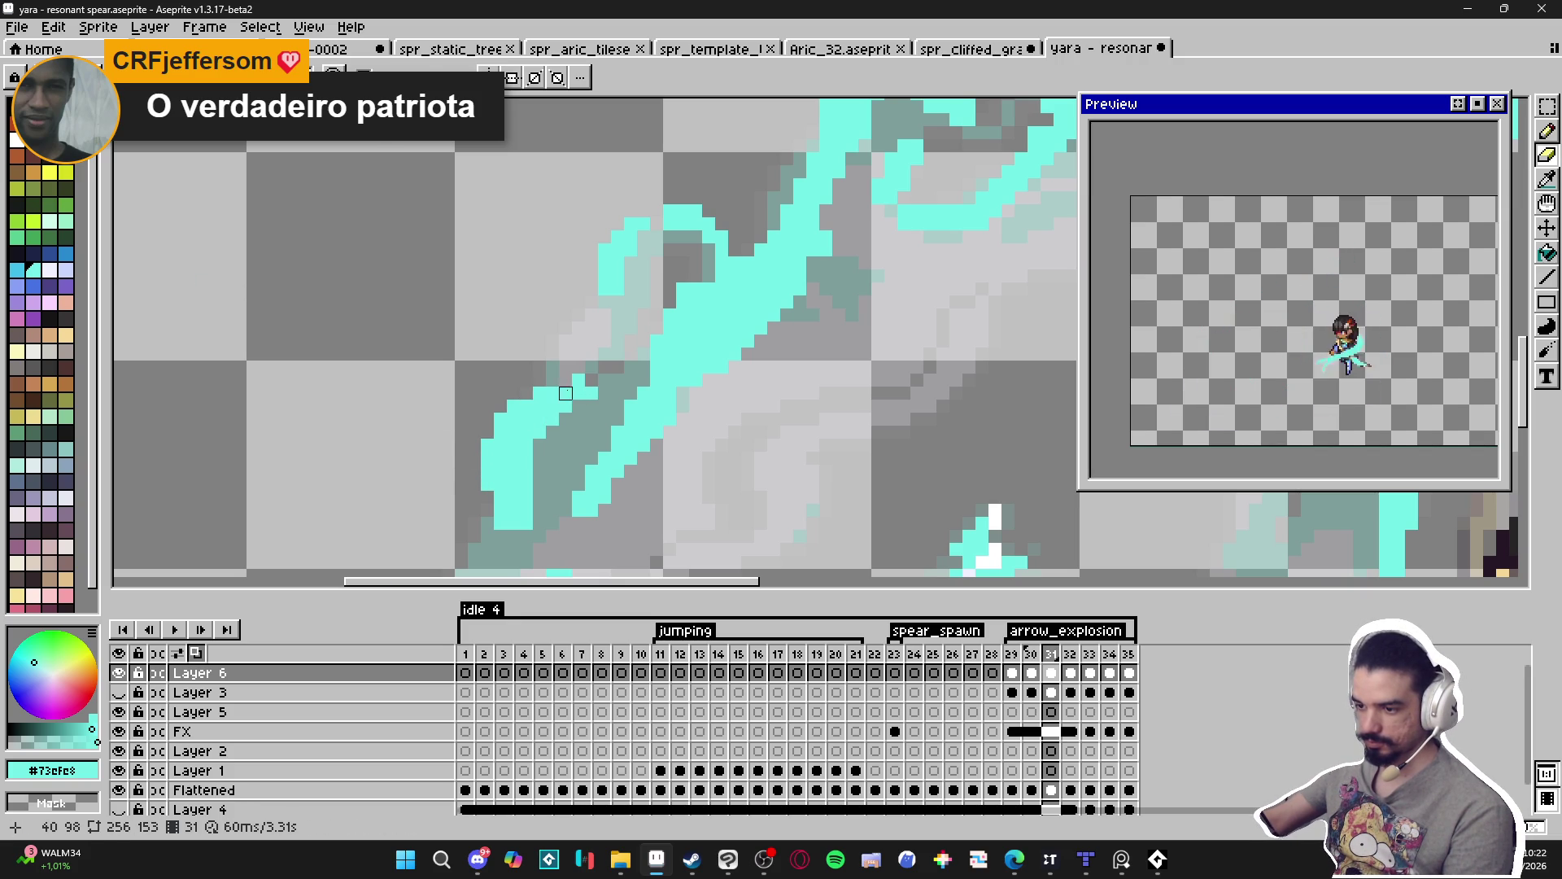
{"action": "scroll", "coordinate": [565, 366], "scroll_direction": "down", "scroll_amount": 2}
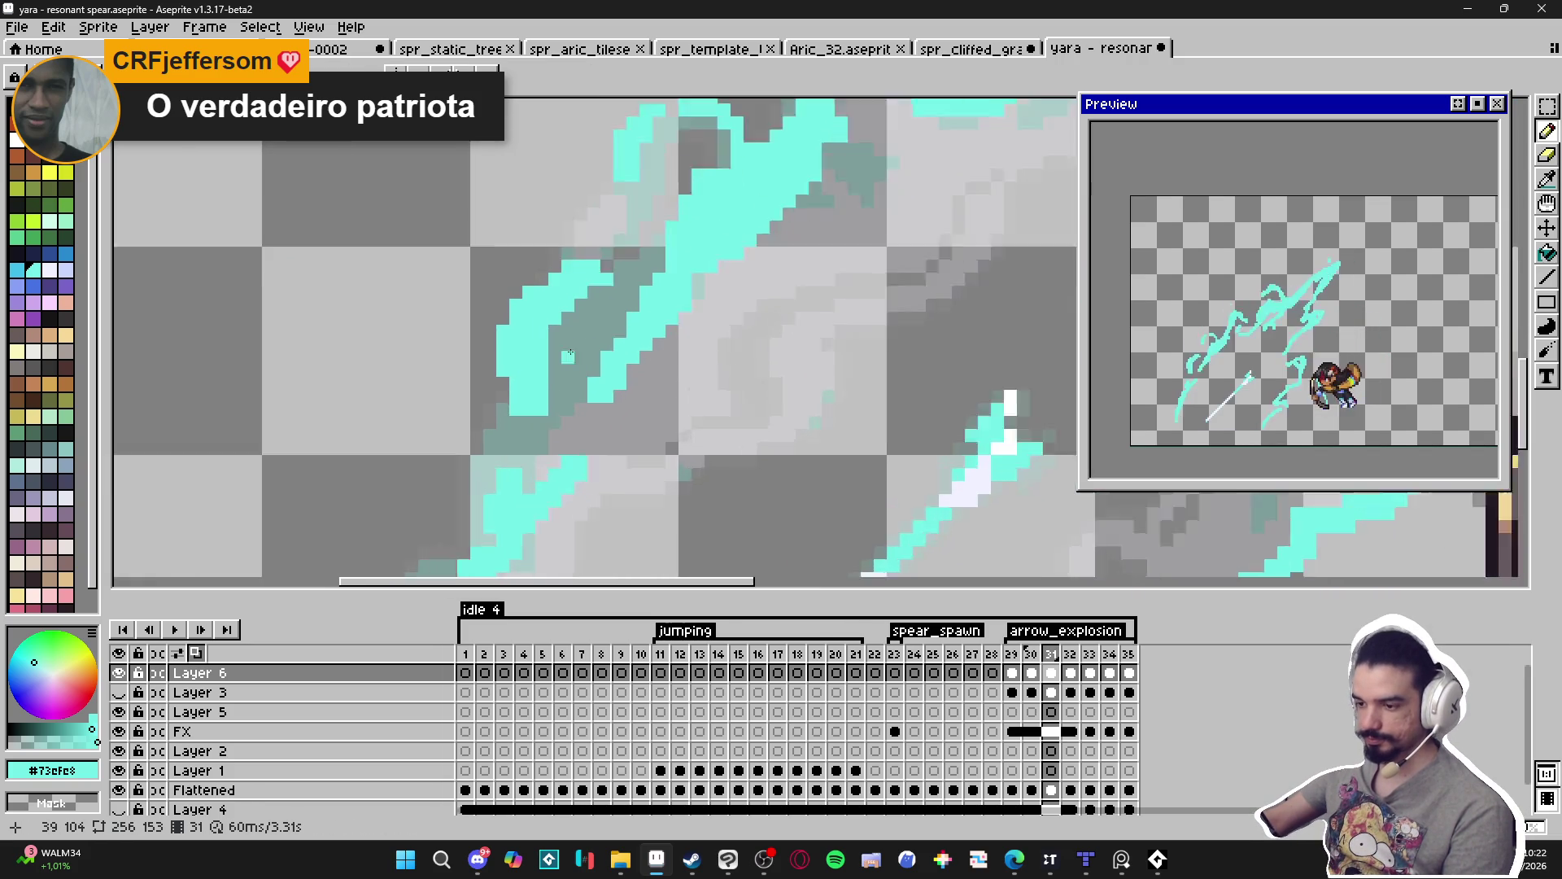
{"action": "scroll", "coordinate": [571, 353], "scroll_direction": "up", "scroll_amount": 1}
{"action": "scroll", "coordinate": [550, 341], "scroll_direction": "down", "scroll_amount": 2}
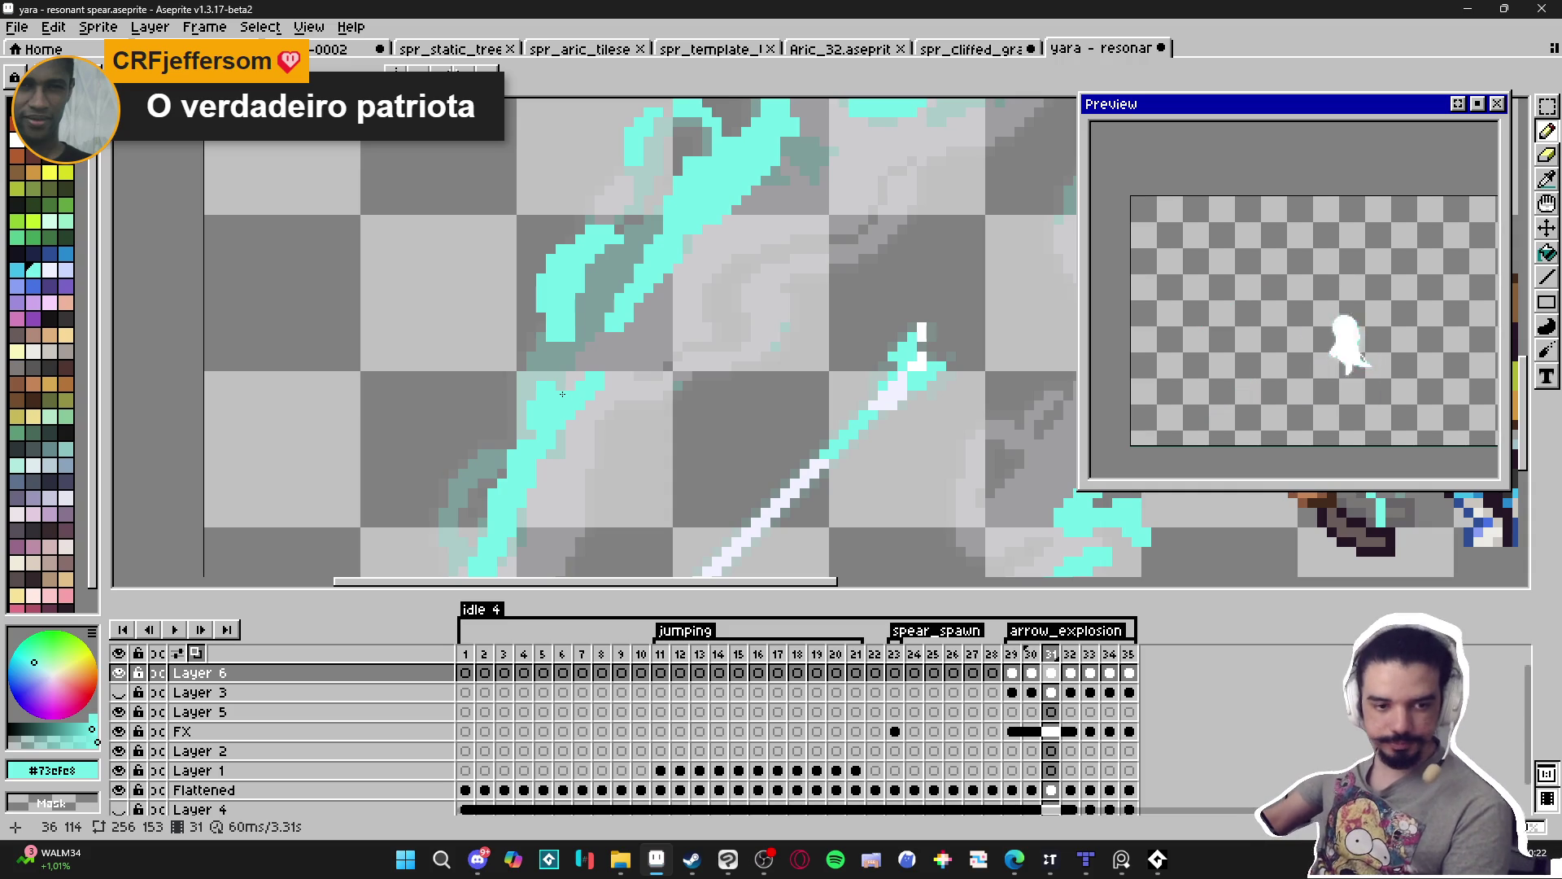
{"action": "scroll", "coordinate": [586, 371], "scroll_direction": "up", "scroll_amount": 1}
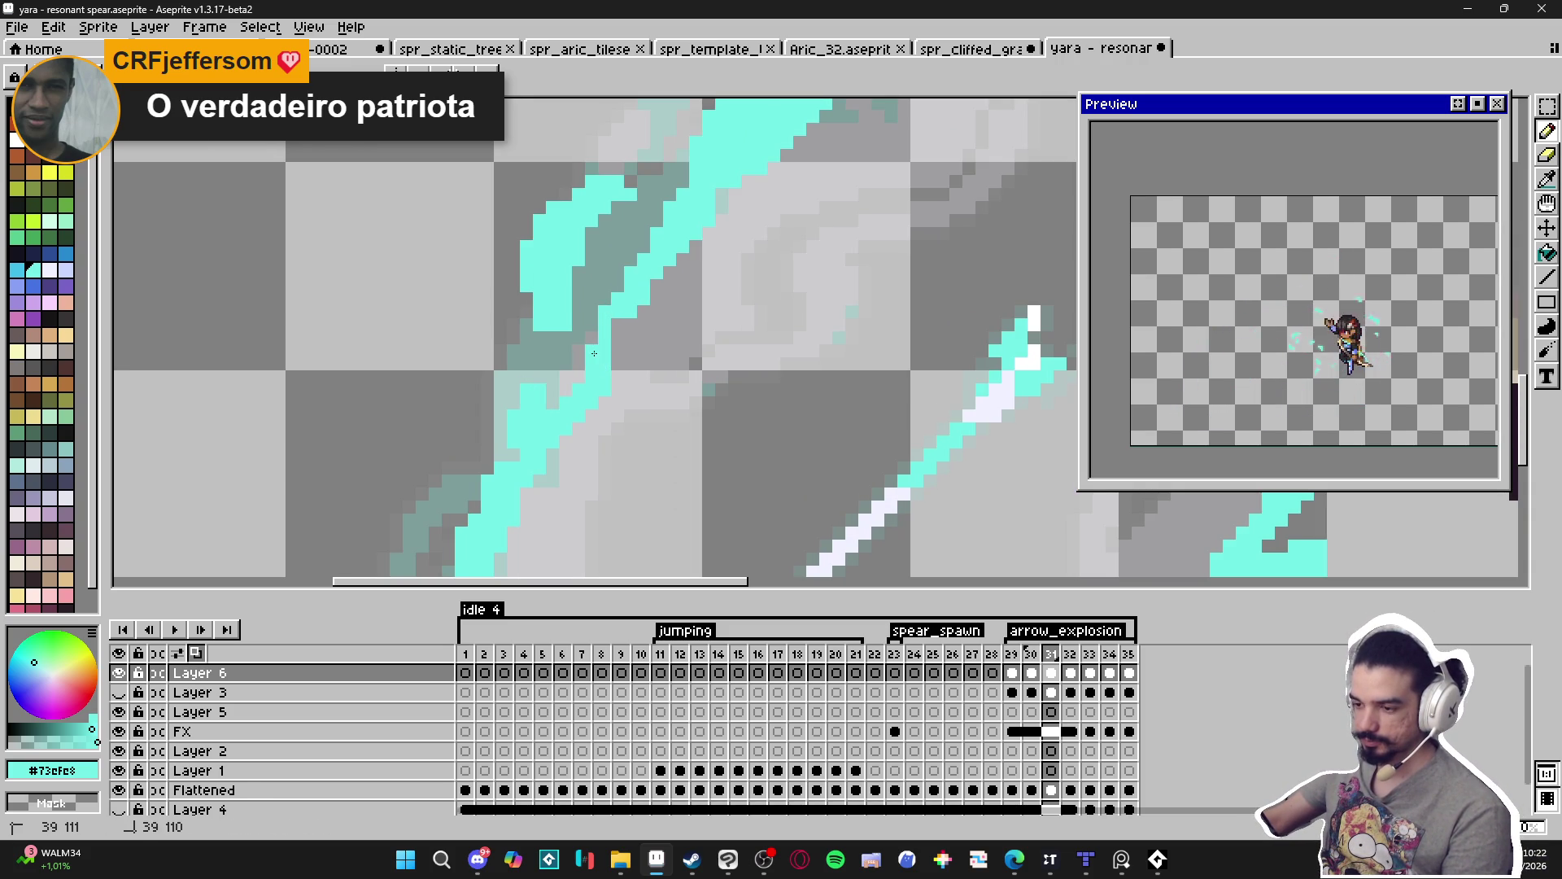
{"action": "scroll", "coordinate": [552, 394], "scroll_direction": "down", "scroll_amount": 1}
{"action": "scroll", "coordinate": [552, 395], "scroll_direction": "up", "scroll_amount": 3}
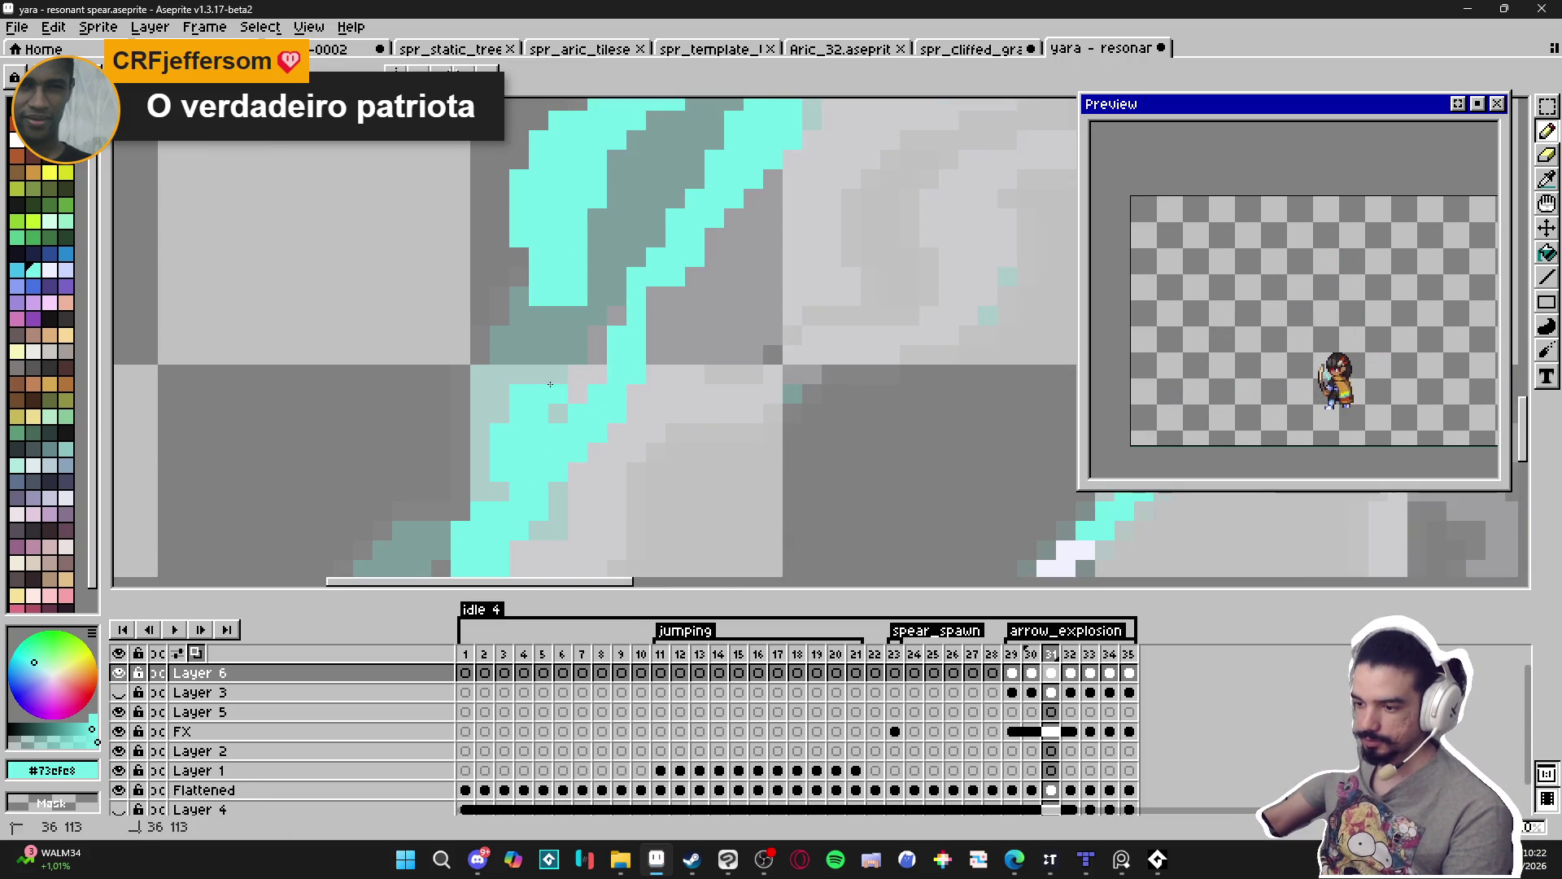
{"action": "scroll", "coordinate": [542, 315], "scroll_direction": "down", "scroll_amount": 4}
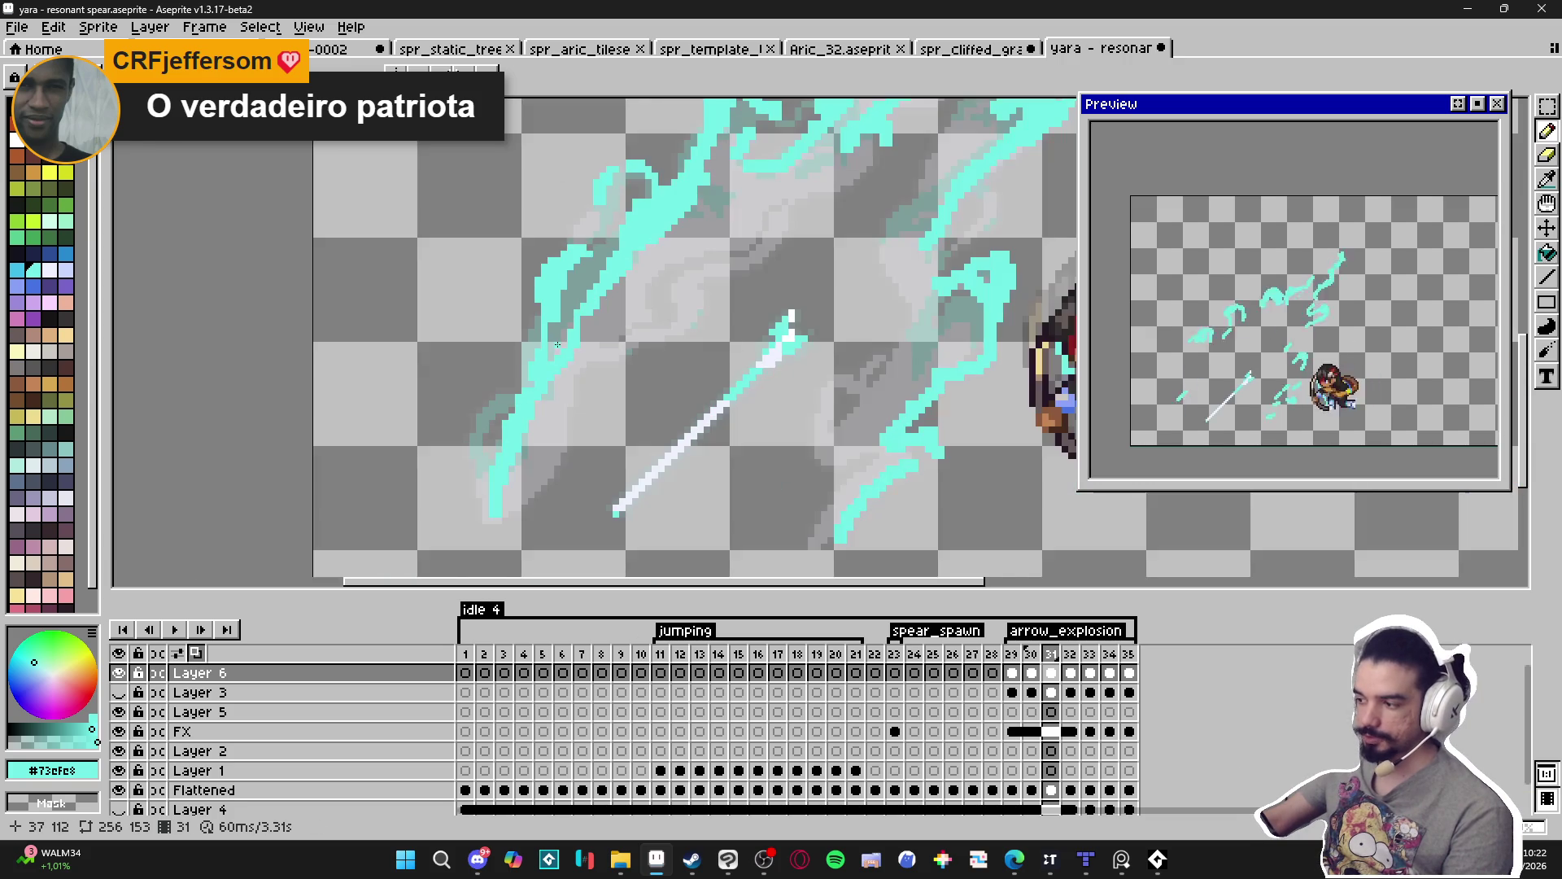
{"action": "scroll", "coordinate": [588, 396], "scroll_direction": "up", "scroll_amount": 2}
{"action": "scroll", "coordinate": [556, 414], "scroll_direction": "up", "scroll_amount": 1}
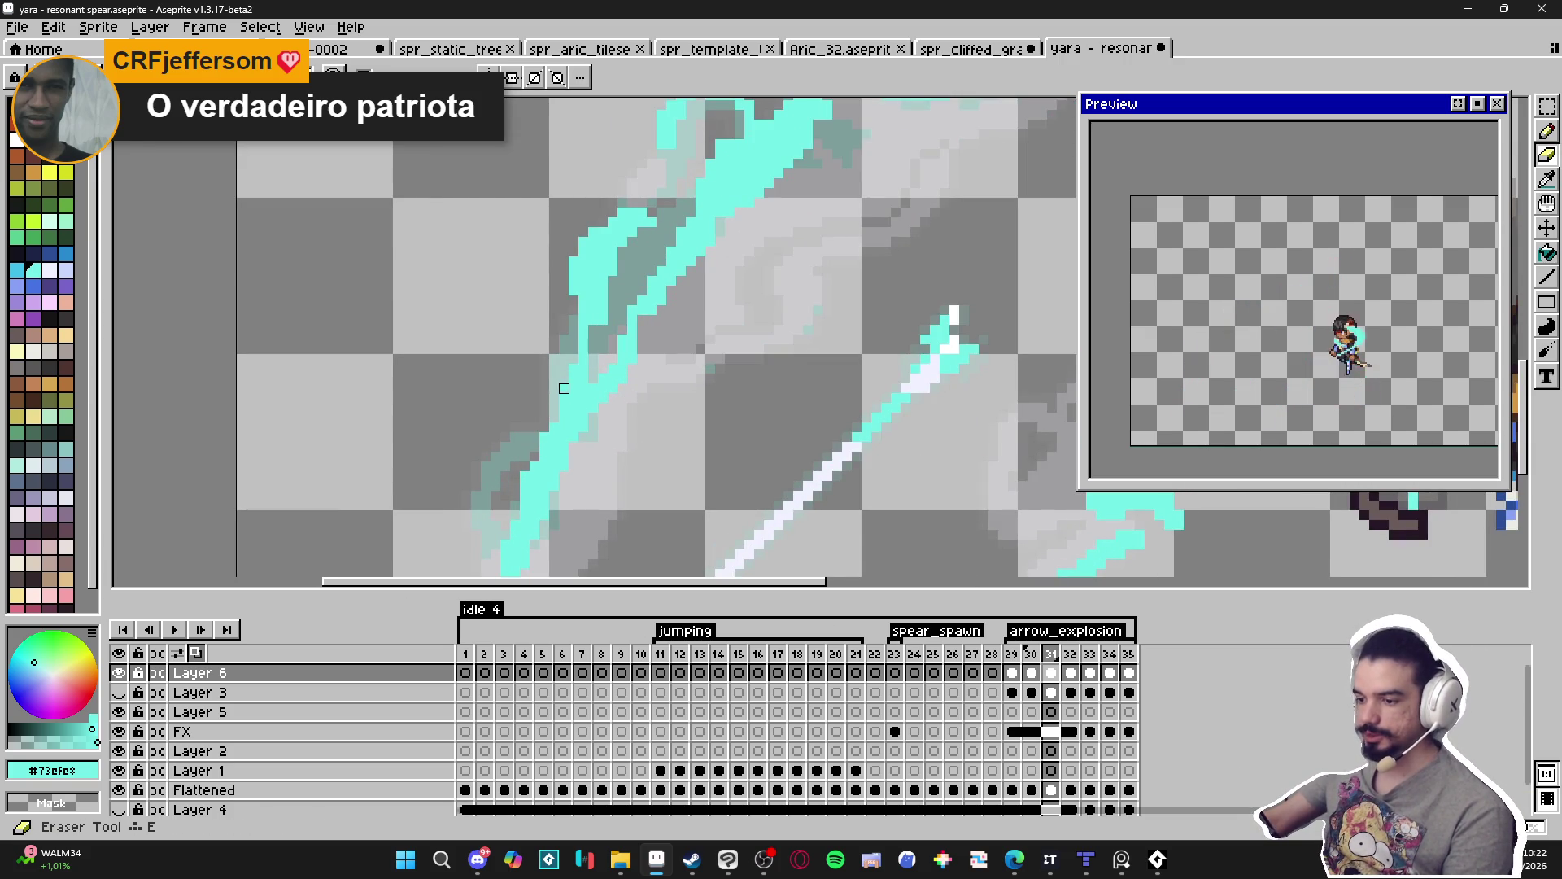
{"action": "scroll", "coordinate": [579, 367], "scroll_direction": "up", "scroll_amount": 2}
{"action": "scroll", "coordinate": [574, 390], "scroll_direction": "down", "scroll_amount": 2}
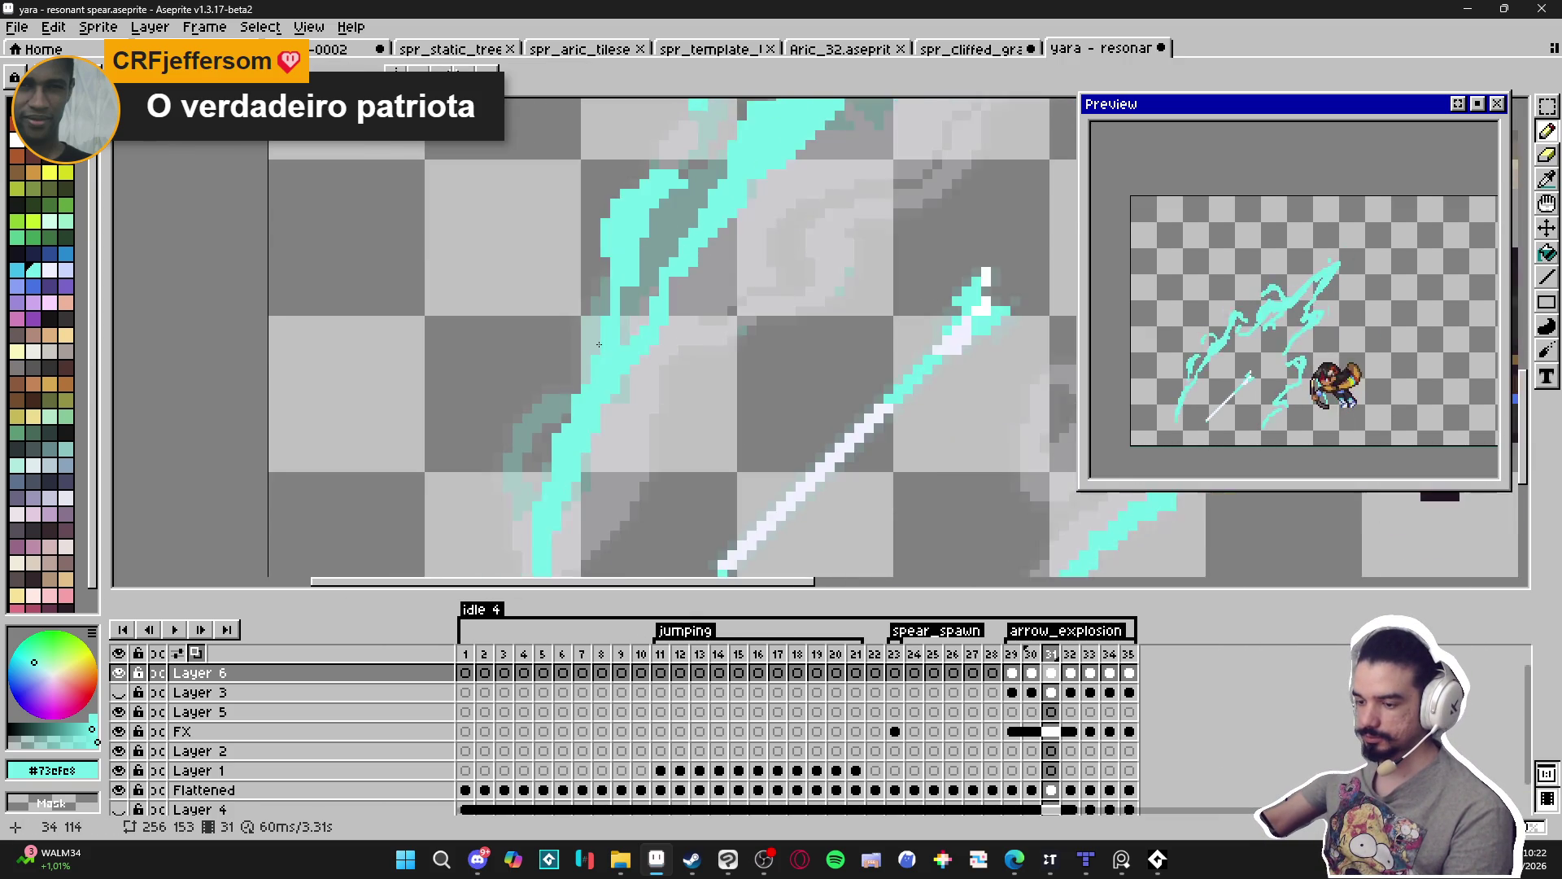
{"action": "scroll", "coordinate": [590, 350], "scroll_direction": "up", "scroll_amount": 1}
{"action": "scroll", "coordinate": [603, 314], "scroll_direction": "up", "scroll_amount": 1}
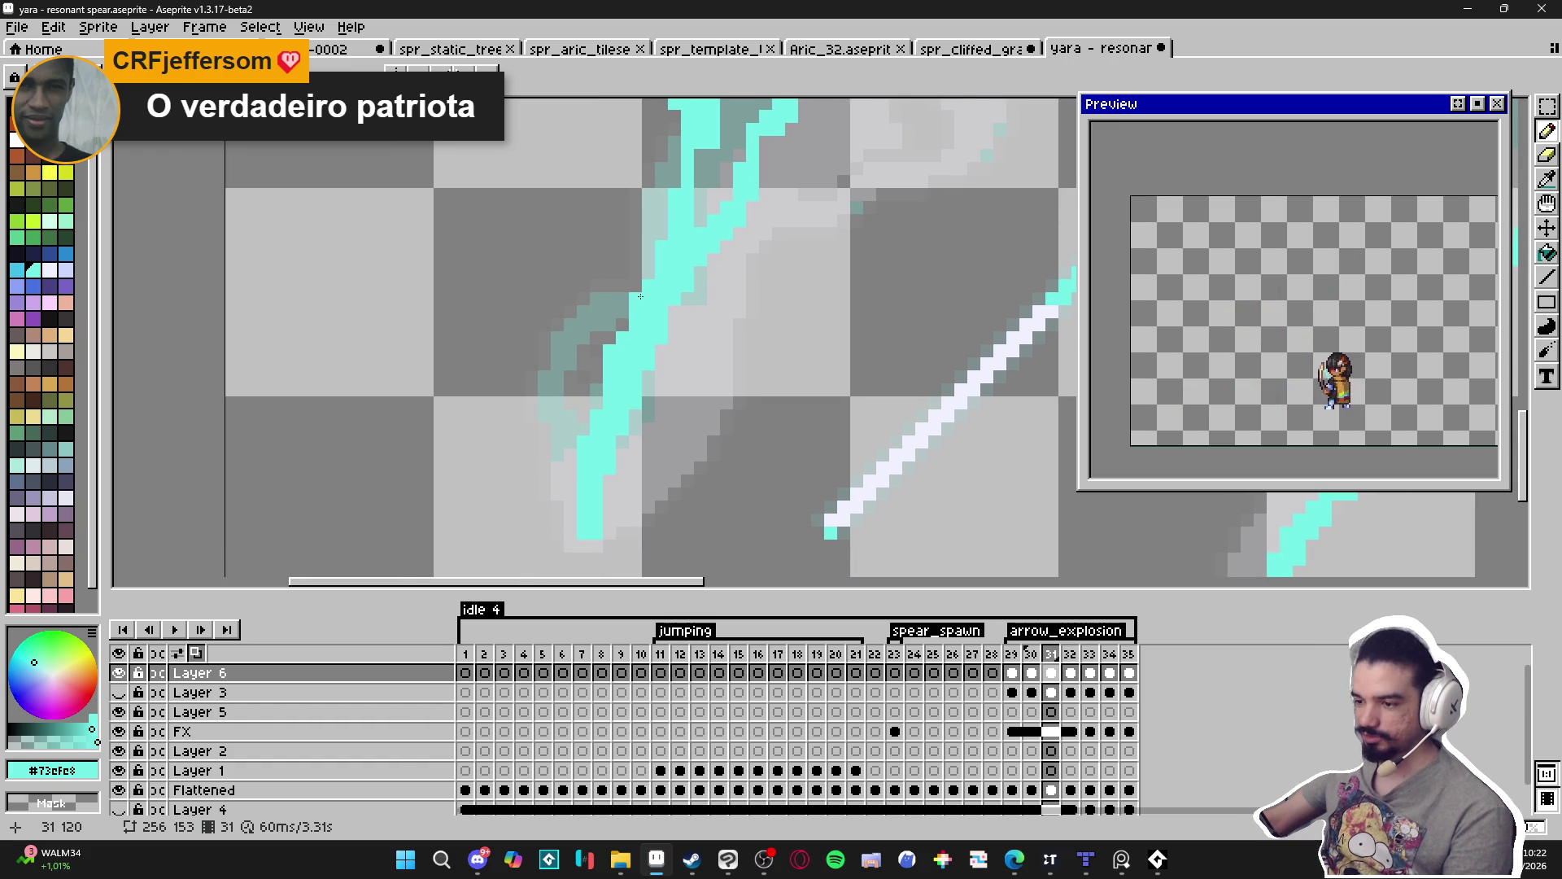
{"action": "left_click_drag", "start_coordinate": [619, 288], "coordinate": [602, 295]}
Place single cyan pixels to extend the curl down-left into a small hook.
{"action": "left_click", "coordinate": [594, 288]}
{"action": "left_click", "coordinate": [571, 312]}
{"action": "left_click", "coordinate": [557, 321]}
{"action": "left_click", "coordinate": [544, 351]}
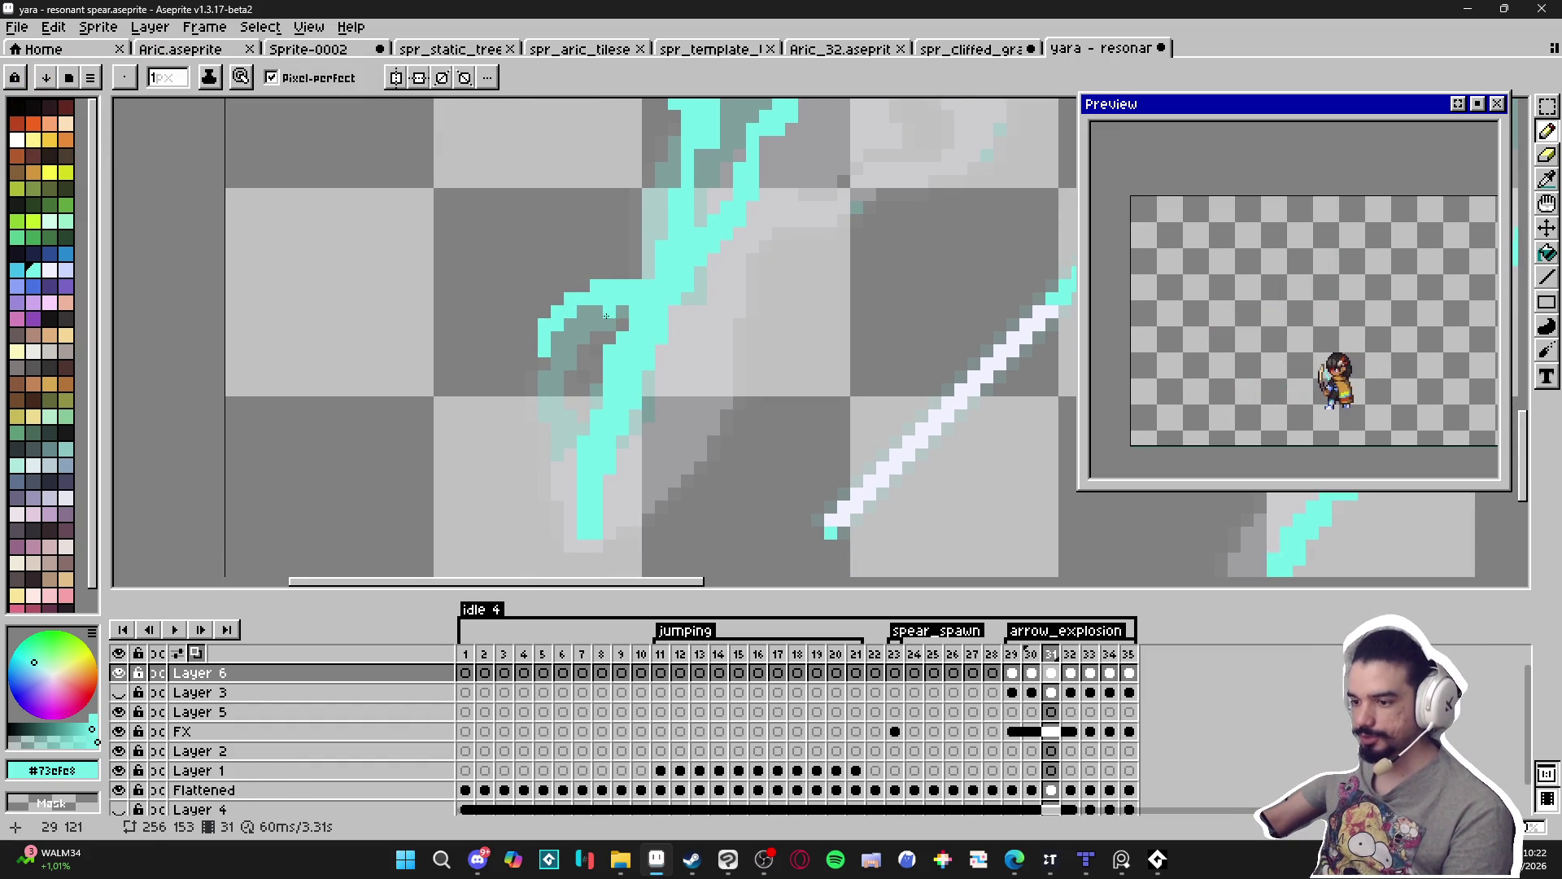
{"action": "left_click", "coordinate": [557, 337]}
{"action": "left_click", "coordinate": [546, 367]}
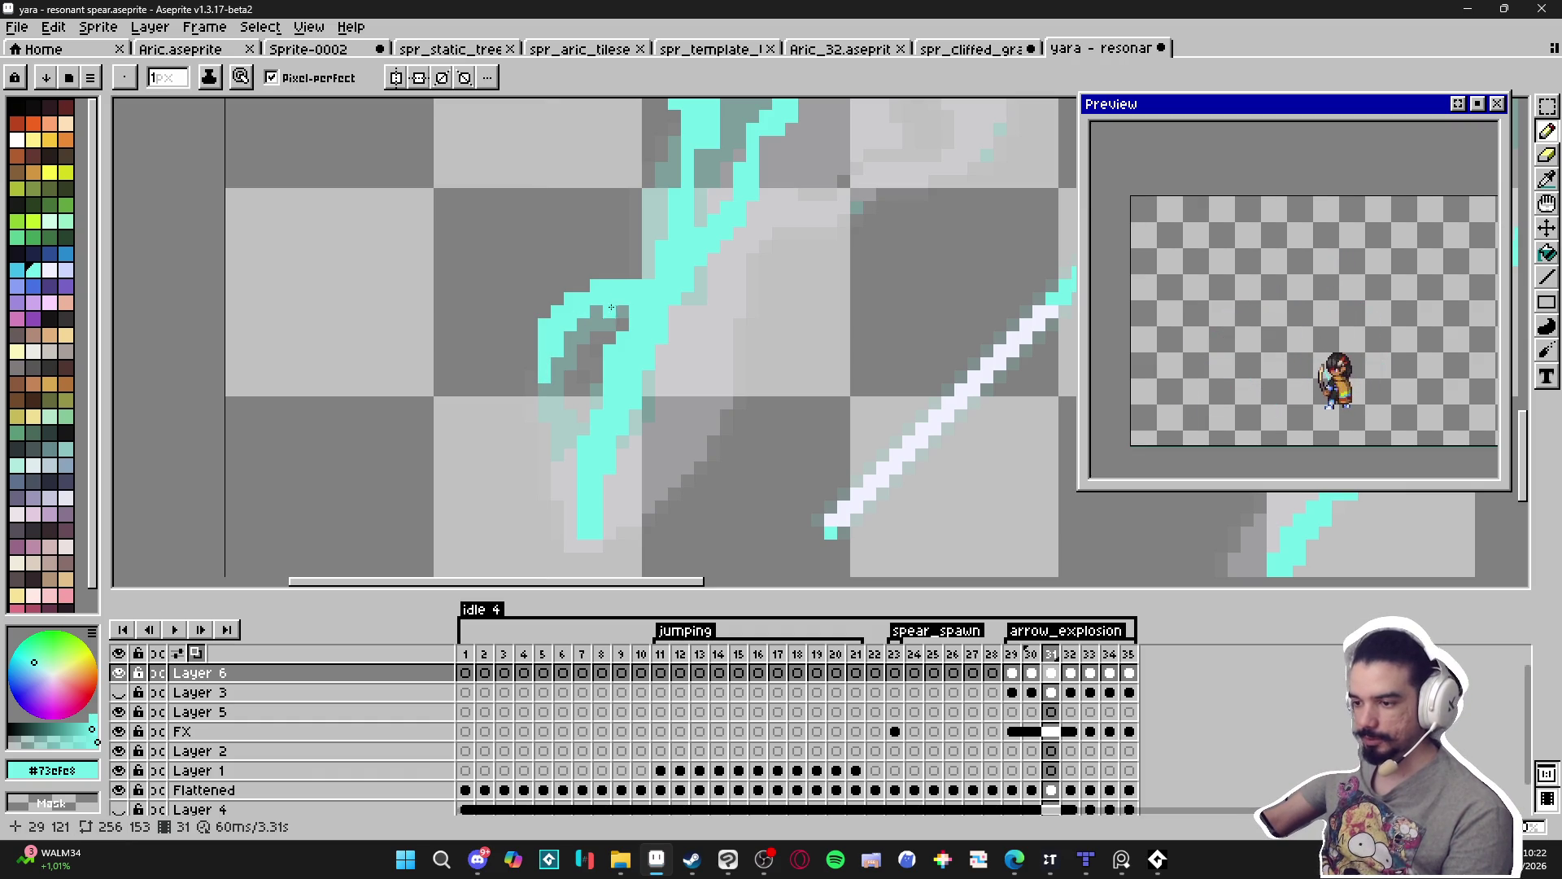
Zoom out to review the curl, then switch to frame 30 for comparison.
{"action": "scroll", "coordinate": [594, 326], "scroll_direction": "down", "scroll_amount": 1}
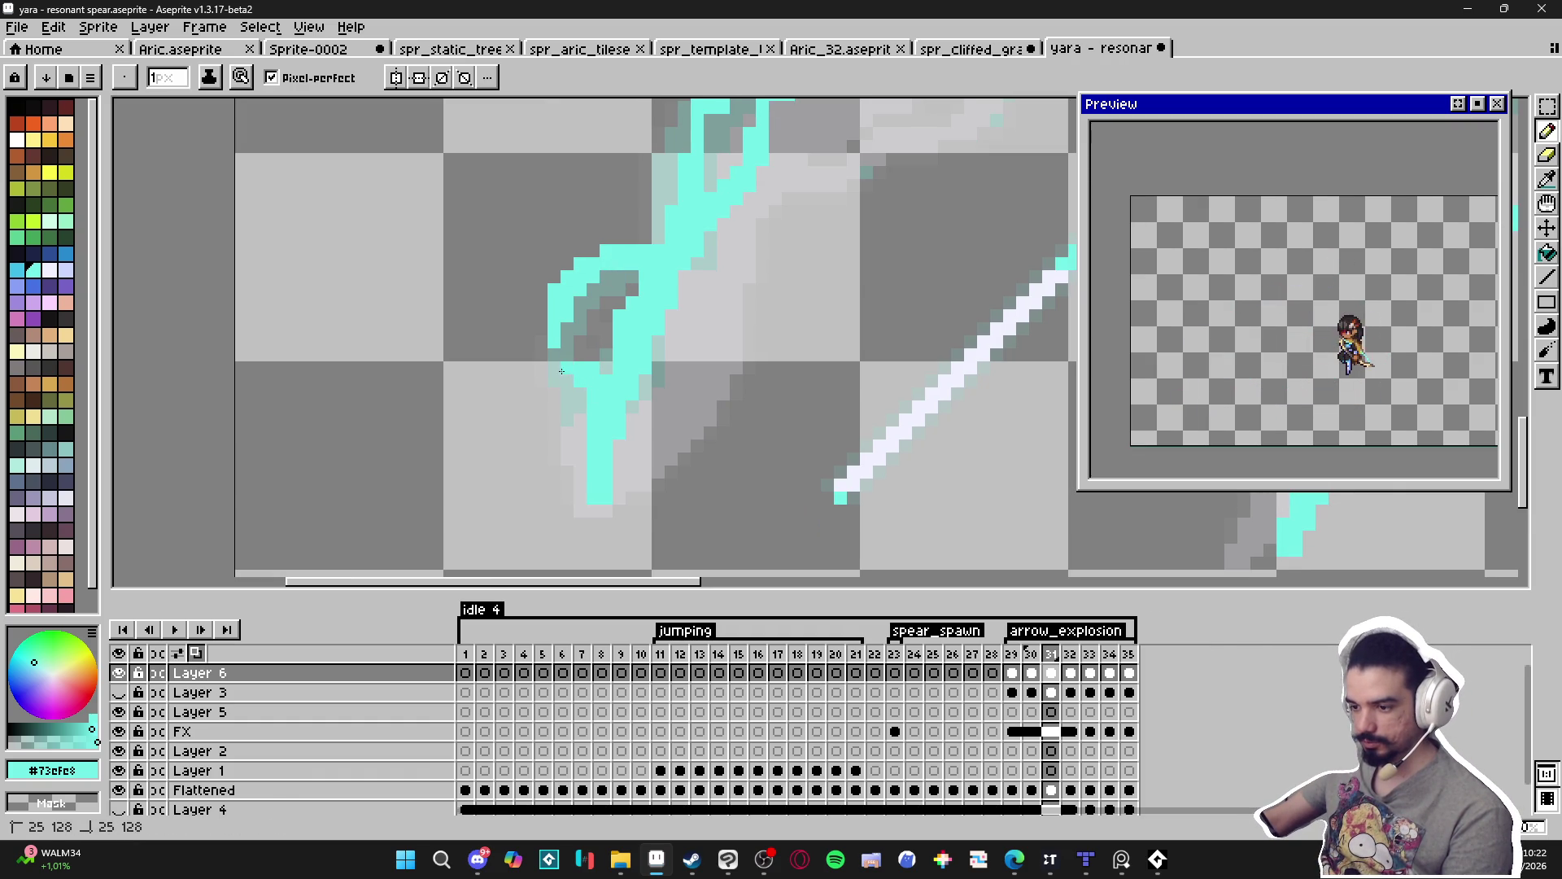
{"action": "scroll", "coordinate": [560, 371], "scroll_direction": "down", "scroll_amount": 3}
{"action": "scroll", "coordinate": [575, 471], "scroll_direction": "up", "scroll_amount": 1}
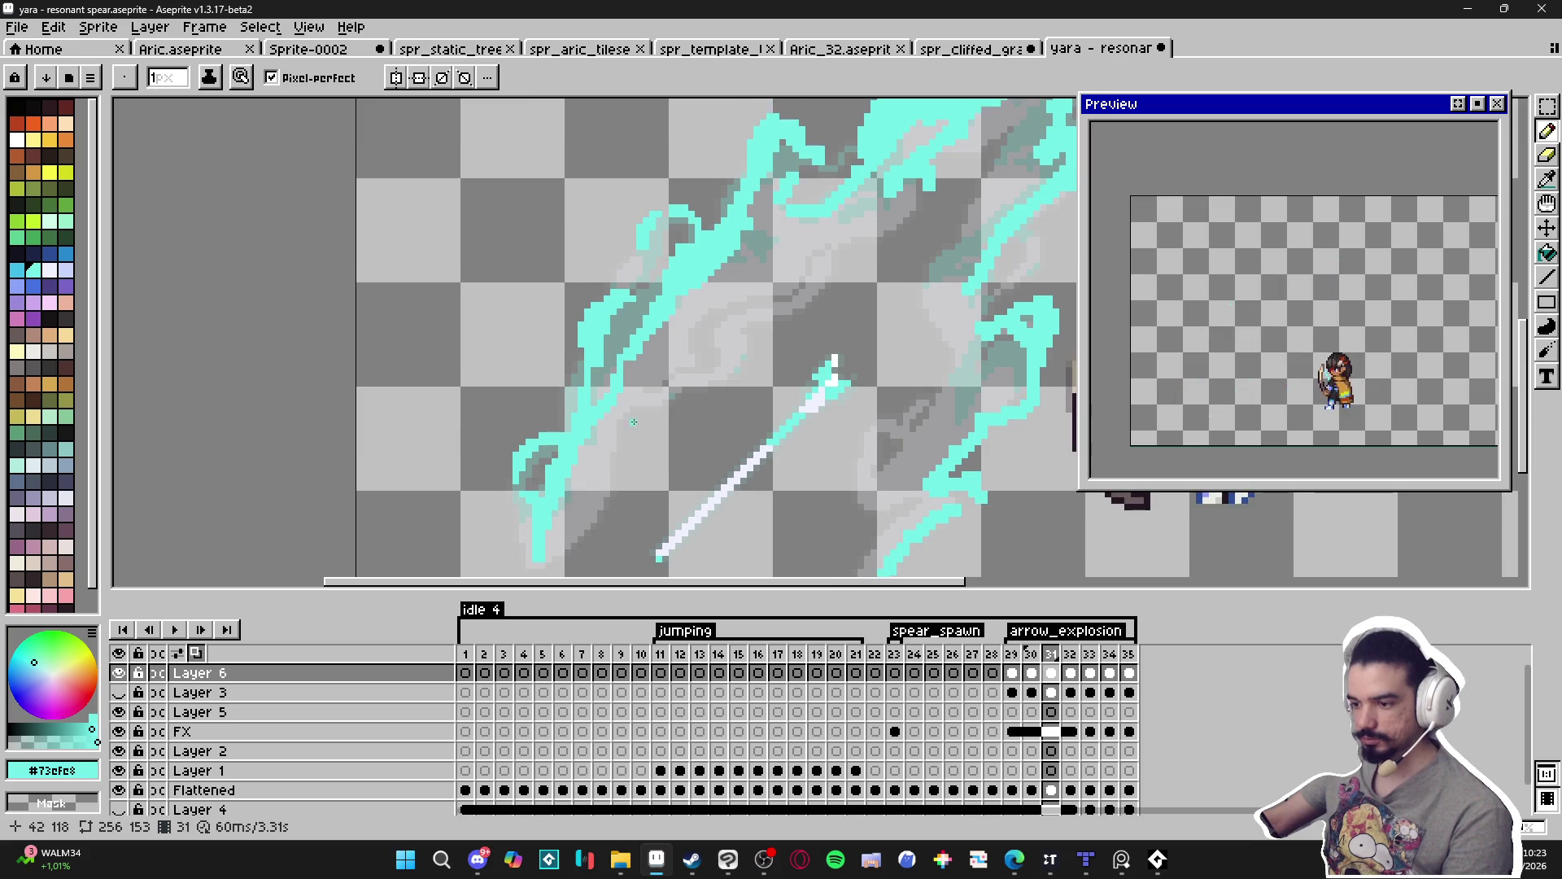
{"action": "scroll", "coordinate": [634, 432], "scroll_direction": "up", "scroll_amount": 2}
{"action": "scroll", "coordinate": [623, 343], "scroll_direction": "down", "scroll_amount": 1}
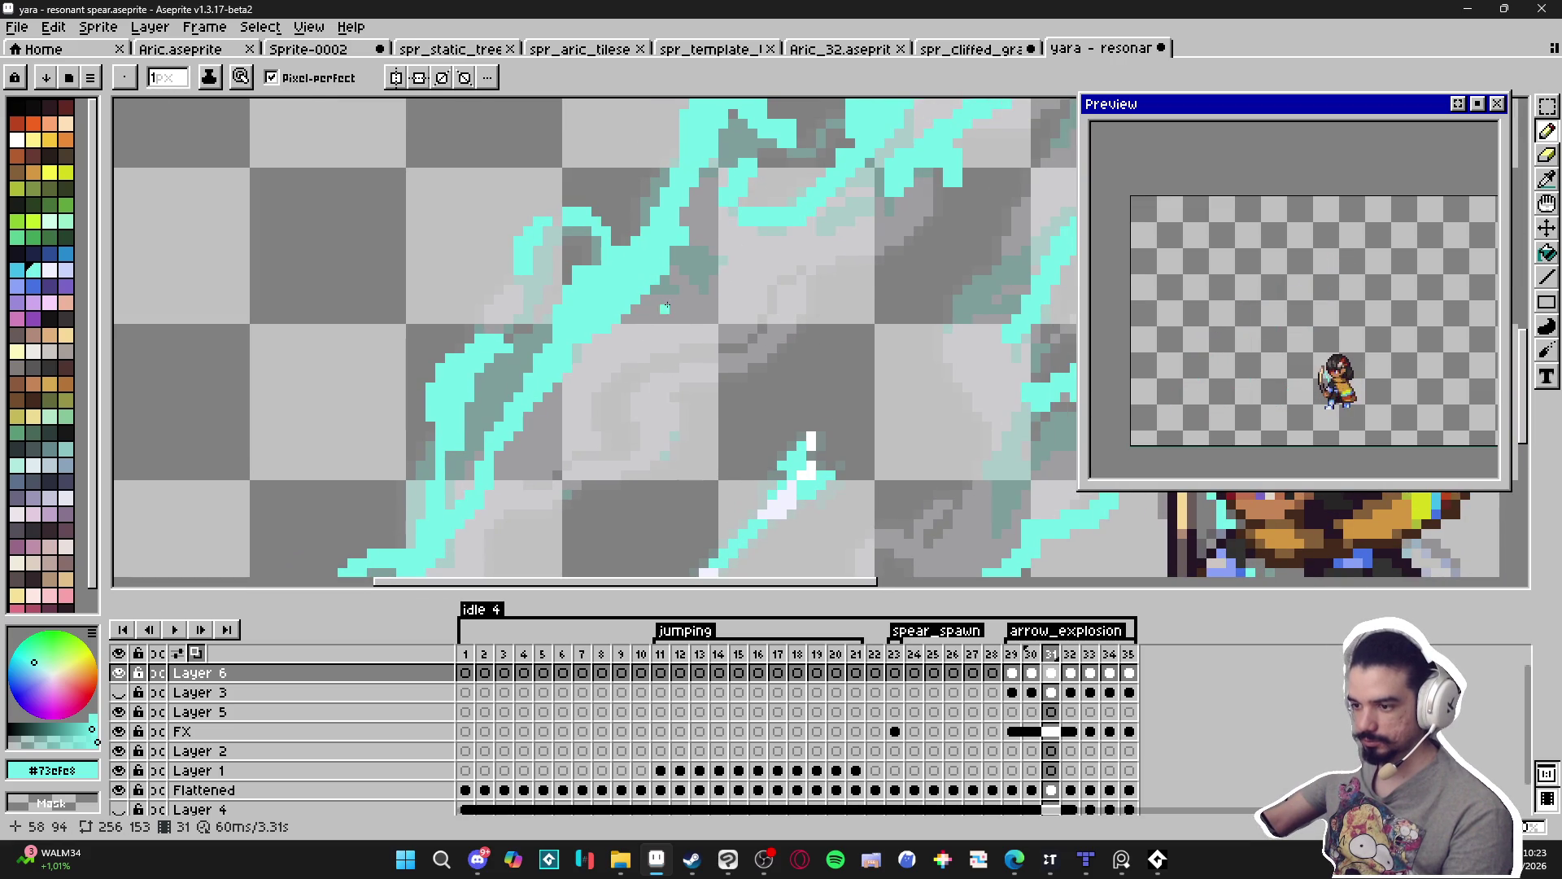
{"action": "mouse_move", "coordinate": [615, 330]}
{"action": "left_mouse_down"}
{"action": "mouse_move", "coordinate": [595, 347]}
{"action": "mouse_move", "coordinate": [593, 391]}
{"action": "mouse_move", "coordinate": [505, 357]}
{"action": "left_mouse_up"}
{"action": "scroll", "coordinate": [563, 302], "scroll_direction": "up", "scroll_amount": 1}
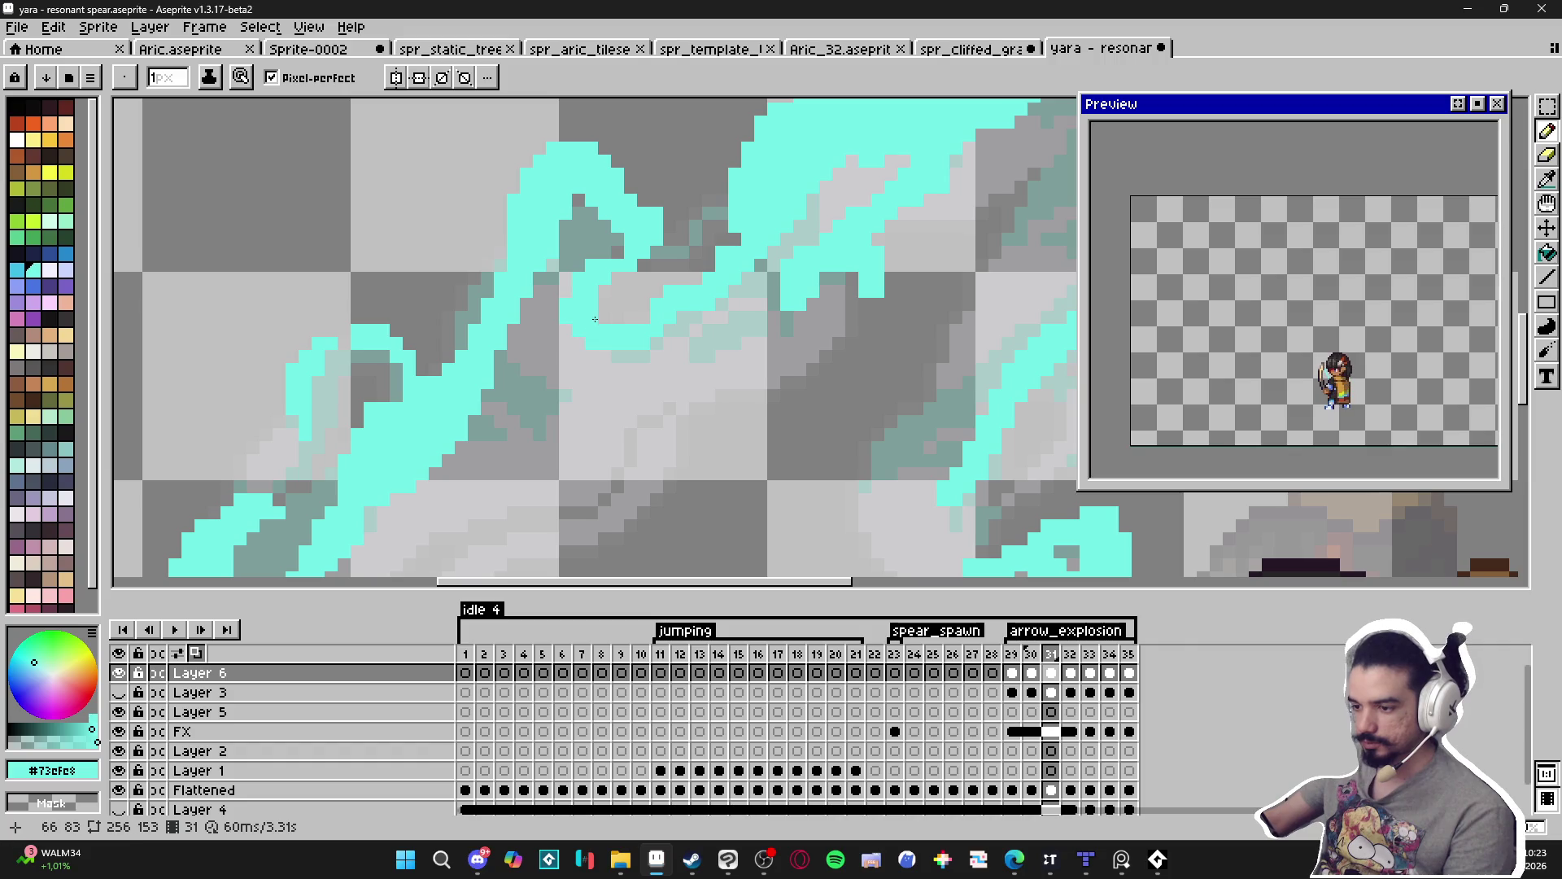
{"action": "scroll", "coordinate": [602, 318], "scroll_direction": "down", "scroll_amount": 4}
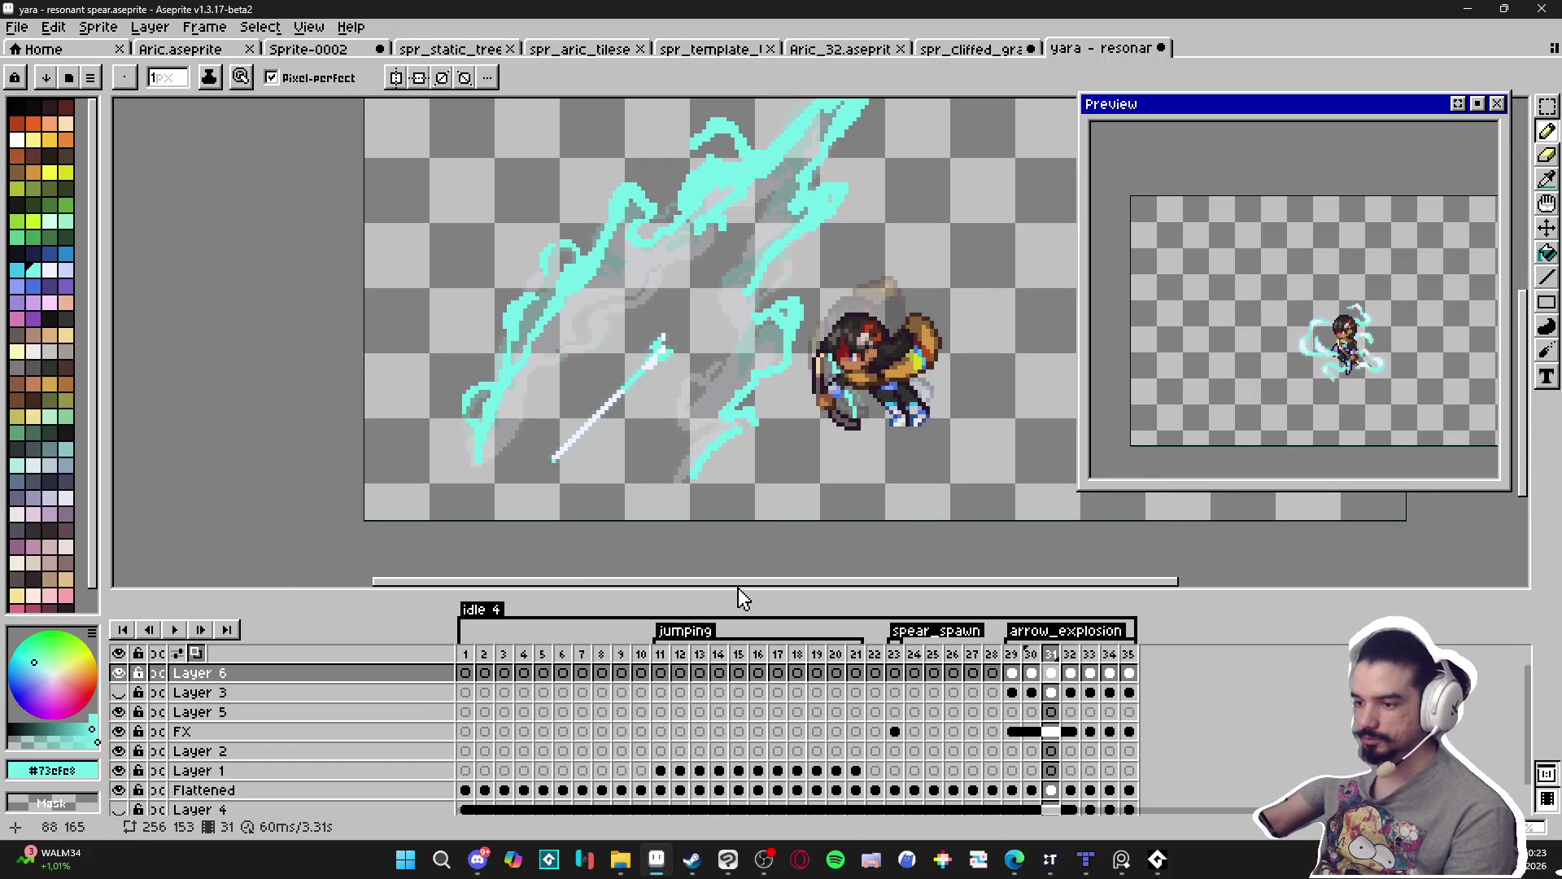
{"action": "left_click", "coordinate": [1031, 654]}
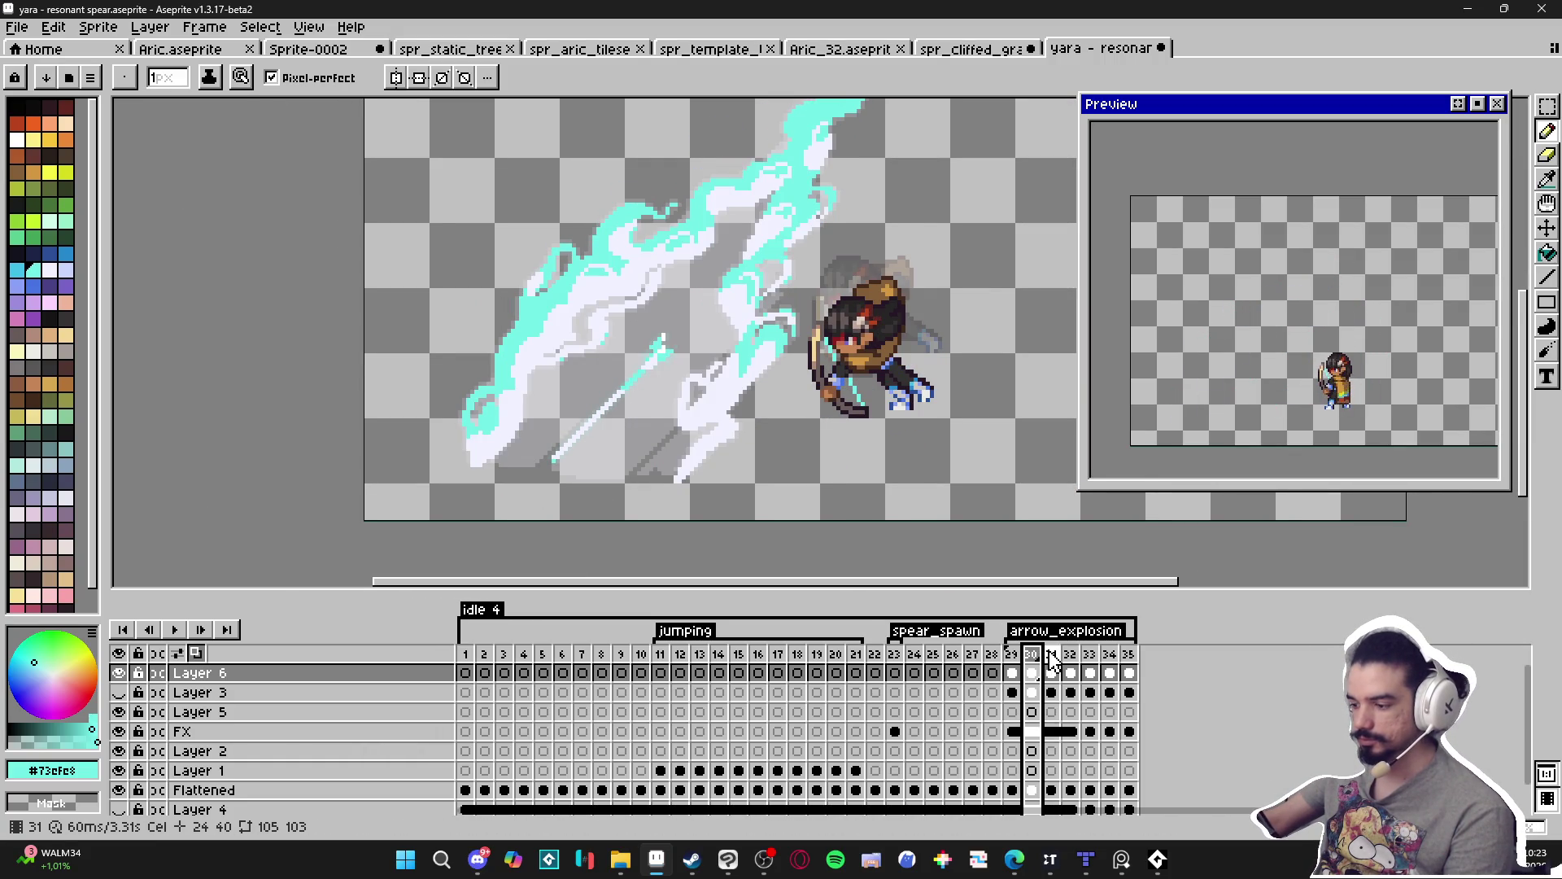
Flip between frames 30 and 31 to compare the slash, ending on frame 31.
{"action": "left_click", "coordinate": [1051, 655]}
{"action": "key", "text": "Left"}
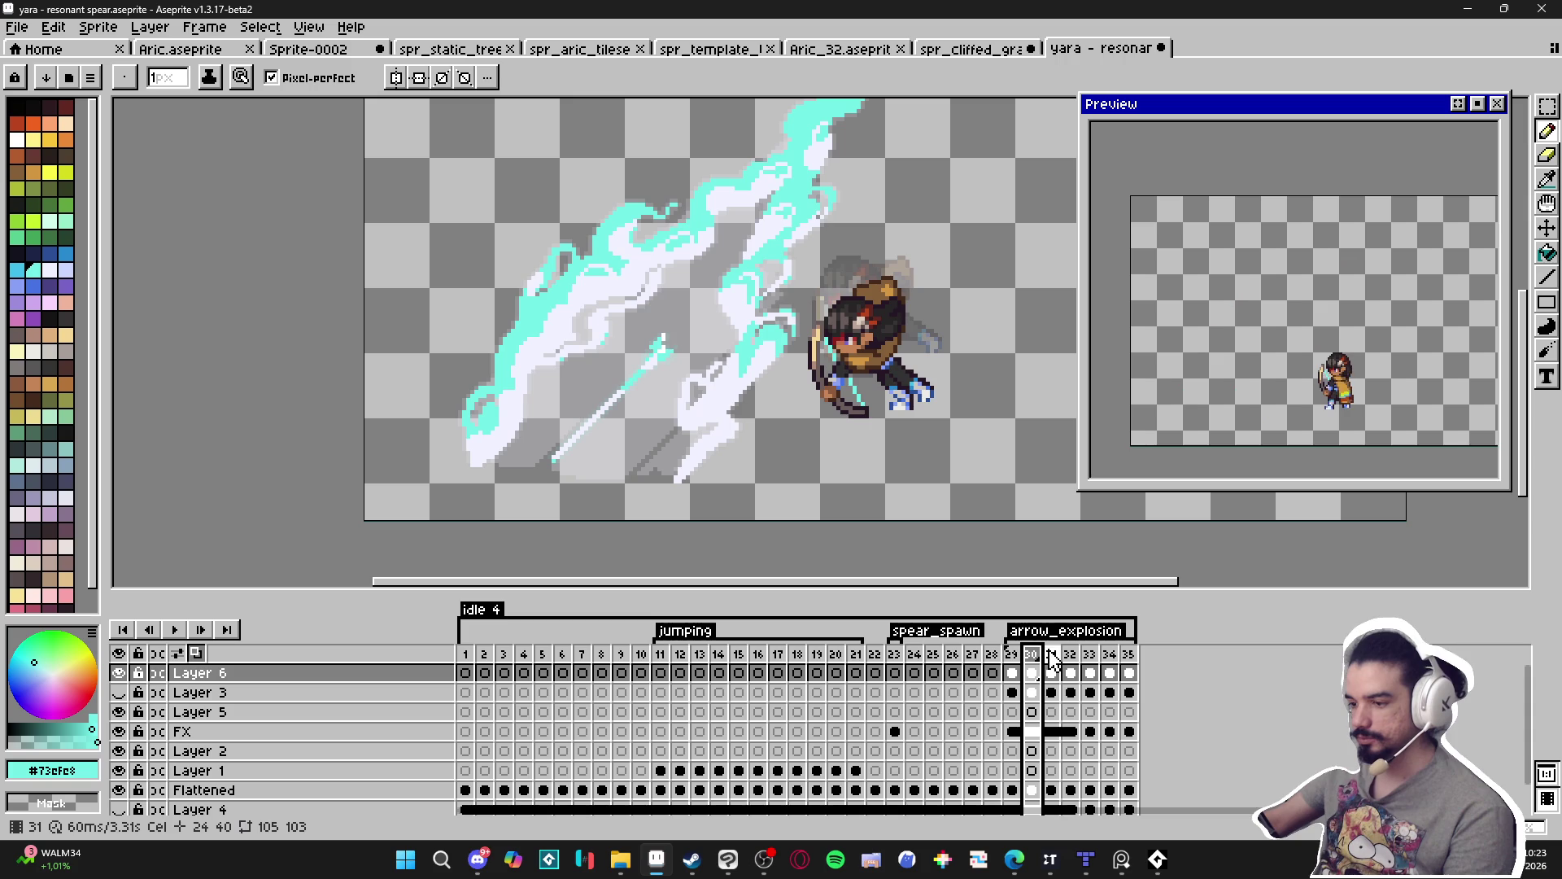
{"action": "key", "text": "Right"}
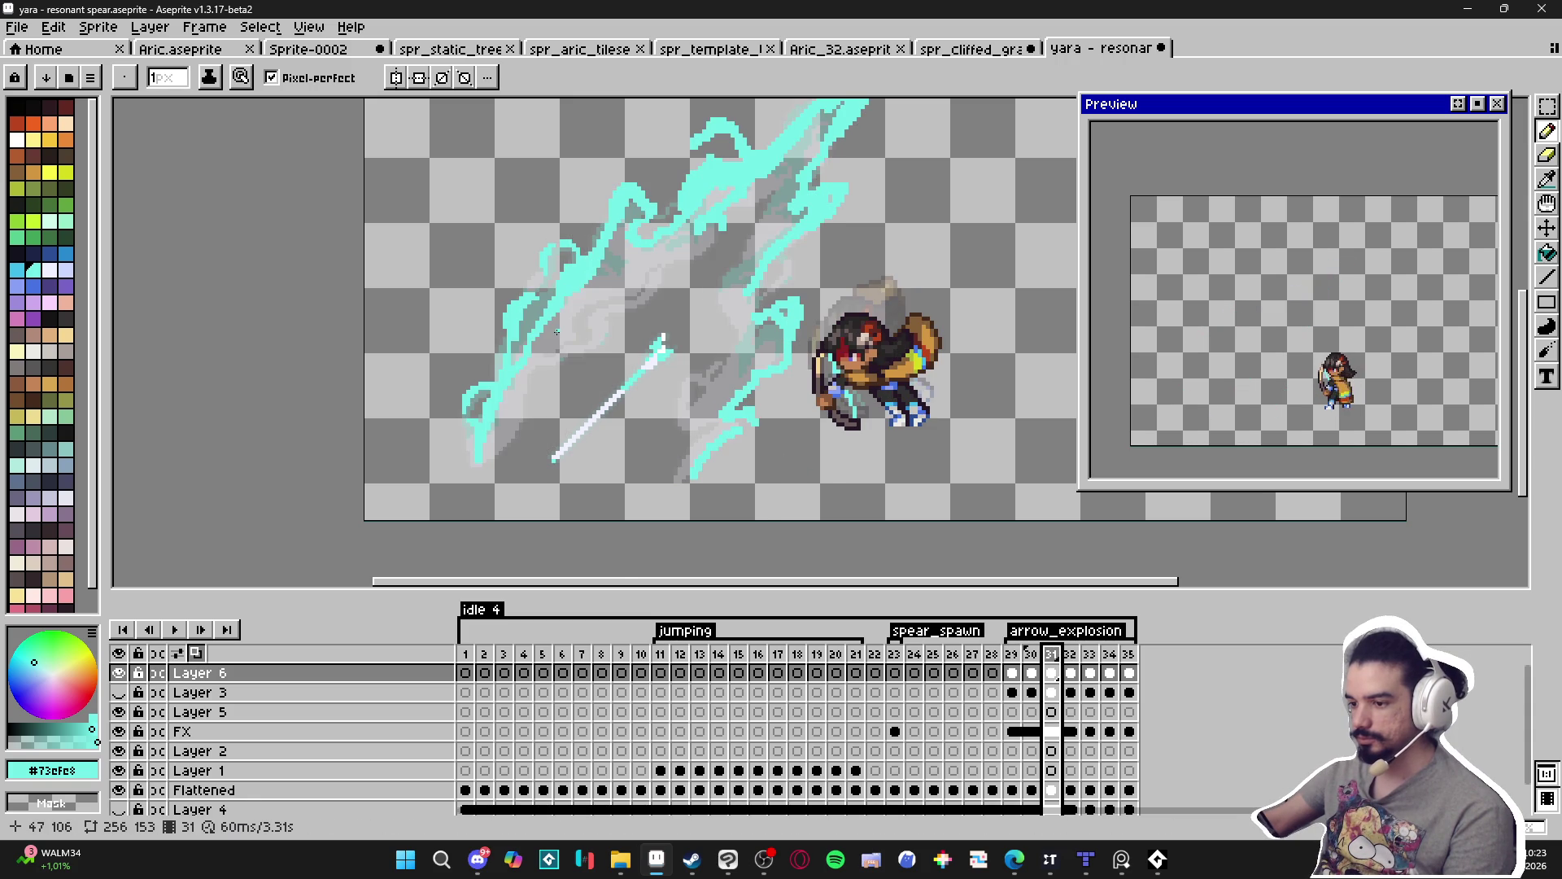
{"action": "scroll", "coordinate": [585, 319], "scroll_direction": "up", "scroll_amount": 3}
Paint a cyan curl with a 2px Pencil, return to 1px, and tidy it with the Eraser.
{"action": "key", "text": "b"}
{"action": "key", "text": "plus"}
{"action": "left_click_drag", "start_coordinate": [553, 293], "coordinate": [549, 323]}
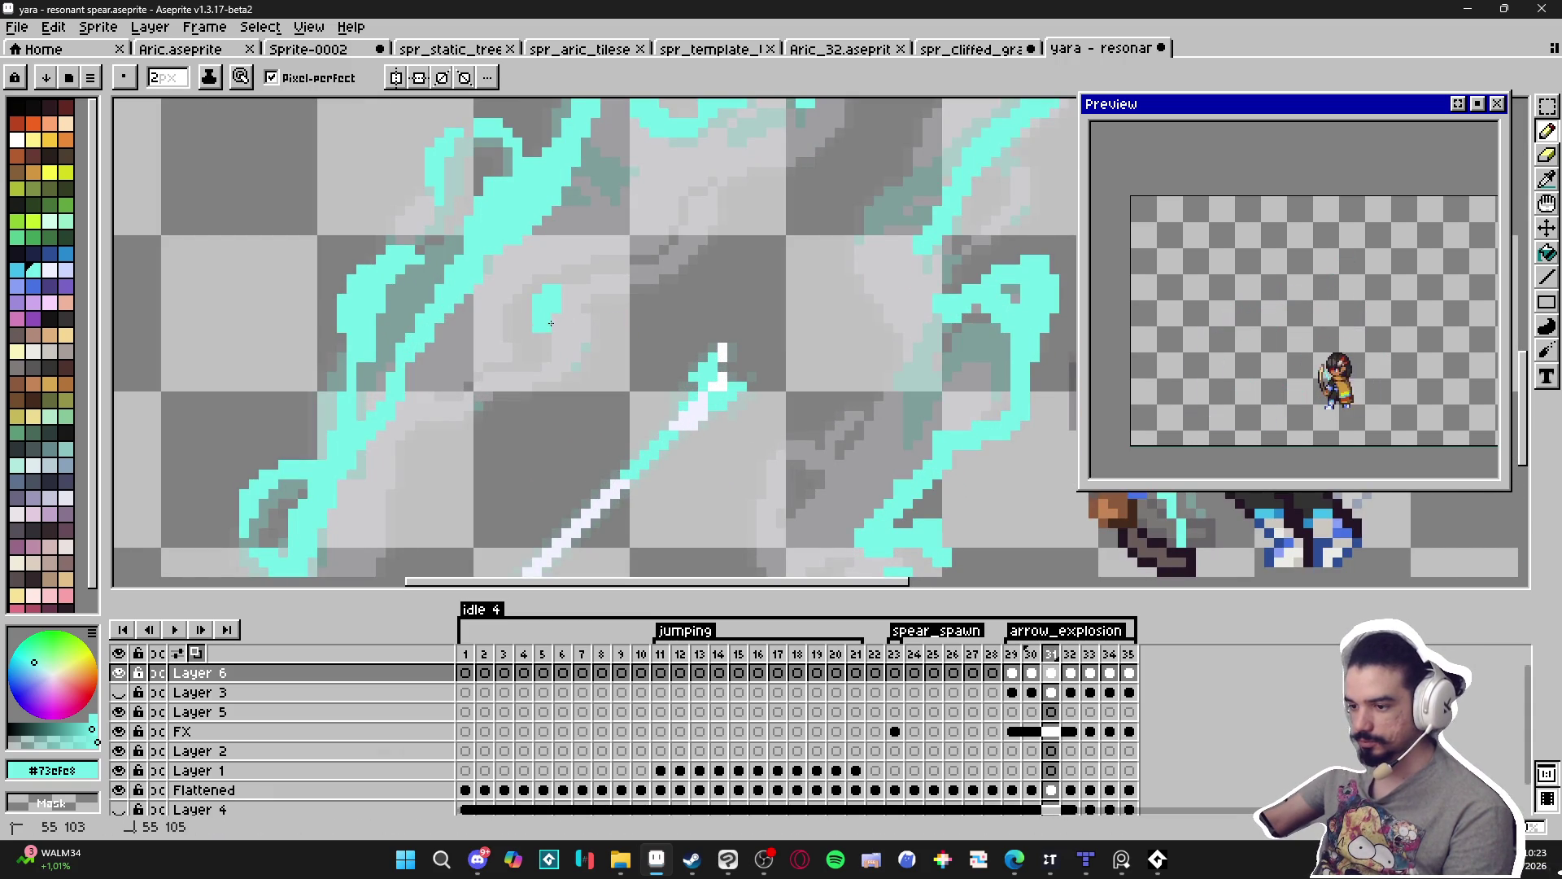
{"action": "key", "text": "minus"}
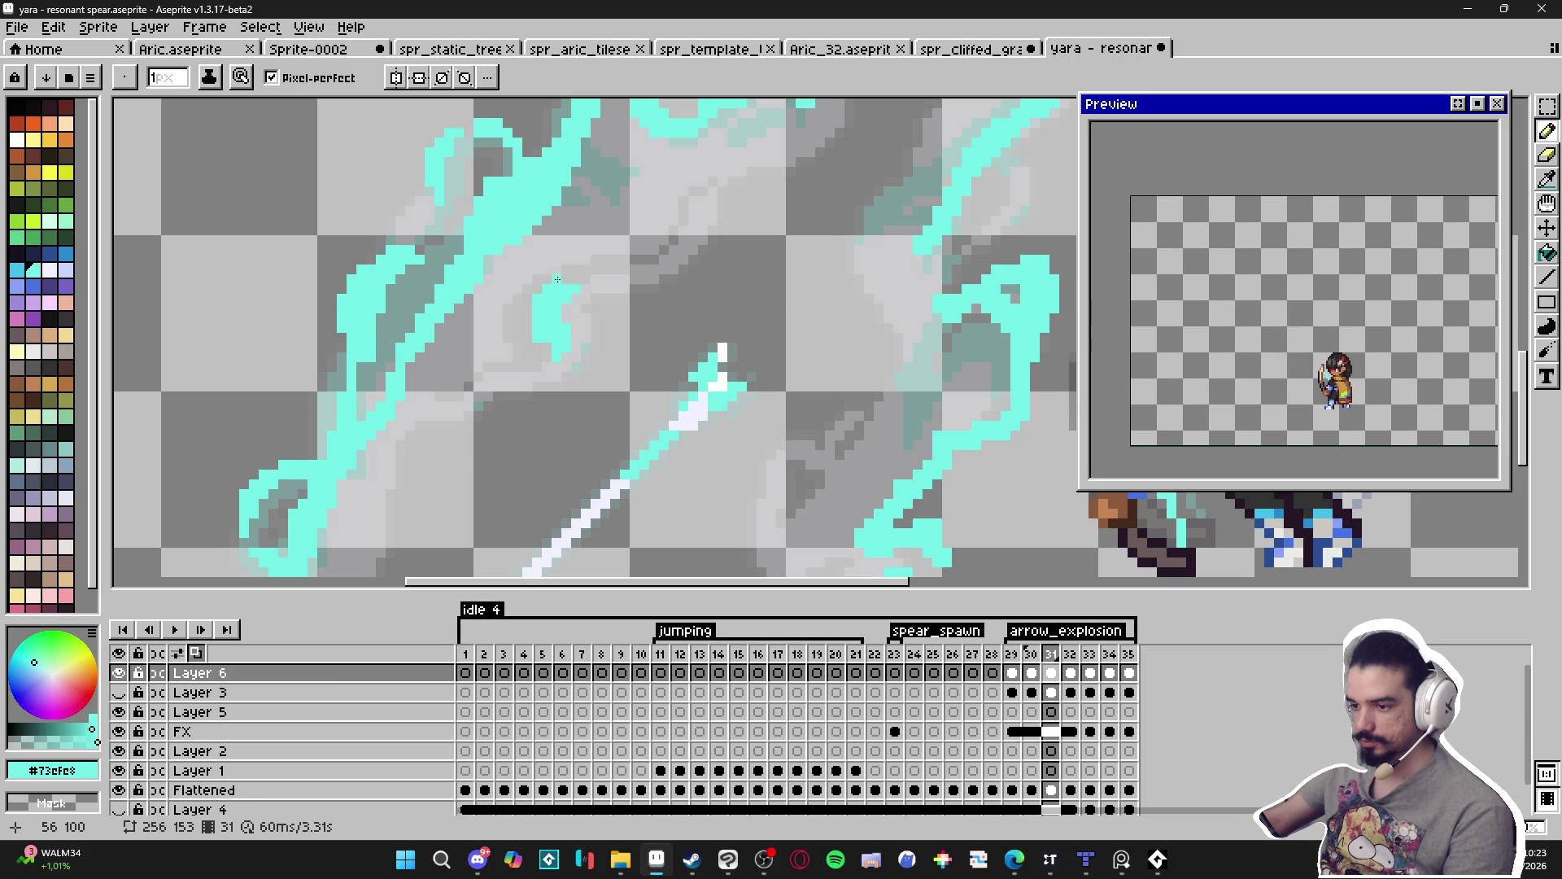
{"action": "key", "text": "e"}
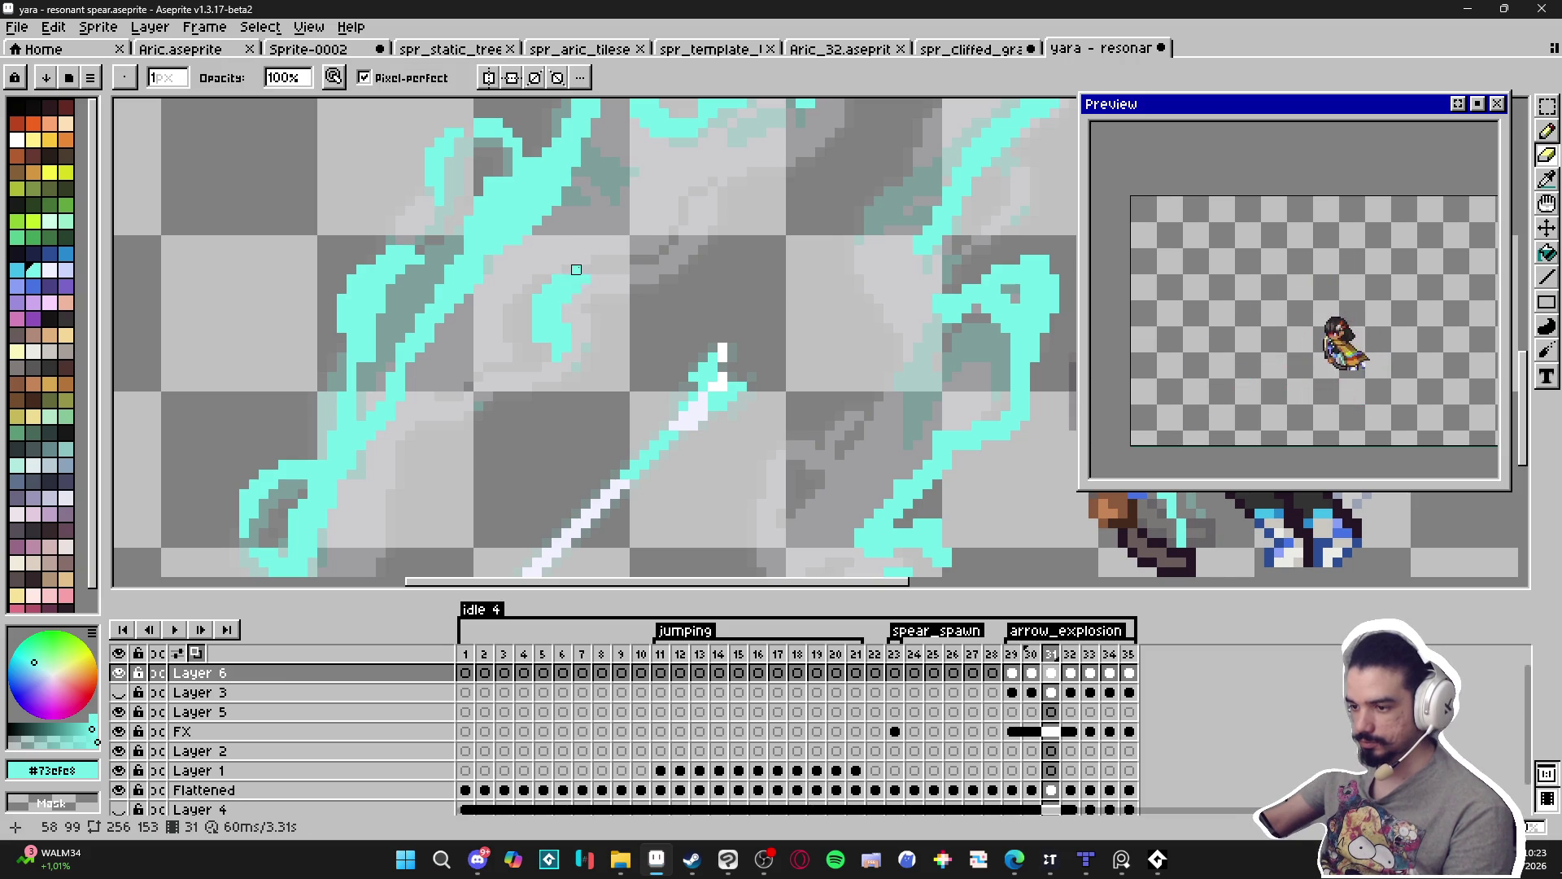
{"action": "key", "text": "e"}
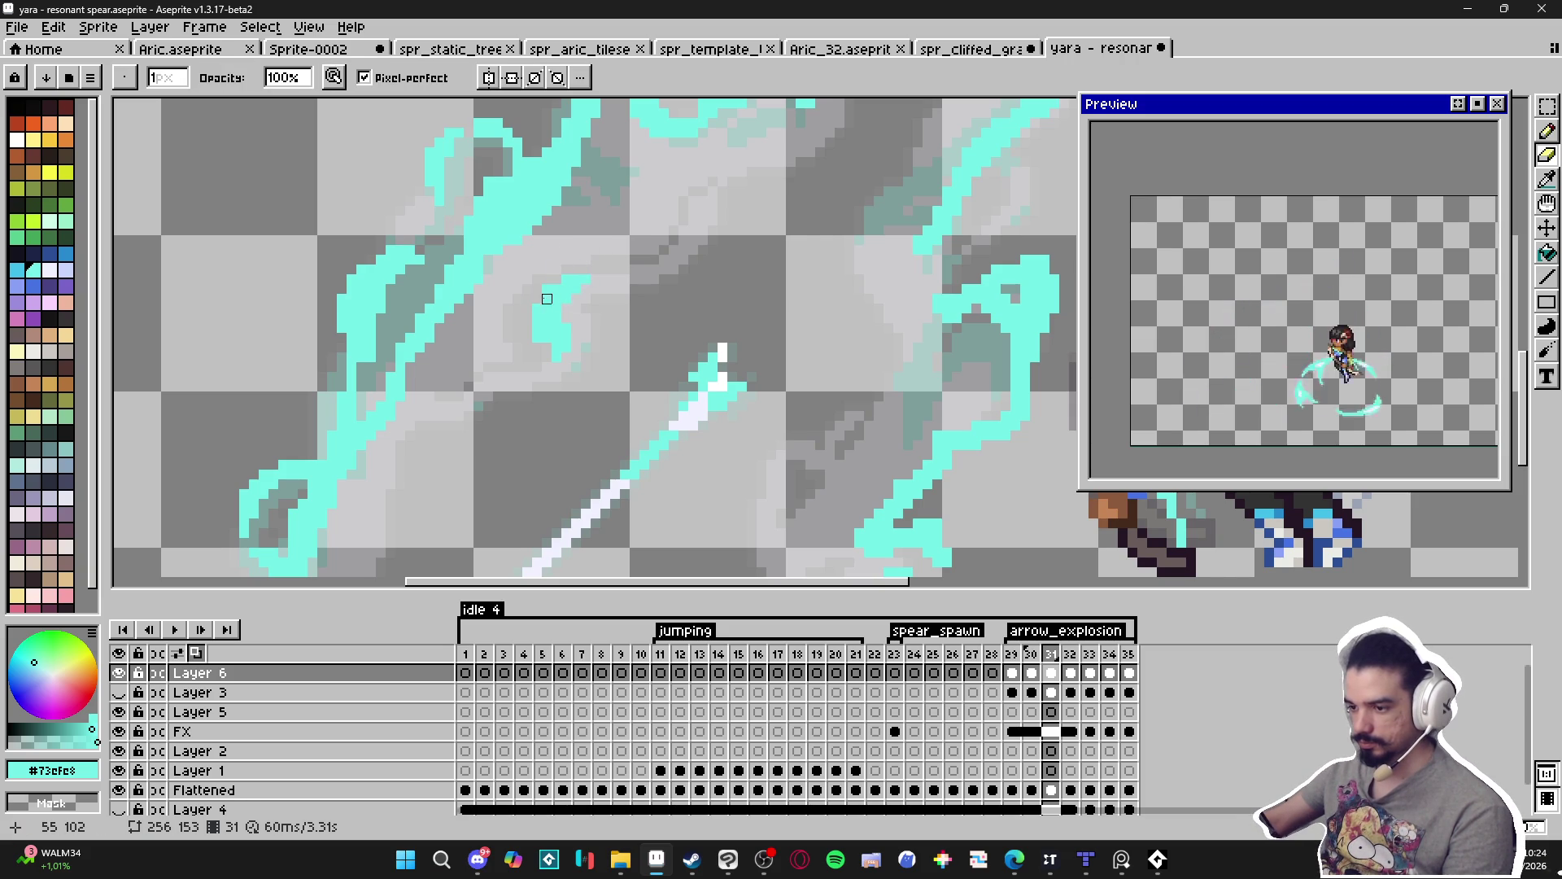
{"action": "key", "text": "b"}
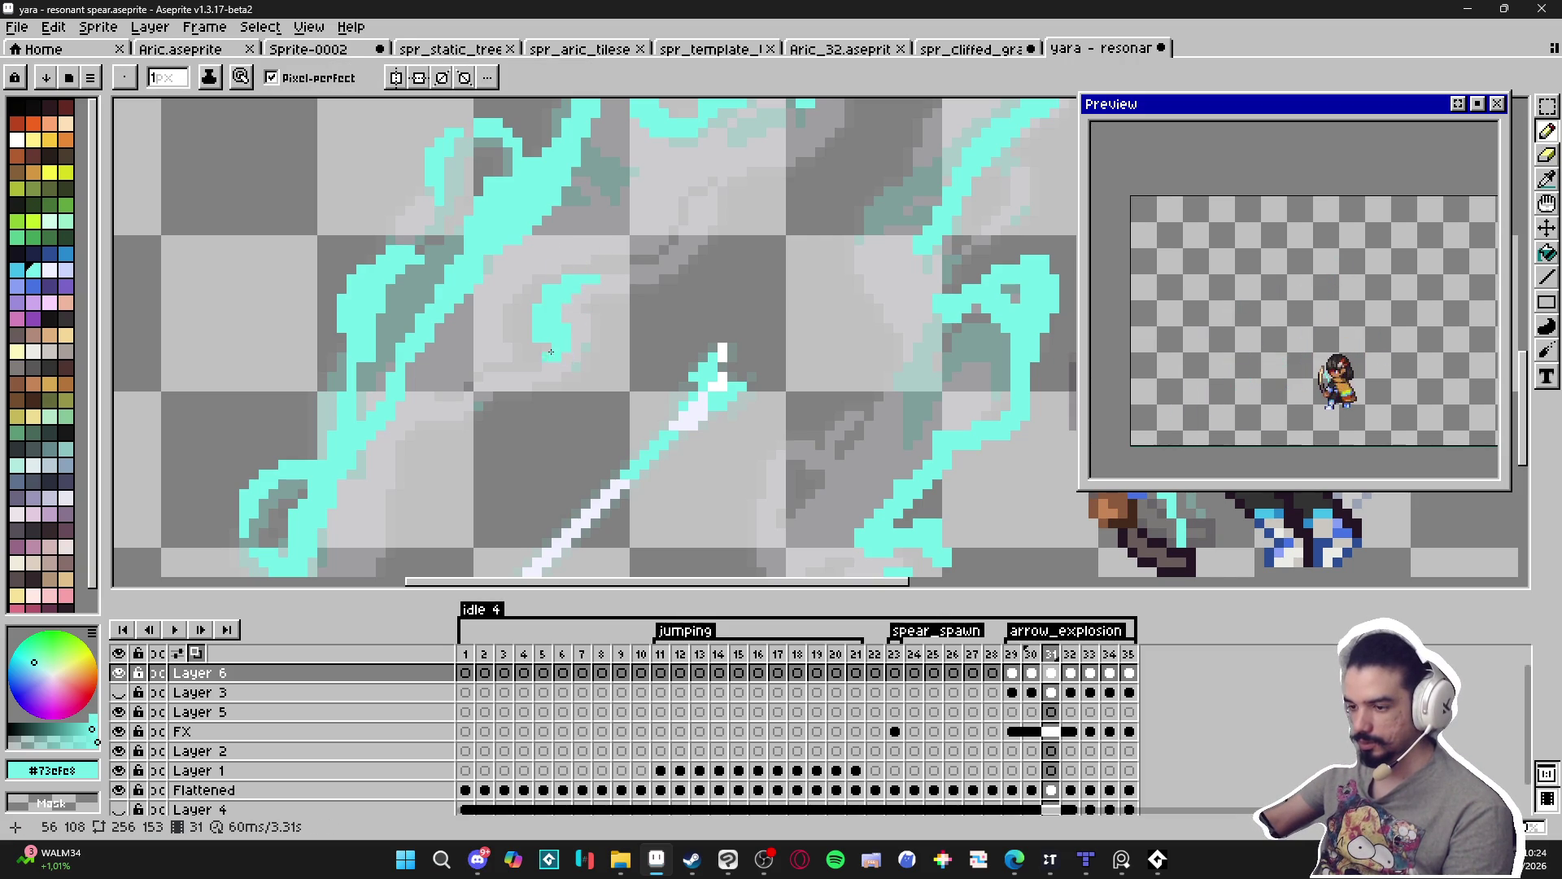
{"action": "key", "text": "e"}
{"action": "key", "text": "b"}
{"action": "scroll", "coordinate": [651, 277], "scroll_direction": "up", "scroll_amount": 1}
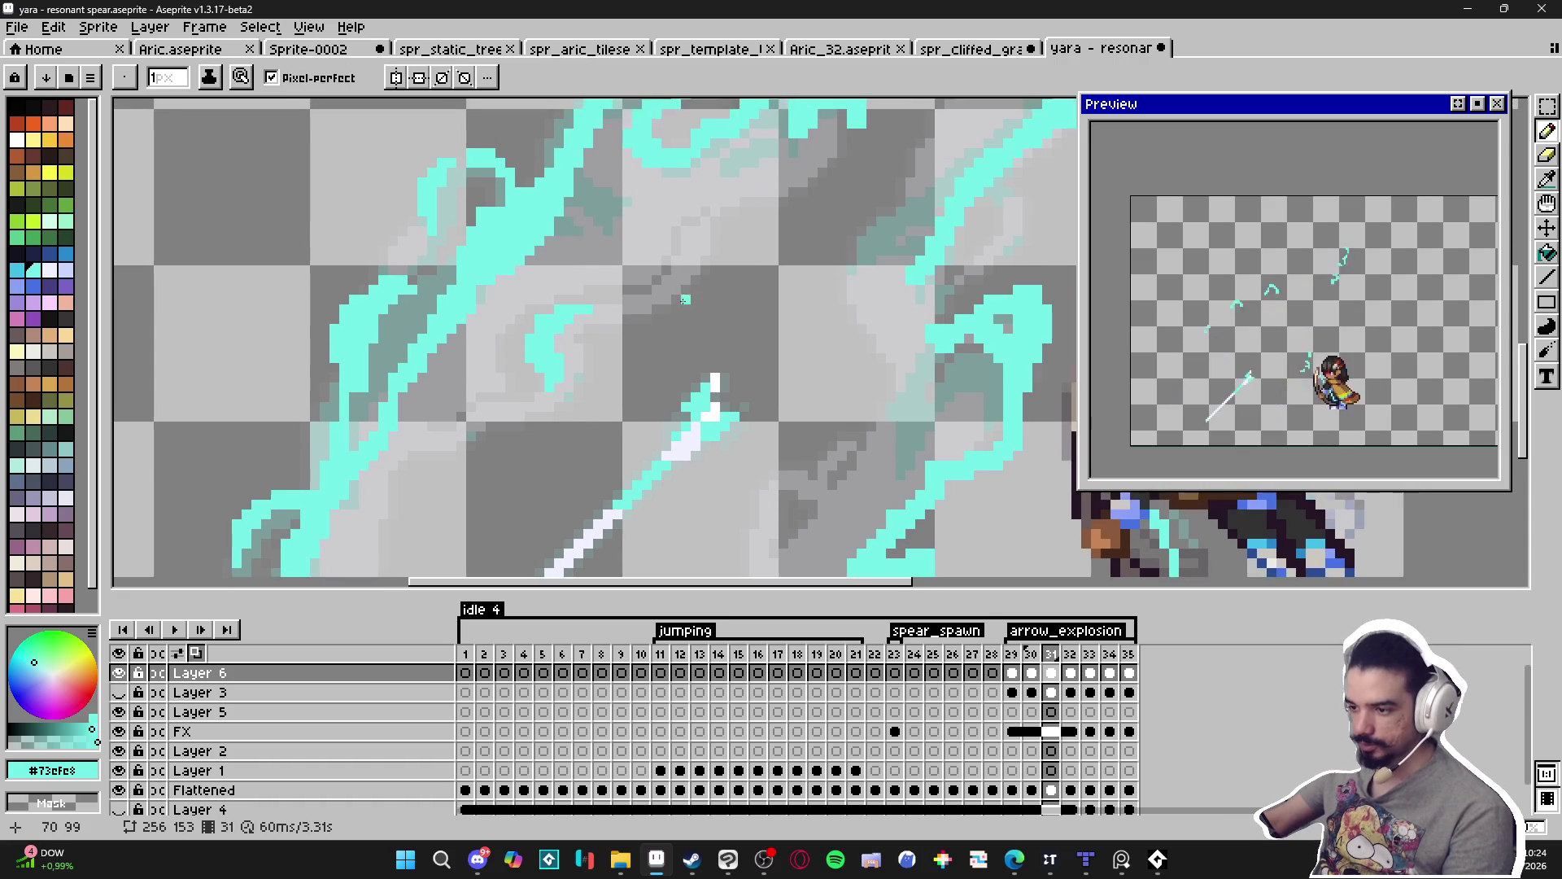
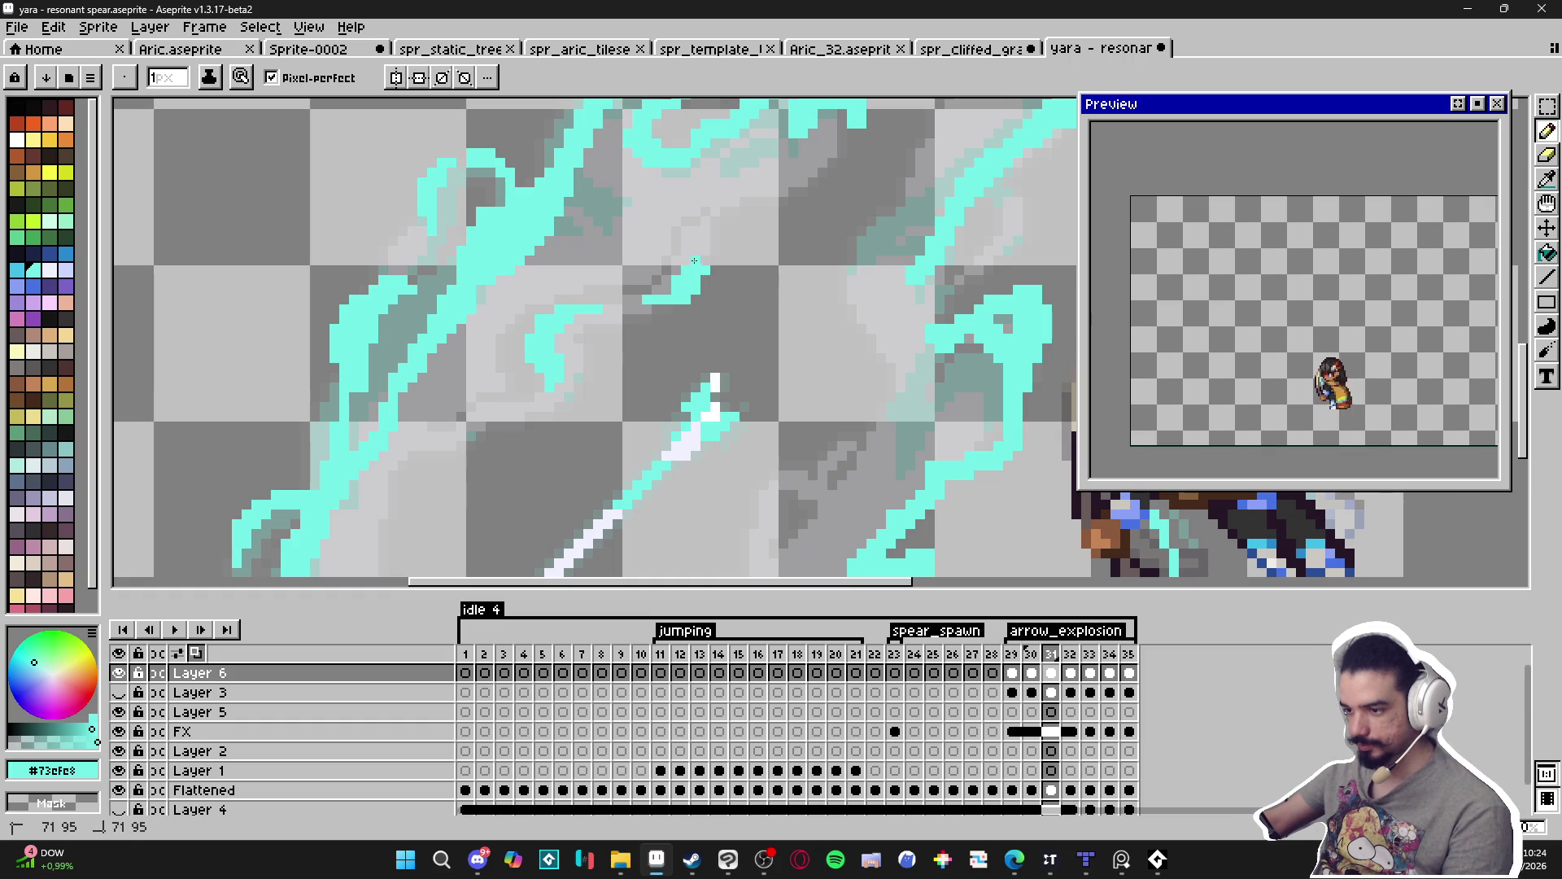
Flip between frames 30 and 31 to compare the energy slash.
{"action": "scroll", "coordinate": [696, 252], "scroll_direction": "down", "scroll_amount": 4}
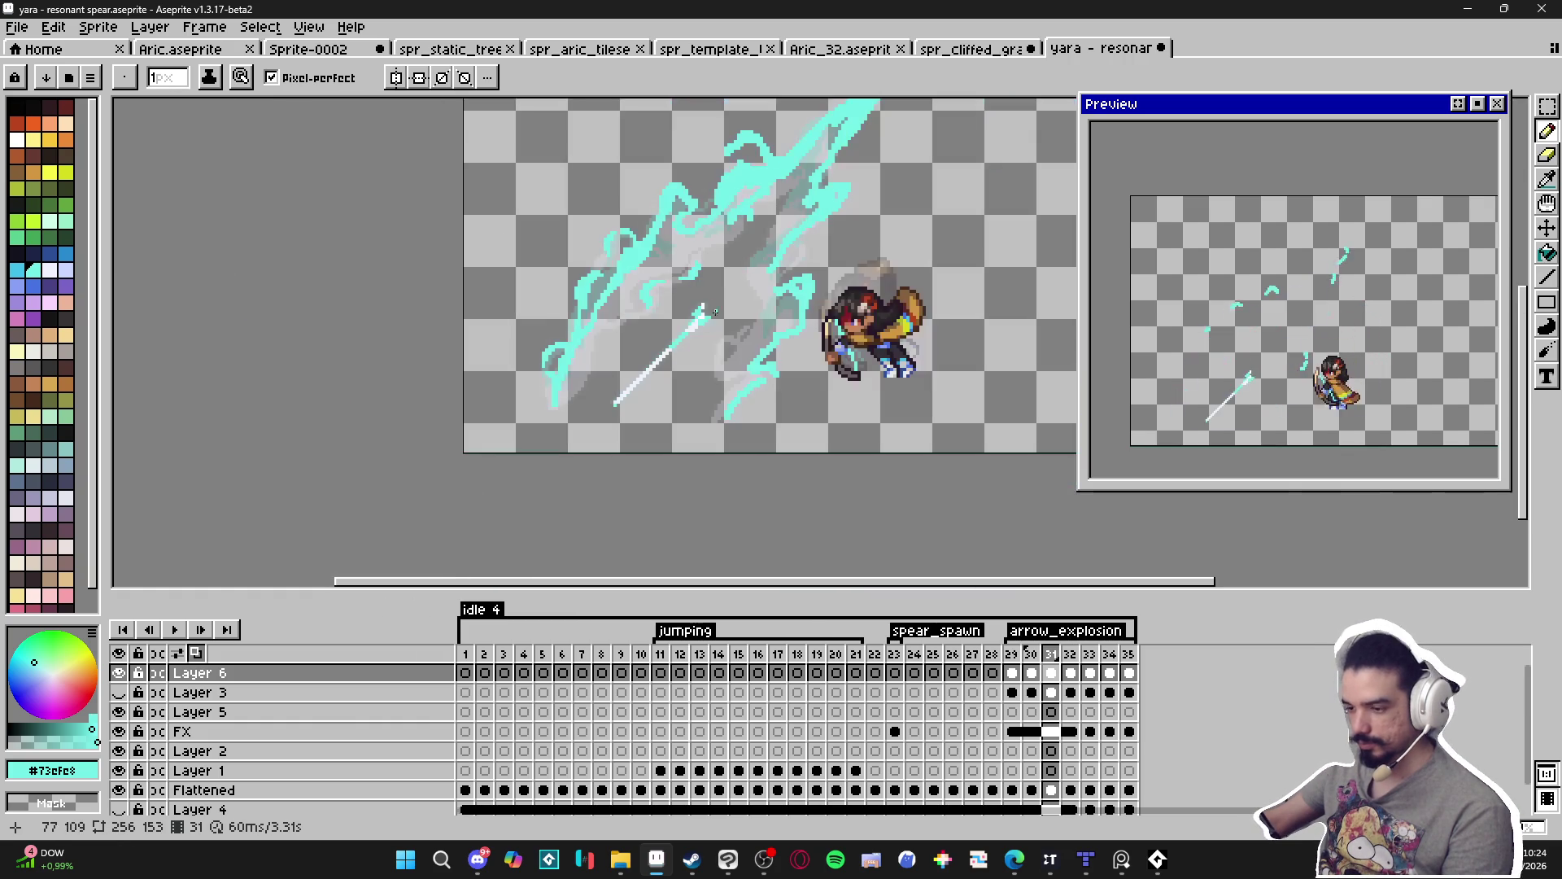
{"action": "scroll", "coordinate": [694, 349], "scroll_direction": "up", "scroll_amount": 3}
{"action": "scroll", "coordinate": [695, 349], "scroll_direction": "right", "scroll_amount": 2}
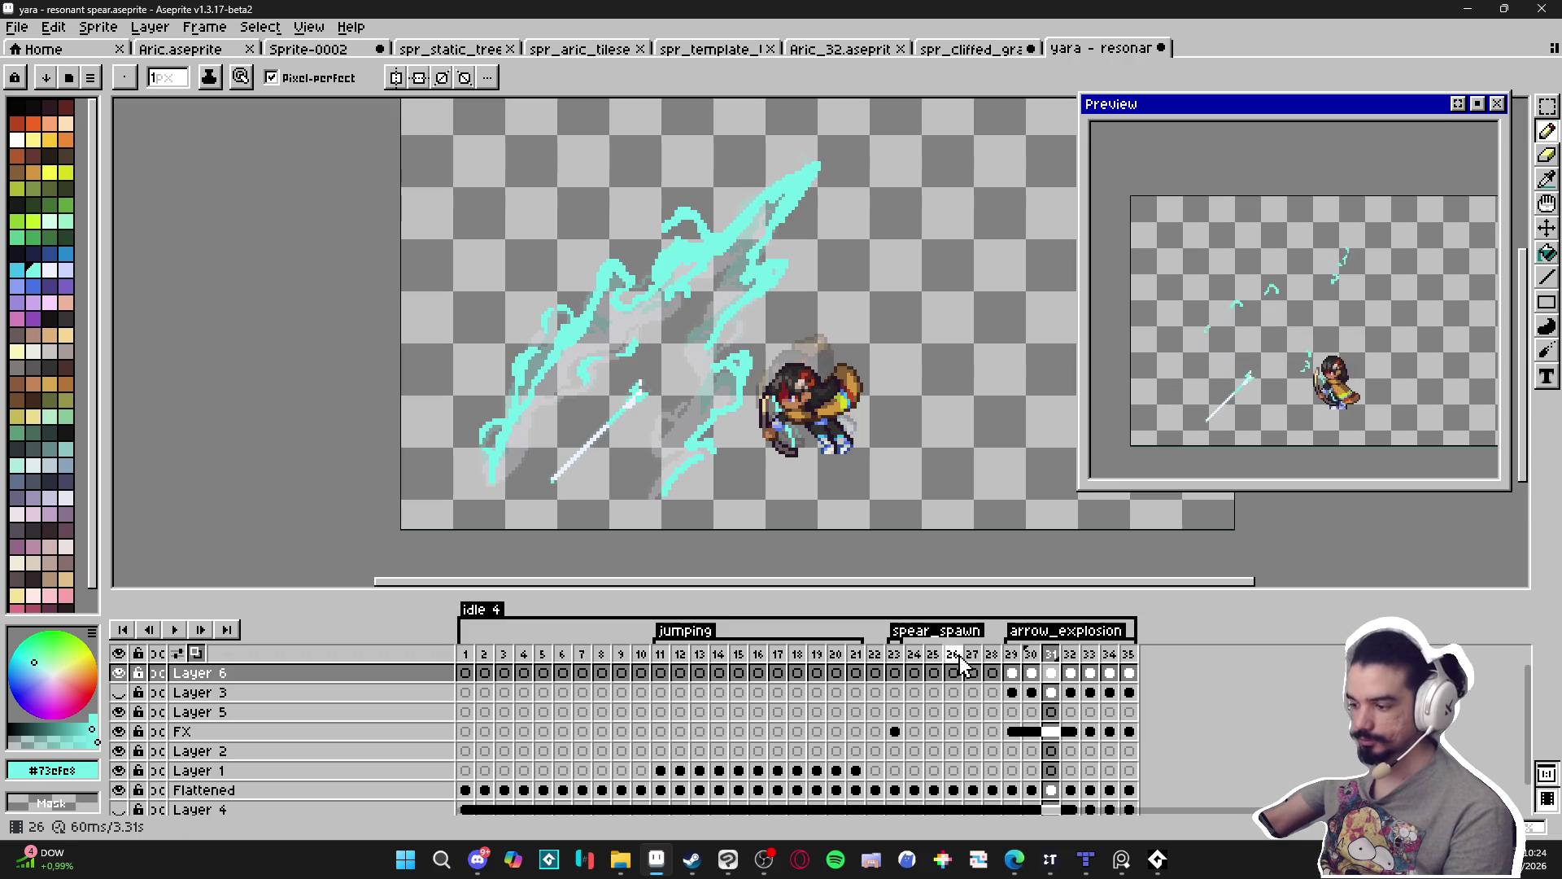
{"action": "left_click", "coordinate": [1031, 654]}
{"action": "left_click", "coordinate": [1052, 656]}
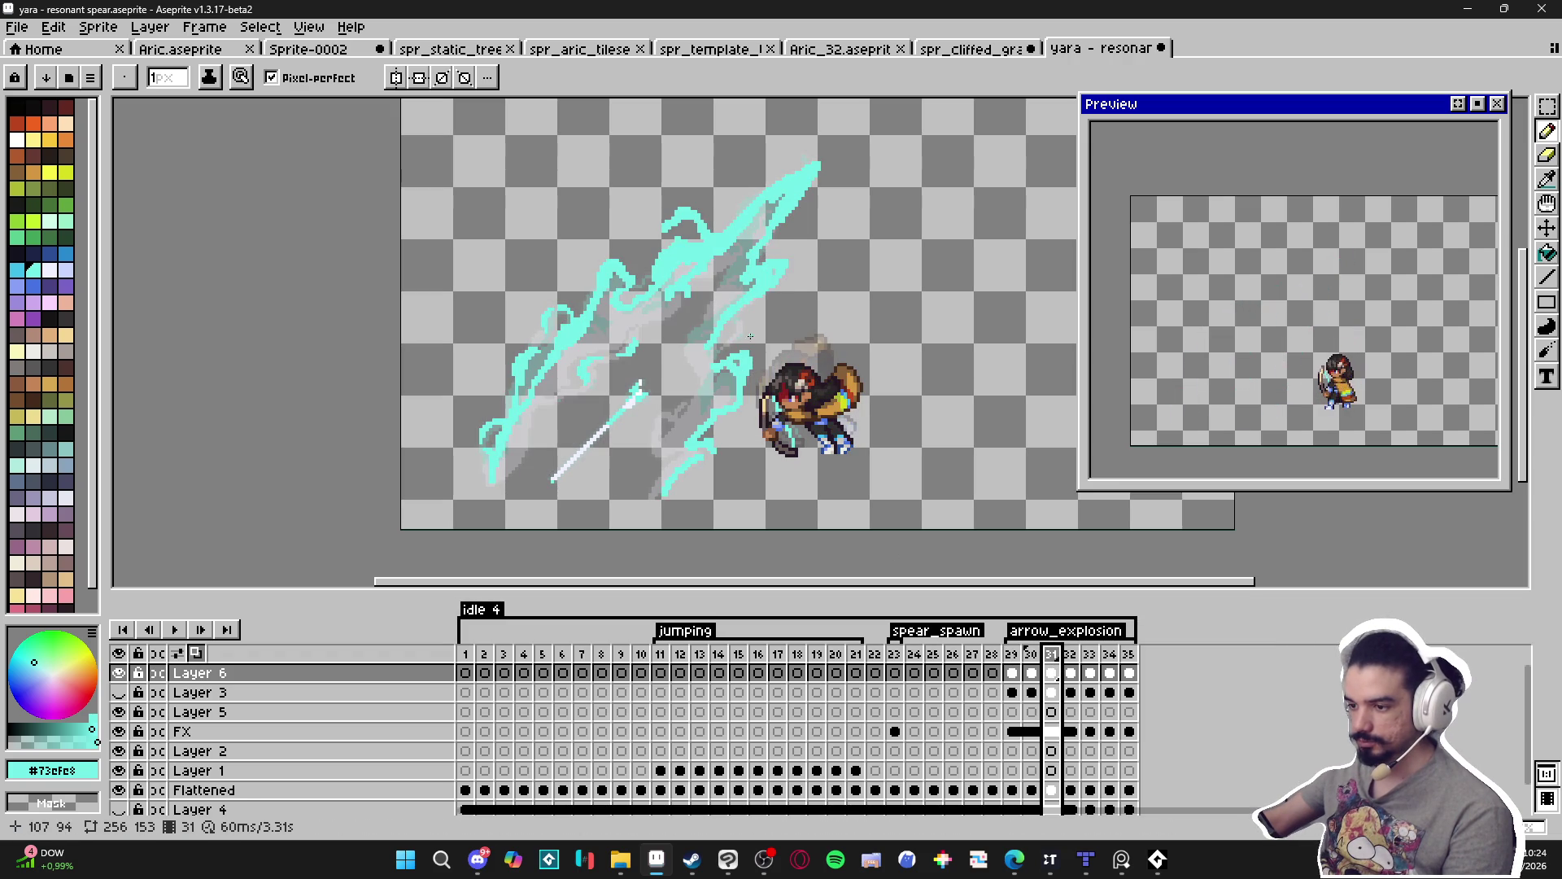
{"action": "left_click", "coordinate": [1031, 654]}
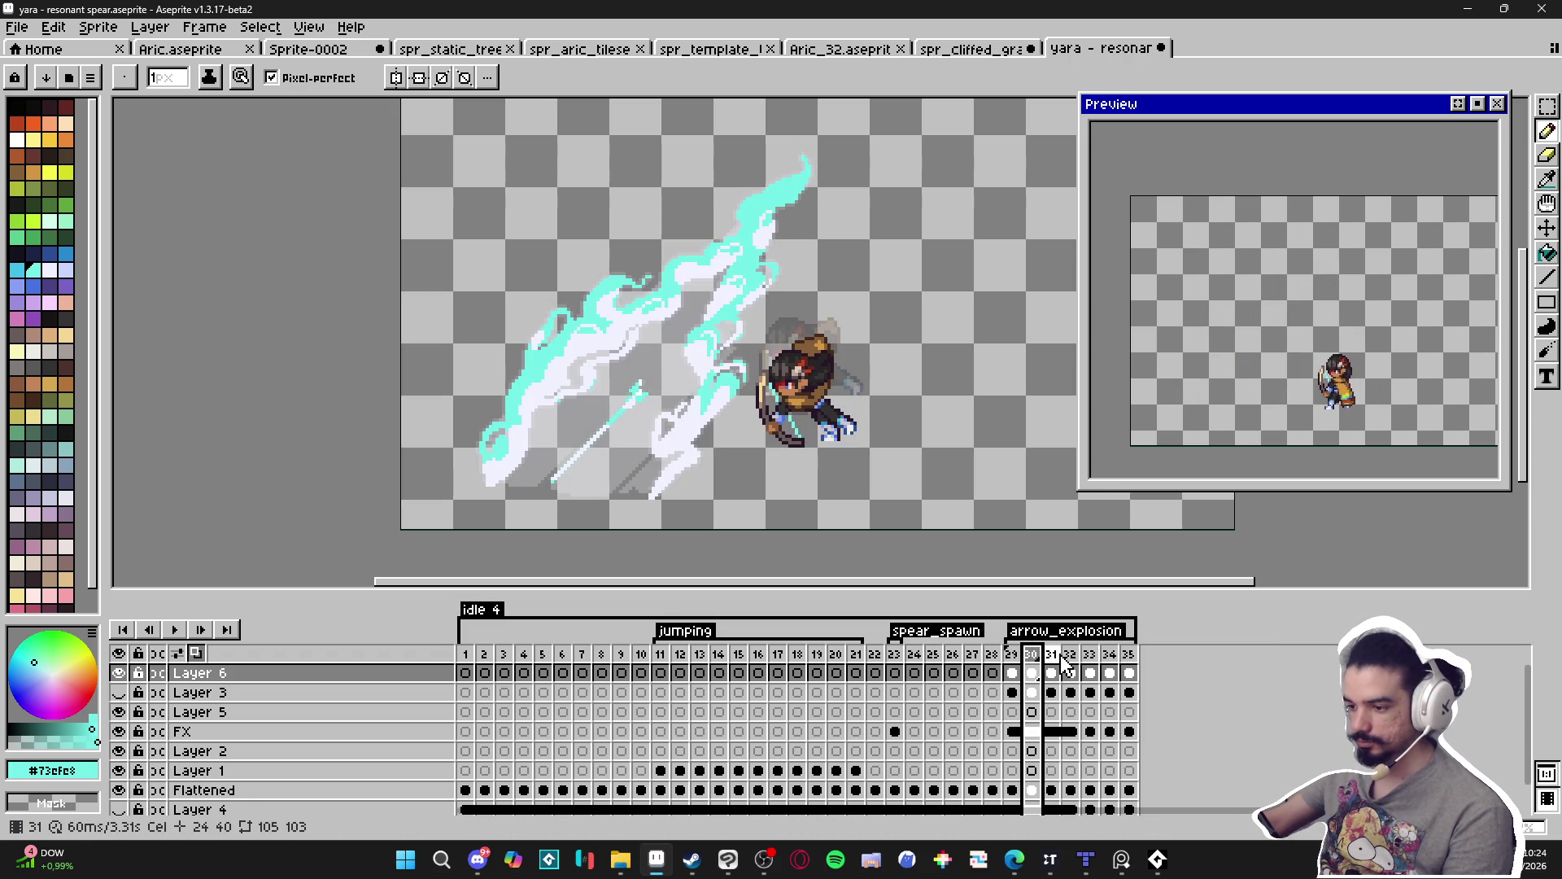
{"action": "left_click", "coordinate": [1052, 654]}
{"action": "scroll", "coordinate": [767, 315], "scroll_direction": "up", "scroll_amount": 3}
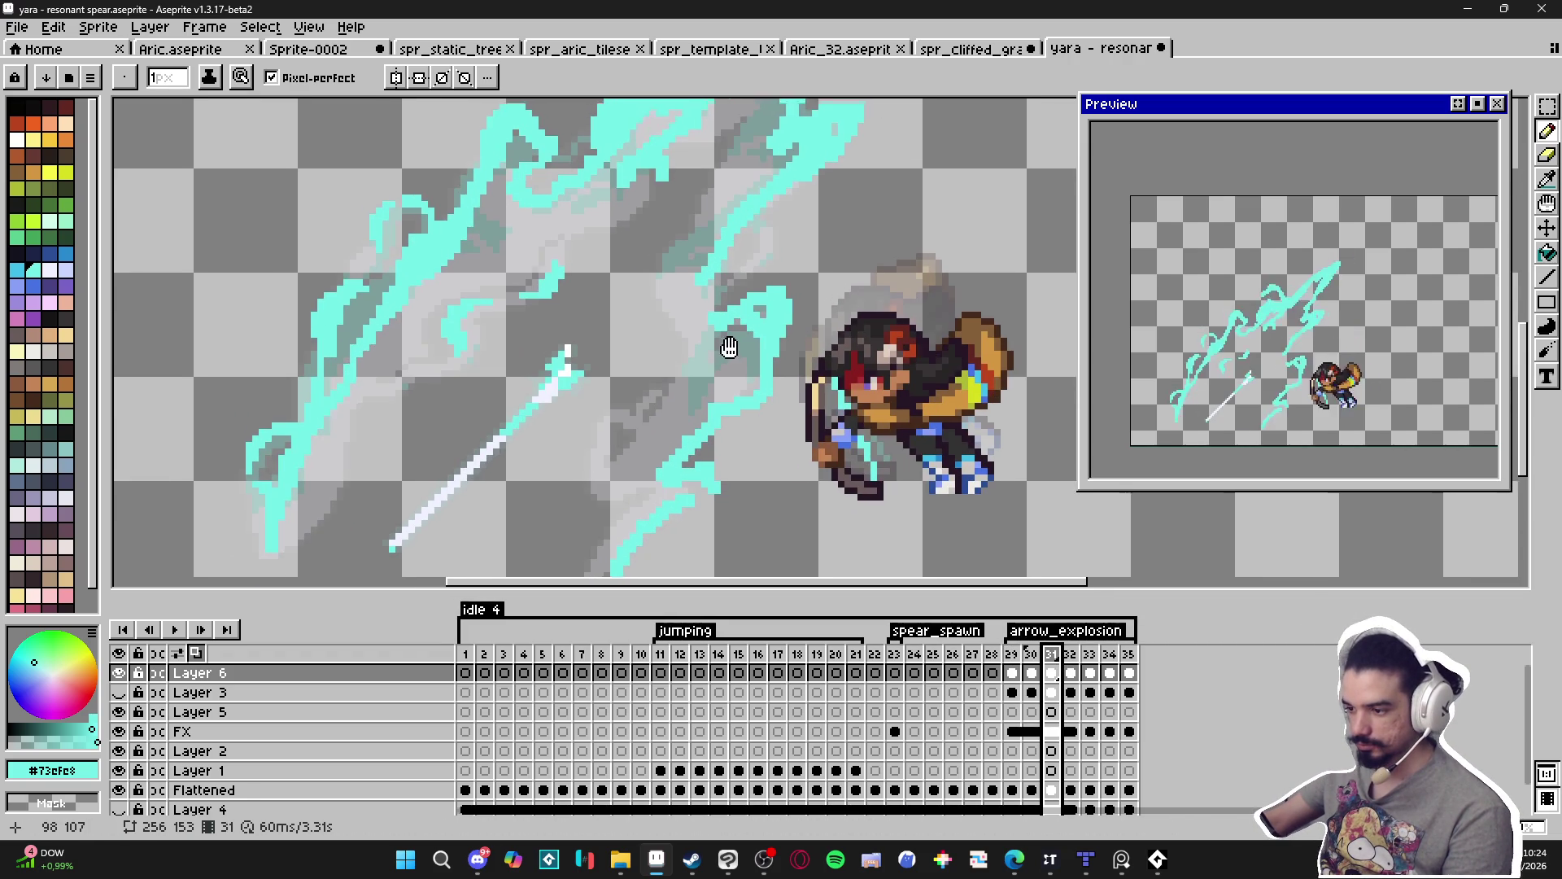
Paint cyan inside the slash's curl with the Pencil, adjusting the brush between 1 and 2 pixels.
{"action": "key", "text": "v"}
{"action": "key", "text": "b"}
{"action": "left_click_drag", "start_coordinate": [765, 307], "coordinate": [740, 366]}
{"action": "key", "text": "minus"}
{"action": "key", "text": "minus"}
{"action": "scroll", "coordinate": [771, 400], "scroll_direction": "up", "scroll_amount": 2}
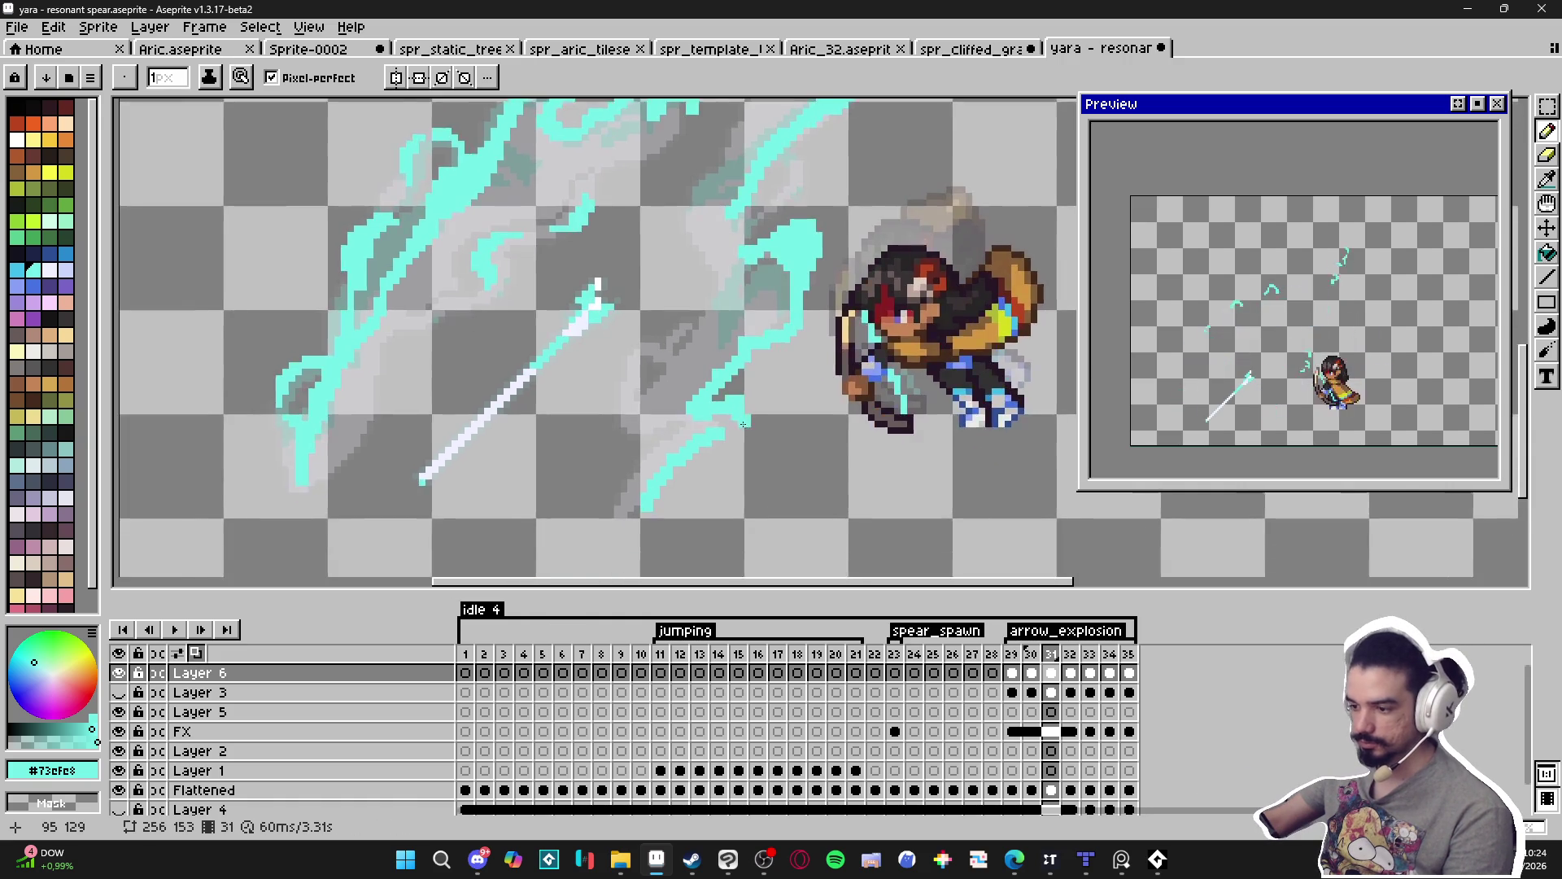
{"action": "scroll", "coordinate": [738, 409], "scroll_direction": "down", "scroll_amount": 2}
{"action": "scroll", "coordinate": [733, 436], "scroll_direction": "up", "scroll_amount": 1}
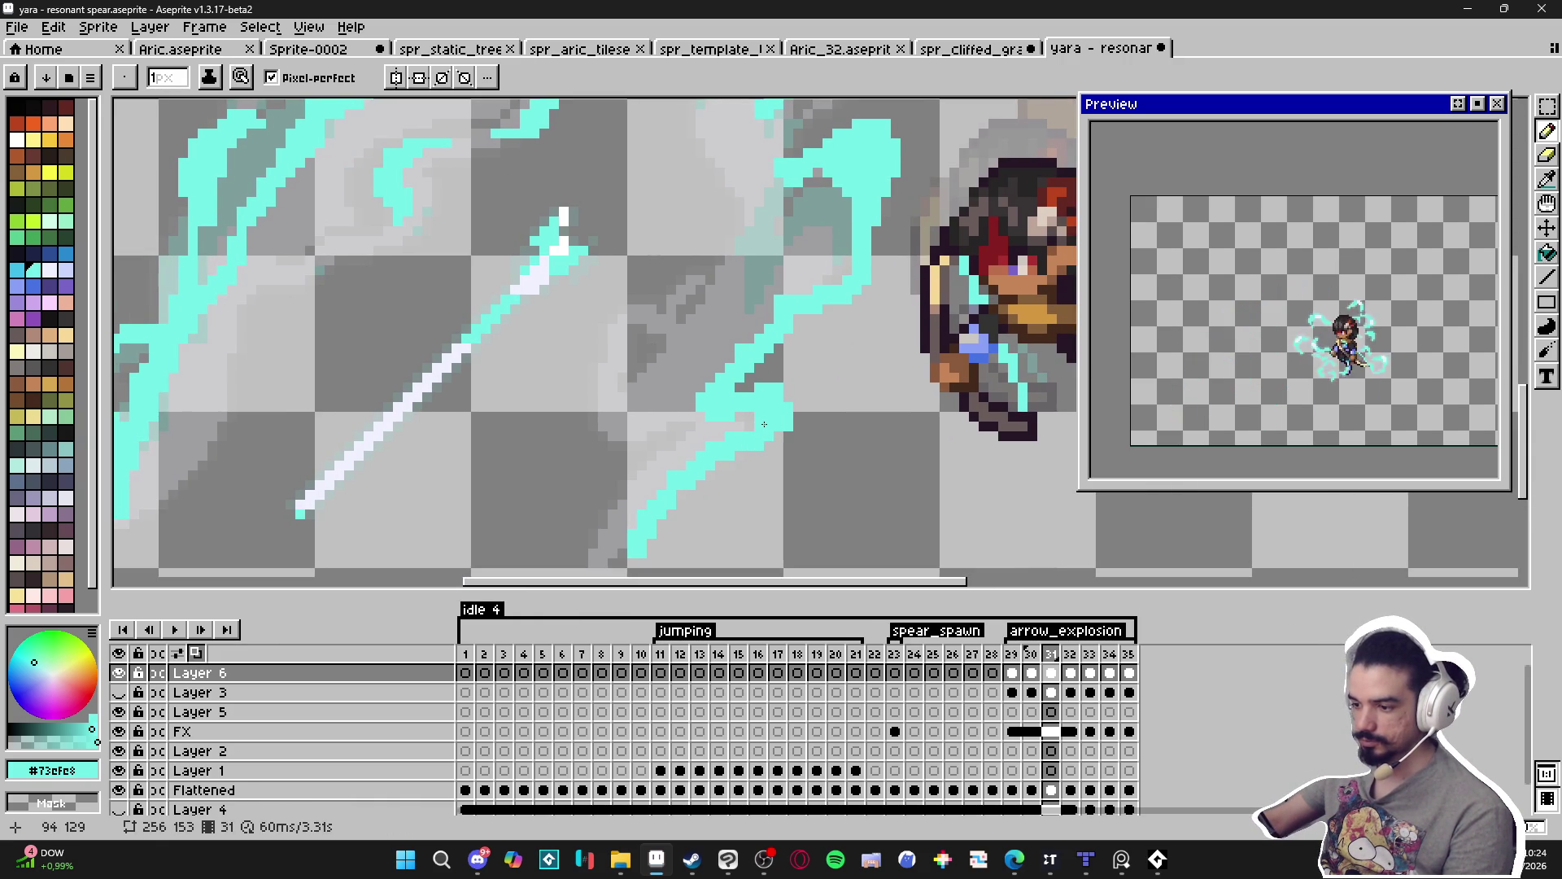
{"action": "key", "text": "plus"}
{"action": "scroll", "coordinate": [755, 415], "scroll_direction": "down", "scroll_amount": 1}
{"action": "scroll", "coordinate": [753, 397], "scroll_direction": "up", "scroll_amount": 1}
{"action": "key", "text": "e"}
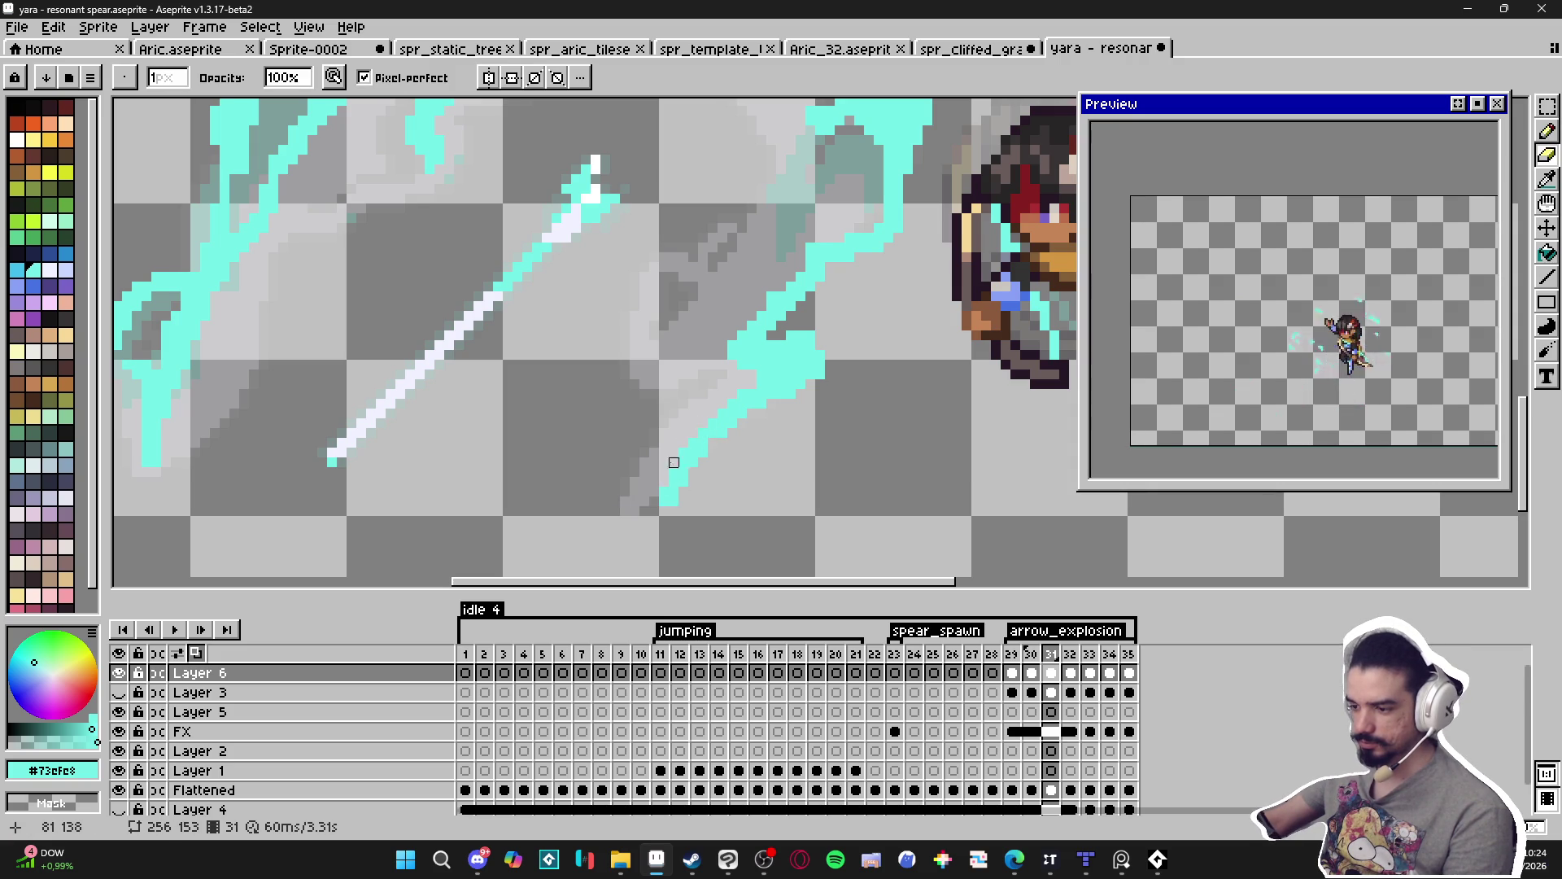
Place a cyan pixel on the slash in frame 31 with the Pencil.
{"action": "key", "text": "b"}
{"action": "scroll", "coordinate": [700, 423], "scroll_direction": "down", "scroll_amount": 1}
{"action": "scroll", "coordinate": [732, 376], "scroll_direction": "up", "scroll_amount": 1}
{"action": "scroll", "coordinate": [733, 375], "scroll_direction": "down", "scroll_amount": 2}
{"action": "scroll", "coordinate": [771, 362], "scroll_direction": "up", "scroll_amount": 2}
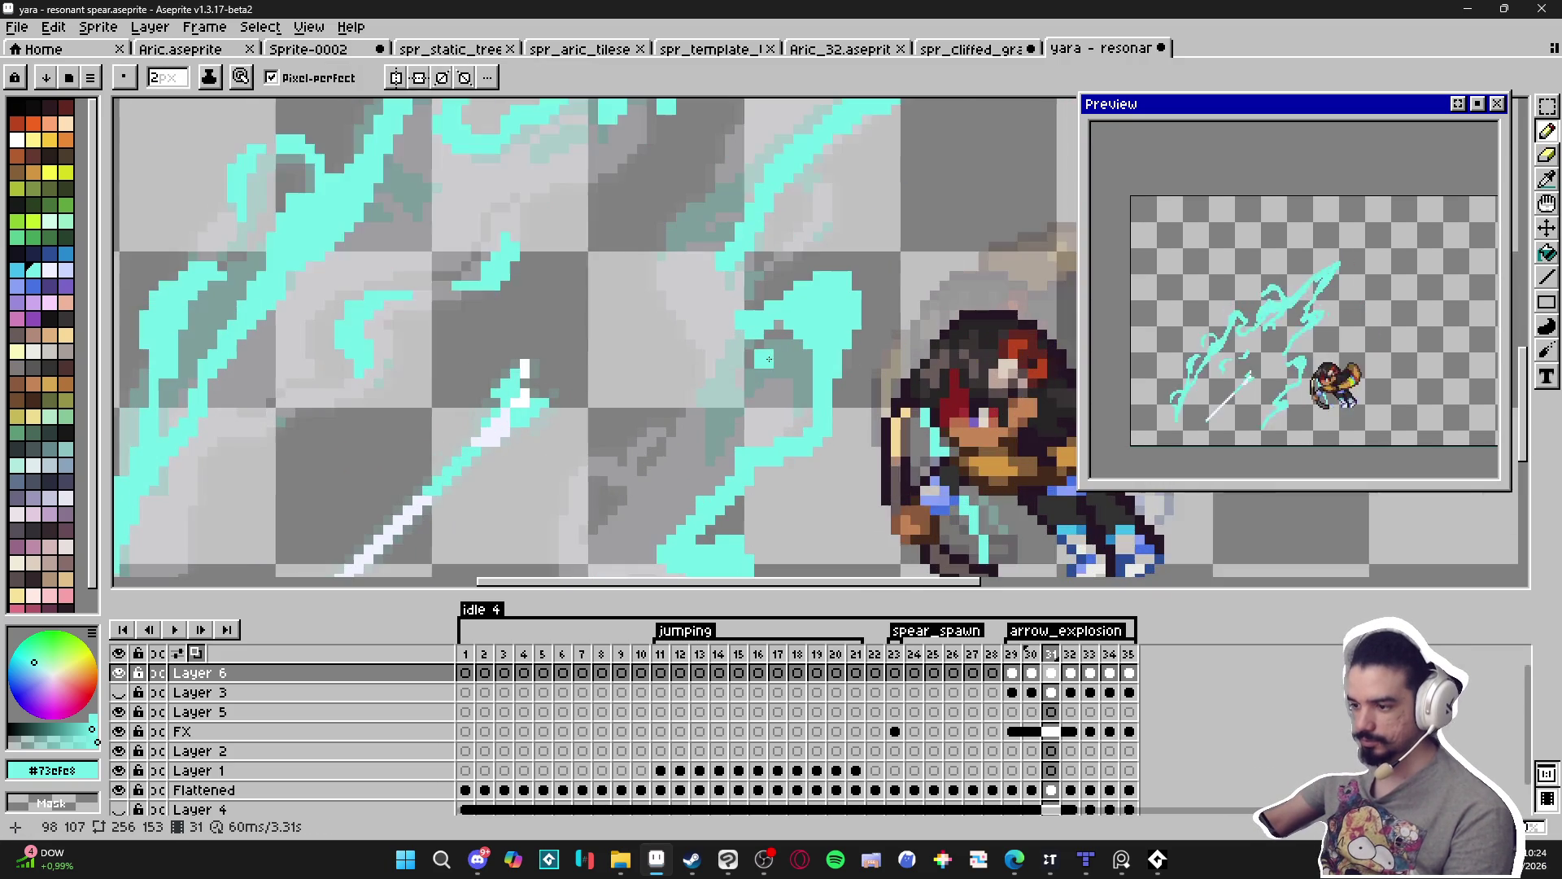
{"action": "scroll", "coordinate": [779, 370], "scroll_direction": "down", "scroll_amount": 2}
{"action": "scroll", "coordinate": [793, 308], "scroll_direction": "up", "scroll_amount": 2}
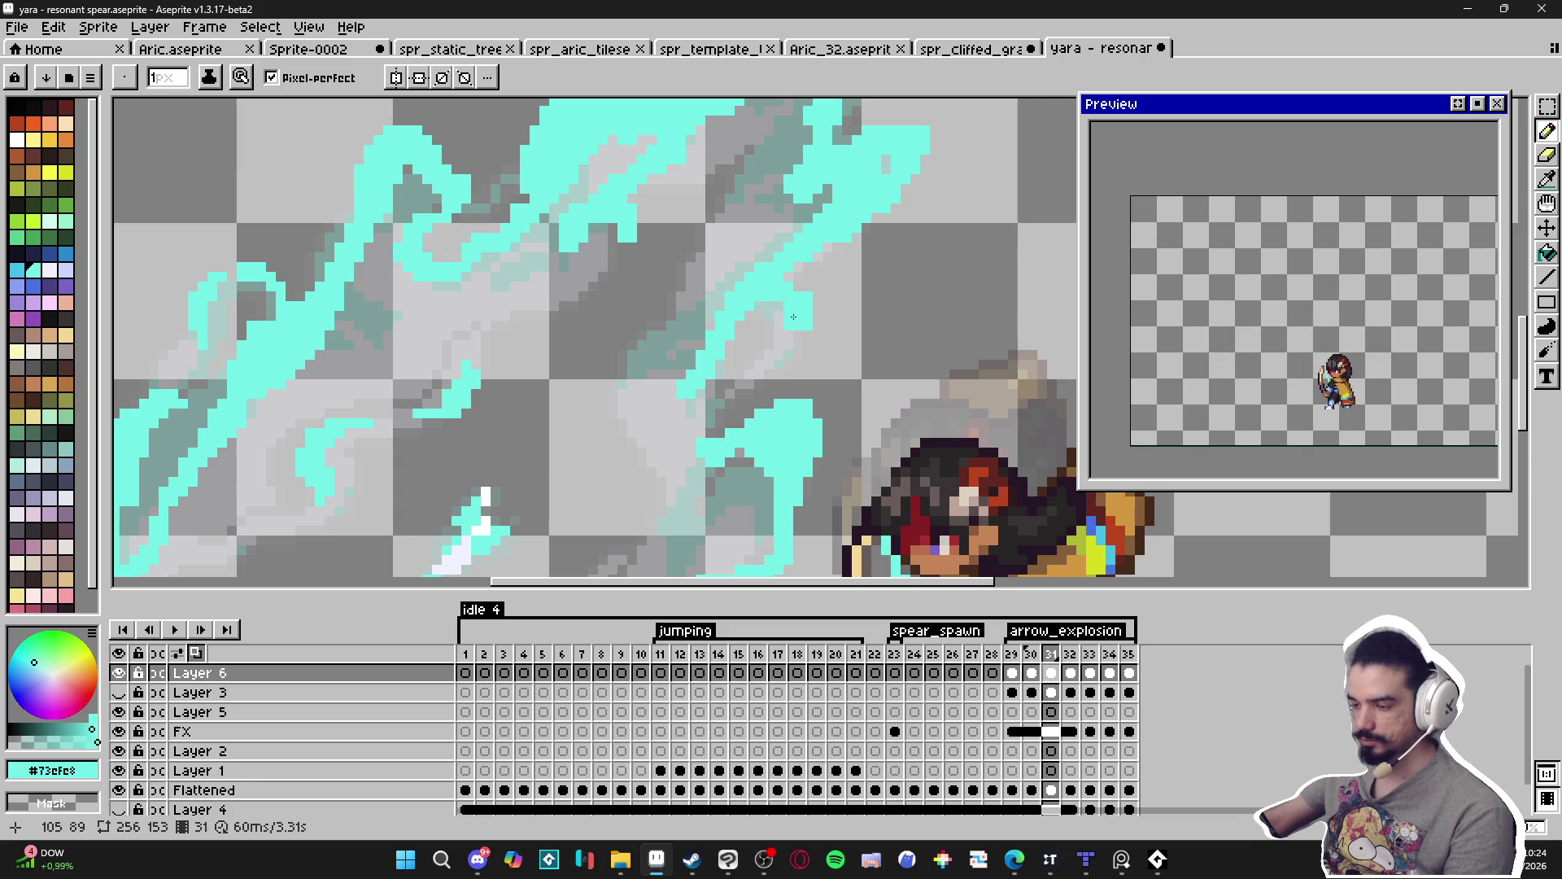
{"action": "key", "text": "e"}
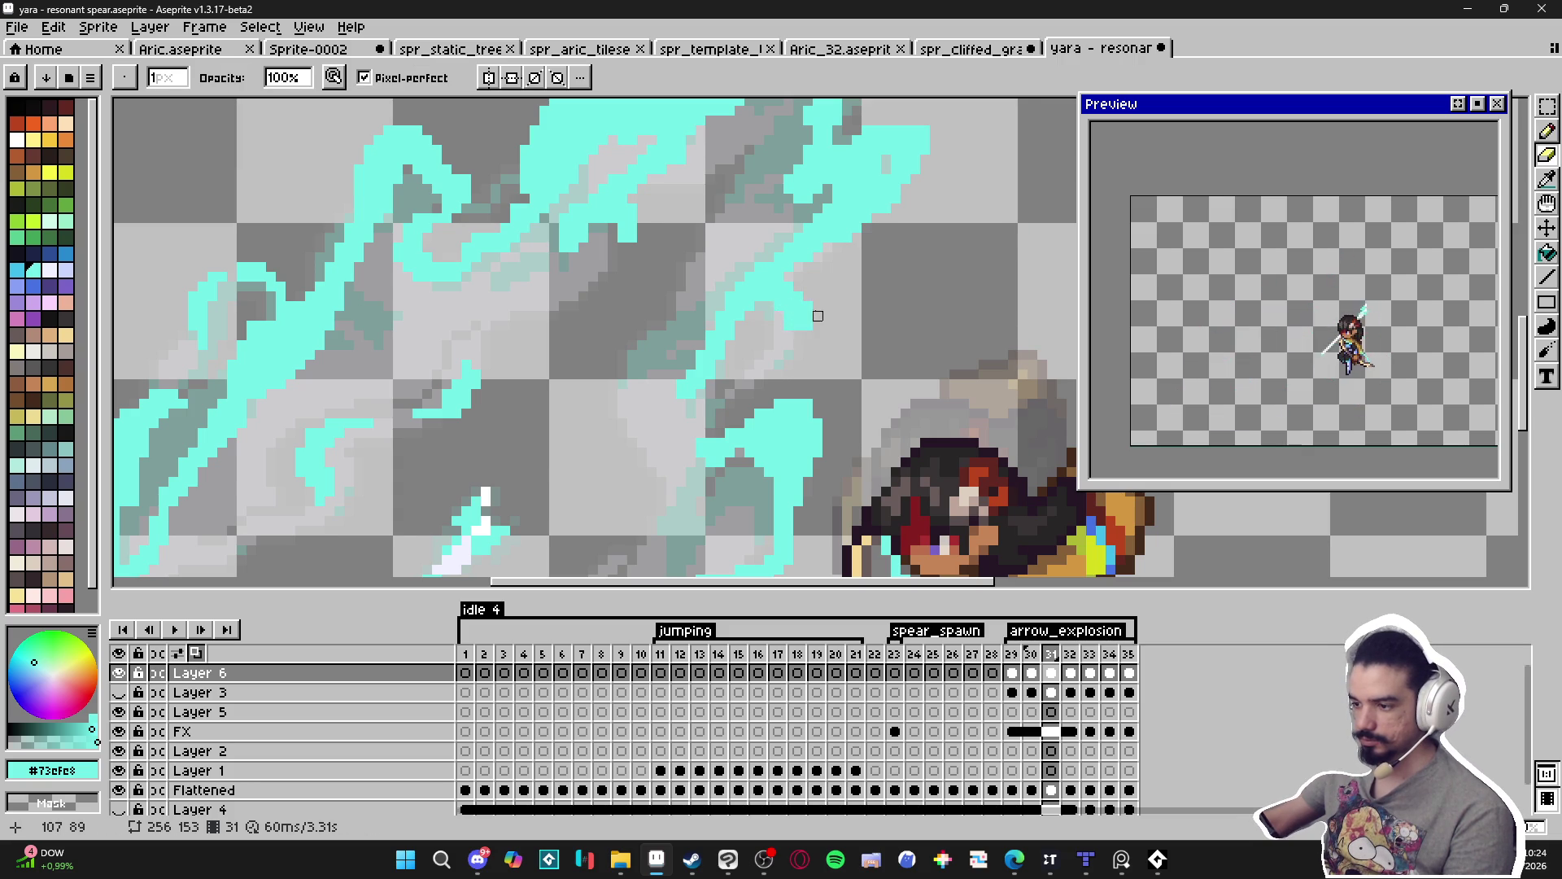
{"action": "key", "text": "b"}
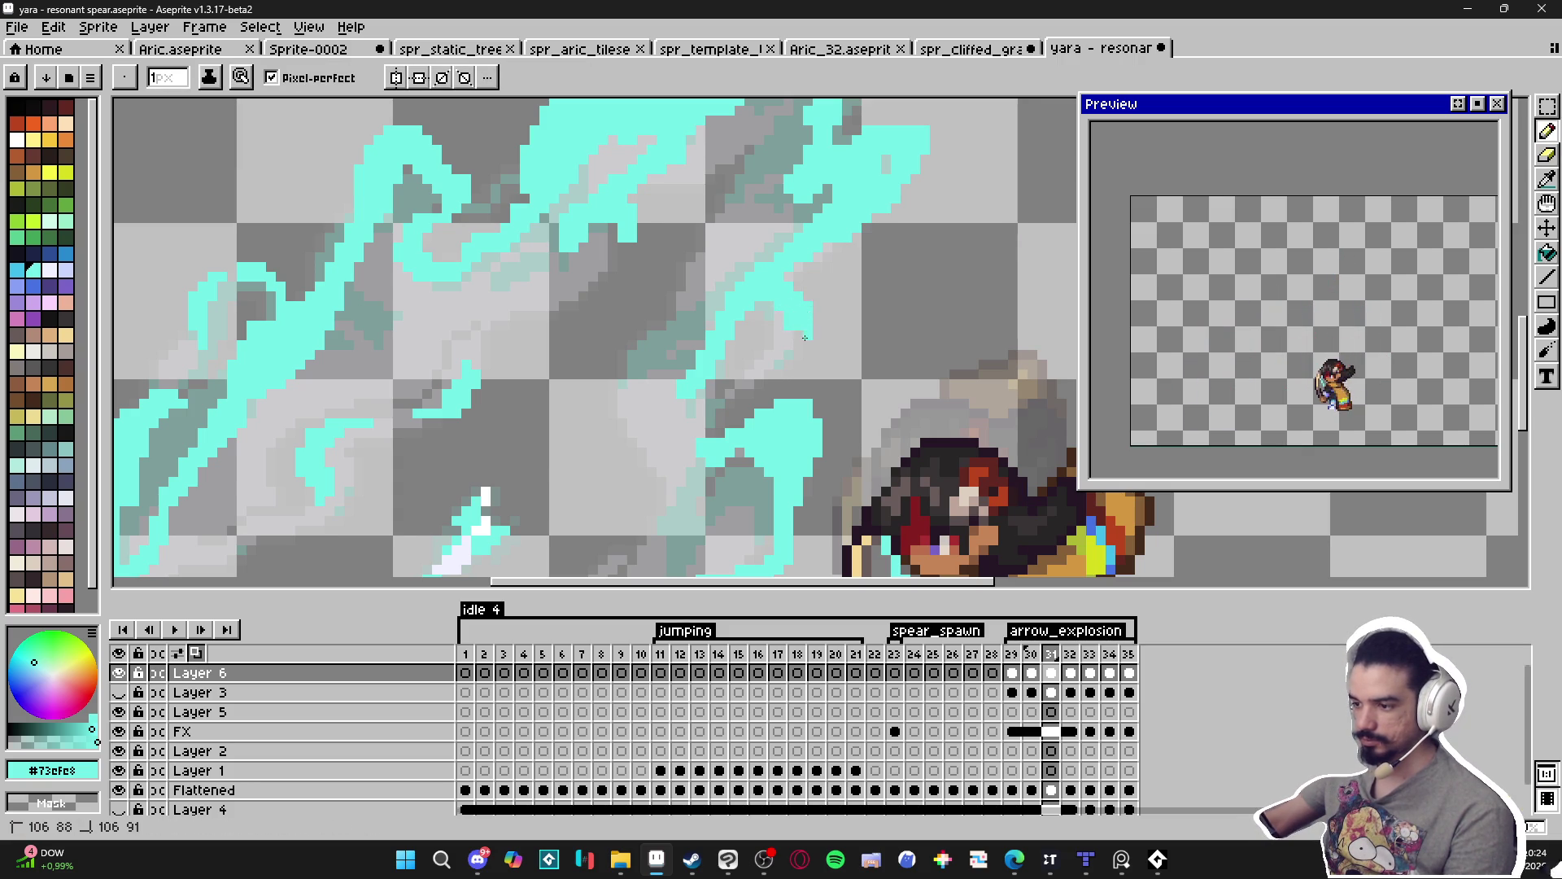
{"action": "left_click", "coordinate": [782, 348]}
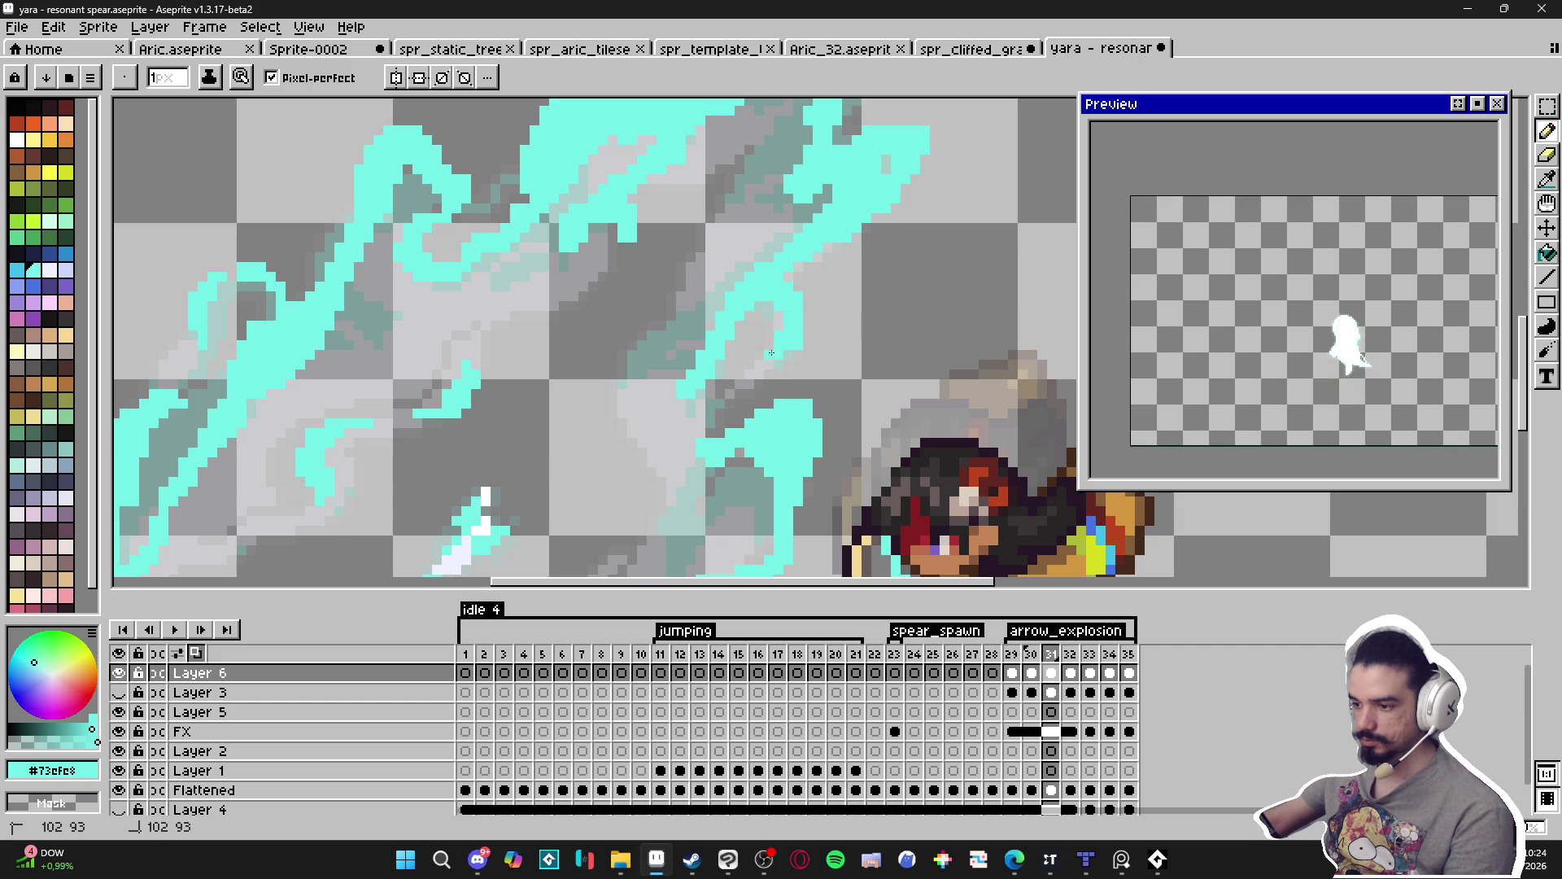
Add cyan pixels along the upper slash strand and show the dark background layer.
{"action": "scroll", "coordinate": [778, 352], "scroll_direction": "down", "scroll_amount": 3}
{"action": "scroll", "coordinate": [787, 337], "scroll_direction": "up", "scroll_amount": 3}
{"action": "left_click_drag", "start_coordinate": [787, 337], "coordinate": [795, 356]}
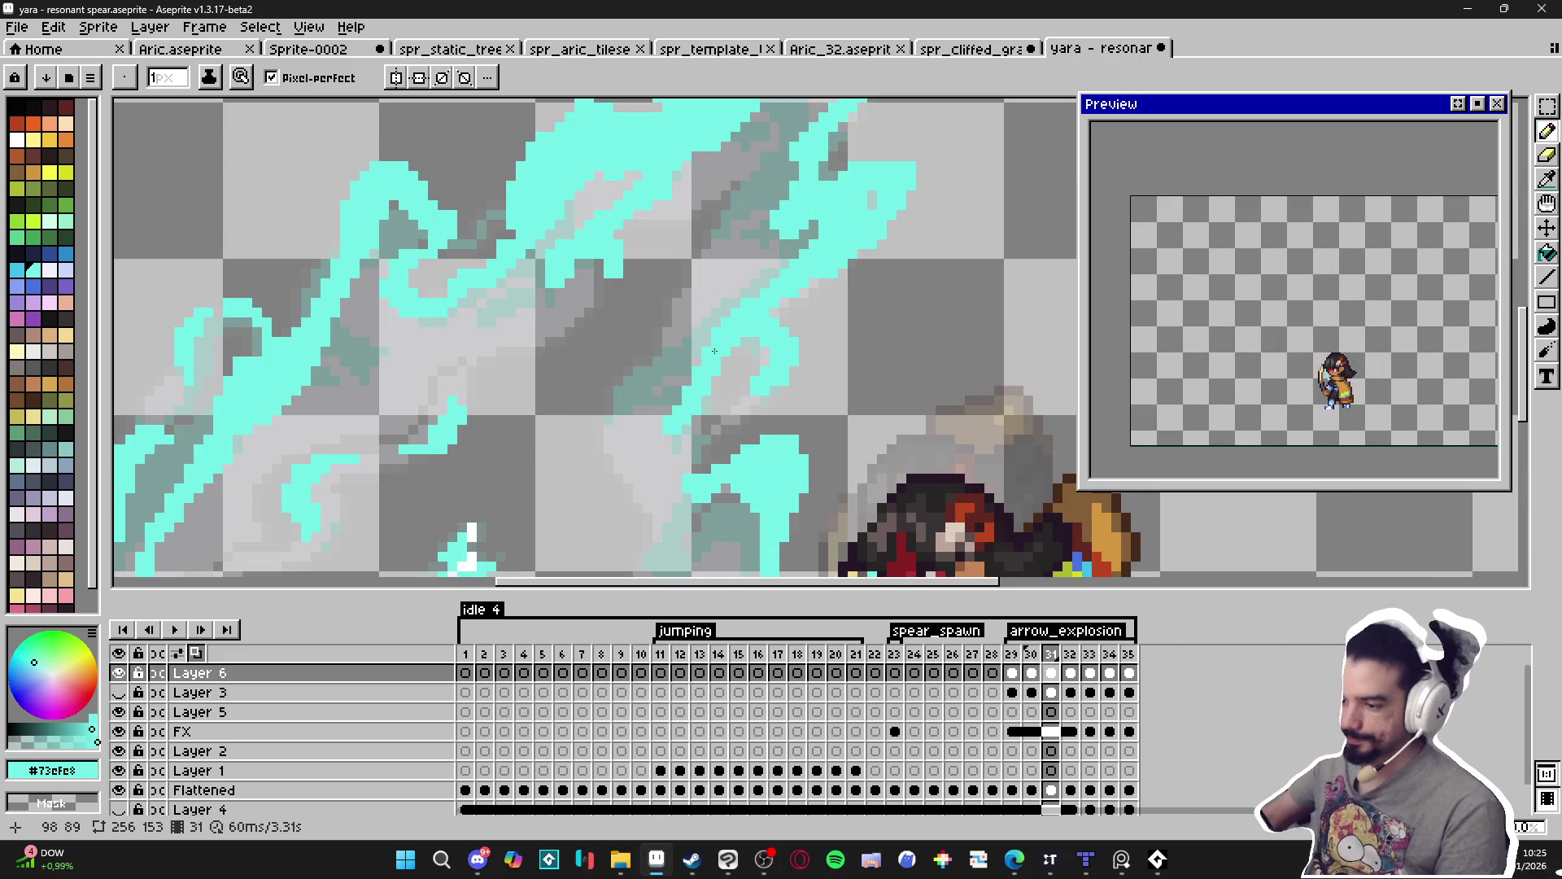
{"action": "scroll", "coordinate": [714, 351], "scroll_direction": "down", "scroll_amount": 2}
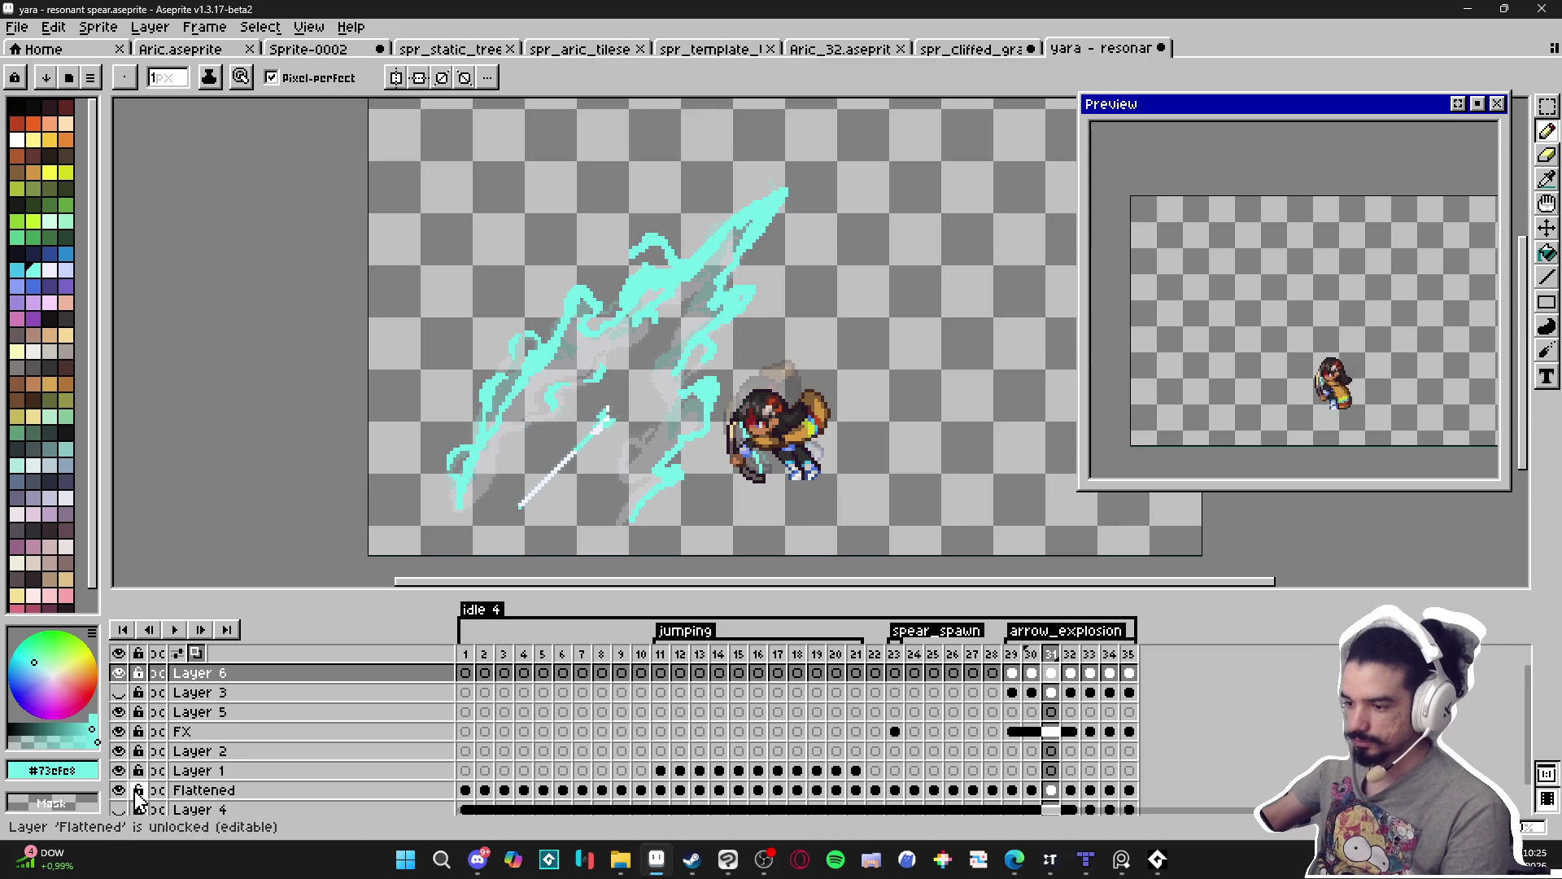
{"action": "scroll", "coordinate": [120, 796], "scroll_direction": "down", "scroll_amount": 1}
{"action": "left_click", "coordinate": [118, 783]}
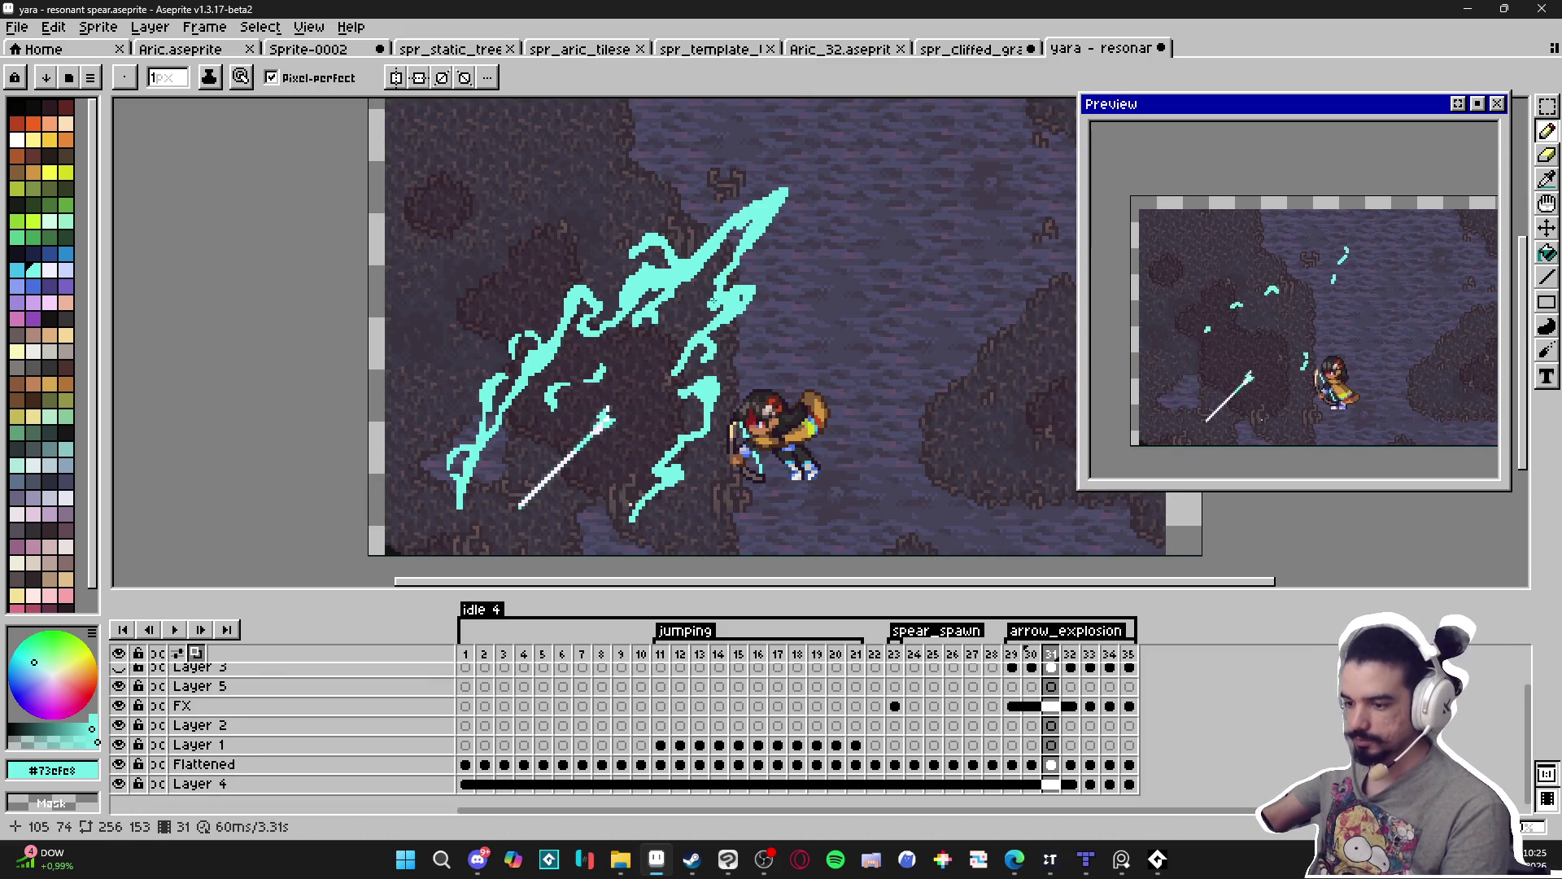
Select frame 31 on Layer 6 and touch up the cyan slash with Pencil and Eraser.
{"action": "scroll", "coordinate": [657, 293], "scroll_direction": "up", "scroll_amount": 1}
{"action": "scroll", "coordinate": [694, 371], "scroll_direction": "up", "scroll_amount": 2}
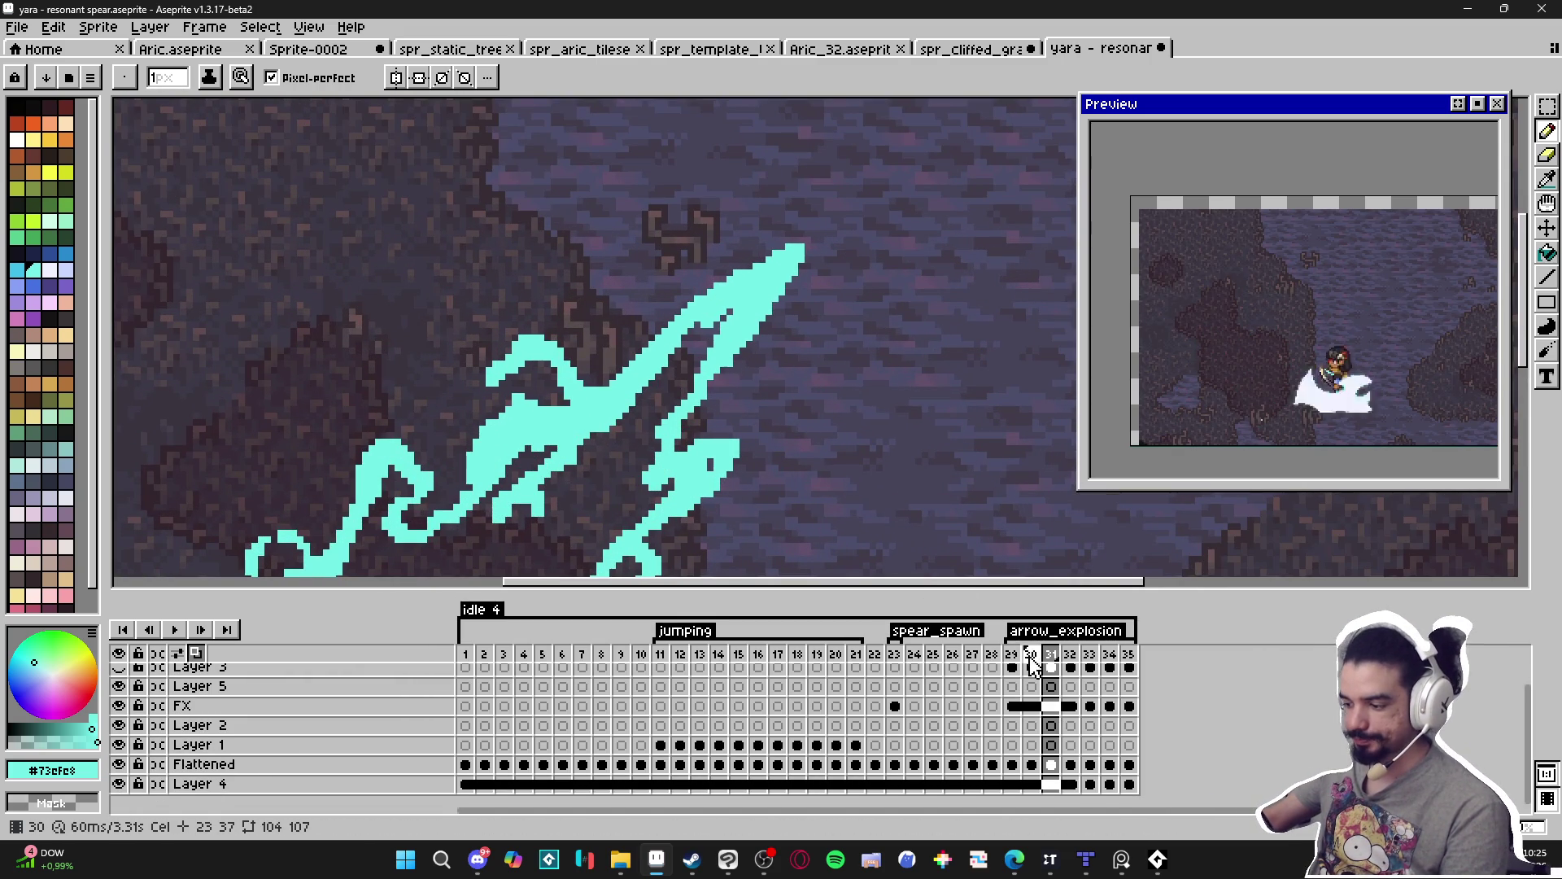
{"action": "scroll", "coordinate": [1031, 665], "scroll_direction": "up", "scroll_amount": 1}
{"action": "left_click", "coordinate": [1051, 673]}
{"action": "scroll", "coordinate": [703, 305], "scroll_direction": "up", "scroll_amount": 1}
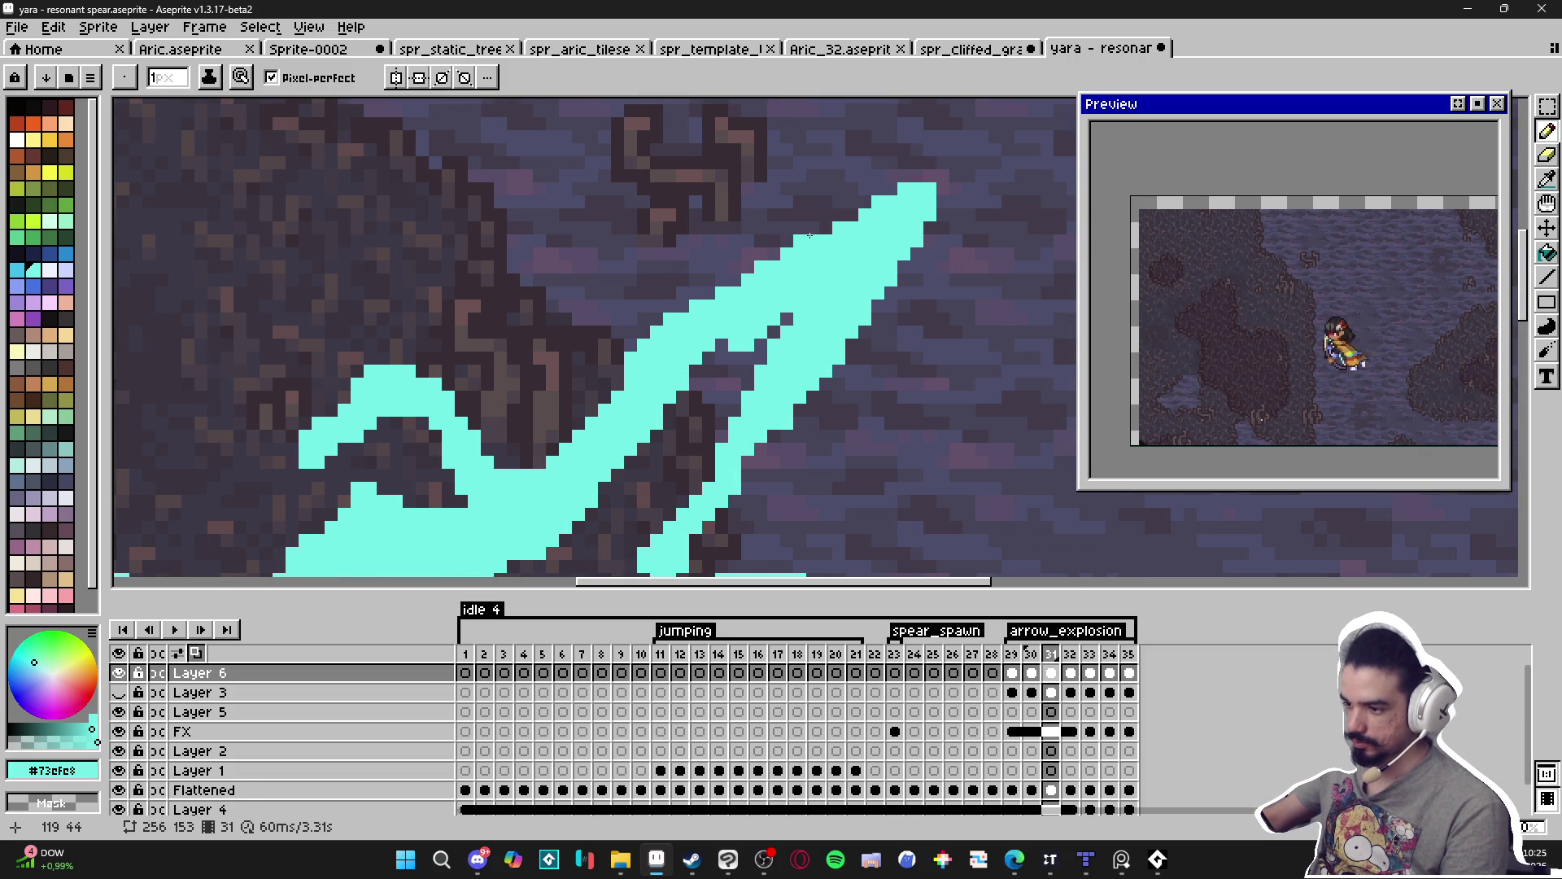
{"action": "scroll", "coordinate": [775, 296], "scroll_direction": "up", "scroll_amount": 1}
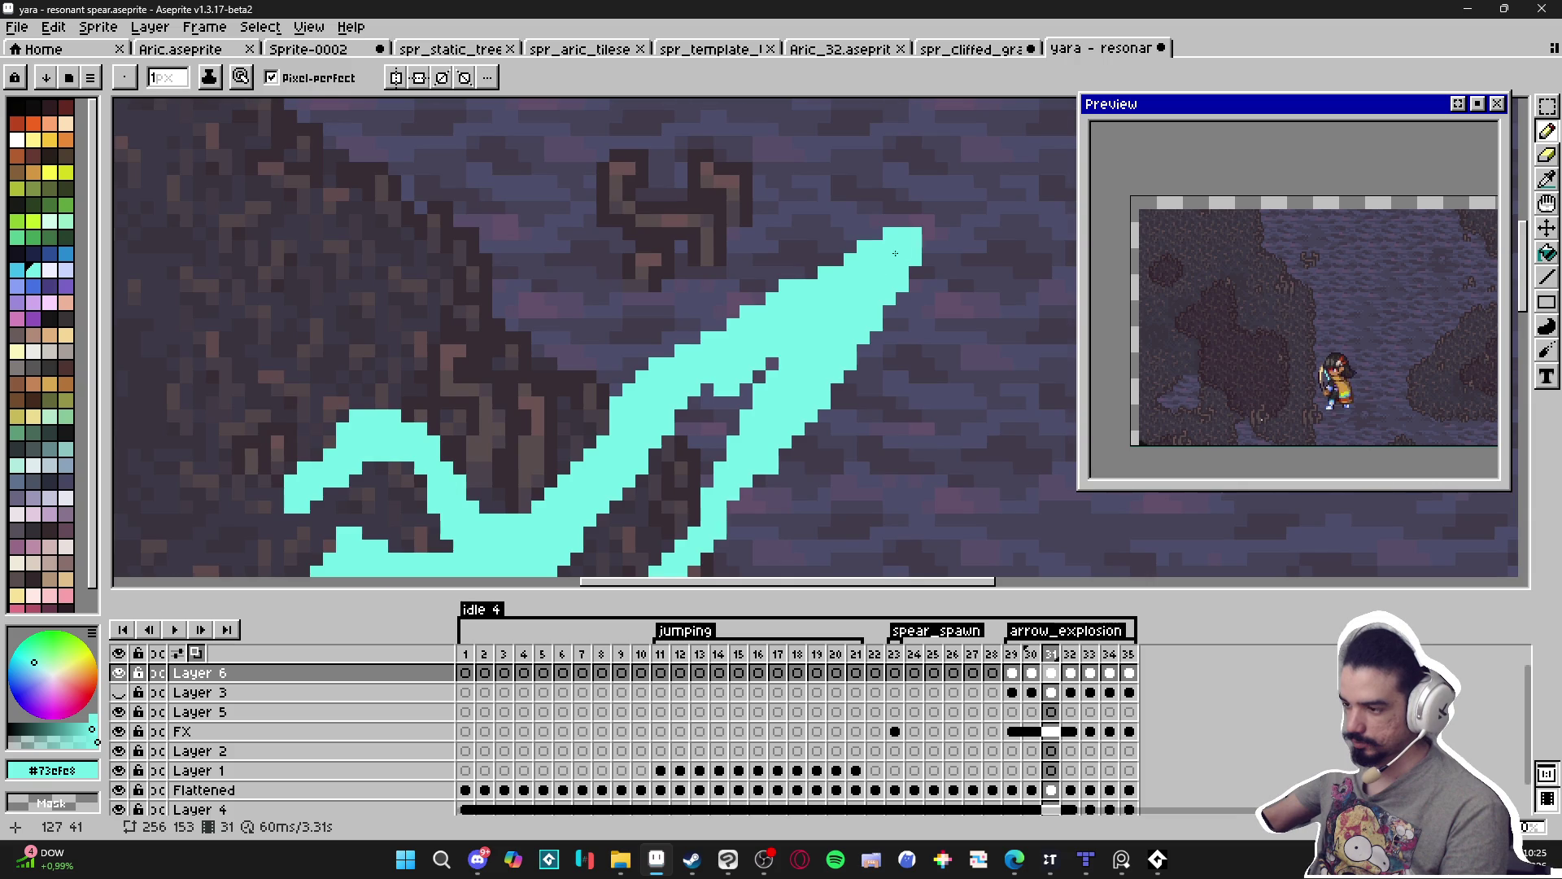
{"action": "scroll", "coordinate": [901, 247], "scroll_direction": "down", "scroll_amount": 2}
{"action": "scroll", "coordinate": [773, 344], "scroll_direction": "up", "scroll_amount": 2}
{"action": "key", "text": "e"}
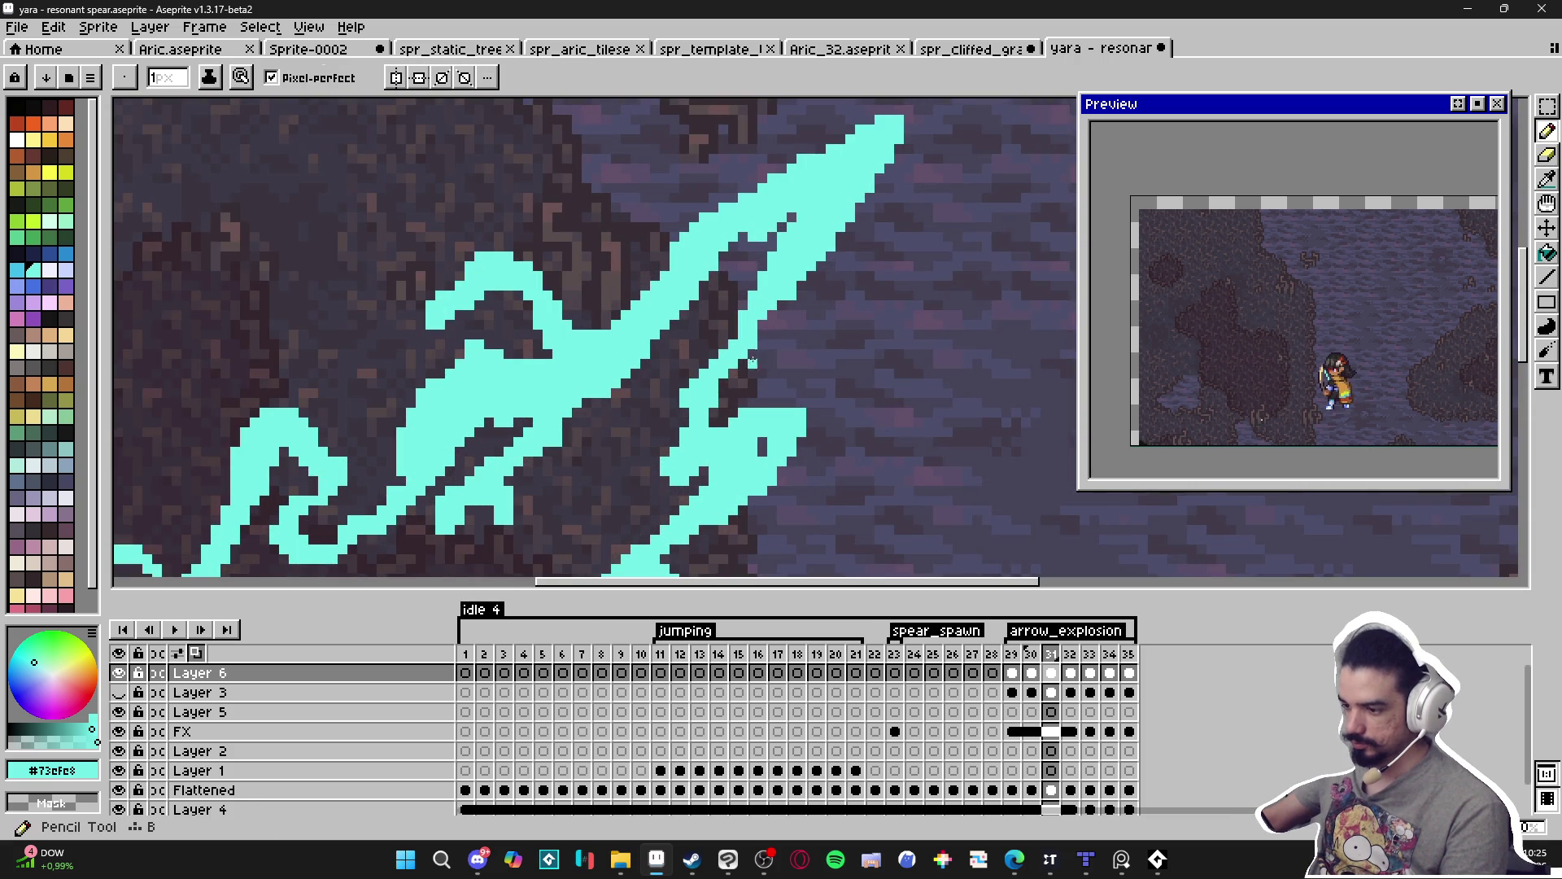
{"action": "key", "text": "b"}
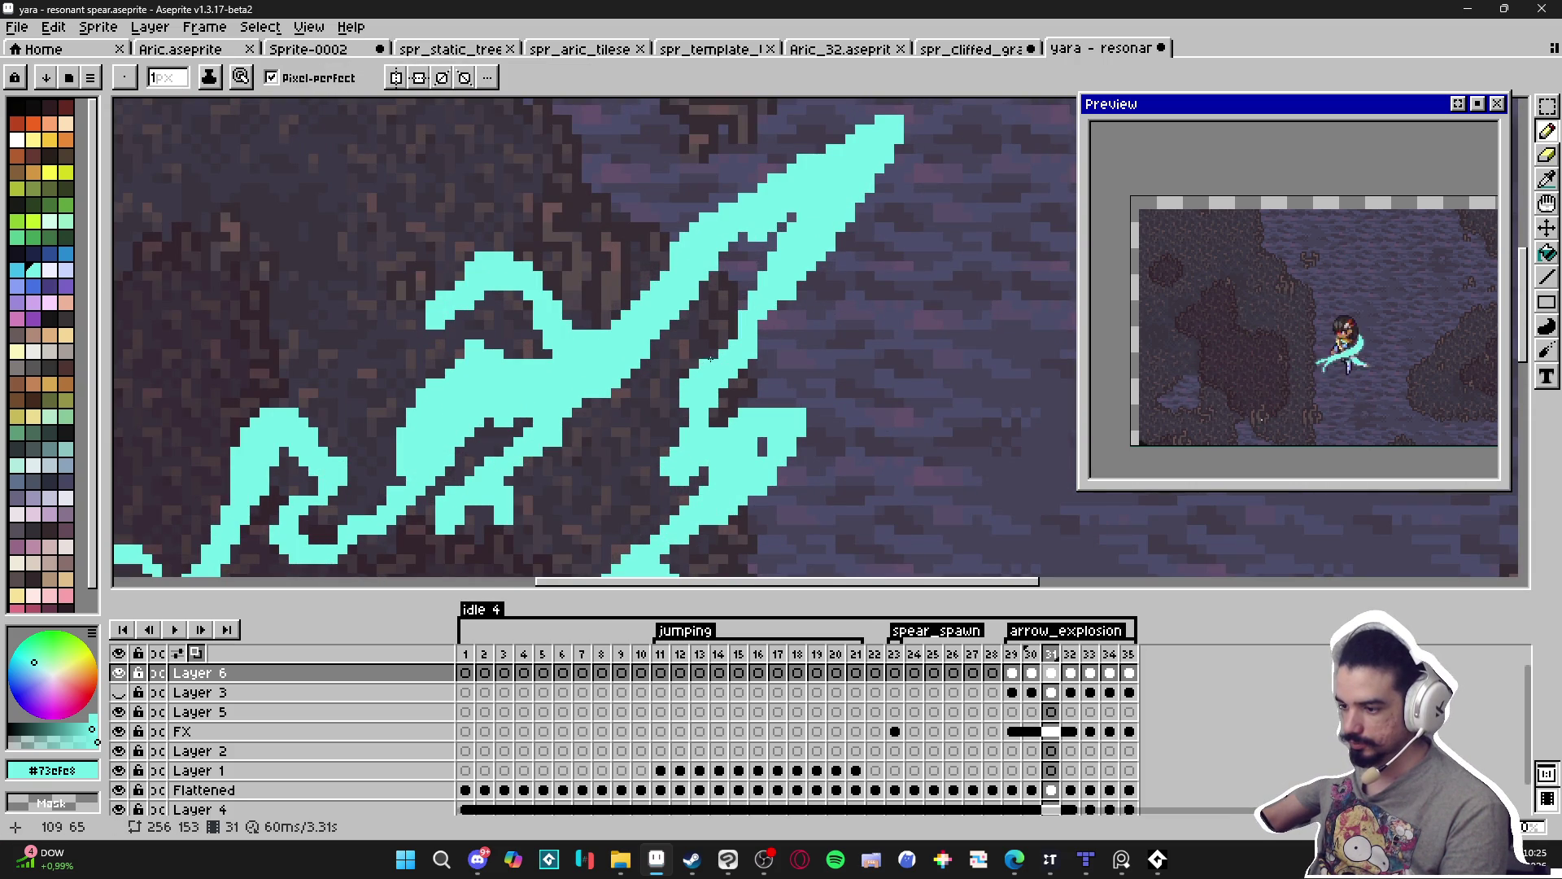
Continue refining the cyan slash strands pixel by pixel against the dark forest background.
{"action": "scroll", "coordinate": [709, 342], "scroll_direction": "down", "scroll_amount": 2}
{"action": "scroll", "coordinate": [715, 277], "scroll_direction": "up", "scroll_amount": 2}
{"action": "scroll", "coordinate": [715, 269], "scroll_direction": "down", "scroll_amount": 2}
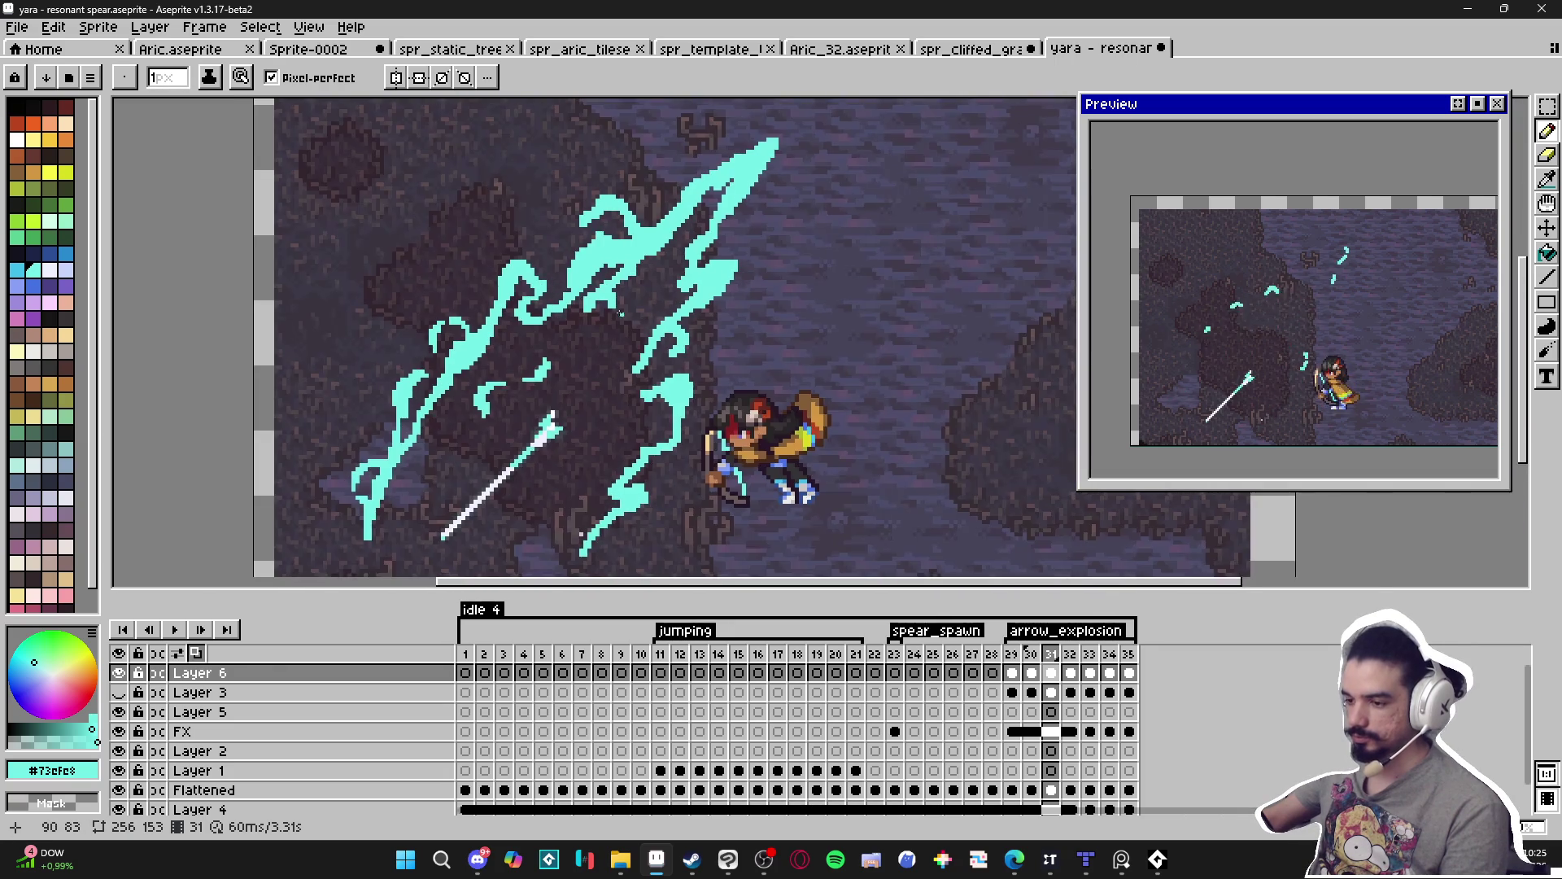
{"action": "scroll", "coordinate": [610, 303], "scroll_direction": "up", "scroll_amount": 1}
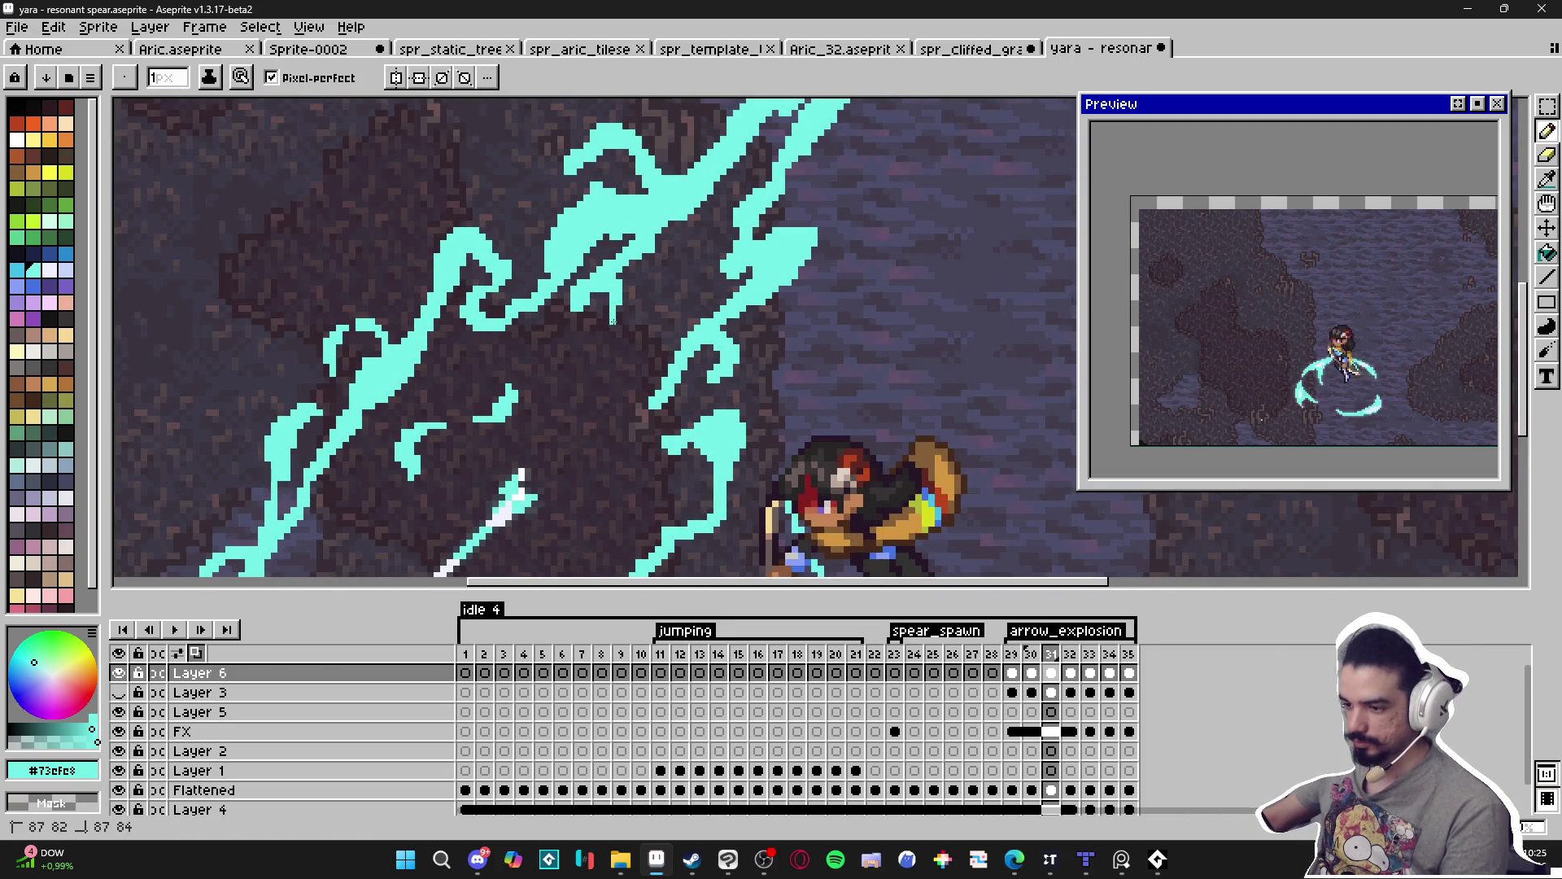
{"action": "scroll", "coordinate": [618, 333], "scroll_direction": "down", "scroll_amount": 1}
{"action": "scroll", "coordinate": [618, 333], "scroll_direction": "down", "scroll_amount": 2}
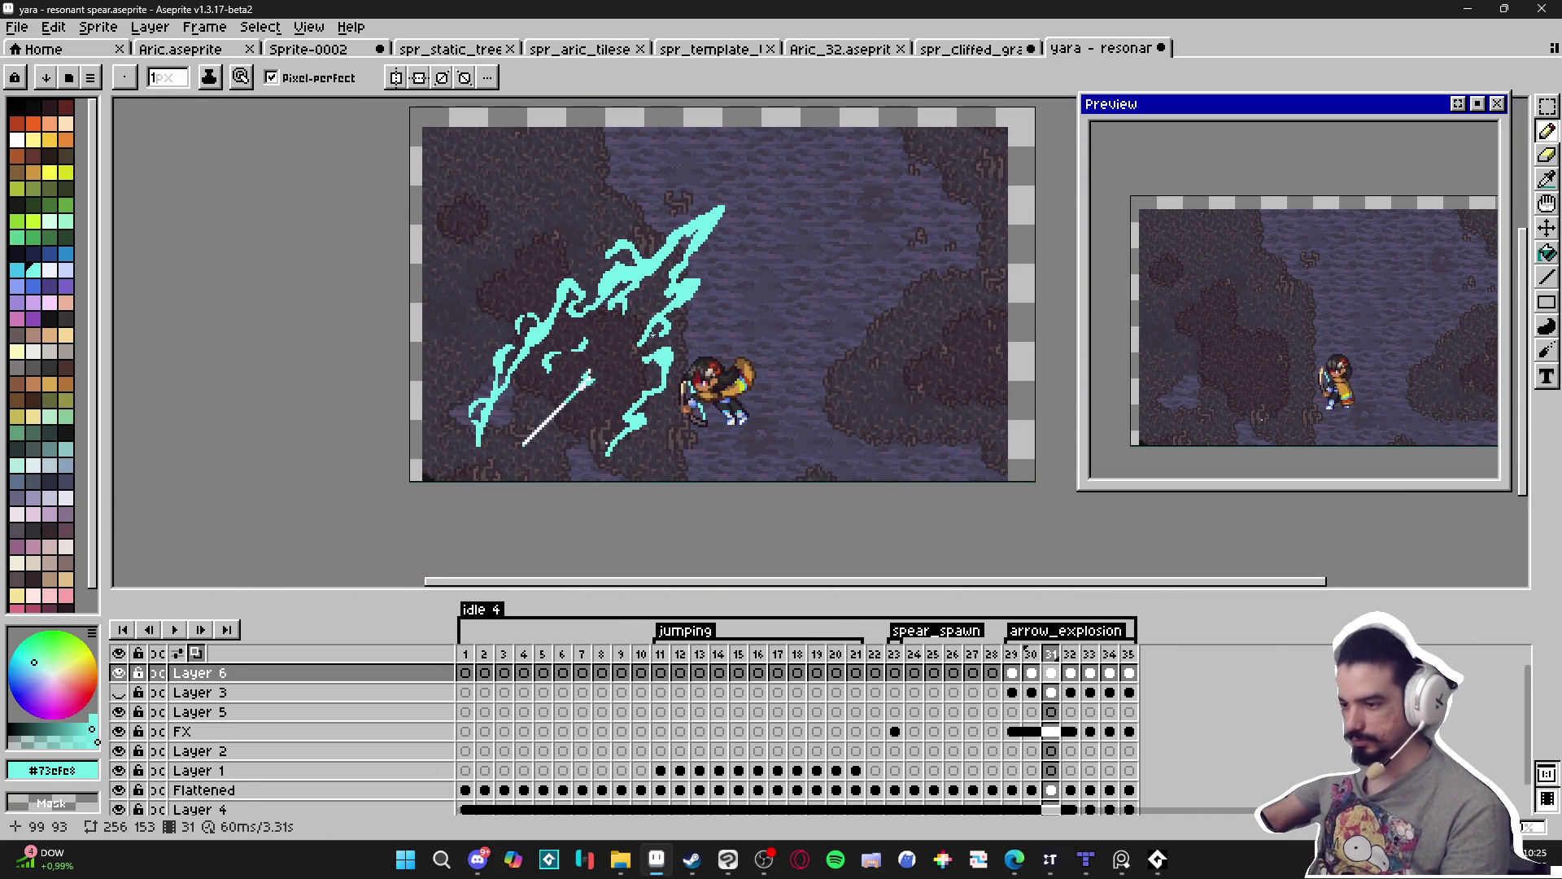
{"action": "scroll", "coordinate": [639, 319], "scroll_direction": "up", "scroll_amount": 4}
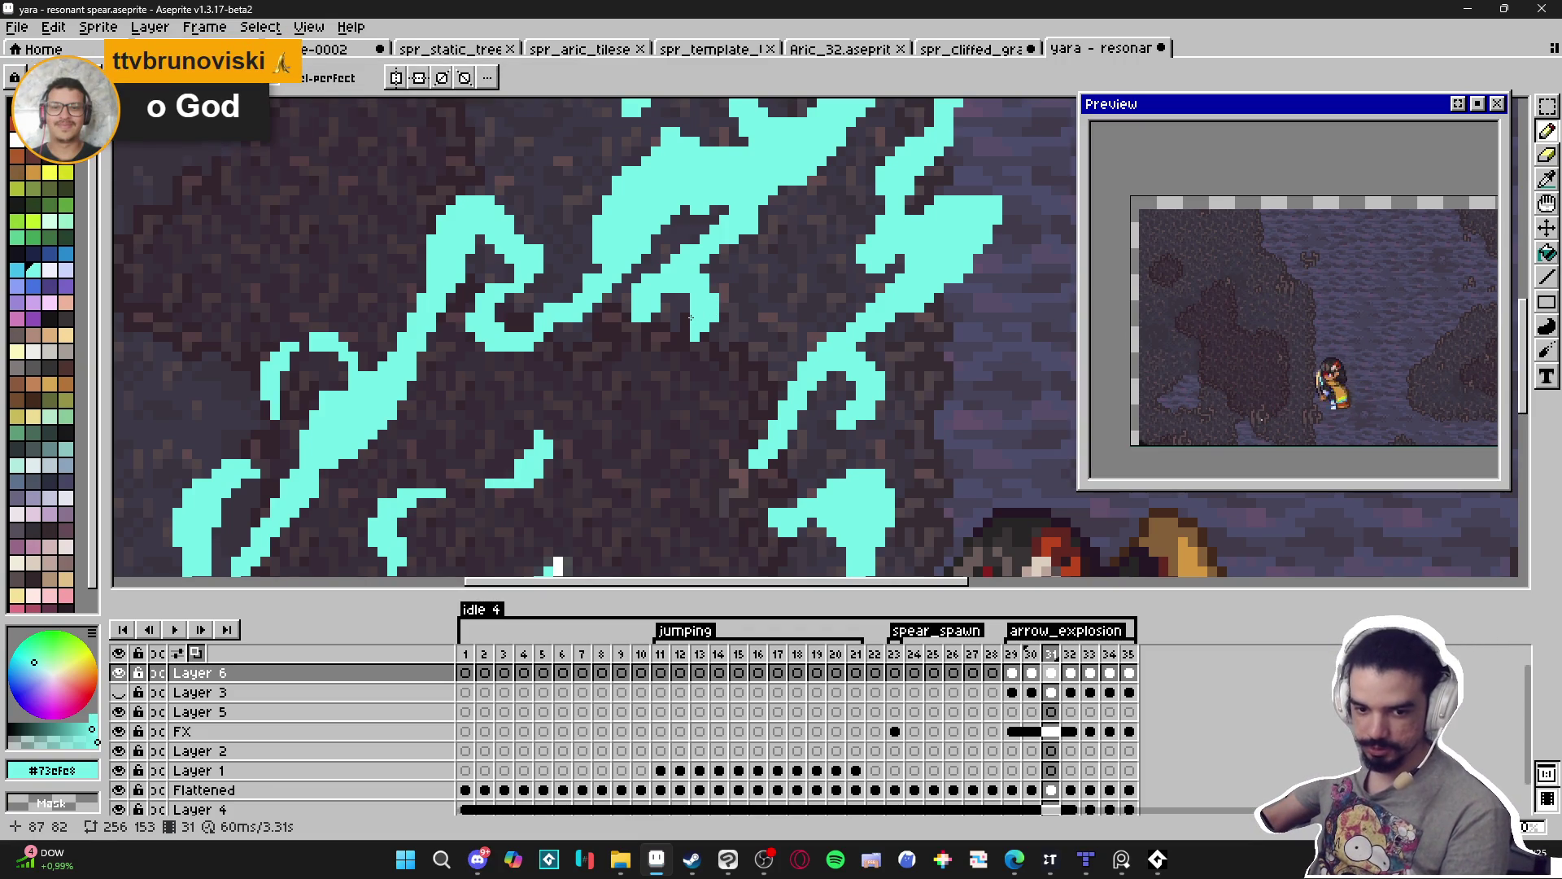
{"action": "scroll", "coordinate": [676, 316], "scroll_direction": "down", "scroll_amount": 2}
{"action": "scroll", "coordinate": [567, 319], "scroll_direction": "up", "scroll_amount": 2}
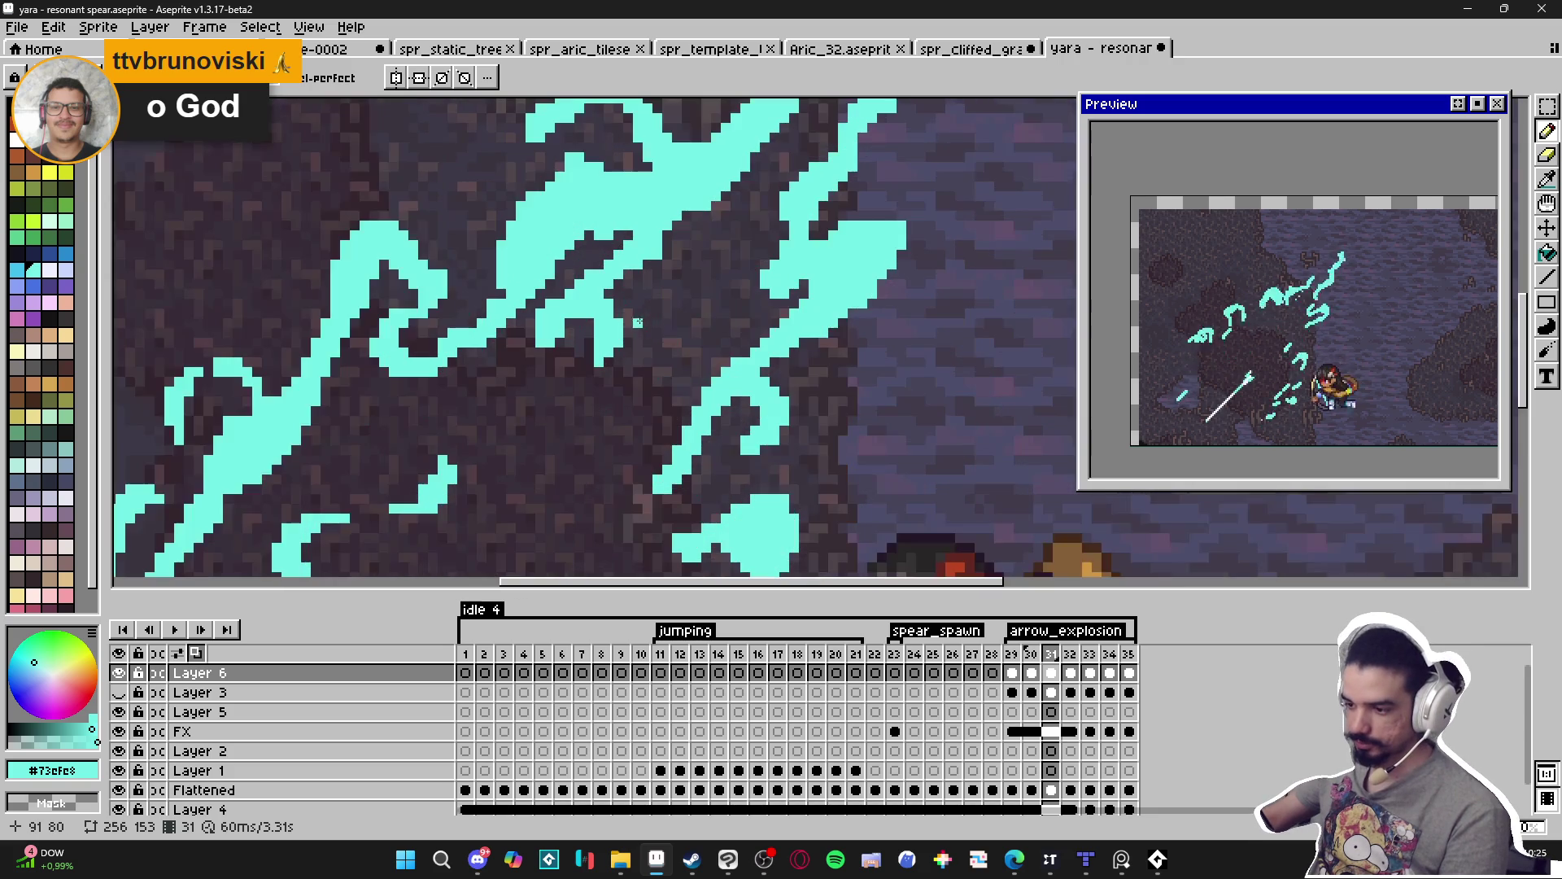
{"action": "key", "text": "e"}
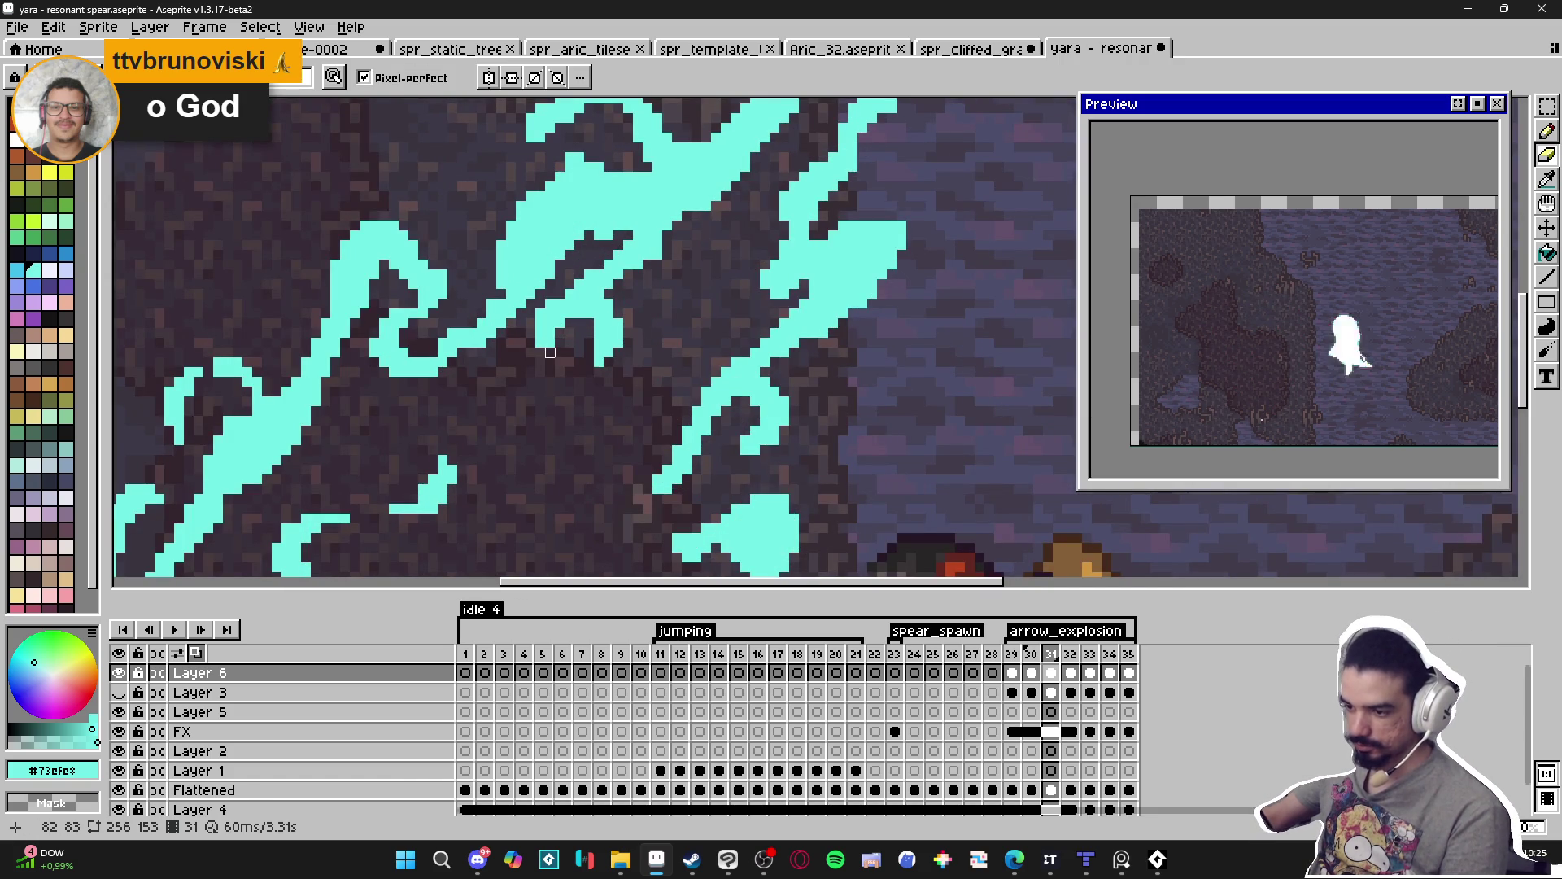
{"action": "key", "text": "b"}
{"action": "scroll", "coordinate": [578, 330], "scroll_direction": "down", "scroll_amount": 2}
{"action": "scroll", "coordinate": [602, 325], "scroll_direction": "up", "scroll_amount": 2}
{"action": "key", "text": "b"}
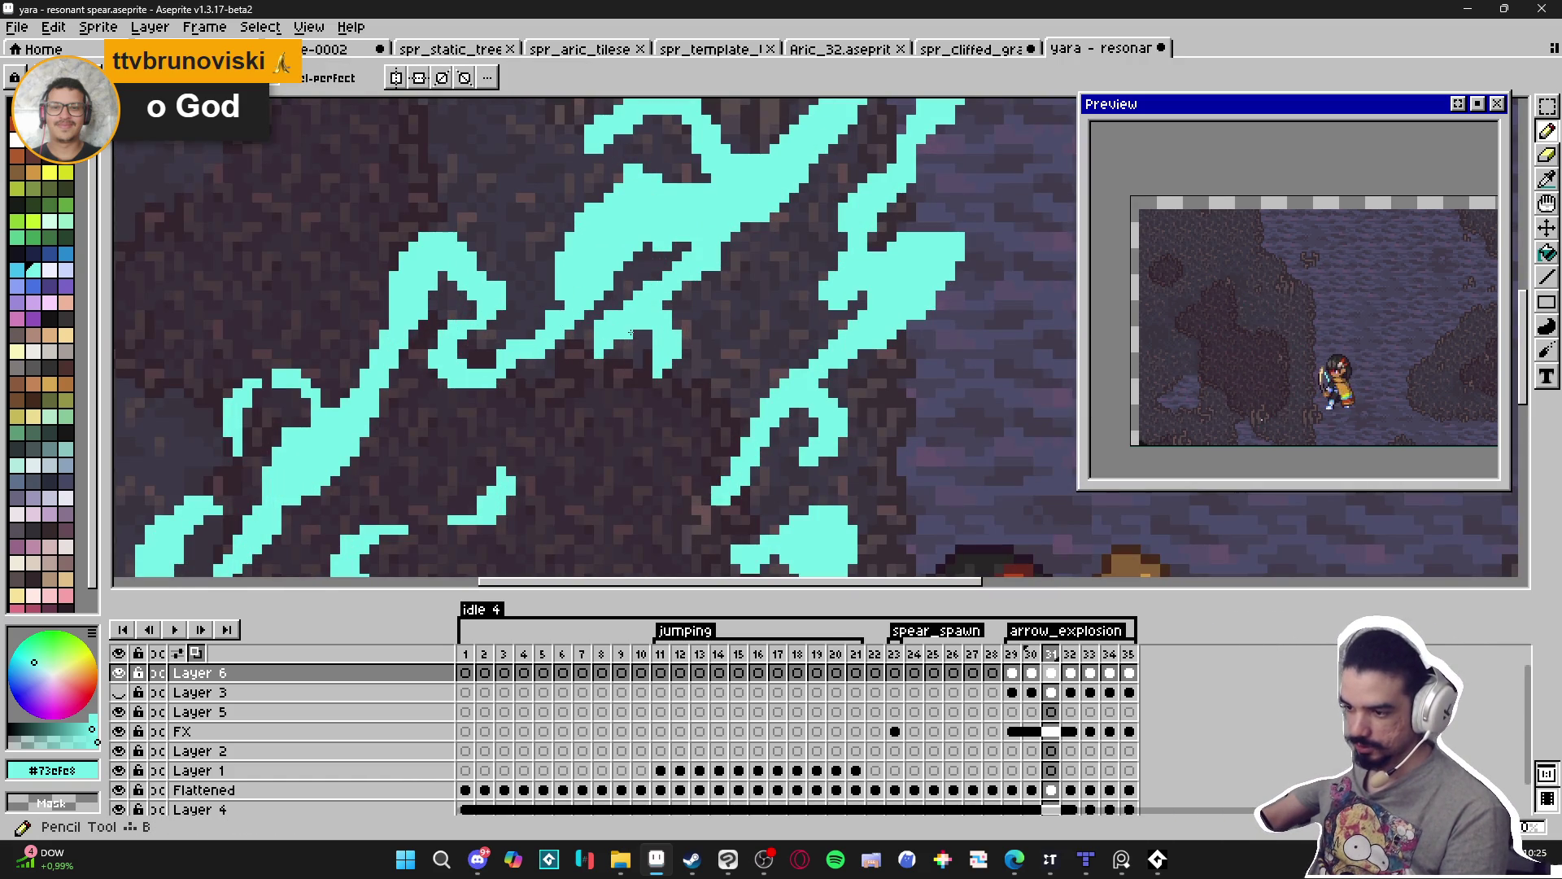
Compare frame 30's slash, then erase stray pixels on frame 31's cyan slash.
{"action": "left_click", "coordinate": [1031, 658]}
{"action": "left_click", "coordinate": [1051, 658]}
{"action": "scroll", "coordinate": [708, 359], "scroll_direction": "down", "scroll_amount": 3}
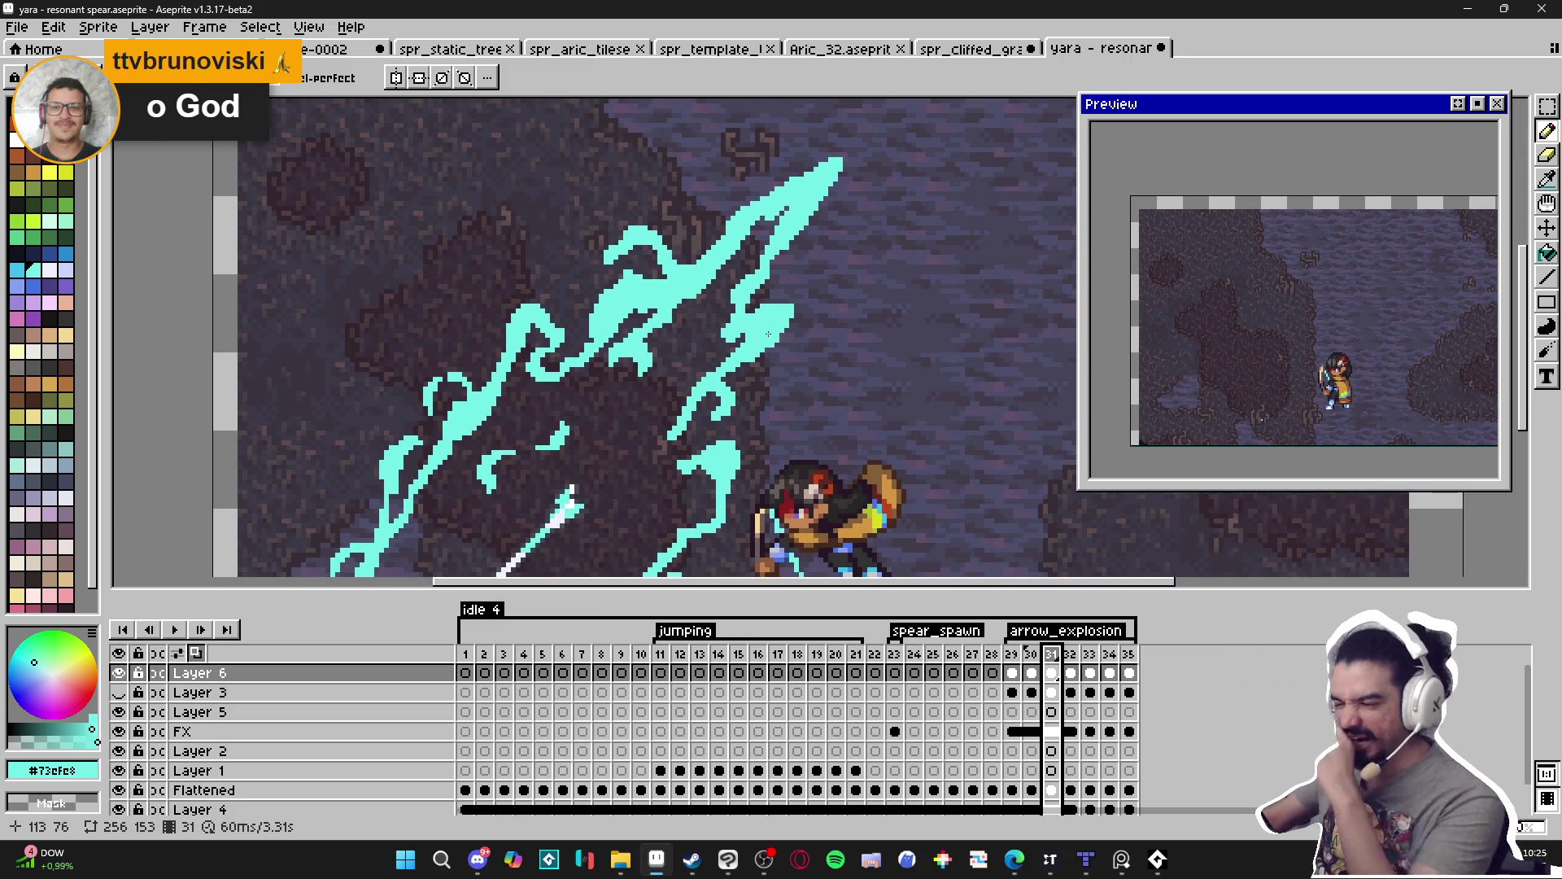
{"action": "scroll", "coordinate": [756, 343], "scroll_direction": "up", "scroll_amount": 3}
{"action": "key", "text": "e"}
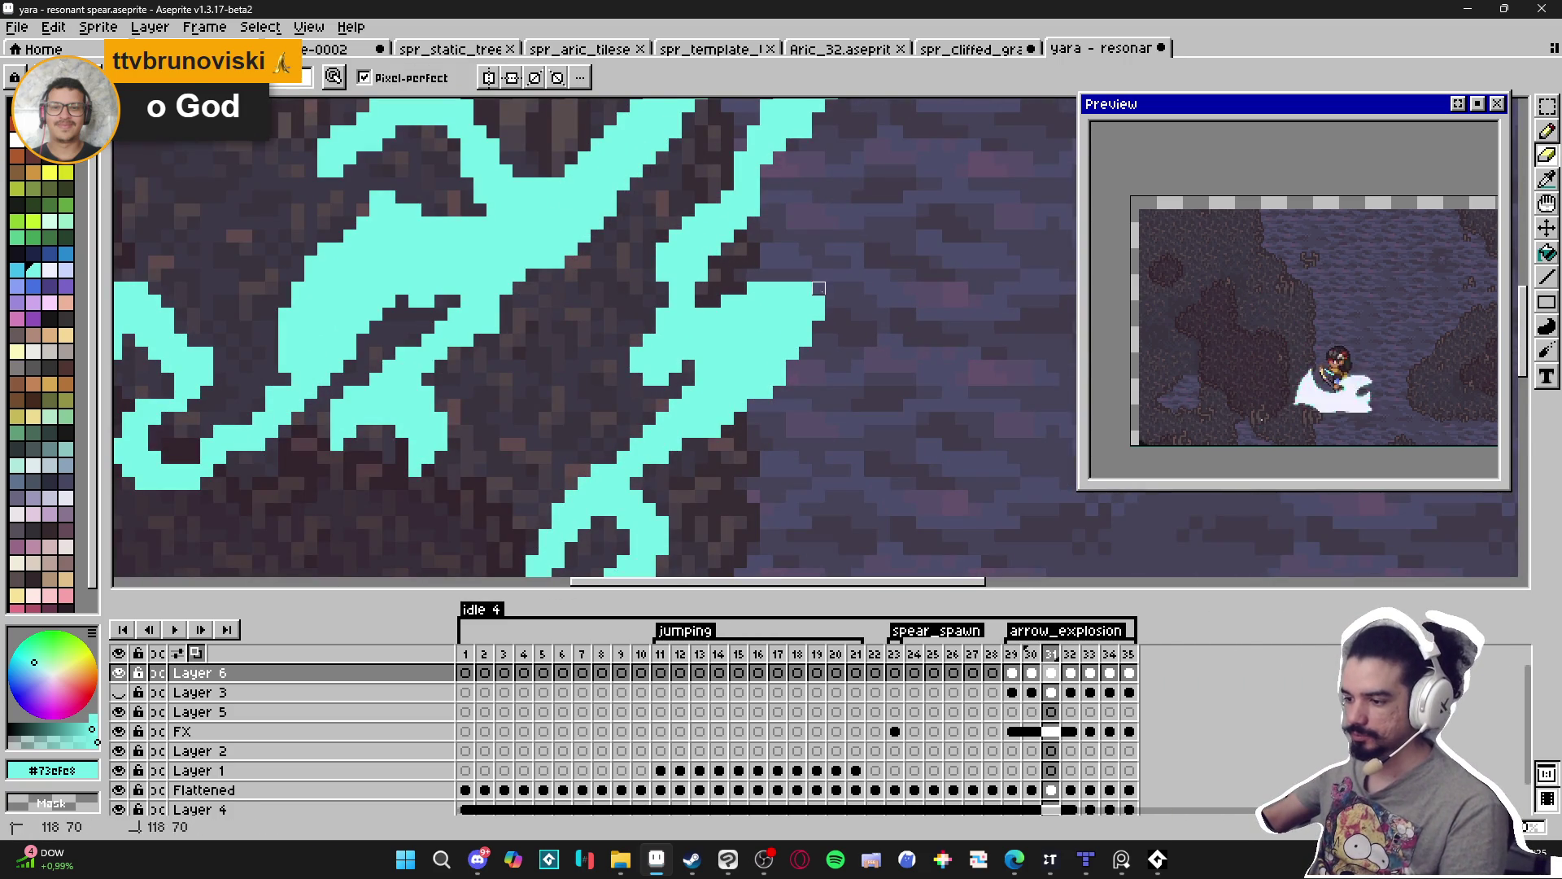
{"action": "scroll", "coordinate": [819, 288], "scroll_direction": "down", "scroll_amount": 3}
{"action": "key", "text": "b"}
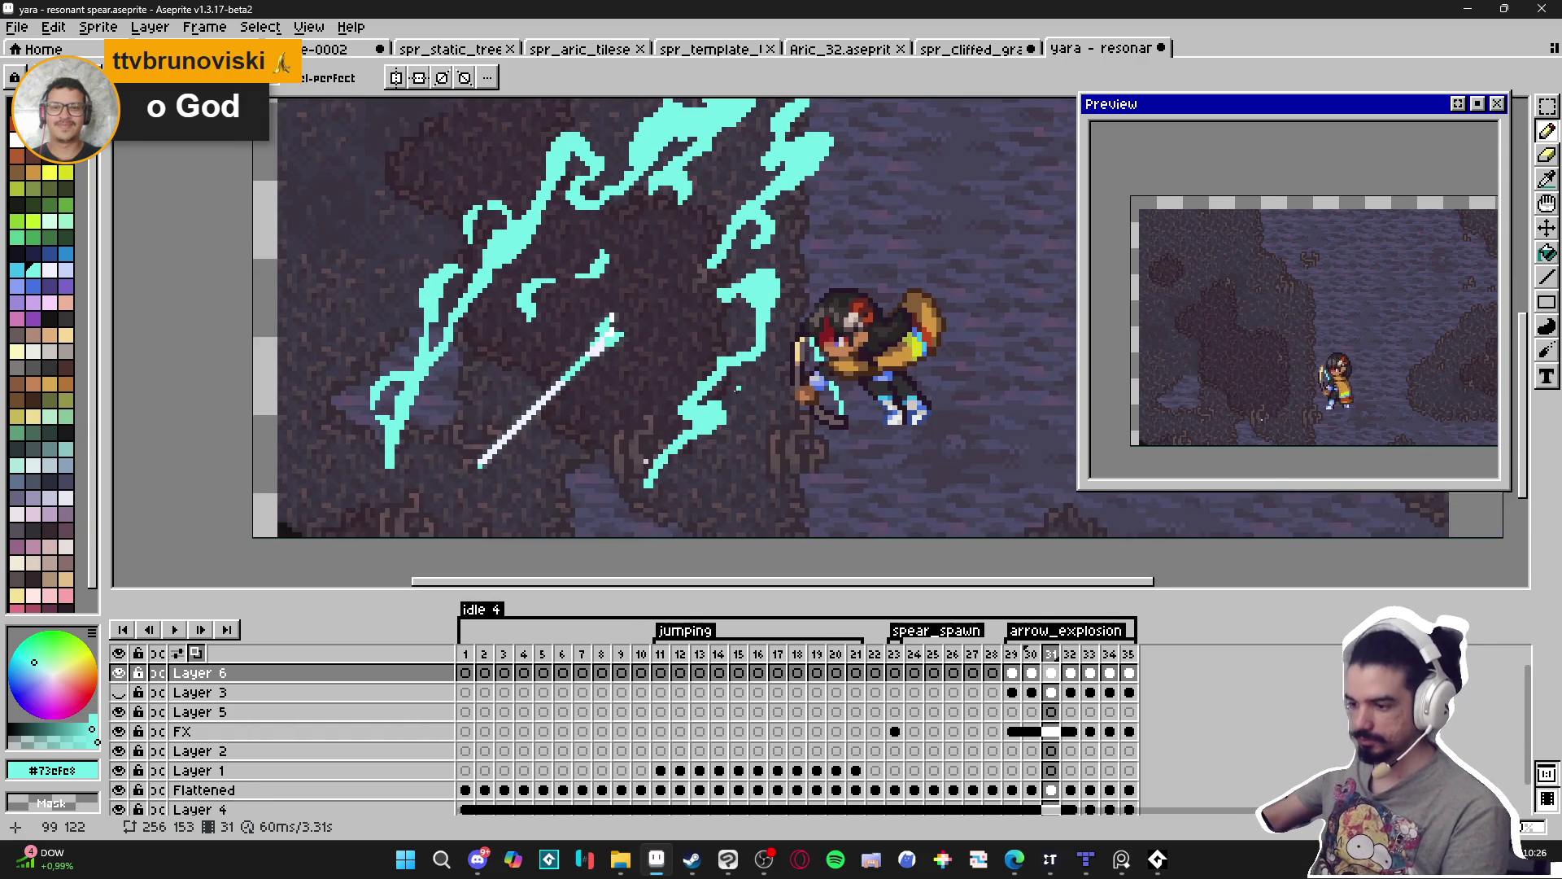
{"action": "scroll", "coordinate": [681, 386], "scroll_direction": "up", "scroll_amount": 3}
Add cyan pixels to the slash's stroke edges, then check frame 30's swirl strokes.
{"action": "key", "text": "e"}
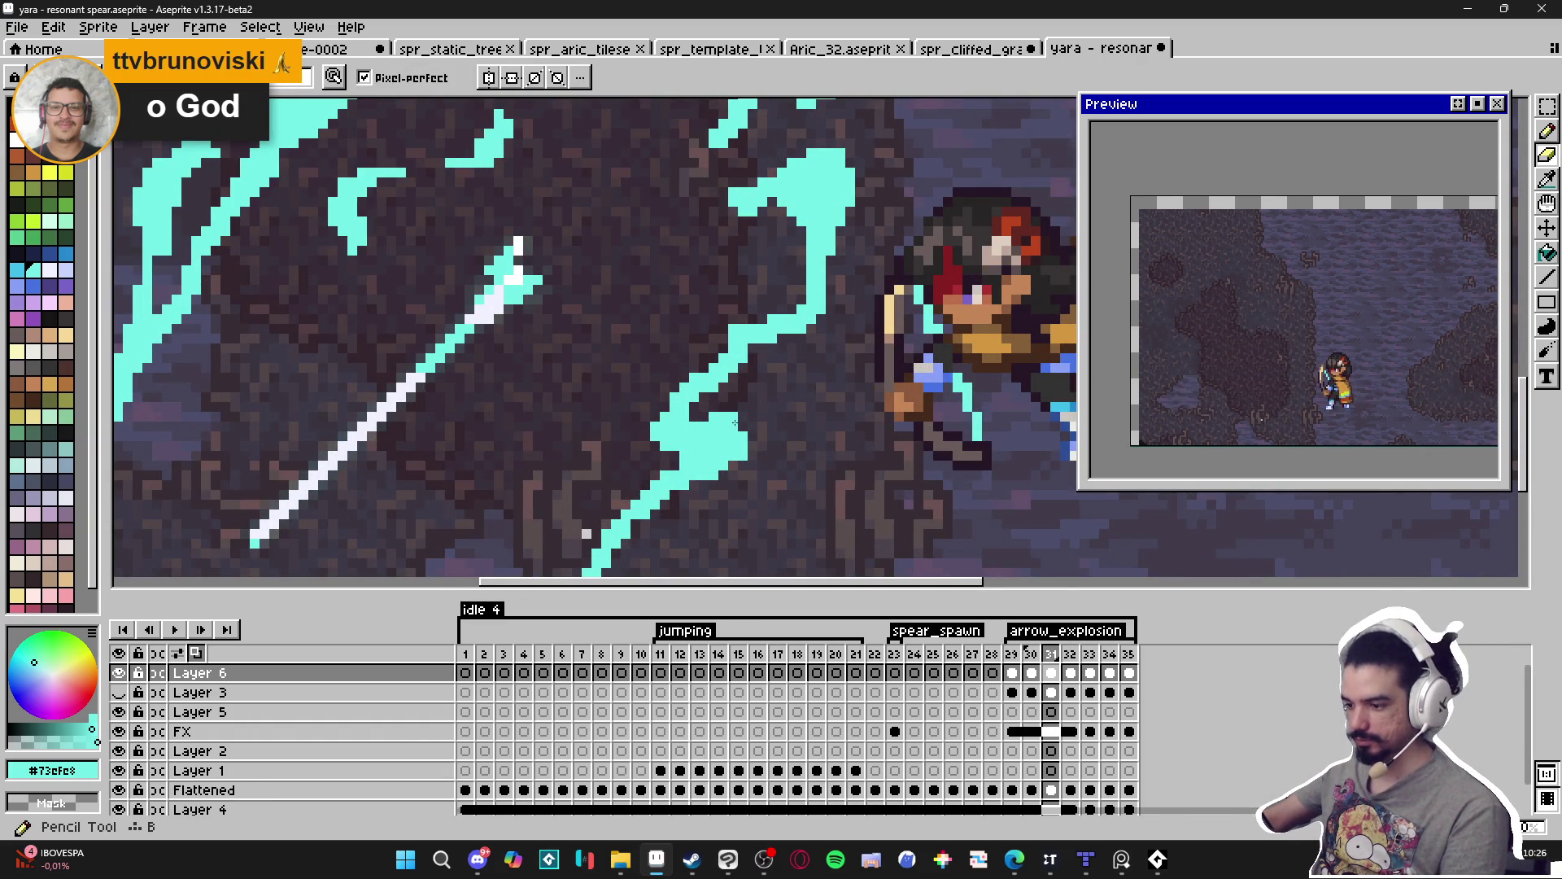
{"action": "key", "text": "b"}
{"action": "mouse_move", "coordinate": [753, 446]}
{"action": "left_mouse_down"}
{"action": "mouse_move", "coordinate": [752, 433]}
{"action": "mouse_move", "coordinate": [724, 440]}
{"action": "mouse_move", "coordinate": [754, 425]}
{"action": "left_mouse_up"}
{"action": "key", "text": "e"}
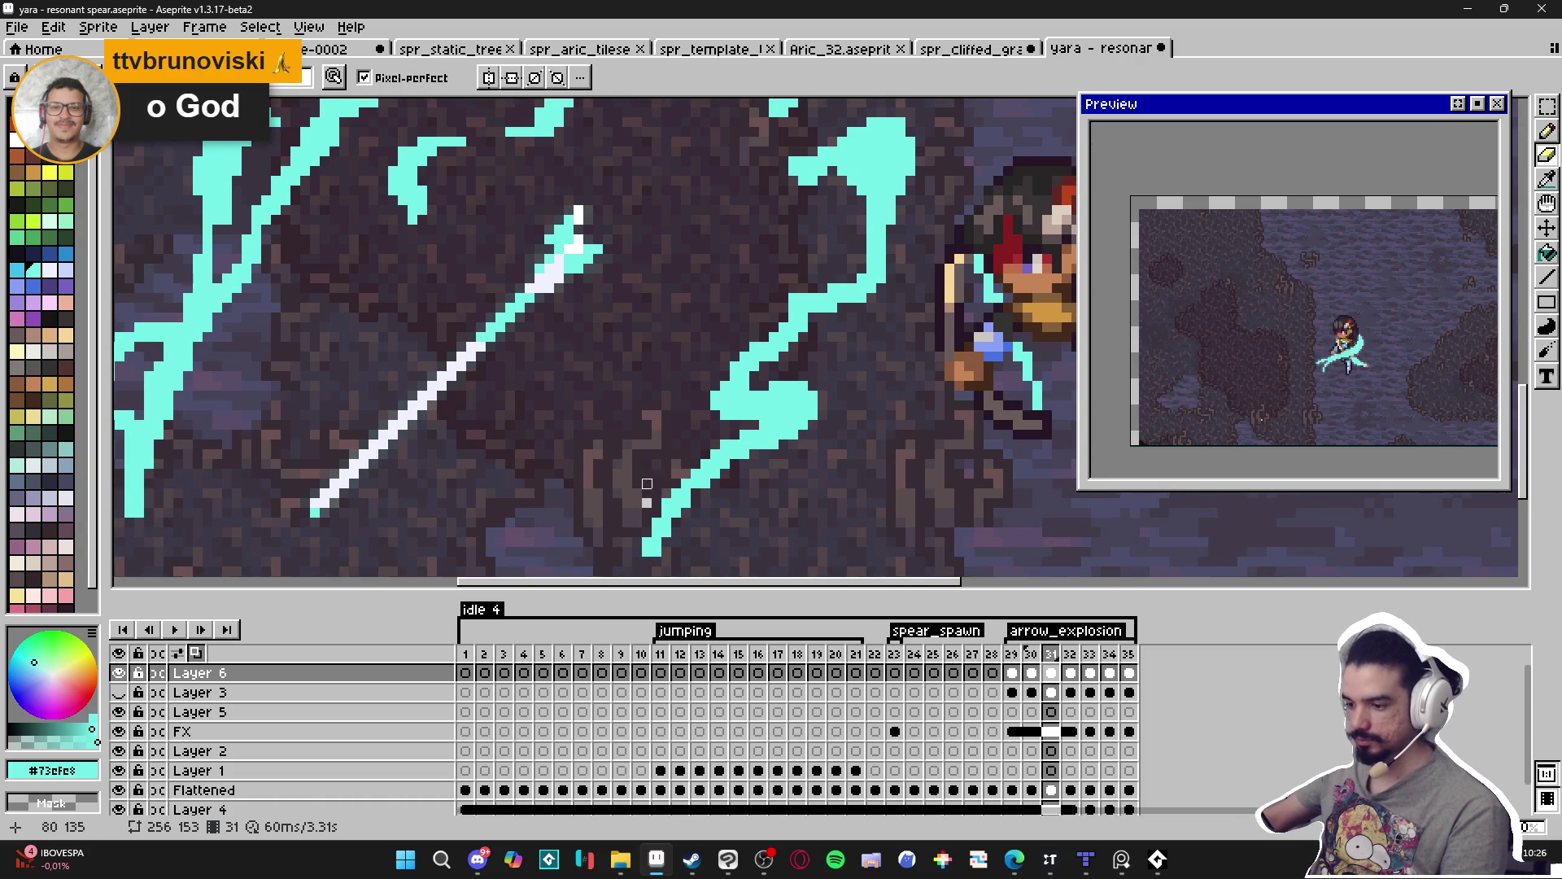
{"action": "key", "text": "e"}
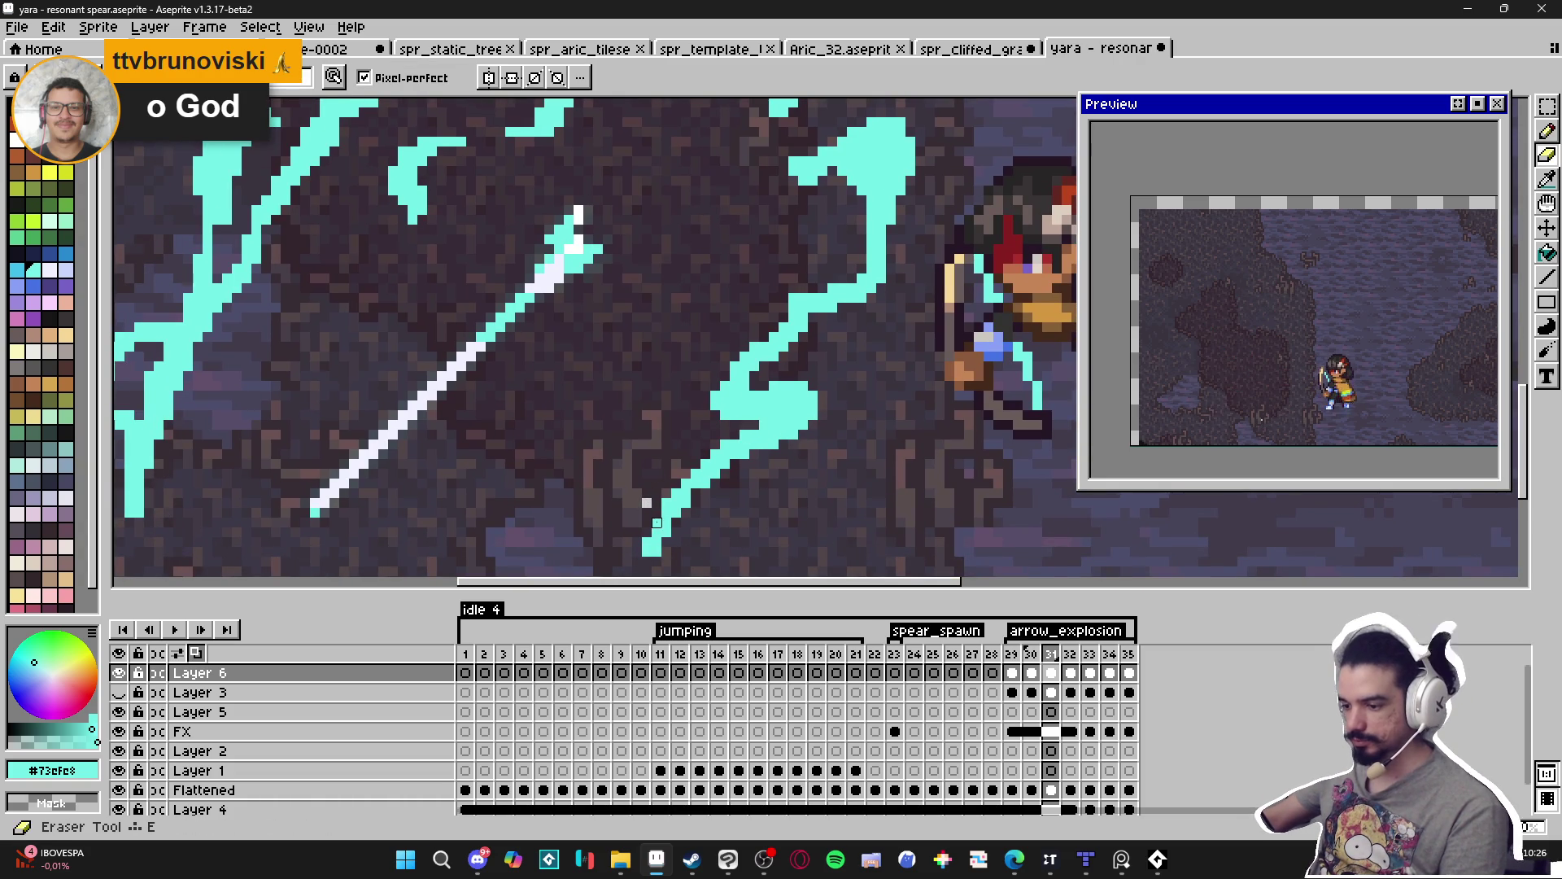
{"action": "scroll", "coordinate": [655, 537], "scroll_direction": "down", "scroll_amount": 3}
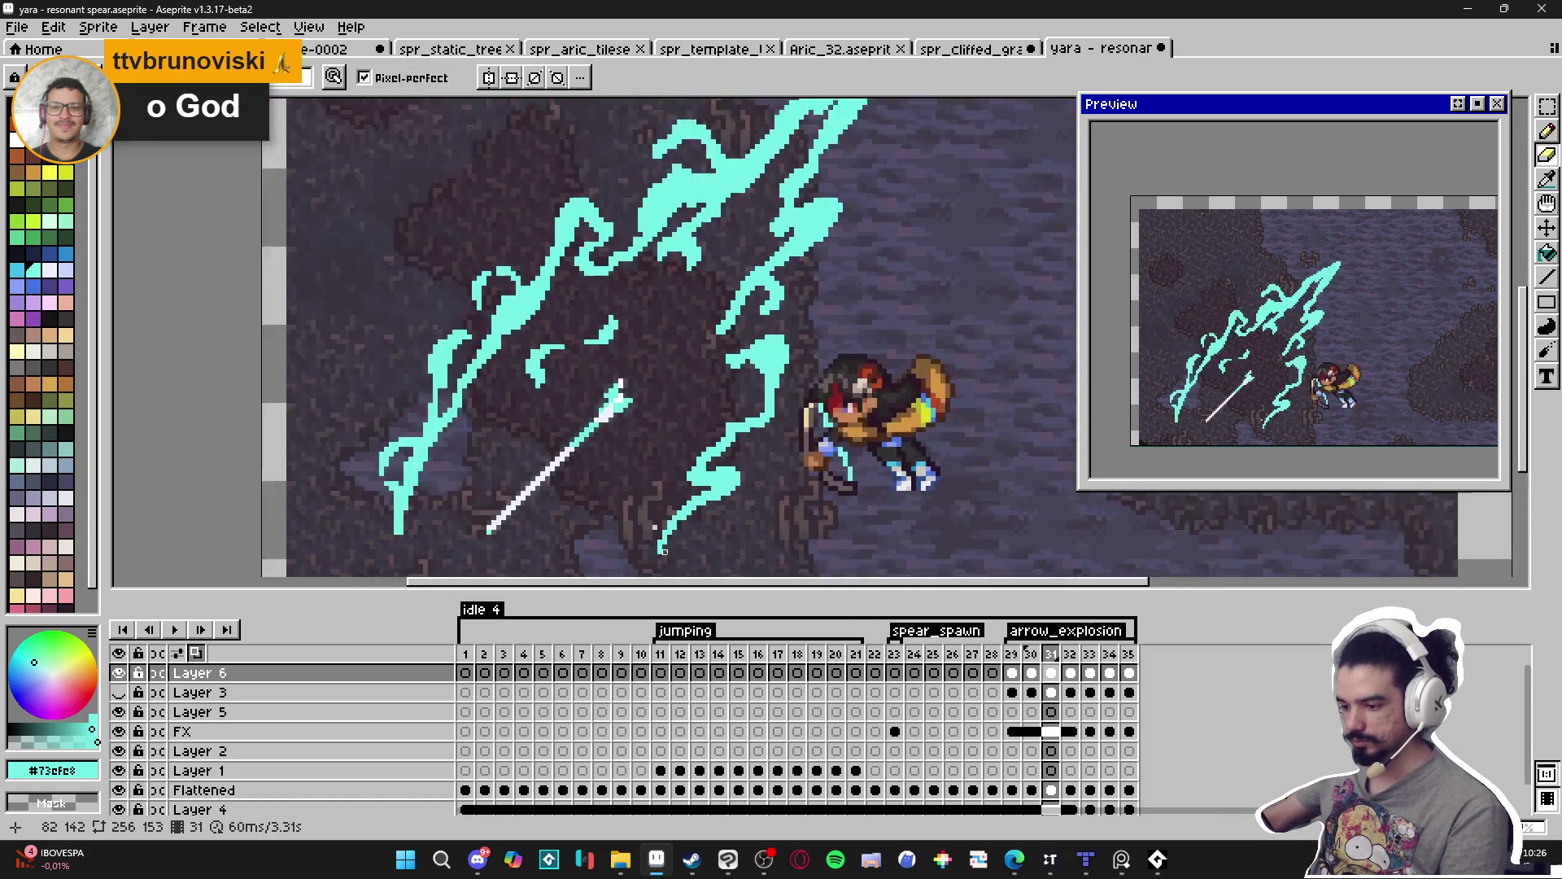
{"action": "key", "text": "b"}
{"action": "scroll", "coordinate": [749, 466], "scroll_direction": "down", "scroll_amount": 1}
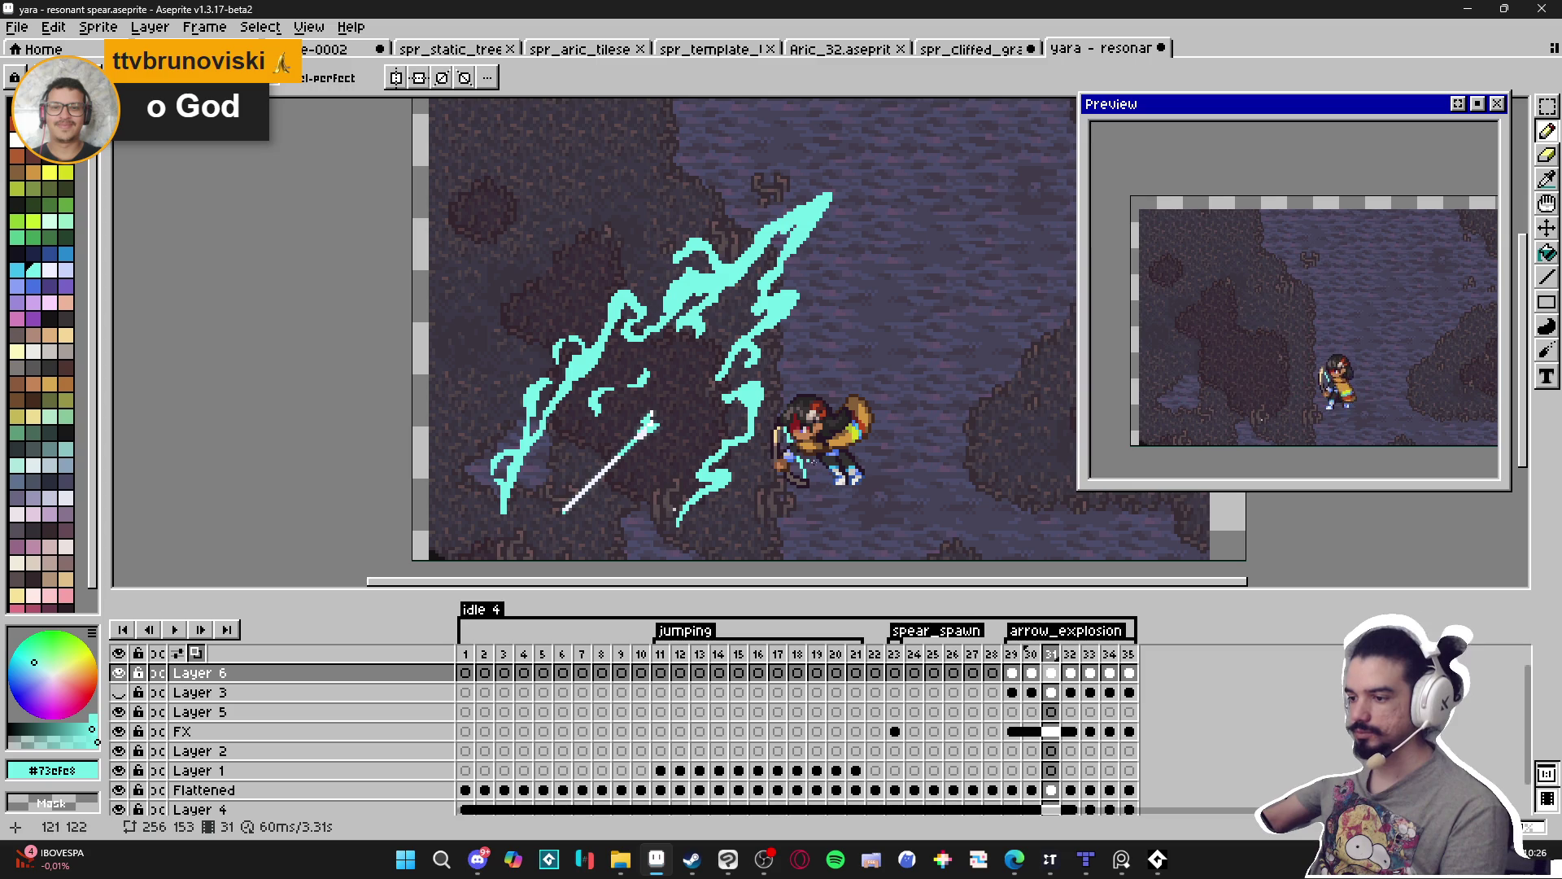
{"action": "left_click_drag", "start_coordinate": [885, 372], "coordinate": [907, 345]}
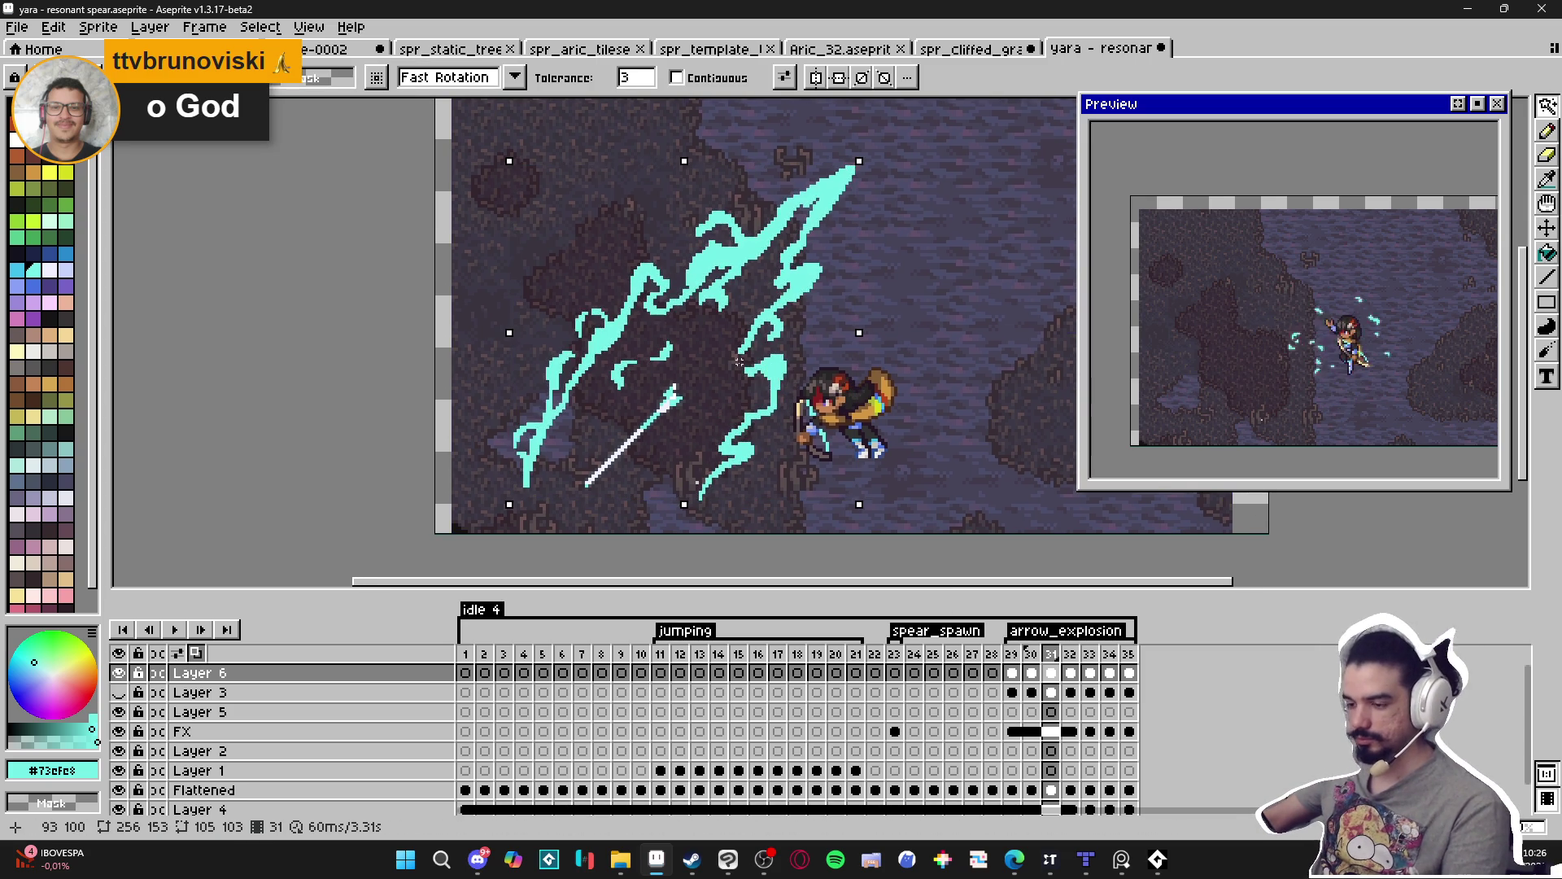
{"action": "left_click", "coordinate": [1031, 654]}
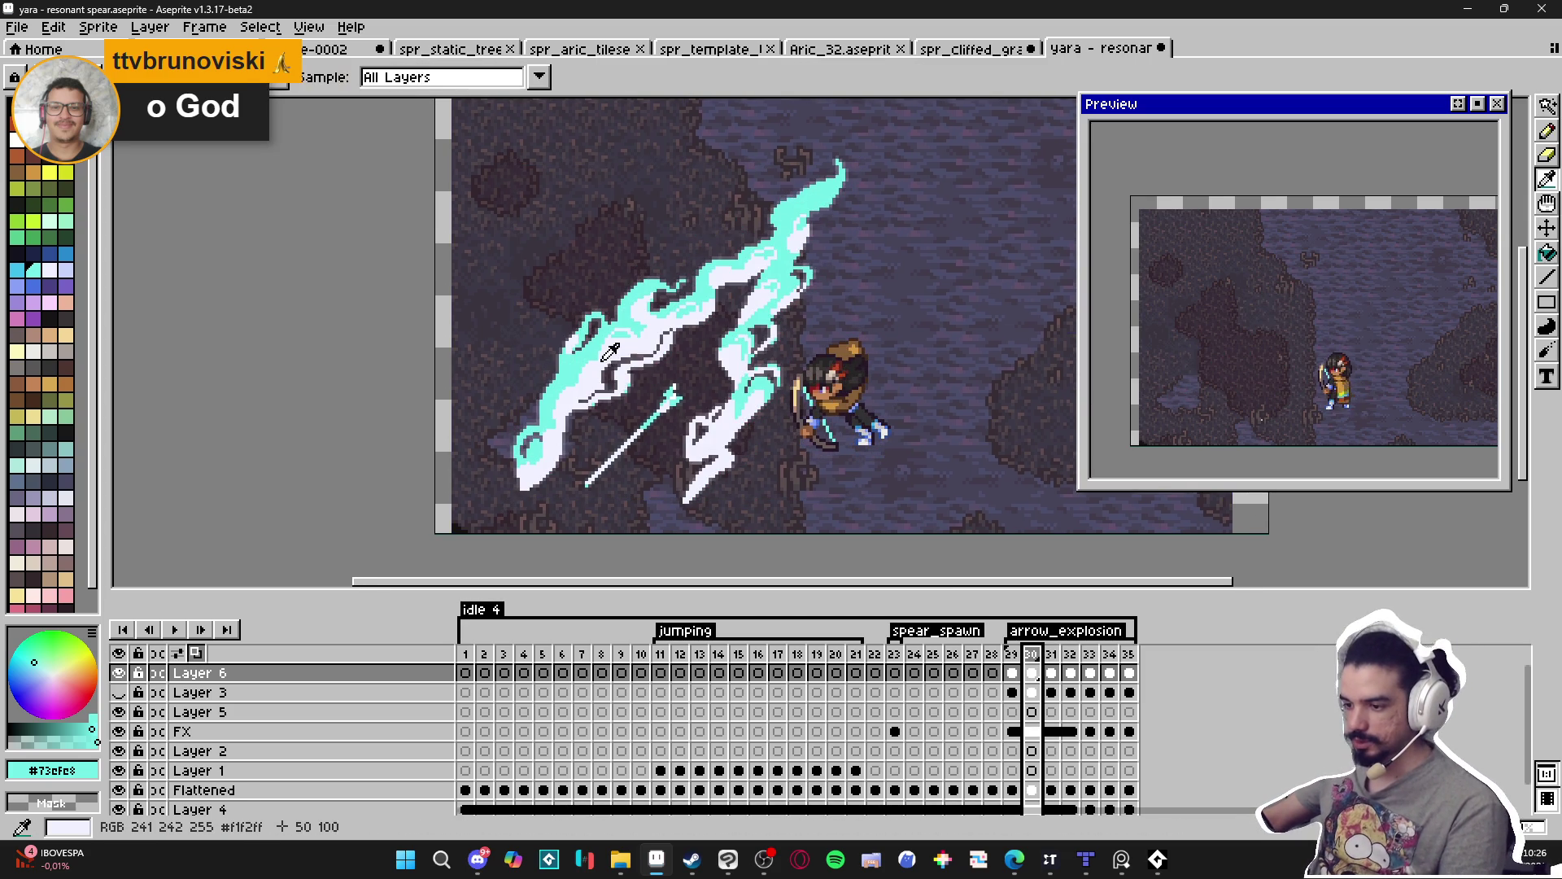
Back on frame 31, paint #F1F2FF white highlights over the first cyan slash strokes.
{"action": "left_click", "coordinate": [1051, 672]}
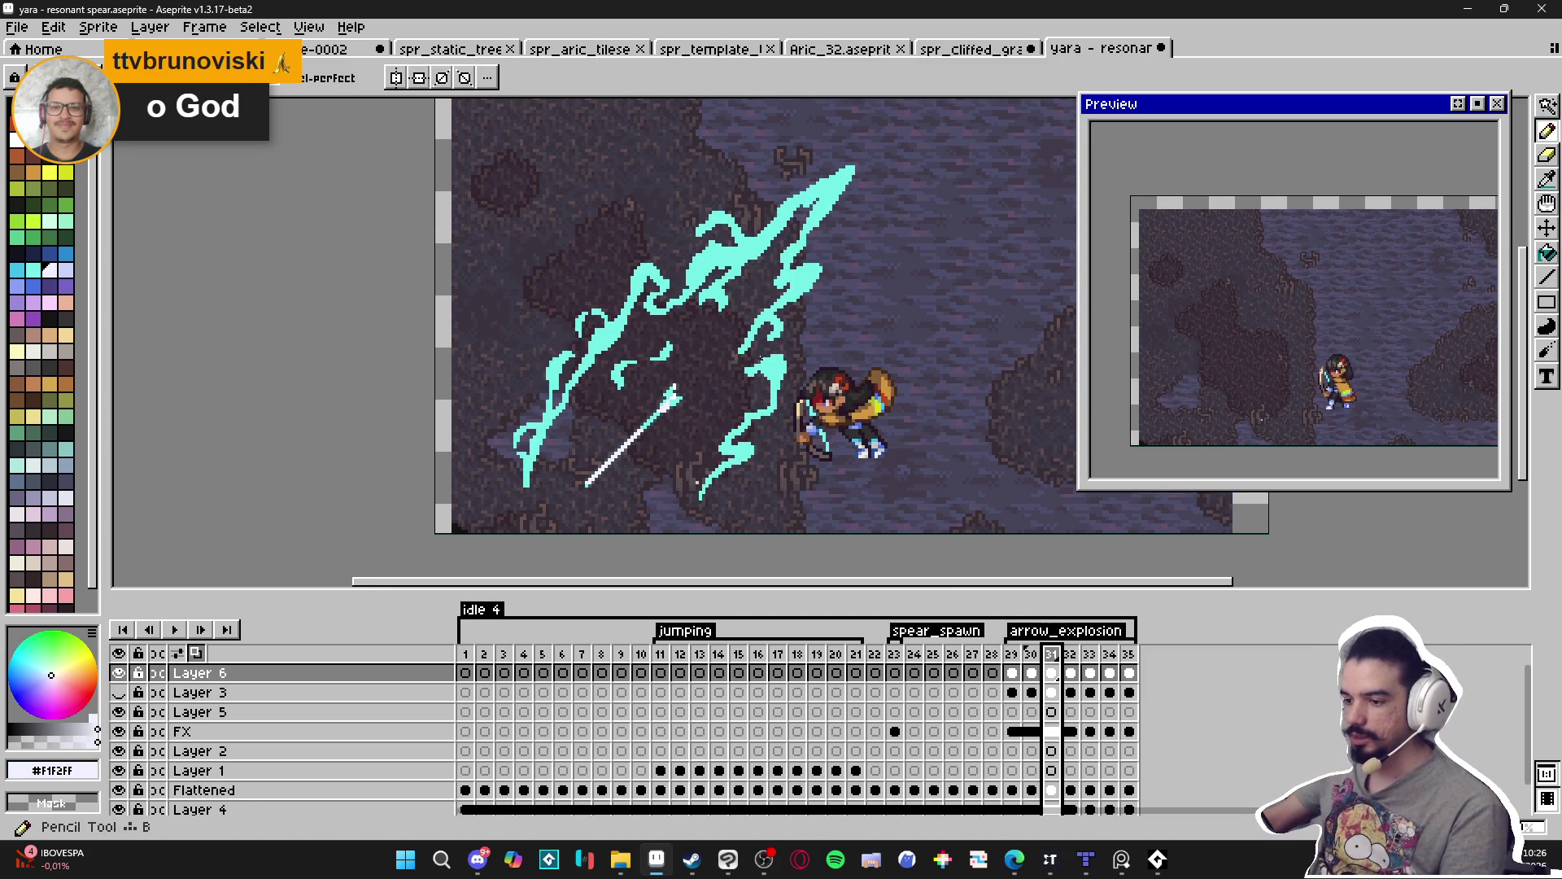
{"action": "scroll", "coordinate": [575, 329], "scroll_direction": "up", "scroll_amount": 2}
{"action": "mouse_move", "coordinate": [576, 328]}
{"action": "left_mouse_down"}
{"action": "mouse_move", "coordinate": [558, 341]}
{"action": "mouse_move", "coordinate": [598, 313]}
{"action": "left_mouse_up"}
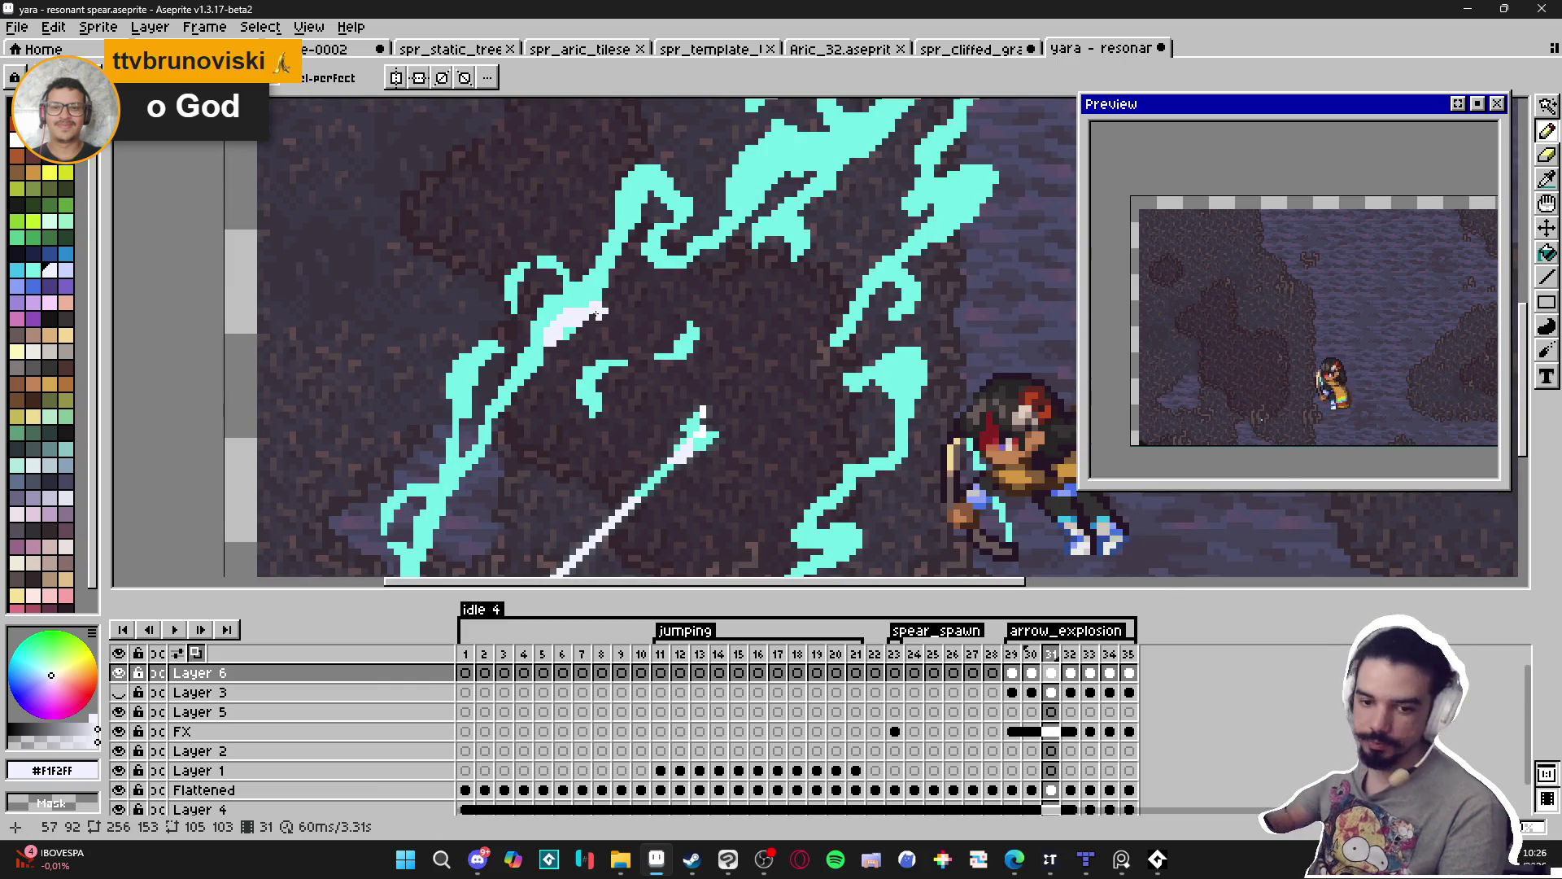
{"action": "left_click_drag", "start_coordinate": [461, 391], "coordinate": [503, 342]}
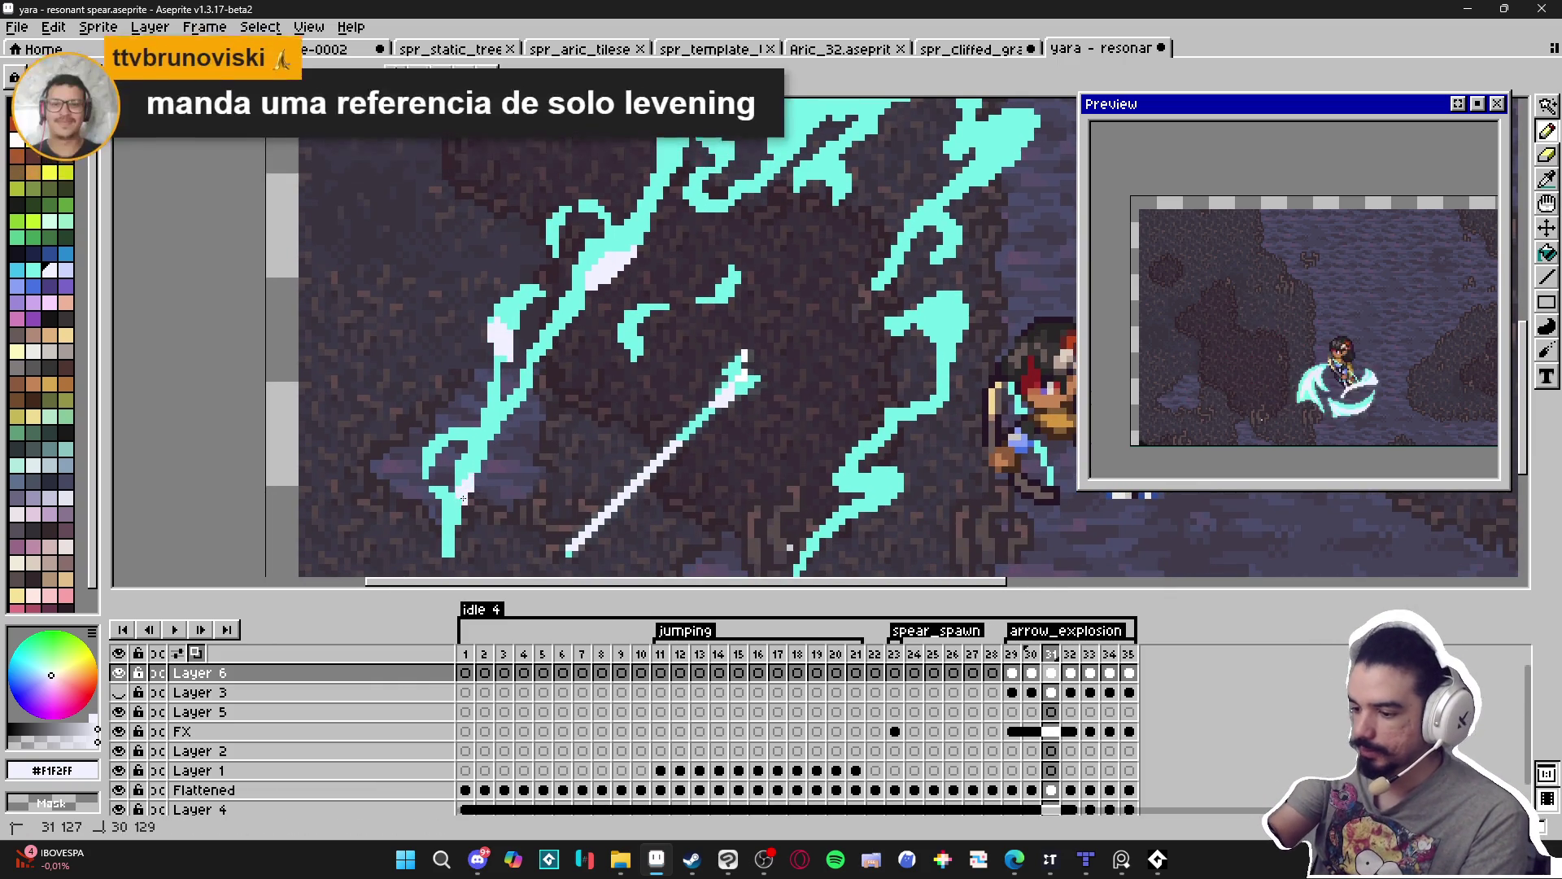
{"action": "left_click_drag", "start_coordinate": [924, 334], "coordinate": [972, 313]}
{"action": "left_click_drag", "start_coordinate": [1004, 153], "coordinate": [882, 275]}
{"action": "left_click_drag", "start_coordinate": [871, 283], "coordinate": [882, 275]}
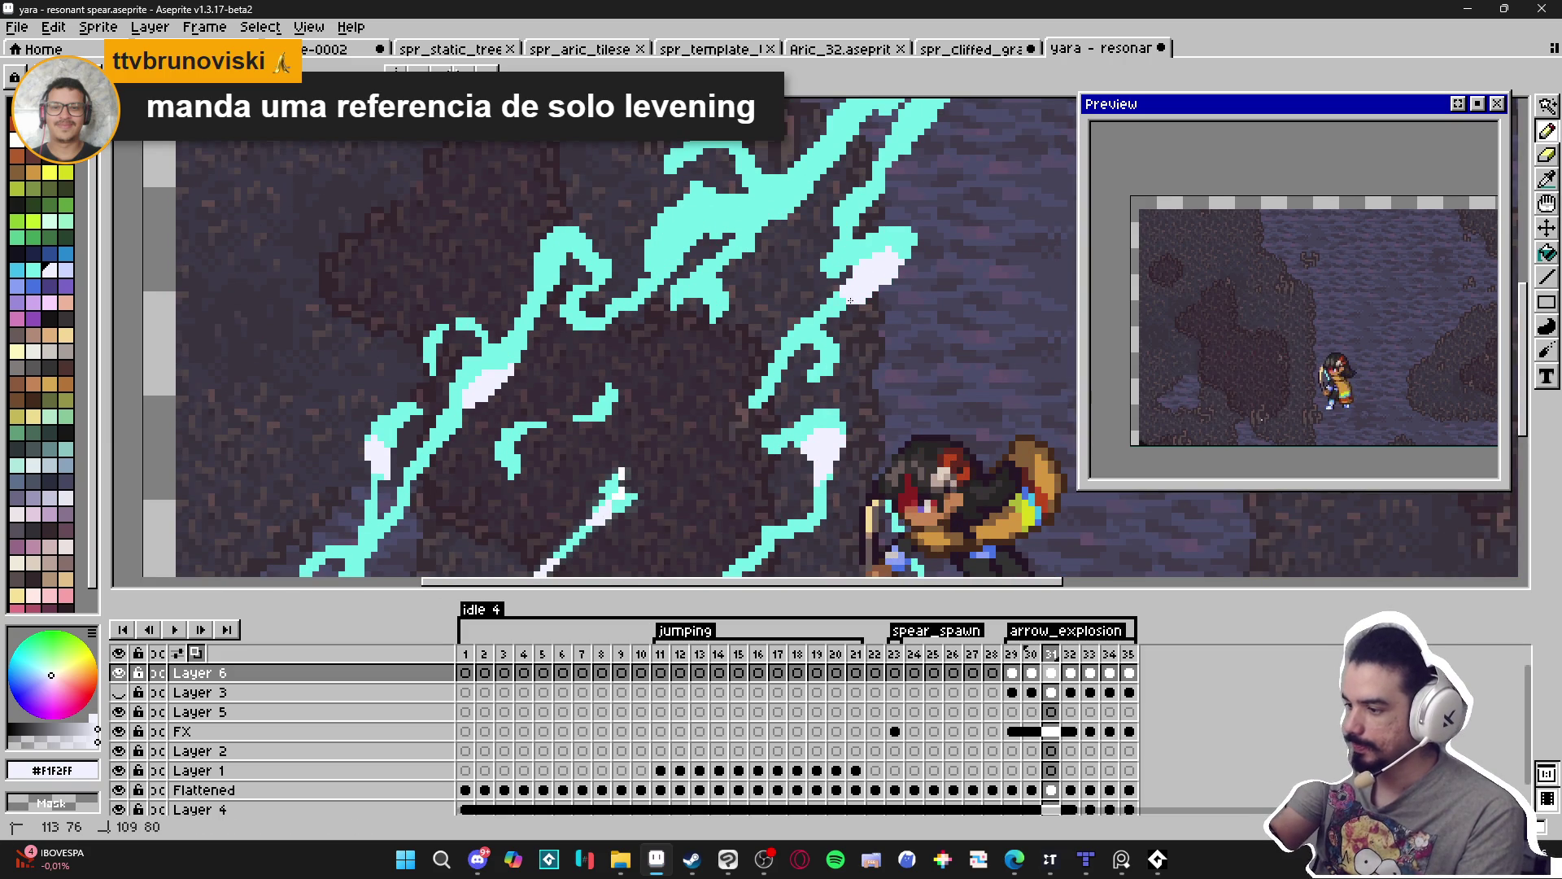
{"action": "scroll", "coordinate": [863, 325], "scroll_direction": "up", "scroll_amount": 3}
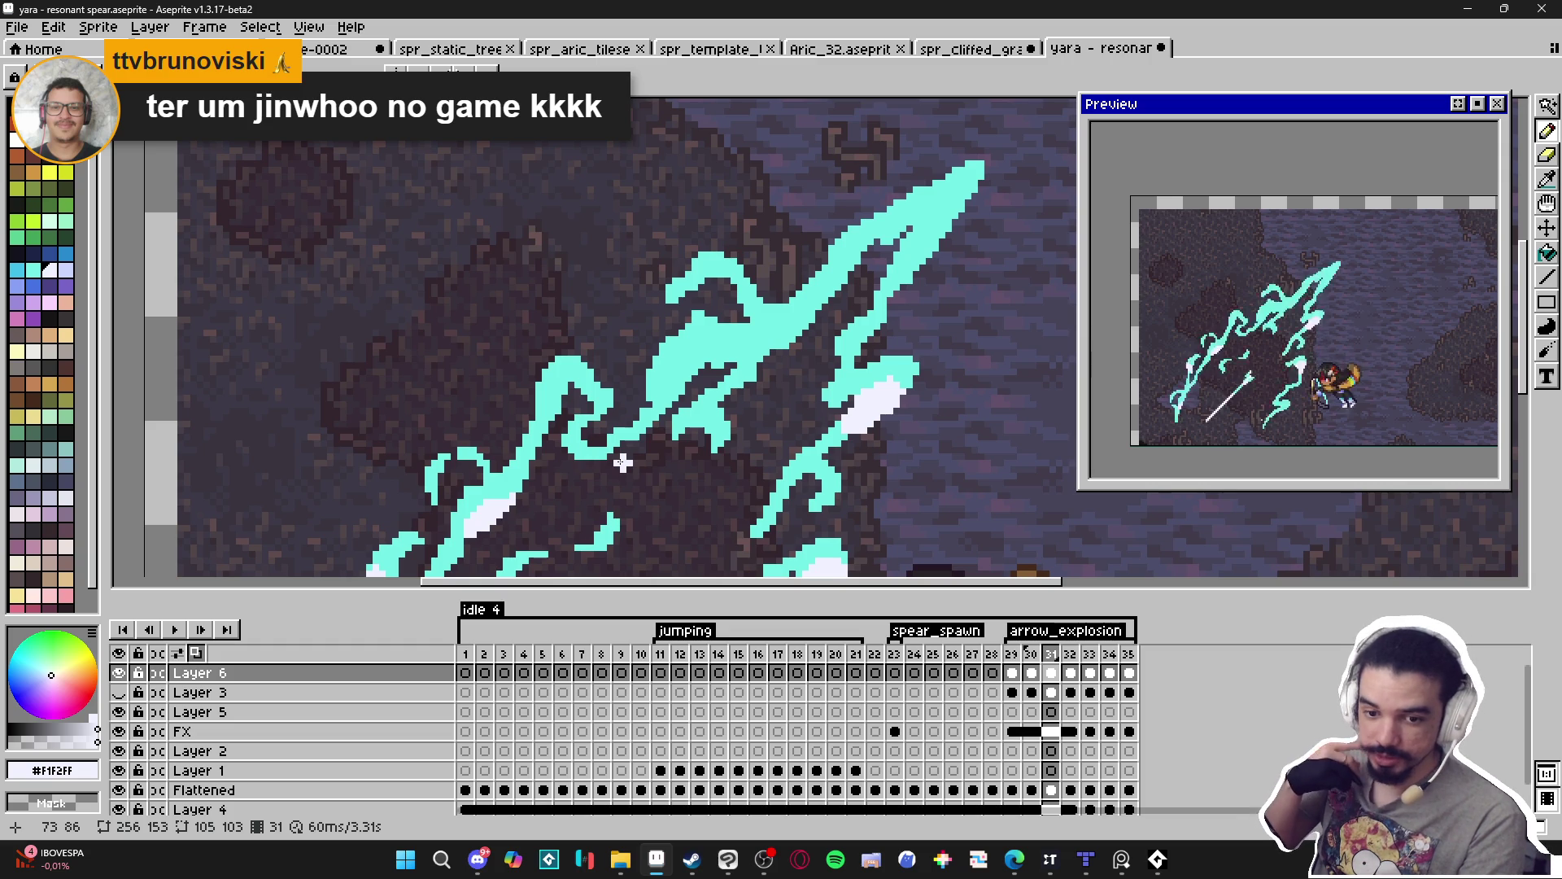
Add white highlights up the remaining slash strokes, including the lower lightning stroke.
{"action": "mouse_move", "coordinate": [716, 372]}
{"action": "left_mouse_down"}
{"action": "mouse_move", "coordinate": [677, 381]}
{"action": "mouse_move", "coordinate": [657, 420]}
{"action": "left_mouse_up"}
{"action": "left_click_drag", "start_coordinate": [810, 311], "coordinate": [856, 245]}
{"action": "left_click_drag", "start_coordinate": [850, 349], "coordinate": [874, 324]}
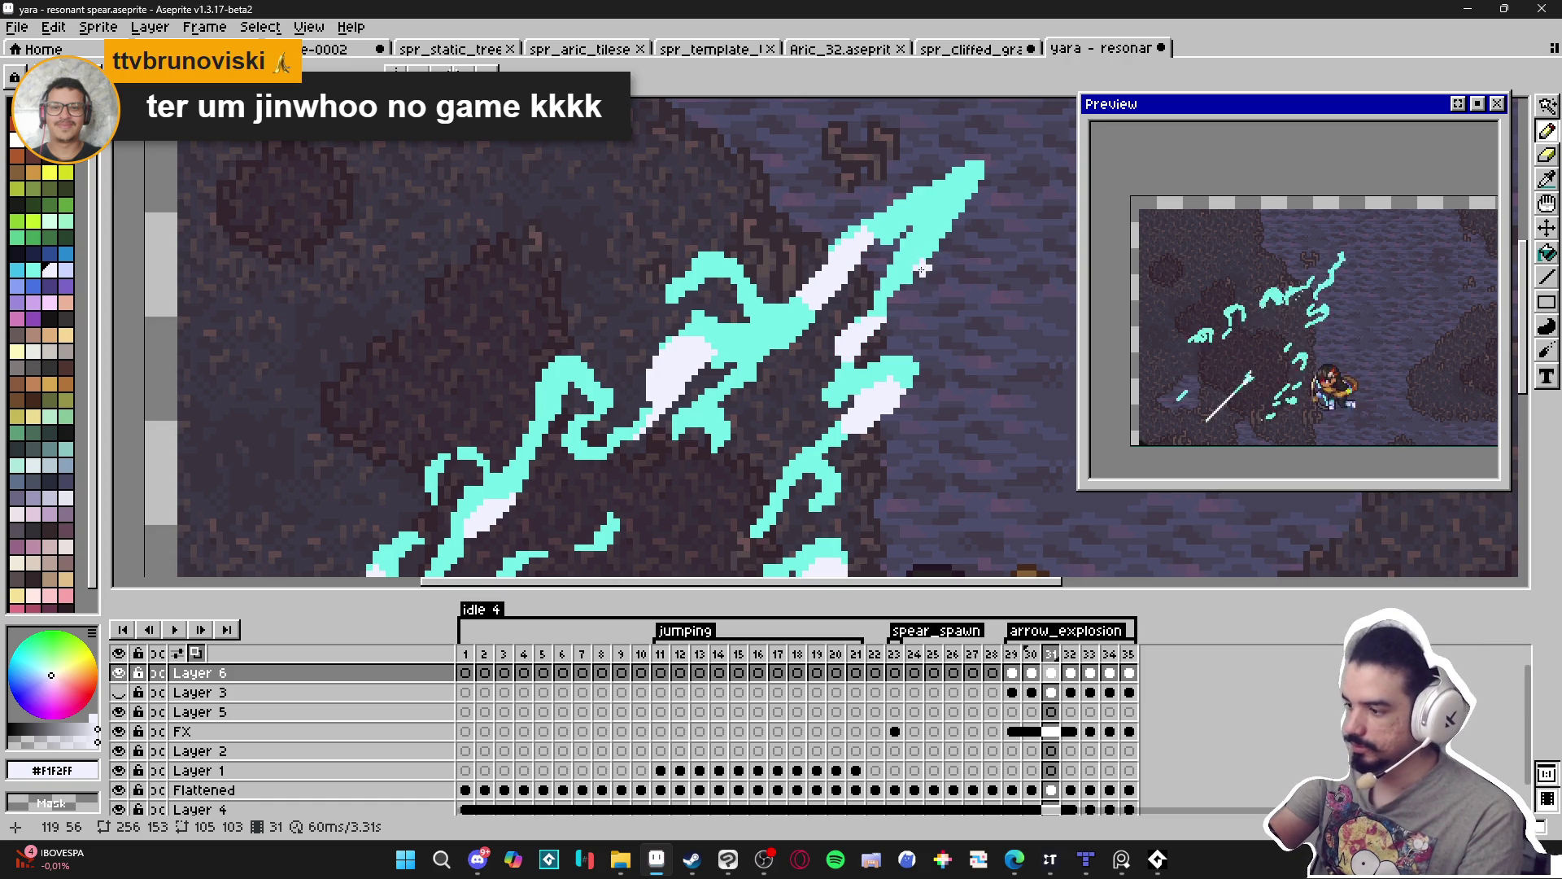
{"action": "left_click_drag", "start_coordinate": [732, 423], "coordinate": [779, 397]}
{"action": "left_click_drag", "start_coordinate": [602, 400], "coordinate": [590, 362]}
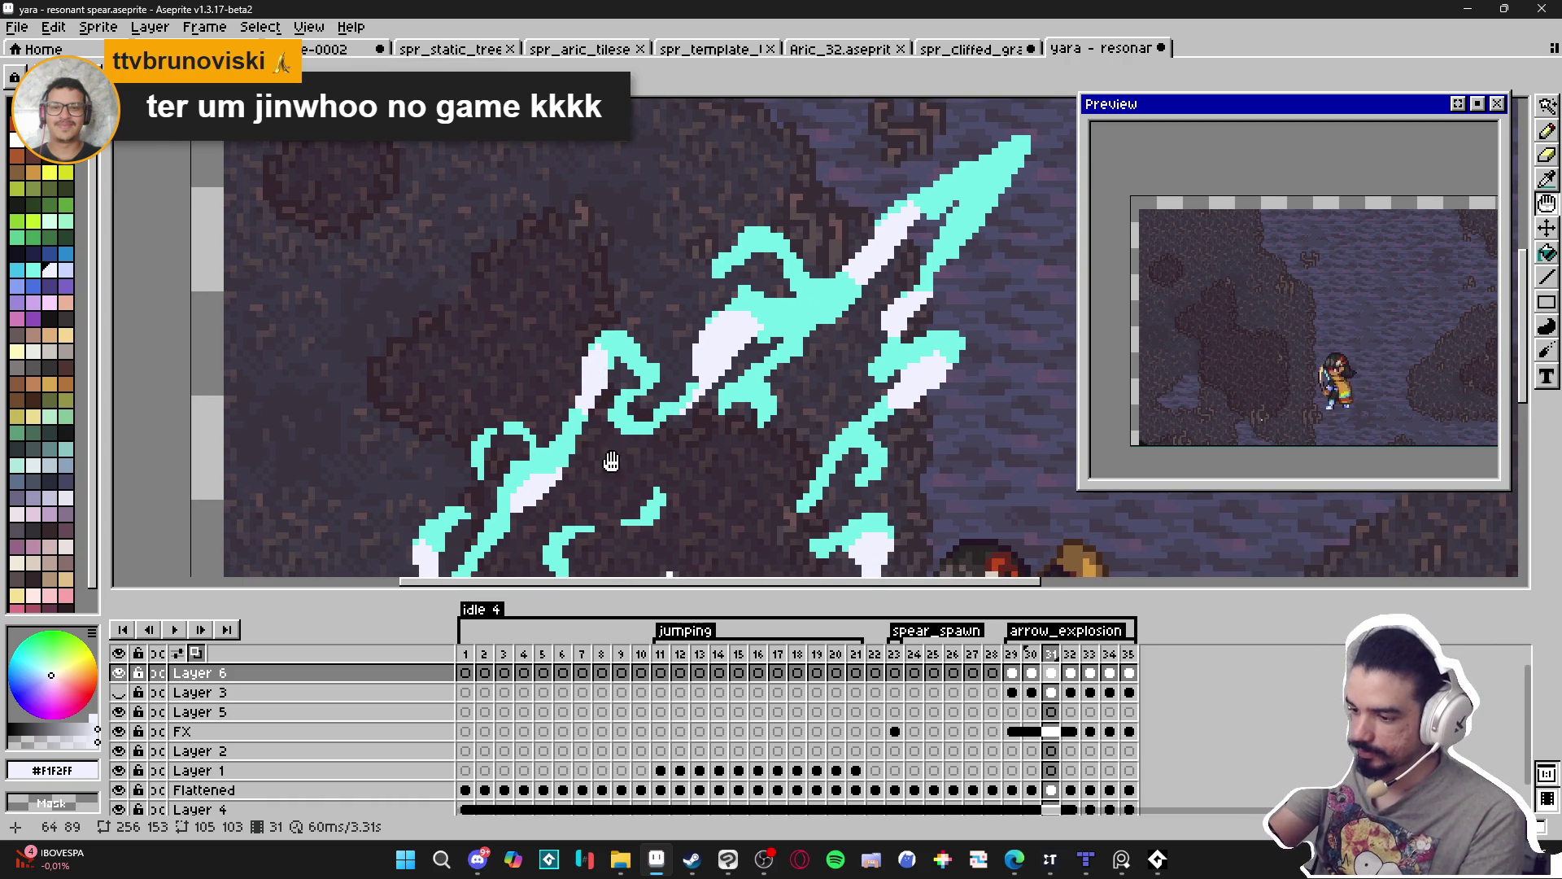
{"action": "left_click_drag", "start_coordinate": [698, 518], "coordinate": [755, 306]}
{"action": "left_click_drag", "start_coordinate": [859, 498], "coordinate": [895, 497]}
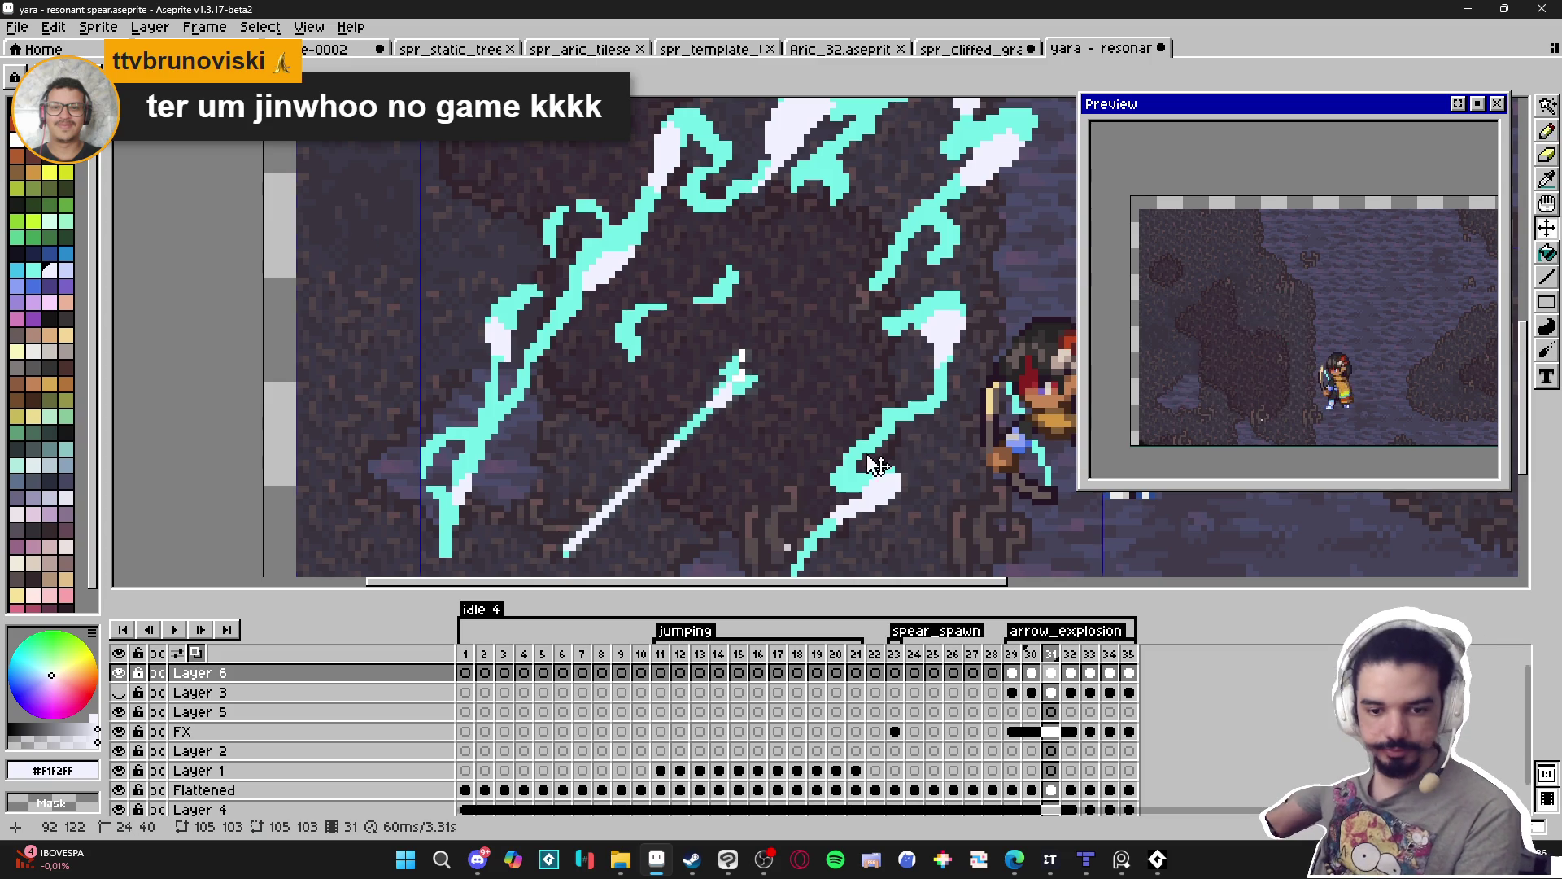
Paint white pixels over the stroke's upper-left part and its edge.
{"action": "scroll", "coordinate": [456, 342], "scroll_direction": "up", "scroll_amount": 2}
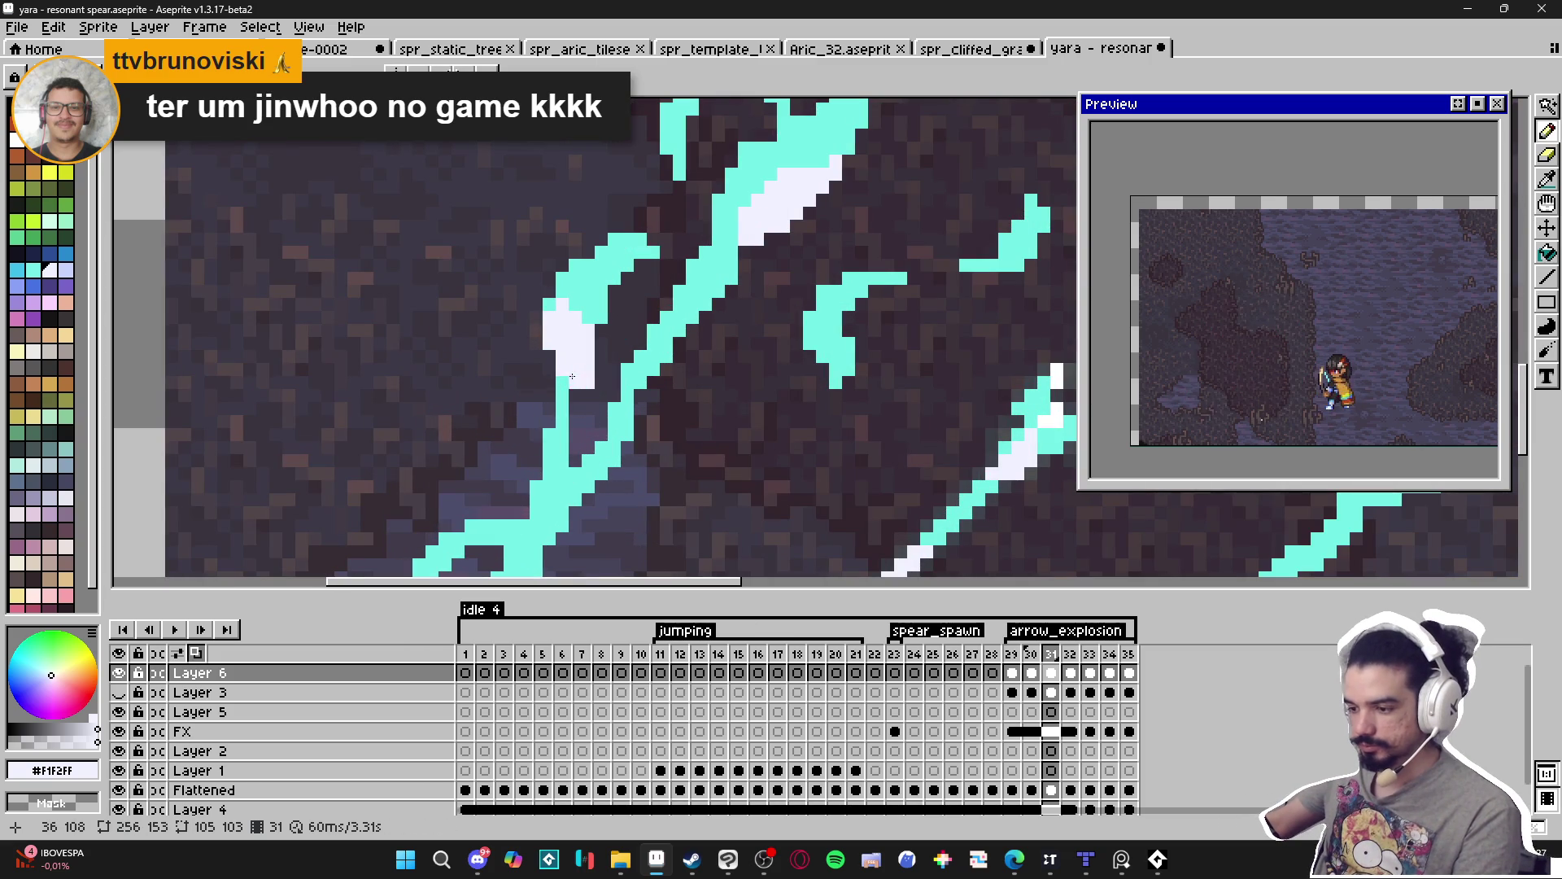
{"action": "left_click", "coordinate": [559, 293]}
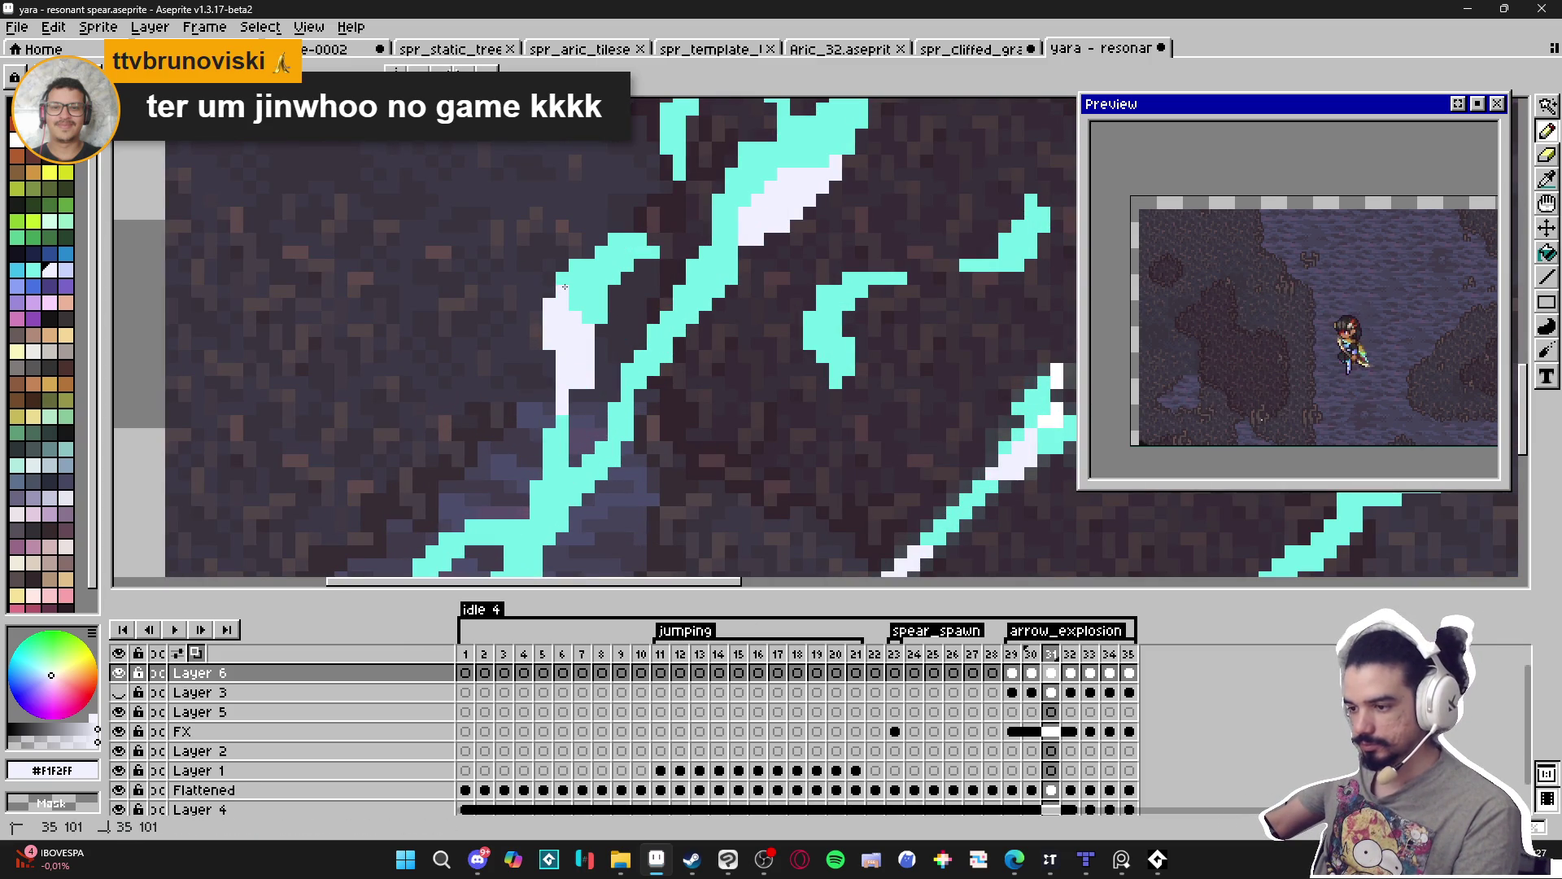
{"action": "left_click", "coordinate": [561, 281]}
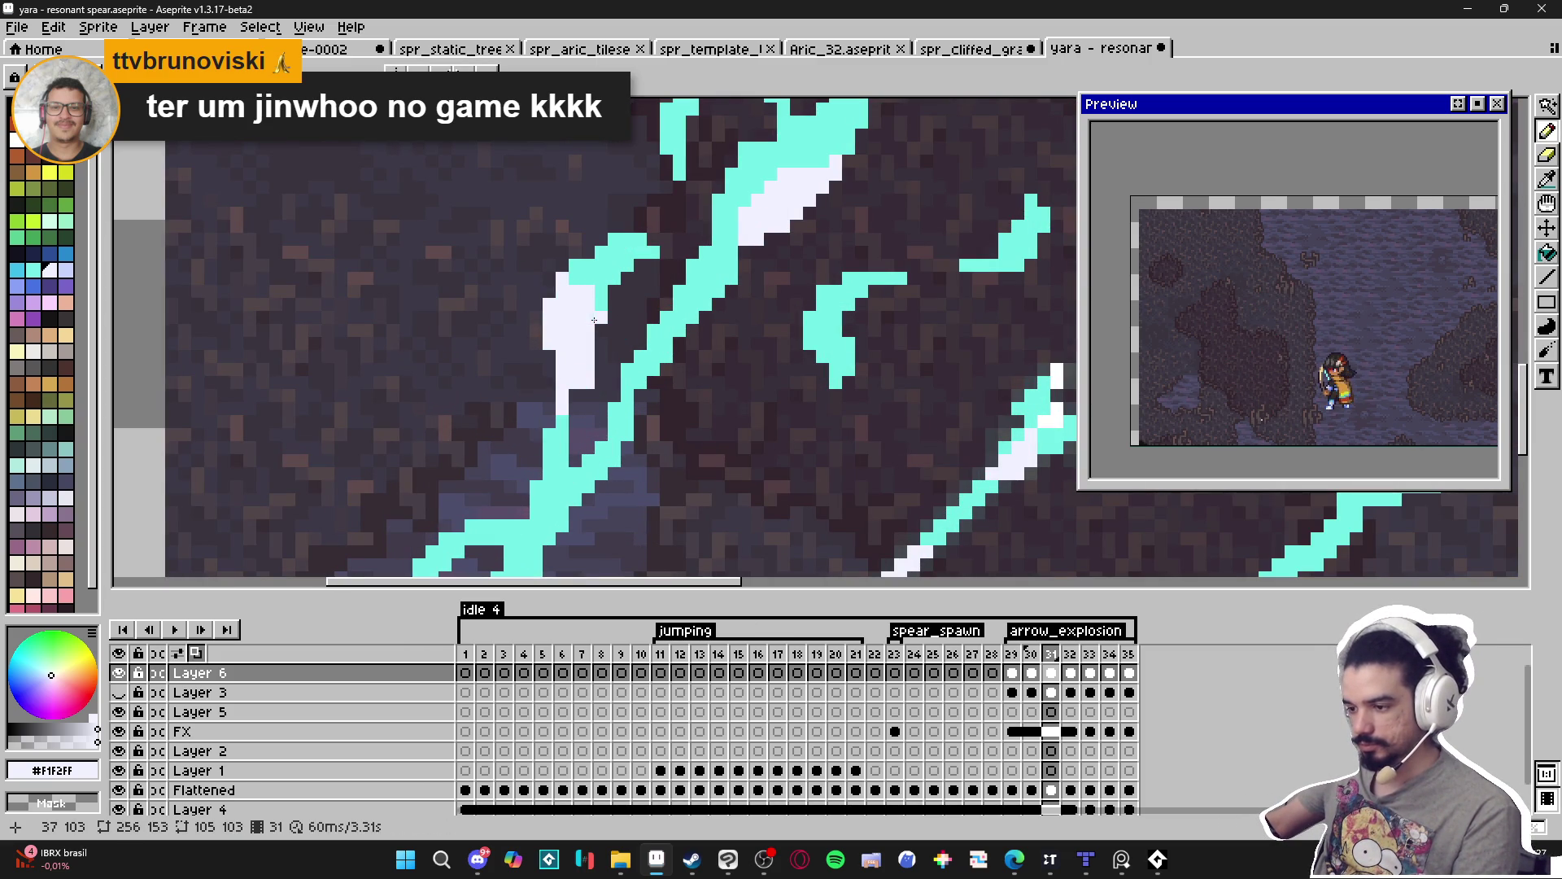
{"action": "left_click", "coordinate": [600, 251]}
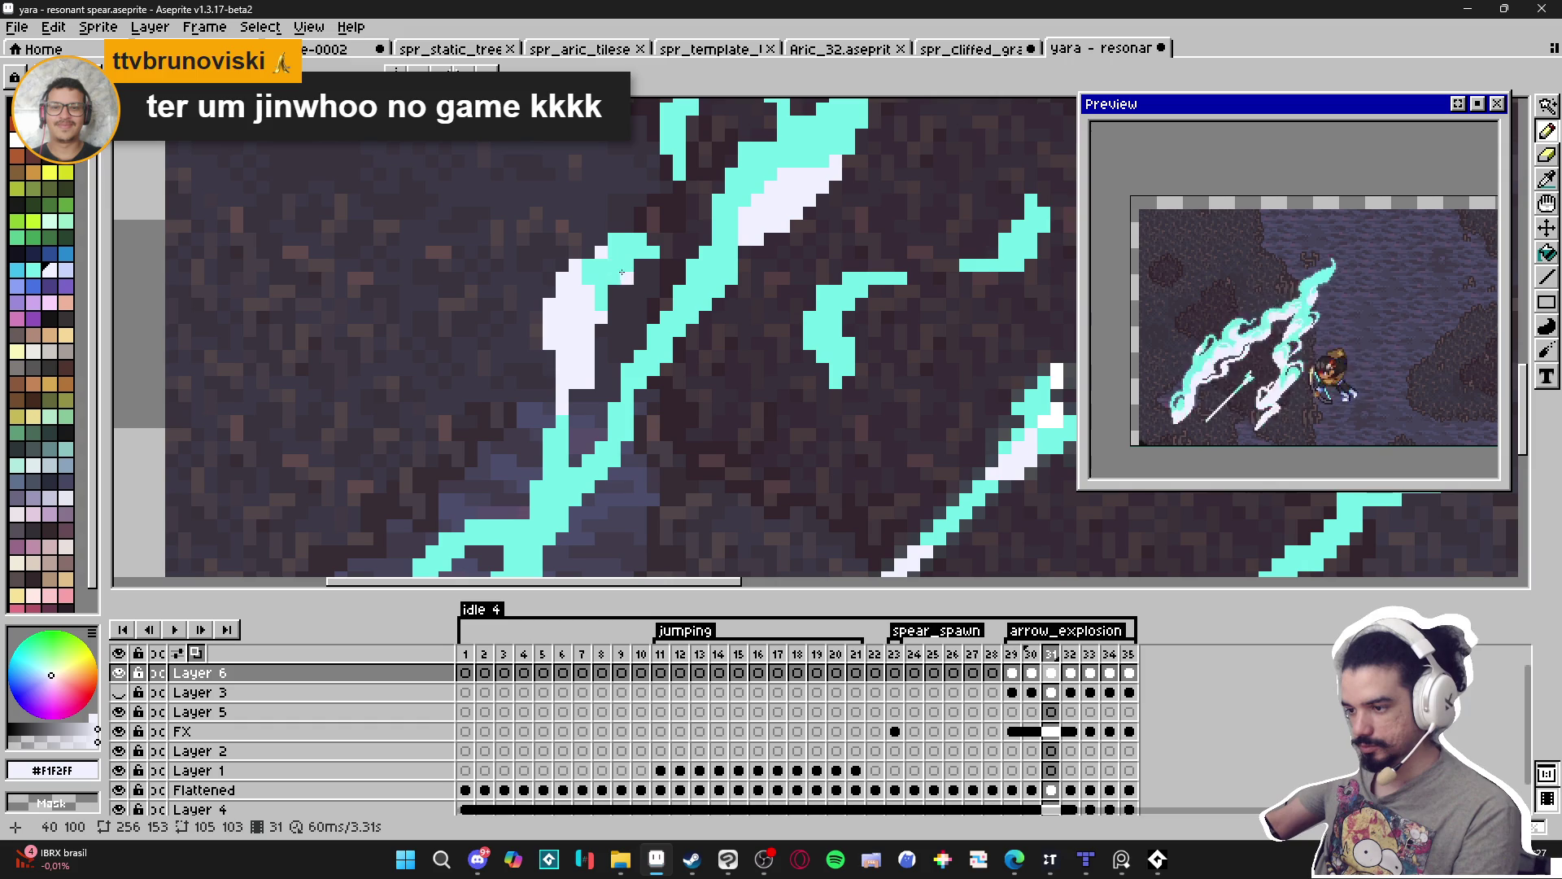
{"action": "scroll", "coordinate": [600, 309], "scroll_direction": "down", "scroll_amount": 3}
{"action": "scroll", "coordinate": [588, 351], "scroll_direction": "up", "scroll_amount": 2}
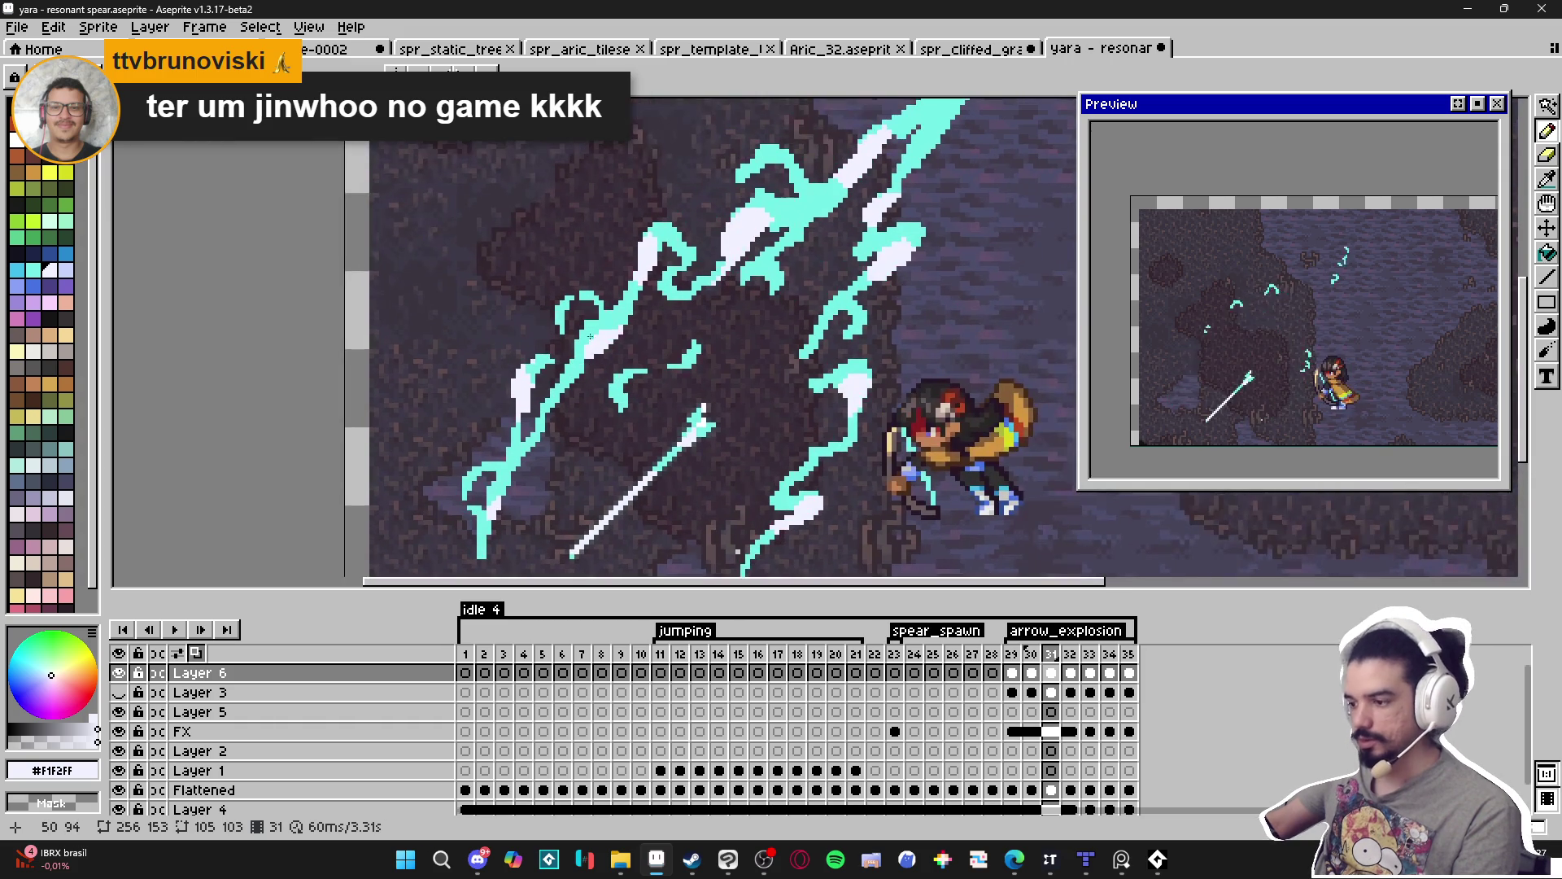
{"action": "scroll", "coordinate": [679, 373], "scroll_direction": "up", "scroll_amount": 3}
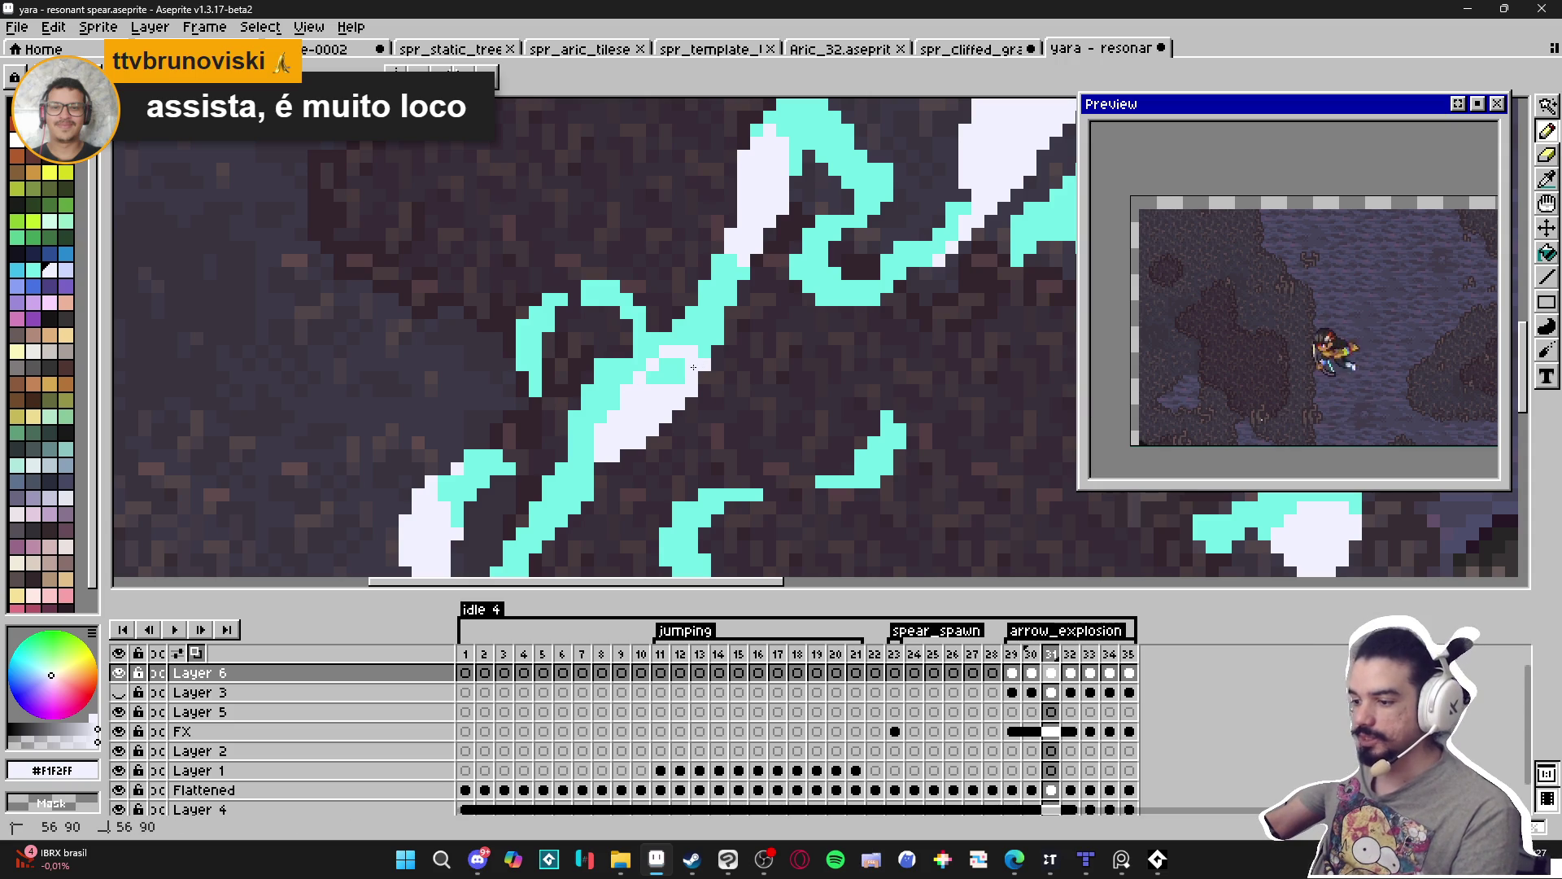
Pick the slash's cyan from the canvas and touch up the white highlight, swapping colours.
{"action": "key", "text": "alt"}
{"action": "left_click", "coordinate": [683, 375]}
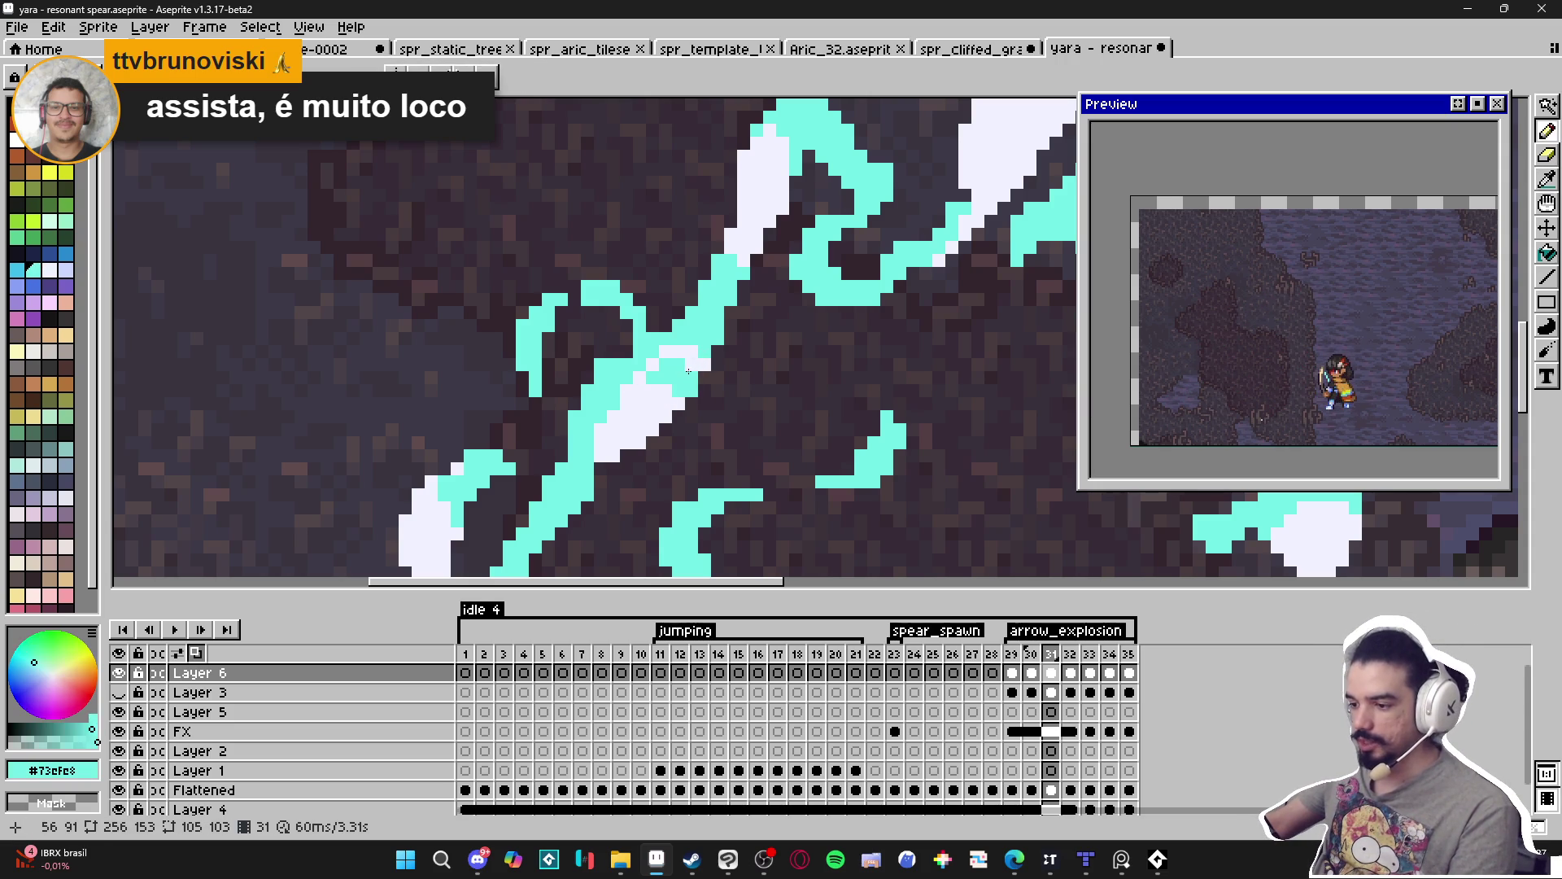
{"action": "key", "text": "x"}
{"action": "left_click", "coordinate": [690, 356]}
{"action": "key", "text": "x"}
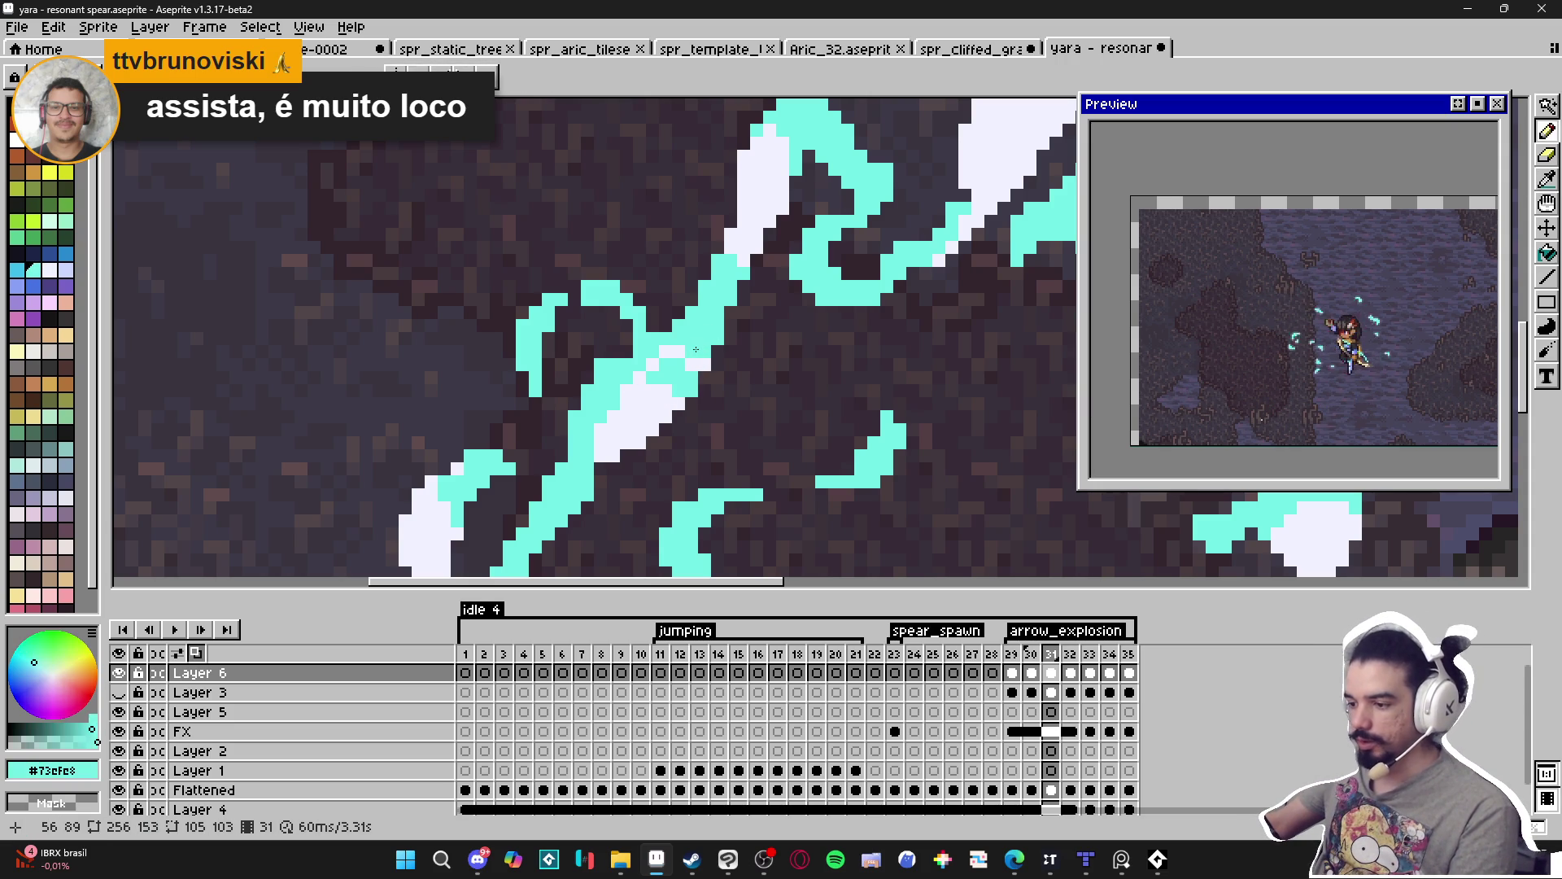
{"action": "key", "text": "x"}
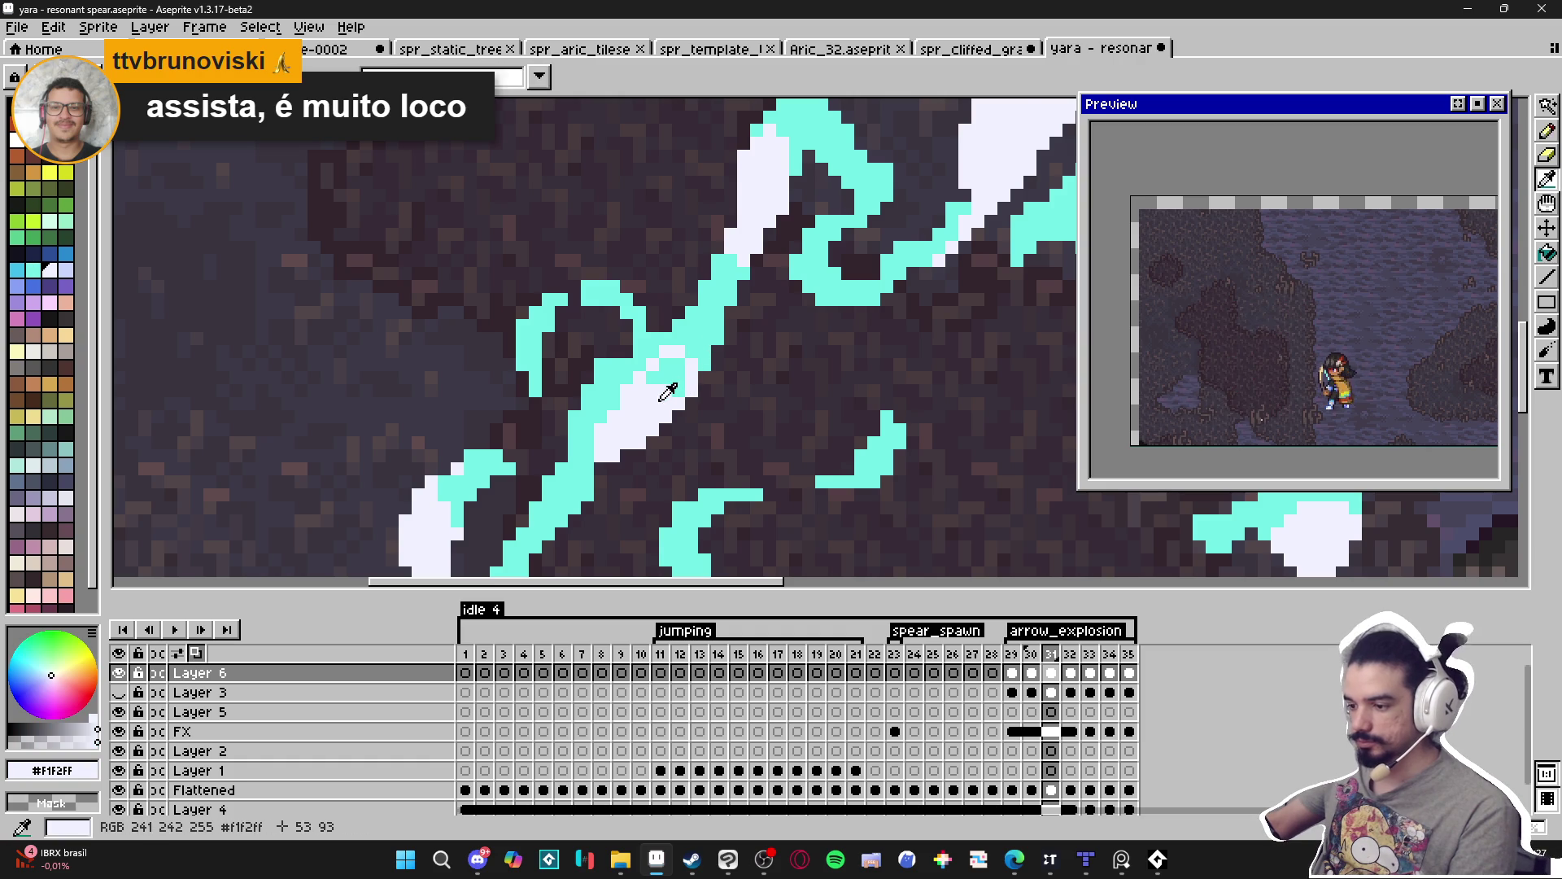
{"action": "scroll", "coordinate": [685, 441], "scroll_direction": "down", "scroll_amount": 2}
{"action": "scroll", "coordinate": [685, 442], "scroll_direction": "down", "scroll_amount": 3}
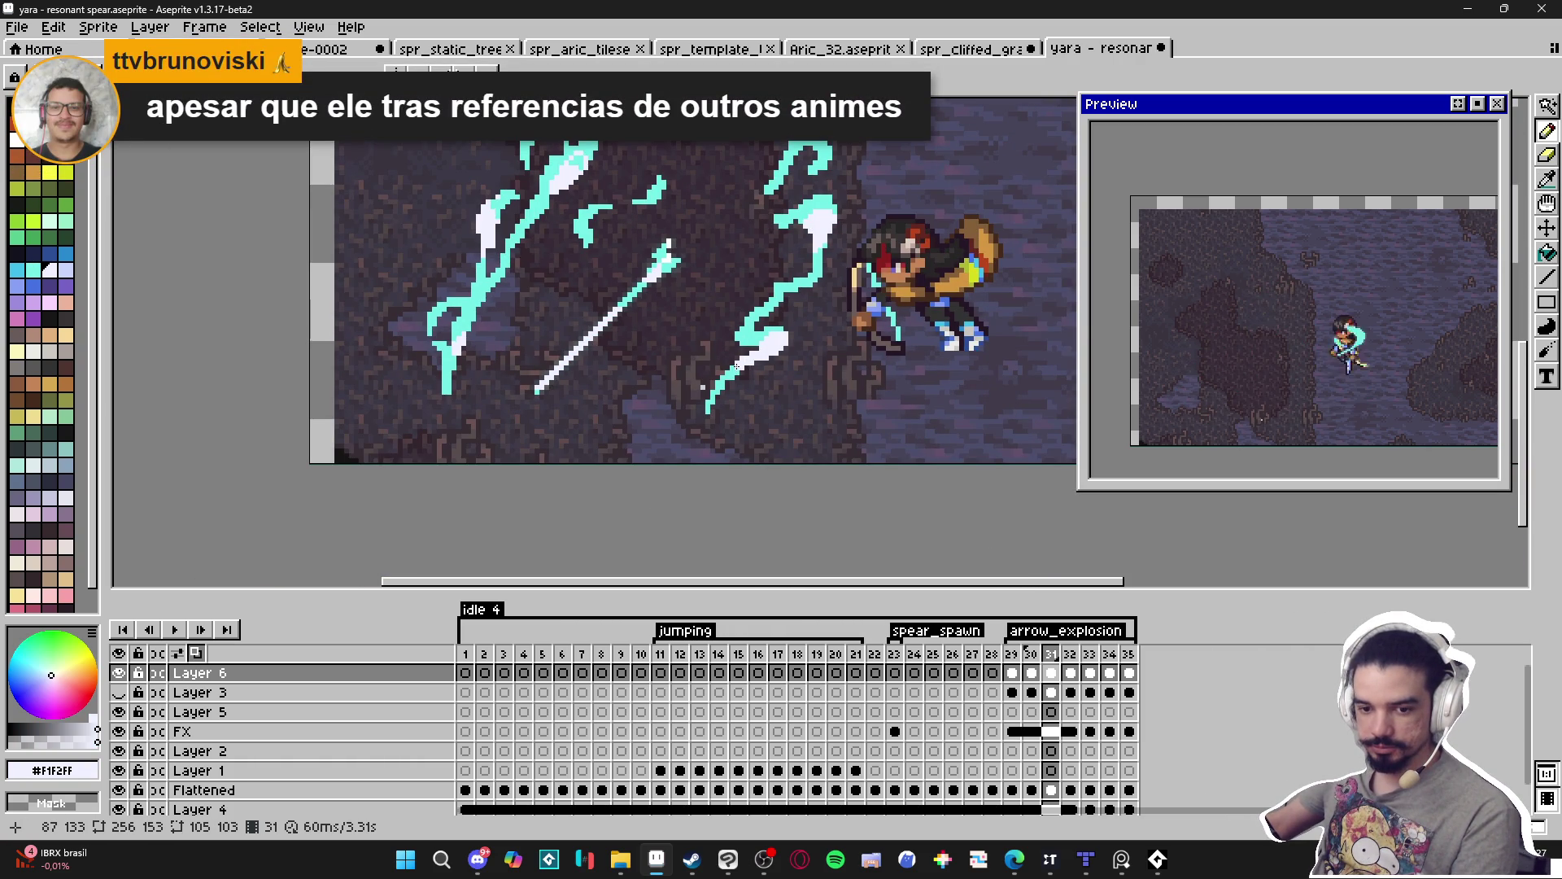
Paint #F1F2FF white highlight pixels along the highlighted cyan slash stroke.
{"action": "scroll", "coordinate": [737, 368], "scroll_direction": "up", "scroll_amount": 4}
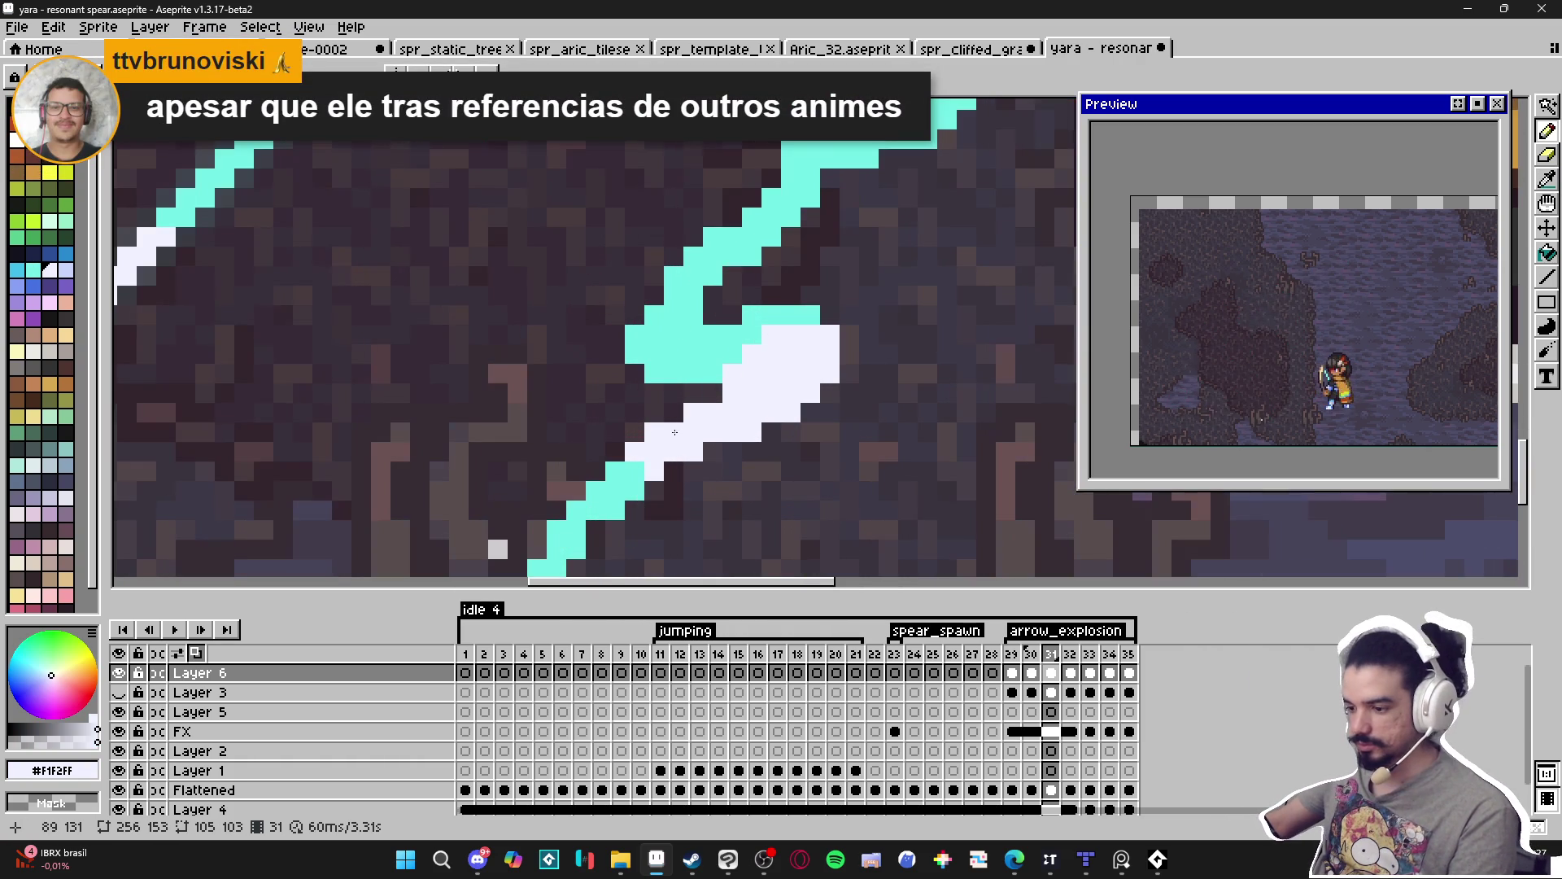
{"action": "left_click", "coordinate": [714, 353]}
{"action": "left_click_drag", "start_coordinate": [714, 335], "coordinate": [714, 373]}
{"action": "left_click", "coordinate": [746, 314]}
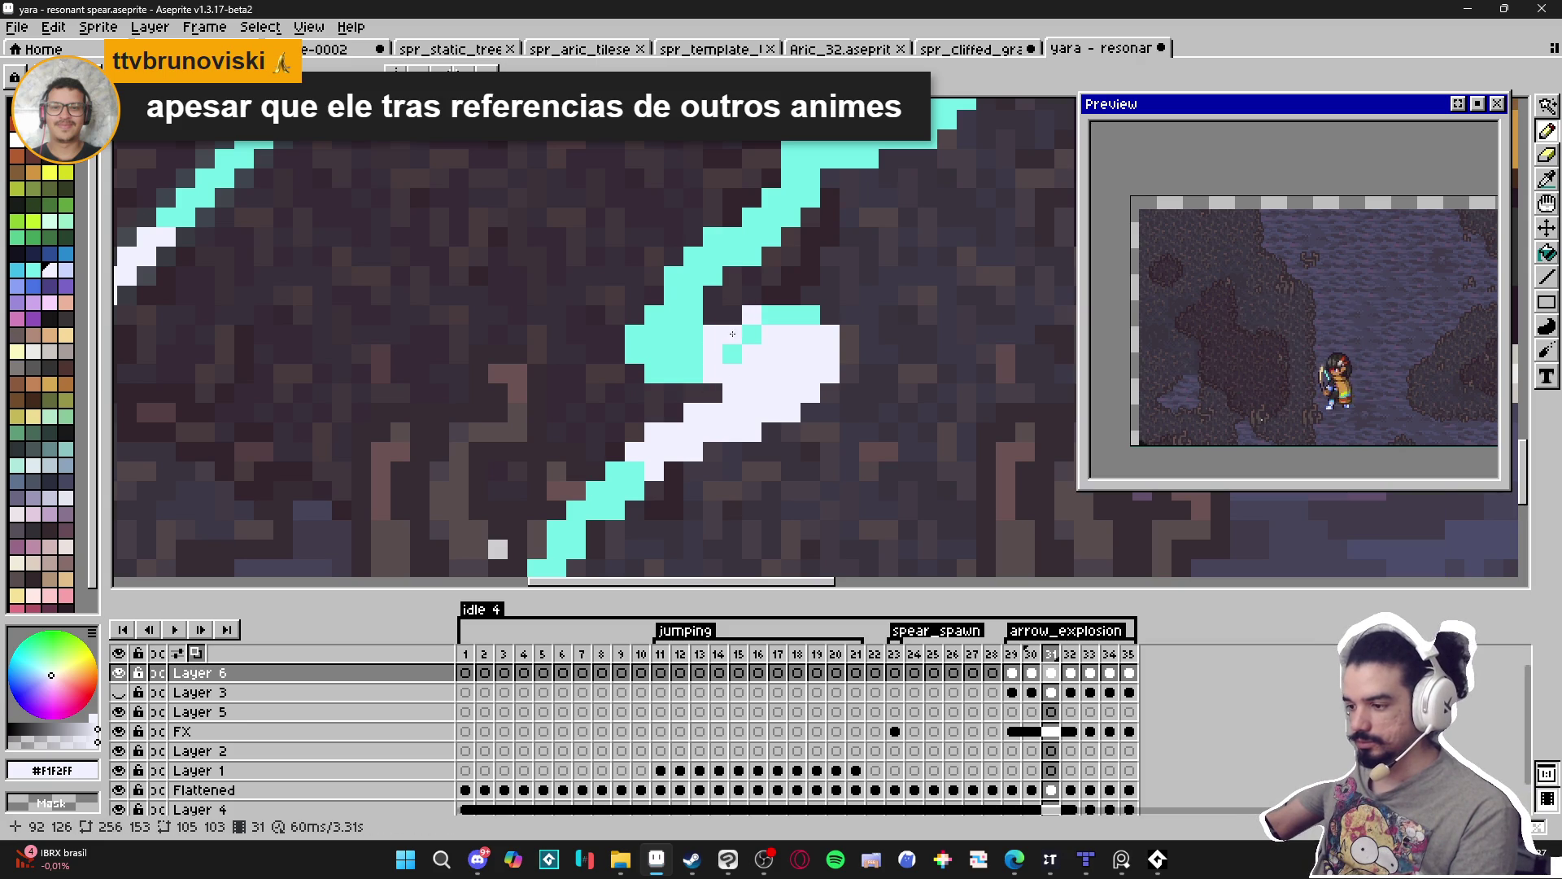
Add a row of white highlight above the cyan stroke and recolour single highlight pixels.
{"action": "scroll", "coordinate": [735, 328], "scroll_direction": "down", "scroll_amount": 5}
{"action": "scroll", "coordinate": [765, 354], "scroll_direction": "up", "scroll_amount": 1}
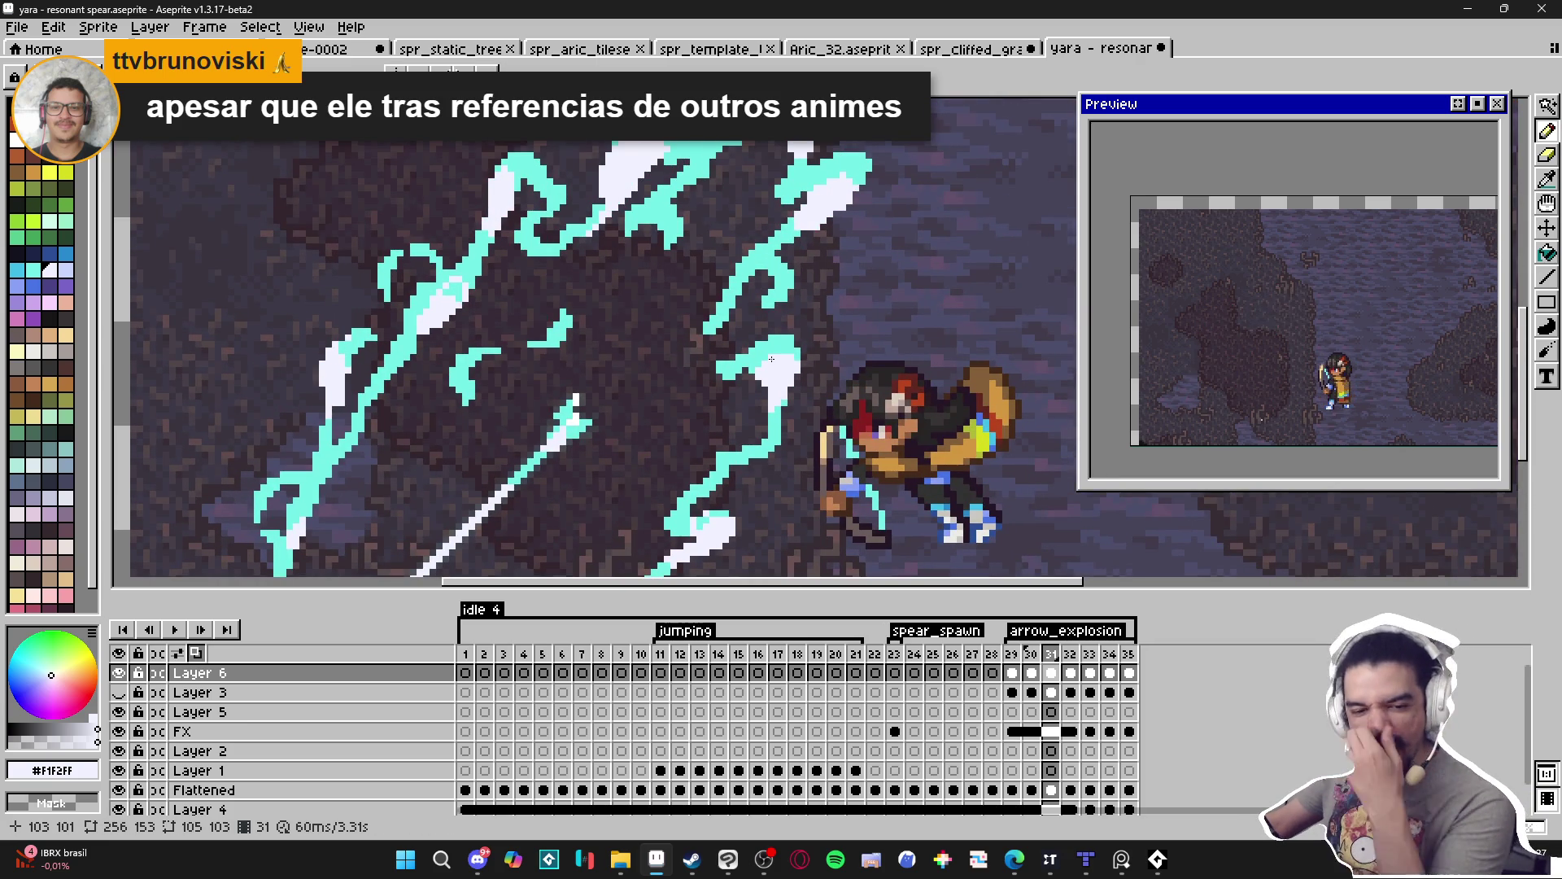
{"action": "scroll", "coordinate": [785, 338], "scroll_direction": "up", "scroll_amount": 2}
{"action": "left_click_drag", "start_coordinate": [744, 332], "coordinate": [804, 326]}
{"action": "left_click", "coordinate": [828, 373]}
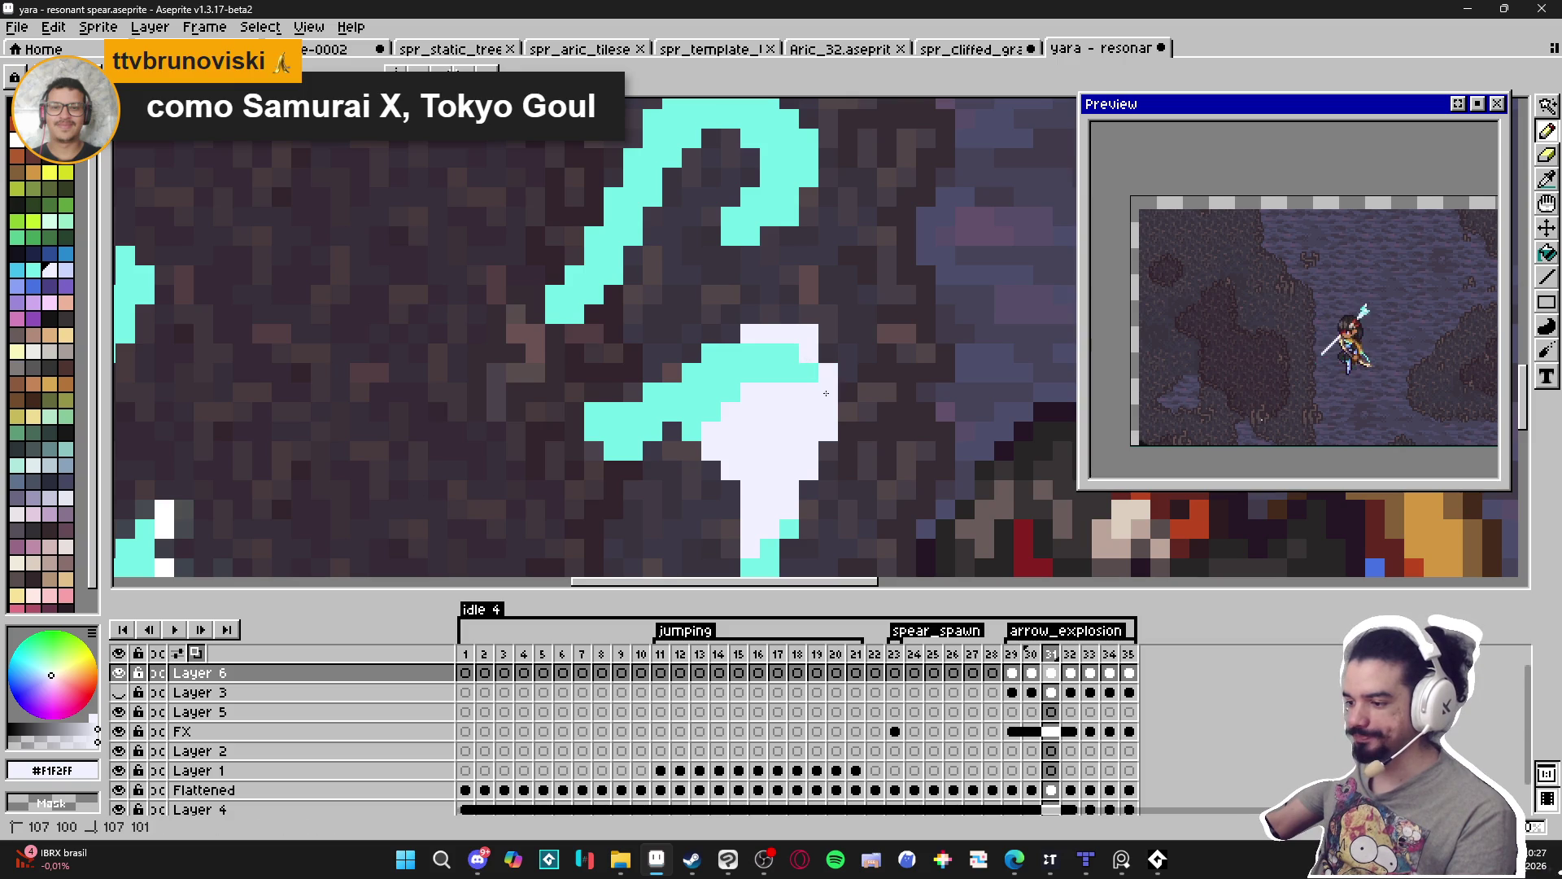
{"action": "key", "text": "x"}
{"action": "left_click", "coordinate": [808, 334]}
{"action": "key", "text": "x"}
{"action": "left_click", "coordinate": [730, 353]}
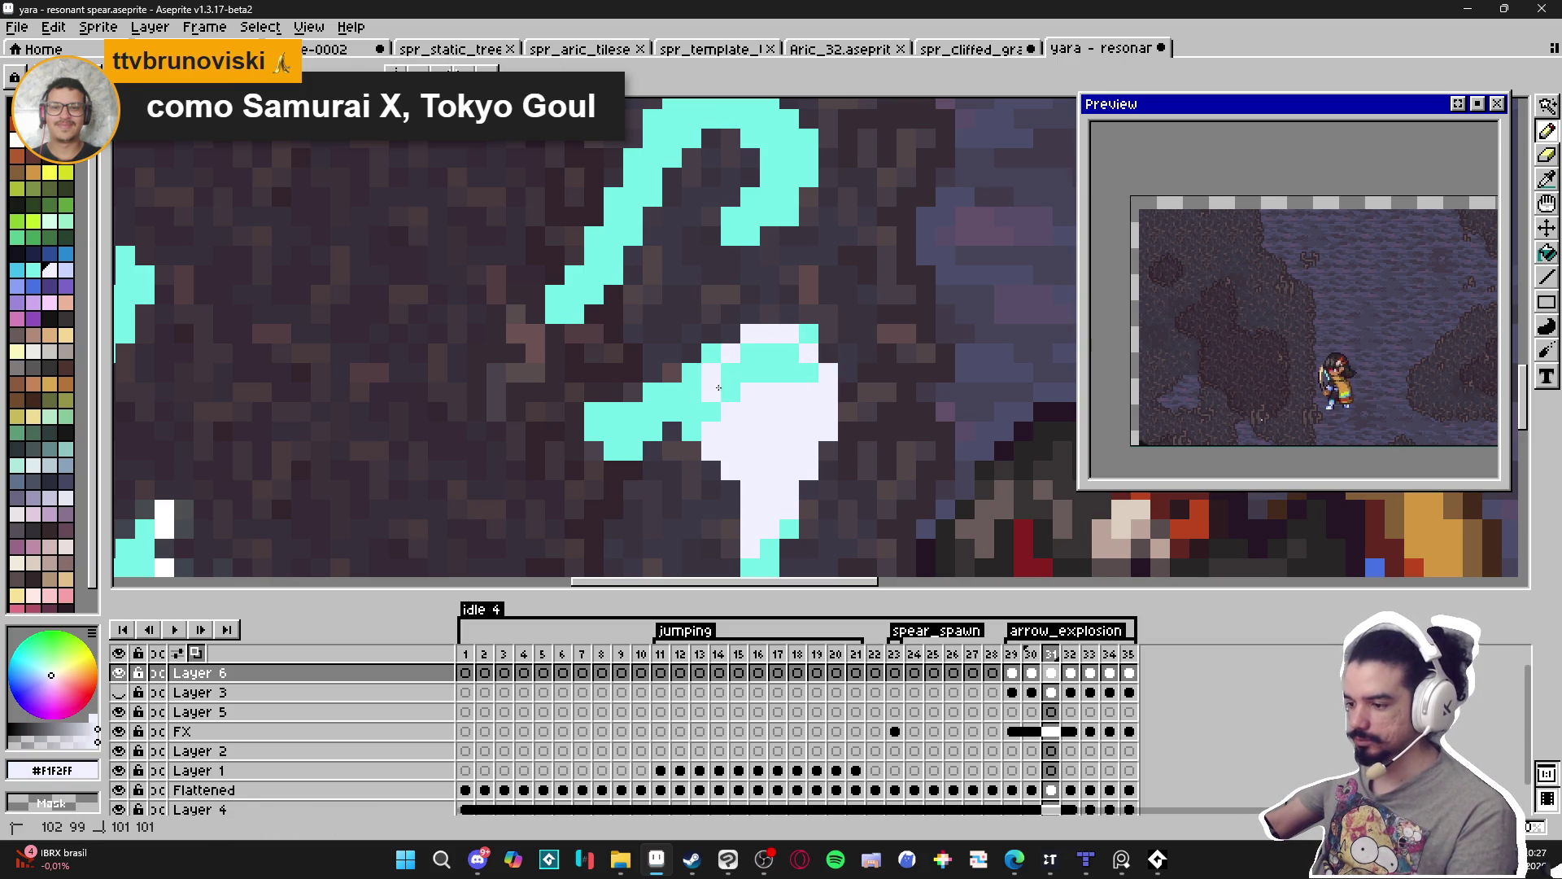
Paint a vertical white highlight inside the stroke, add a lone pixel, and extend one downward.
{"action": "scroll", "coordinate": [716, 387], "scroll_direction": "down", "scroll_amount": 3}
{"action": "scroll", "coordinate": [710, 379], "scroll_direction": "up", "scroll_amount": 2}
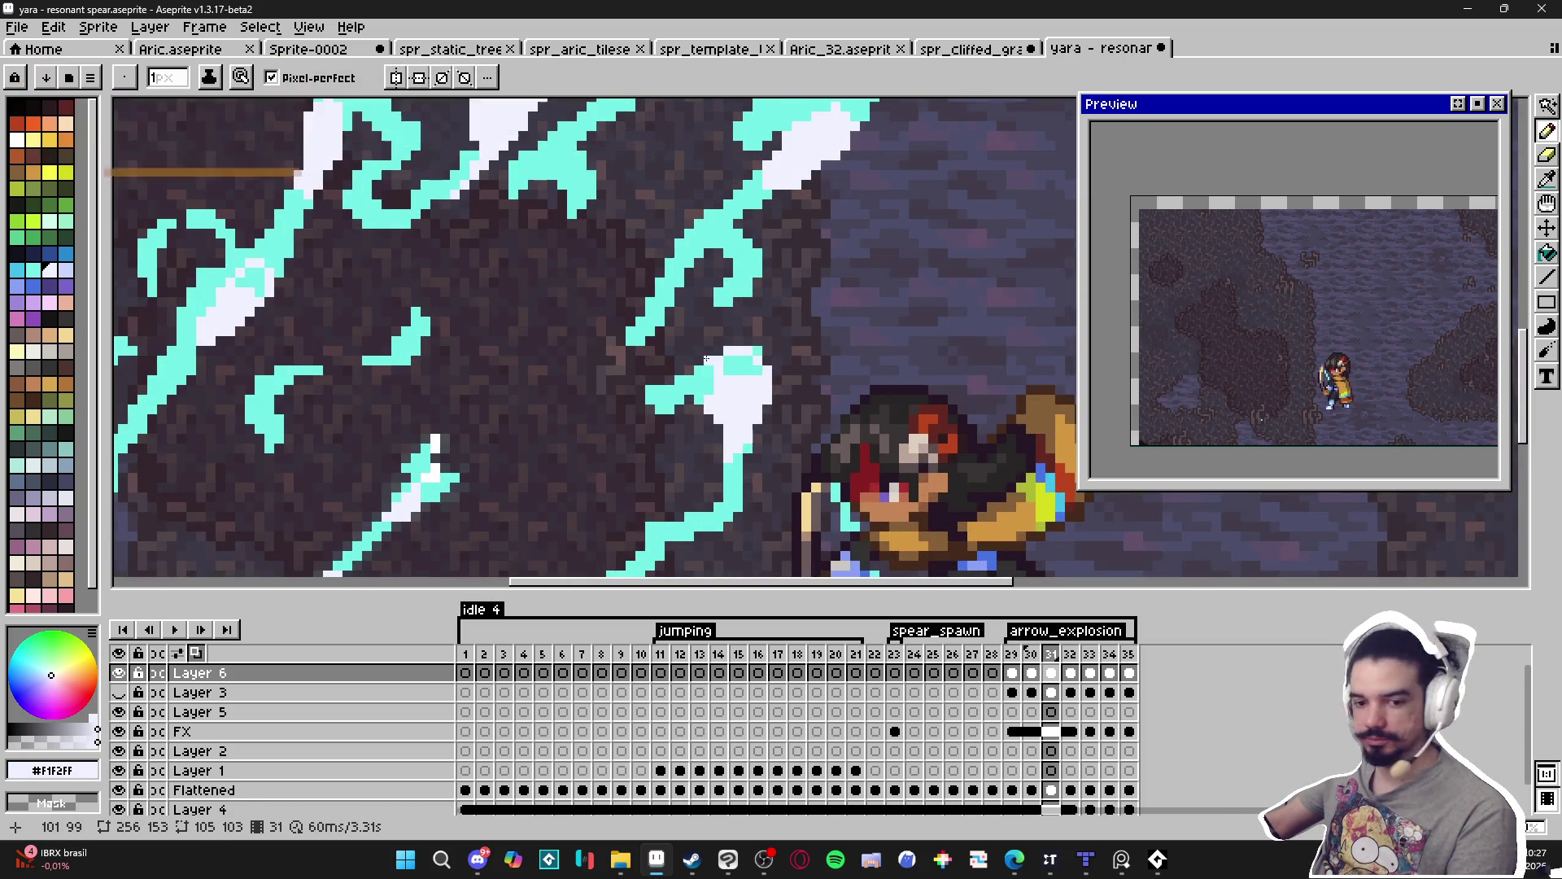
{"action": "scroll", "coordinate": [708, 377], "scroll_direction": "up", "scroll_amount": 2}
{"action": "scroll", "coordinate": [655, 391], "scroll_direction": "down", "scroll_amount": 2}
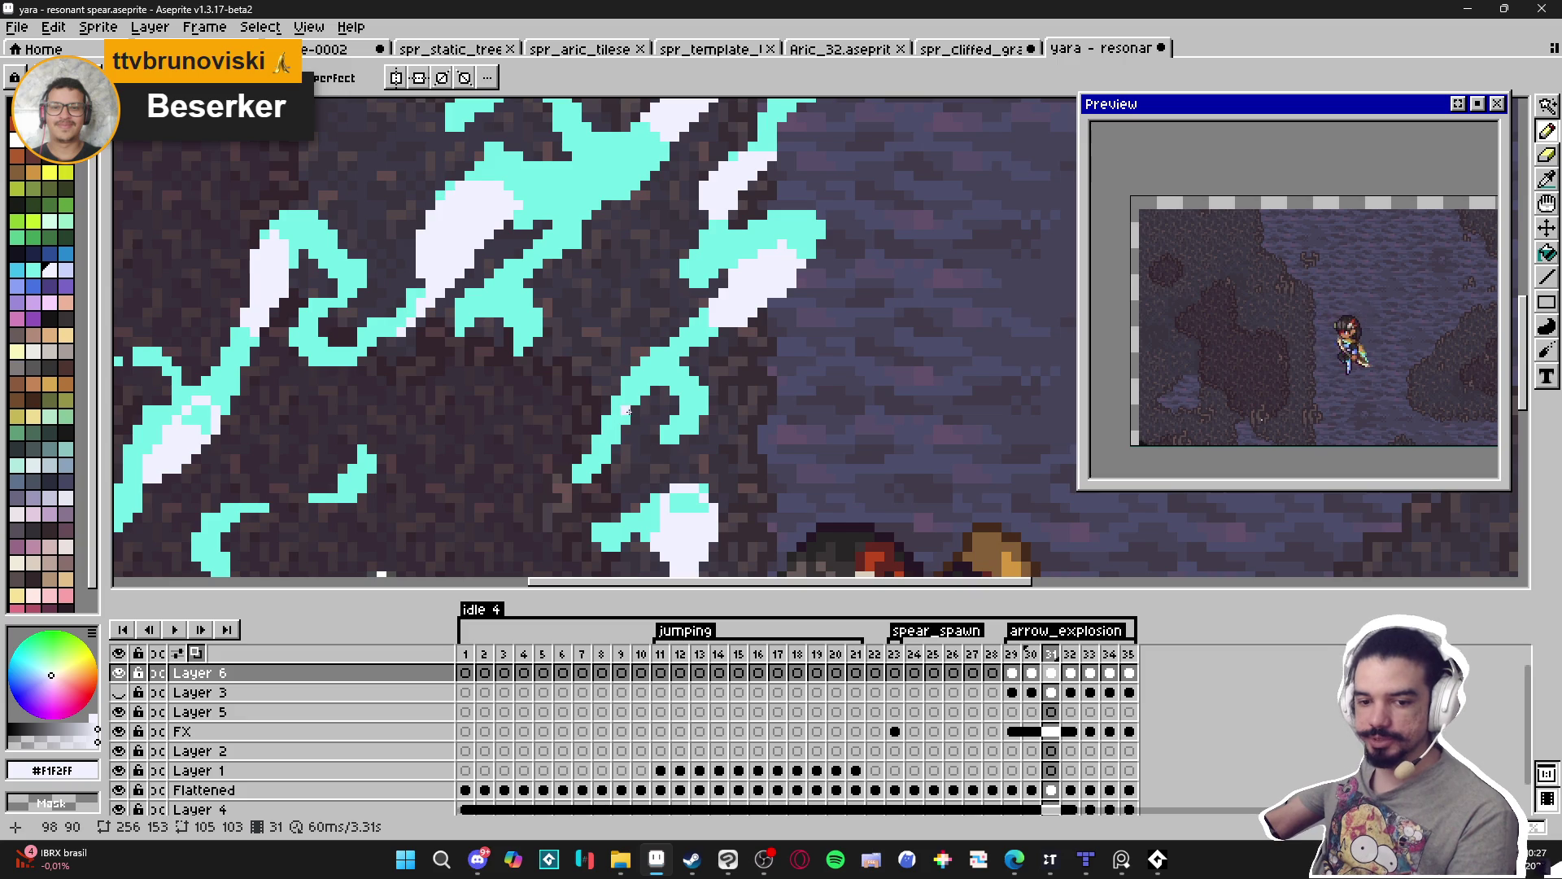
{"action": "scroll", "coordinate": [743, 252], "scroll_direction": "up", "scroll_amount": 3}
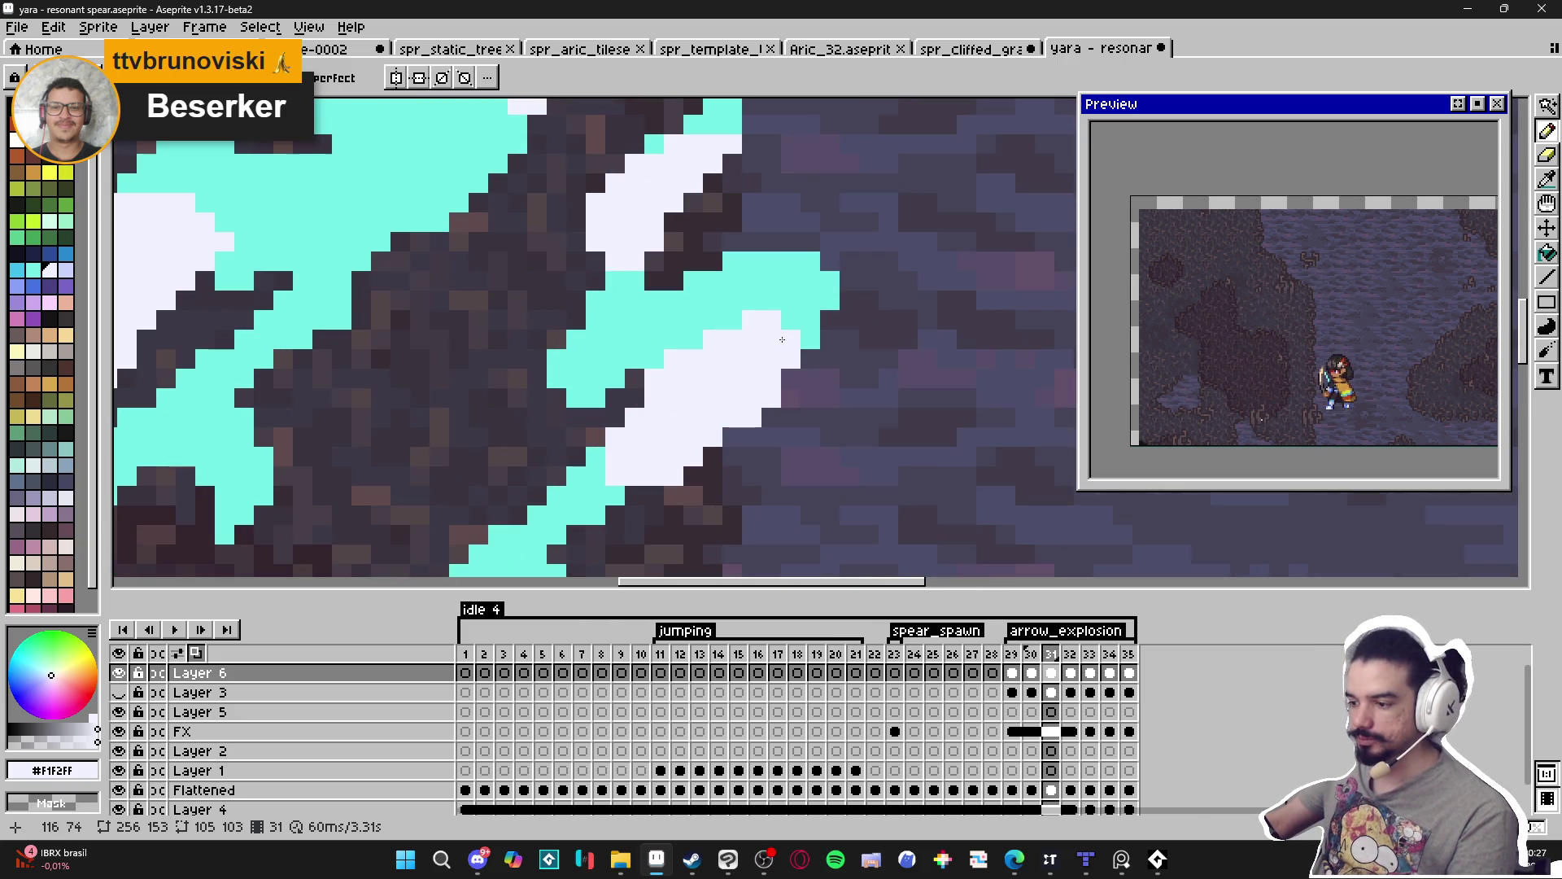
{"action": "left_click_drag", "start_coordinate": [810, 299], "coordinate": [811, 340]}
{"action": "left_click", "coordinate": [752, 260]}
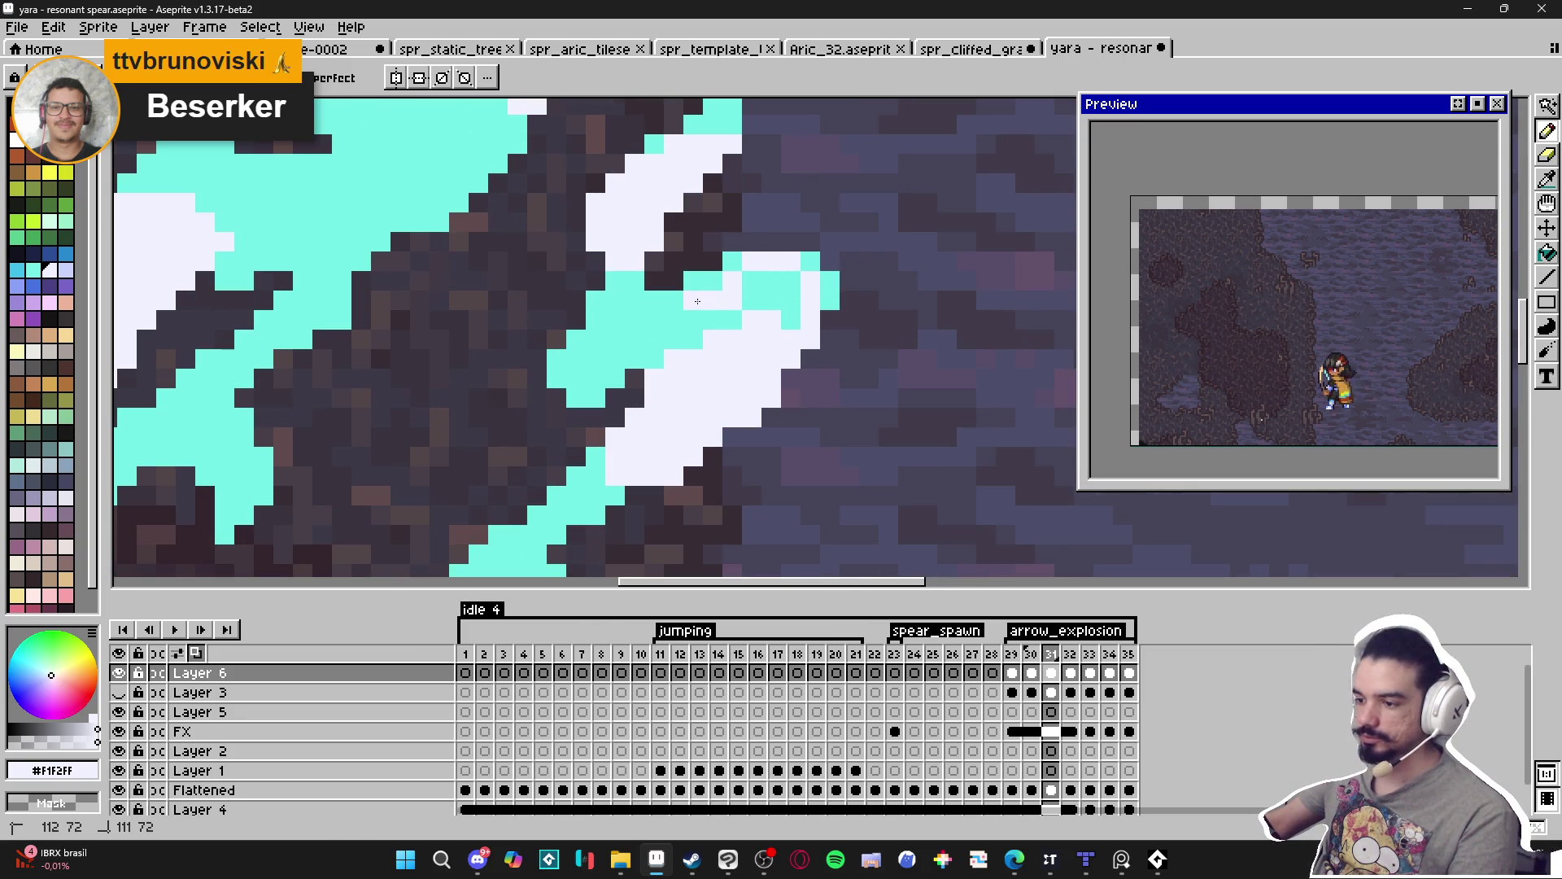
{"action": "scroll", "coordinate": [691, 346], "scroll_direction": "down", "scroll_amount": 3}
{"action": "scroll", "coordinate": [623, 299], "scroll_direction": "up", "scroll_amount": 3}
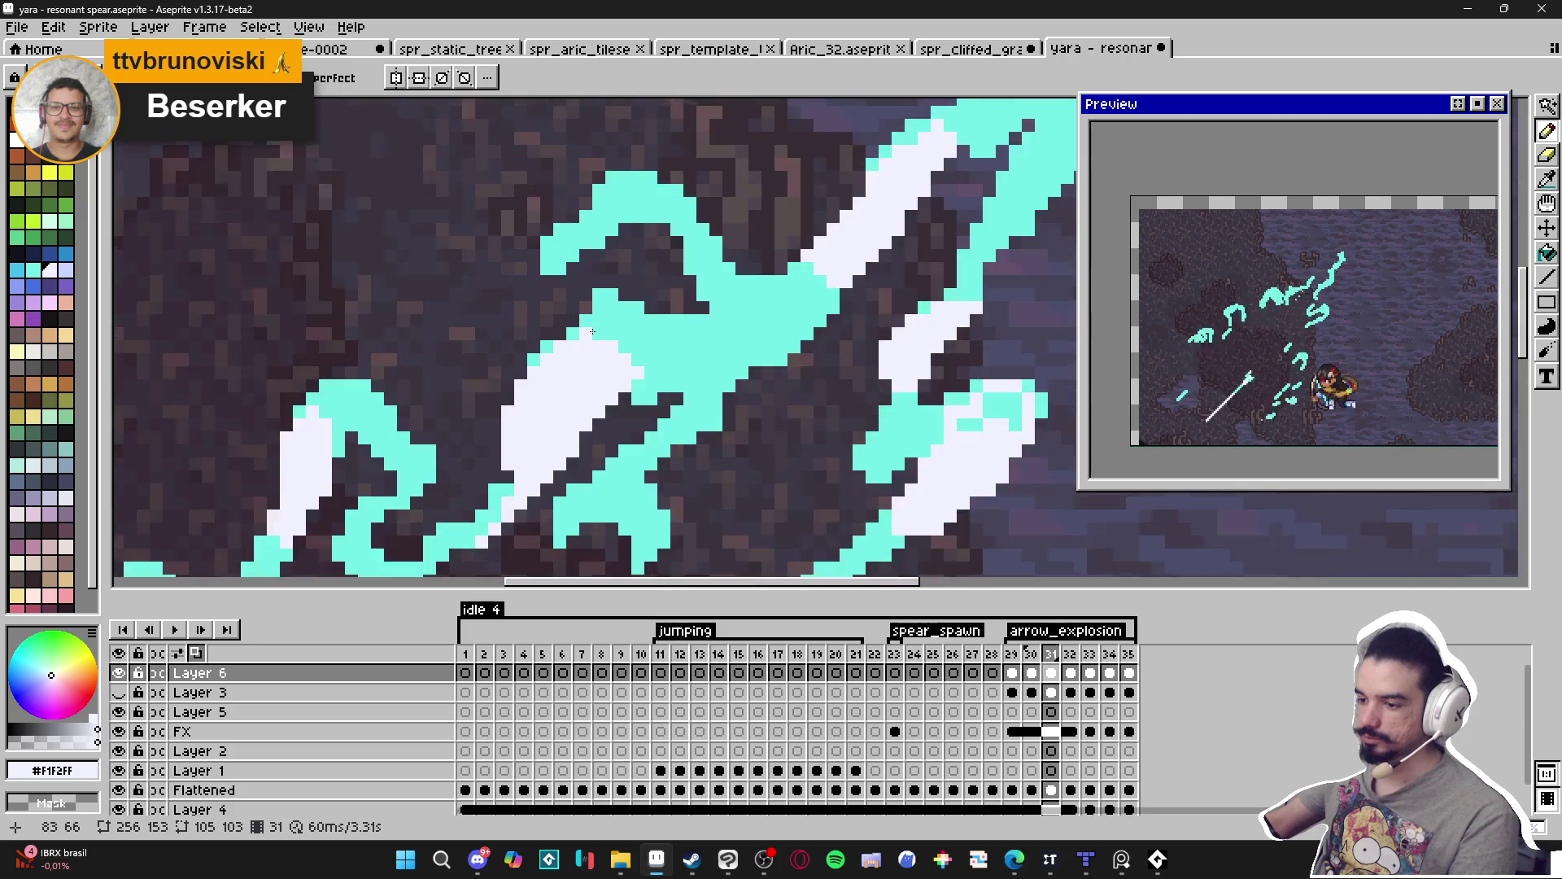
{"action": "mouse_move", "coordinate": [645, 332]}
{"action": "left_mouse_down"}
{"action": "mouse_move", "coordinate": [678, 358]}
{"action": "mouse_move", "coordinate": [659, 430]}
{"action": "mouse_move", "coordinate": [651, 373]}
{"action": "left_mouse_up"}
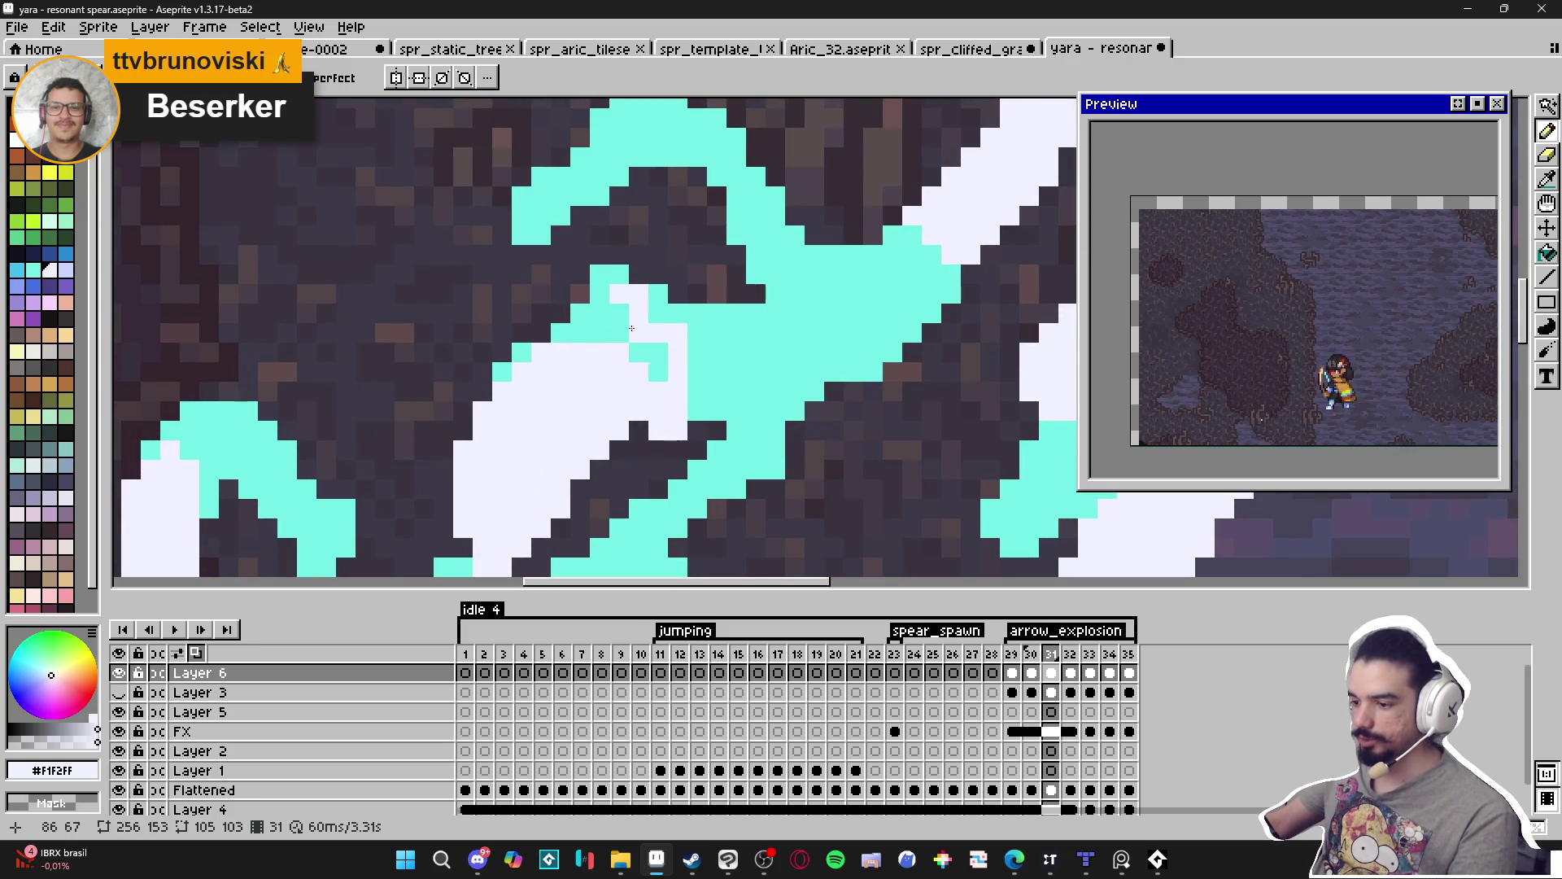
Alternate eyedropping the cyan and white from the slash to touch up strand pixels.
{"action": "left_click", "coordinate": [708, 331], "text": "alt"}
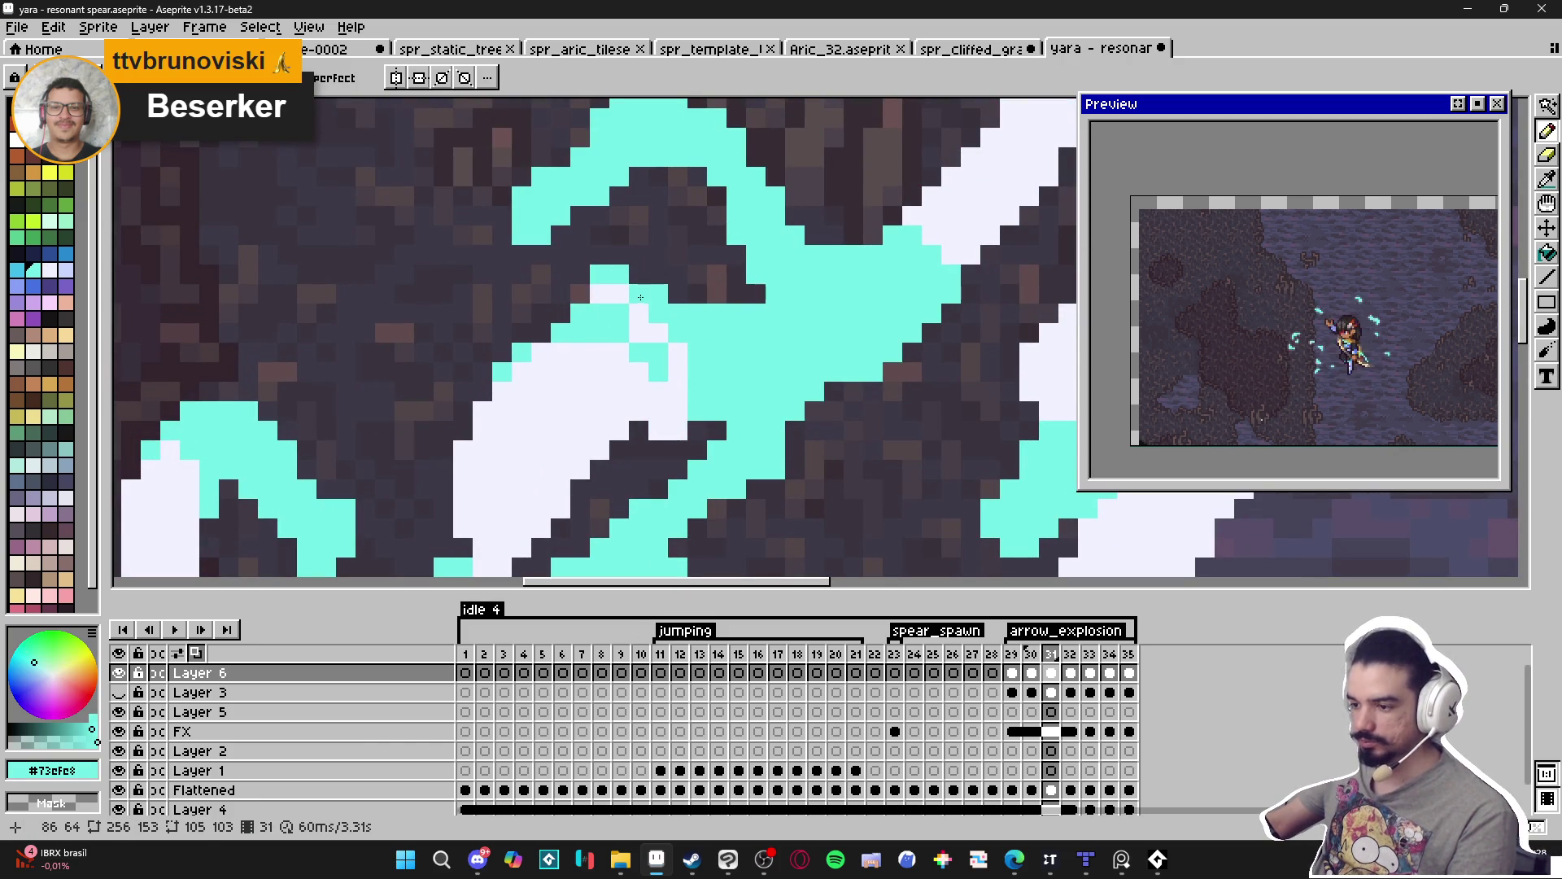
{"action": "scroll", "coordinate": [692, 381], "scroll_direction": "down", "scroll_amount": 1}
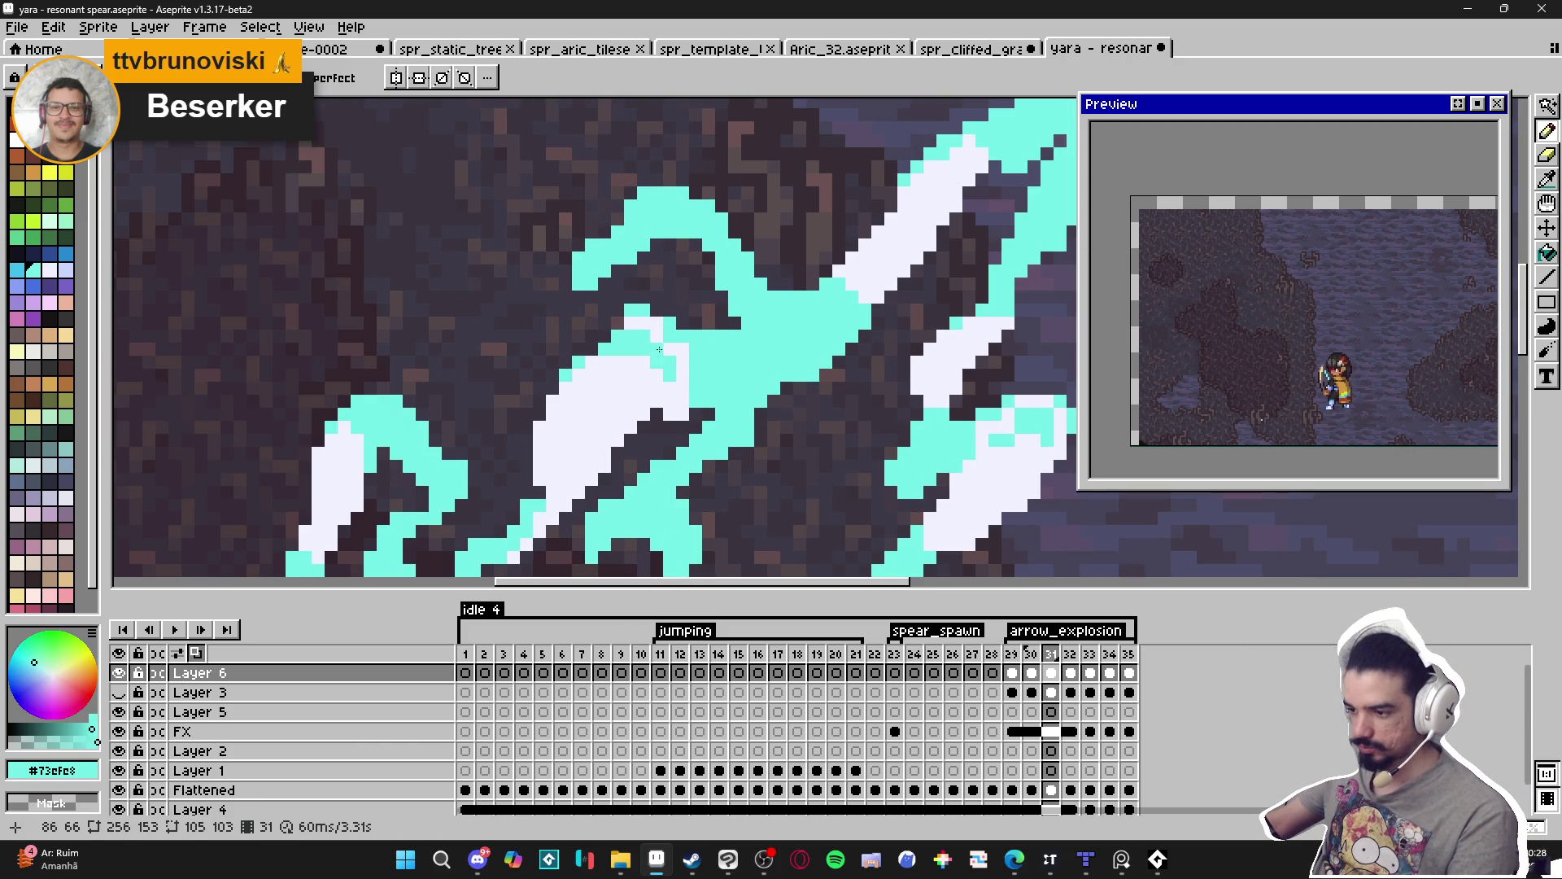
{"action": "left_click", "coordinate": [670, 349], "text": "alt"}
{"action": "scroll", "coordinate": [668, 341], "scroll_direction": "down", "scroll_amount": 2}
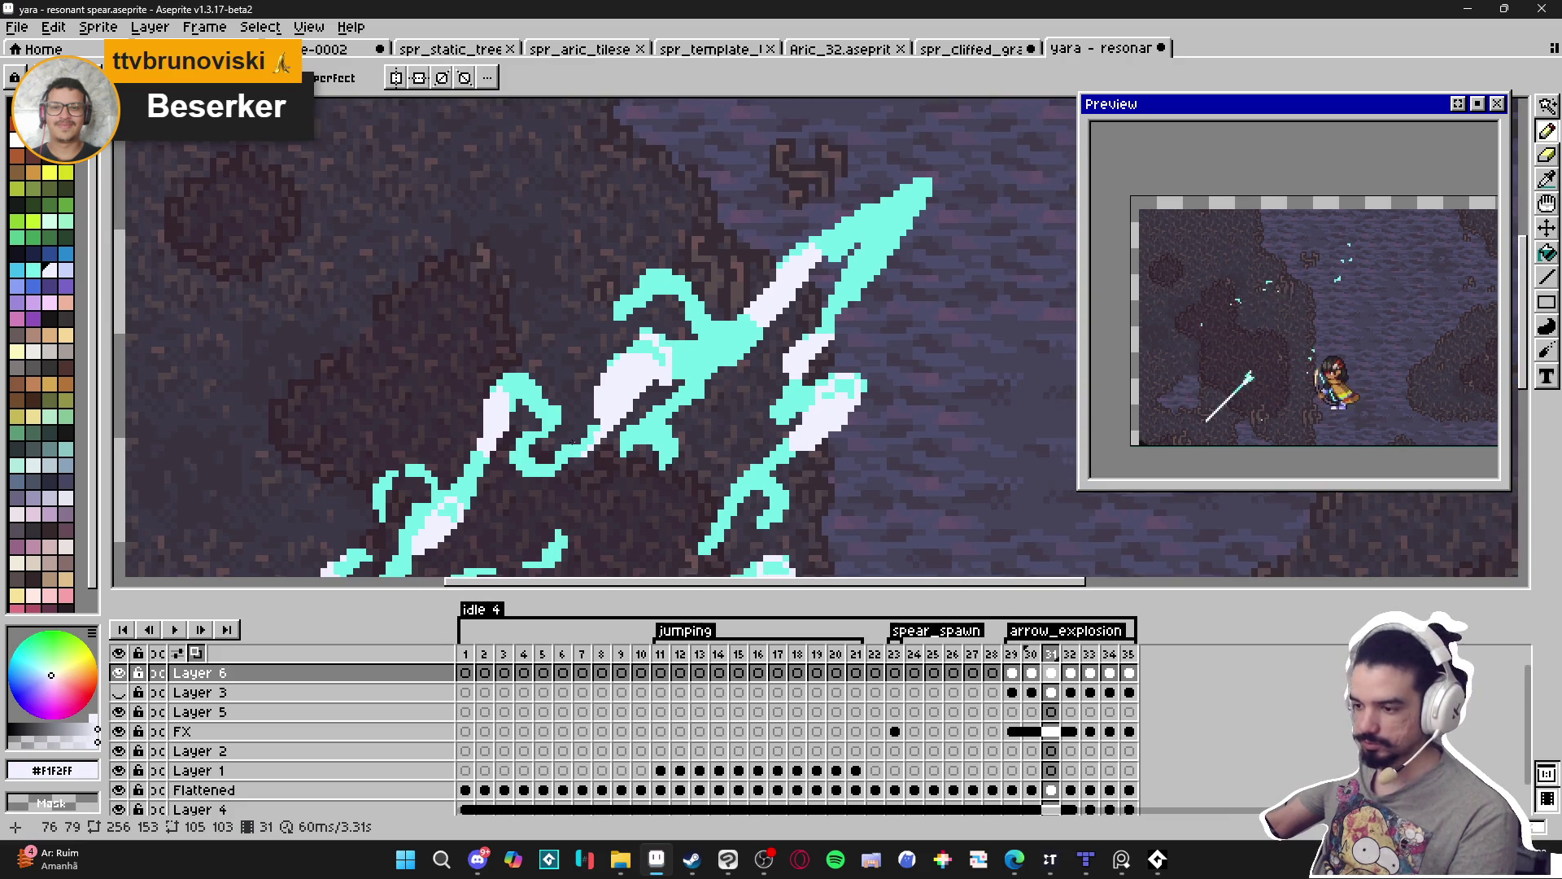
{"action": "scroll", "coordinate": [539, 305], "scroll_direction": "up", "scroll_amount": 2}
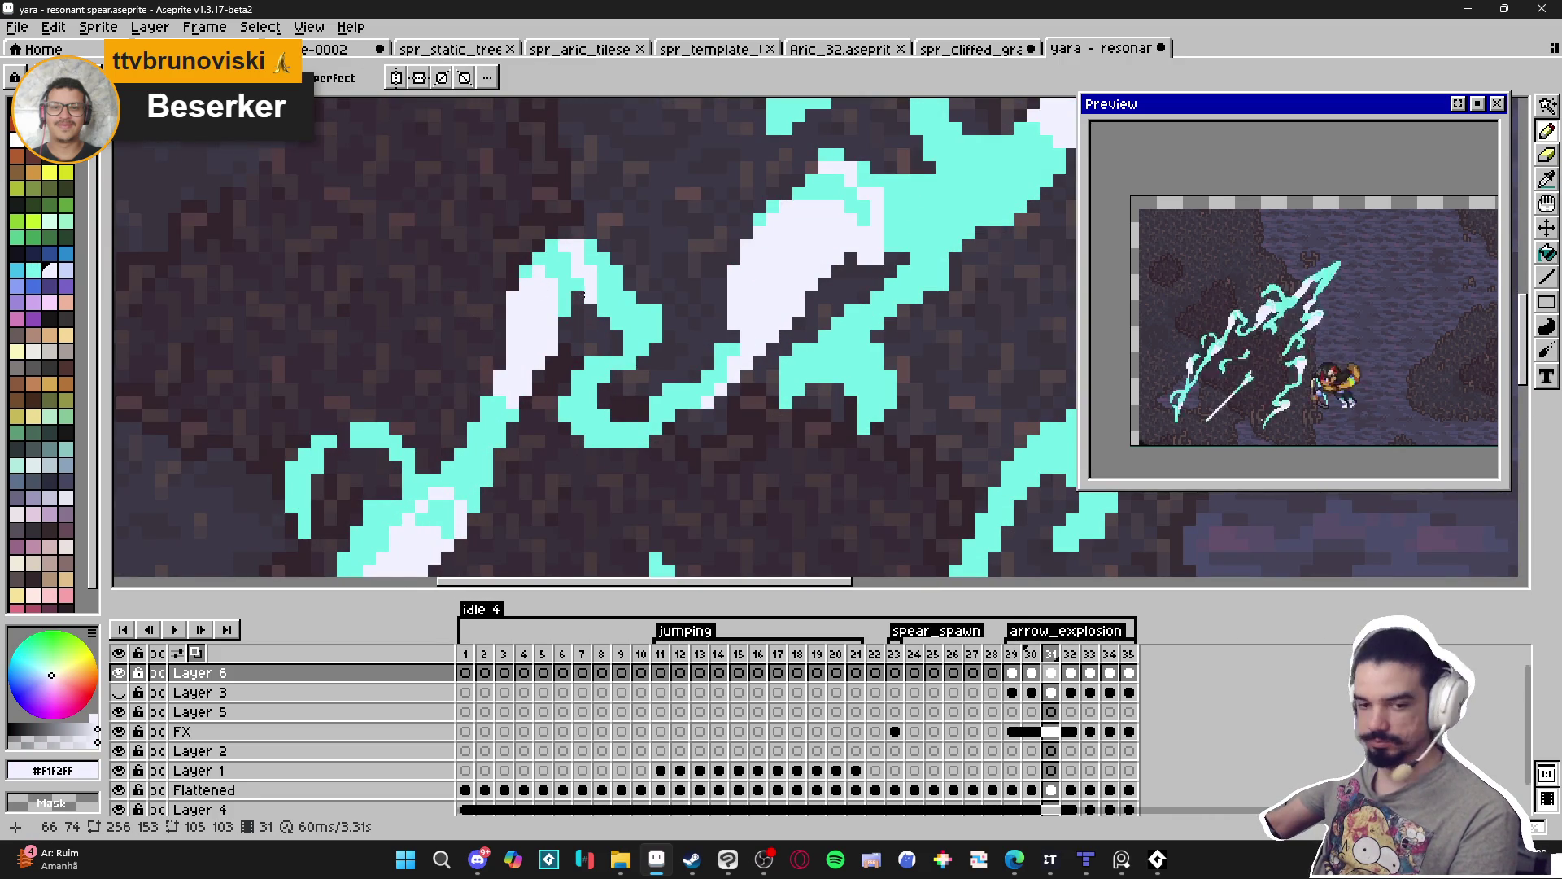
{"action": "scroll", "coordinate": [605, 284], "scroll_direction": "up", "scroll_amount": 1}
{"action": "left_click", "coordinate": [598, 280], "text": "alt"}
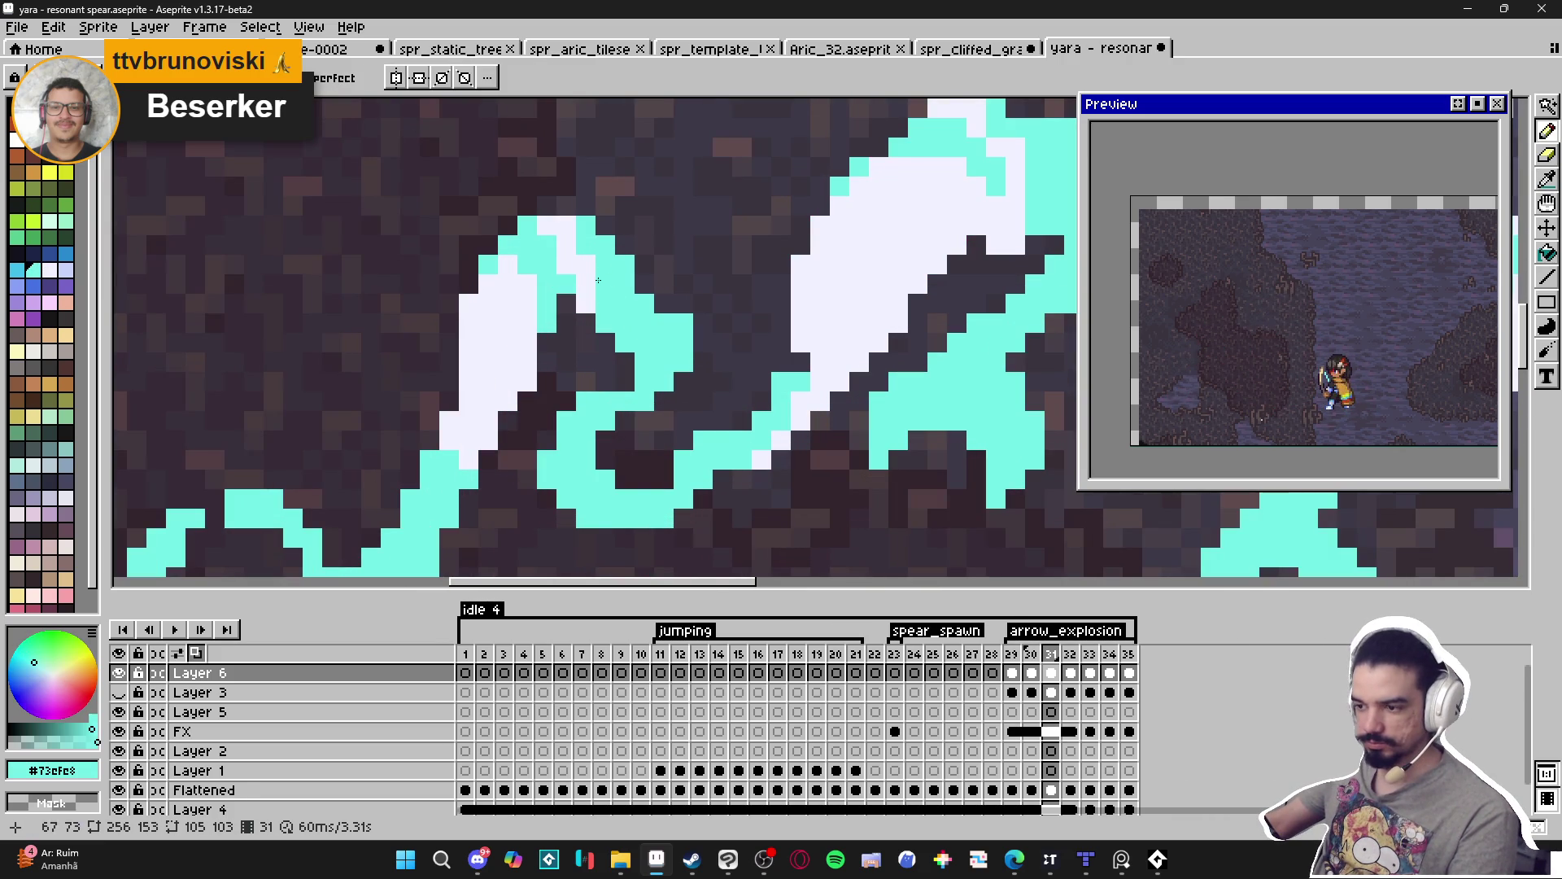
{"action": "left_click", "coordinate": [565, 244], "text": "alt"}
{"action": "scroll", "coordinate": [561, 252], "scroll_direction": "down", "scroll_amount": 2}
{"action": "scroll", "coordinate": [551, 274], "scroll_direction": "up", "scroll_amount": 1}
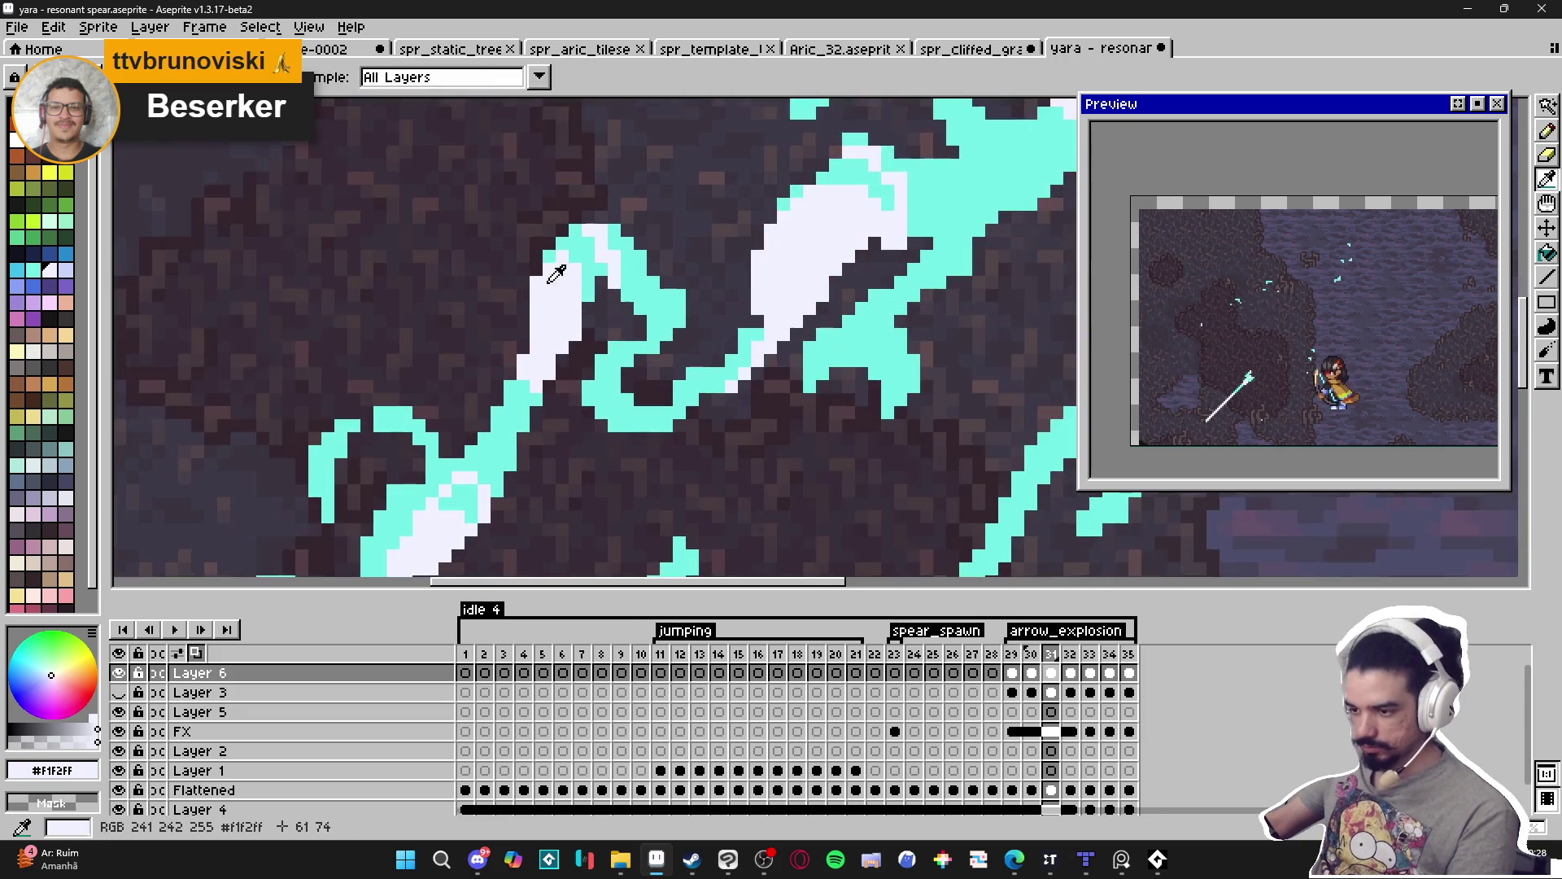
{"action": "scroll", "coordinate": [552, 252], "scroll_direction": "down", "scroll_amount": 1}
{"action": "scroll", "coordinate": [569, 279], "scroll_direction": "up", "scroll_amount": 1}
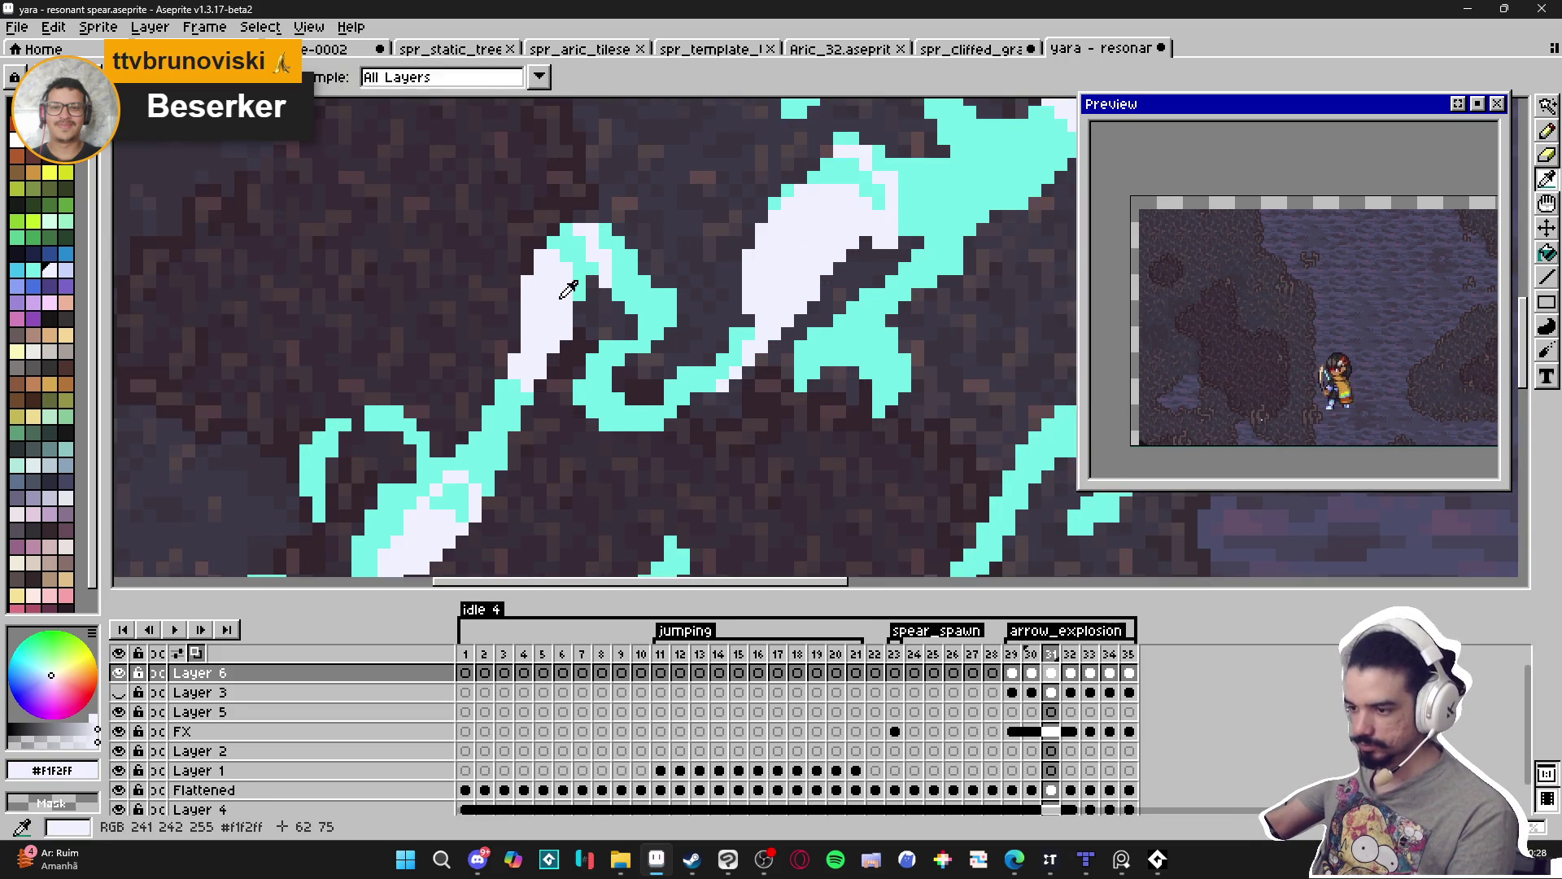
{"action": "scroll", "coordinate": [553, 301], "scroll_direction": "down", "scroll_amount": 1}
{"action": "scroll", "coordinate": [521, 407], "scroll_direction": "down", "scroll_amount": 1}
{"action": "scroll", "coordinate": [593, 372], "scroll_direction": "up", "scroll_amount": 1}
{"action": "scroll", "coordinate": [666, 254], "scroll_direction": "up", "scroll_amount": 3}
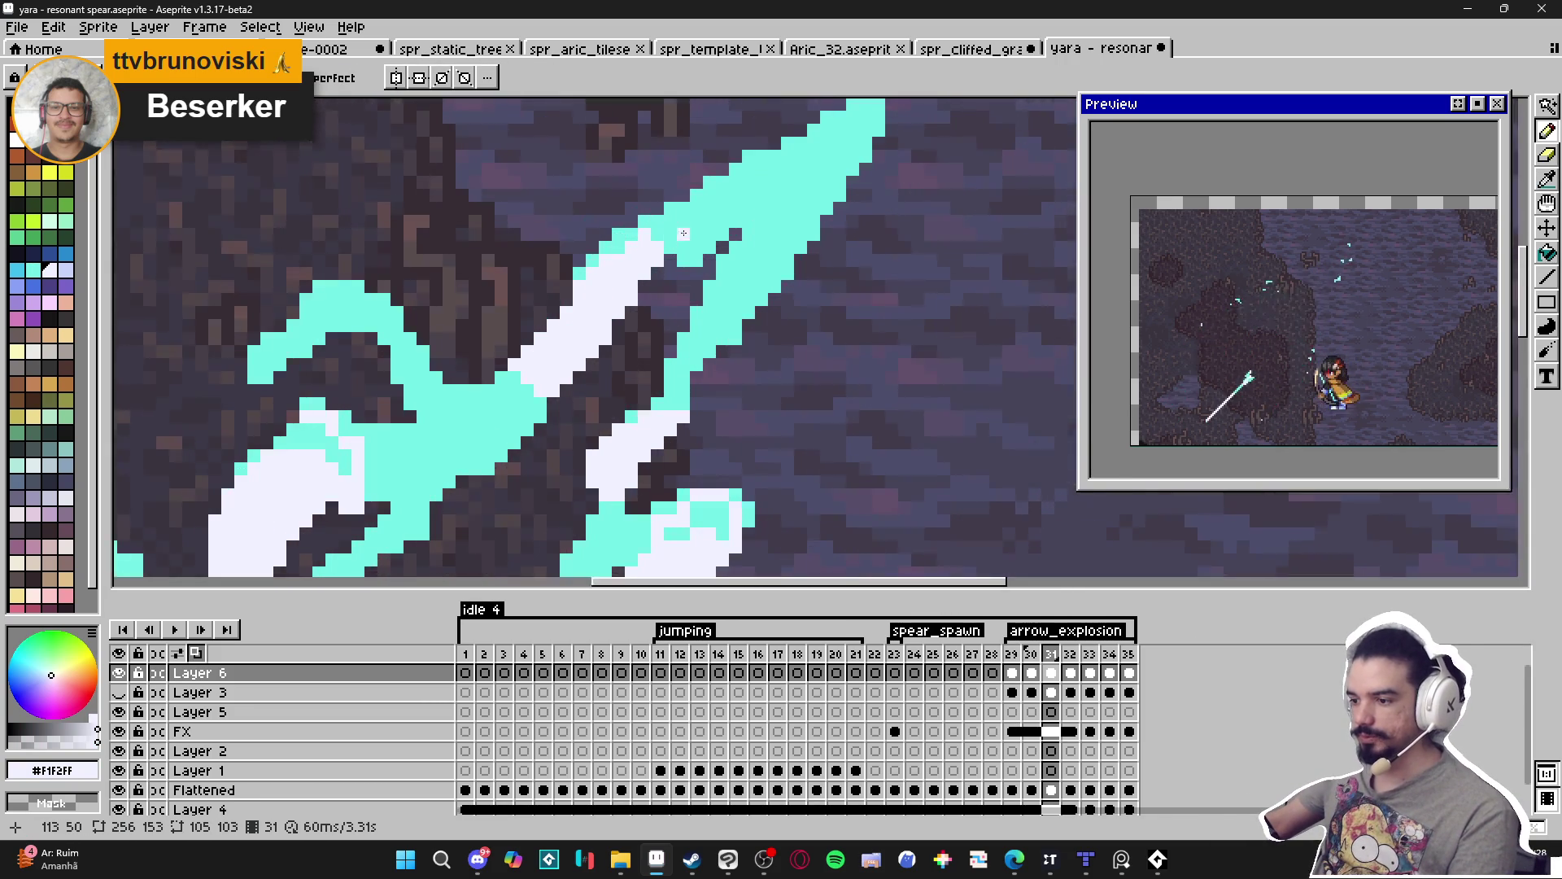
Add white highlight pixels along the spear tip and whiten a cyan corner pixel.
{"action": "mouse_move", "coordinate": [658, 185]}
{"action": "left_mouse_down"}
{"action": "mouse_move", "coordinate": [679, 186]}
{"action": "mouse_move", "coordinate": [678, 236]}
{"action": "mouse_move", "coordinate": [728, 233]}
{"action": "left_mouse_up"}
{"action": "scroll", "coordinate": [728, 233], "scroll_direction": "down", "scroll_amount": 3}
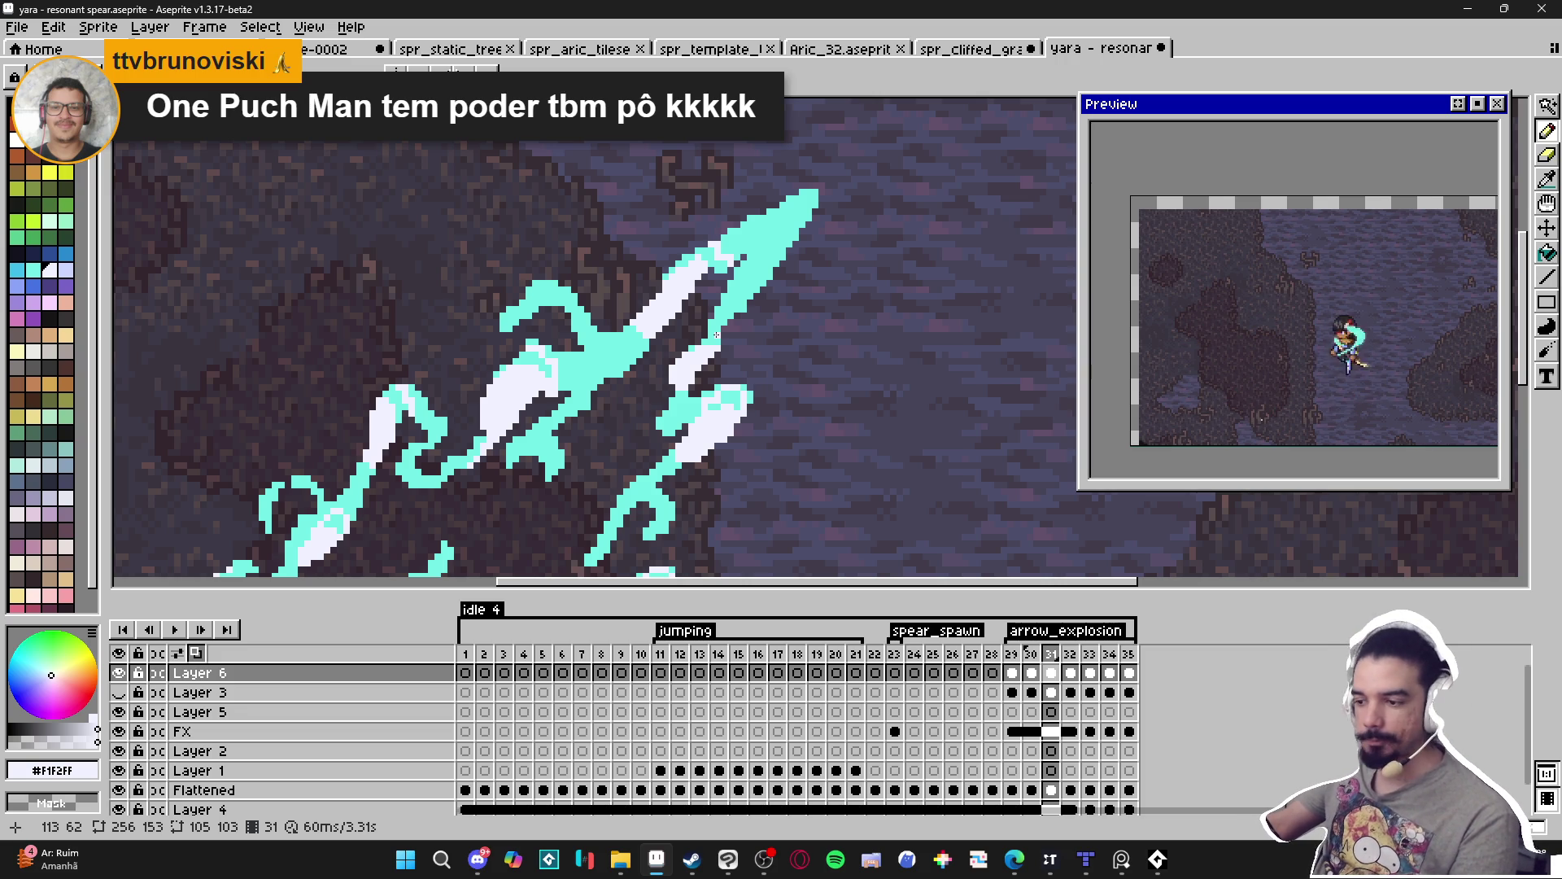
{"action": "scroll", "coordinate": [676, 274], "scroll_direction": "up", "scroll_amount": 3}
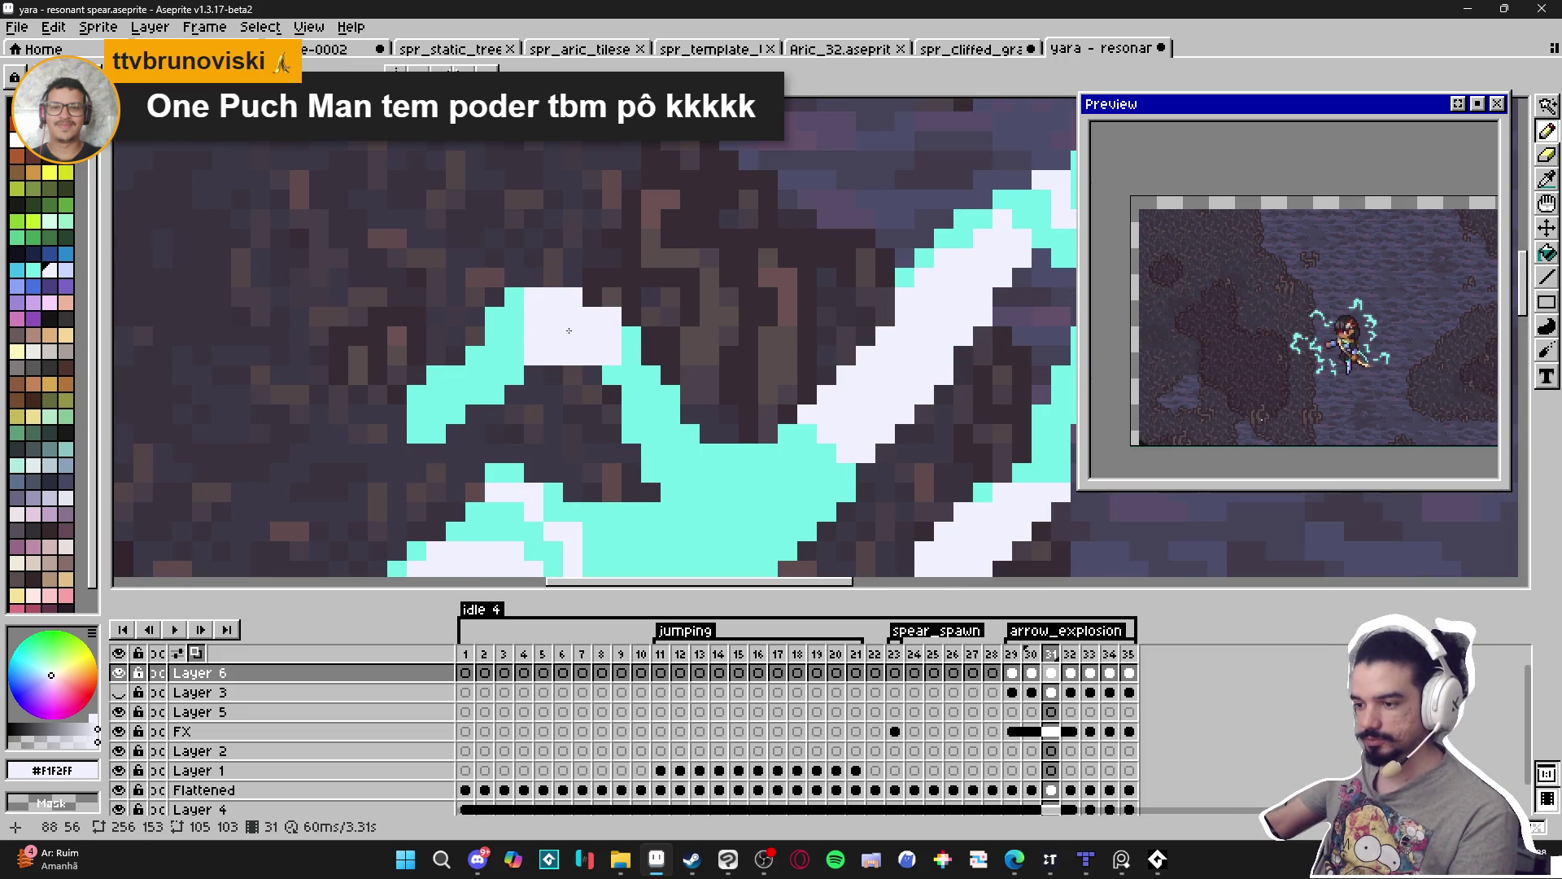
{"action": "left_click", "coordinate": [515, 298]}
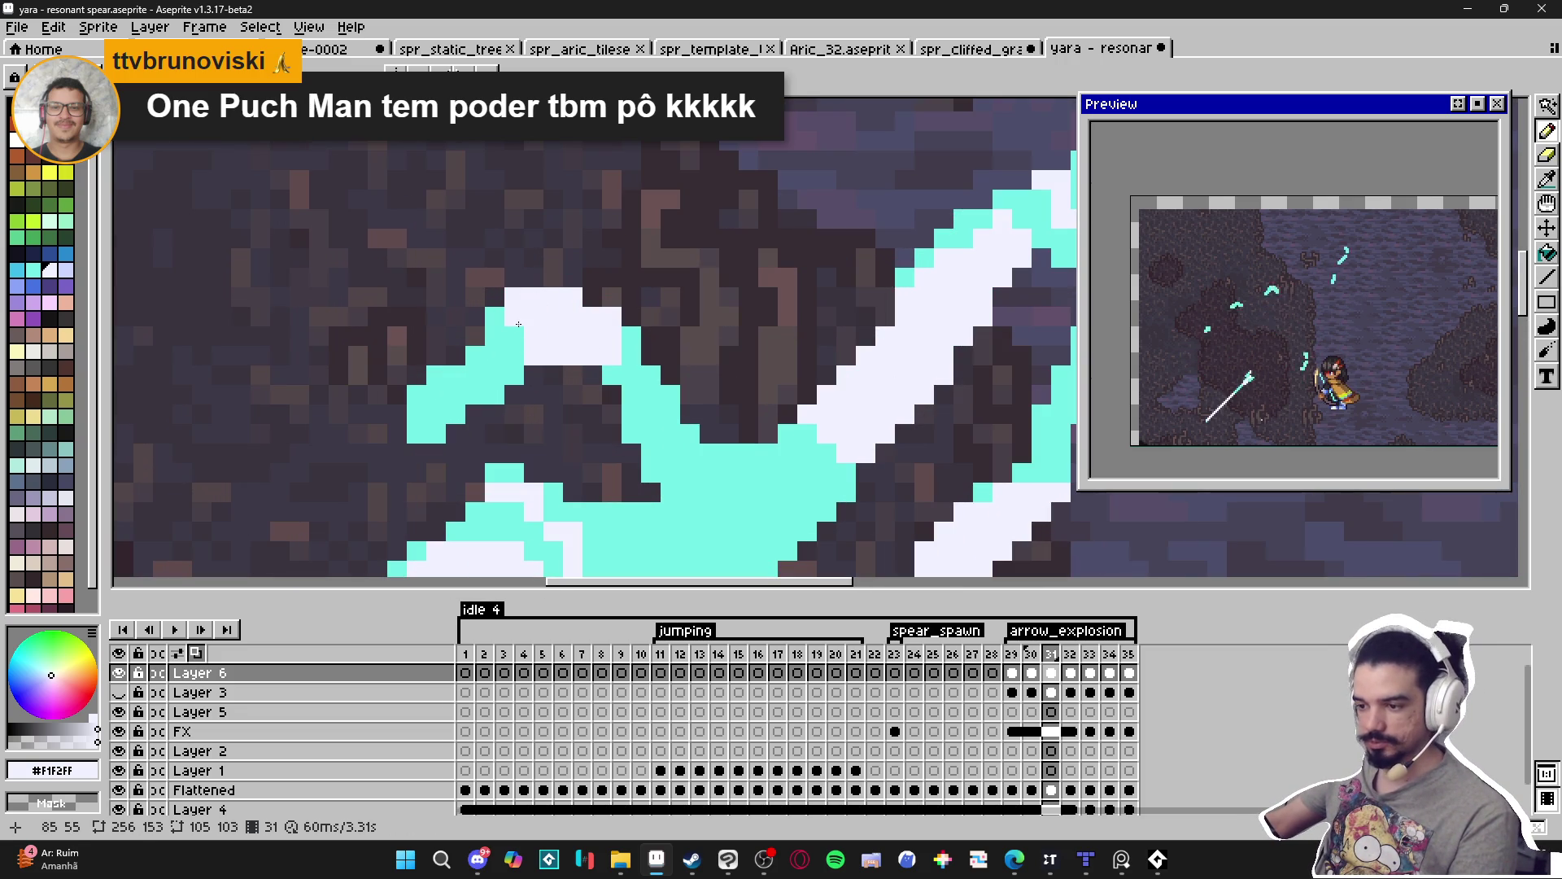
Repaint stray white pixels in the slash with cyan #73CFE8, then reselect white.
{"action": "left_click", "coordinate": [637, 367], "text": "alt"}
{"action": "left_click", "coordinate": [612, 316]}
{"action": "left_click", "coordinate": [573, 297]}
{"action": "left_click", "coordinate": [556, 354]}
{"action": "scroll", "coordinate": [555, 353], "scroll_direction": "down", "scroll_amount": 1}
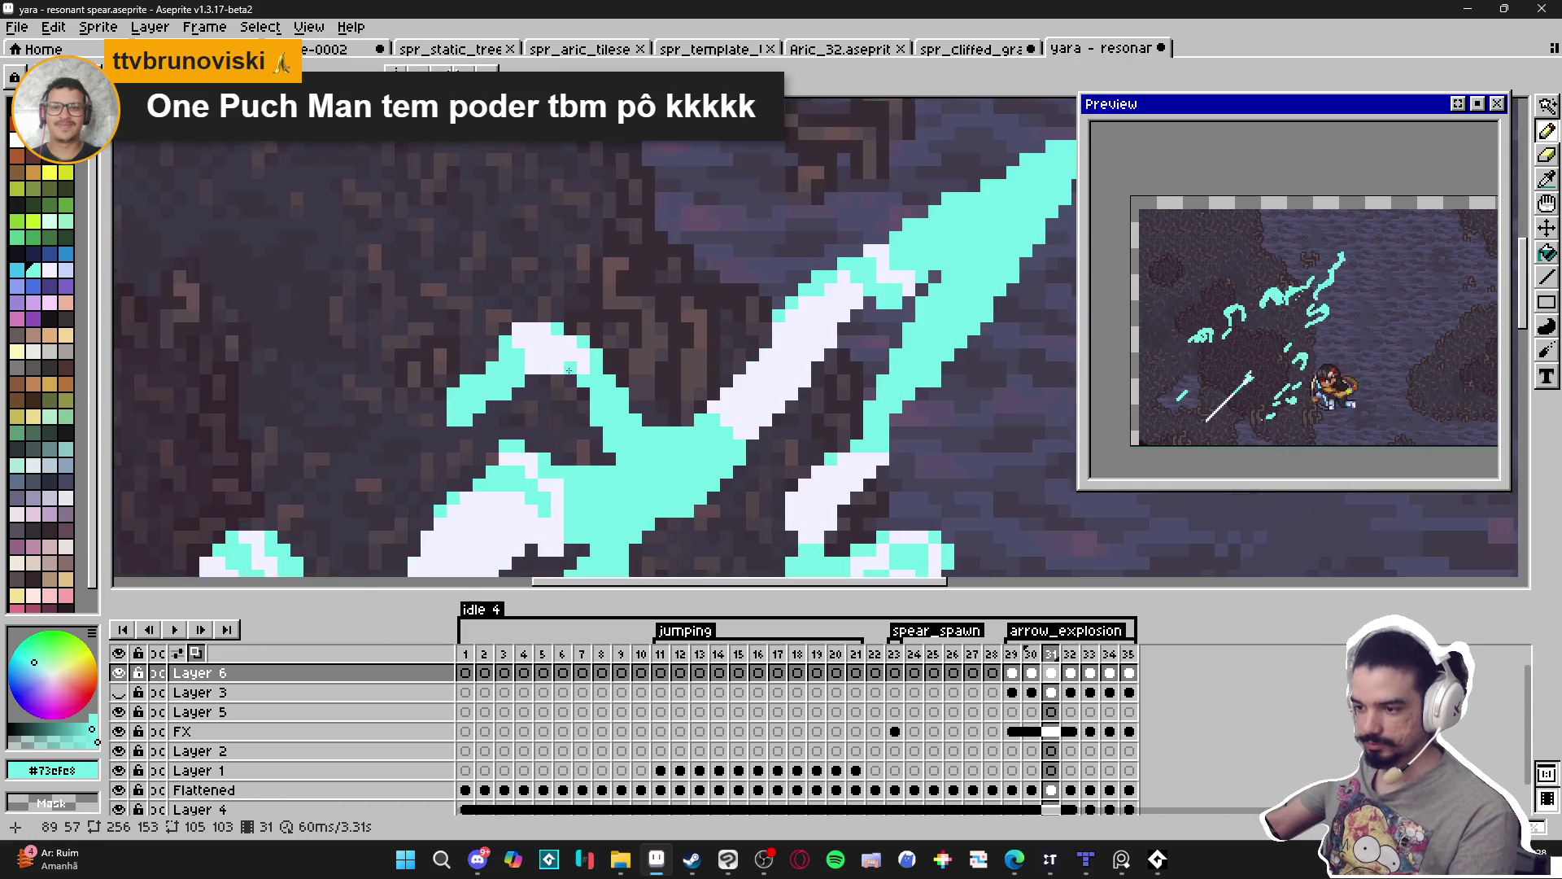
{"action": "left_click", "coordinate": [565, 372], "text": "alt"}
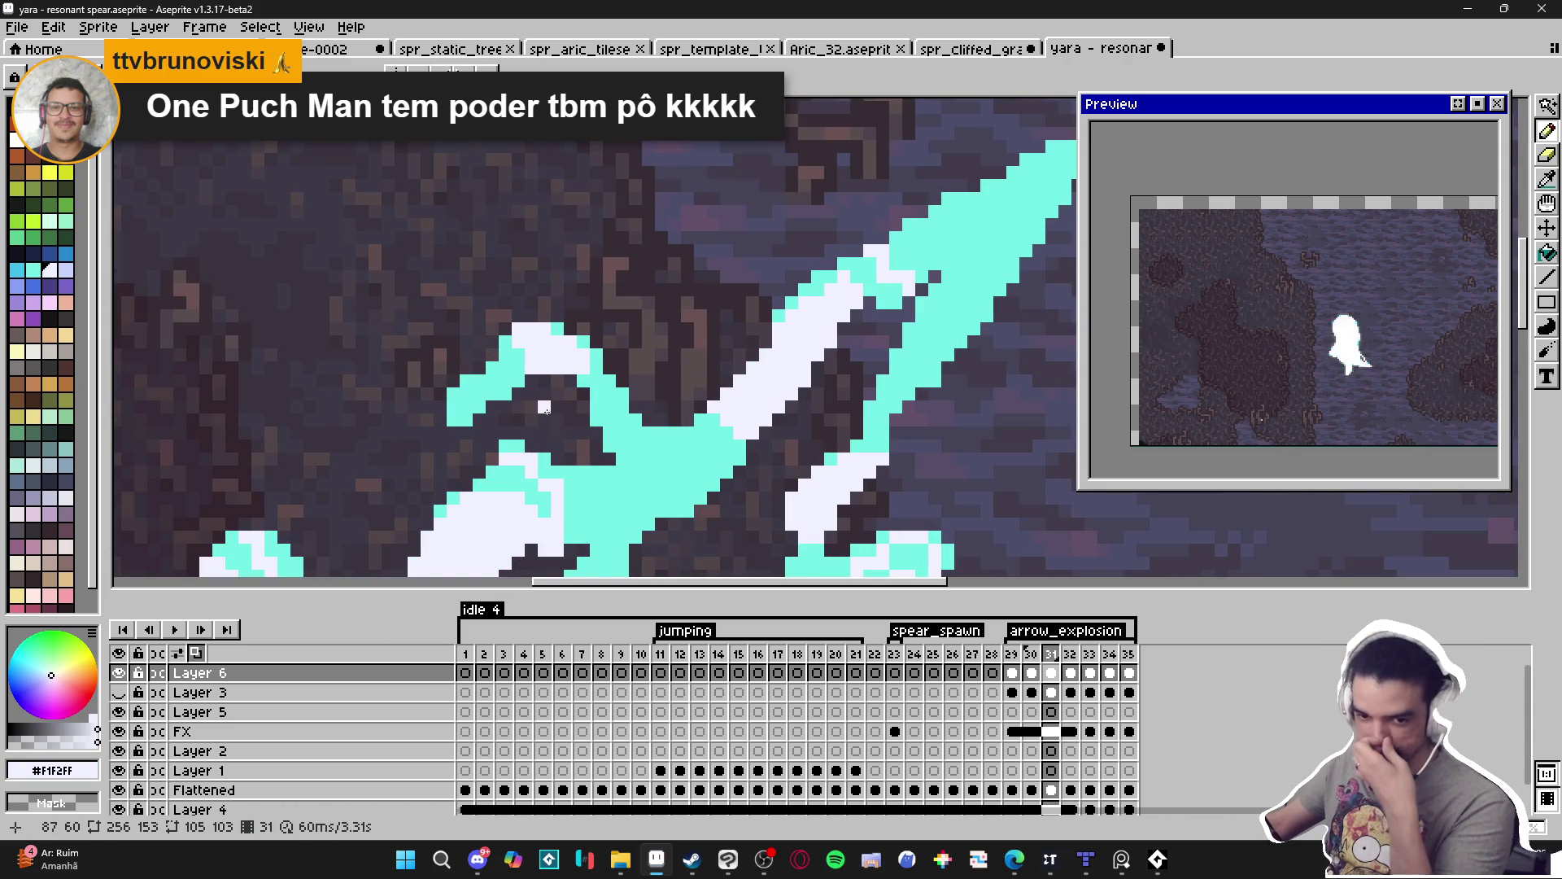
Pan and zoom out to review the whole slash effect beside the character.
{"action": "scroll", "coordinate": [545, 407], "scroll_direction": "down", "scroll_amount": 3}
{"action": "left_click_drag", "start_coordinate": [643, 330], "coordinate": [562, 226]}
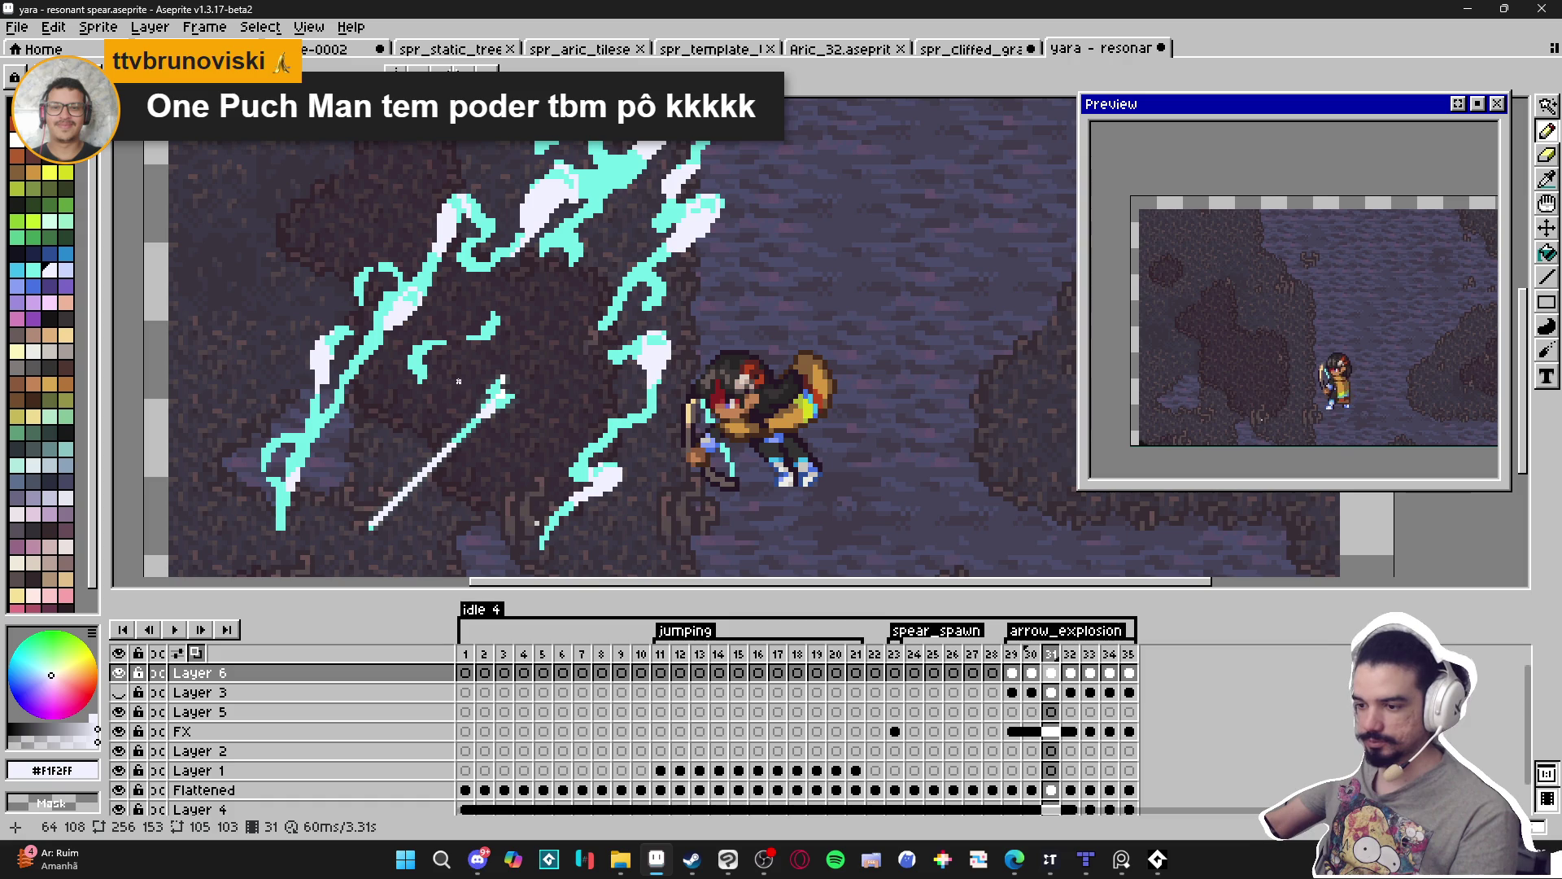
{"action": "scroll", "coordinate": [464, 387], "scroll_direction": "up", "scroll_amount": 4}
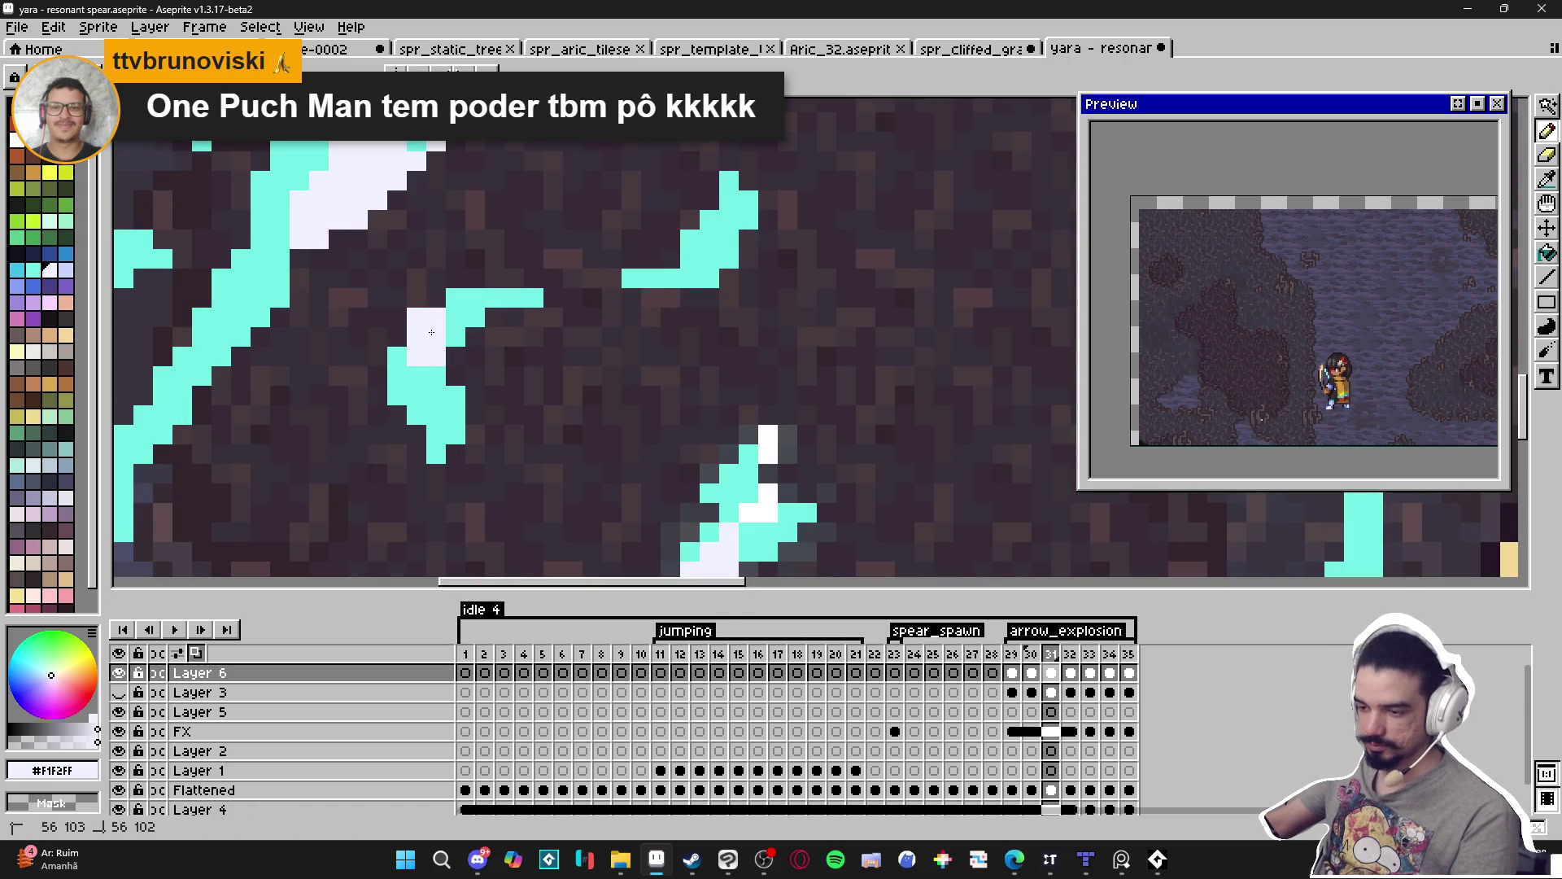
{"action": "scroll", "coordinate": [443, 334], "scroll_direction": "down", "scroll_amount": 4}
{"action": "scroll", "coordinate": [501, 342], "scroll_direction": "down", "scroll_amount": 2}
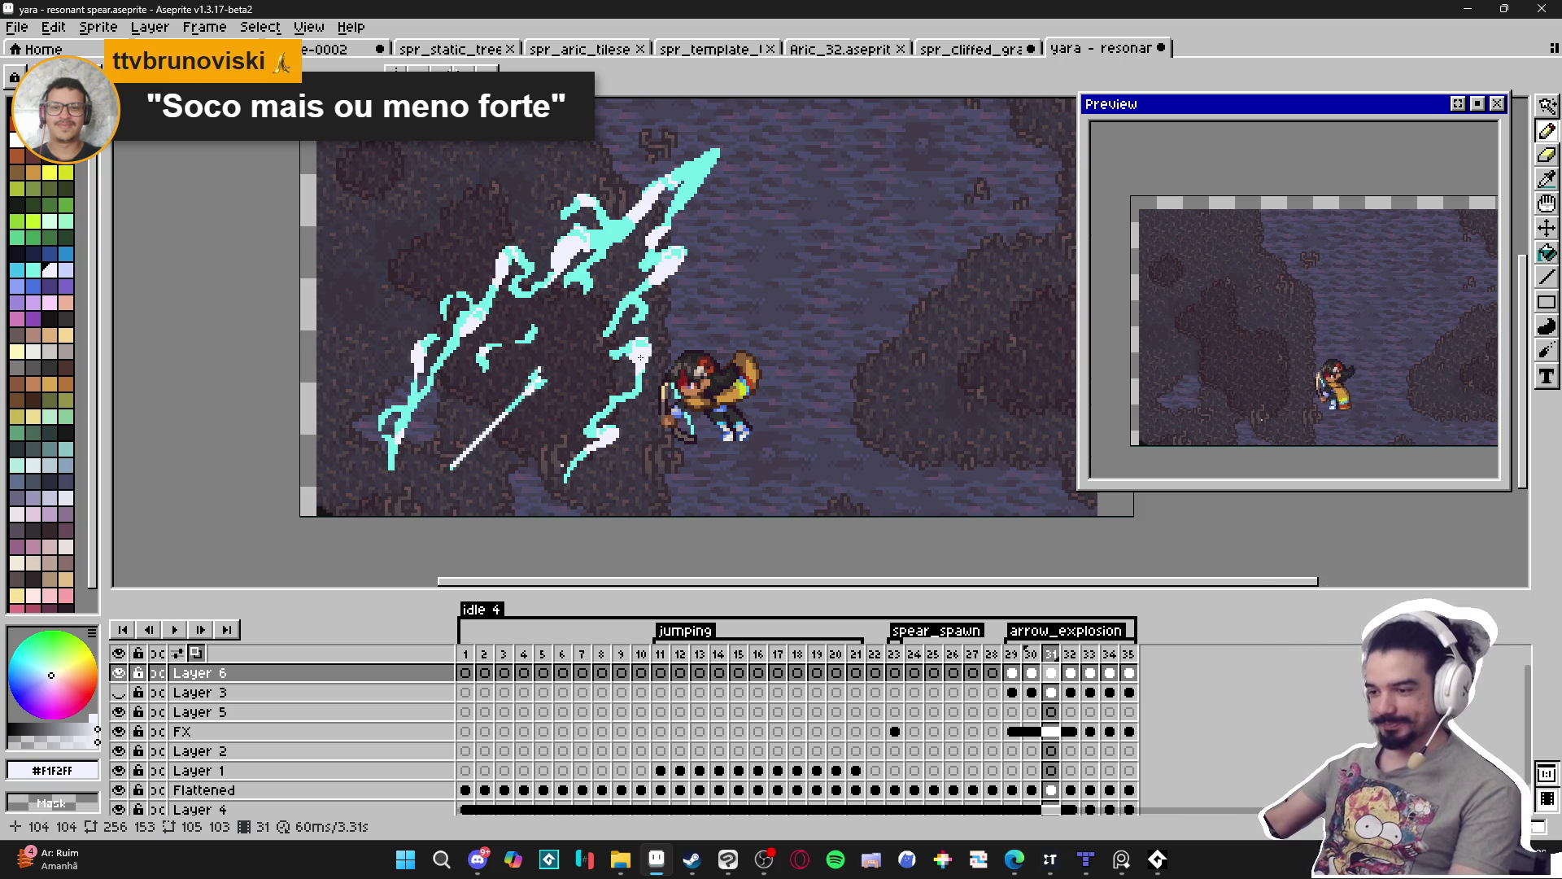
Save the sprite file and move from frame 31 to frame 32.
{"action": "scroll", "coordinate": [641, 355], "scroll_direction": "down", "scroll_amount": 1}
{"action": "key", "text": "ctrl+s"}
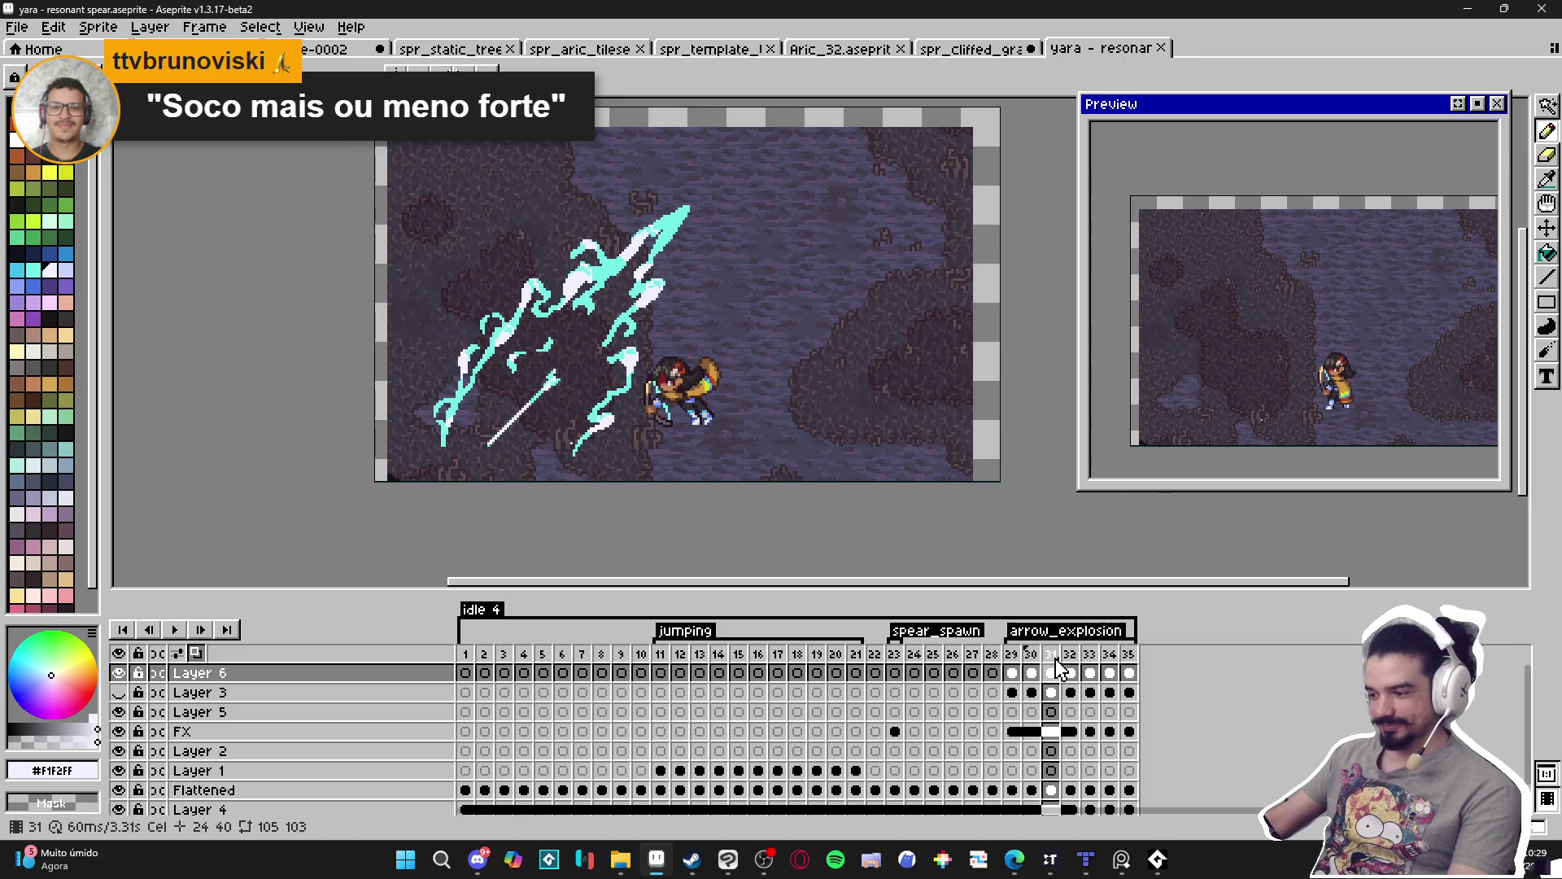
{"action": "left_click", "coordinate": [1053, 656]}
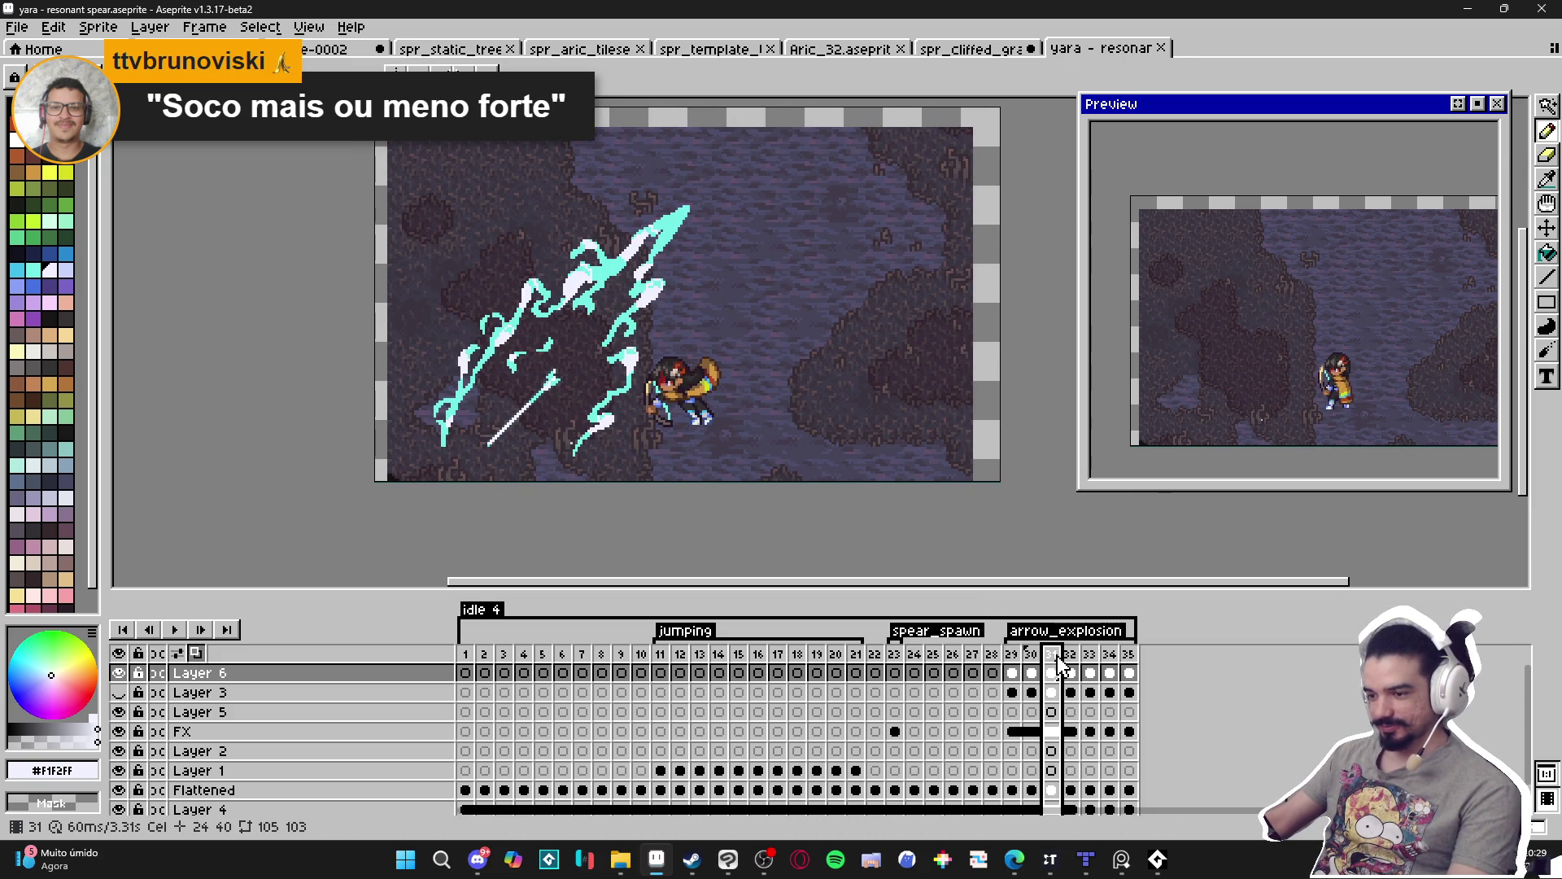
{"action": "left_click", "coordinate": [1071, 657]}
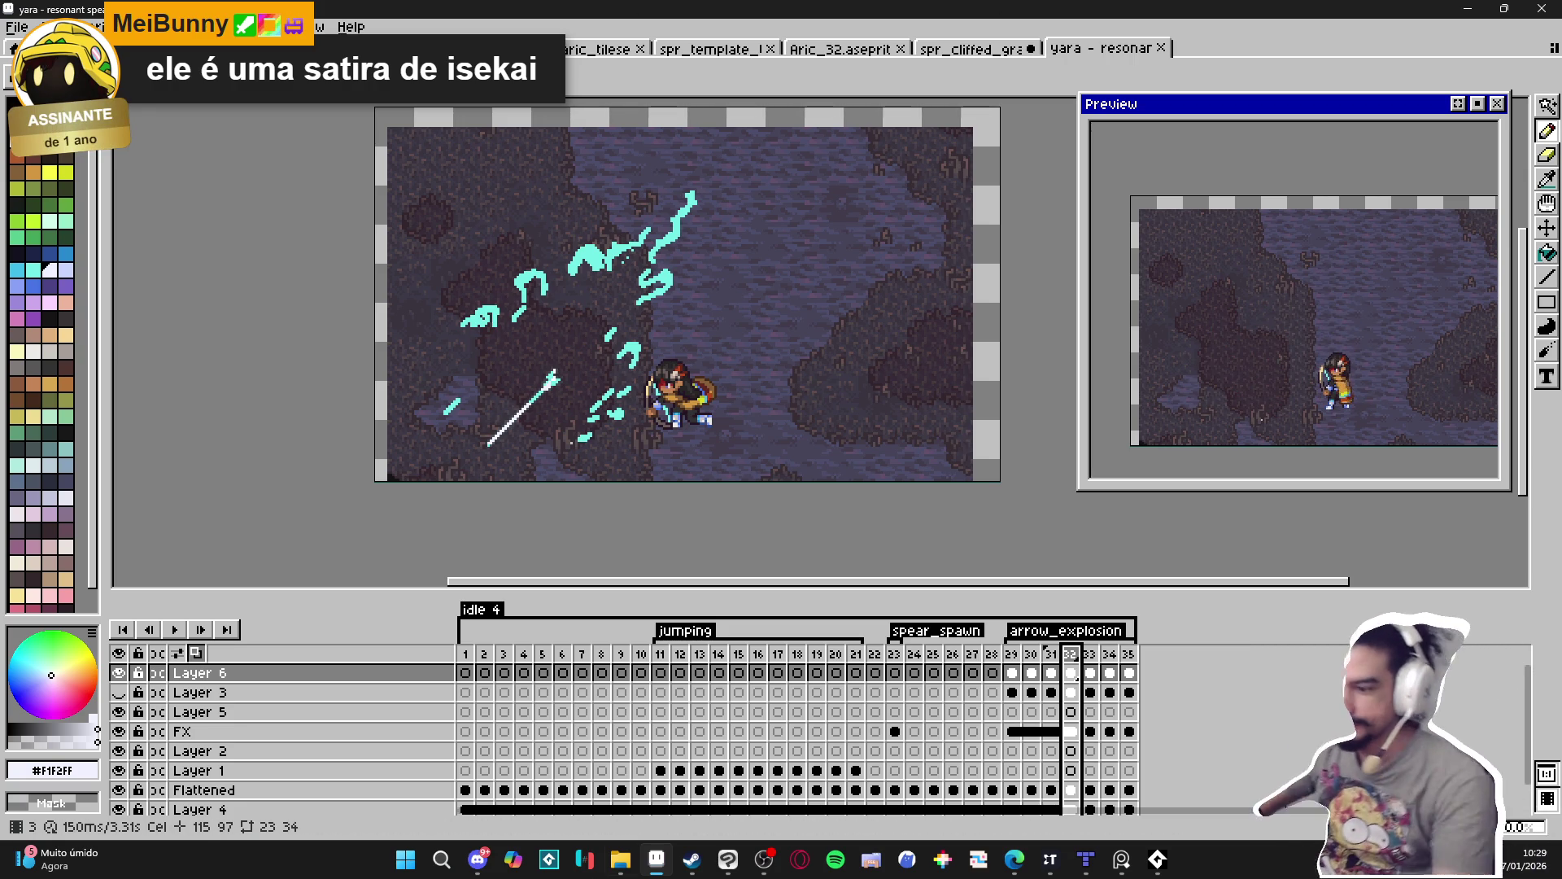
Zoom into frame 32's slash strands and eyedrop their cyan colour.
{"action": "scroll", "coordinate": [533, 272], "scroll_direction": "up", "scroll_amount": 2}
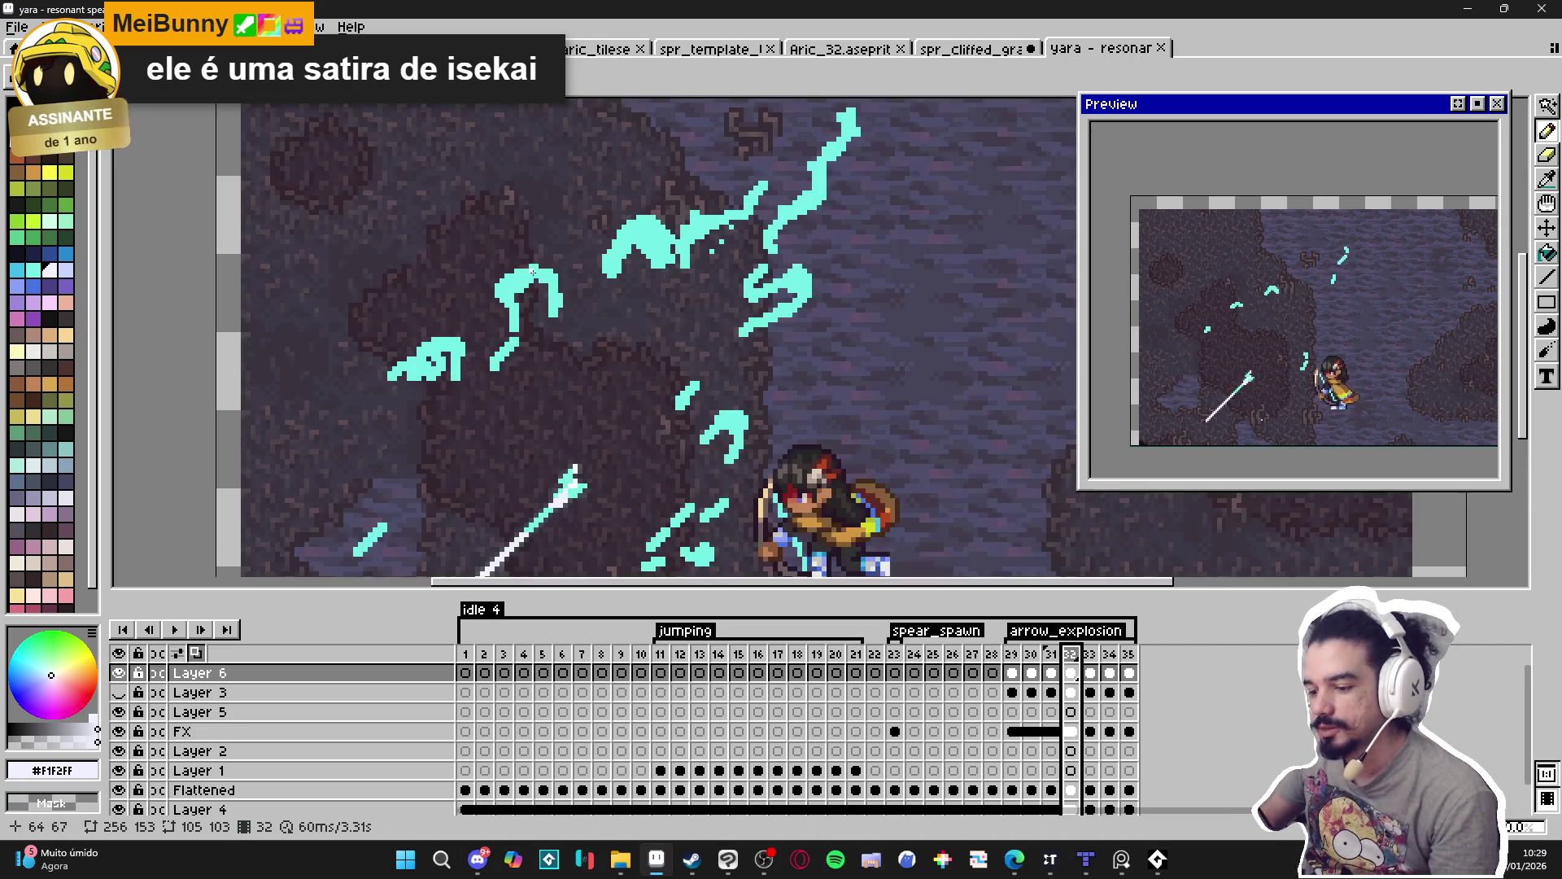
{"action": "scroll", "coordinate": [651, 240], "scroll_direction": "up", "scroll_amount": 2}
{"action": "left_click", "coordinate": [681, 253], "text": "alt"}
Fill a gap in the cyan strand, then trim it by alternating Eraser and Pencil.
{"action": "mouse_move", "coordinate": [680, 253]}
{"action": "left_mouse_down"}
{"action": "mouse_move", "coordinate": [701, 259]}
{"action": "mouse_move", "coordinate": [657, 273]}
{"action": "left_mouse_up"}
{"action": "key", "text": "e"}
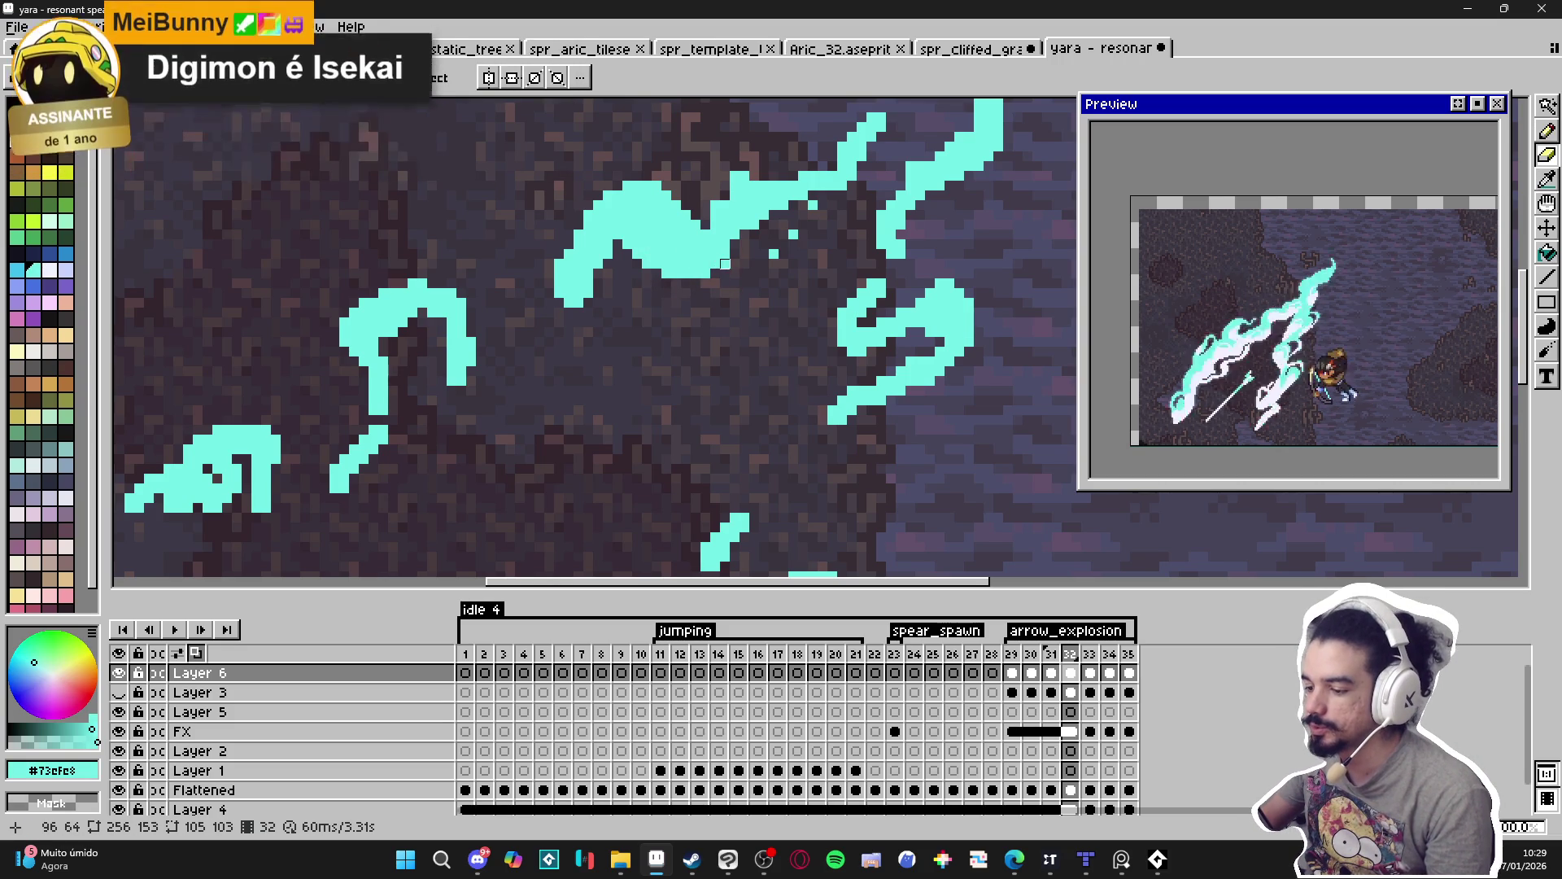
{"action": "key", "text": "b"}
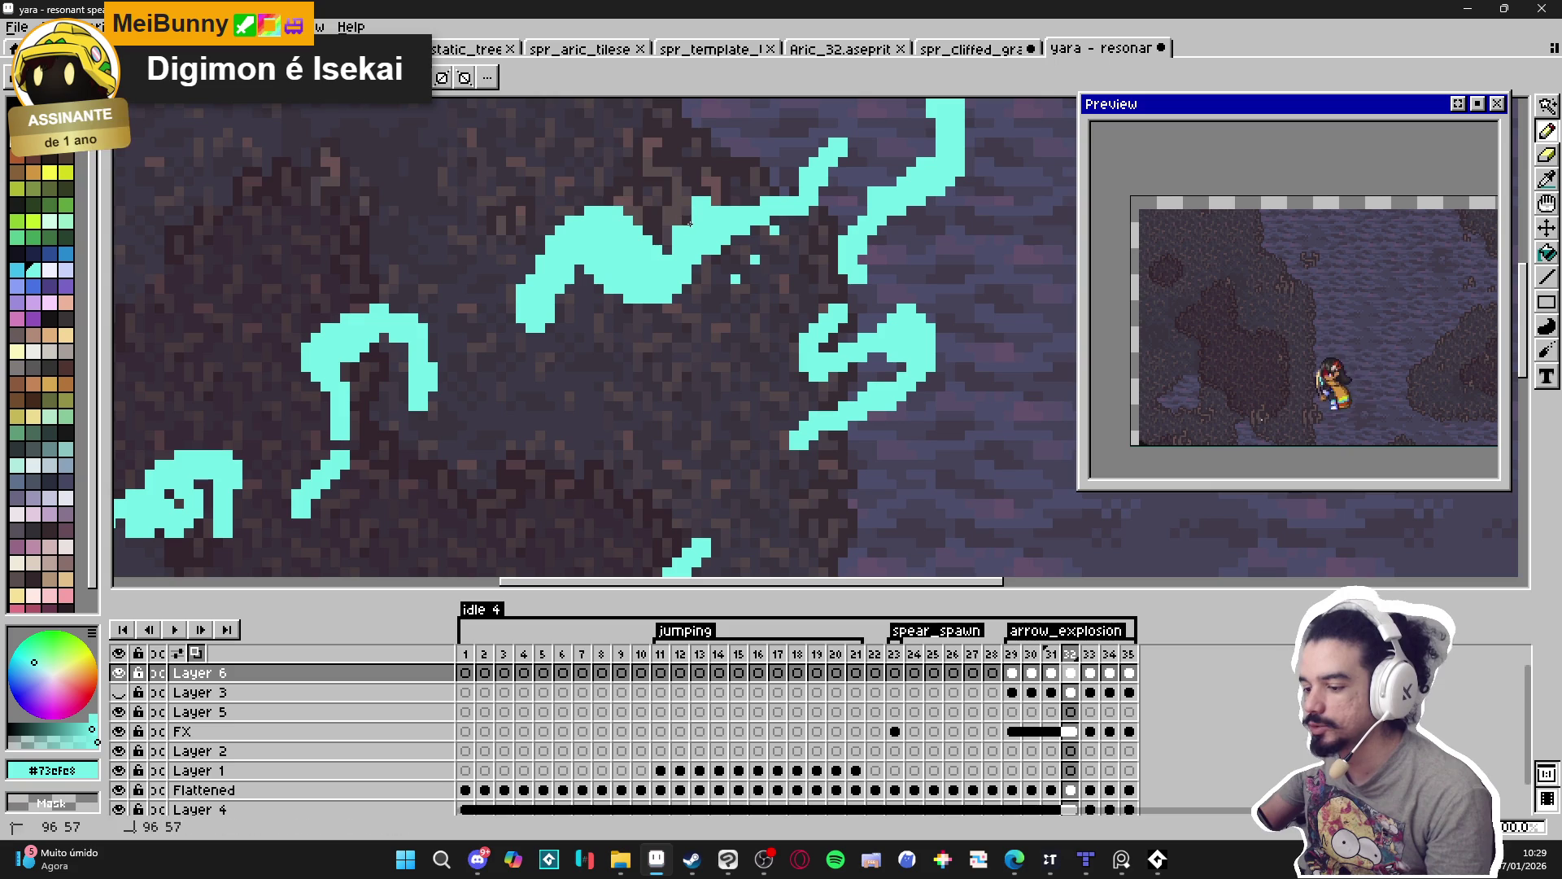
{"action": "key", "text": "e"}
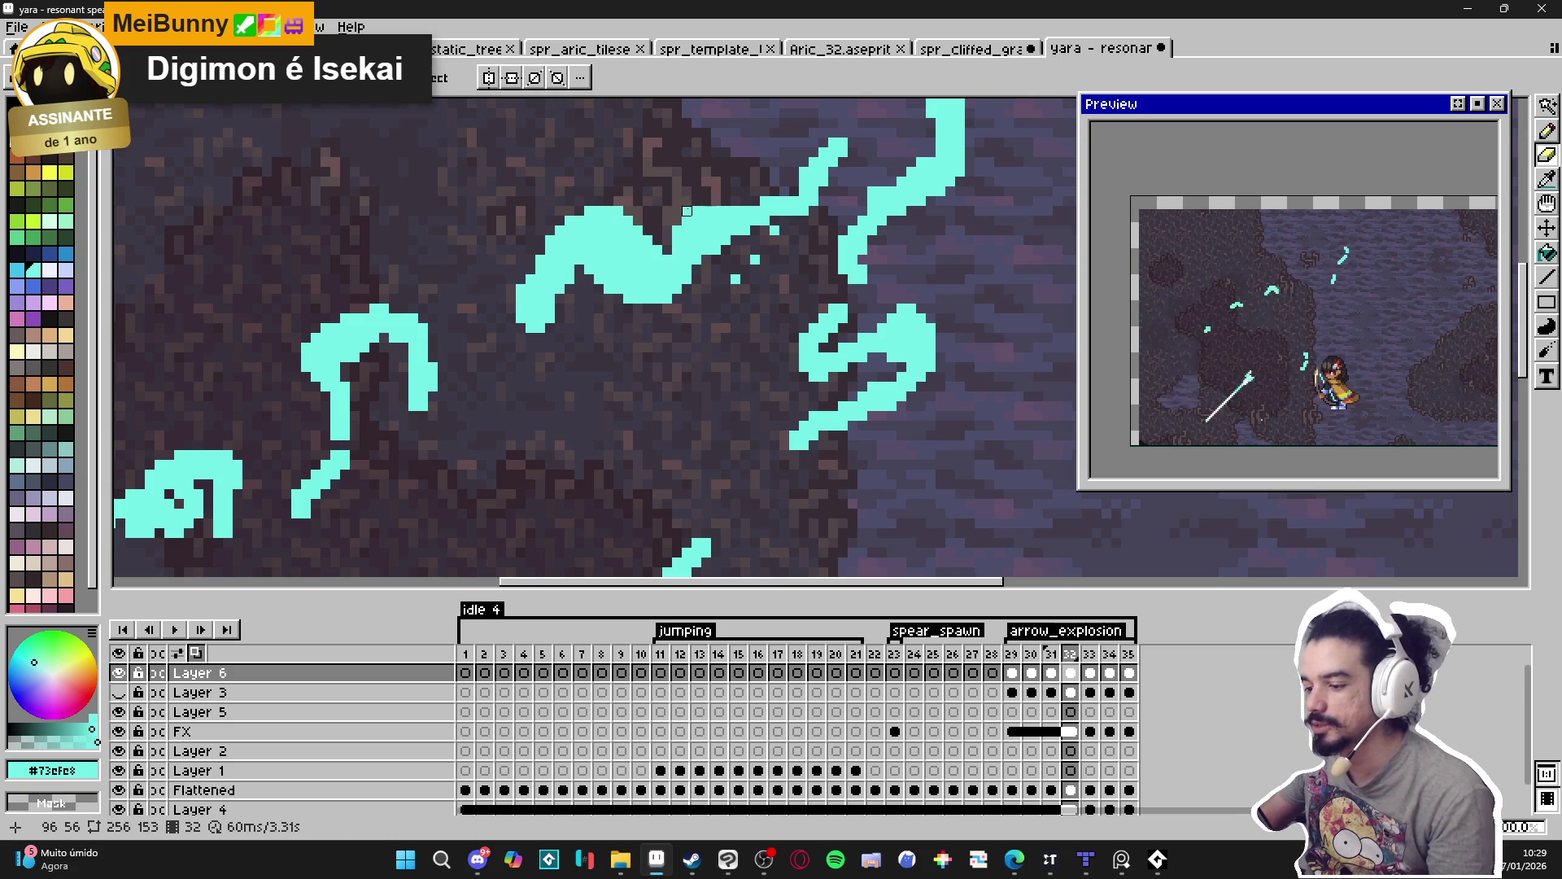
{"action": "scroll", "coordinate": [677, 232], "scroll_direction": "right", "scroll_amount": 2}
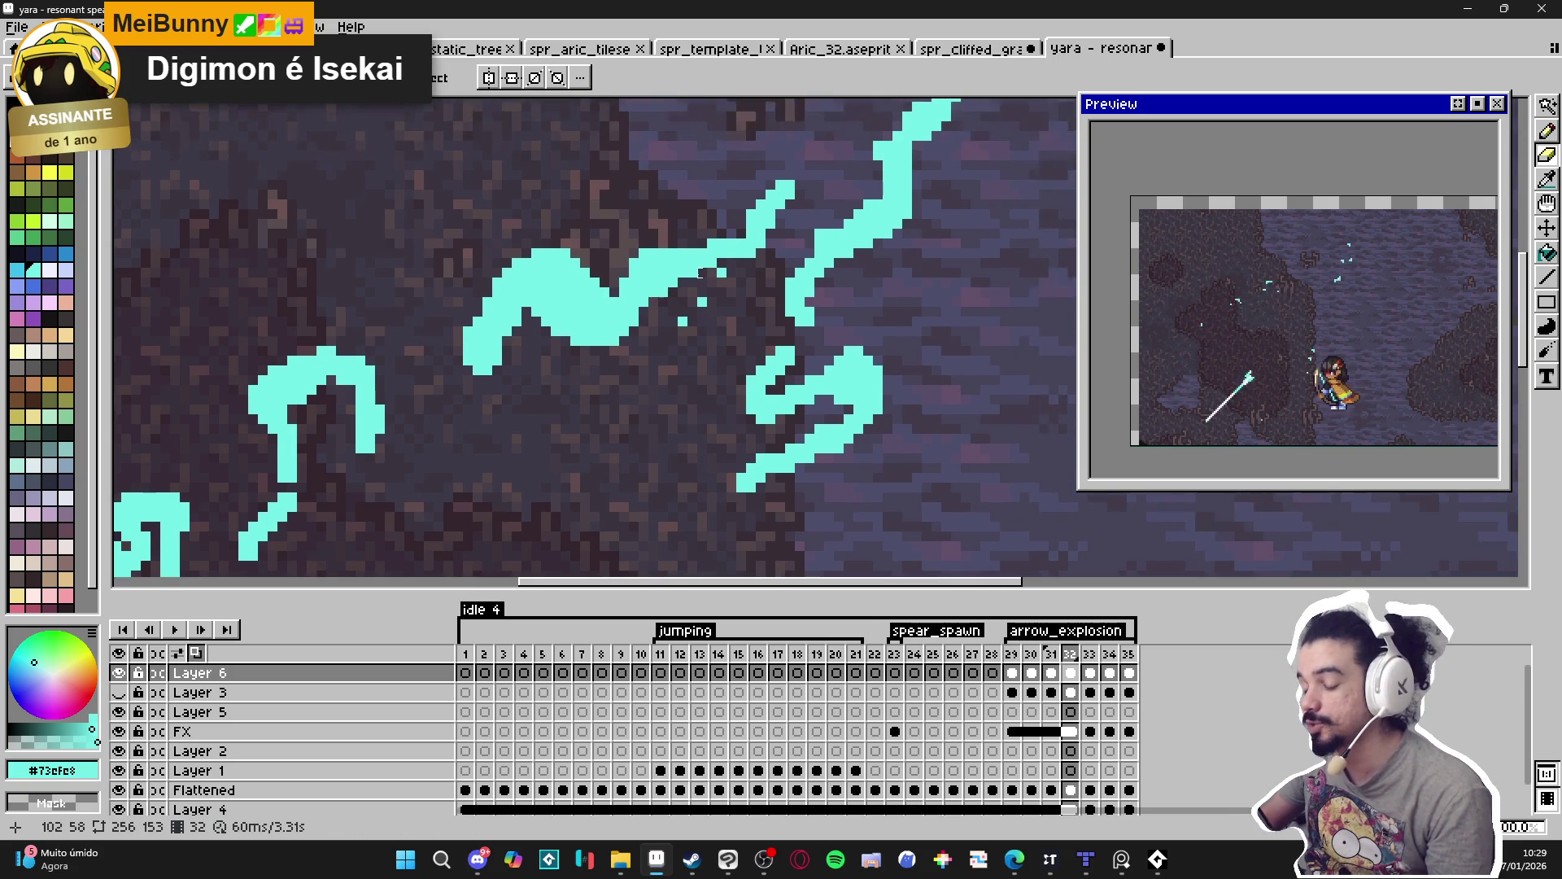
{"action": "key", "text": "b"}
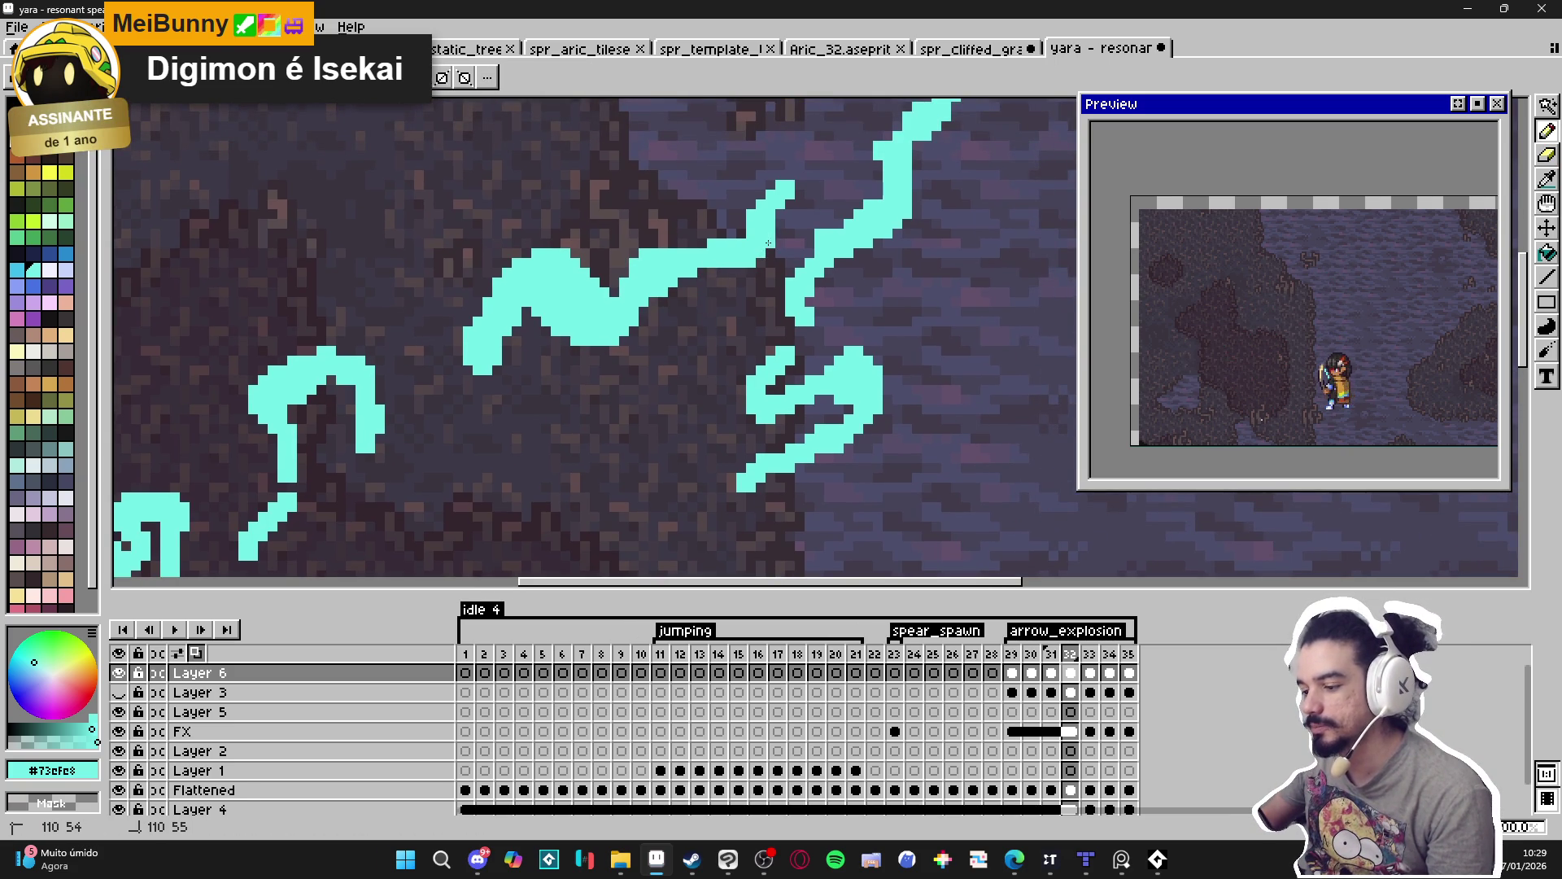
{"action": "scroll", "coordinate": [738, 225], "scroll_direction": "right", "scroll_amount": 1}
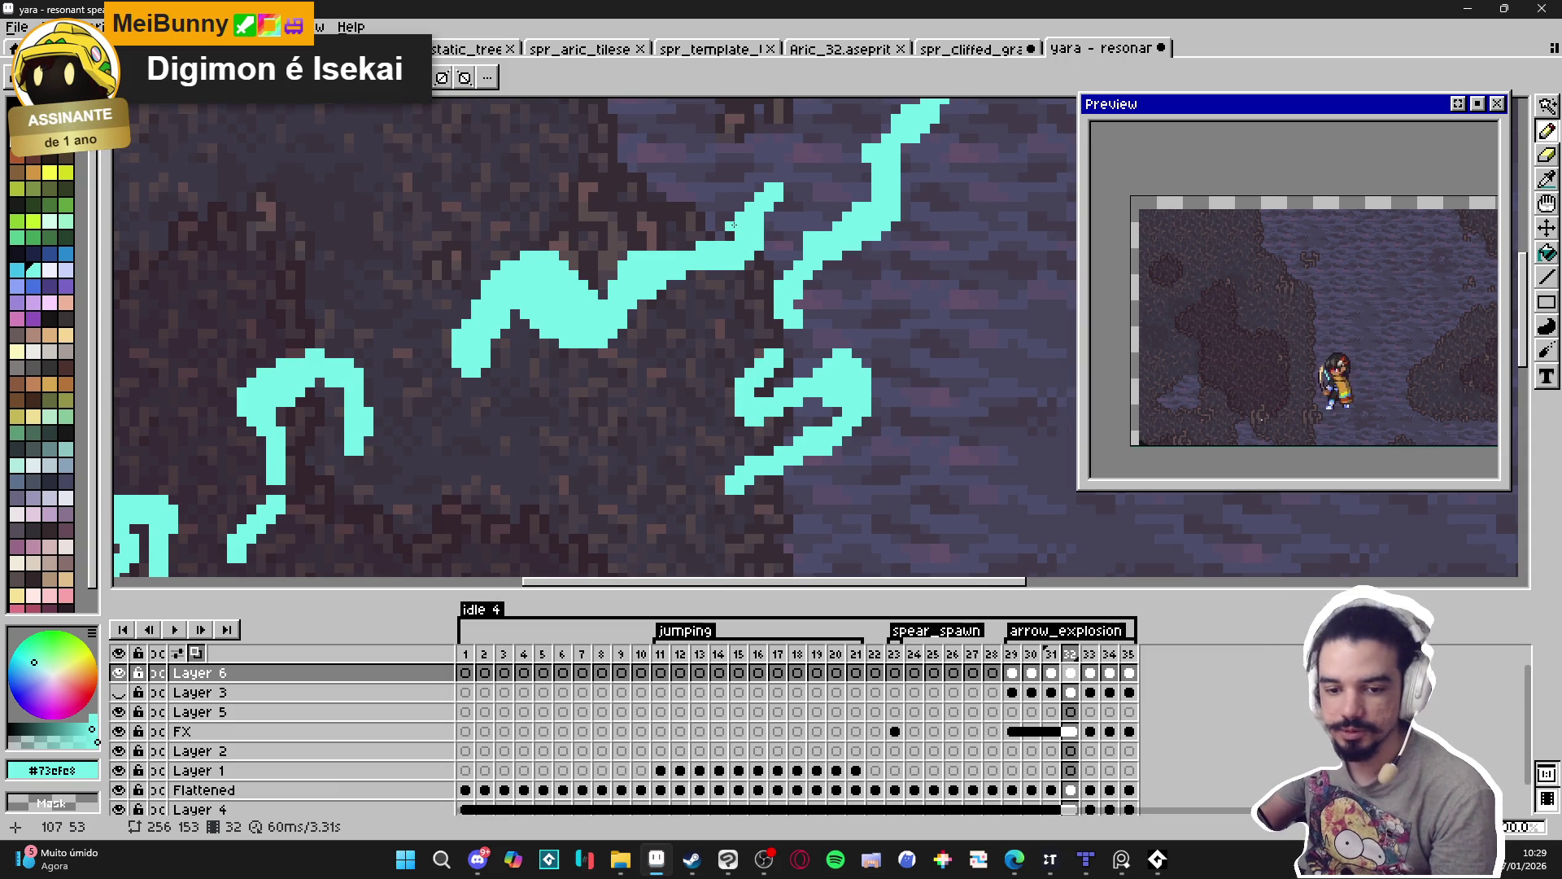
{"action": "key", "text": "e"}
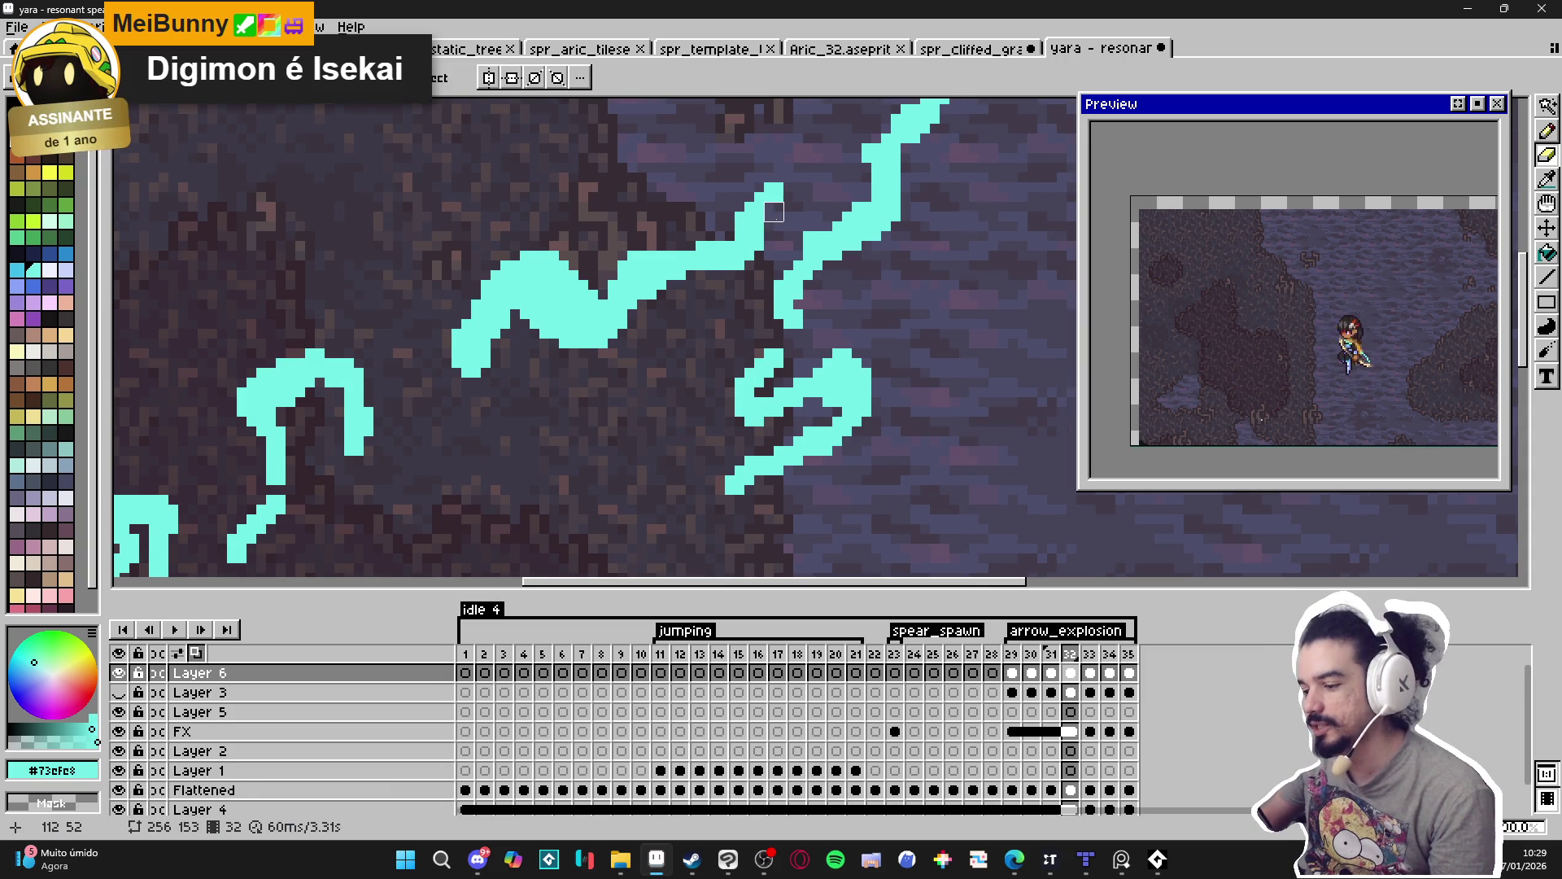
{"action": "key", "text": "b"}
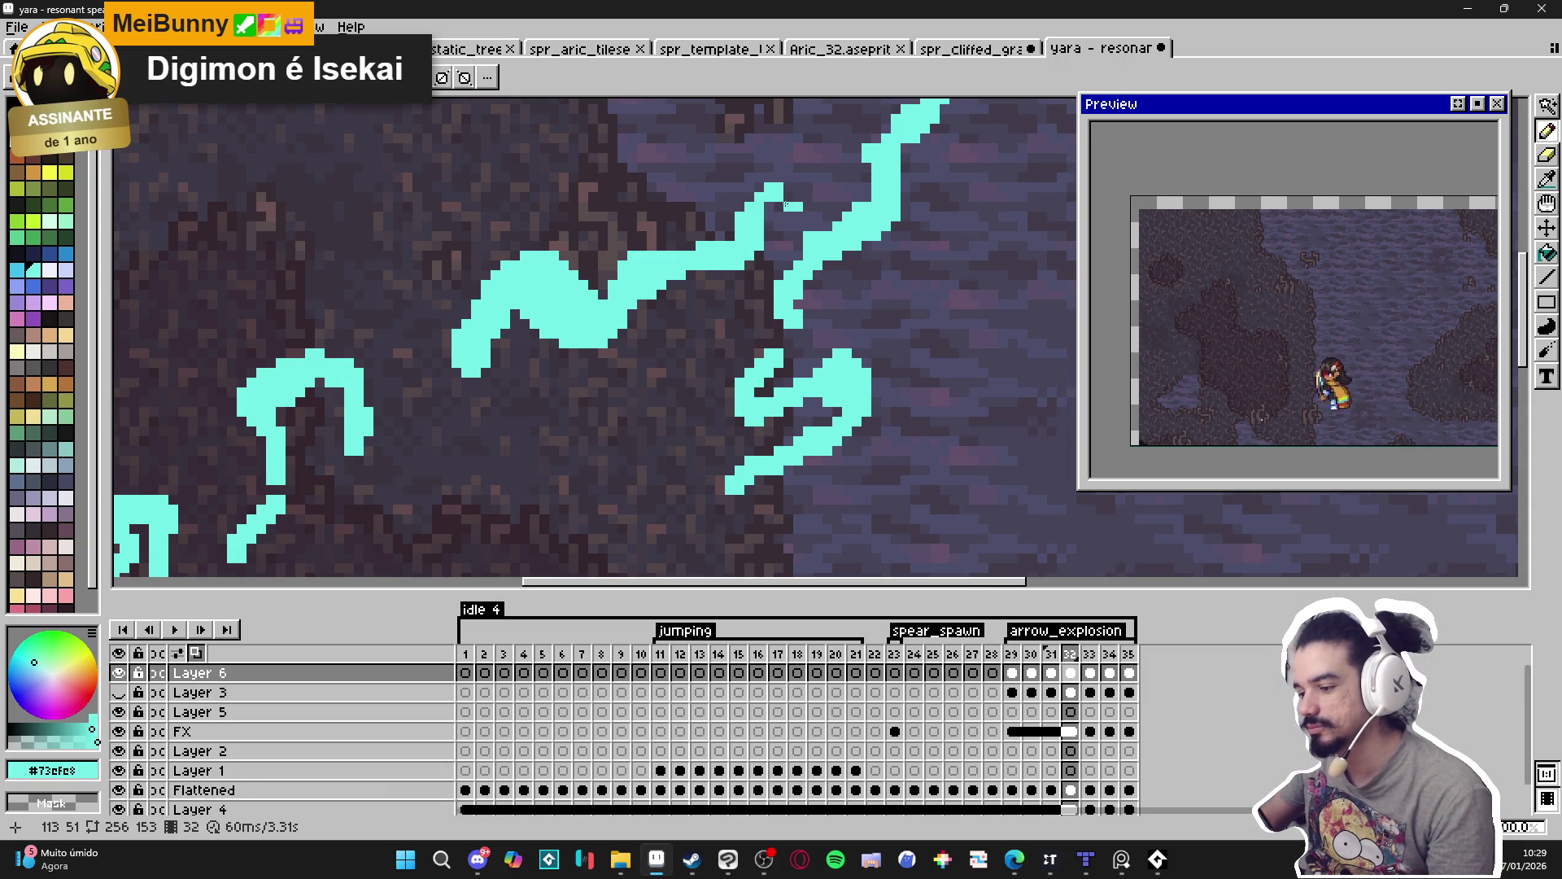
{"action": "key", "text": "e"}
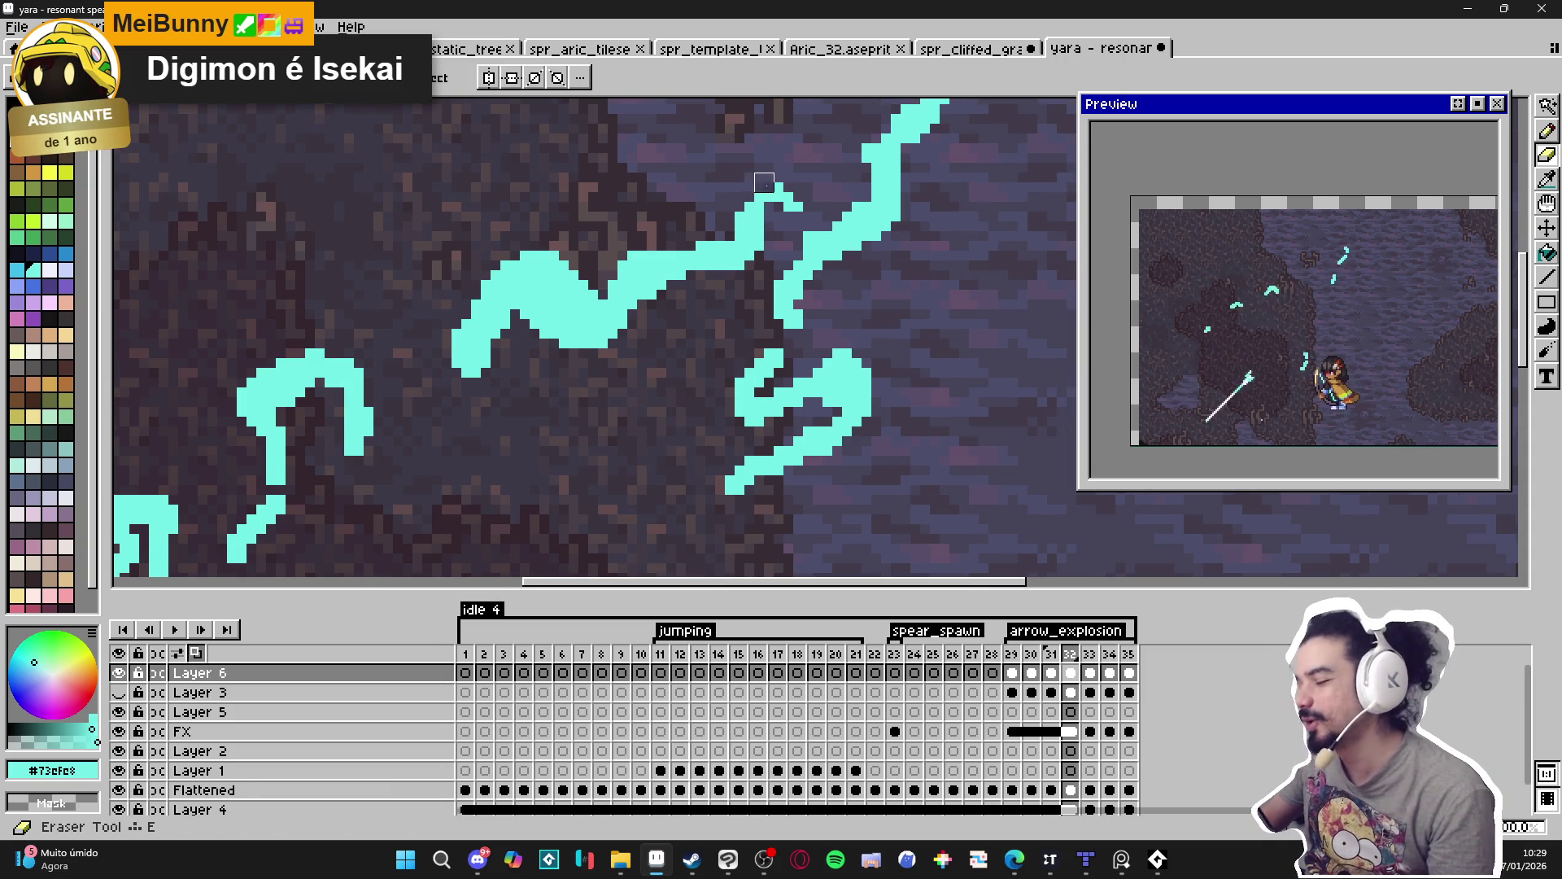
{"action": "key", "text": "b"}
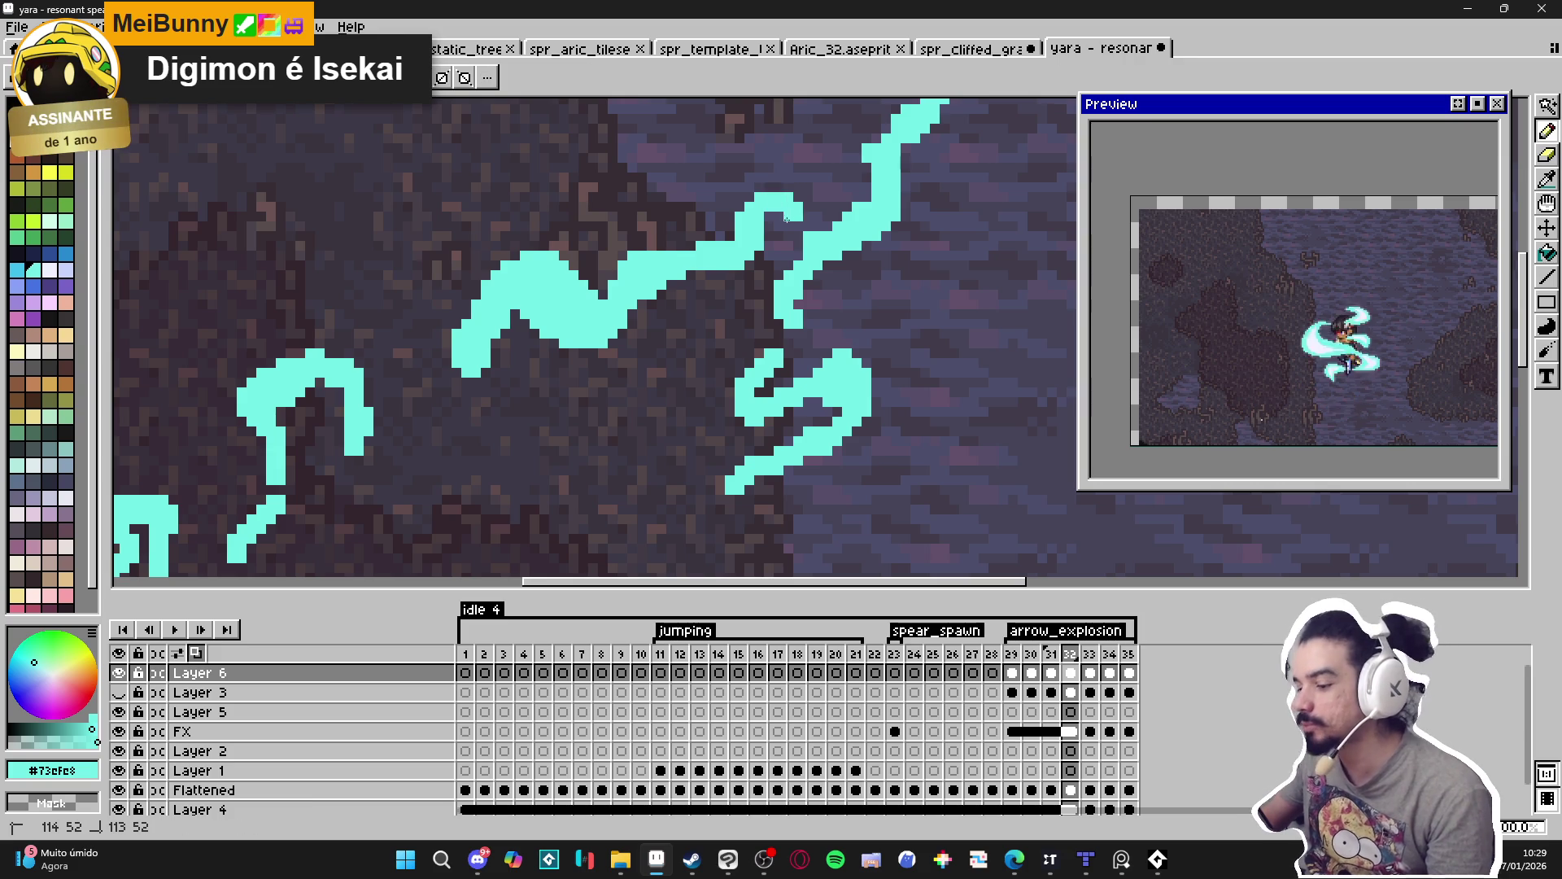
Add a few cyan pixels and a short cyan stroke along the strand.
{"action": "scroll", "coordinate": [810, 215], "scroll_direction": "down", "scroll_amount": 2}
{"action": "scroll", "coordinate": [700, 225], "scroll_direction": "up", "scroll_amount": 2}
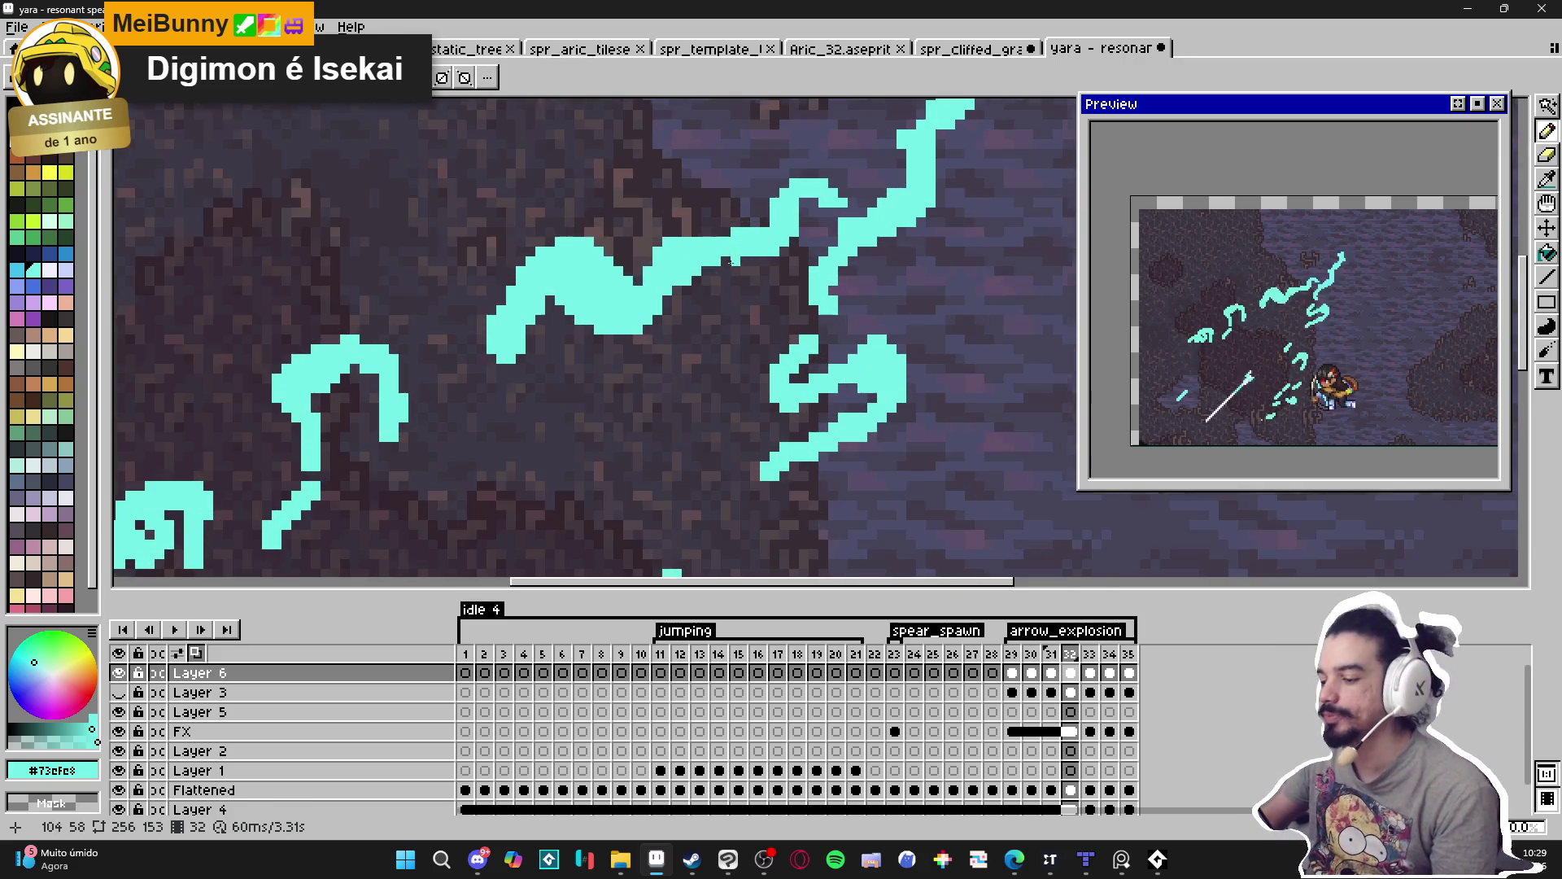
{"action": "left_click", "coordinate": [698, 224]}
{"action": "left_click_drag", "start_coordinate": [682, 231], "coordinate": [697, 231]}
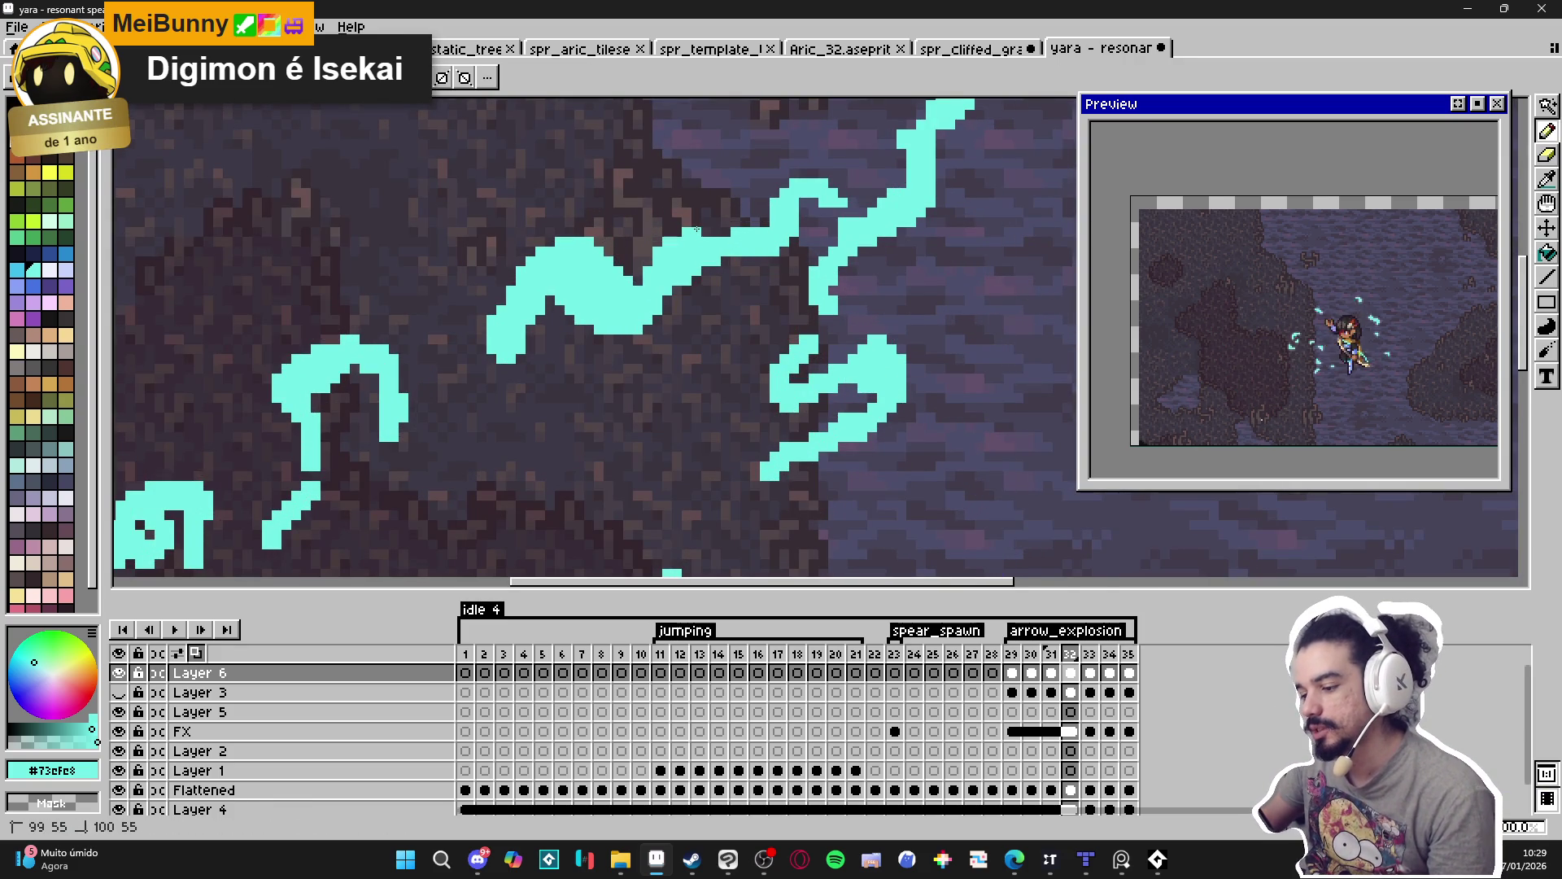
{"action": "left_click", "coordinate": [648, 258]}
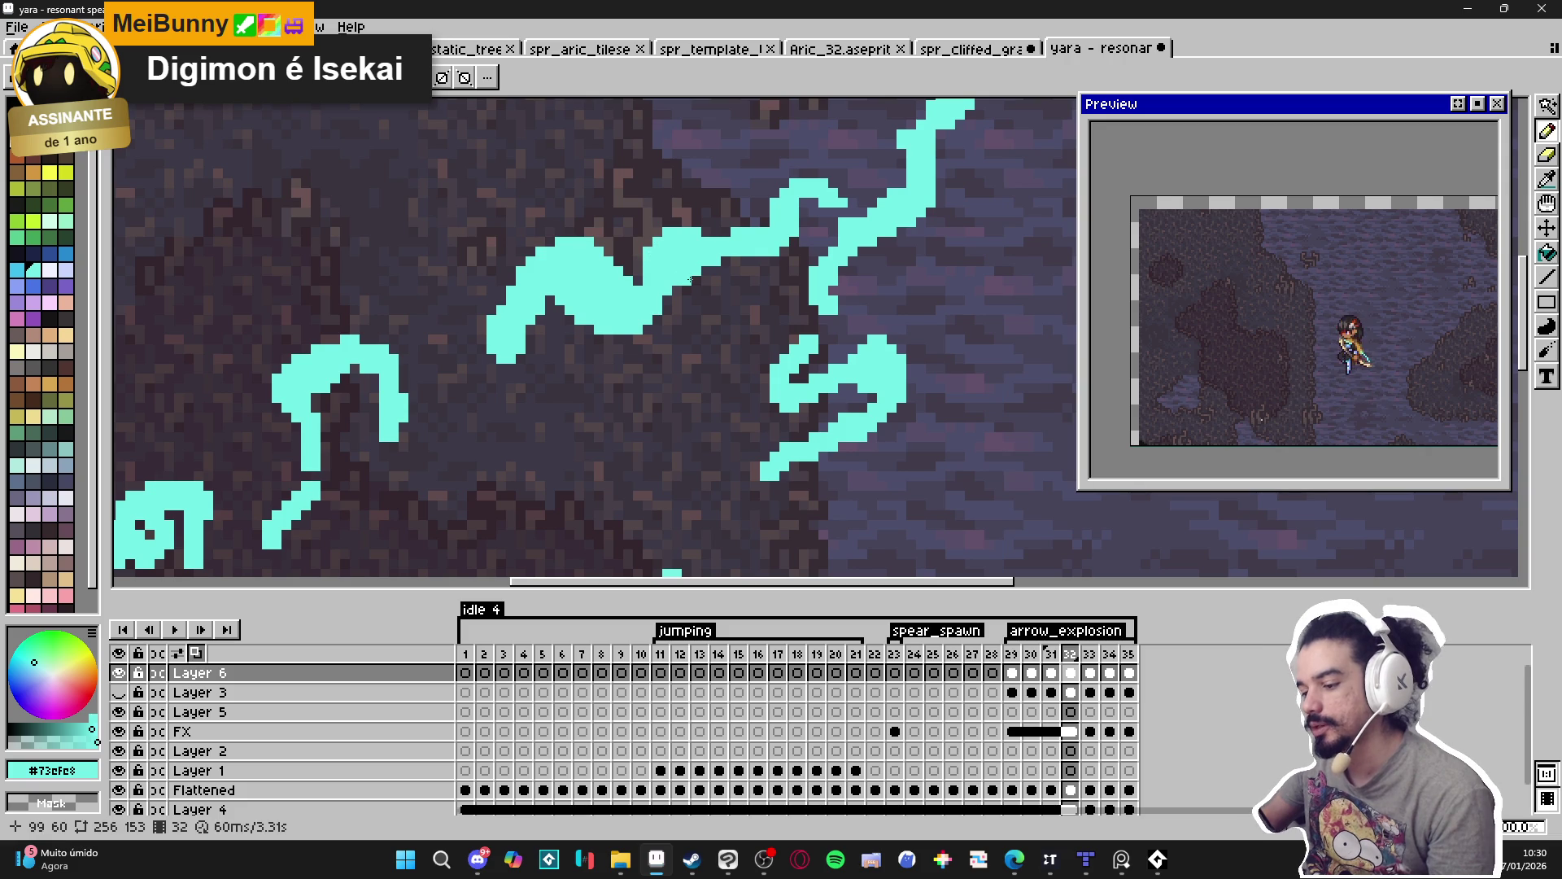
Trim more strand pixels with the eraser and extend another cyan strand downward.
{"action": "key", "text": "e"}
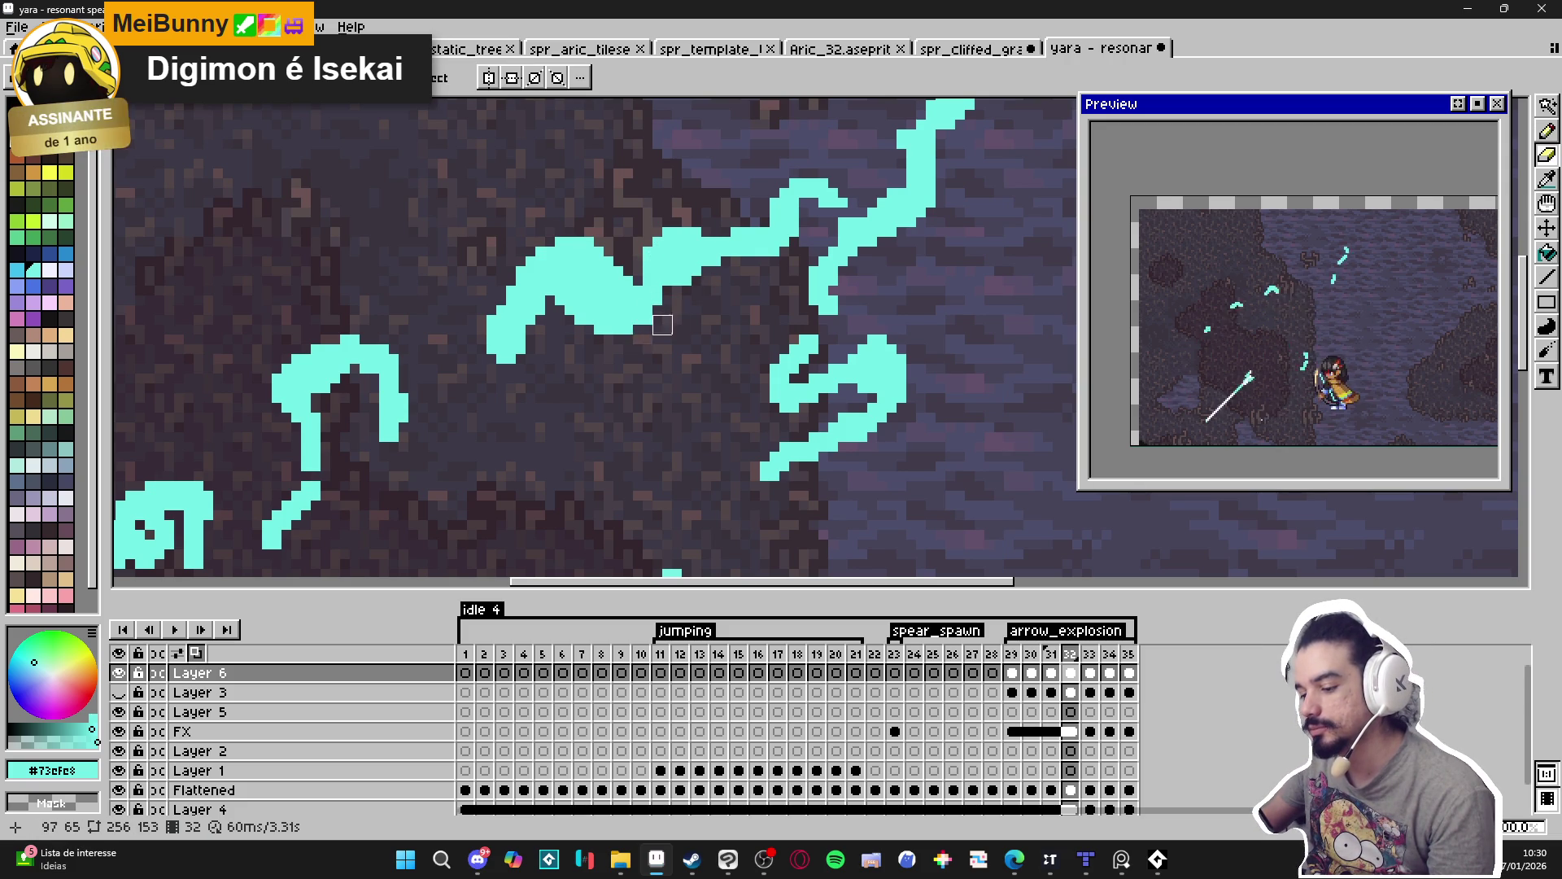
{"action": "scroll", "coordinate": [690, 344], "scroll_direction": "down", "scroll_amount": 2}
{"action": "key", "text": "b"}
{"action": "scroll", "coordinate": [792, 304], "scroll_direction": "up", "scroll_amount": 2}
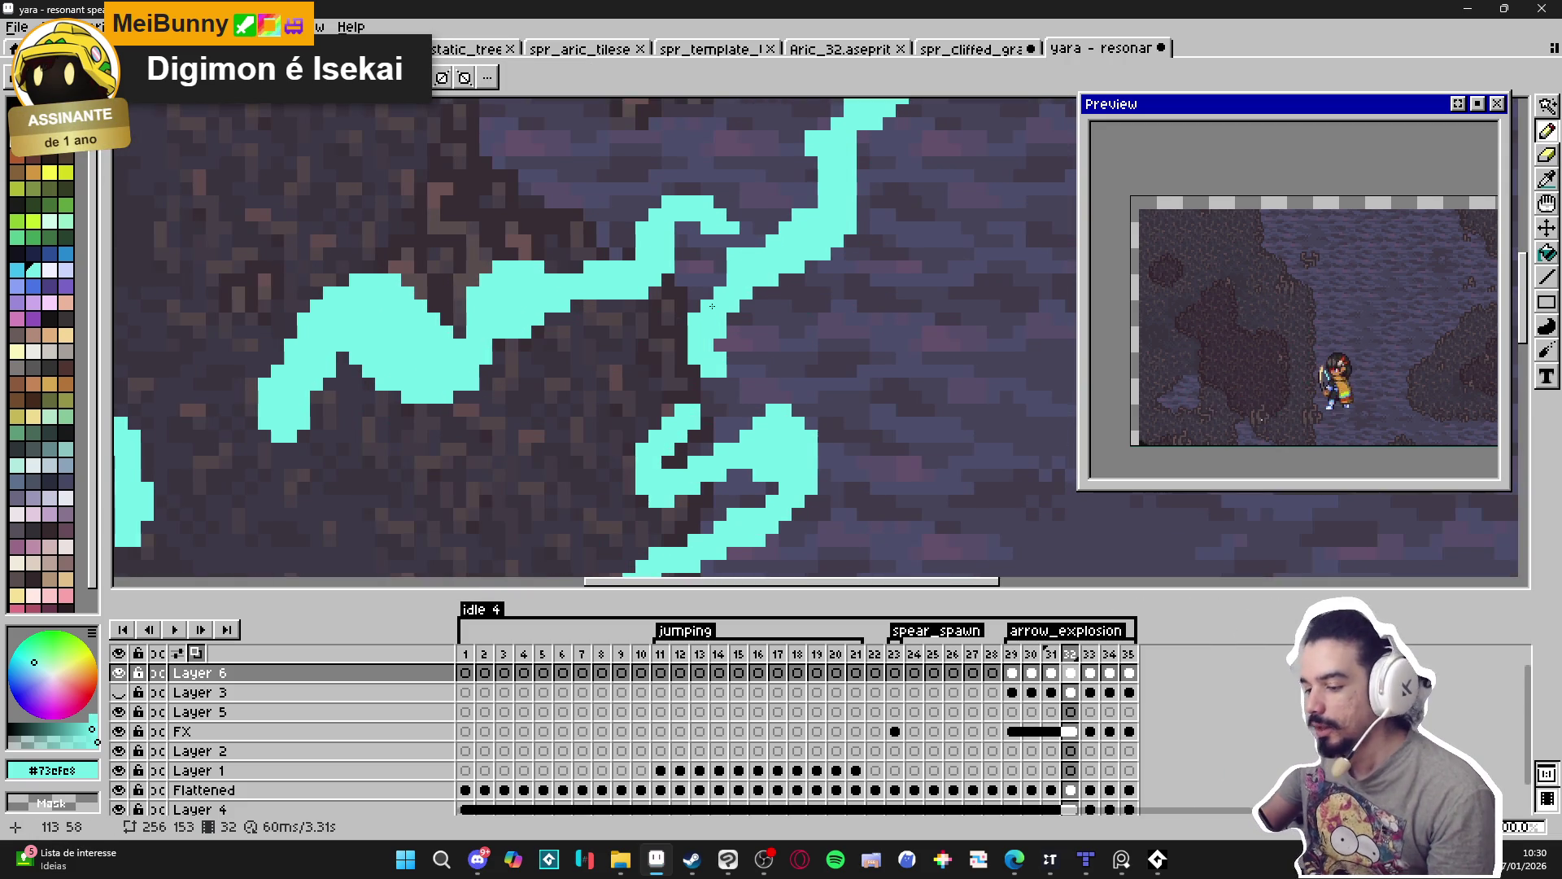
{"action": "key", "text": "e"}
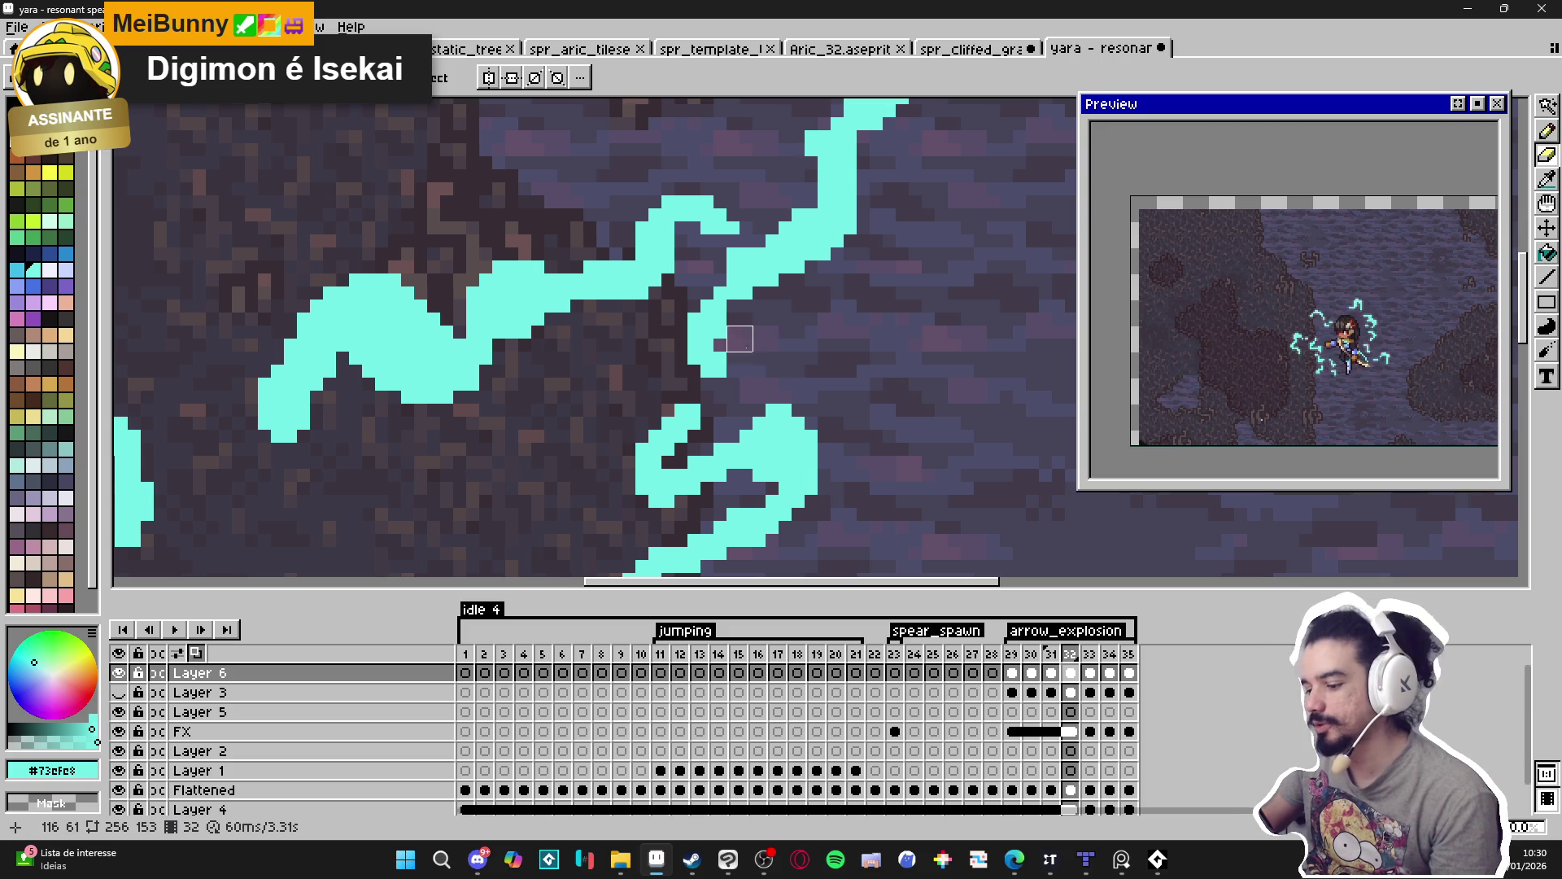
{"action": "key", "text": "b"}
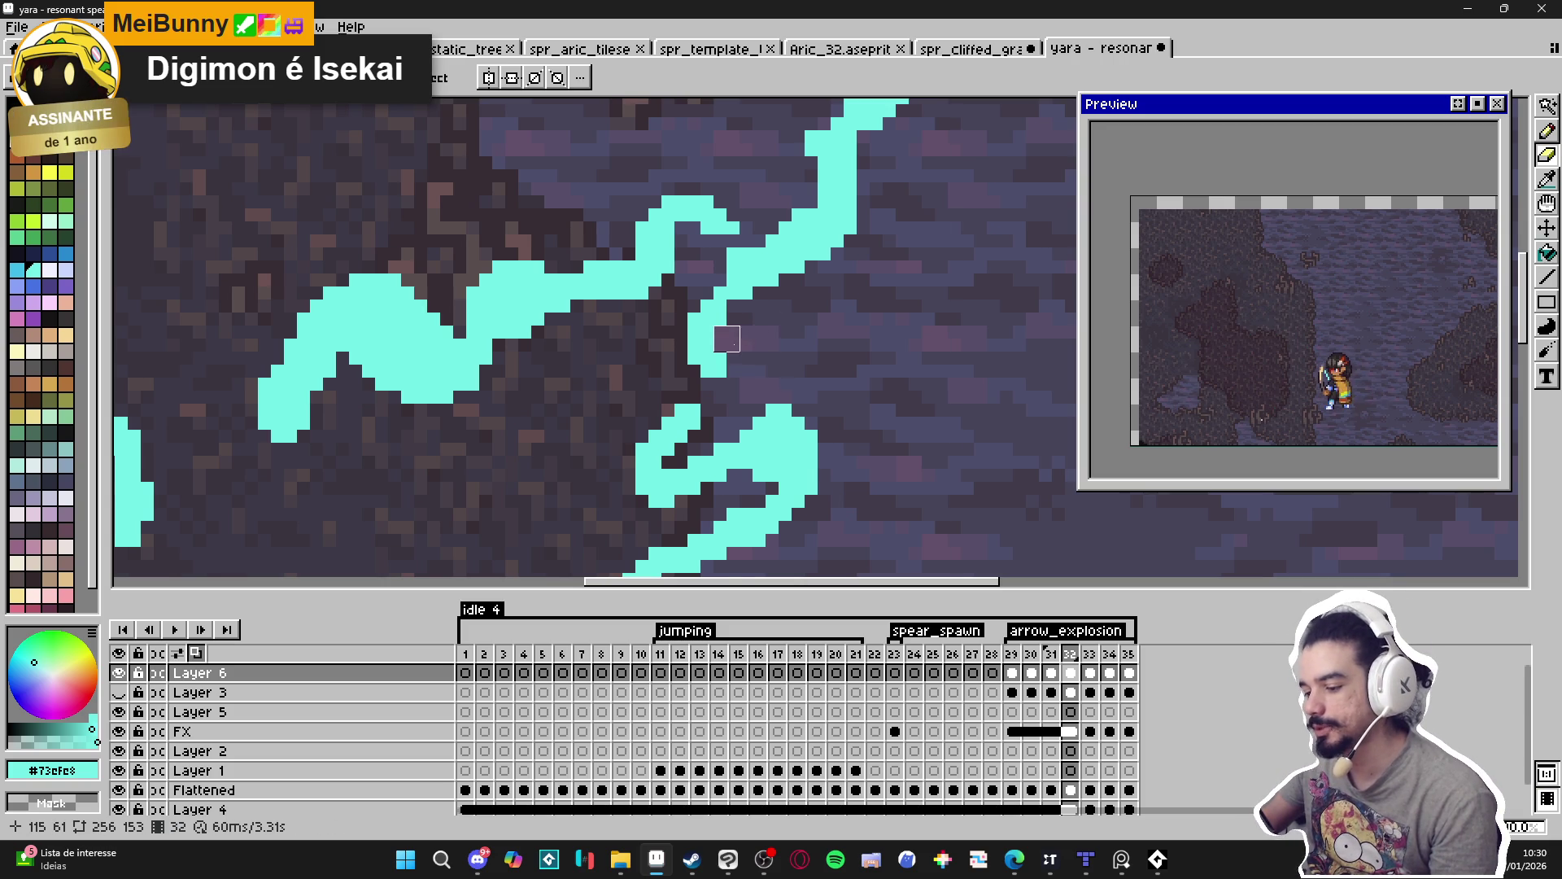
{"action": "scroll", "coordinate": [786, 365], "scroll_direction": "down", "scroll_amount": 2}
{"action": "scroll", "coordinate": [789, 325], "scroll_direction": "up", "scroll_amount": 2}
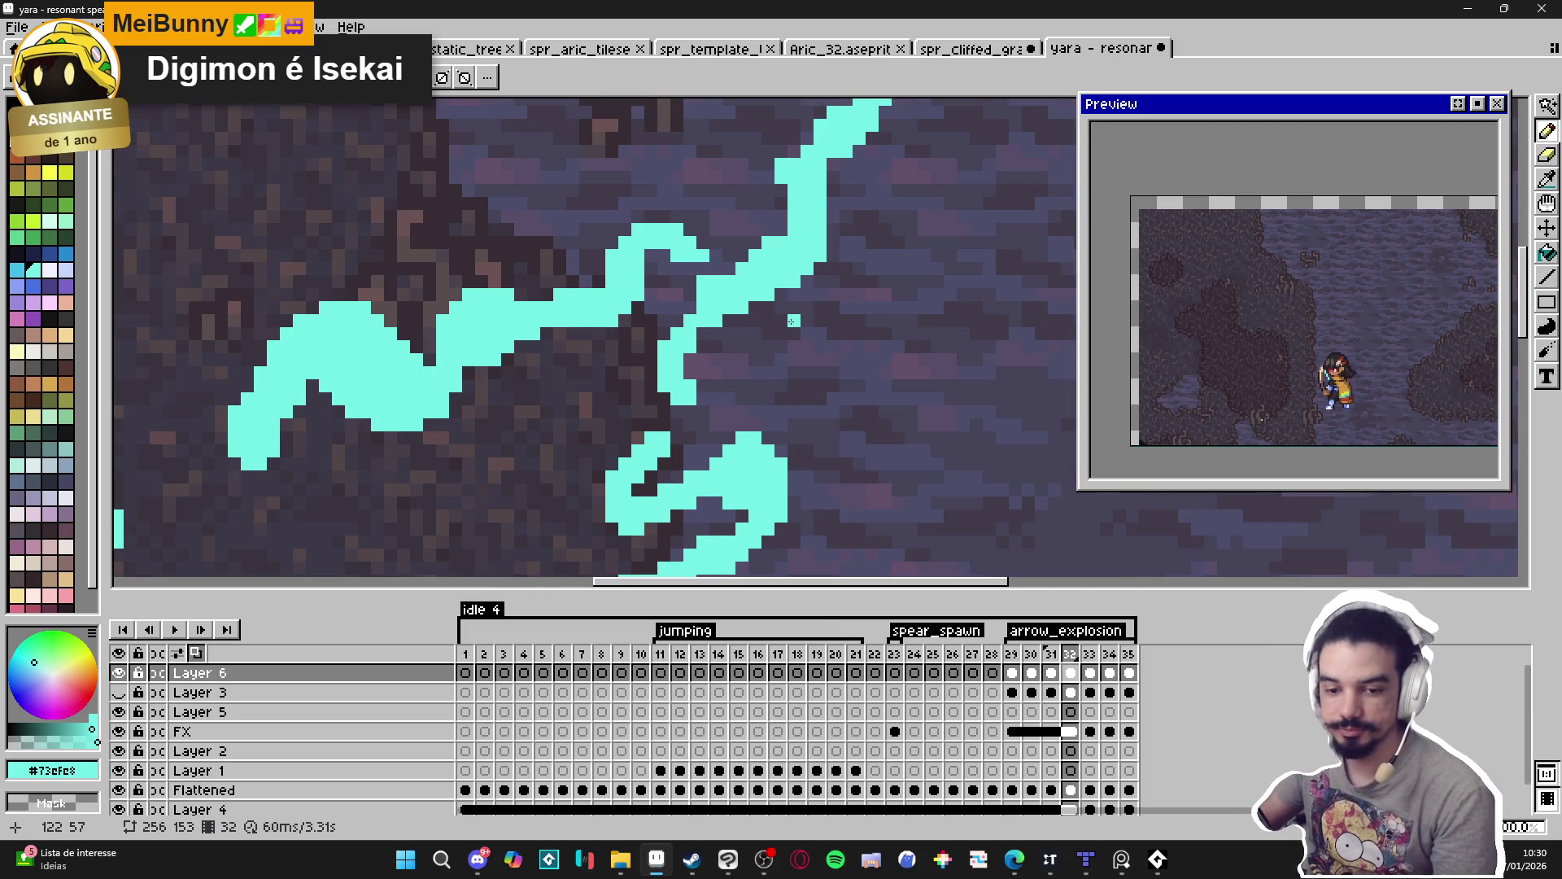
{"action": "scroll", "coordinate": [789, 321], "scroll_direction": "down", "scroll_amount": 2}
{"action": "scroll", "coordinate": [764, 273], "scroll_direction": "up", "scroll_amount": 2}
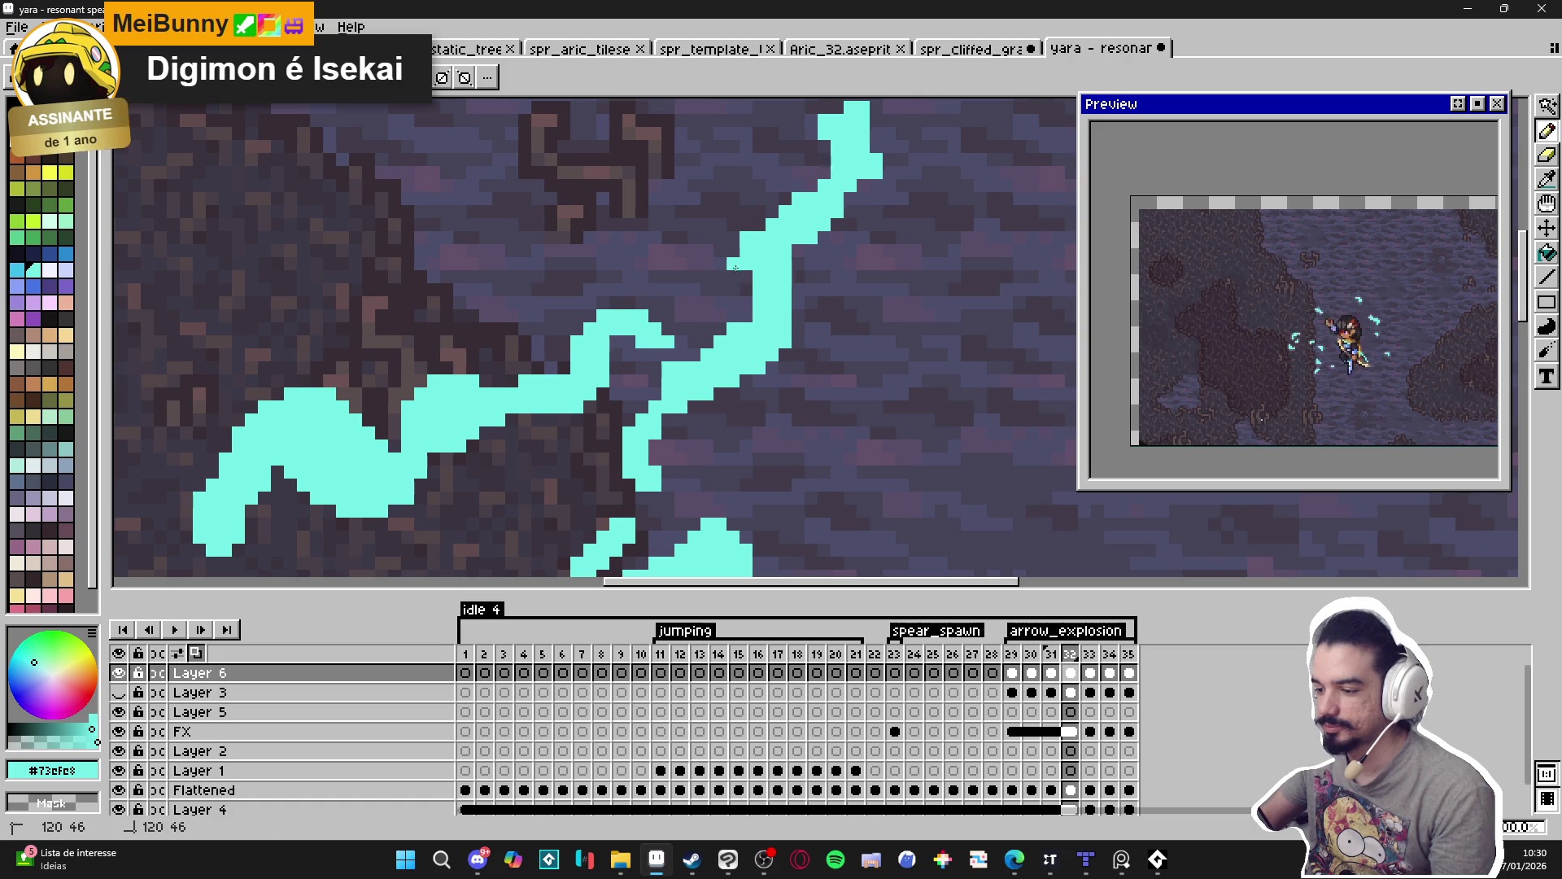
{"action": "left_click_drag", "start_coordinate": [756, 232], "coordinate": [747, 284]}
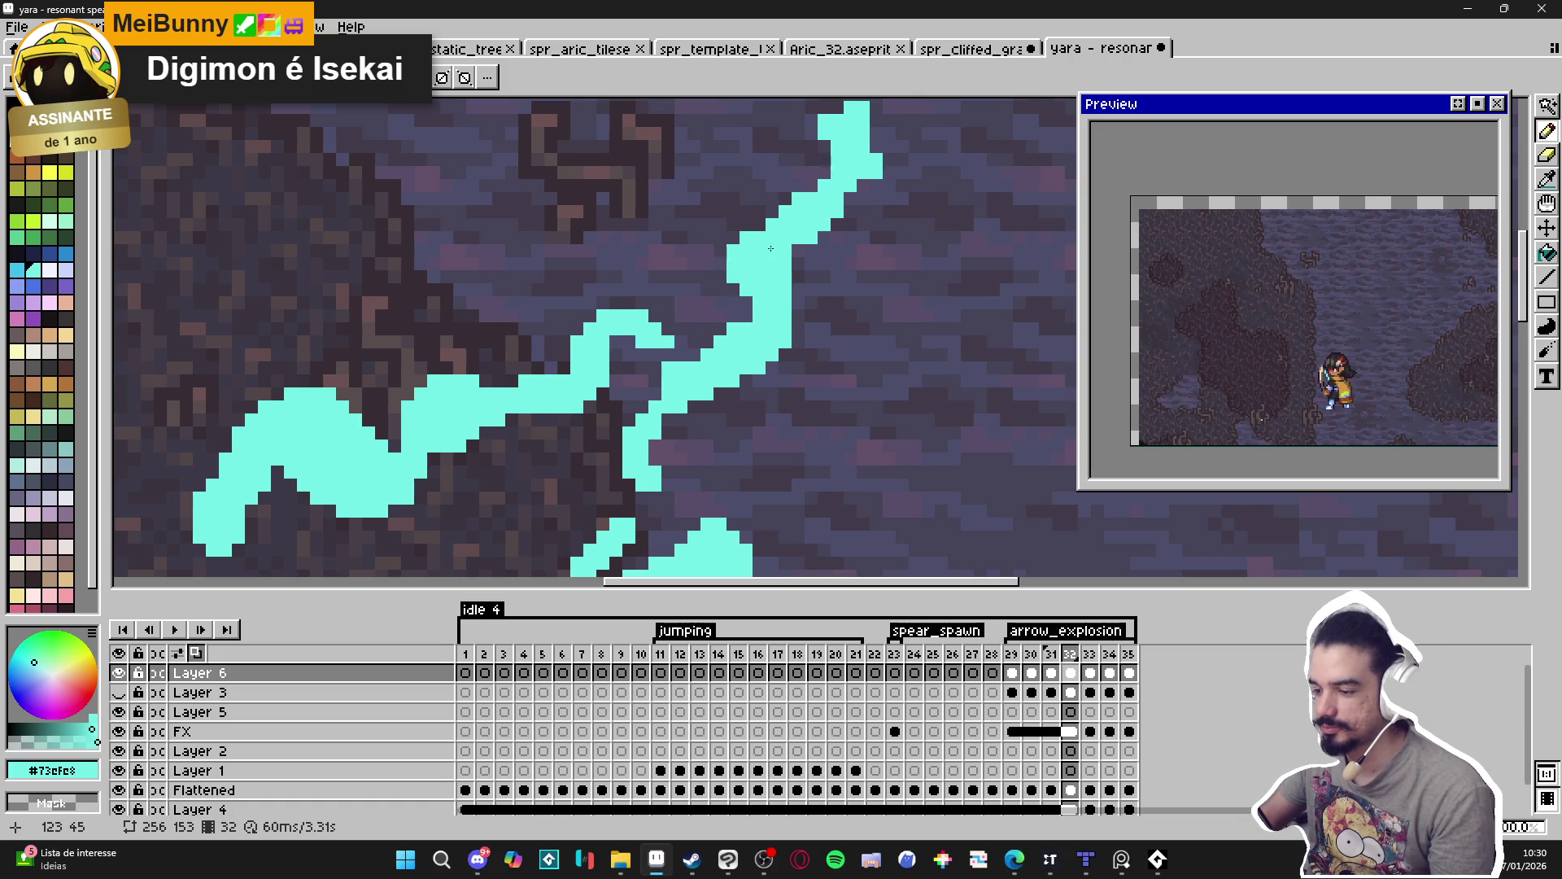
{"action": "scroll", "coordinate": [813, 298], "scroll_direction": "down", "scroll_amount": 2}
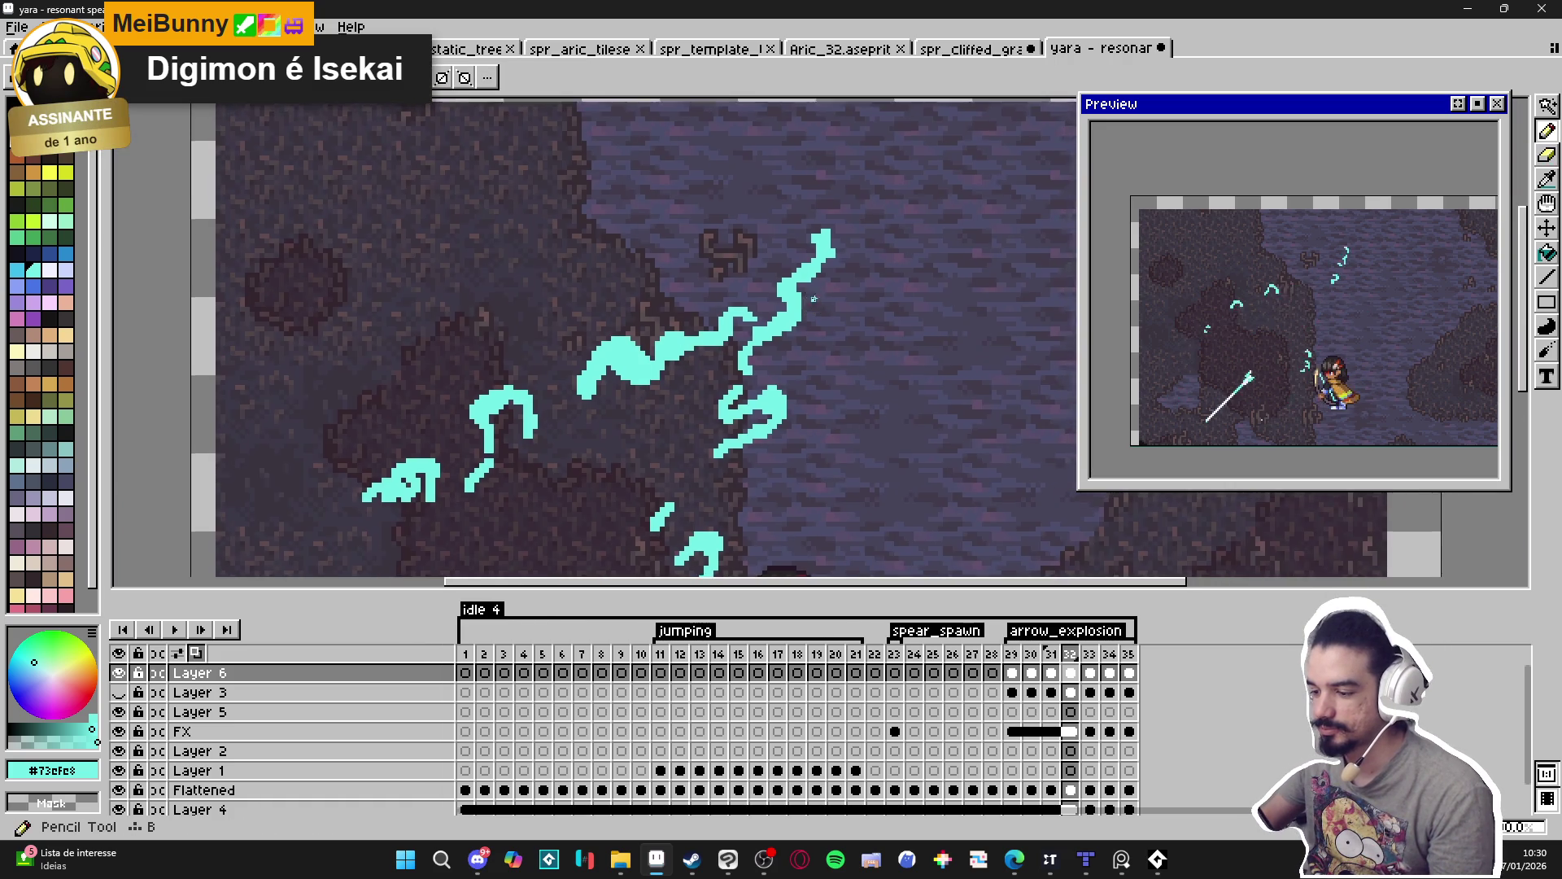
Erase the tail end of the cyan stroke and save the sprite.
{"action": "scroll", "coordinate": [814, 299], "scroll_direction": "down", "scroll_amount": 1}
{"action": "scroll", "coordinate": [766, 262], "scroll_direction": "up", "scroll_amount": 1}
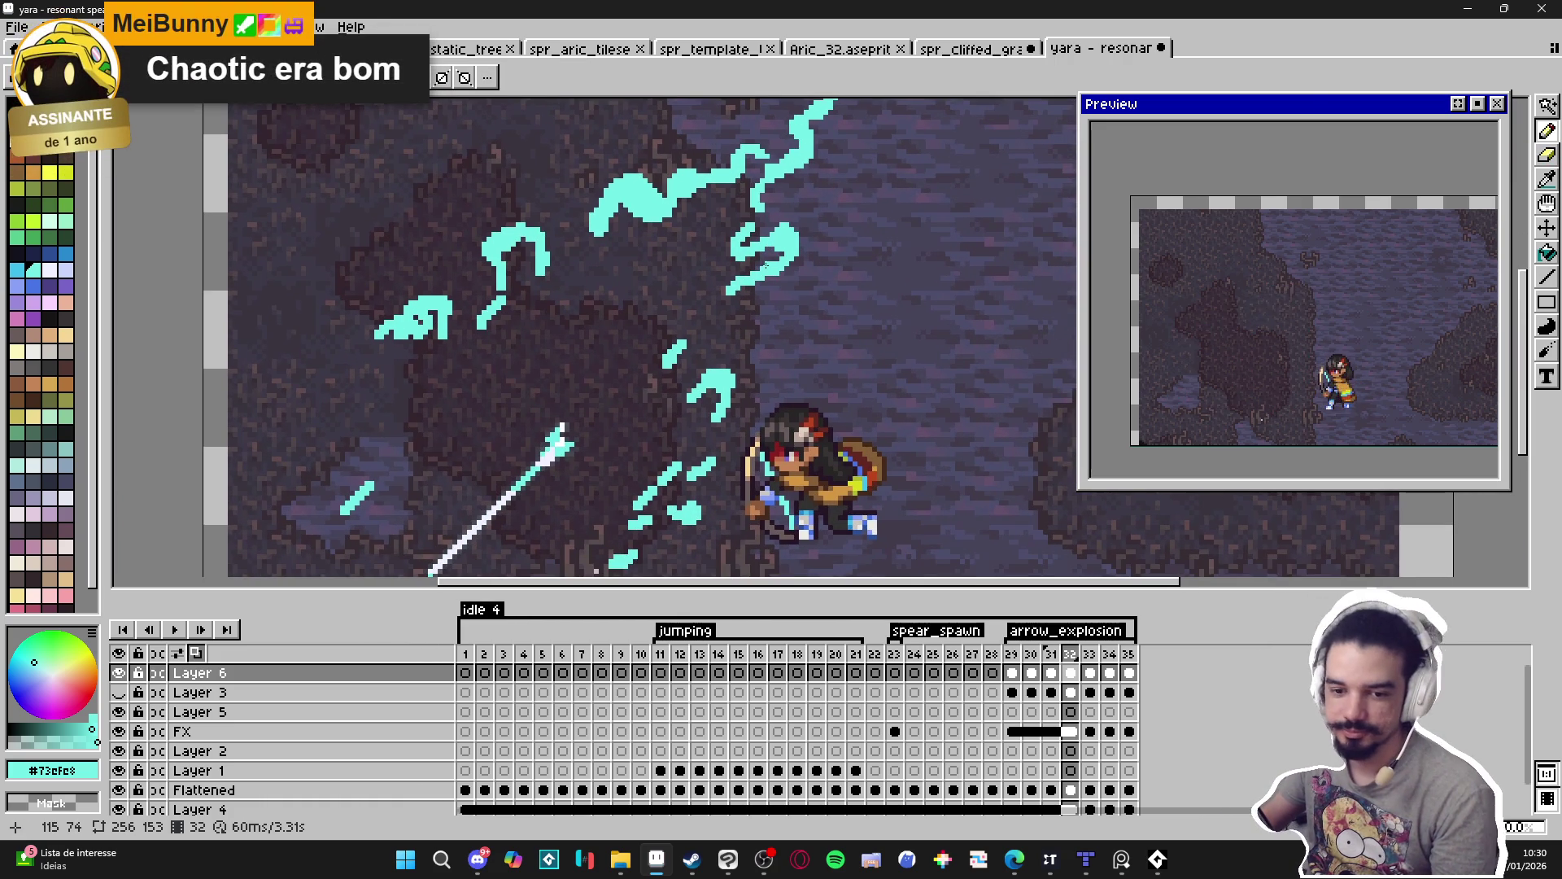
{"action": "scroll", "coordinate": [815, 307], "scroll_direction": "up", "scroll_amount": 2}
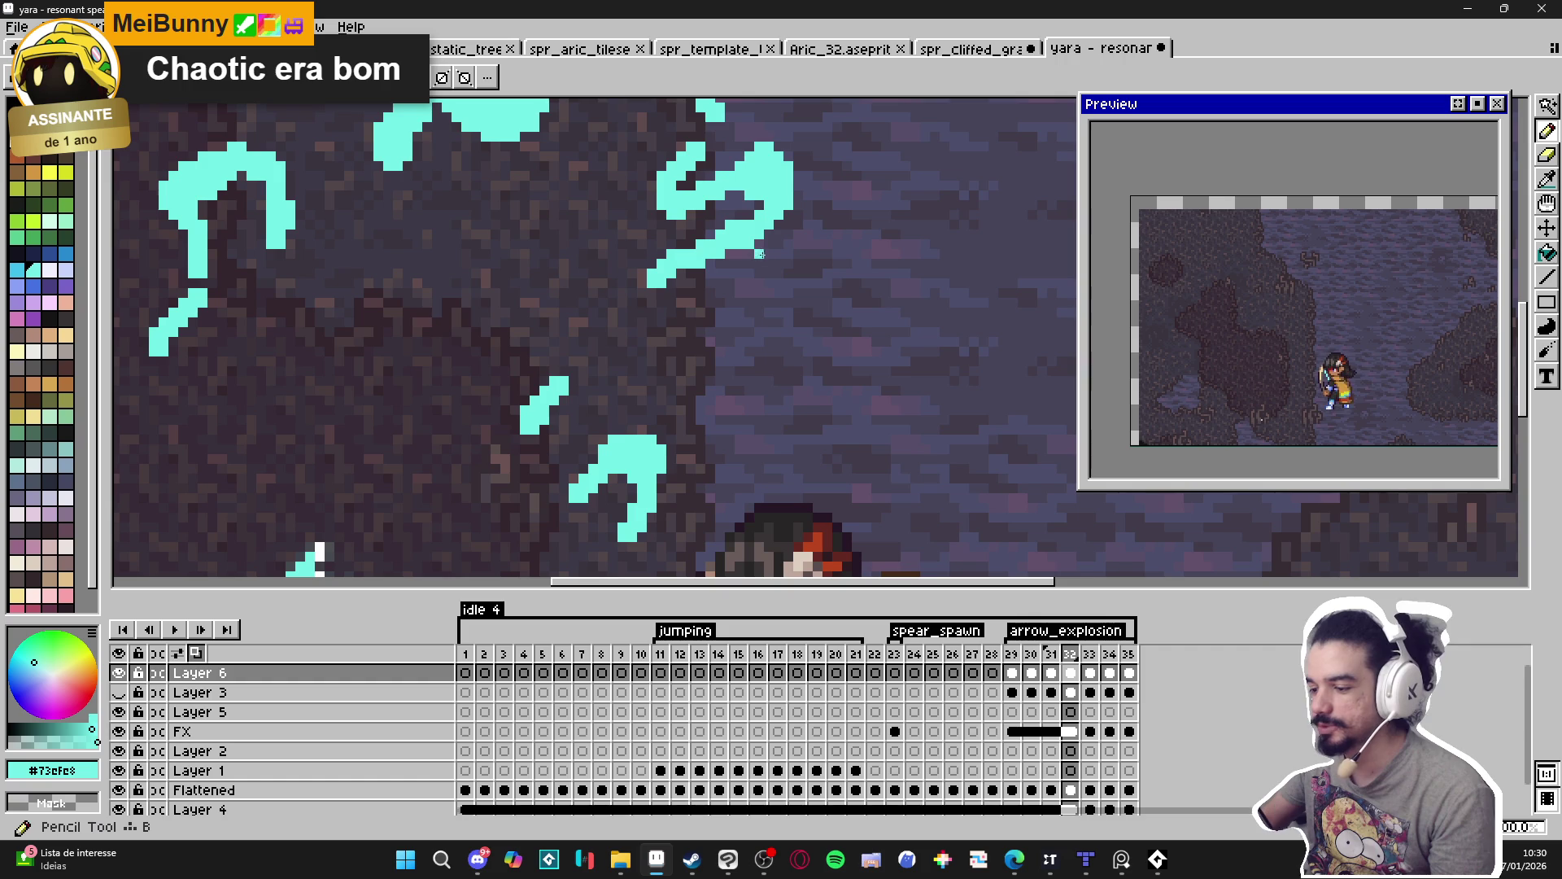
{"action": "key", "text": "e"}
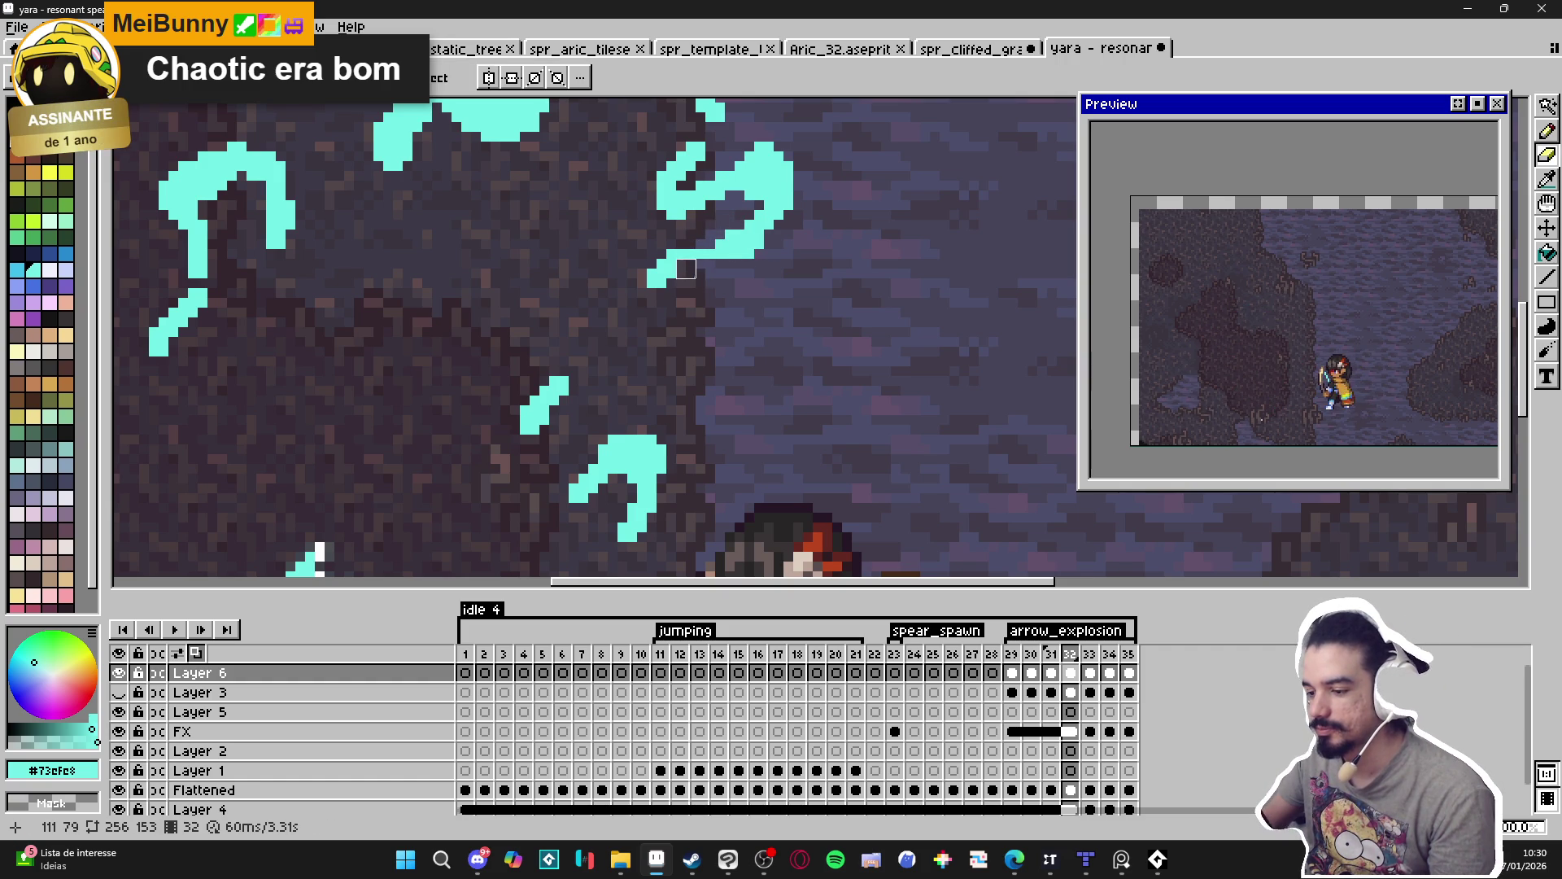
{"action": "left_click_drag", "start_coordinate": [676, 278], "coordinate": [657, 288]}
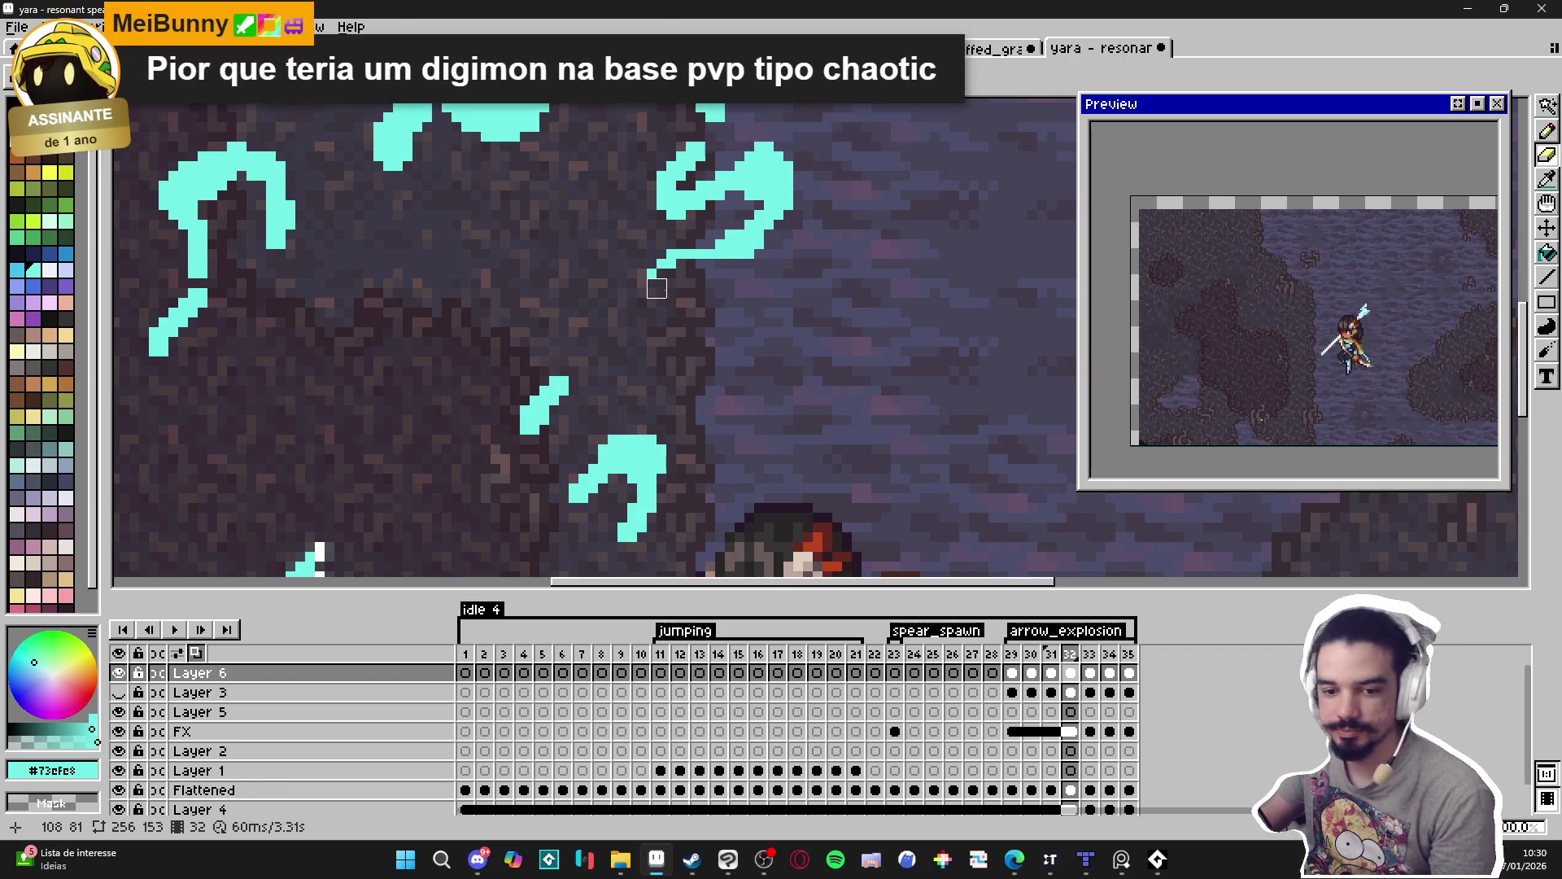
{"action": "scroll", "coordinate": [667, 287], "scroll_direction": "down", "scroll_amount": 2}
{"action": "key", "text": "ctrl+s"}
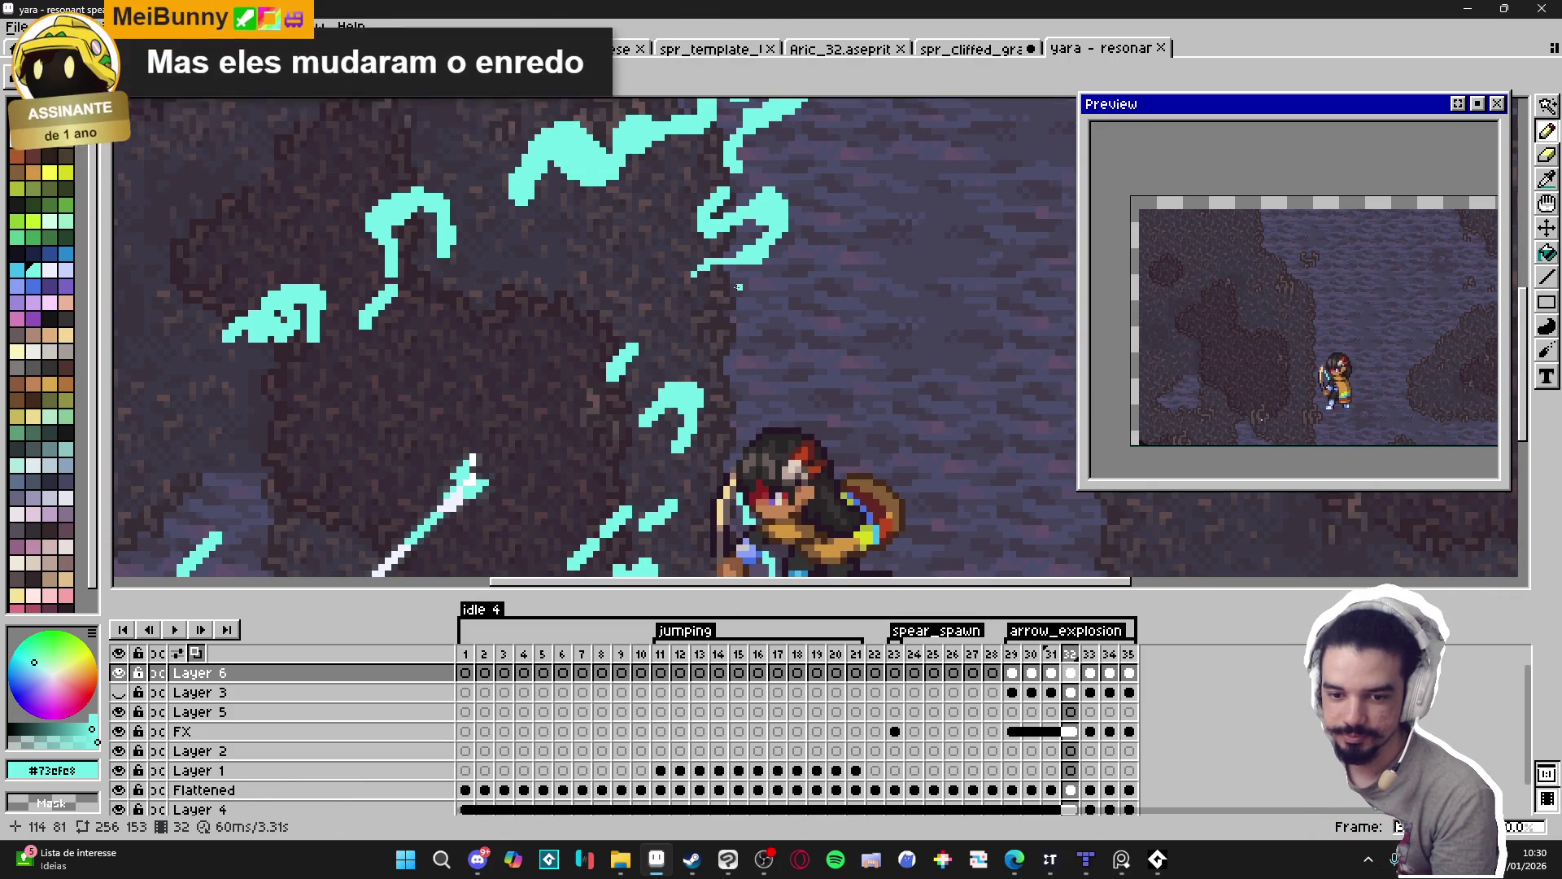
Erase stray cyan pixels beside the wisp and lengthen its bottom tip with cyan pixels.
{"action": "scroll", "coordinate": [732, 301], "scroll_direction": "down", "scroll_amount": 2}
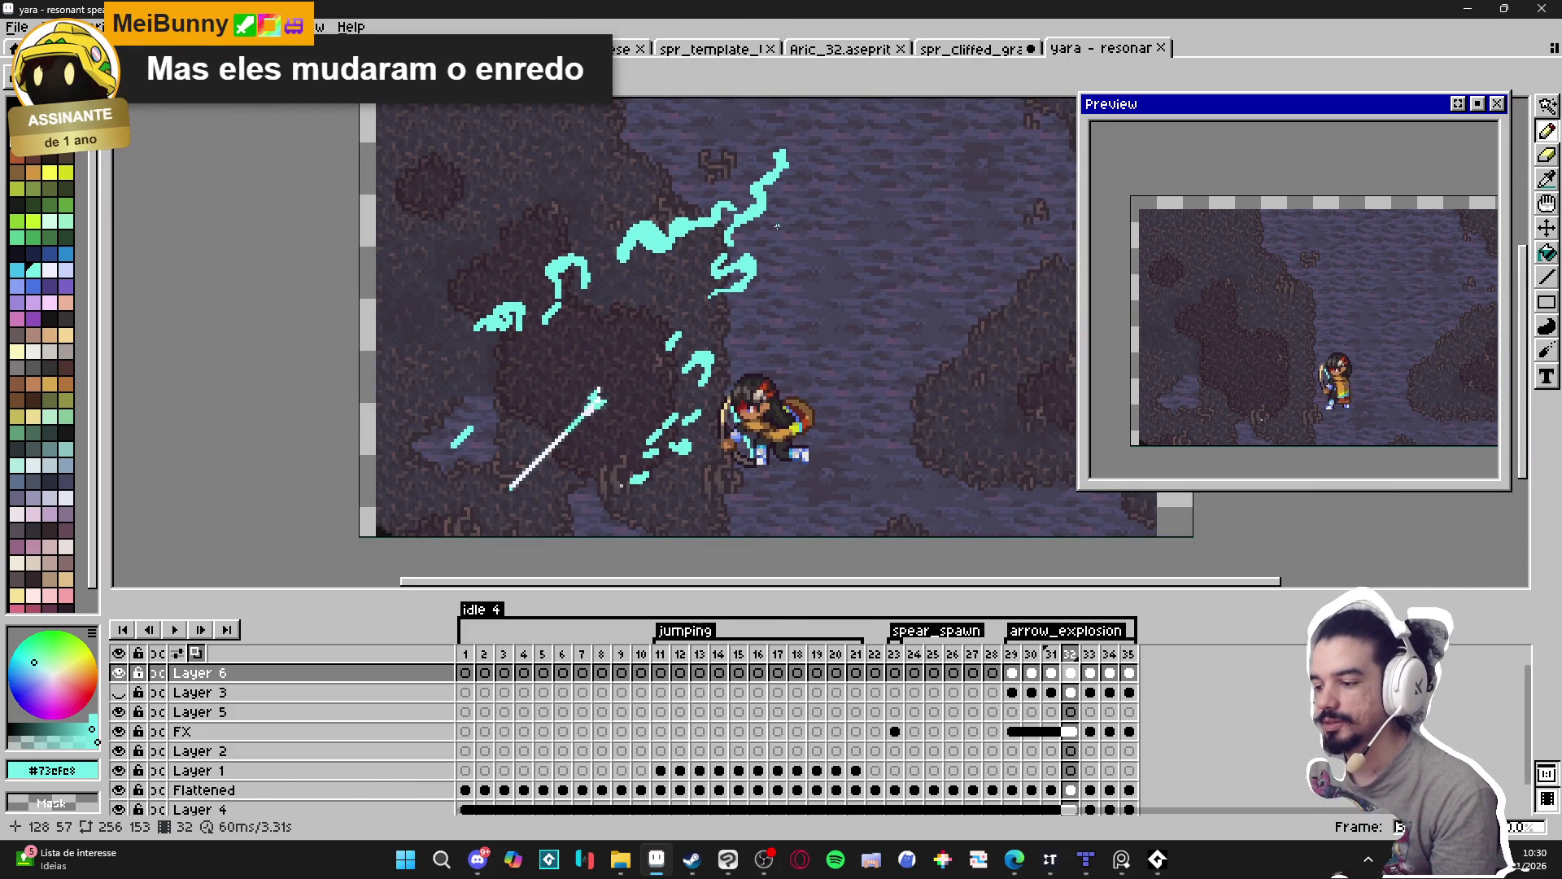
{"action": "scroll", "coordinate": [559, 301], "scroll_direction": "up", "scroll_amount": 1}
{"action": "scroll", "coordinate": [564, 272], "scroll_direction": "up", "scroll_amount": 1}
{"action": "scroll", "coordinate": [563, 273], "scroll_direction": "up", "scroll_amount": 1}
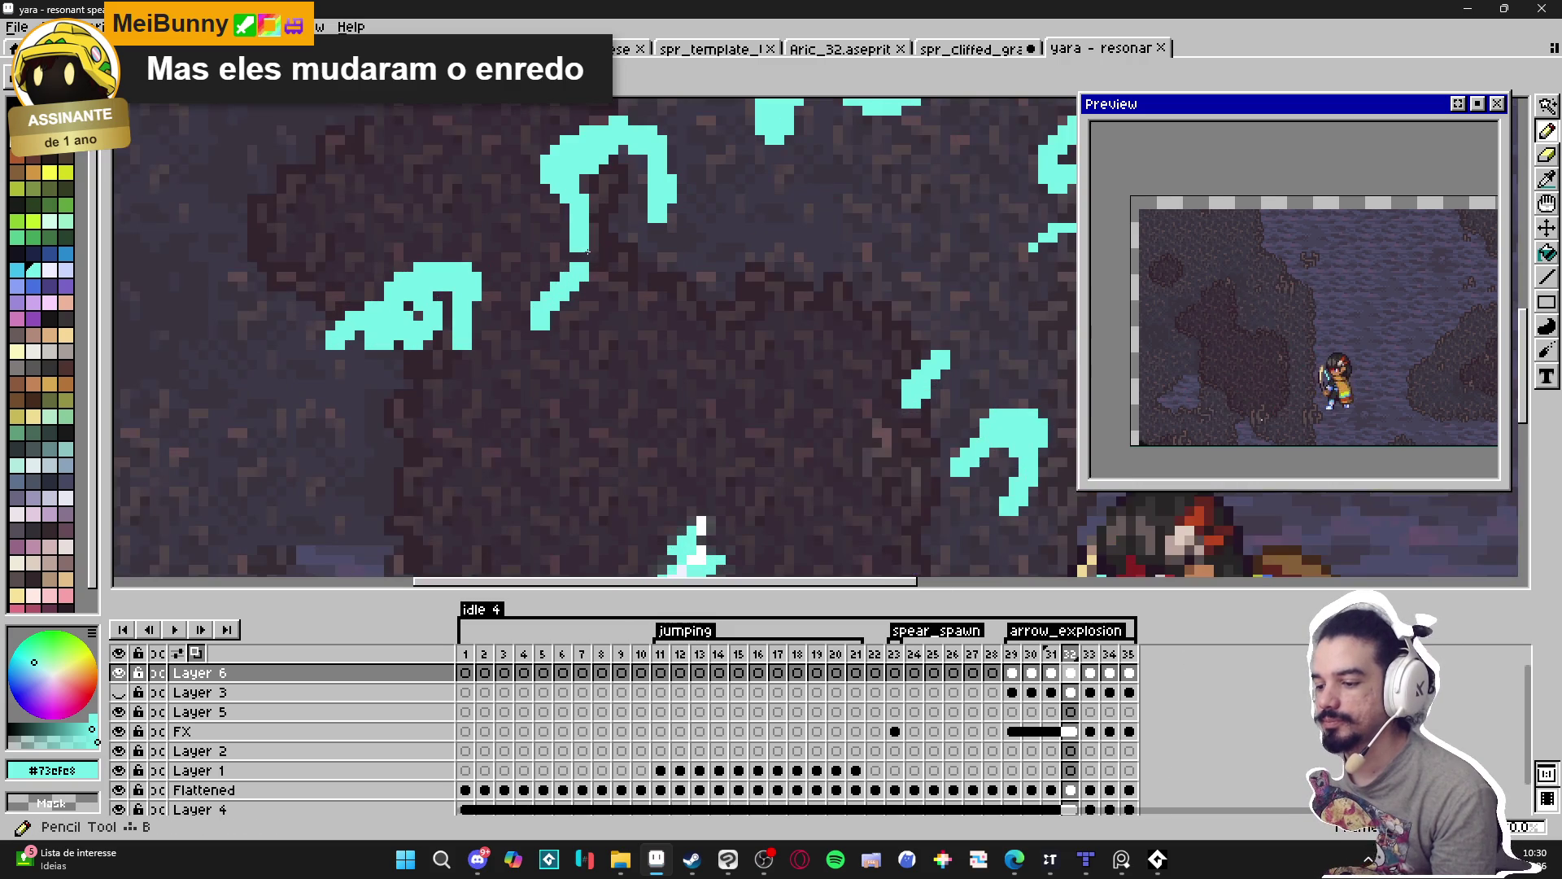
{"action": "key", "text": "e"}
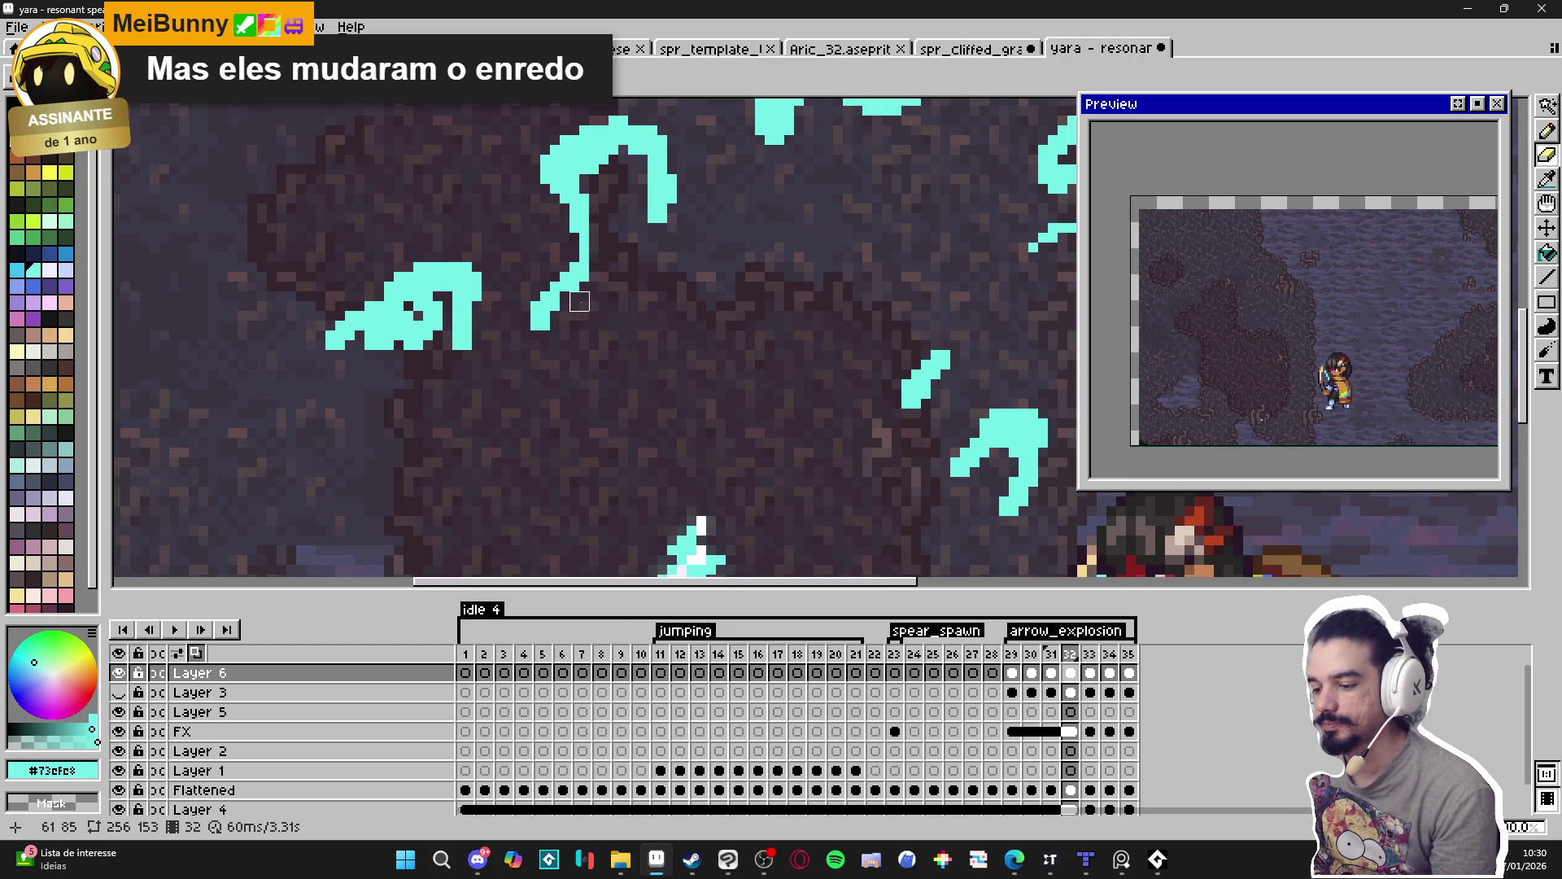
{"action": "key", "text": "b"}
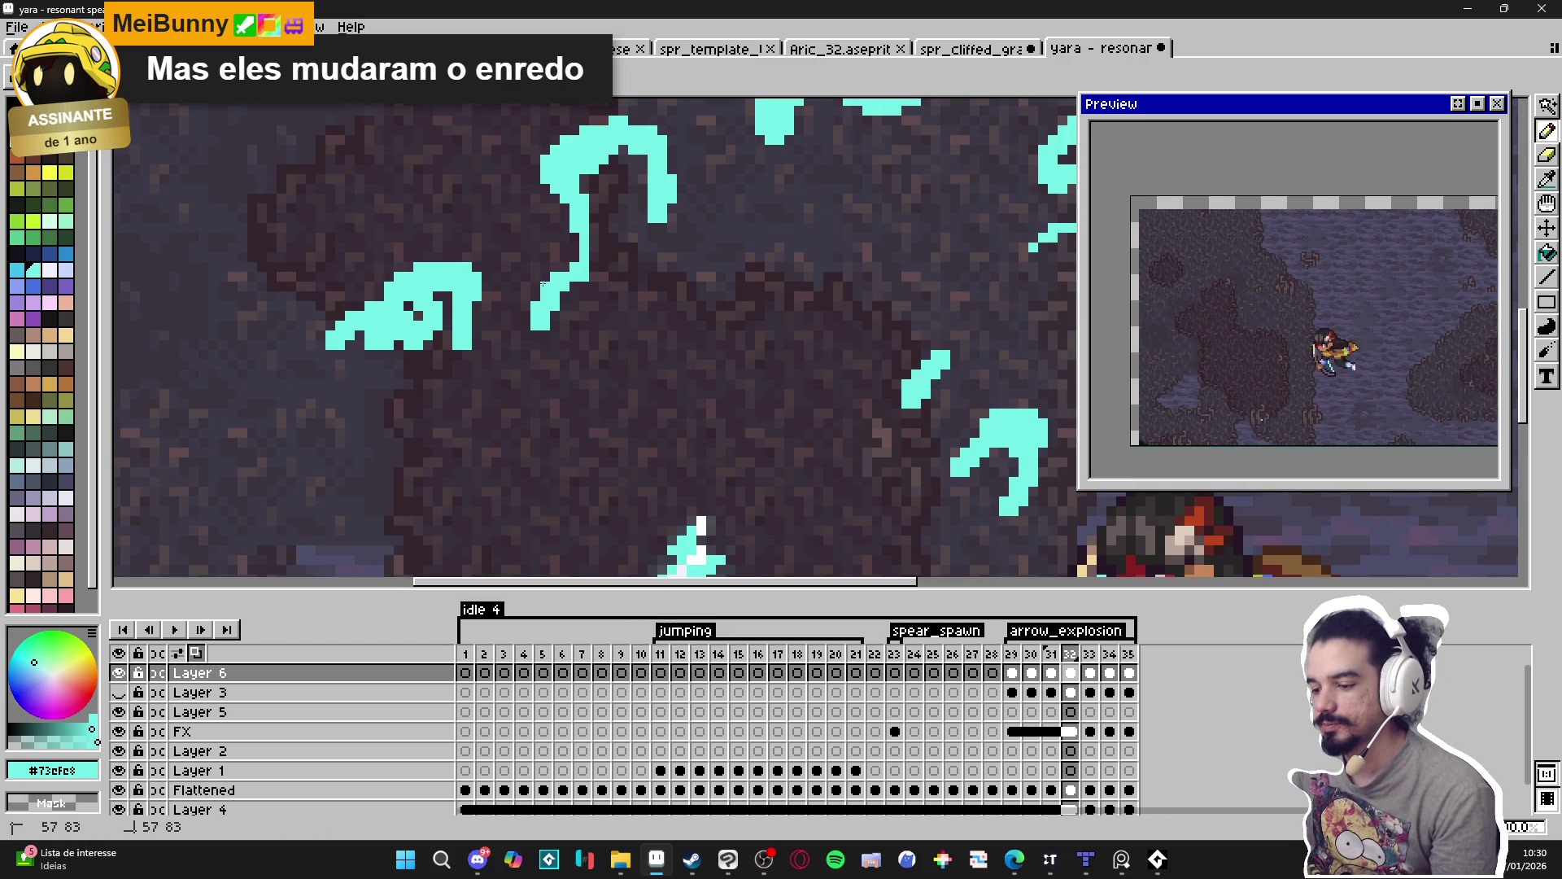
{"action": "key", "text": "e"}
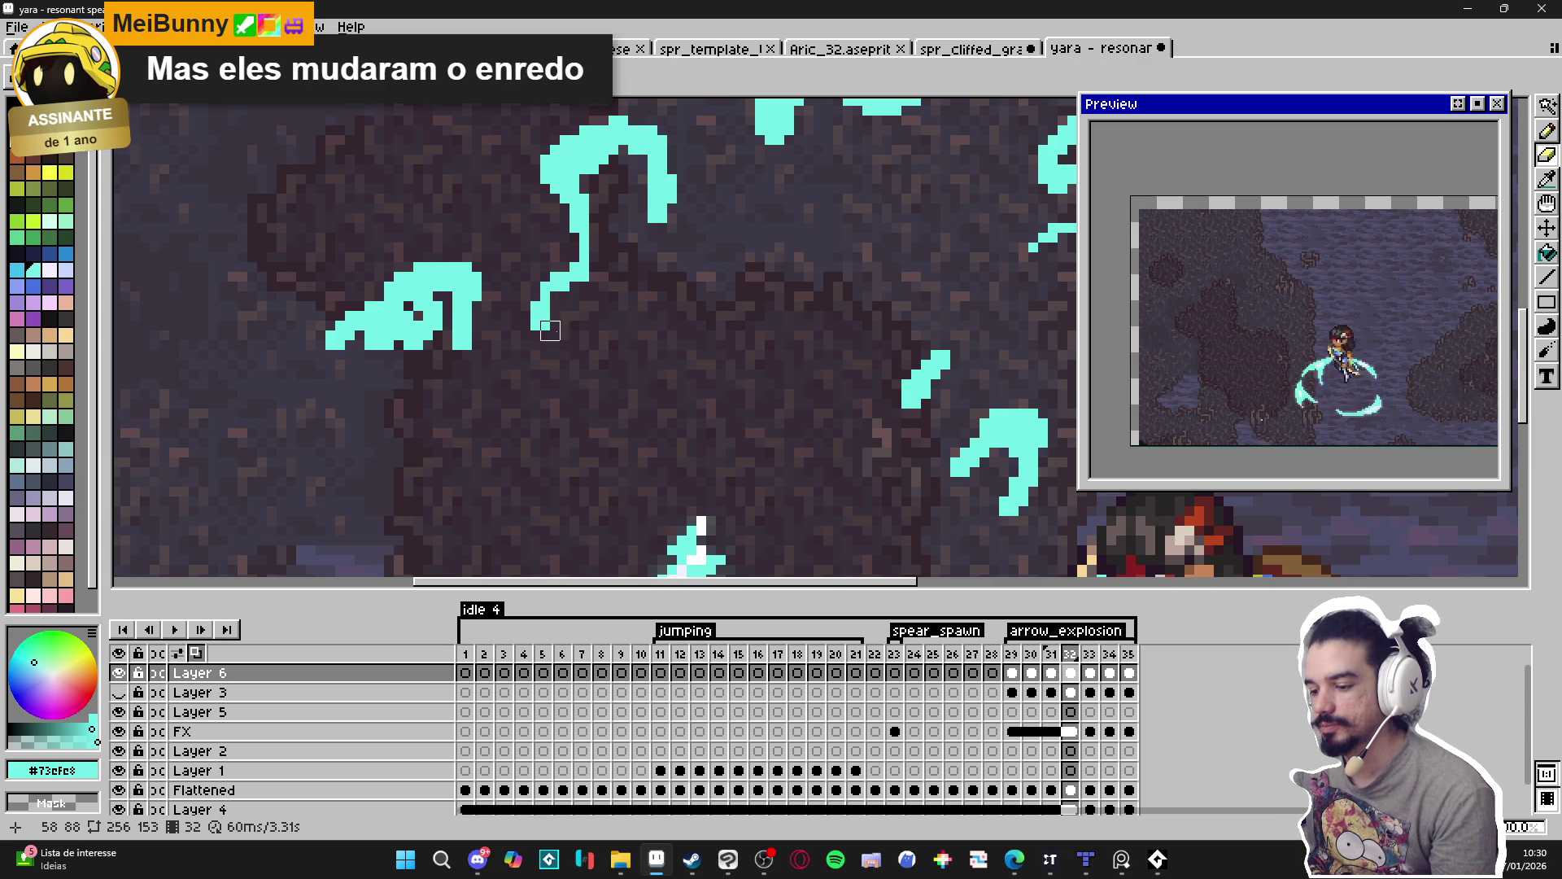
{"action": "left_click_drag", "start_coordinate": [530, 326], "coordinate": [531, 307]}
{"action": "key", "text": "b"}
{"action": "left_click", "coordinate": [545, 335]}
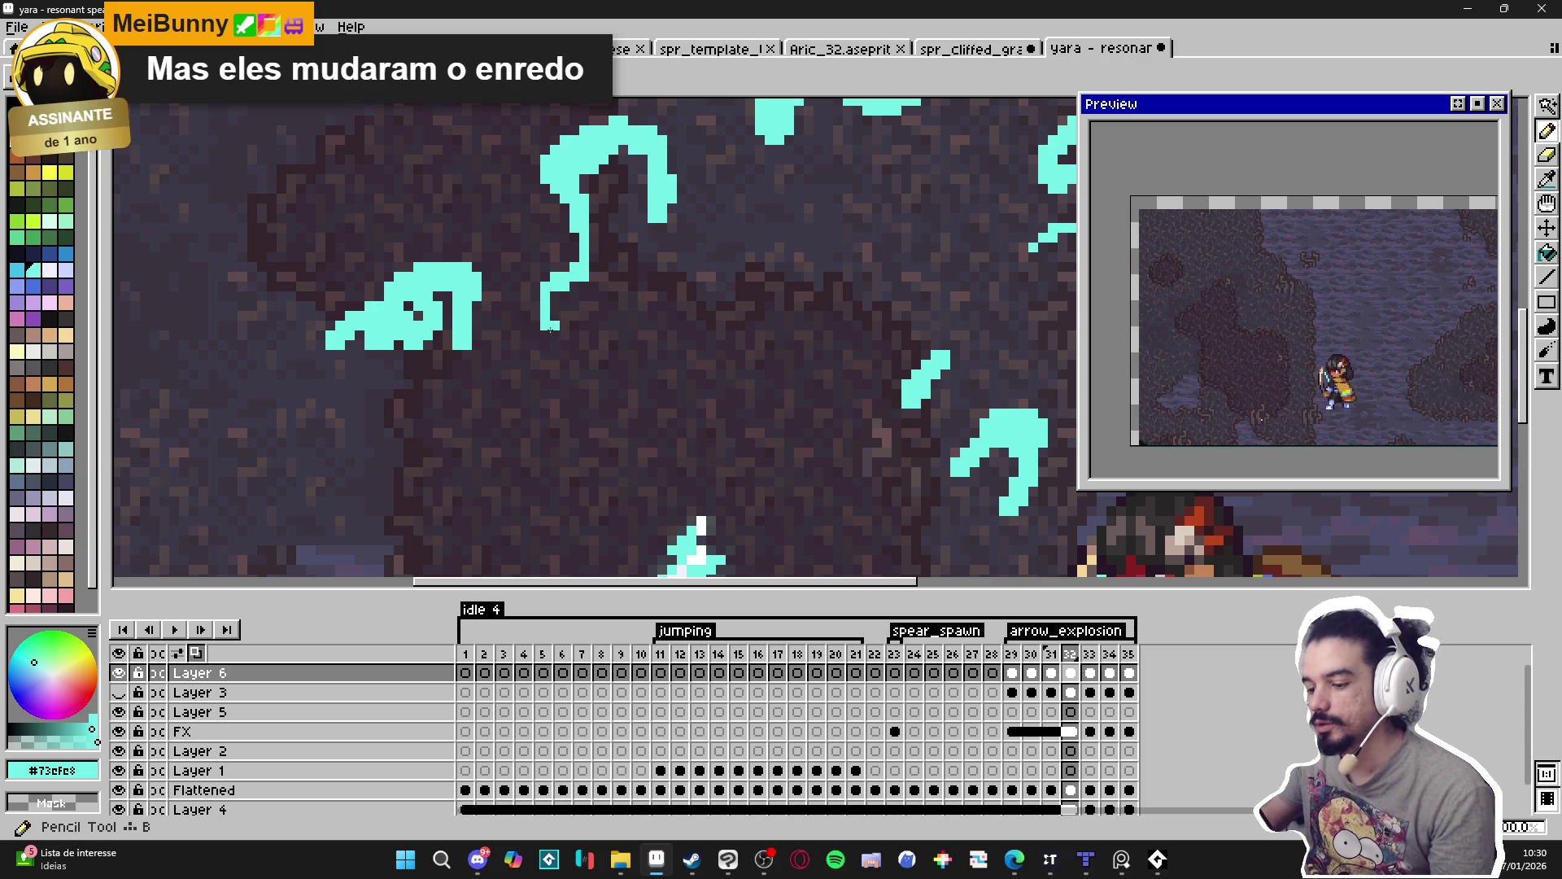
{"action": "left_click", "coordinate": [561, 327]}
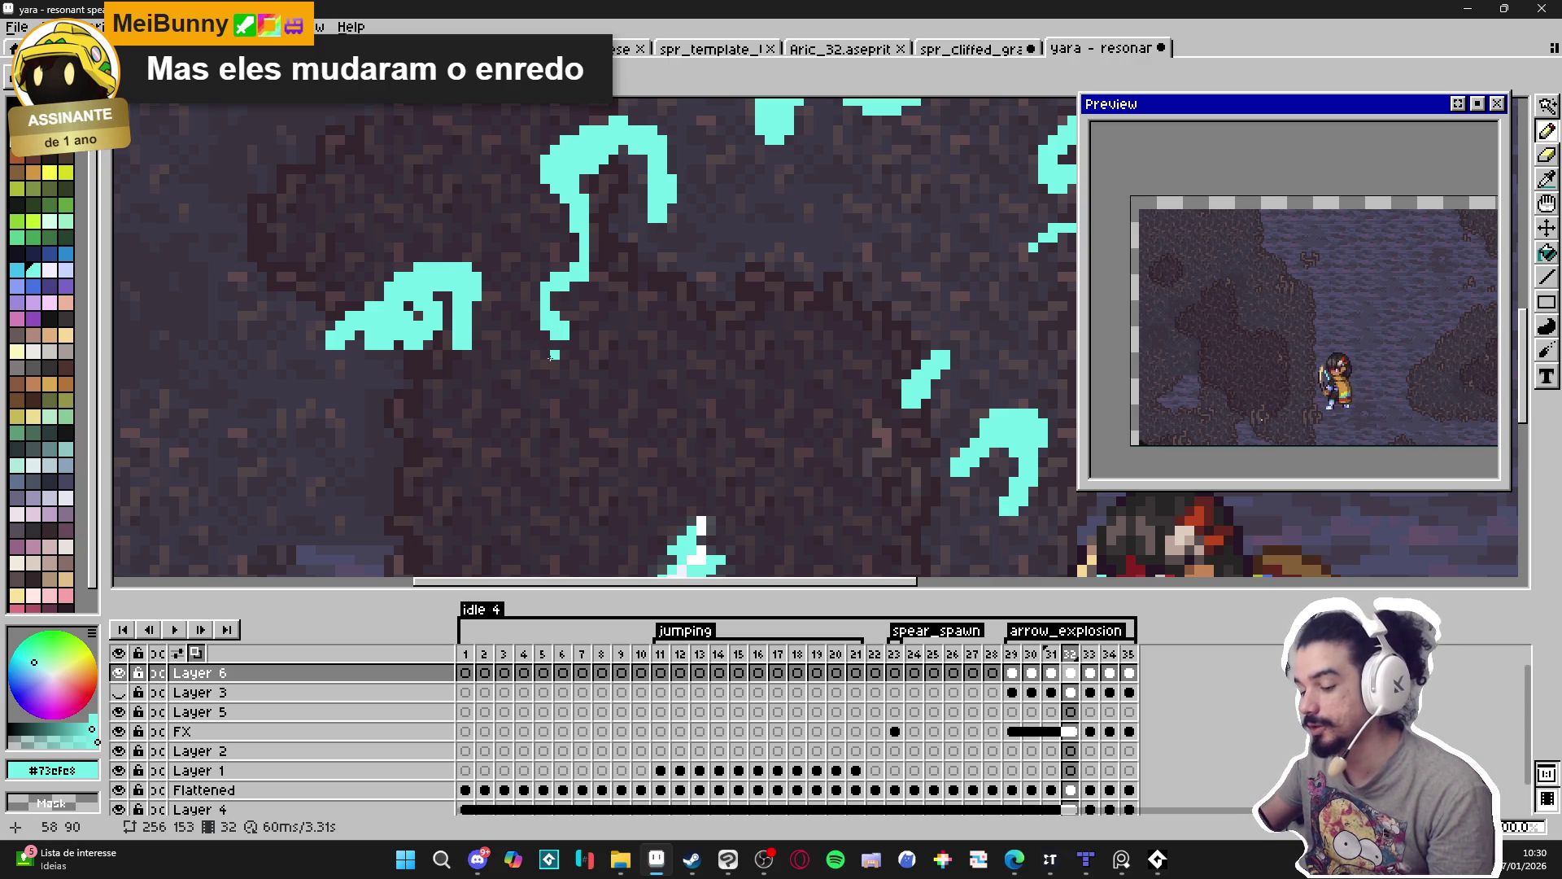
{"action": "left_click", "coordinate": [556, 354]}
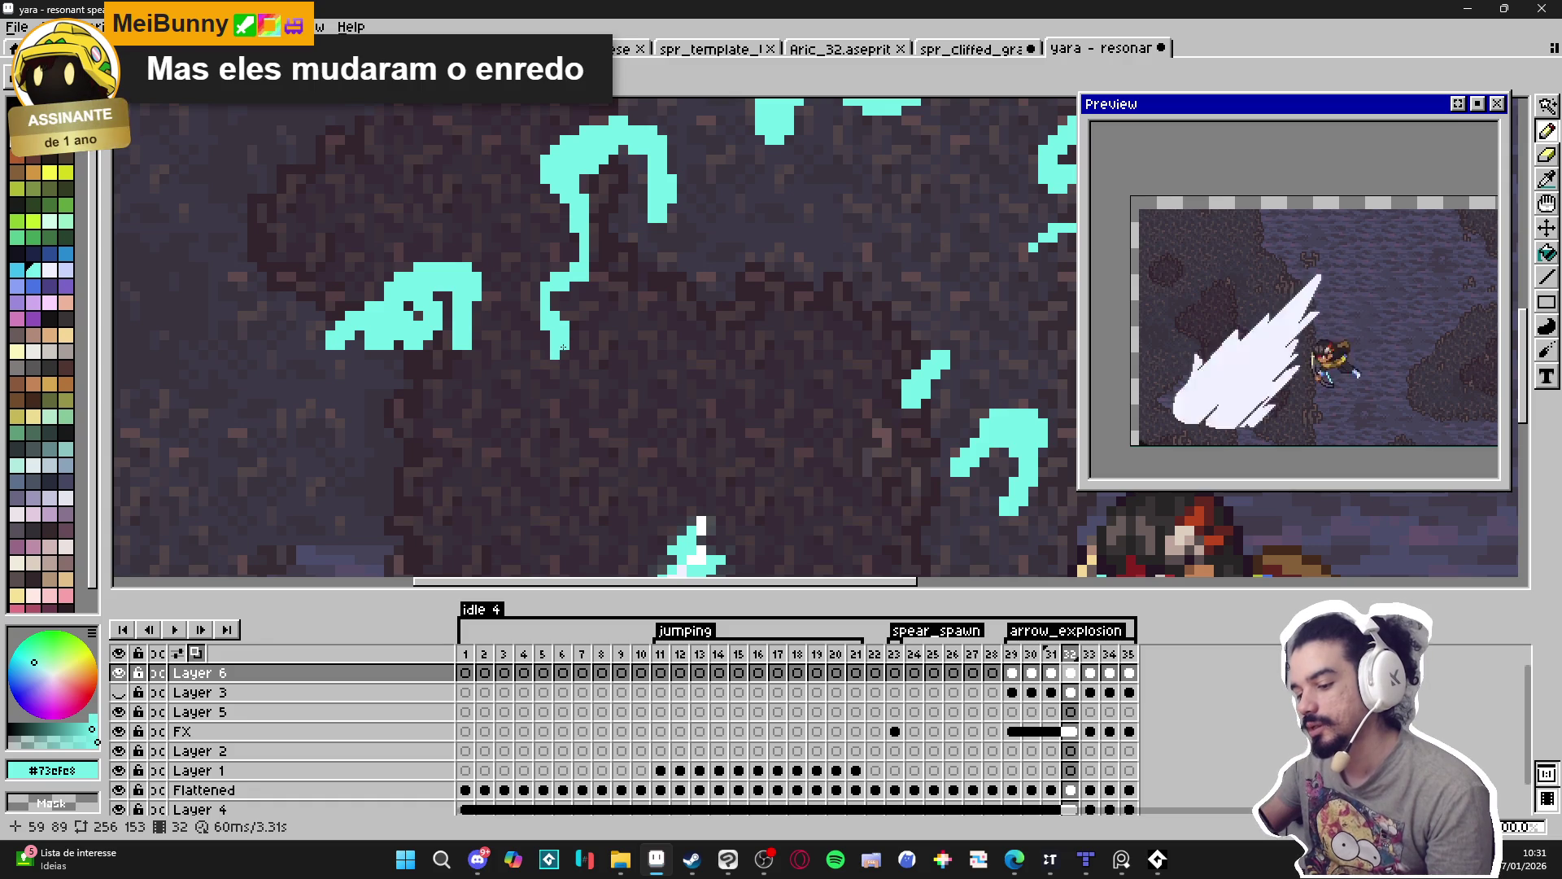
{"action": "scroll", "coordinate": [574, 345], "scroll_direction": "down", "scroll_amount": 5}
Erase the cyan hook's left edge and lower stem, adding one cyan pixel below it.
{"action": "scroll", "coordinate": [593, 239], "scroll_direction": "up", "scroll_amount": 4}
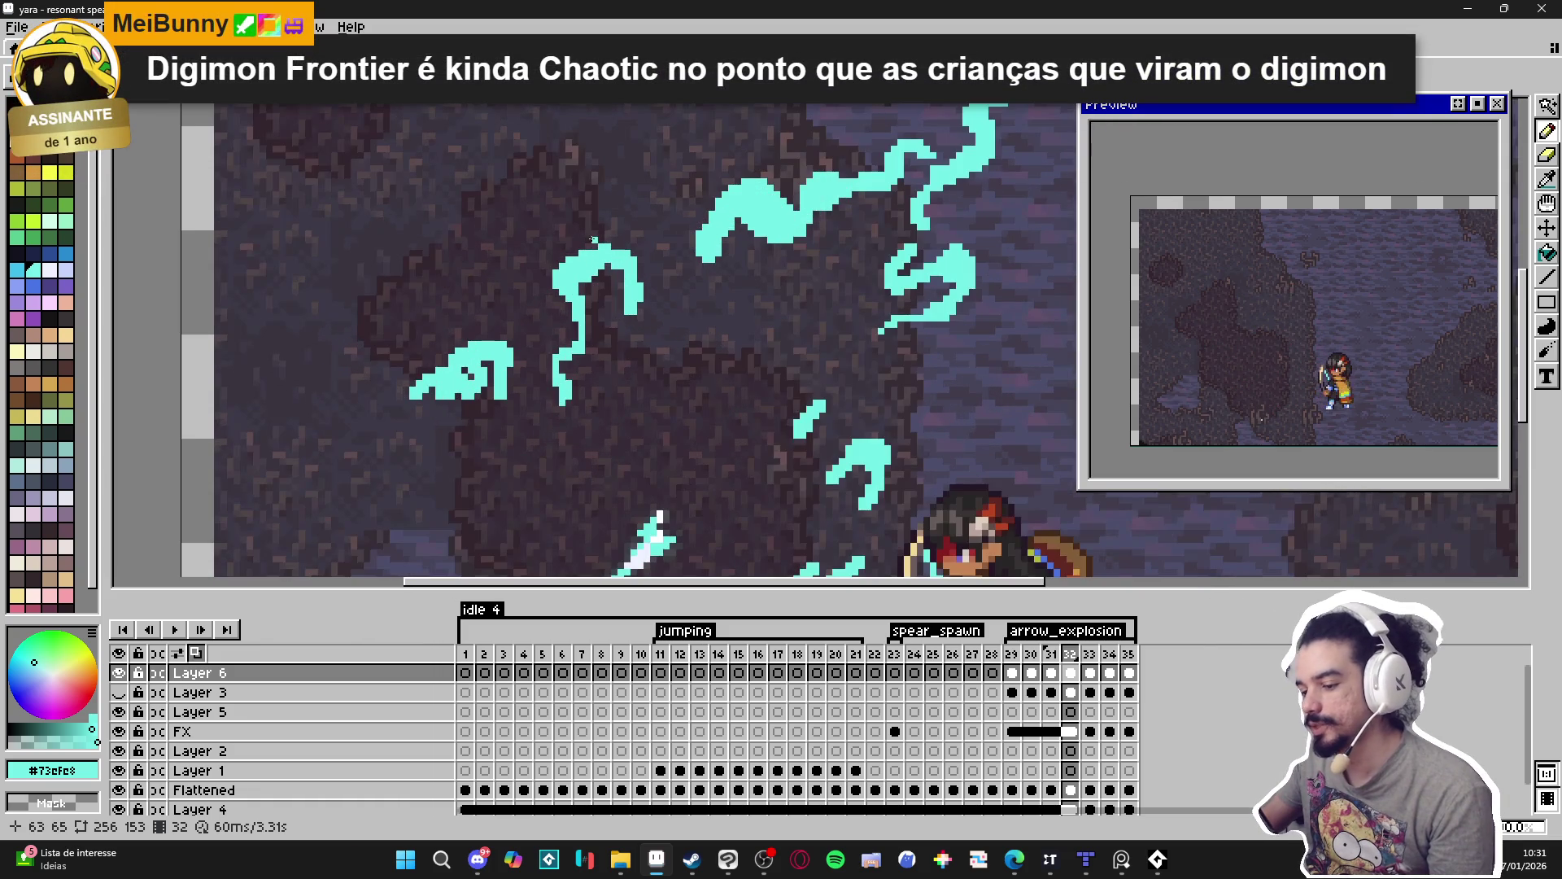
{"action": "scroll", "coordinate": [596, 245], "scroll_direction": "up", "scroll_amount": 2}
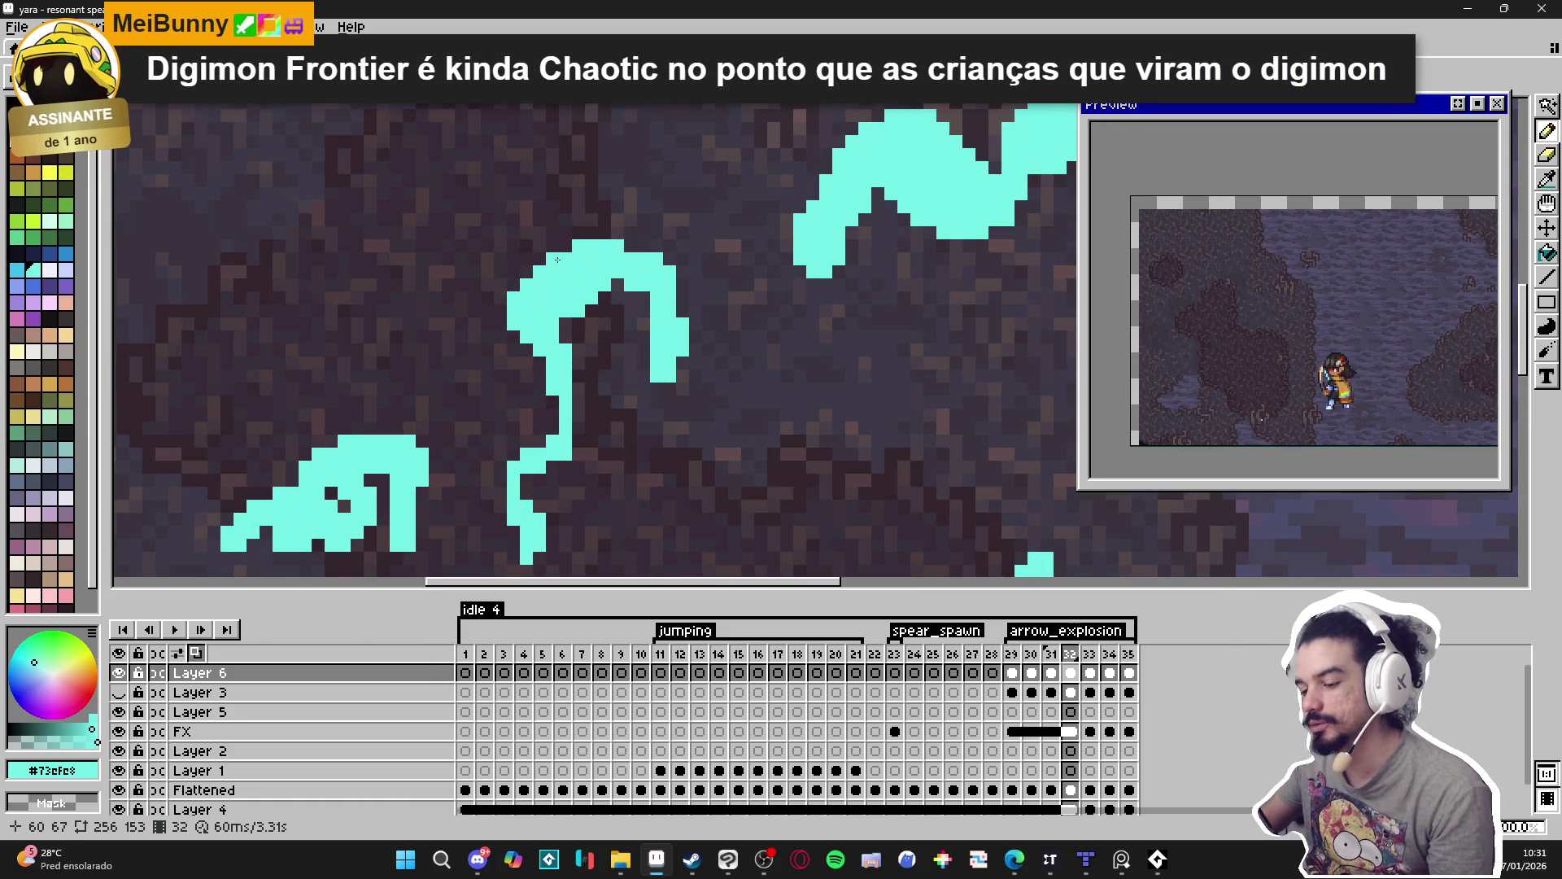
{"action": "scroll", "coordinate": [568, 259], "scroll_direction": "down", "scroll_amount": 4}
{"action": "scroll", "coordinate": [591, 270], "scroll_direction": "up", "scroll_amount": 3}
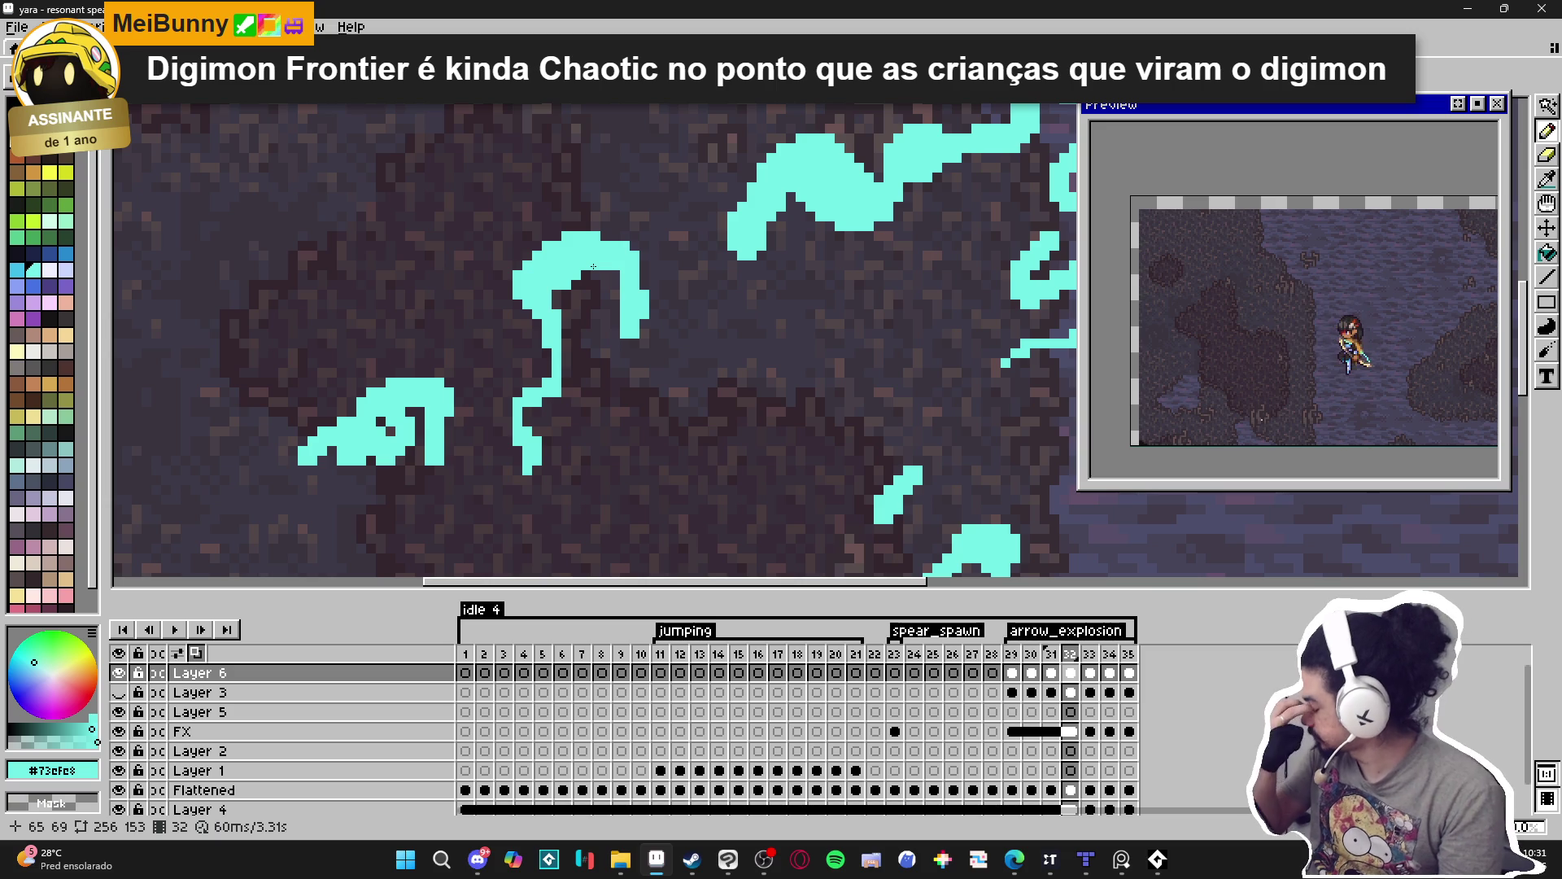
{"action": "scroll", "coordinate": [551, 284], "scroll_direction": "up", "scroll_amount": 2}
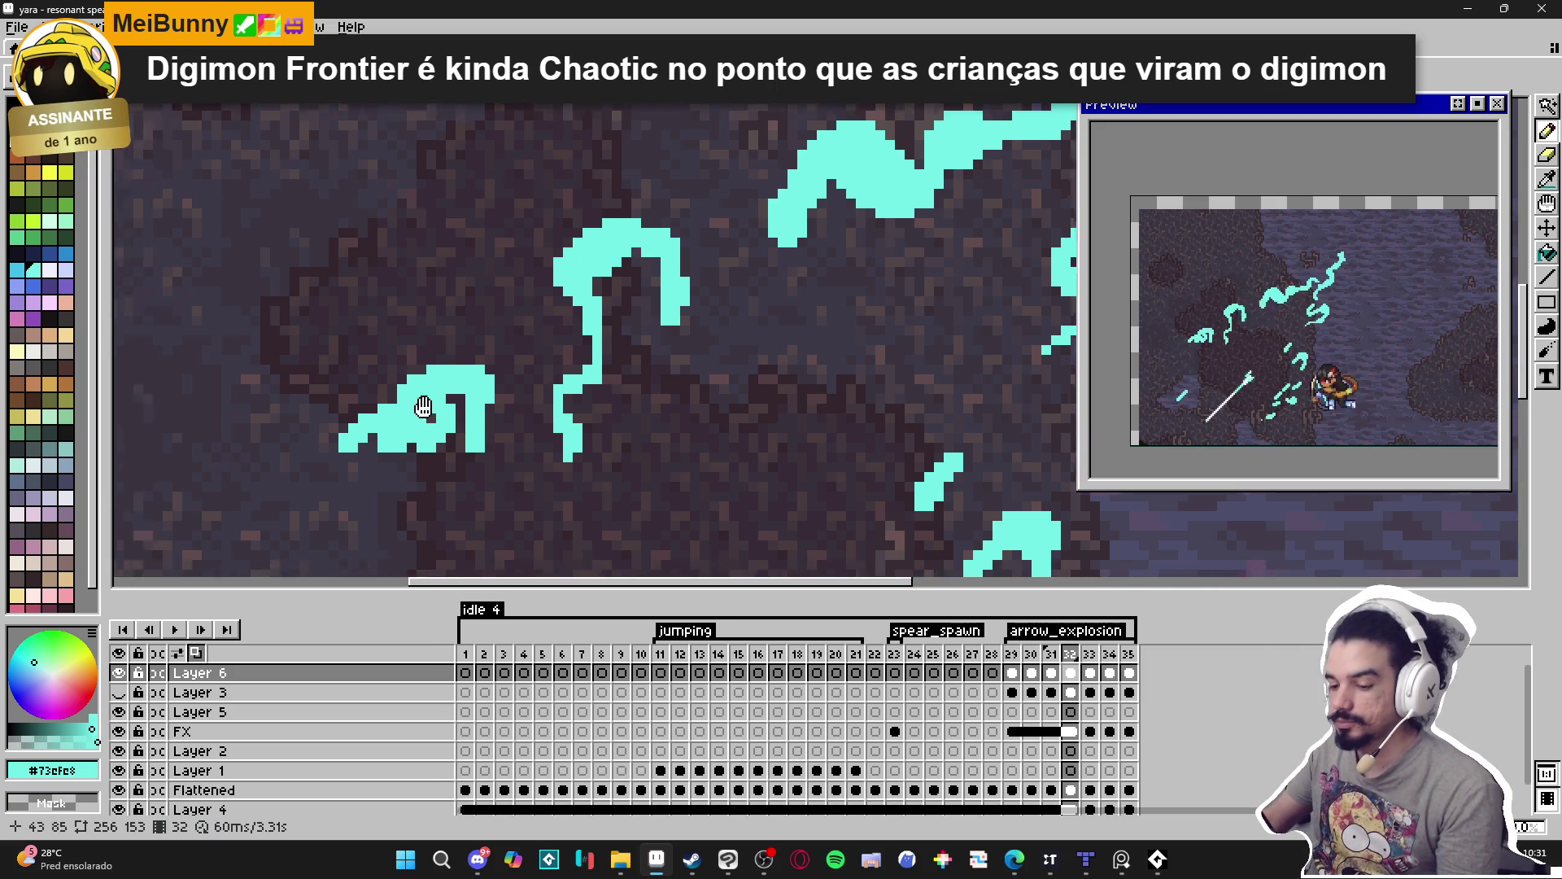
{"action": "key", "text": "e"}
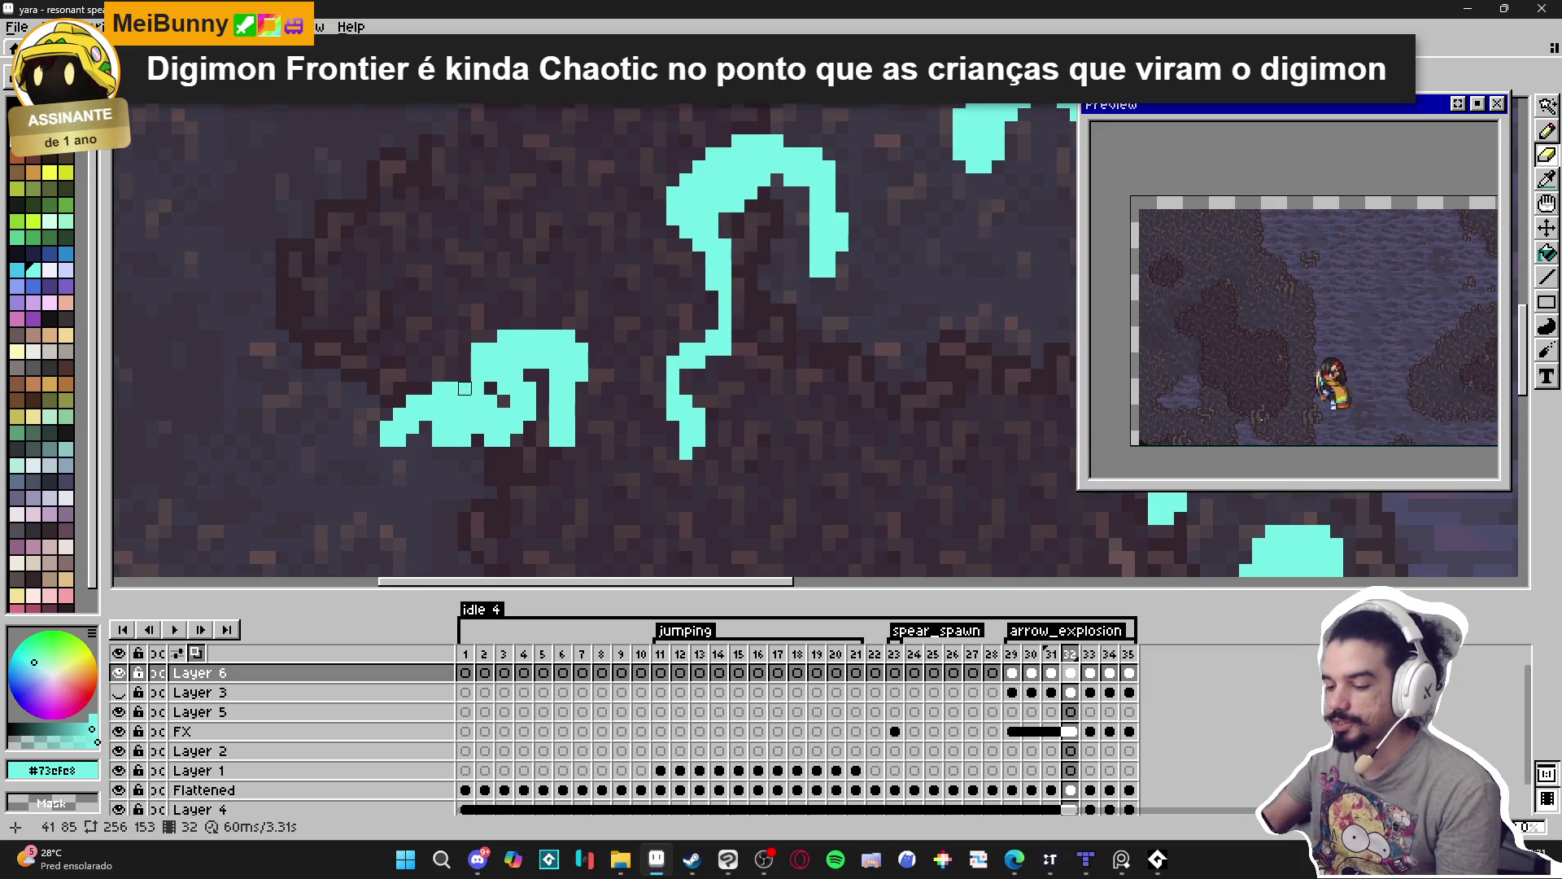
{"action": "left_click_drag", "start_coordinate": [479, 389], "coordinate": [479, 355]}
{"action": "left_click_drag", "start_coordinate": [569, 440], "coordinate": [542, 376]}
{"action": "key", "text": "b"}
{"action": "left_click", "coordinate": [502, 452]}
Inspect the reshaped frame 32 strands and save the sprite file.
{"action": "key", "text": "e"}
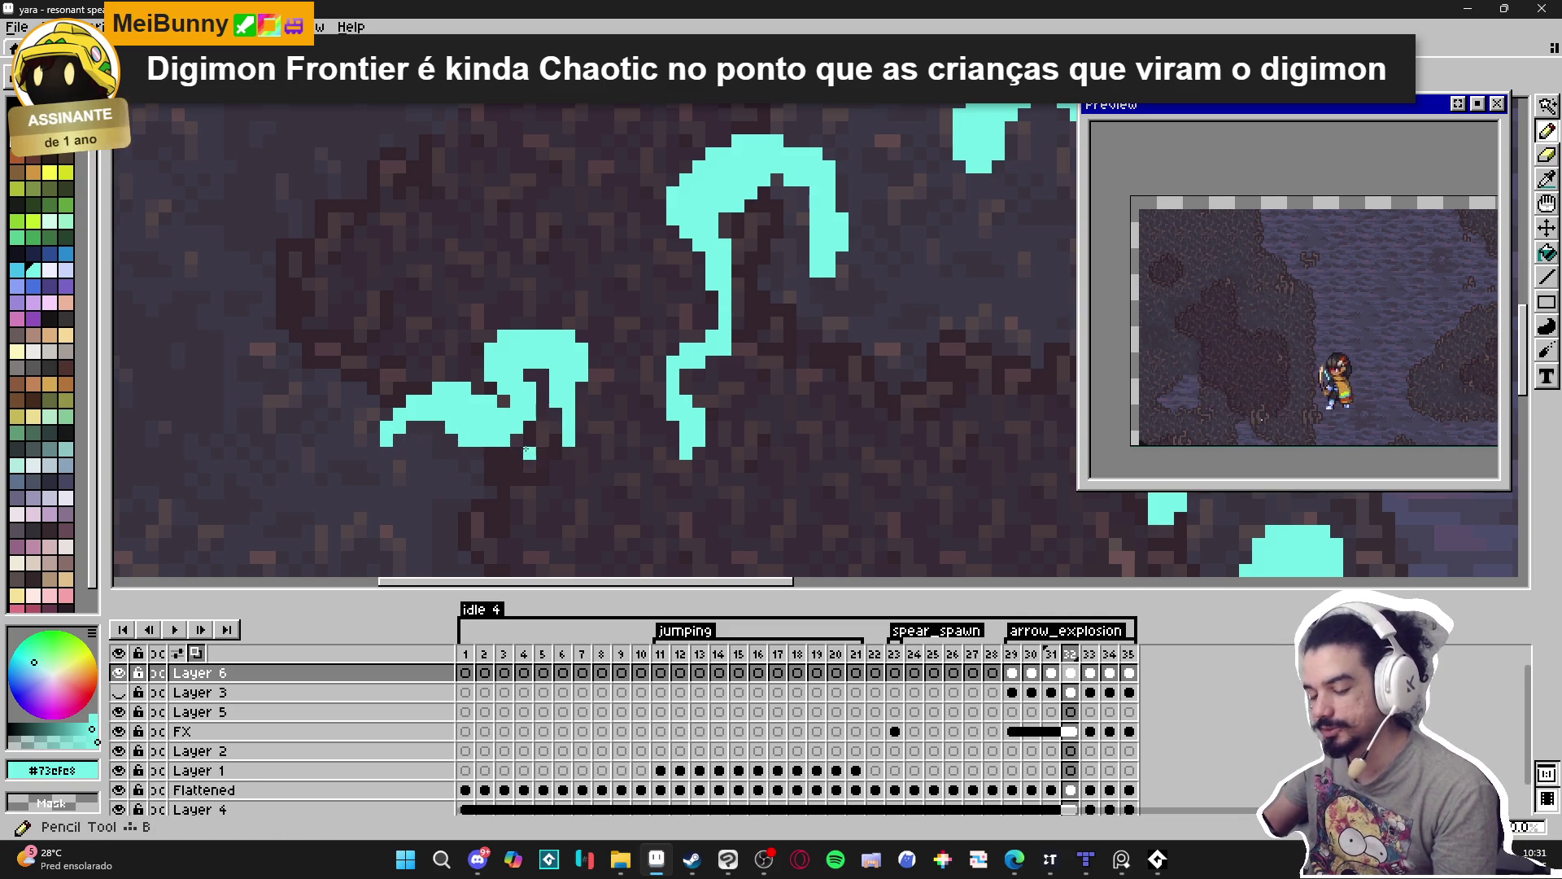
{"action": "scroll", "coordinate": [522, 443], "scroll_direction": "down", "scroll_amount": 3}
{"action": "scroll", "coordinate": [522, 442], "scroll_direction": "up", "scroll_amount": 2}
{"action": "scroll", "coordinate": [522, 443], "scroll_direction": "down", "scroll_amount": 2}
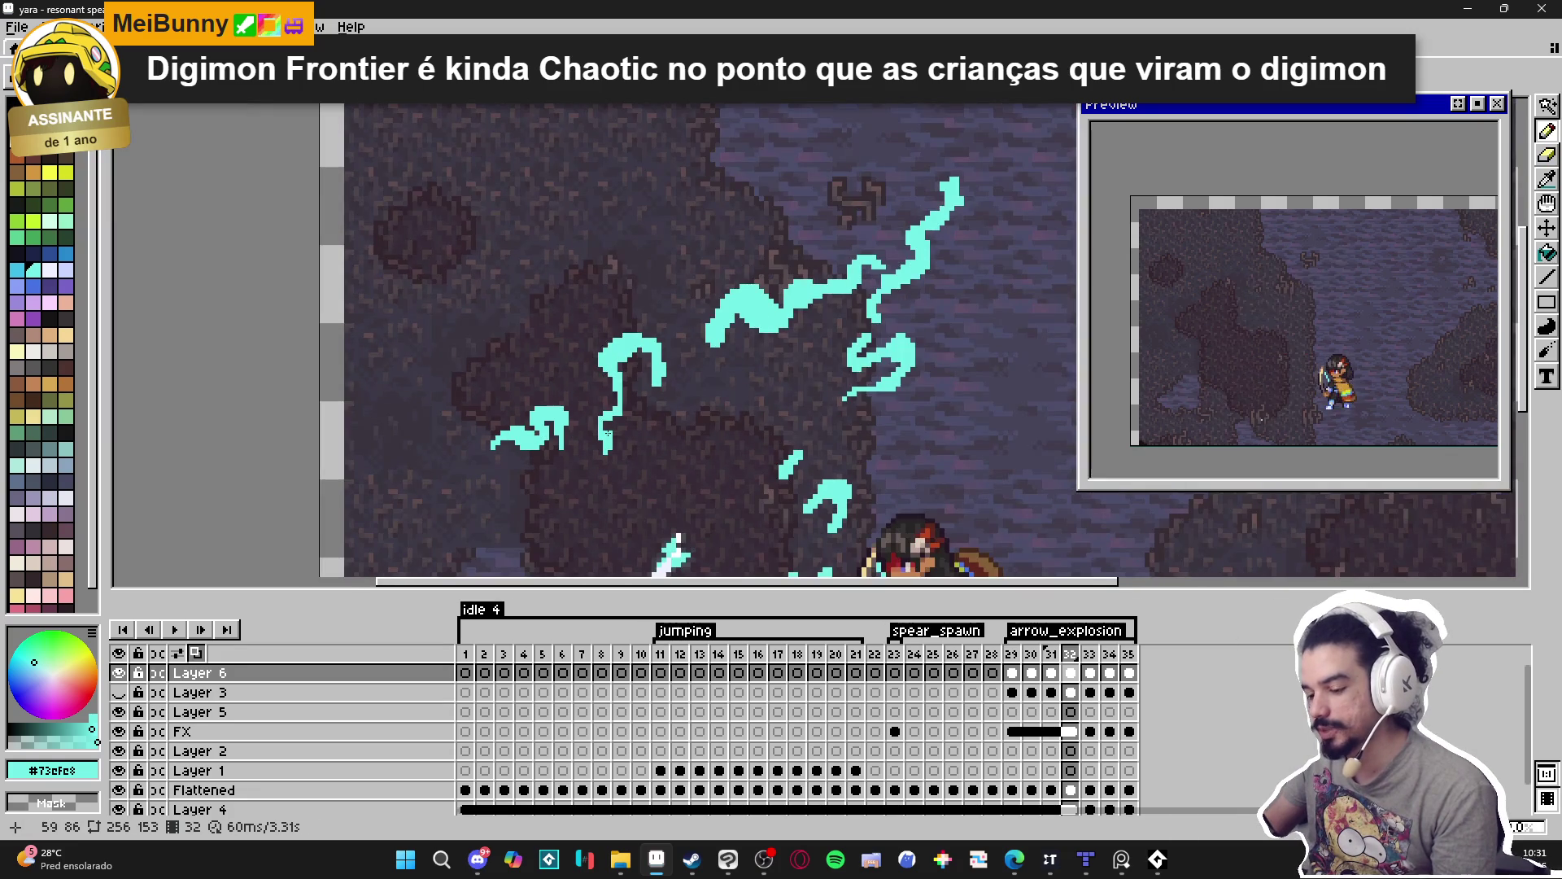
{"action": "scroll", "coordinate": [549, 446], "scroll_direction": "up", "scroll_amount": 2}
{"action": "key", "text": "b"}
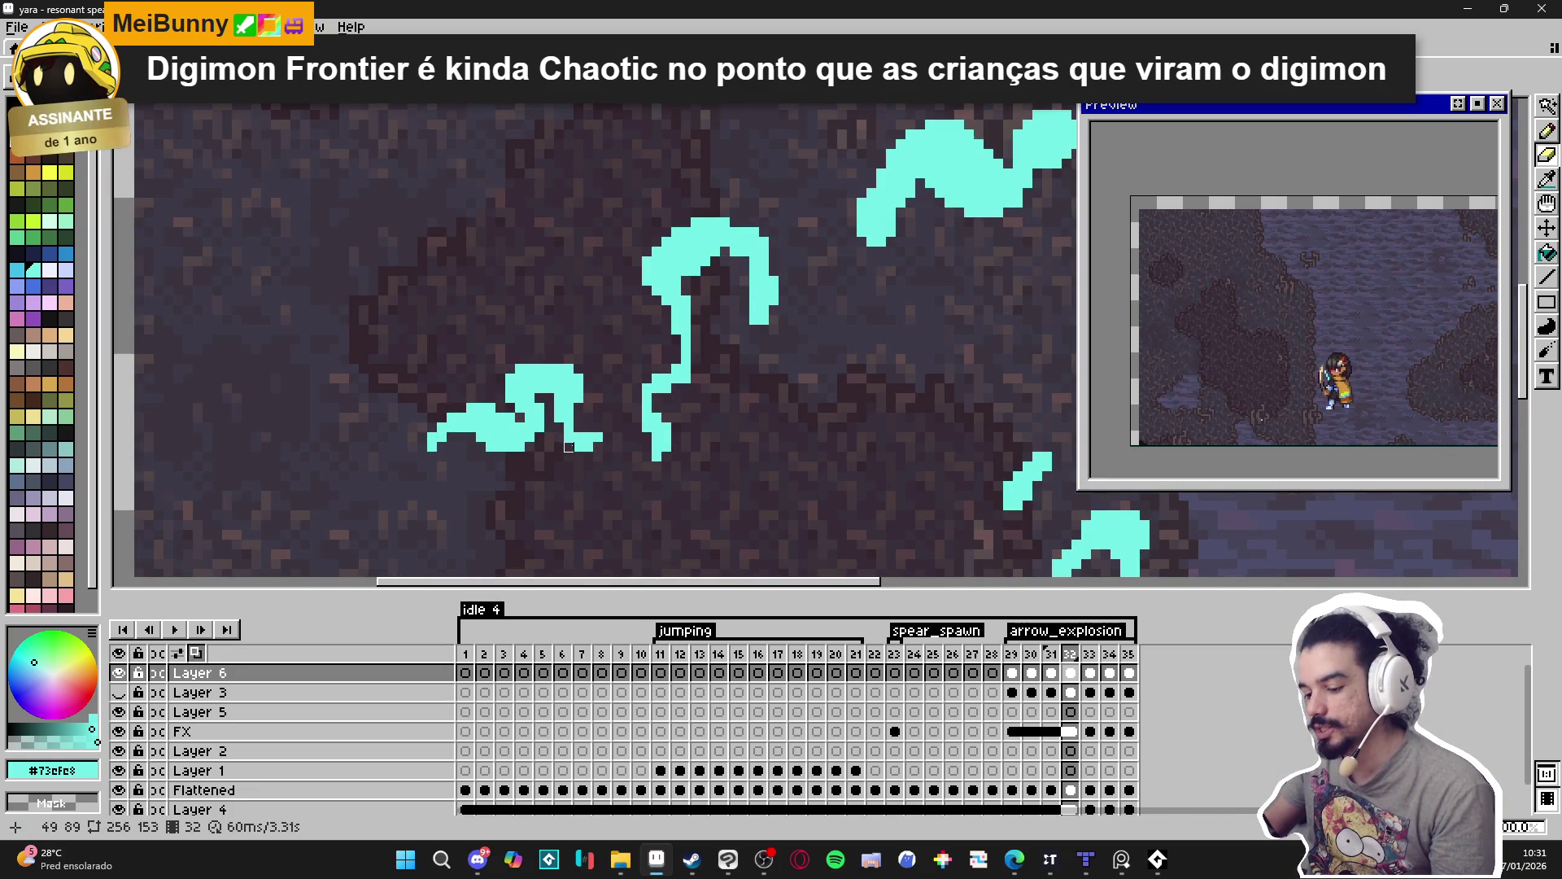
{"action": "key", "text": "b"}
{"action": "scroll", "coordinate": [619, 407], "scroll_direction": "down", "scroll_amount": 2}
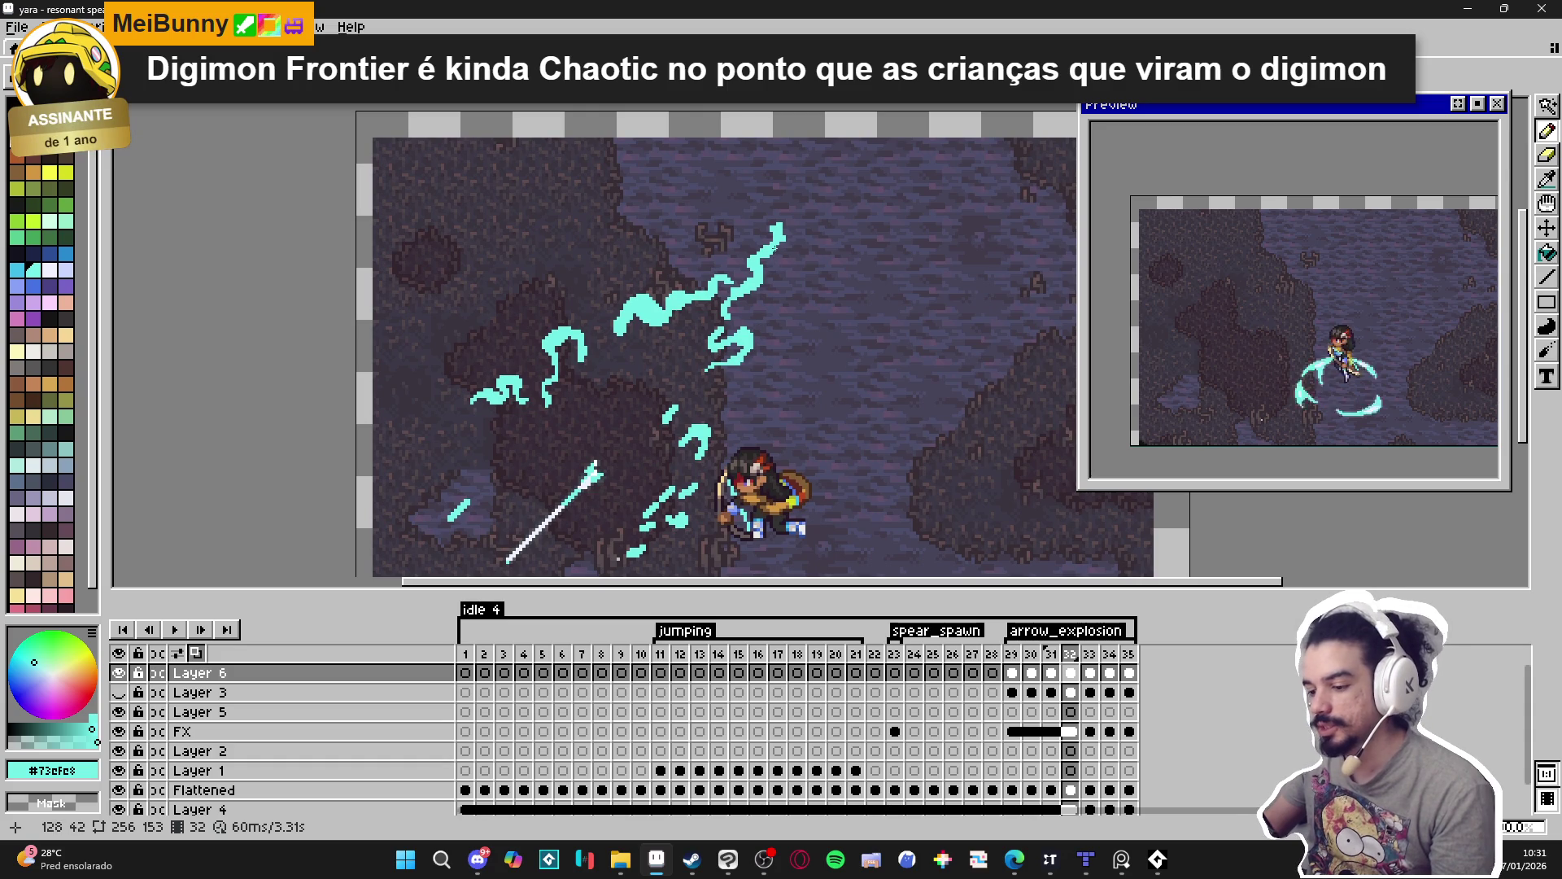
{"action": "scroll", "coordinate": [782, 234], "scroll_direction": "up", "scroll_amount": 1}
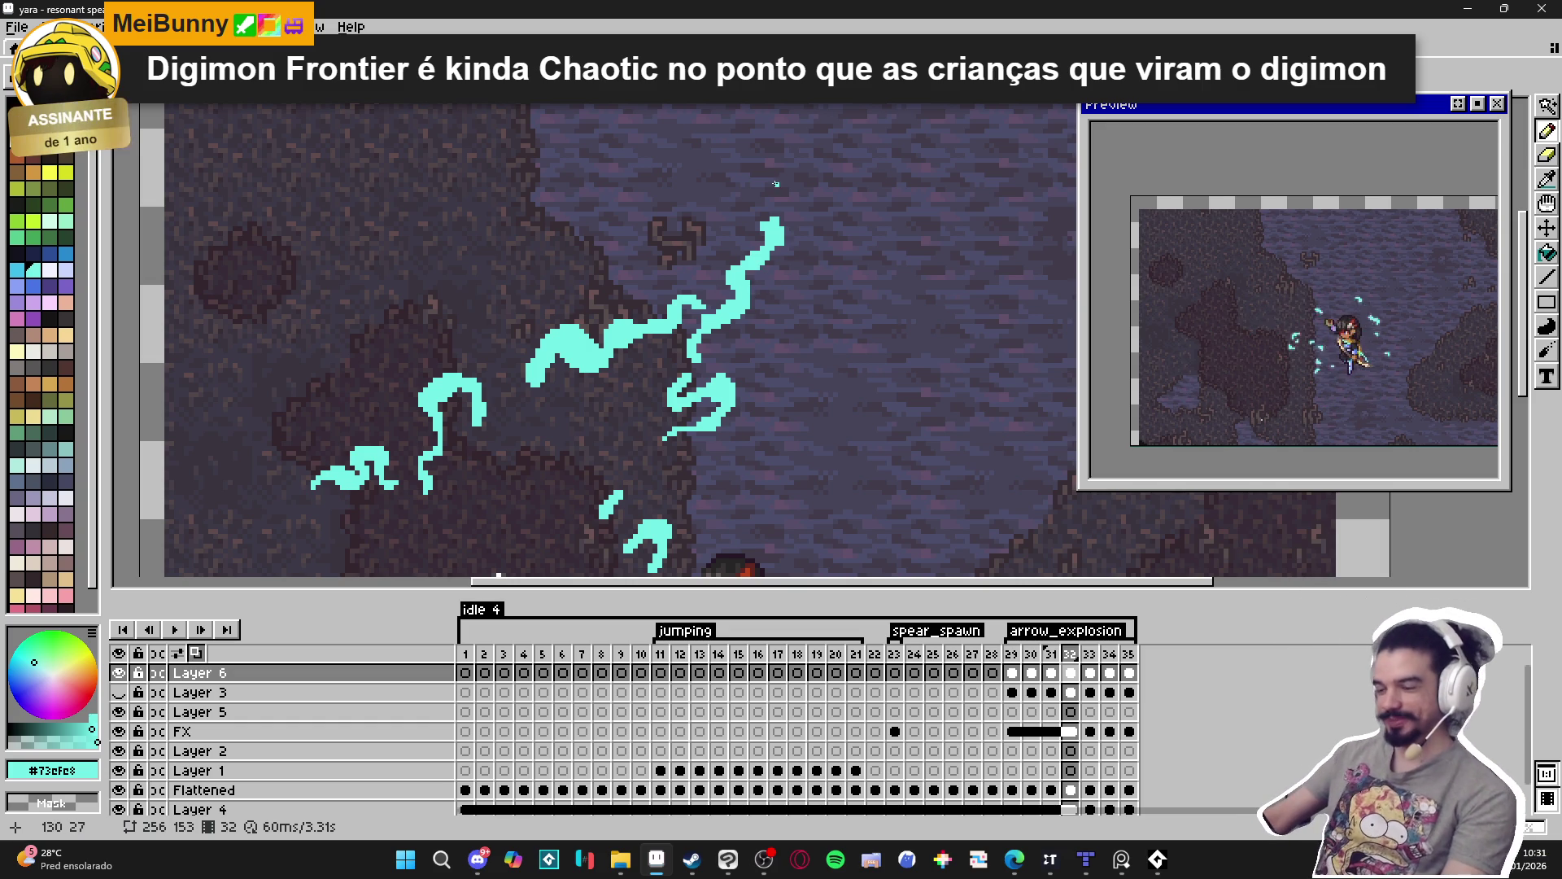
{"action": "scroll", "coordinate": [732, 214], "scroll_direction": "up", "scroll_amount": 1}
{"action": "scroll", "coordinate": [728, 236], "scroll_direction": "down", "scroll_amount": 2}
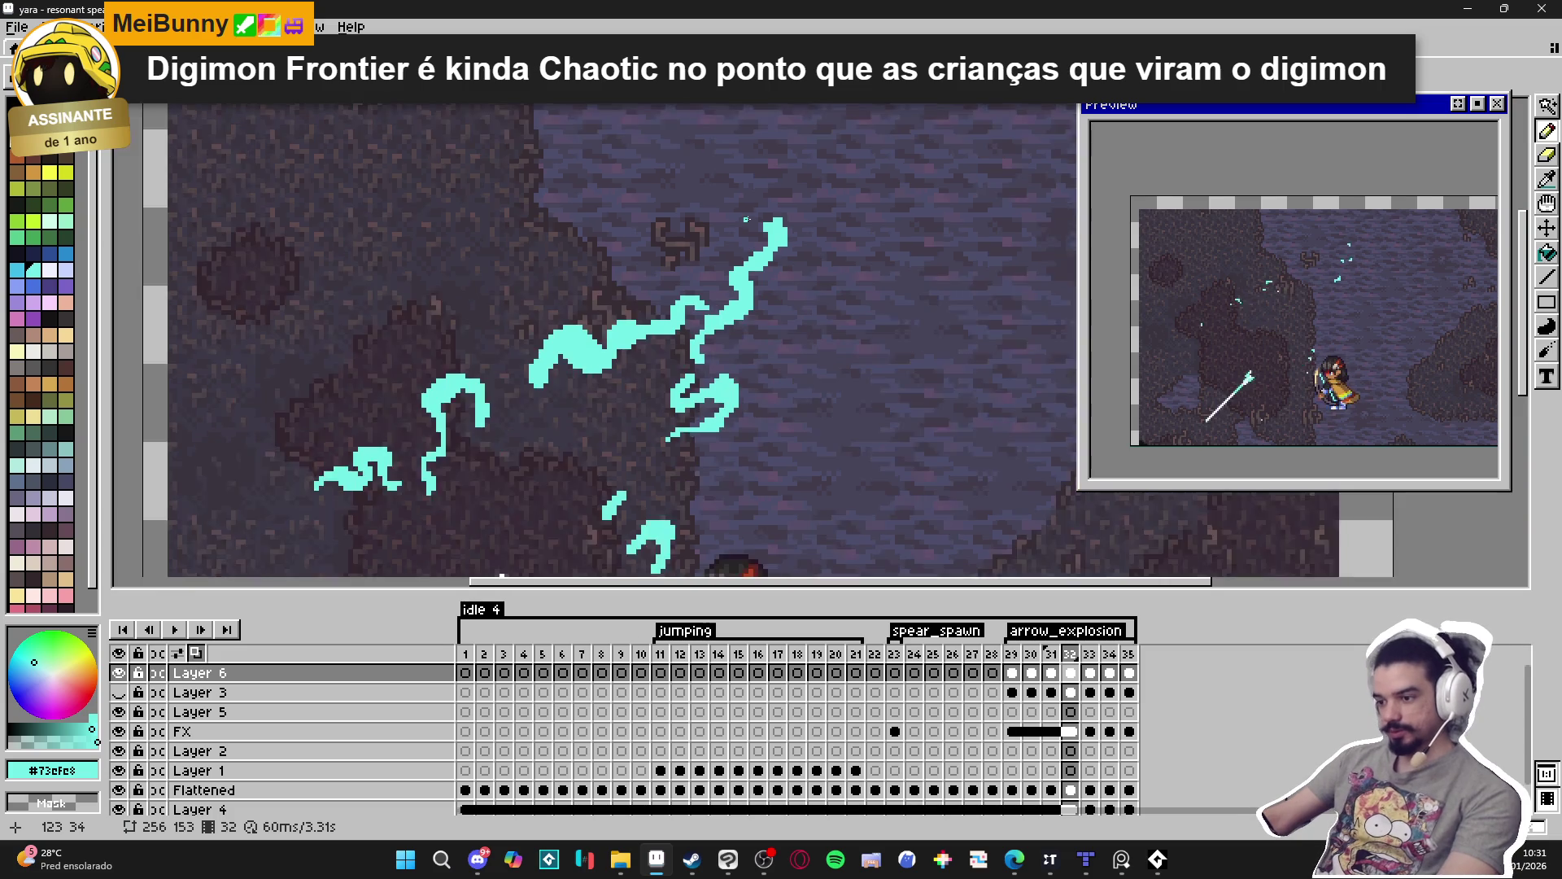
{"action": "scroll", "coordinate": [719, 277], "scroll_direction": "up", "scroll_amount": 3}
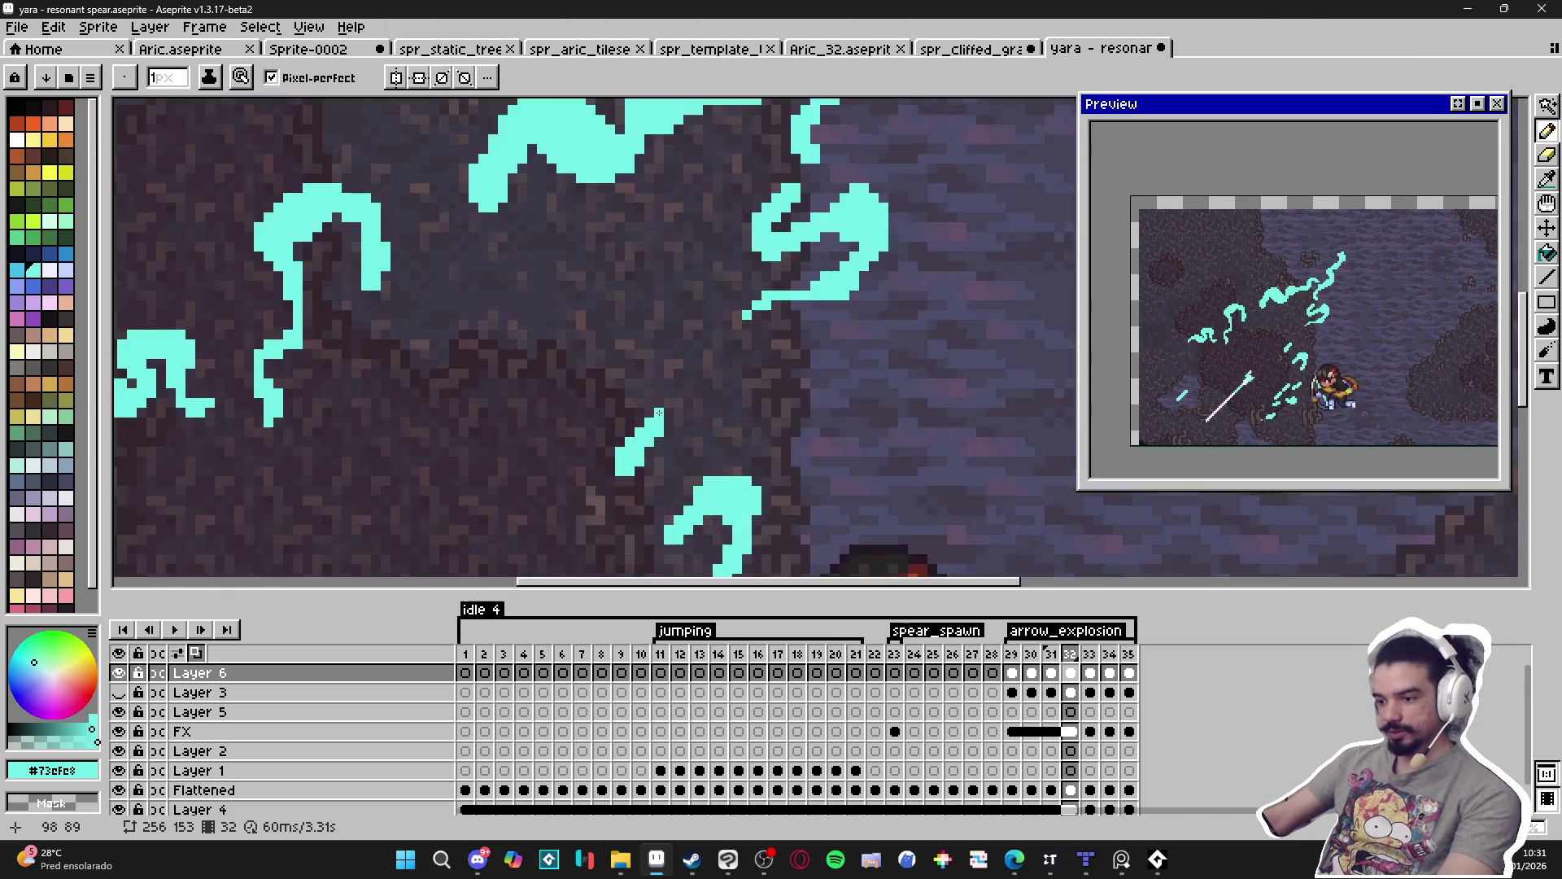
{"action": "scroll", "coordinate": [689, 432], "scroll_direction": "down", "scroll_amount": 2}
{"action": "scroll", "coordinate": [690, 432], "scroll_direction": "down", "scroll_amount": 1}
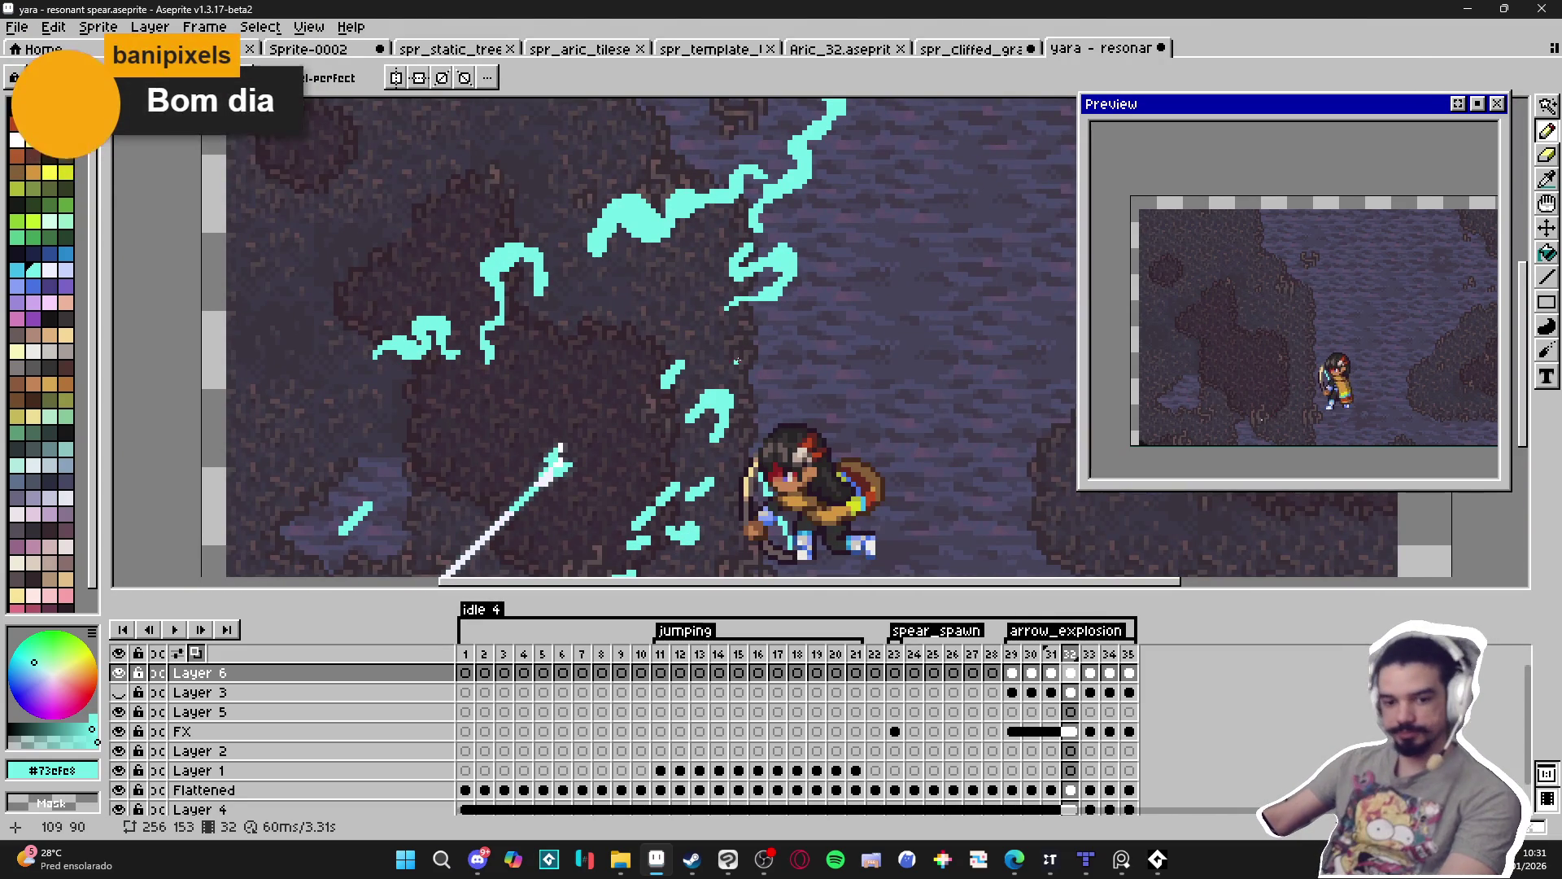
{"action": "scroll", "coordinate": [762, 287], "scroll_direction": "down", "scroll_amount": 2}
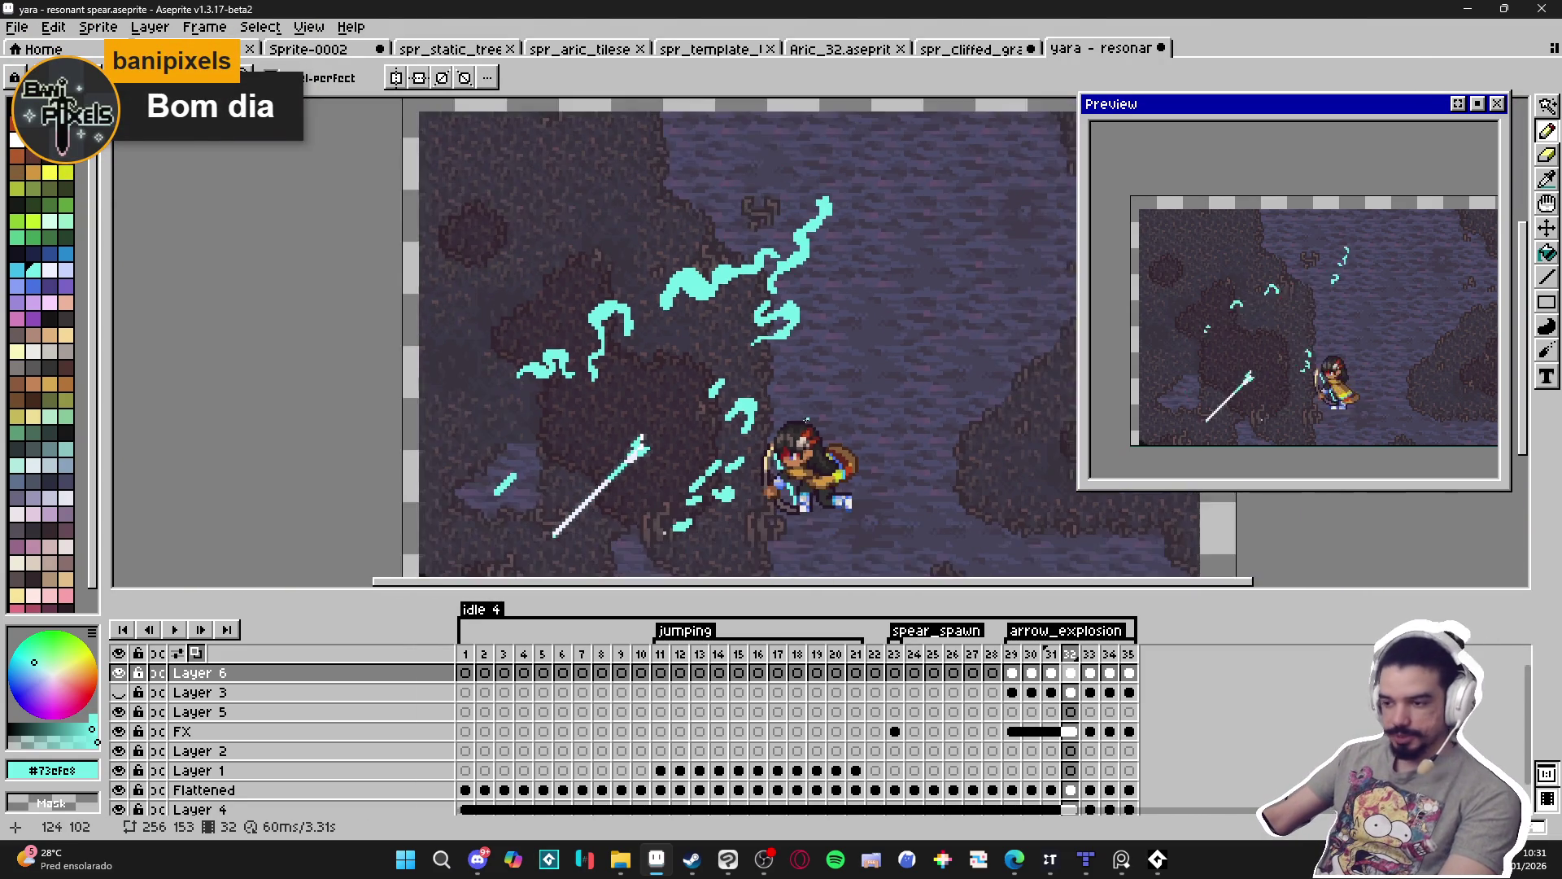
{"action": "key", "text": "ctrl+s"}
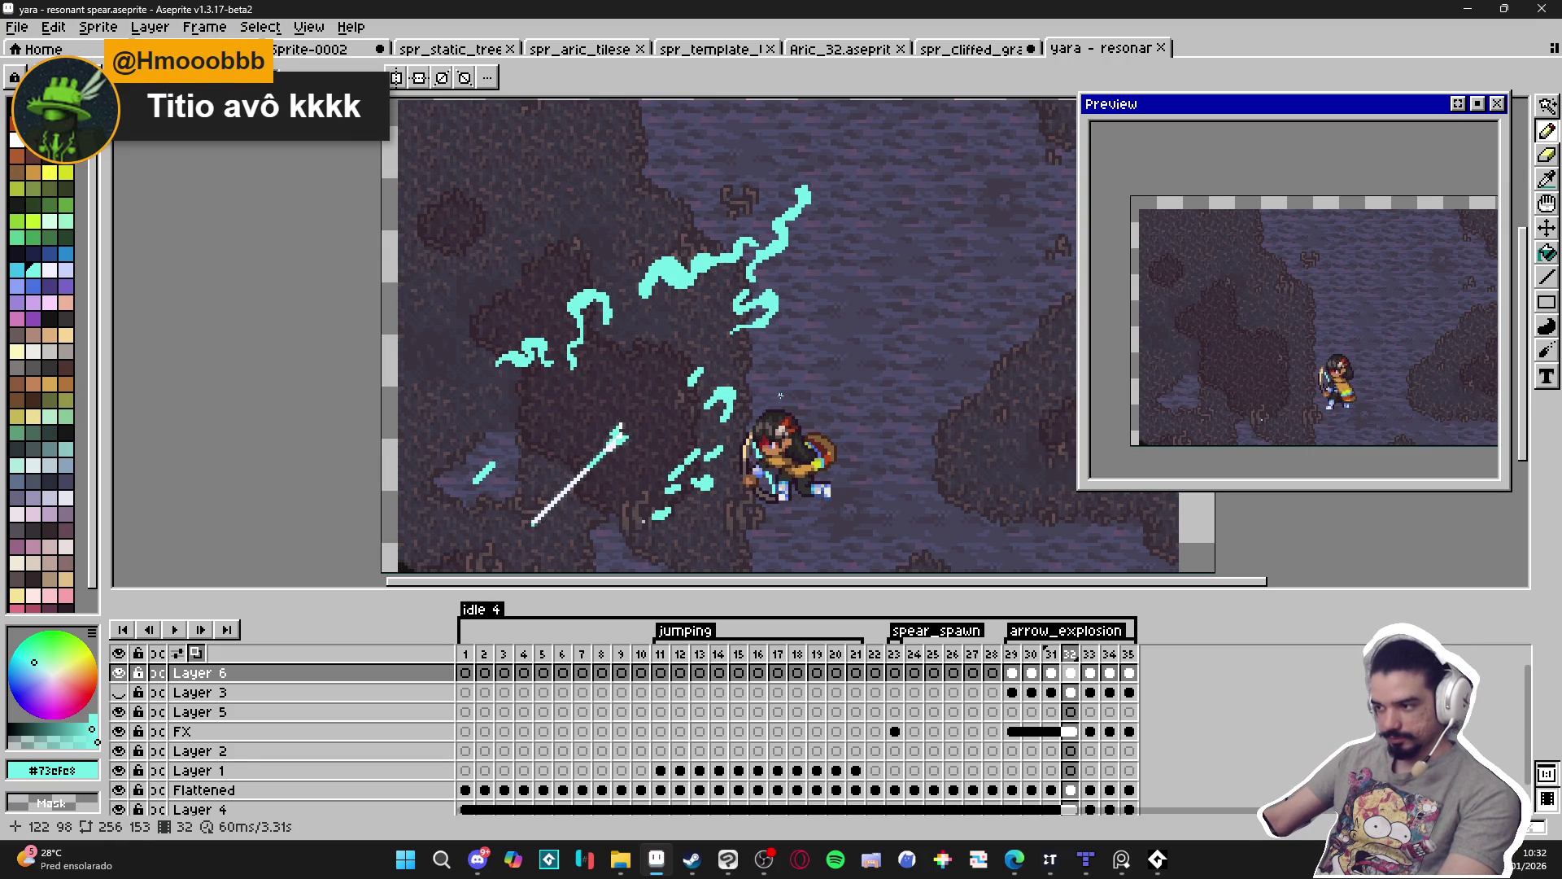
{"action": "key", "text": "e"}
{"action": "scroll", "coordinate": [757, 403], "scroll_direction": "up", "scroll_amount": 4}
{"action": "left_click", "coordinate": [742, 410]}
{"action": "key", "text": "b"}
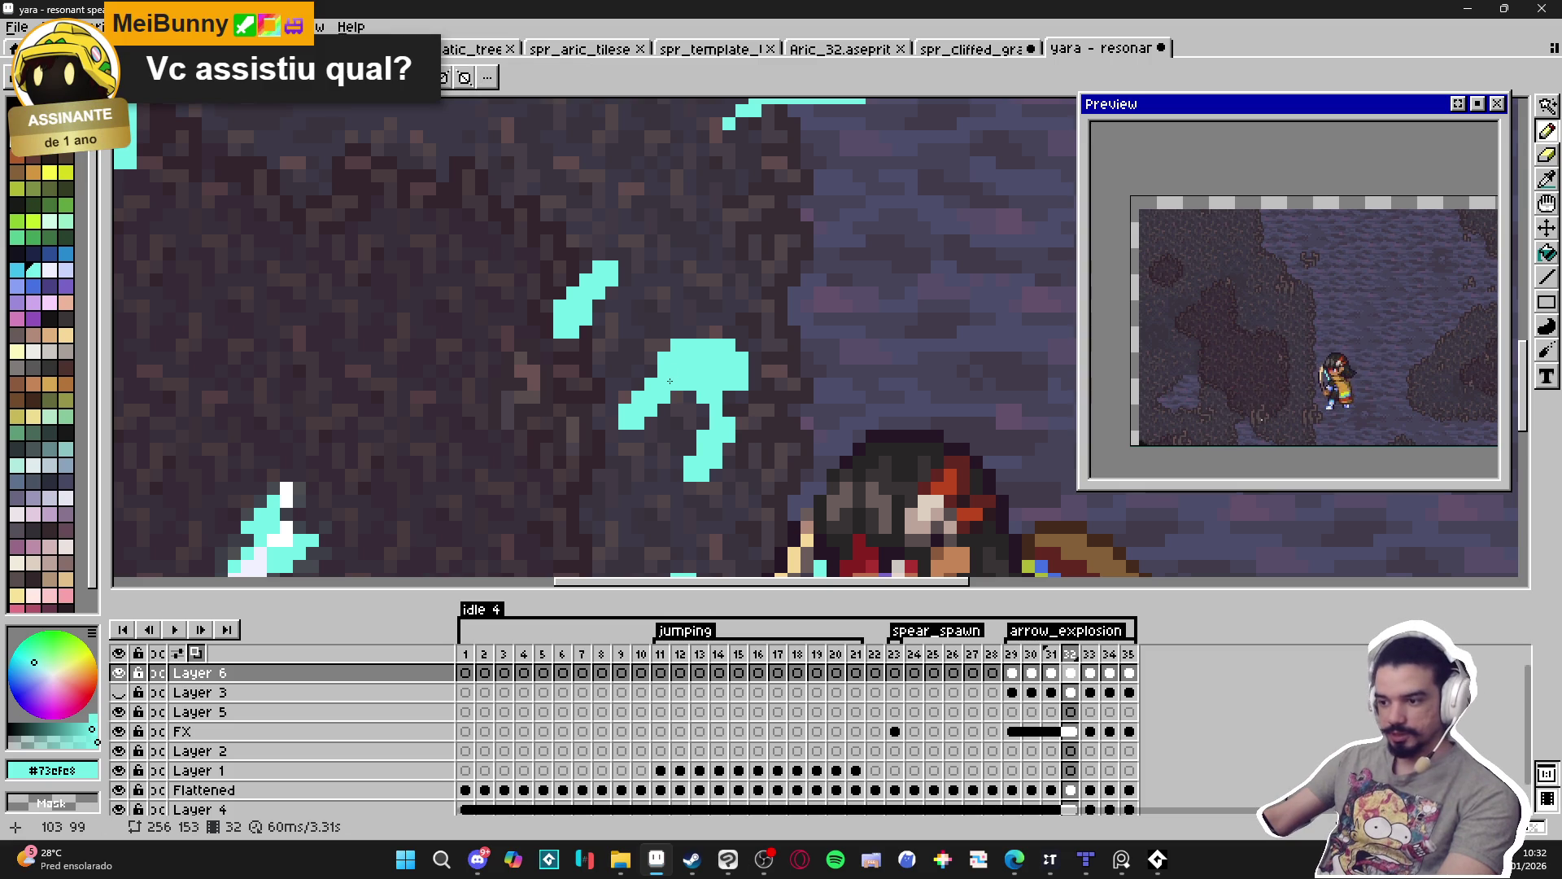
{"action": "key", "text": "e"}
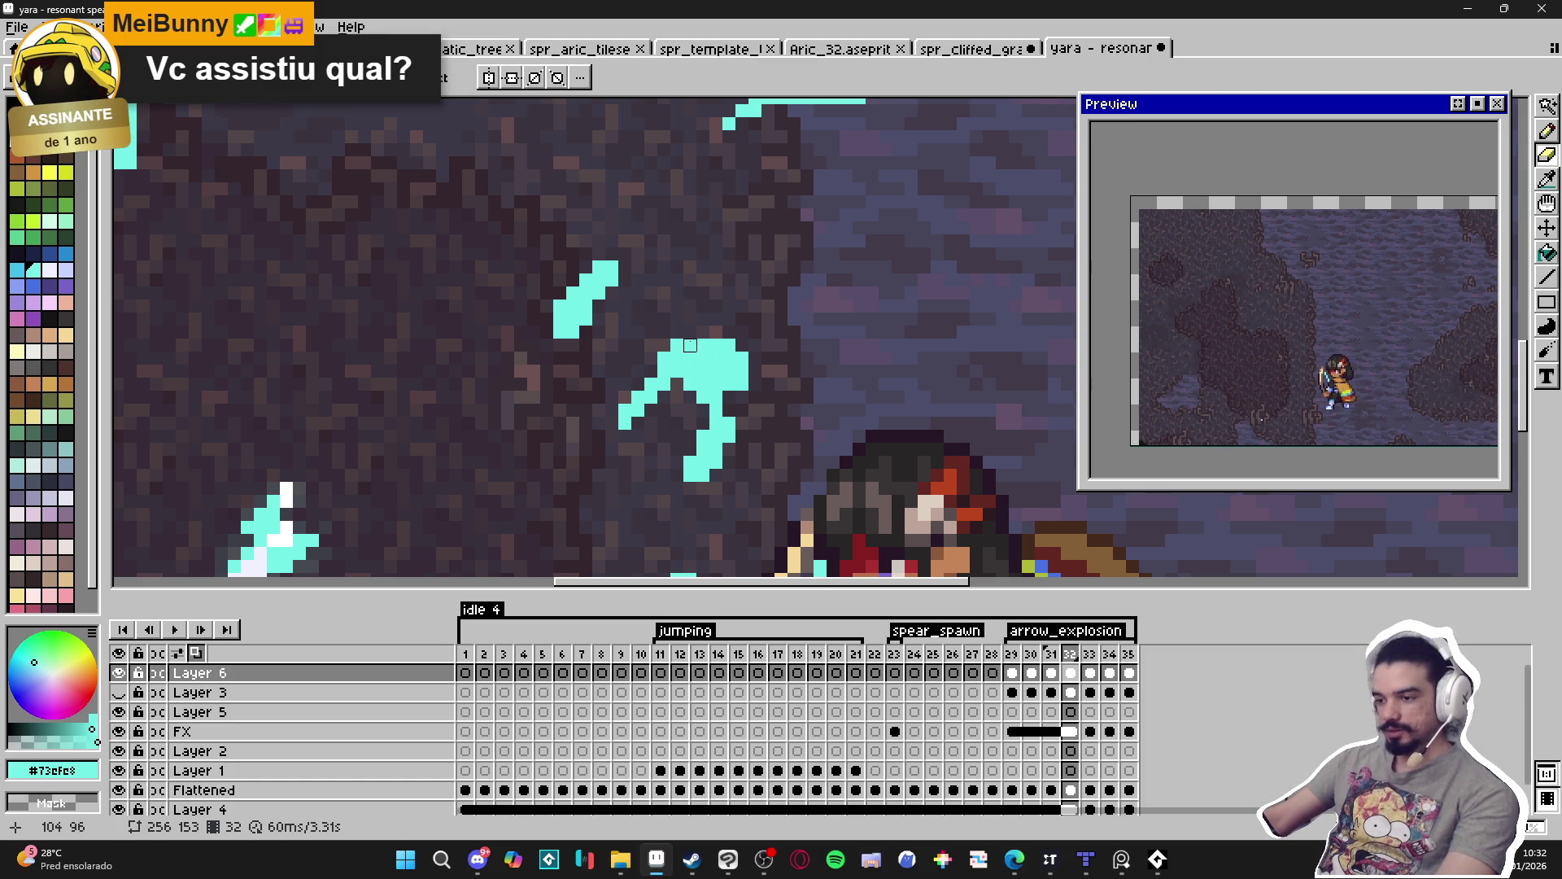
{"action": "key", "text": "b"}
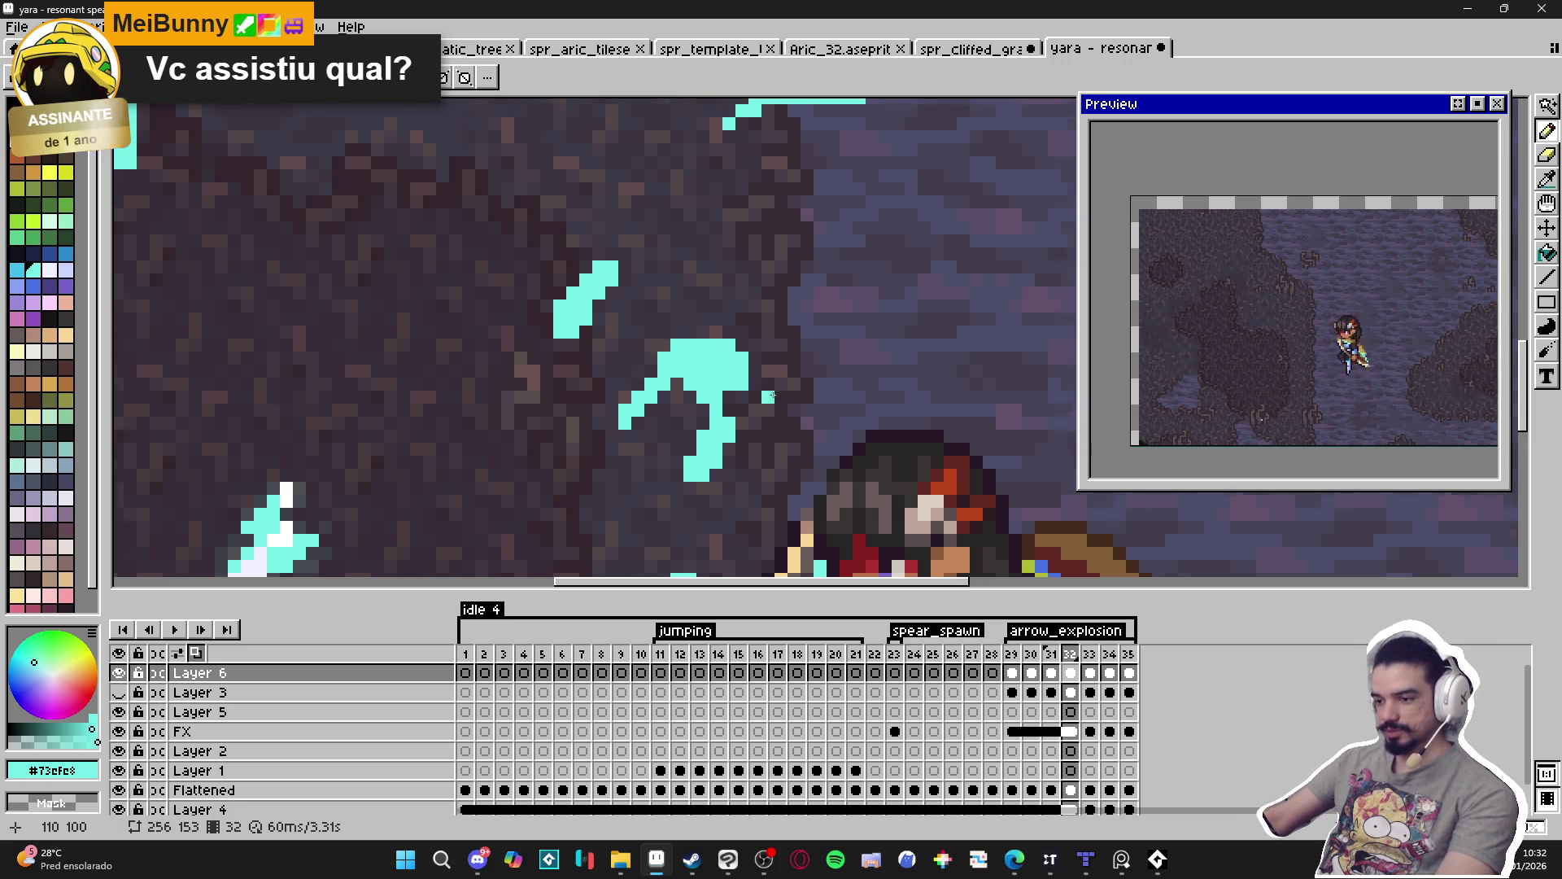
{"action": "scroll", "coordinate": [756, 454], "scroll_direction": "down", "scroll_amount": 3}
{"action": "key", "text": "e"}
{"action": "scroll", "coordinate": [682, 476], "scroll_direction": "up", "scroll_amount": 5}
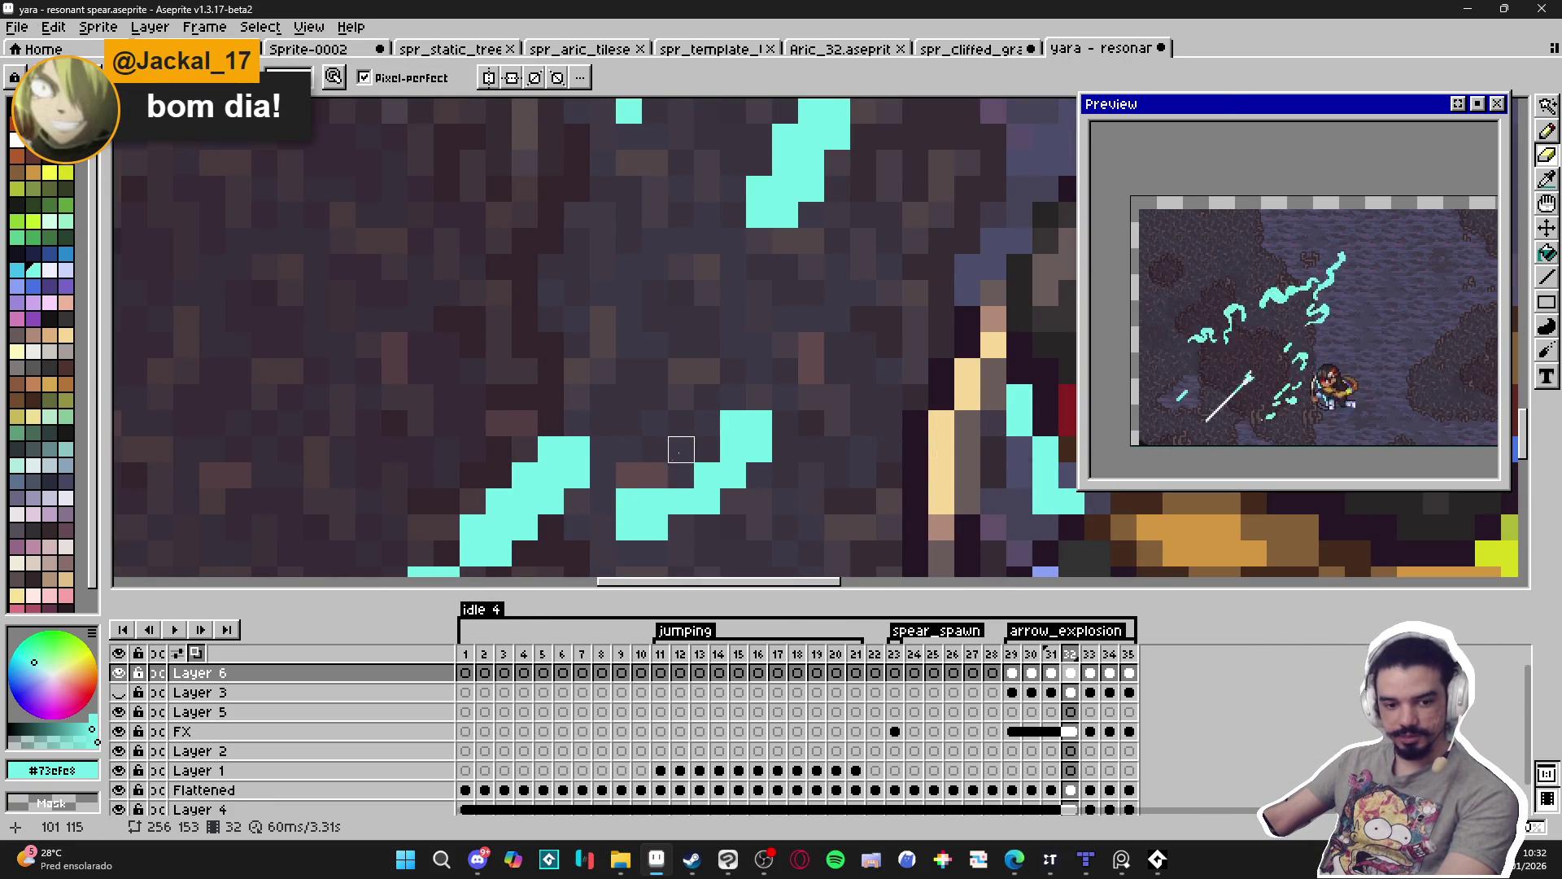
{"action": "key", "text": "b"}
{"action": "left_click", "coordinate": [721, 399]}
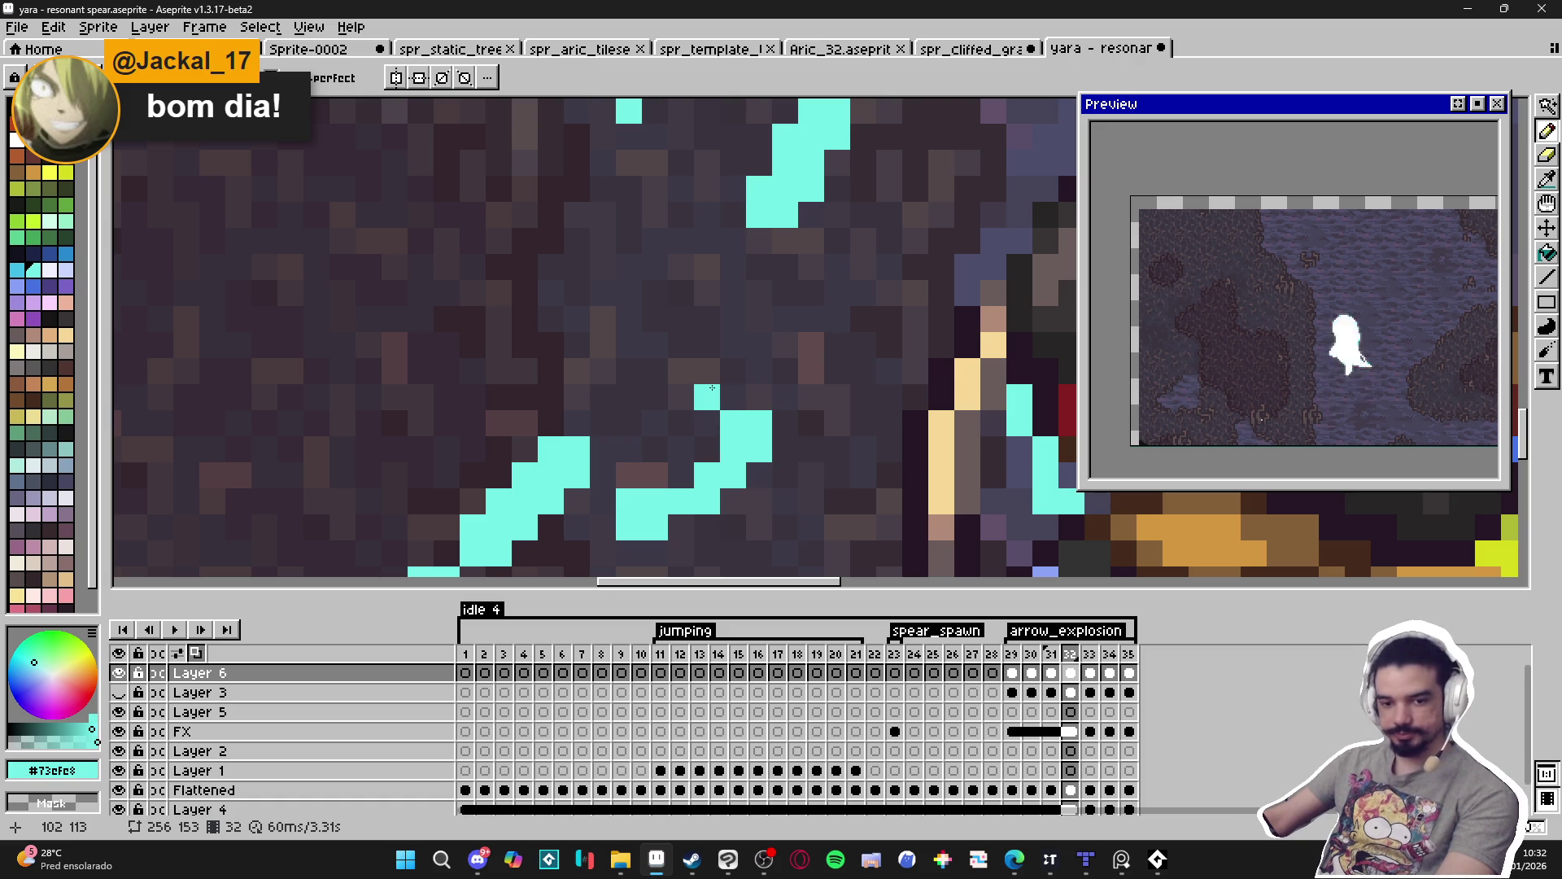
{"action": "left_click", "coordinate": [732, 397]}
{"action": "left_click", "coordinate": [705, 373]}
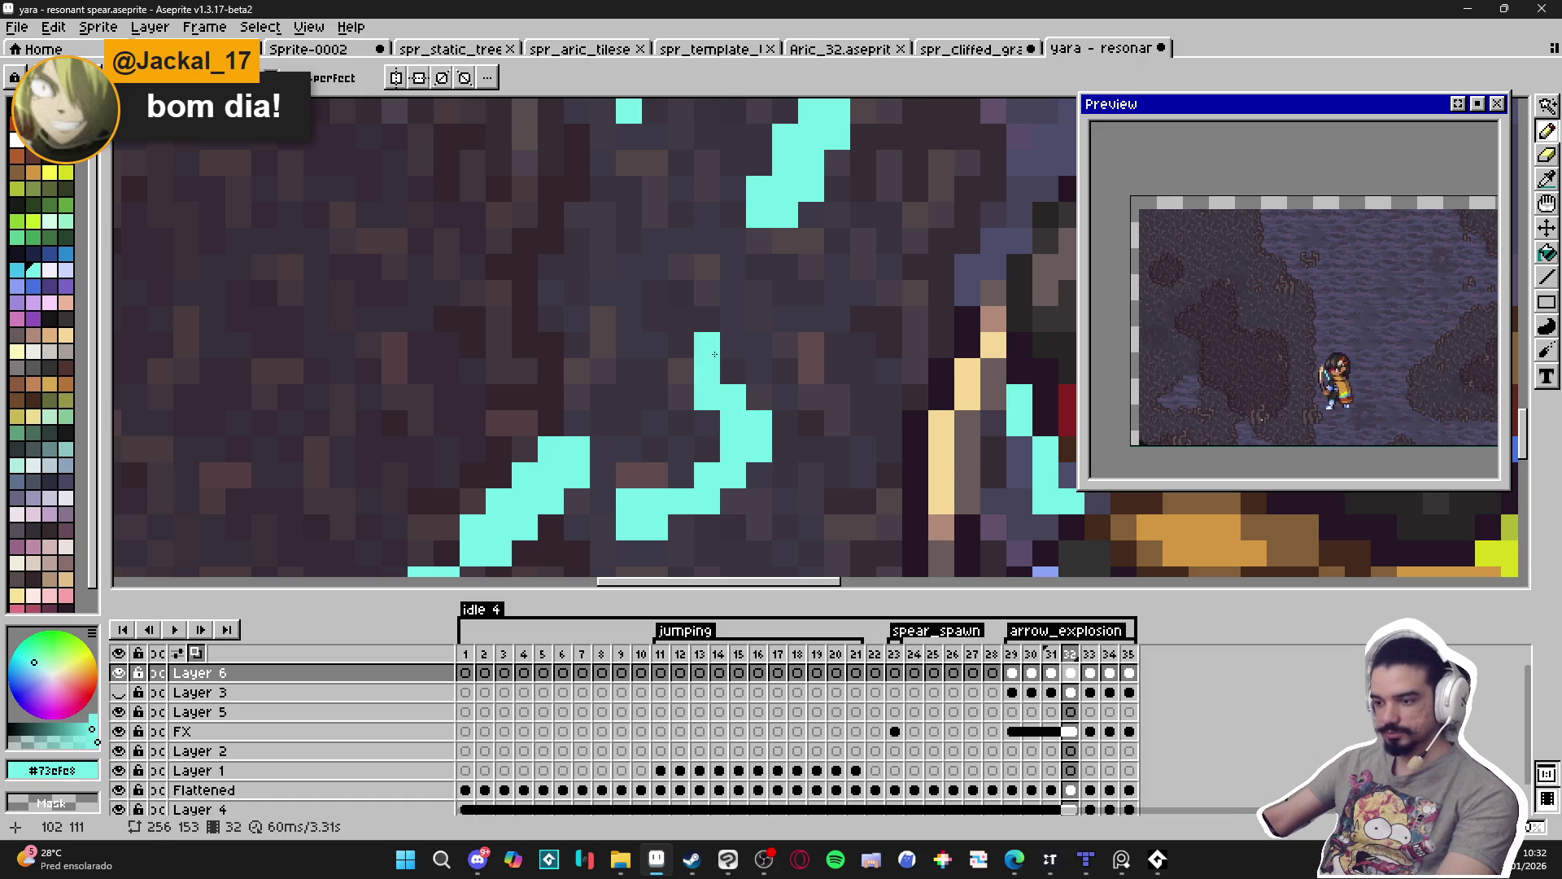
{"action": "scroll", "coordinate": [735, 356], "scroll_direction": "down", "scroll_amount": 2}
{"action": "scroll", "coordinate": [706, 444], "scroll_direction": "up", "scroll_amount": 1}
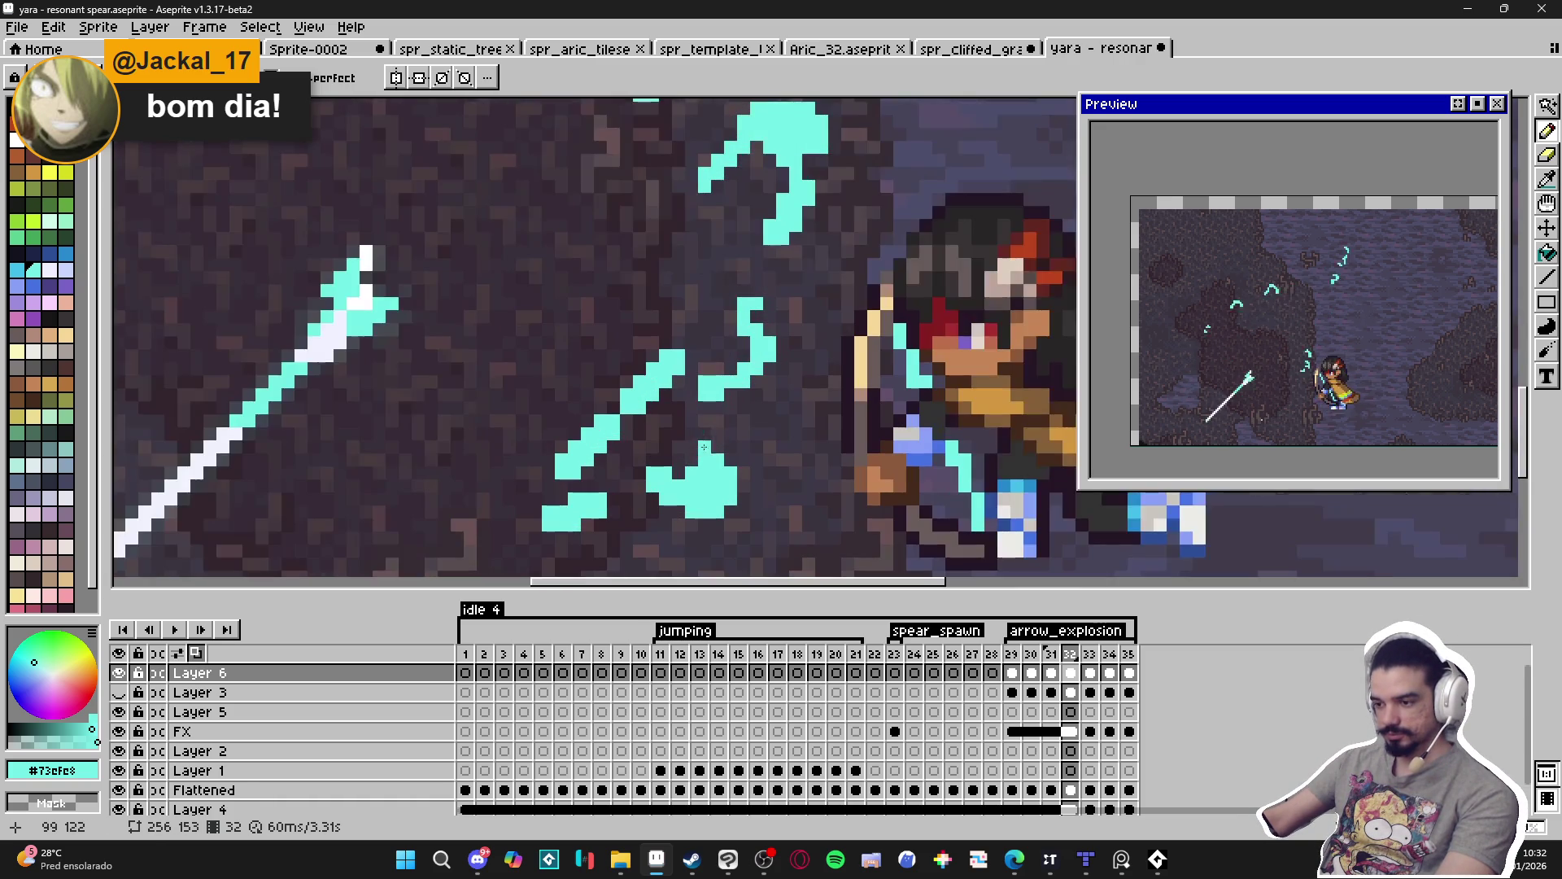
{"action": "key", "text": "e"}
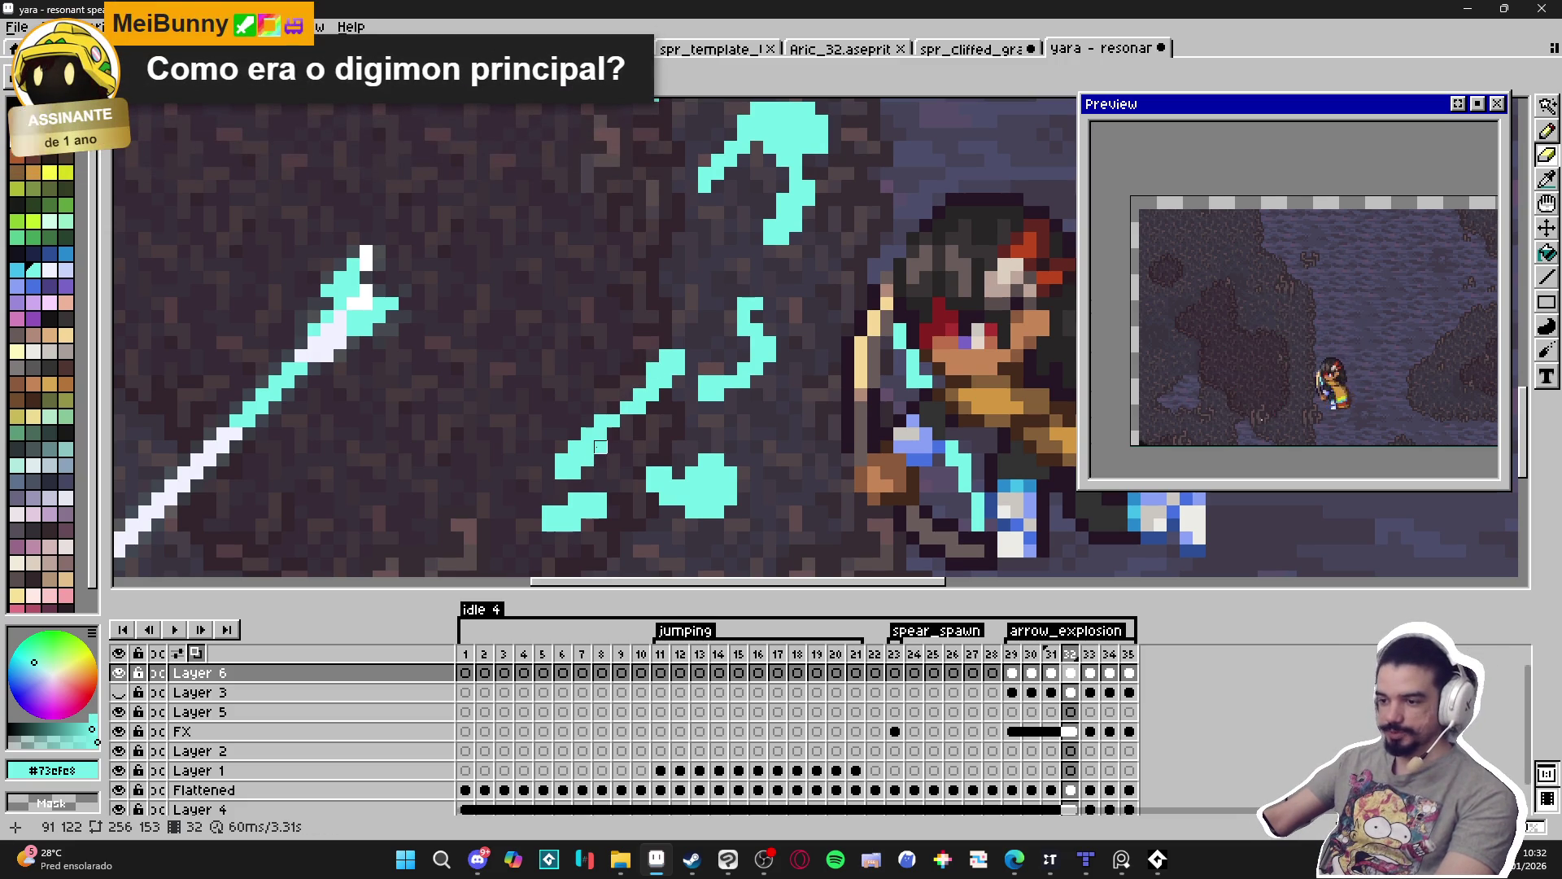
{"action": "scroll", "coordinate": [639, 416], "scroll_direction": "down", "scroll_amount": 3}
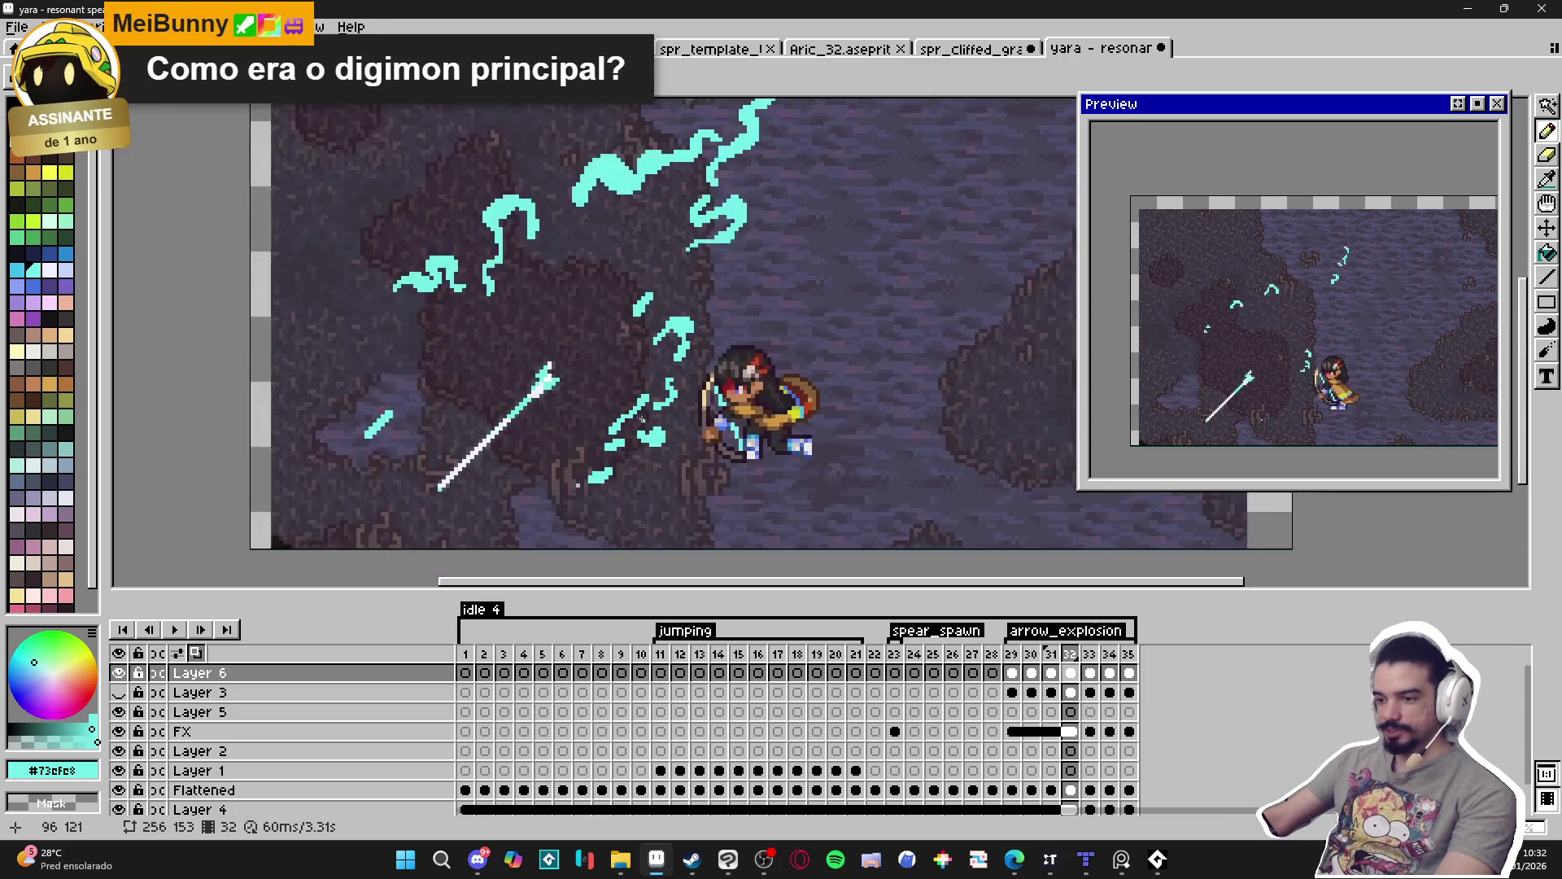
{"action": "scroll", "coordinate": [641, 426], "scroll_direction": "up", "scroll_amount": 3}
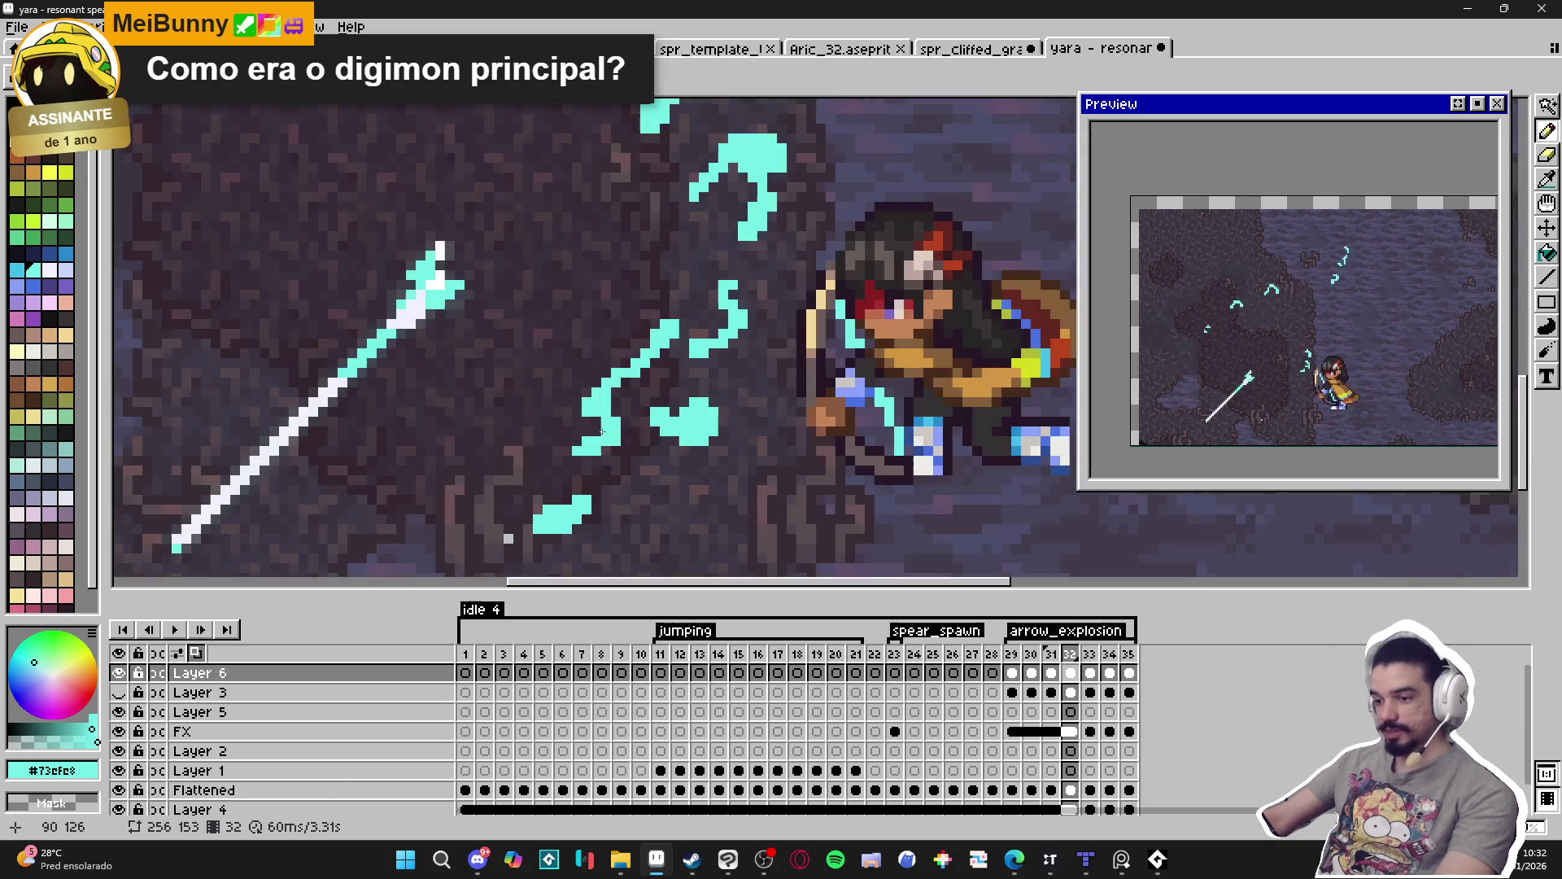
{"action": "key", "text": "v"}
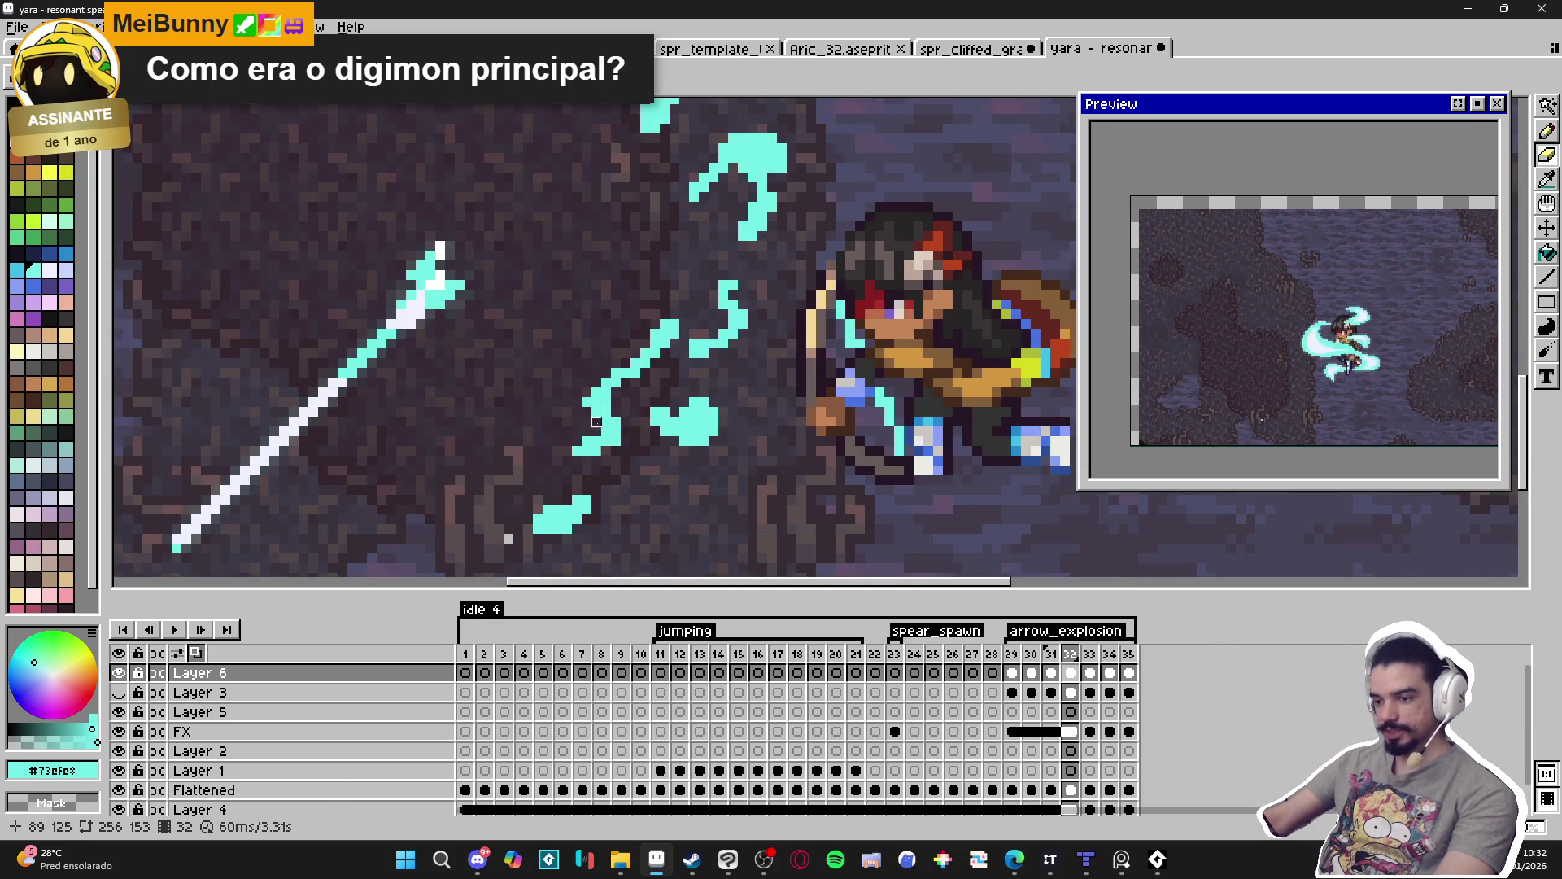
{"action": "scroll", "coordinate": [598, 426], "scroll_direction": "down", "scroll_amount": 2}
{"action": "scroll", "coordinate": [590, 427], "scroll_direction": "up", "scroll_amount": 2}
{"action": "scroll", "coordinate": [598, 428], "scroll_direction": "up", "scroll_amount": 2}
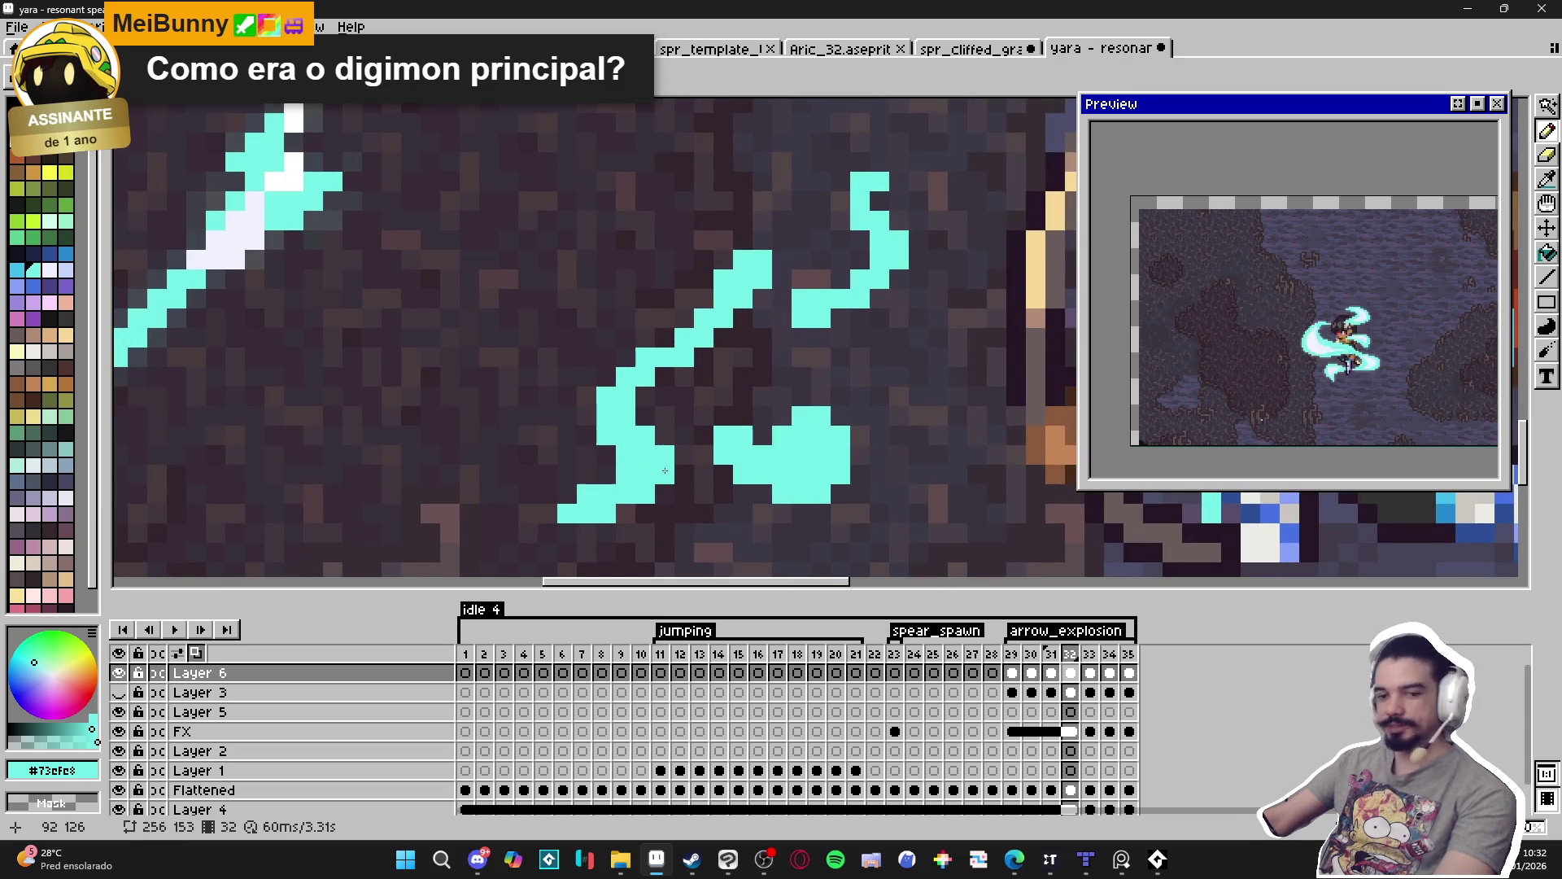
{"action": "scroll", "coordinate": [666, 458], "scroll_direction": "down", "scroll_amount": 3}
{"action": "scroll", "coordinate": [590, 430], "scroll_direction": "up", "scroll_amount": 2}
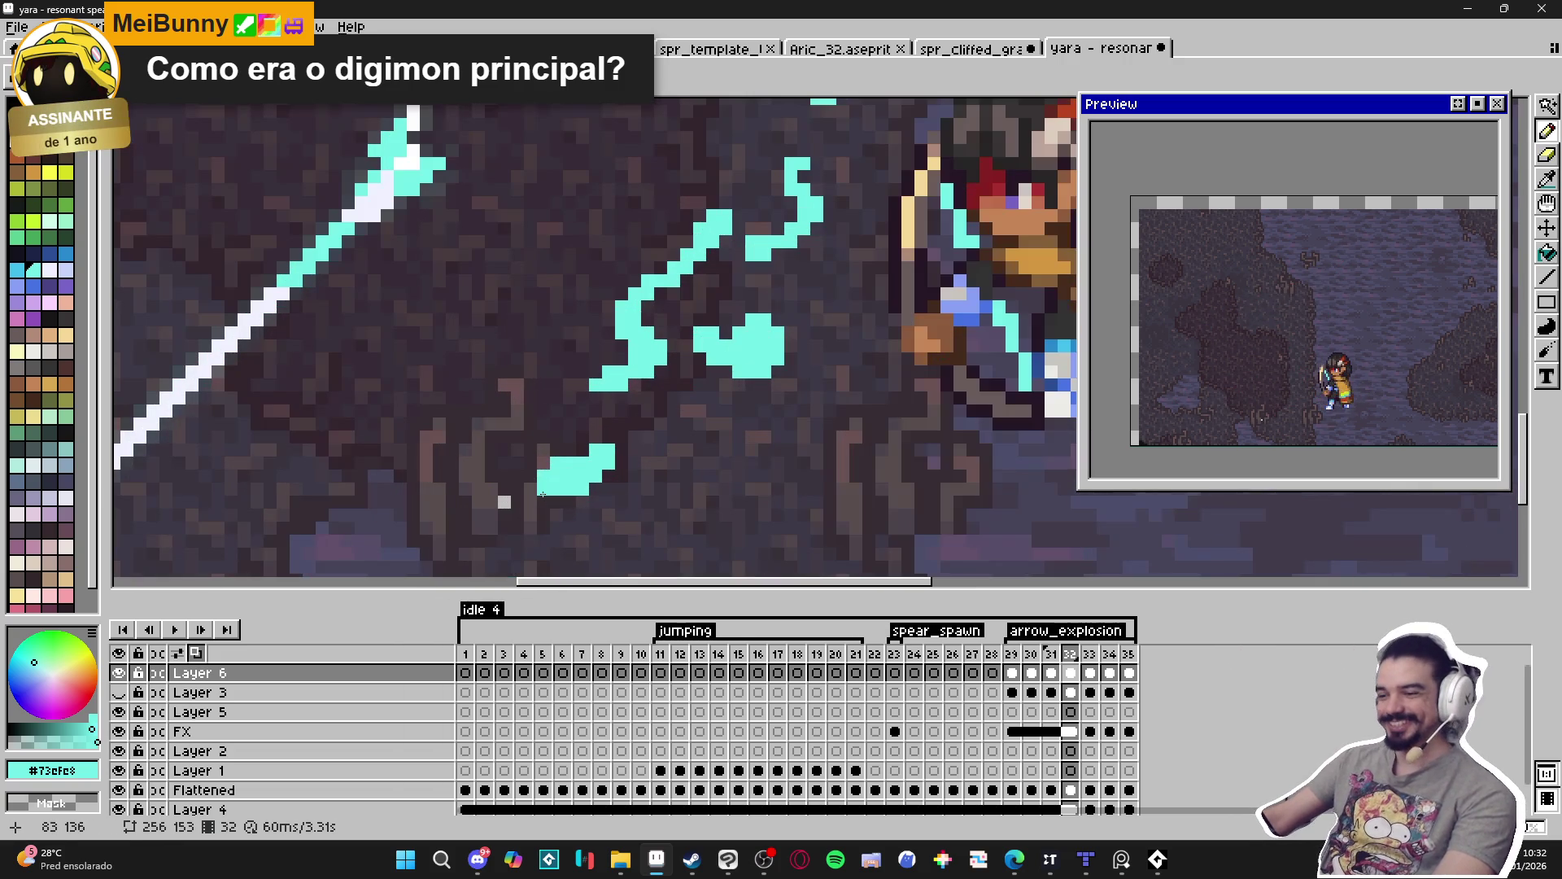
{"action": "scroll", "coordinate": [584, 449], "scroll_direction": "down", "scroll_amount": 3}
{"action": "scroll", "coordinate": [634, 435], "scroll_direction": "up", "scroll_amount": 2}
{"action": "scroll", "coordinate": [690, 422], "scroll_direction": "down", "scroll_amount": 2}
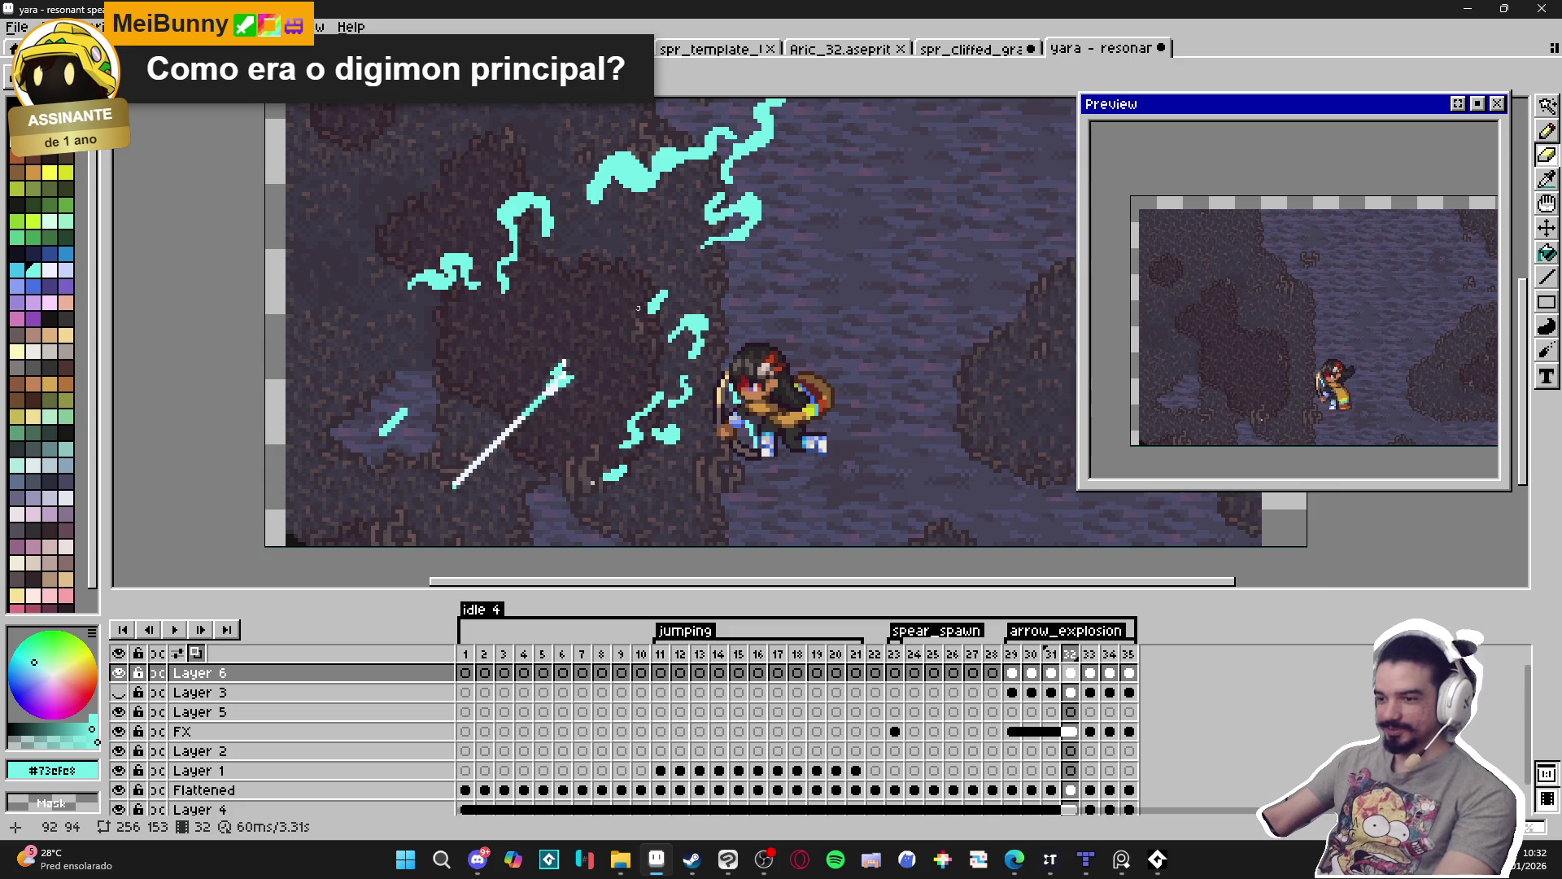
{"action": "scroll", "coordinate": [638, 338], "scroll_direction": "up", "scroll_amount": 1}
{"action": "scroll", "coordinate": [638, 338], "scroll_direction": "down", "scroll_amount": 1}
{"action": "scroll", "coordinate": [650, 237], "scroll_direction": "up", "scroll_amount": 2}
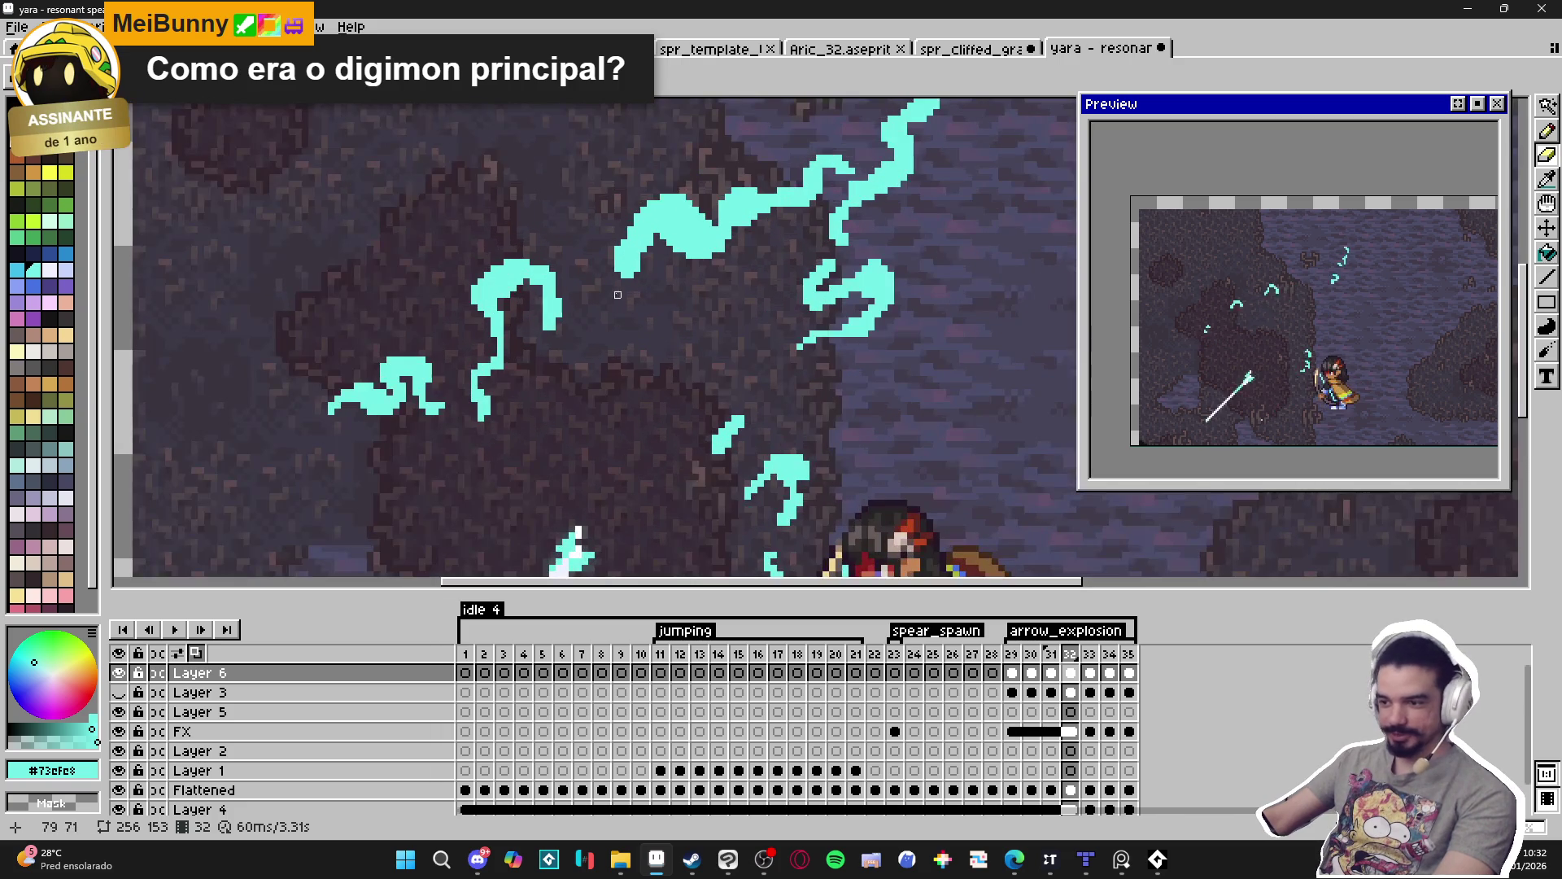
{"action": "left_click", "coordinate": [1051, 656]}
Return to frame 32 and save the spear effect sprite.
{"action": "left_click", "coordinate": [1071, 656]}
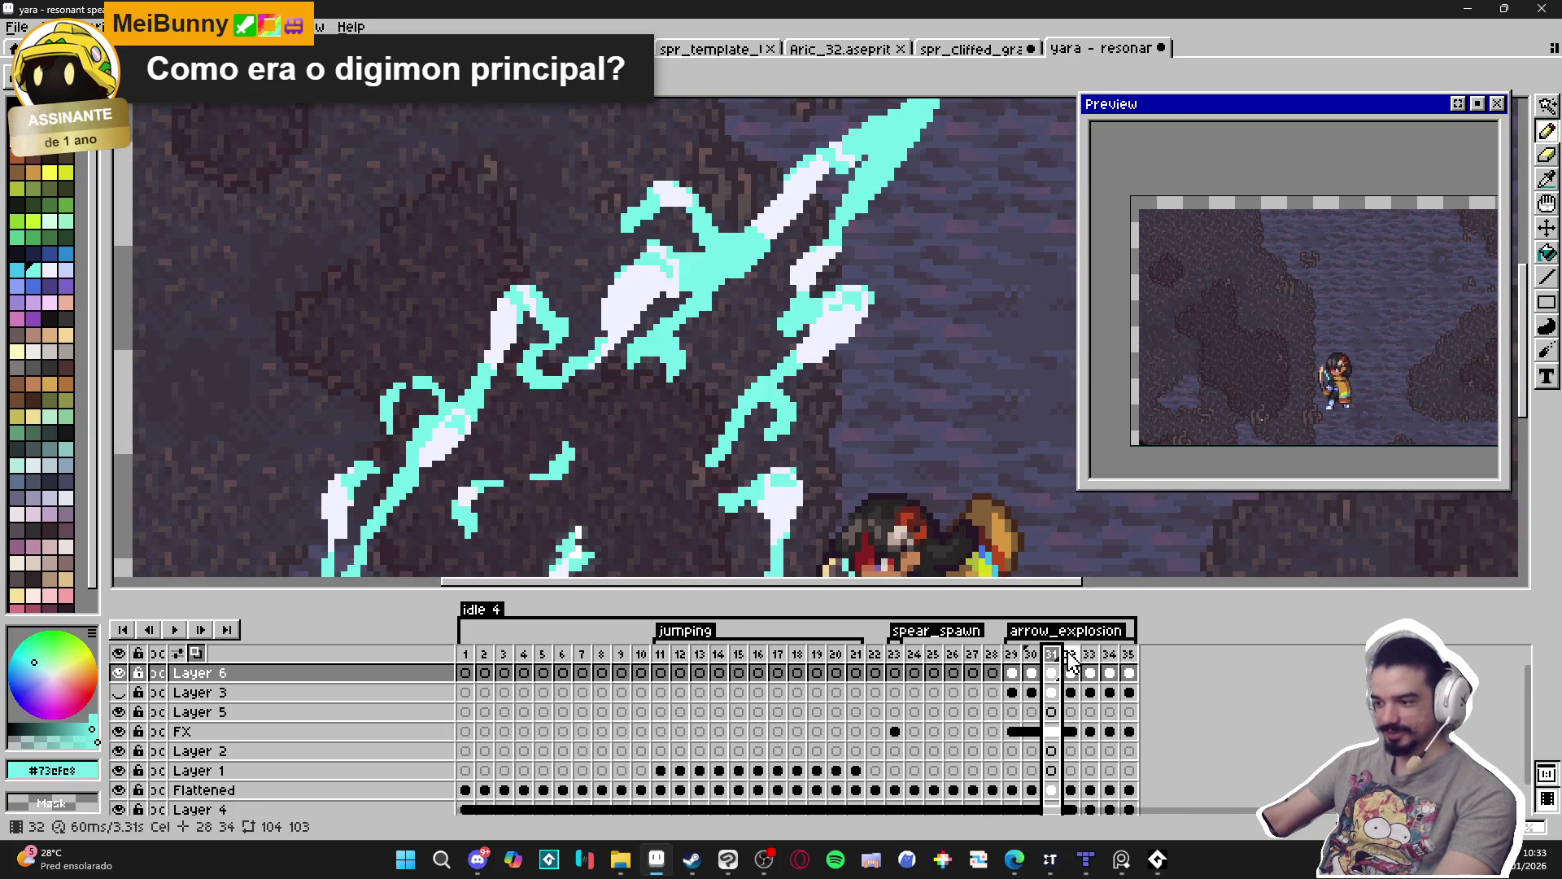
{"action": "scroll", "coordinate": [846, 529], "scroll_direction": "down", "scroll_amount": 2}
{"action": "scroll", "coordinate": [855, 524], "scroll_direction": "down", "scroll_amount": 1}
{"action": "key", "text": "ctrl+s"}
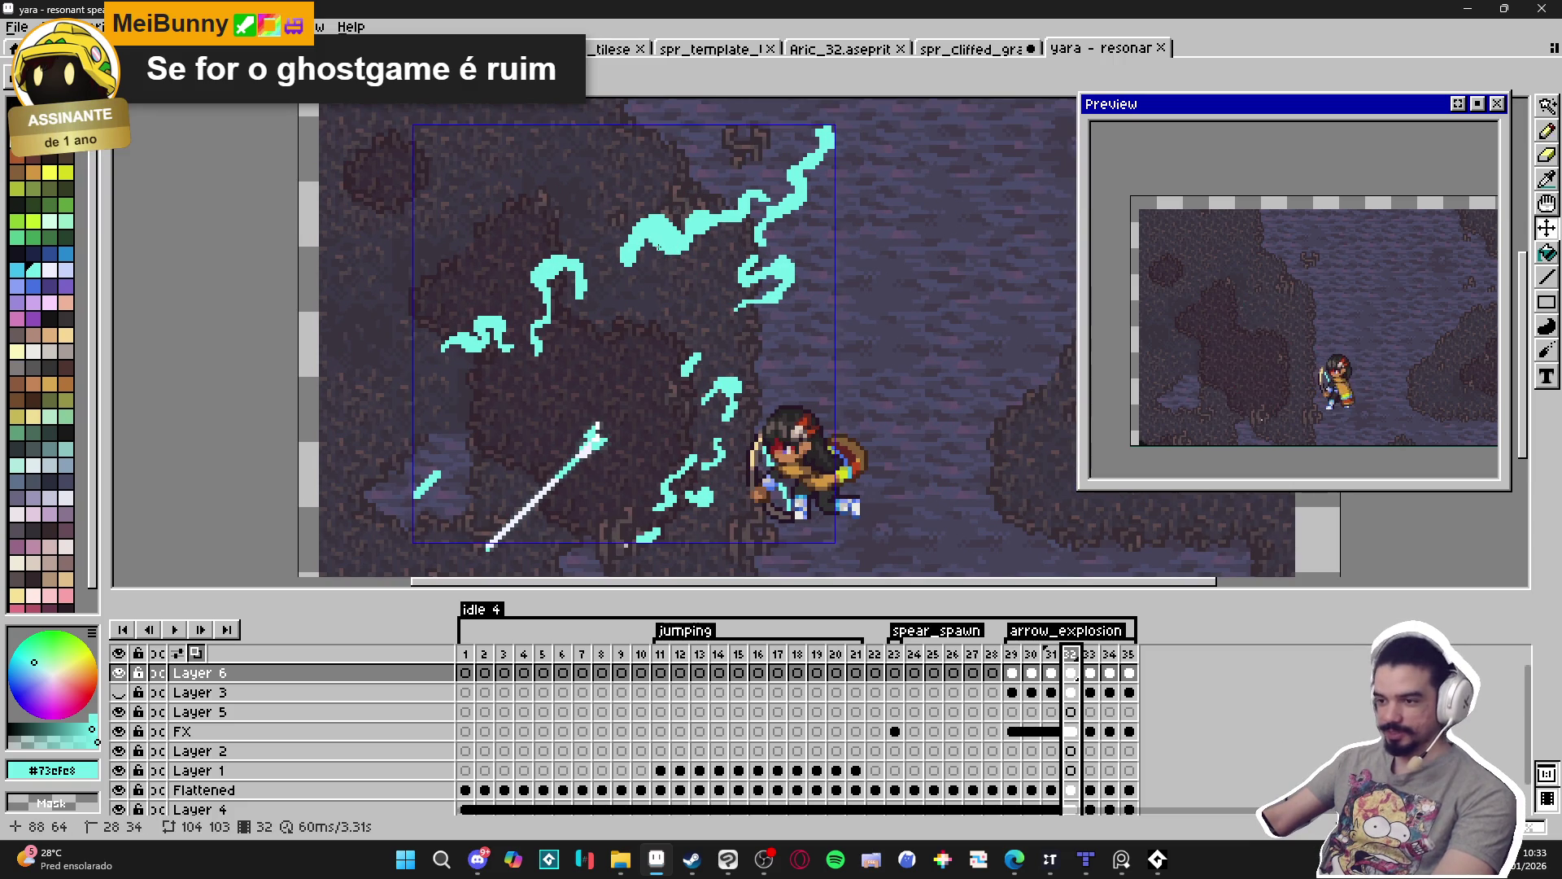
Lengthen a cyan lightning stroke on frame 32 by two pixels to the left.
{"action": "scroll", "coordinate": [609, 261], "scroll_direction": "up", "scroll_amount": 1}
{"action": "scroll", "coordinate": [609, 261], "scroll_direction": "up", "scroll_amount": 2}
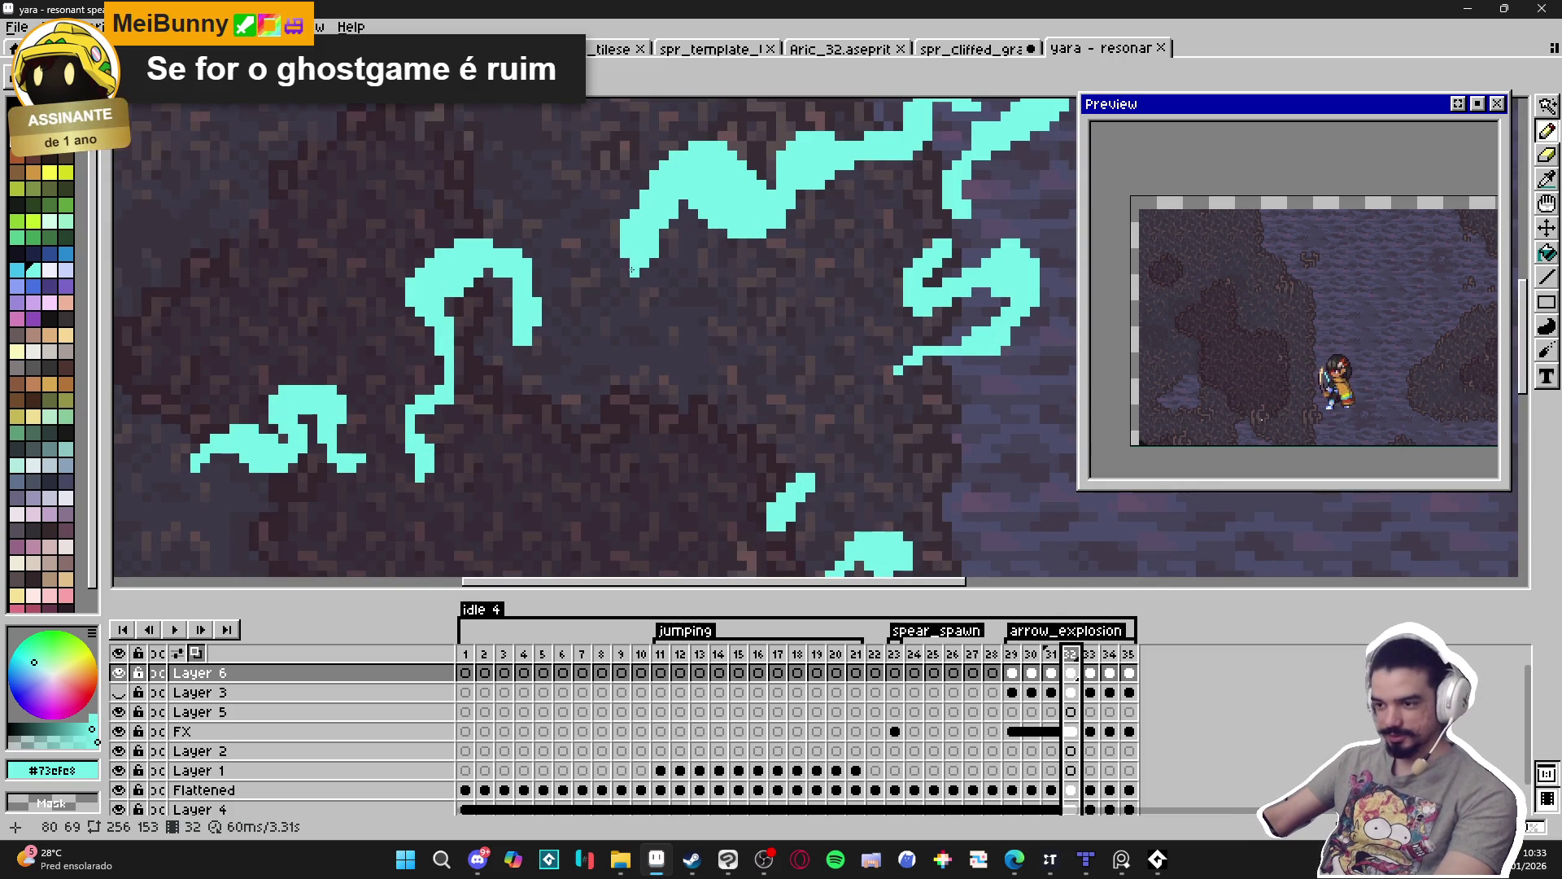
{"action": "left_click_drag", "start_coordinate": [603, 264], "coordinate": [589, 262]}
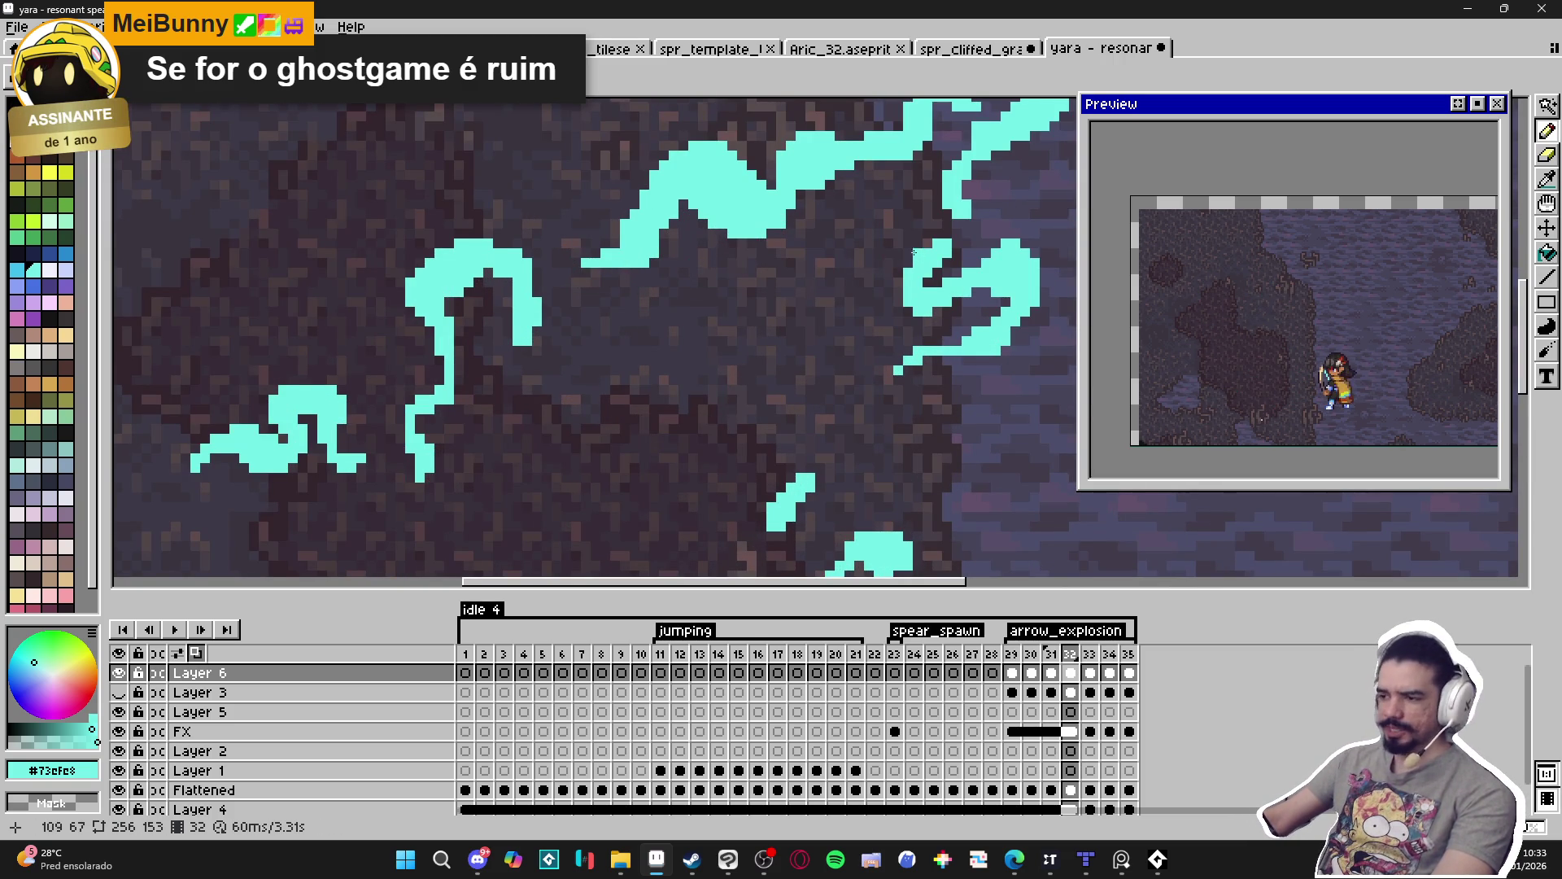
{"action": "scroll", "coordinate": [914, 253], "scroll_direction": "up", "scroll_amount": 1}
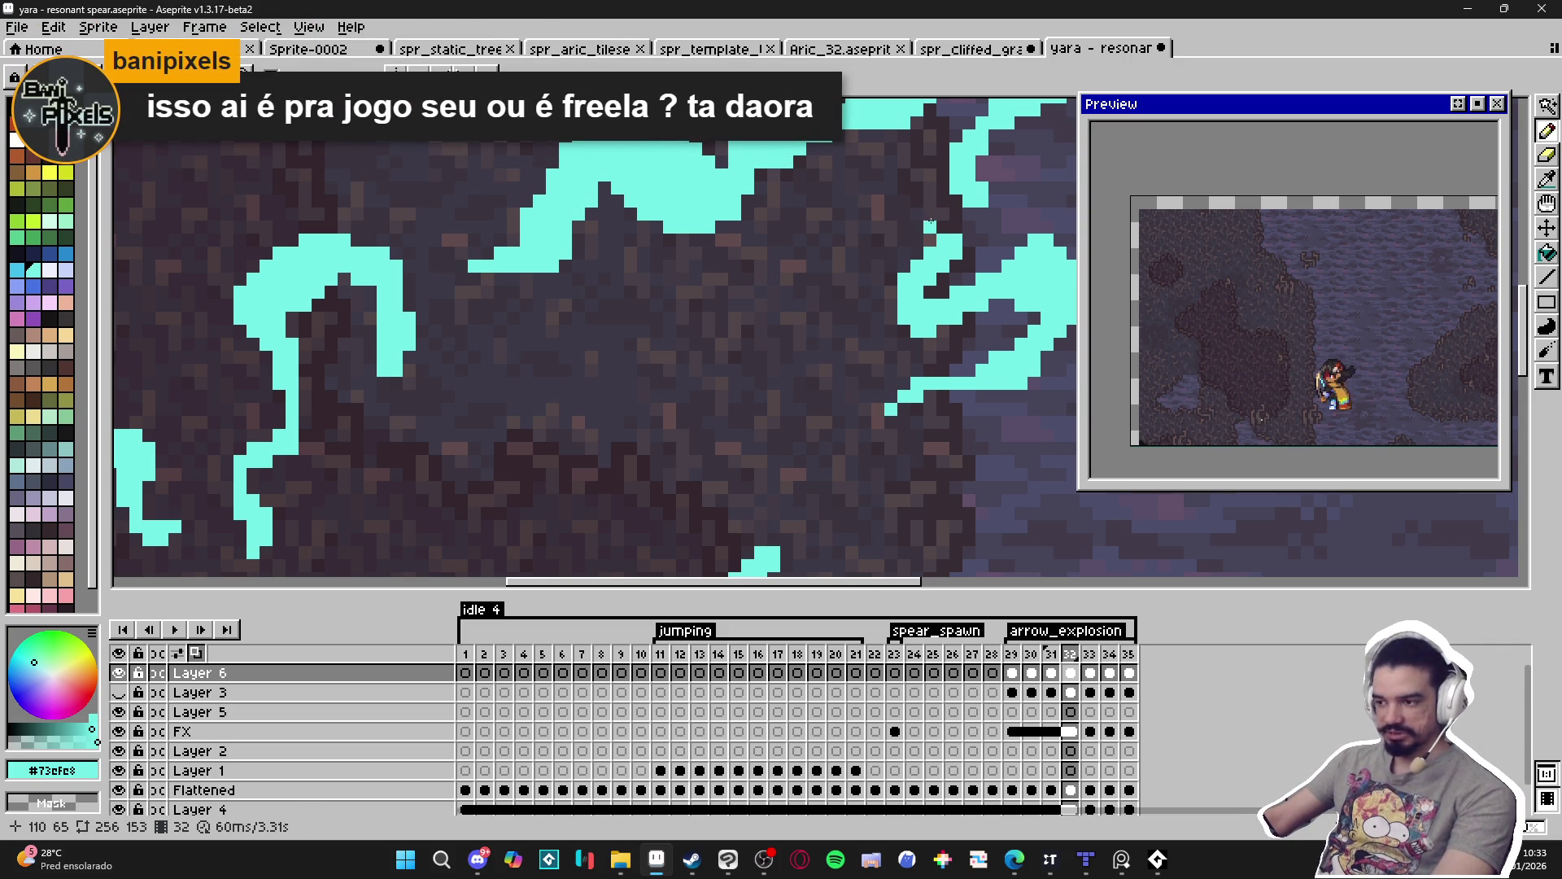
{"action": "scroll", "coordinate": [932, 226], "scroll_direction": "down", "scroll_amount": 2}
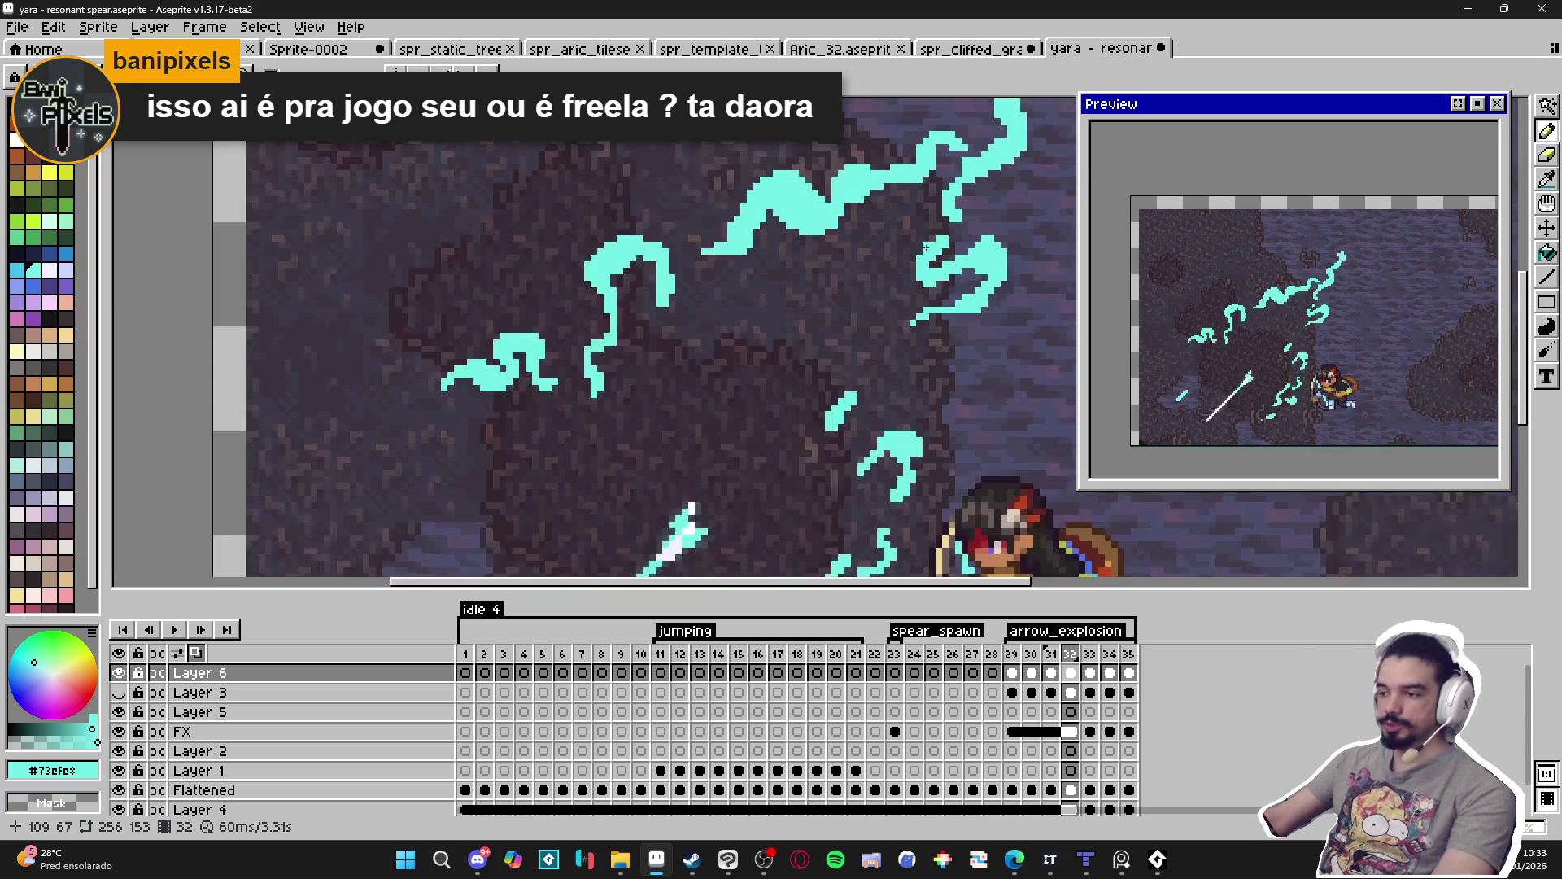
{"action": "scroll", "coordinate": [936, 235], "scroll_direction": "up", "scroll_amount": 2}
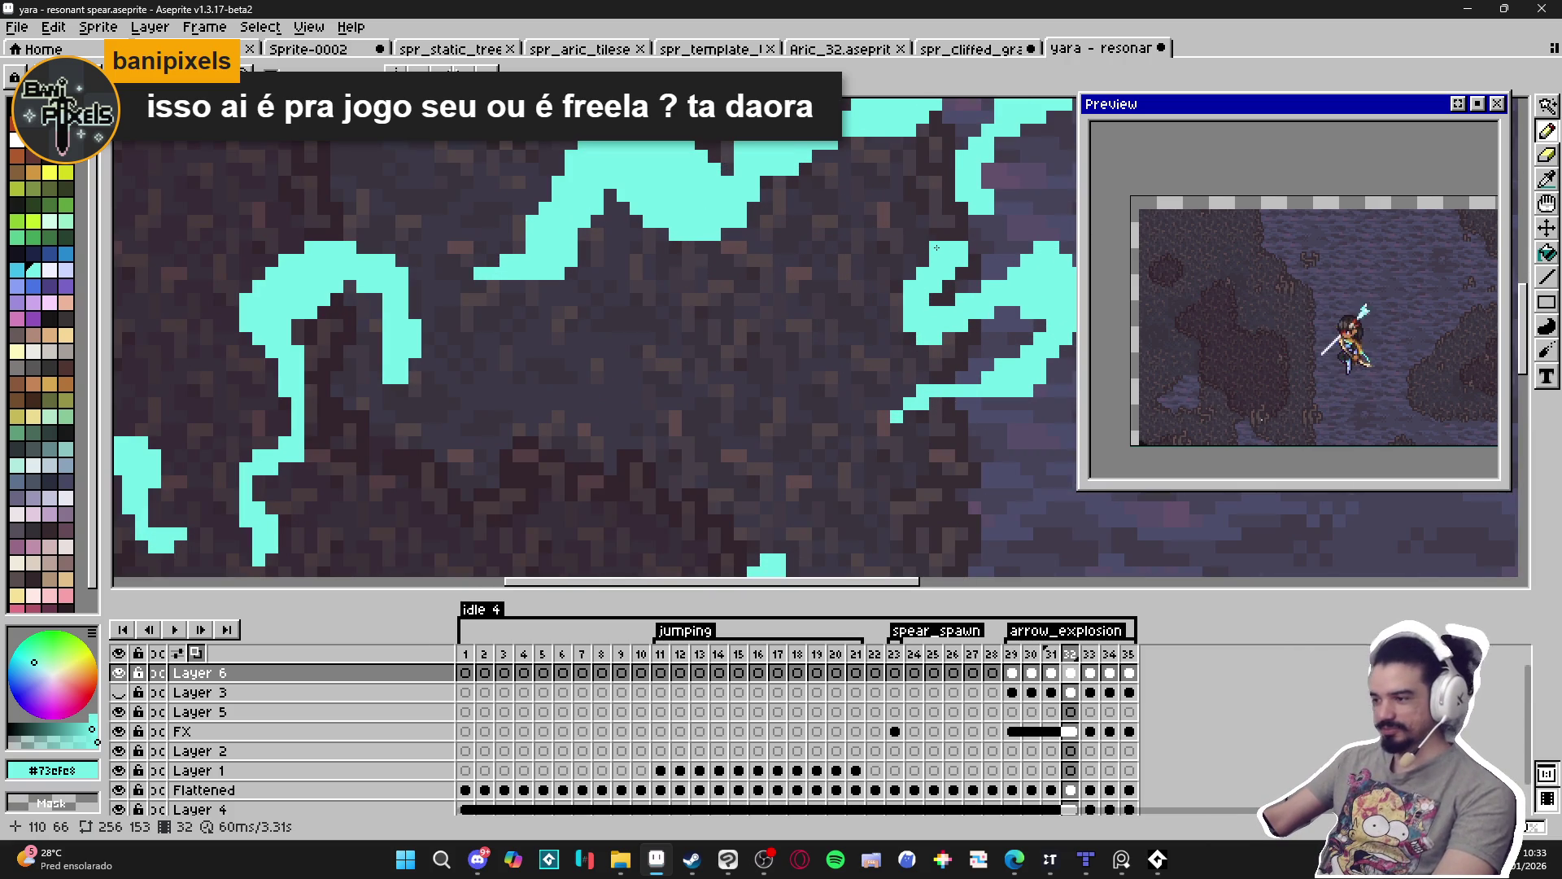
{"action": "scroll", "coordinate": [935, 247], "scroll_direction": "down", "scroll_amount": 3}
{"action": "mouse_move", "coordinate": [830, 476]}
{"action": "left_mouse_down"}
{"action": "mouse_move", "coordinate": [692, 460]}
{"action": "mouse_move", "coordinate": [673, 379]}
{"action": "left_mouse_up"}
Flip between frames 31 and 32 to compare their lightning strokes.
{"action": "scroll", "coordinate": [703, 367], "scroll_direction": "down", "scroll_amount": 1}
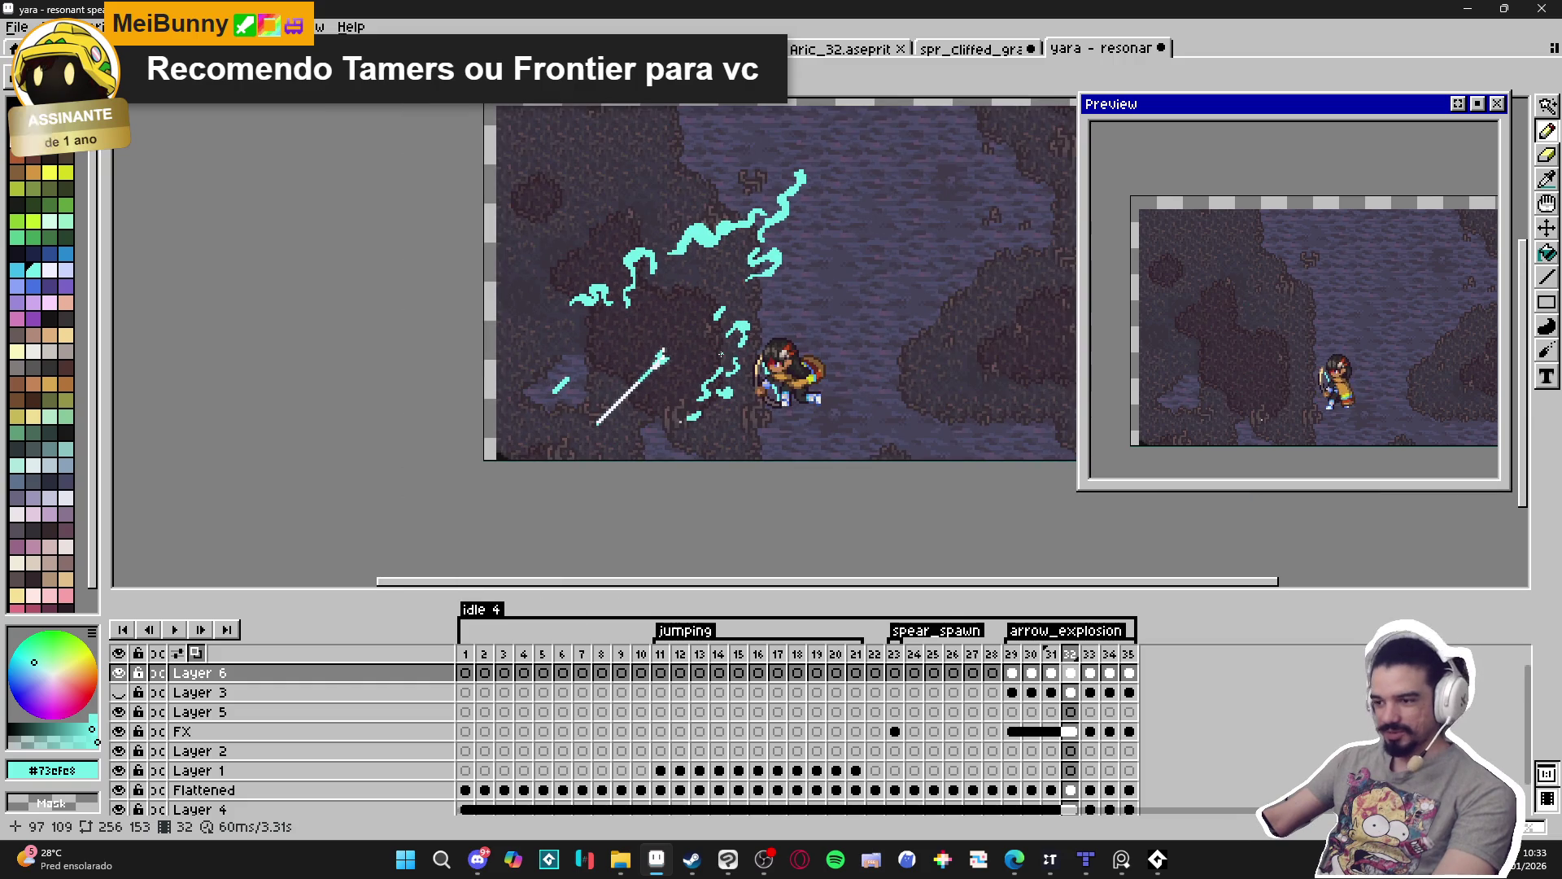
{"action": "scroll", "coordinate": [702, 285], "scroll_direction": "up", "scroll_amount": 2}
{"action": "scroll", "coordinate": [662, 253], "scroll_direction": "down", "scroll_amount": 1}
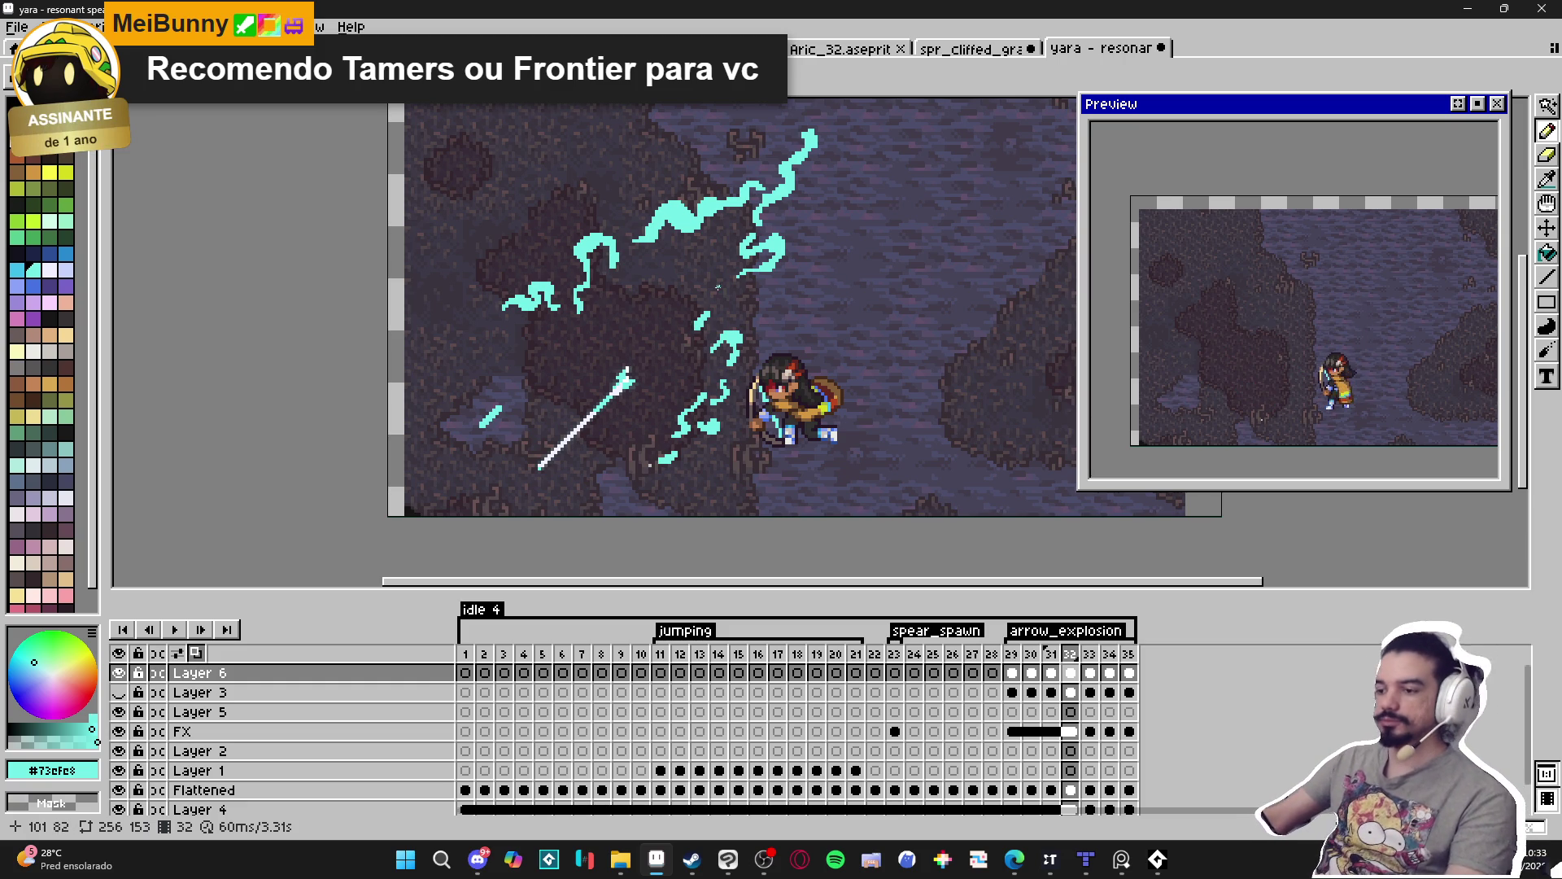
{"action": "scroll", "coordinate": [718, 286], "scroll_direction": "down", "scroll_amount": 1}
{"action": "left_click", "coordinate": [1052, 656]}
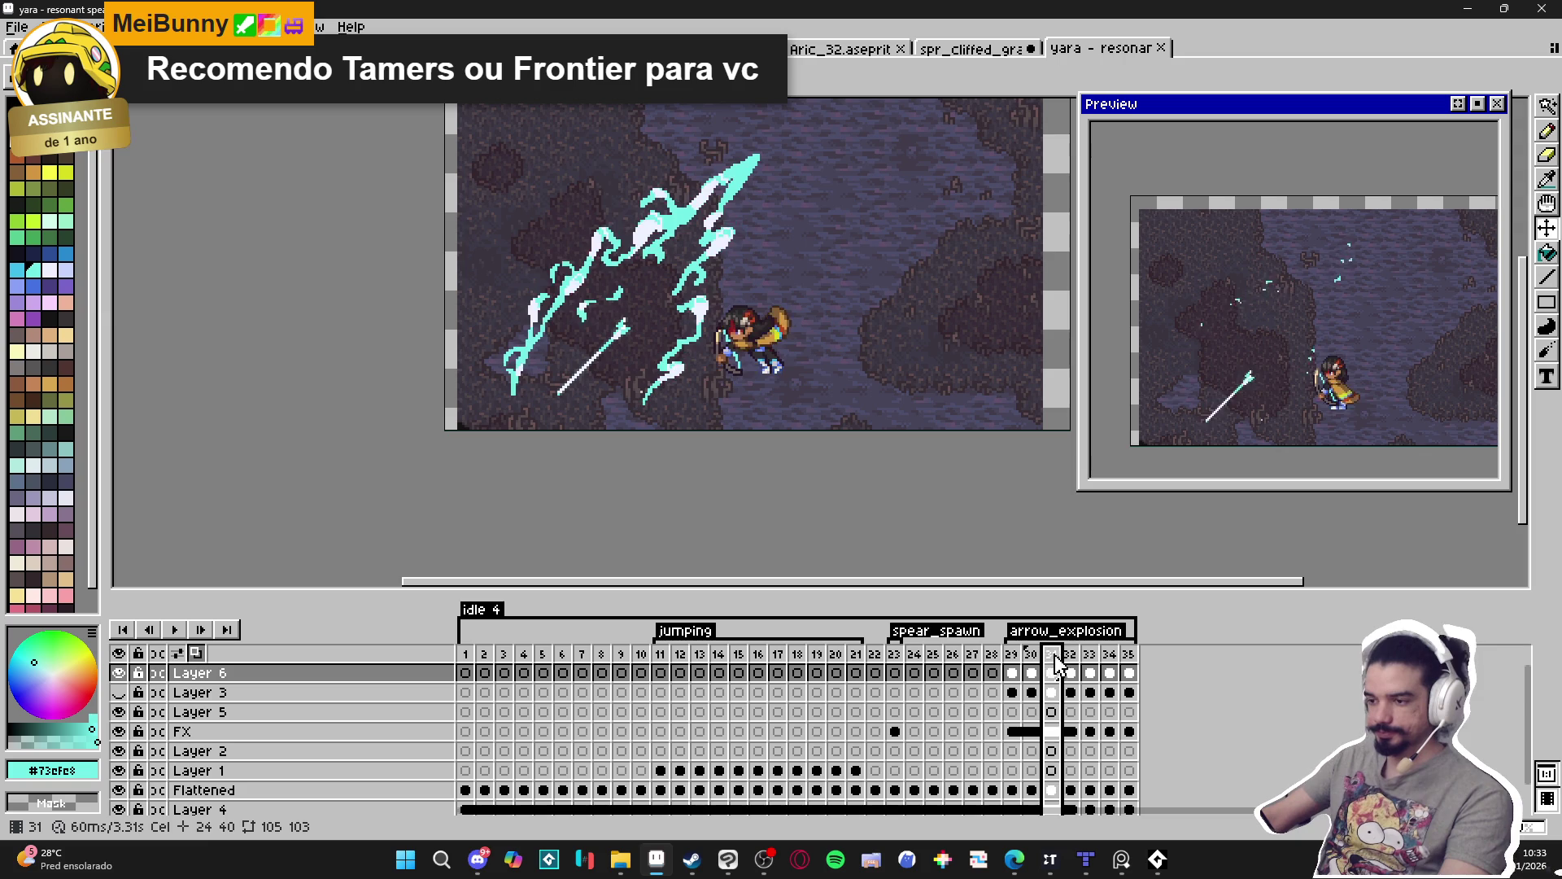
{"action": "left_click", "coordinate": [1071, 656]}
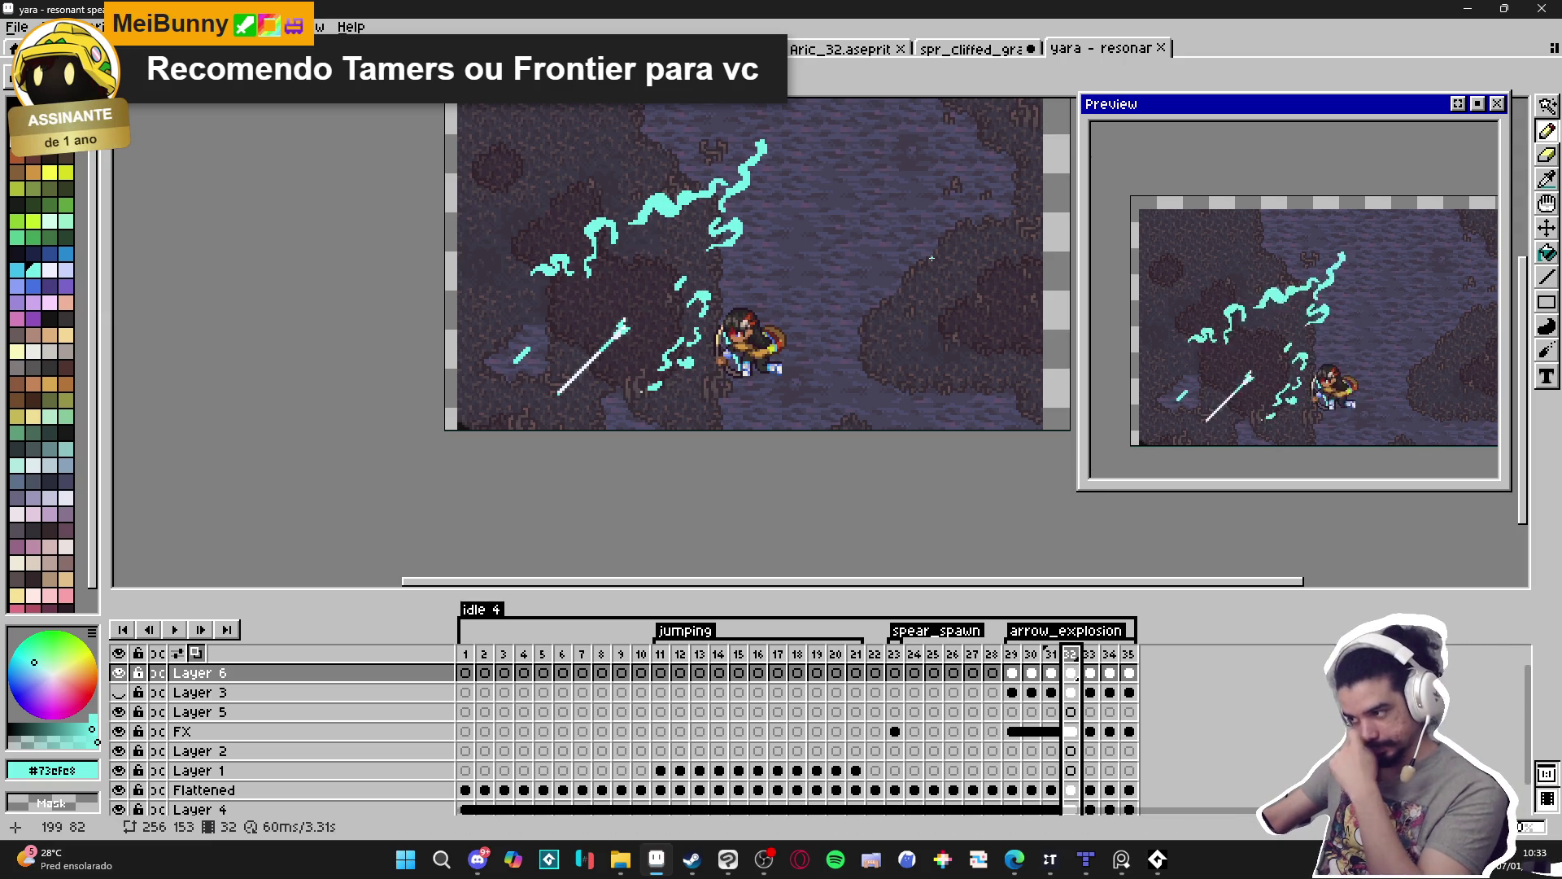
{"action": "left_click", "coordinate": [1050, 656]}
{"action": "left_click", "coordinate": [1073, 657]}
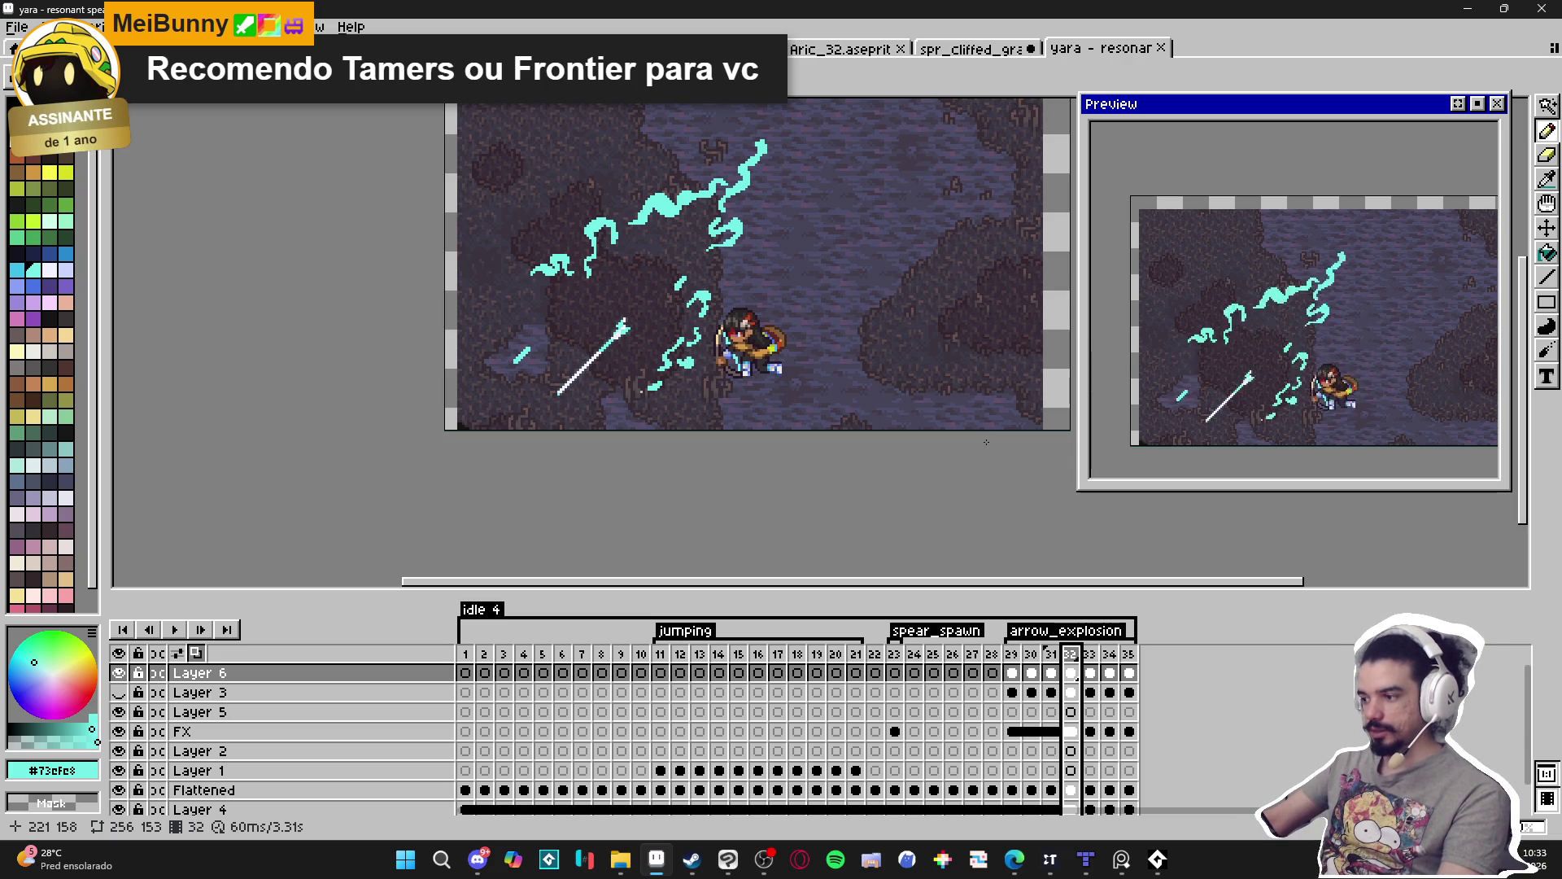
{"action": "left_click_drag", "start_coordinate": [680, 440], "coordinate": [694, 447]}
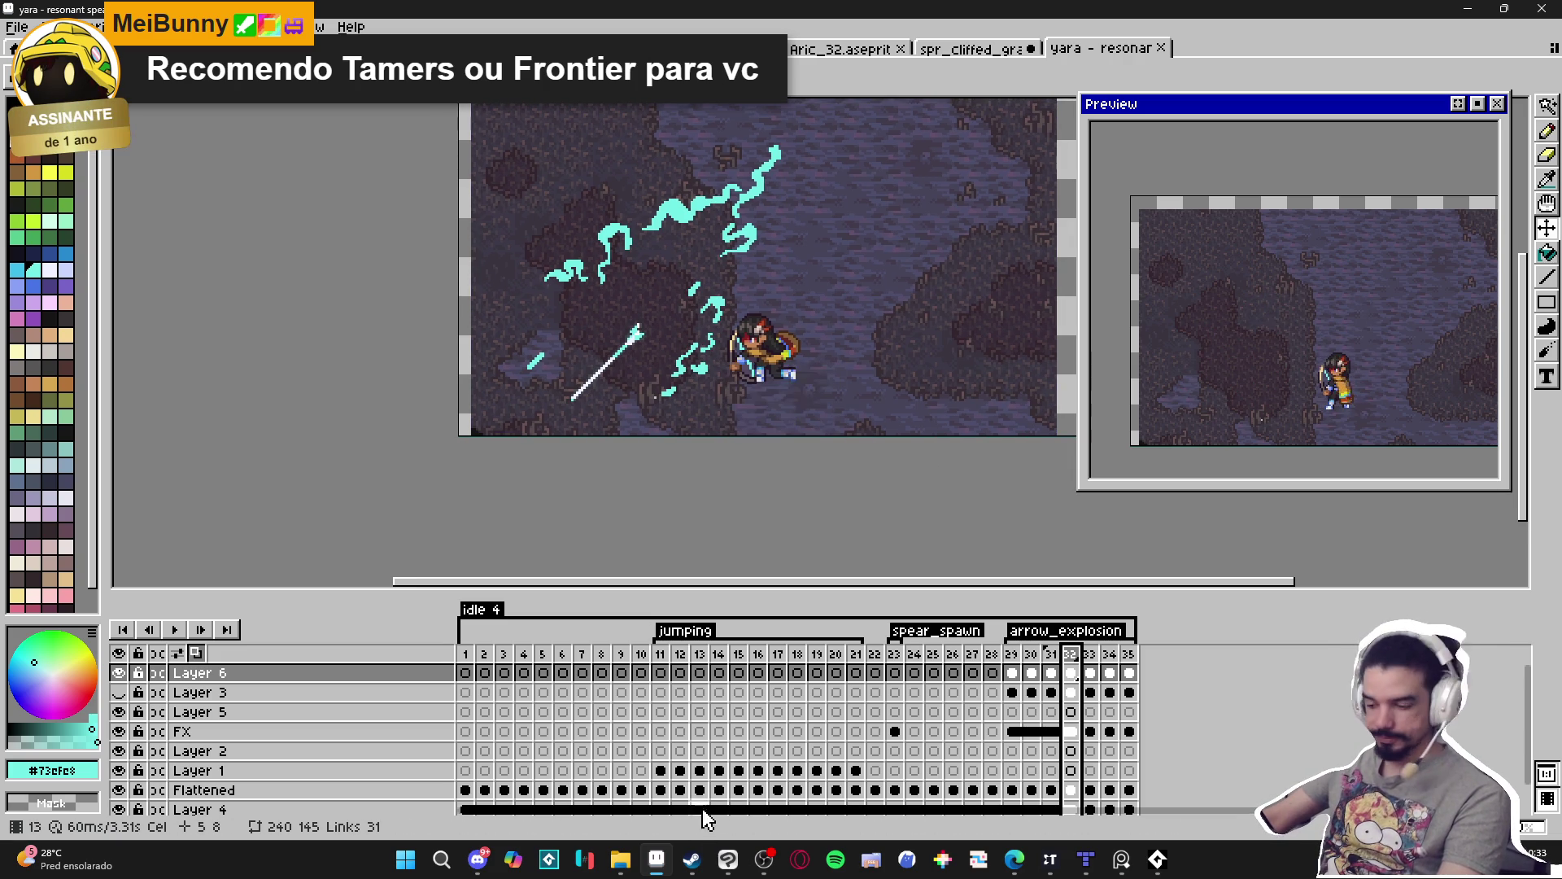
Search the Steam library for 'game' and launch GameMaker 2024.14.0.
{"action": "left_click", "coordinate": [692, 858]}
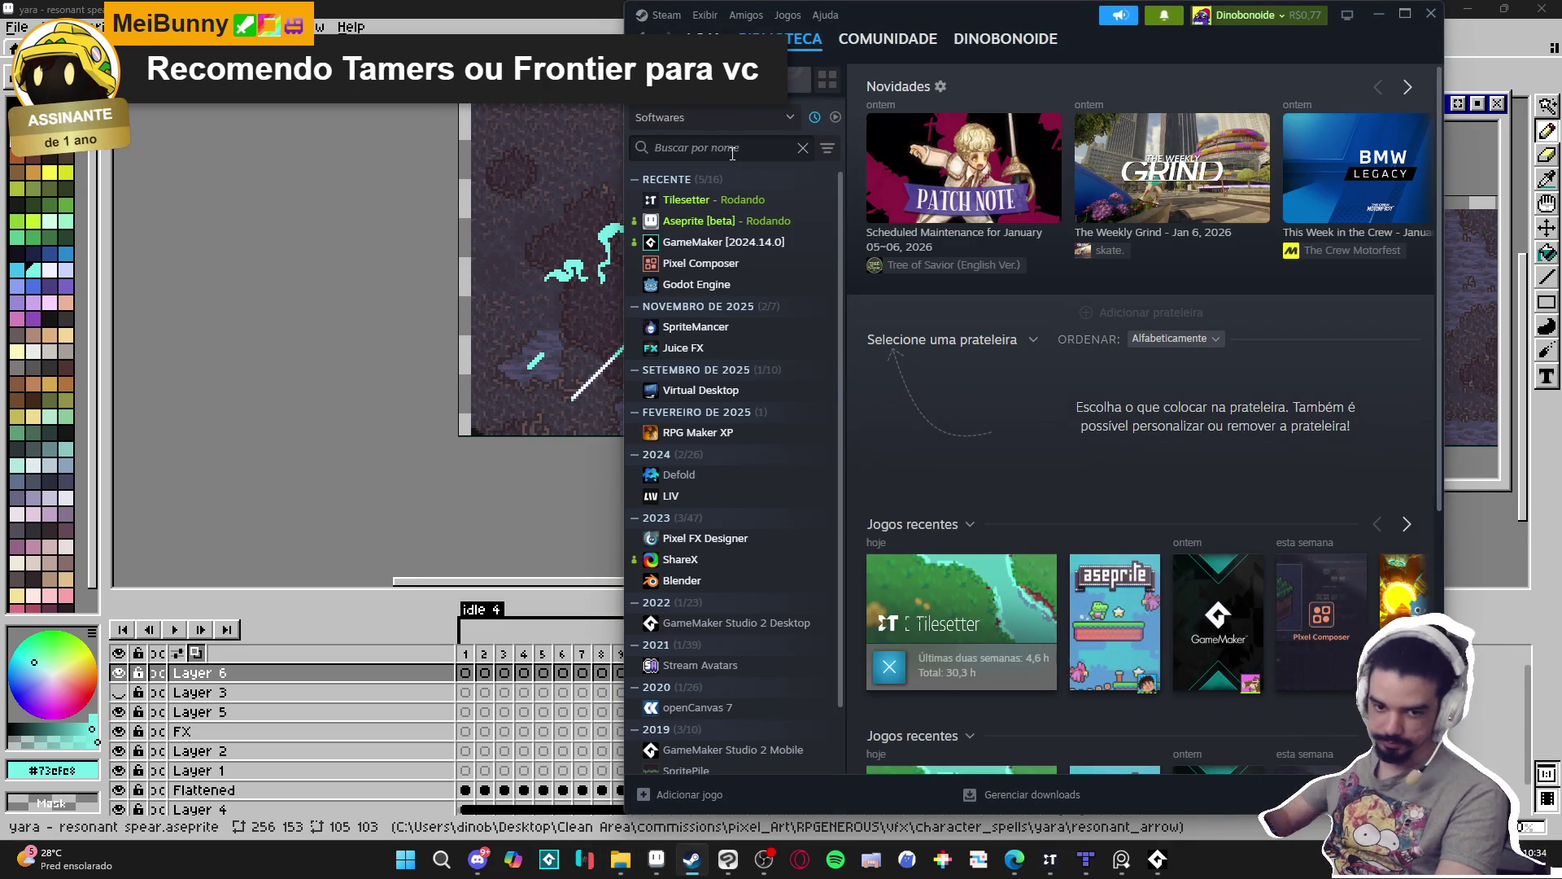
{"action": "type", "text": "game"}
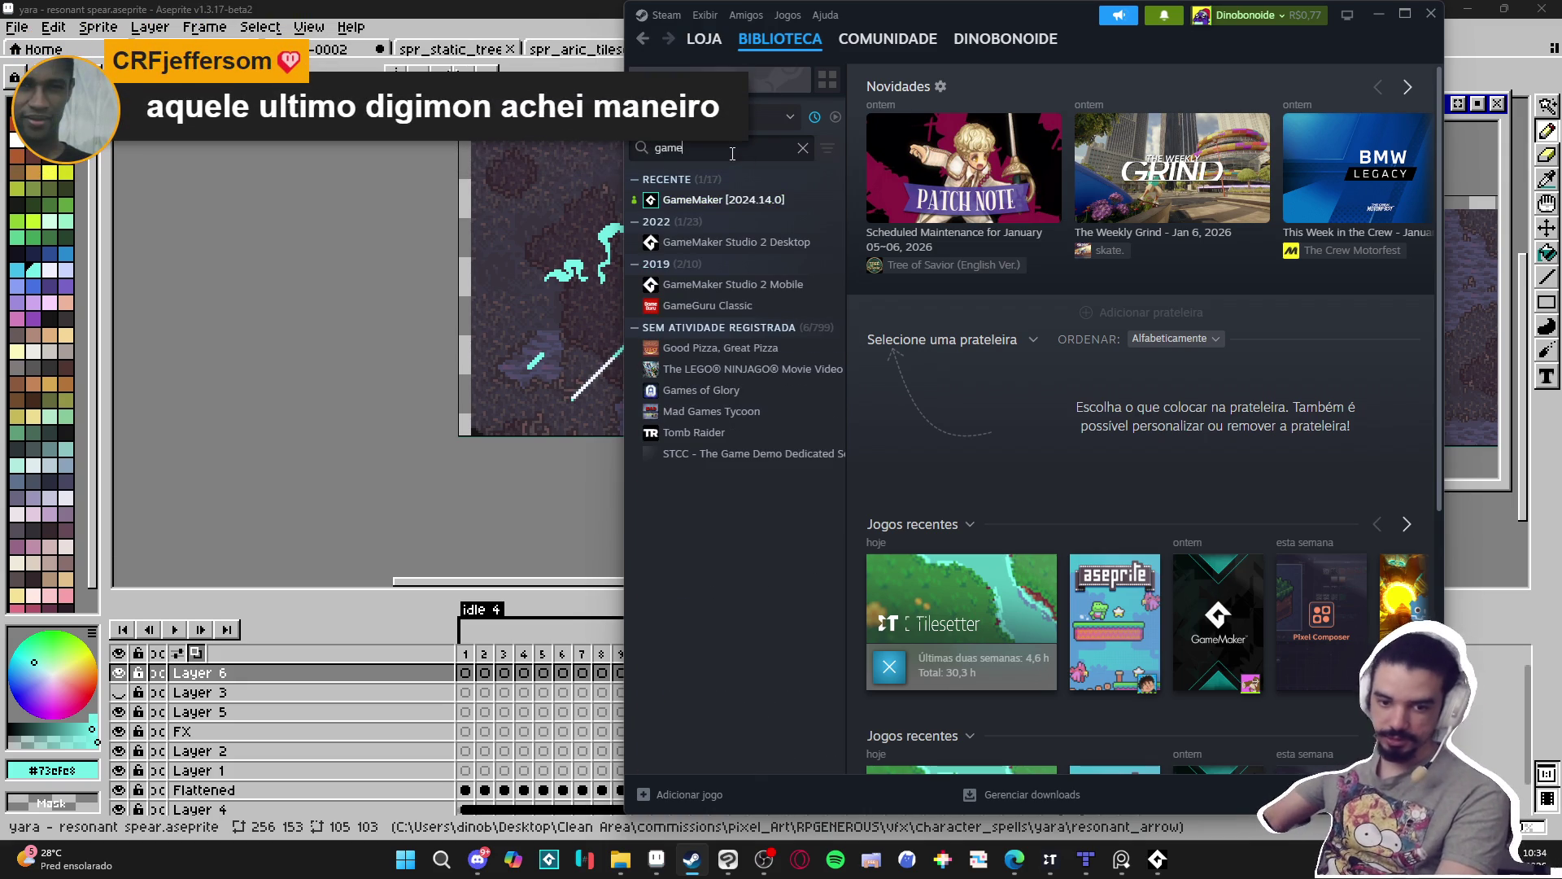
{"action": "left_click", "coordinate": [707, 200]}
{"action": "left_click", "coordinate": [893, 287]}
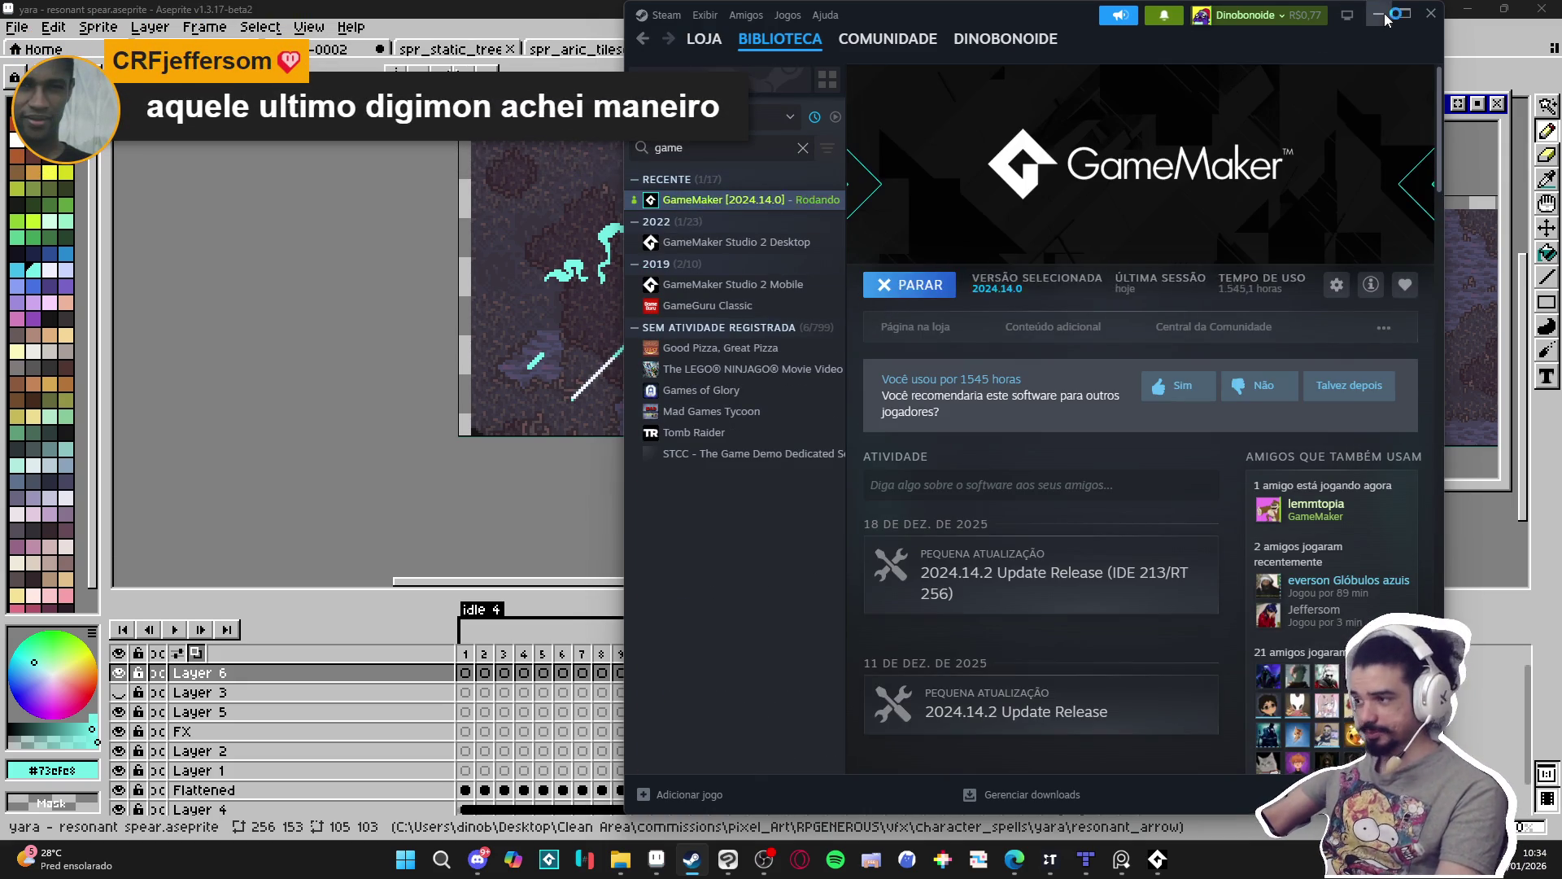
{"action": "left_click", "coordinate": [1381, 15]}
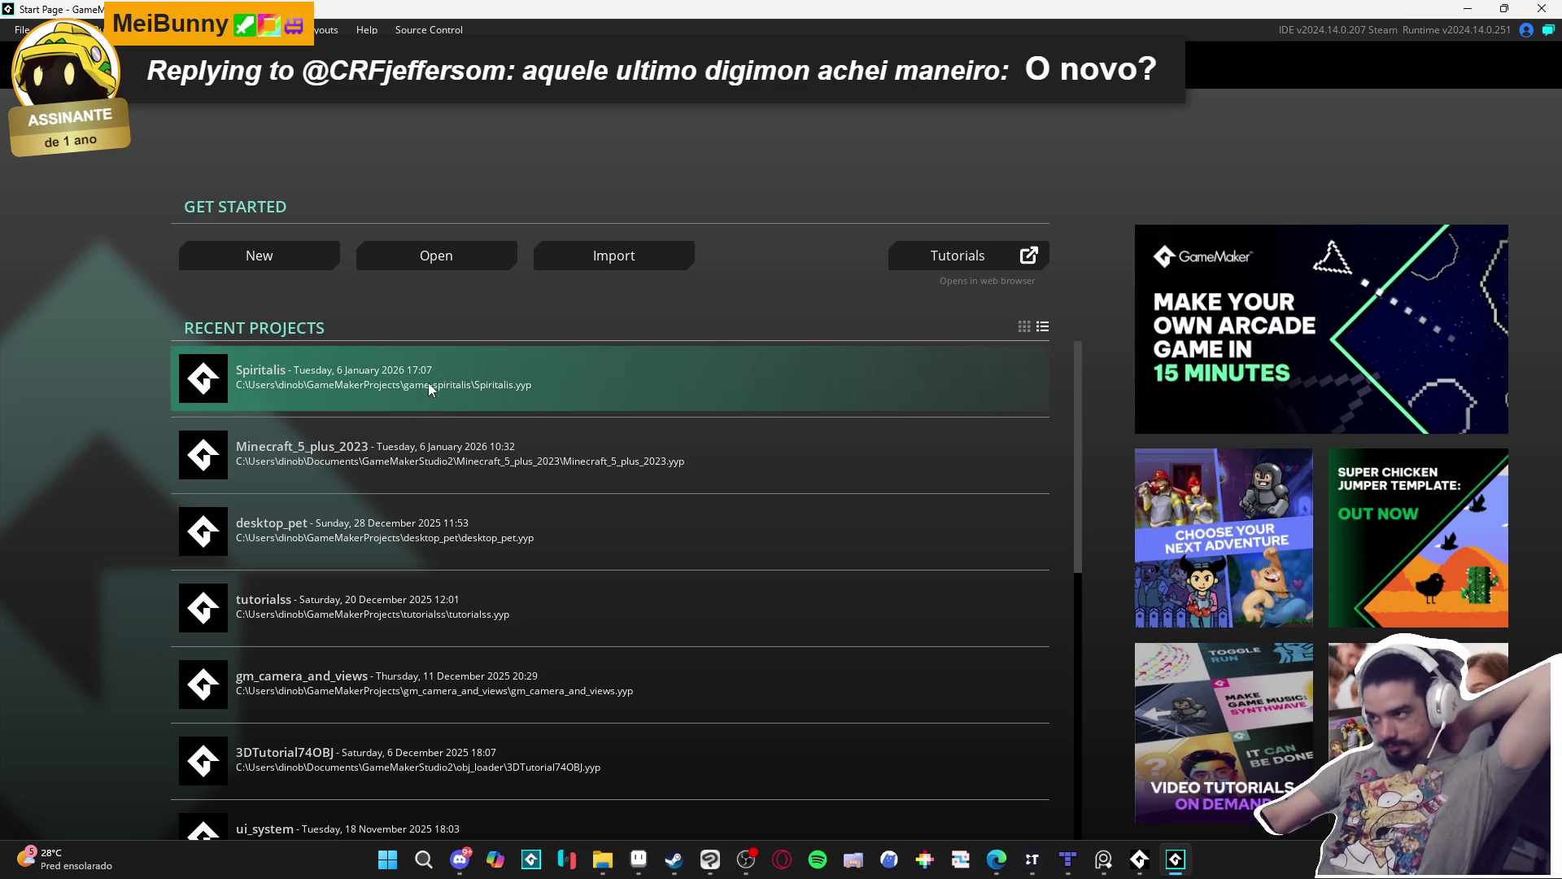
Open the Spiritalis project, play the room_showcase sequence preview, then return to Aseprite.
{"action": "left_click", "coordinate": [428, 383]}
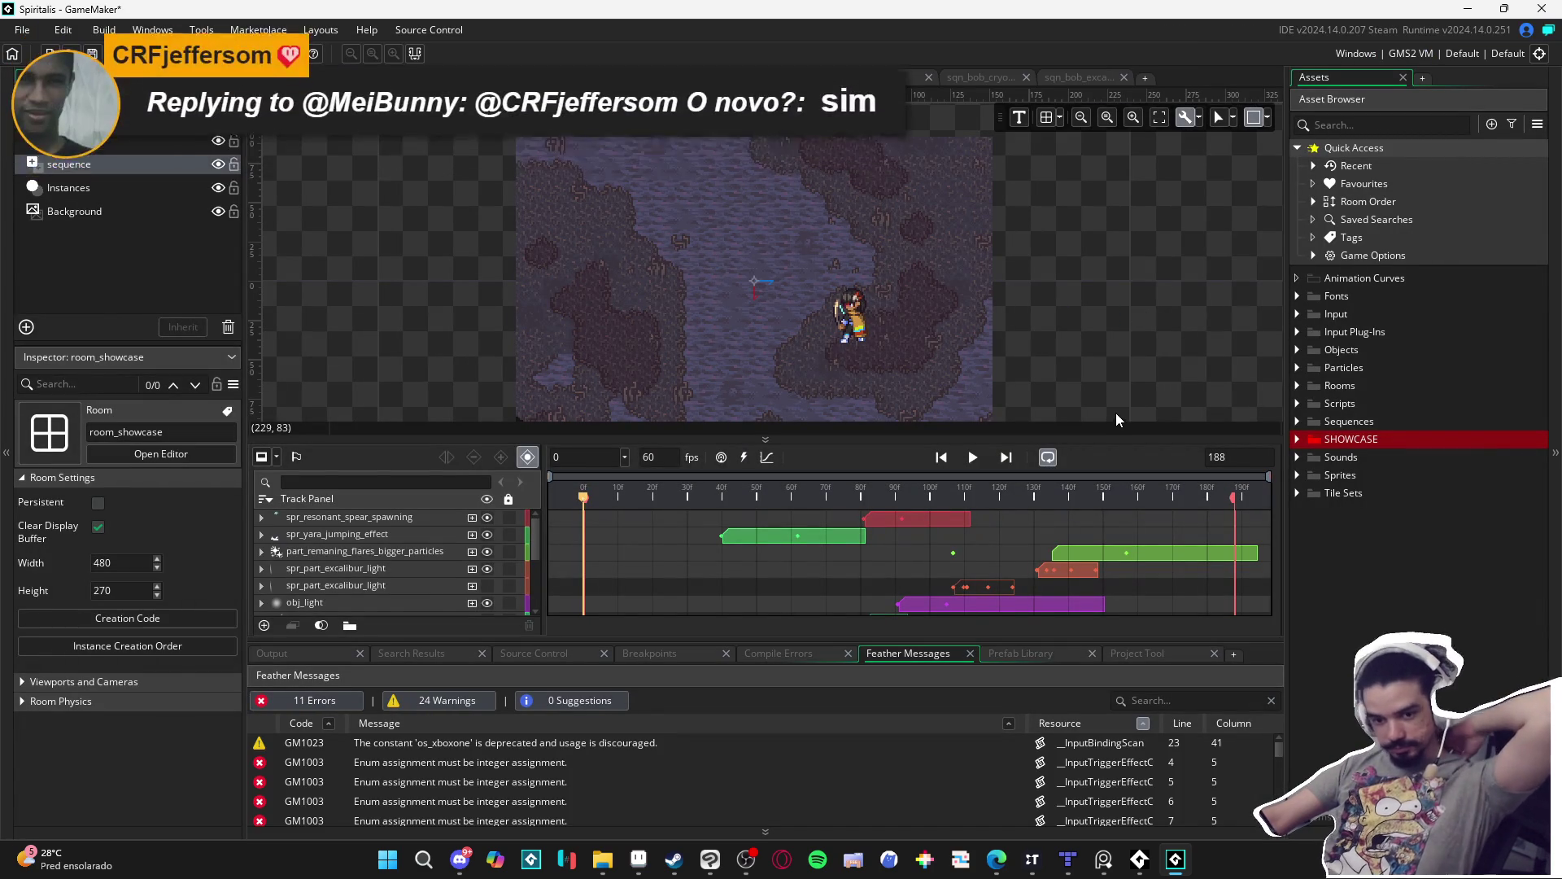
{"action": "left_click_drag", "start_coordinate": [988, 433], "coordinate": [988, 481]}
{"action": "scroll", "coordinate": [894, 343], "scroll_direction": "up", "scroll_amount": 2}
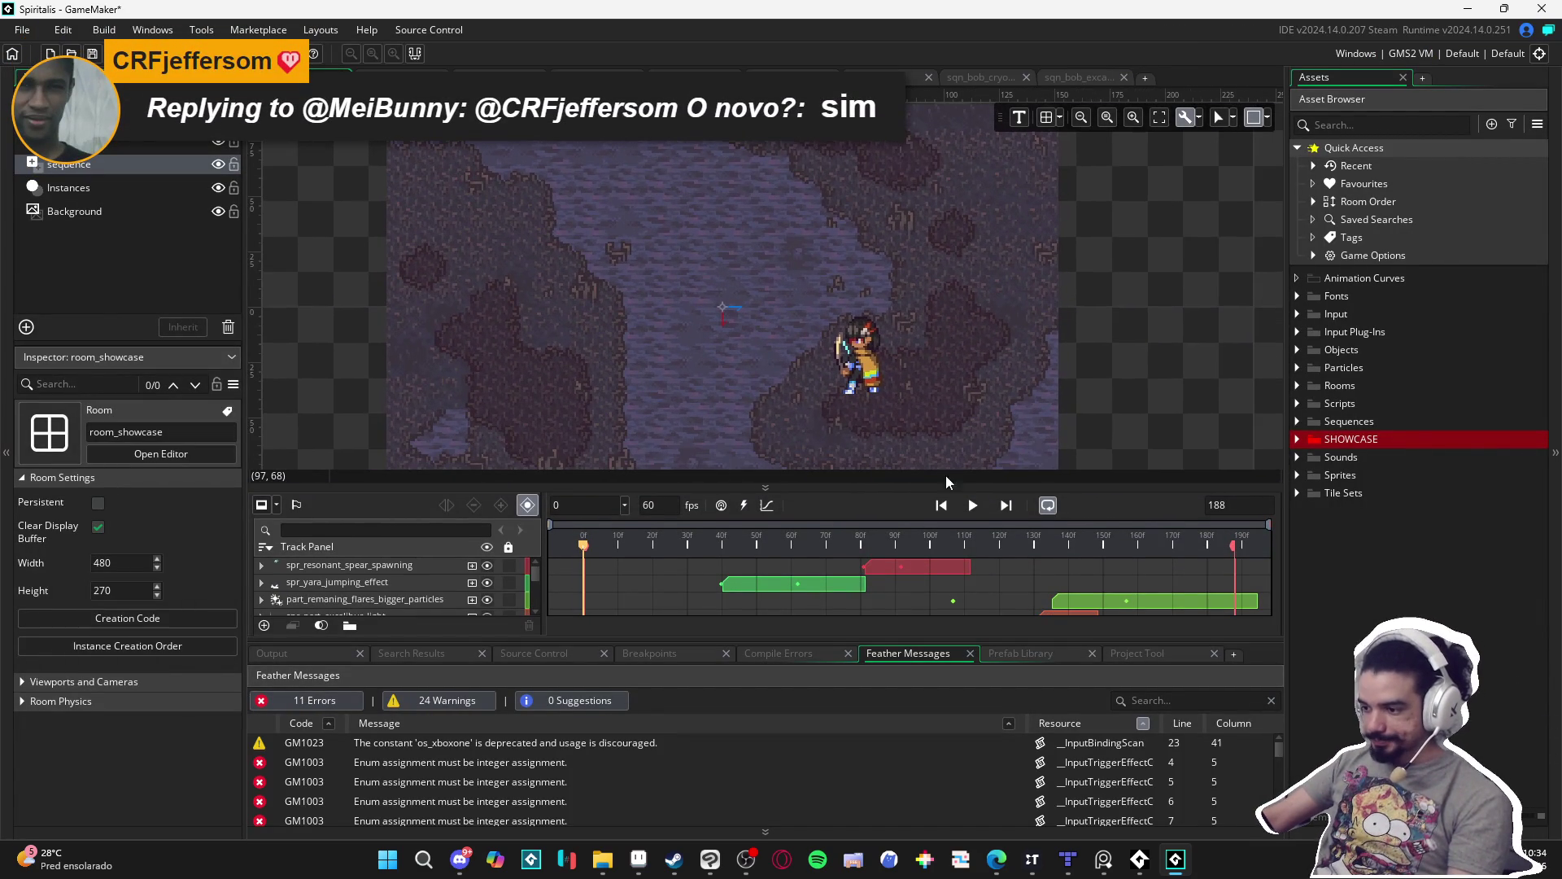
{"action": "left_click", "coordinate": [977, 506]}
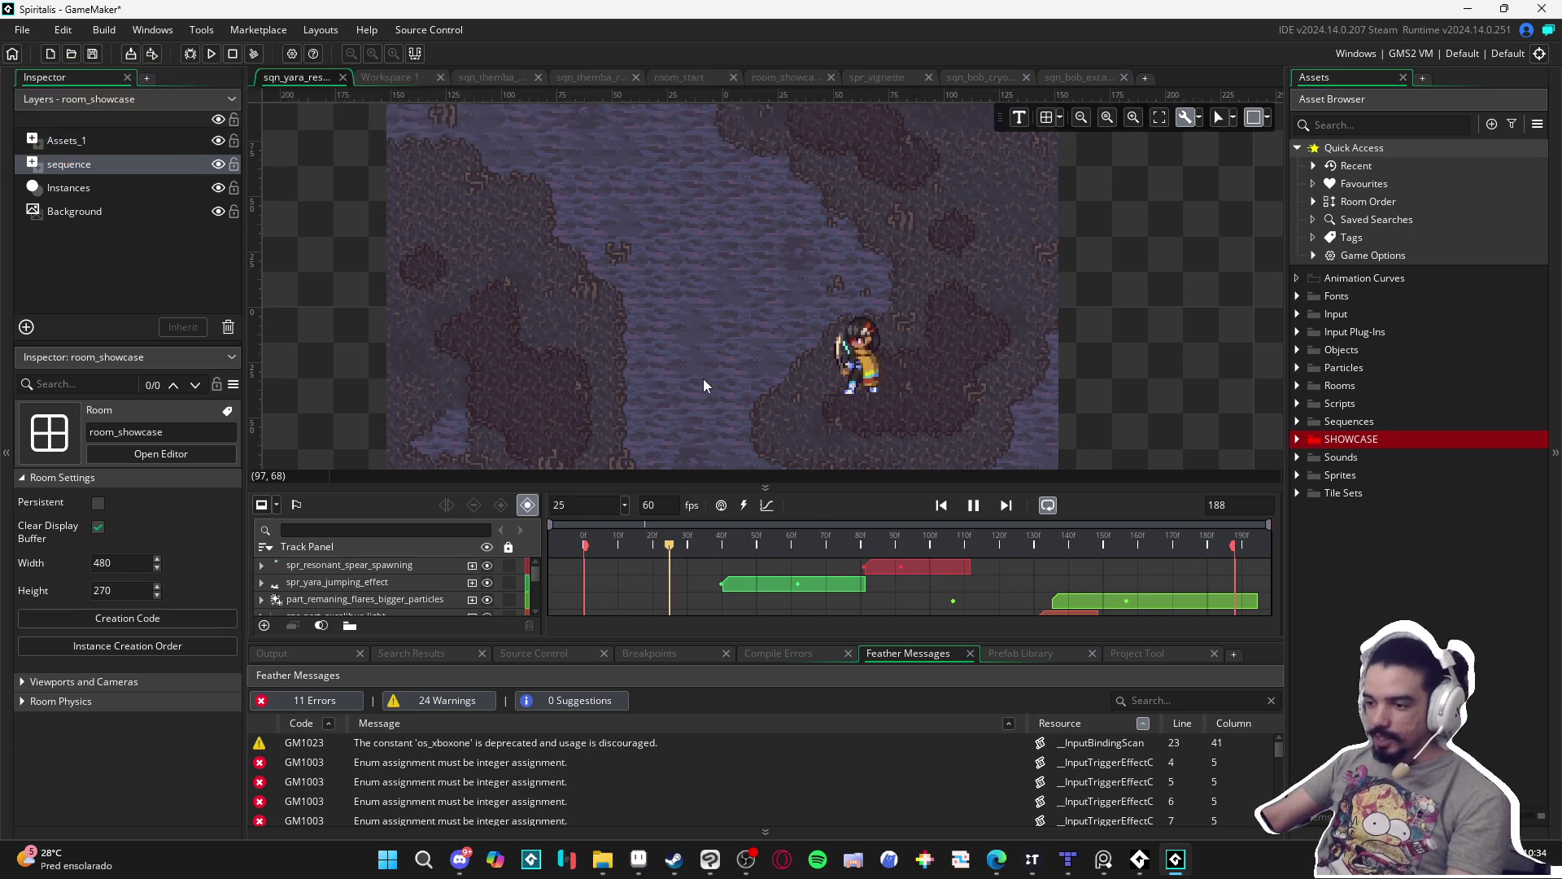
{"action": "scroll", "coordinate": [701, 378], "scroll_direction": "up", "scroll_amount": 1}
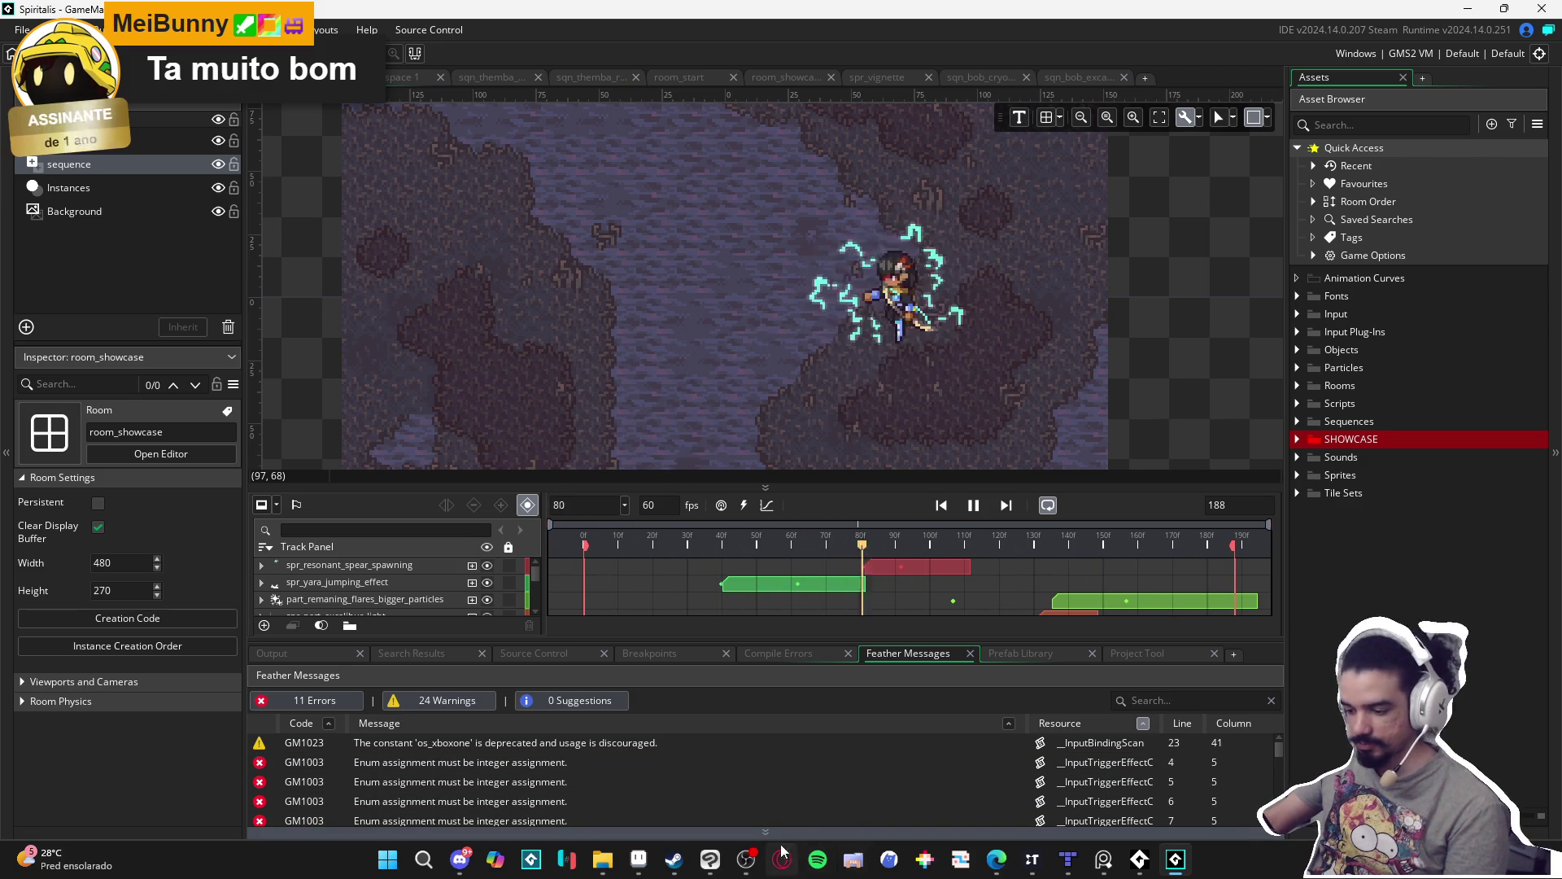
{"action": "left_click", "coordinate": [639, 862]}
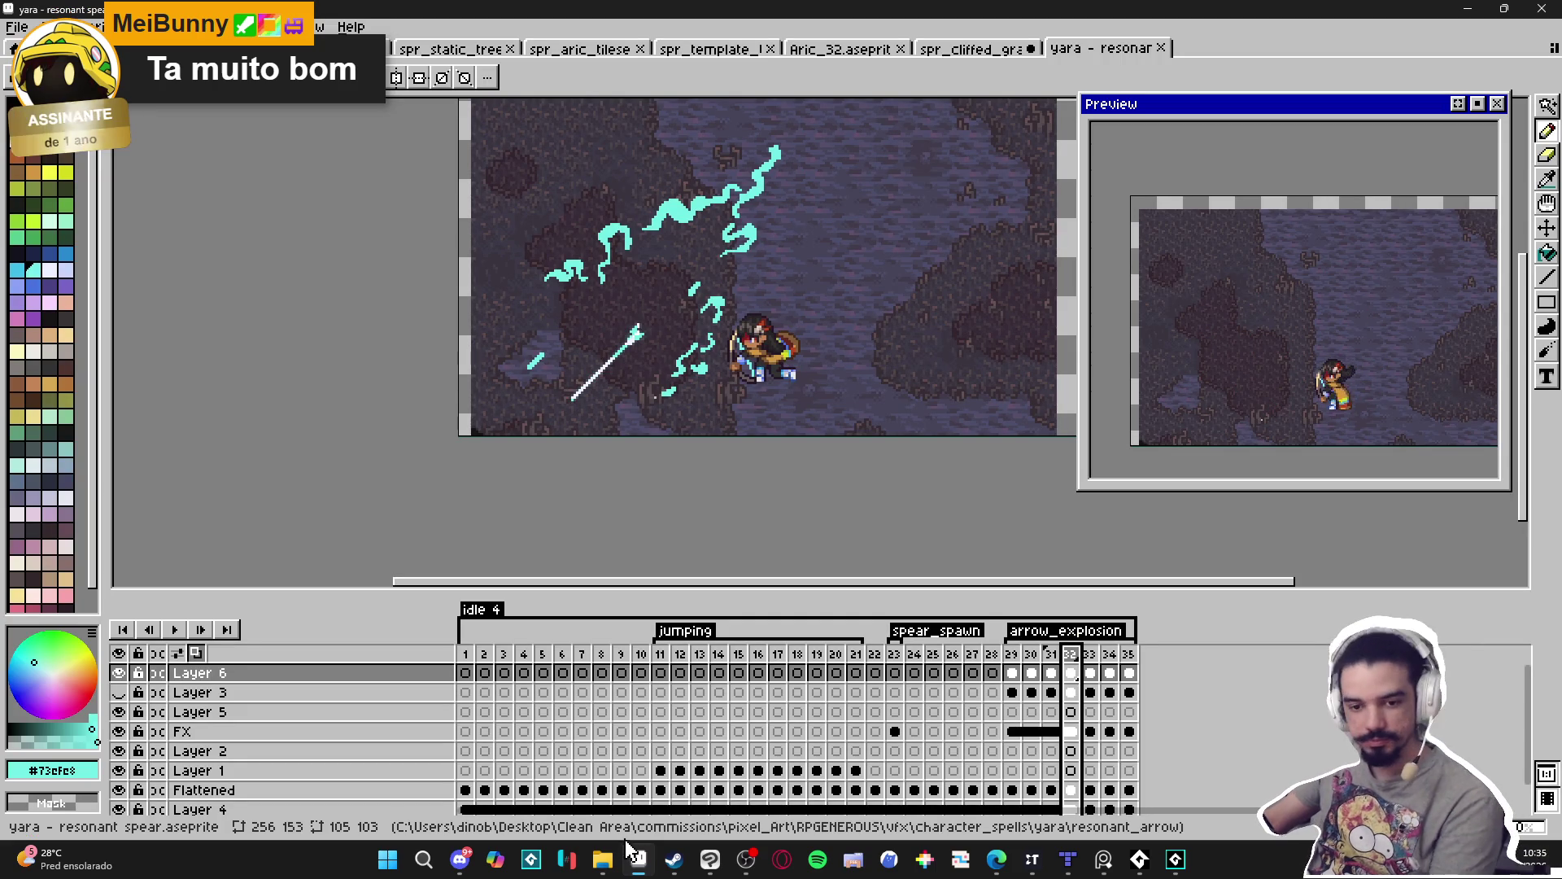
Sample the lightning's cyan on frame 32 and switch to white for drawing.
{"action": "mouse_move", "coordinate": [602, 860]}
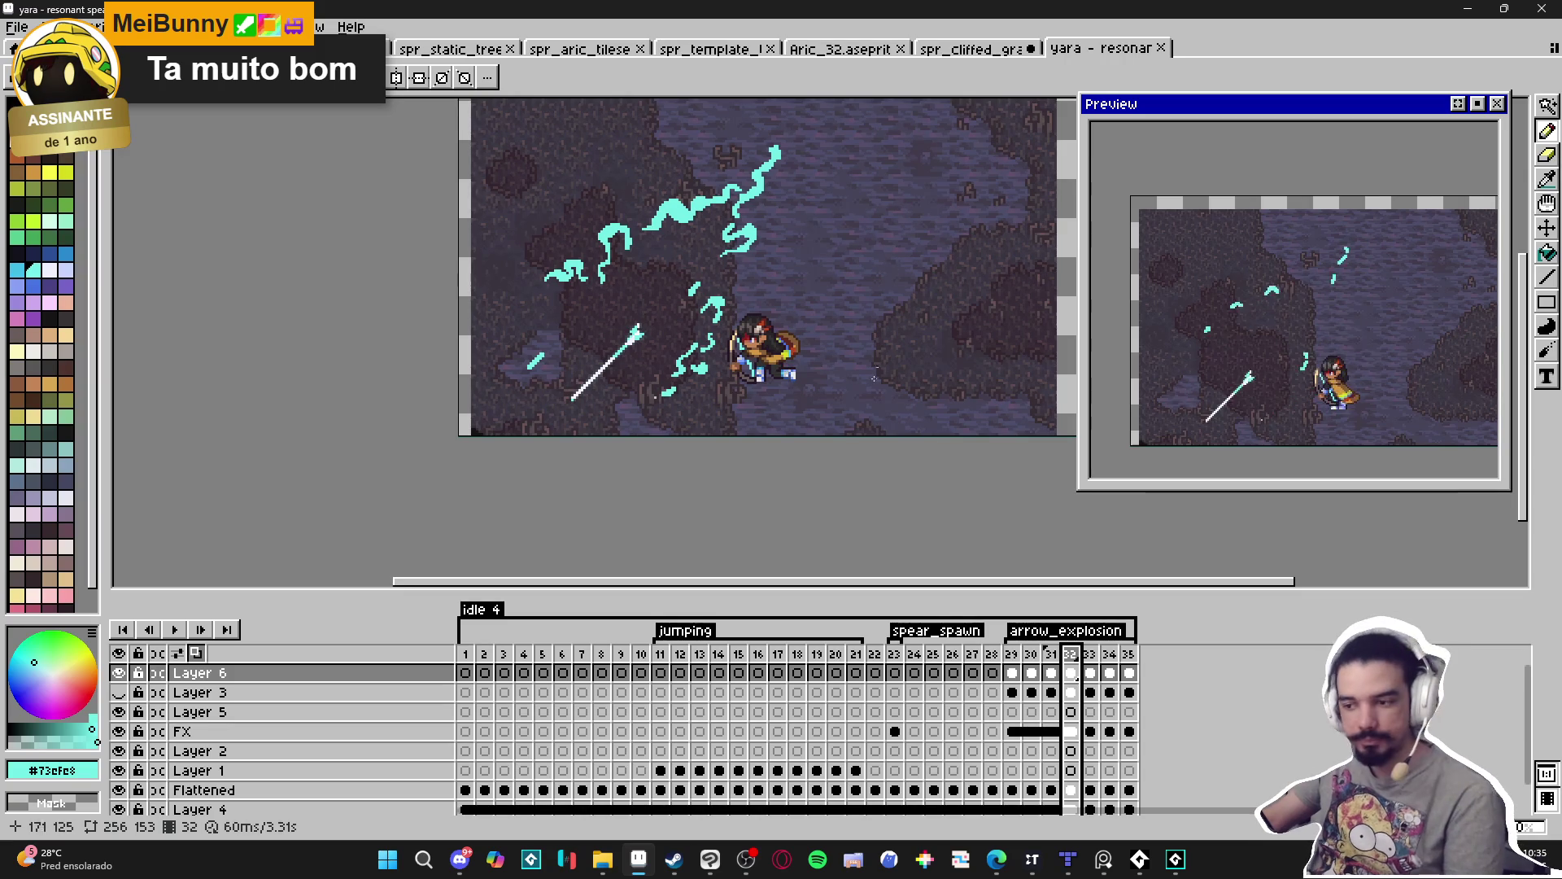
{"action": "scroll", "coordinate": [750, 505], "scroll_direction": "up", "scroll_amount": 2}
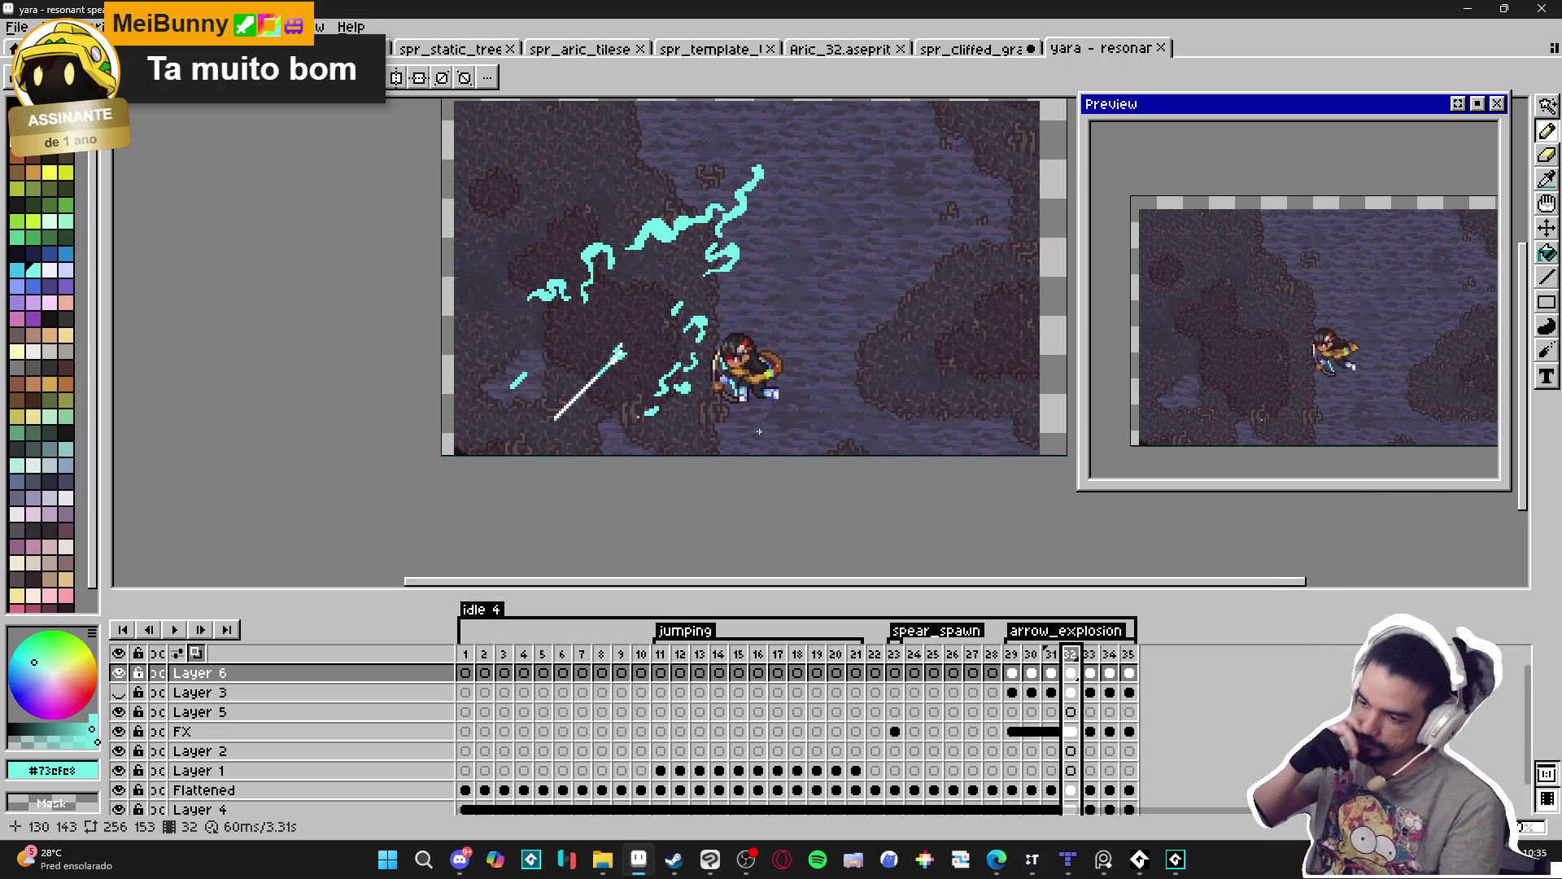
{"action": "key", "text": "w"}
{"action": "left_click", "coordinate": [664, 234]}
{"action": "key", "text": "ctrl+d"}
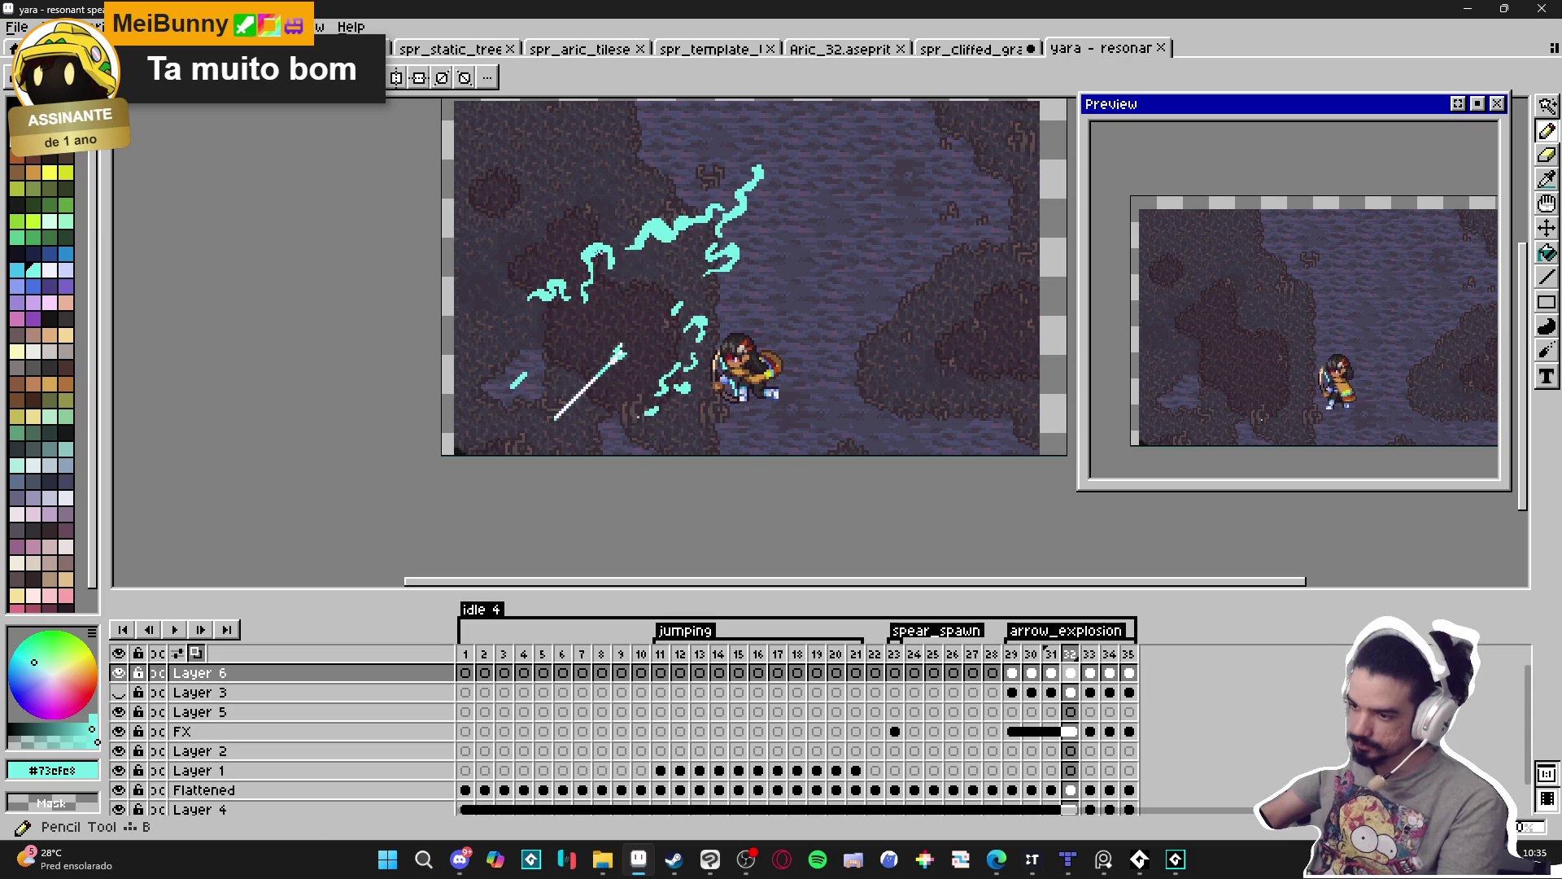
{"action": "left_click", "coordinate": [50, 259]}
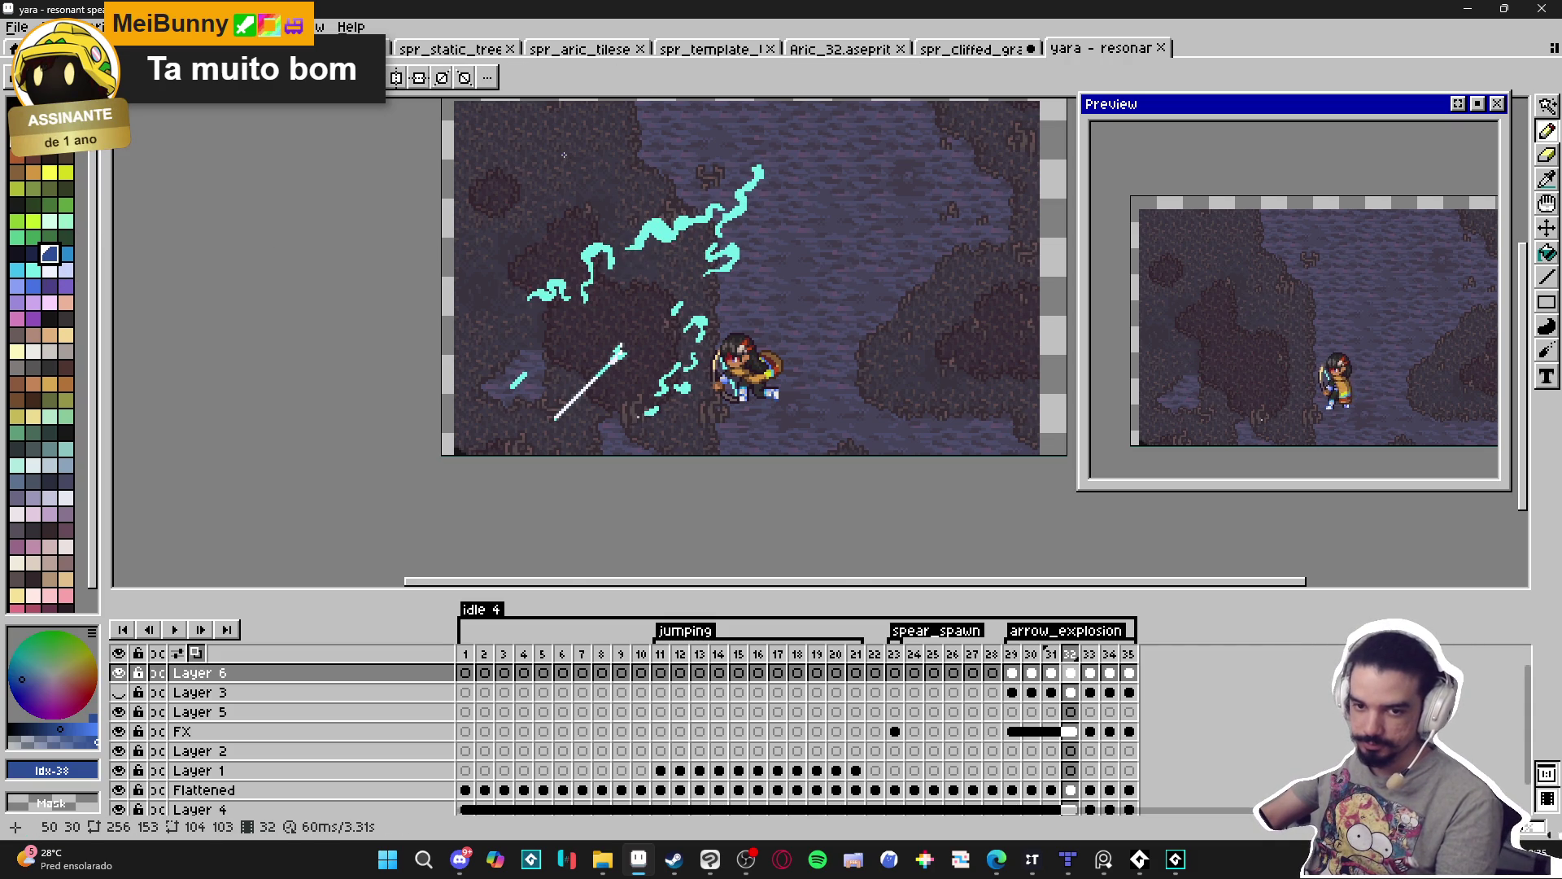
{"action": "scroll", "coordinate": [637, 209], "scroll_direction": "up", "scroll_amount": 3}
{"action": "left_click", "coordinate": [720, 281], "text": "alt"}
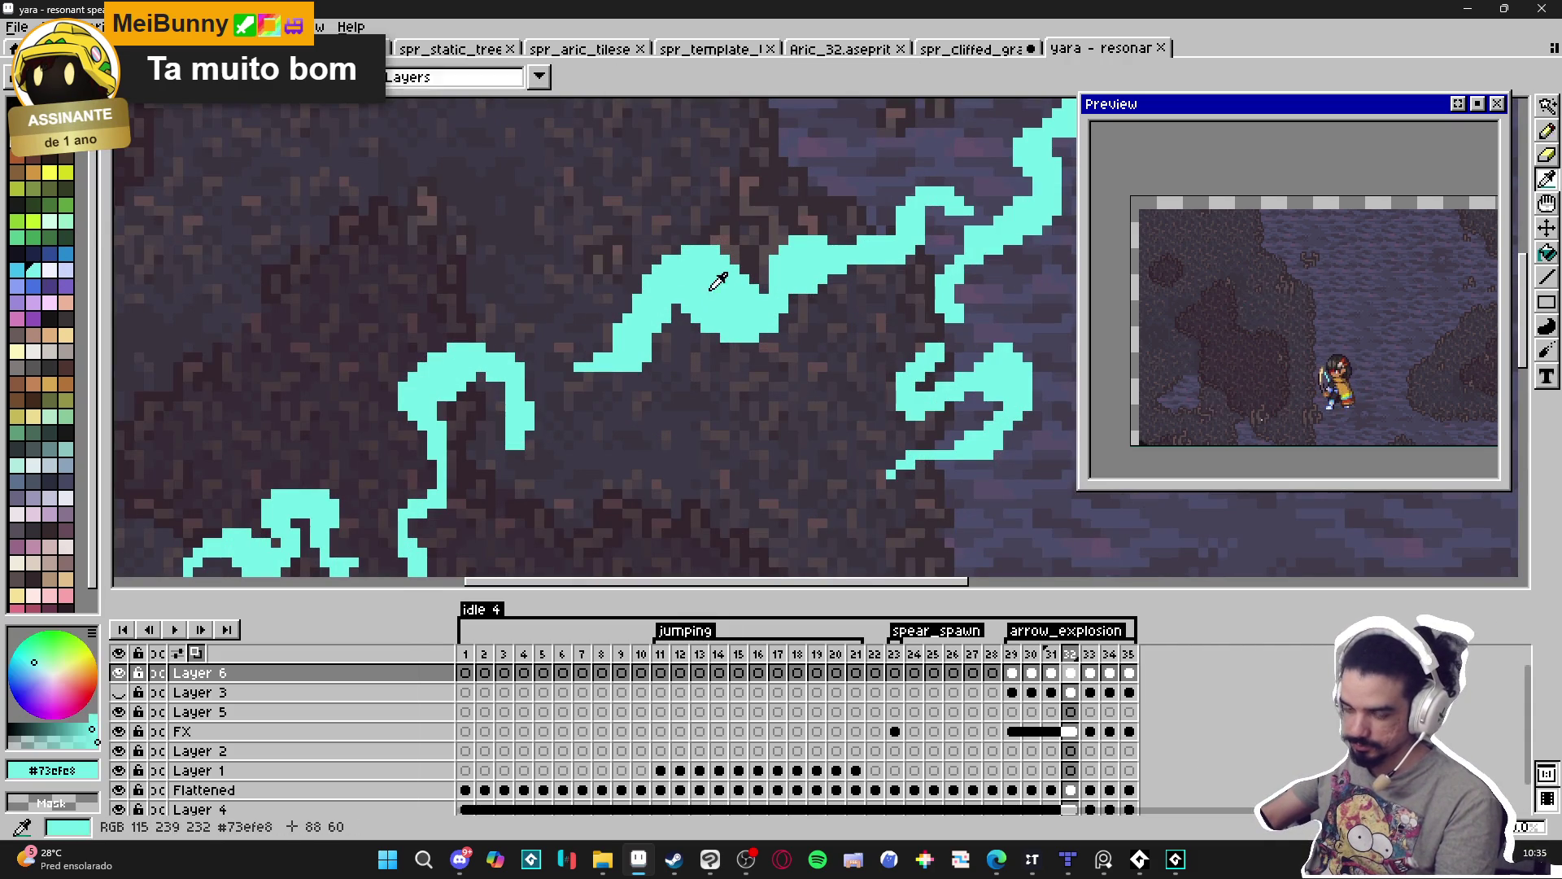
{"action": "key", "text": "x"}
Paint white highlight strokes along three sections of the upper cyan swirl.
{"action": "left_click", "coordinate": [696, 280]}
{"action": "mouse_move", "coordinate": [695, 280]}
{"action": "left_mouse_down"}
{"action": "mouse_move", "coordinate": [708, 296]}
{"action": "mouse_move", "coordinate": [688, 268]}
{"action": "mouse_move", "coordinate": [743, 306]}
{"action": "left_mouse_up"}
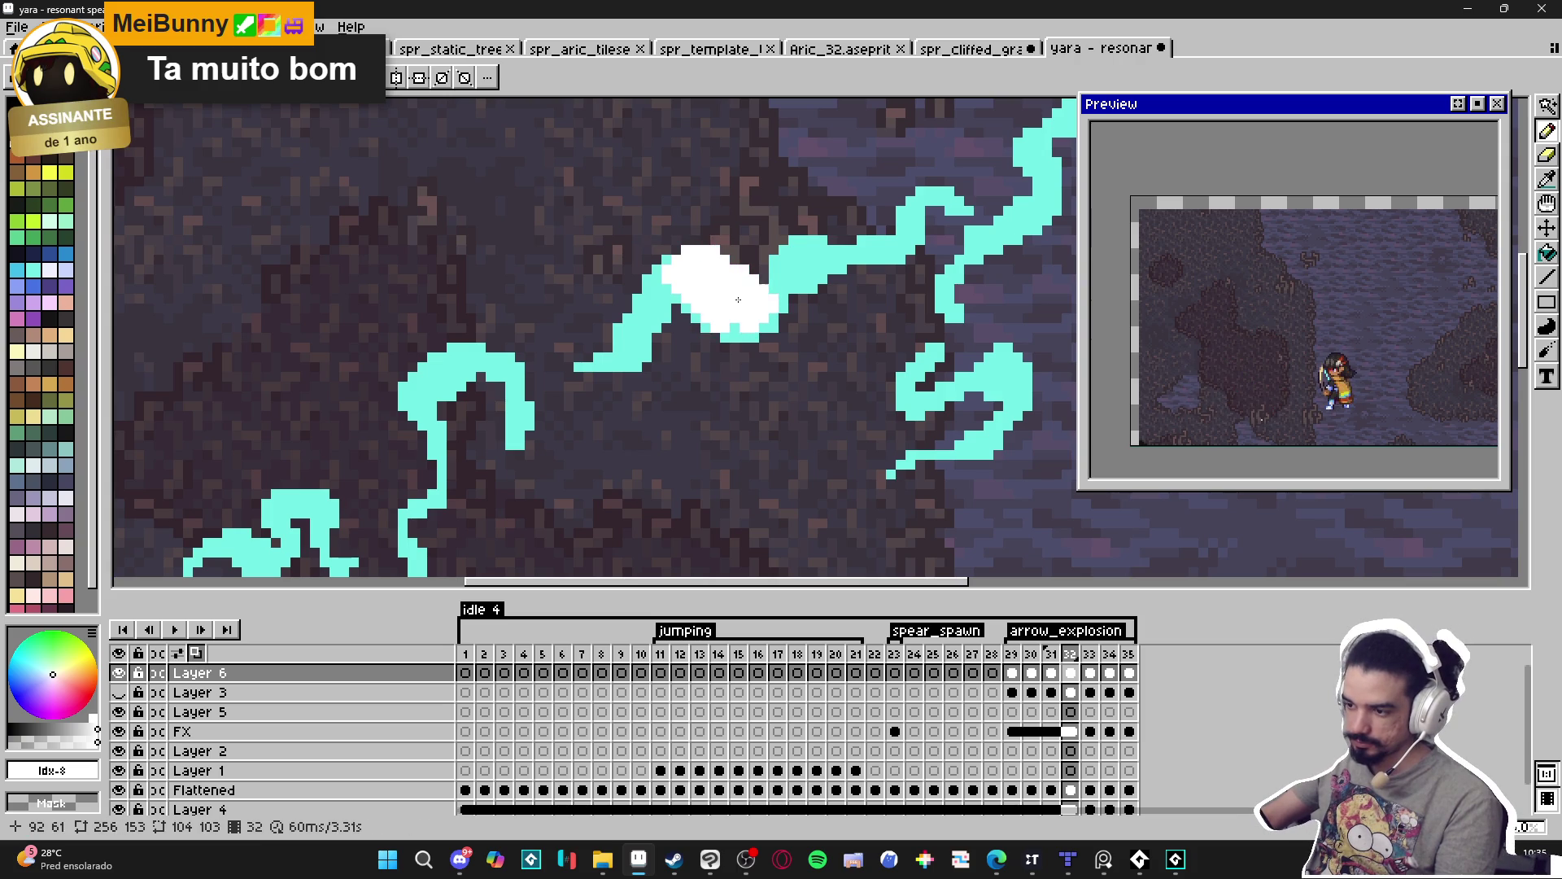
{"action": "mouse_move", "coordinate": [794, 252]}
{"action": "left_mouse_down"}
{"action": "mouse_move", "coordinate": [829, 267]}
{"action": "mouse_move", "coordinate": [839, 247]}
{"action": "left_mouse_up"}
{"action": "left_click_drag", "start_coordinate": [925, 203], "coordinate": [964, 210]}
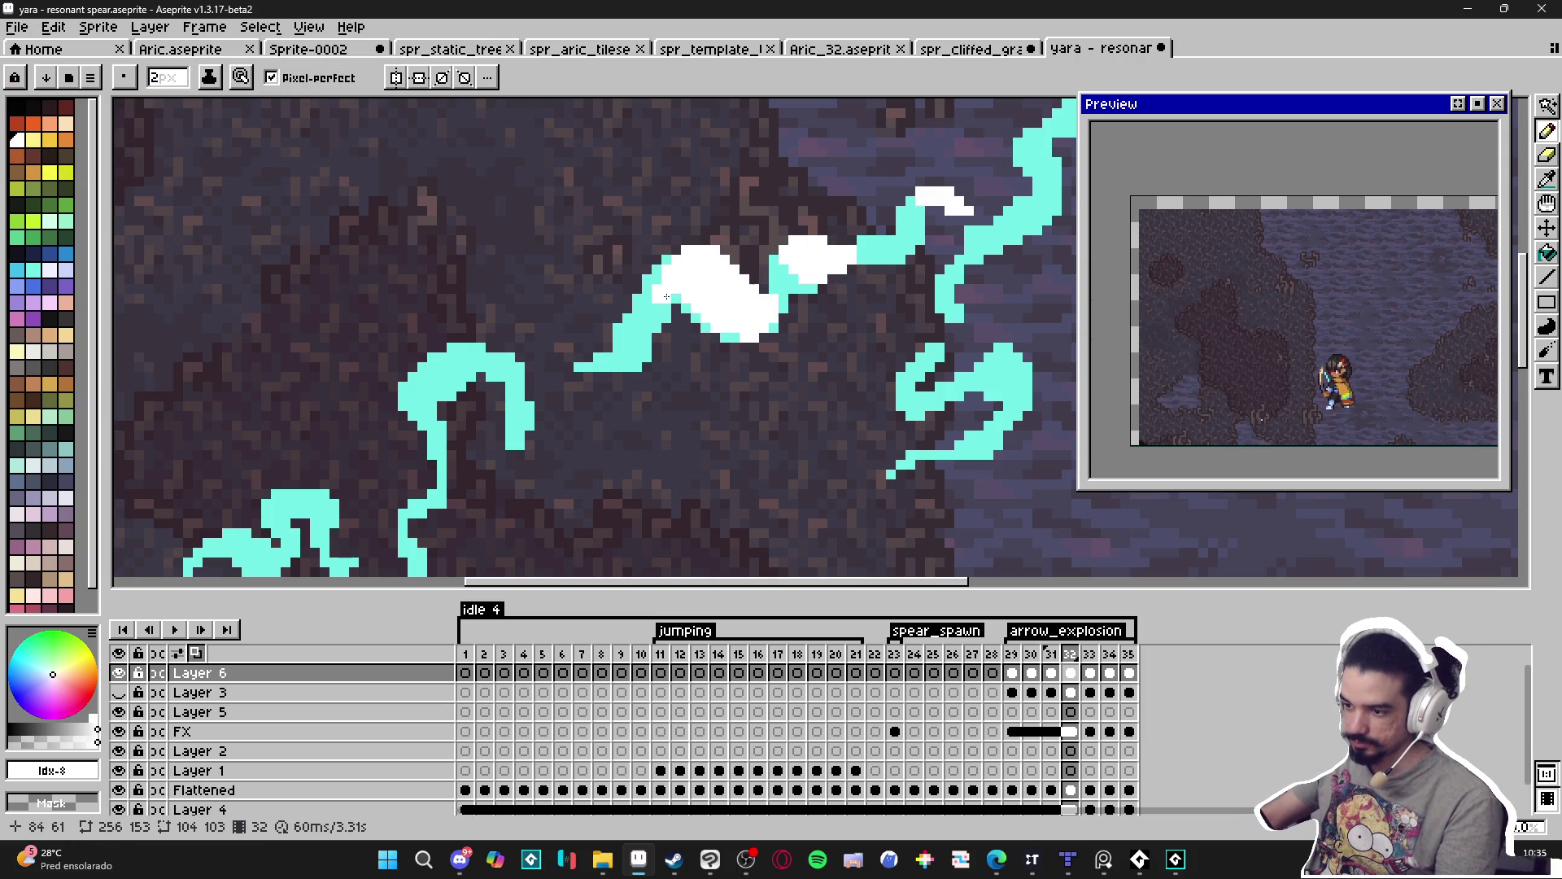
Shrink the brush to 1px and whiten the top of the left swirl hook.
{"action": "key", "text": "minus"}
{"action": "scroll", "coordinate": [690, 367], "scroll_direction": "down", "scroll_amount": 3}
{"action": "scroll", "coordinate": [690, 366], "scroll_direction": "down", "scroll_amount": 2}
{"action": "scroll", "coordinate": [533, 348], "scroll_direction": "up", "scroll_amount": 5}
{"action": "key", "text": "v"}
{"action": "key", "text": "b"}
{"action": "left_click_drag", "start_coordinate": [525, 319], "coordinate": [508, 344]}
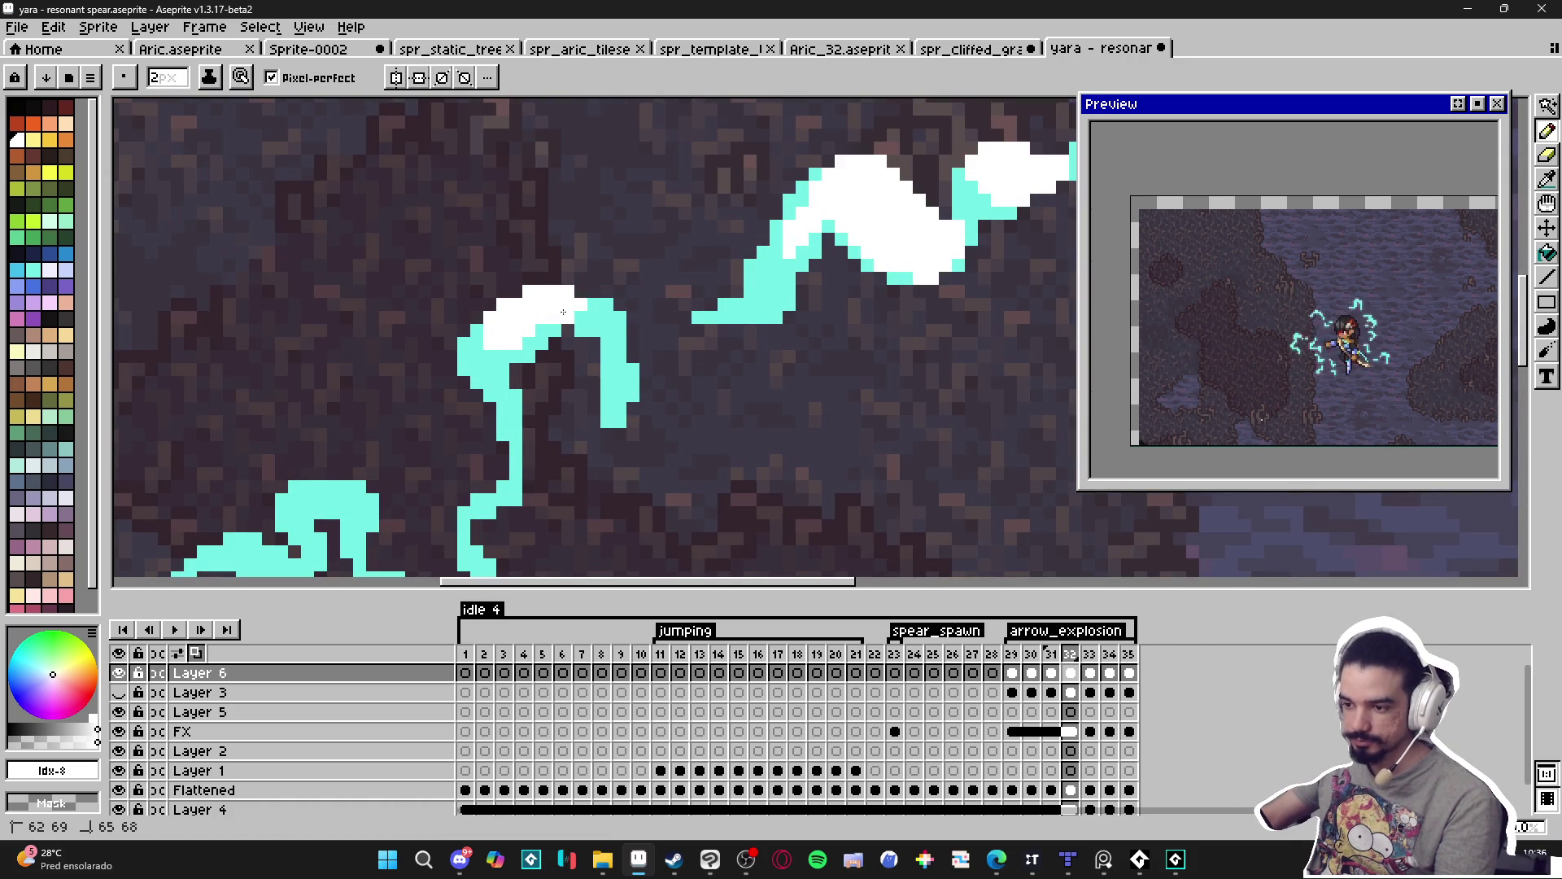
{"action": "scroll", "coordinate": [562, 312], "scroll_direction": "down", "scroll_amount": 1}
{"action": "scroll", "coordinate": [547, 317], "scroll_direction": "up", "scroll_amount": 1}
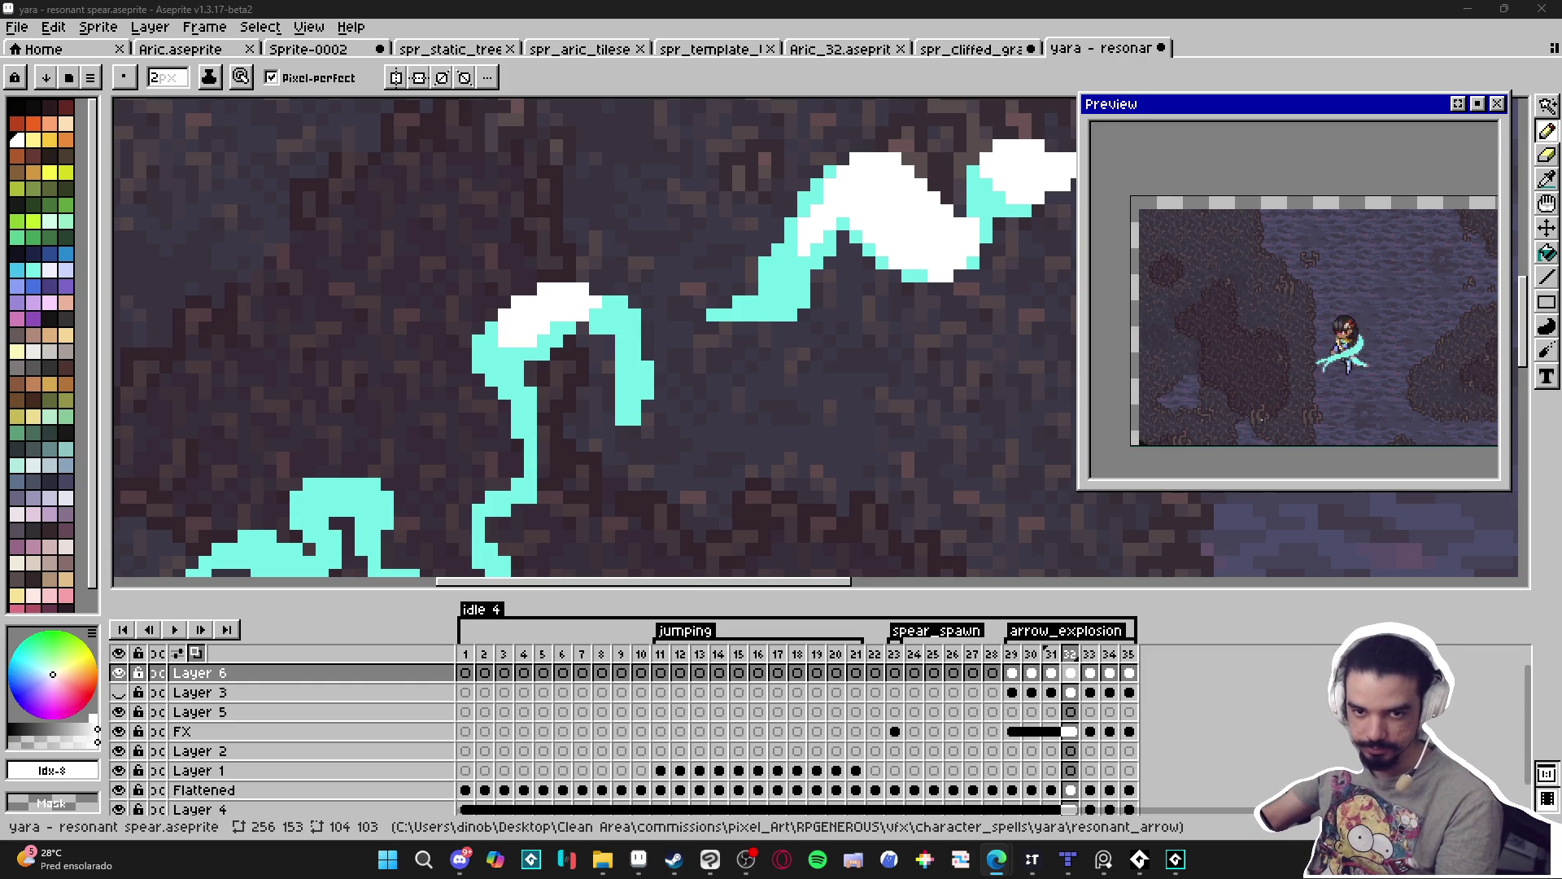
{"action": "scroll", "coordinate": [554, 390], "scroll_direction": "down", "scroll_amount": 5}
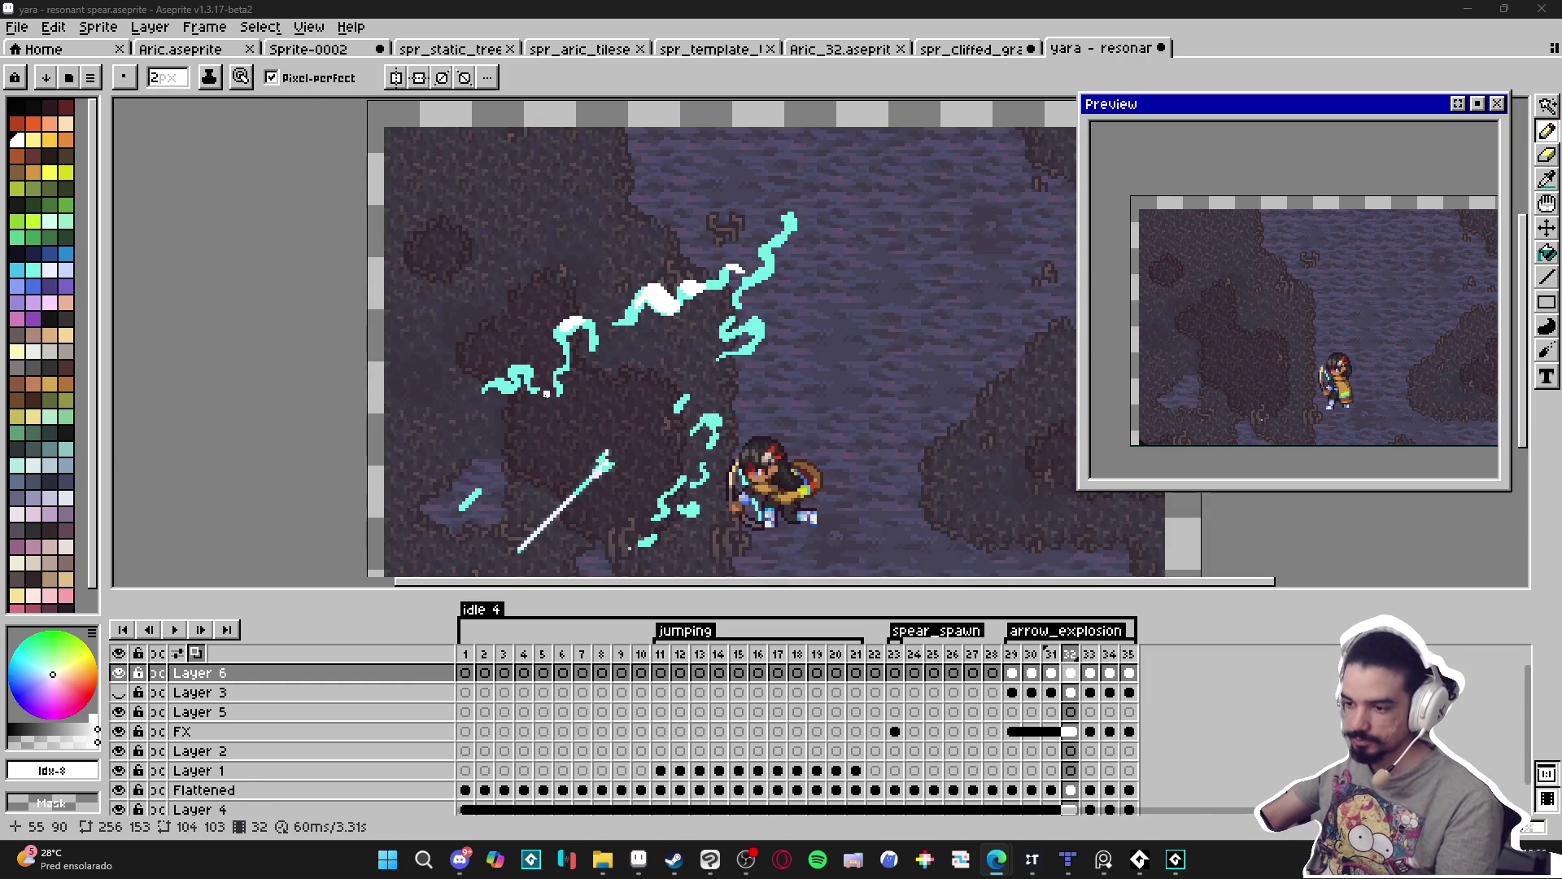
Add white pixels along the existing highlight's top edge and top-right.
{"action": "scroll", "coordinate": [729, 342], "scroll_direction": "up", "scroll_amount": 3}
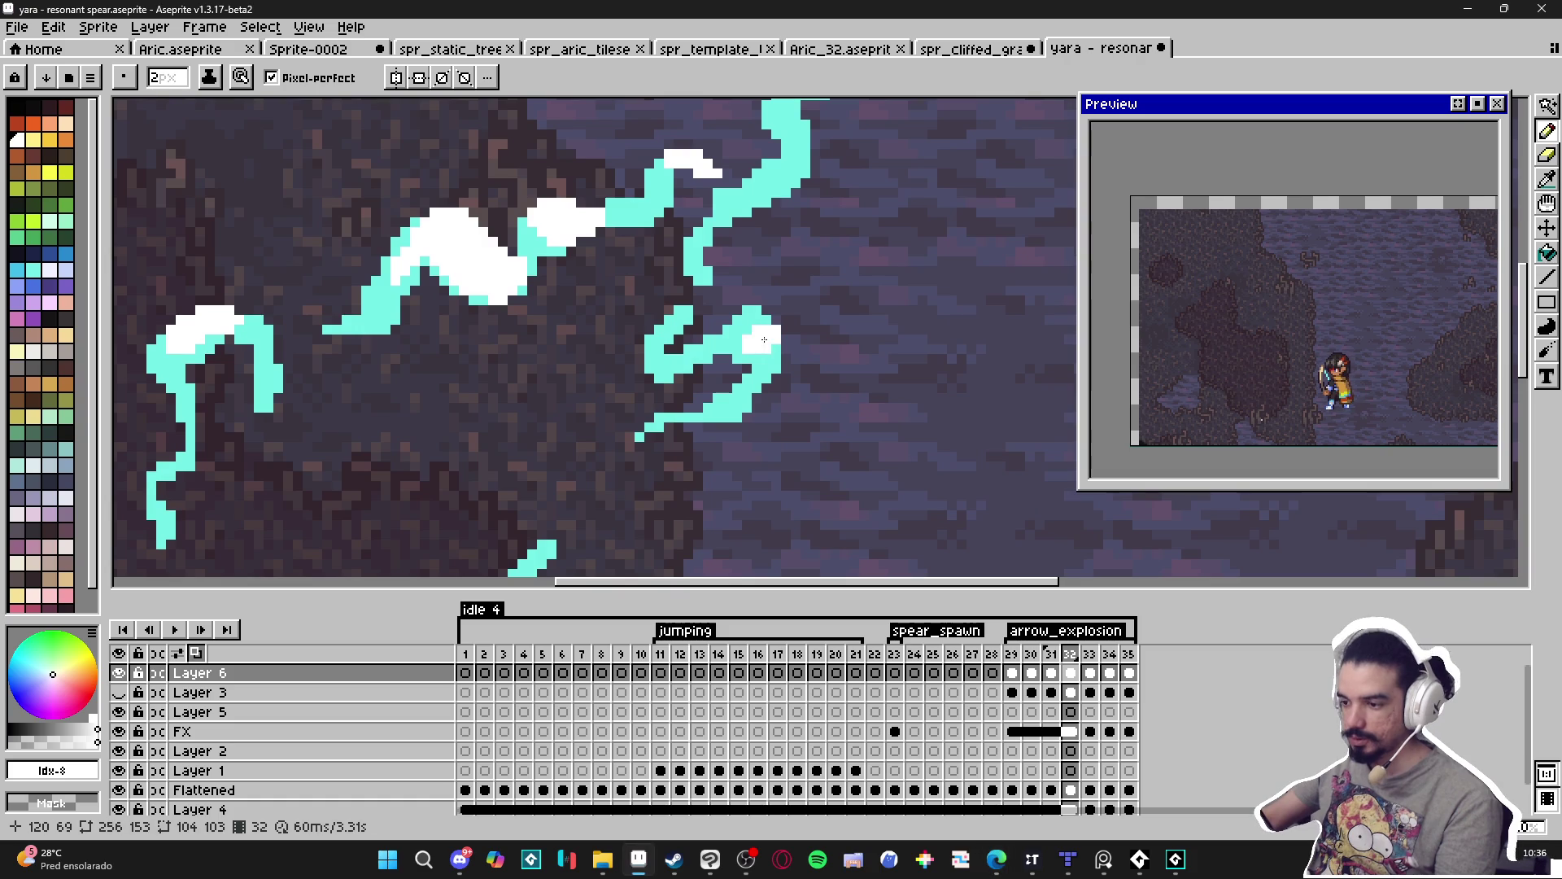
{"action": "left_click", "coordinate": [737, 334]}
{"action": "left_click", "coordinate": [757, 321]}
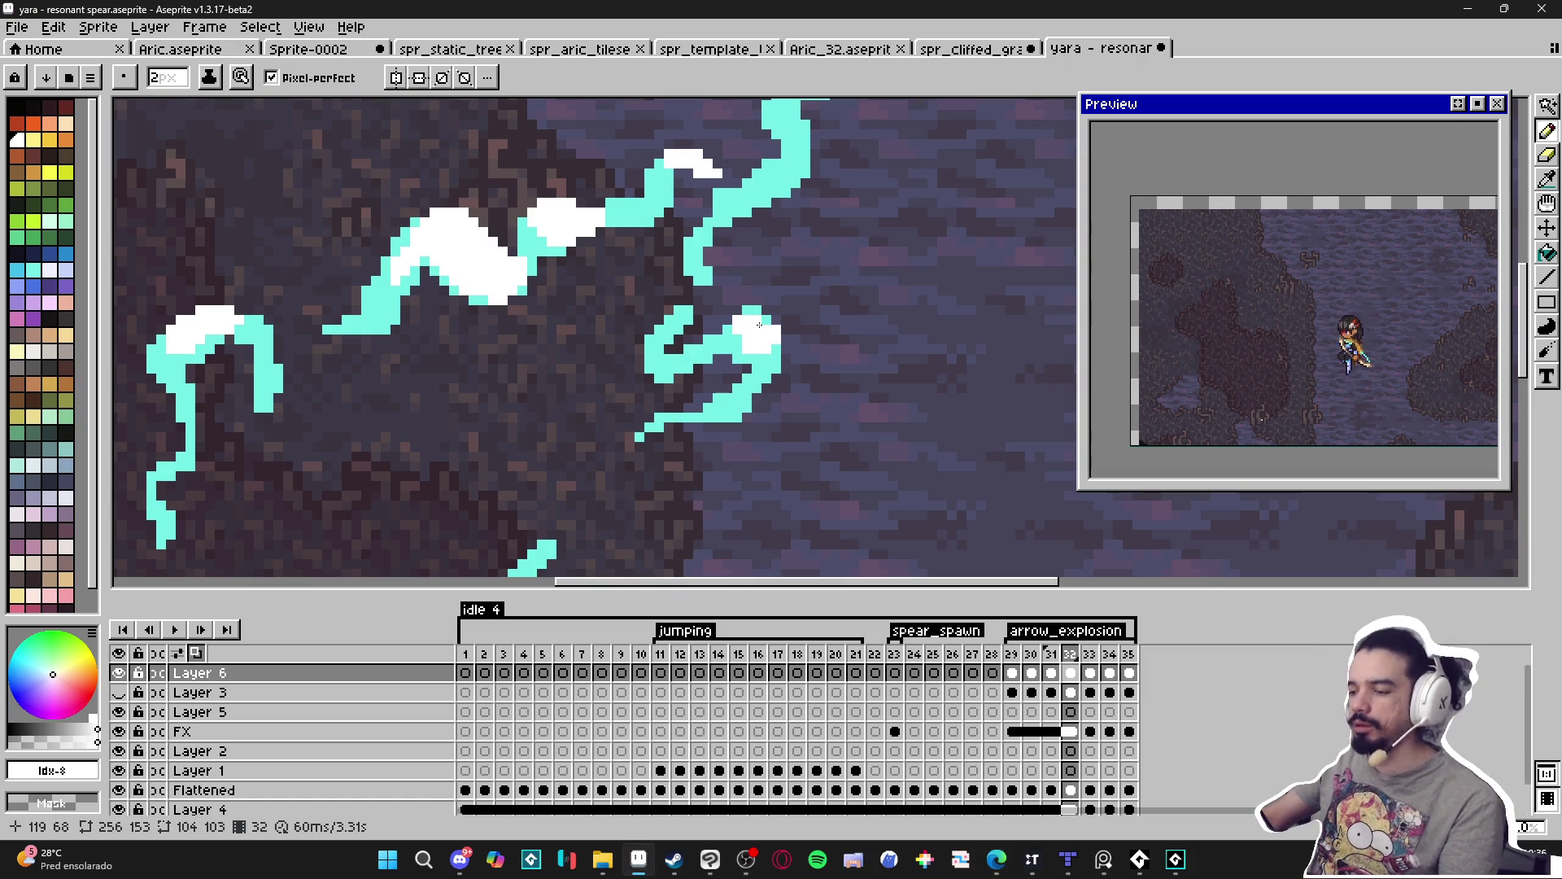
{"action": "left_click", "coordinate": [777, 323]}
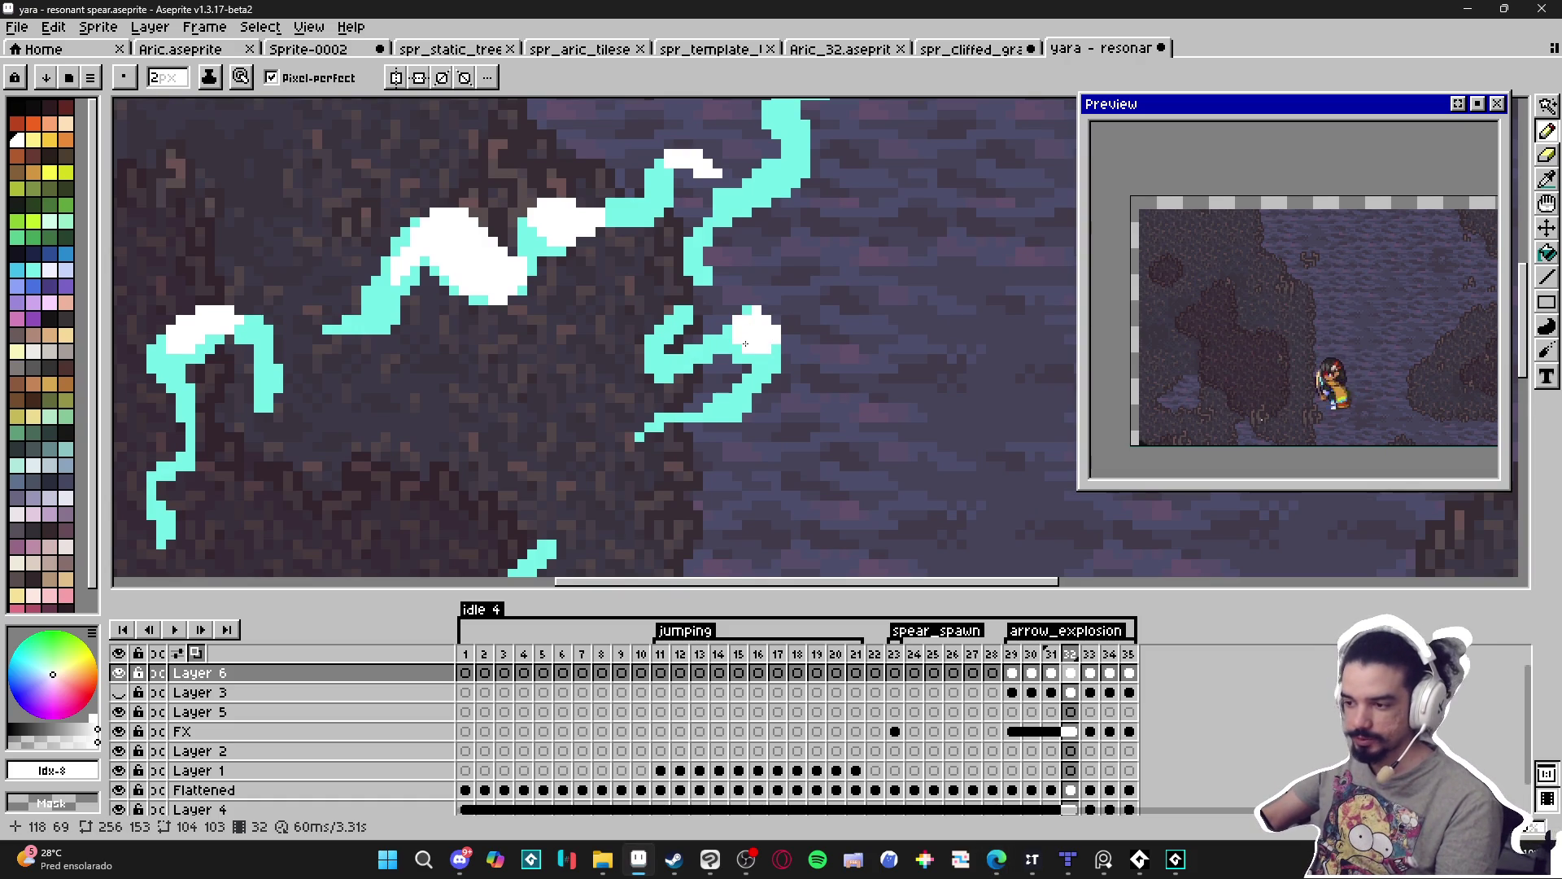
{"action": "scroll", "coordinate": [745, 344], "scroll_direction": "down", "scroll_amount": 2}
{"action": "scroll", "coordinate": [793, 393], "scroll_direction": "up", "scroll_amount": 2}
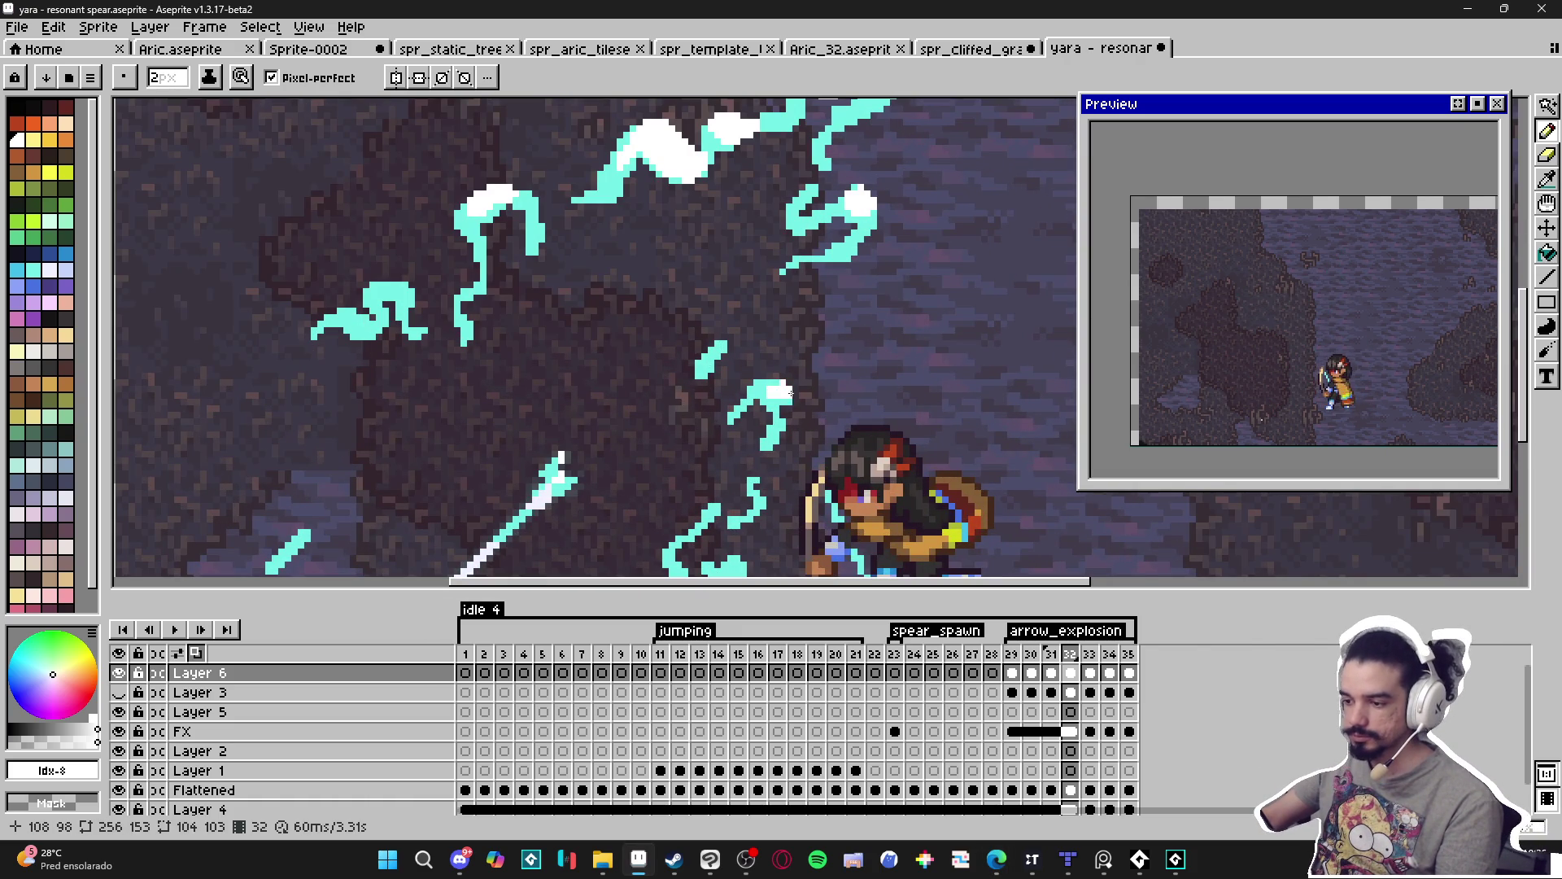
{"action": "scroll", "coordinate": [785, 396], "scroll_direction": "down", "scroll_amount": 2}
{"action": "scroll", "coordinate": [838, 392], "scroll_direction": "up", "scroll_amount": 3}
Whiten a cyan bolt and blob, redoing the upper bolt highlight further left.
{"action": "left_click", "coordinate": [838, 392]}
{"action": "mouse_move", "coordinate": [817, 488]}
{"action": "left_mouse_down"}
{"action": "mouse_move", "coordinate": [801, 470]}
{"action": "mouse_move", "coordinate": [787, 492]}
{"action": "left_mouse_up"}
{"action": "scroll", "coordinate": [787, 493], "scroll_direction": "down", "scroll_amount": 2}
{"action": "scroll", "coordinate": [593, 148], "scroll_direction": "up", "scroll_amount": 3}
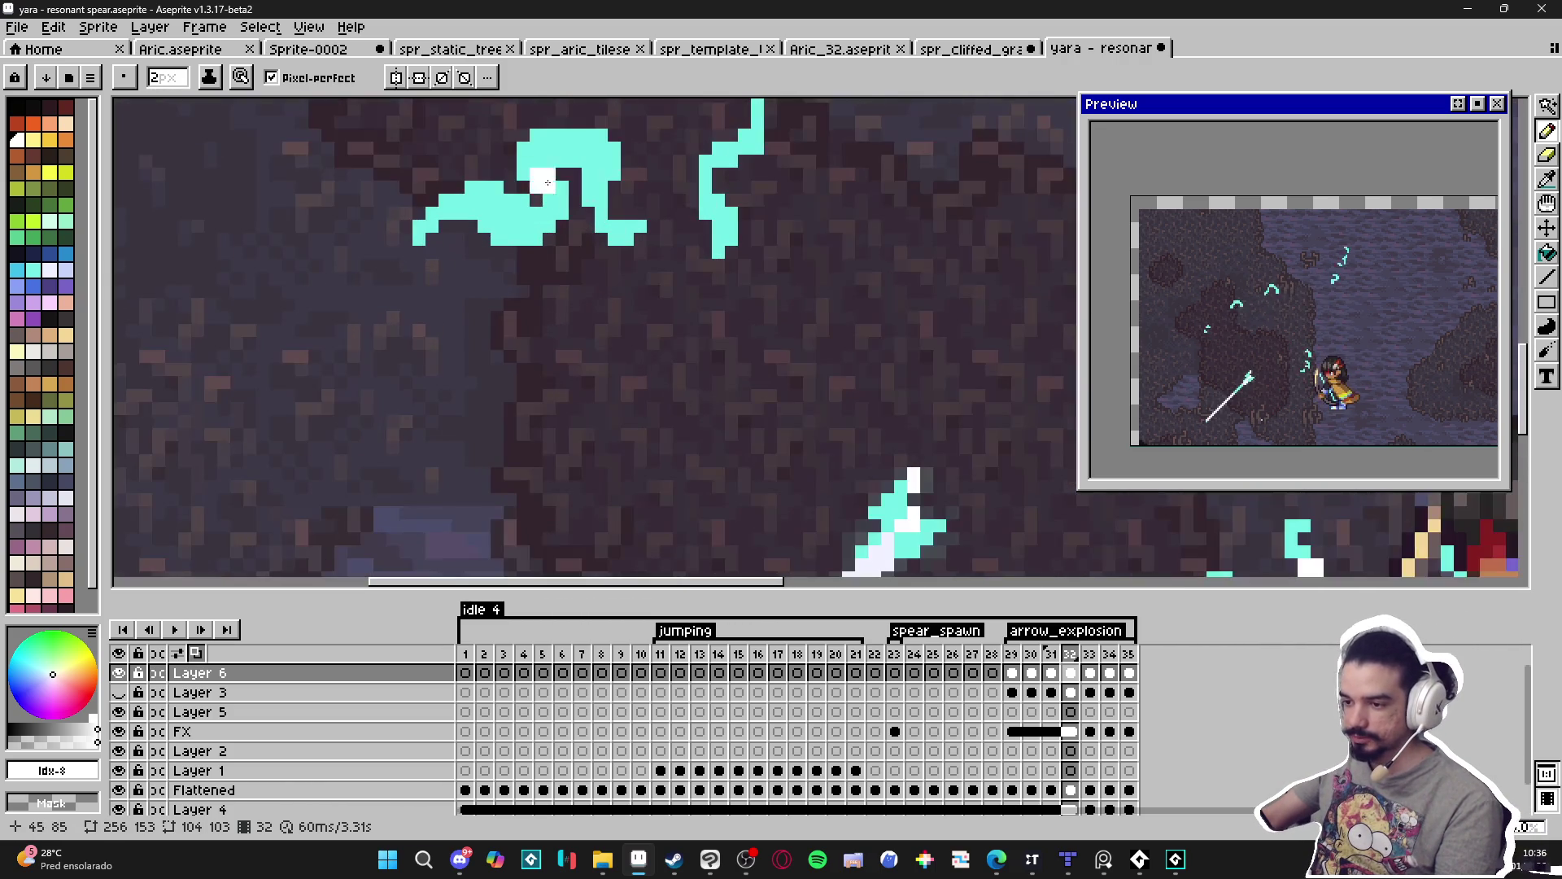
{"action": "left_click_drag", "start_coordinate": [562, 151], "coordinate": [593, 149]}
{"action": "key", "text": "ctrl+z"}
{"action": "left_click_drag", "start_coordinate": [529, 223], "coordinate": [484, 200]}
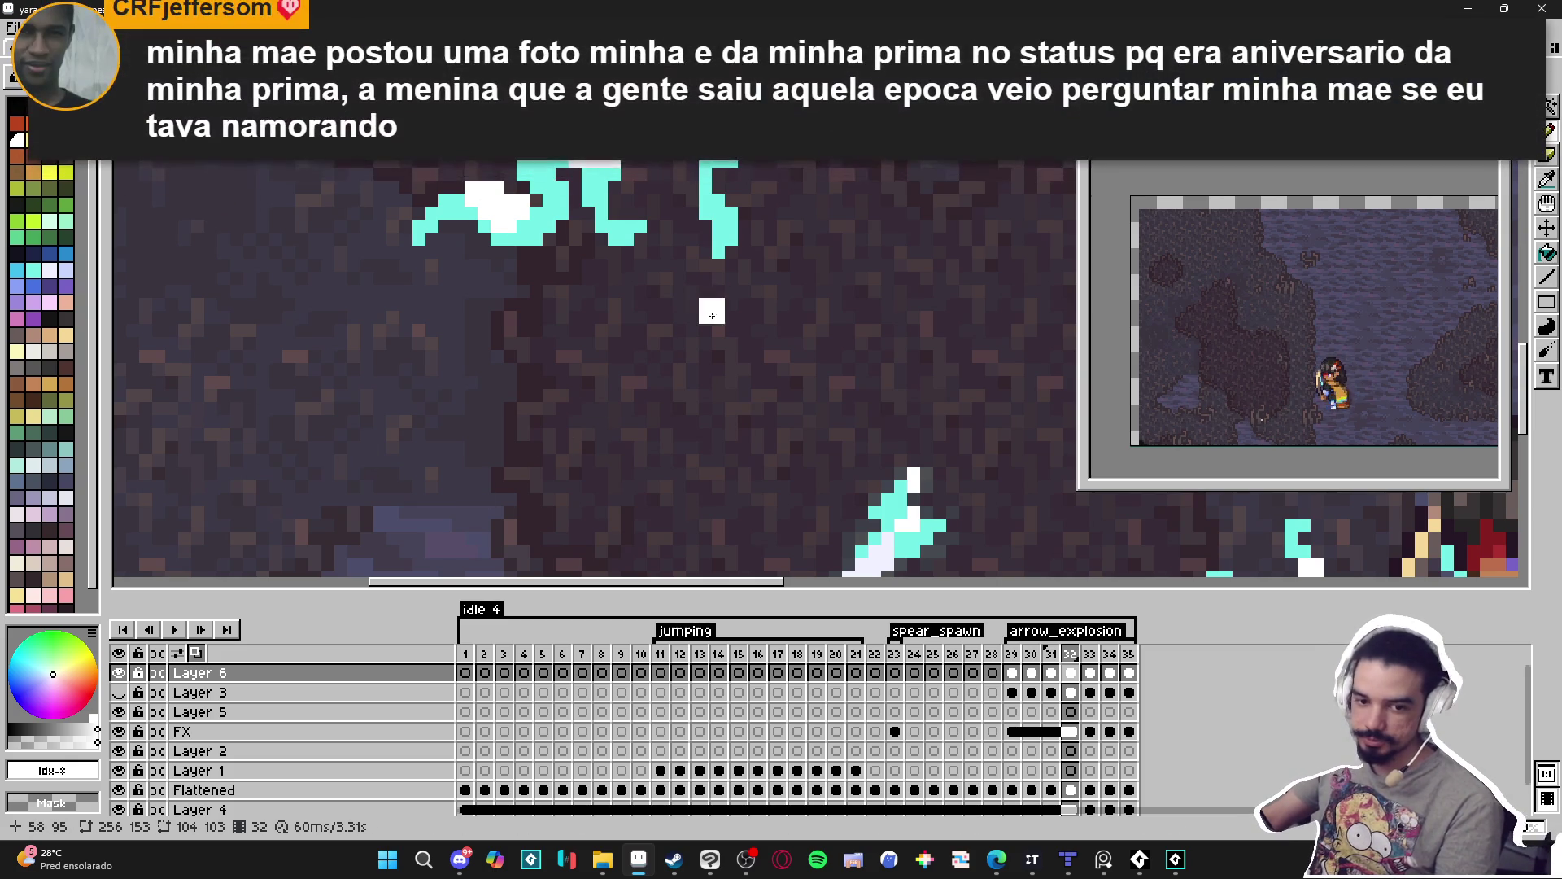
Add a white highlight to the lower cyan stroke.
{"action": "scroll", "coordinate": [707, 305], "scroll_direction": "down", "scroll_amount": 3}
{"action": "scroll", "coordinate": [666, 489], "scroll_direction": "up", "scroll_amount": 2}
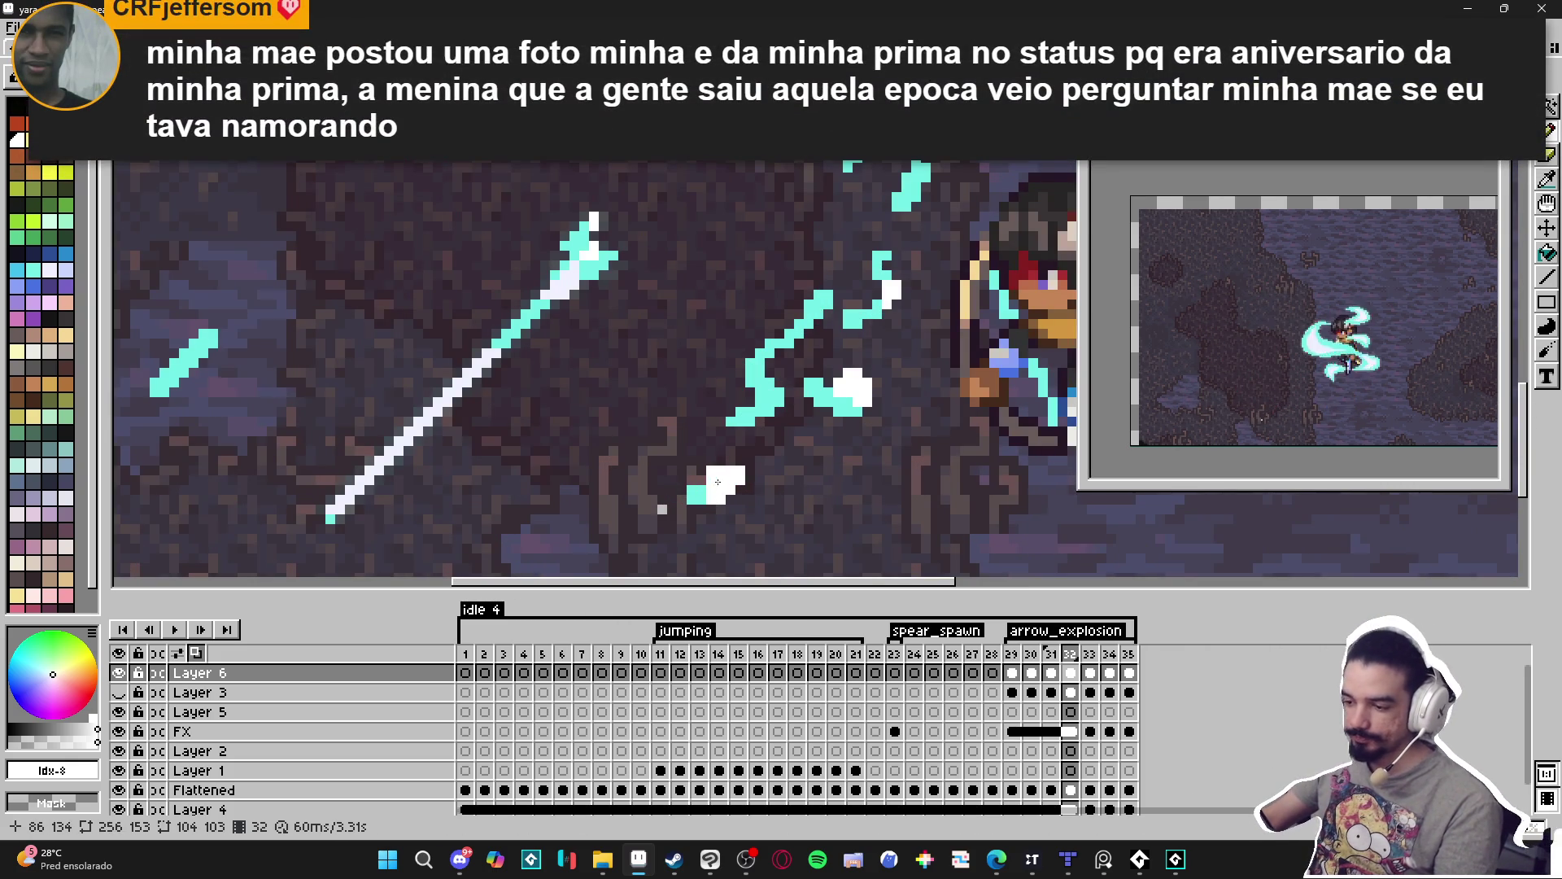
{"action": "scroll", "coordinate": [717, 496], "scroll_direction": "down", "scroll_amount": 1}
{"action": "scroll", "coordinate": [729, 472], "scroll_direction": "up", "scroll_amount": 2}
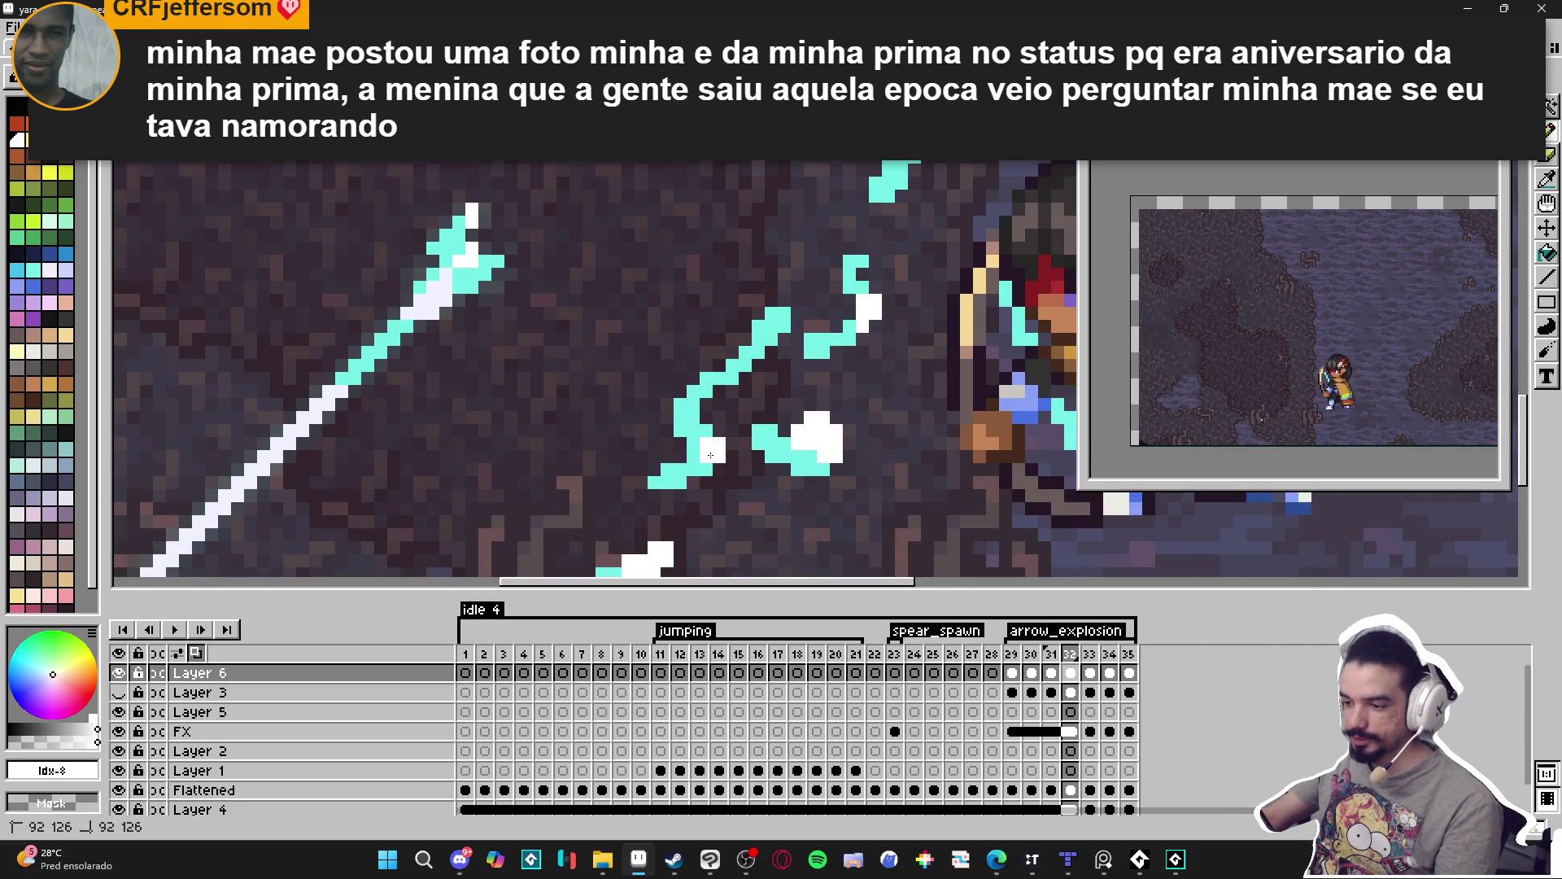
{"action": "scroll", "coordinate": [716, 443], "scroll_direction": "down", "scroll_amount": 2}
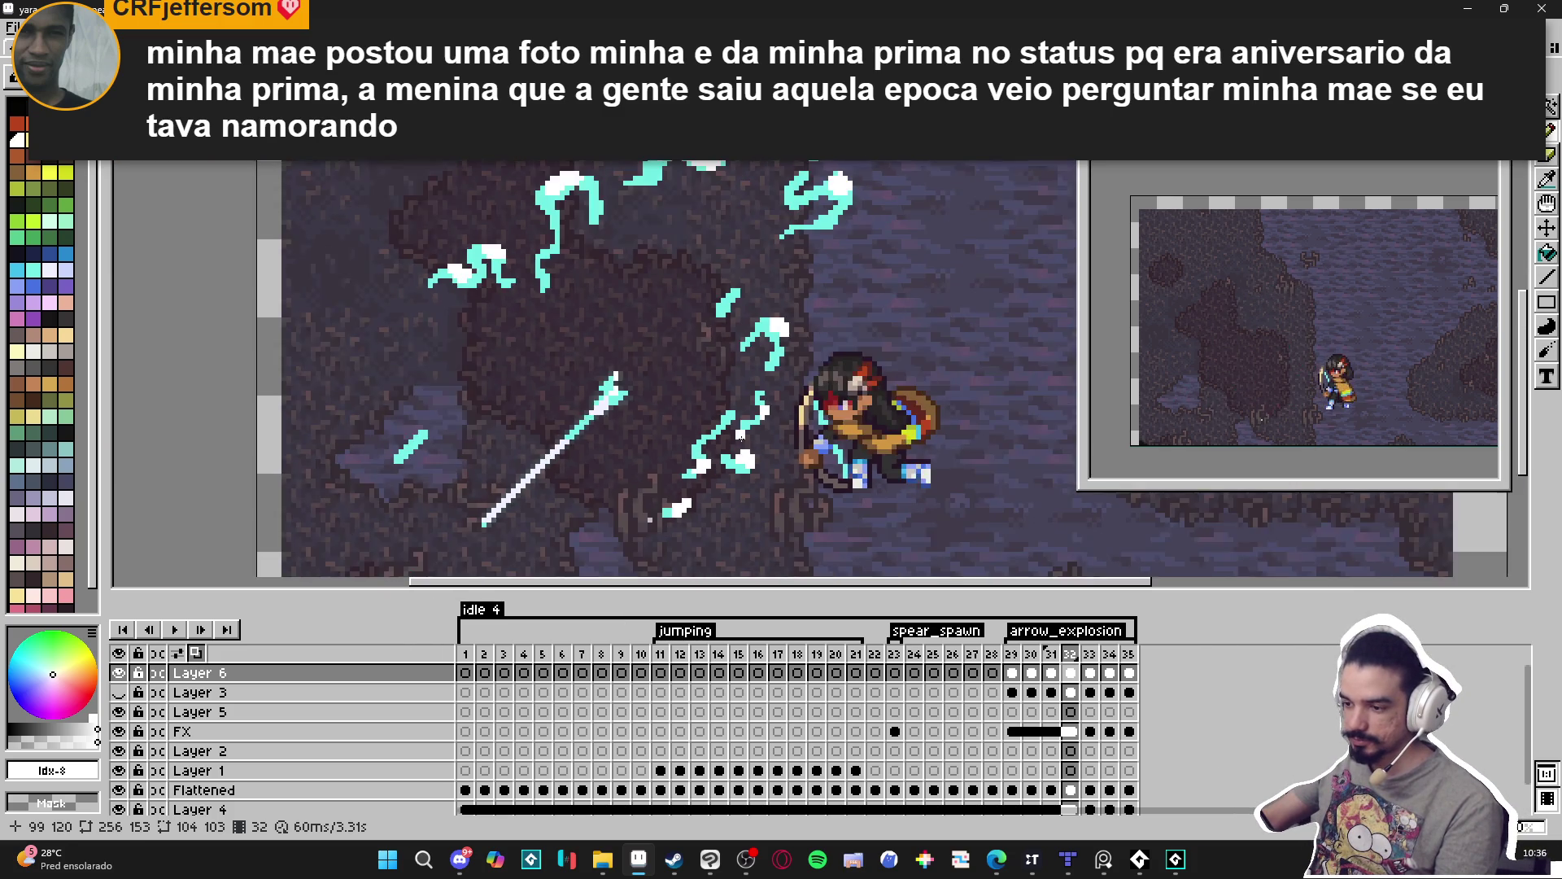
{"action": "scroll", "coordinate": [728, 417], "scroll_direction": "up", "scroll_amount": 1}
{"action": "left_click_drag", "start_coordinate": [715, 407], "coordinate": [701, 416]}
Whiten a cyan stroke's tip, add a white spark nearby, then move to frame 33.
{"action": "scroll", "coordinate": [729, 407], "scroll_direction": "down", "scroll_amount": 2}
{"action": "scroll", "coordinate": [811, 214], "scroll_direction": "up", "scroll_amount": 2}
{"action": "left_click", "coordinate": [814, 210]}
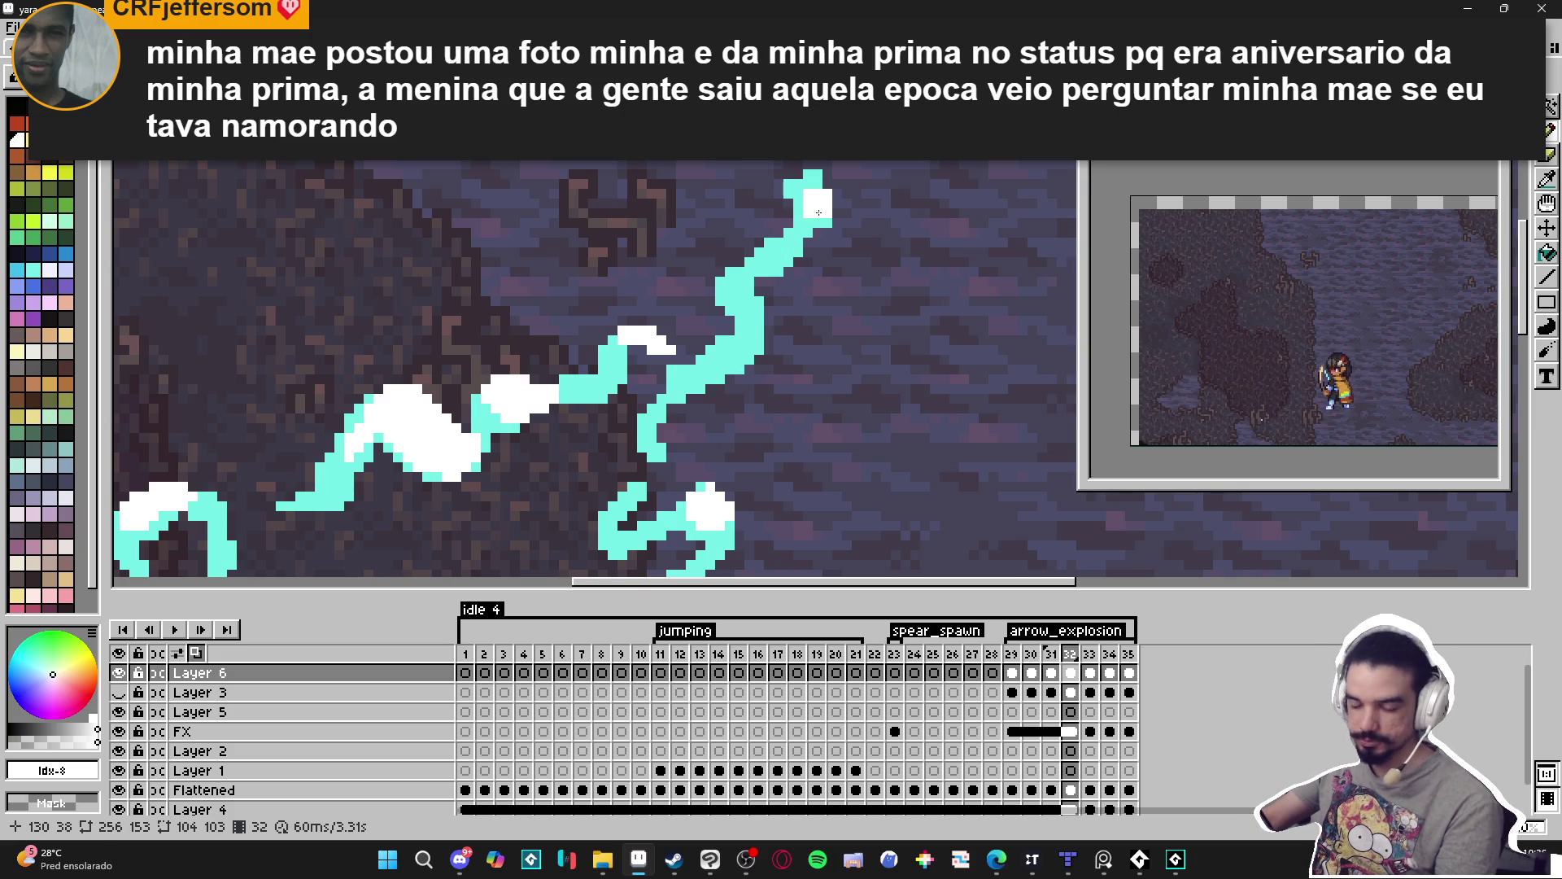
{"action": "left_click_drag", "start_coordinate": [808, 225], "coordinate": [804, 229]}
{"action": "mouse_move", "coordinate": [745, 309]}
{"action": "left_mouse_down"}
{"action": "mouse_move", "coordinate": [748, 342]}
{"action": "mouse_move", "coordinate": [727, 368]}
{"action": "left_mouse_up"}
{"action": "scroll", "coordinate": [727, 368], "scroll_direction": "down", "scroll_amount": 5}
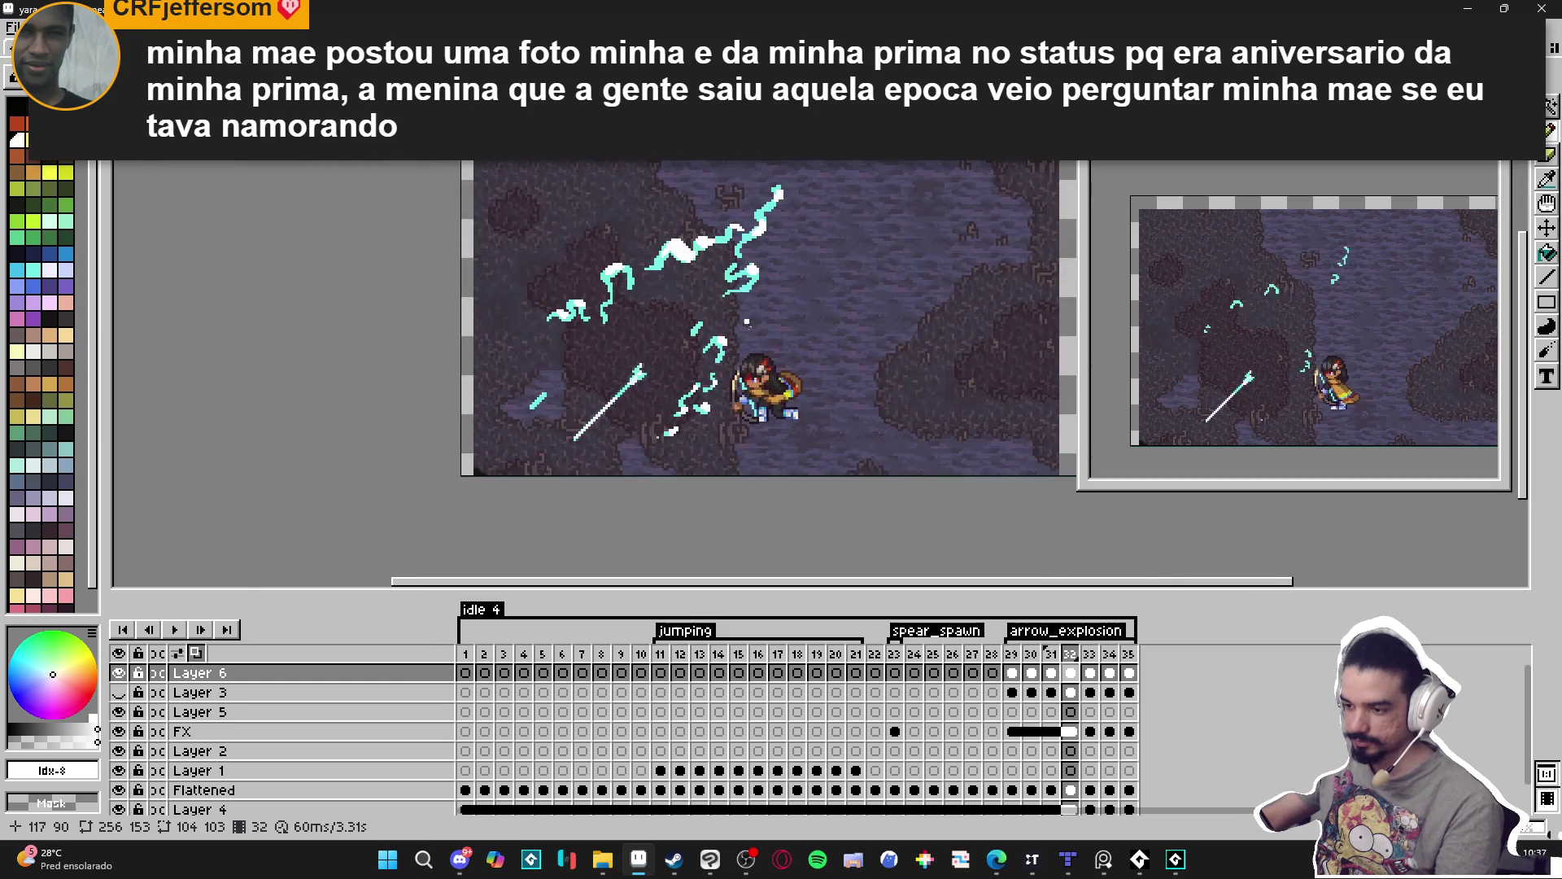
{"action": "left_click", "coordinate": [1090, 659]}
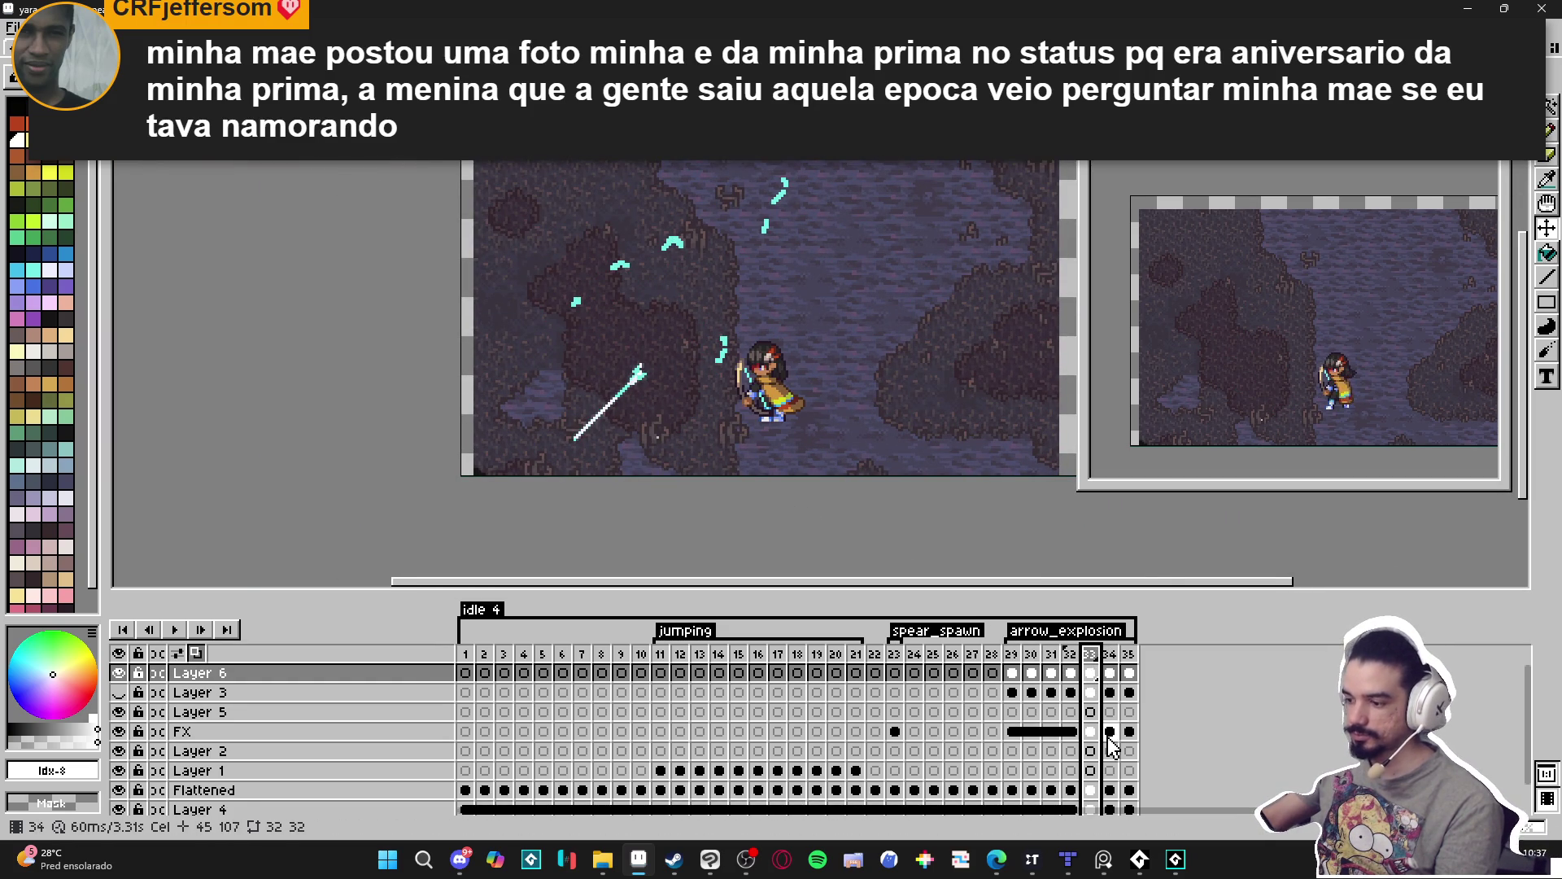
Glance back at frame 32, then return to frame 33.
{"action": "left_click", "coordinate": [1070, 663]}
{"action": "left_click", "coordinate": [1091, 663]}
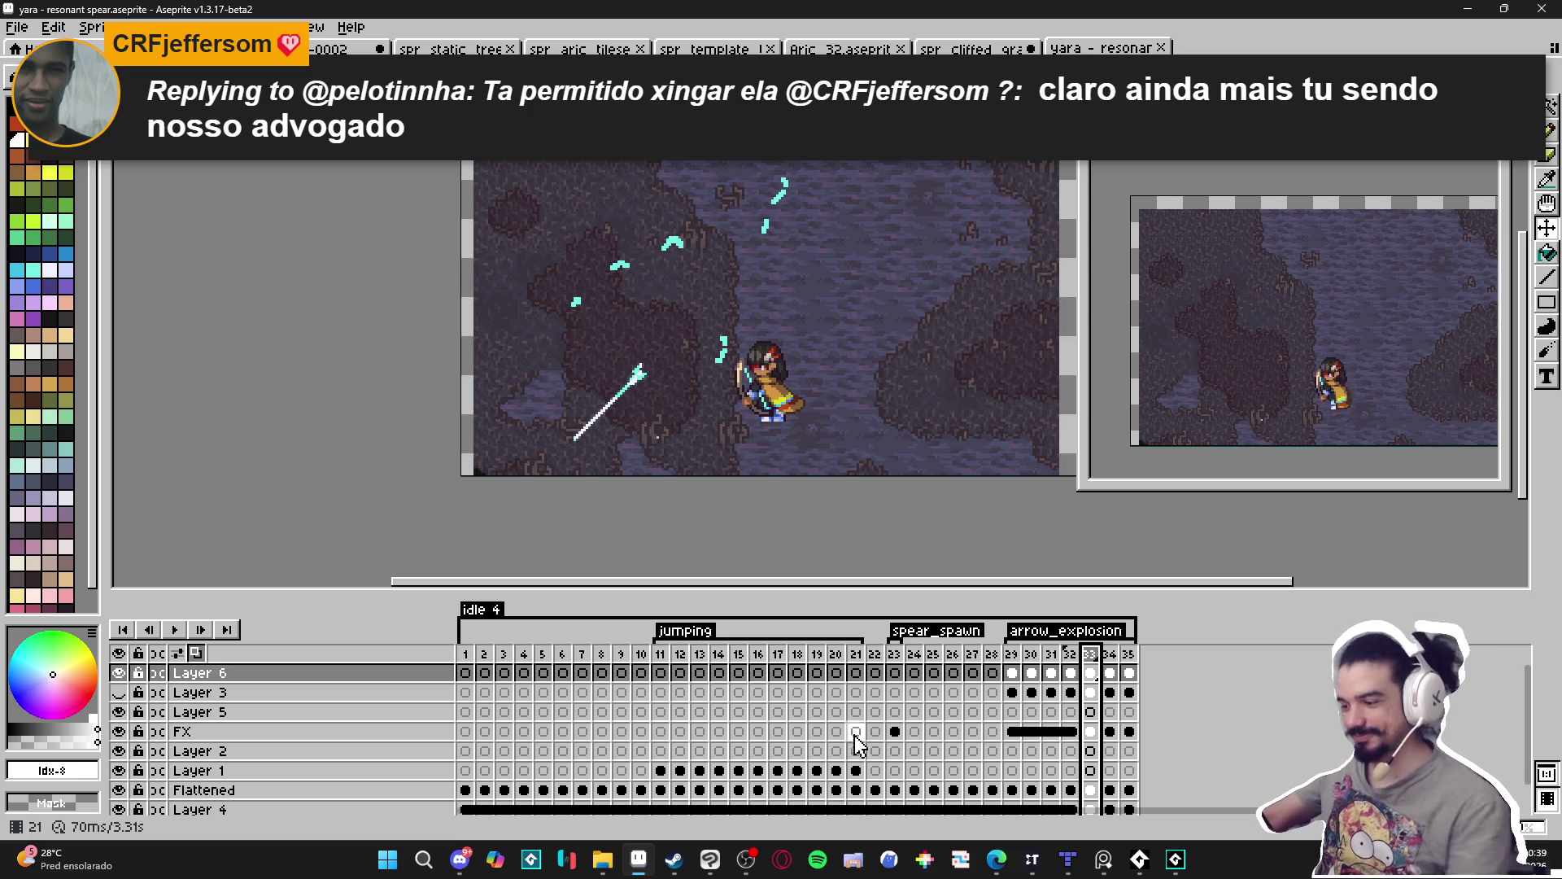
On frame 33, sample the lightning cyan and add a pixel below the top fragment.
{"action": "left_click", "coordinate": [1071, 673]}
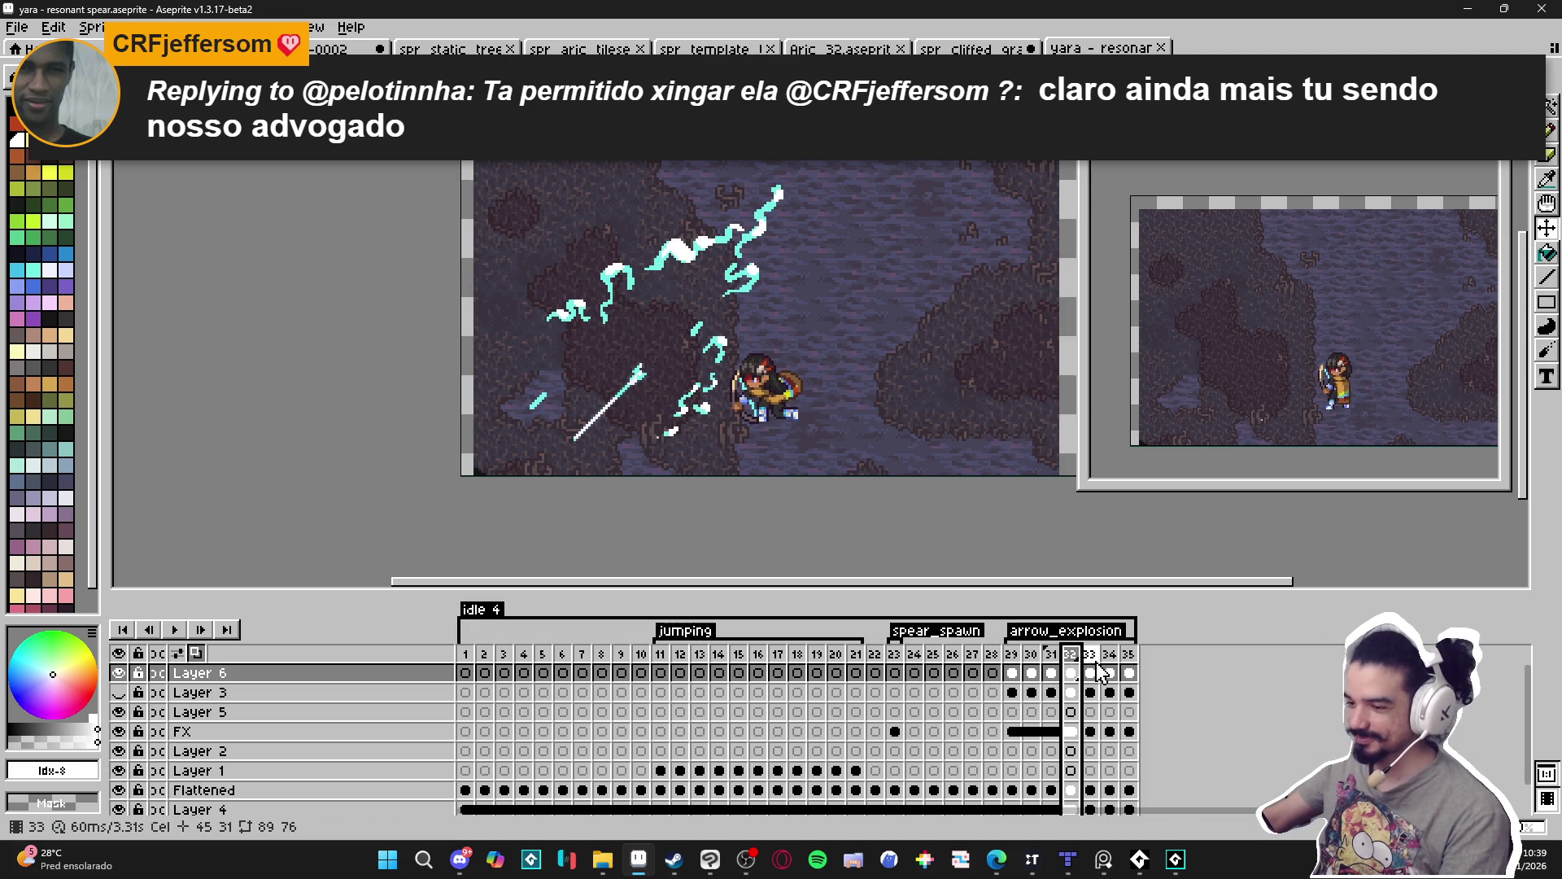
{"action": "left_click", "coordinate": [1093, 672]}
{"action": "scroll", "coordinate": [777, 236], "scroll_direction": "up", "scroll_amount": 2}
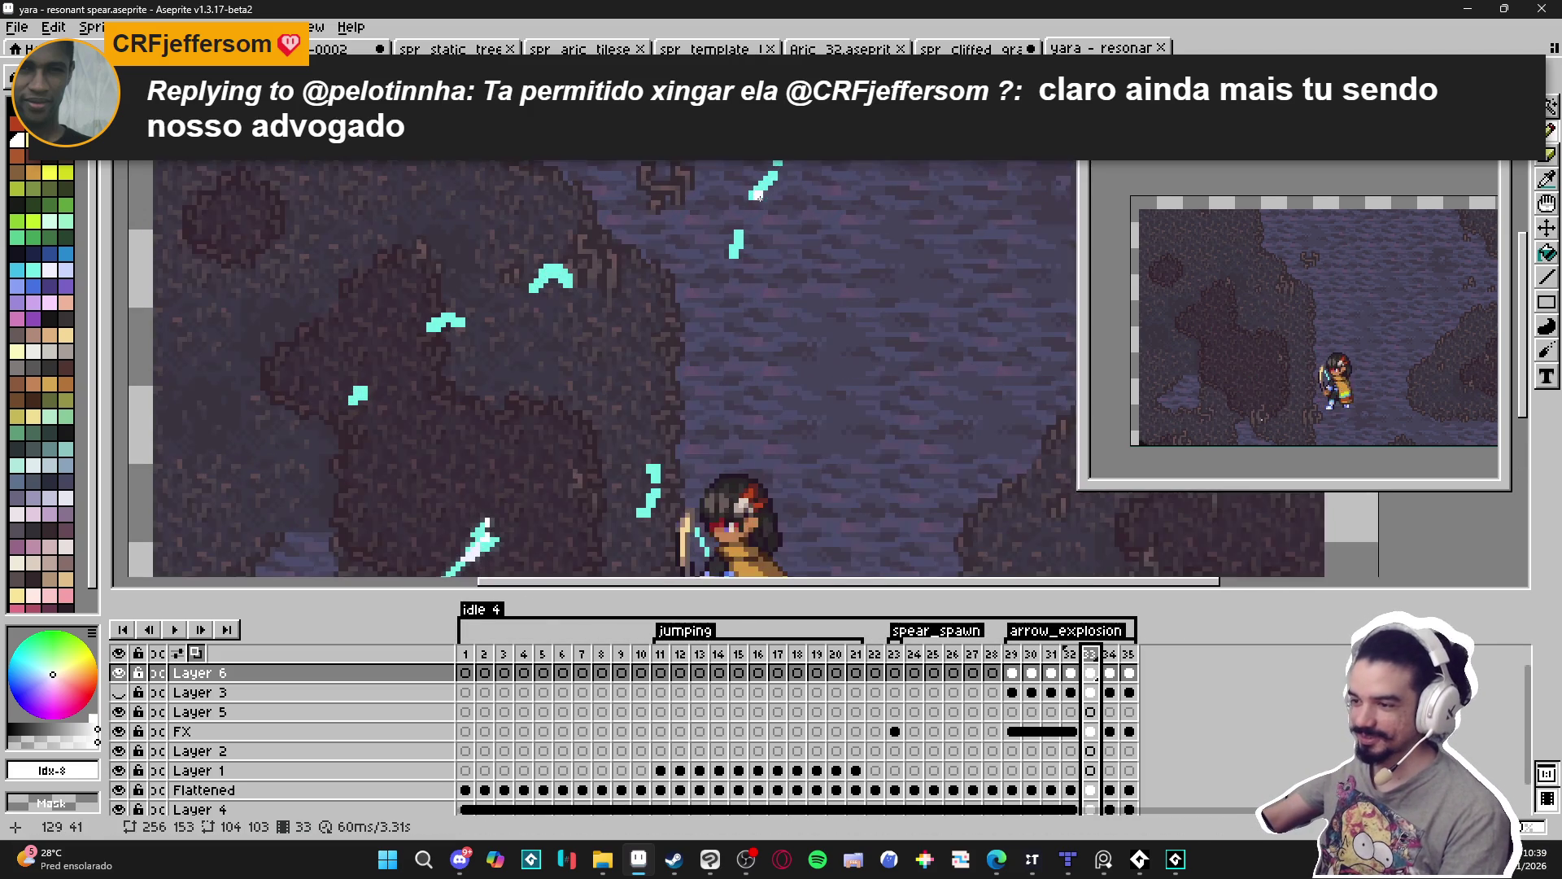
{"action": "left_click", "coordinate": [751, 193], "text": "alt"}
{"action": "scroll", "coordinate": [757, 195], "scroll_direction": "up", "scroll_amount": 2}
{"action": "left_click", "coordinate": [740, 211]}
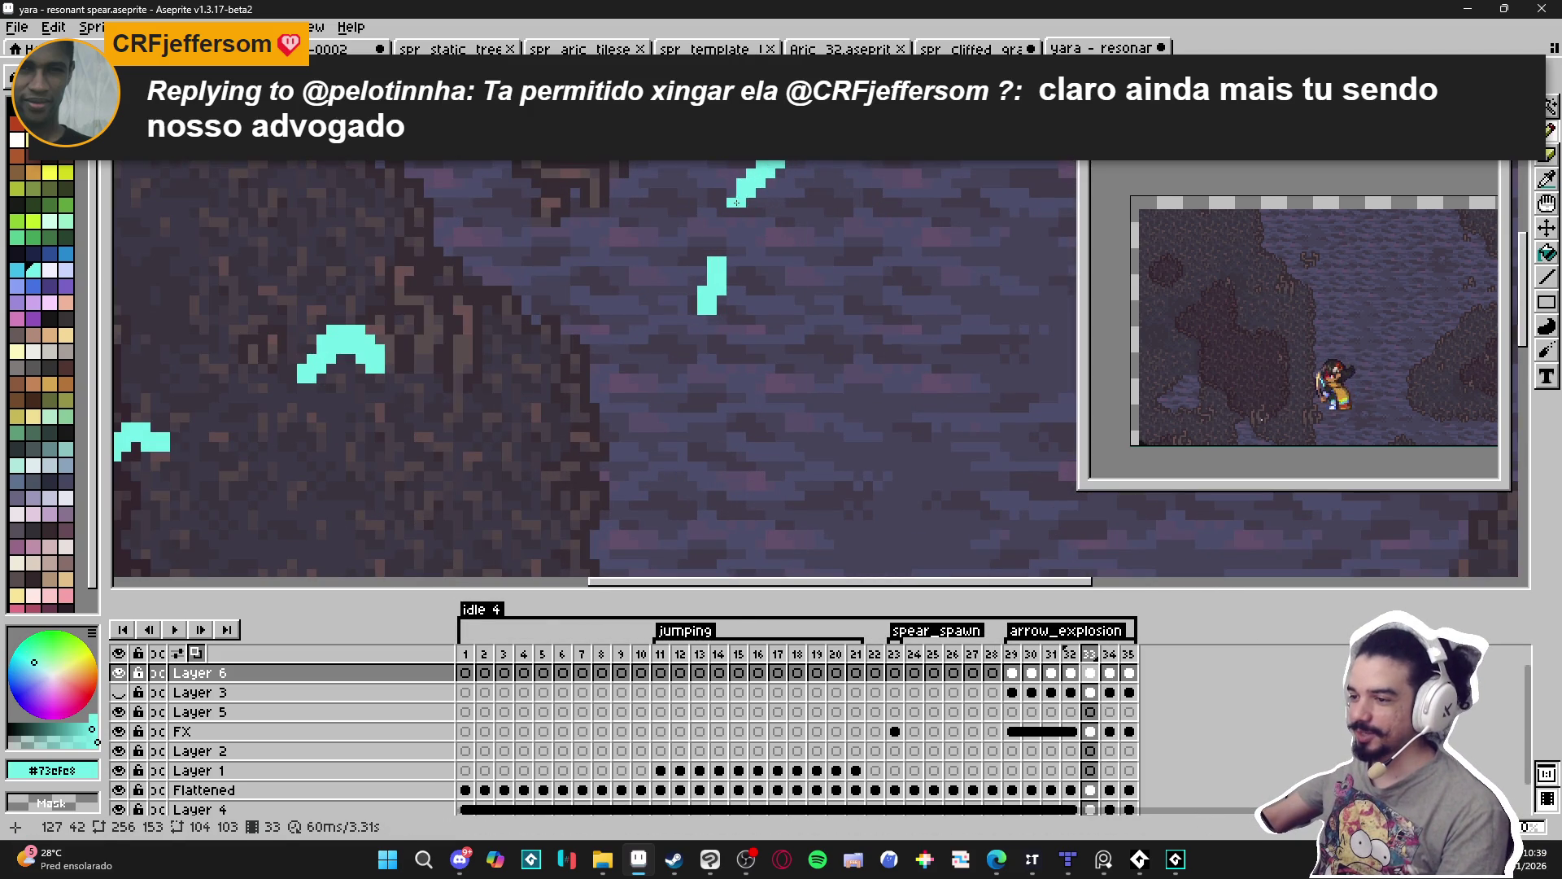
Add another cyan pixel to a slash fragment on frame 33.
{"action": "key", "text": "e"}
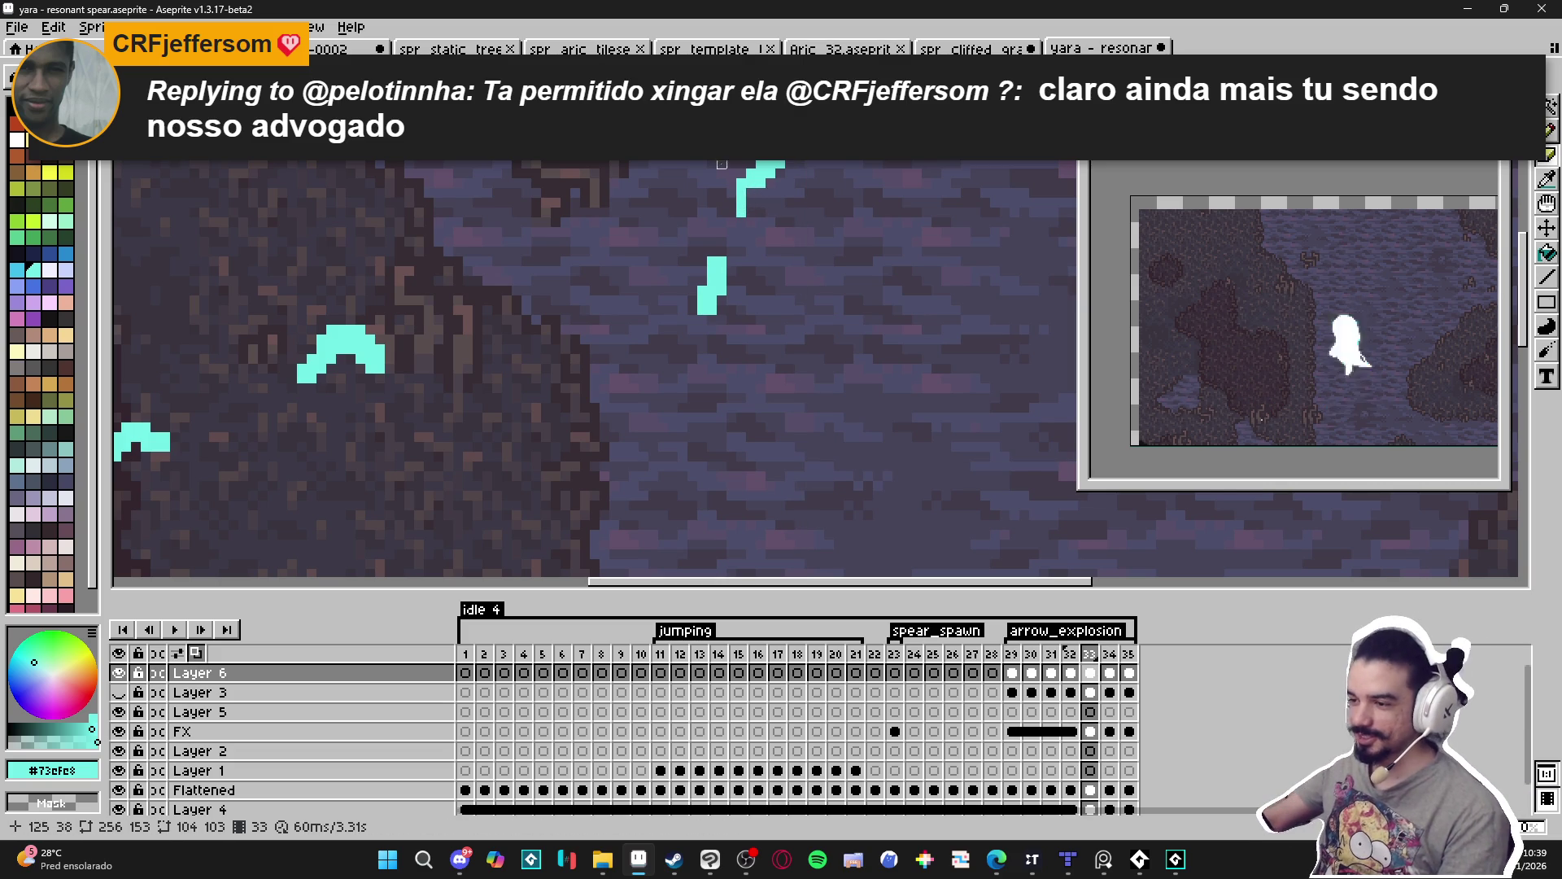
{"action": "scroll", "coordinate": [807, 340], "scroll_direction": "up", "scroll_amount": 2}
{"action": "key", "text": "i"}
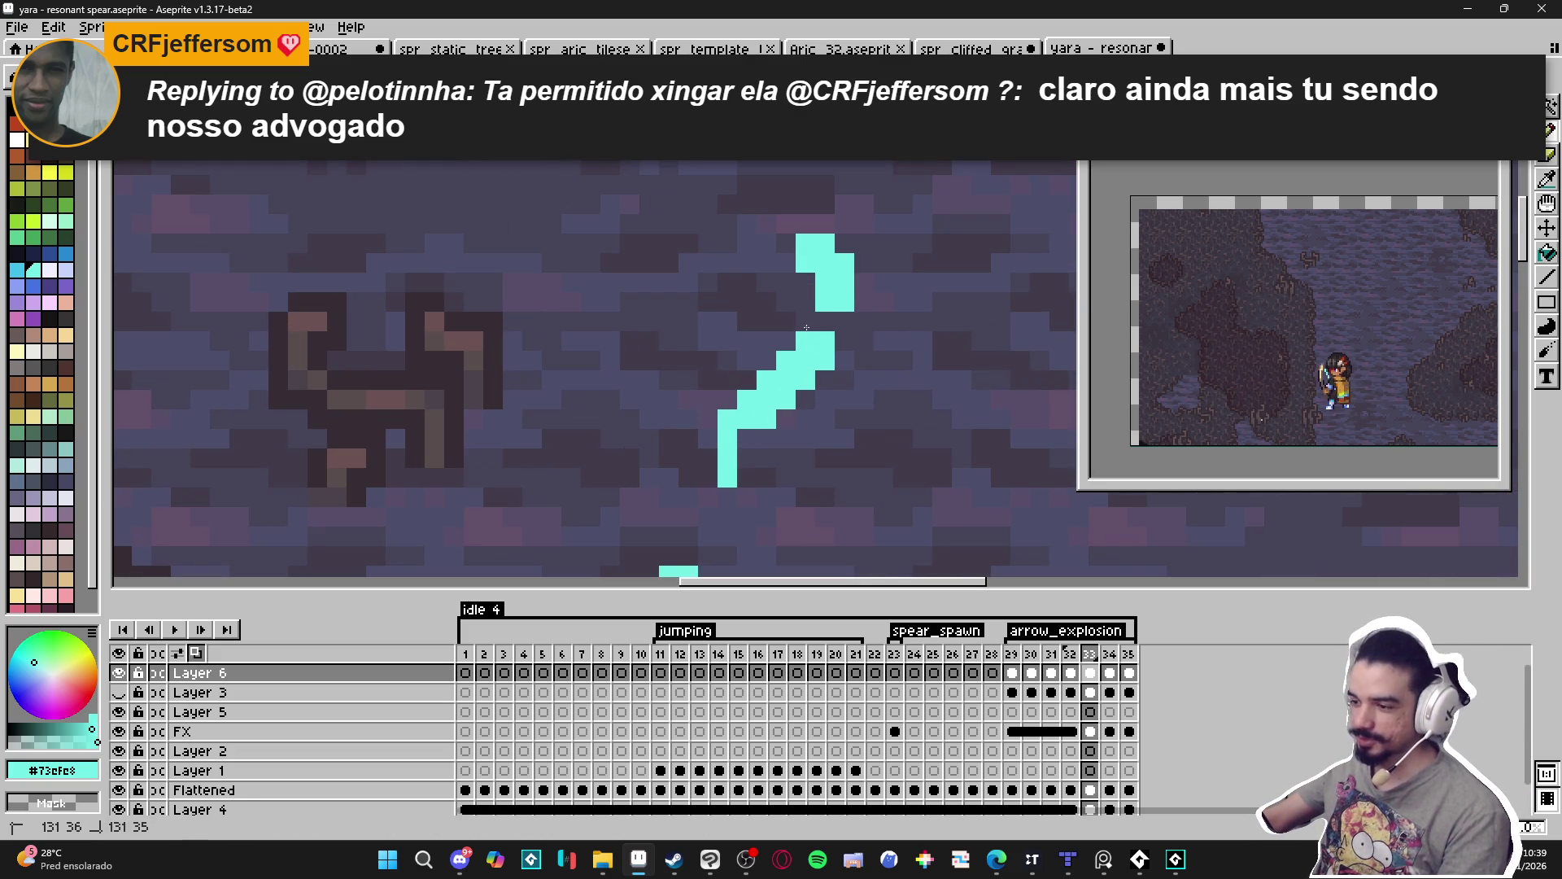
{"action": "key", "text": "b"}
{"action": "left_click", "coordinate": [802, 321]}
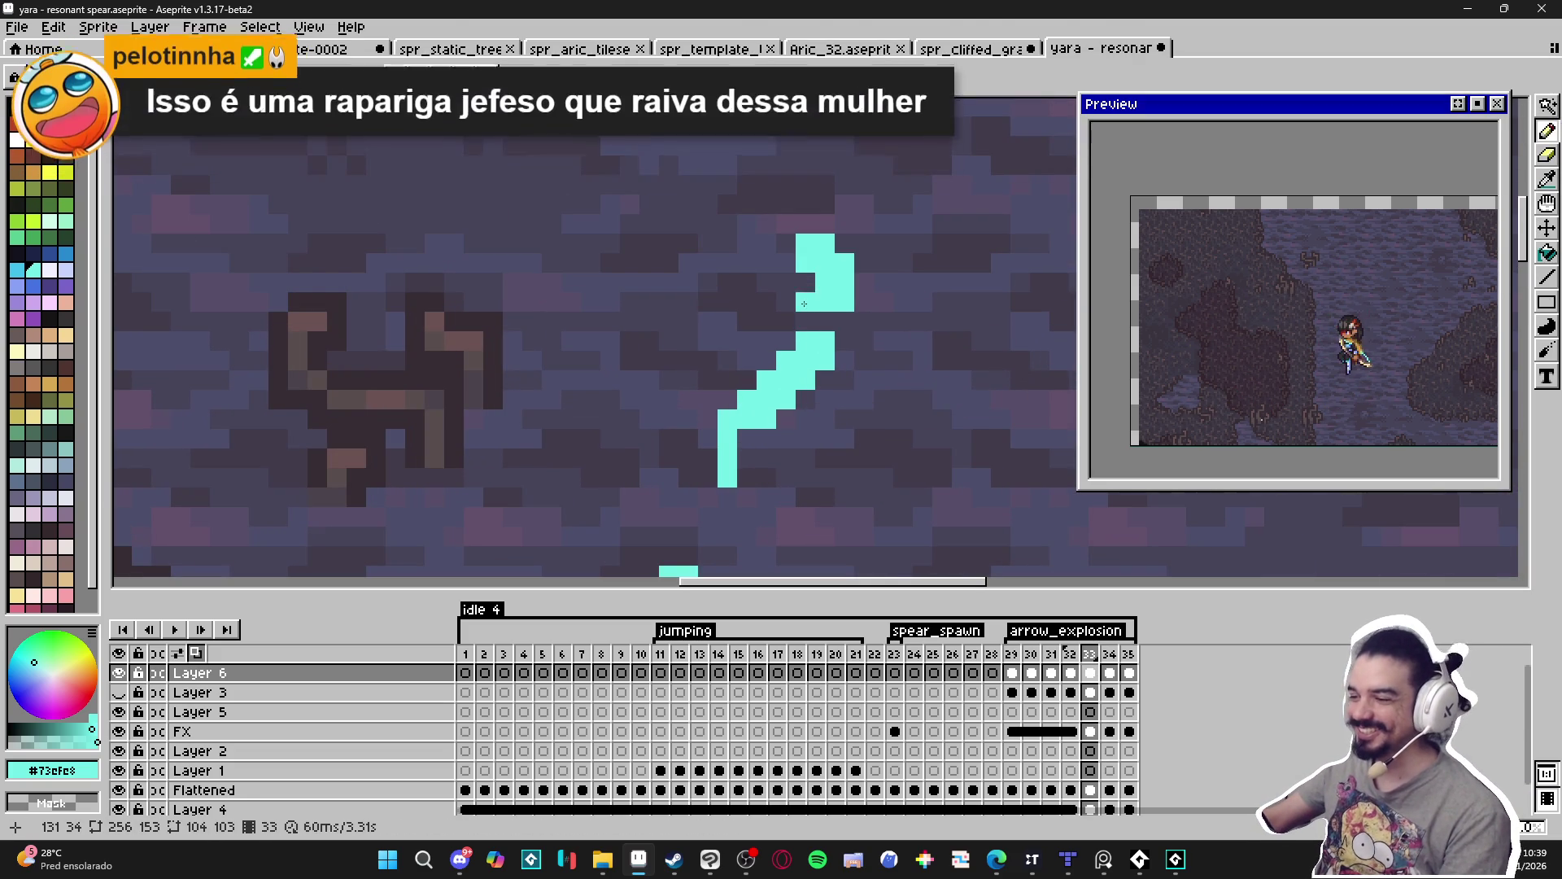
{"action": "left_click_drag", "start_coordinate": [802, 328], "coordinate": [812, 330]}
{"action": "scroll", "coordinate": [812, 330], "scroll_direction": "down", "scroll_amount": 4}
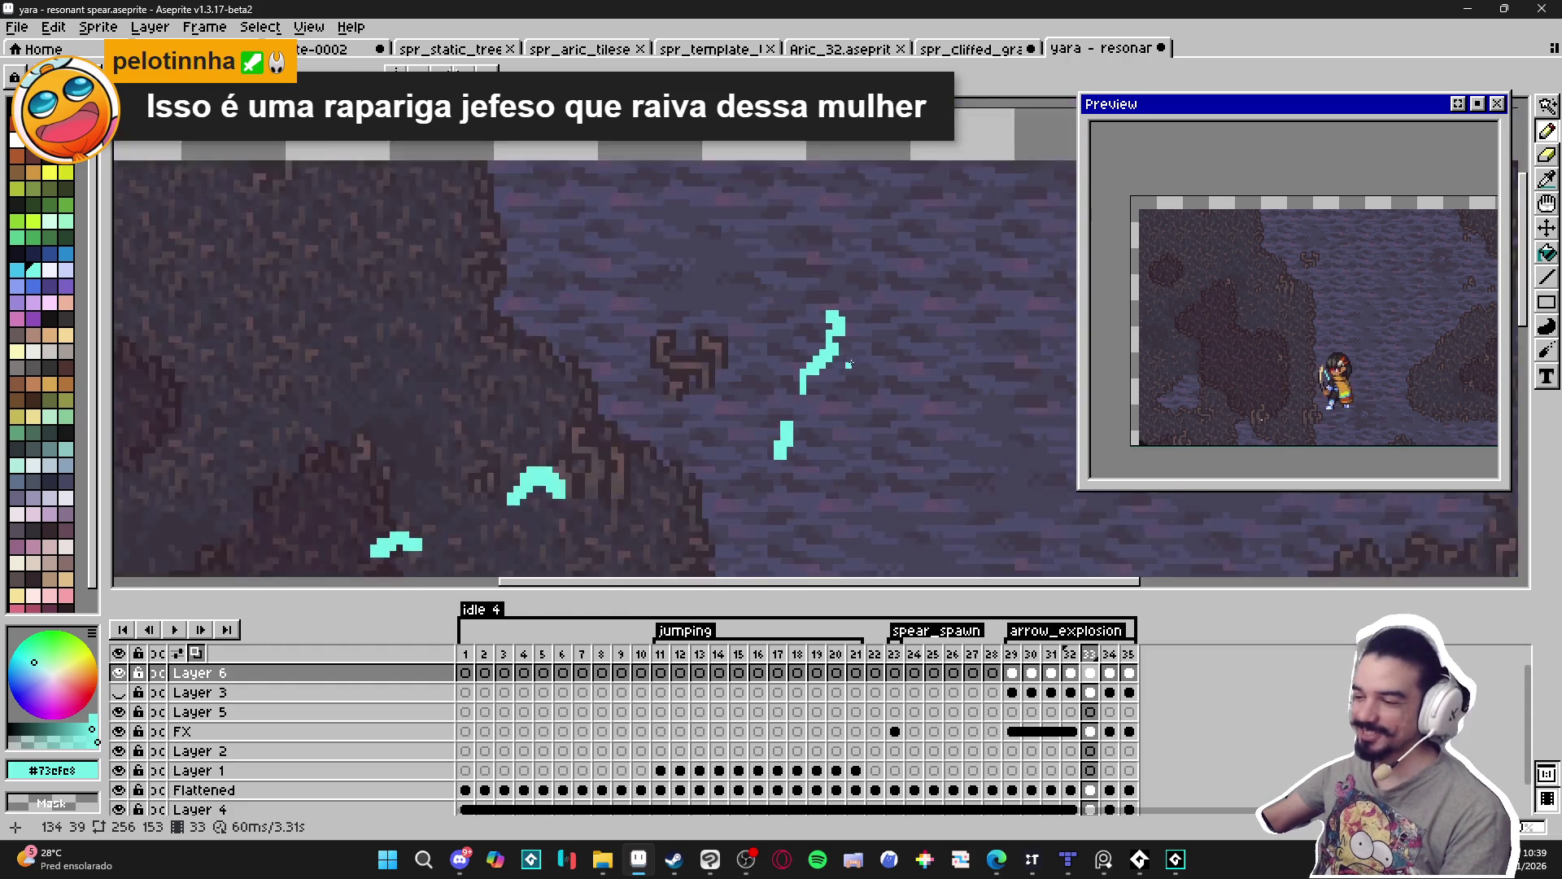
{"action": "scroll", "coordinate": [659, 429], "scroll_direction": "up", "scroll_amount": 3}
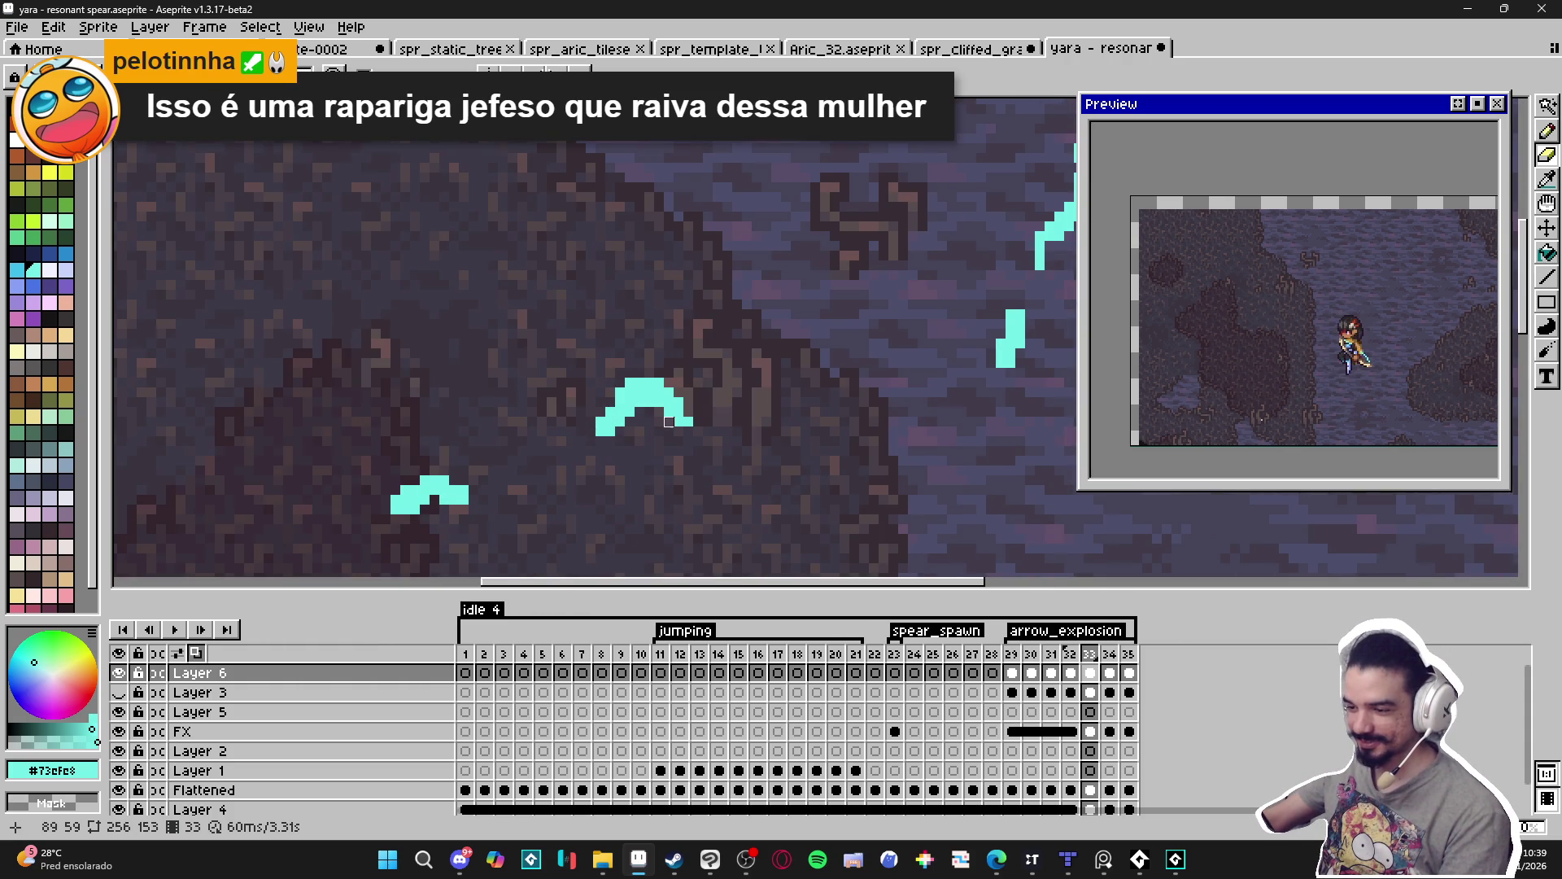
{"action": "scroll", "coordinate": [630, 409], "scroll_direction": "down", "scroll_amount": 1}
{"action": "scroll", "coordinate": [658, 373], "scroll_direction": "down", "scroll_amount": 2}
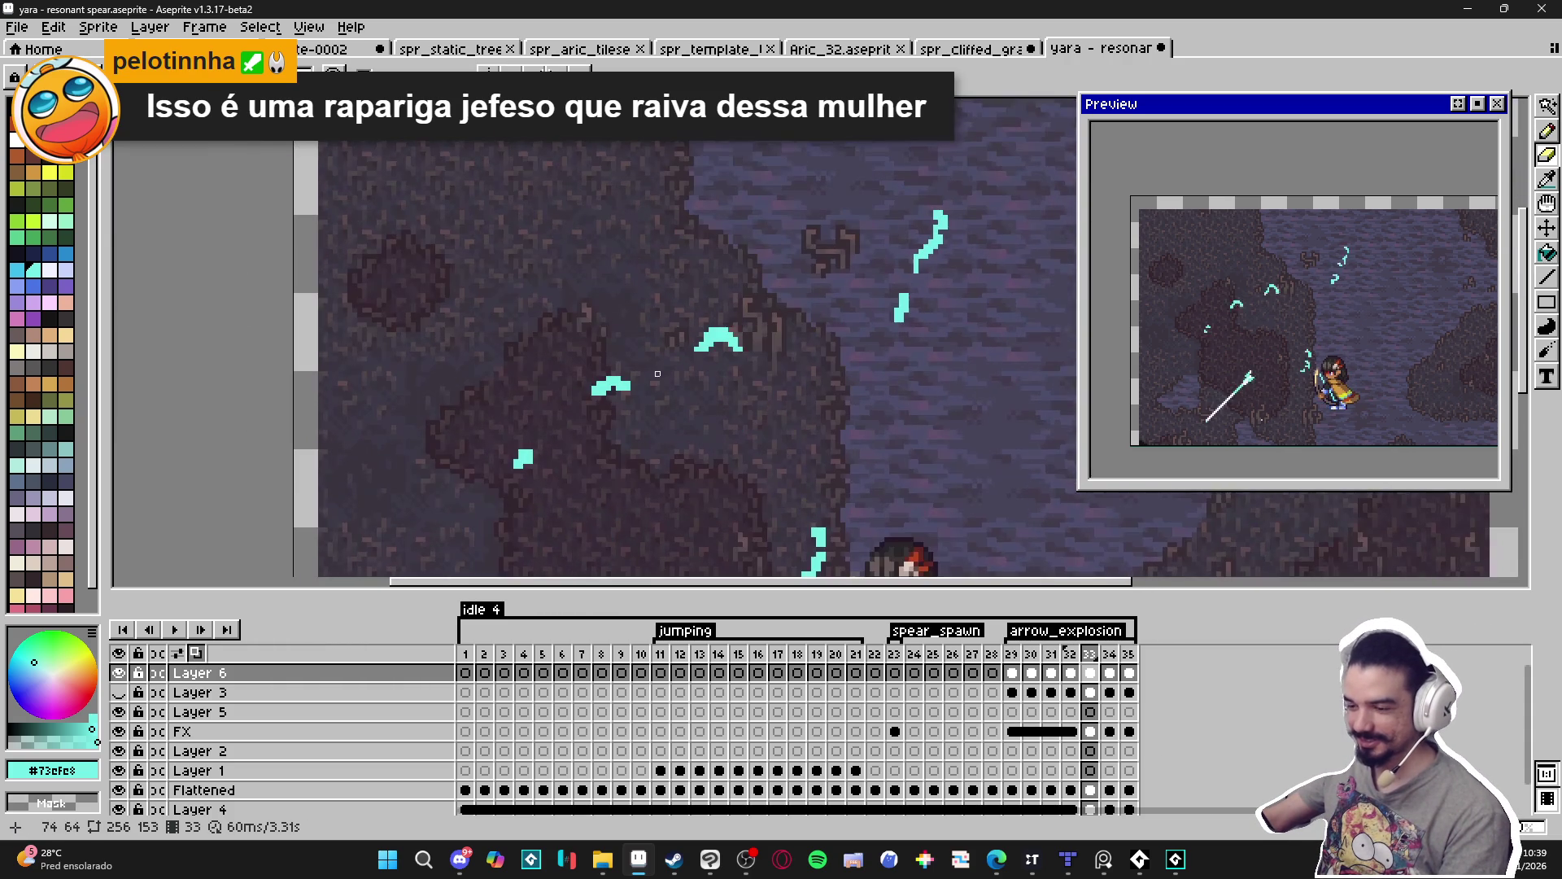
{"action": "scroll", "coordinate": [638, 398], "scroll_direction": "up", "scroll_amount": 4}
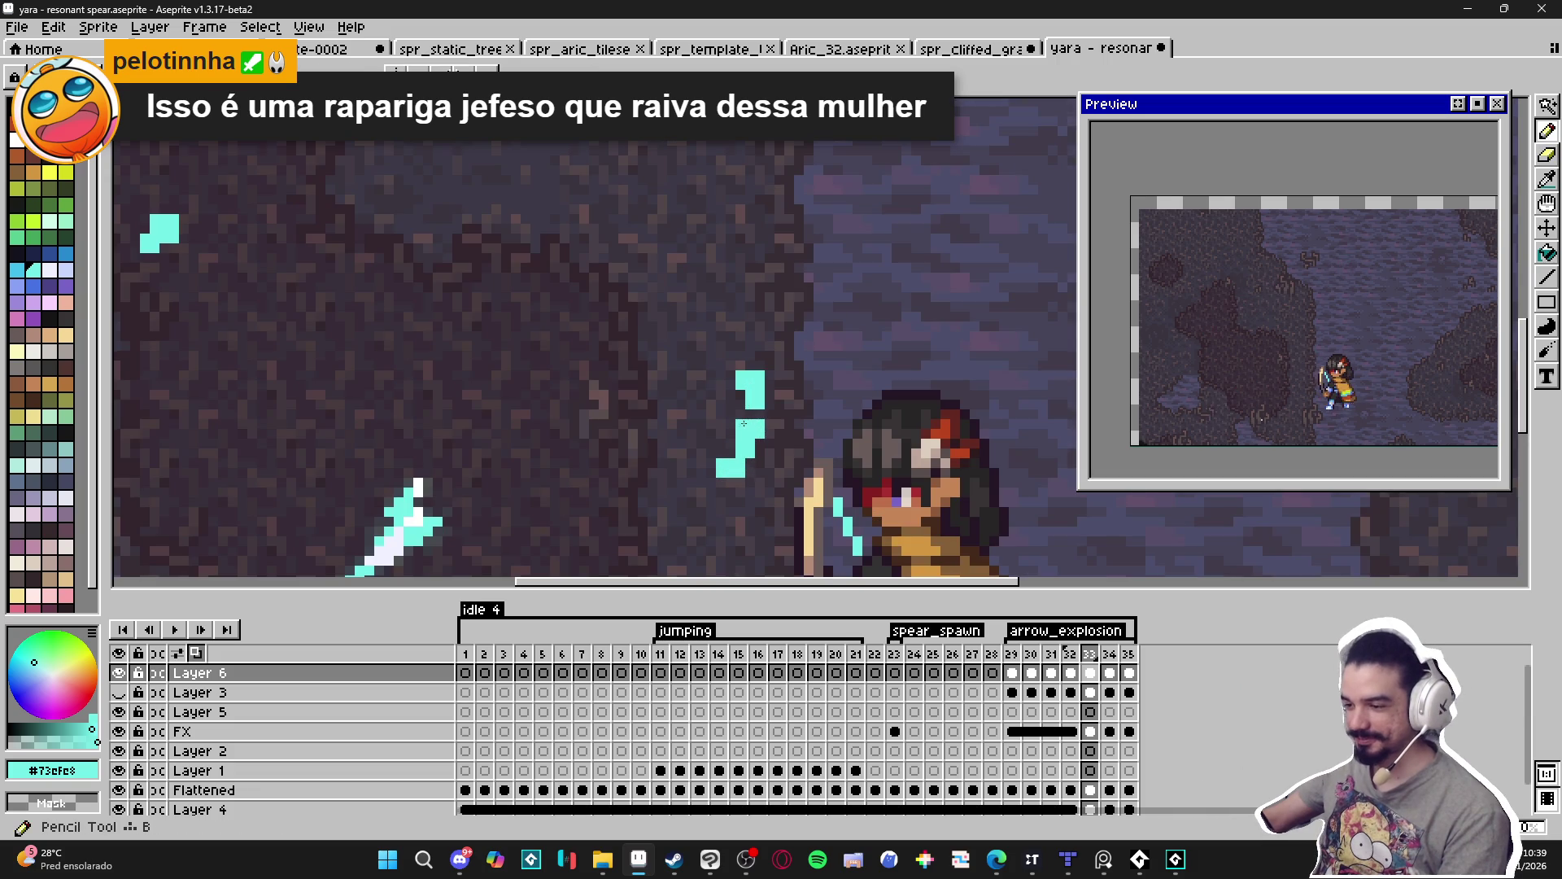
{"action": "scroll", "coordinate": [747, 423], "scroll_direction": "down", "scroll_amount": 2}
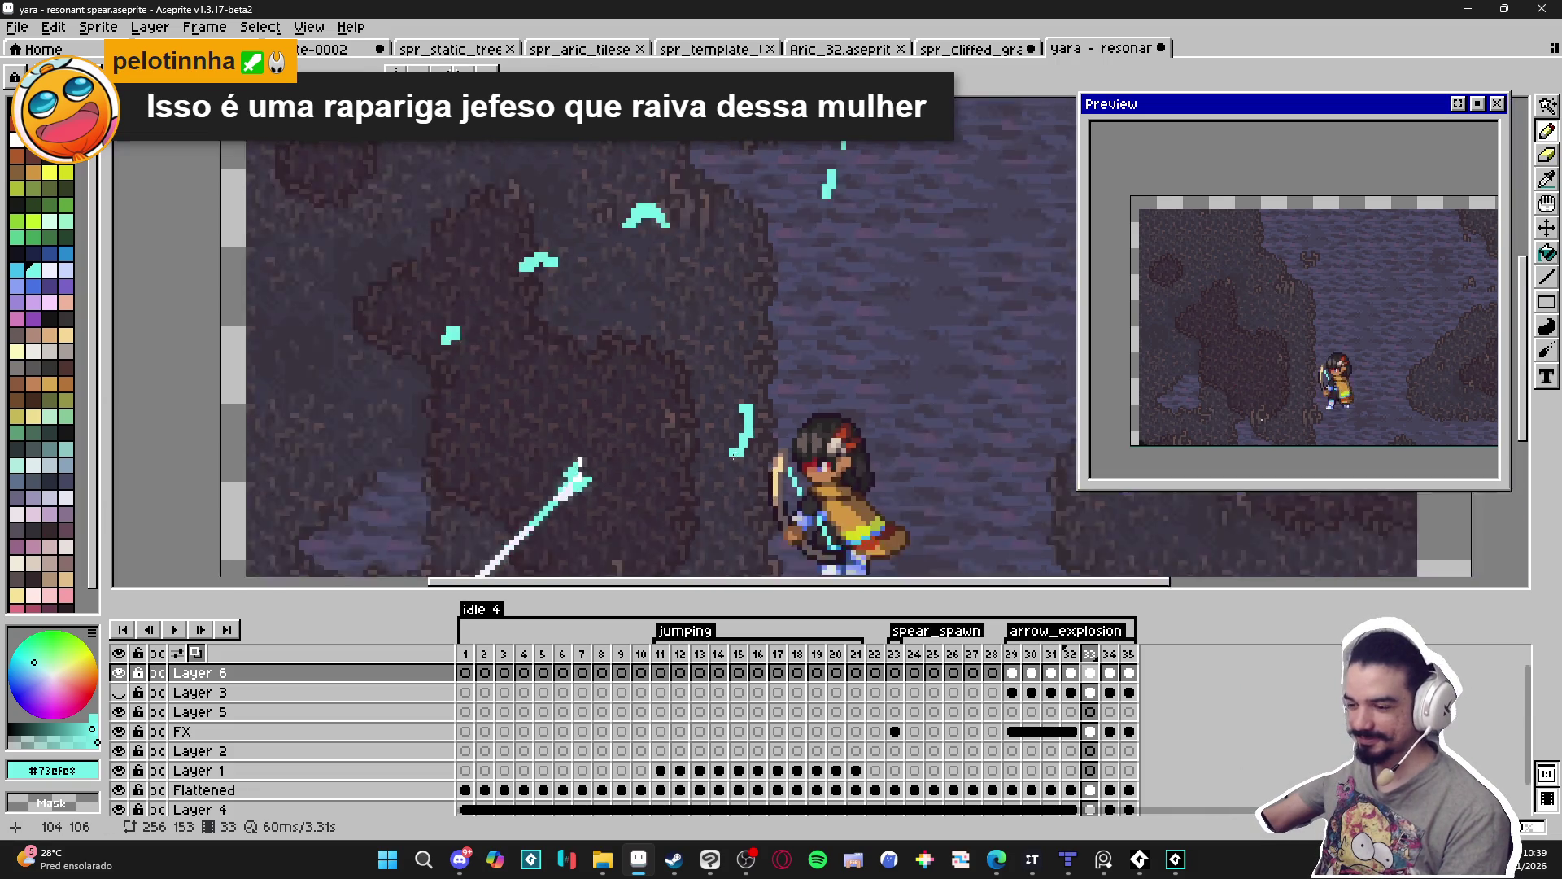
{"action": "scroll", "coordinate": [742, 443], "scroll_direction": "up", "scroll_amount": 3}
Reshape the cyan spark into a diagonal by erasing a stray pixel and adding new ones.
{"action": "key", "text": "e"}
{"action": "key", "text": "b"}
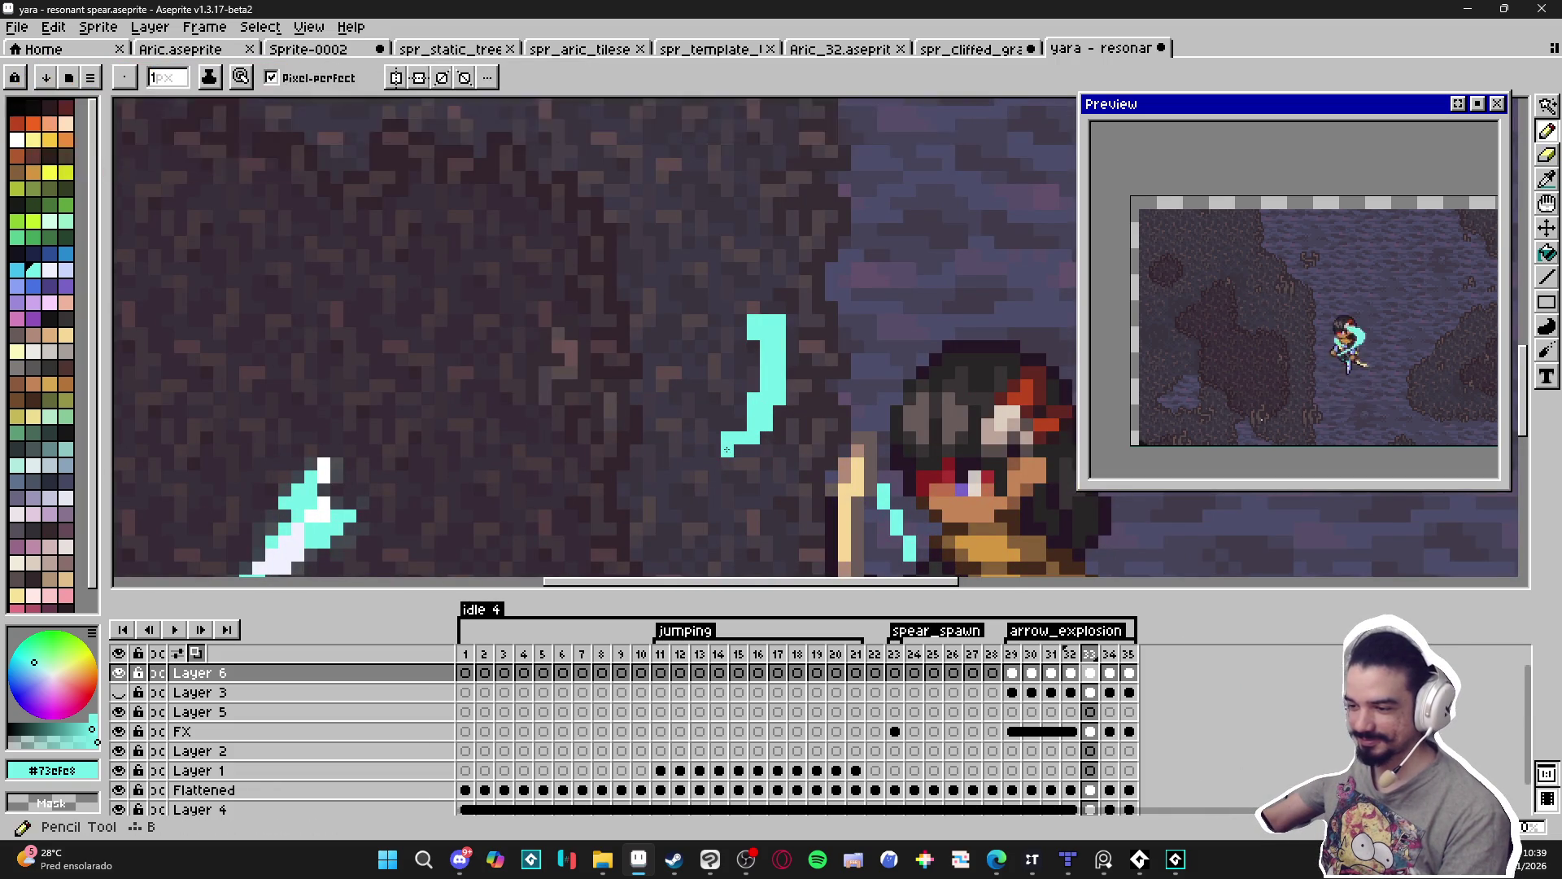
{"action": "scroll", "coordinate": [736, 456], "scroll_direction": "down", "scroll_amount": 1}
{"action": "scroll", "coordinate": [736, 458], "scroll_direction": "down", "scroll_amount": 1}
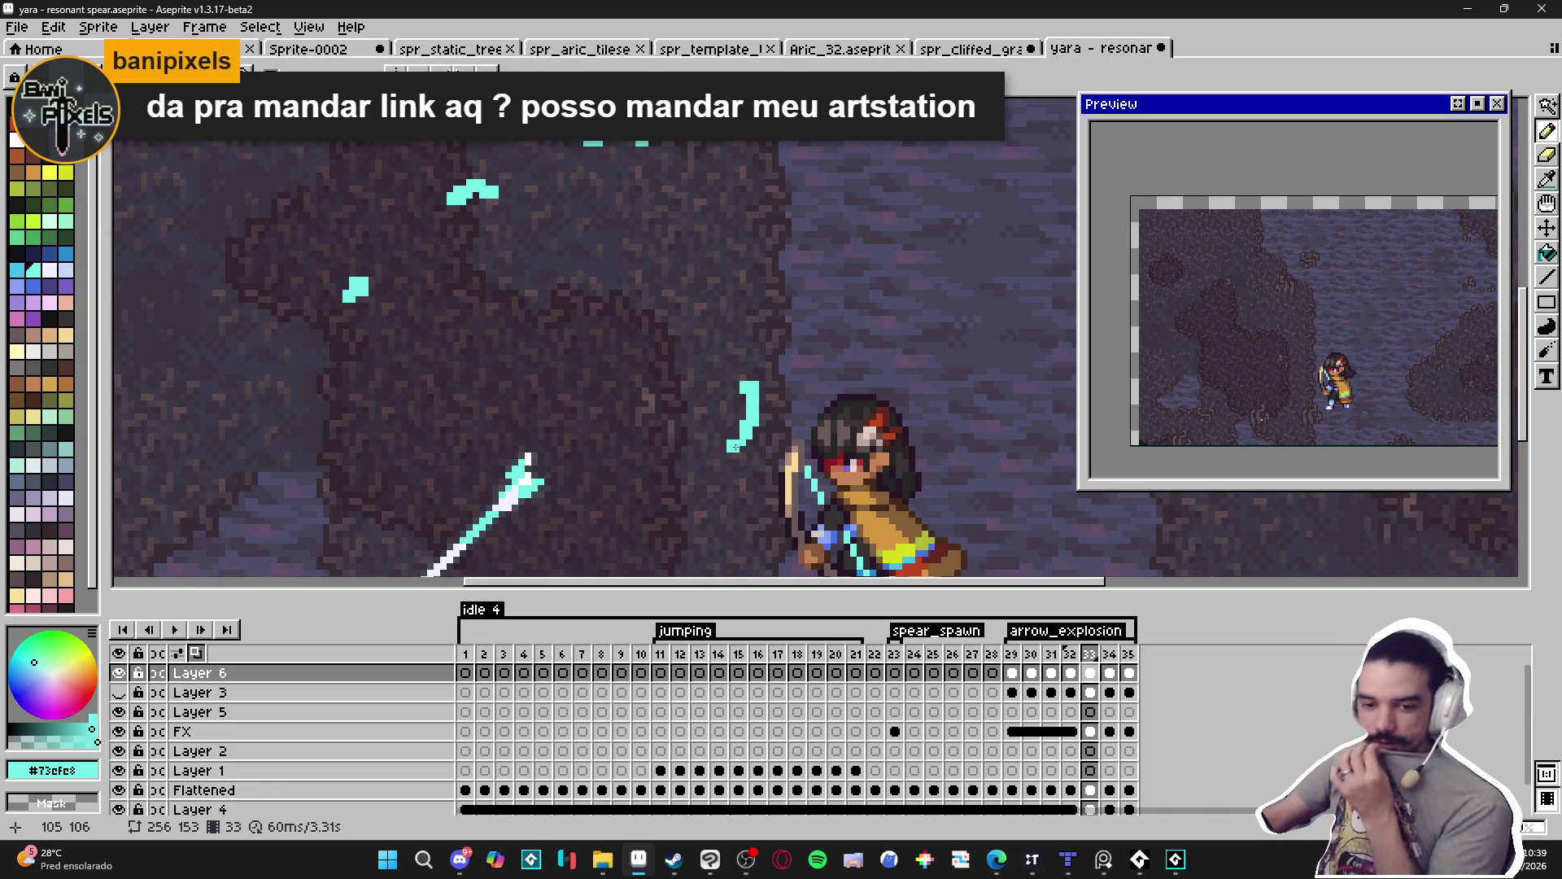
{"action": "scroll", "coordinate": [758, 379], "scroll_direction": "up", "scroll_amount": 1}
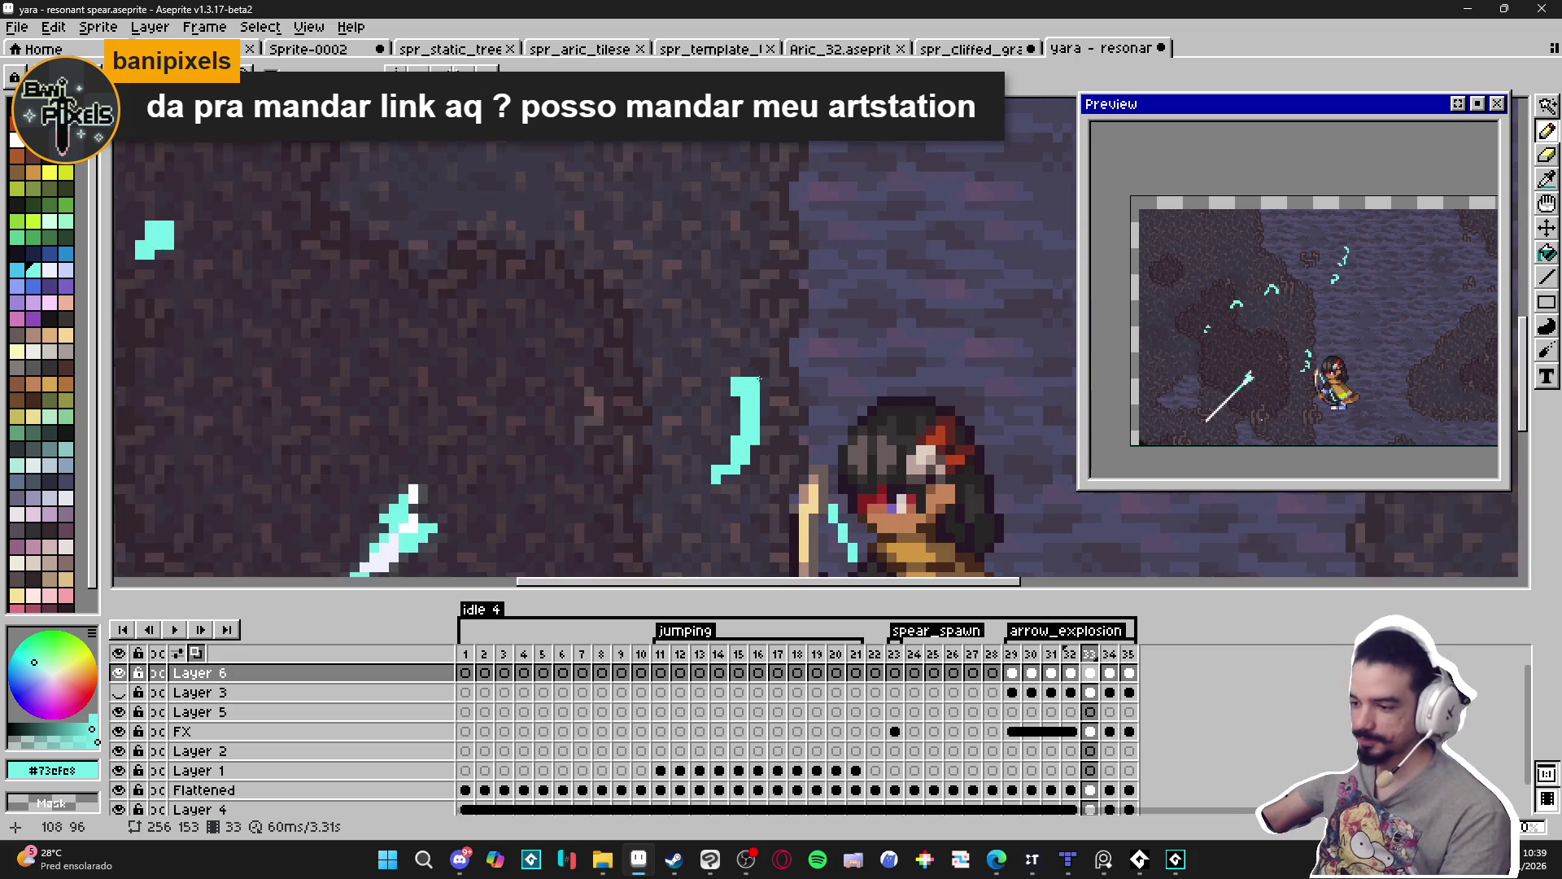
{"action": "scroll", "coordinate": [724, 392], "scroll_direction": "down", "scroll_amount": 2}
{"action": "scroll", "coordinate": [440, 322], "scroll_direction": "up", "scroll_amount": 2}
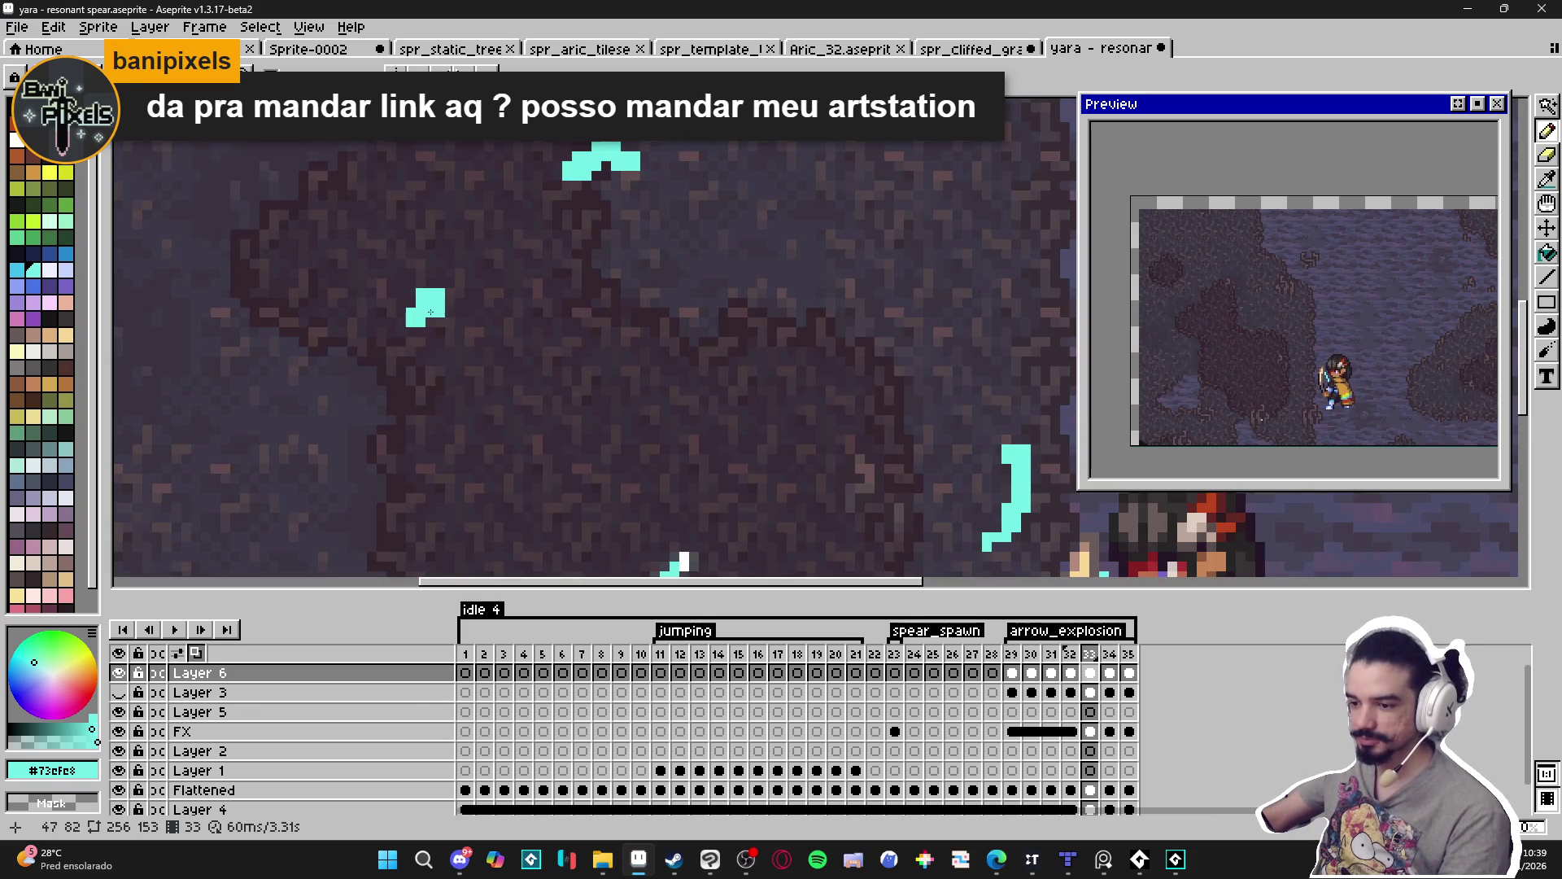
{"action": "key", "text": "e"}
{"action": "left_click", "coordinate": [440, 312]}
{"action": "key", "text": "b"}
{"action": "left_click", "coordinate": [450, 284]}
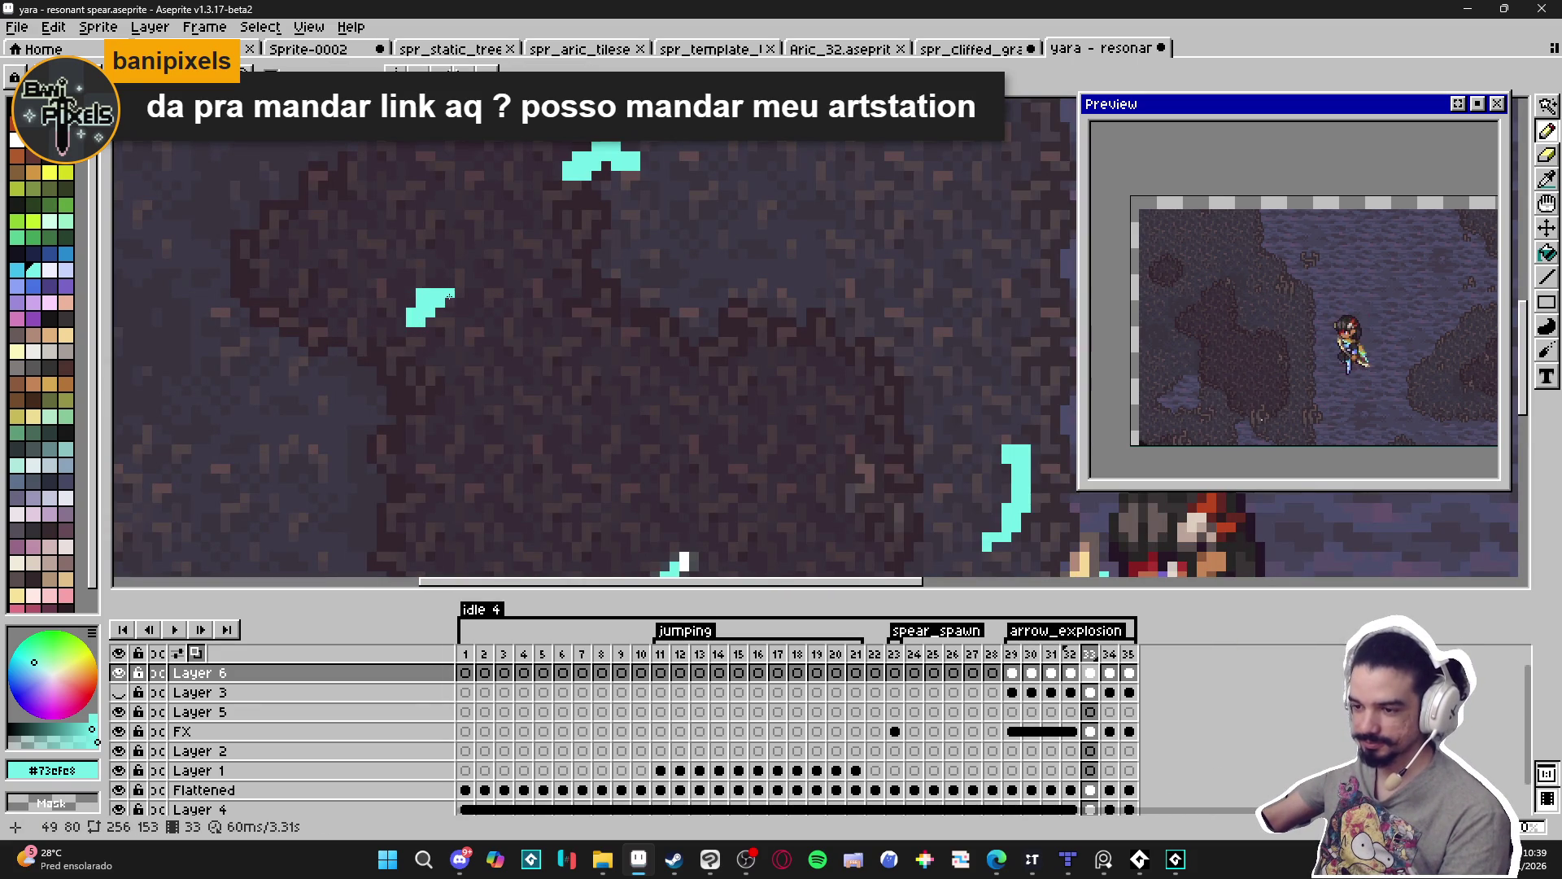
{"action": "scroll", "coordinate": [450, 284], "scroll_direction": "down", "scroll_amount": 3}
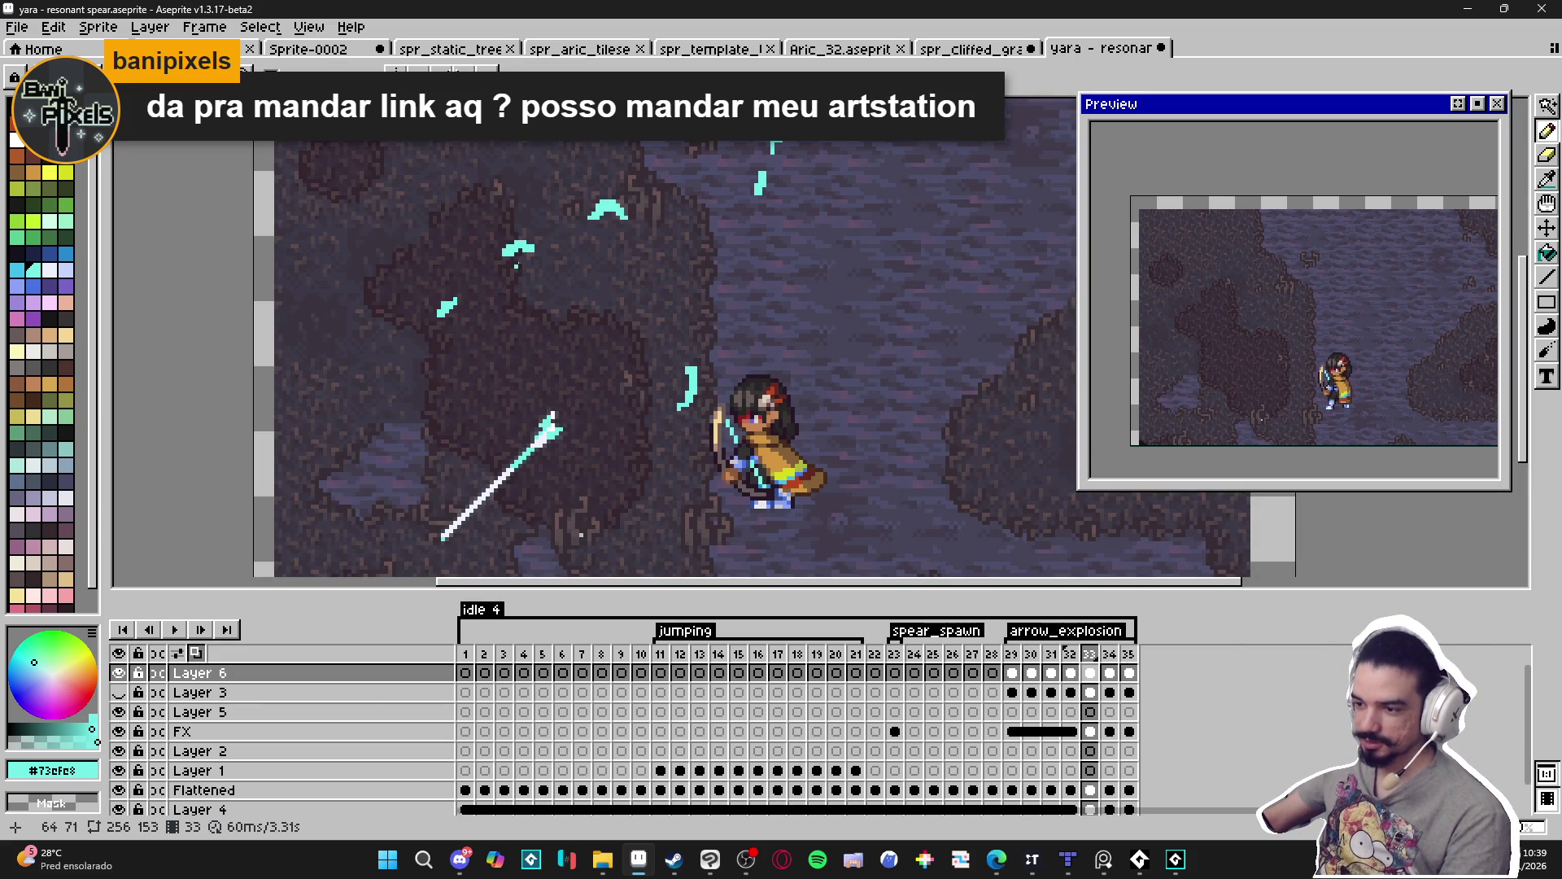
{"action": "scroll", "coordinate": [512, 266], "scroll_direction": "down", "scroll_amount": 2}
Save the resonant spear file, step to frame 34, and bring the ArtStation page forward.
{"action": "key", "text": "ctrl+s"}
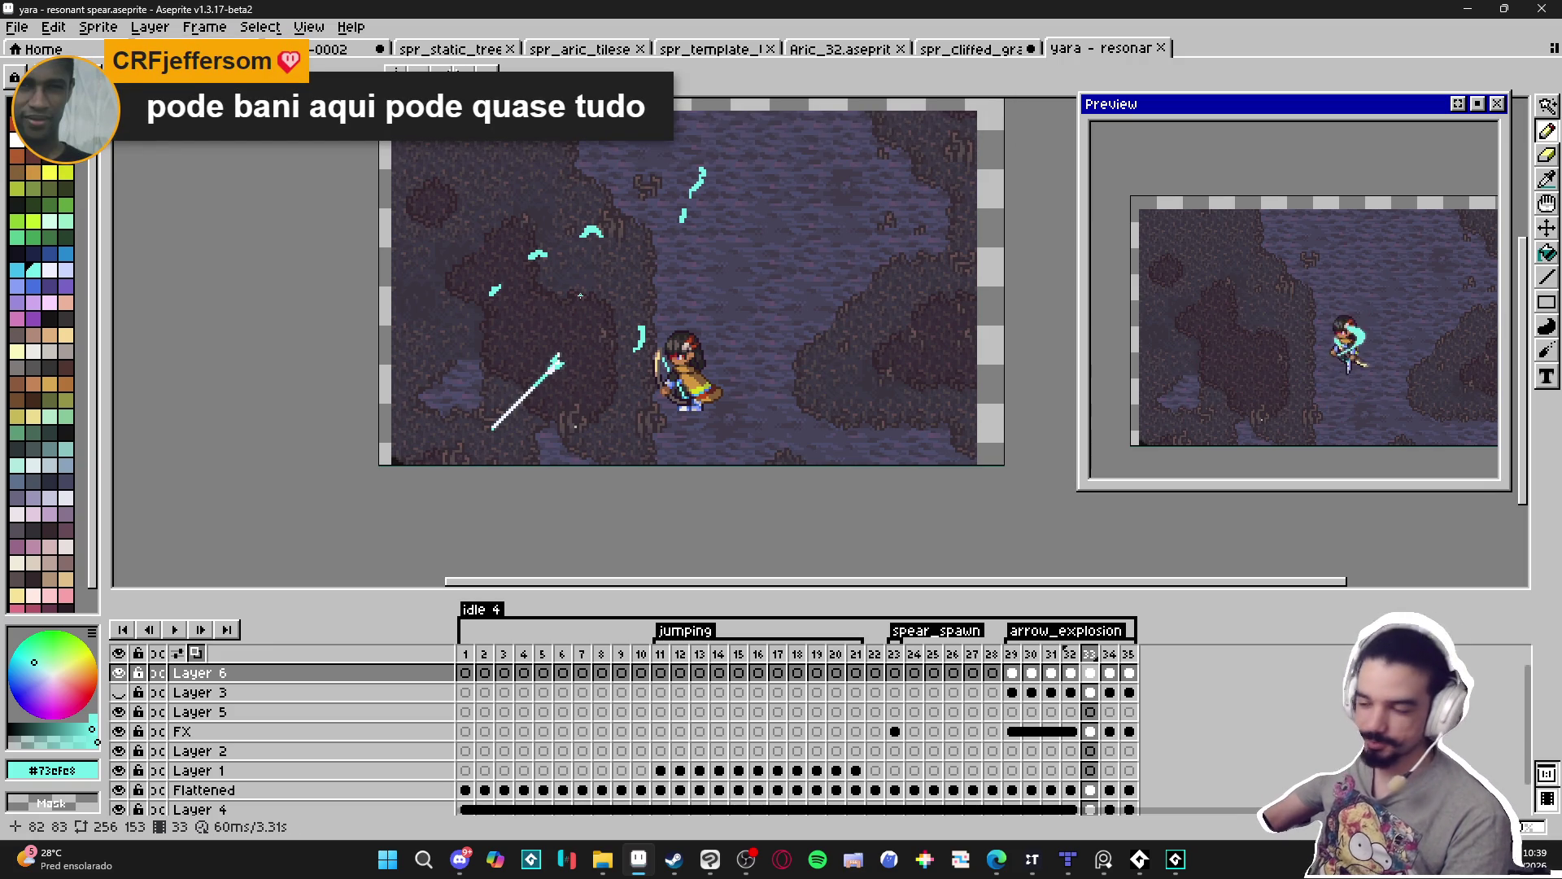
{"action": "left_click", "coordinate": [1109, 674]}
{"action": "scroll", "coordinate": [691, 213], "scroll_direction": "up", "scroll_amount": 3}
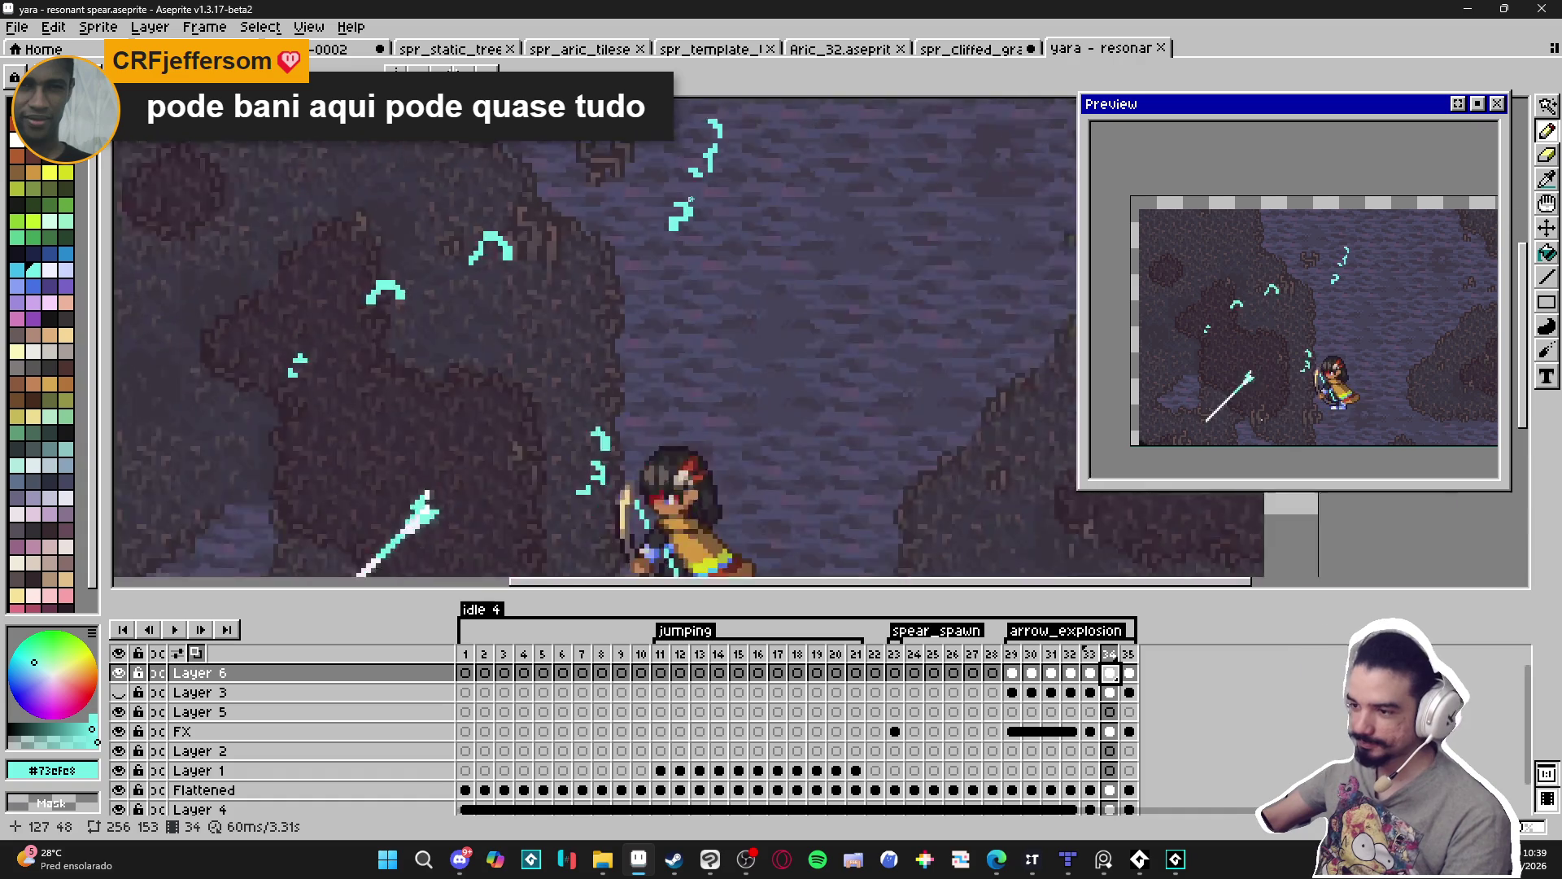
{"action": "scroll", "coordinate": [429, 265], "scroll_direction": "up", "scroll_amount": 1}
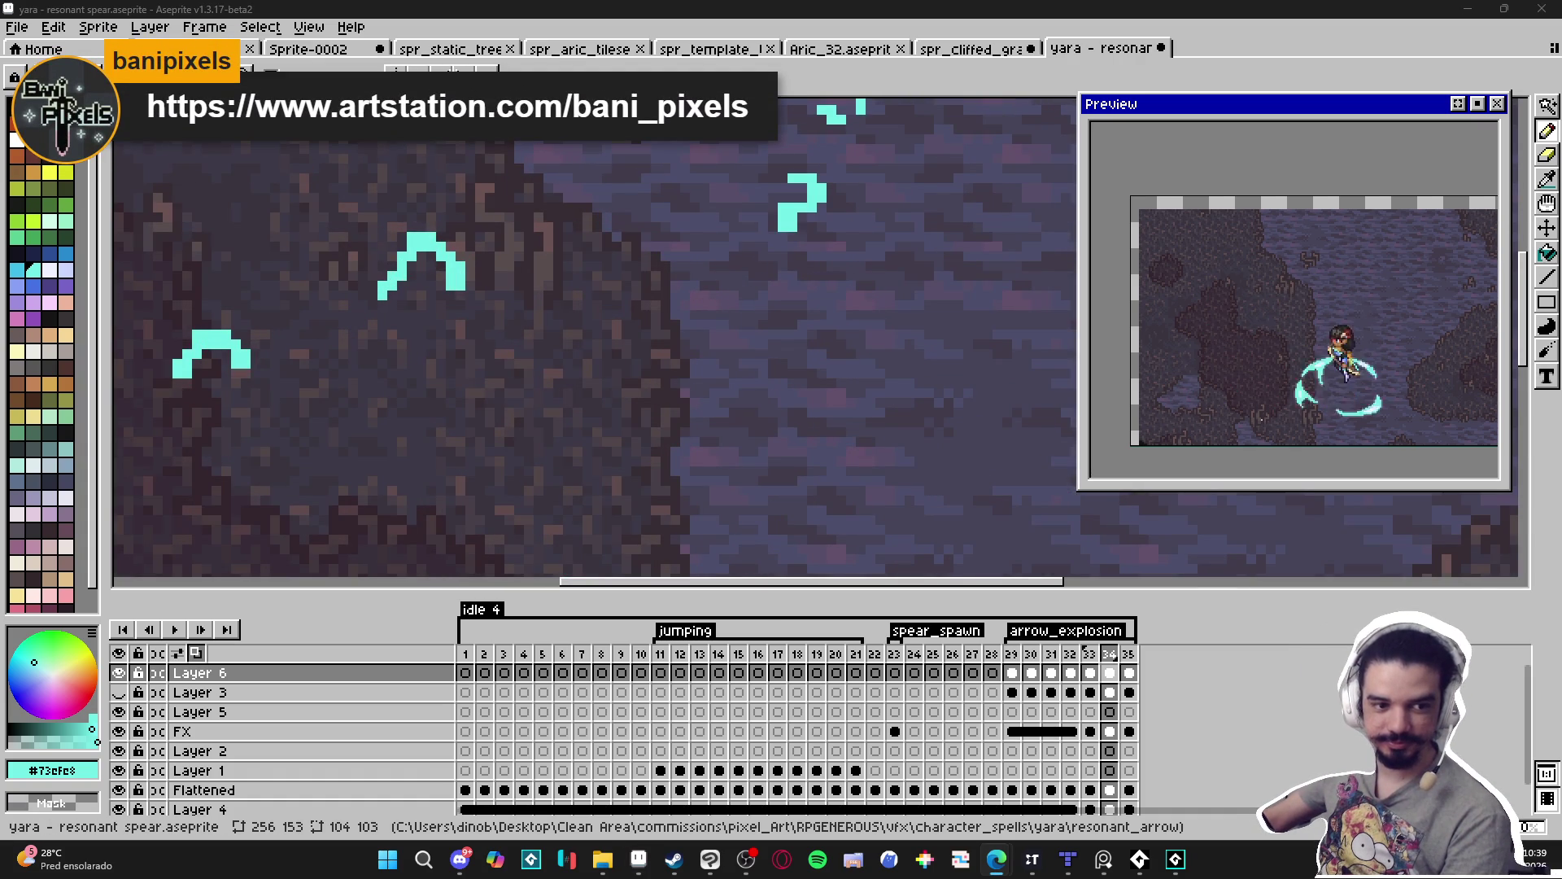
{"action": "left_click_drag", "start_coordinate": [217, 619], "coordinate": [505, 4]}
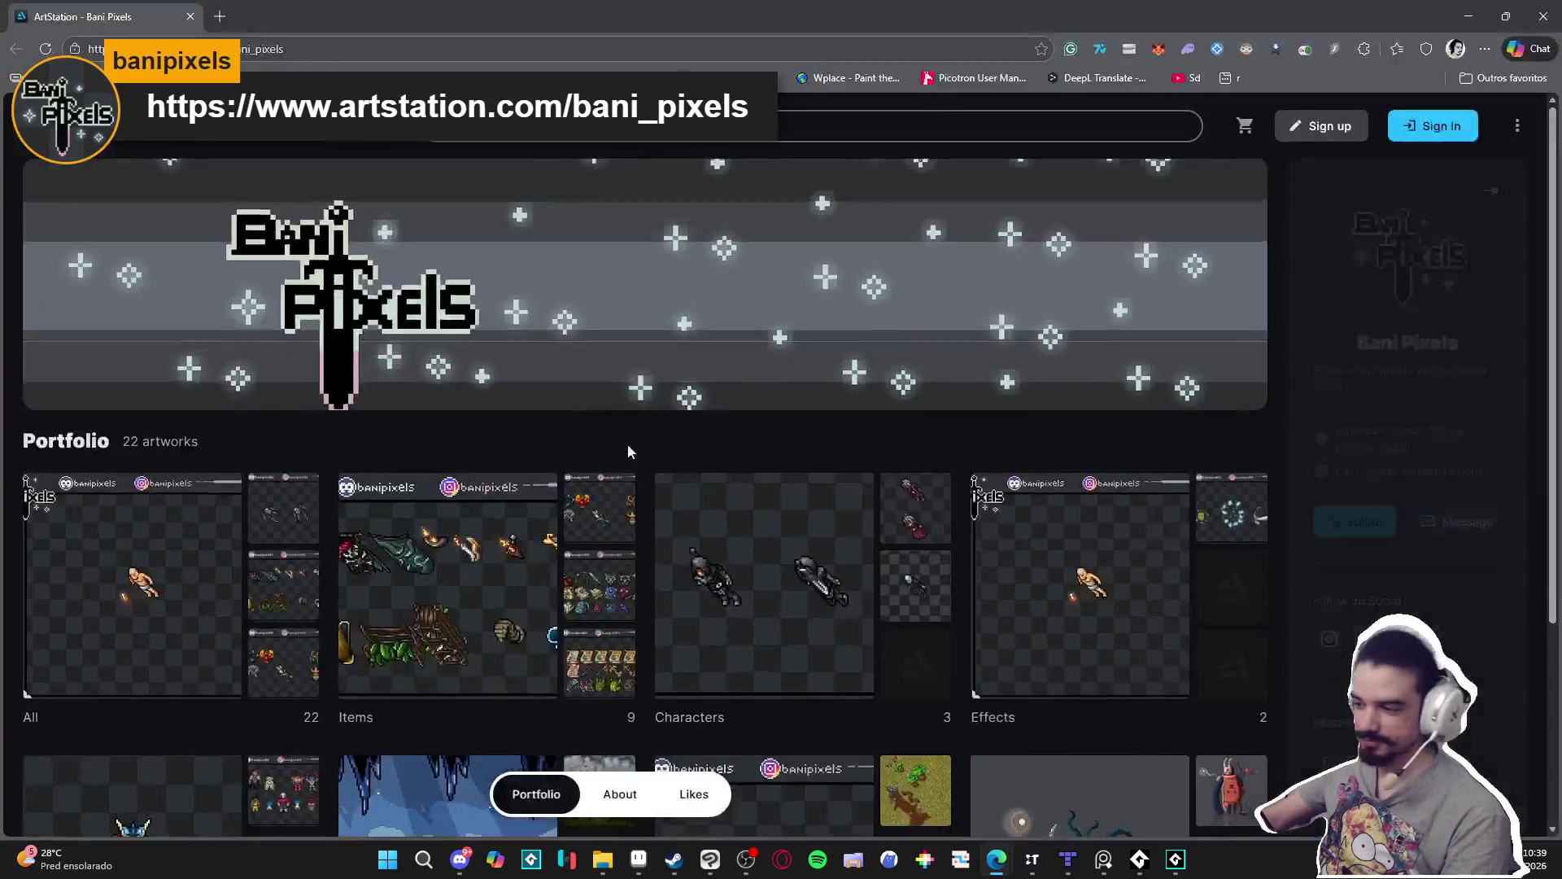
Open the portfolio's Items album and then its Environments artwork.
{"action": "left_click", "coordinate": [464, 579]}
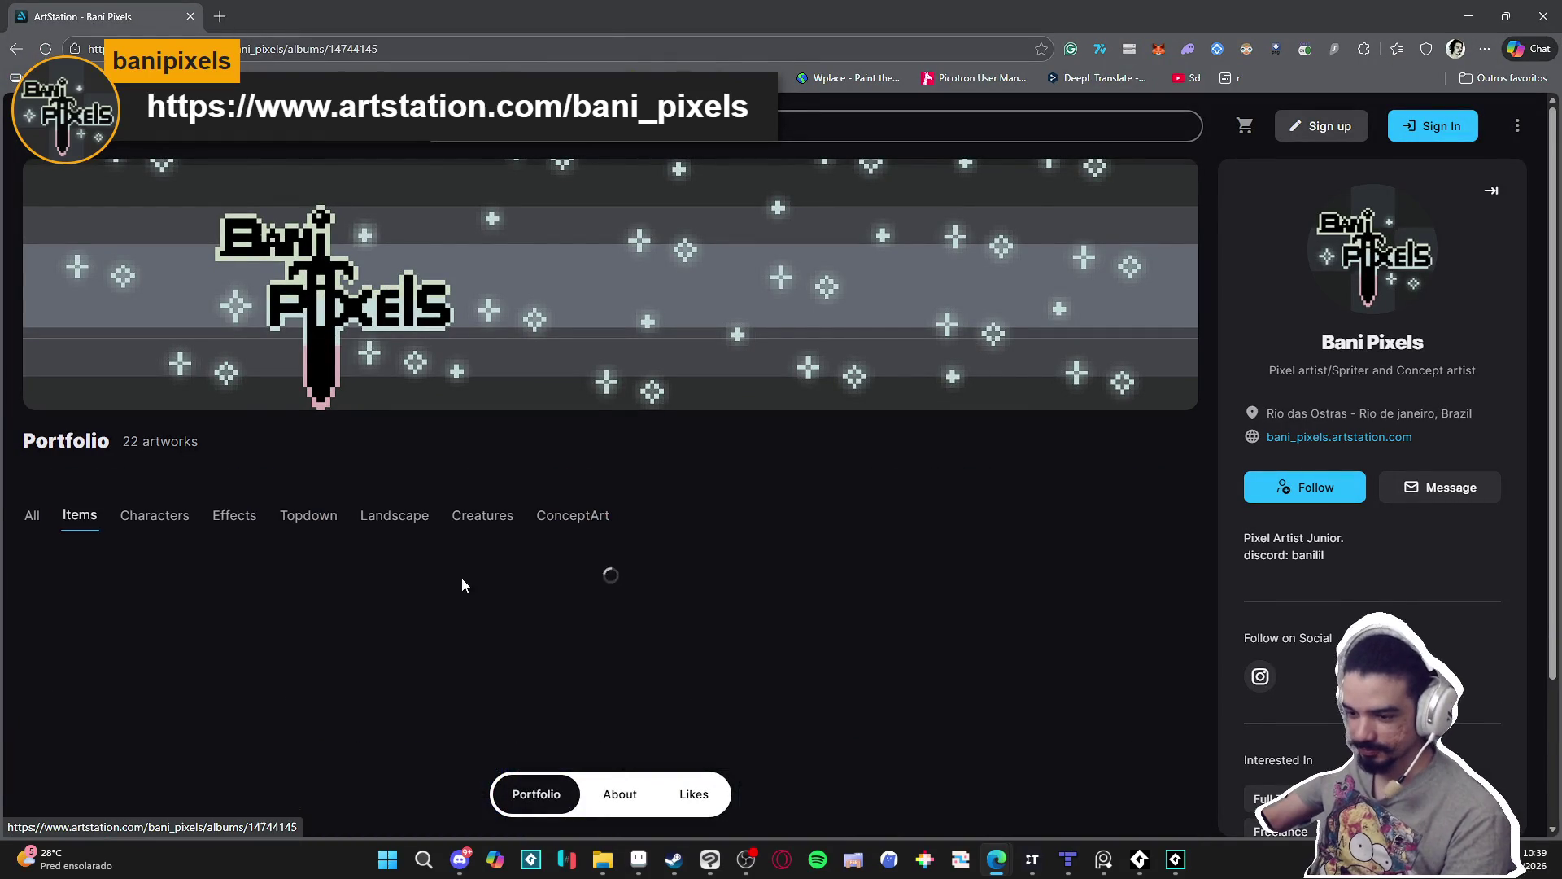
{"action": "scroll", "coordinate": [203, 582], "scroll_direction": "down", "scroll_amount": 2}
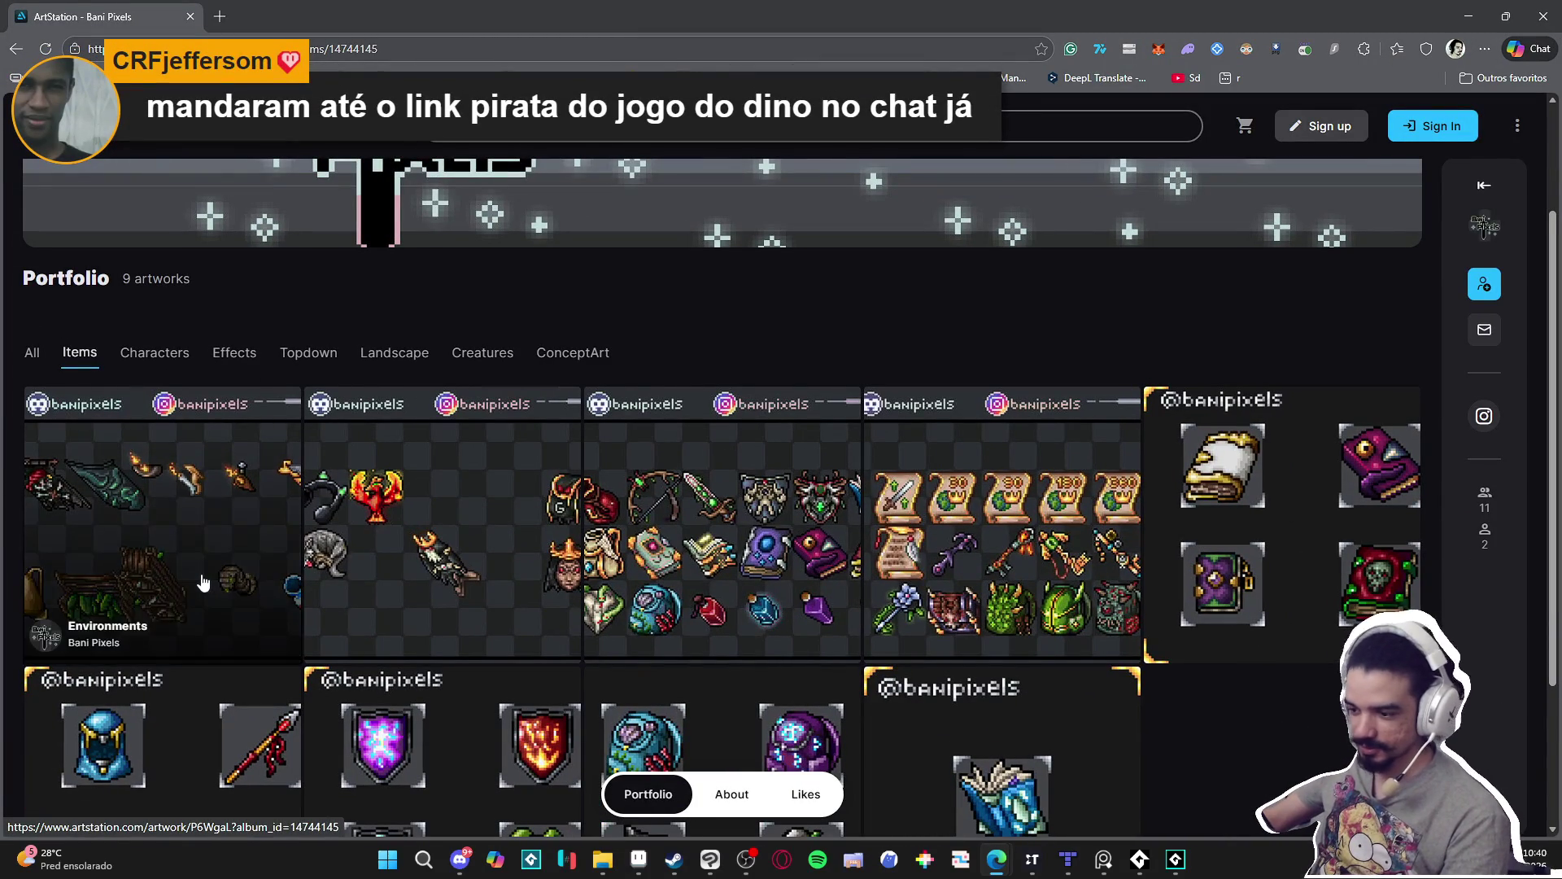
{"action": "left_click", "coordinate": [202, 573]}
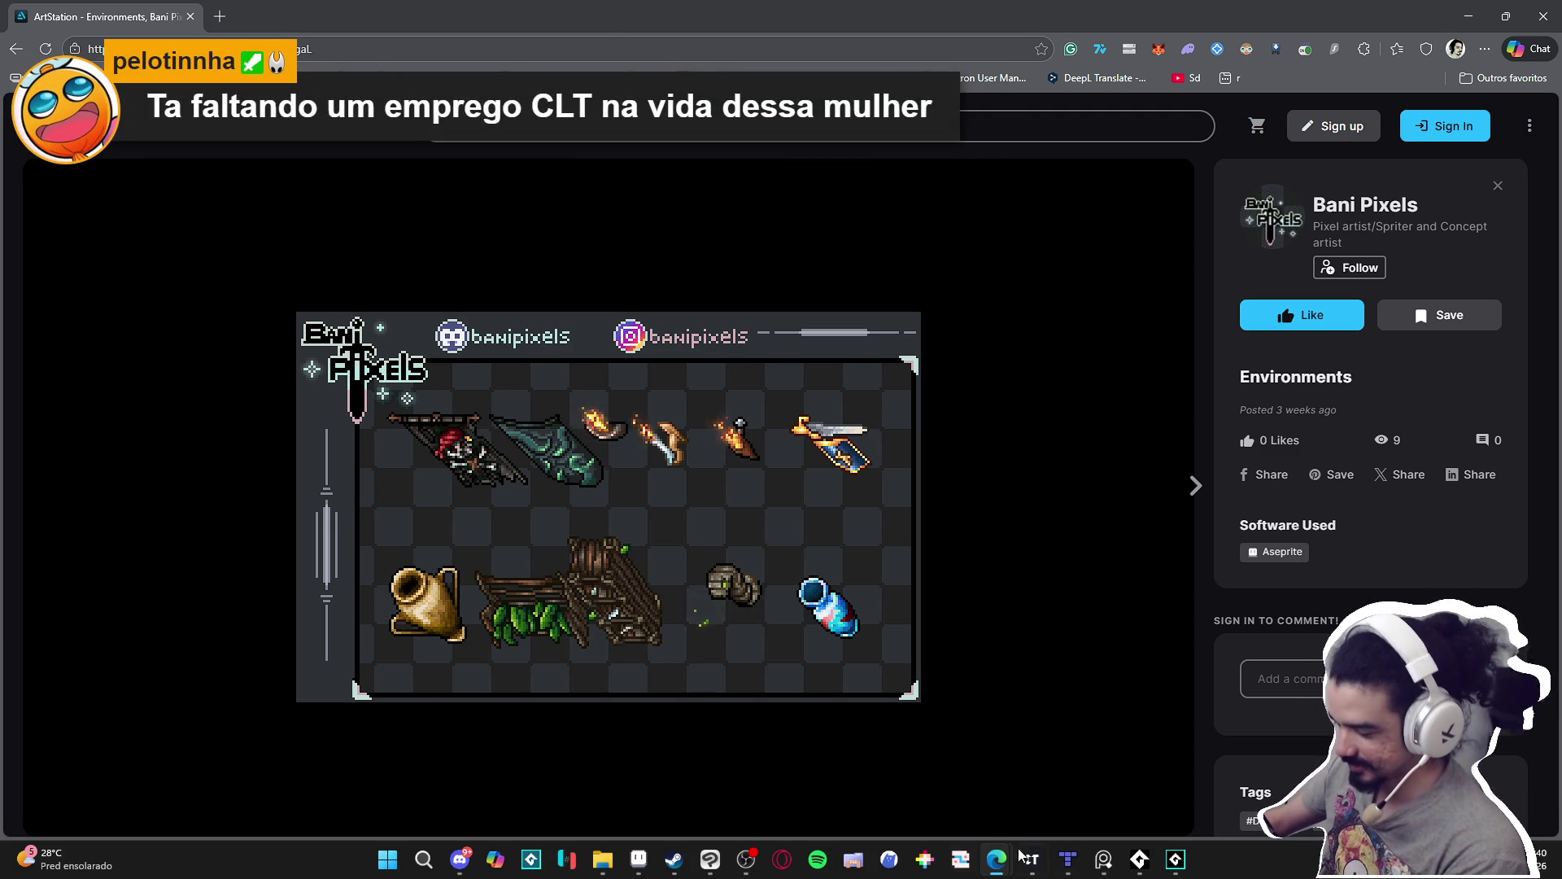
Page from 32x32 Items and Dummy through to 32x32 Books, then back to 32x32 Items.
{"action": "left_click", "coordinate": [746, 860]}
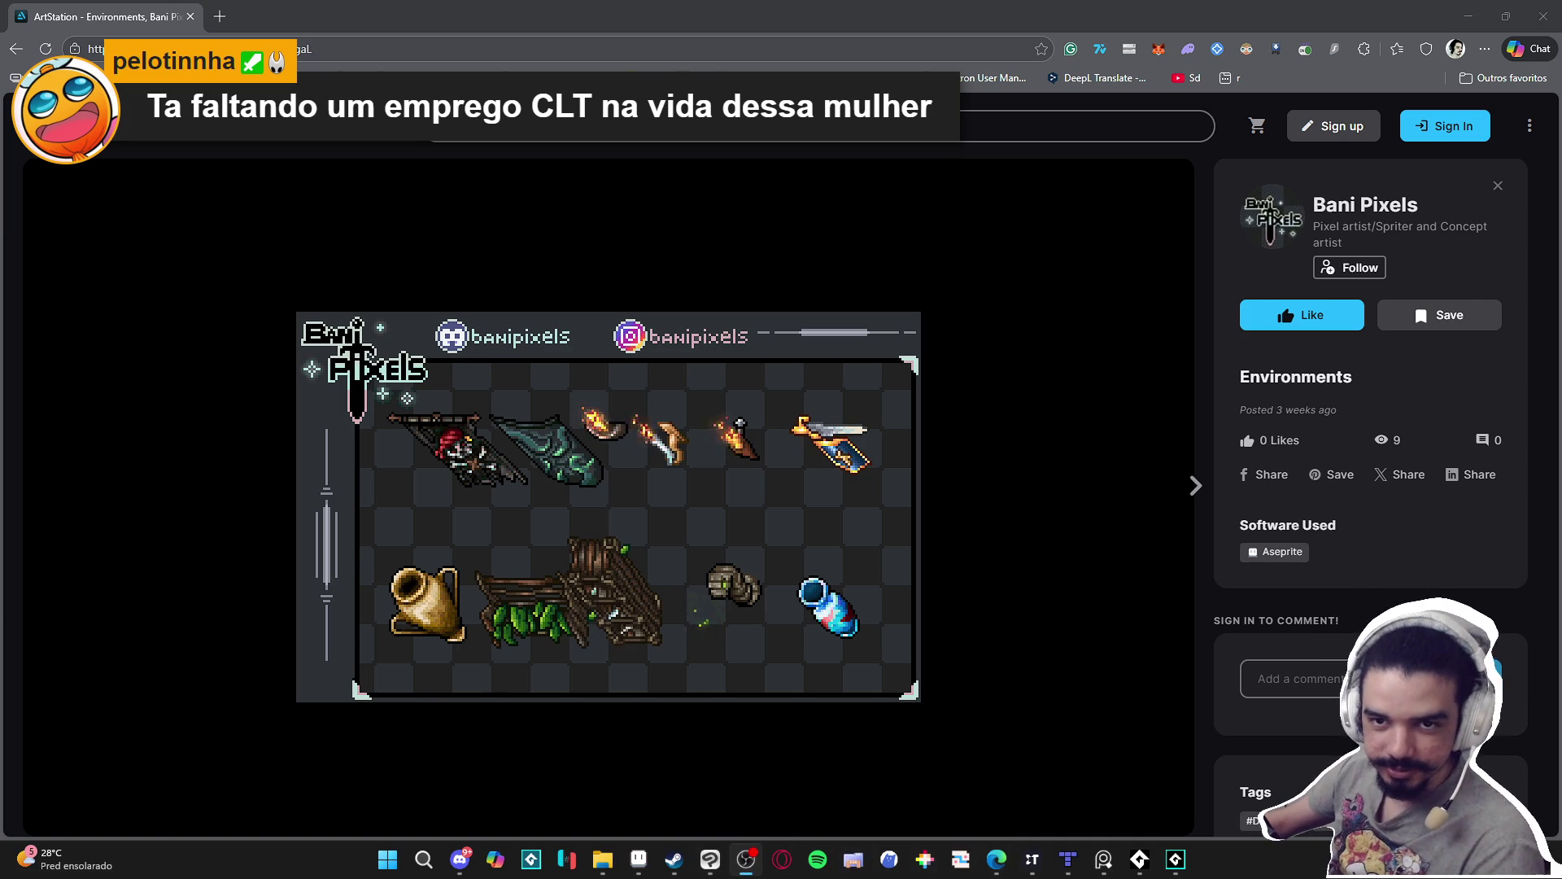
{"action": "left_click", "coordinate": [1227, 451]}
{"action": "left_click", "coordinate": [1193, 486]}
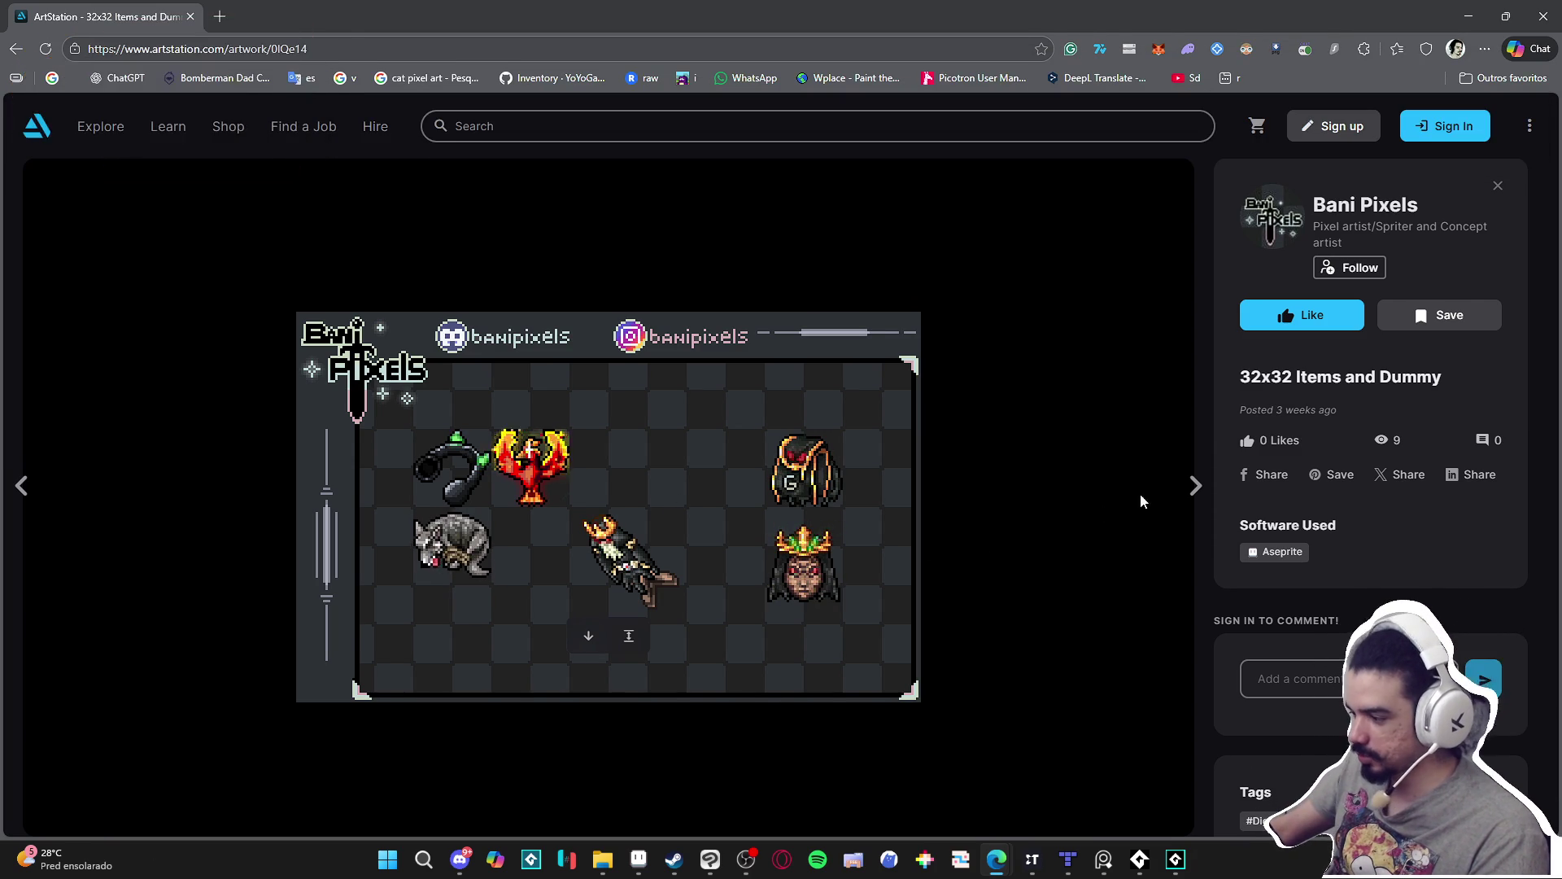
{"action": "mouse_move", "coordinate": [439, 562]}
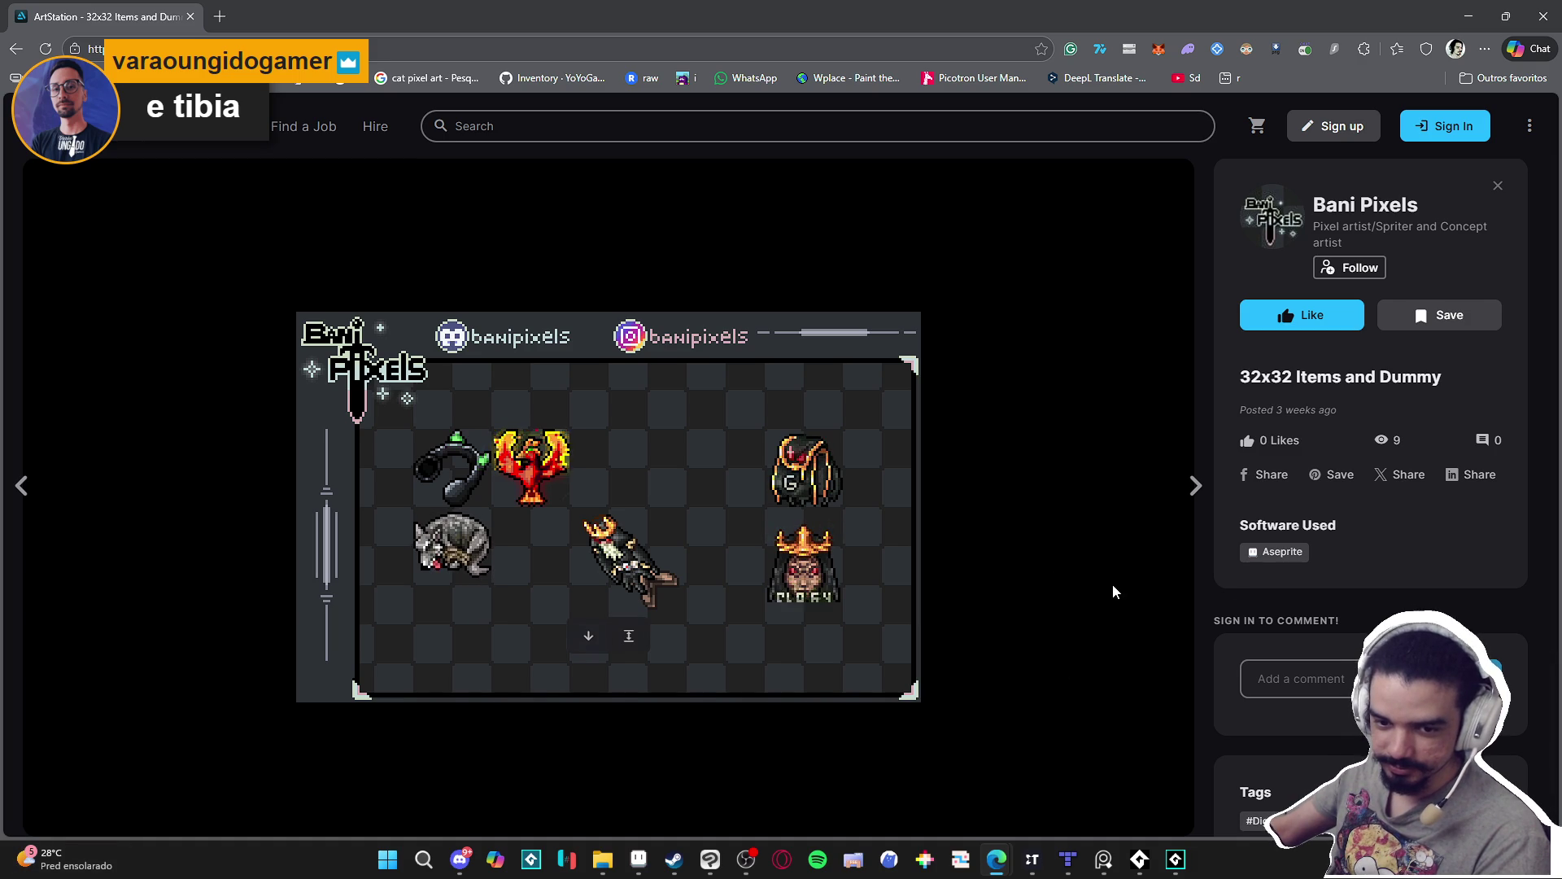
{"action": "left_click", "coordinate": [1196, 489]}
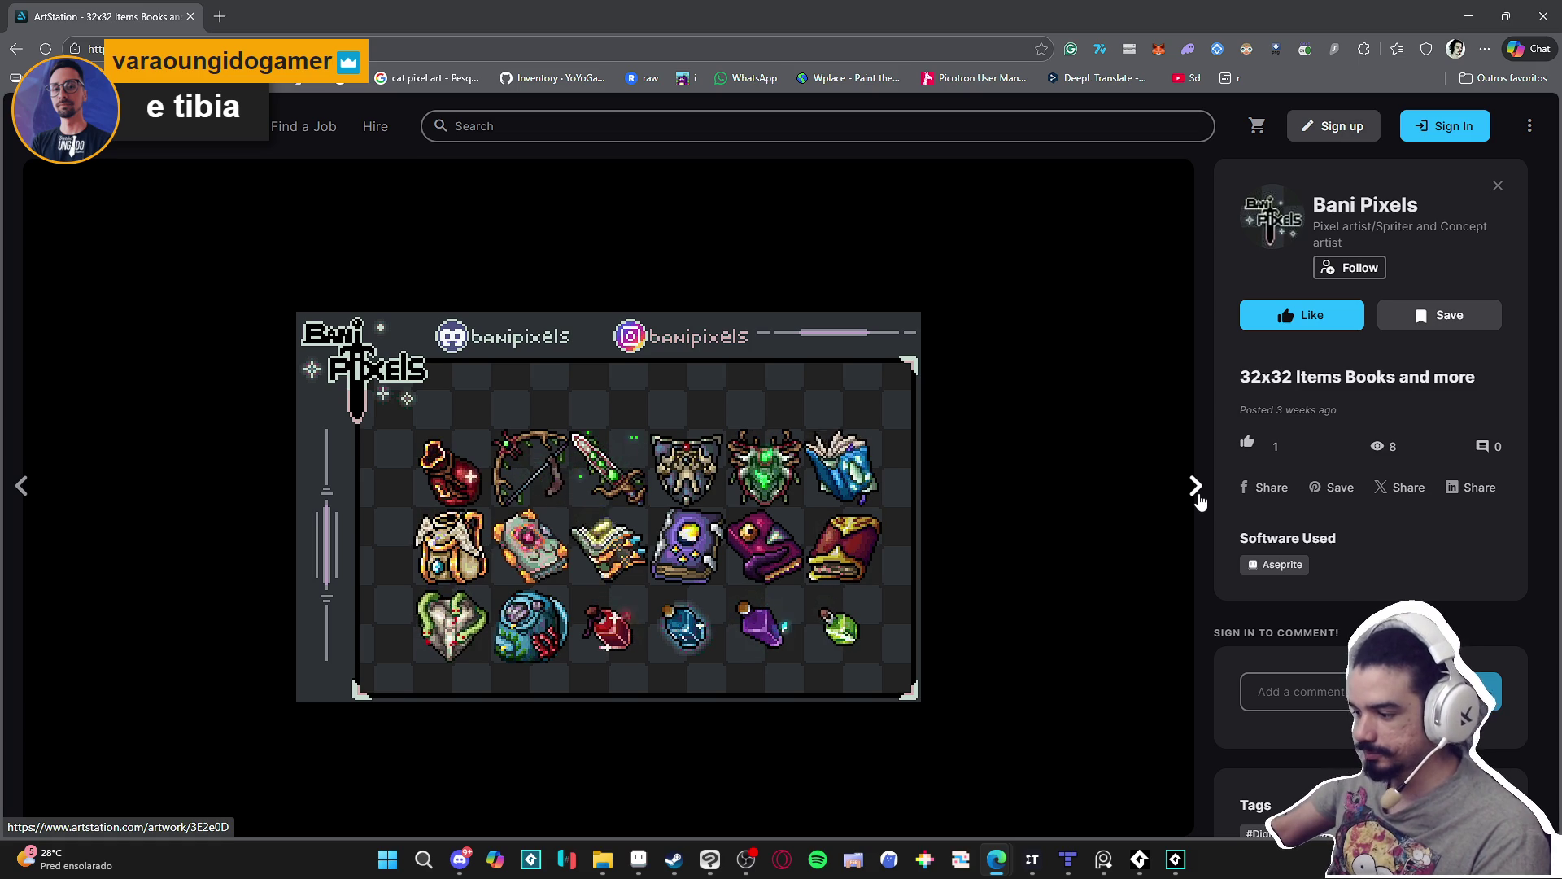
{"action": "left_click", "coordinate": [1195, 487]}
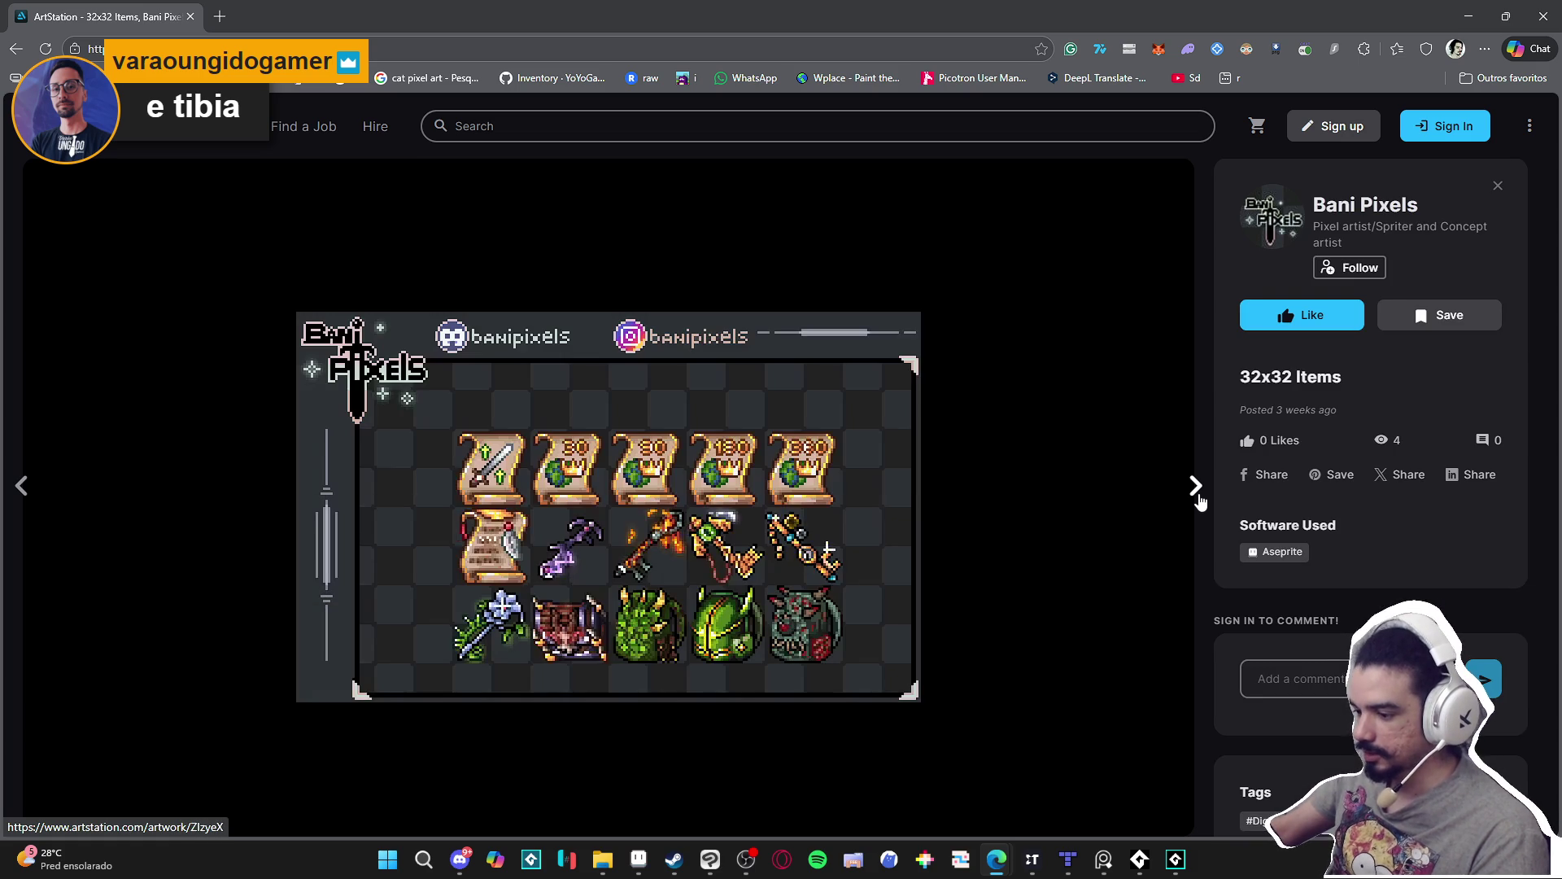
{"action": "left_click", "coordinate": [1197, 490]}
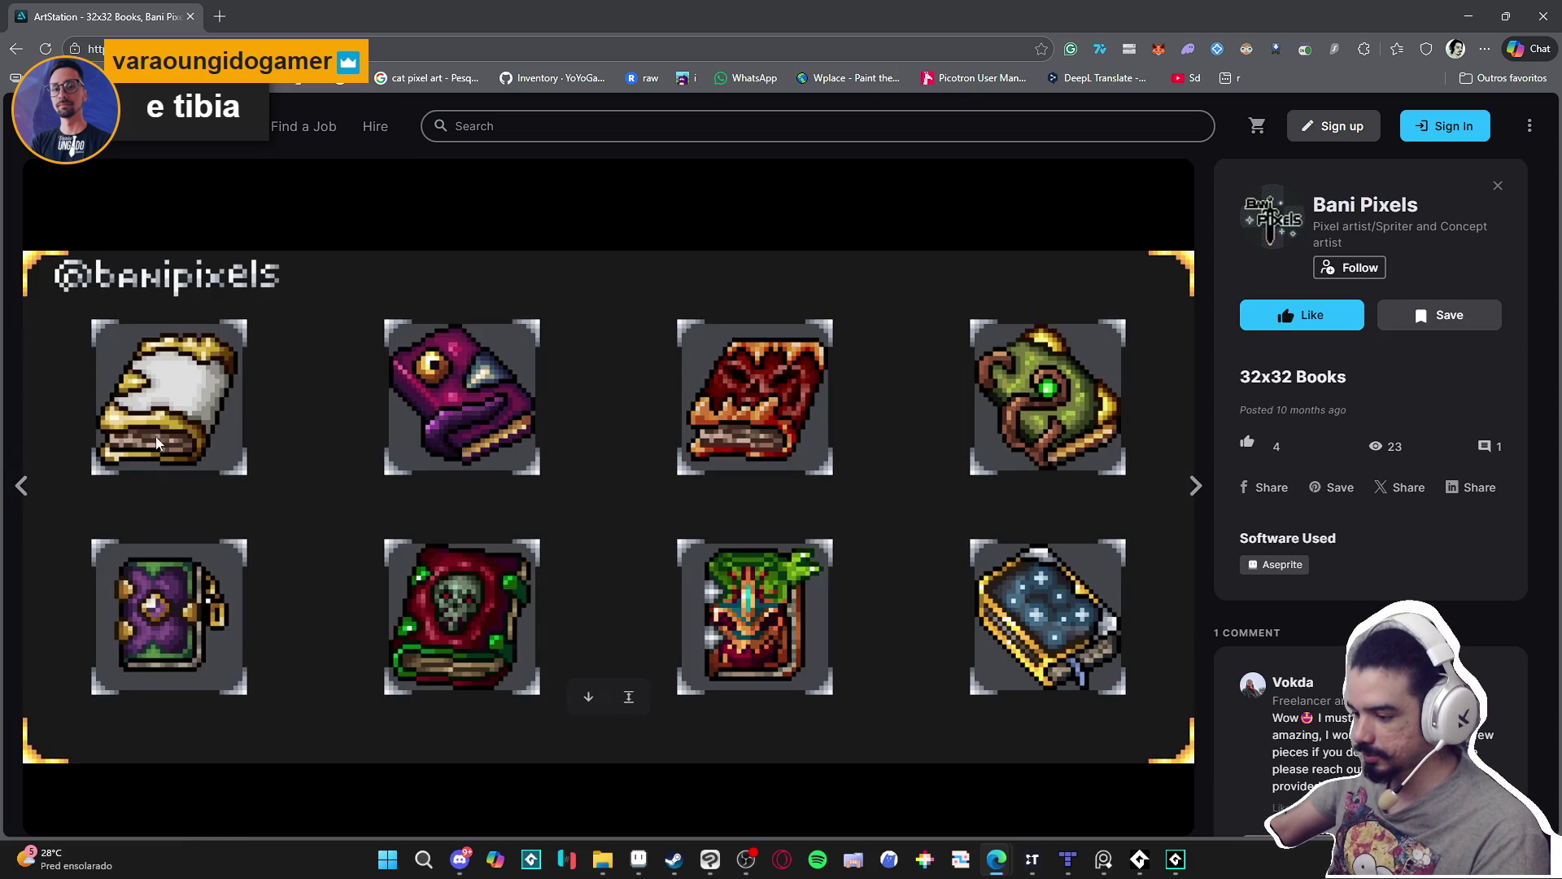
{"action": "left_click", "coordinate": [23, 486]}
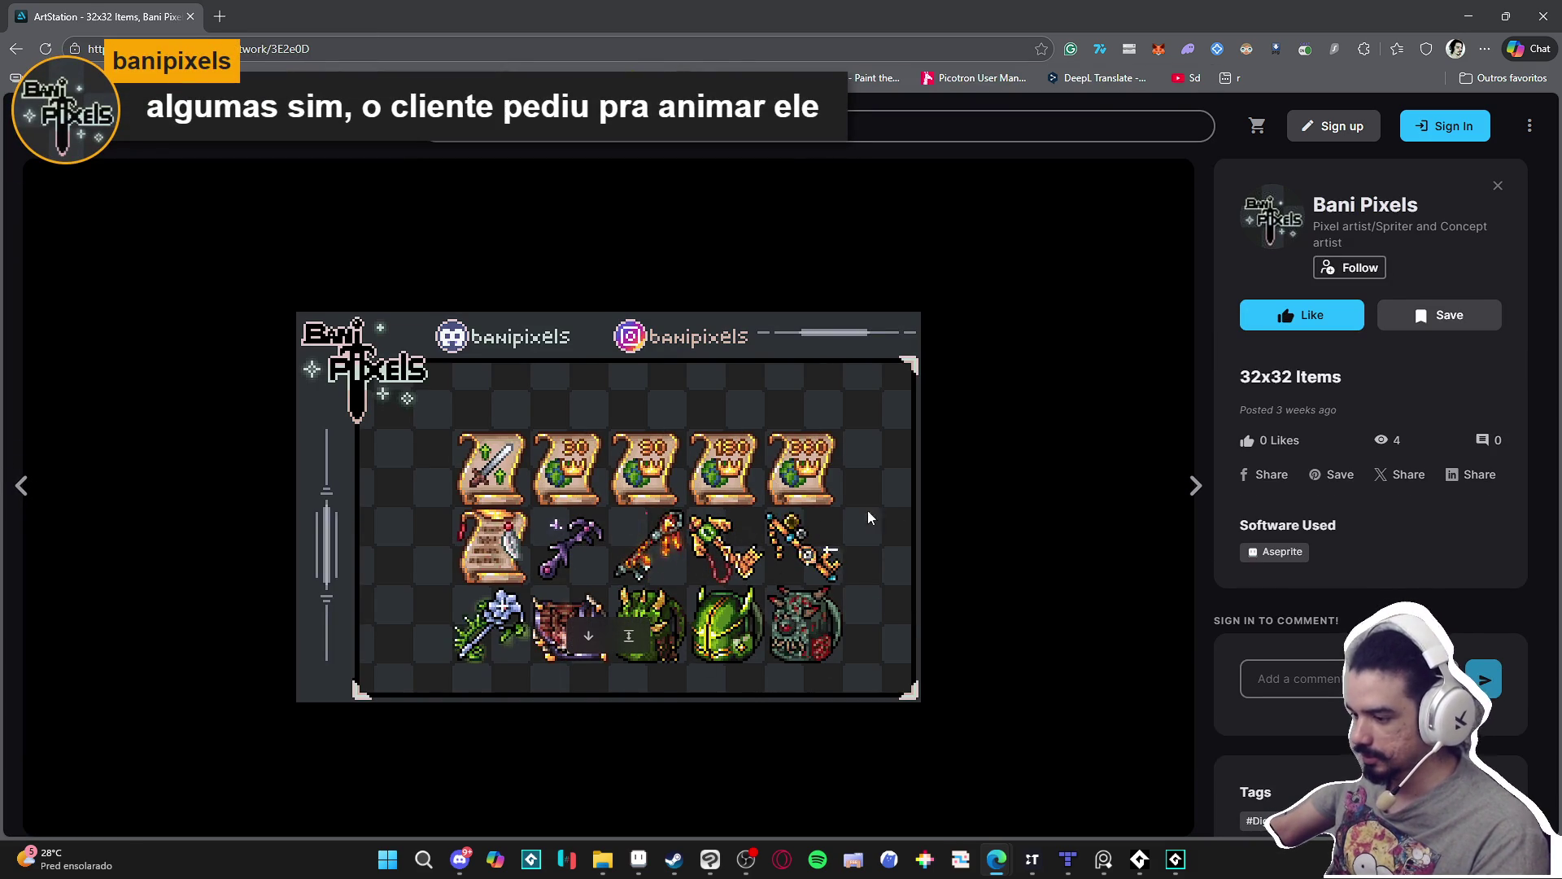
Browse the ArtStation artworks: 32x32 Animated Shields, Backpacks, Ancient Sage's Spellbook and the next piece.
{"action": "left_click", "coordinate": [1192, 488]}
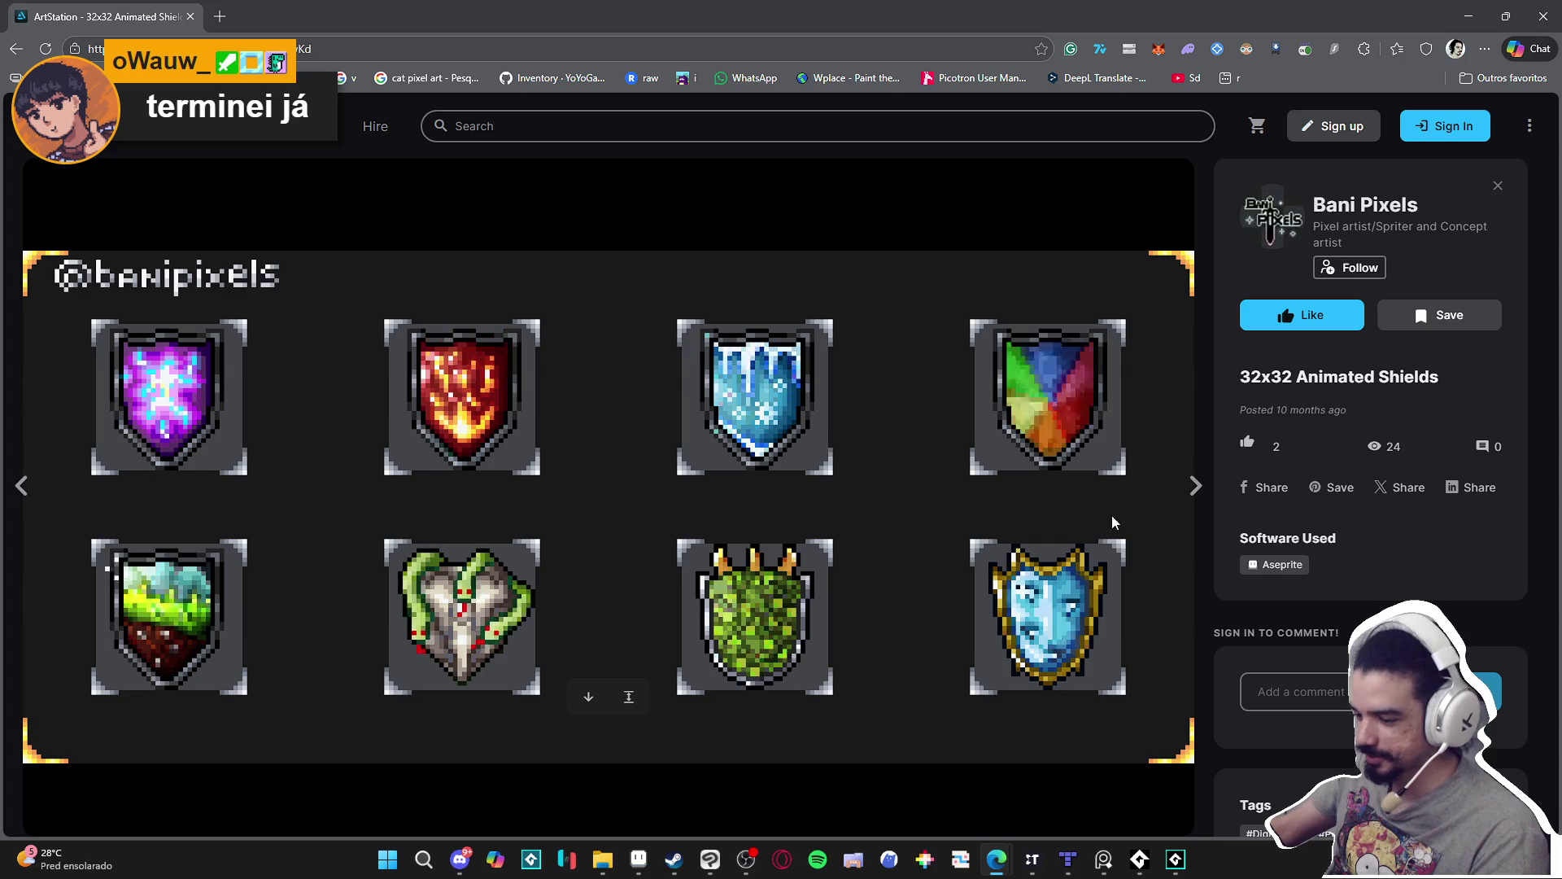
{"action": "left_click", "coordinate": [1194, 488]}
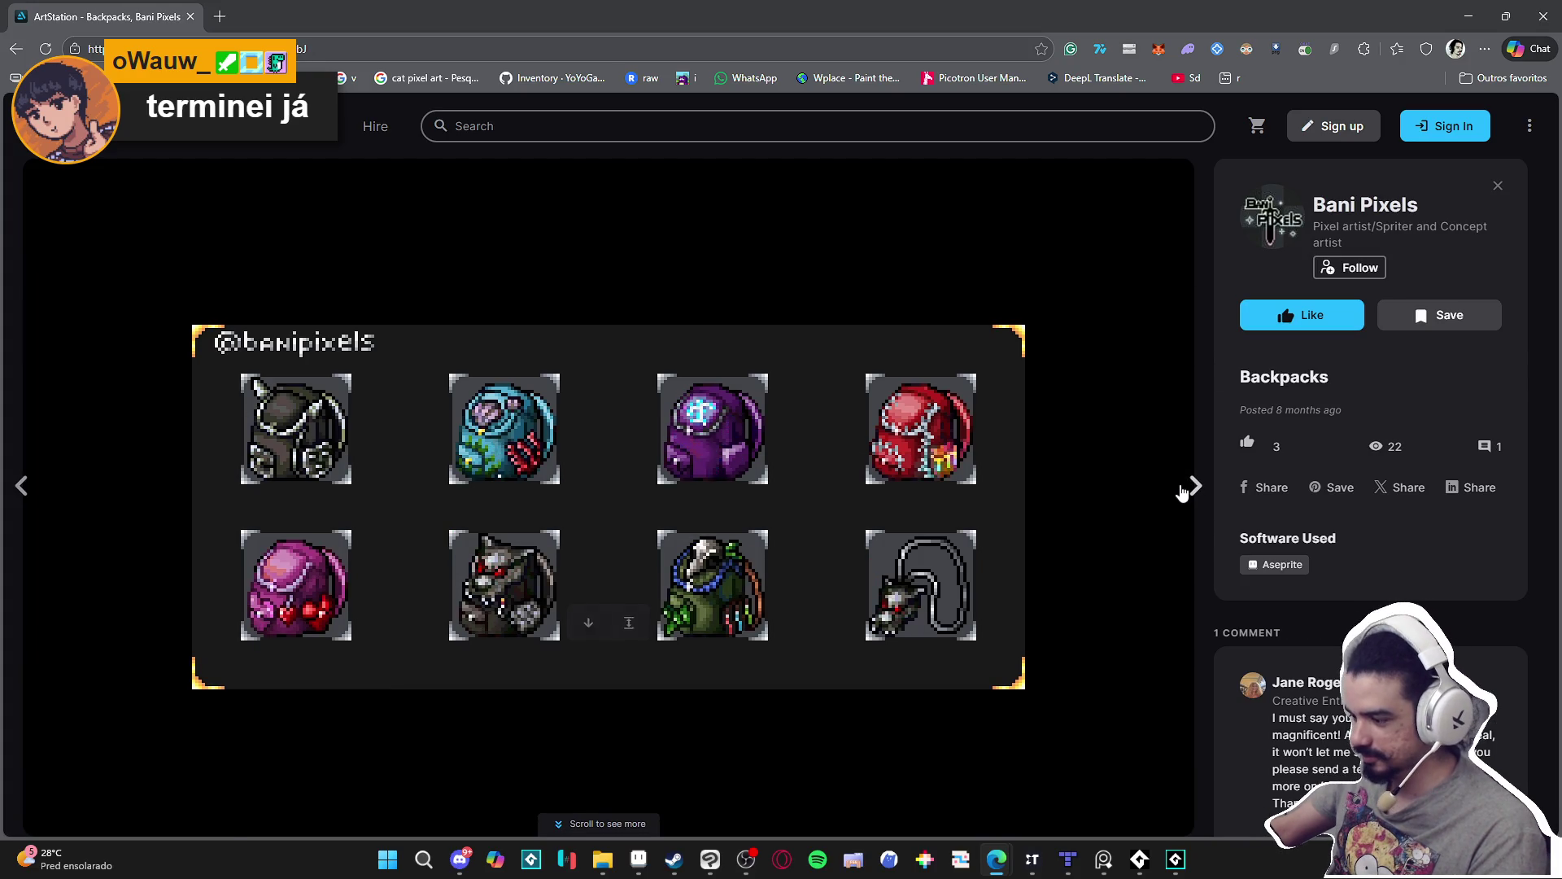
{"action": "left_click", "coordinate": [1178, 484]}
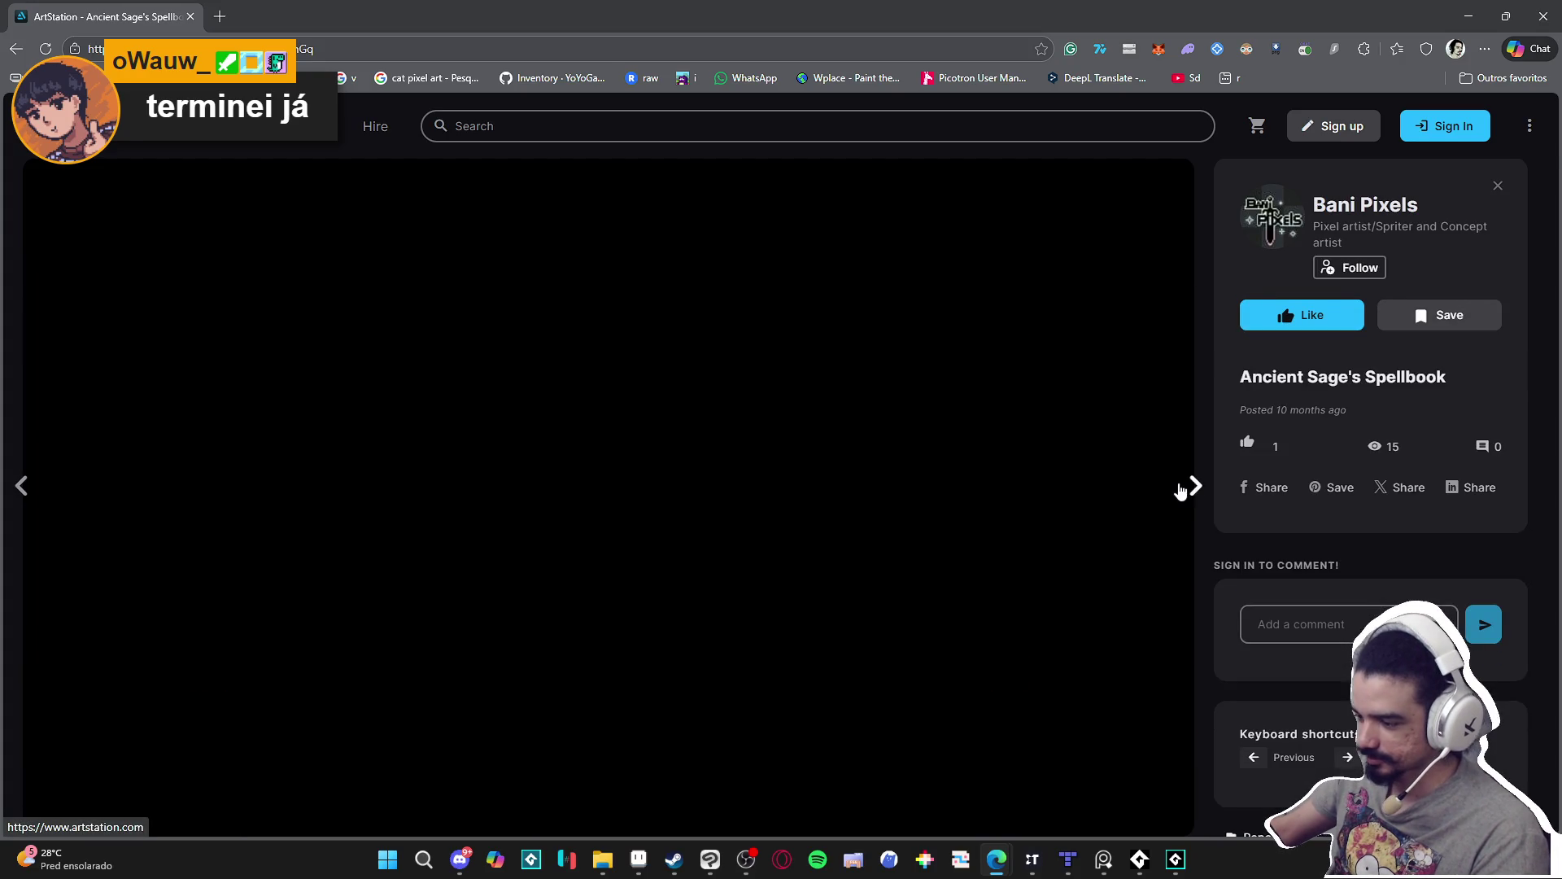
{"action": "left_click", "coordinate": [1182, 486]}
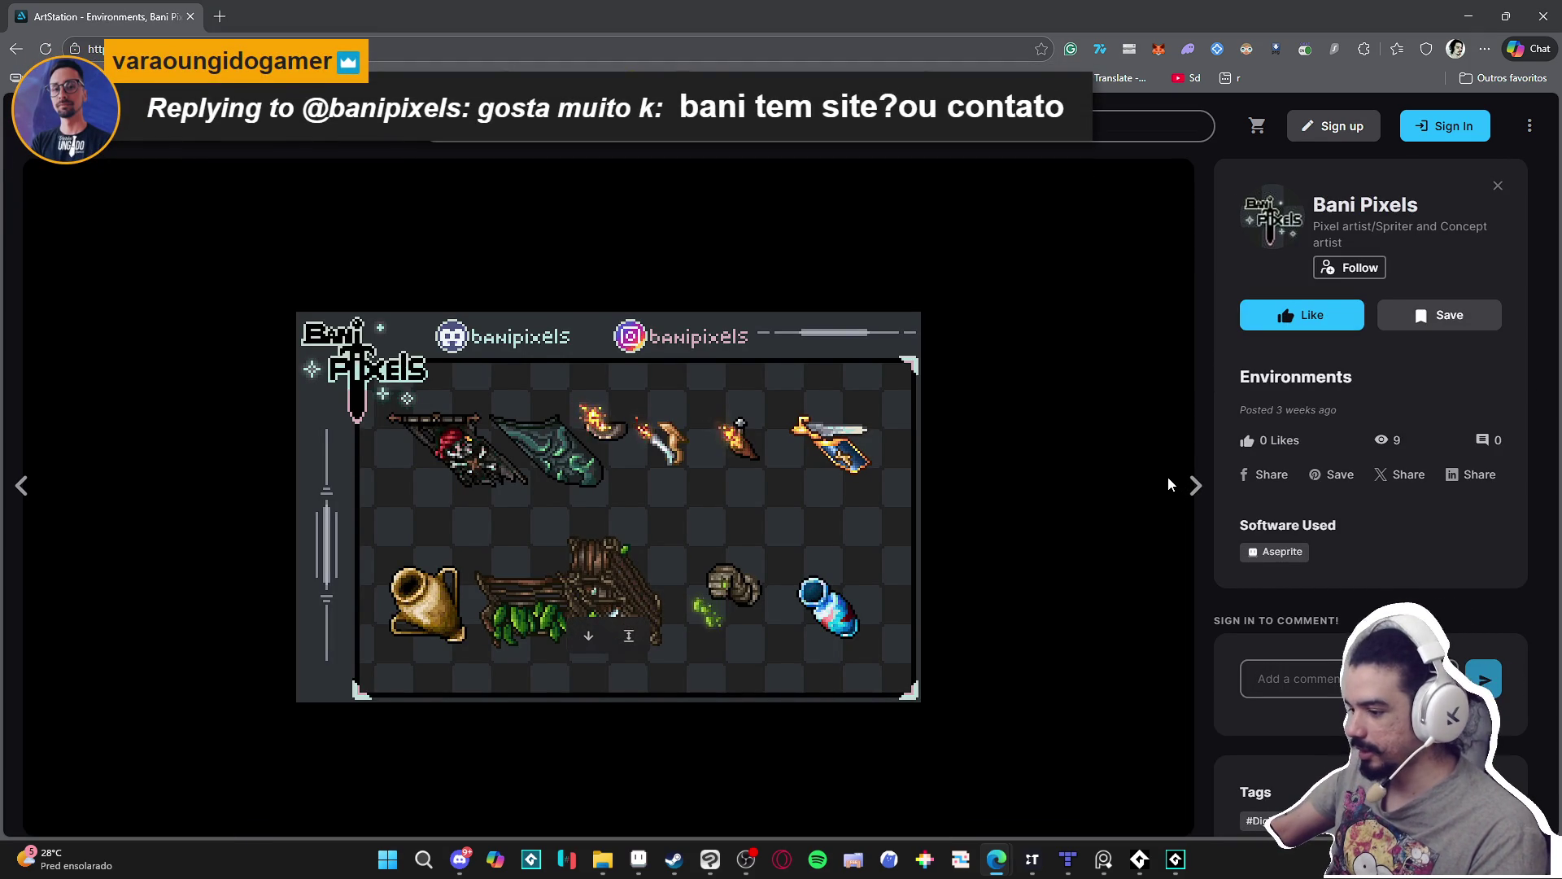
View the 32x32 Items and Dummy artwork, then close the browser to reveal the spear sprite.
{"action": "left_click", "coordinate": [1193, 486]}
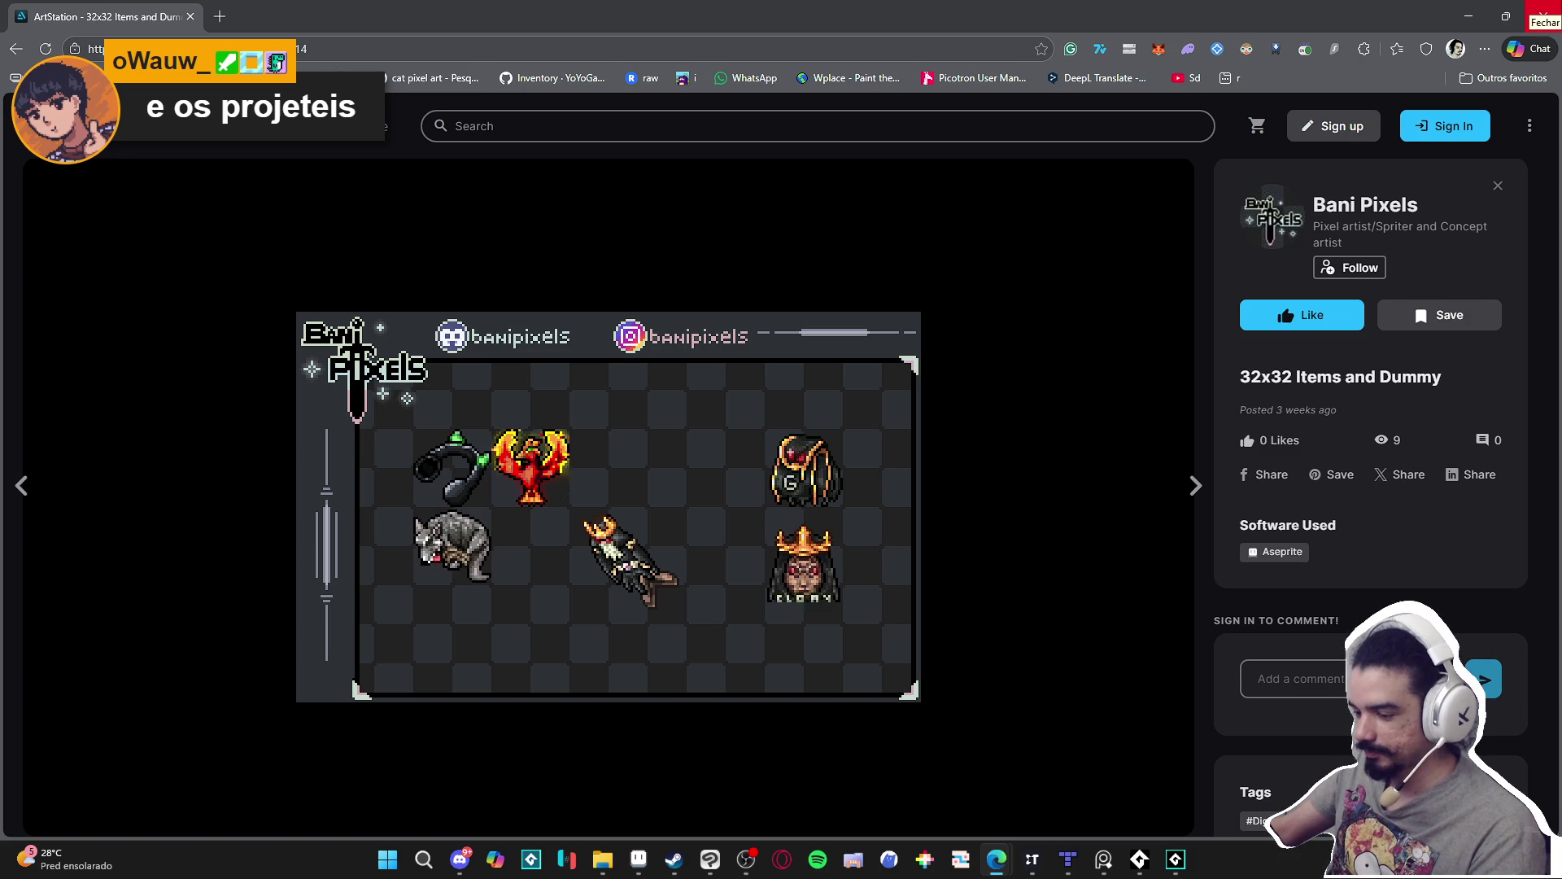
{"action": "left_click", "coordinate": [1544, 16]}
{"action": "scroll", "coordinate": [765, 341], "scroll_direction": "down", "scroll_amount": 3}
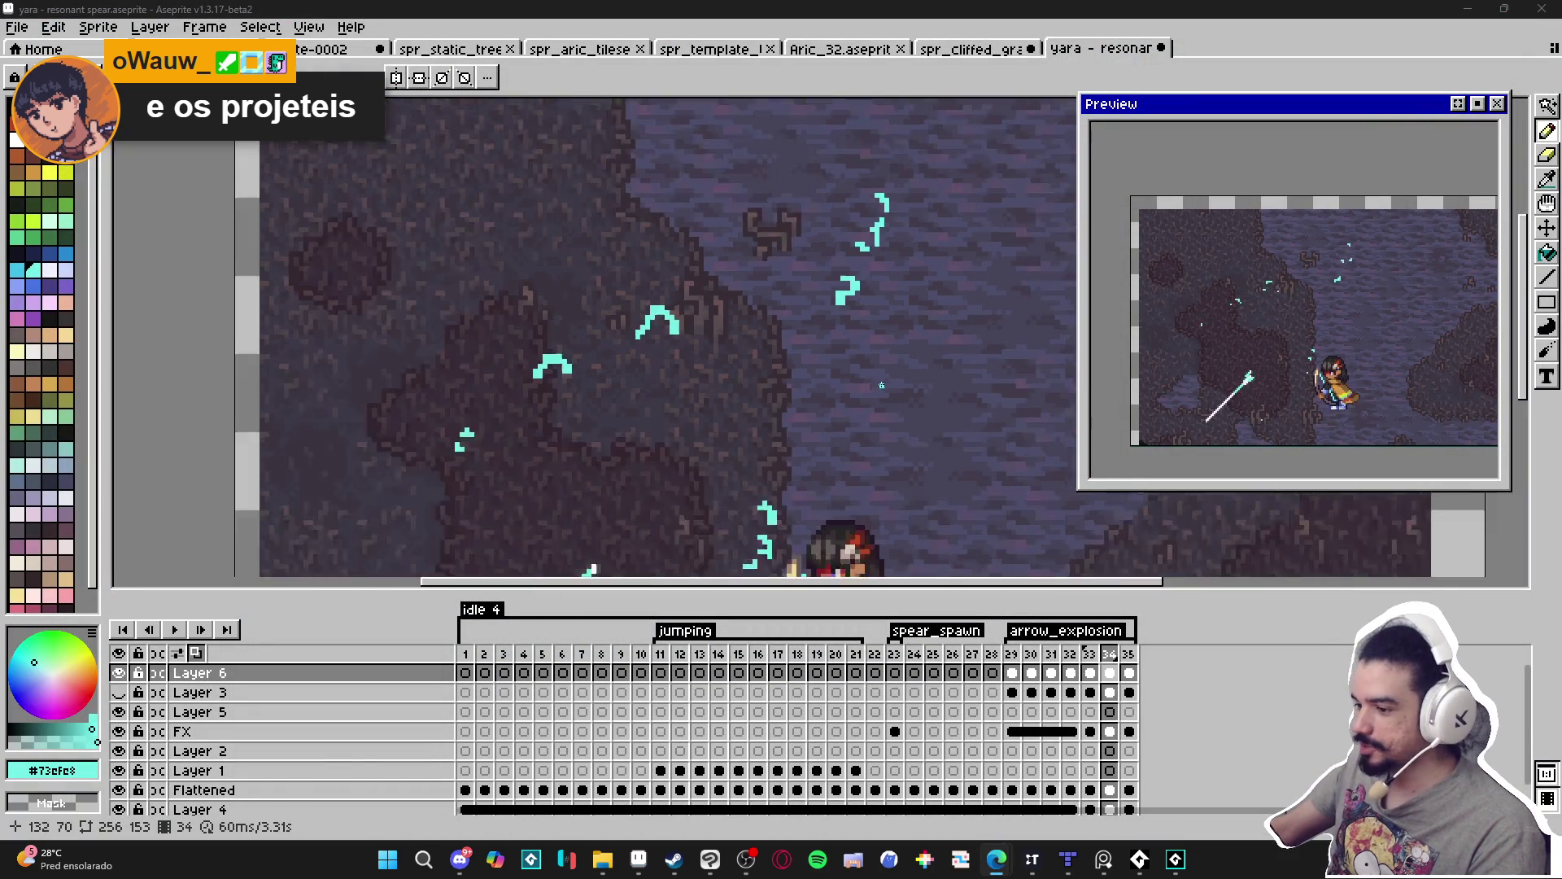
In File Explorer, go up through RPGENEROUS and pixel_Art to browse the commissions folders.
{"action": "scroll", "coordinate": [578, 410], "scroll_direction": "down", "scroll_amount": 1}
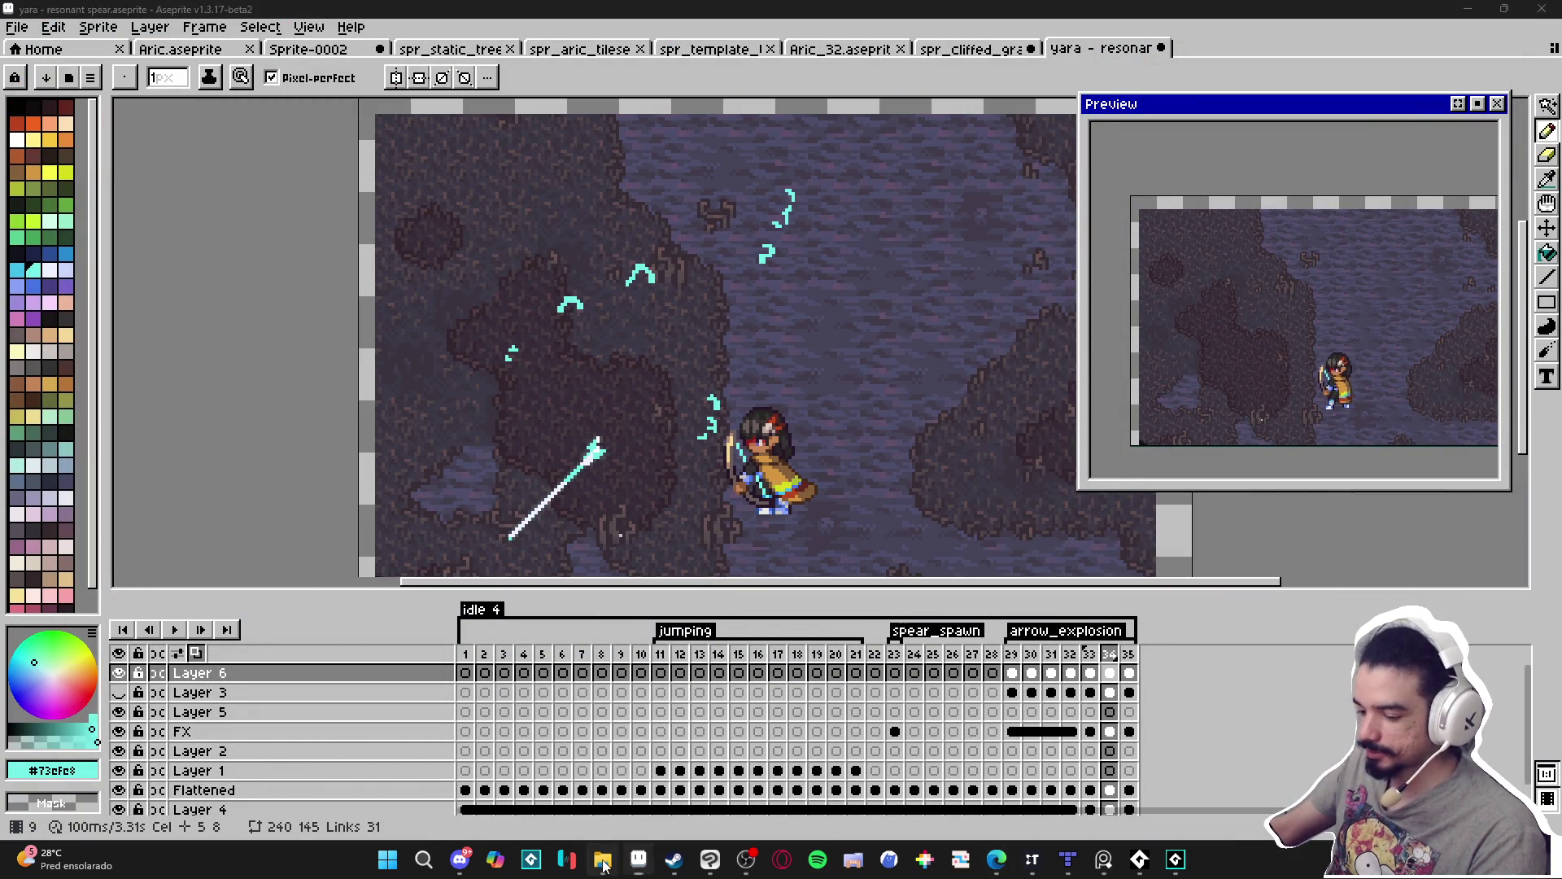
{"action": "key", "text": "alt+Tab"}
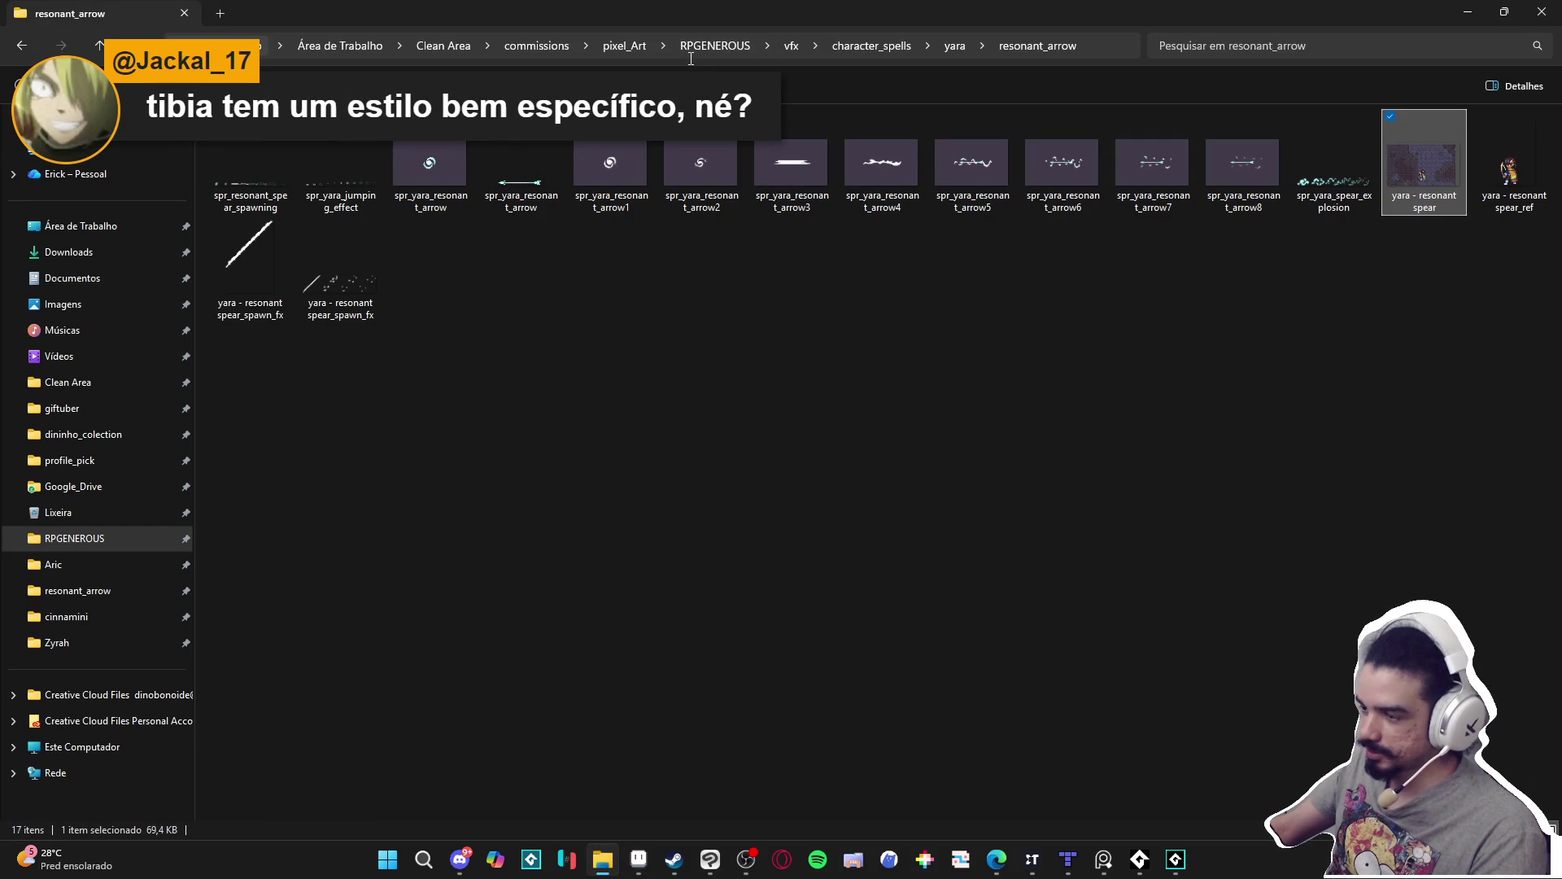
{"action": "left_click", "coordinate": [714, 46]}
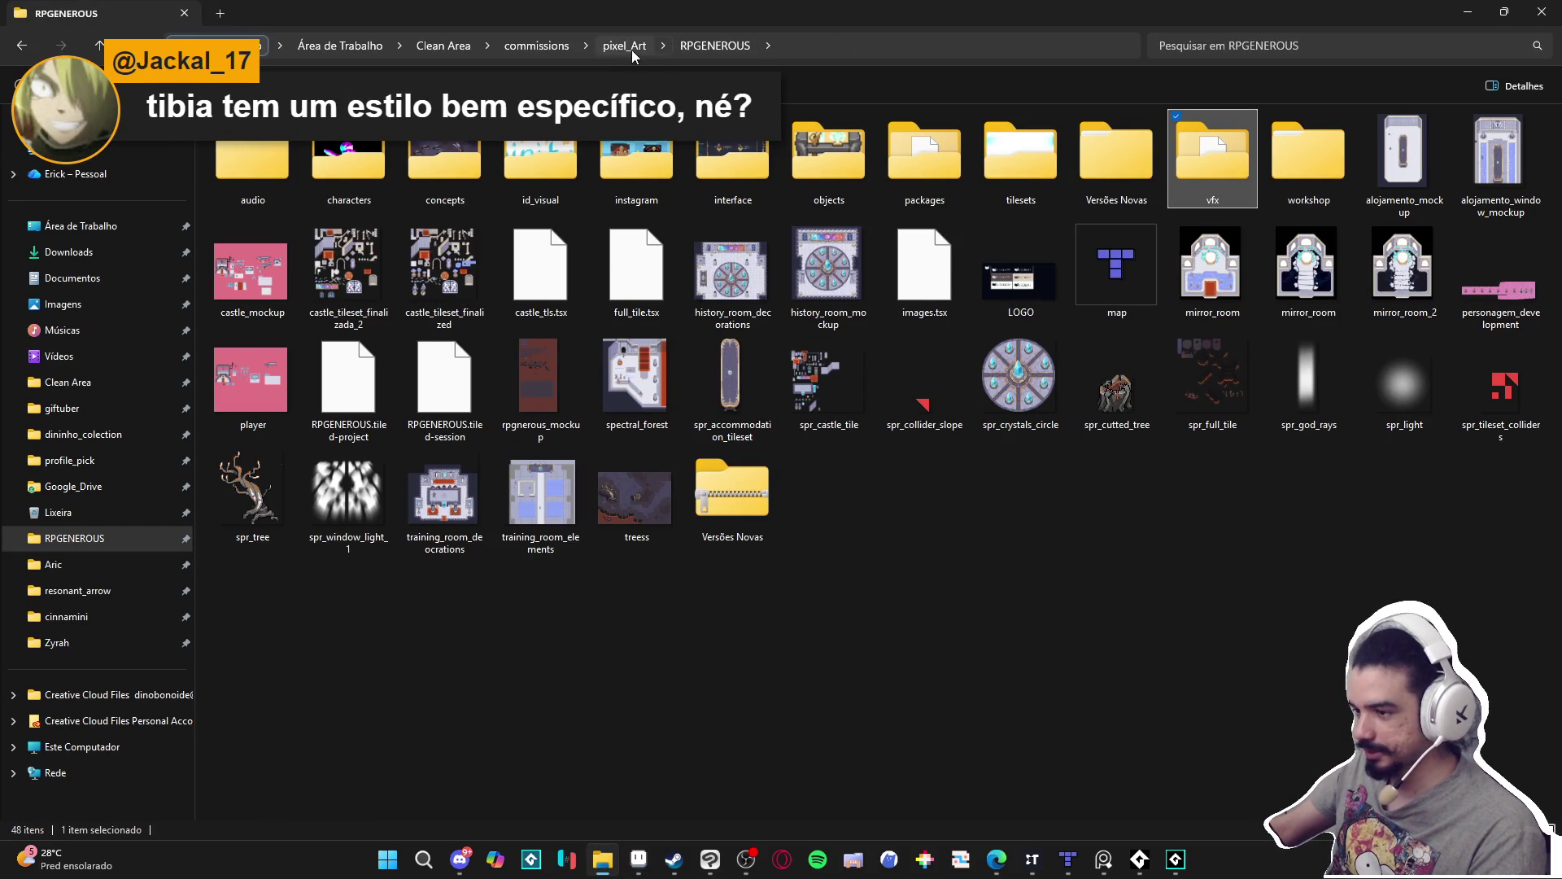
{"action": "left_click", "coordinate": [632, 47]}
{"action": "left_click", "coordinate": [538, 44]}
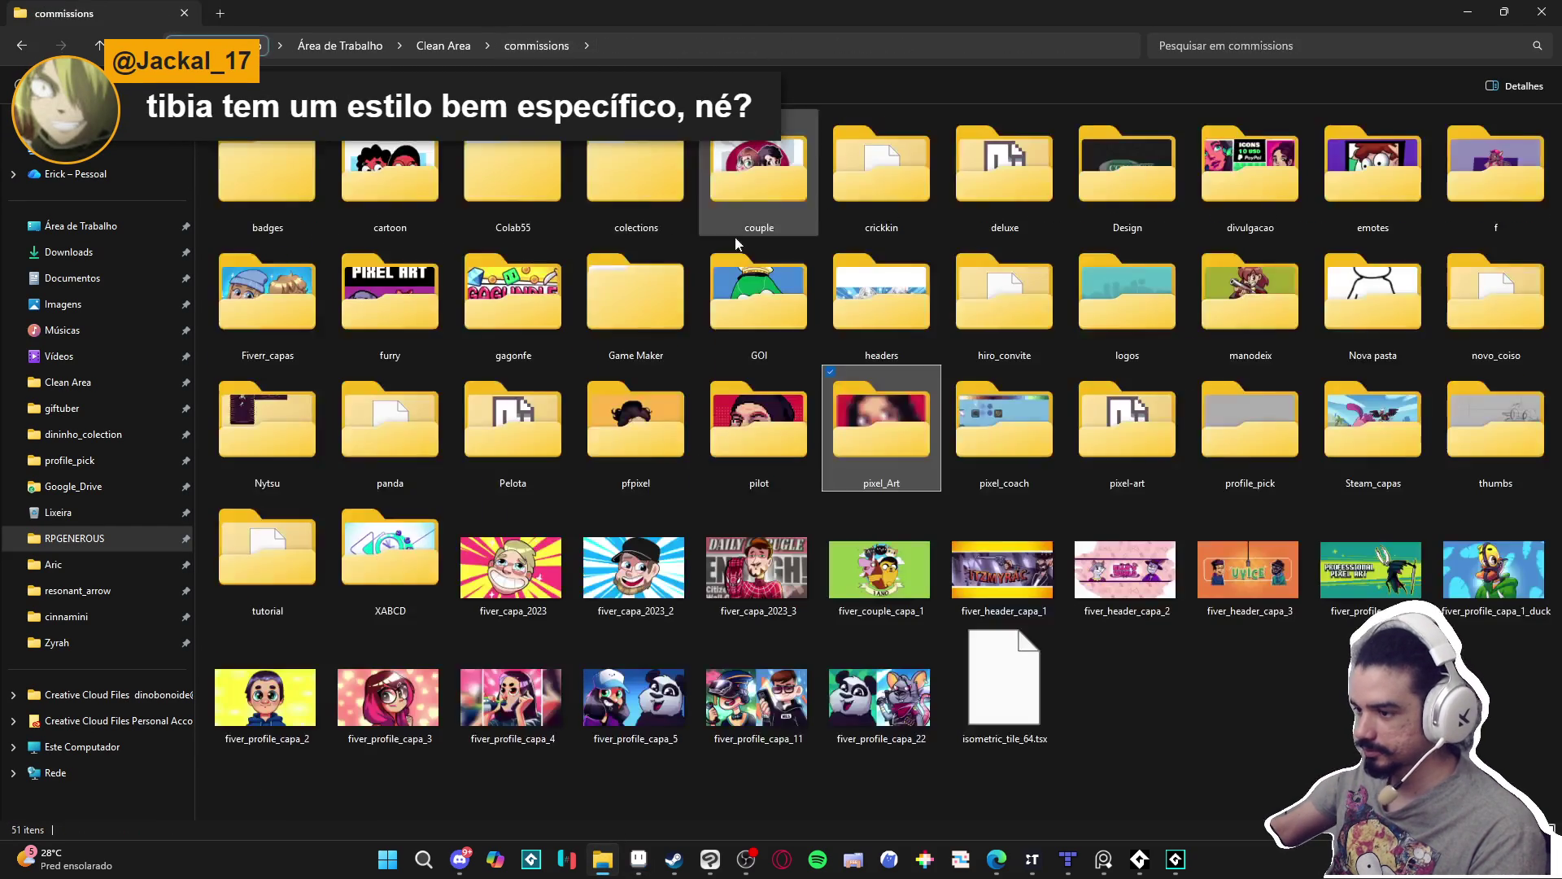
{"action": "left_click", "coordinate": [262, 165]}
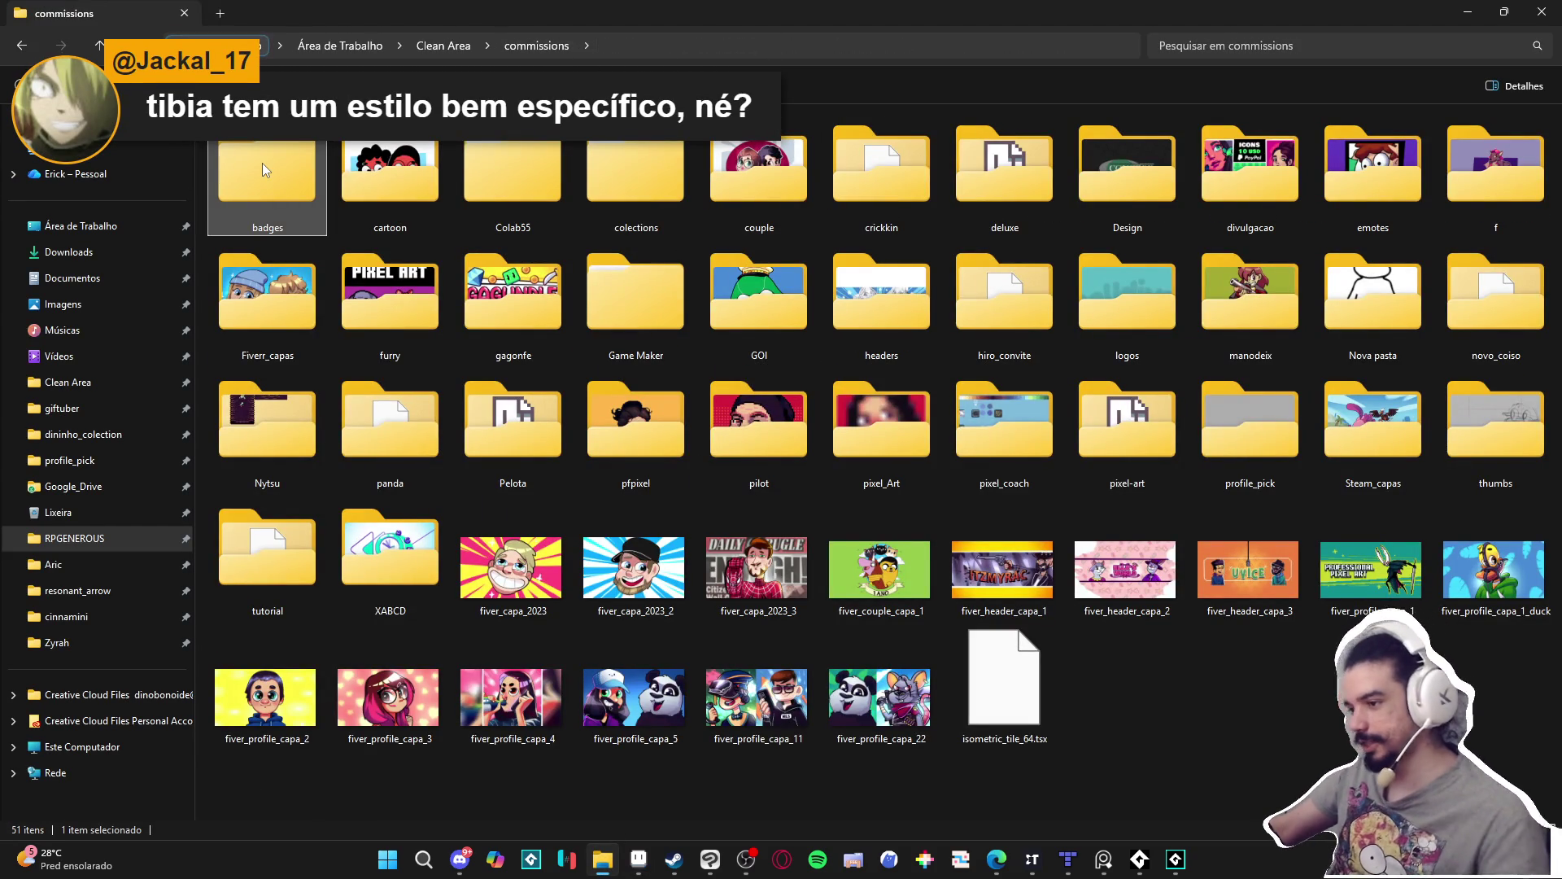
{"action": "key", "text": "t"}
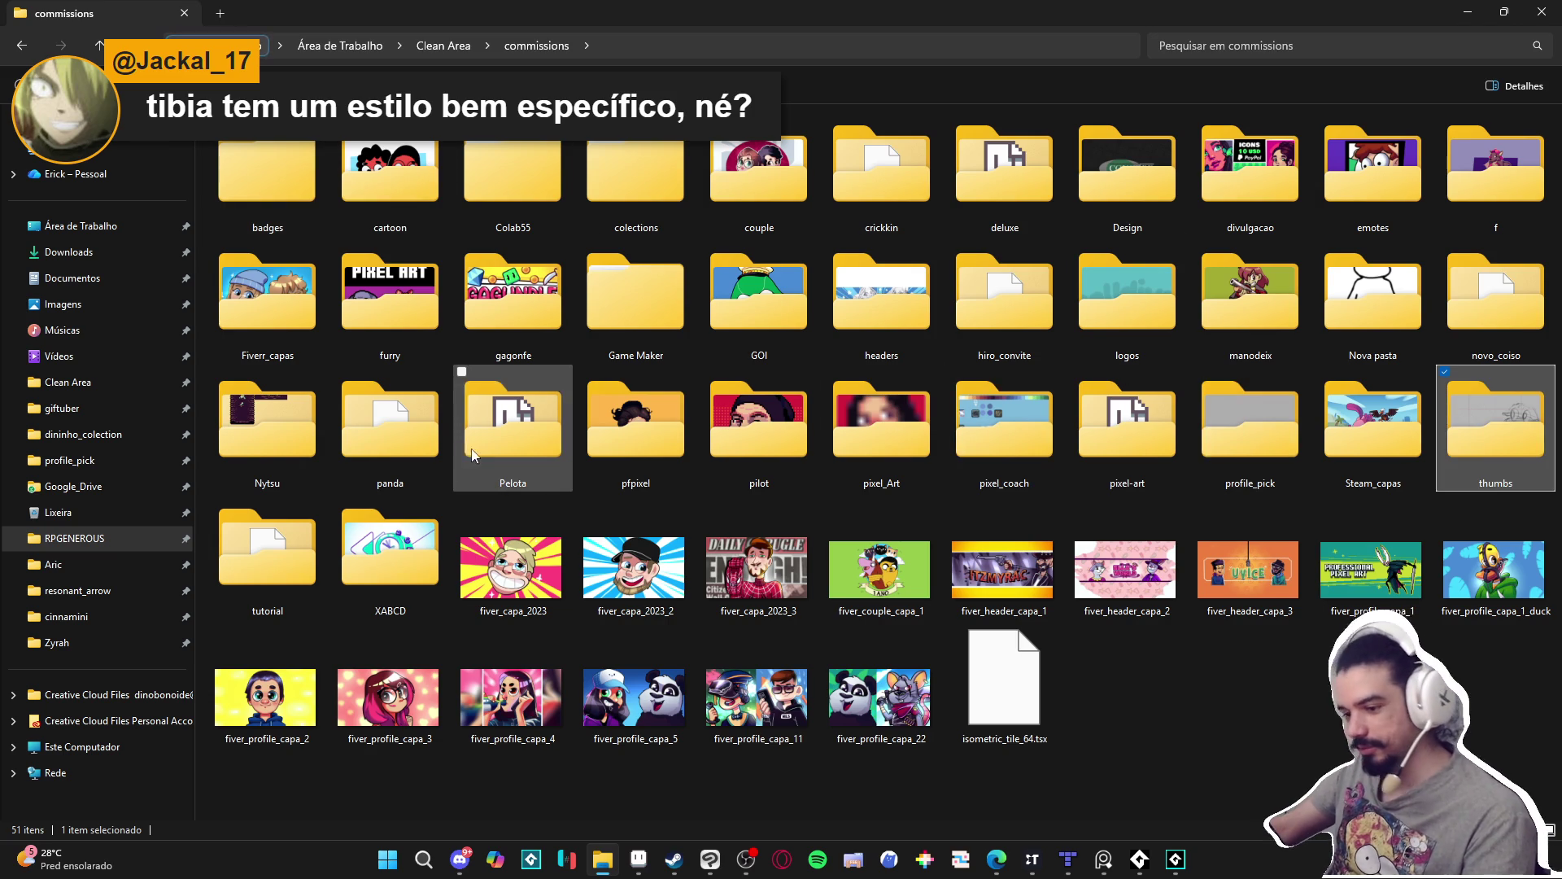
{"action": "key", "text": "t"}
{"action": "key", "text": "t"}
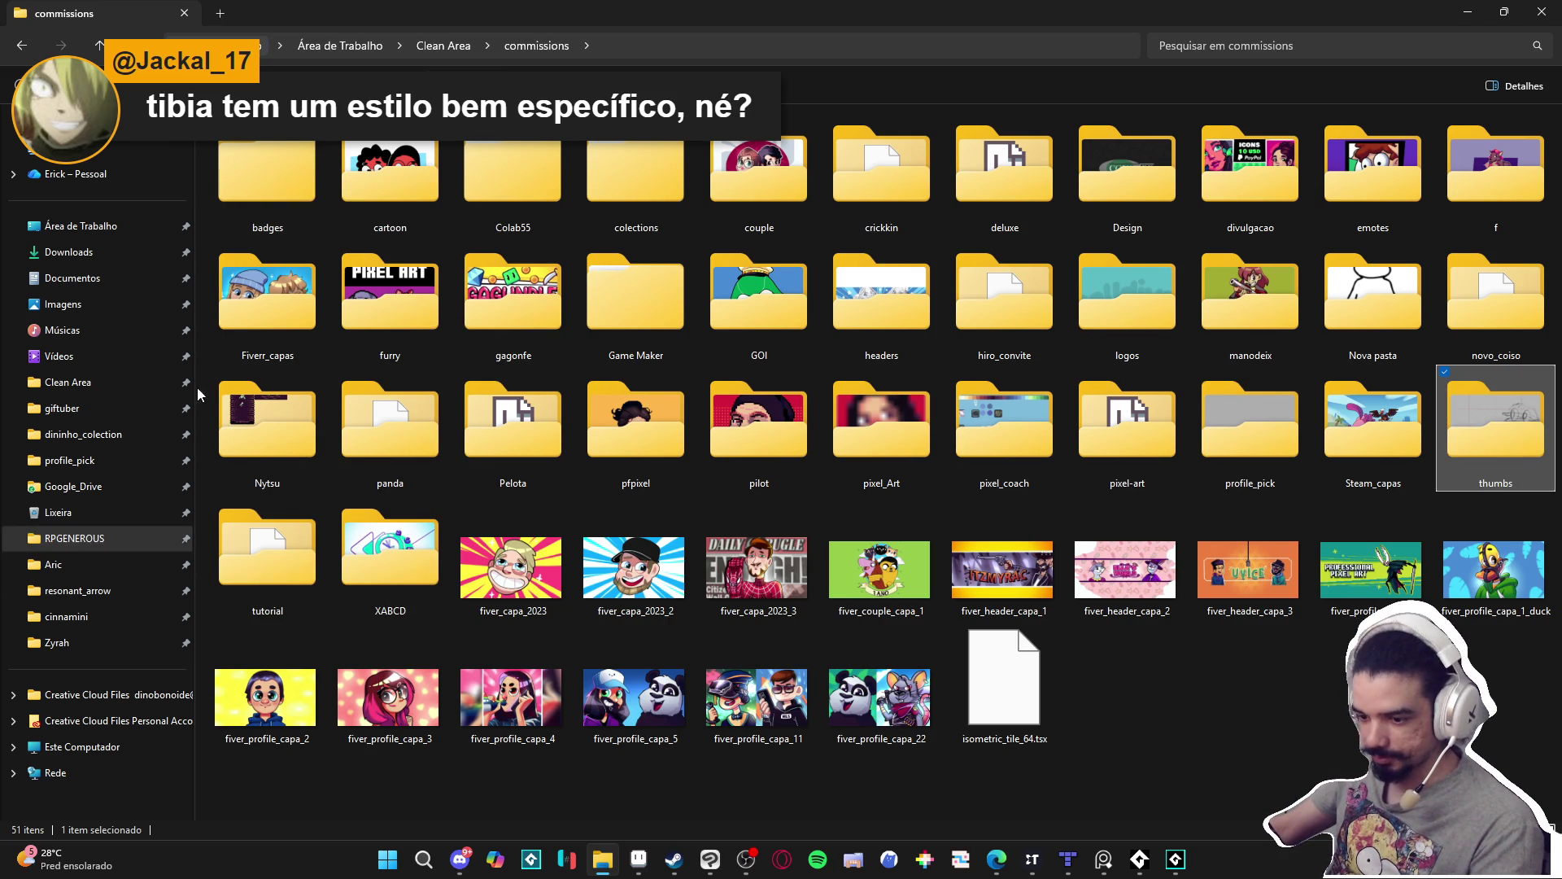
From Clean Area, enter tibia_sprites and open pericles_outfit in Aseprite.
{"action": "left_click", "coordinate": [132, 384]}
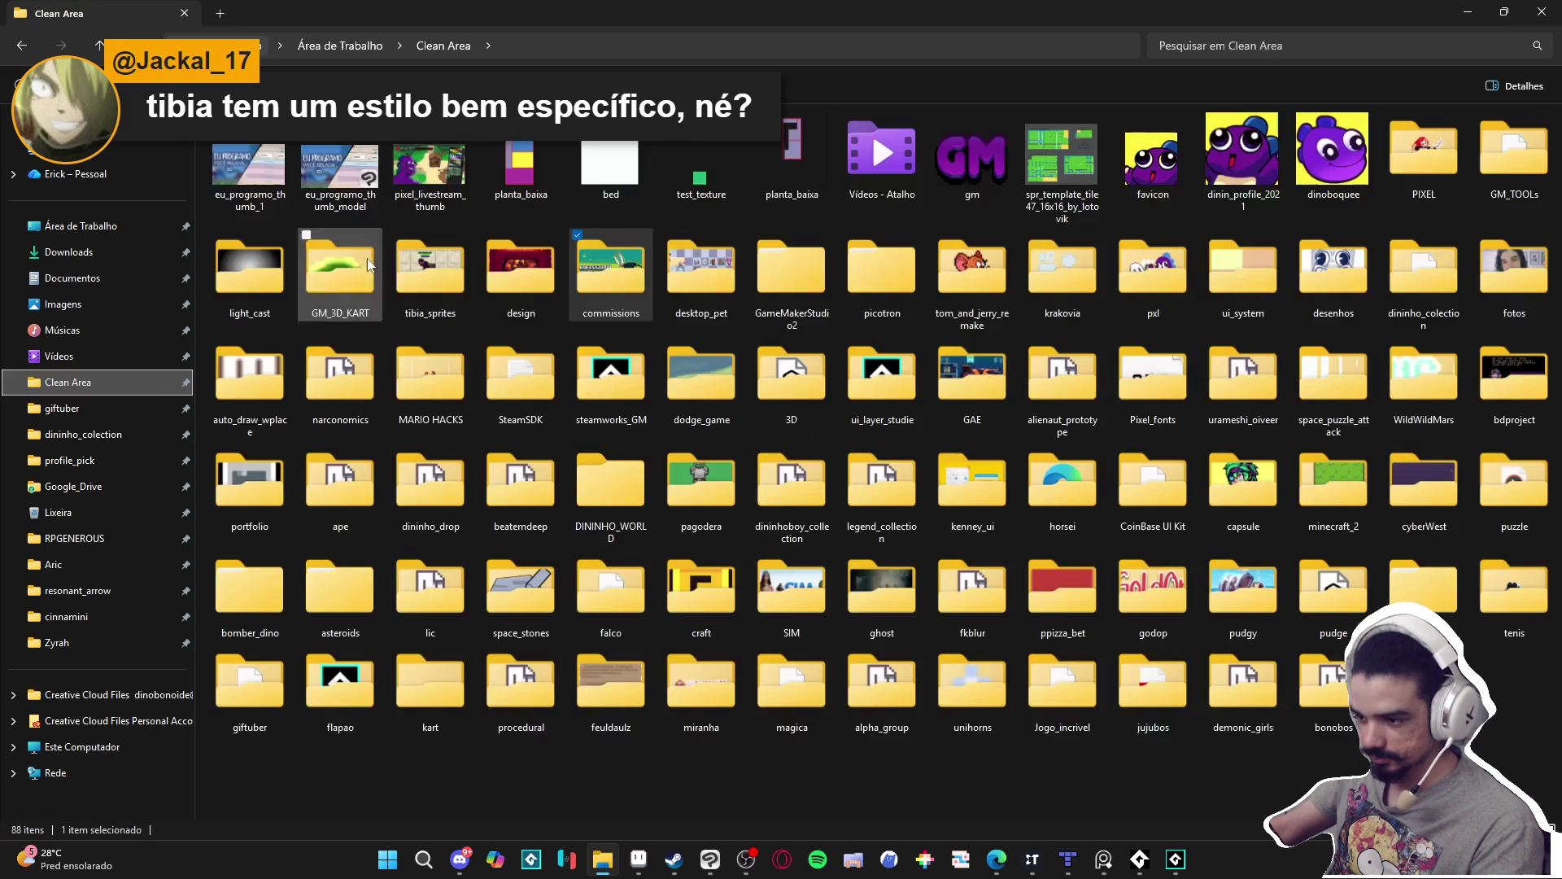
{"action": "double_click", "coordinate": [430, 269]}
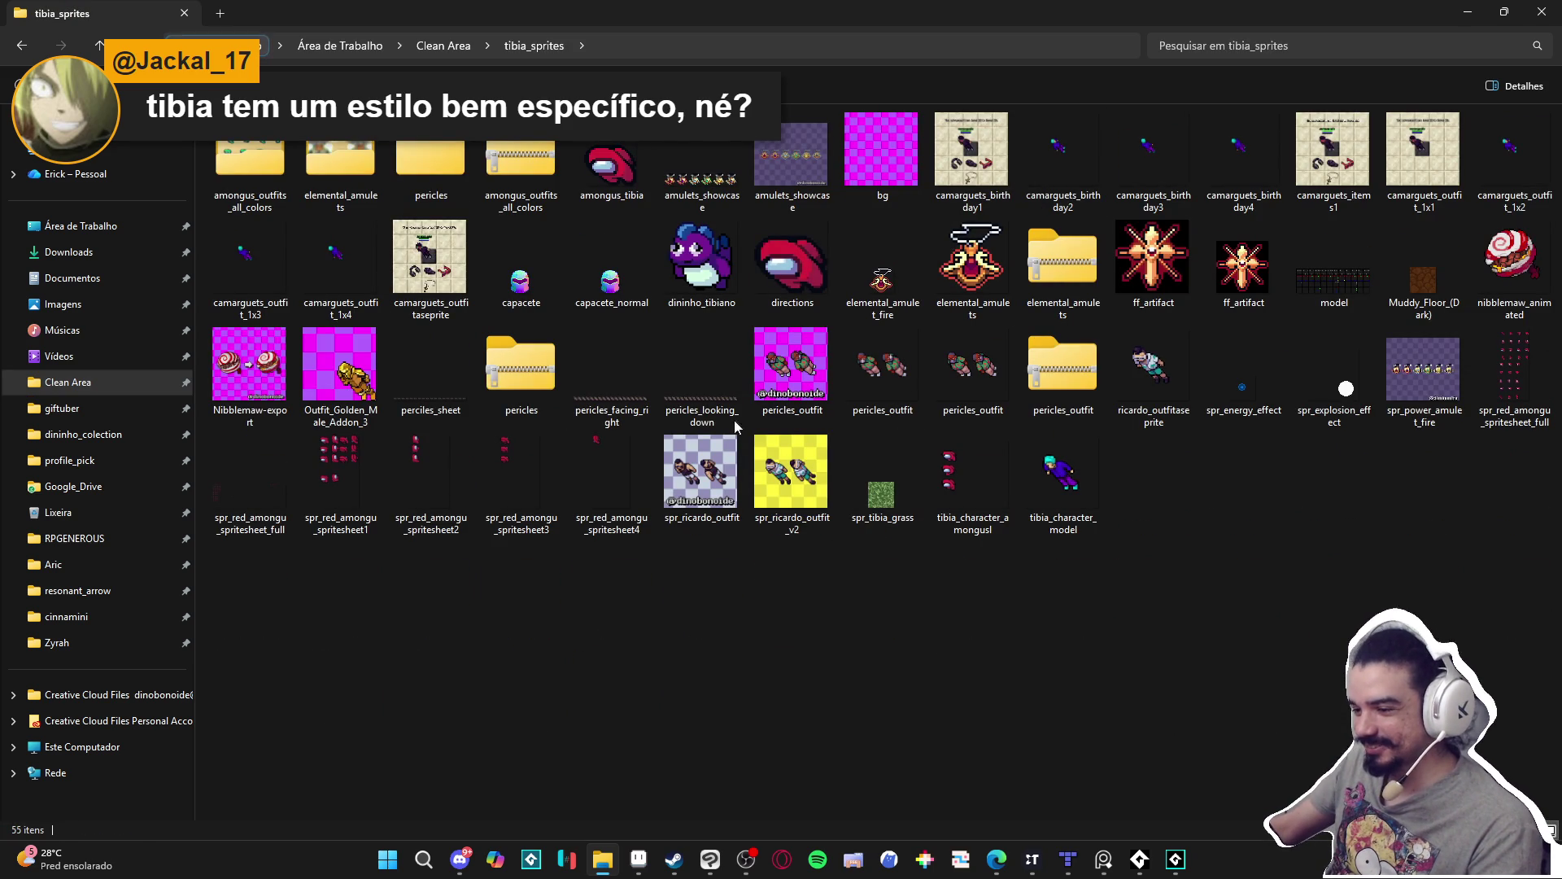
{"action": "double_click", "coordinate": [790, 366]}
{"action": "scroll", "coordinate": [680, 444], "scroll_direction": "up", "scroll_amount": 3}
{"action": "scroll", "coordinate": [680, 443], "scroll_direction": "down", "scroll_amount": 2}
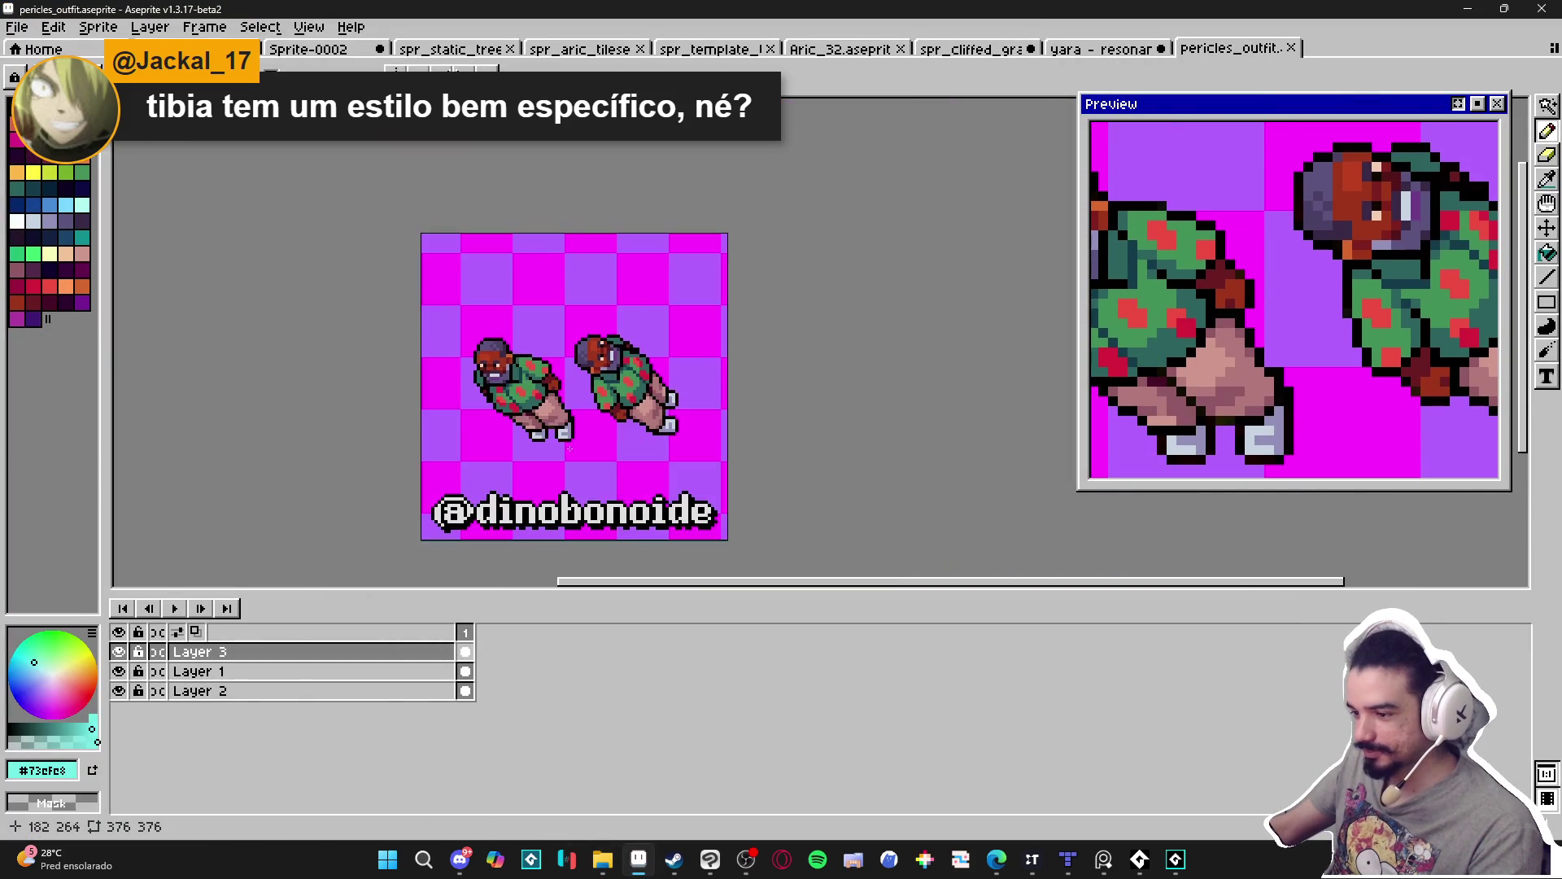
Pan and zoom over the two pericles_outfit sprites, close the file, and return to tibia_sprites.
{"action": "left_click_drag", "start_coordinate": [576, 435], "coordinate": [593, 408]}
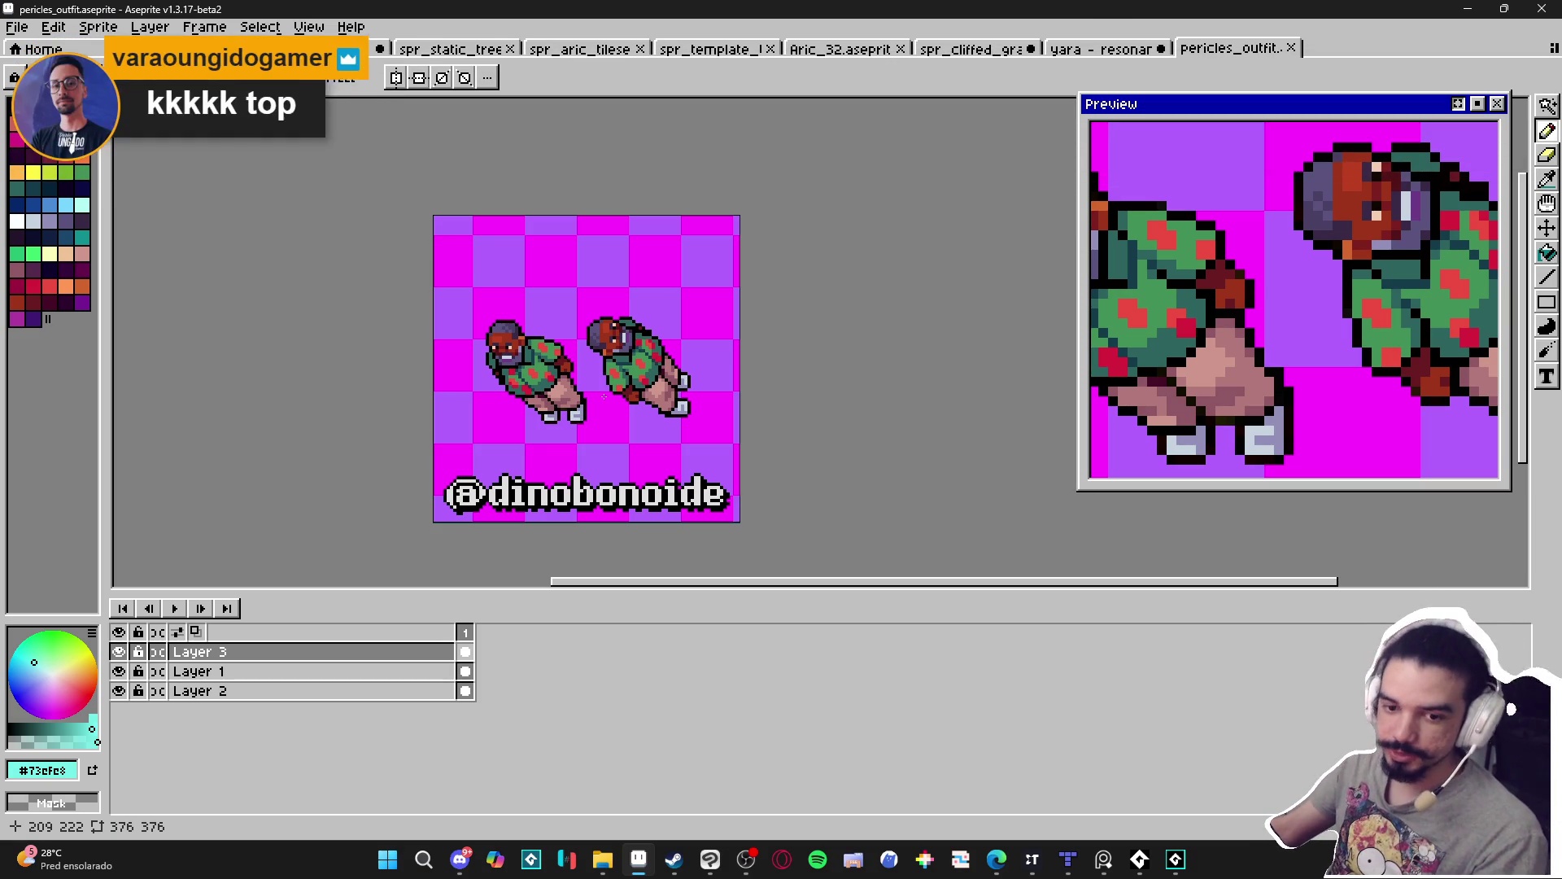
{"action": "scroll", "coordinate": [747, 454], "scroll_direction": "up", "scroll_amount": 1}
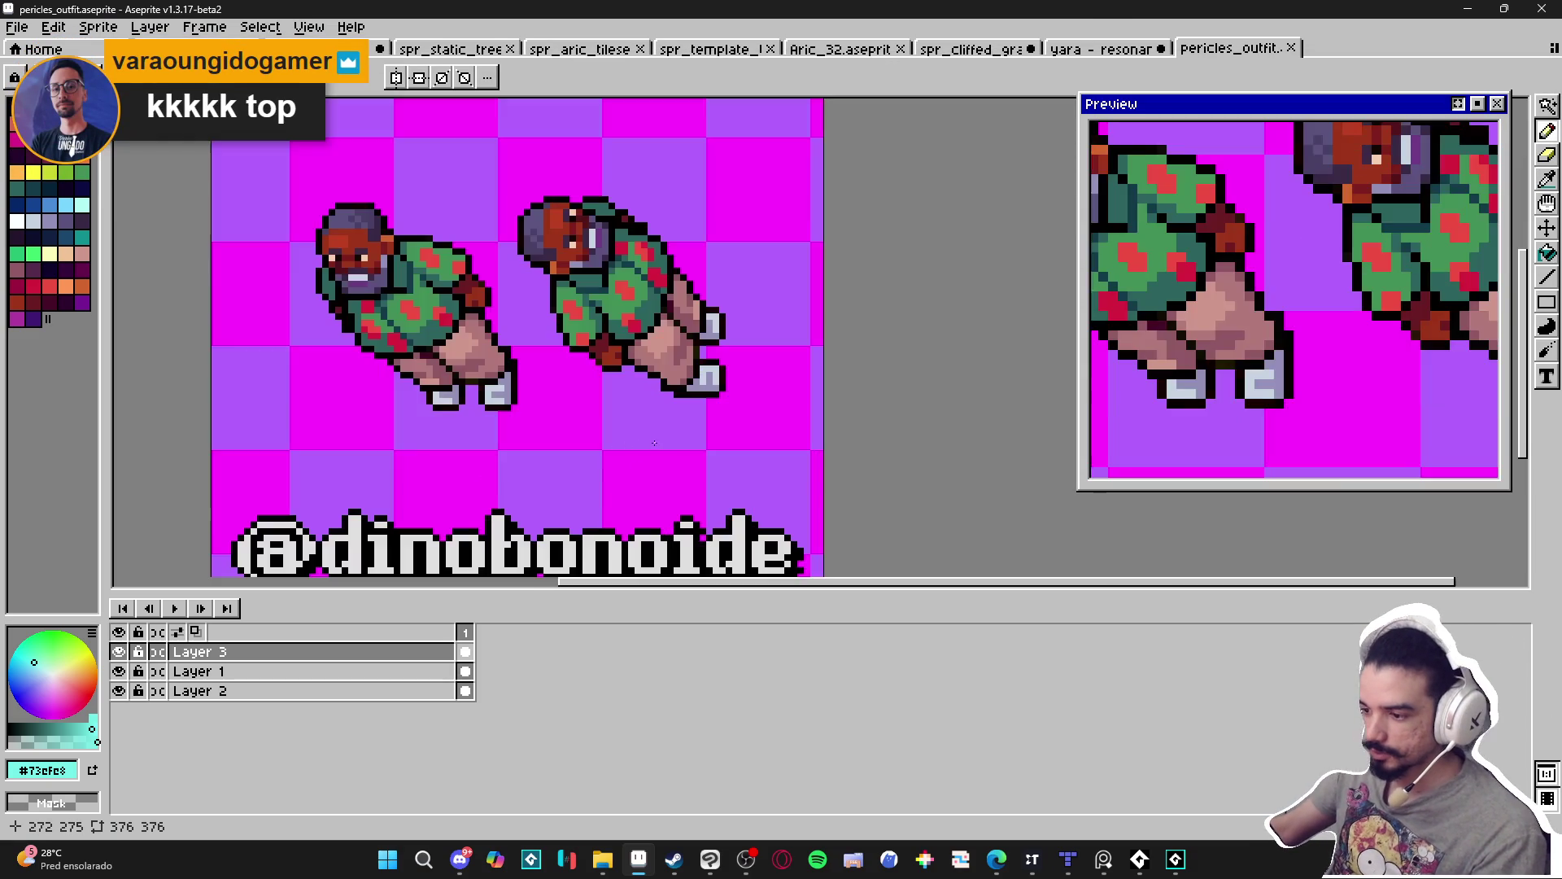
{"action": "scroll", "coordinate": [697, 470], "scroll_direction": "down", "scroll_amount": 1}
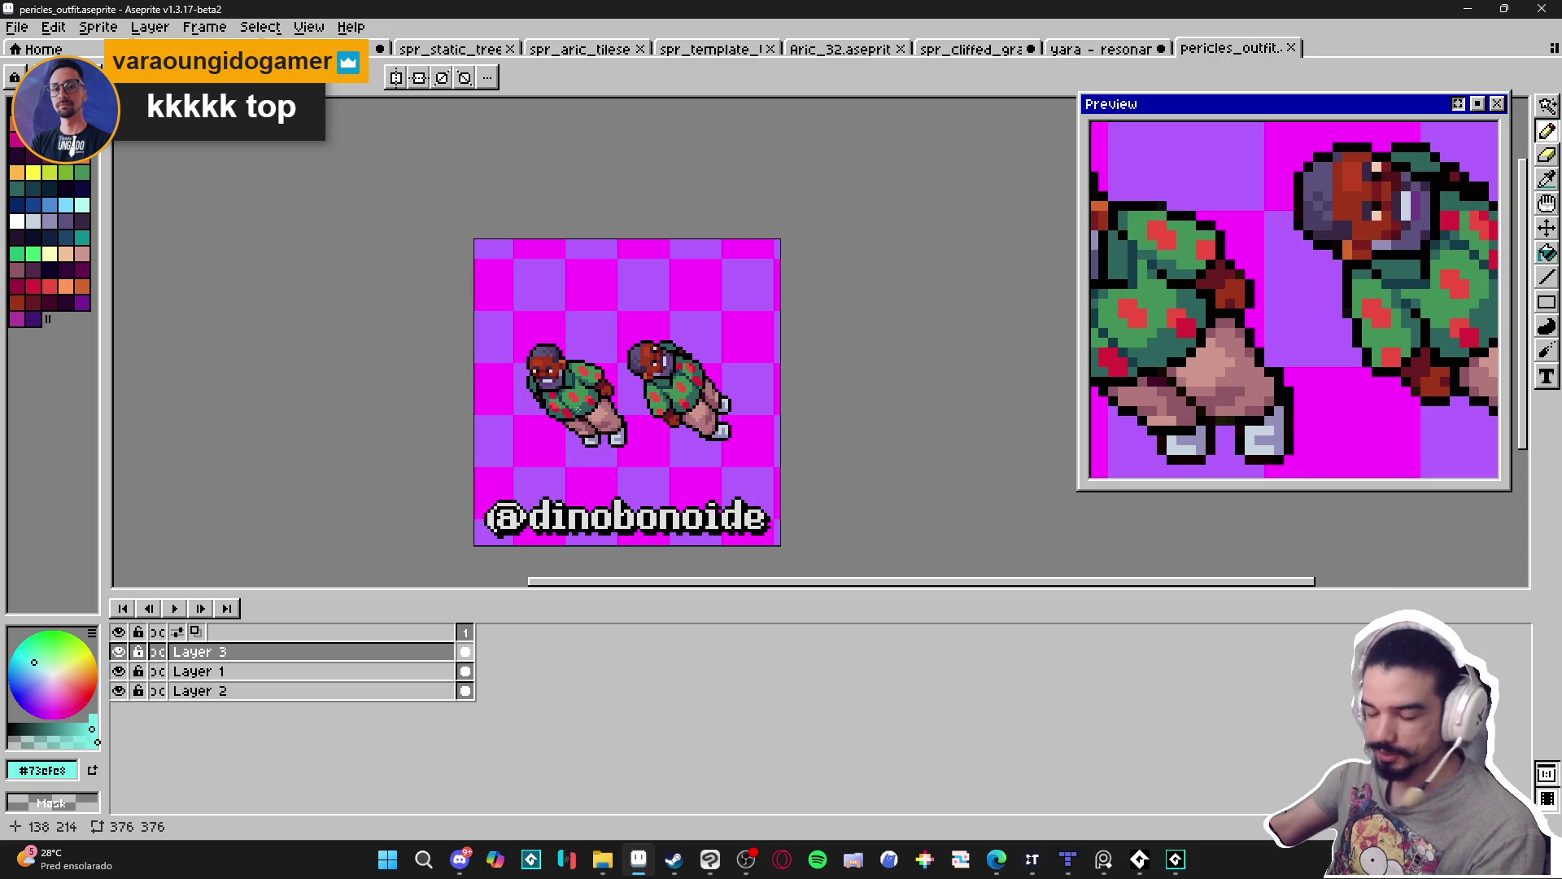
{"action": "left_click", "coordinate": [1291, 48]}
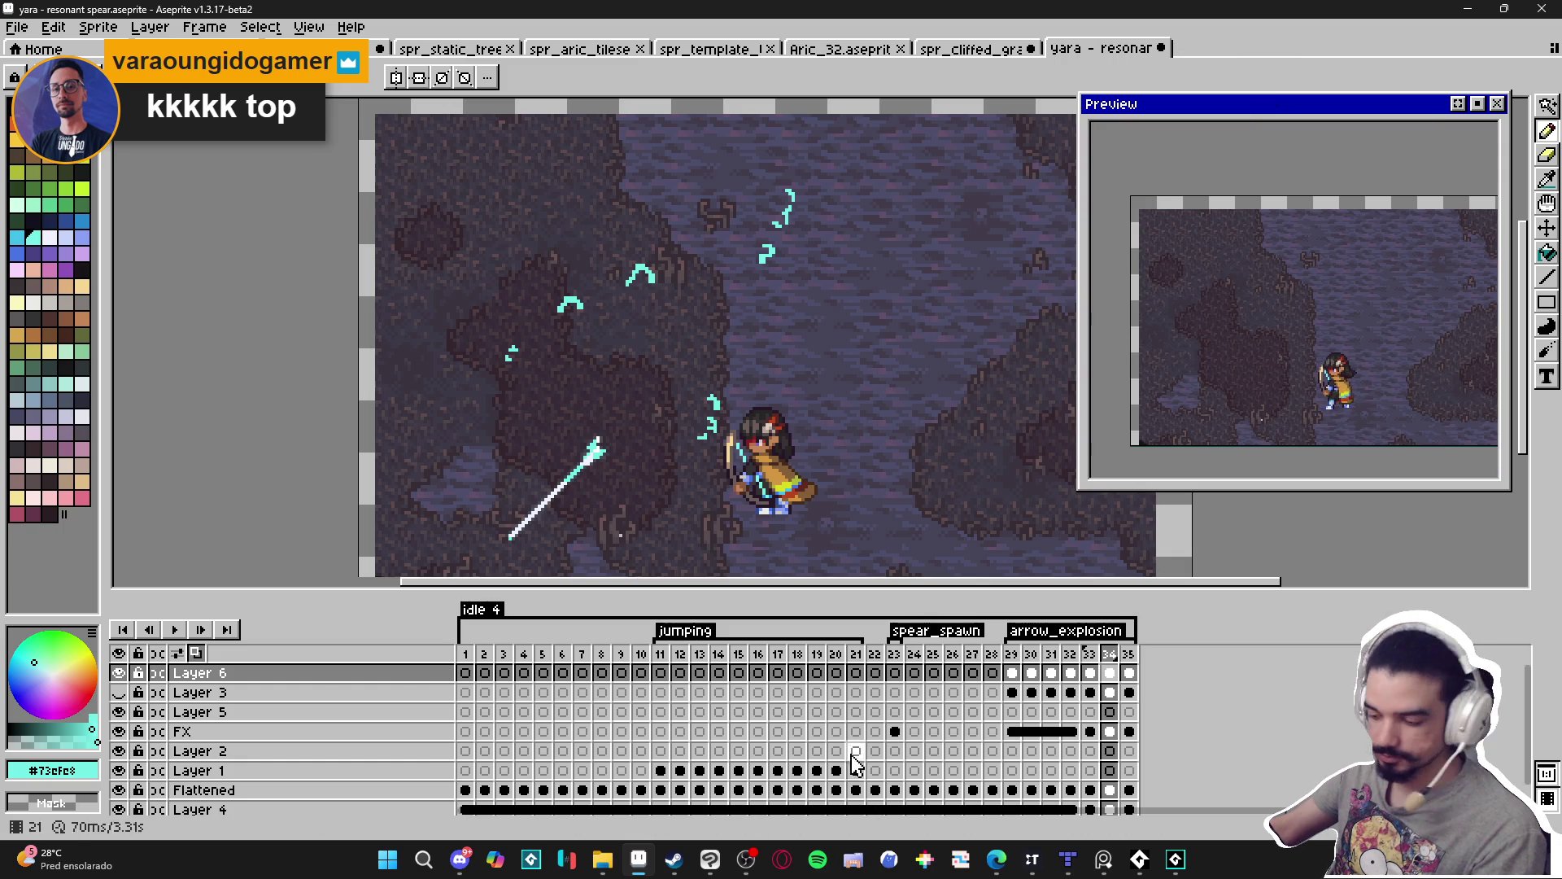
{"action": "left_click", "coordinate": [614, 863]}
Open the amulets_showcase sprite from tibia_sprites in Aseprite.
{"action": "left_click", "coordinate": [835, 631]}
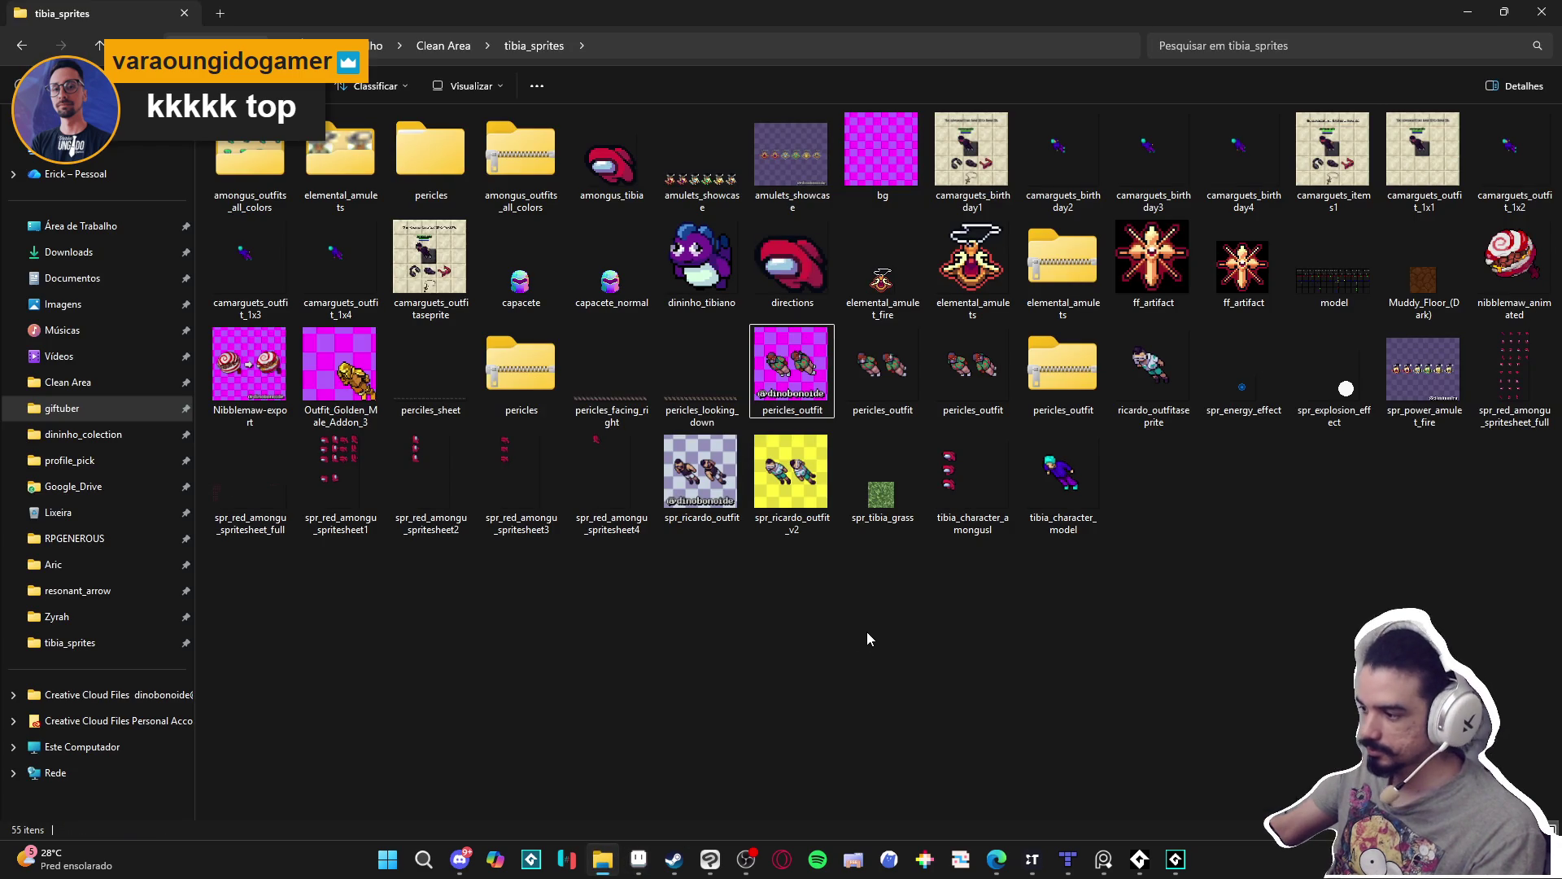
{"action": "left_click", "coordinate": [698, 169]}
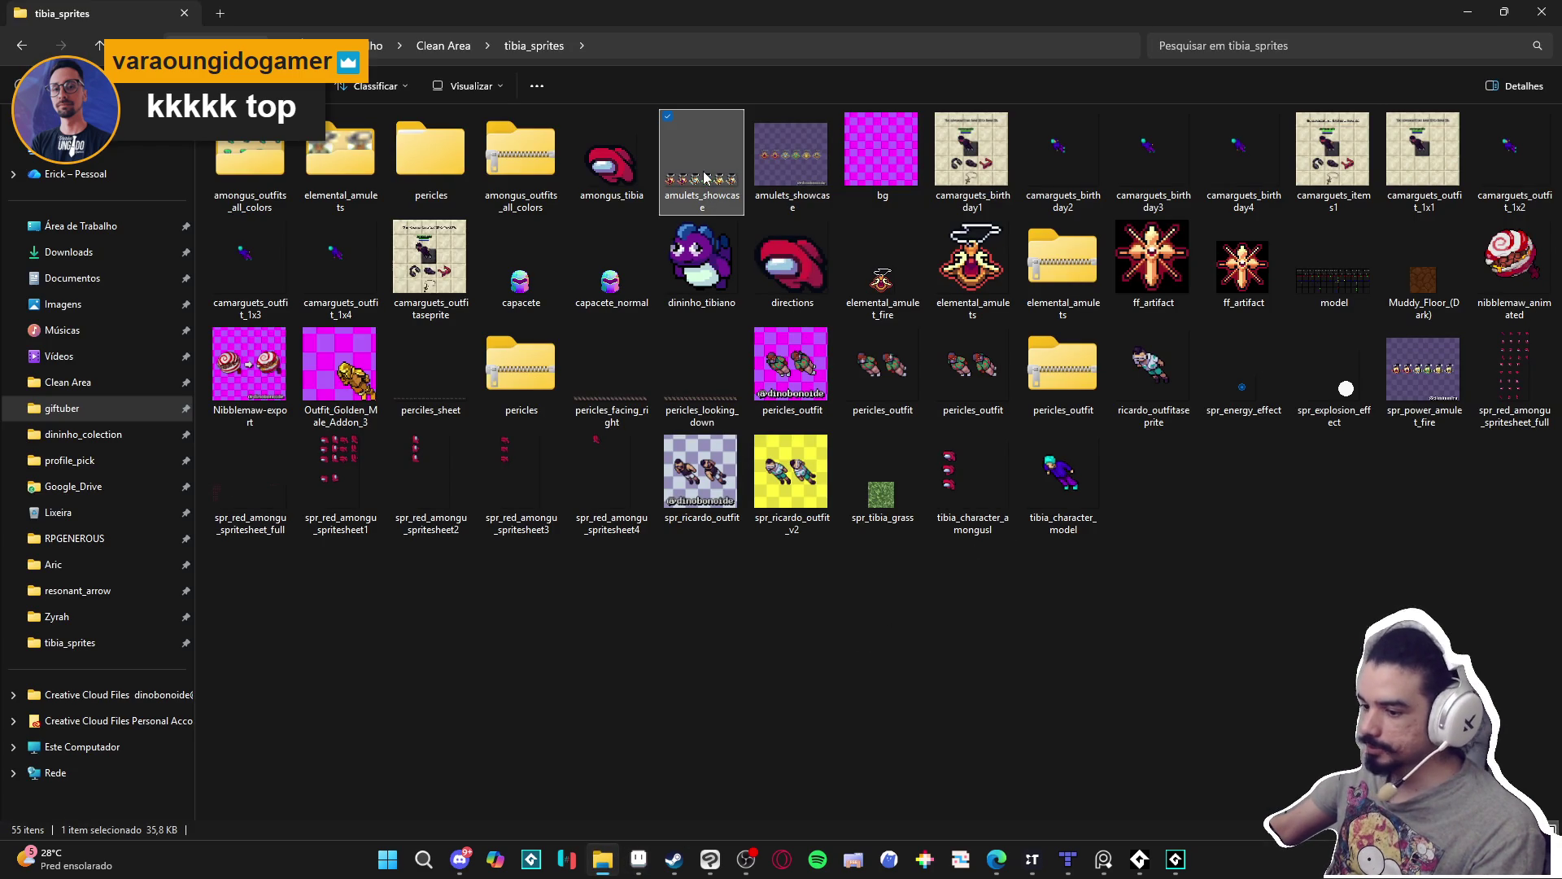
{"action": "double_click", "coordinate": [706, 179]}
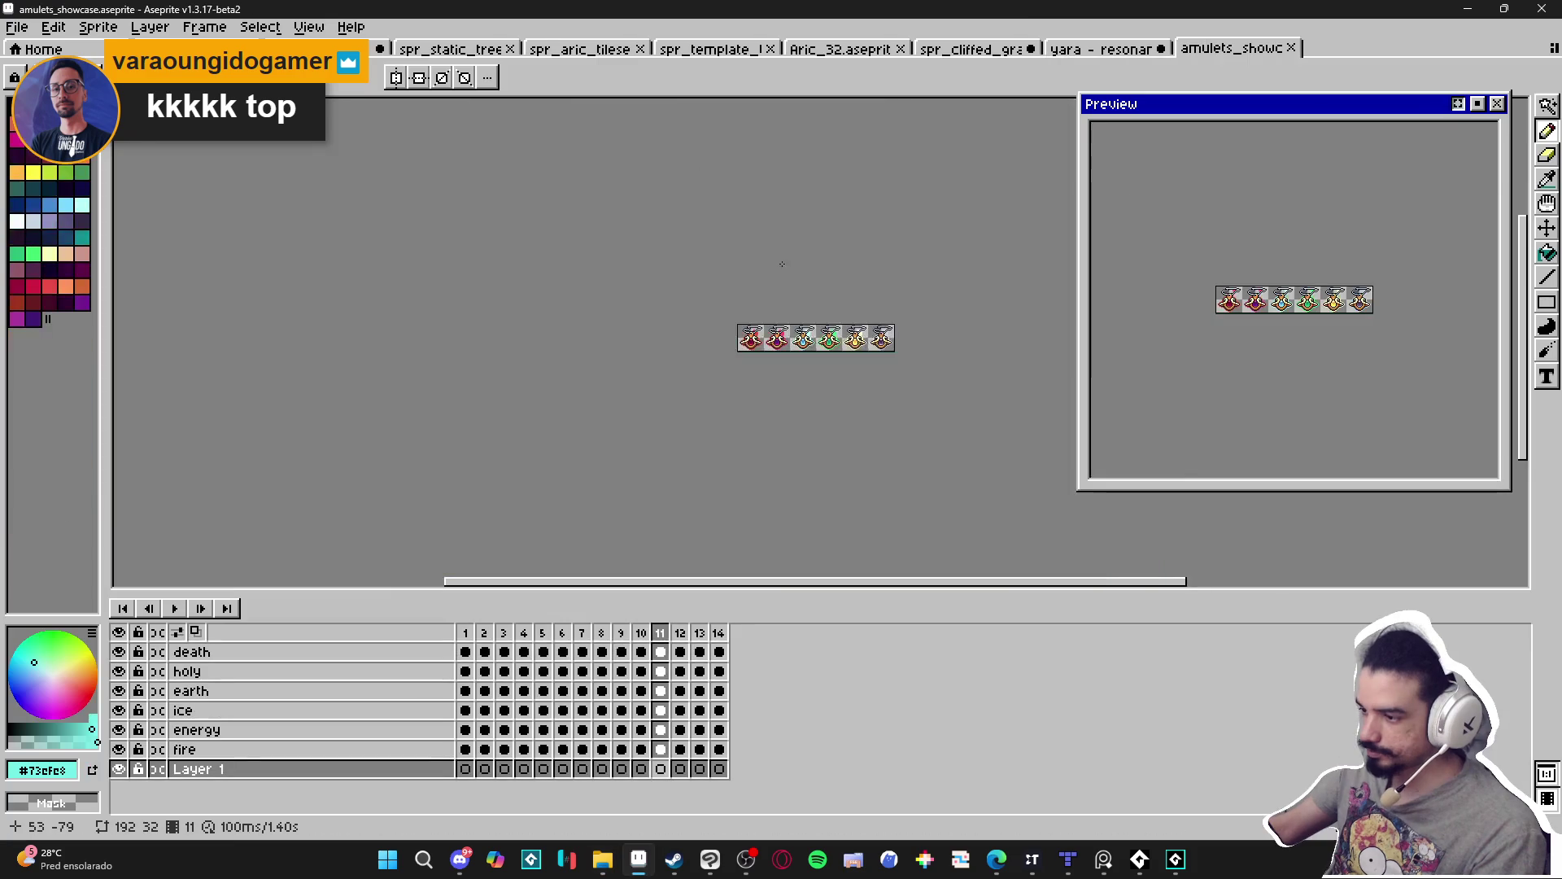
{"action": "scroll", "coordinate": [762, 238], "scroll_direction": "up", "scroll_amount": 3}
Preview amulets_showcase.gif's six animated amulets in Photos, then close the viewer.
{"action": "key", "text": "alt+Tab"}
{"action": "left_click", "coordinate": [809, 171]}
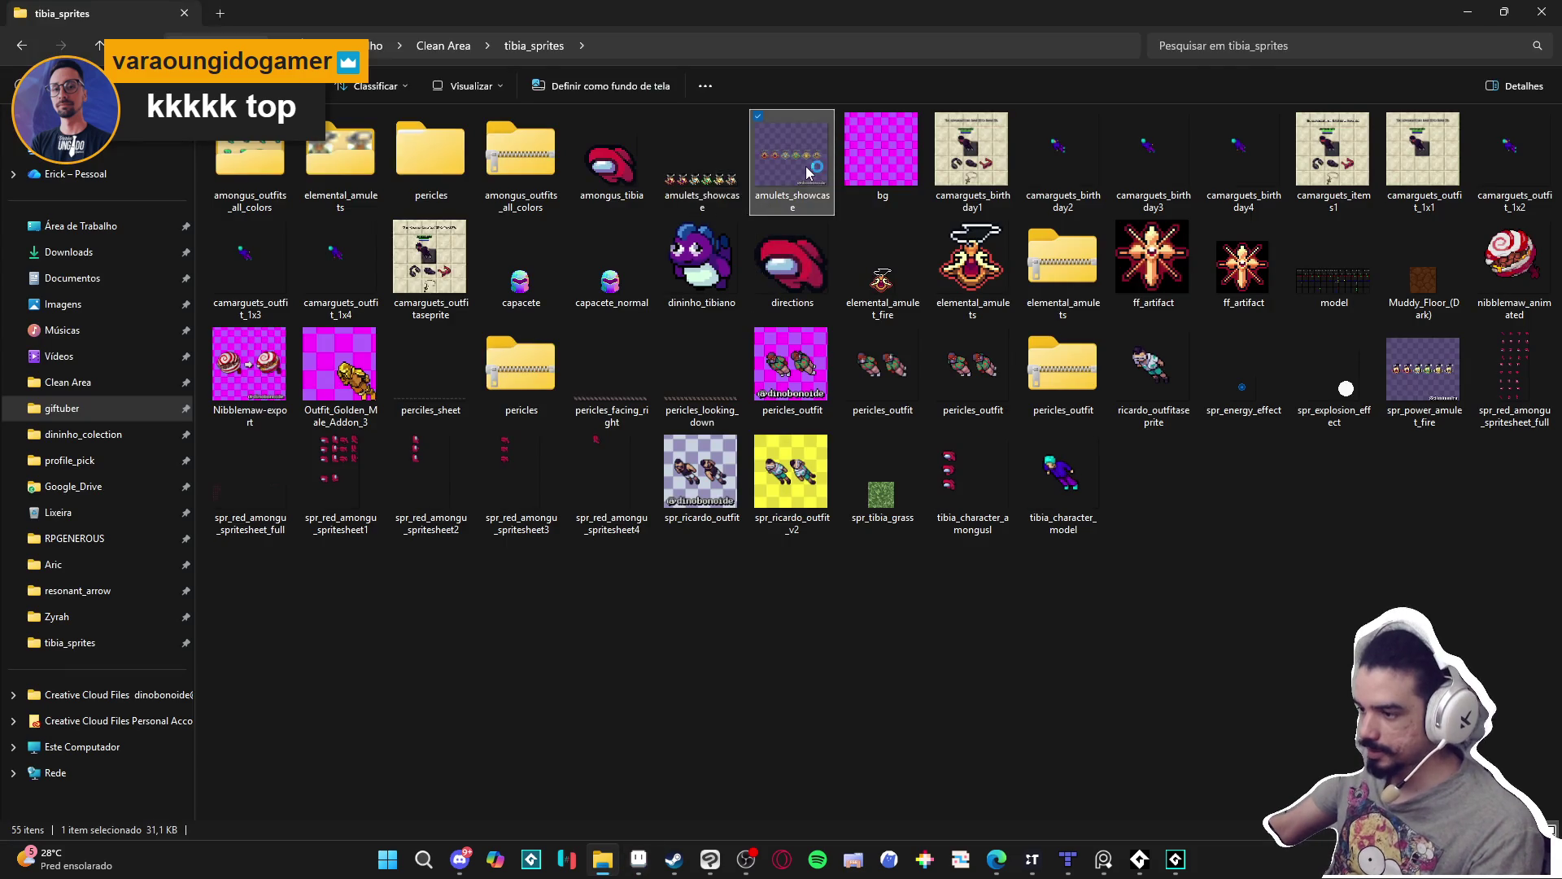
{"action": "double_click", "coordinate": [808, 171]}
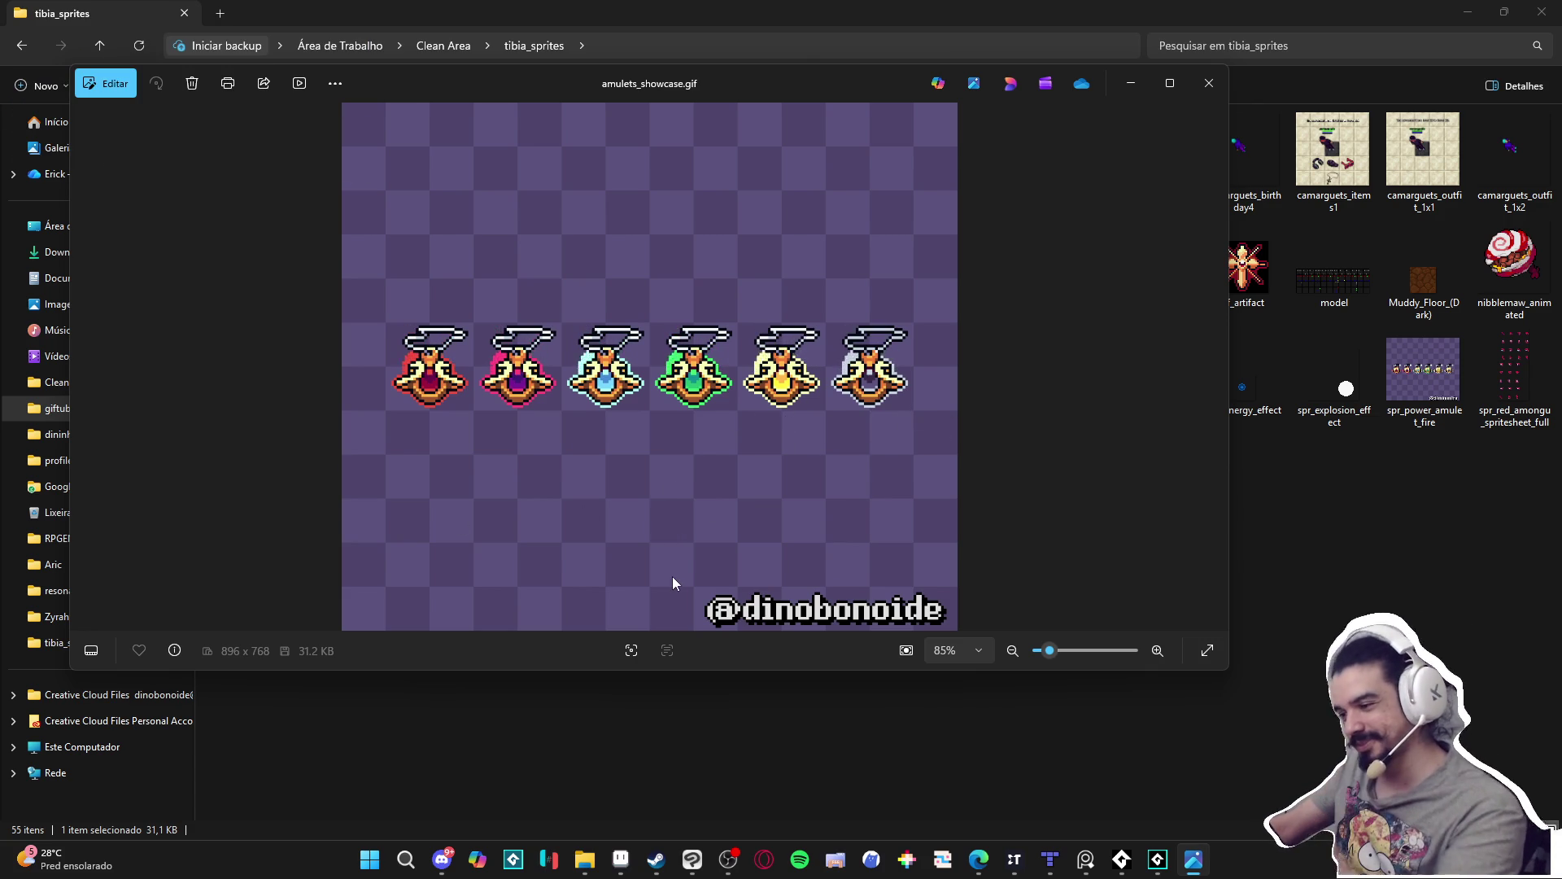
{"action": "left_click", "coordinate": [1212, 83]}
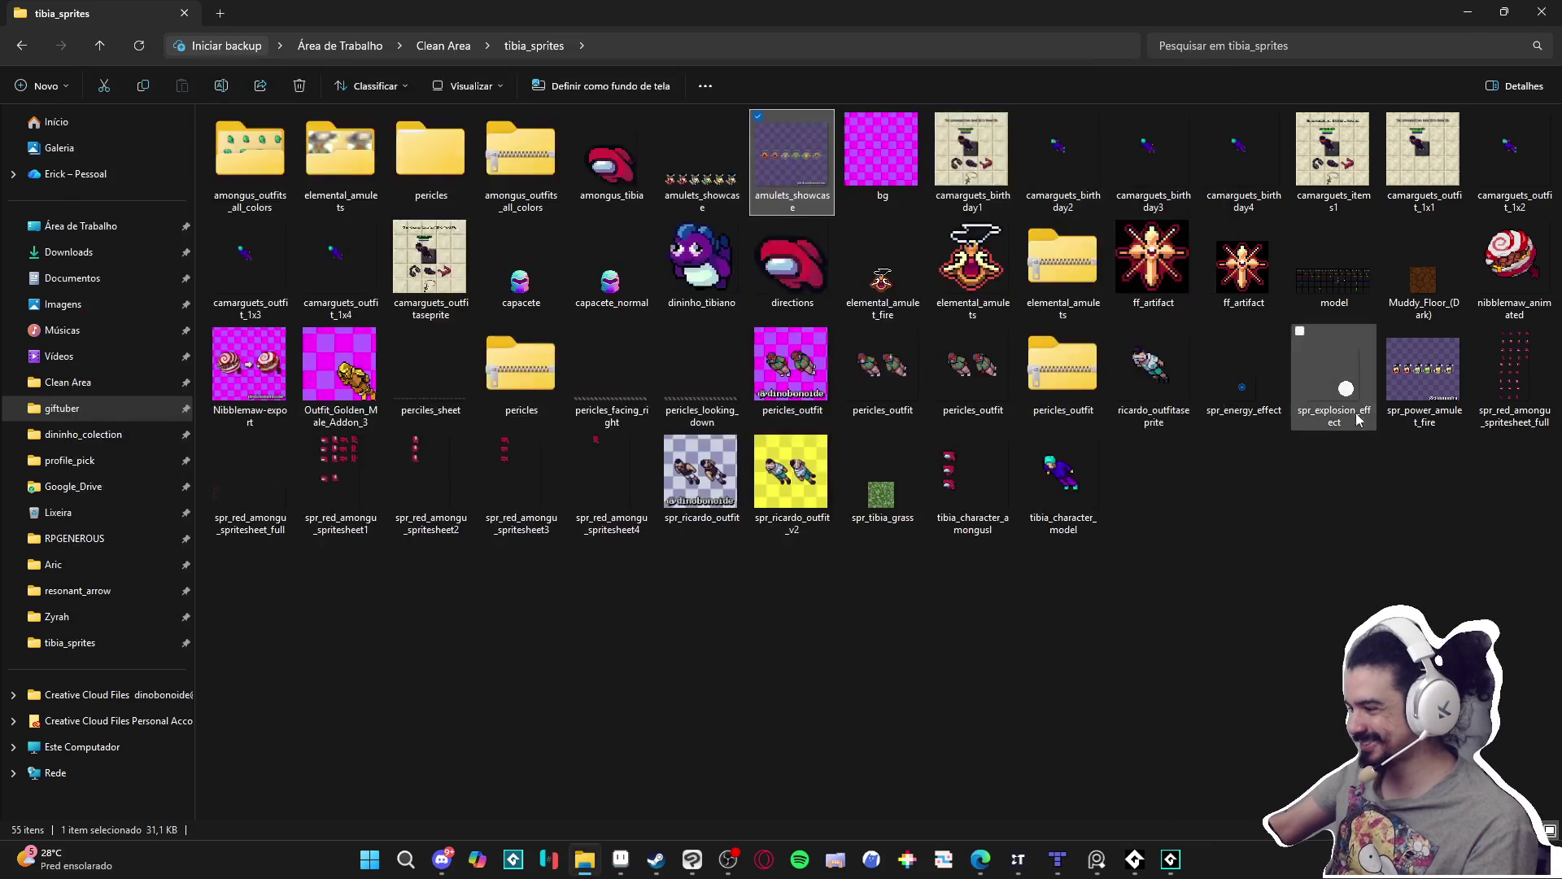
{"action": "left_click", "coordinate": [1410, 416]}
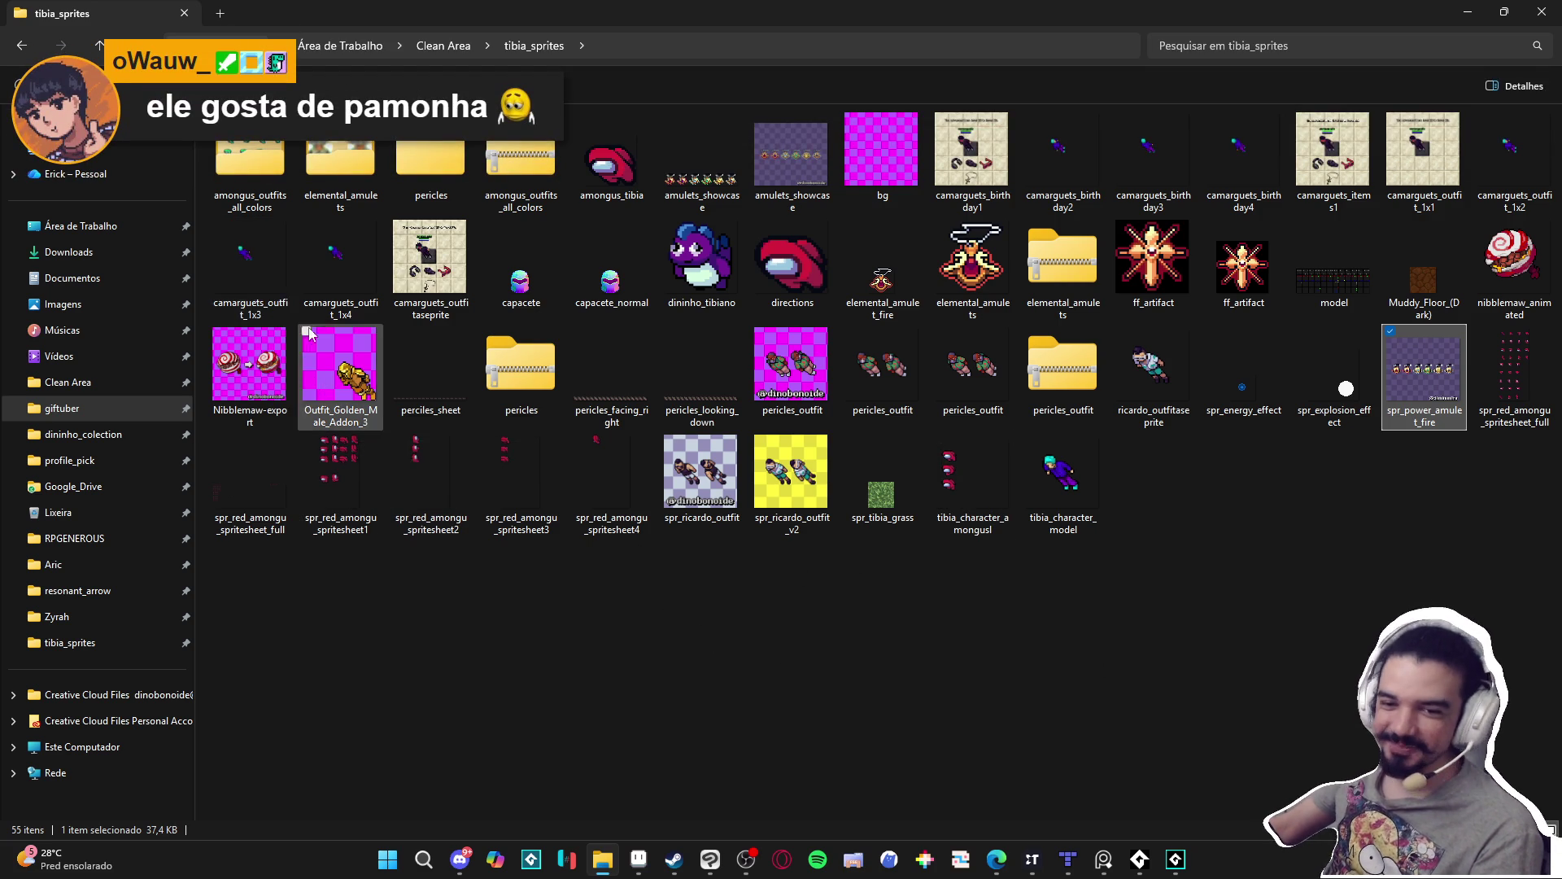
{"action": "left_click", "coordinate": [252, 373]}
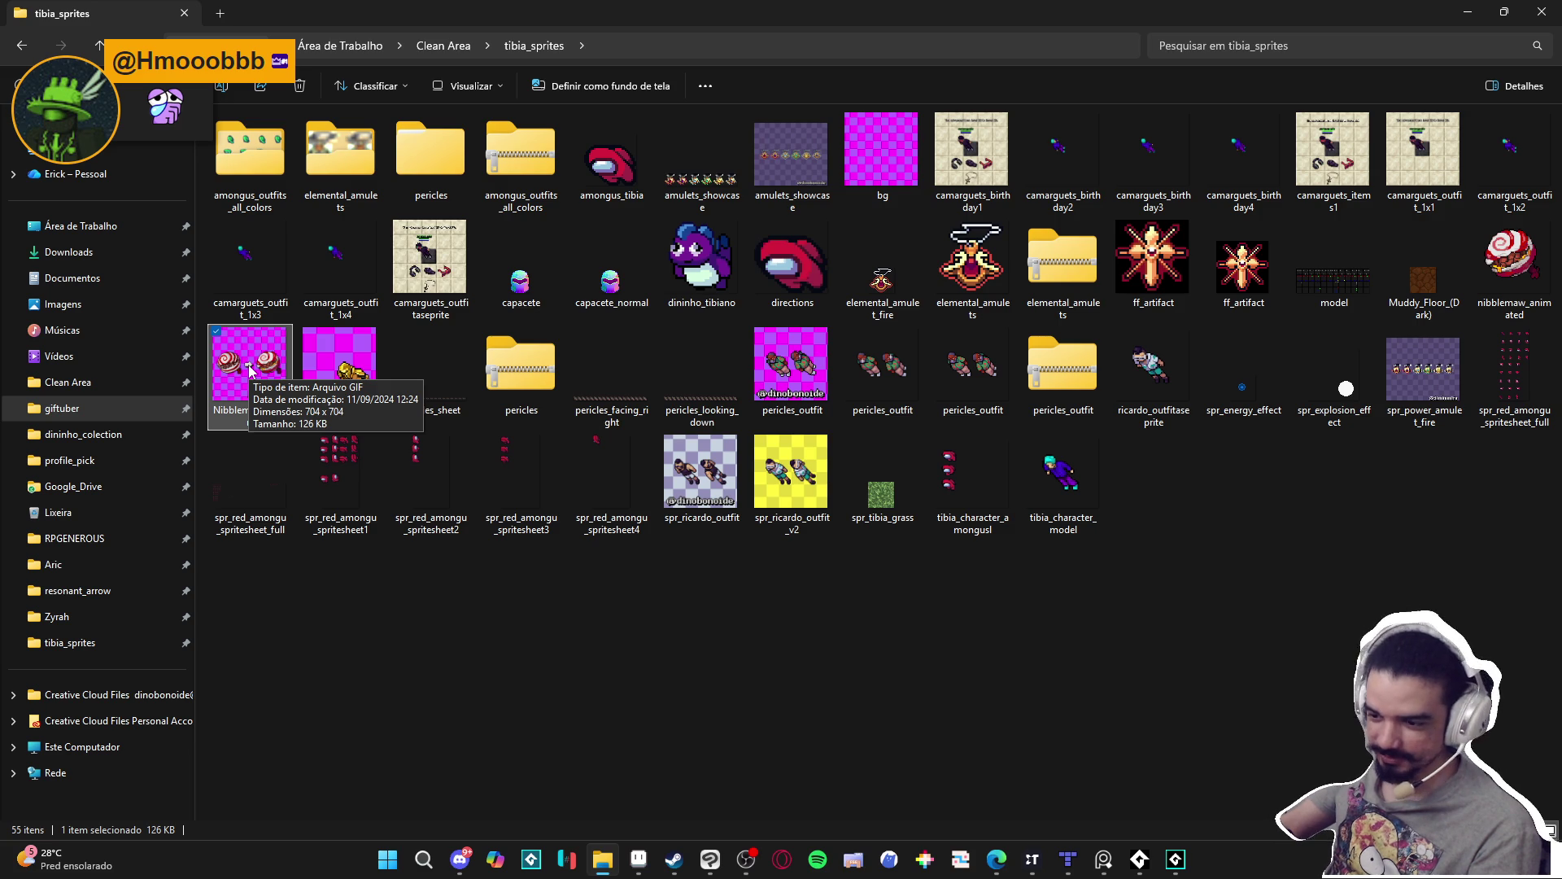
{"action": "double_click", "coordinate": [250, 365]}
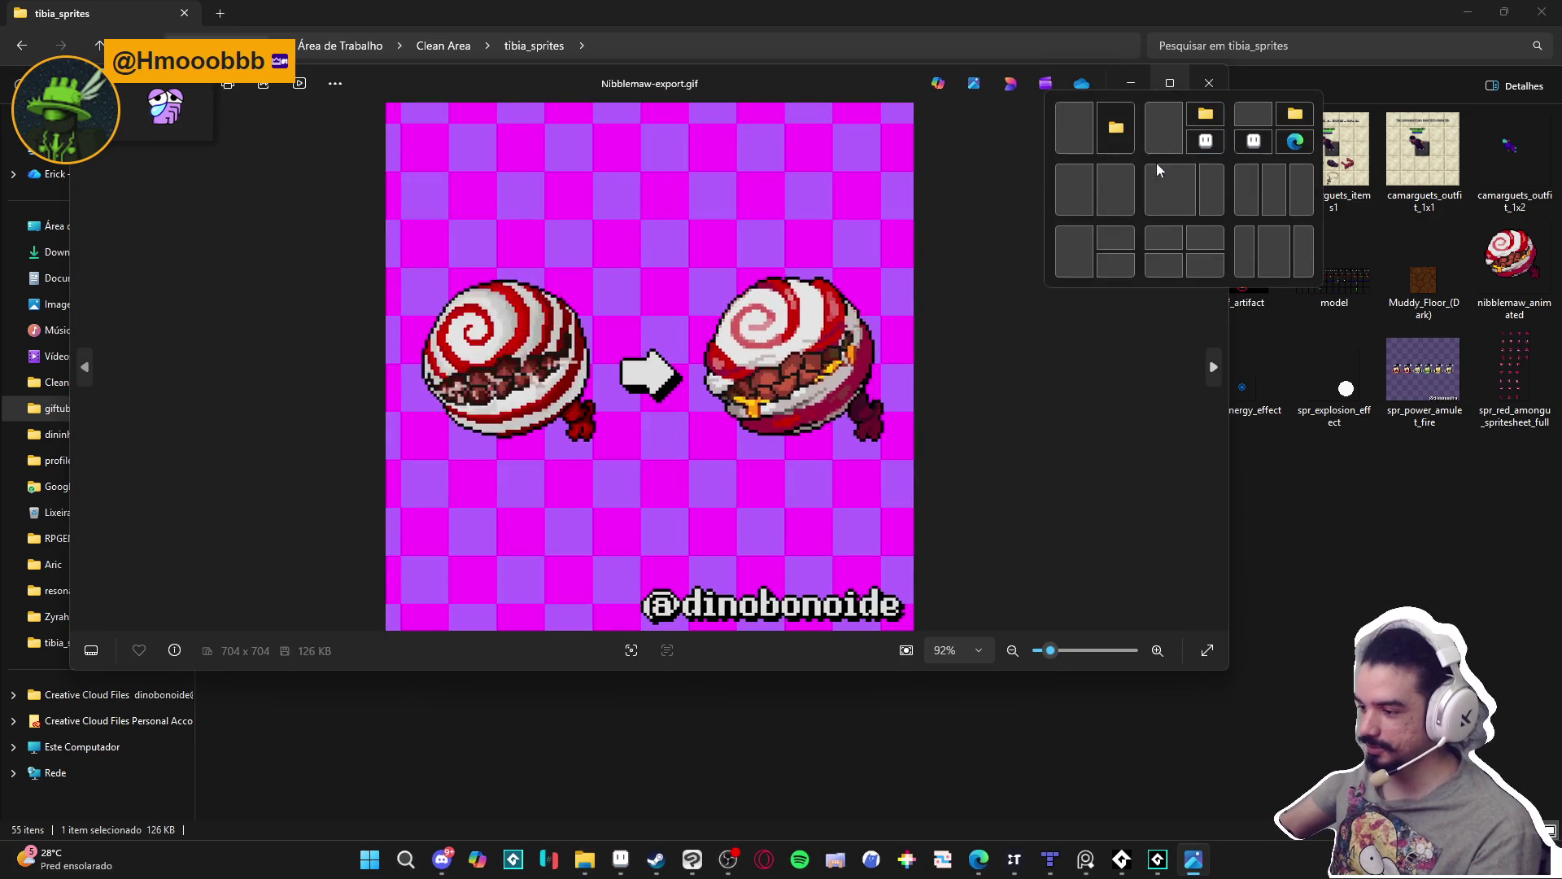
Maximize the Photos window showing Nibblemaw-export.gif's two animated creatures.
{"action": "left_click", "coordinate": [1170, 83]}
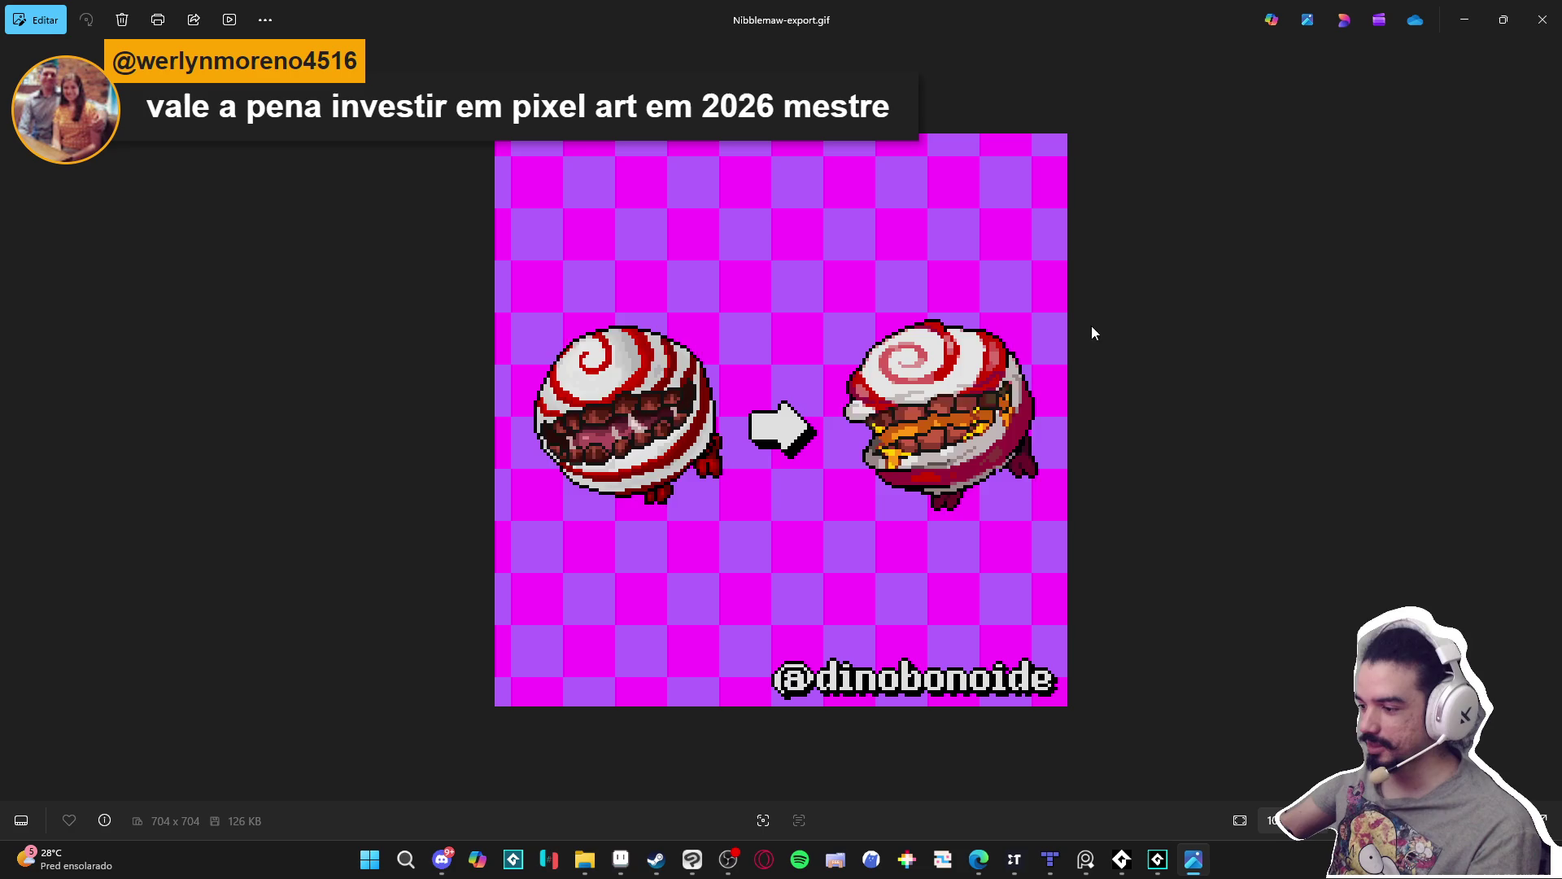
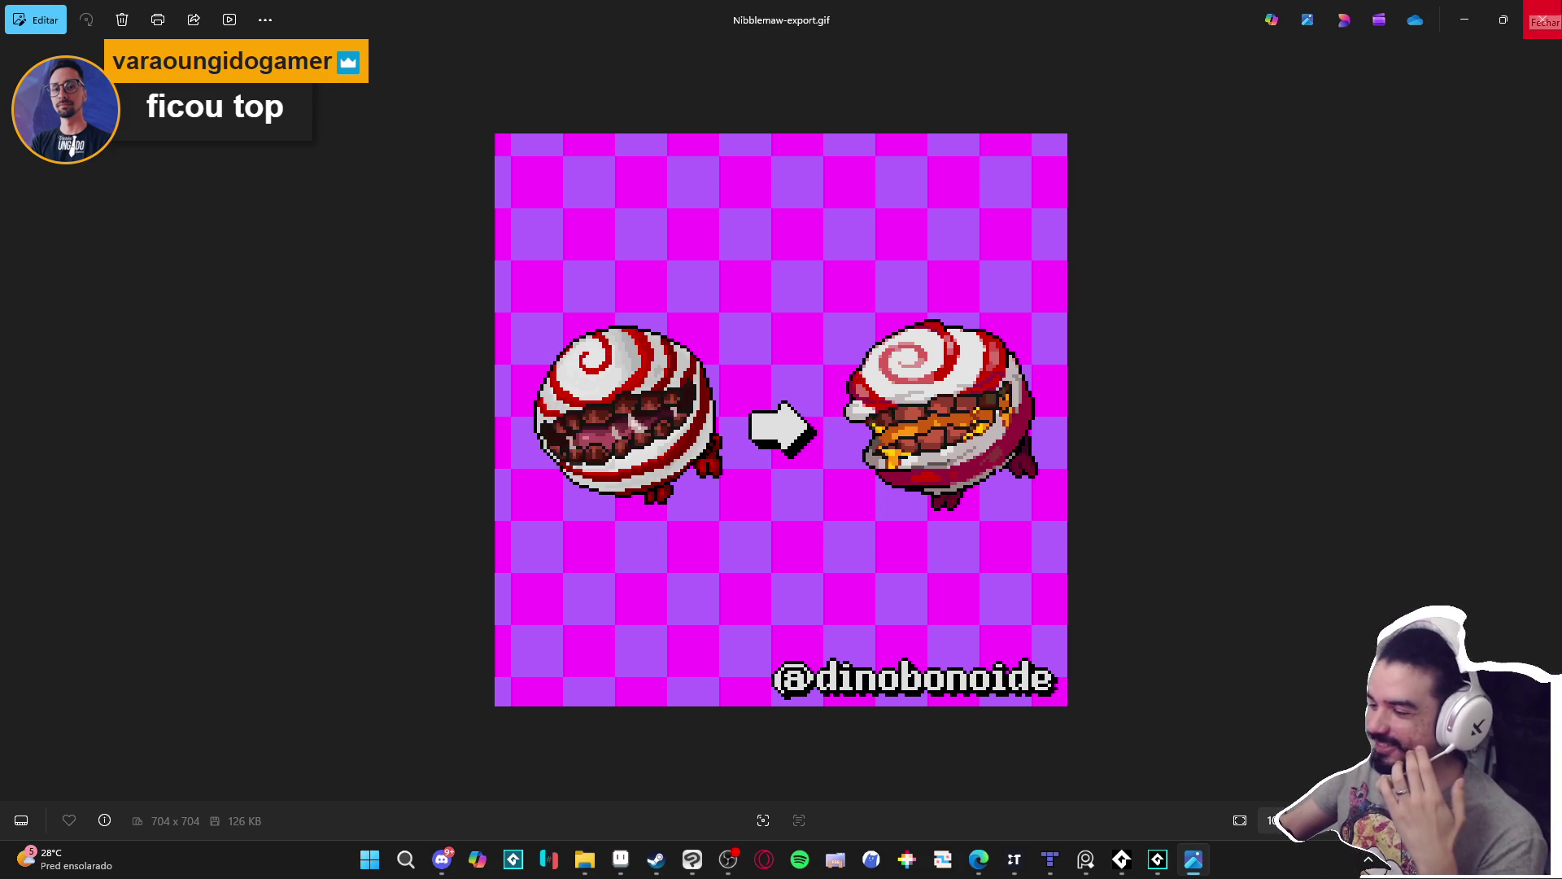
Close the Nibblemaw-export.gif preview in Windows Photos.
{"action": "left_click", "coordinate": [1542, 19]}
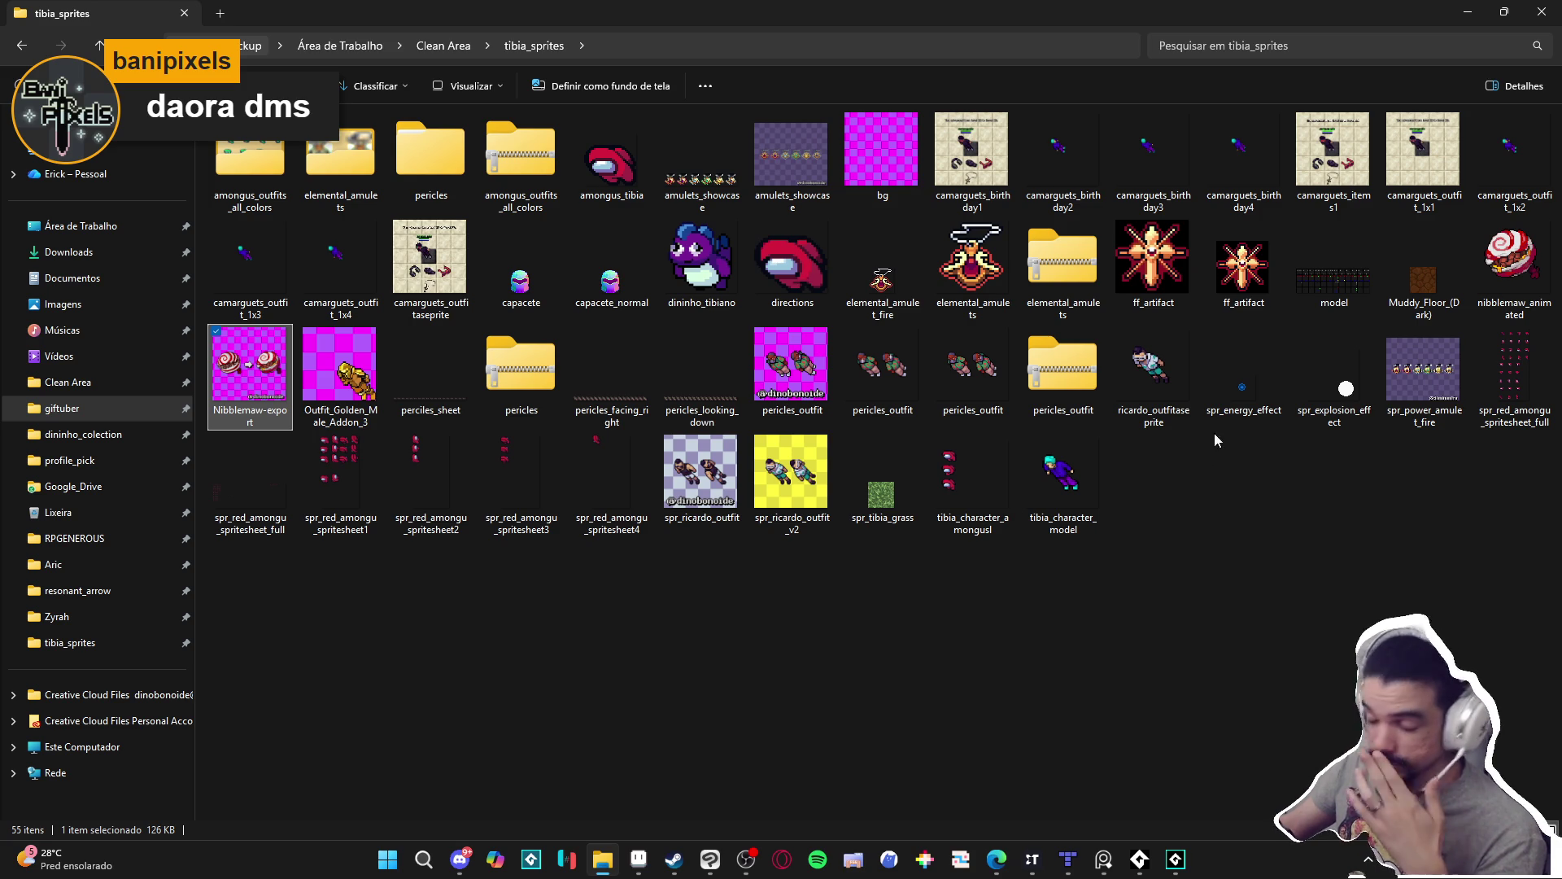
Load camarguets_birthday1.png into Aseprite as a four-frame animation.
{"action": "double_click", "coordinate": [969, 180]}
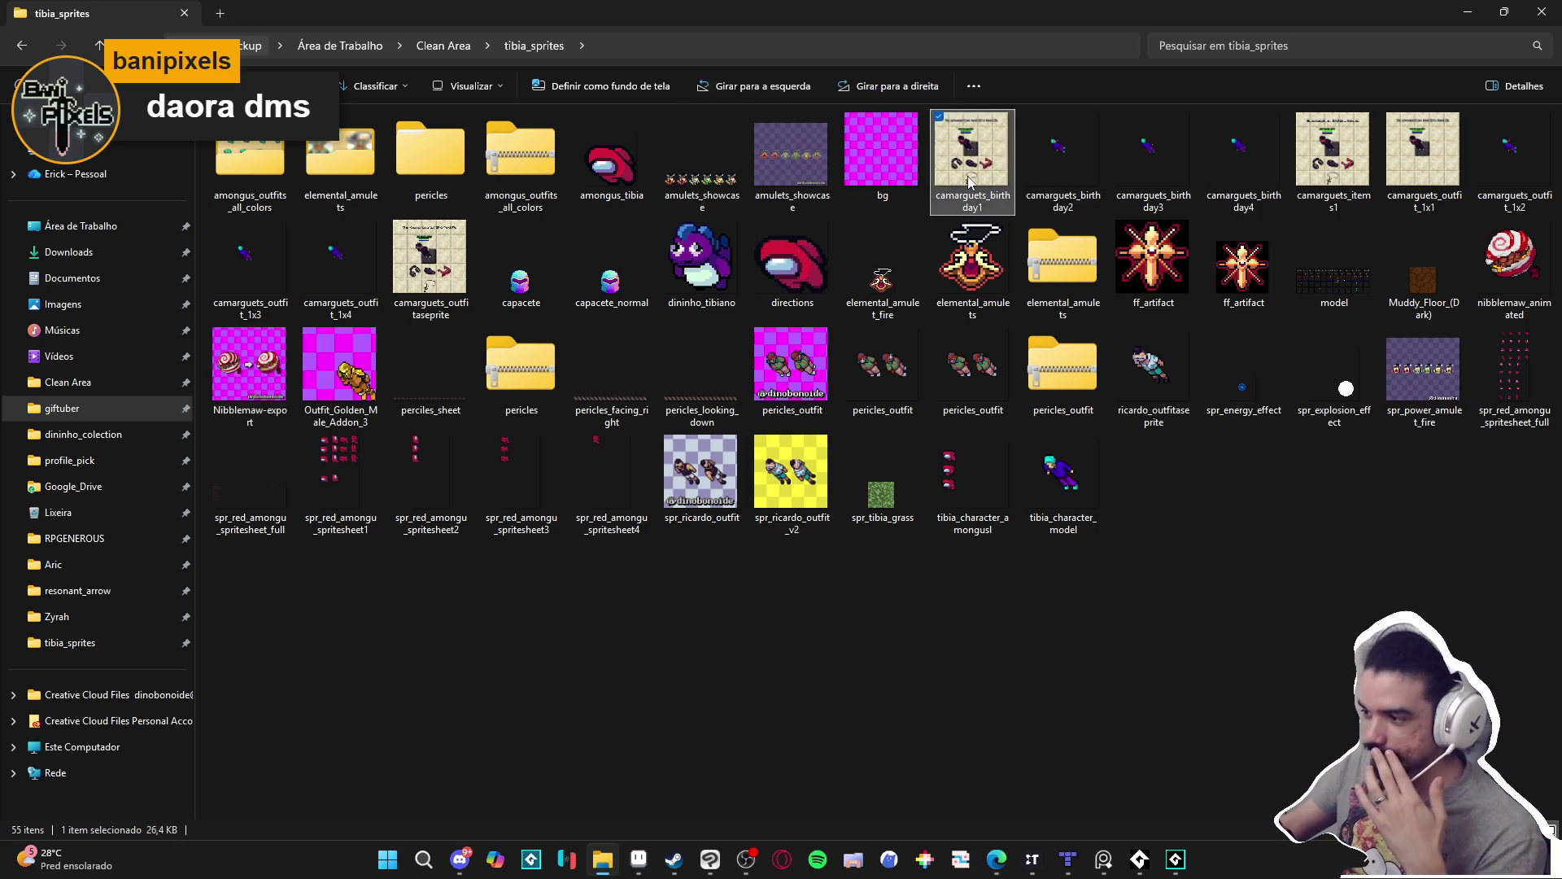
{"action": "key", "text": "alt+F4"}
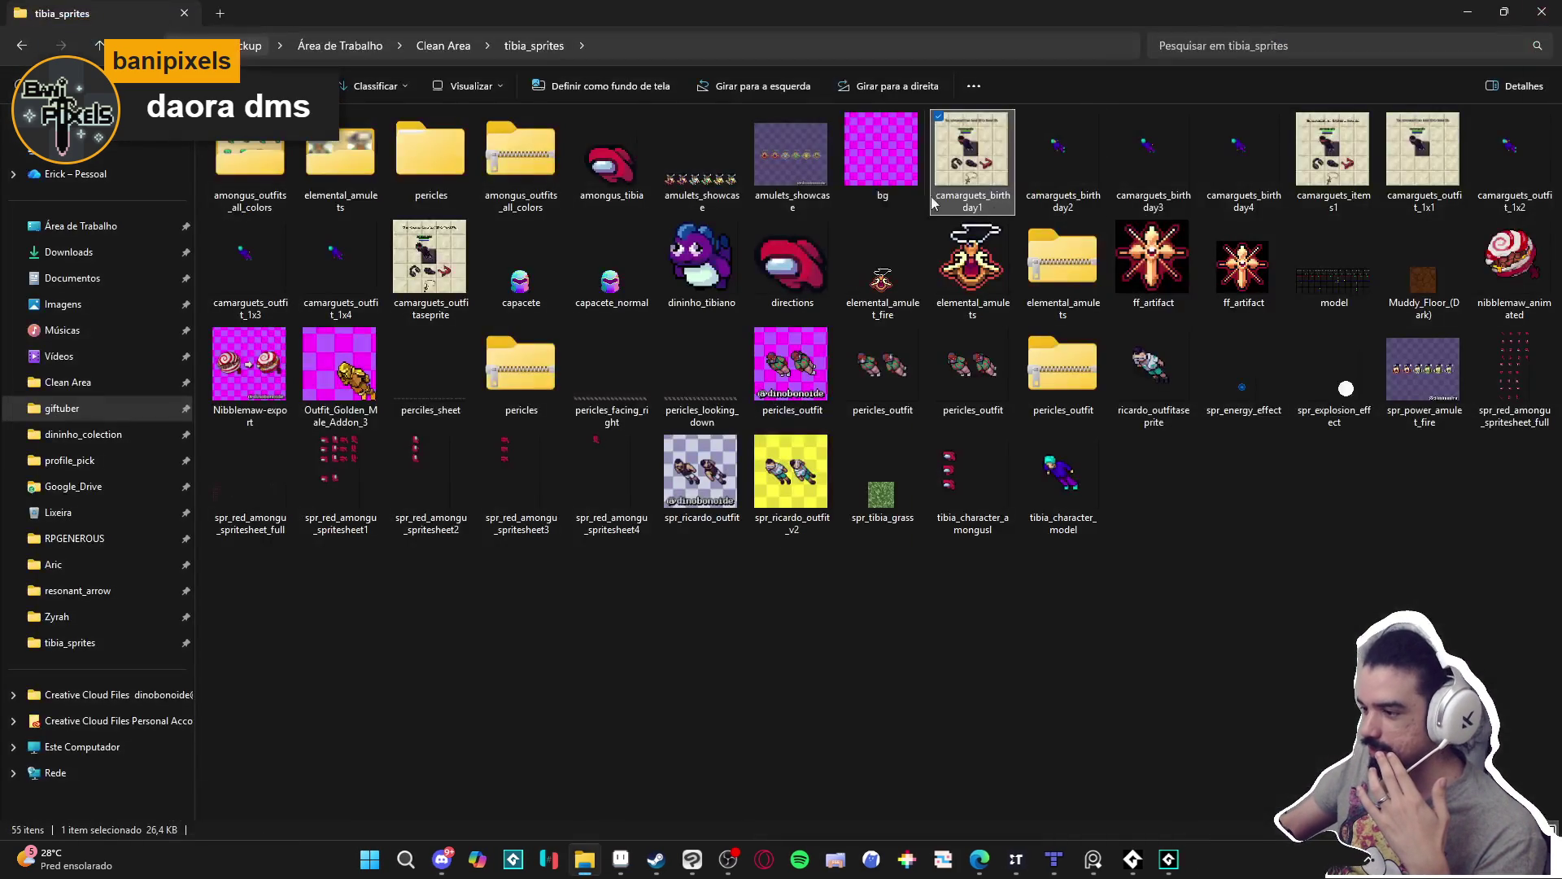
{"action": "mouse_move", "coordinate": [965, 175]}
{"action": "left_mouse_down"}
{"action": "mouse_move", "coordinate": [906, 849]}
{"action": "mouse_move", "coordinate": [740, 848]}
{"action": "mouse_move", "coordinate": [971, 811]}
{"action": "mouse_move", "coordinate": [652, 871]}
{"action": "mouse_move", "coordinate": [672, 796]}
{"action": "left_mouse_up"}
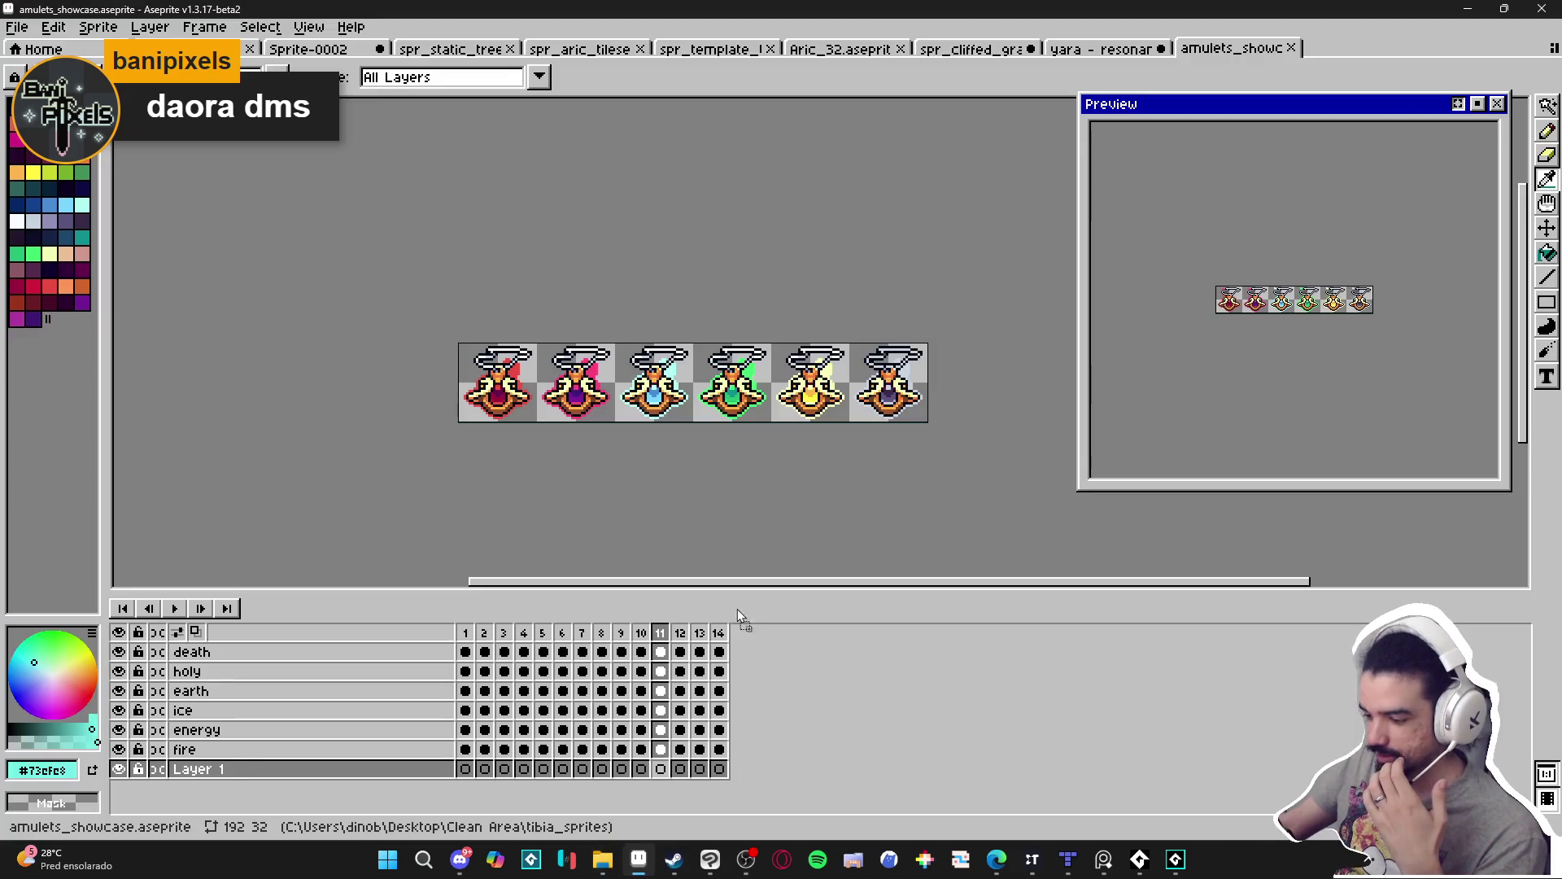
{"action": "left_click_drag", "start_coordinate": [1361, 71], "coordinate": [1360, 71]}
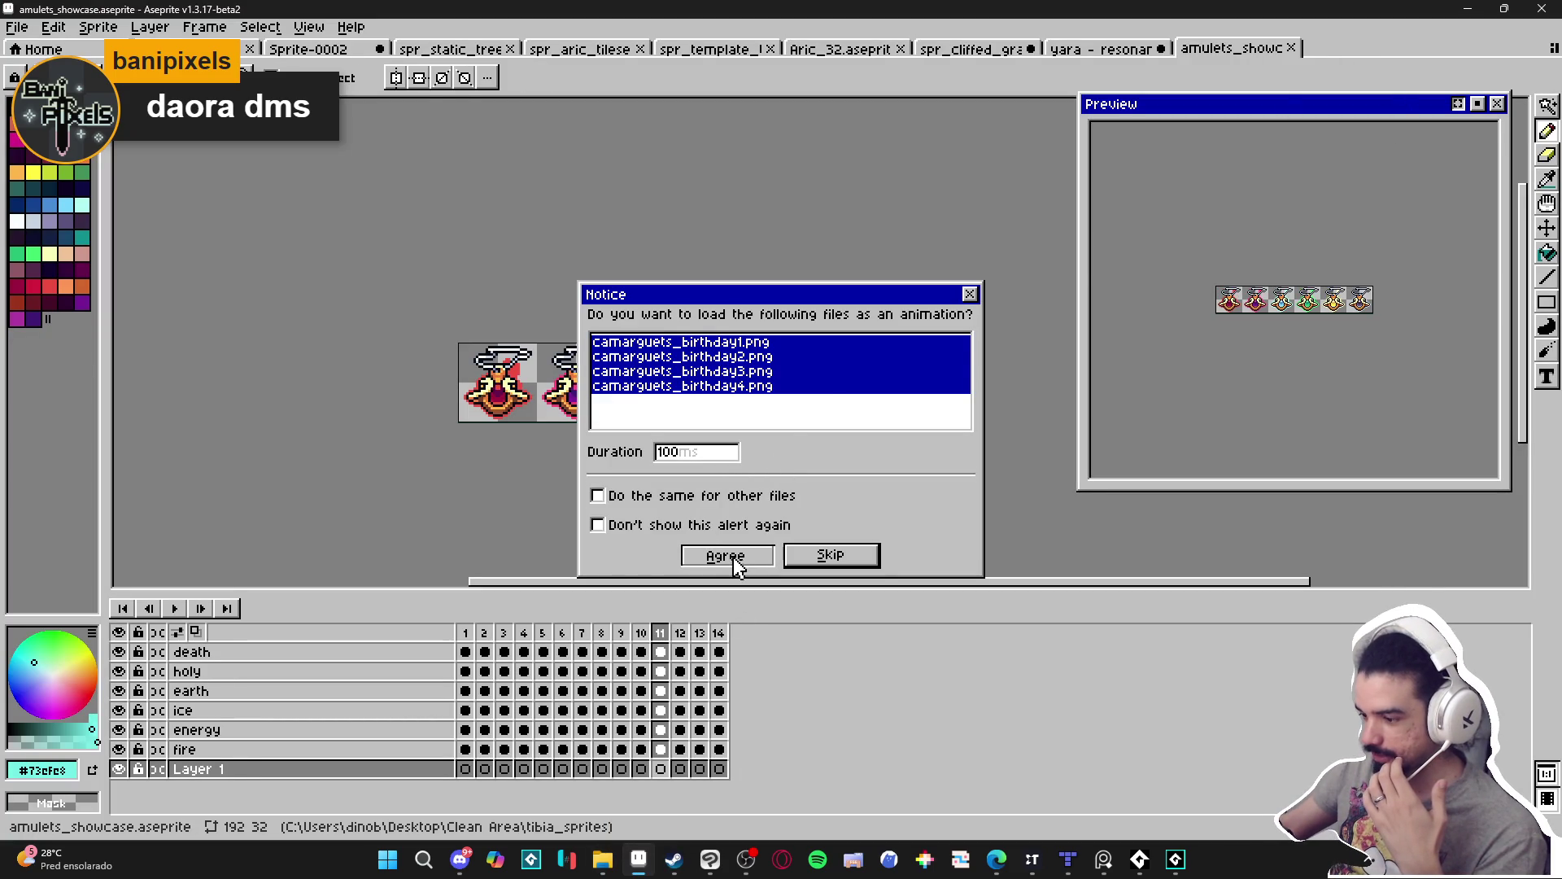
{"action": "left_click", "coordinate": [770, 556]}
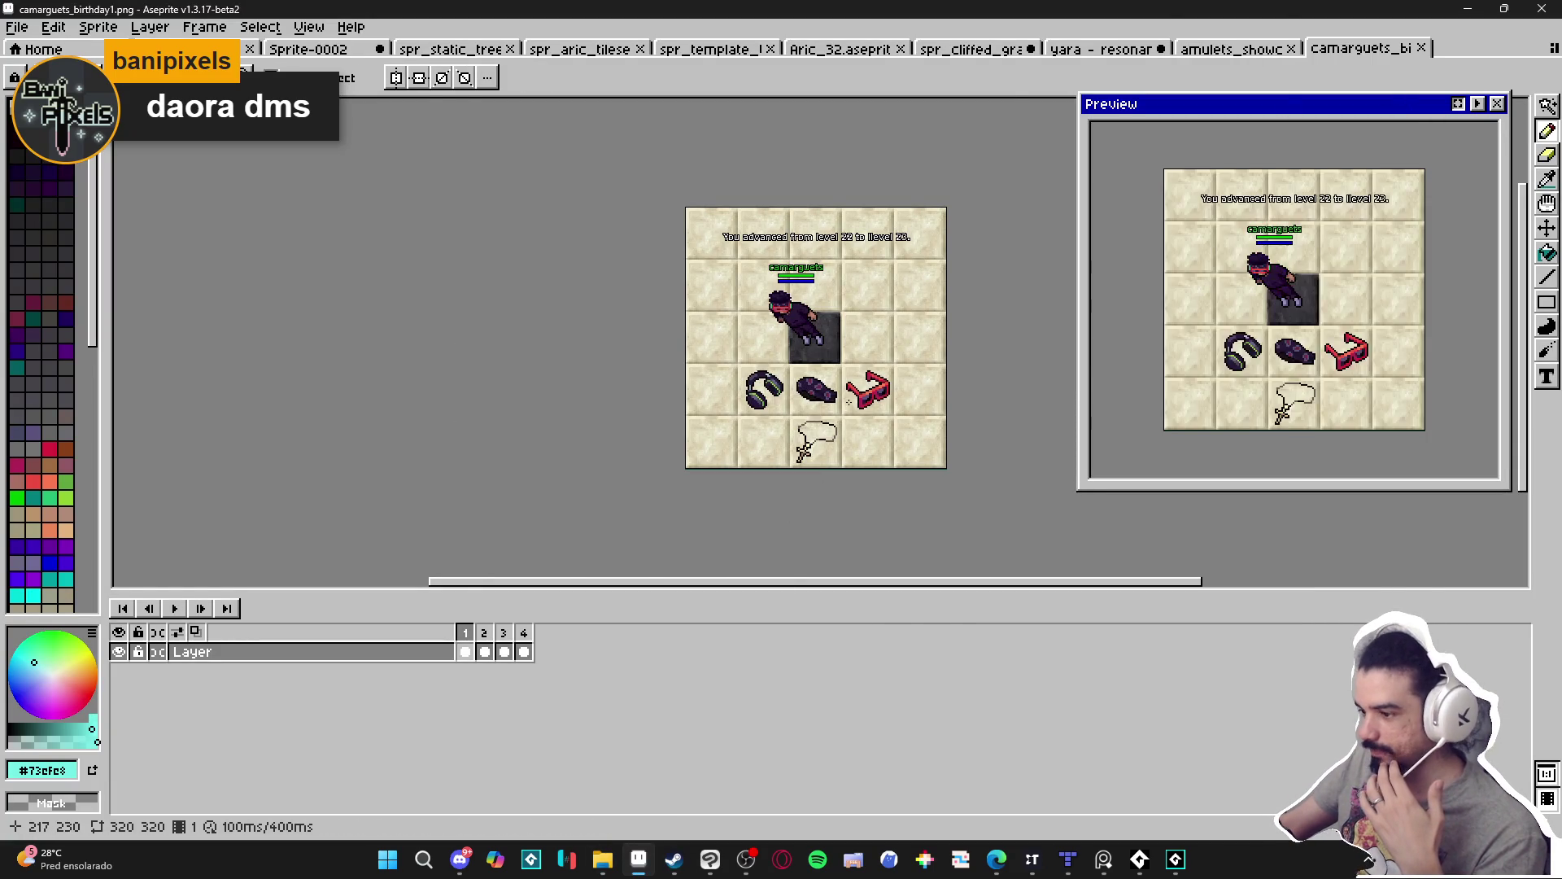
Zoom in and lower the timeline splitter for more canvas room, then return to tibia_sprites.
{"action": "scroll", "coordinate": [869, 316], "scroll_direction": "up", "scroll_amount": 1}
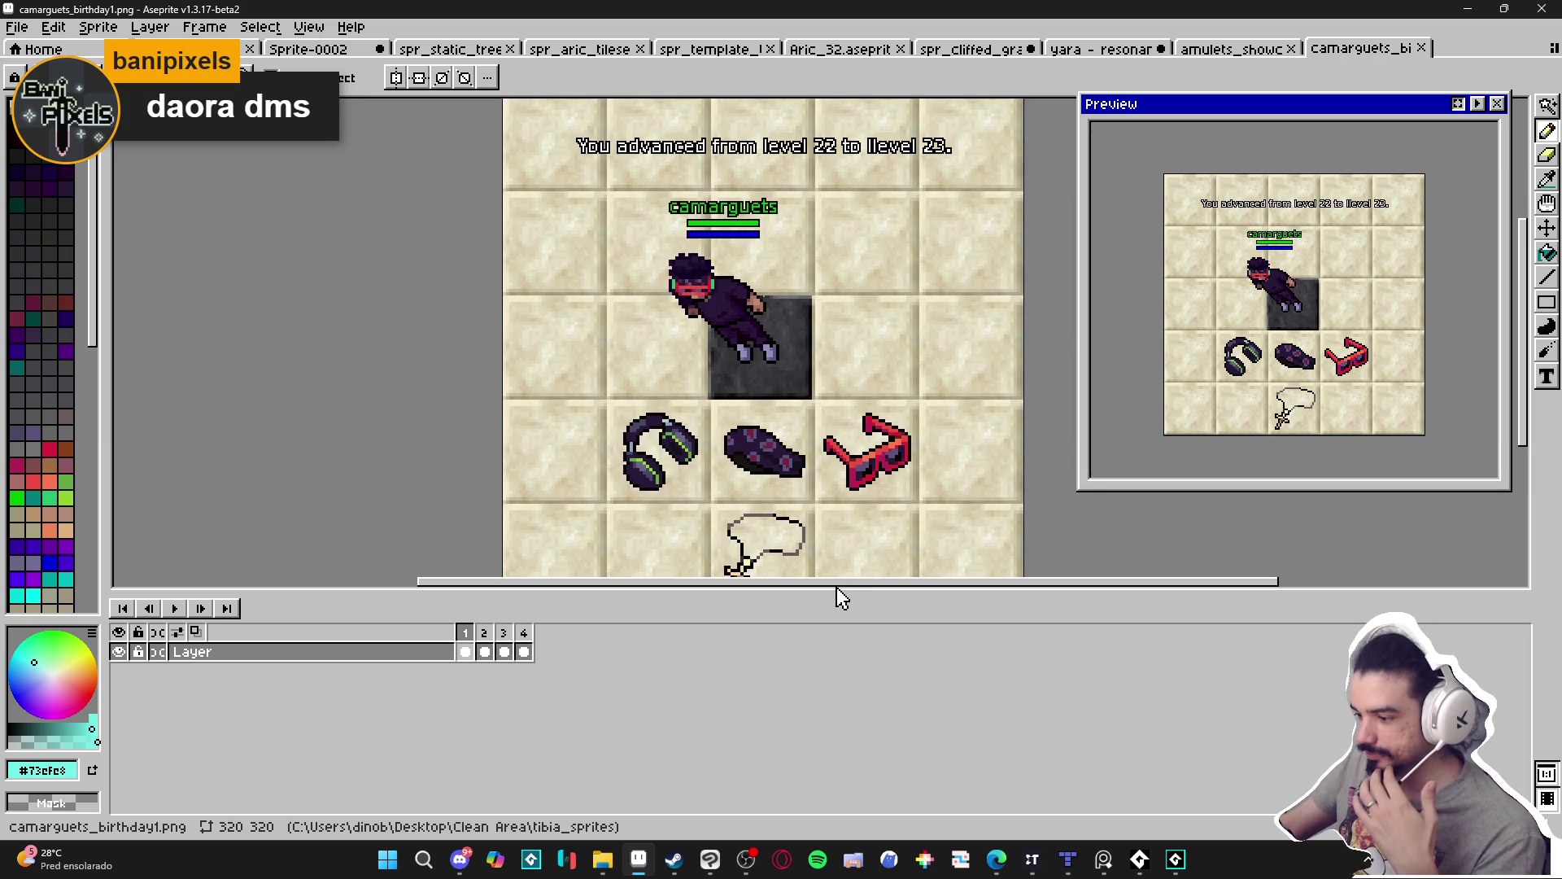
{"action": "left_click_drag", "start_coordinate": [840, 601], "coordinate": [822, 696]}
{"action": "scroll", "coordinate": [717, 529], "scroll_direction": "down", "scroll_amount": 1}
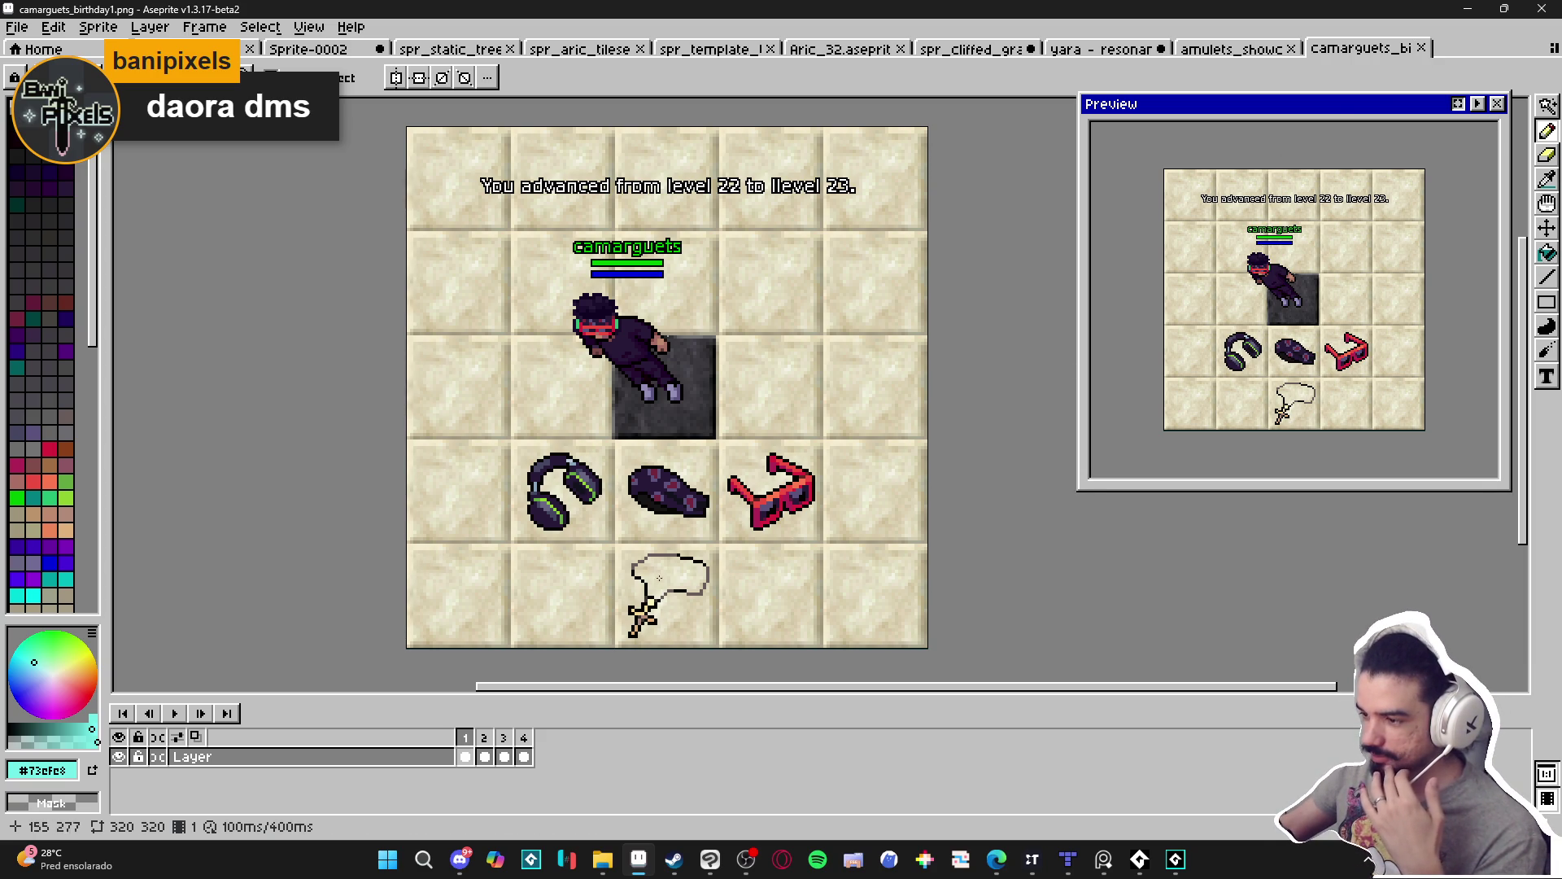
{"action": "left_click", "coordinate": [602, 867]}
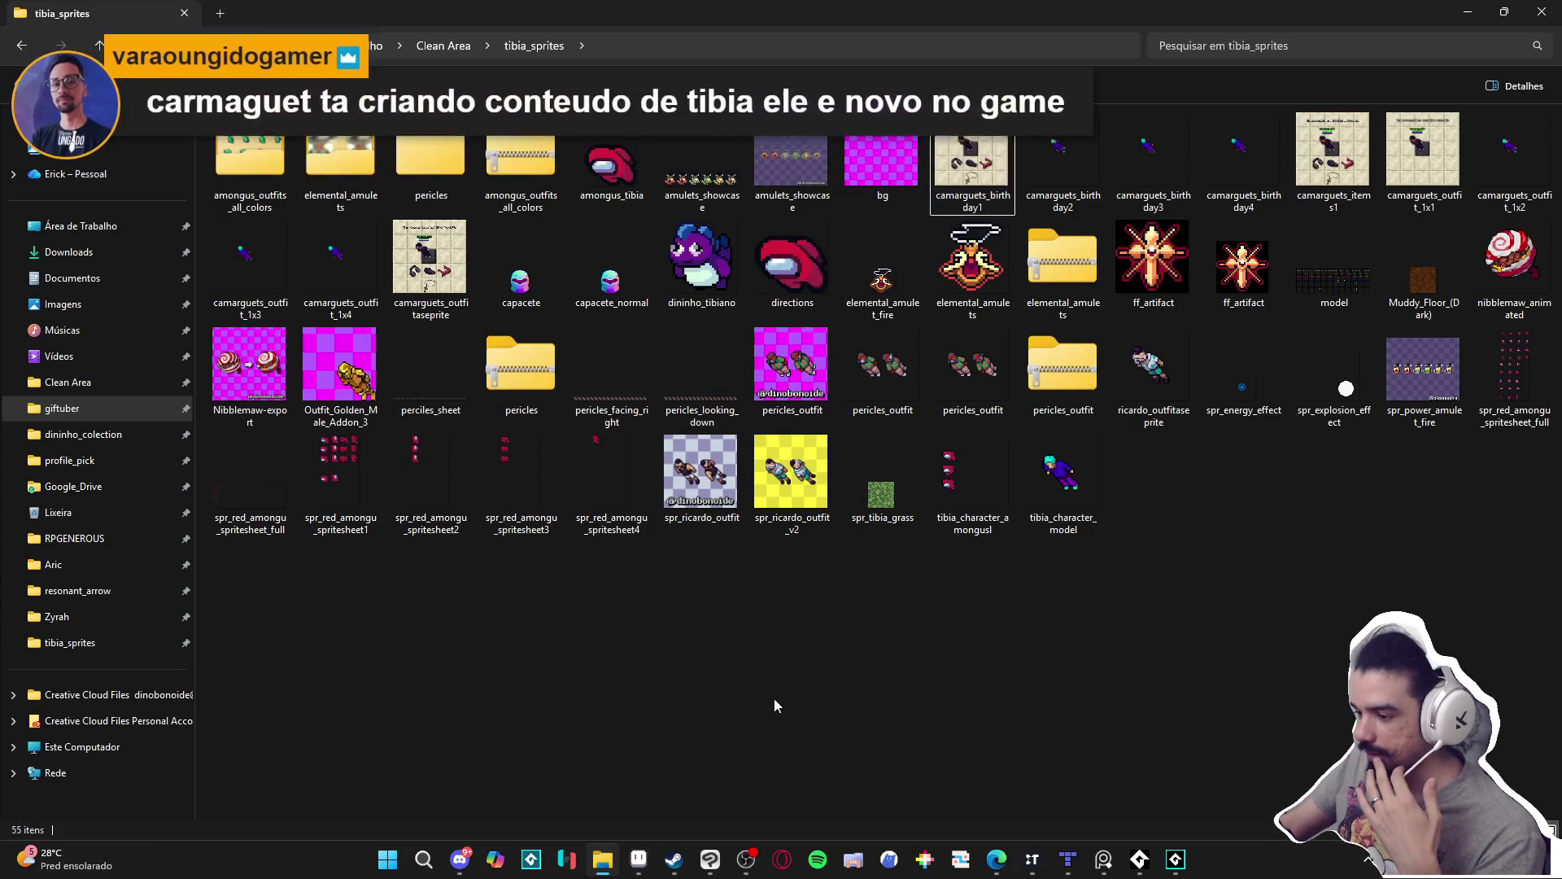
Open spr_ricardo_outfit_v2 in Aseprite and pan across the outfit sprite.
{"action": "left_click", "coordinate": [795, 540]}
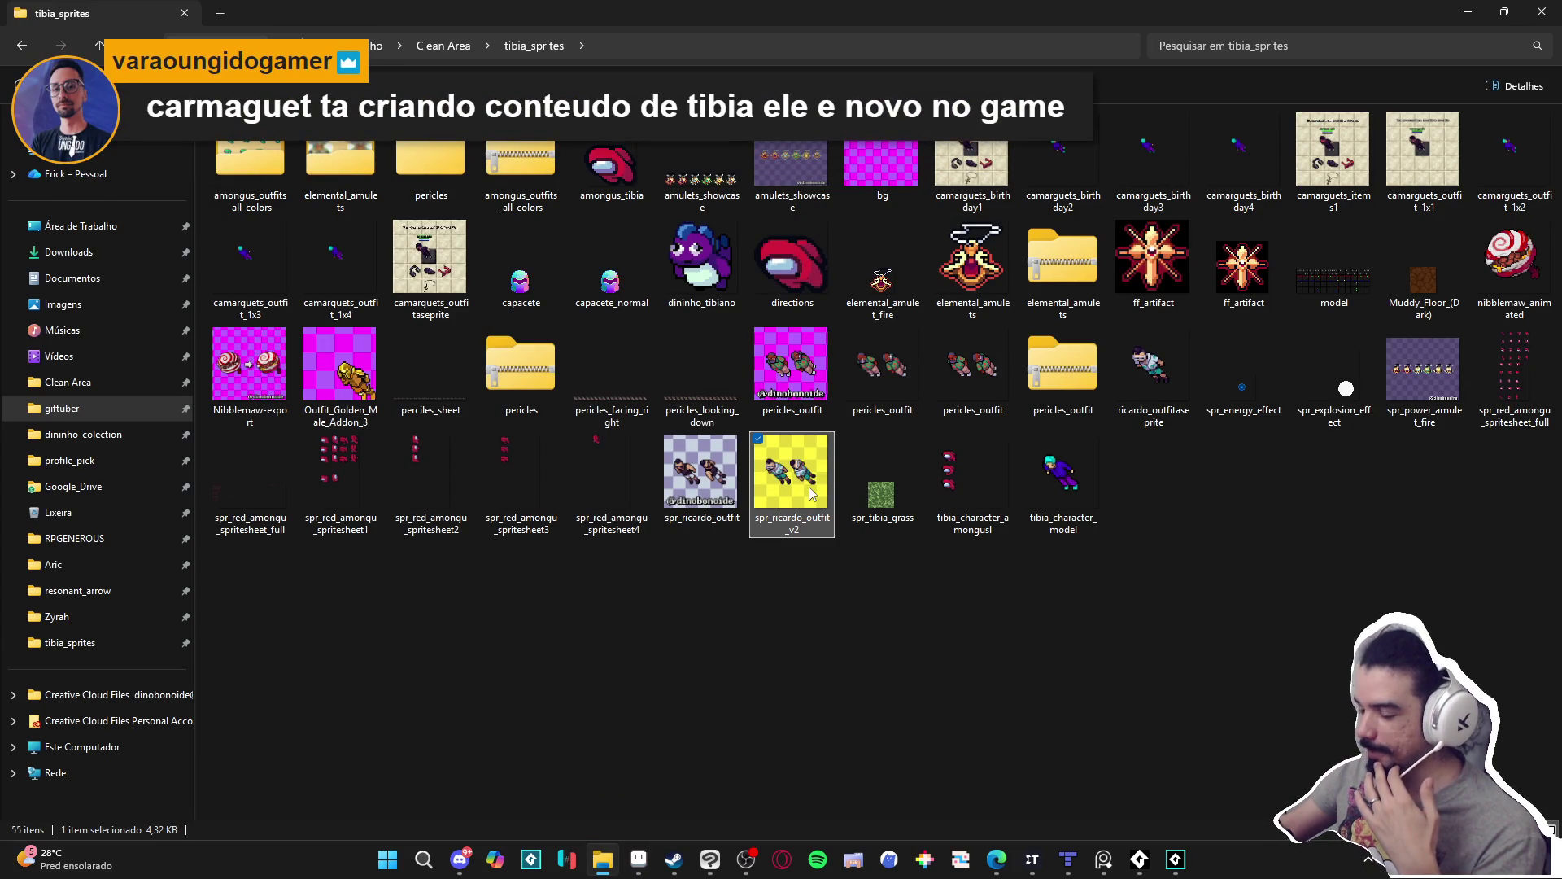
{"action": "mouse_move", "coordinate": [807, 493]}
{"action": "left_mouse_down"}
{"action": "mouse_move", "coordinate": [838, 553]}
{"action": "mouse_move", "coordinate": [789, 506]}
{"action": "mouse_move", "coordinate": [860, 684]}
{"action": "mouse_move", "coordinate": [788, 810]}
{"action": "mouse_move", "coordinate": [651, 864]}
{"action": "mouse_move", "coordinate": [1546, 95]}
{"action": "mouse_move", "coordinate": [1477, 70]}
{"action": "left_mouse_up"}
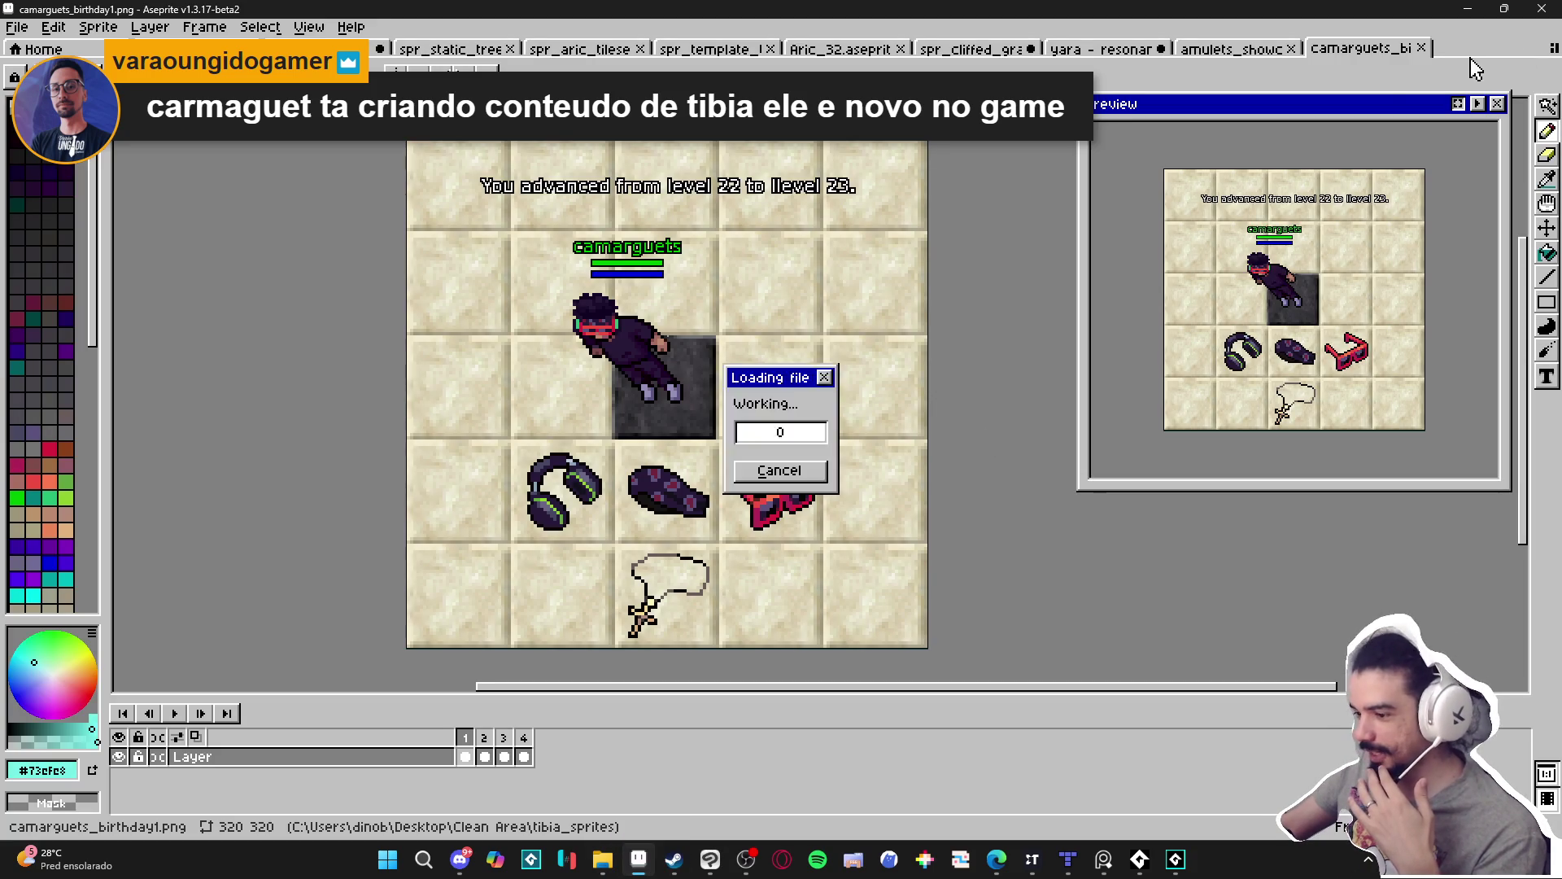
{"action": "left_click_drag", "start_coordinate": [929, 373], "coordinate": [825, 452]}
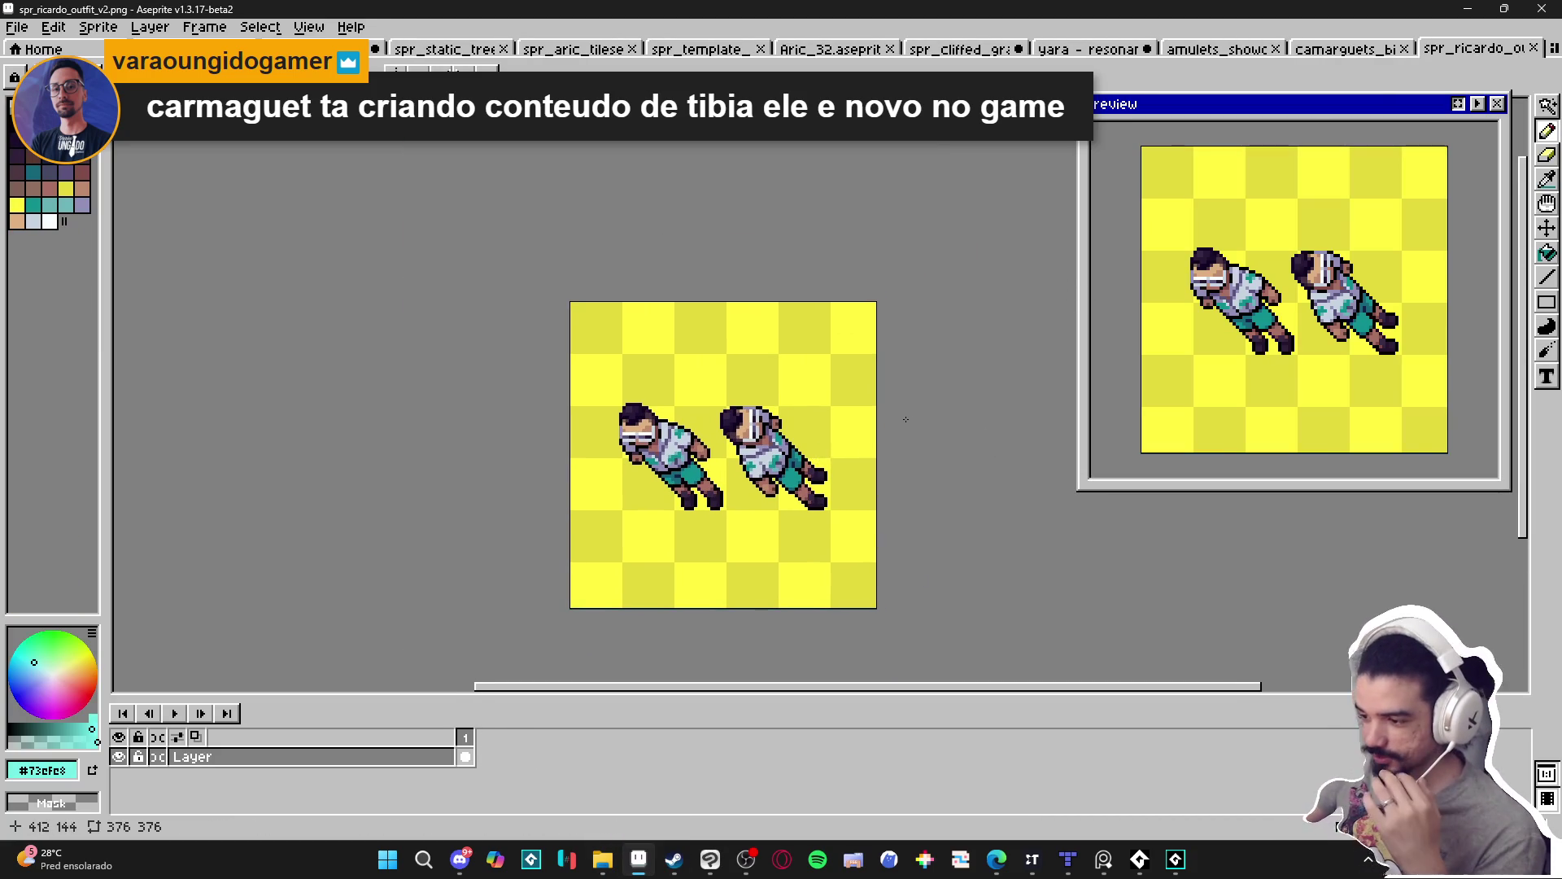
{"action": "scroll", "coordinate": [919, 421], "scroll_direction": "up", "scroll_amount": 1}
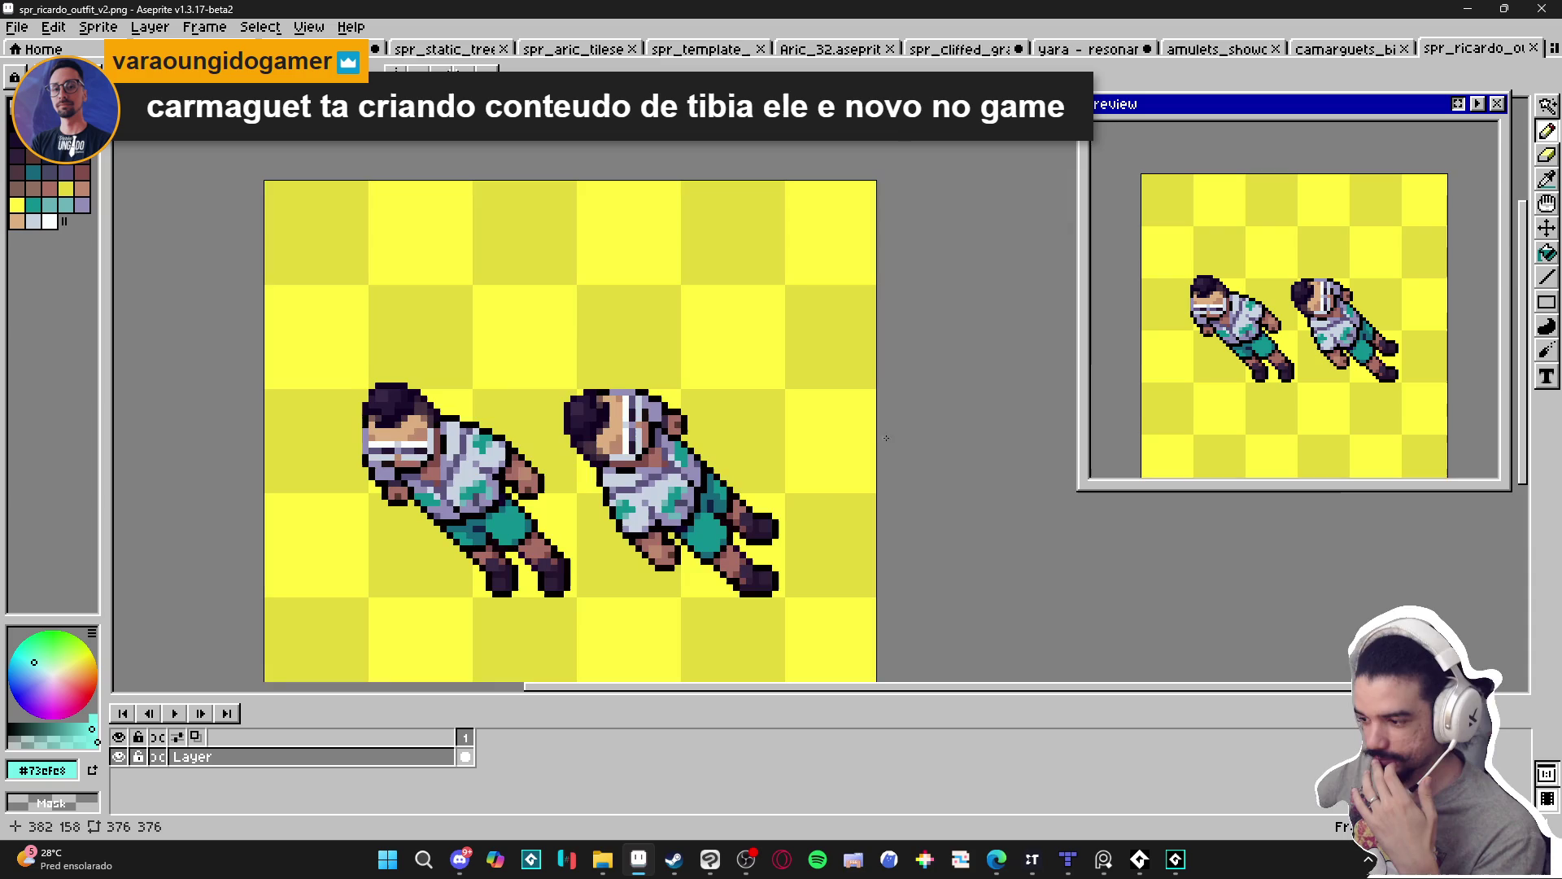
{"action": "scroll", "coordinate": [844, 440], "scroll_direction": "down", "scroll_amount": 1}
{"action": "left_click_drag", "start_coordinate": [865, 416], "coordinate": [718, 468]}
Zoom around the outfit sprite, close it, and return to the tibia_sprites folder.
{"action": "scroll", "coordinate": [674, 429], "scroll_direction": "up", "scroll_amount": 1}
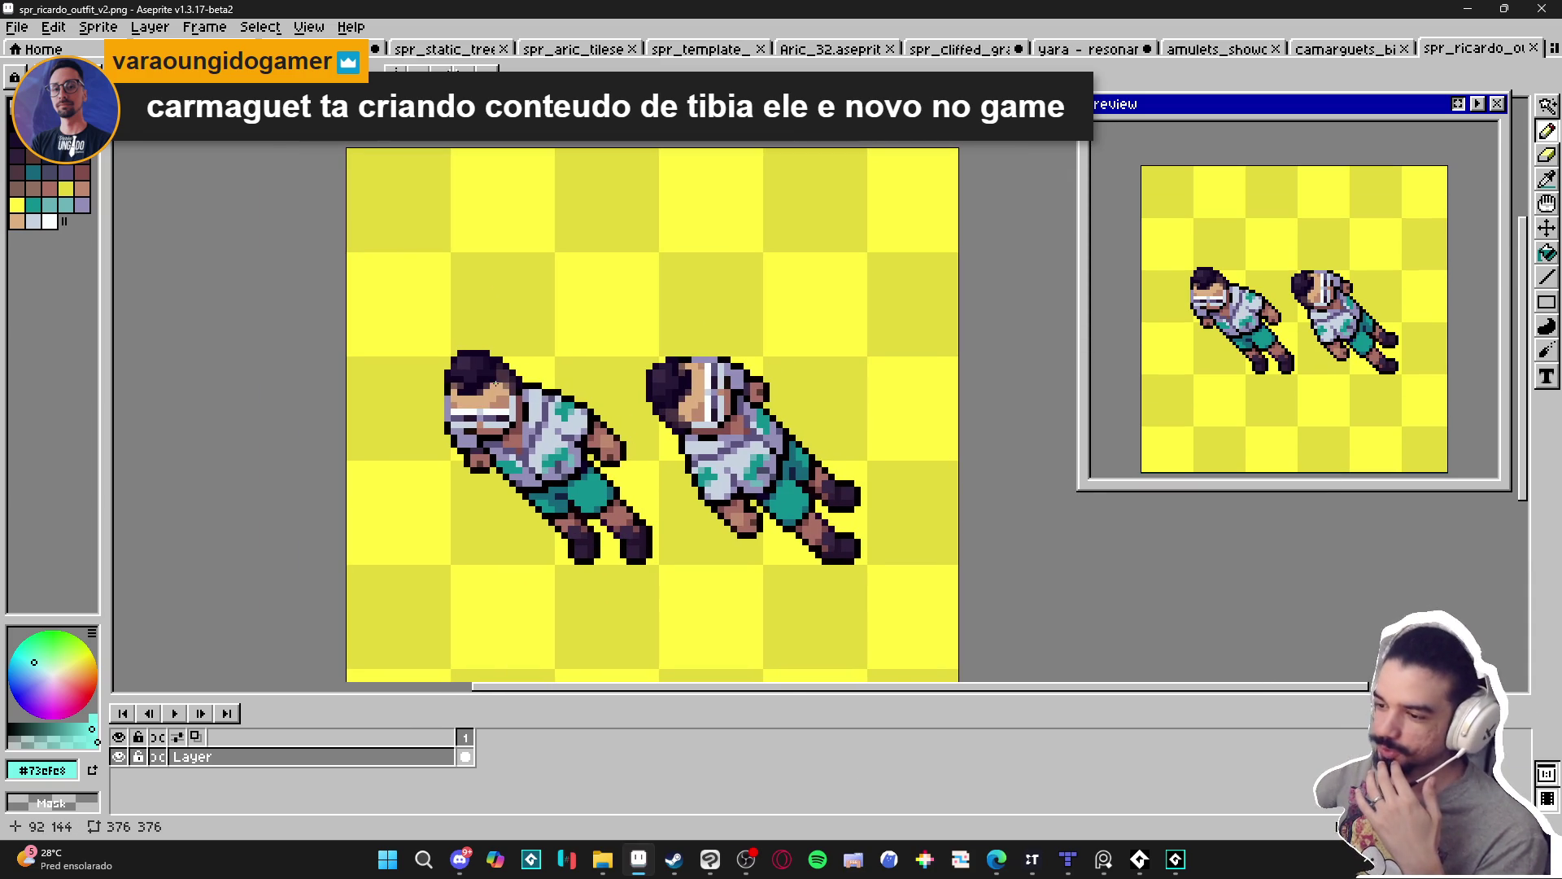
{"action": "scroll", "coordinate": [494, 384], "scroll_direction": "up", "scroll_amount": 1}
{"action": "scroll", "coordinate": [498, 391], "scroll_direction": "down", "scroll_amount": 1}
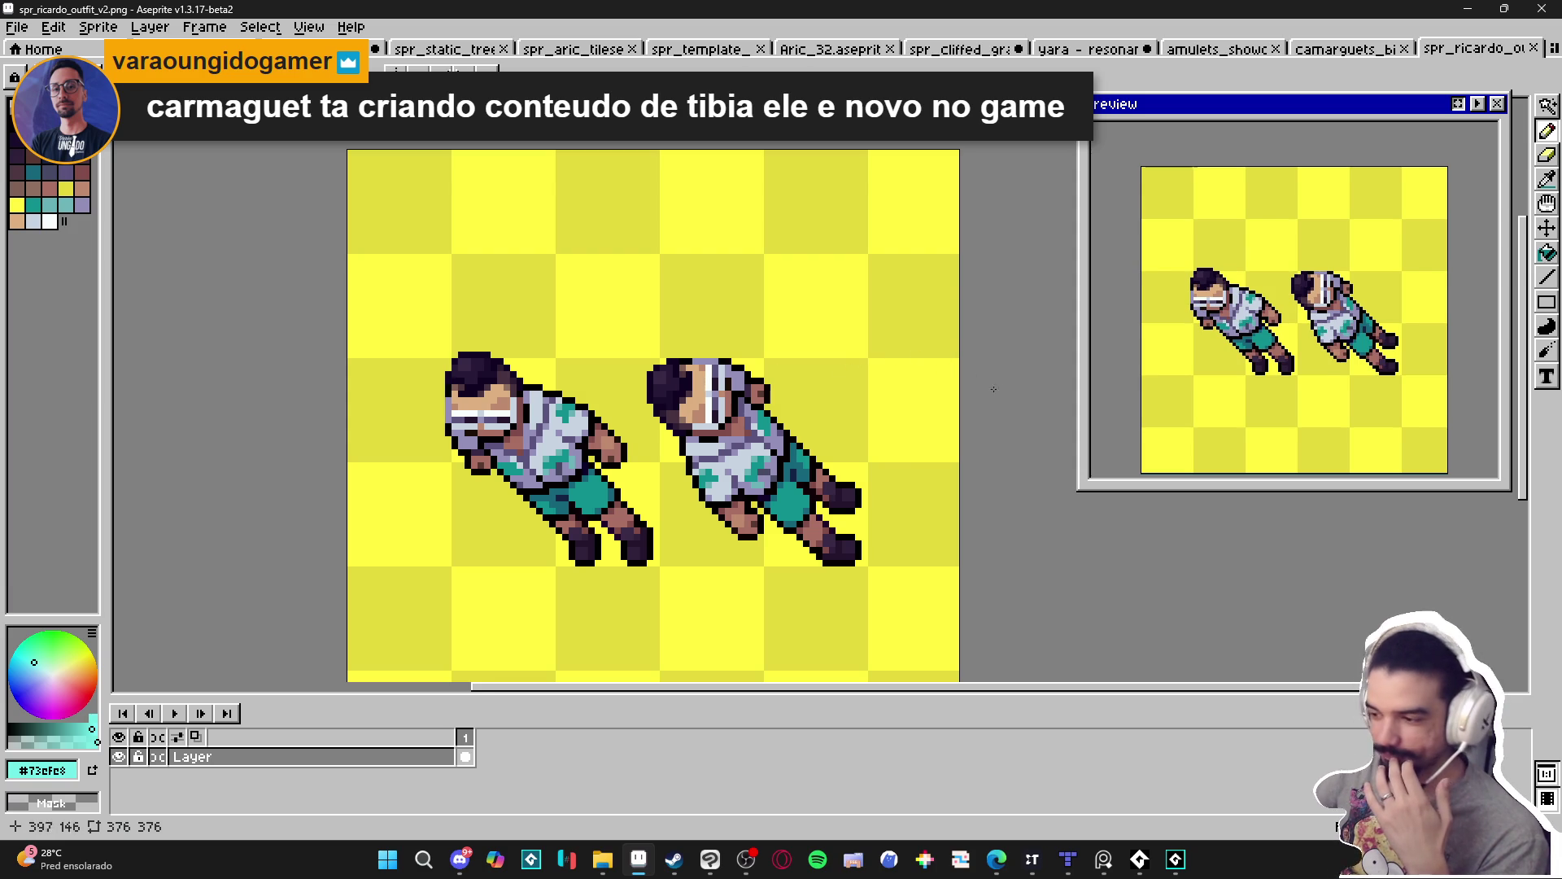
{"action": "scroll", "coordinate": [998, 382], "scroll_direction": "down", "scroll_amount": 1}
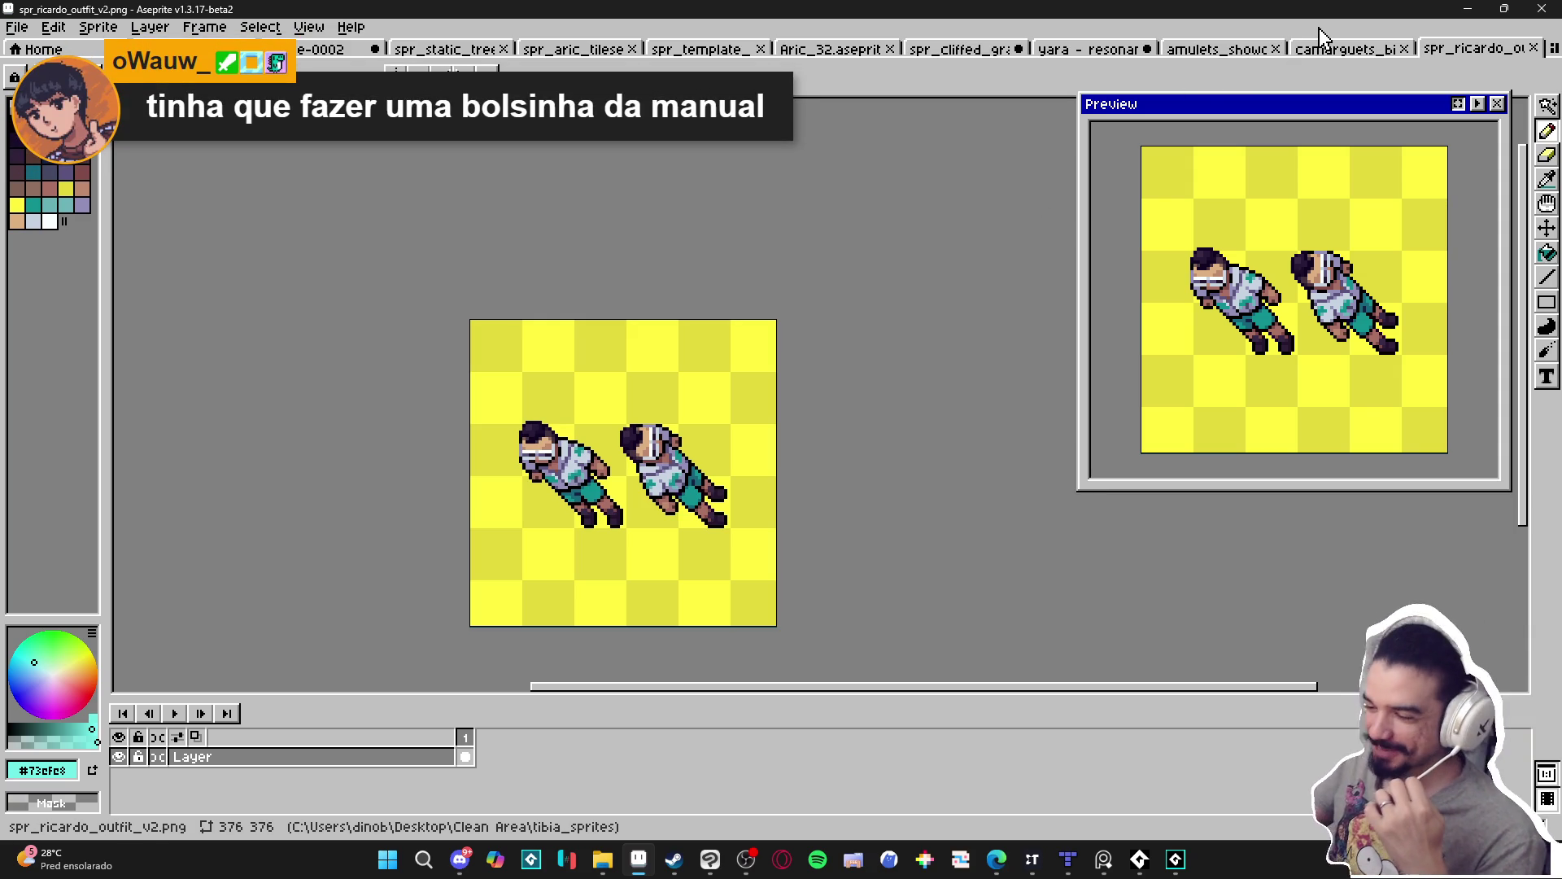
{"action": "left_click", "coordinate": [1536, 49]}
{"action": "left_click", "coordinate": [607, 859]}
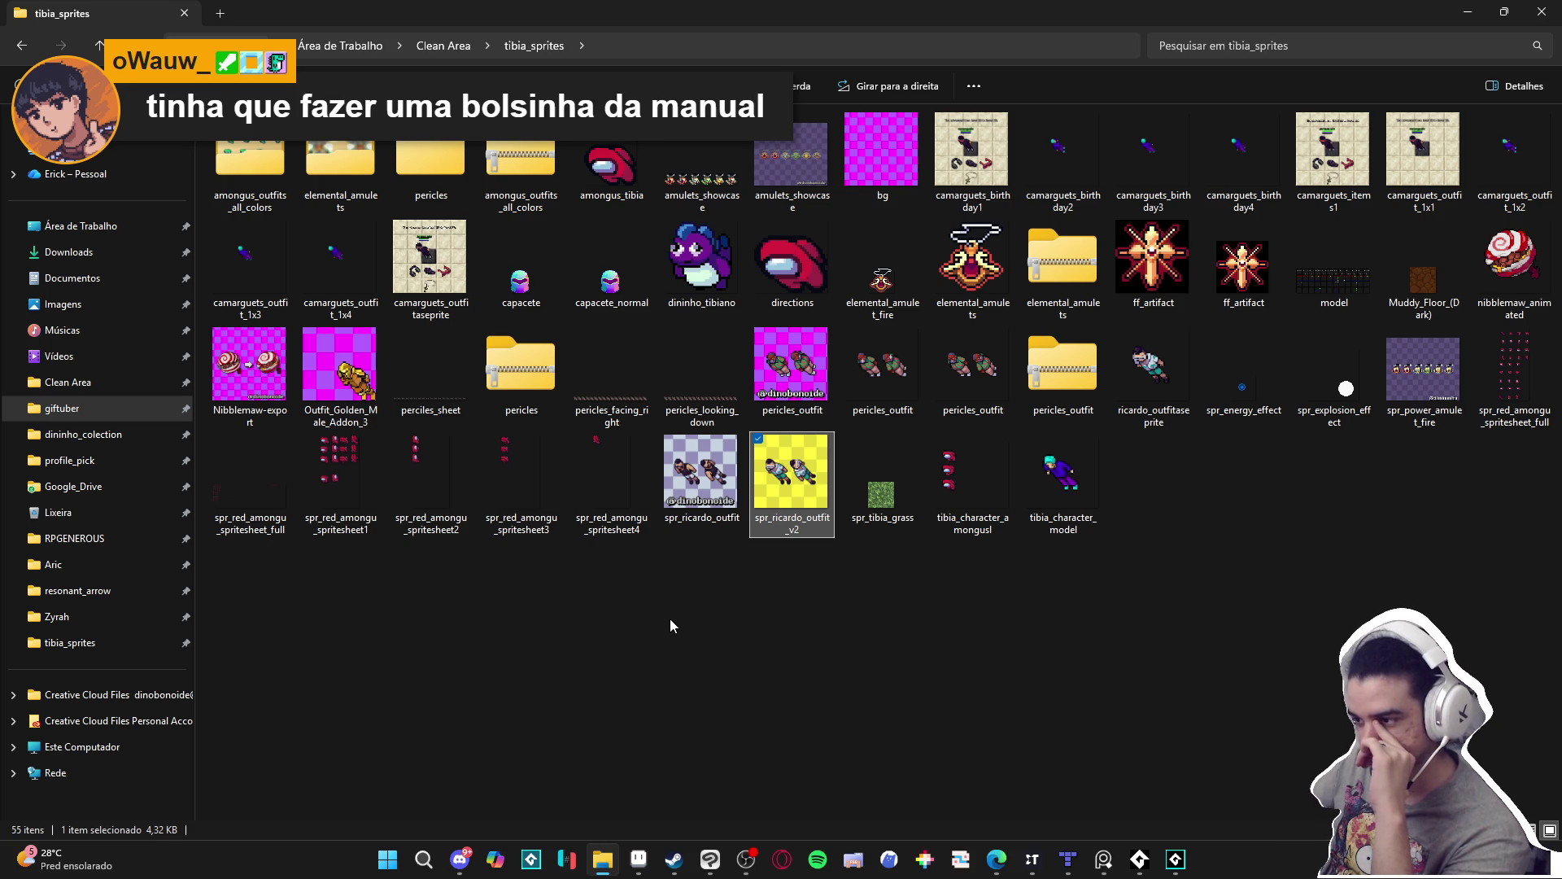
Open the 16-frame directions sprite, play its animation, and close it.
{"action": "double_click", "coordinate": [793, 277]}
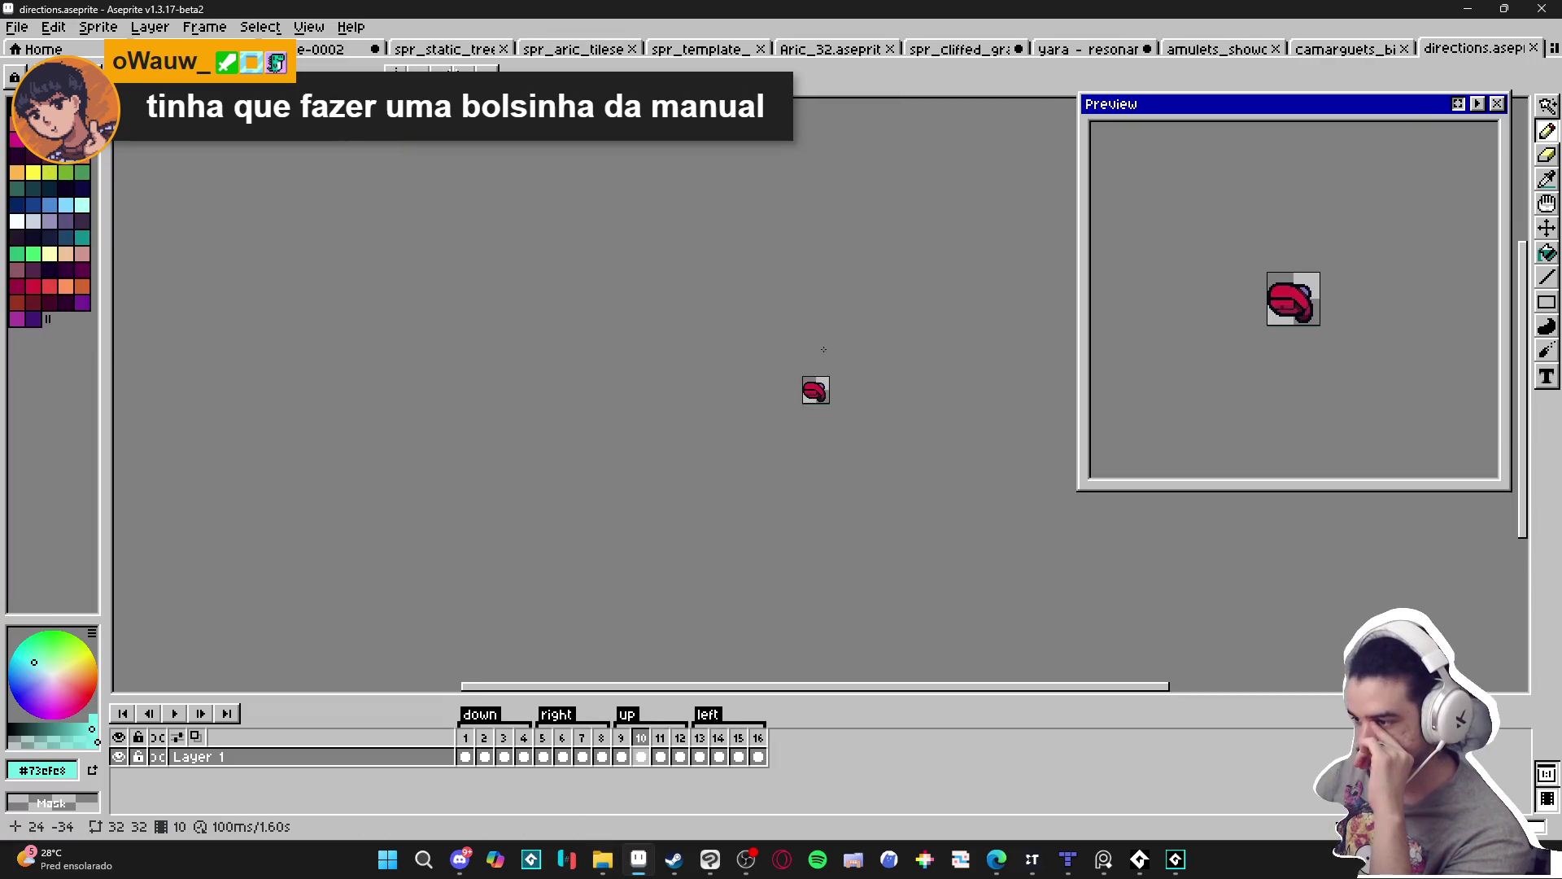
{"action": "scroll", "coordinate": [843, 398], "scroll_direction": "up", "scroll_amount": 2}
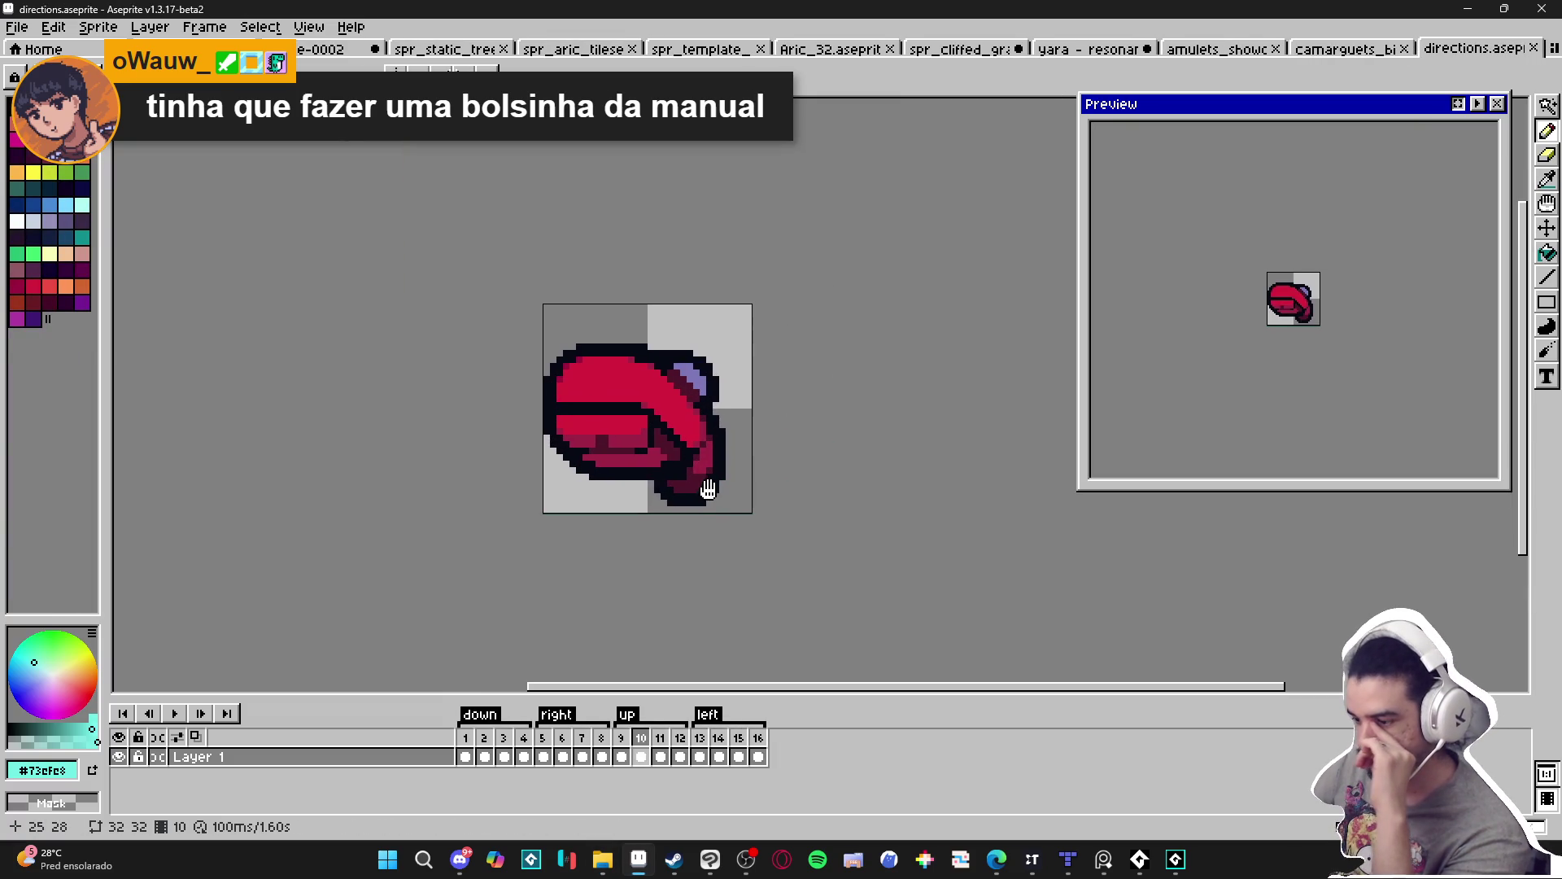
{"action": "left_click", "coordinate": [175, 713]}
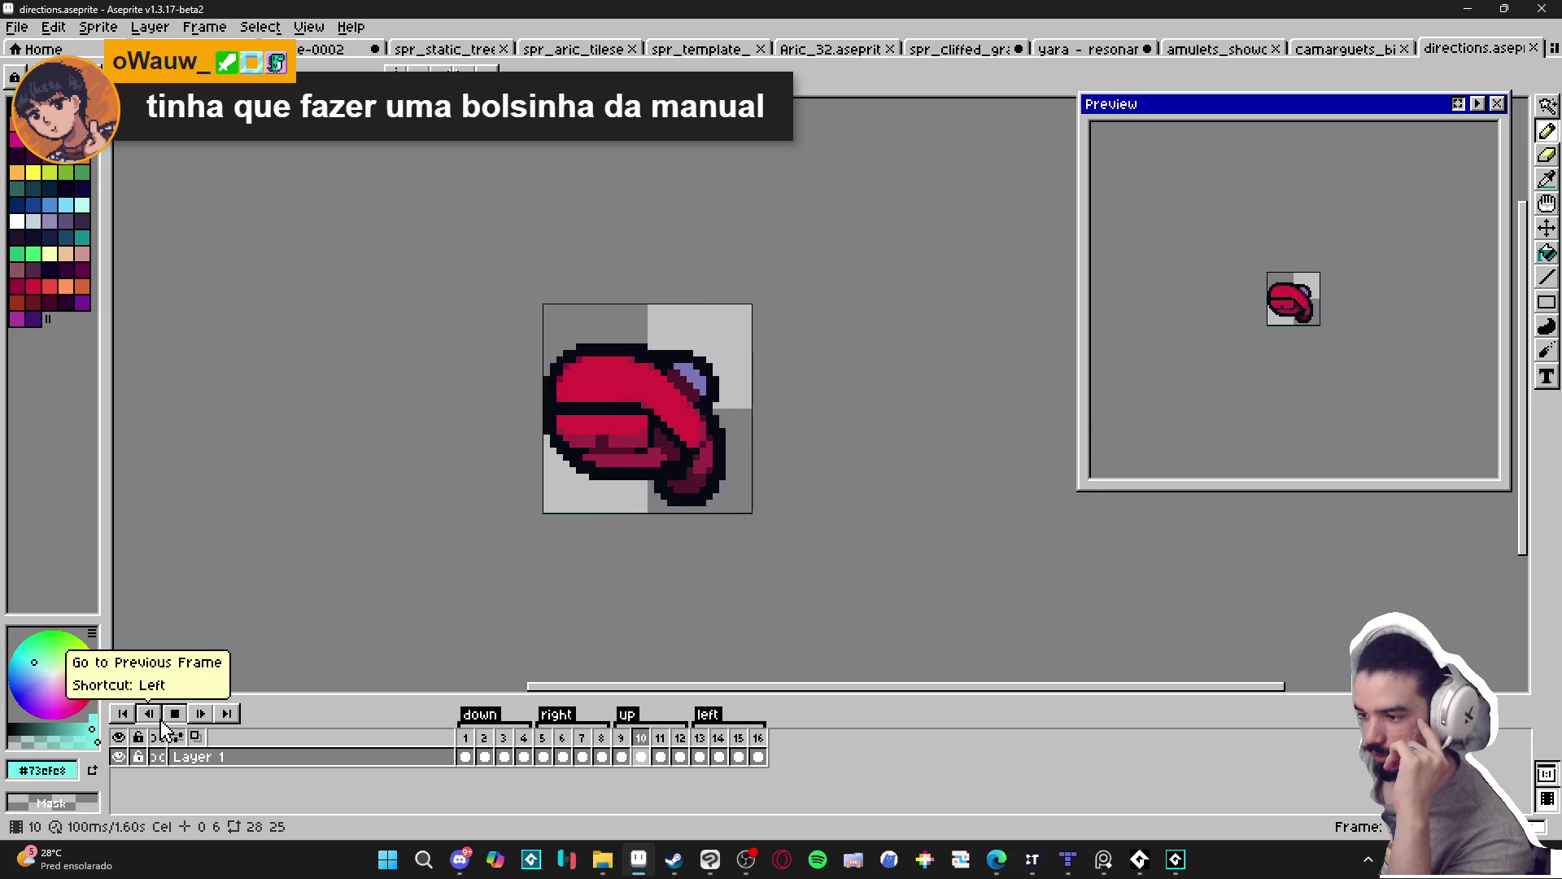
{"action": "left_click", "coordinate": [1534, 48]}
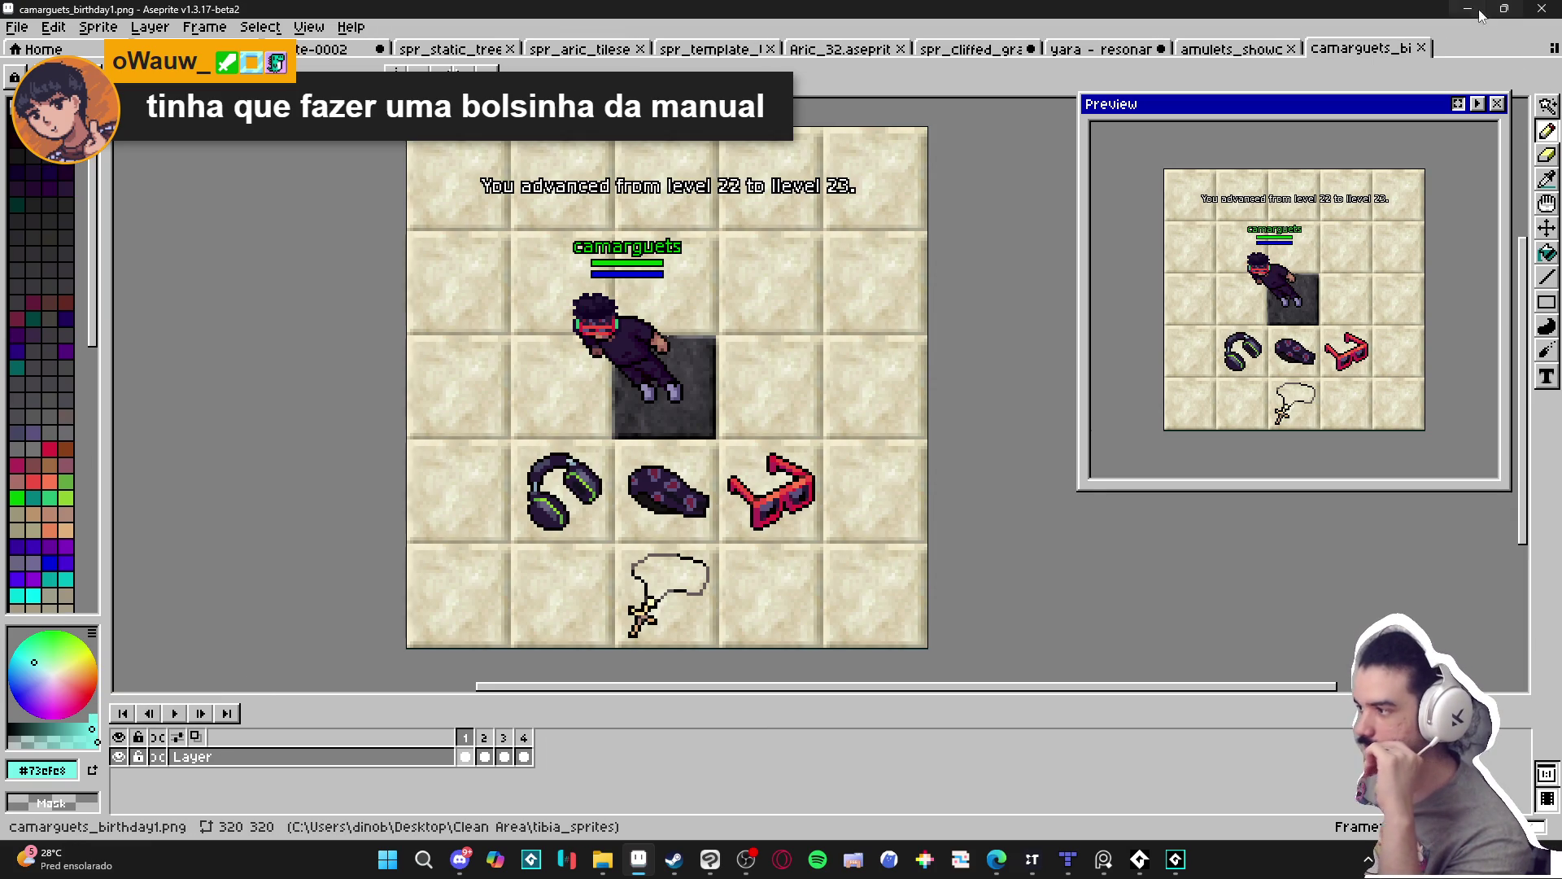
Close camarguets_birthday1, minimize Aseprite, and minimize Explorer after going back to Clean Area.
{"action": "left_click", "coordinate": [1422, 48]}
{"action": "left_click", "coordinate": [1467, 9]}
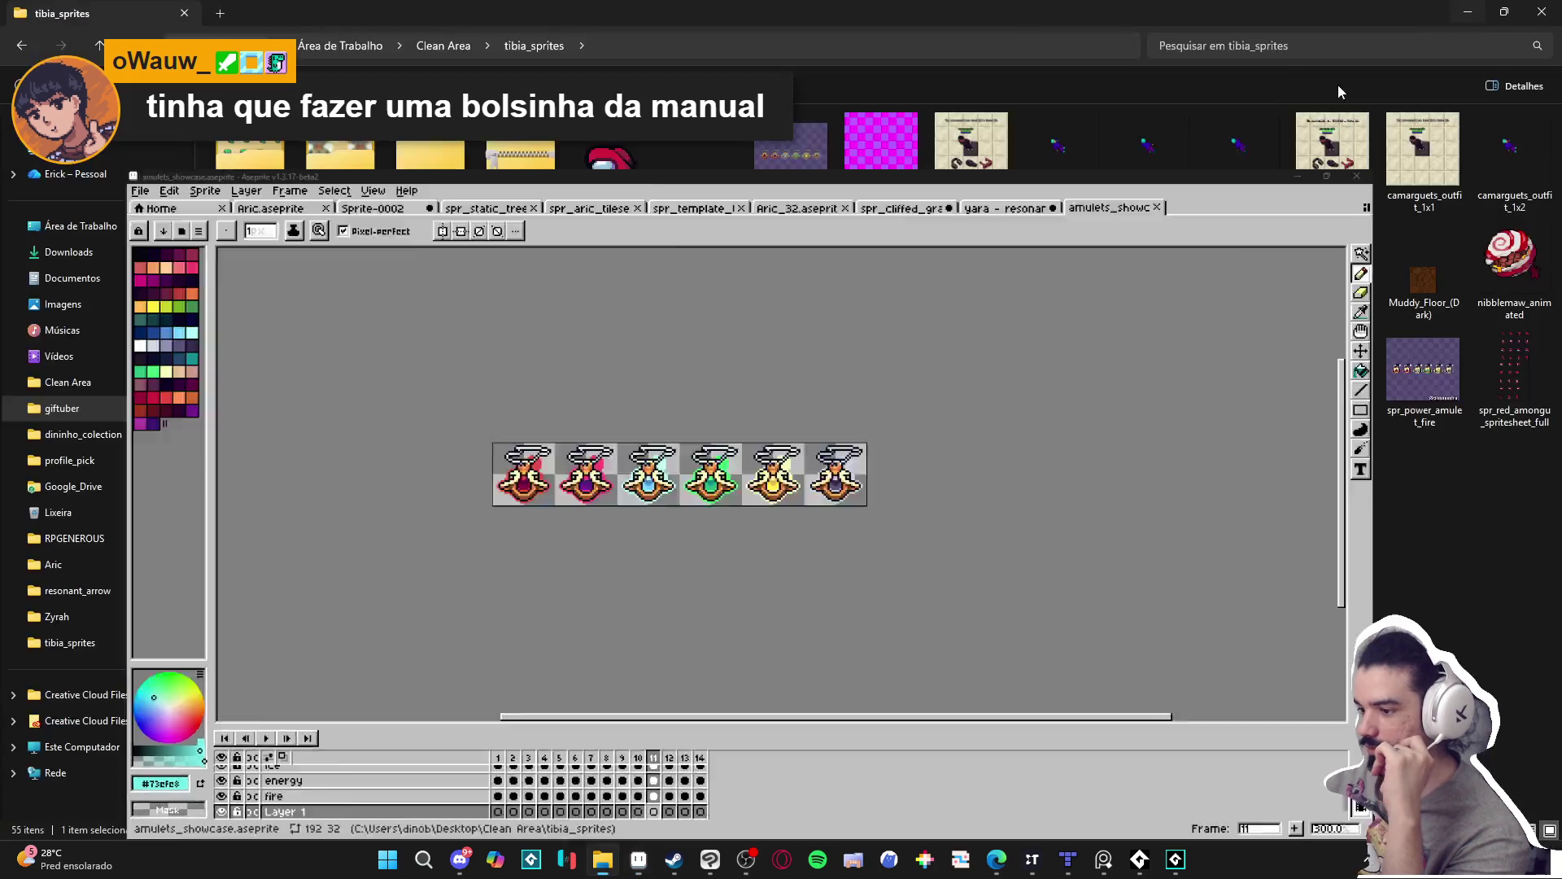
{"action": "left_click", "coordinate": [567, 375]}
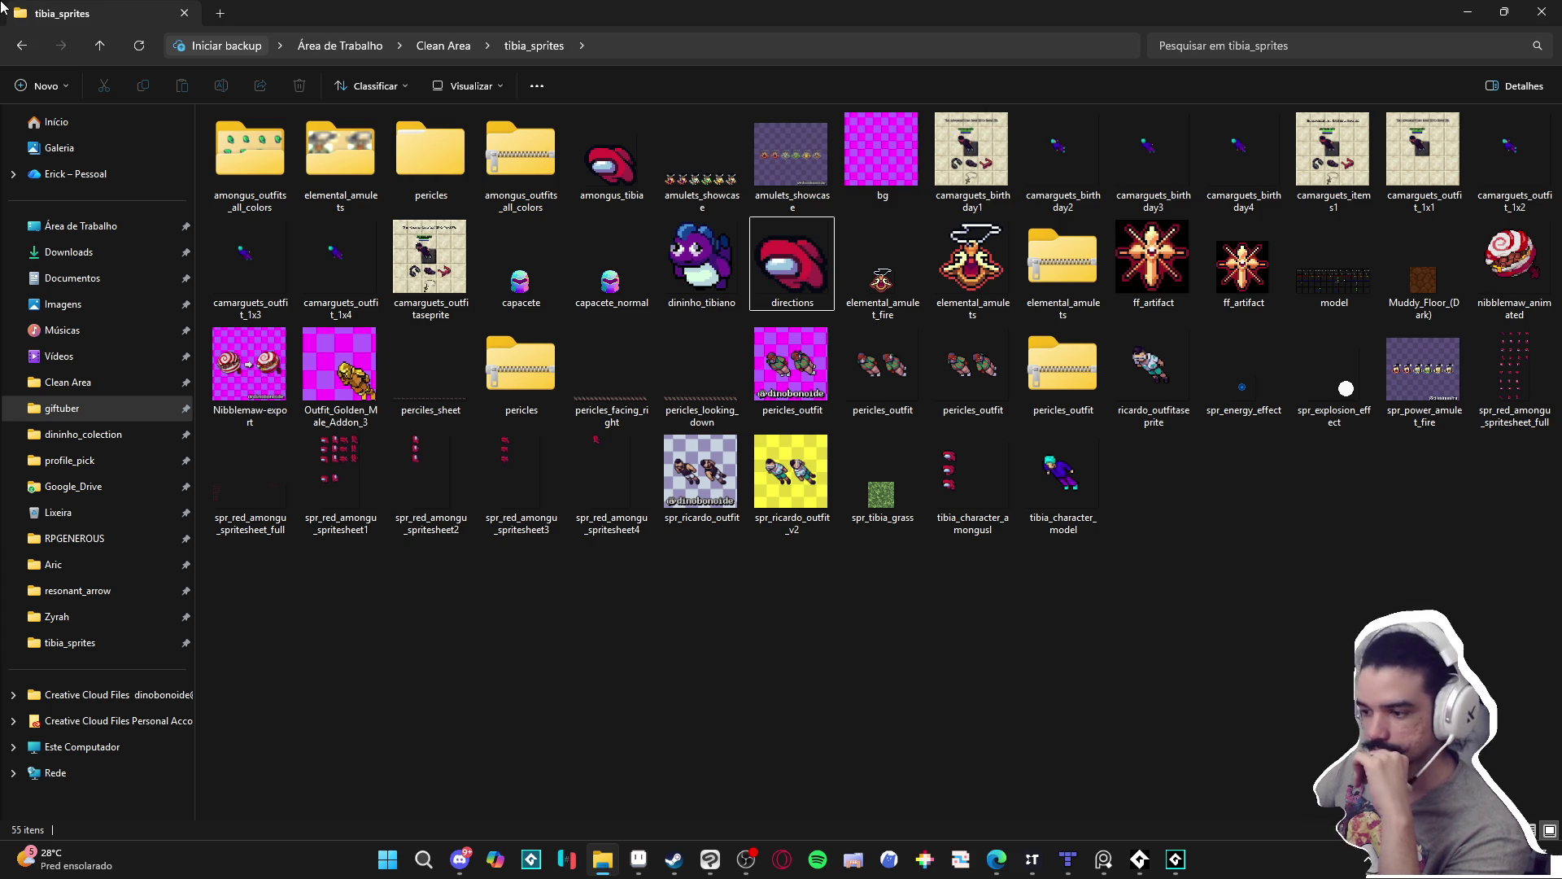
{"action": "left_click", "coordinate": [22, 47]}
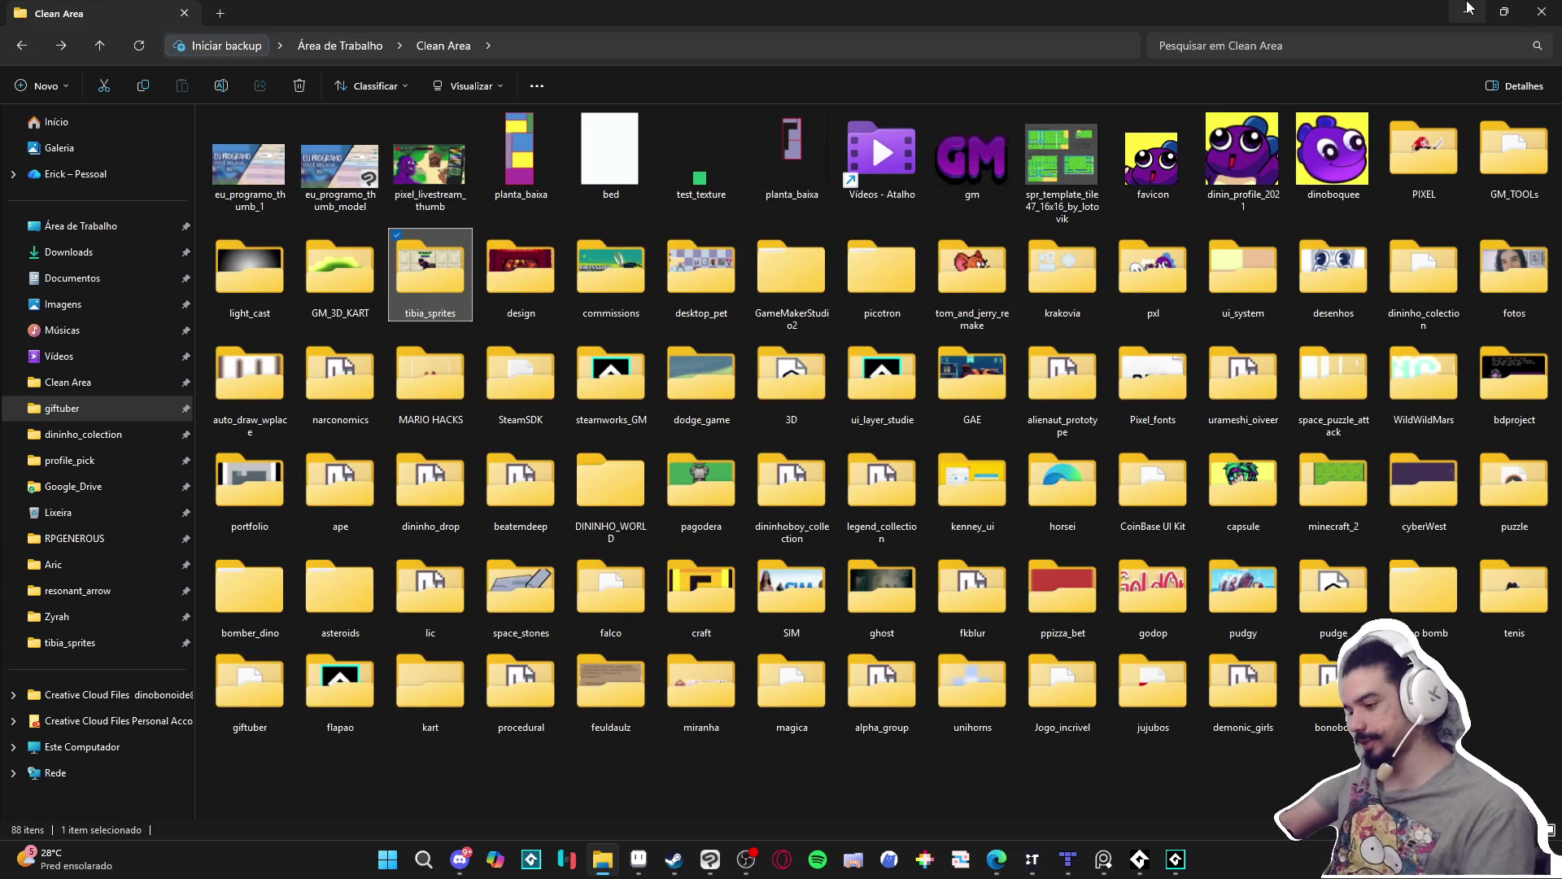
{"action": "left_click", "coordinate": [1467, 11]}
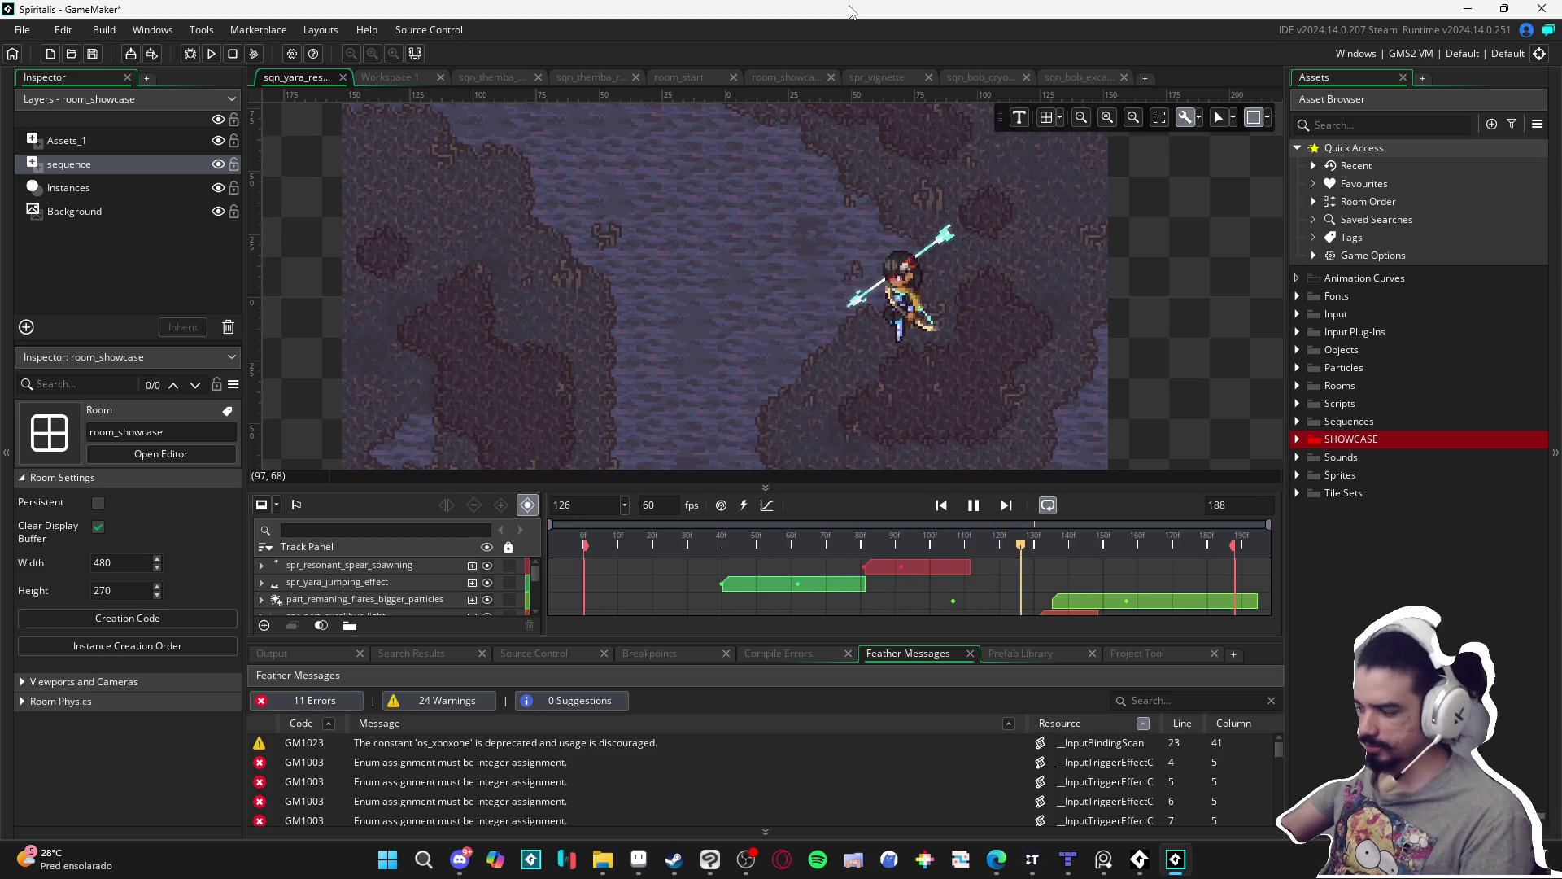
Close amulets_showcase and enlarge the timeline to show all yara - resonant spear layers.
{"action": "left_click", "coordinate": [642, 859]}
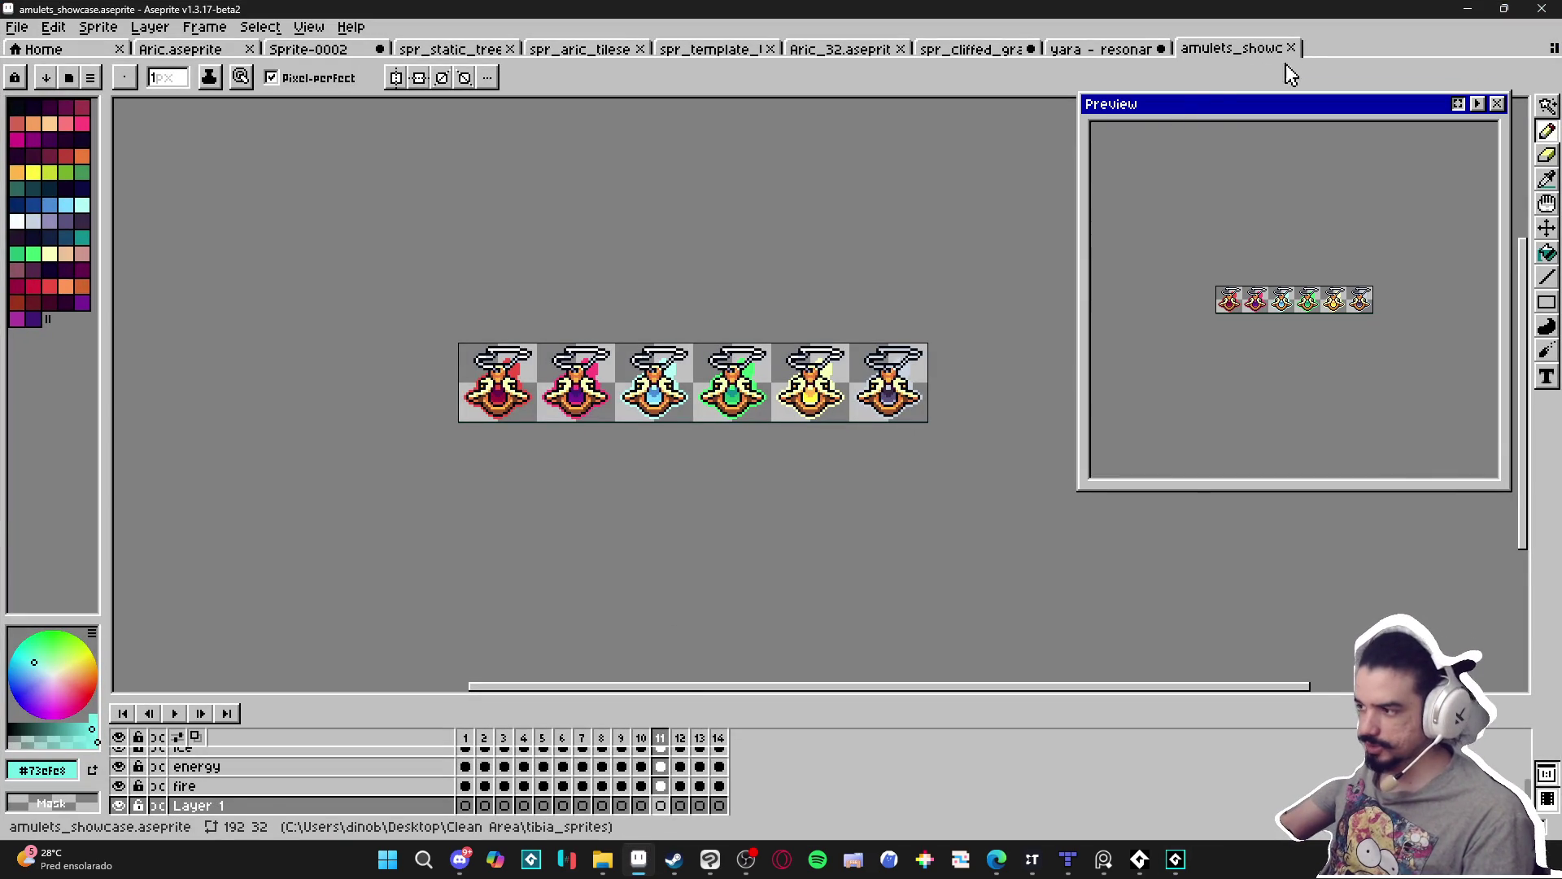
{"action": "left_click", "coordinate": [1291, 50]}
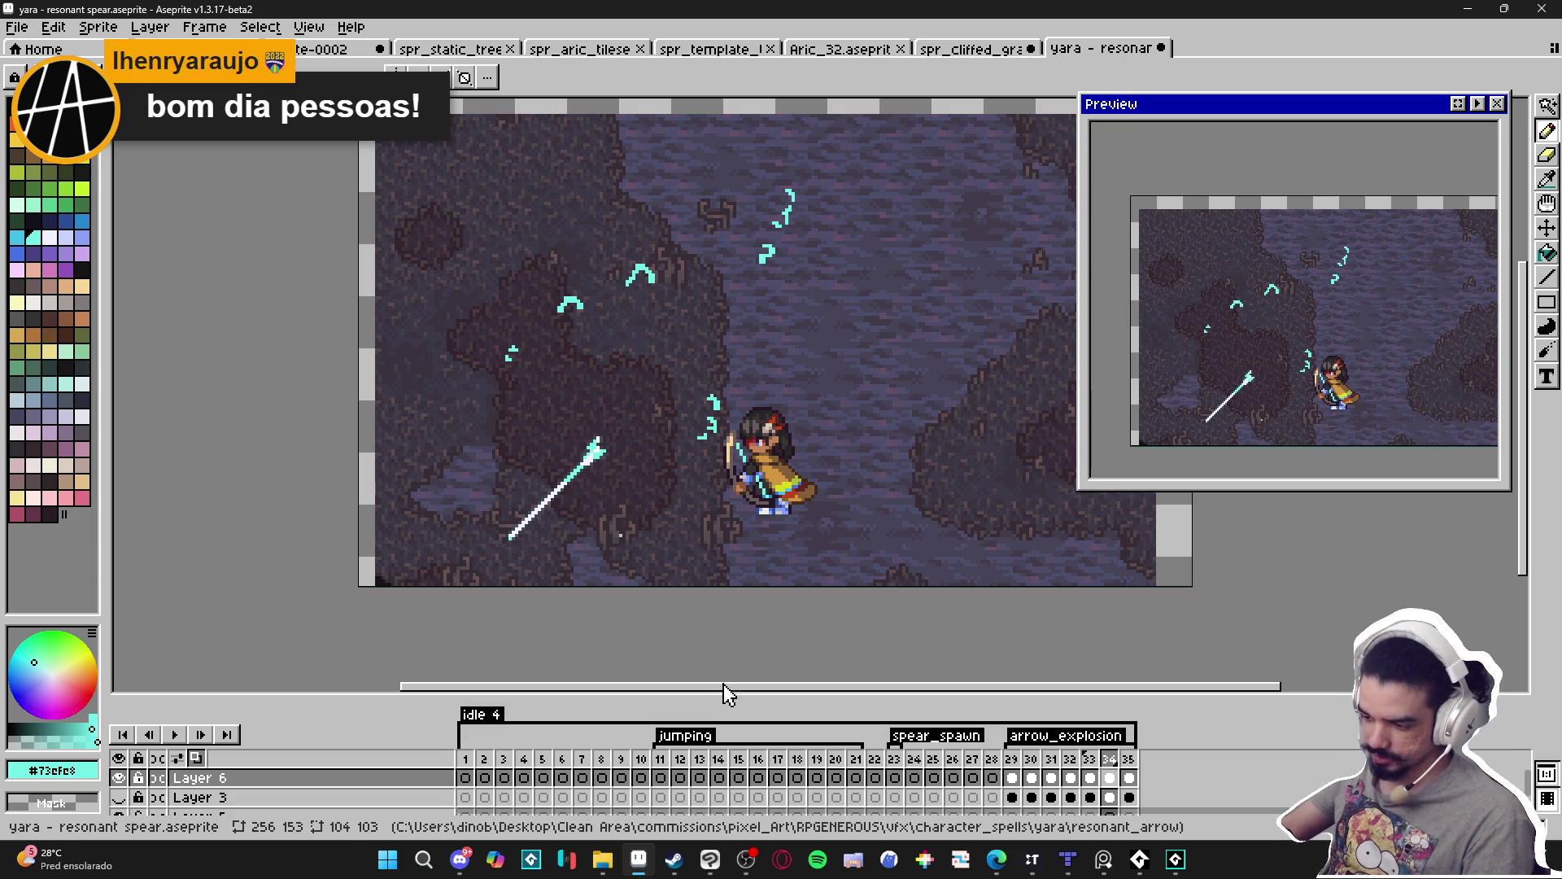
{"action": "mouse_move", "coordinate": [720, 698]}
{"action": "left_mouse_down"}
{"action": "mouse_move", "coordinate": [739, 500]}
{"action": "mouse_move", "coordinate": [739, 602]}
{"action": "mouse_move", "coordinate": [730, 583]}
{"action": "left_mouse_up"}
{"action": "left_click_drag", "start_coordinate": [725, 450], "coordinate": [686, 432]}
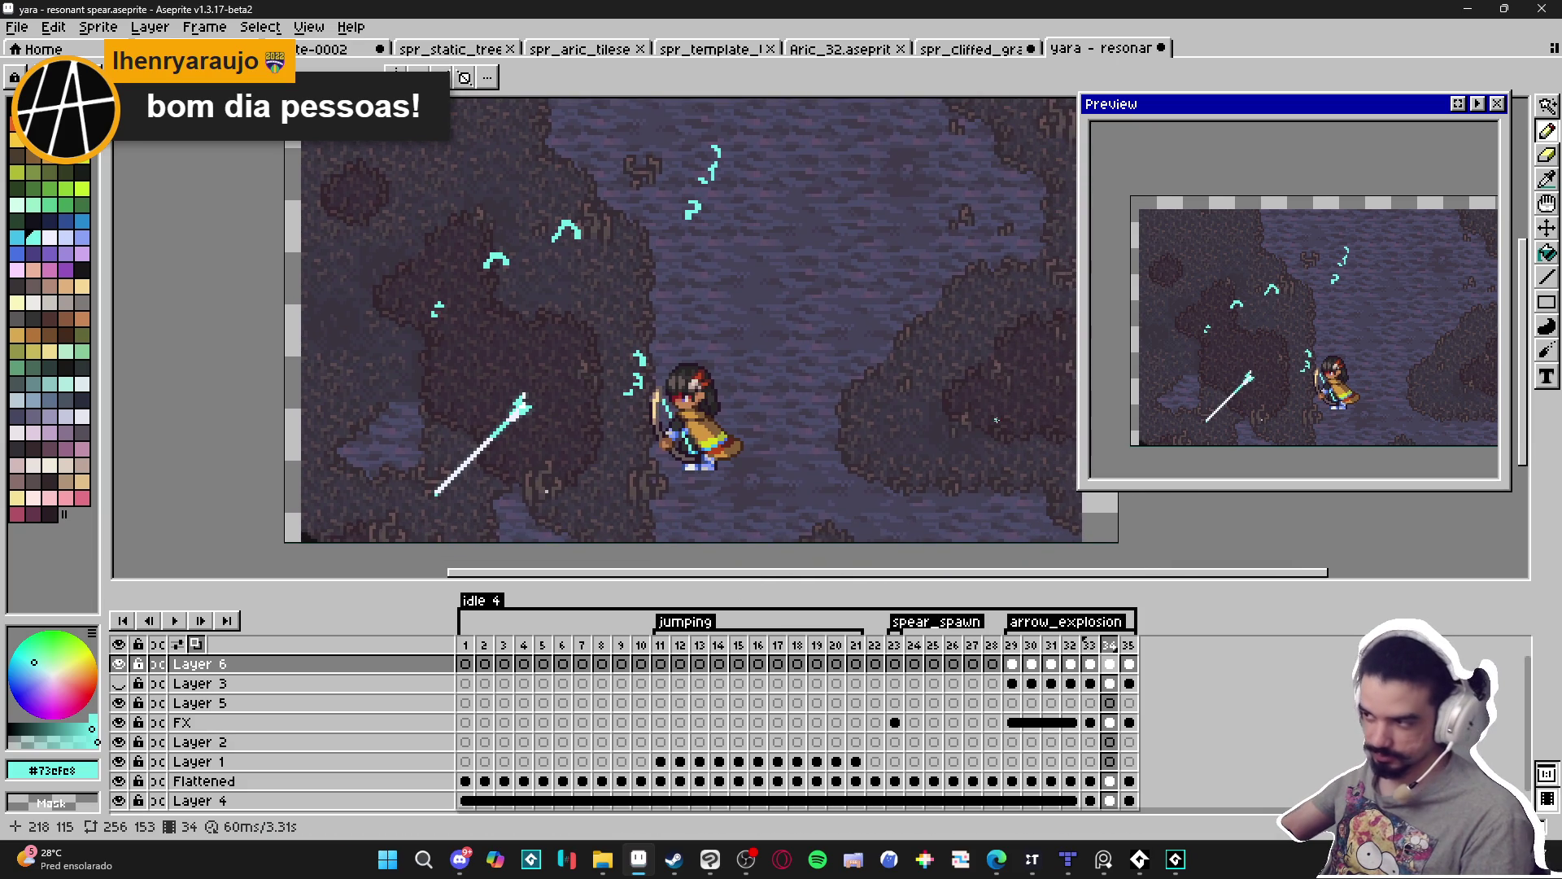
{"action": "scroll", "coordinate": [928, 451], "scroll_direction": "down", "scroll_amount": 1}
{"action": "scroll", "coordinate": [876, 481], "scroll_direction": "up", "scroll_amount": 1}
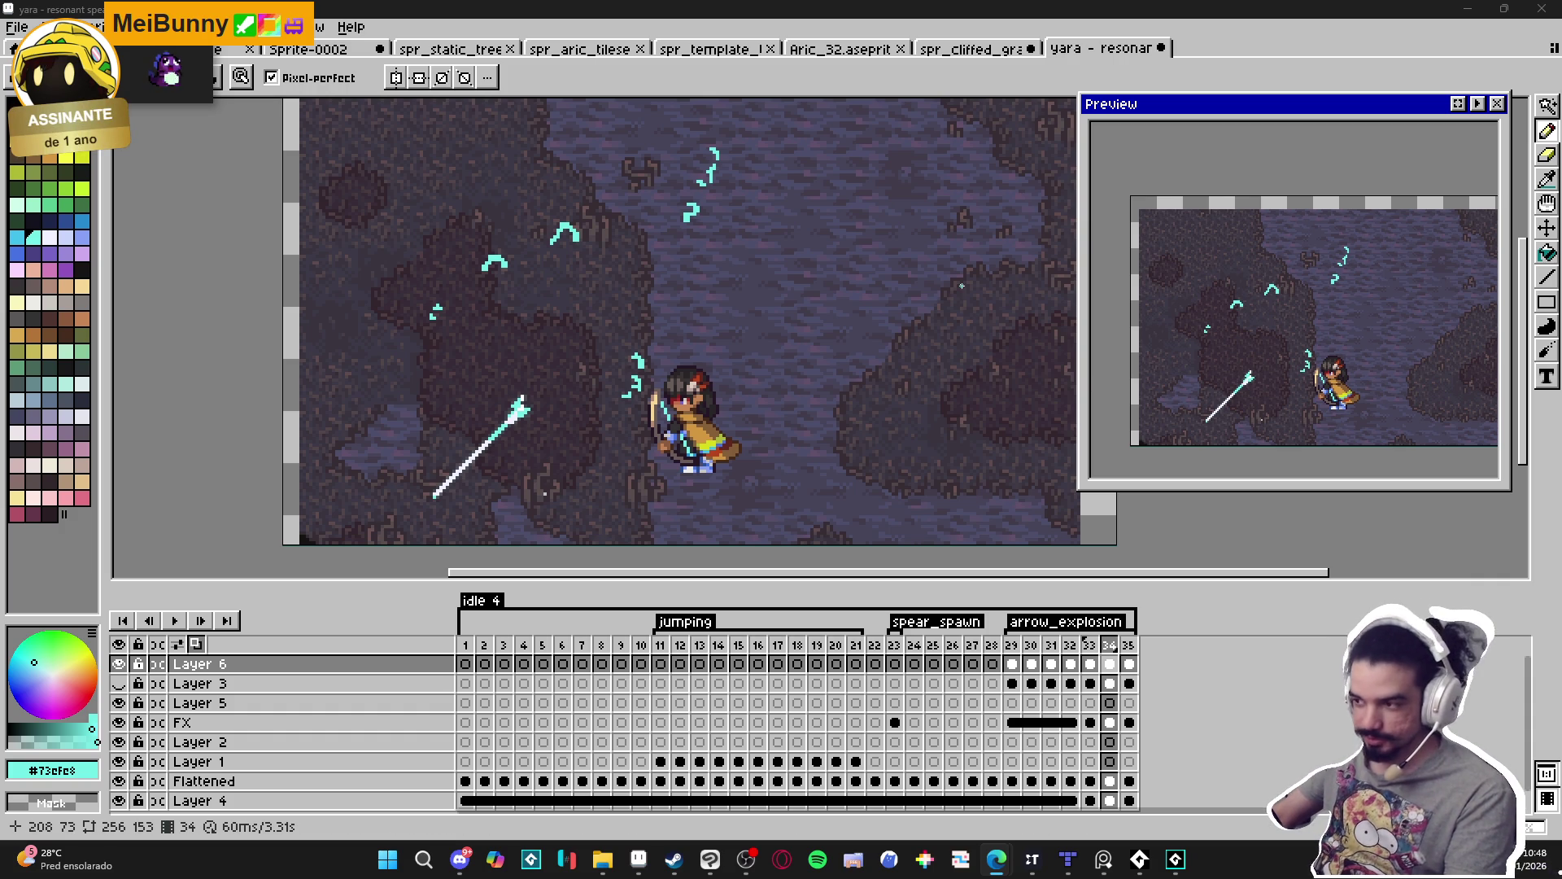
Step through arrow_explosion frames 32–35 to review the spear burst.
{"action": "left_click_drag", "start_coordinate": [825, 529], "coordinate": [840, 535]}
{"action": "left_click", "coordinate": [1090, 645]}
{"action": "left_click", "coordinate": [1110, 645]}
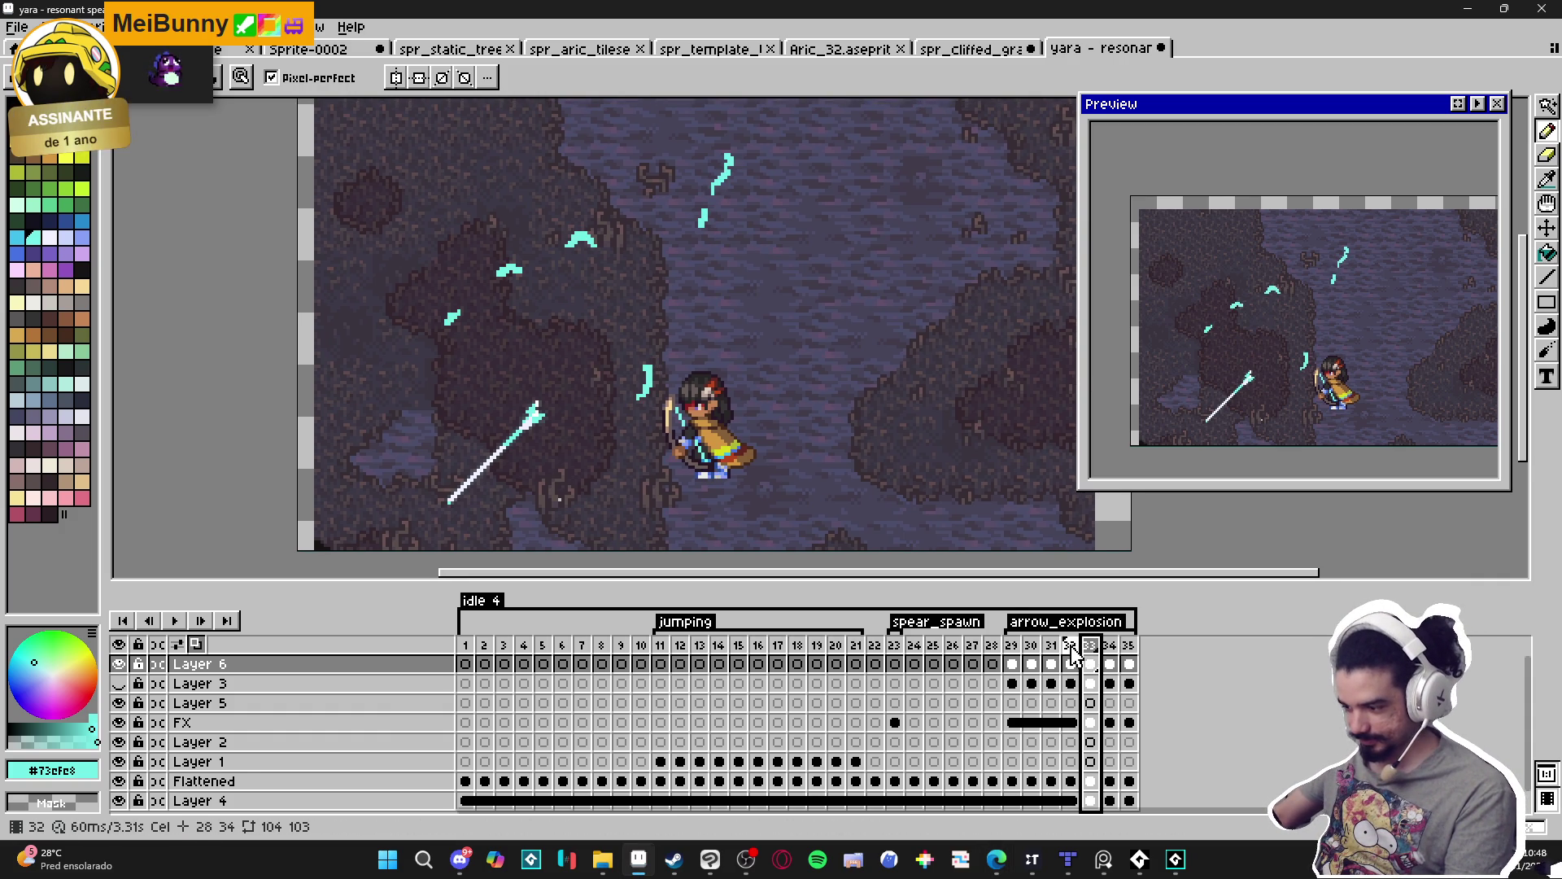
{"action": "left_click", "coordinate": [1071, 647]}
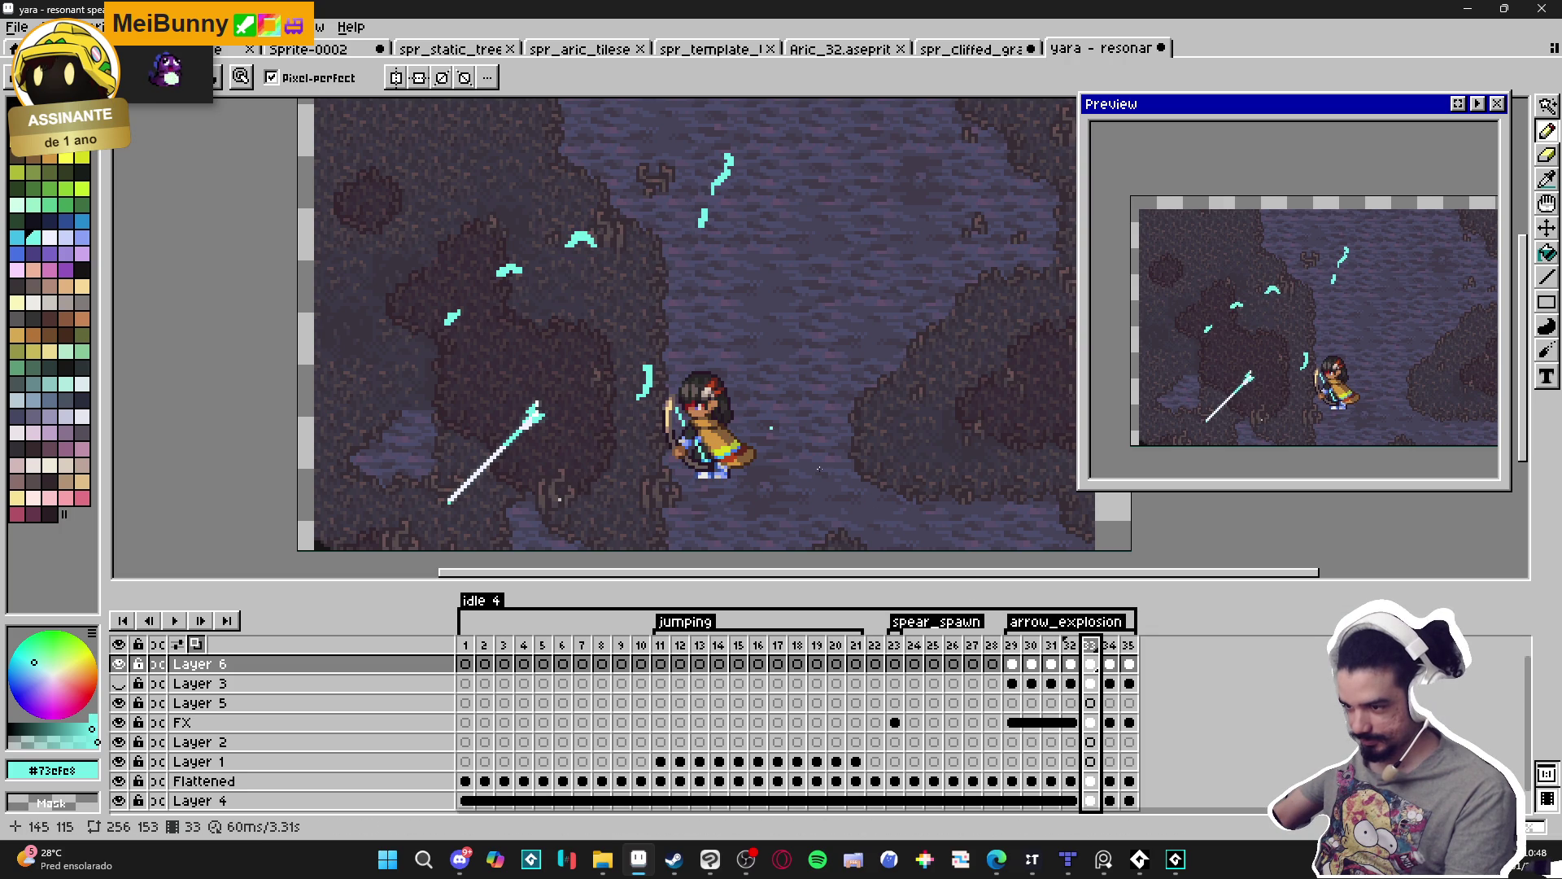
{"action": "left_click", "coordinate": [1072, 647]}
{"action": "left_click", "coordinate": [1091, 651]}
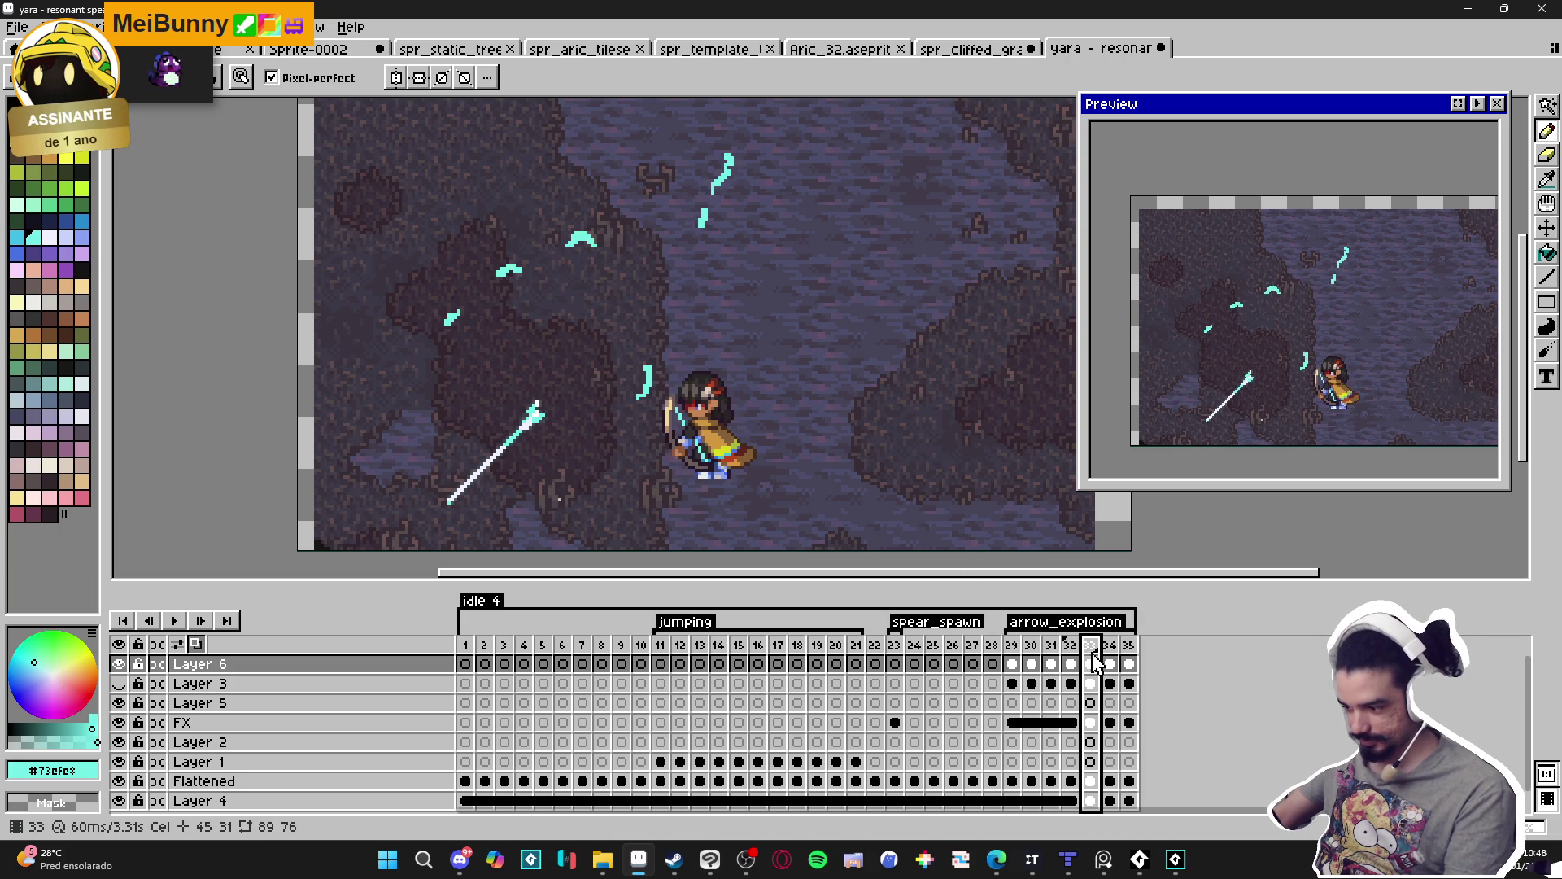
{"action": "left_click", "coordinate": [1091, 649]}
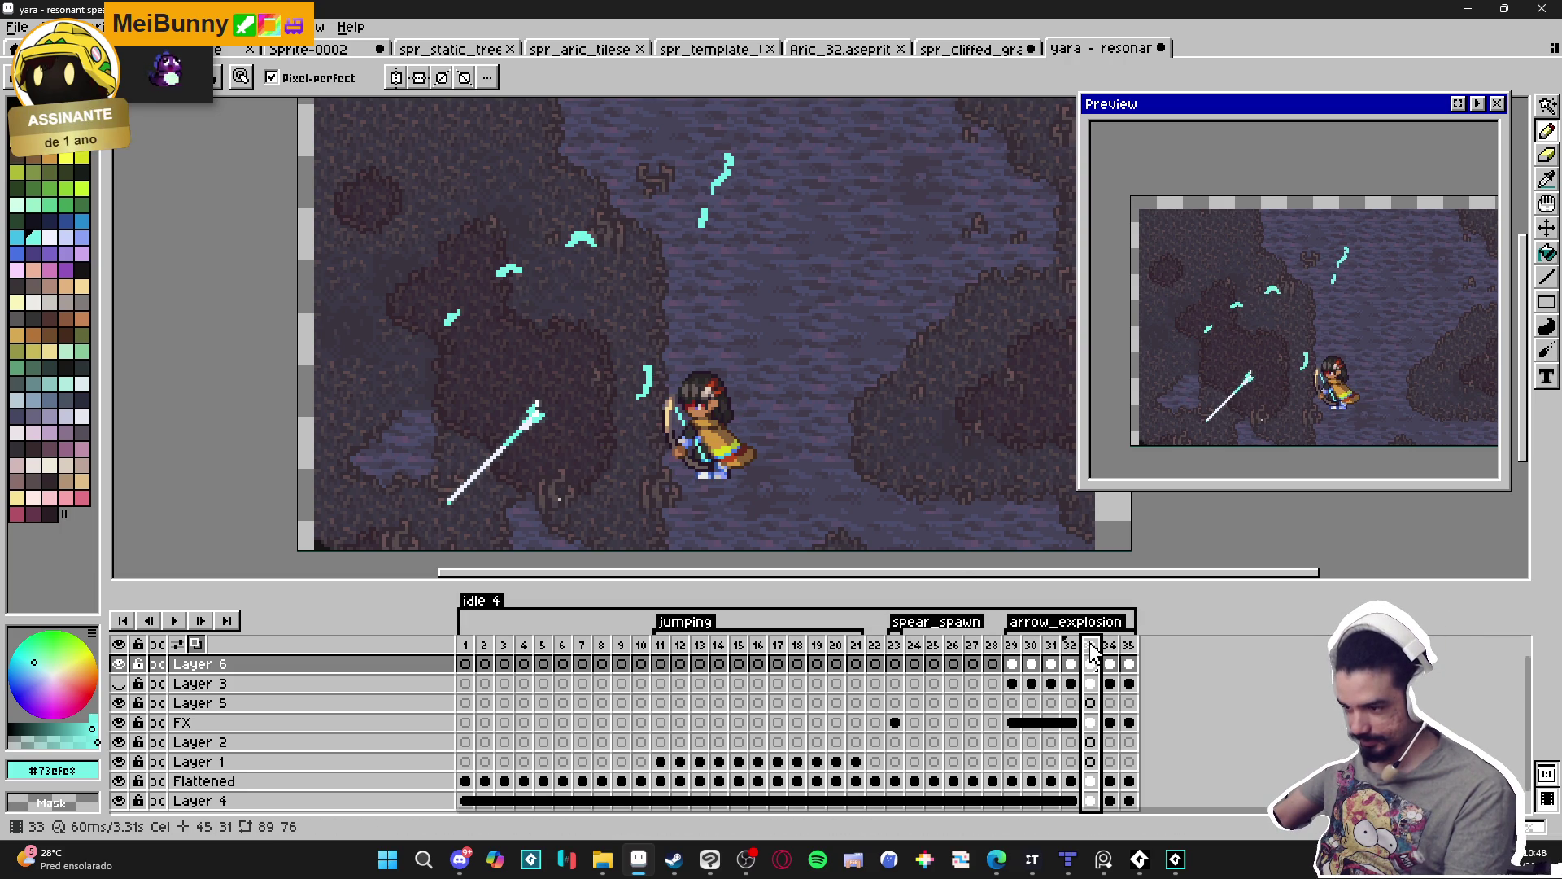
{"action": "key", "text": "Right"}
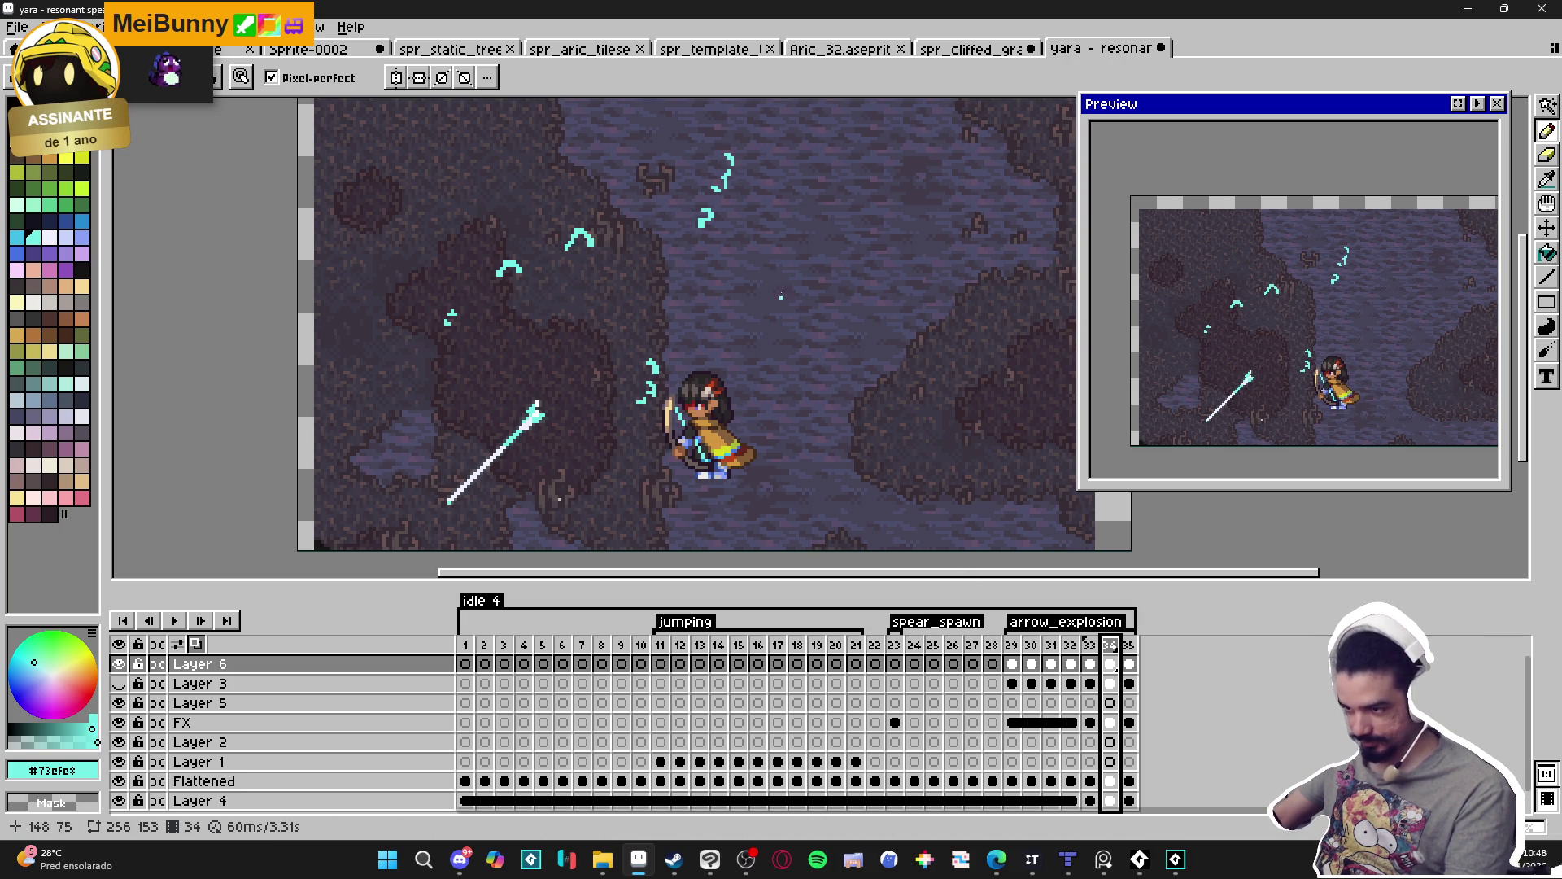
{"action": "scroll", "coordinate": [740, 353], "scroll_direction": "up", "scroll_amount": 3}
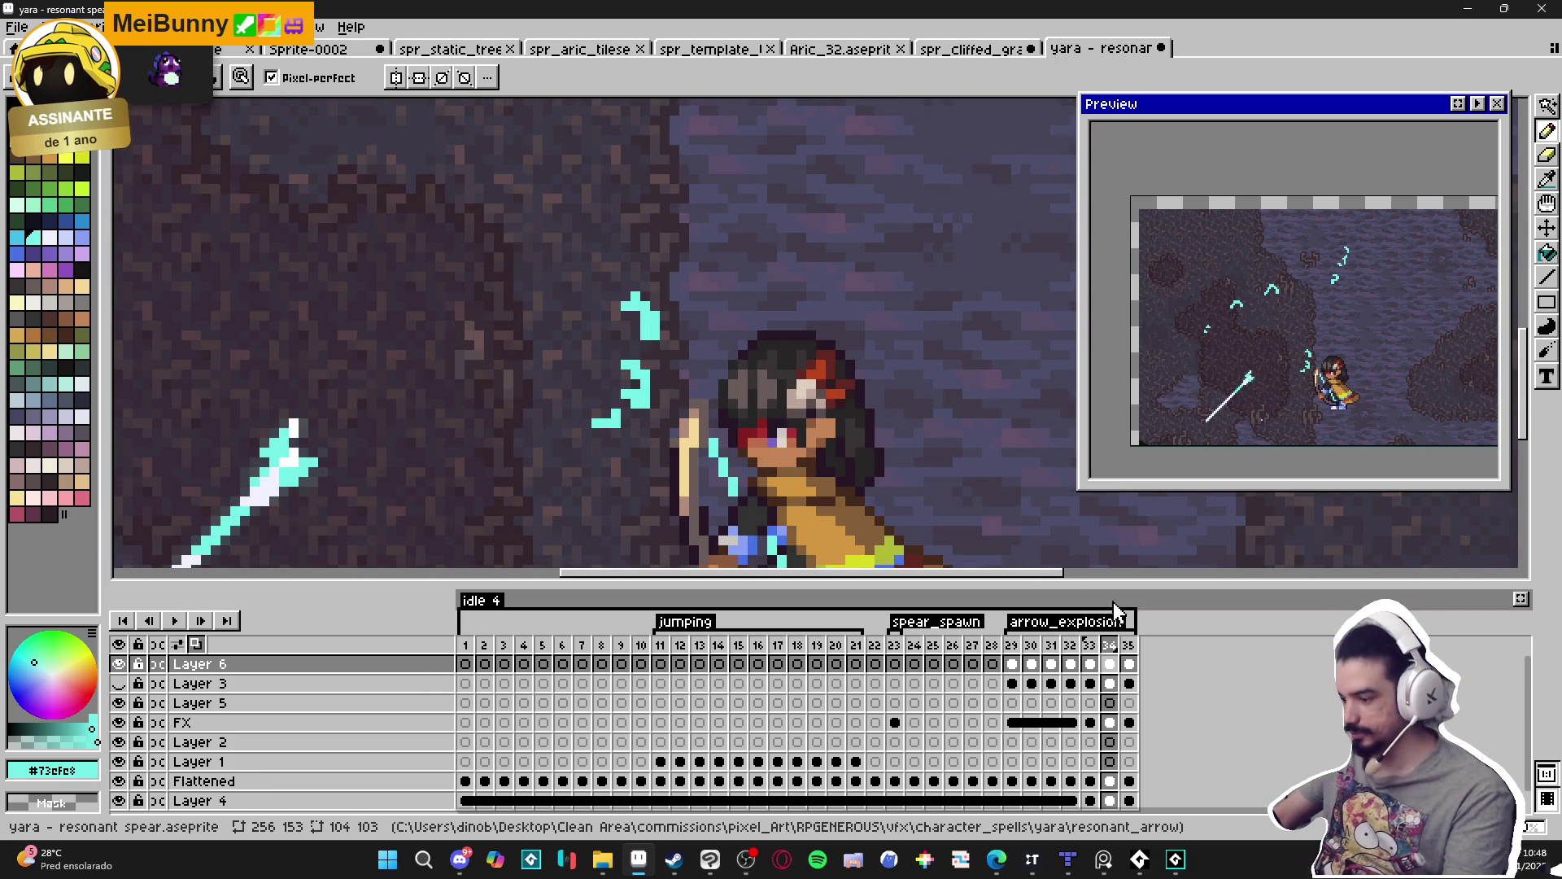
{"action": "left_click", "coordinate": [1129, 644]}
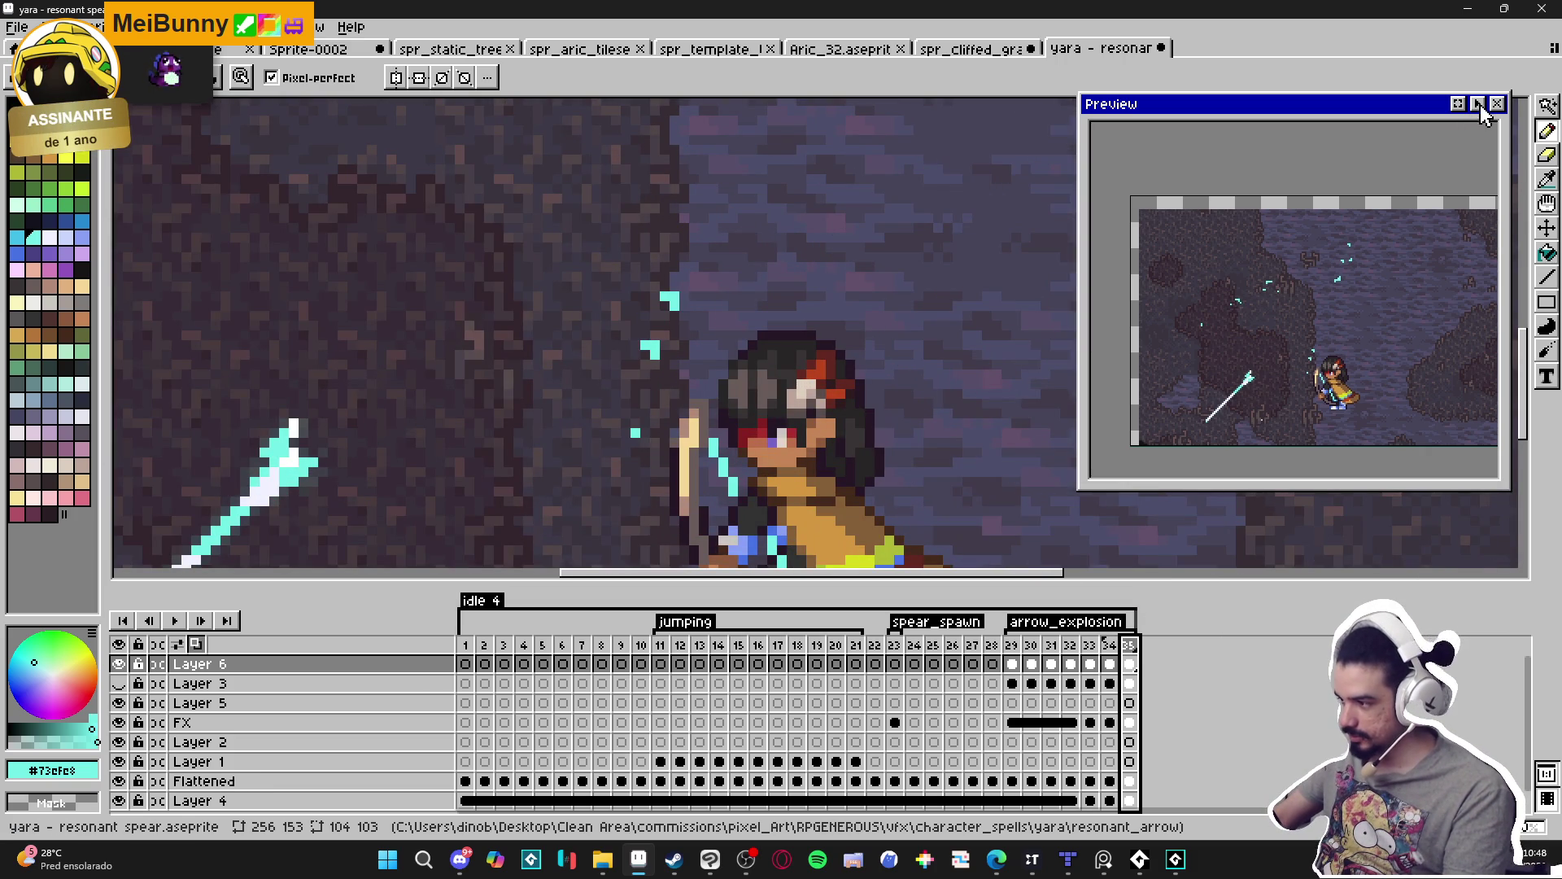
{"action": "scroll", "coordinate": [679, 415], "scroll_direction": "down", "scroll_amount": 3}
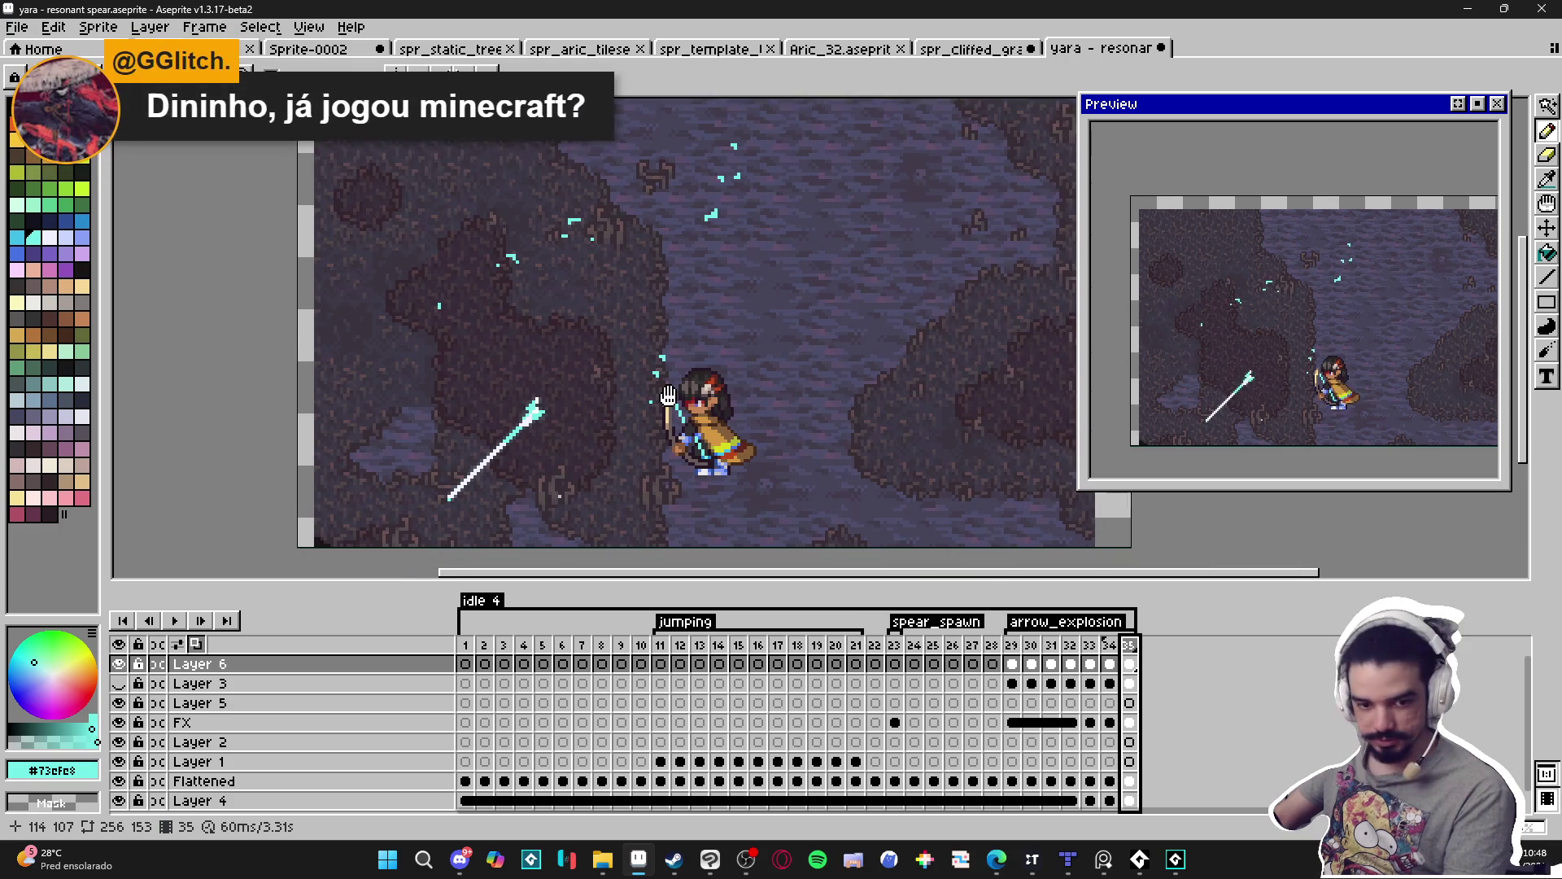
{"action": "left_click_drag", "start_coordinate": [672, 399], "coordinate": [658, 375]}
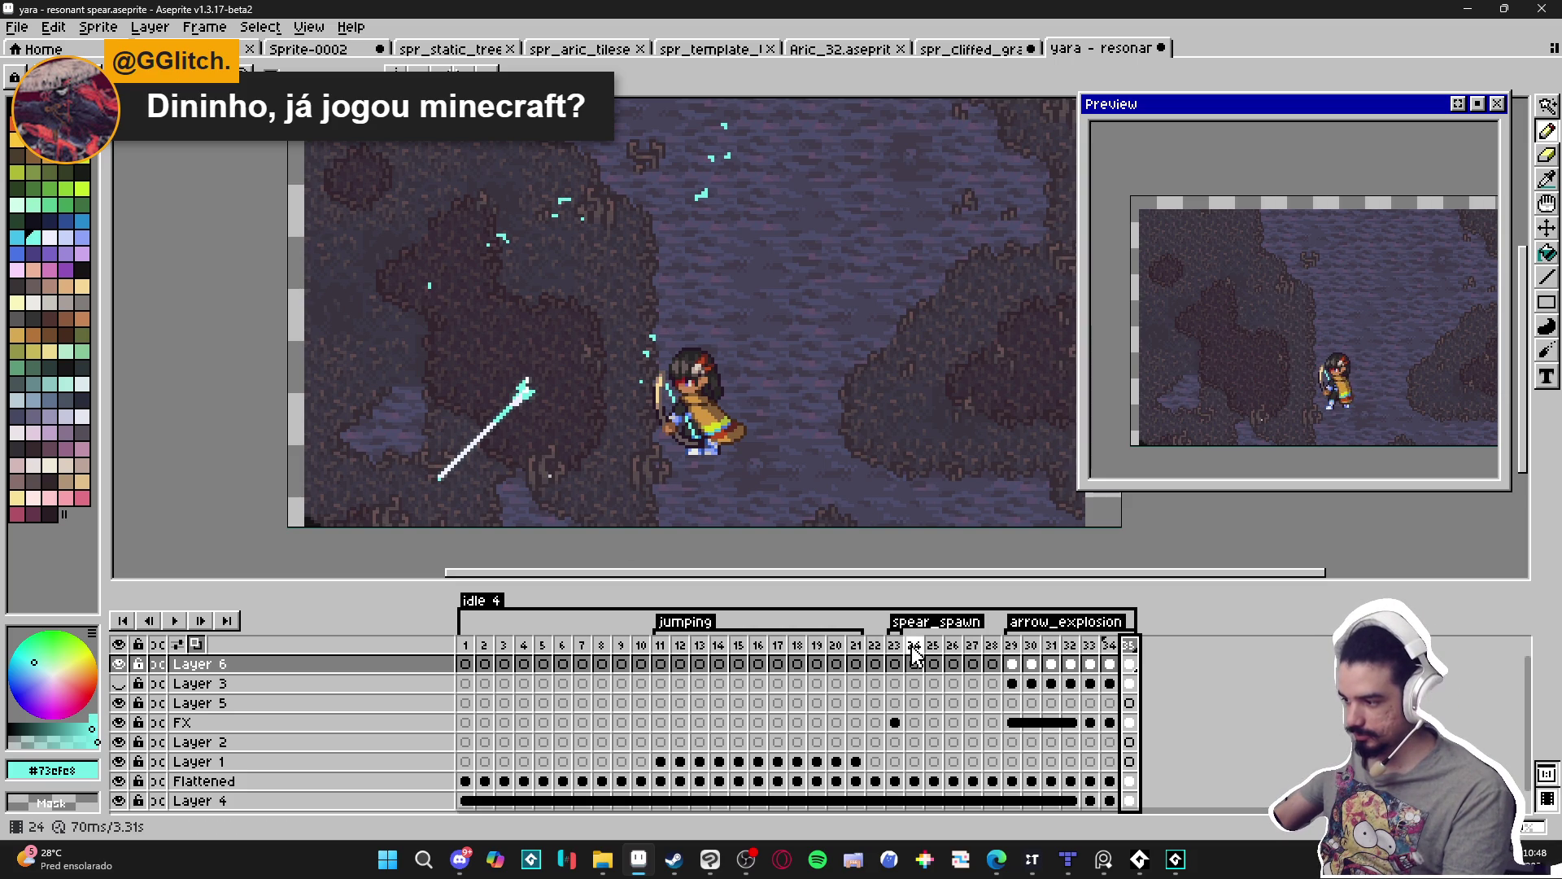
Review the start of arrow_explosion across frames 29–31.
{"action": "left_click", "coordinate": [1011, 647]}
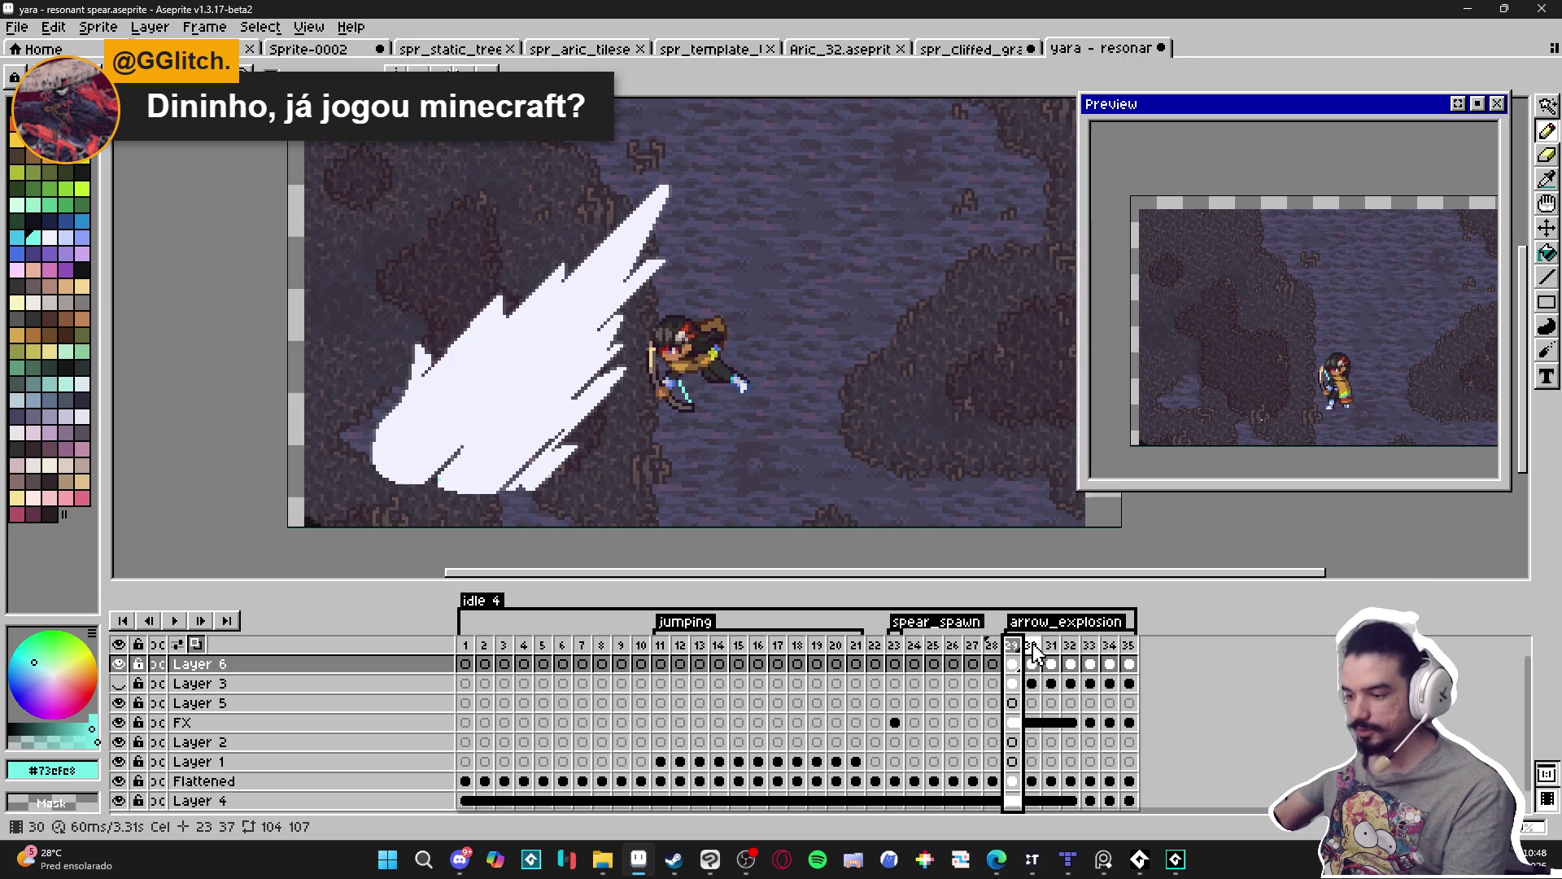
{"action": "key", "text": "Right"}
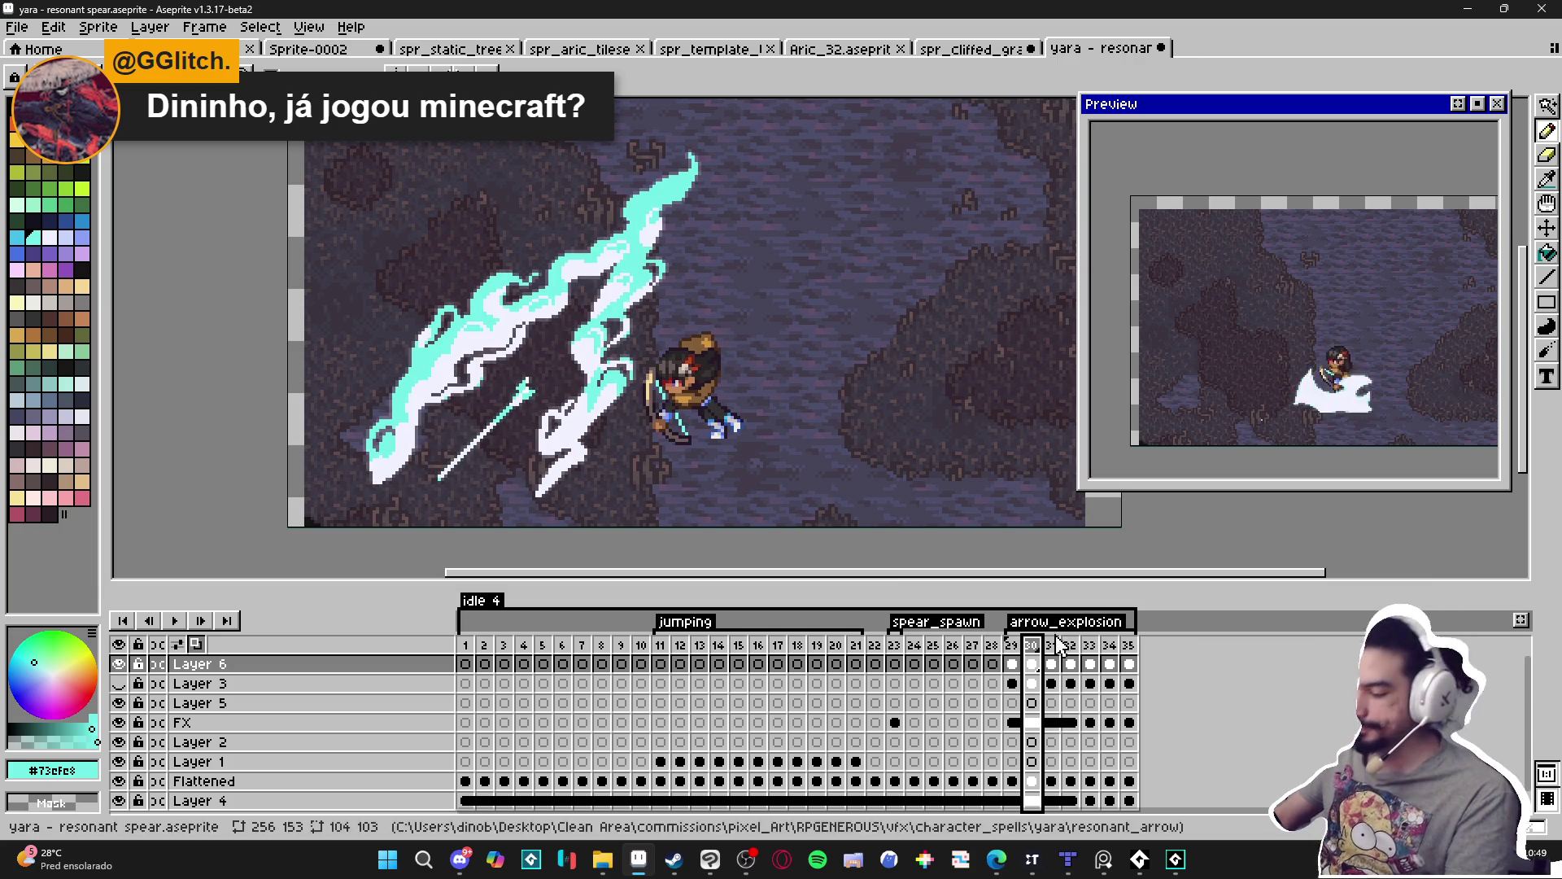
{"action": "key", "text": "Right"}
{"action": "scroll", "coordinate": [651, 382], "scroll_direction": "up", "scroll_amount": 2}
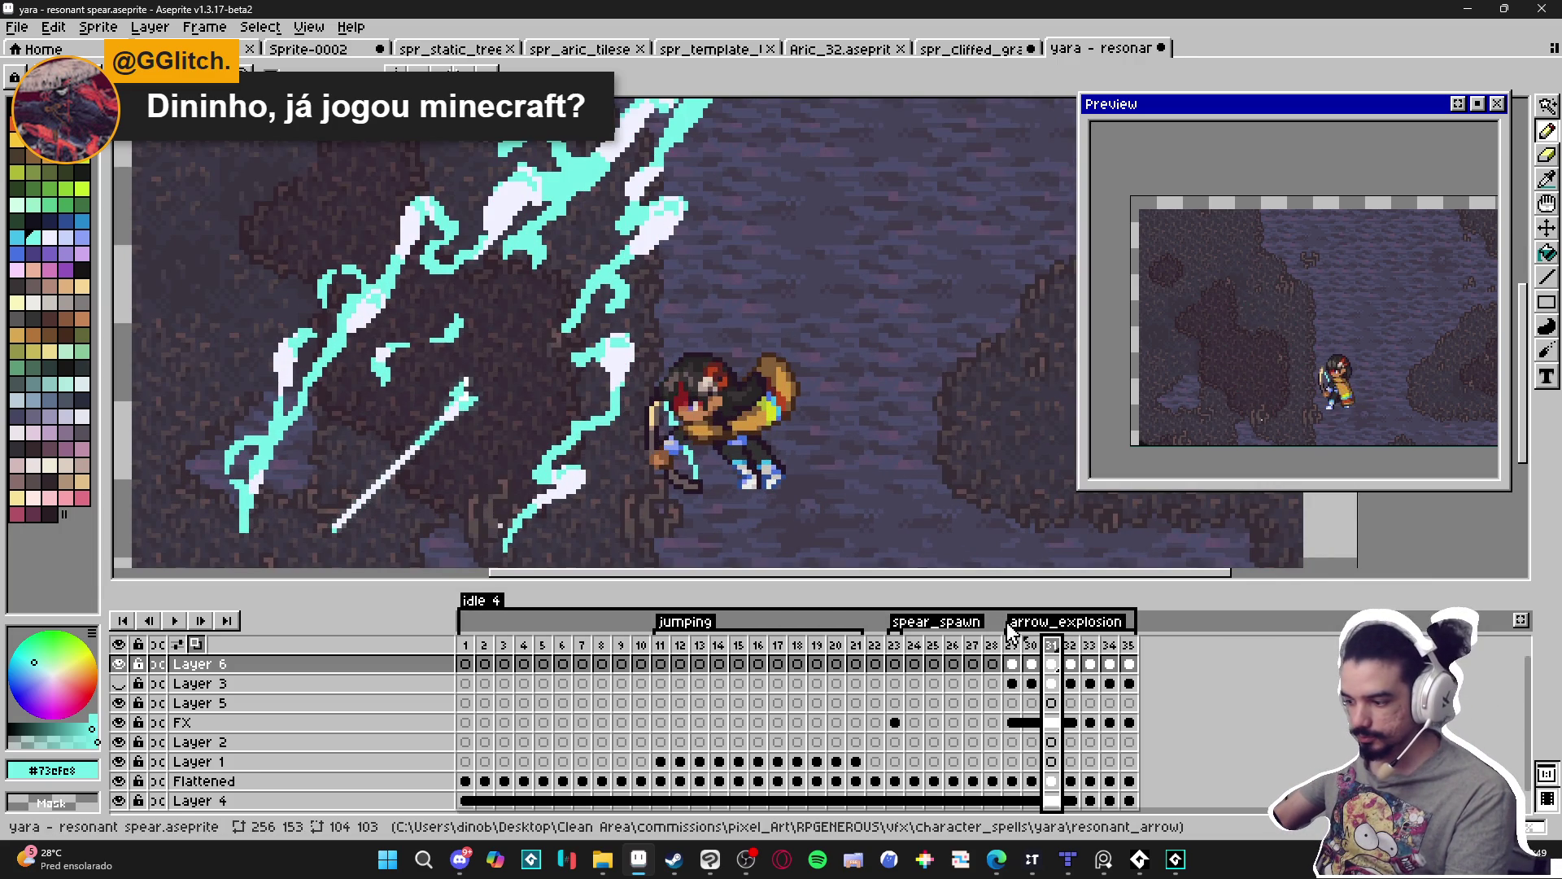
{"action": "left_click", "coordinate": [1031, 647]}
{"action": "scroll", "coordinate": [627, 439], "scroll_direction": "up", "scroll_amount": 3}
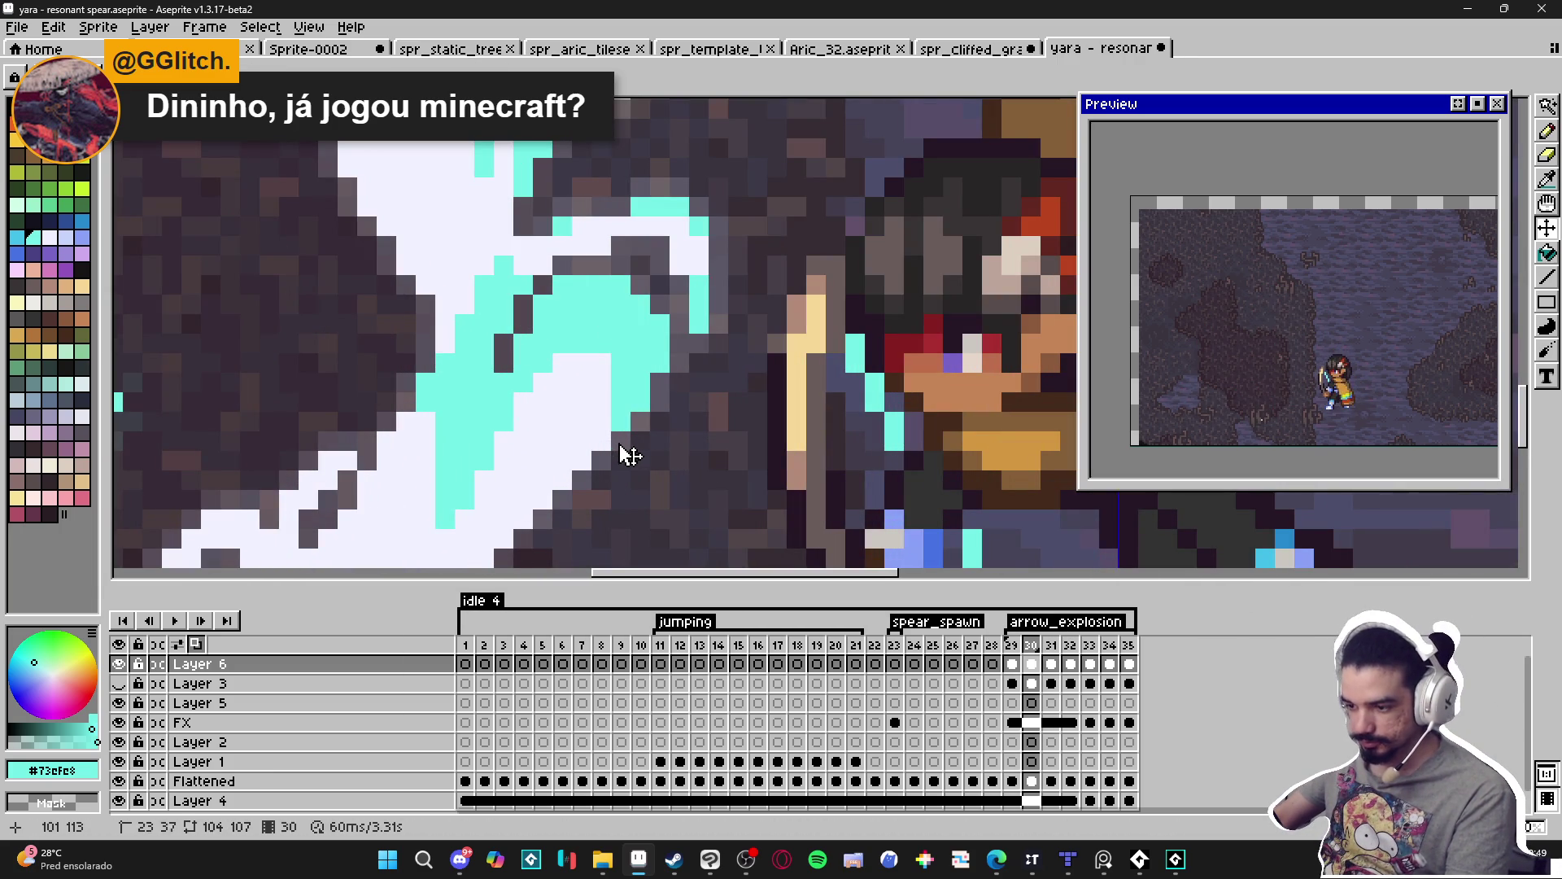
Eyedrop the dark grey, swap to near-white #f1f2ff, and land on frame 31.
{"action": "left_click", "coordinate": [606, 460], "text": "alt"}
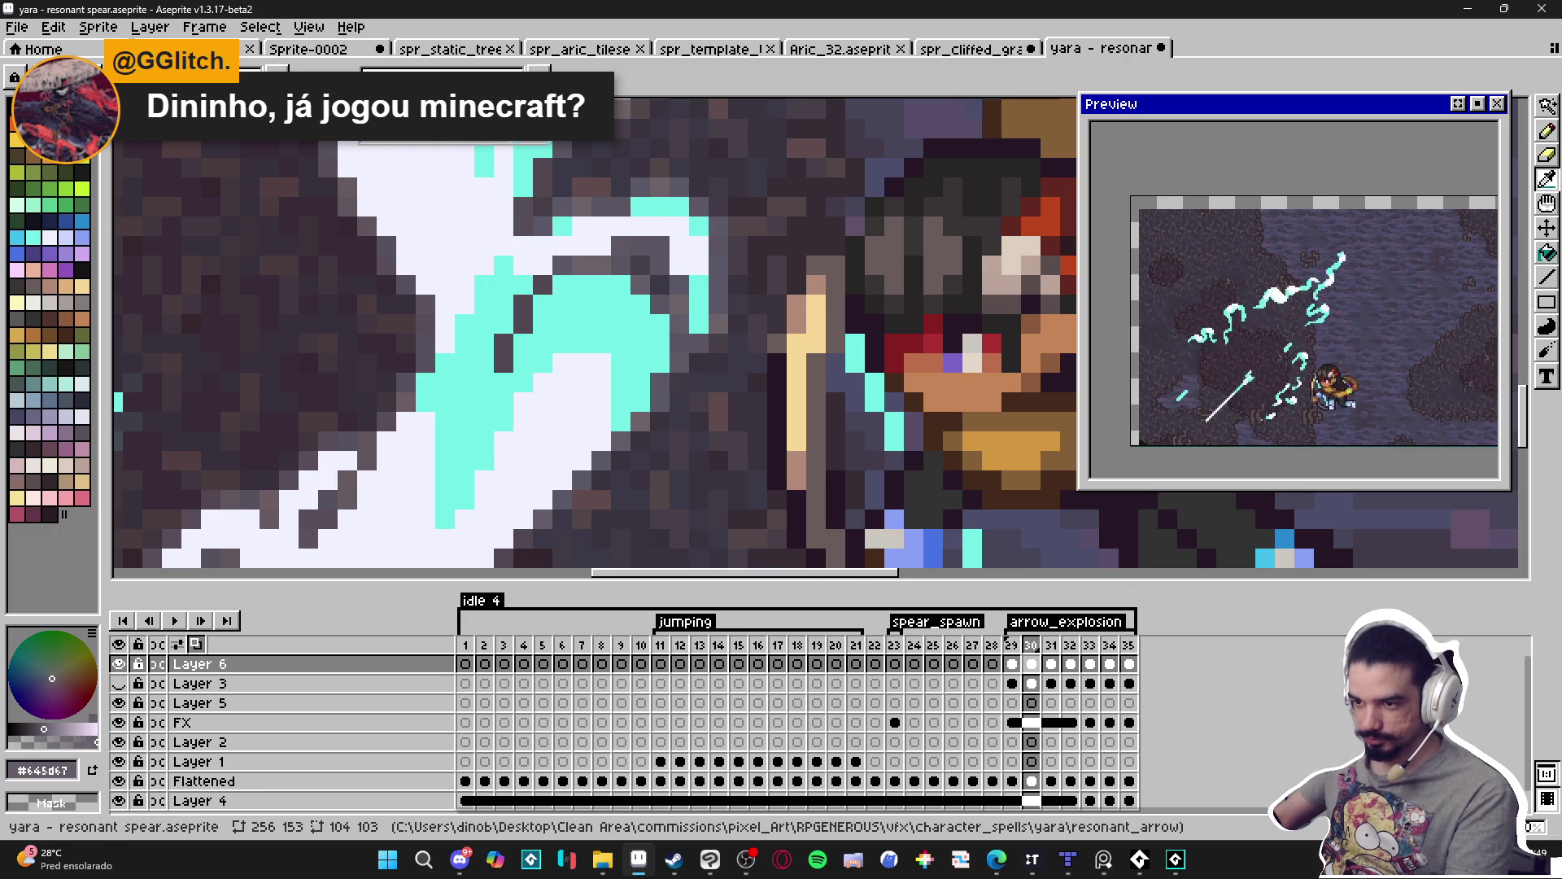
{"action": "key", "text": "x"}
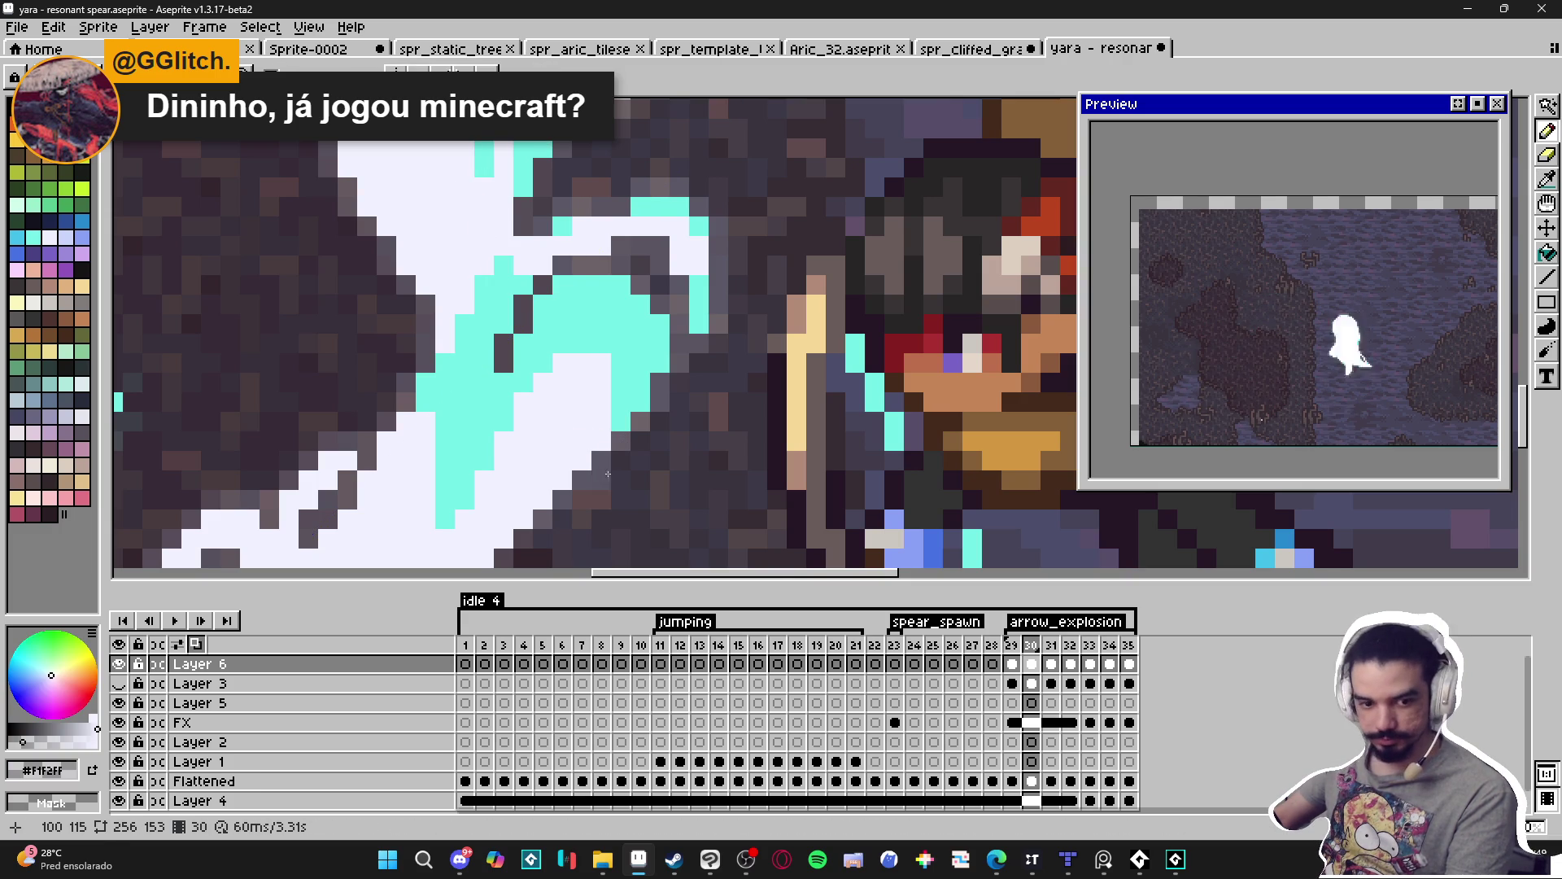
{"action": "scroll", "coordinate": [774, 570], "scroll_direction": "down", "scroll_amount": 5}
{"action": "left_click", "coordinate": [1012, 647]}
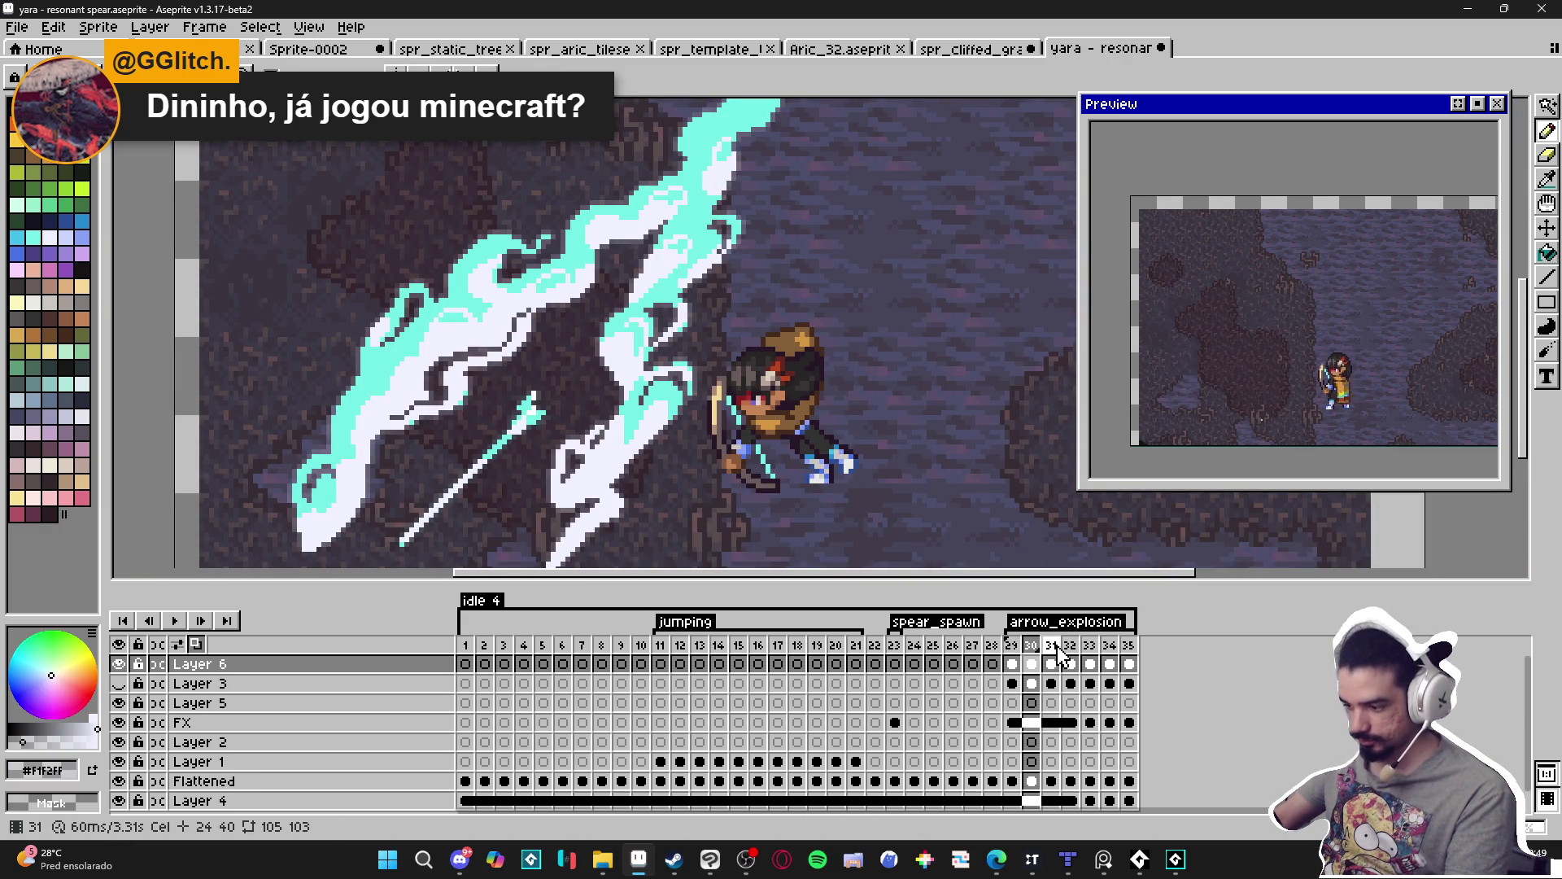
{"action": "left_click", "coordinate": [1058, 646]}
{"action": "scroll", "coordinate": [622, 482], "scroll_direction": "down", "scroll_amount": 1}
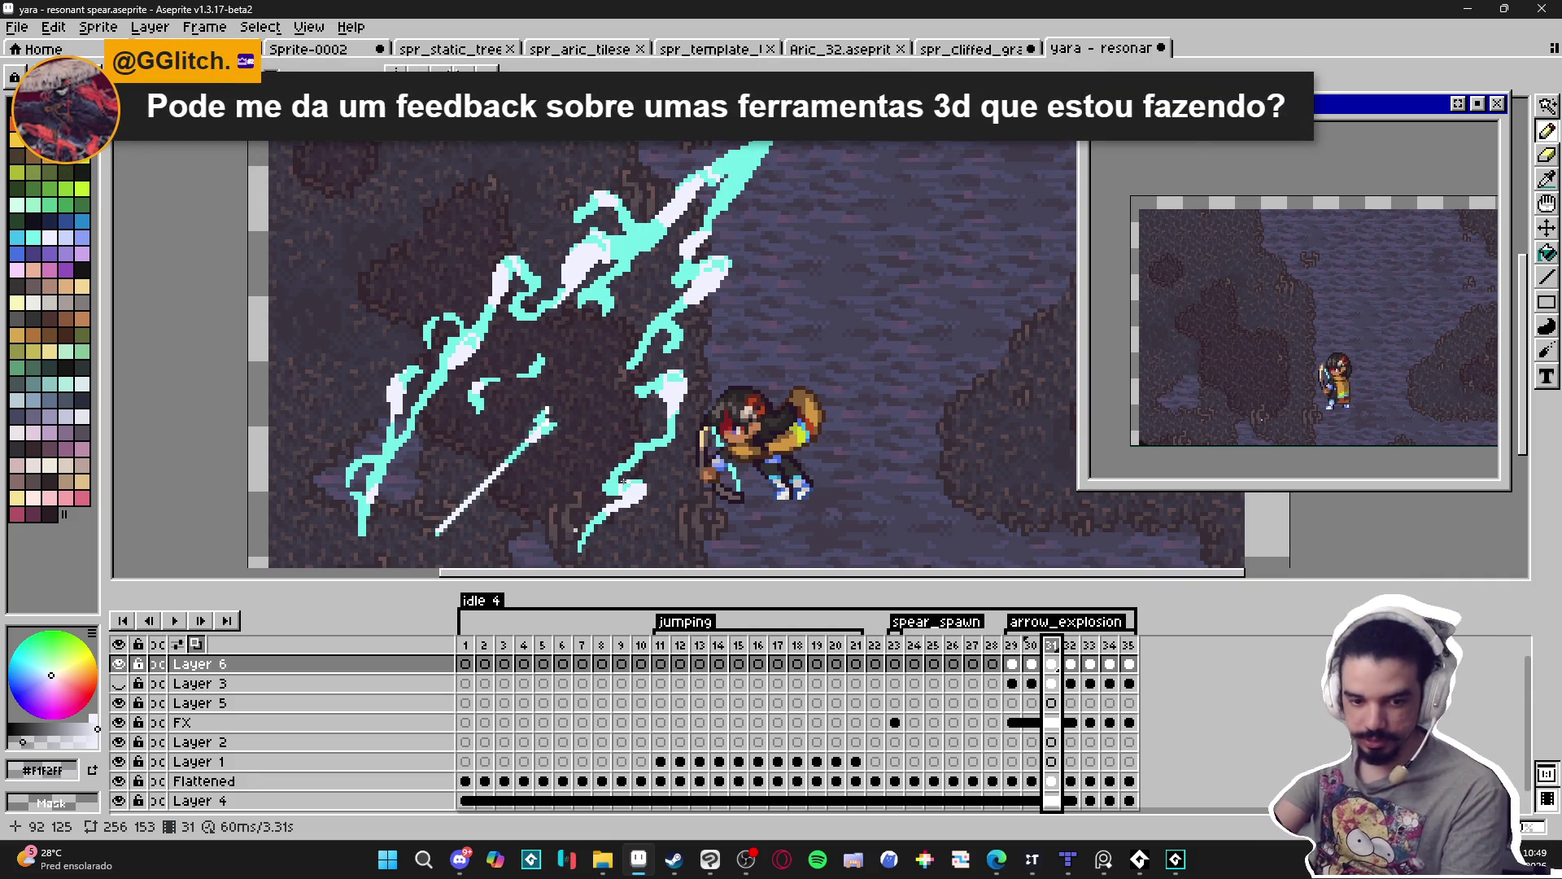
Cancel the Outline effect, revisit frames 31–32, select the Move tool, and switch to Discord.
{"action": "key", "text": "shift+o"}
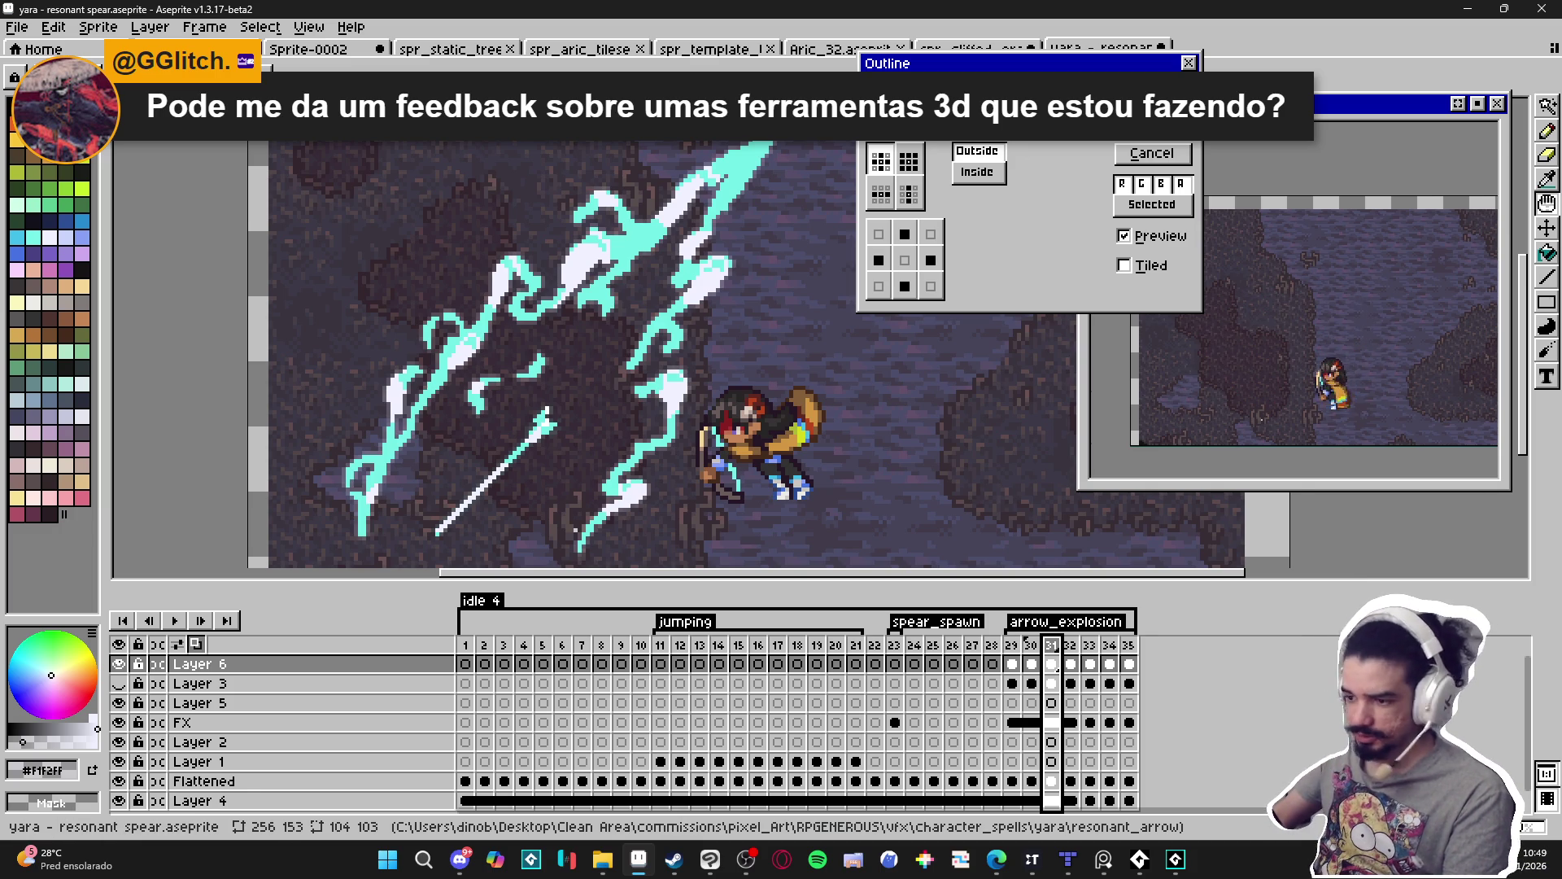
{"action": "left_click", "coordinate": [1151, 153]}
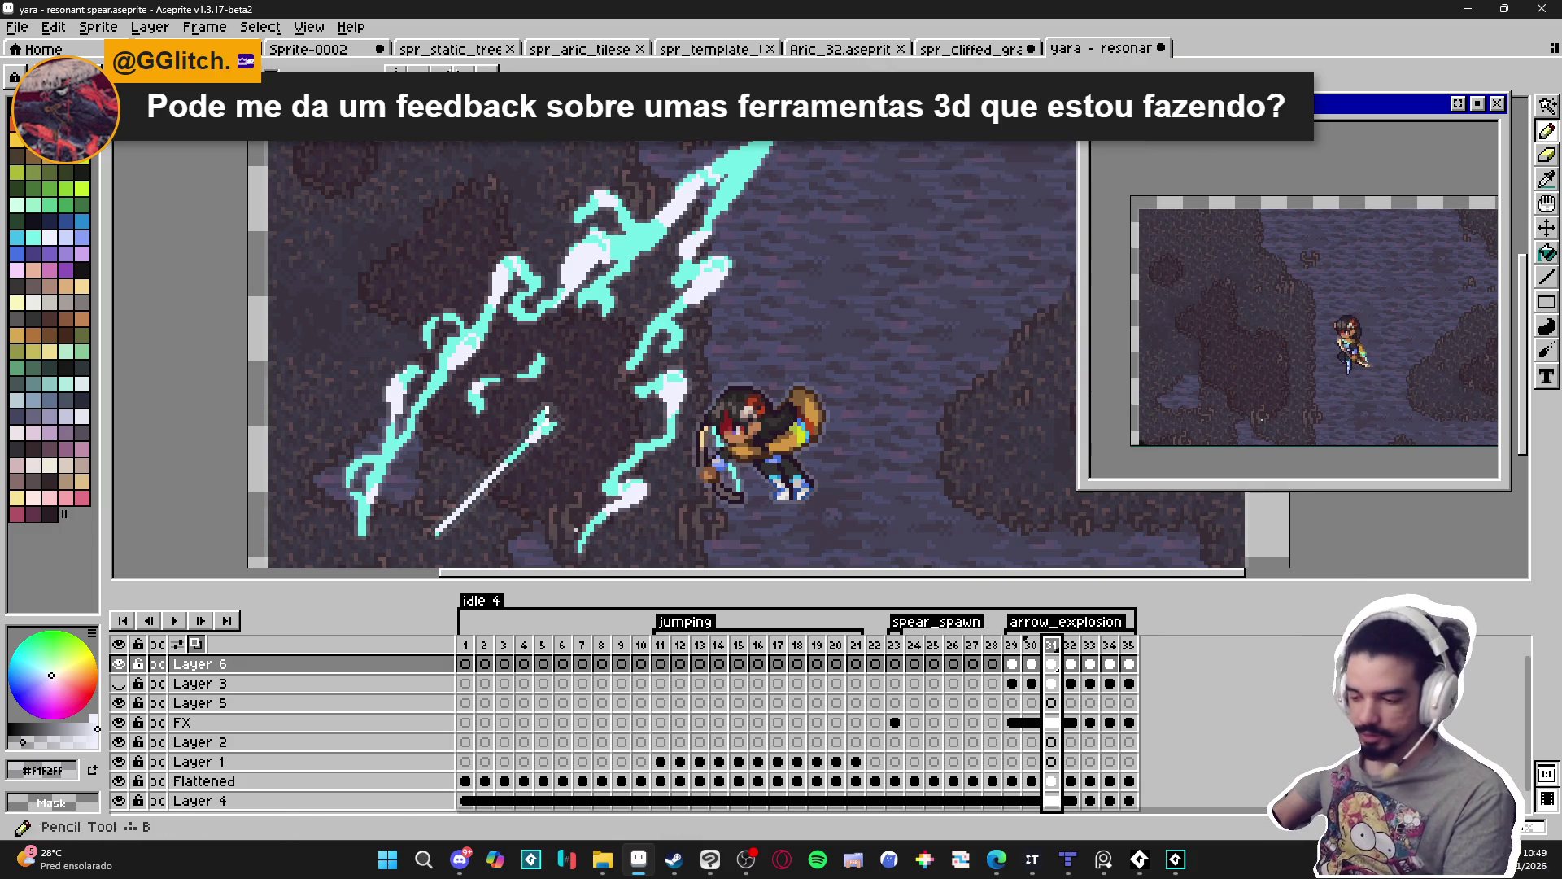
{"action": "left_click", "coordinate": [1071, 644]}
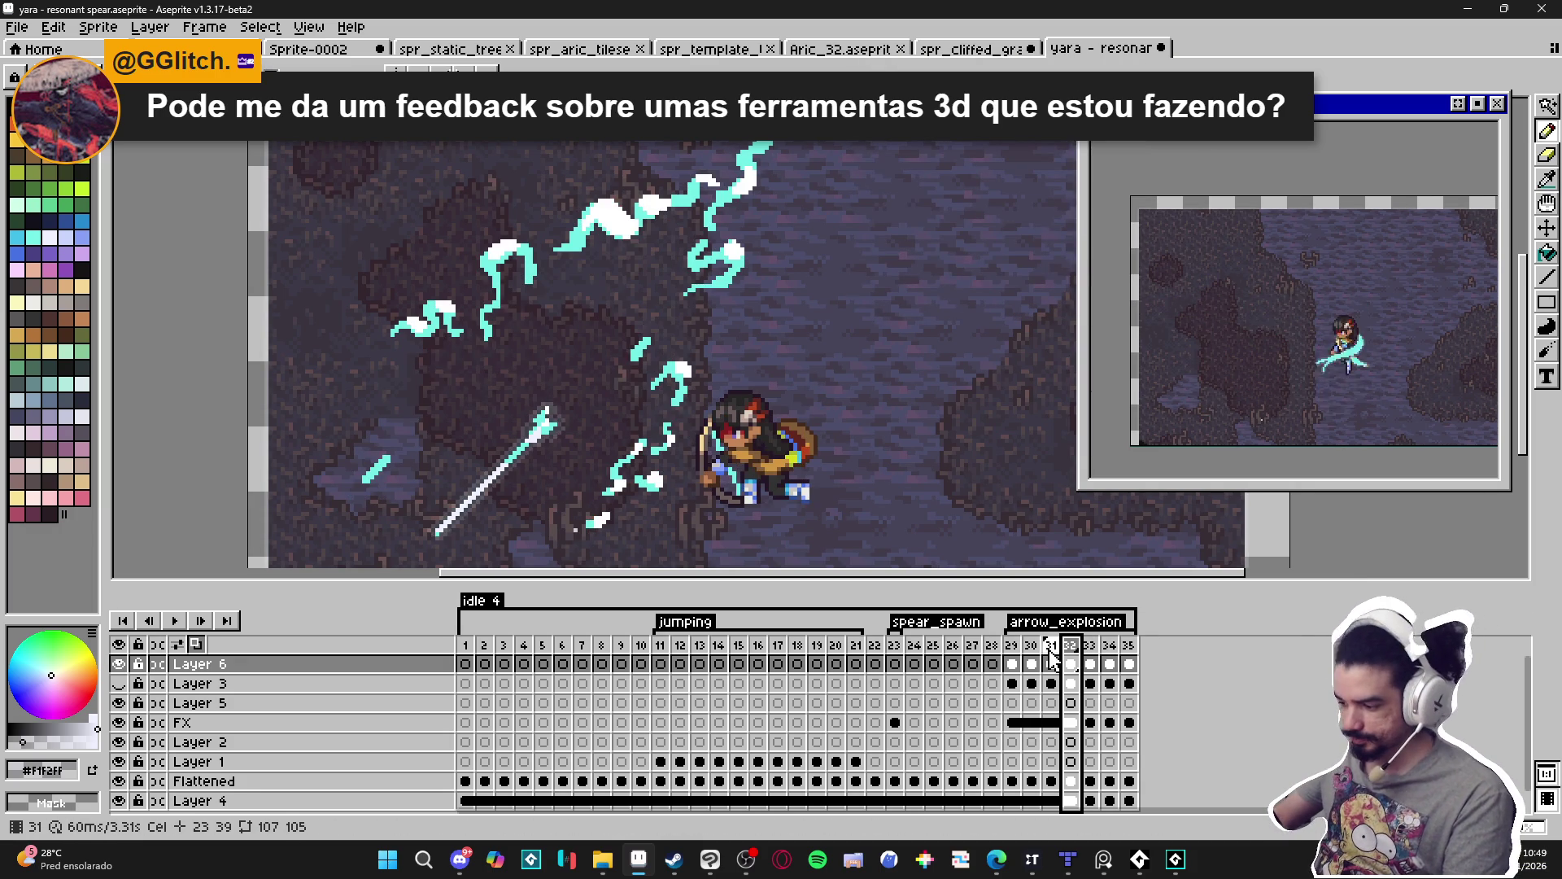
{"action": "left_click", "coordinate": [1052, 645]}
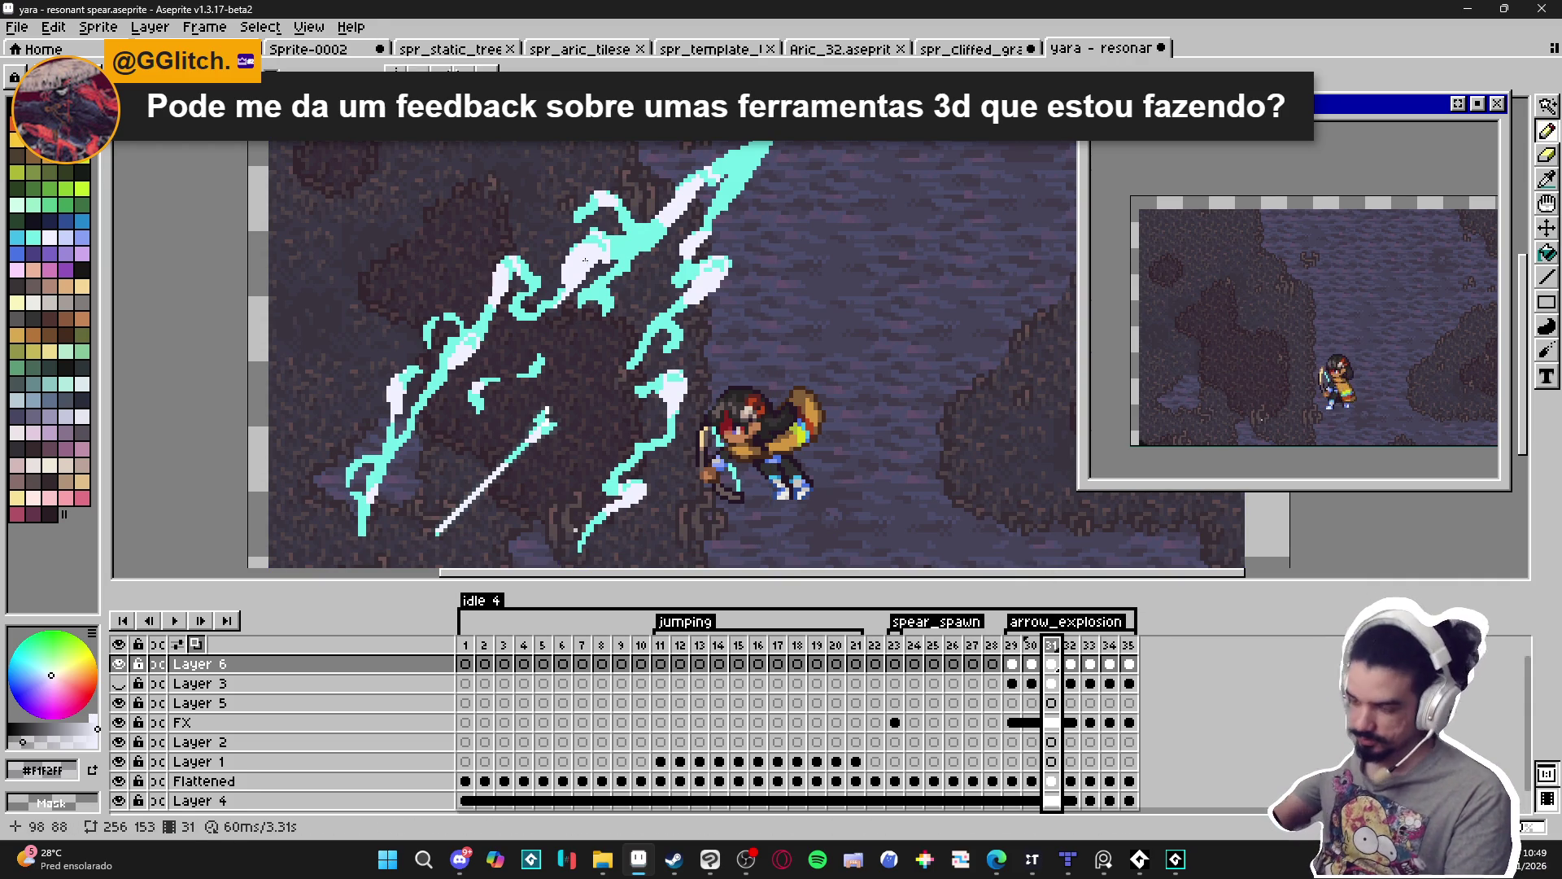
{"action": "key", "text": "v"}
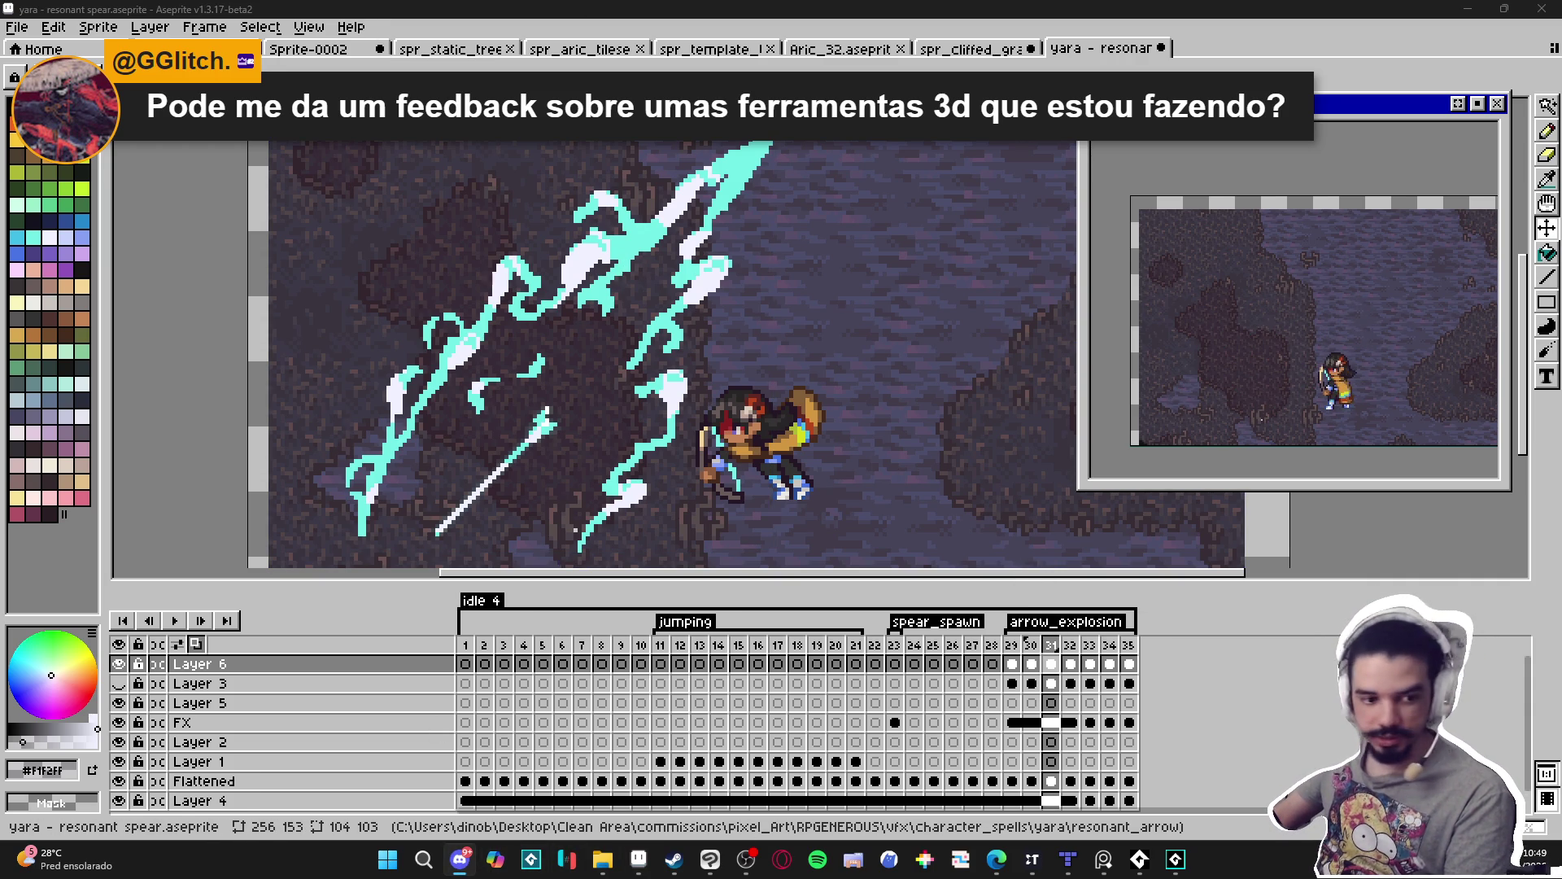
{"action": "left_click", "coordinate": [460, 858]}
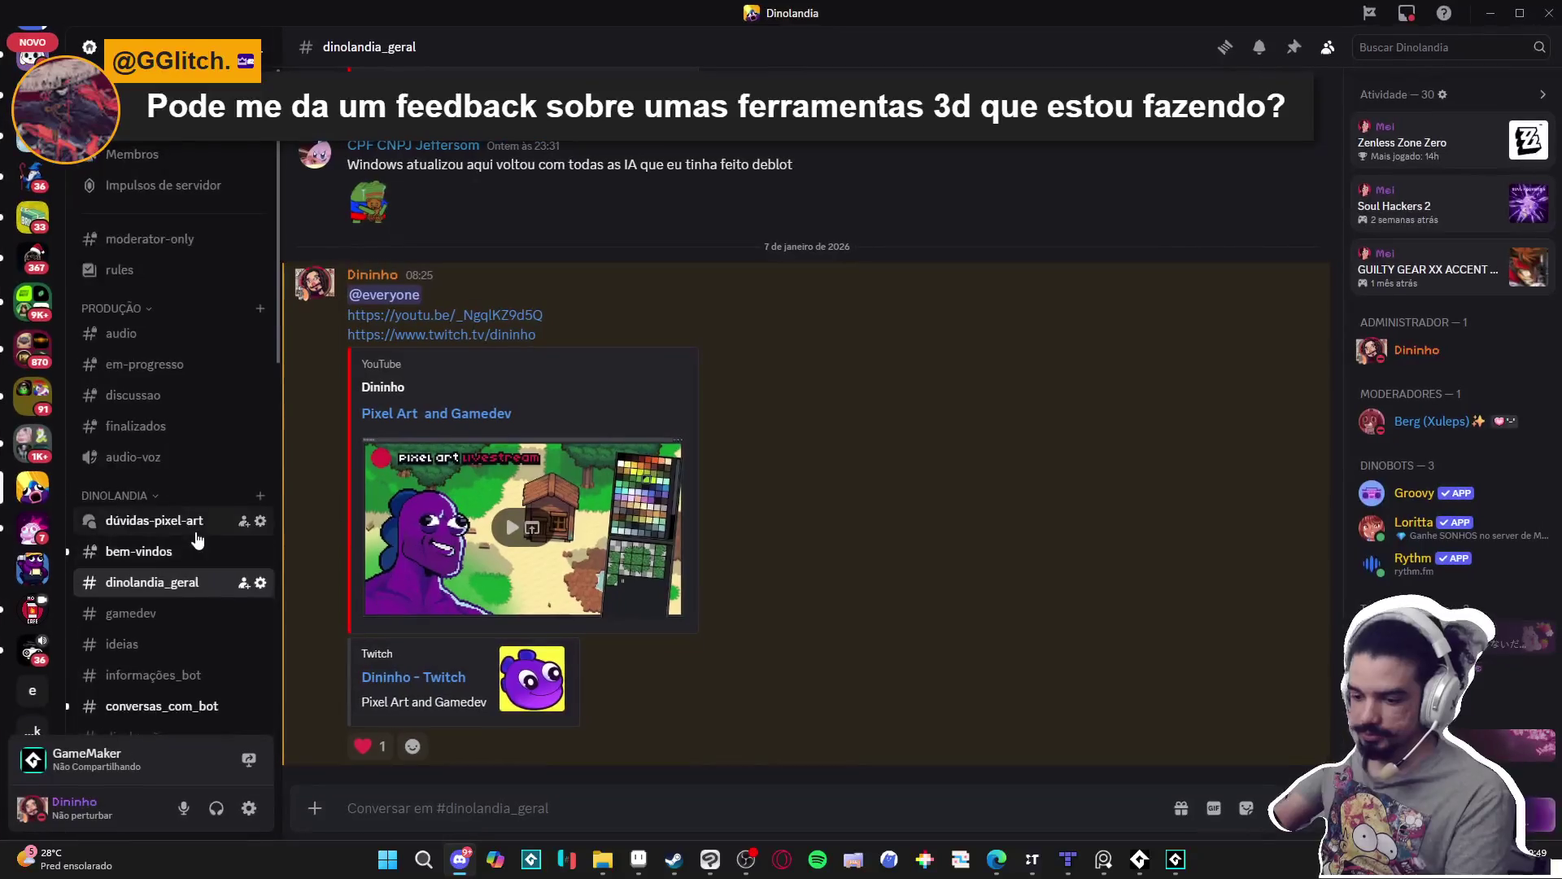
Check #feedback_artistico and a member's activity details, then minimize Discord.
{"action": "left_click", "coordinate": [163, 547]}
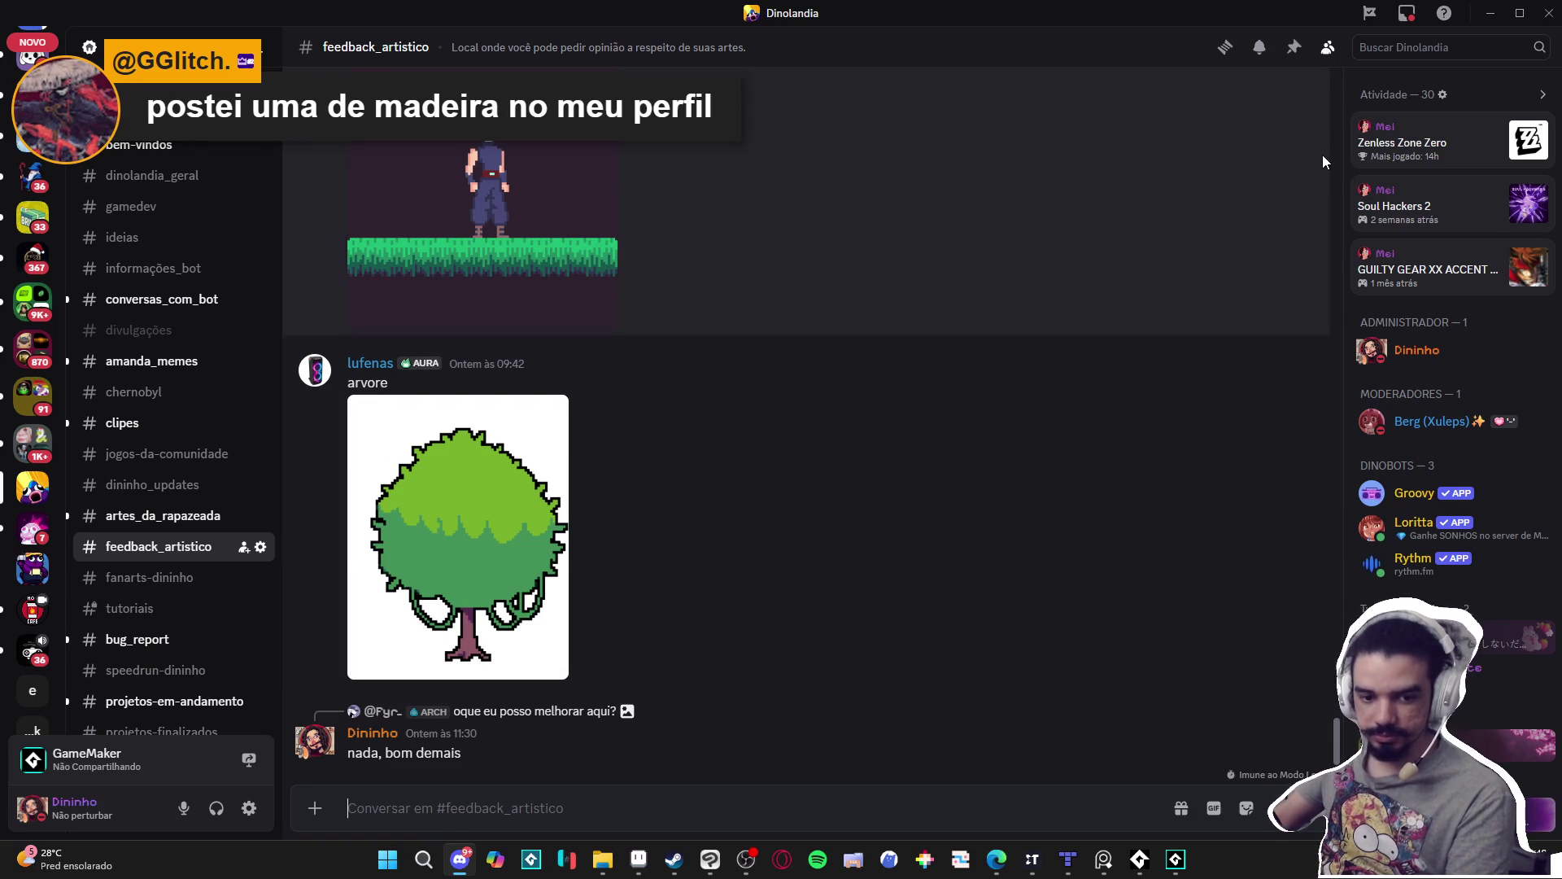
{"action": "left_click", "coordinate": [1388, 130]}
{"action": "key", "text": "Escape"}
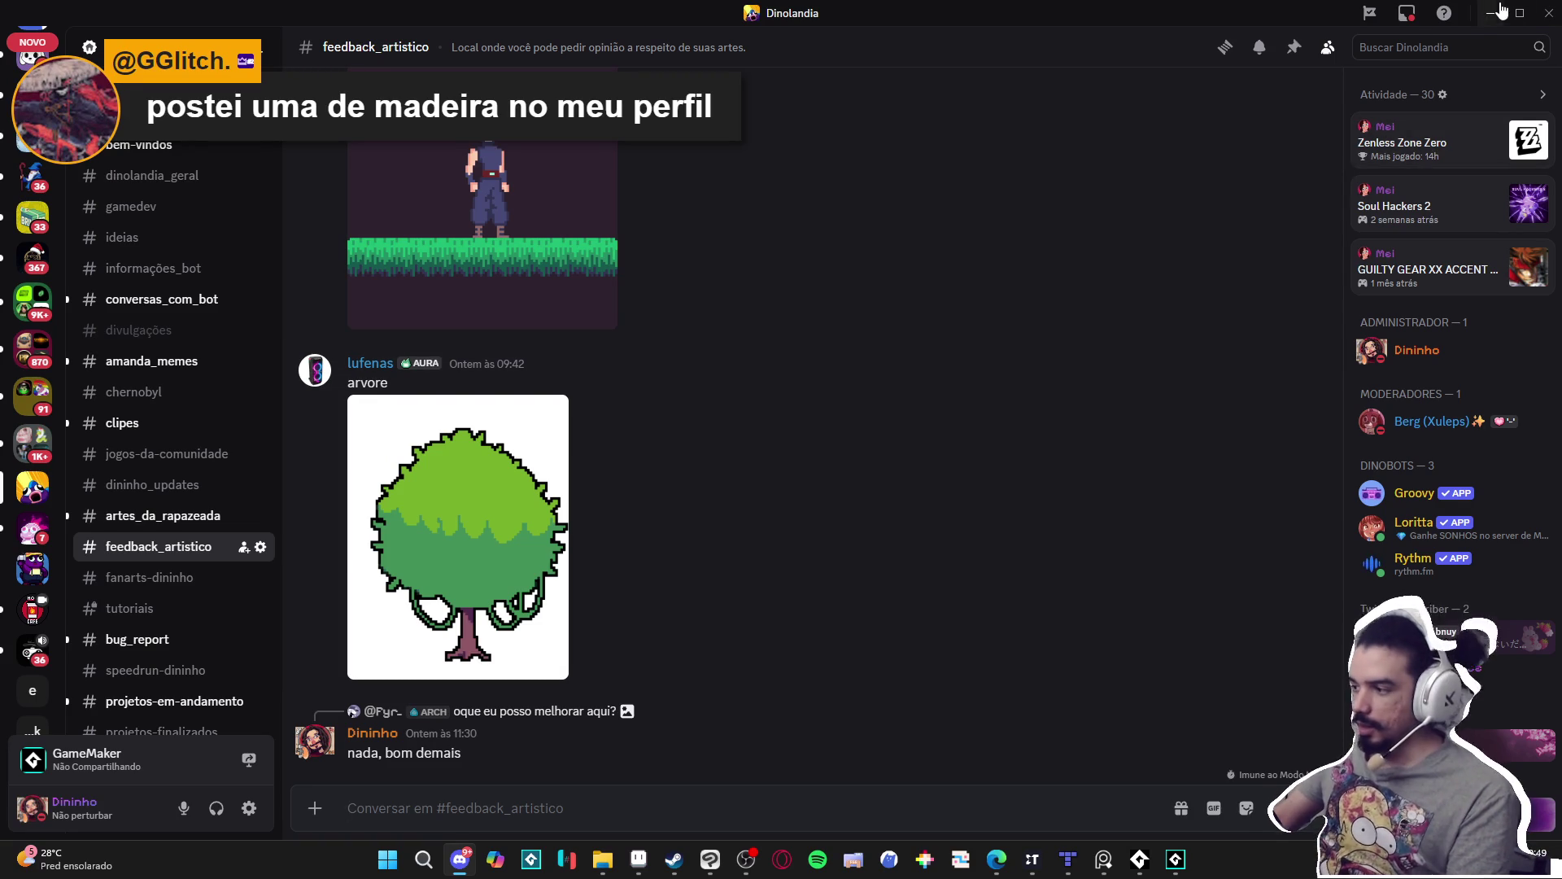
{"action": "left_click", "coordinate": [1496, 12]}
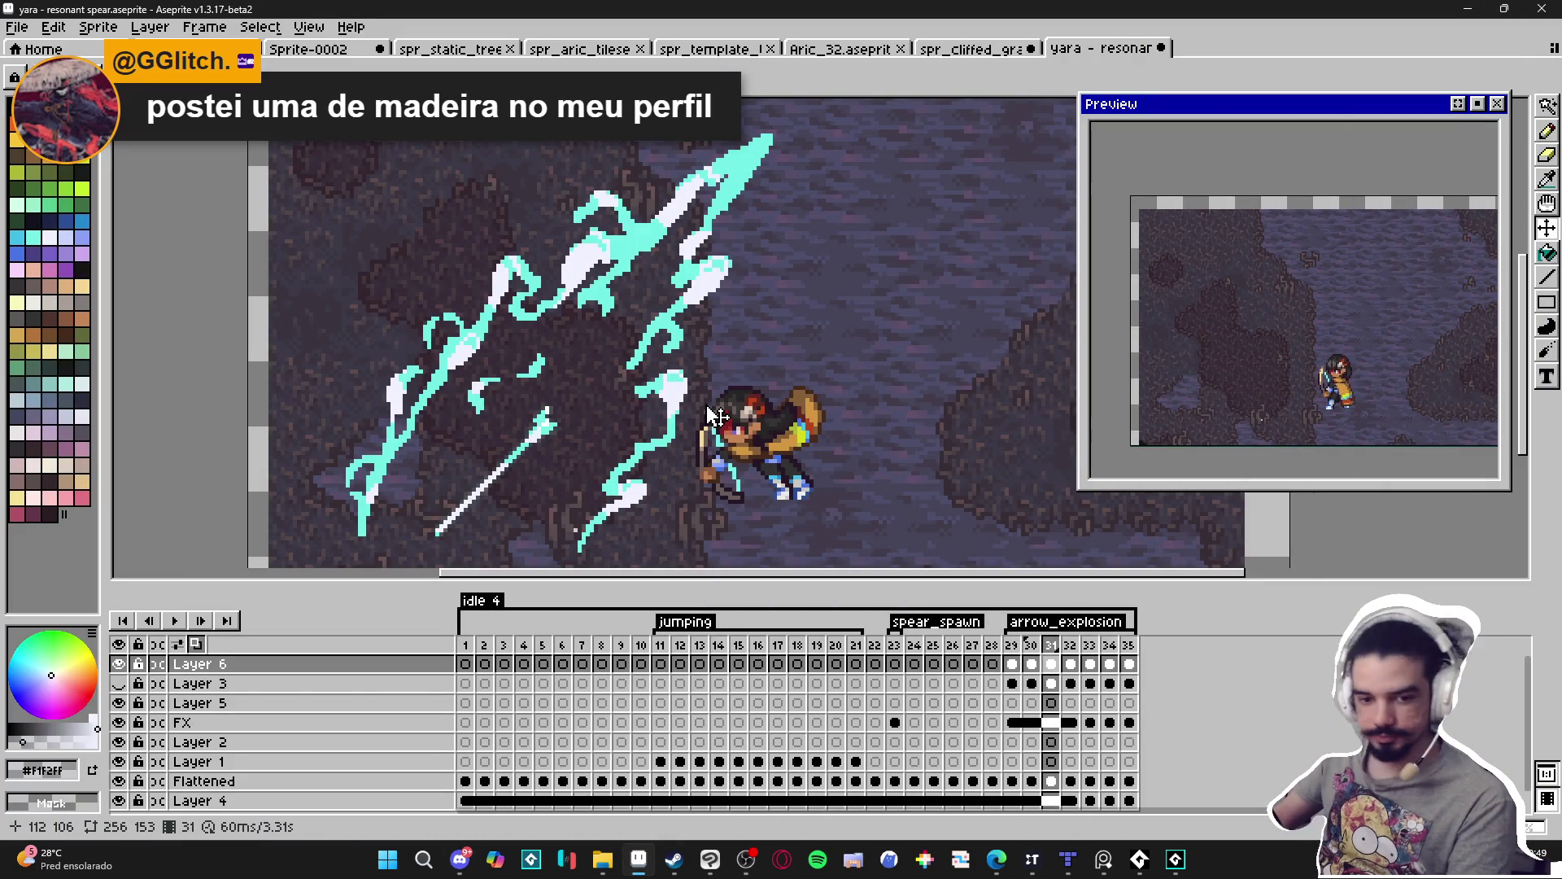
Apply the #f1f2ff outline to successive arrow_explosion frames up to frame 33.
{"action": "key", "text": "shift+o"}
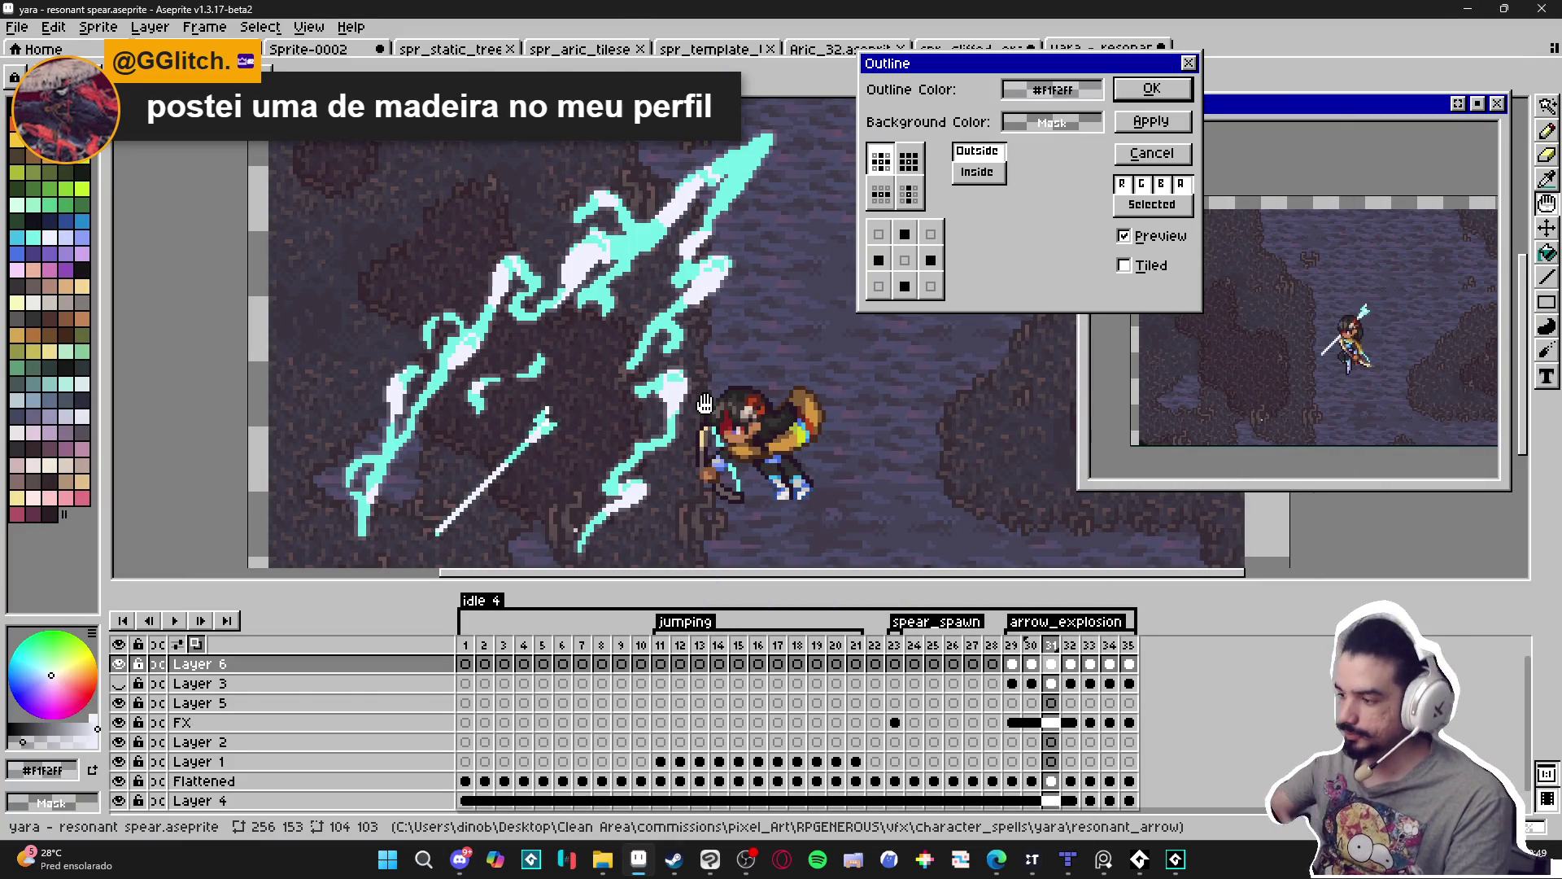
{"action": "left_click", "coordinate": [1151, 89]}
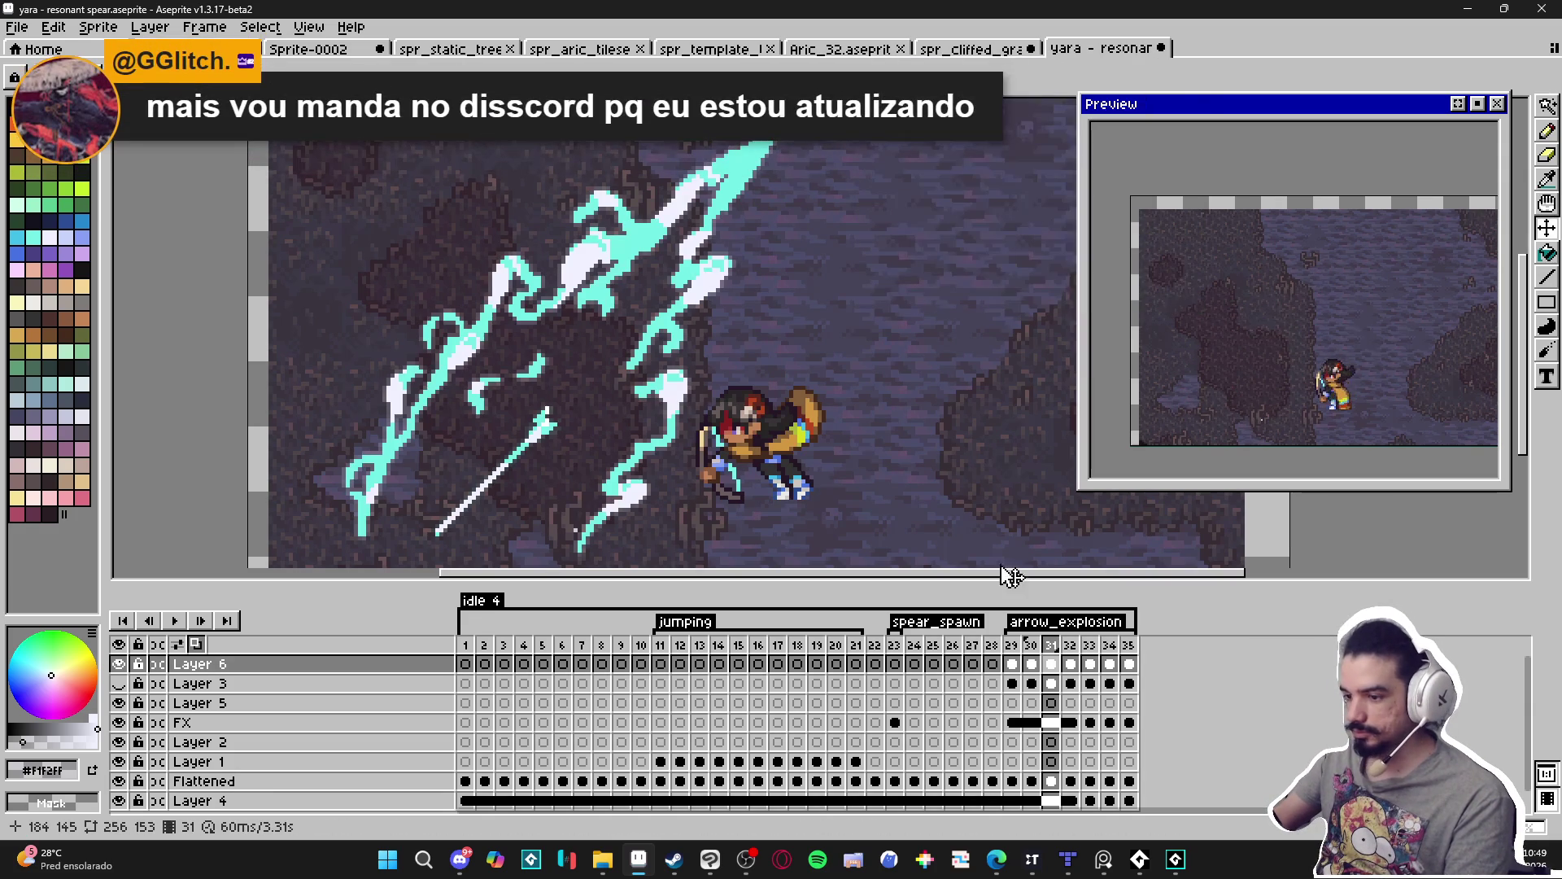
{"action": "left_click", "coordinate": [1070, 649]}
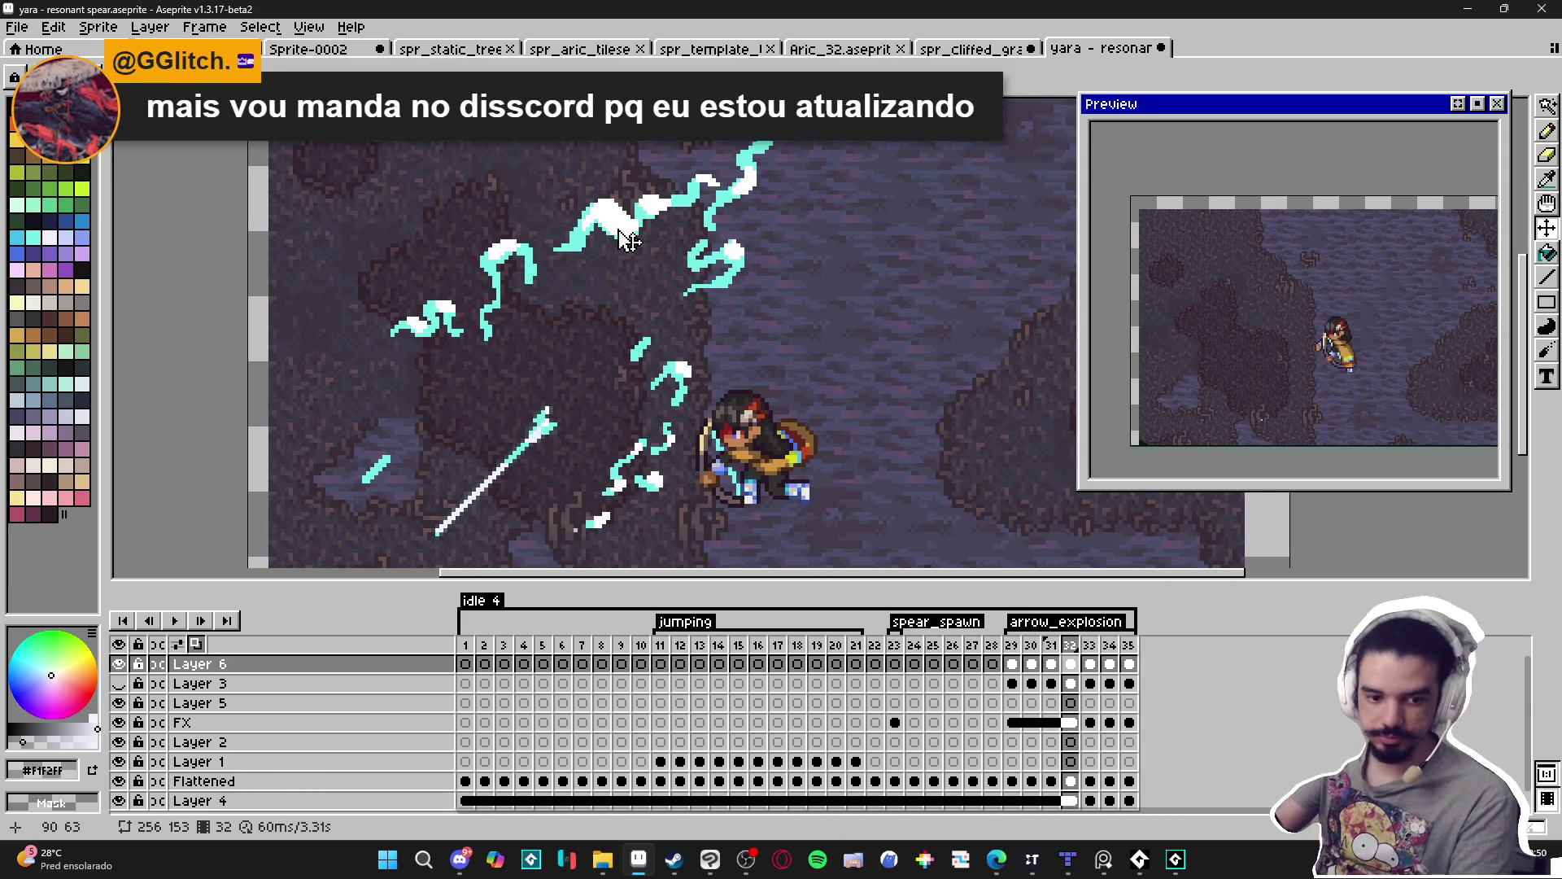
{"action": "key", "text": "shift+o"}
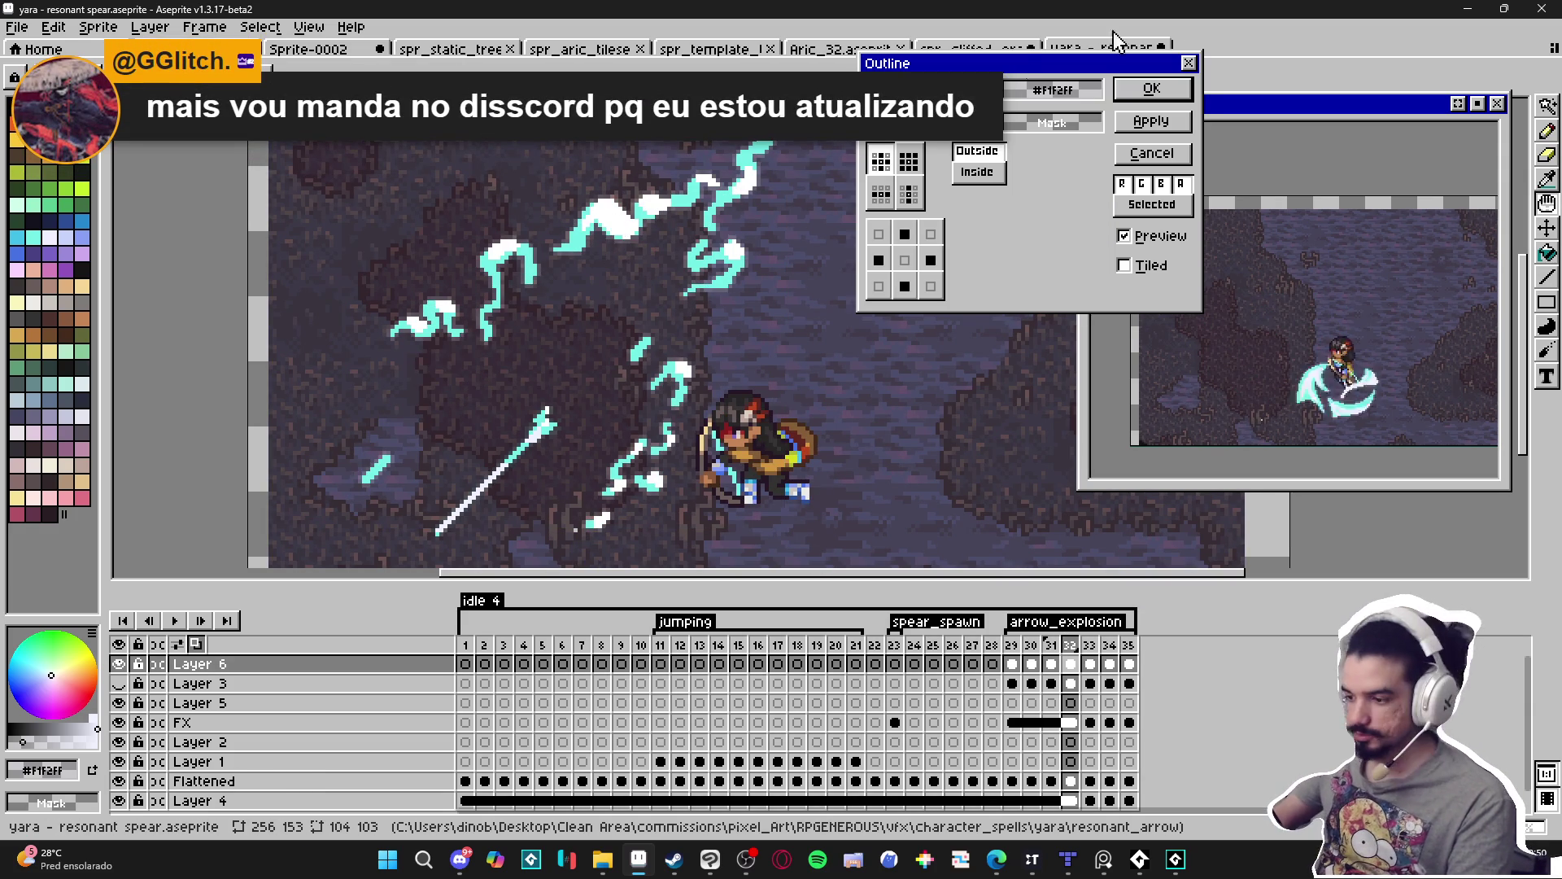
{"action": "left_click", "coordinate": [1172, 91]}
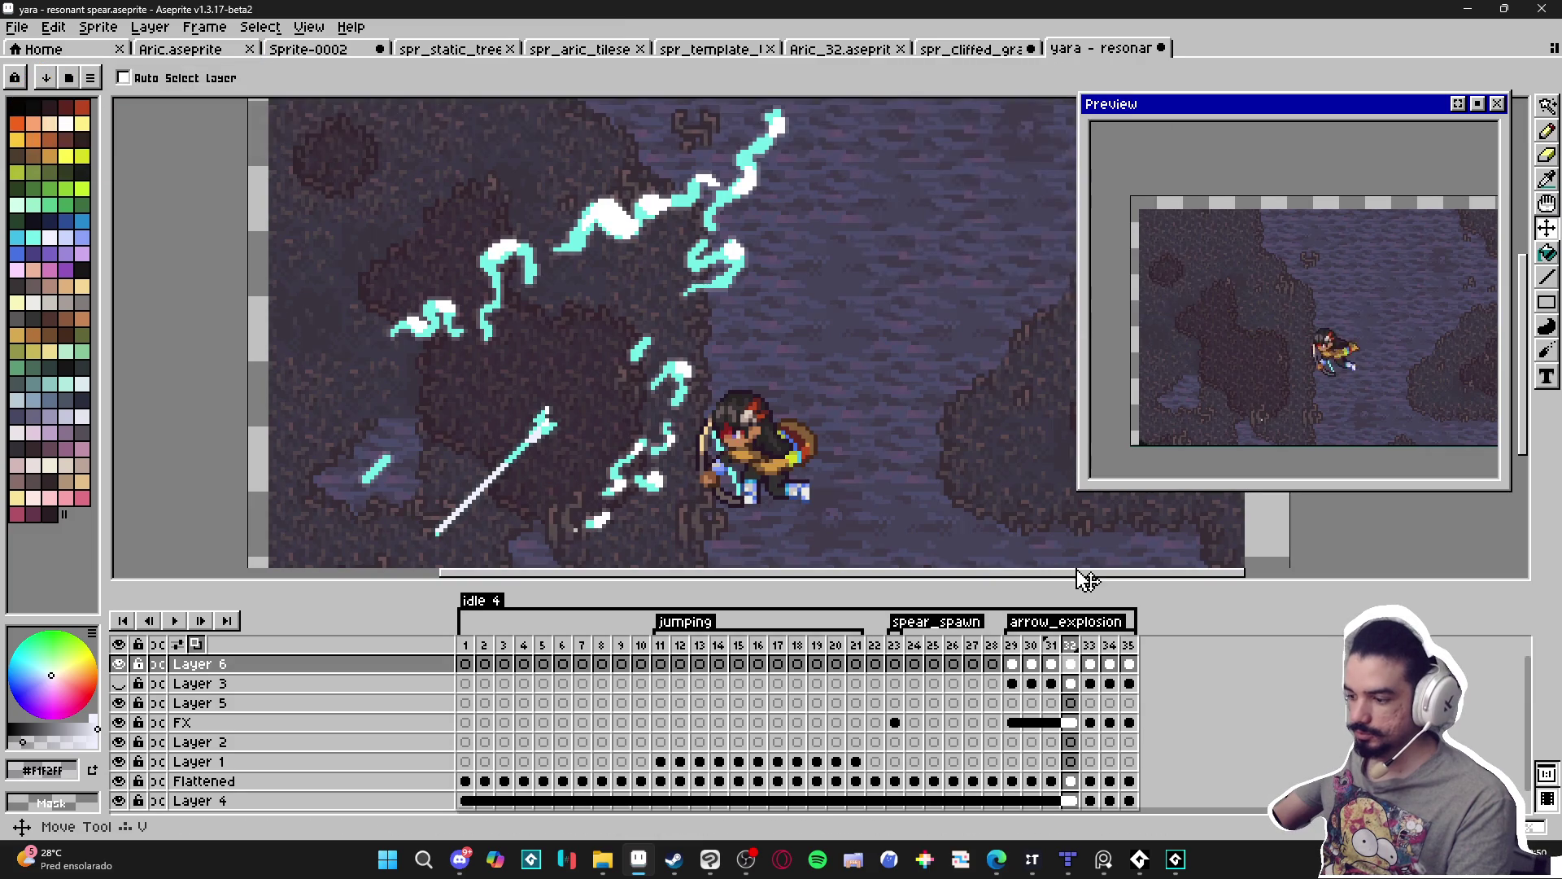
{"action": "left_click", "coordinate": [1099, 664]}
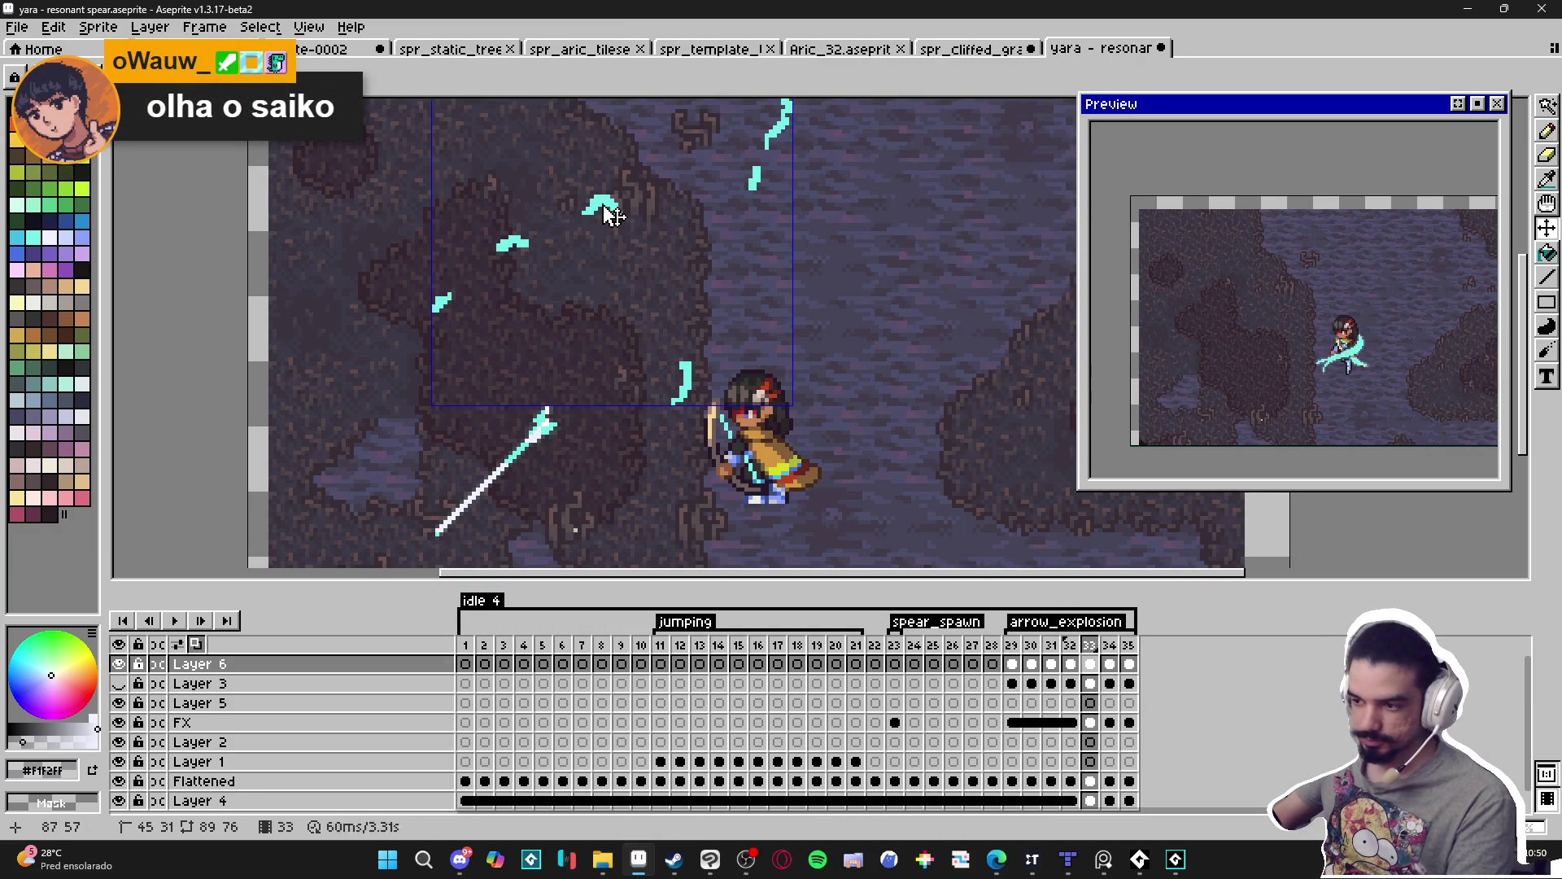
{"action": "key", "text": "shift+o"}
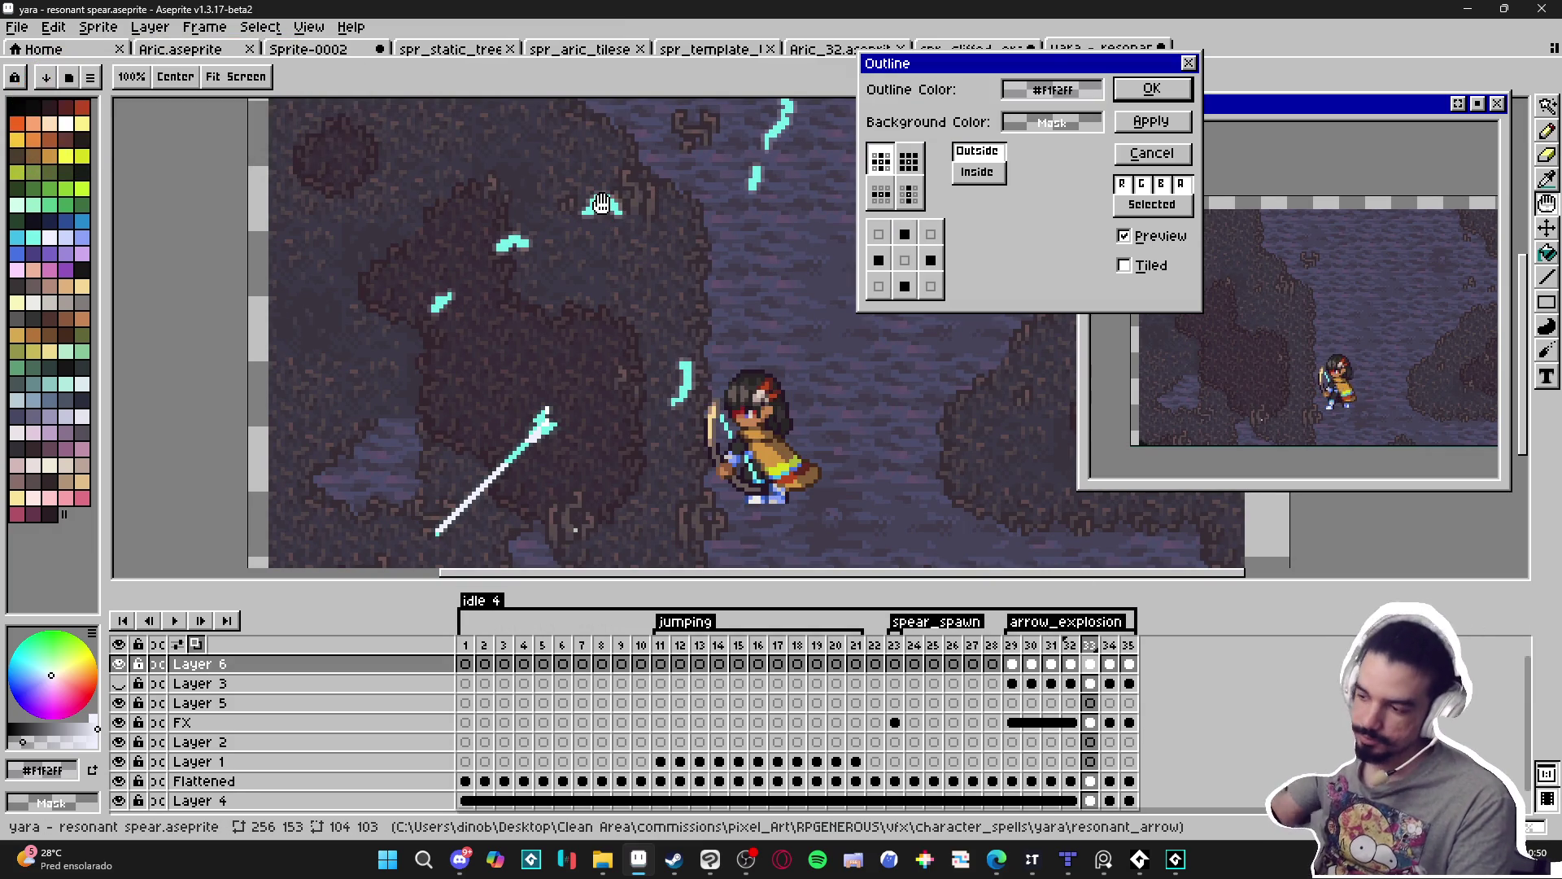
{"action": "left_click", "coordinate": [1152, 87]}
Outline frame 34 in #f1f2ff and cancel the effect on frame 35.
{"action": "key", "text": "Right"}
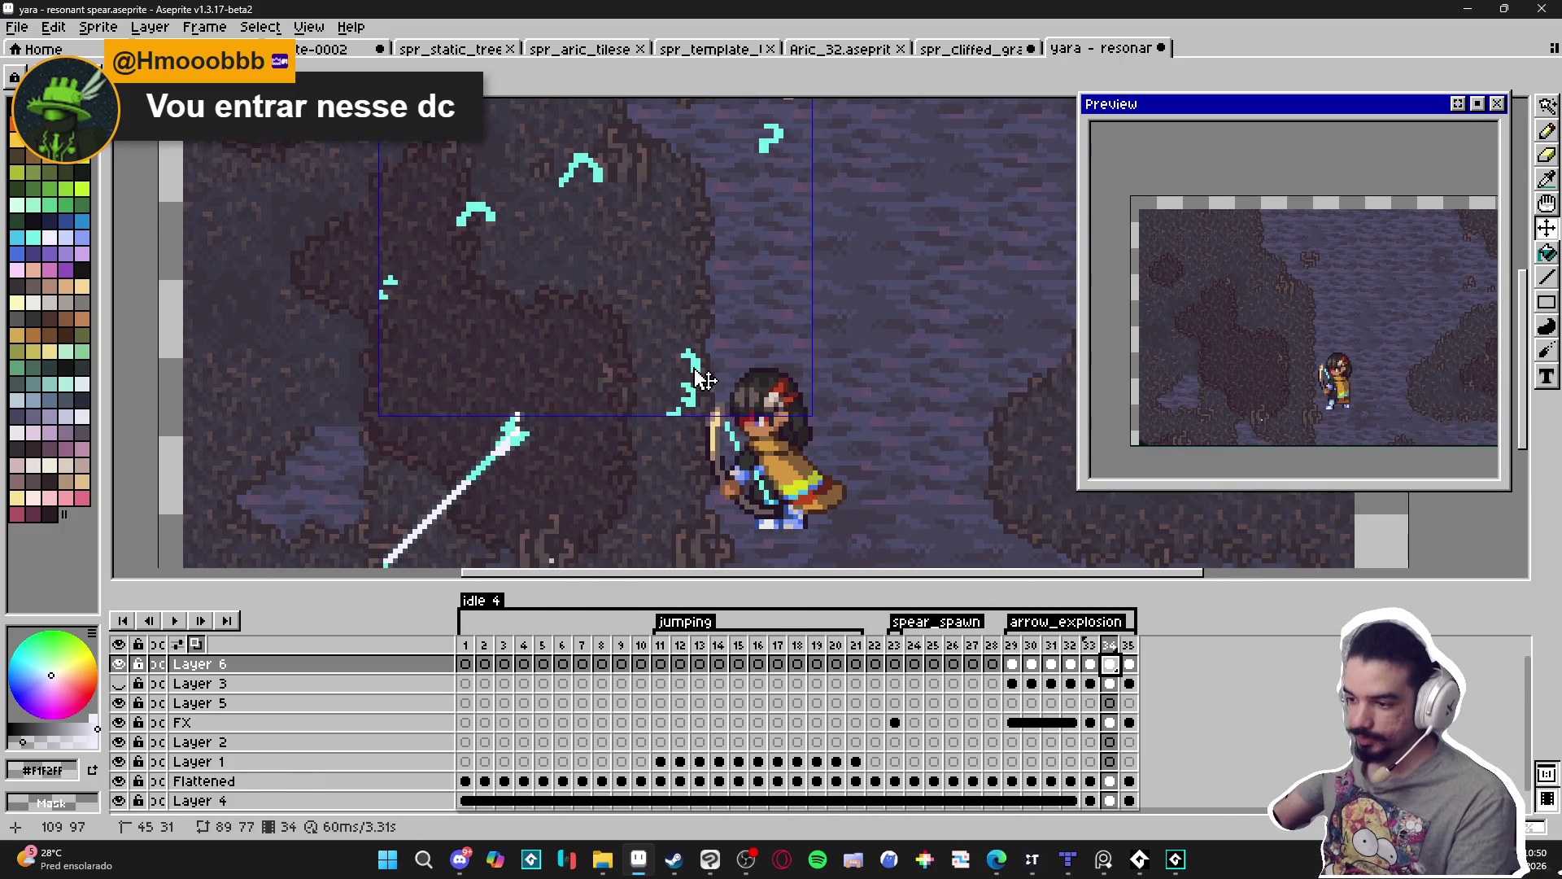
{"action": "scroll", "coordinate": [647, 439], "scroll_direction": "down", "scroll_amount": 2}
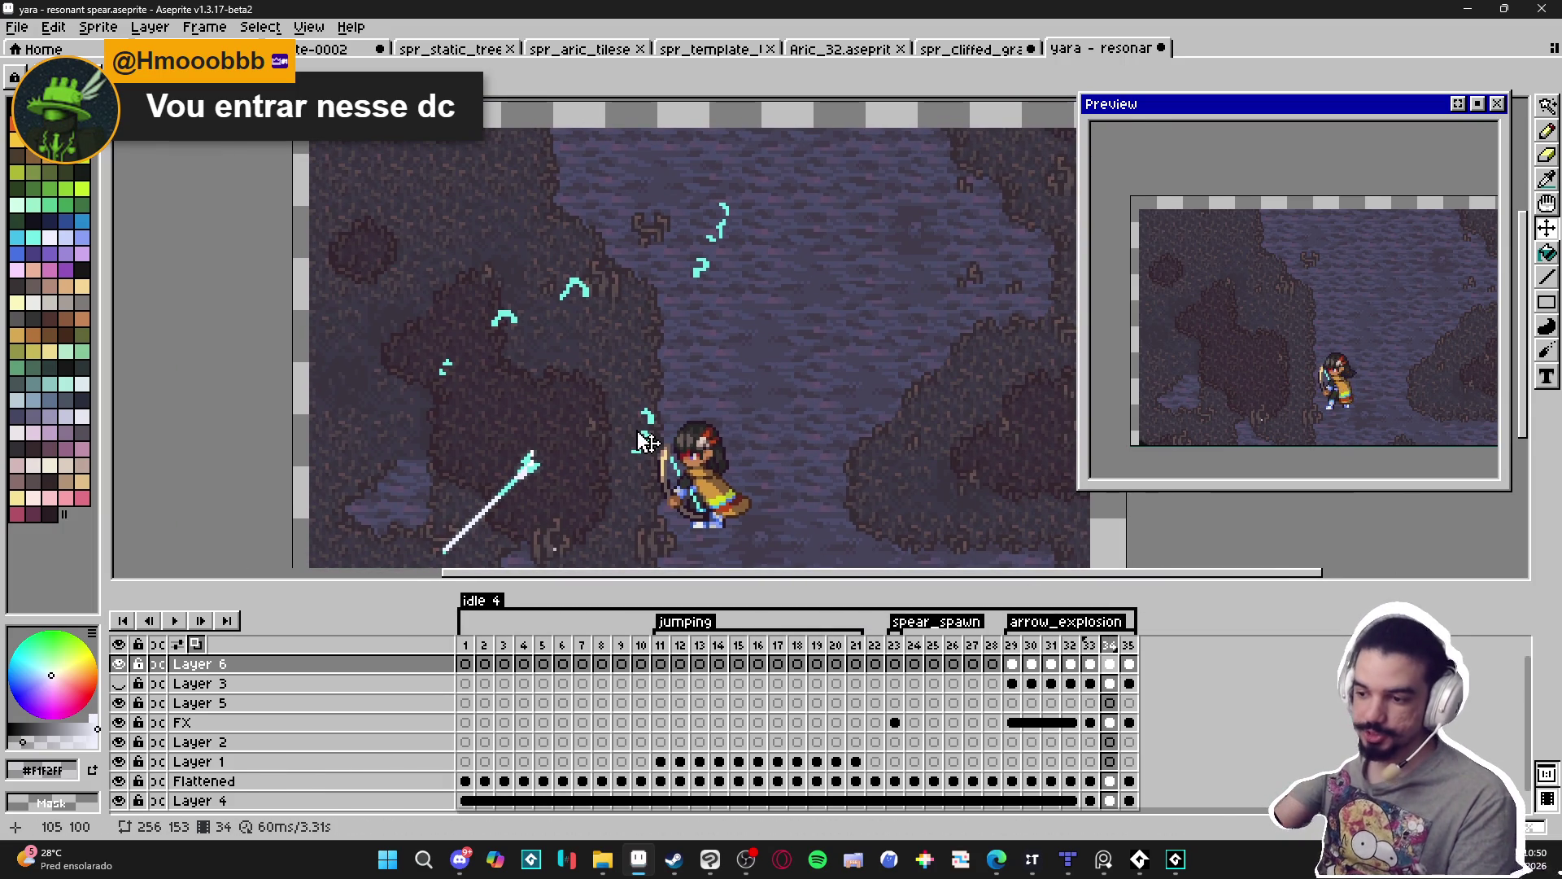
{"action": "key", "text": "shift+o"}
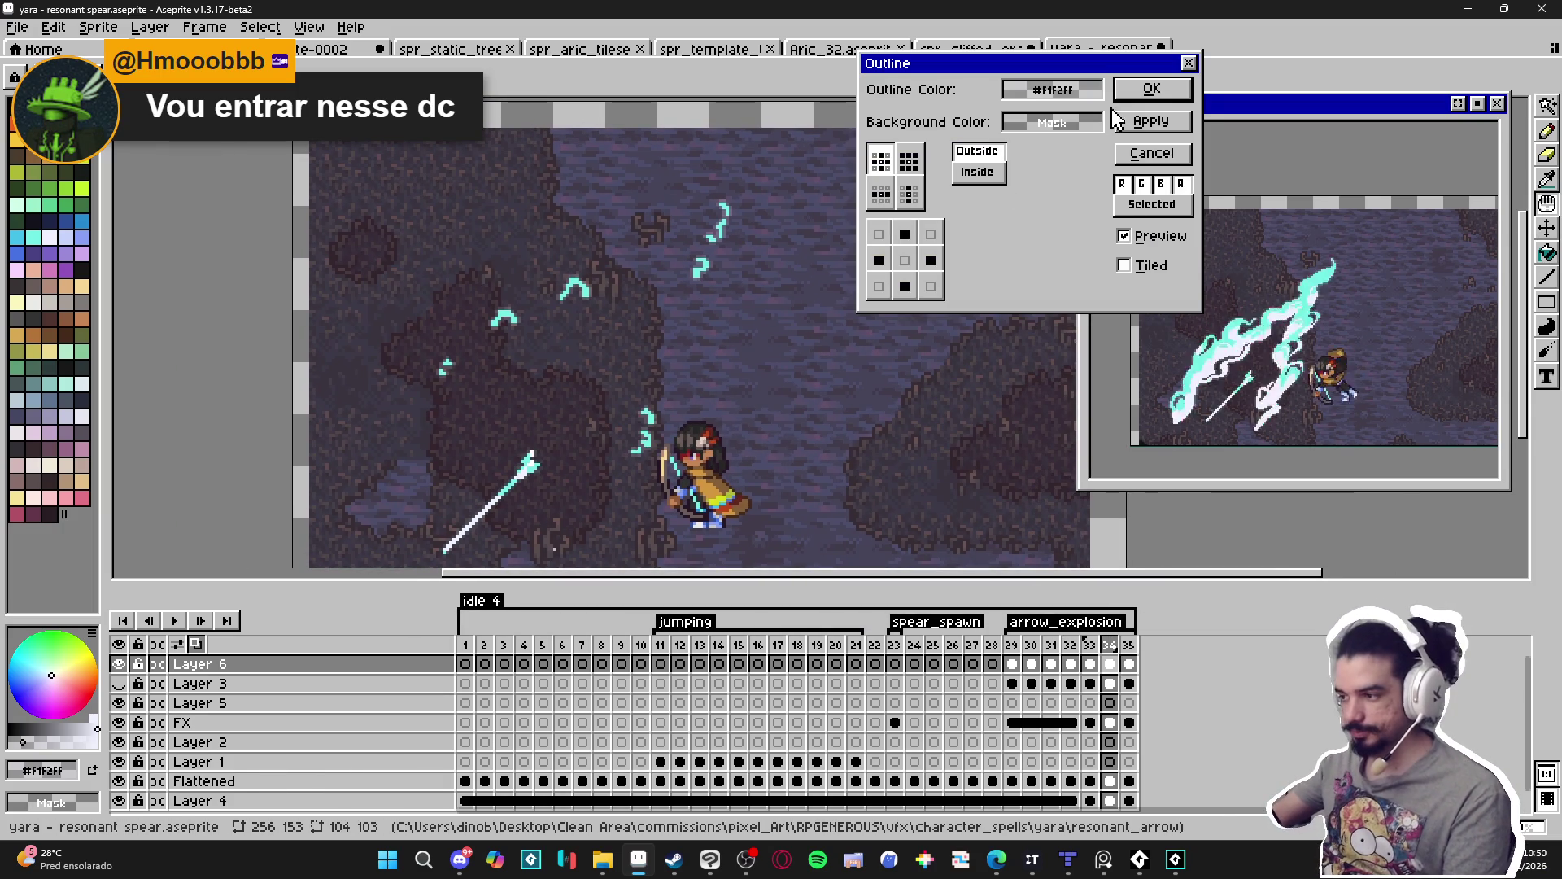
{"action": "left_click", "coordinate": [1153, 88]}
{"action": "key", "text": "Right"}
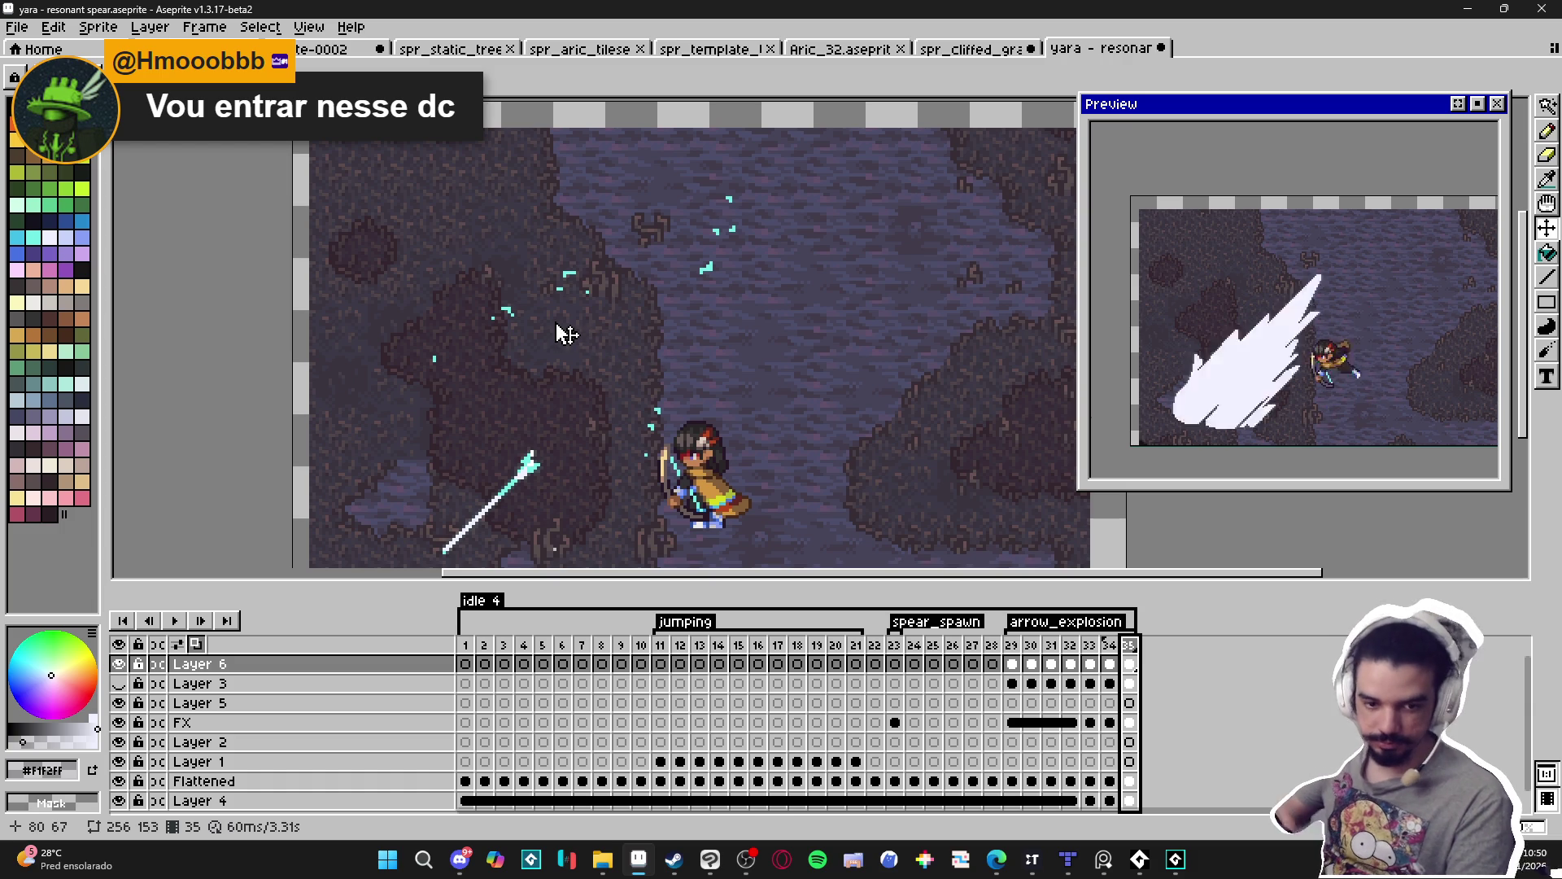
{"action": "key", "text": "shift+o"}
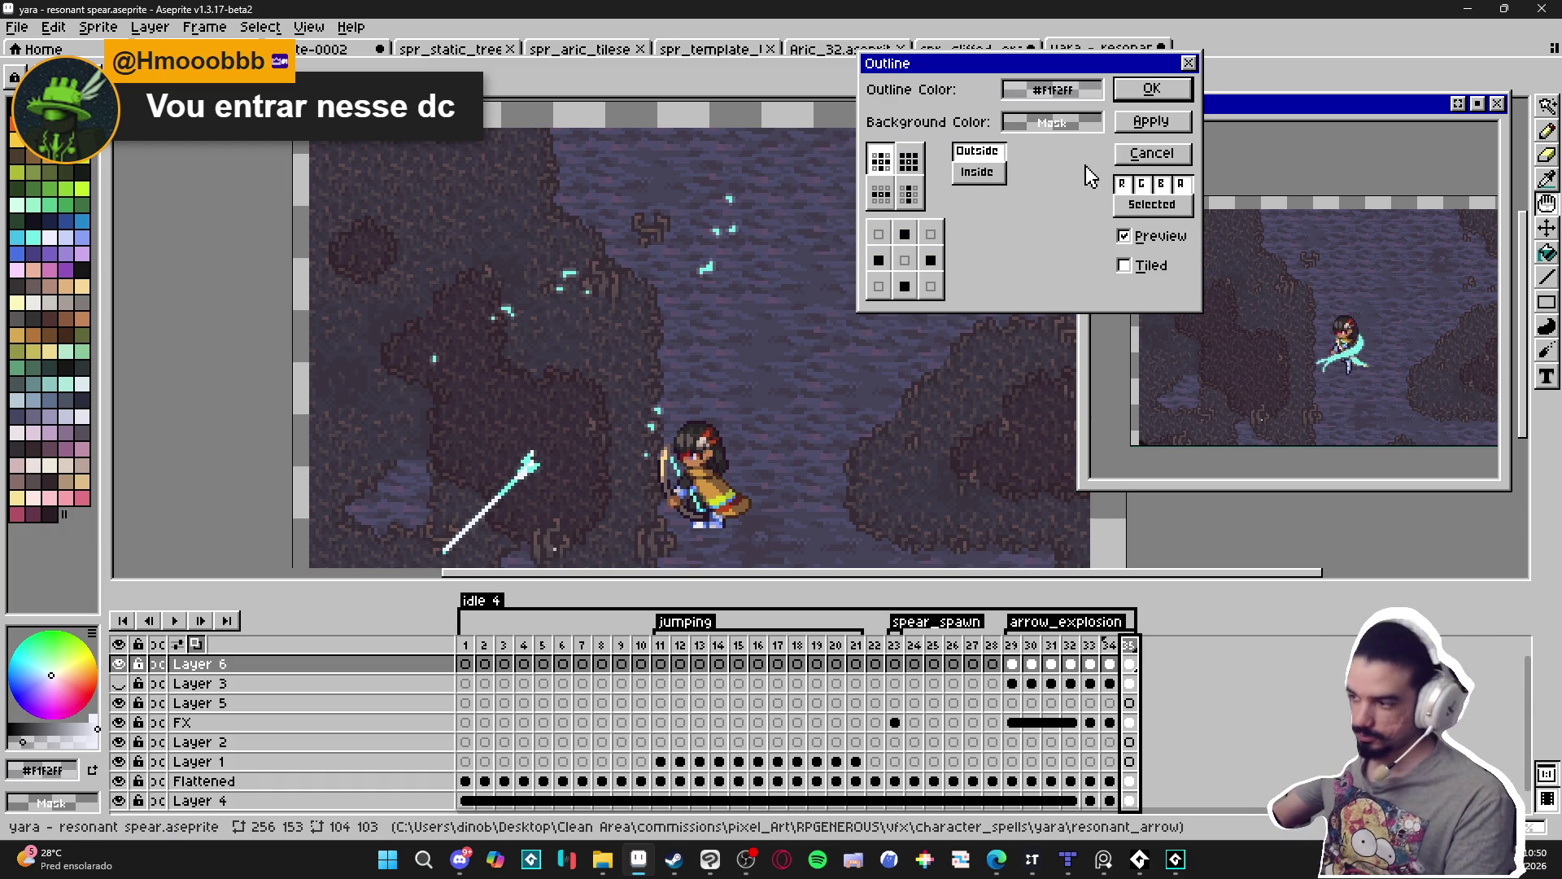
{"action": "left_click", "coordinate": [1152, 88]}
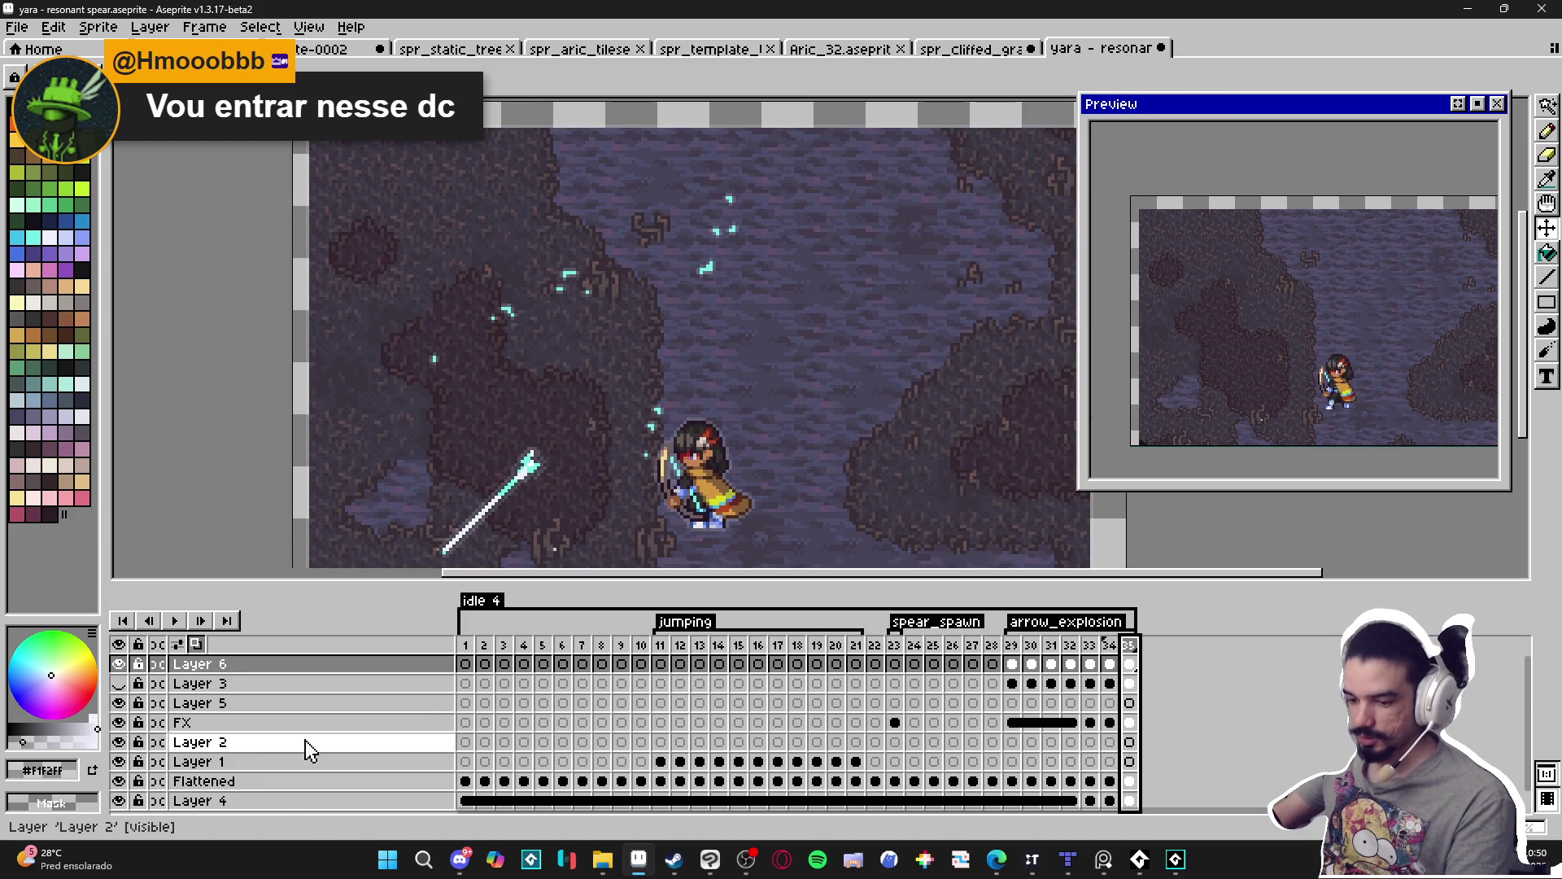
Go to frame 29 and hide every layer below Layer 6.
{"action": "scroll", "coordinate": [570, 716], "scroll_direction": "down", "scroll_amount": 1}
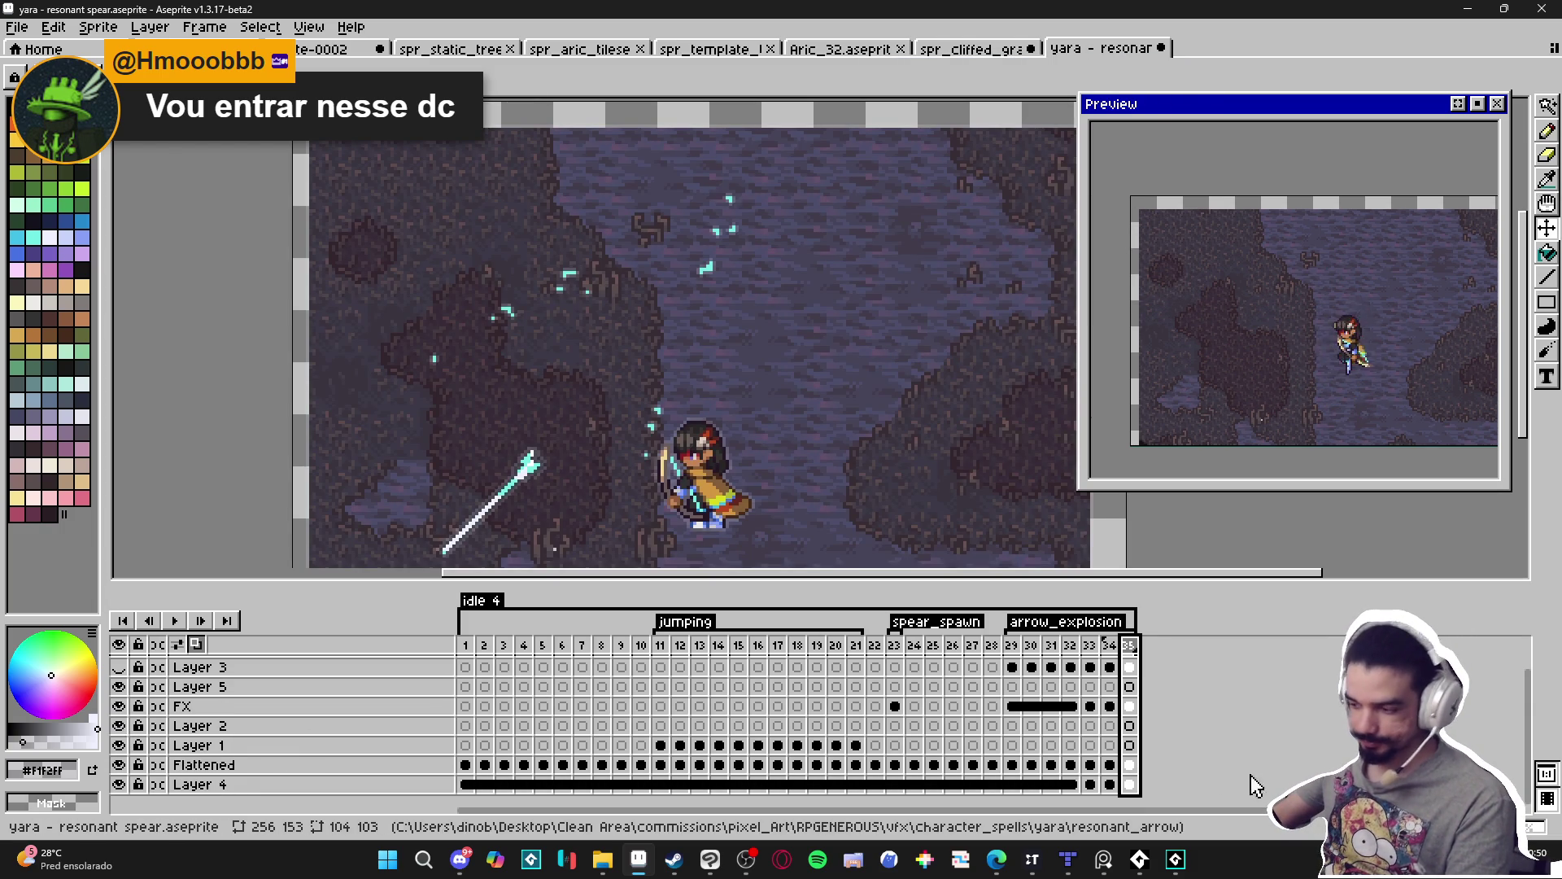
{"action": "scroll", "coordinate": [796, 496], "scroll_direction": "up", "scroll_amount": 1}
{"action": "left_click", "coordinate": [1013, 646]}
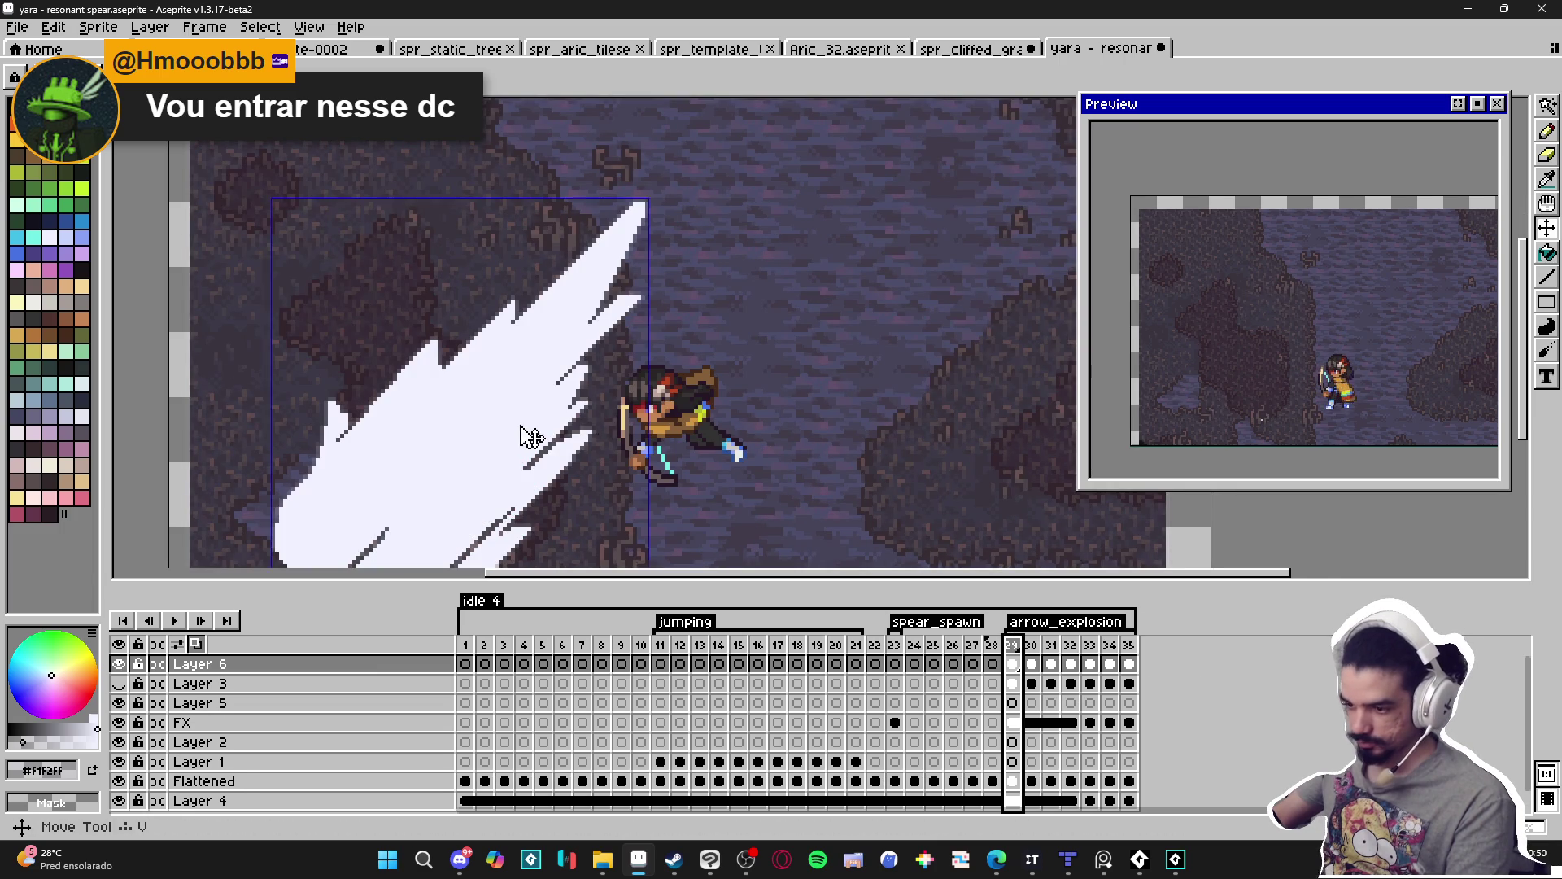
{"action": "left_click_drag", "start_coordinate": [119, 703], "coordinate": [130, 805]}
Step through frames 30, 31 and 32 and centre the explosion effect in view.
{"action": "scroll", "coordinate": [203, 790], "scroll_direction": "up", "scroll_amount": 1}
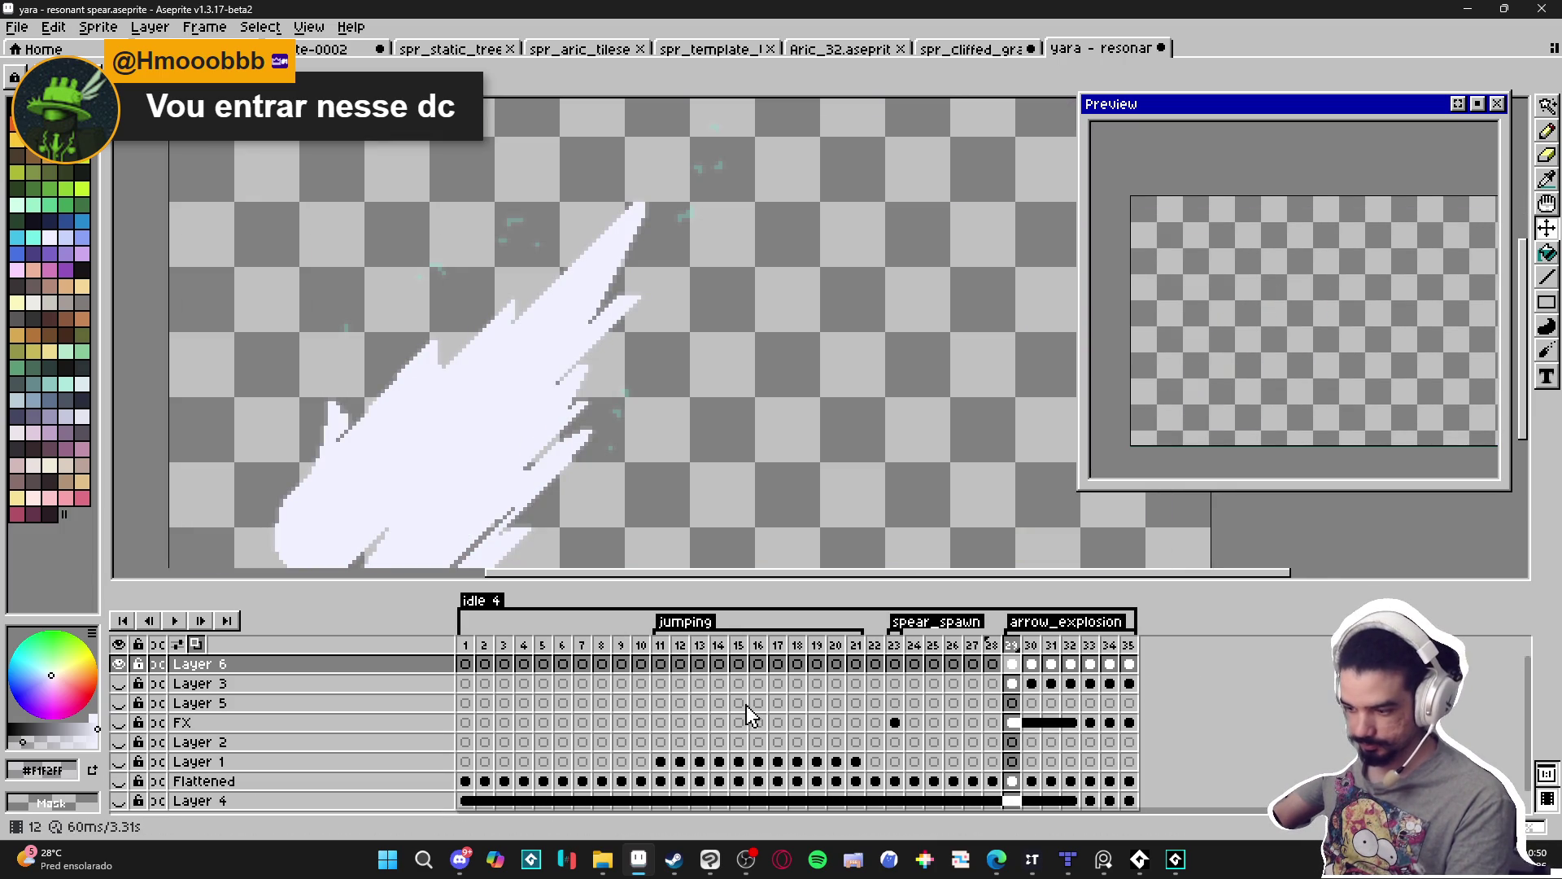
{"action": "left_click", "coordinate": [1030, 663]}
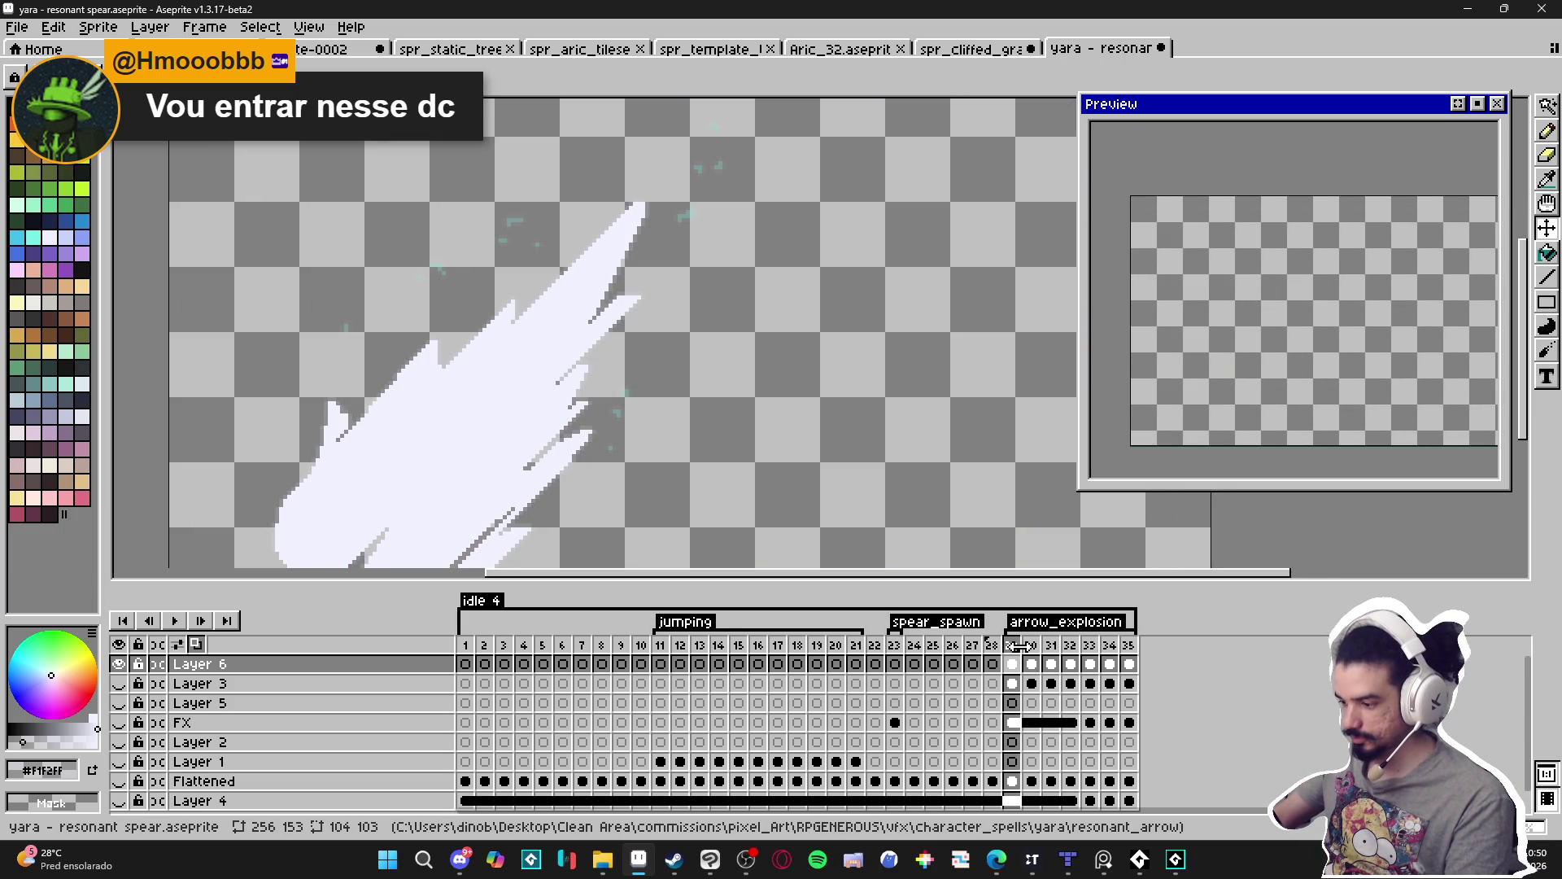
{"action": "left_click", "coordinate": [1051, 647]}
{"action": "left_click", "coordinate": [1070, 645]}
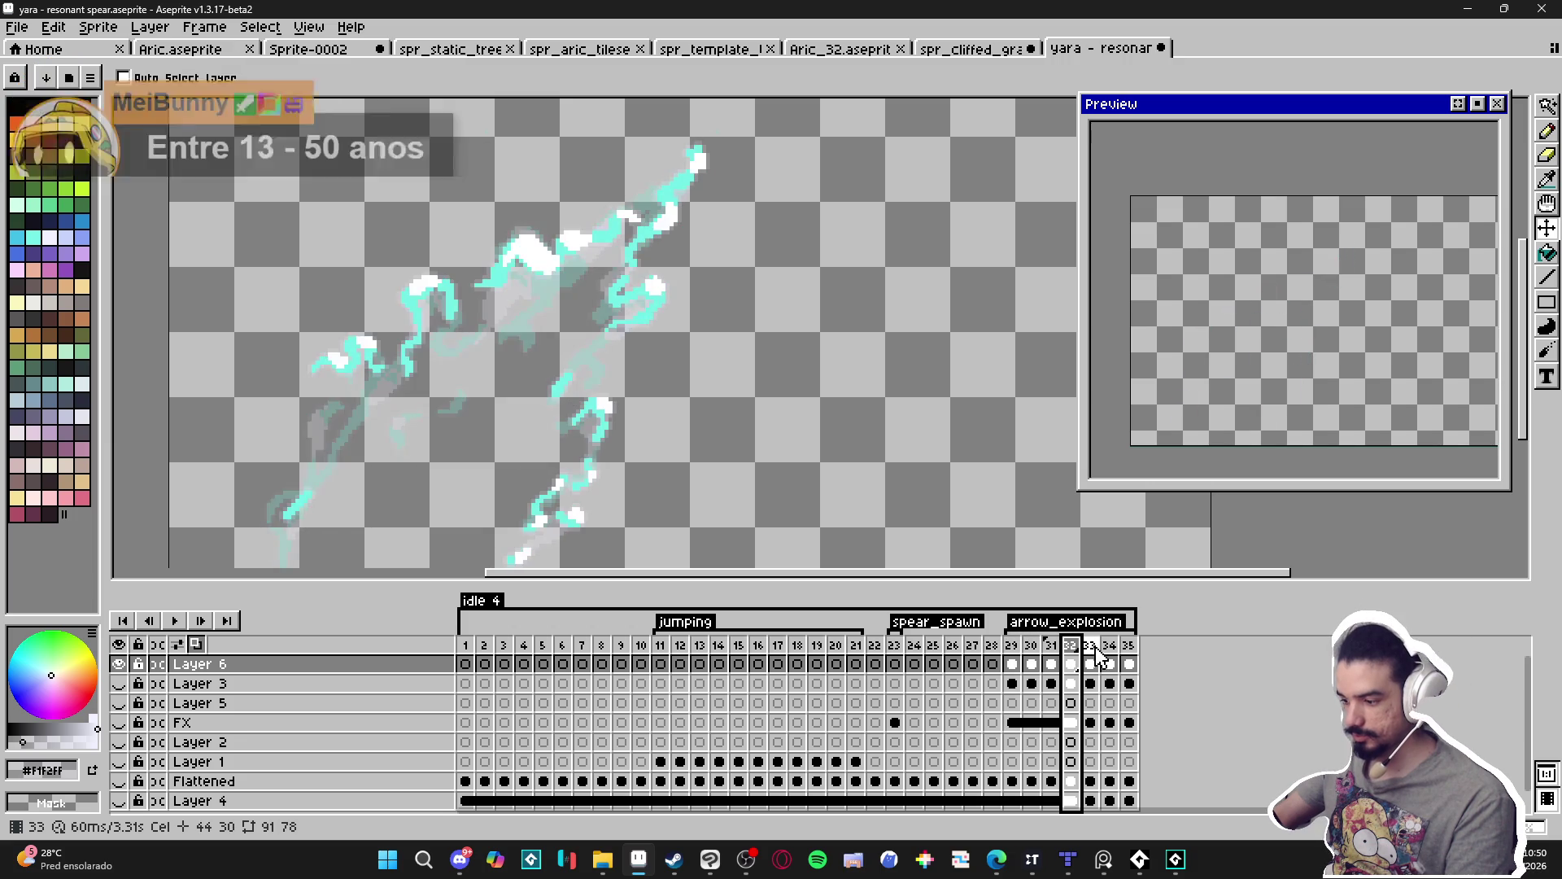
{"action": "scroll", "coordinate": [784, 471], "scroll_direction": "down", "scroll_amount": 2}
{"action": "left_click_drag", "start_coordinate": [774, 488], "coordinate": [666, 451]}
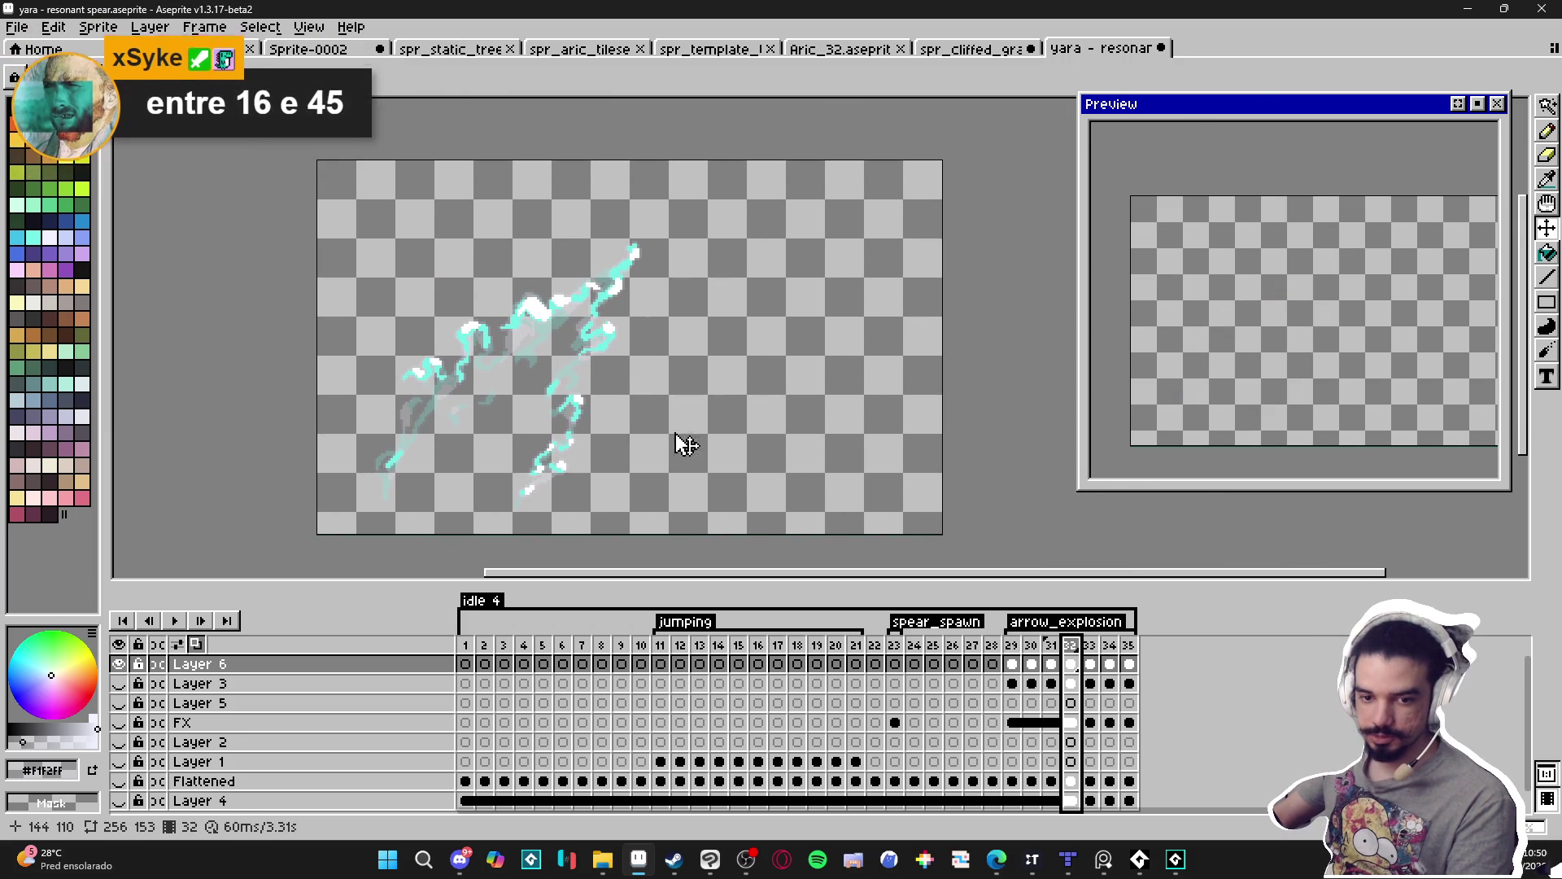
Trim the canvas to the effect's 114×116 bounds via Sprite > Trim, then return to frame 29.
{"action": "scroll", "coordinate": [676, 448], "scroll_direction": "up", "scroll_amount": 1}
{"action": "scroll", "coordinate": [602, 415], "scroll_direction": "down", "scroll_amount": 1}
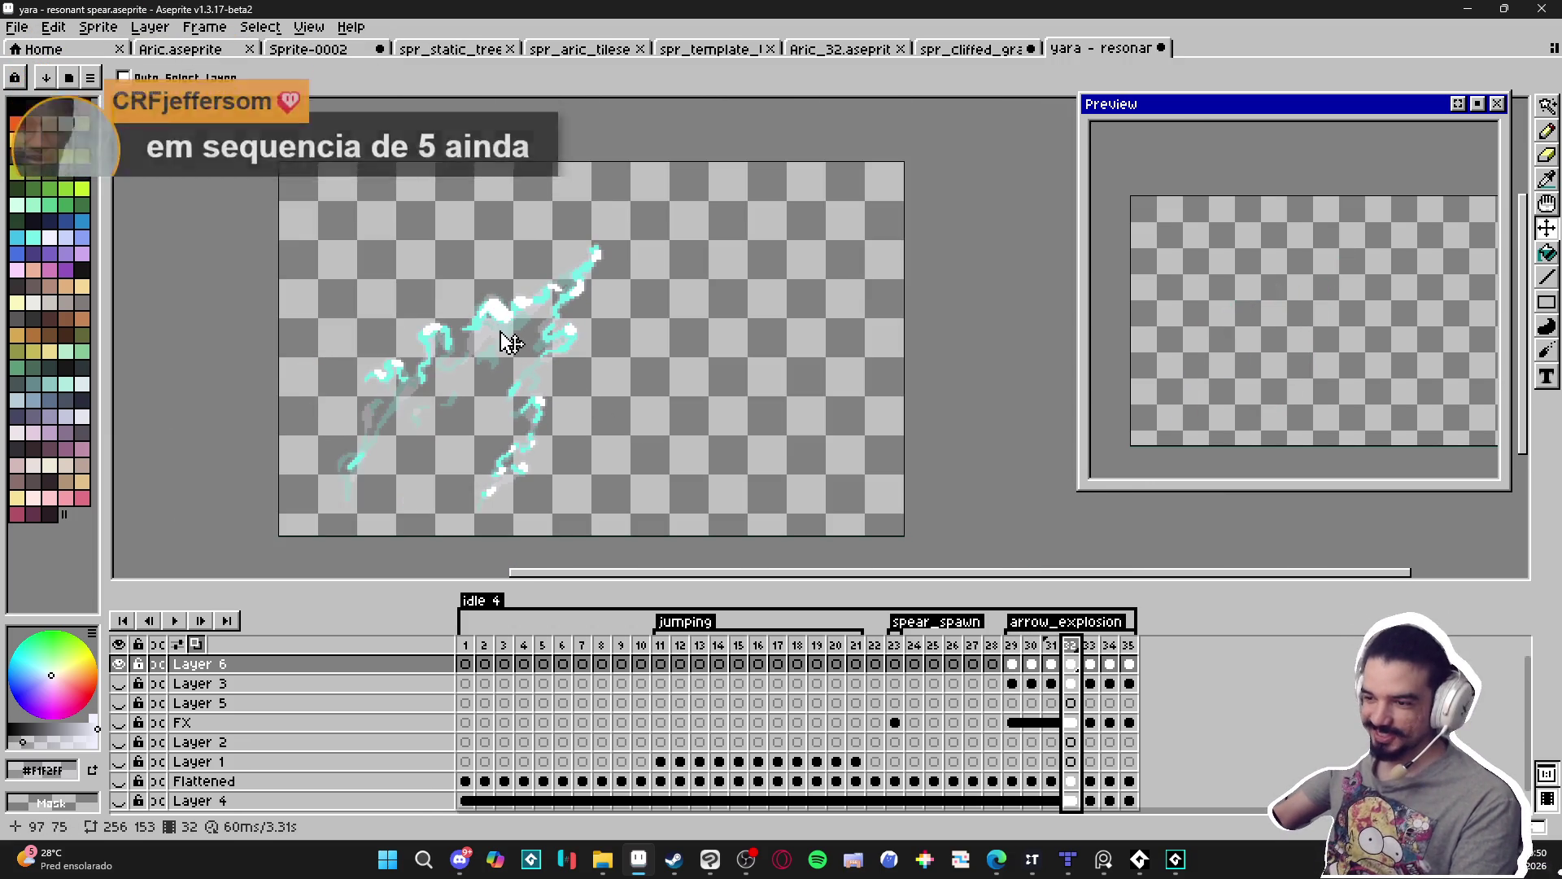
{"action": "left_click", "coordinate": [97, 27]}
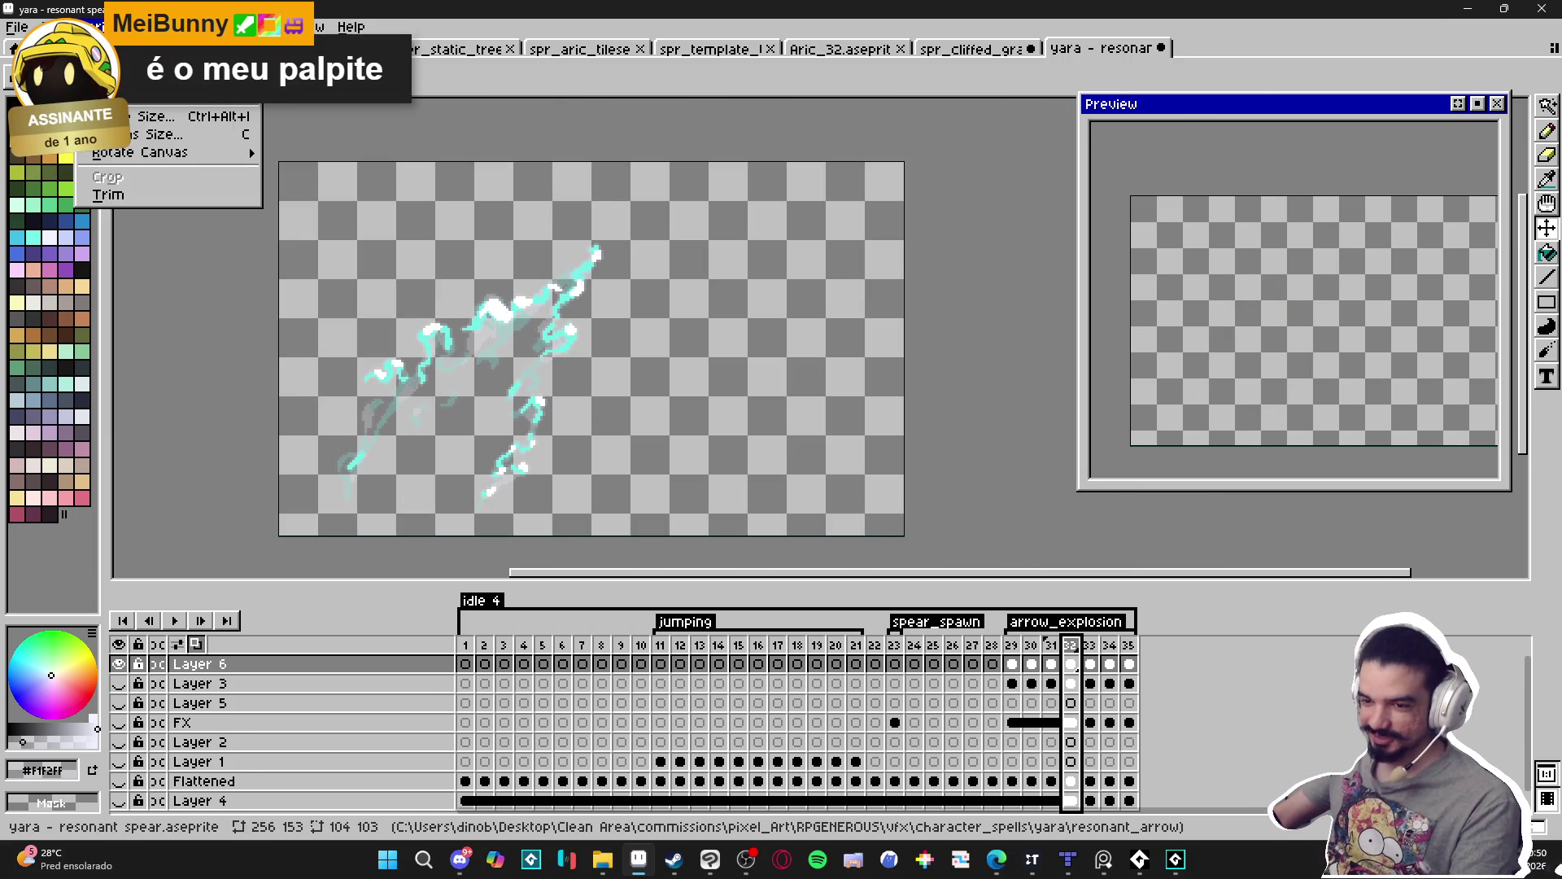
{"action": "left_click", "coordinate": [150, 198]}
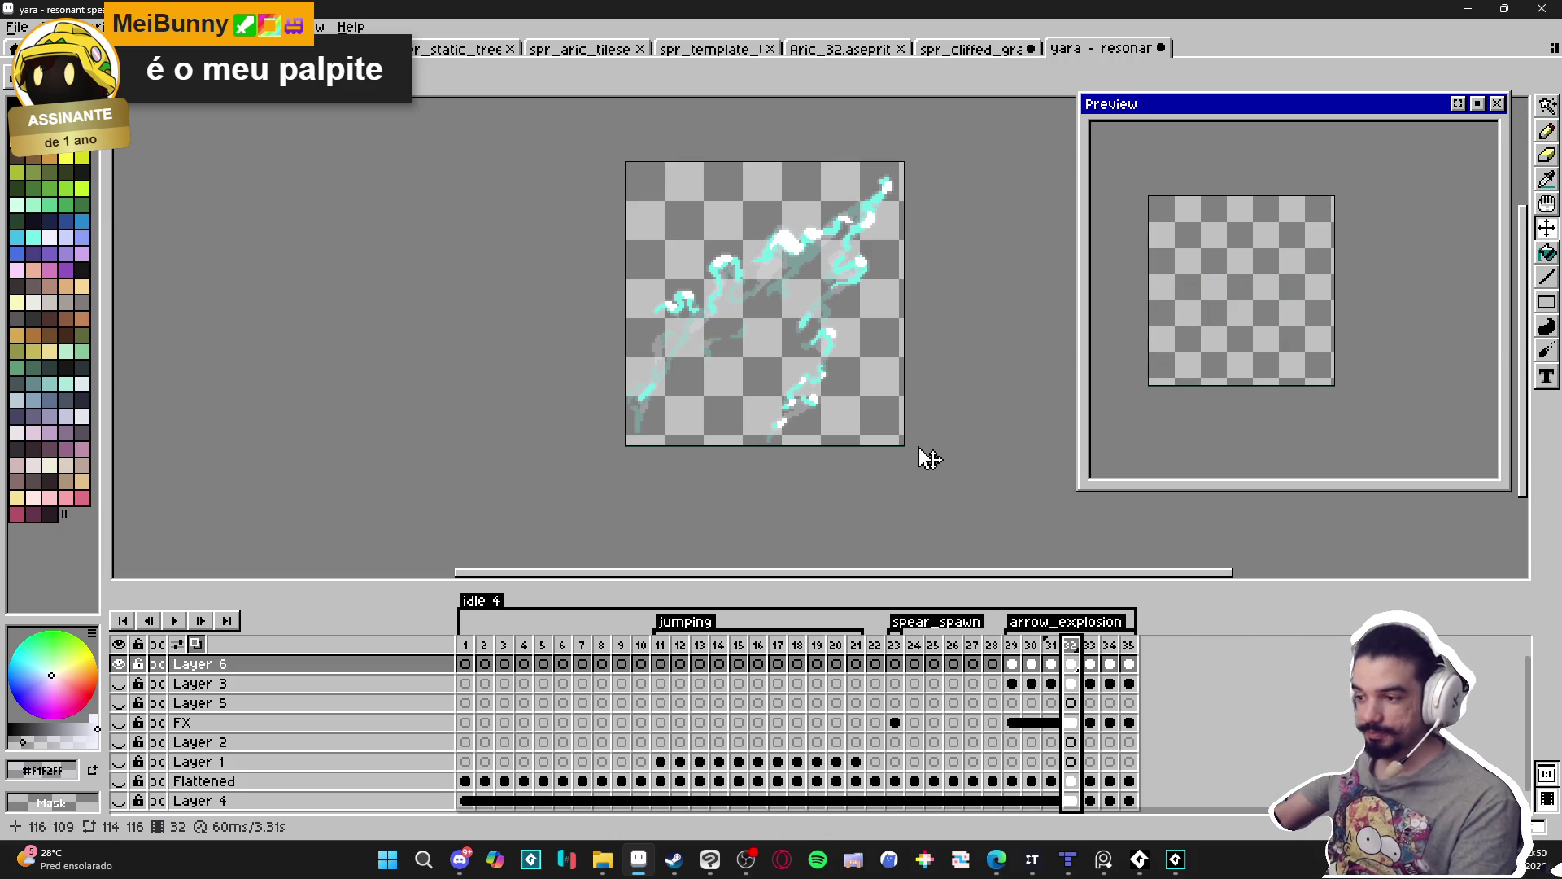
{"action": "left_click", "coordinate": [1016, 649]}
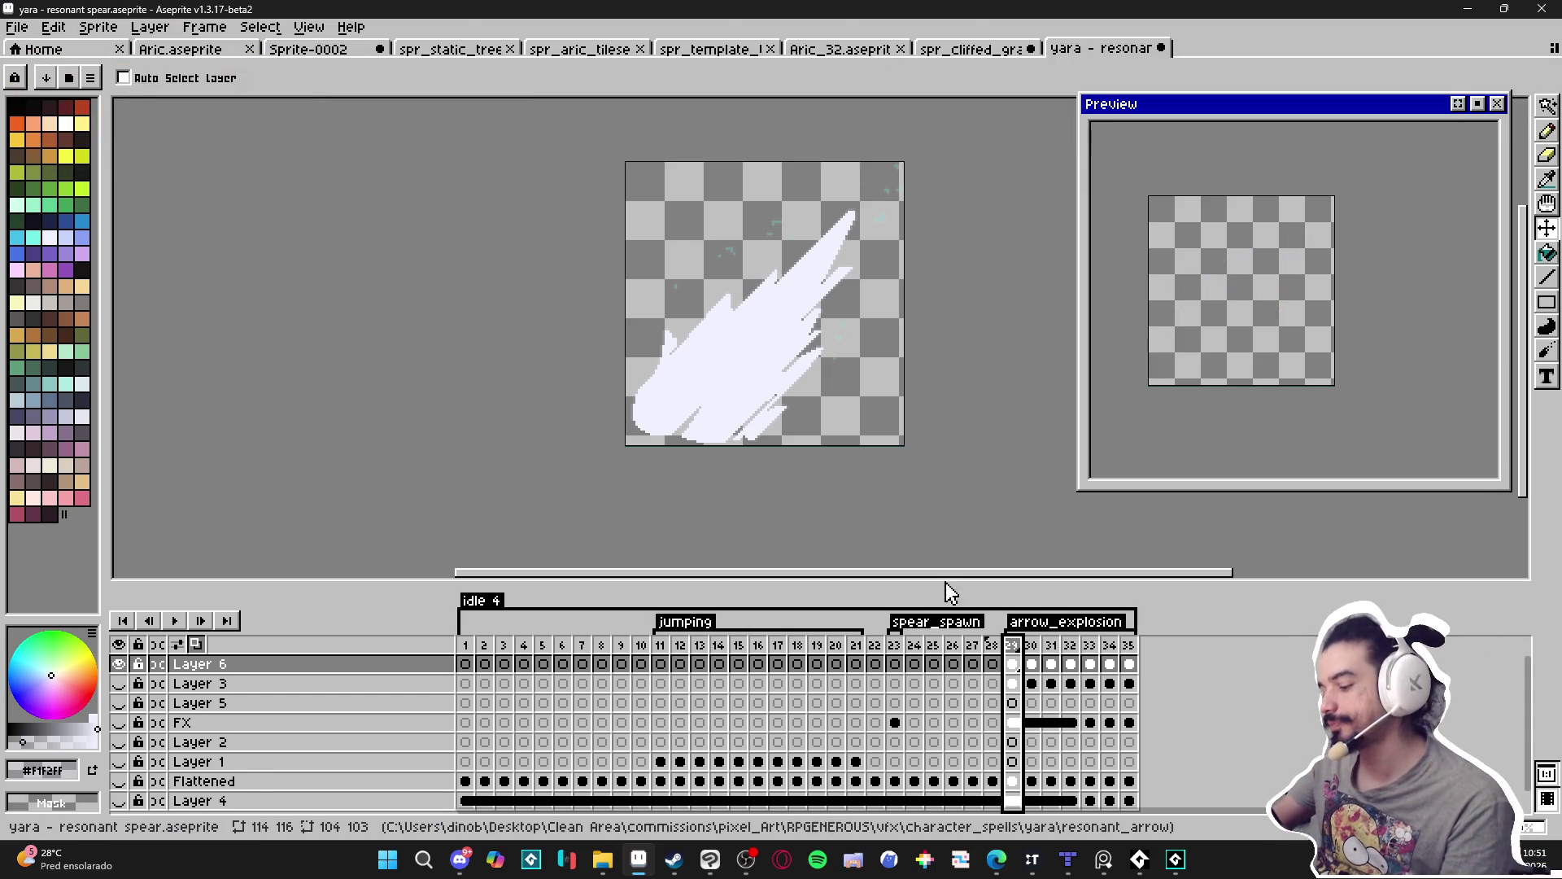
Look over the trimmed effect on the canvas, then open Export Sprite Sheet with Ctrl+E.
{"action": "scroll", "coordinate": [814, 390], "scroll_direction": "up", "scroll_amount": 2}
{"action": "scroll", "coordinate": [814, 390], "scroll_direction": "right", "scroll_amount": 2}
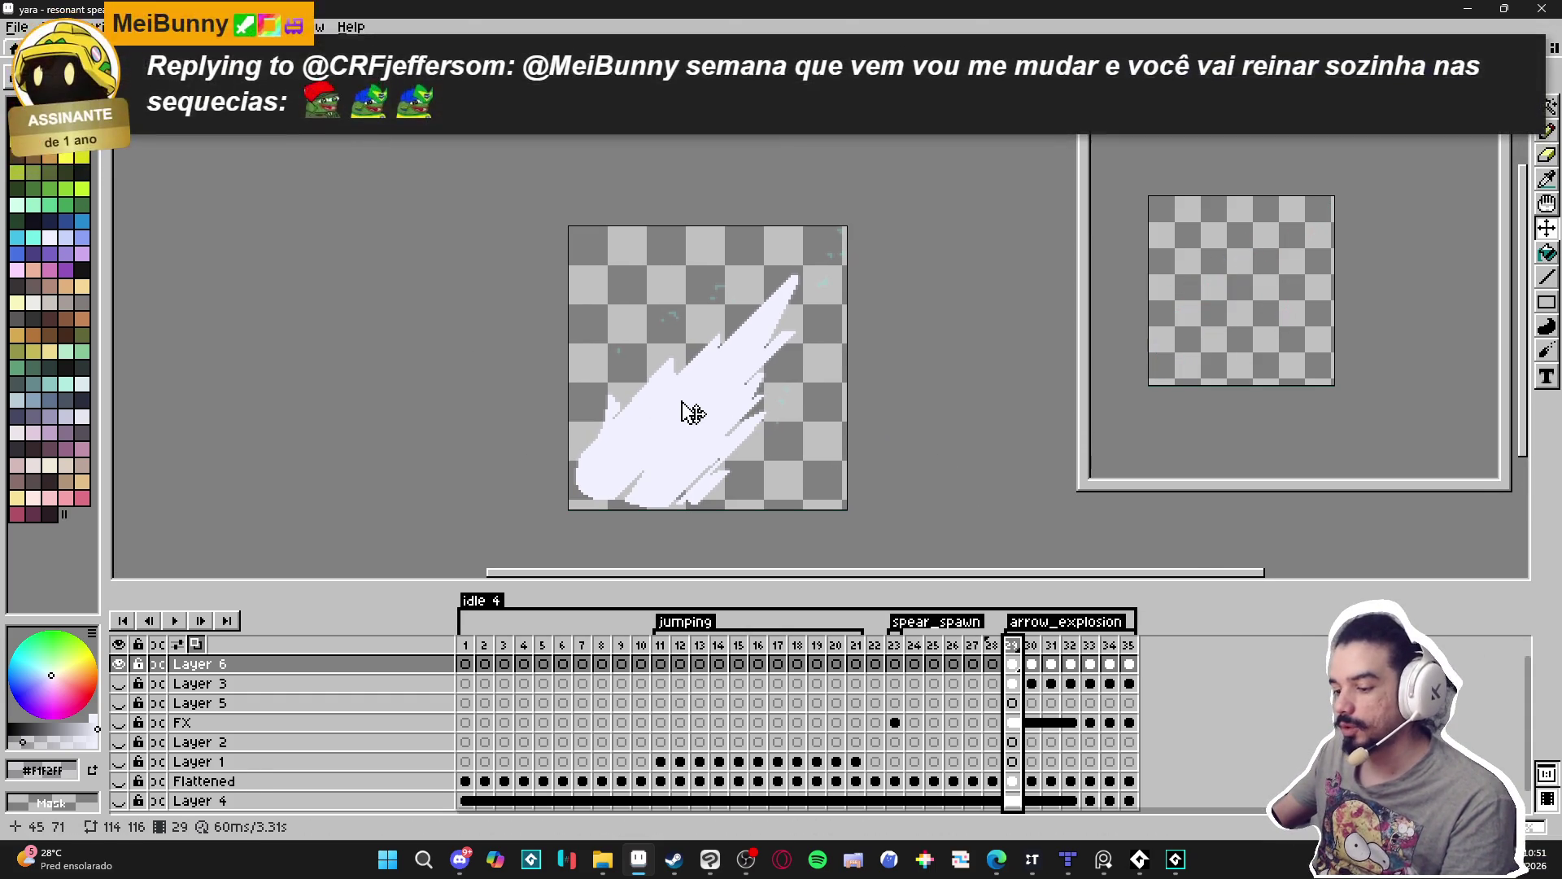
{"action": "scroll", "coordinate": [700, 403], "scroll_direction": "down", "scroll_amount": 1}
{"action": "scroll", "coordinate": [700, 403], "scroll_direction": "right", "scroll_amount": 1}
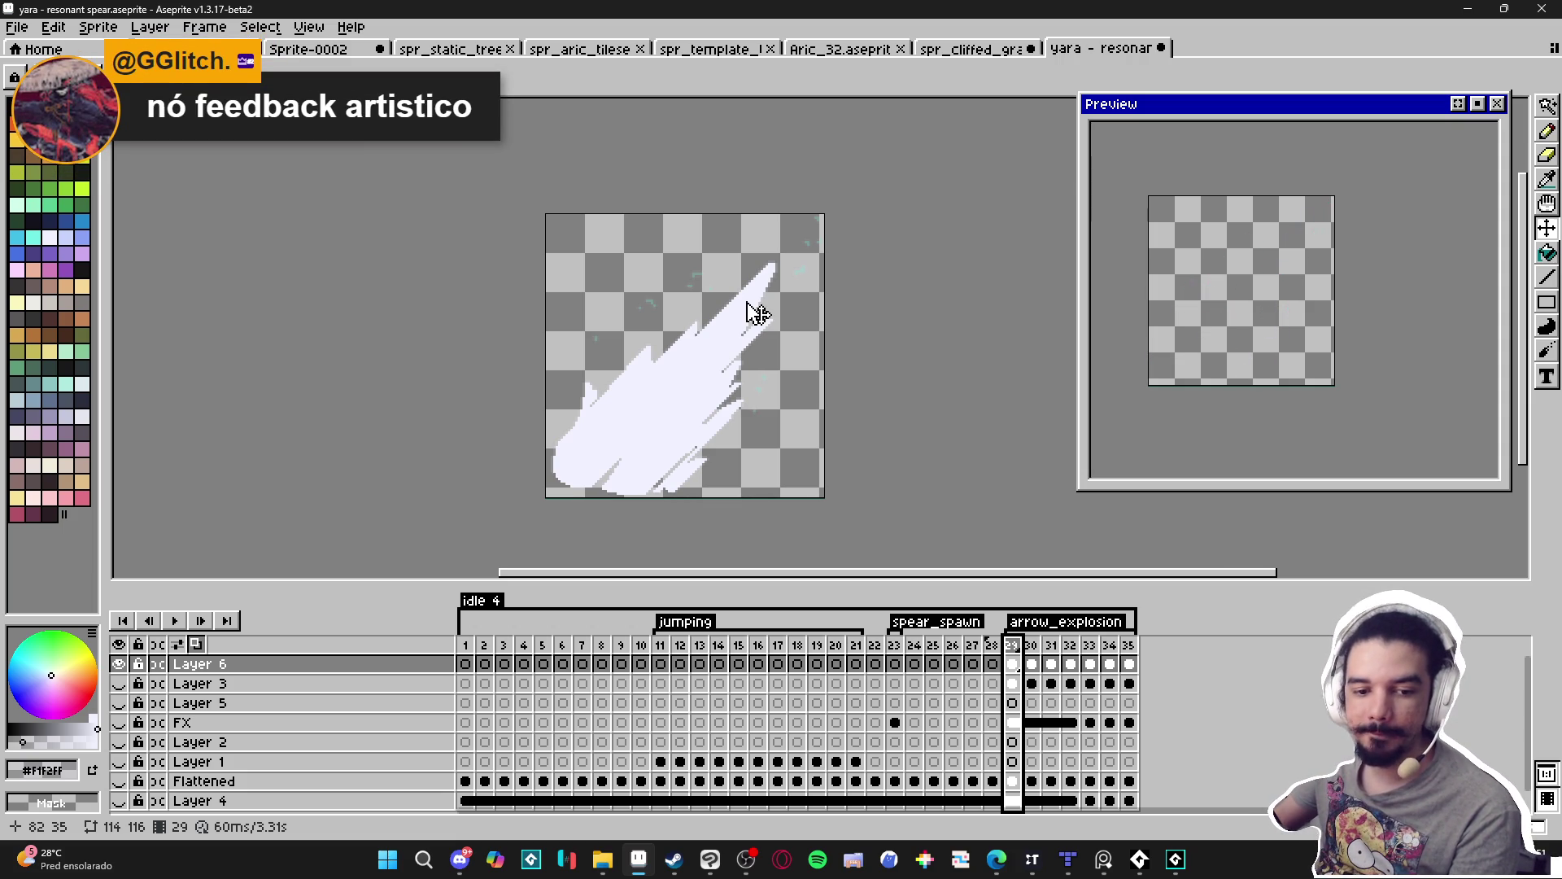
{"action": "key", "text": "ctrl+e"}
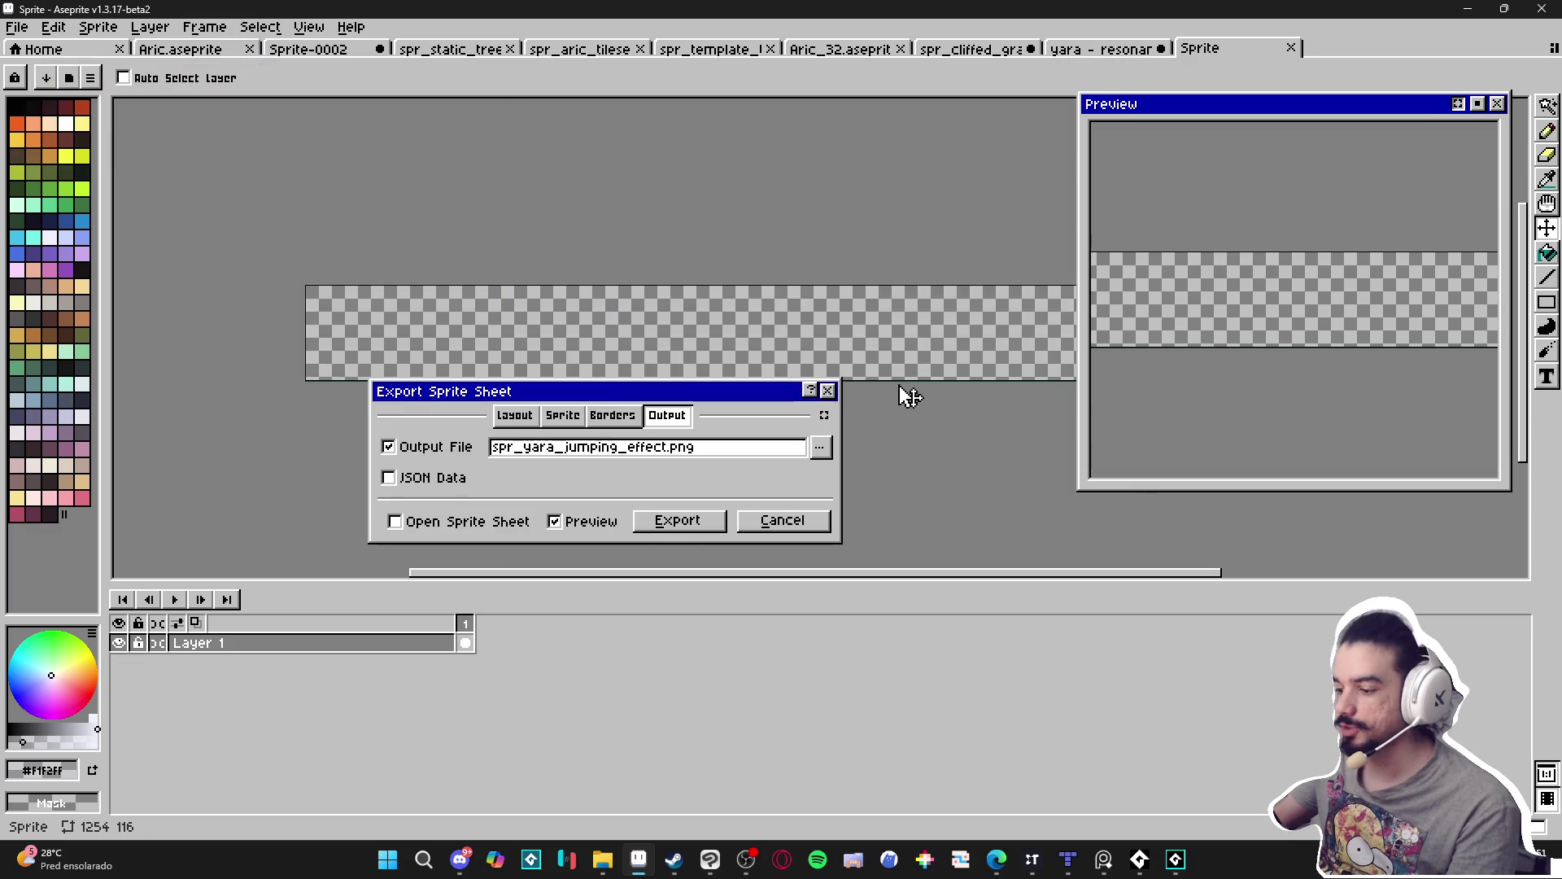
Limit the sprite sheet export to the arrow_explosion tag frames.
{"action": "mouse_move", "coordinate": [928, 389]}
{"action": "left_mouse_down"}
{"action": "mouse_move", "coordinate": [501, 375]}
{"action": "mouse_move", "coordinate": [701, 359]}
{"action": "mouse_move", "coordinate": [854, 317]}
{"action": "mouse_move", "coordinate": [620, 329]}
{"action": "left_mouse_up"}
{"action": "left_click", "coordinate": [783, 520]}
{"action": "key", "text": "ctrl+e"}
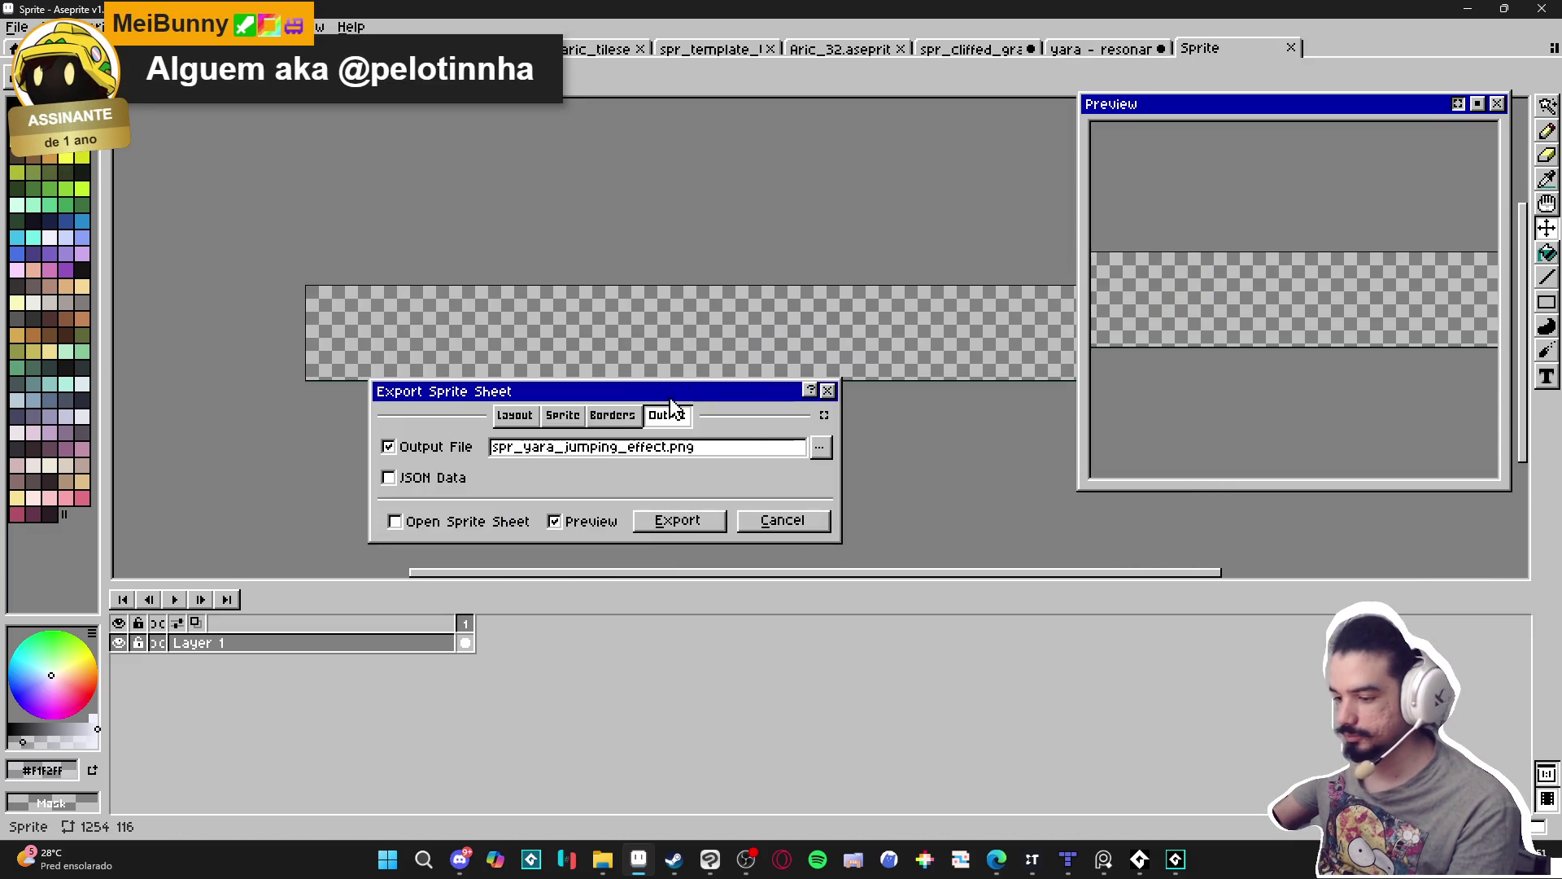
{"action": "left_click", "coordinate": [573, 420]}
{"action": "left_click", "coordinate": [602, 516]}
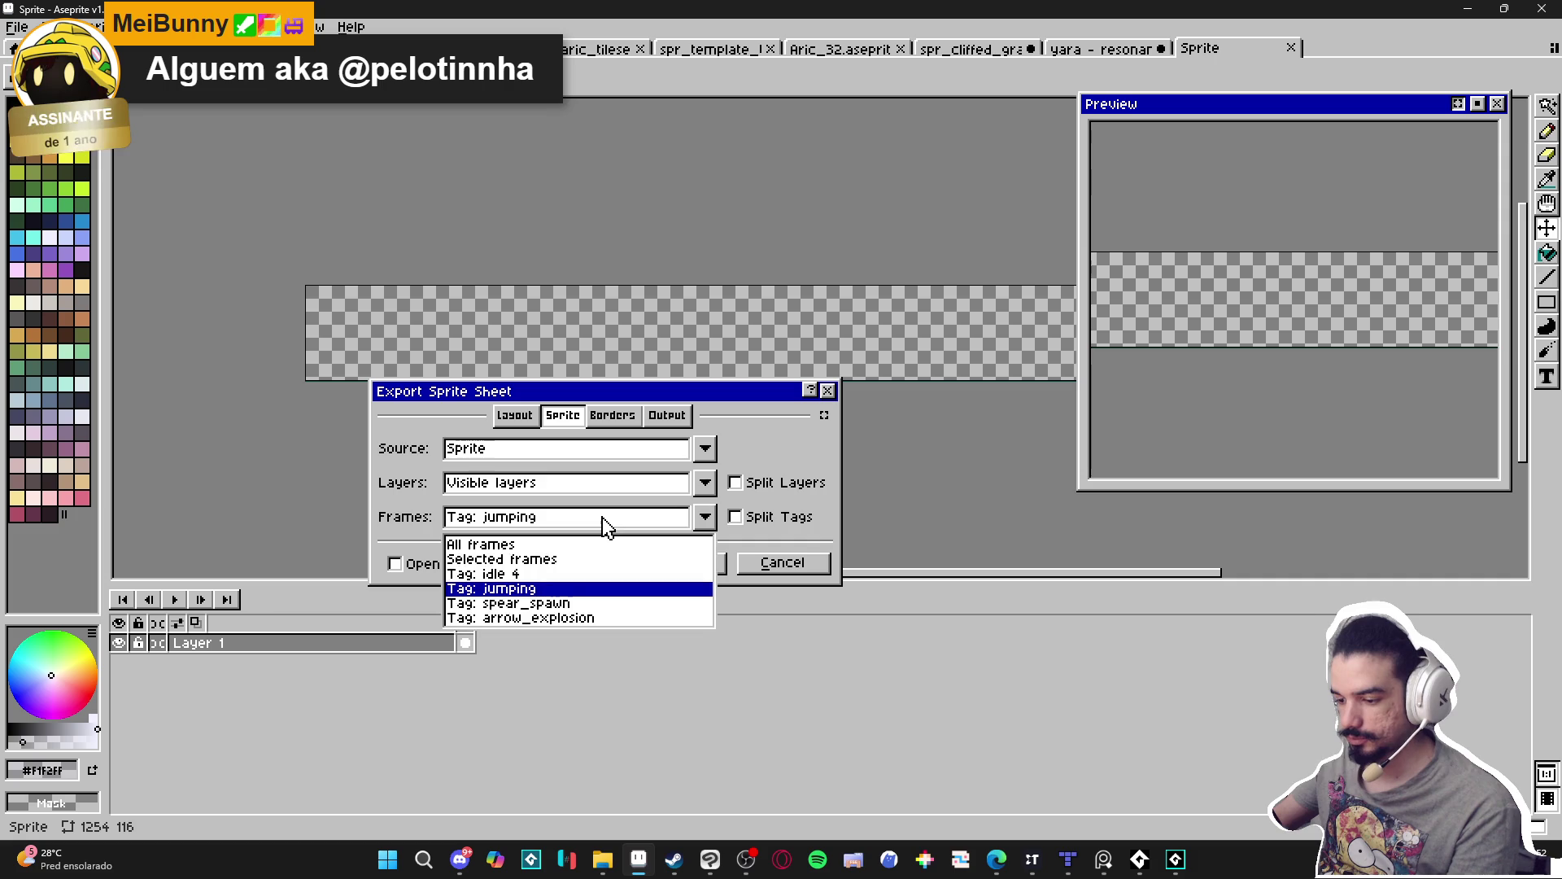
{"action": "left_click", "coordinate": [553, 619]}
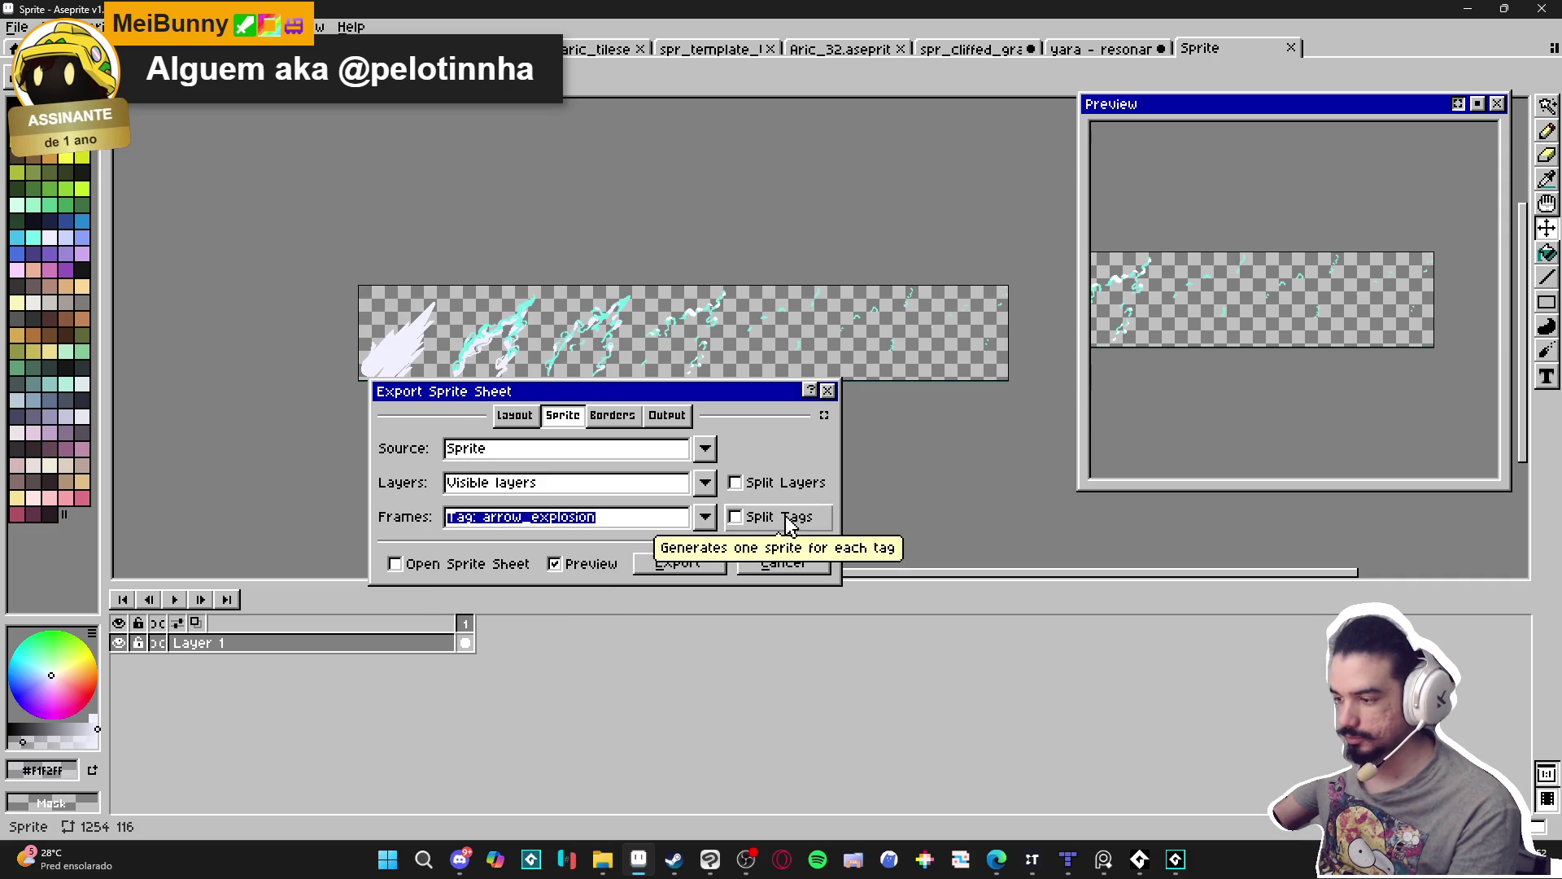
Name the output file spr_arrow_explosion_effect.png and export the sheet.
{"action": "left_click", "coordinate": [622, 421]}
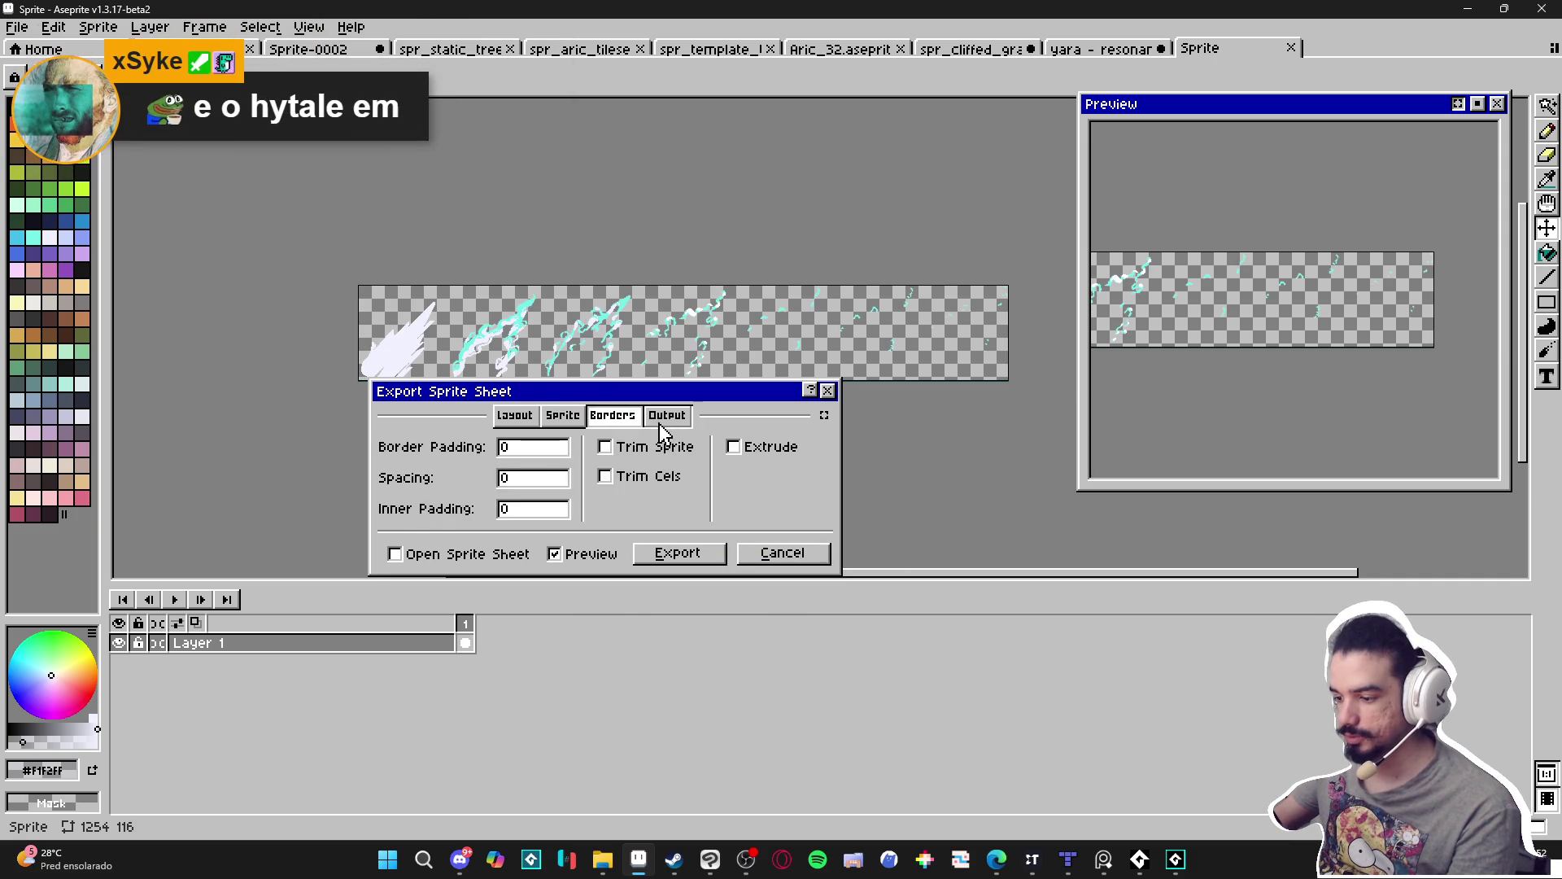
{"action": "left_click", "coordinate": [665, 419]}
{"action": "left_click", "coordinate": [819, 446]}
{"action": "left_click", "coordinate": [797, 471]}
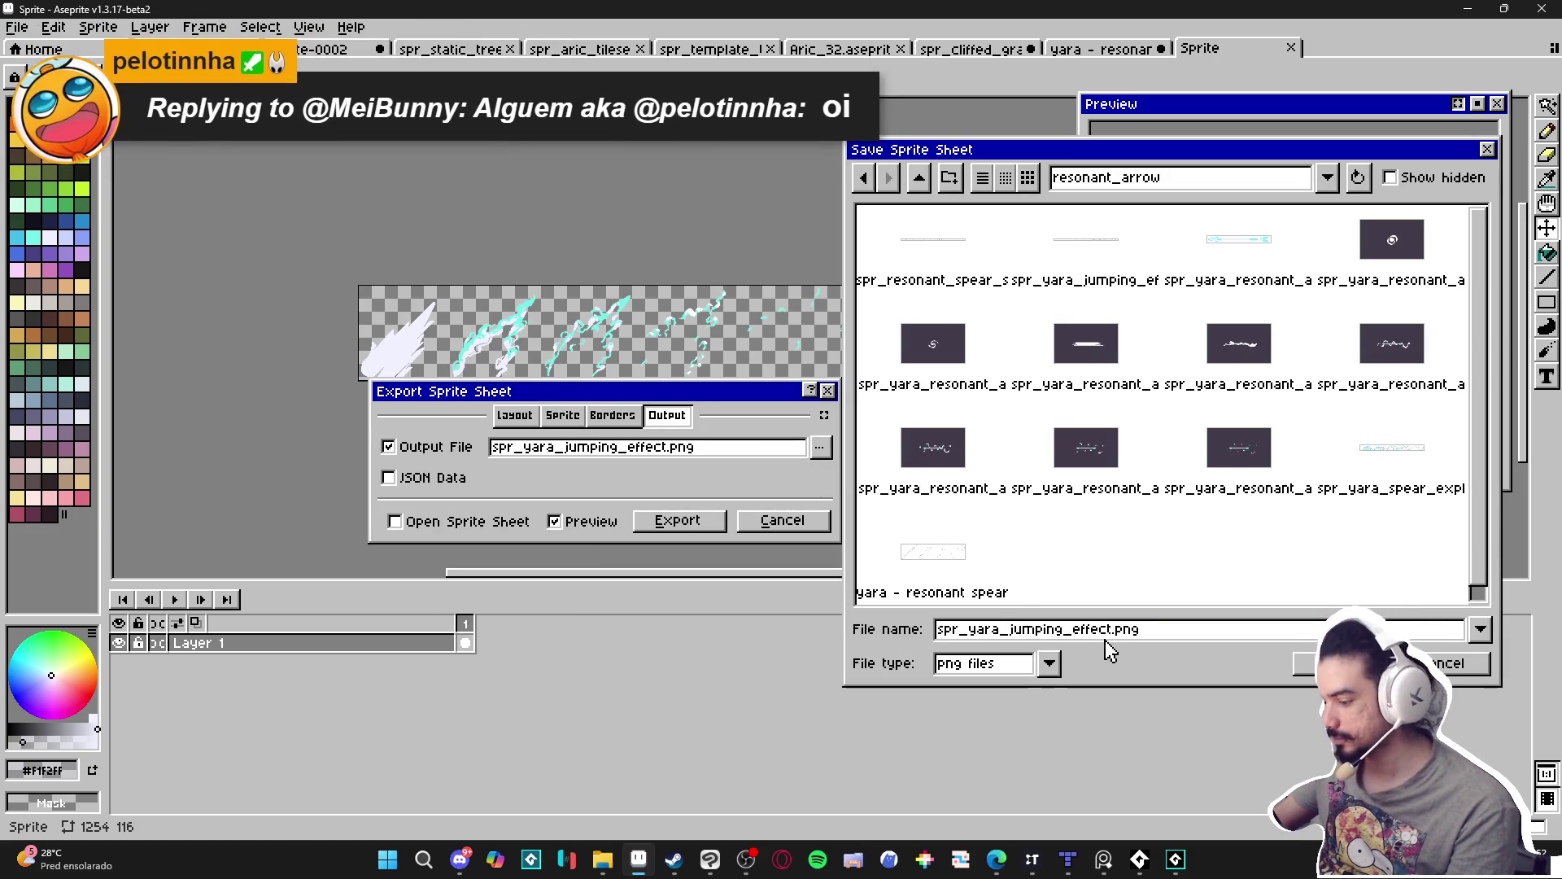
{"action": "left_click_drag", "start_coordinate": [1109, 631], "coordinate": [765, 643]}
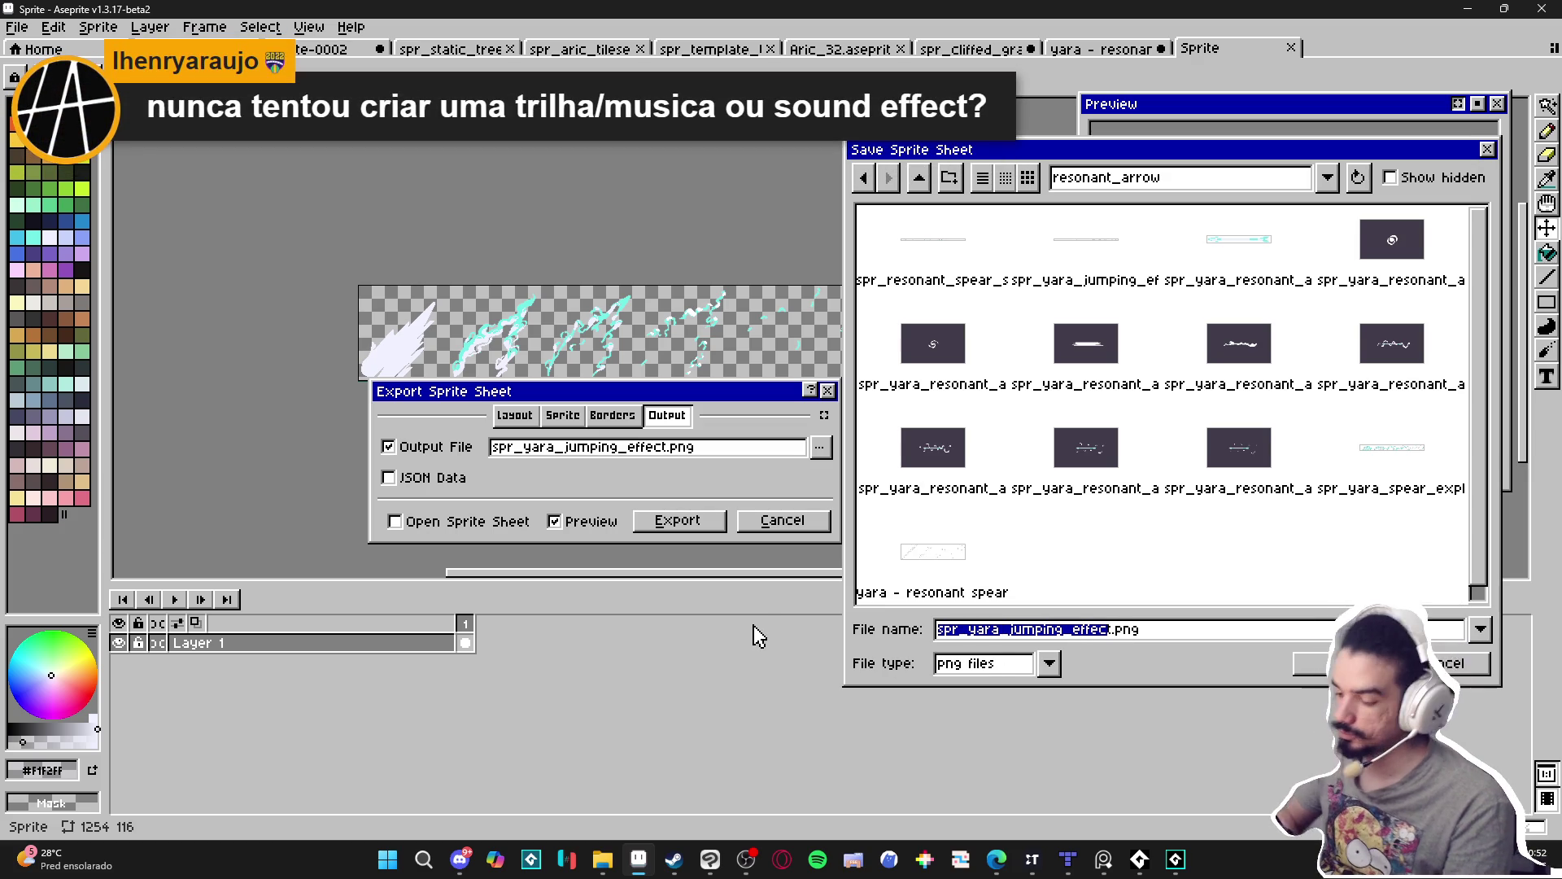
{"action": "type", "text": "spr"}
{"action": "type", "text": "_arrow_edxplo"}
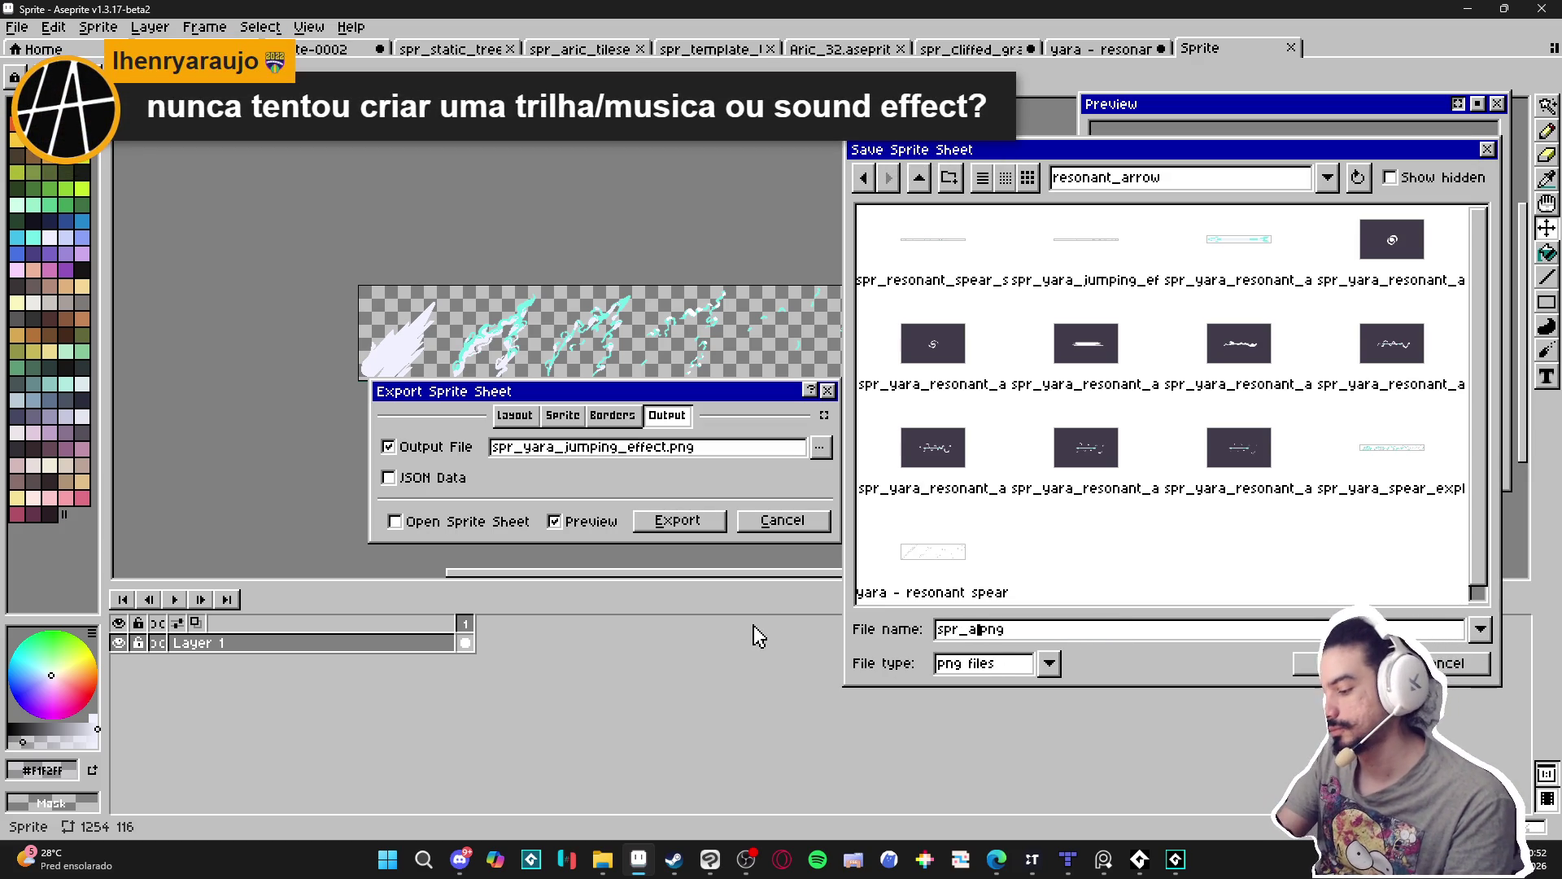
{"action": "key", "text": "BackSpace"}
{"action": "key", "text": "BackSpace"}
{"action": "key", "text": "BackSpace"}
{"action": "type", "text": "xplosion"}
{"action": "type", "text": "_effect"}
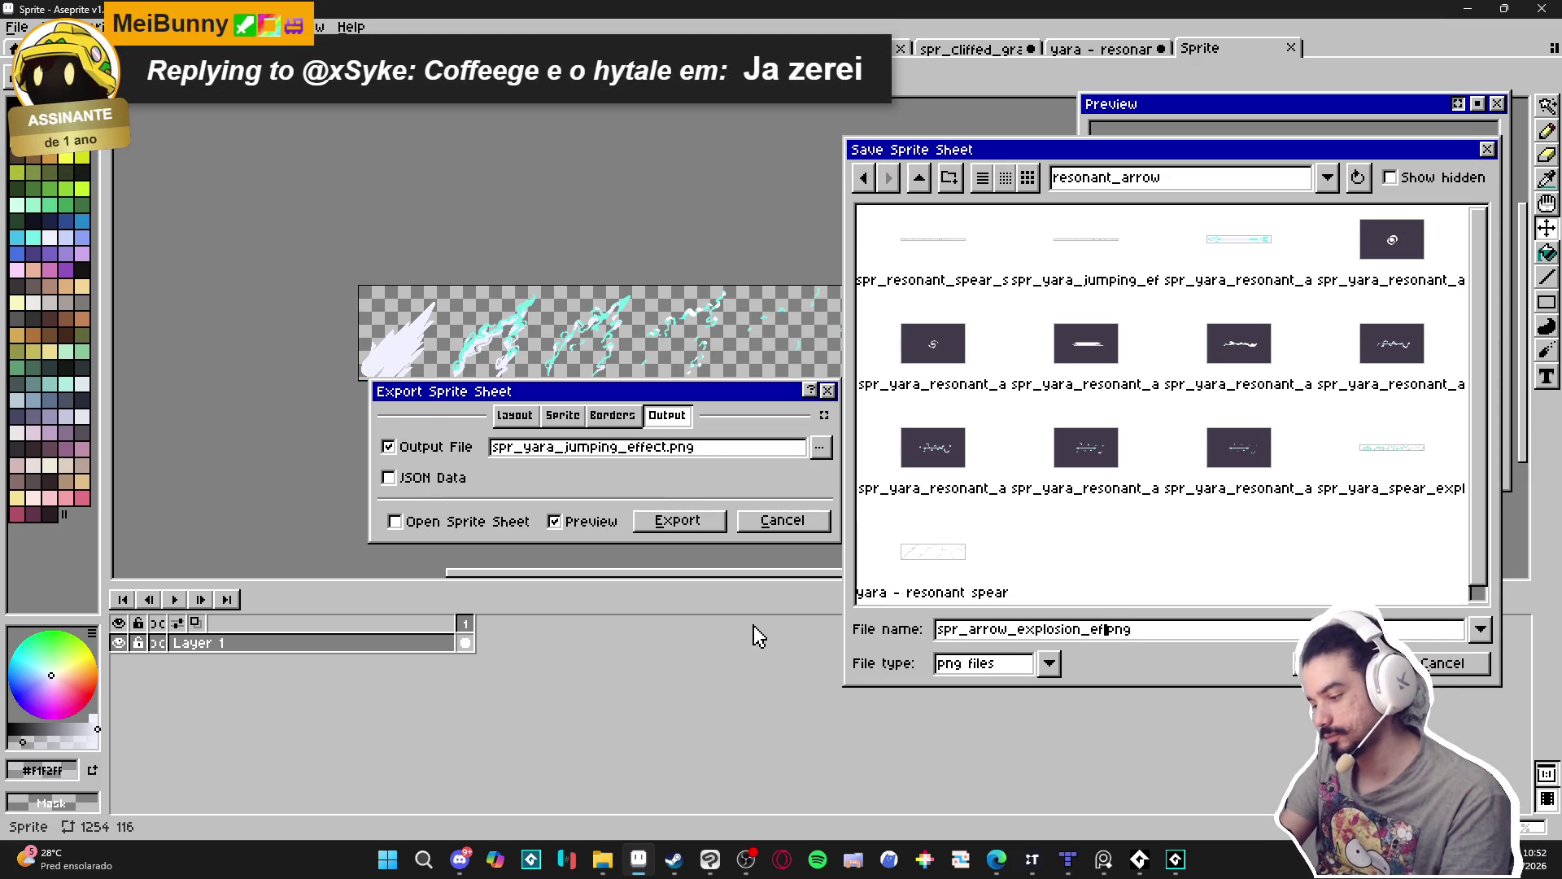
{"action": "key", "text": "Return"}
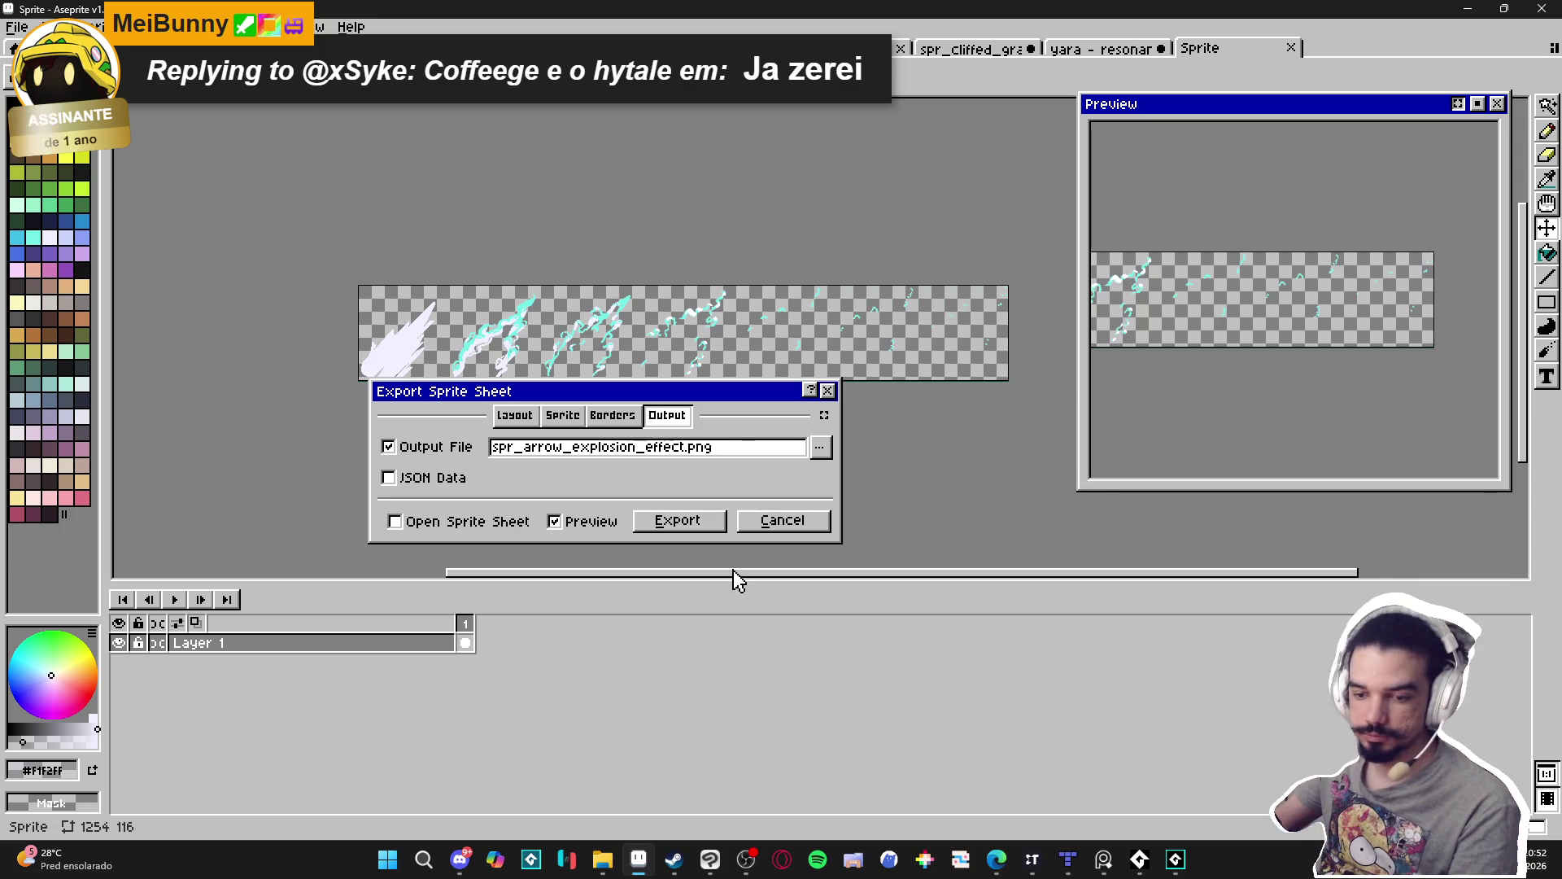
{"action": "left_click", "coordinate": [695, 525]}
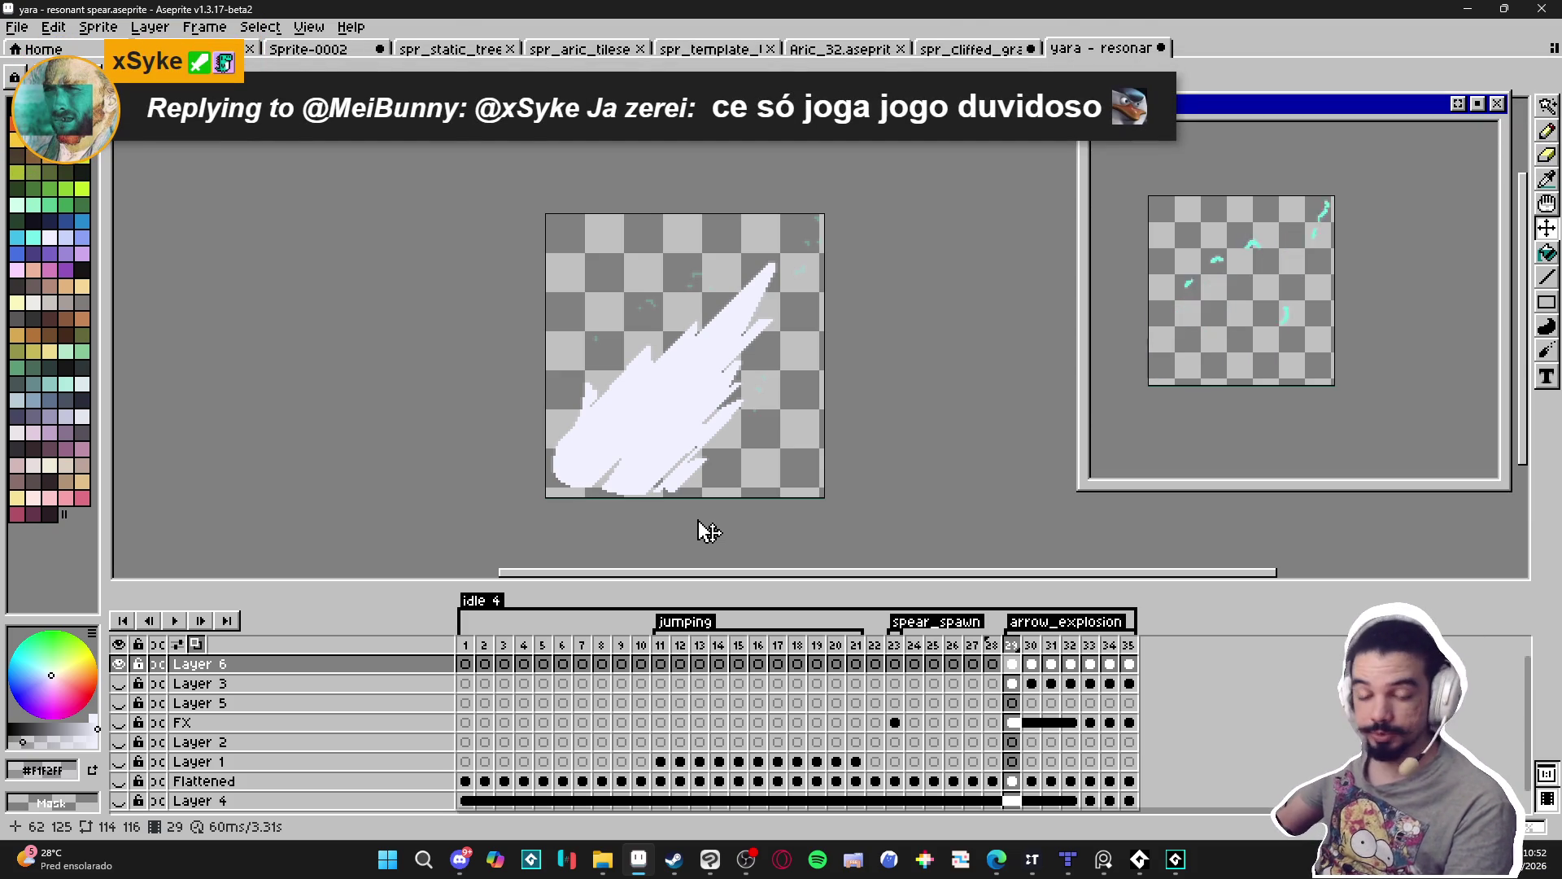
Select the Move Tool in the resonant spear sprite and bring Discord forward.
{"action": "key", "text": "v"}
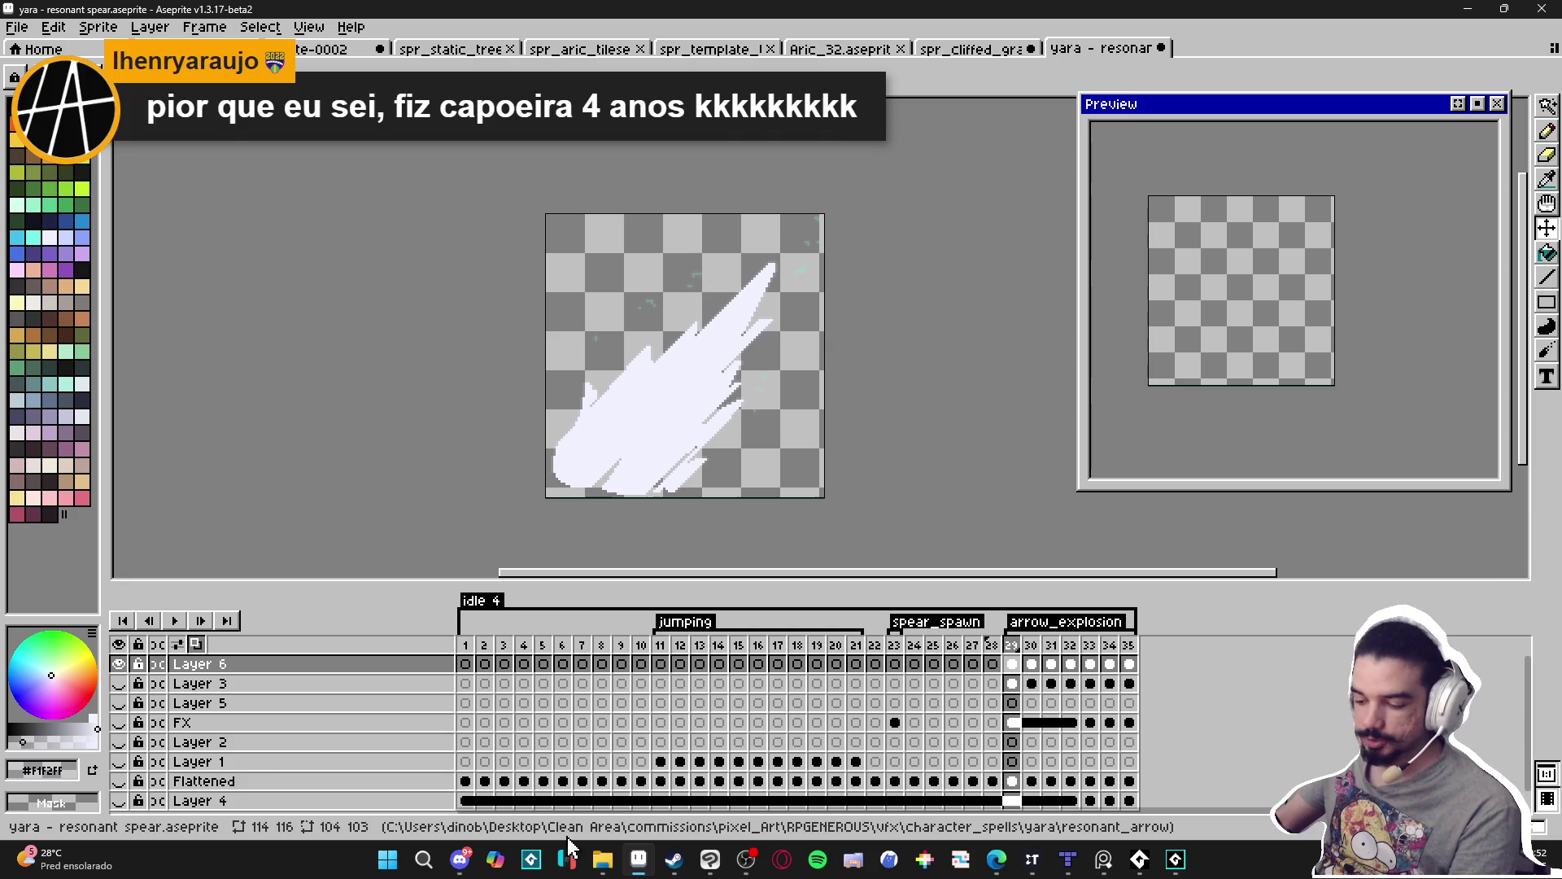
{"action": "left_click", "coordinate": [471, 860]}
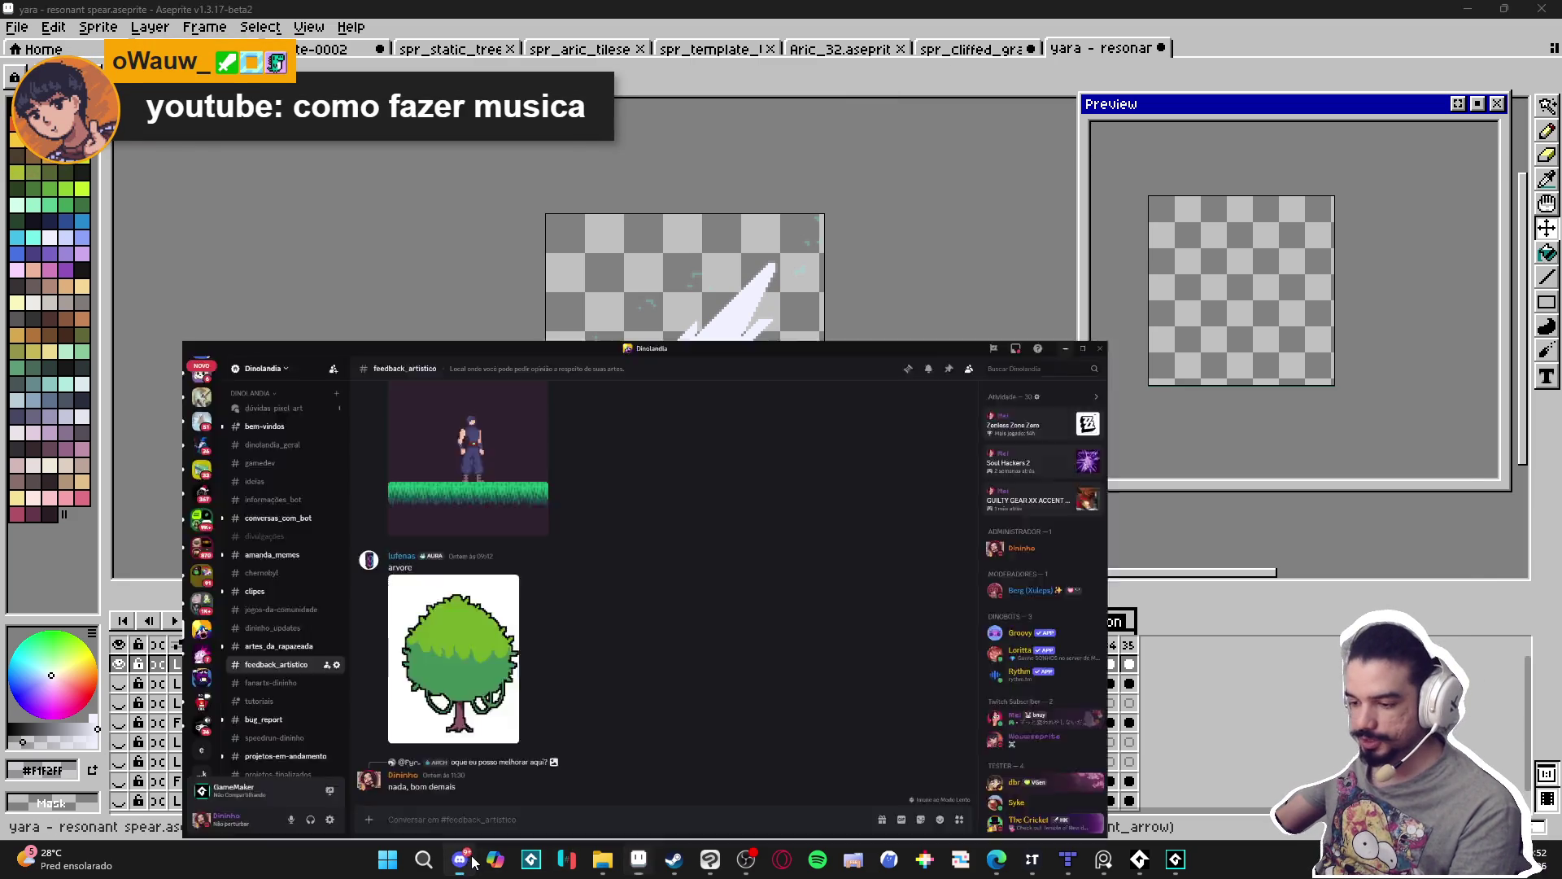
View the sword attachment full-size and cycle through the iron sword, gold sword and Minecraft screenshot.
{"action": "left_click", "coordinate": [501, 614]}
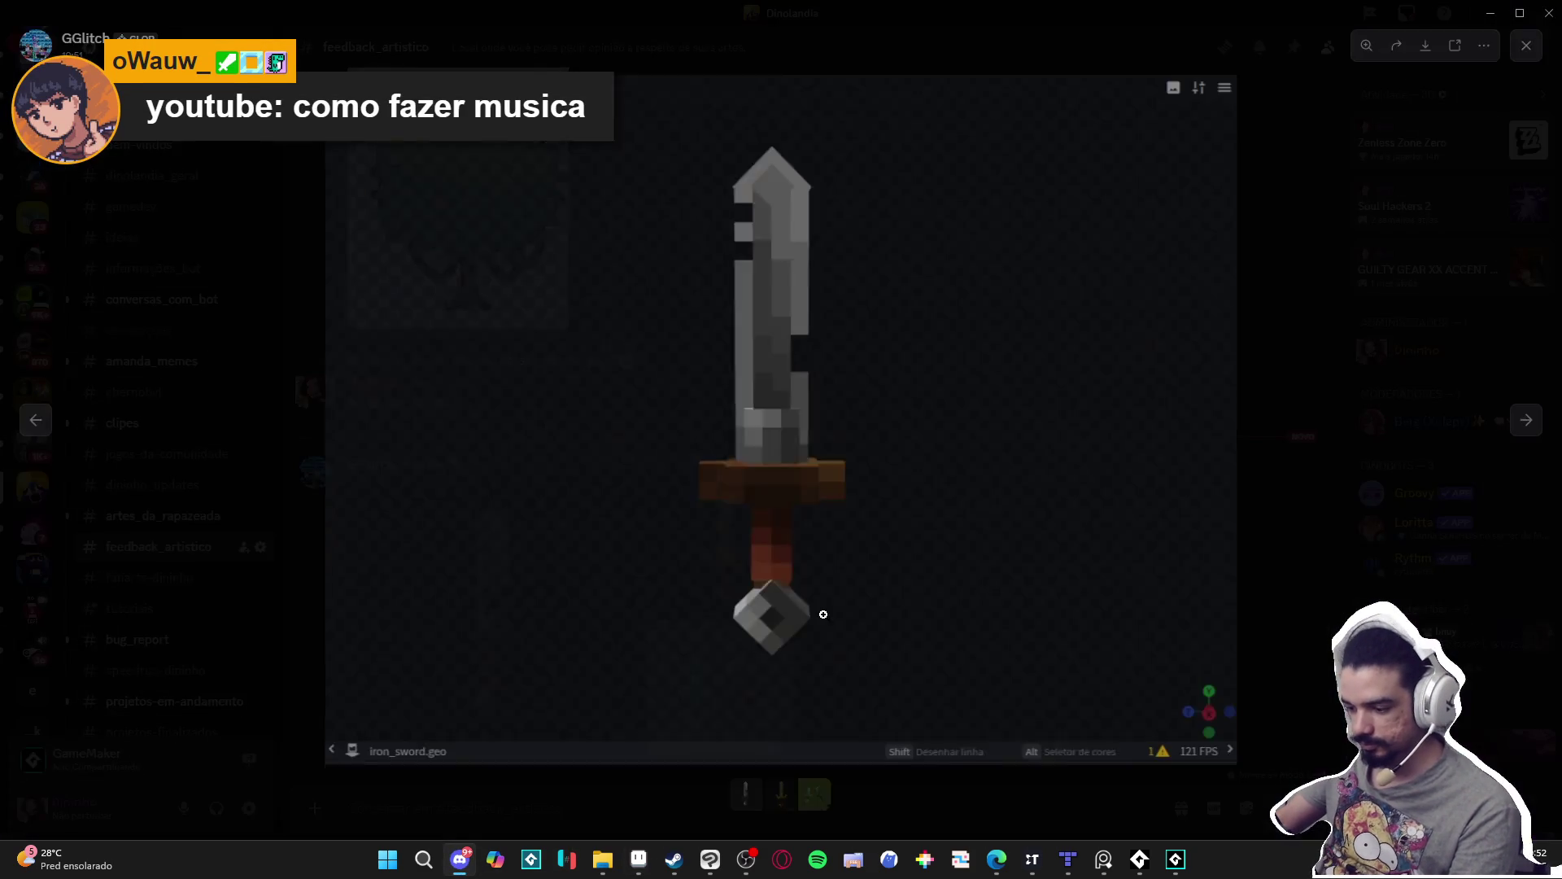
{"action": "left_click", "coordinate": [1529, 419]}
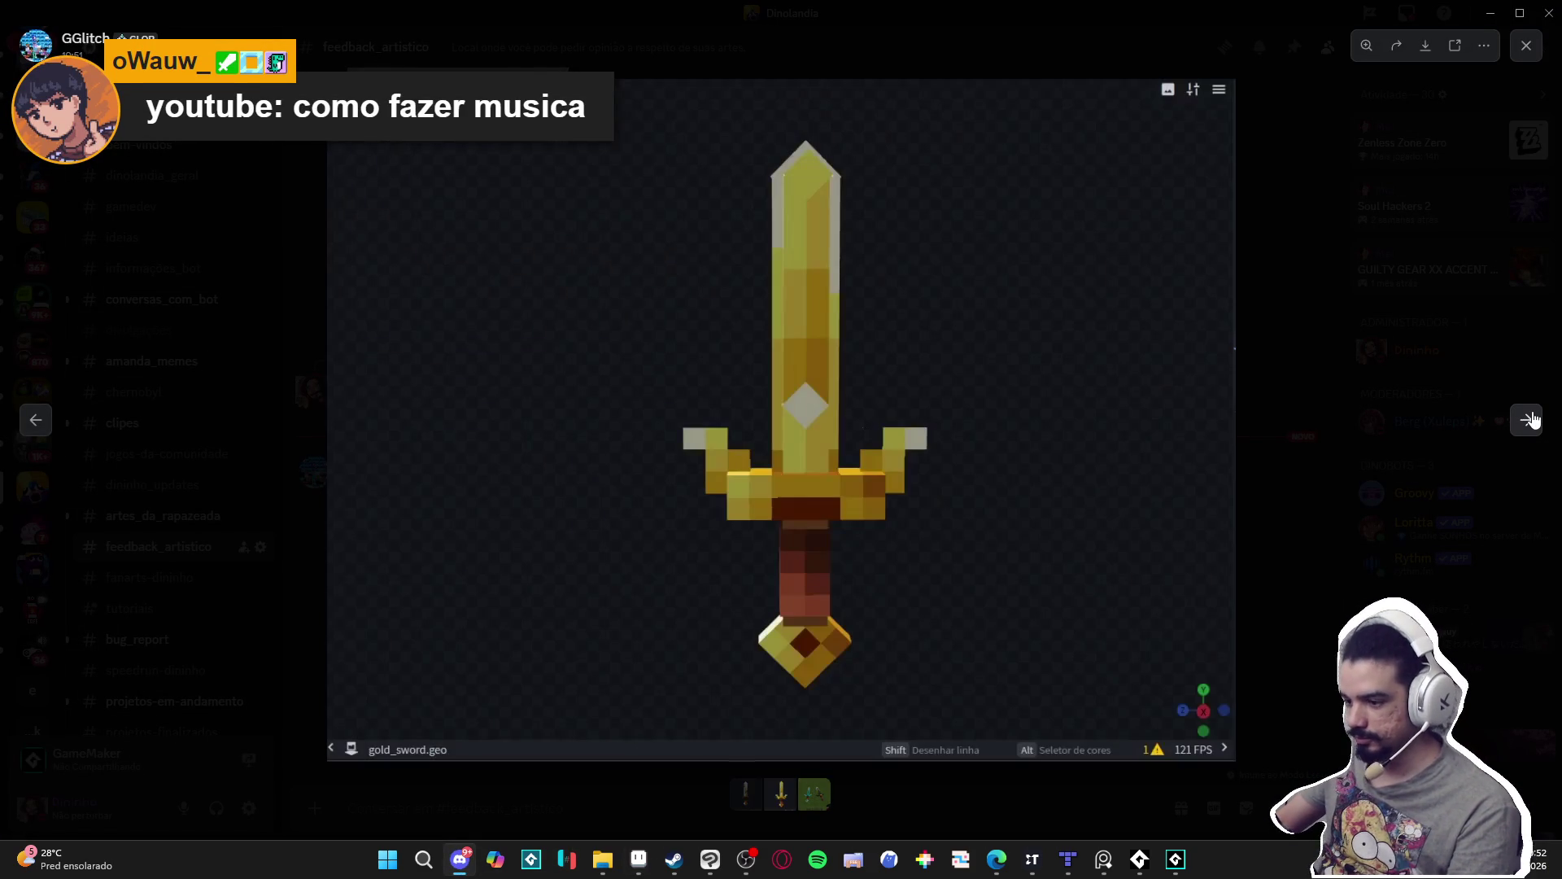
{"action": "left_click", "coordinate": [1529, 419]}
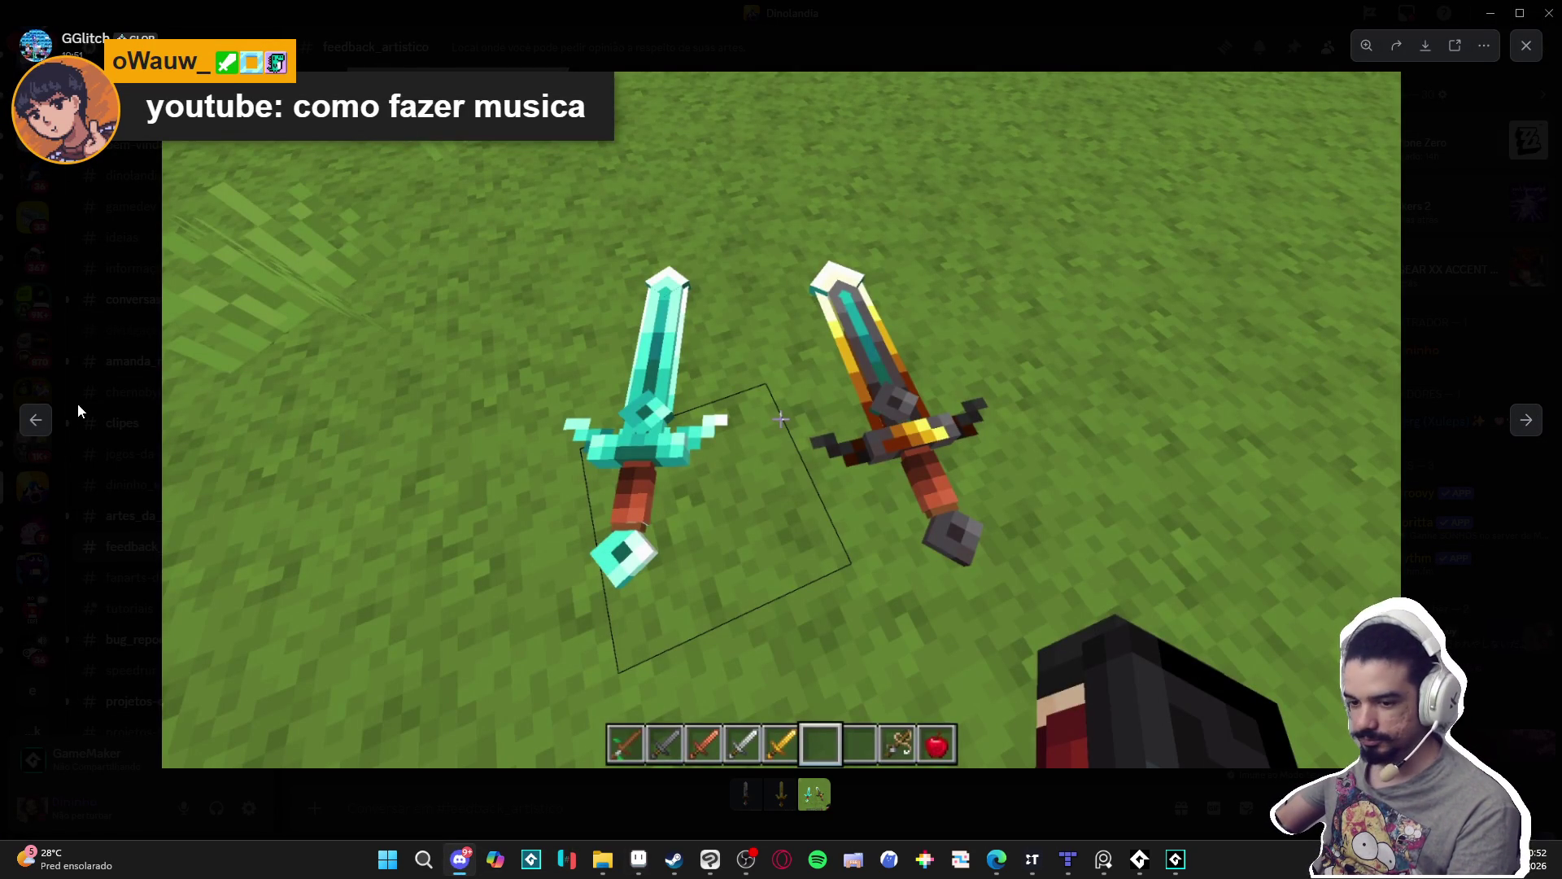
{"action": "left_click", "coordinate": [34, 420]}
{"action": "left_click", "coordinate": [34, 419]}
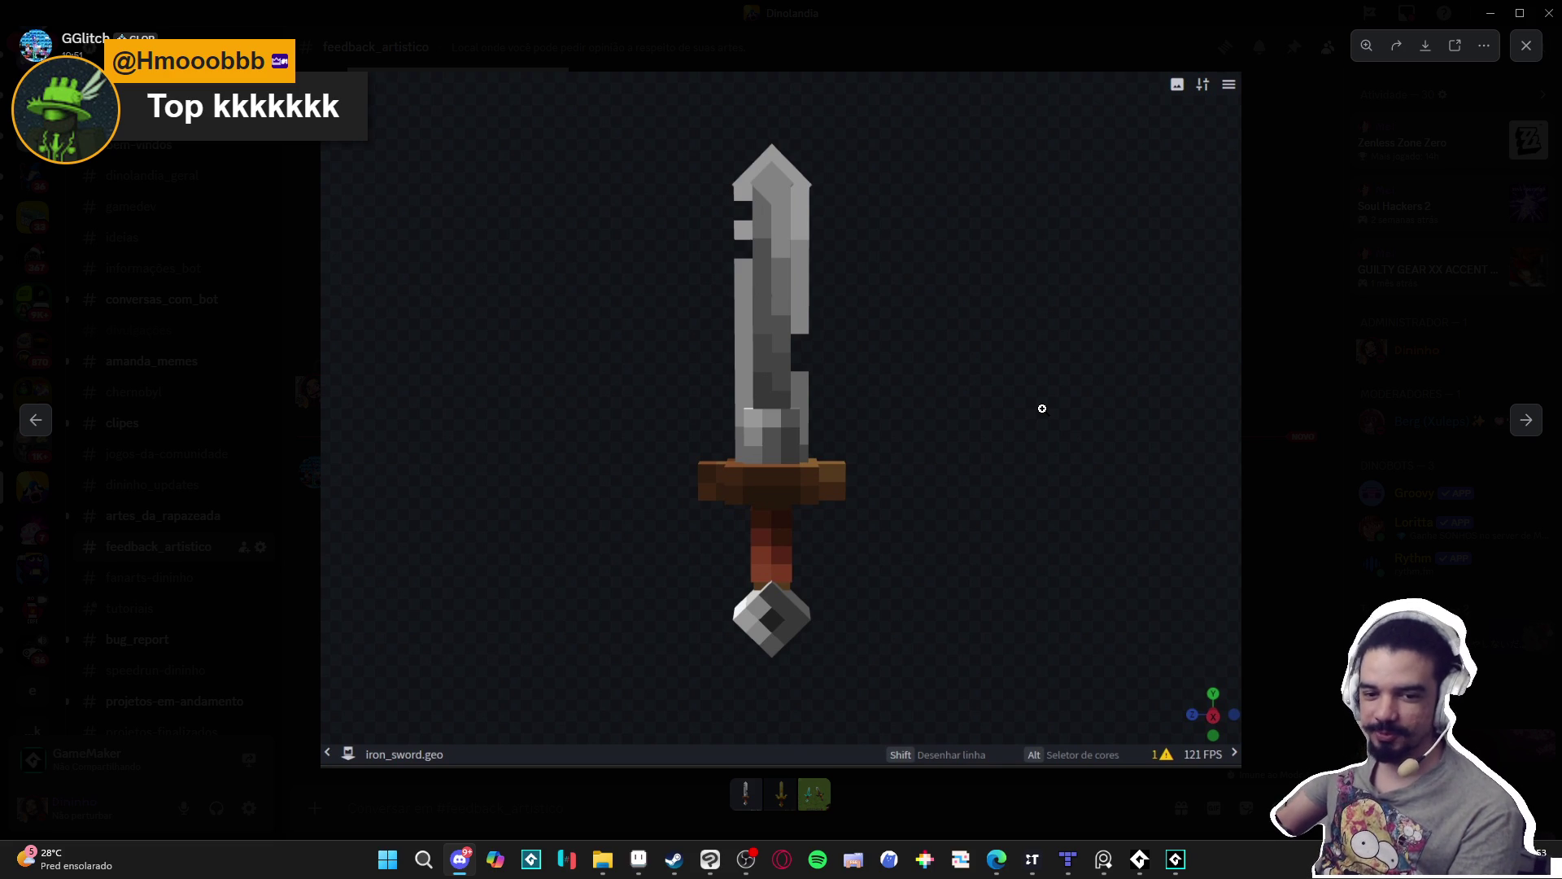
Browse the sword images again, then close the viewer and minimize Discord.
{"action": "left_click", "coordinate": [1524, 416]}
{"action": "left_click", "coordinate": [1524, 416]}
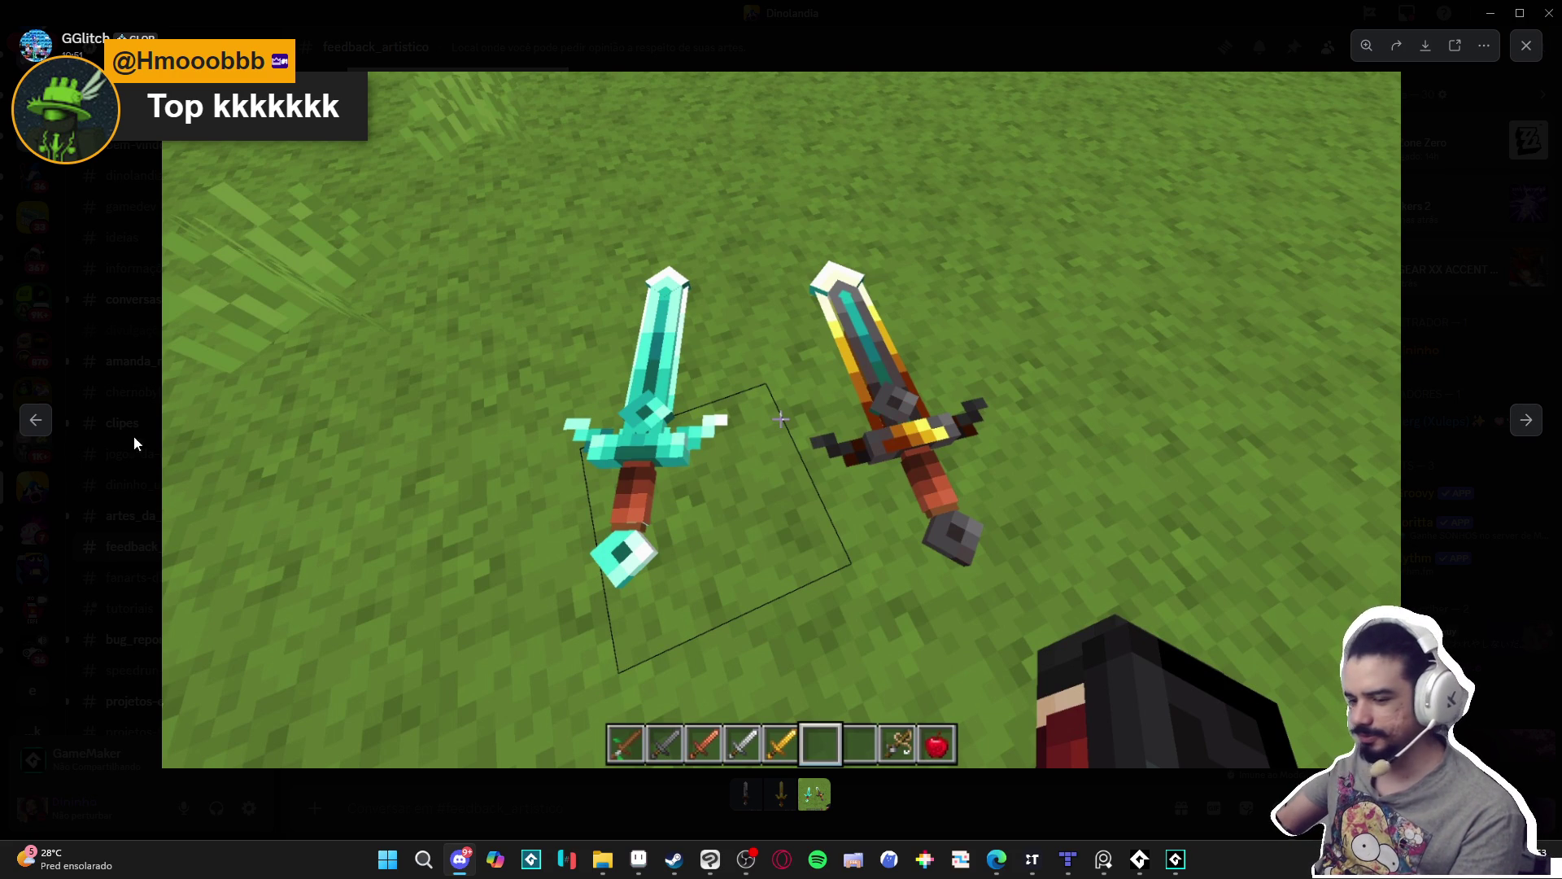
{"action": "left_click", "coordinate": [36, 420]}
{"action": "left_click", "coordinate": [36, 420]}
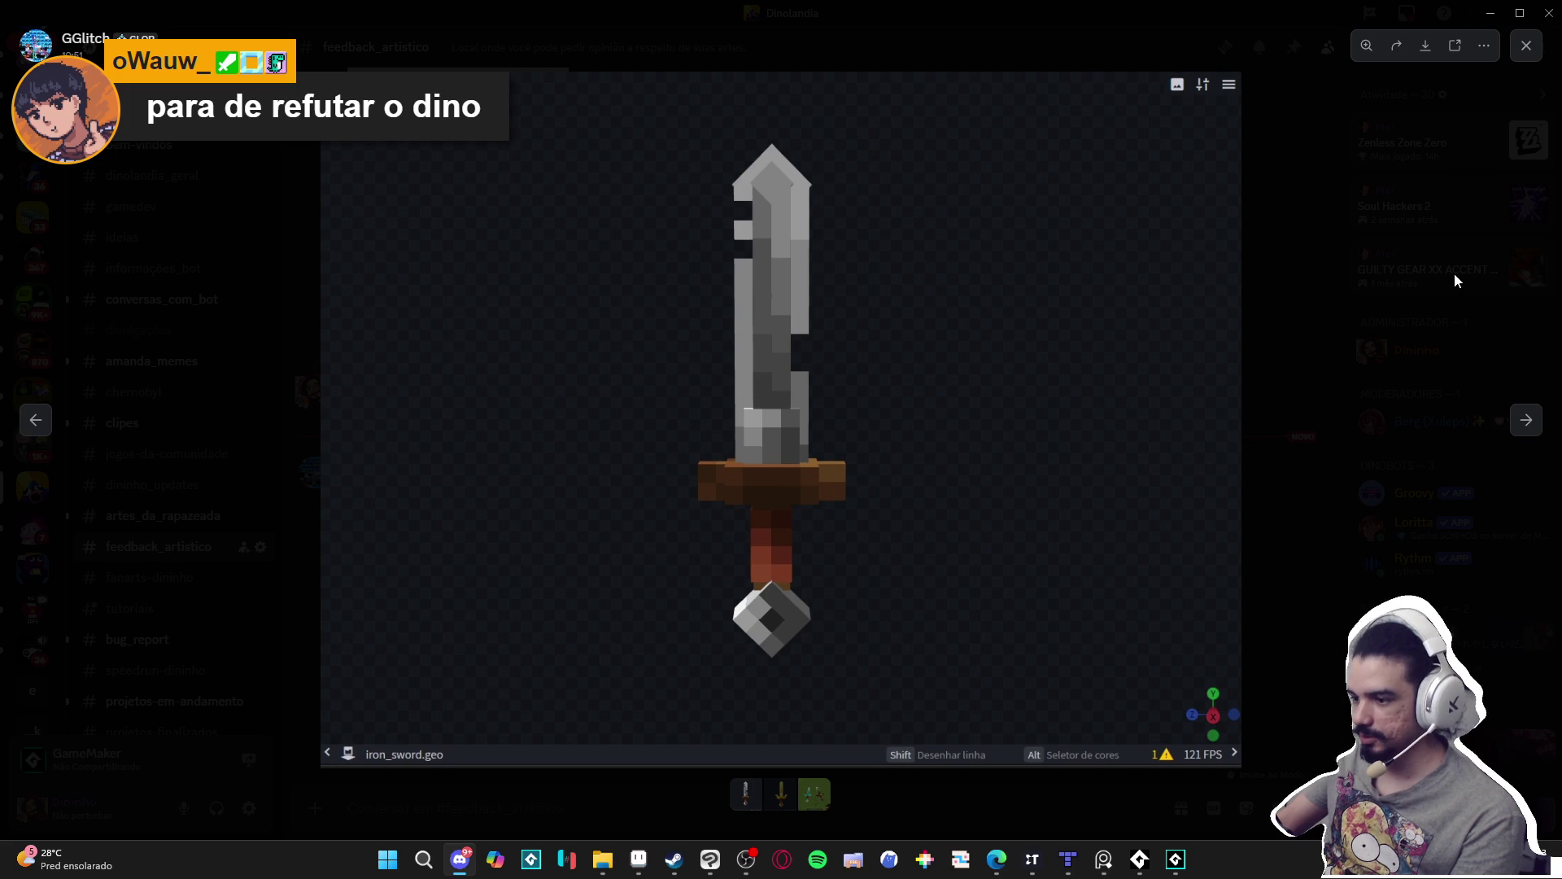
{"action": "left_click", "coordinate": [1526, 419]}
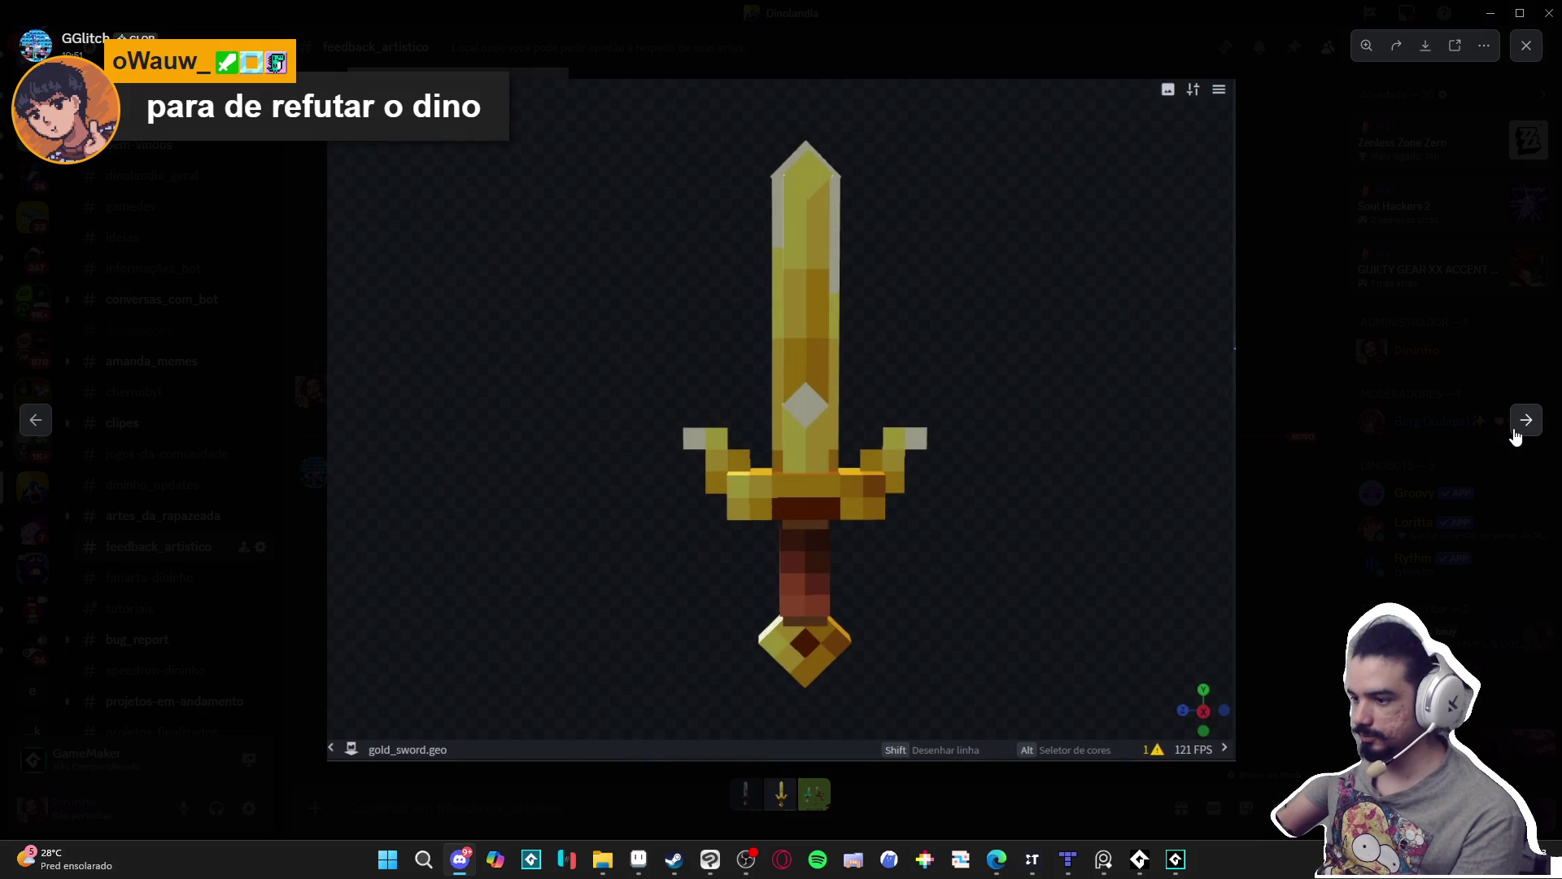
{"action": "left_click", "coordinate": [1516, 435]}
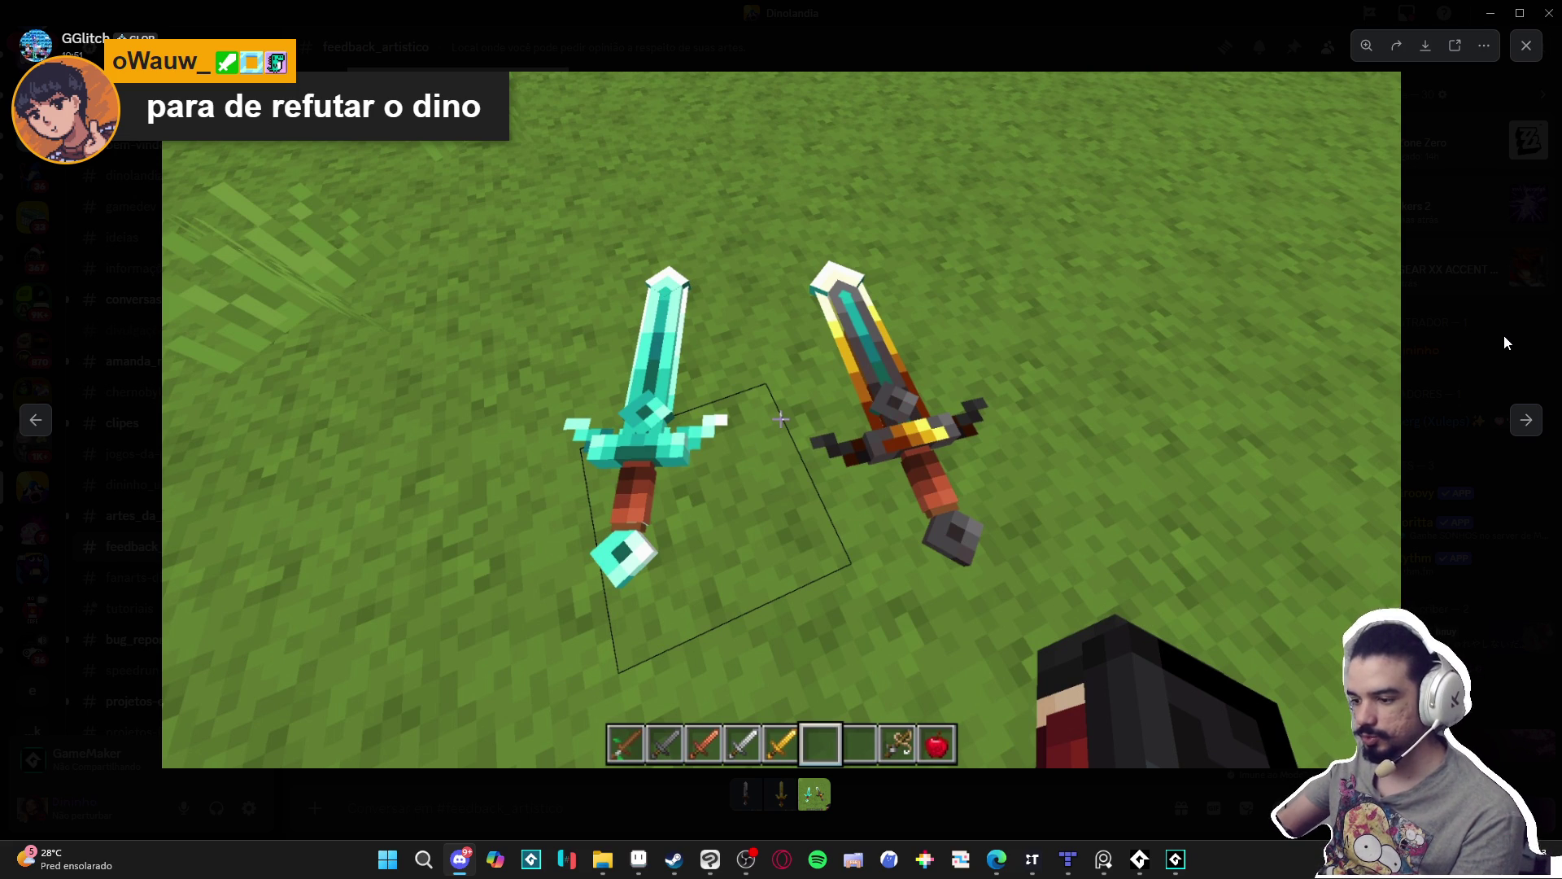
{"action": "left_click", "coordinate": [1504, 342]}
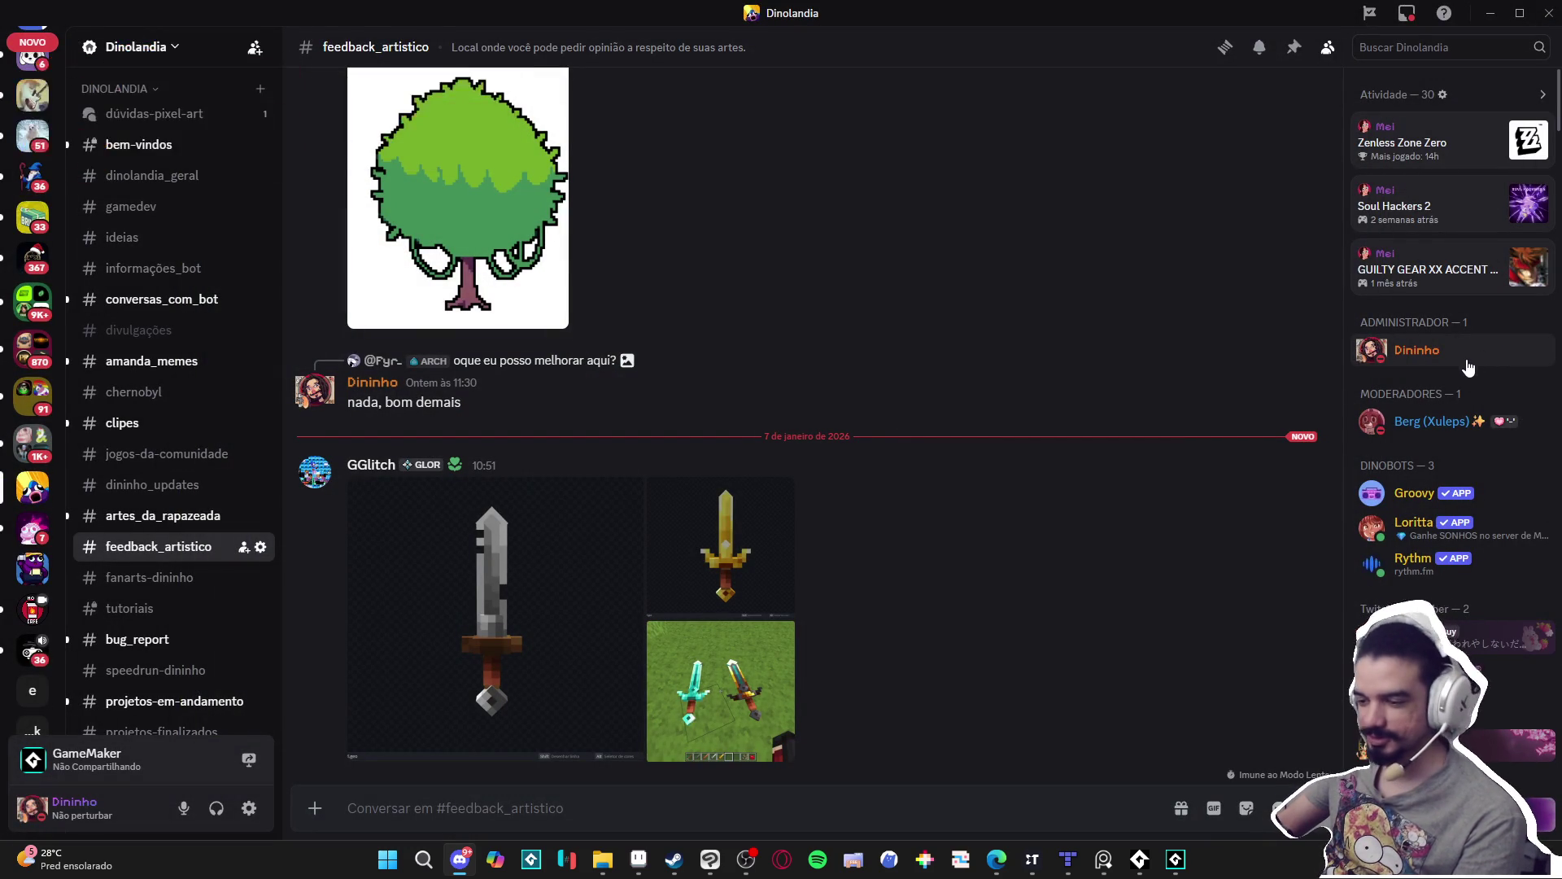
{"action": "left_click", "coordinate": [1489, 12]}
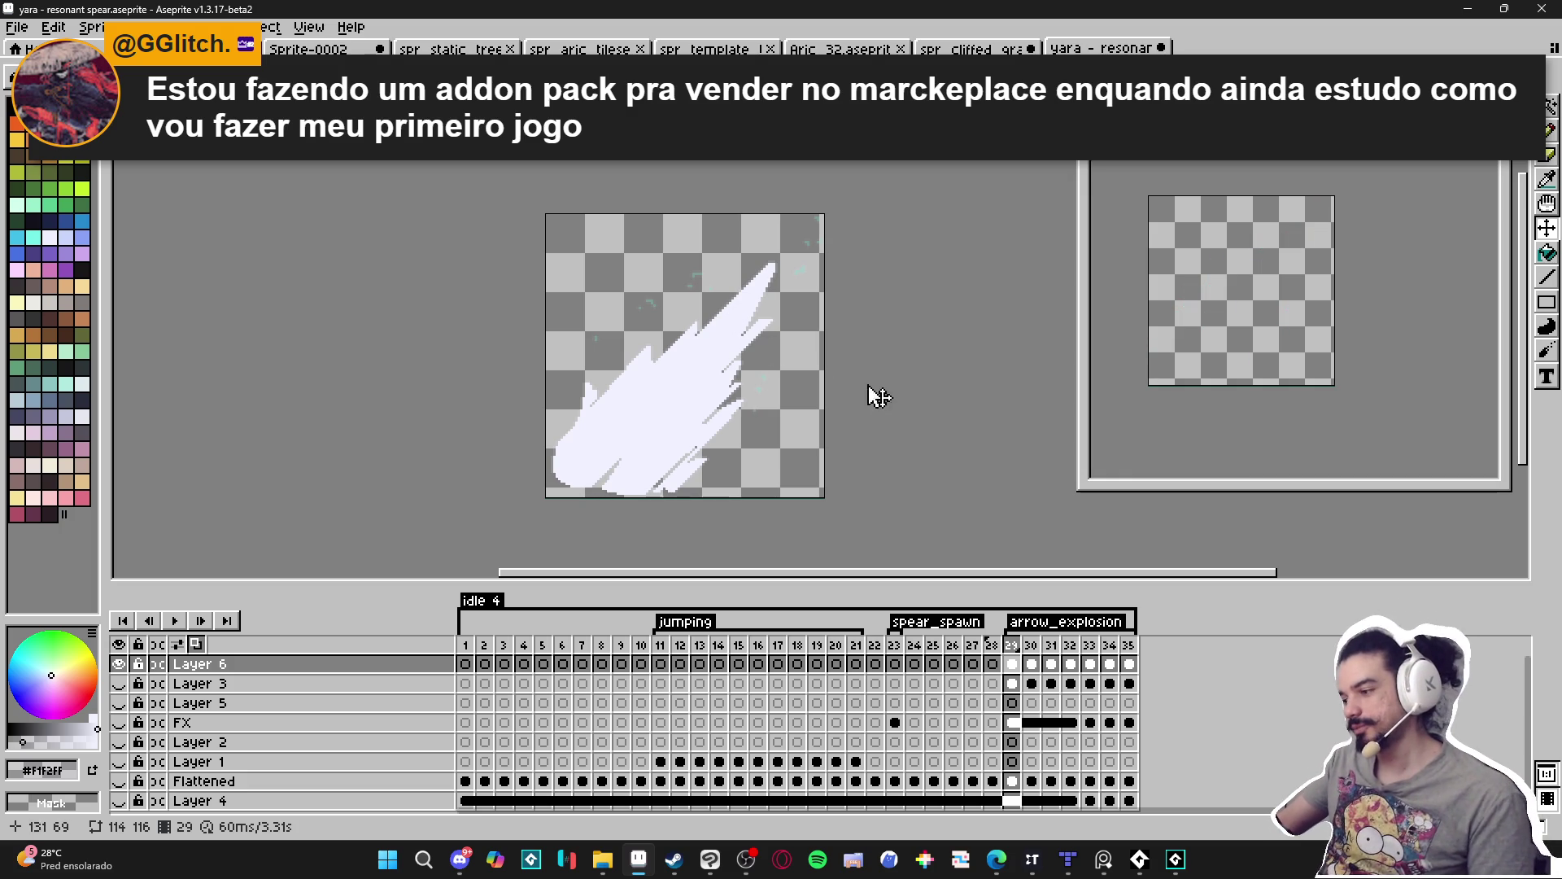
Switch to the GameMaker project showing the room_showcase sequence.
{"action": "left_click", "coordinate": [1177, 859]}
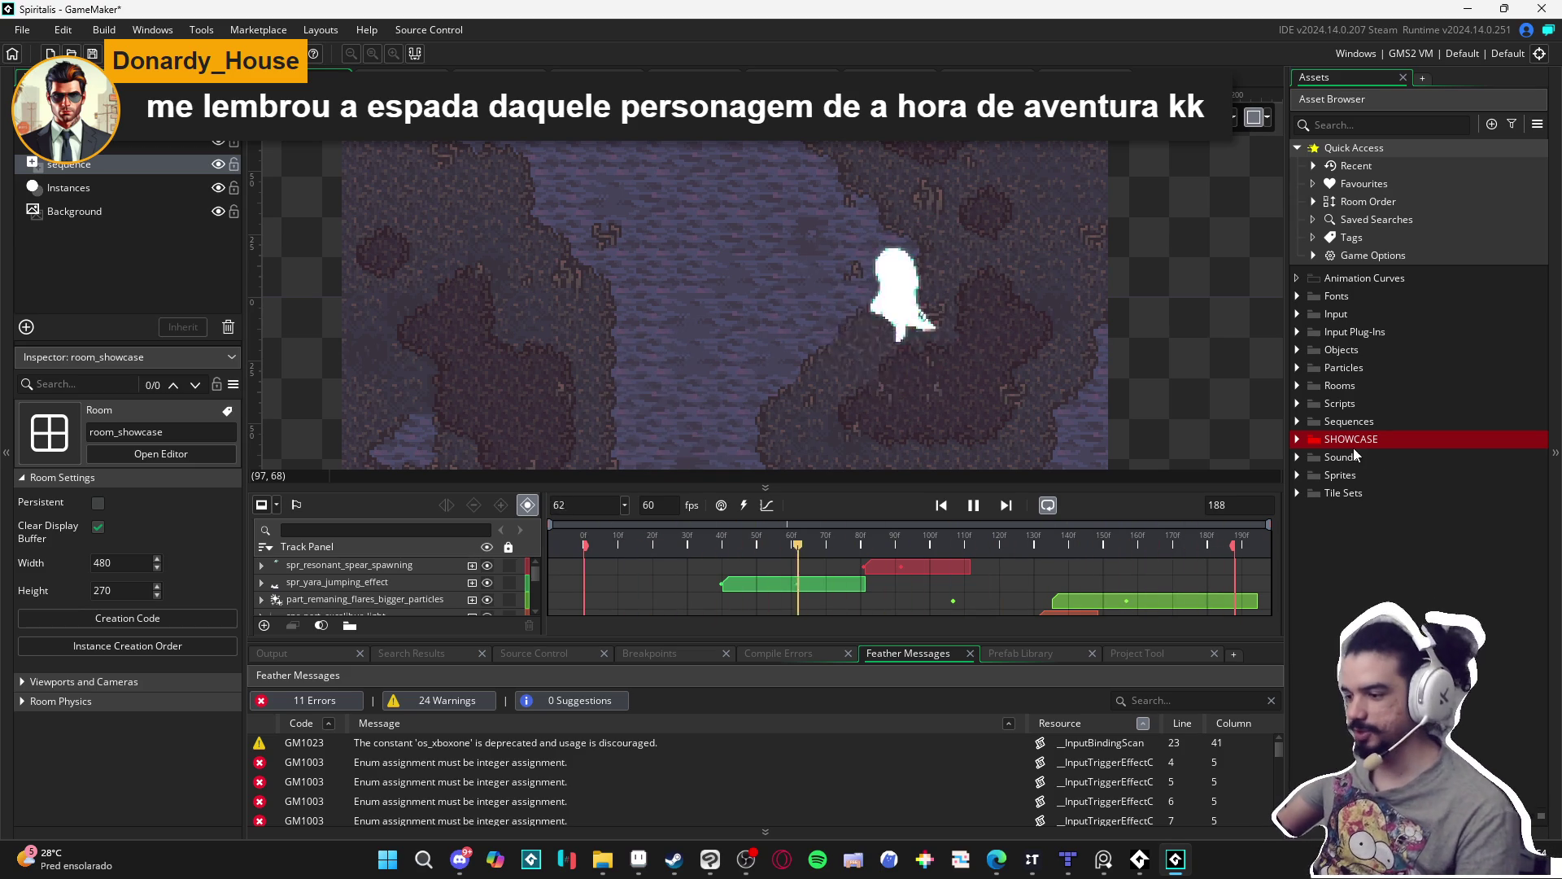
Enlarge the sequence timeline and expand Sprites > Party > Abilities in the Asset Browser.
{"action": "left_click_drag", "start_coordinate": [1030, 643], "coordinate": [1022, 705]}
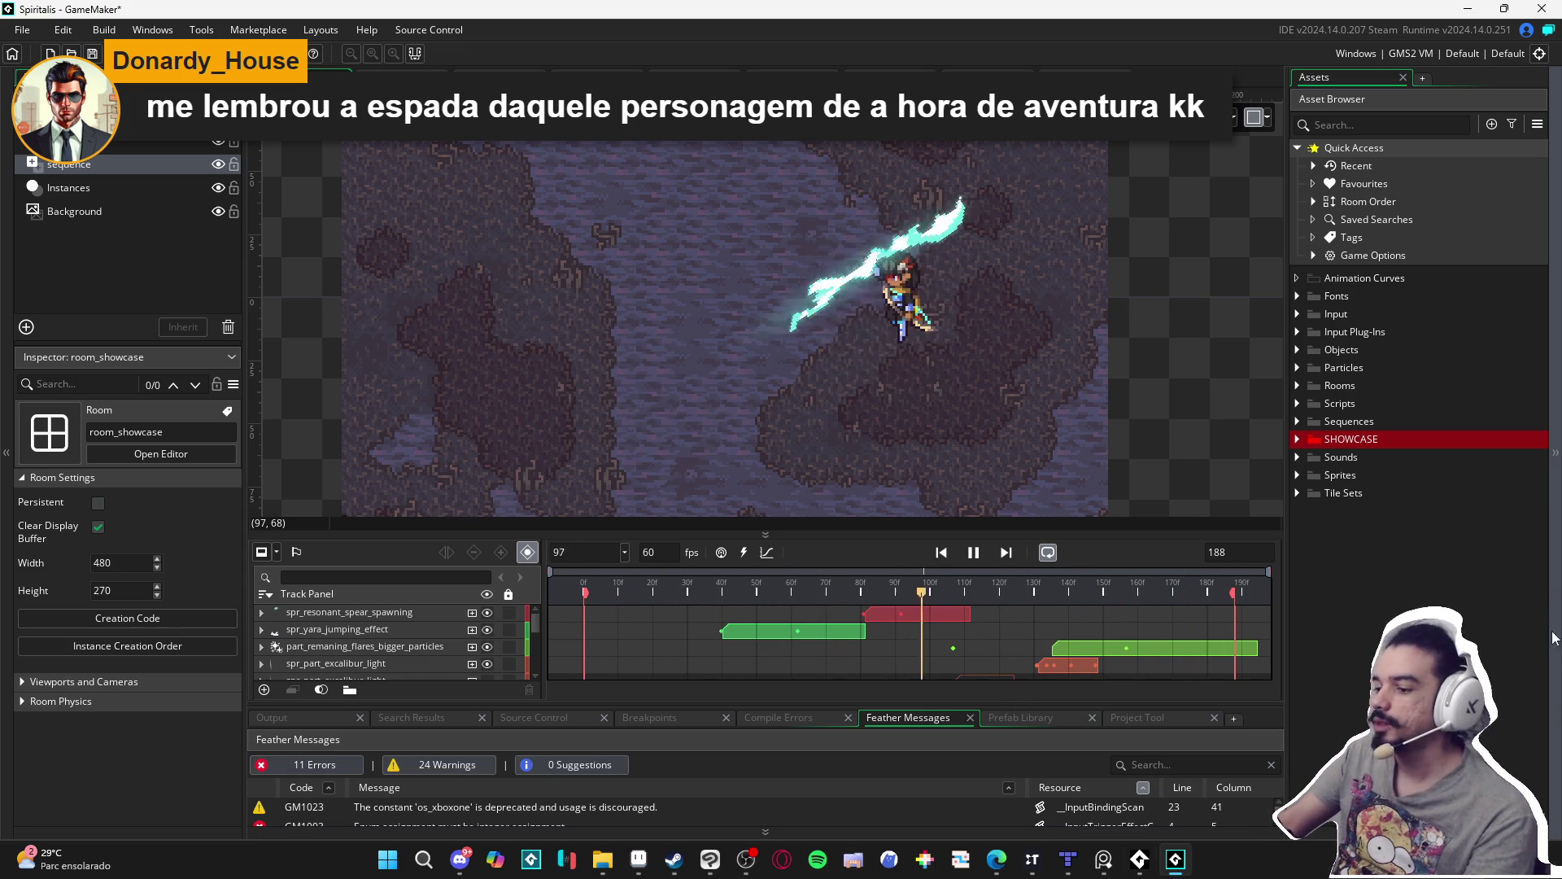
{"action": "mouse_move", "coordinate": [1149, 480]}
{"action": "left_mouse_down"}
{"action": "mouse_move", "coordinate": [1077, 510]}
{"action": "mouse_move", "coordinate": [1077, 558]}
{"action": "left_mouse_up"}
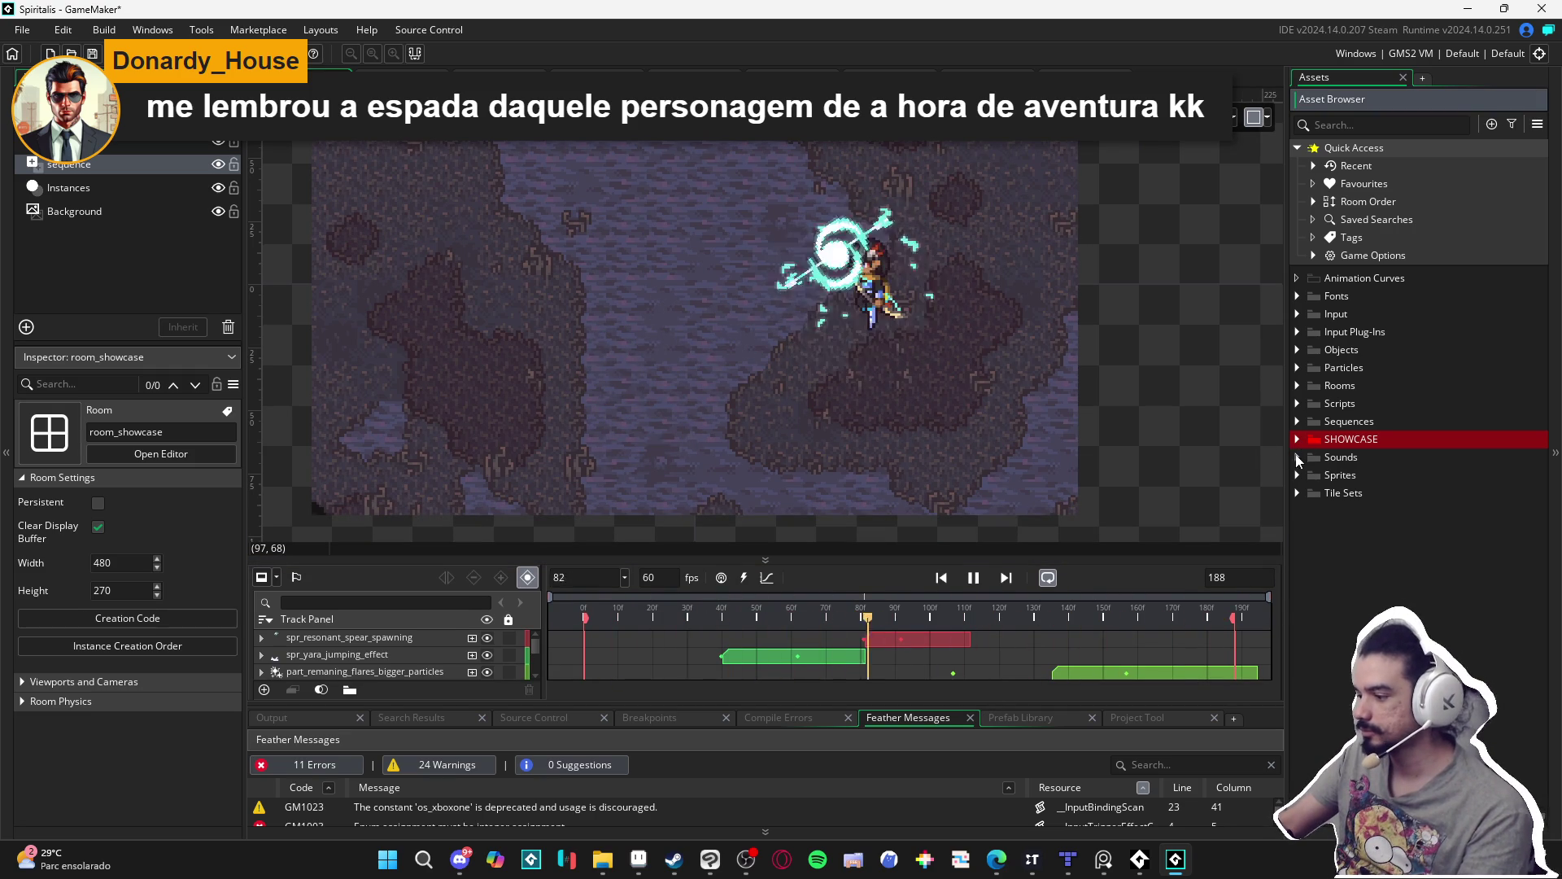
{"action": "left_click", "coordinate": [1306, 476]}
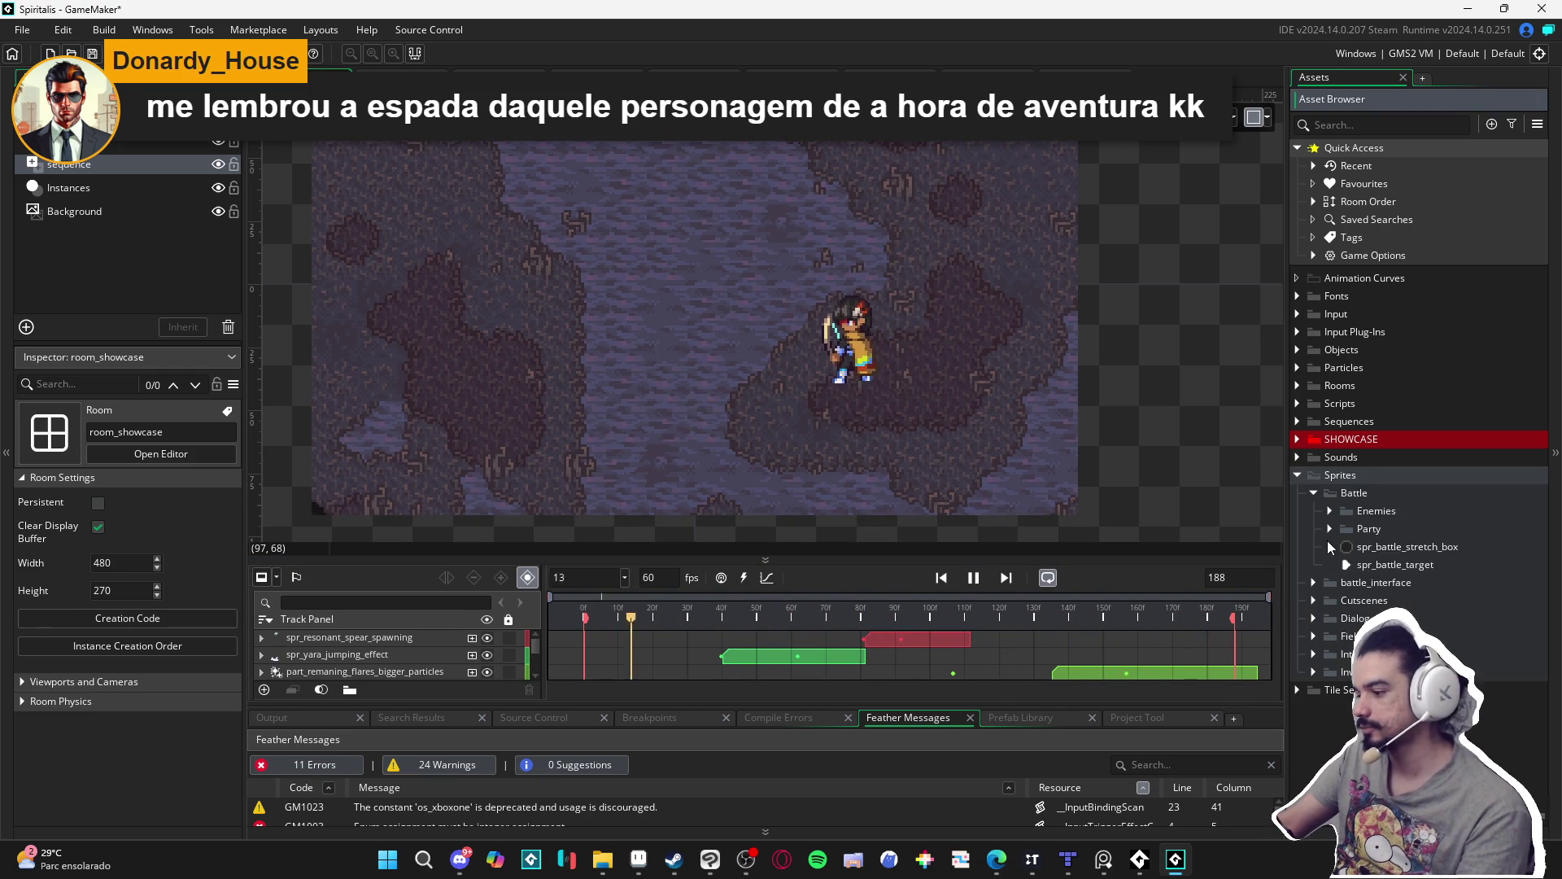
{"action": "left_click", "coordinate": [1329, 528]}
{"action": "left_click", "coordinate": [1345, 546]}
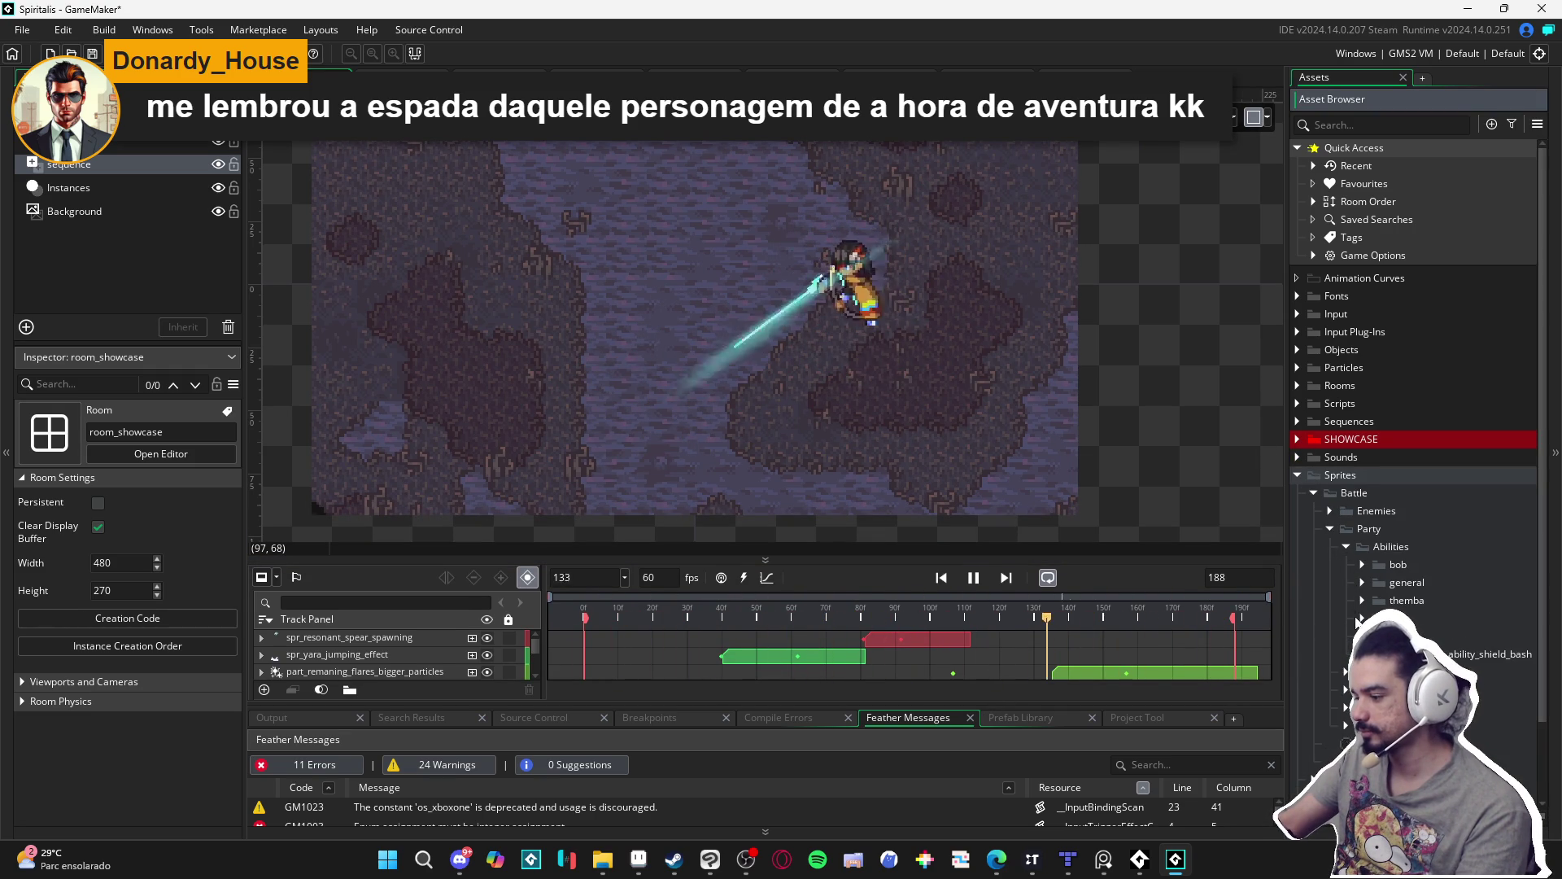
{"action": "left_click", "coordinate": [602, 859]}
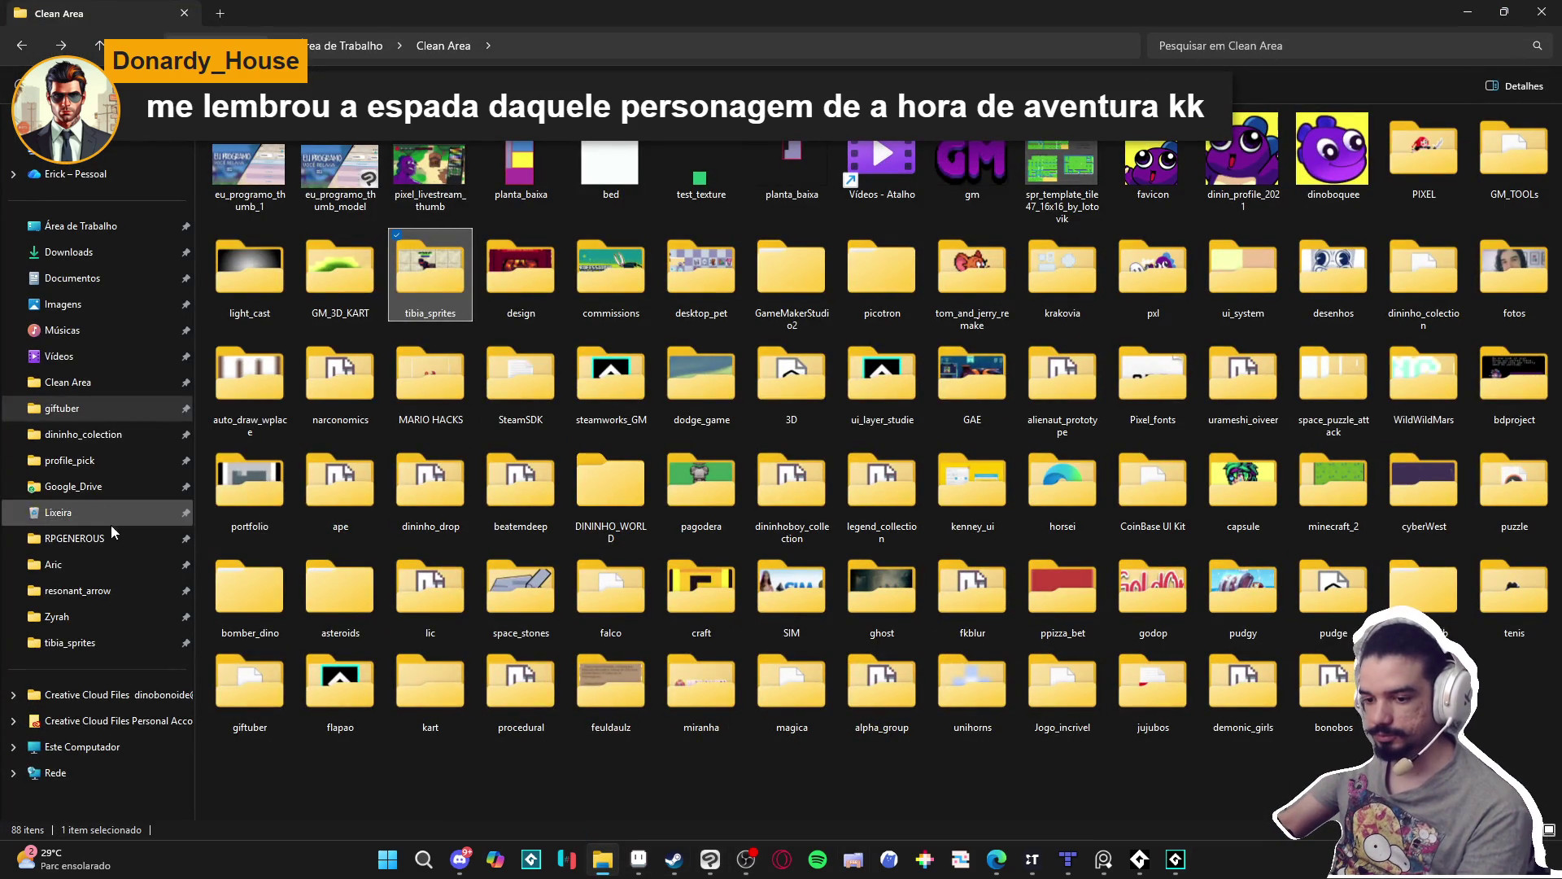
Open the RPGENEROUS folder and shrink Explorer so GameMaker shows behind it.
{"action": "left_click", "coordinate": [127, 537]}
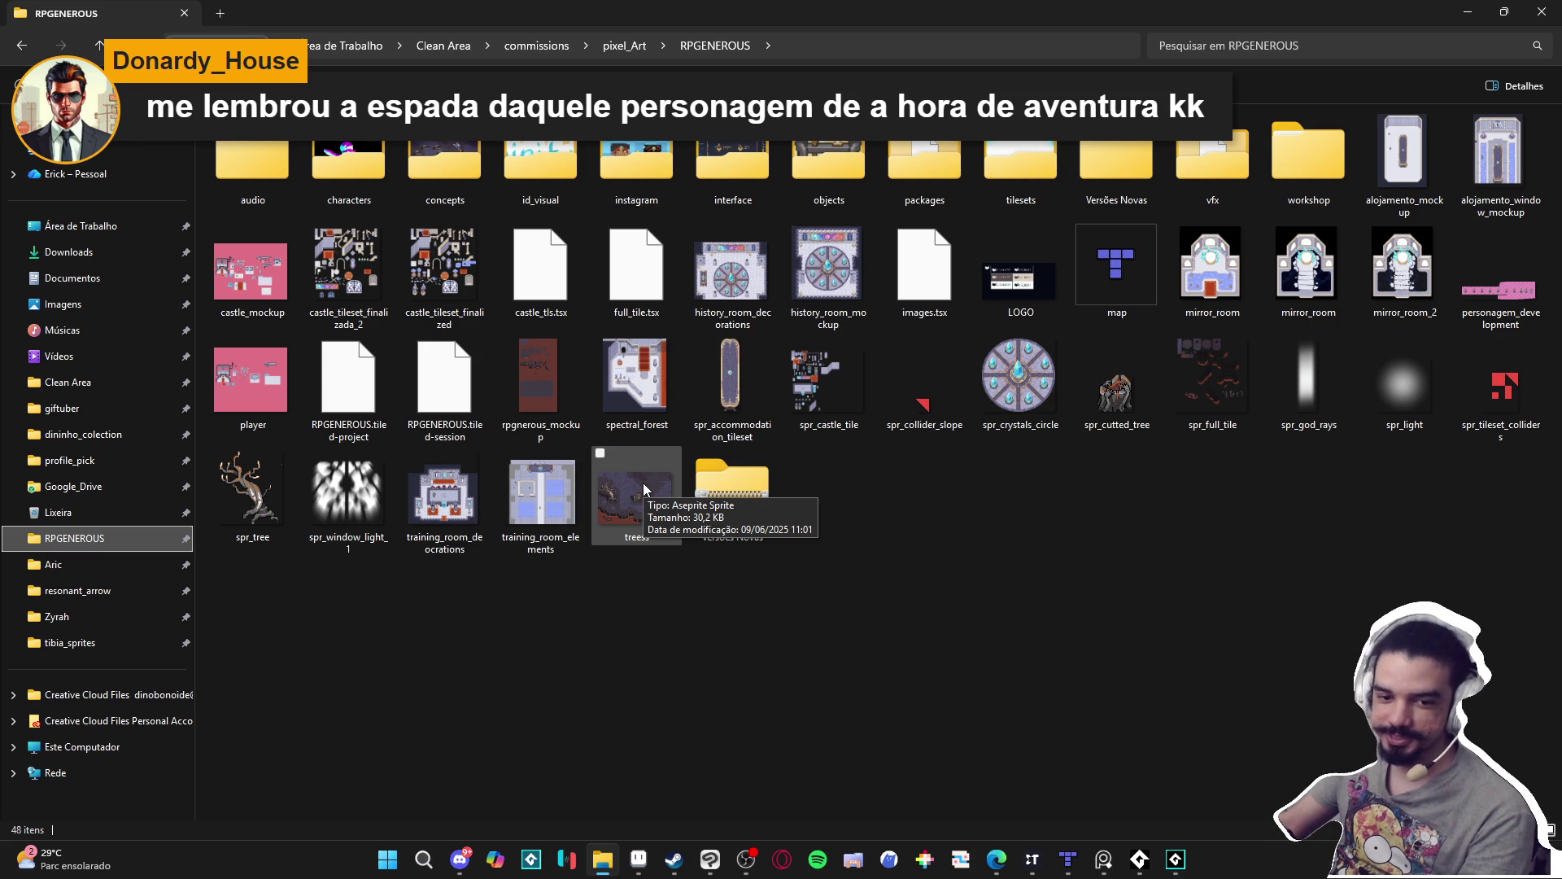
{"action": "mouse_move", "coordinate": [855, 8]}
{"action": "left_mouse_down"}
{"action": "mouse_move", "coordinate": [805, 10]}
{"action": "mouse_move", "coordinate": [920, 11]}
{"action": "mouse_move", "coordinate": [863, 57]}
{"action": "mouse_move", "coordinate": [897, 100]}
{"action": "left_mouse_up"}
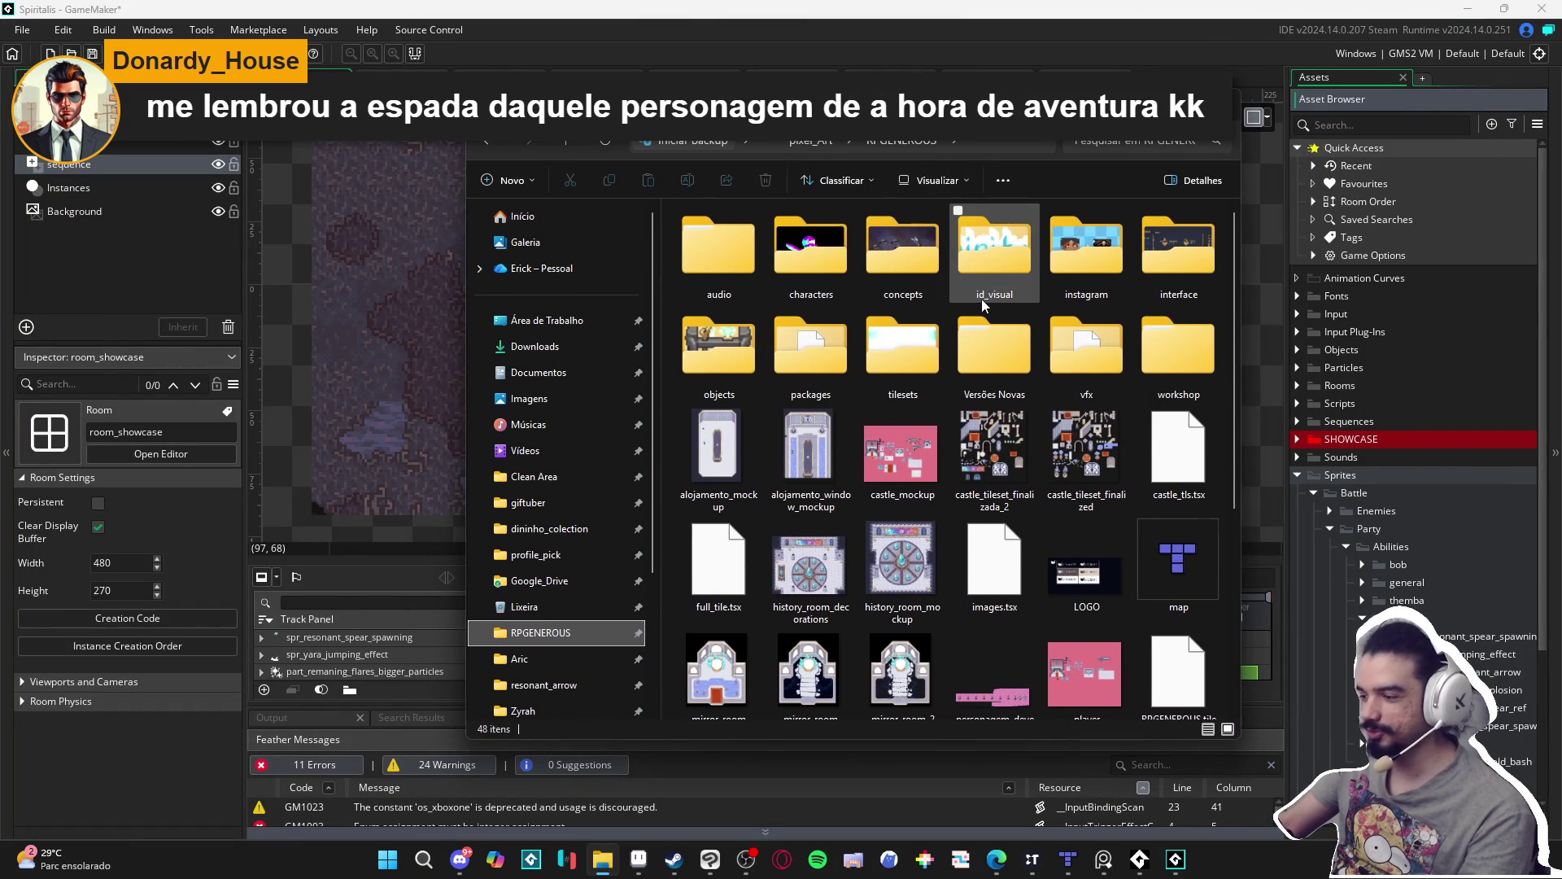
{"action": "scroll", "coordinate": [981, 299], "scroll_direction": "down", "scroll_amount": 4}
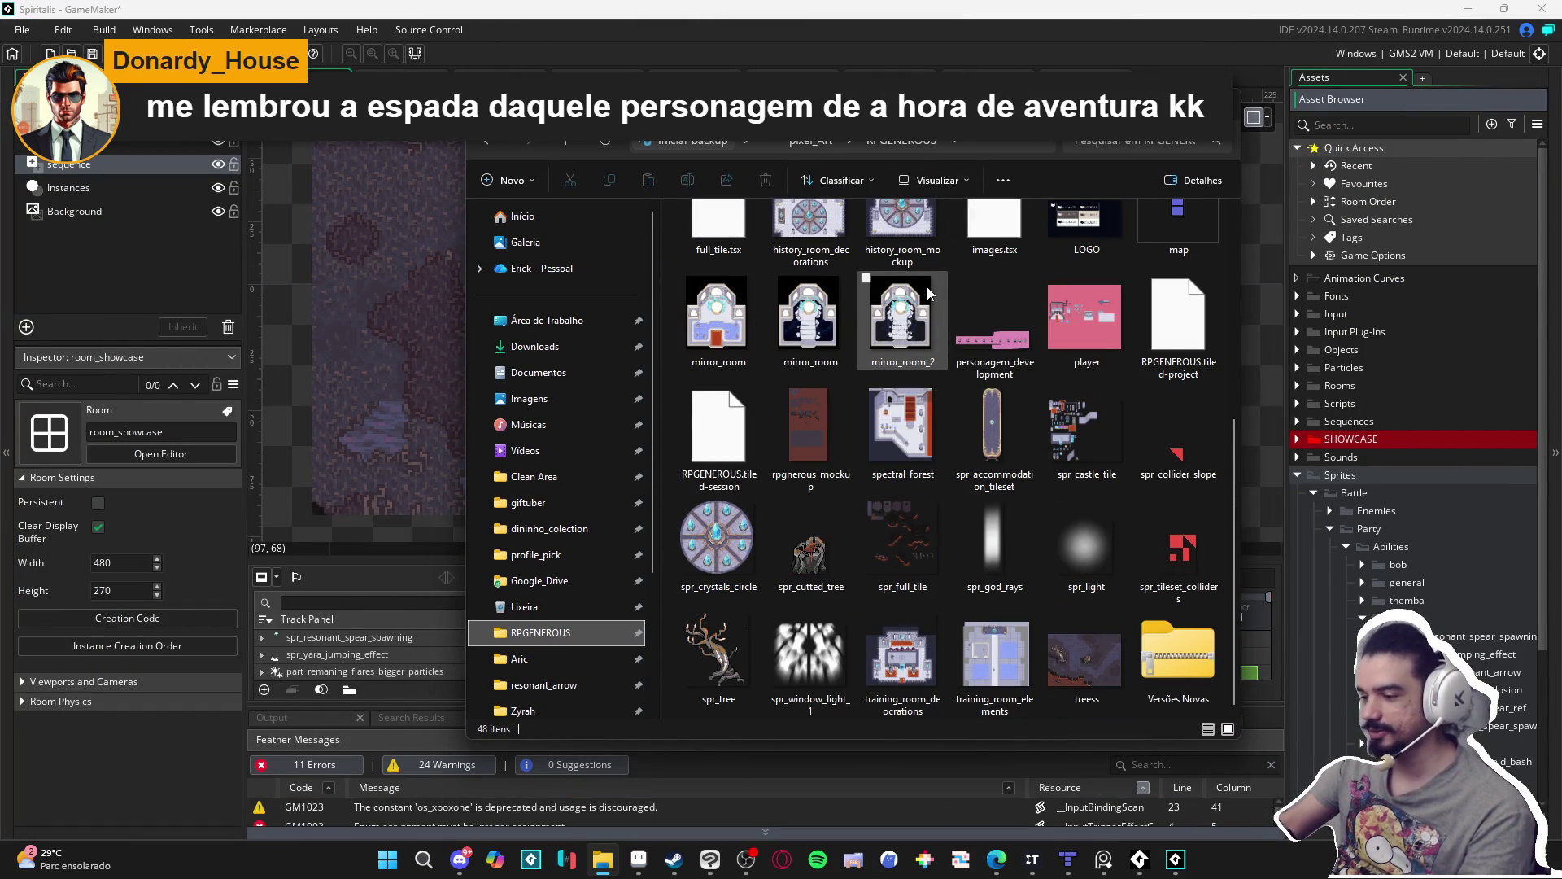
{"action": "scroll", "coordinate": [930, 289], "scroll_direction": "up", "scroll_amount": 4}
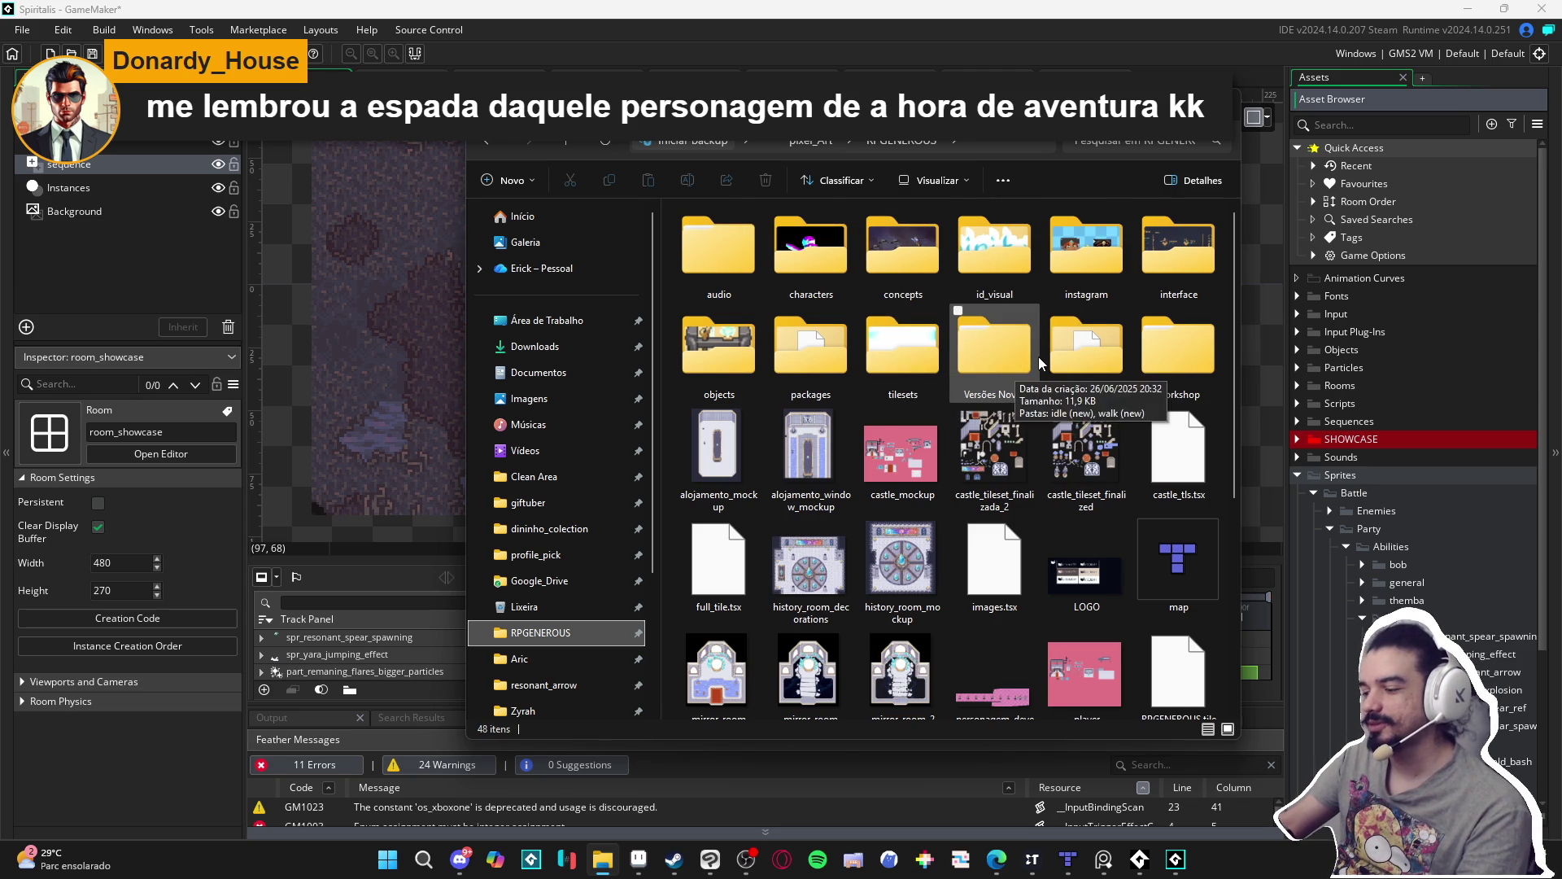
{"action": "scroll", "coordinate": [1038, 356], "scroll_direction": "down", "scroll_amount": 4}
{"action": "scroll", "coordinate": [1054, 369], "scroll_direction": "up", "scroll_amount": 4}
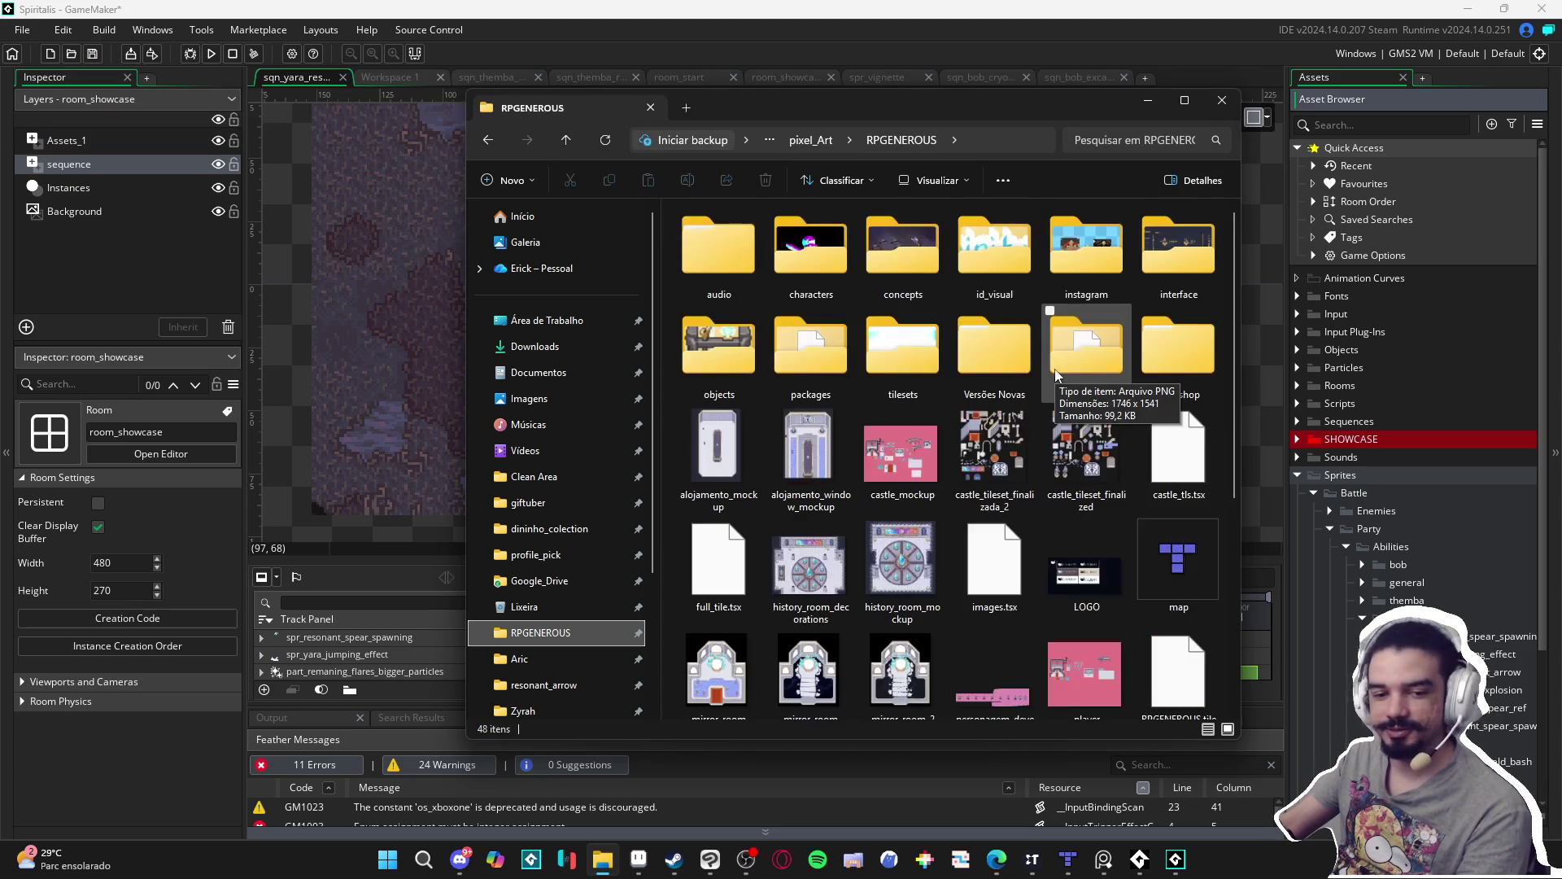
{"action": "scroll", "coordinate": [977, 383], "scroll_direction": "down", "scroll_amount": 4}
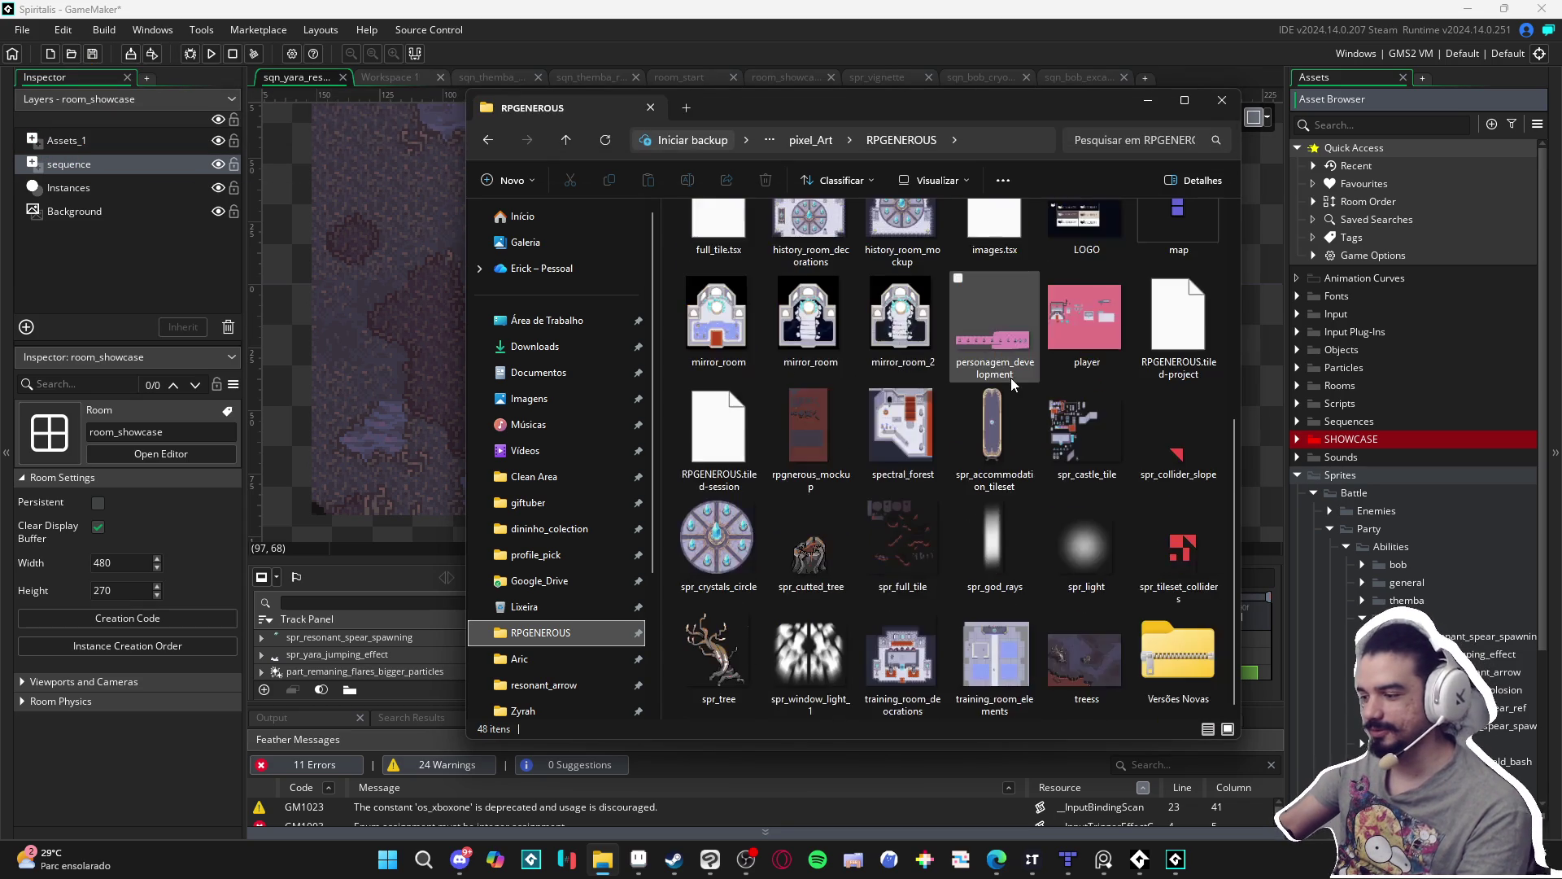
{"action": "scroll", "coordinate": [1026, 379], "scroll_direction": "up", "scroll_amount": 4}
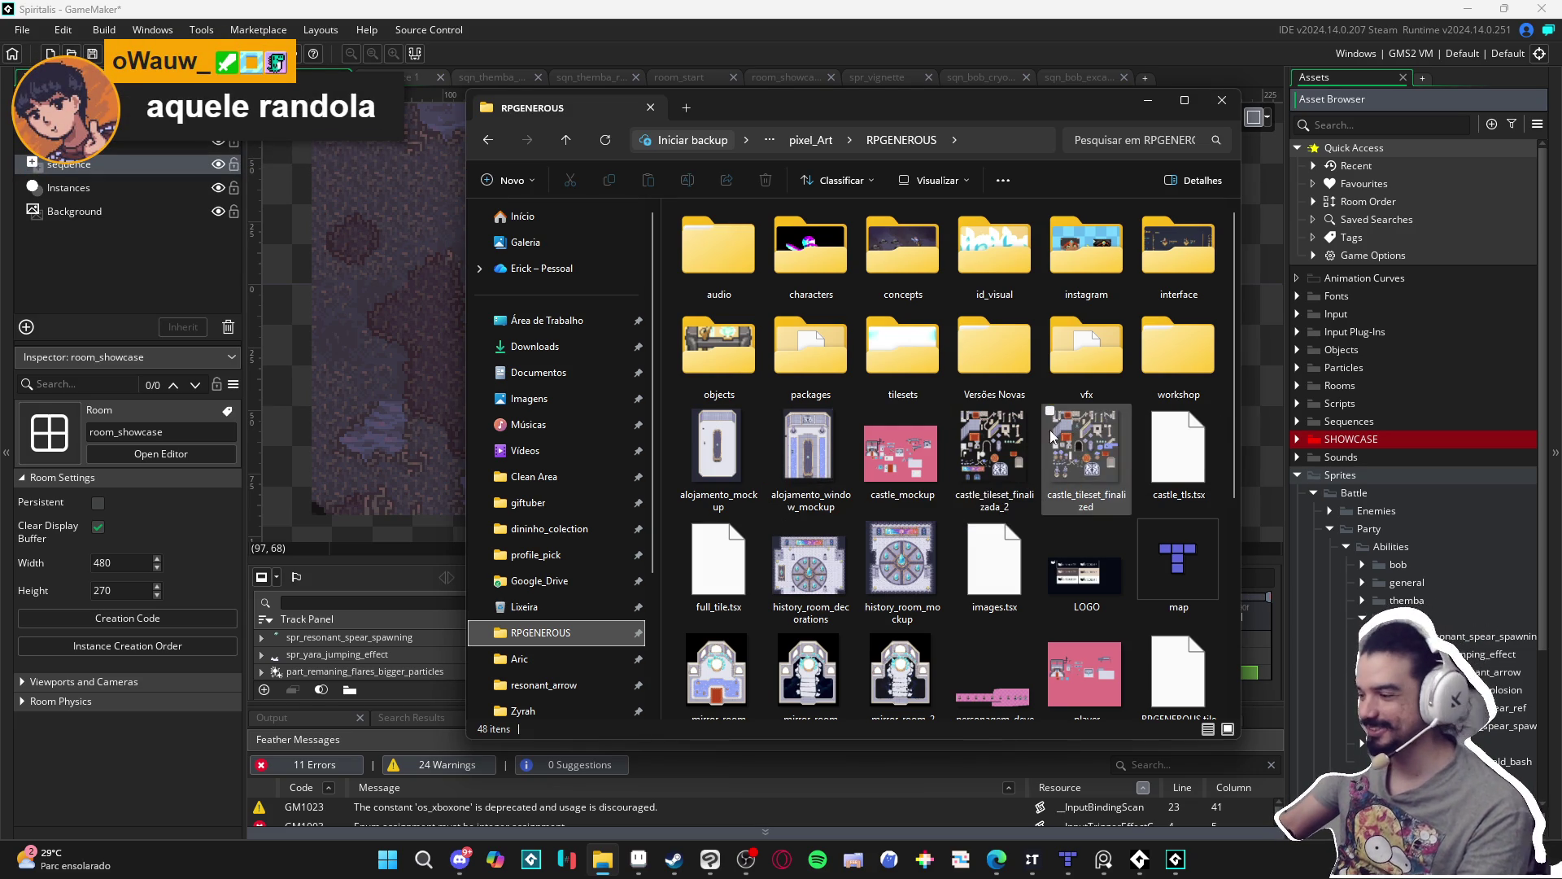
Navigate to vfx > character_spells > yara > resonant_arrow and select spr_arrow_explosion_effect.
{"action": "double_click", "coordinate": [1128, 368]}
{"action": "double_click", "coordinate": [827, 288]}
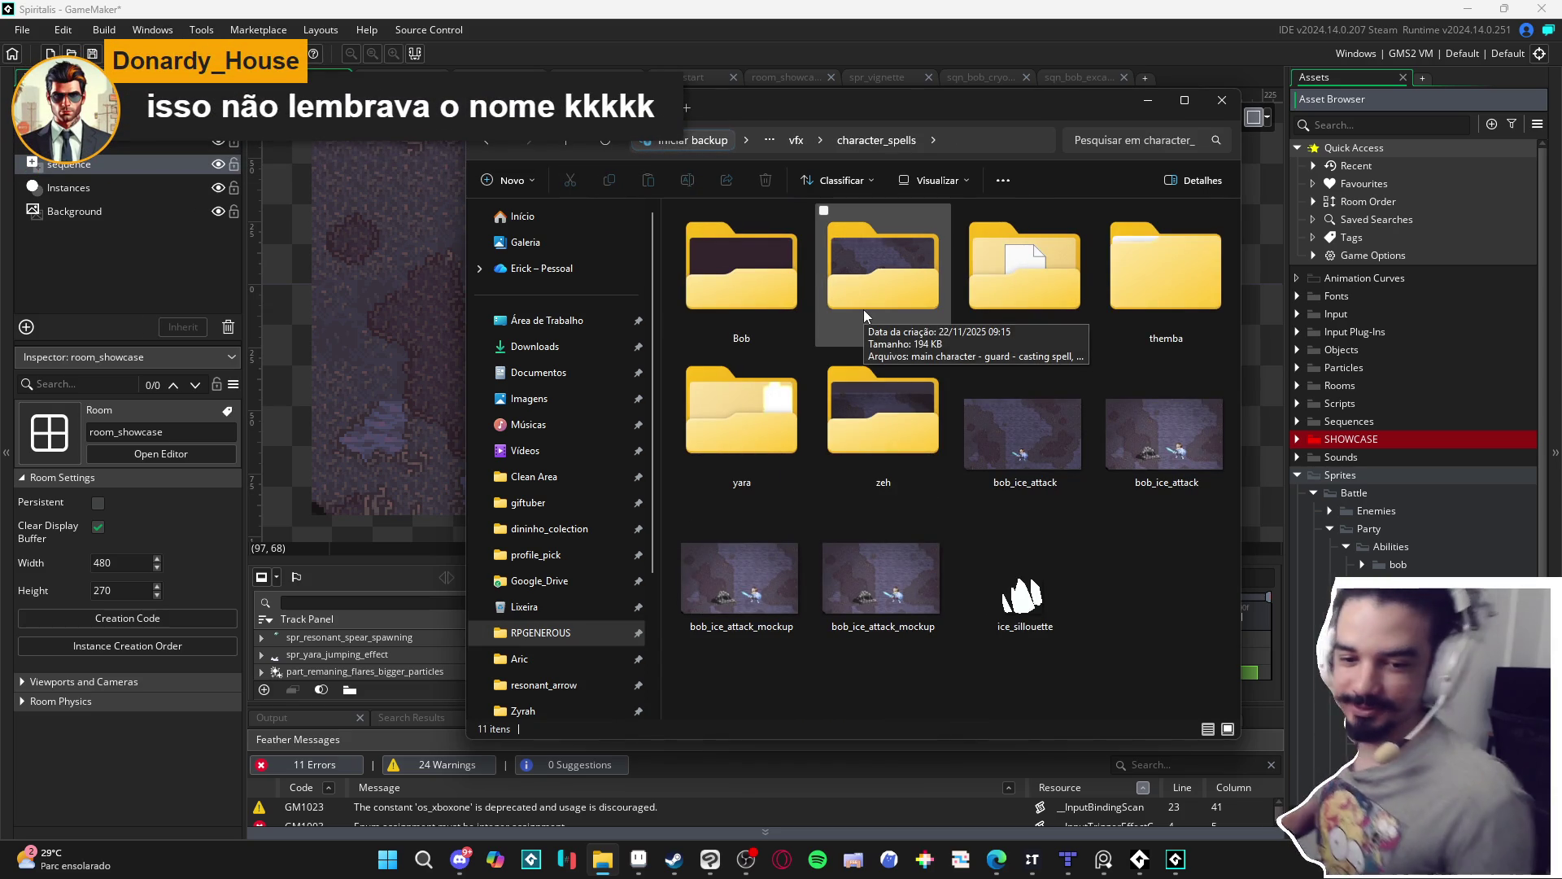
{"action": "double_click", "coordinate": [684, 403]}
{"action": "double_click", "coordinate": [715, 243]}
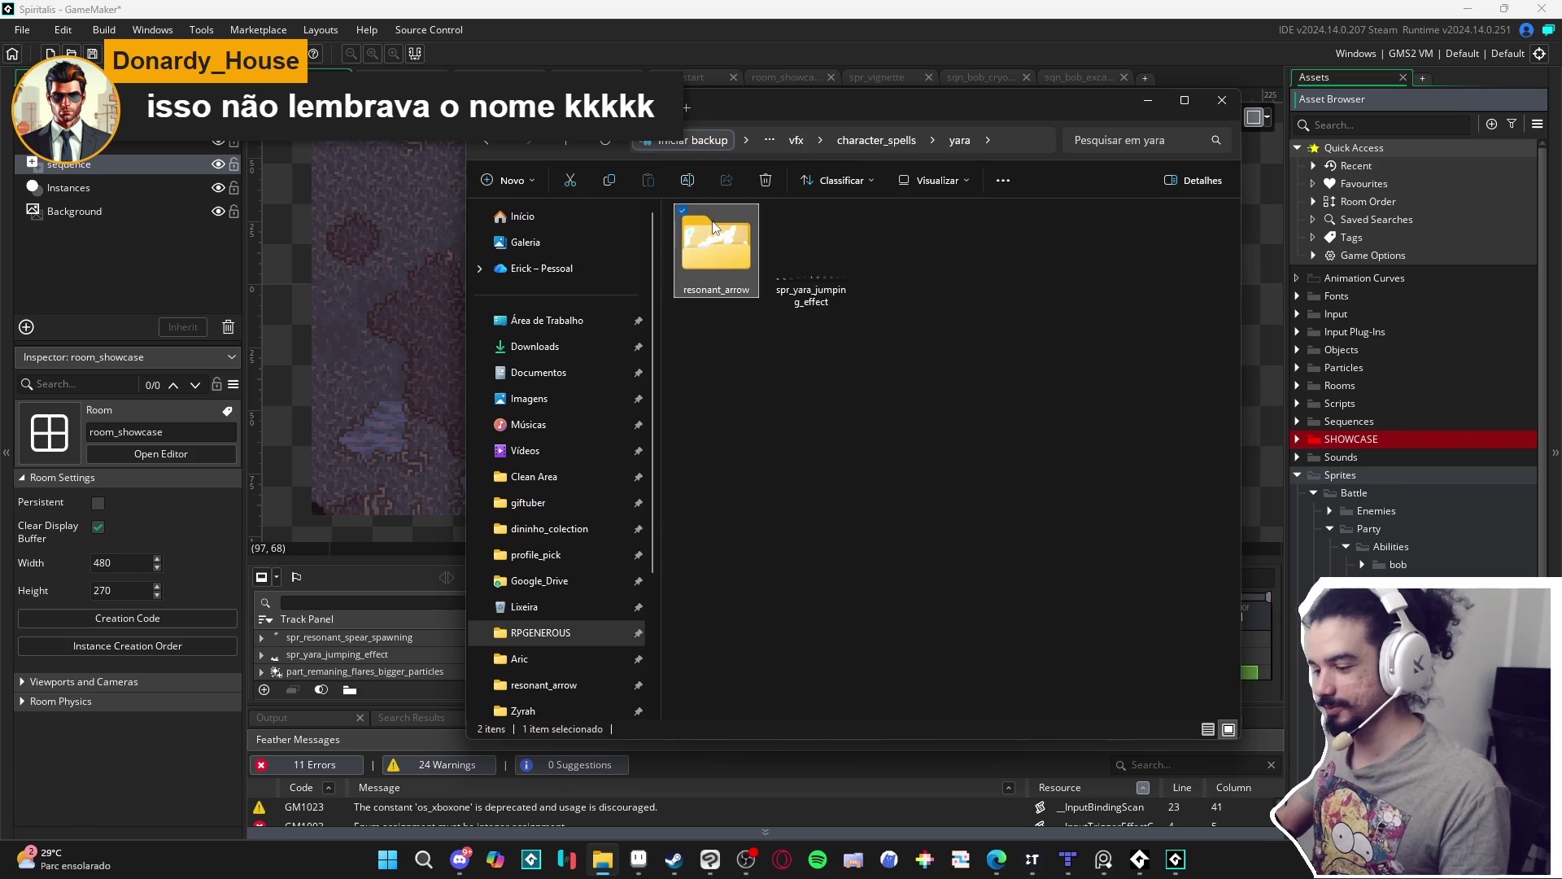
{"action": "left_click", "coordinate": [713, 303]}
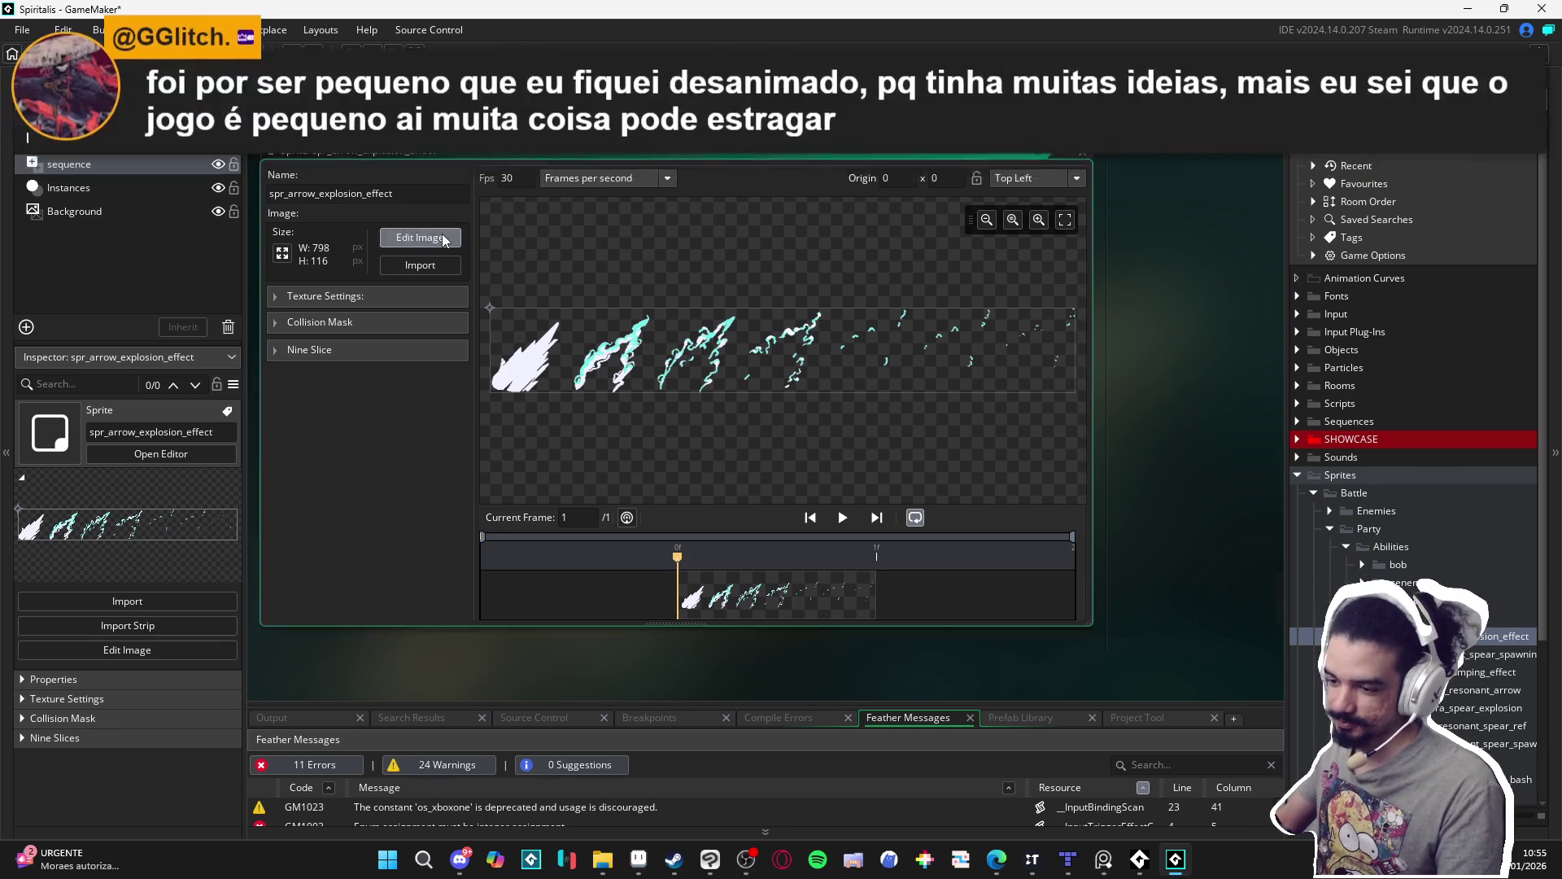
Open spr_arrow_explosion_effect in the image editor and choose Image > Convert to Frames.
{"action": "left_click", "coordinate": [442, 233]}
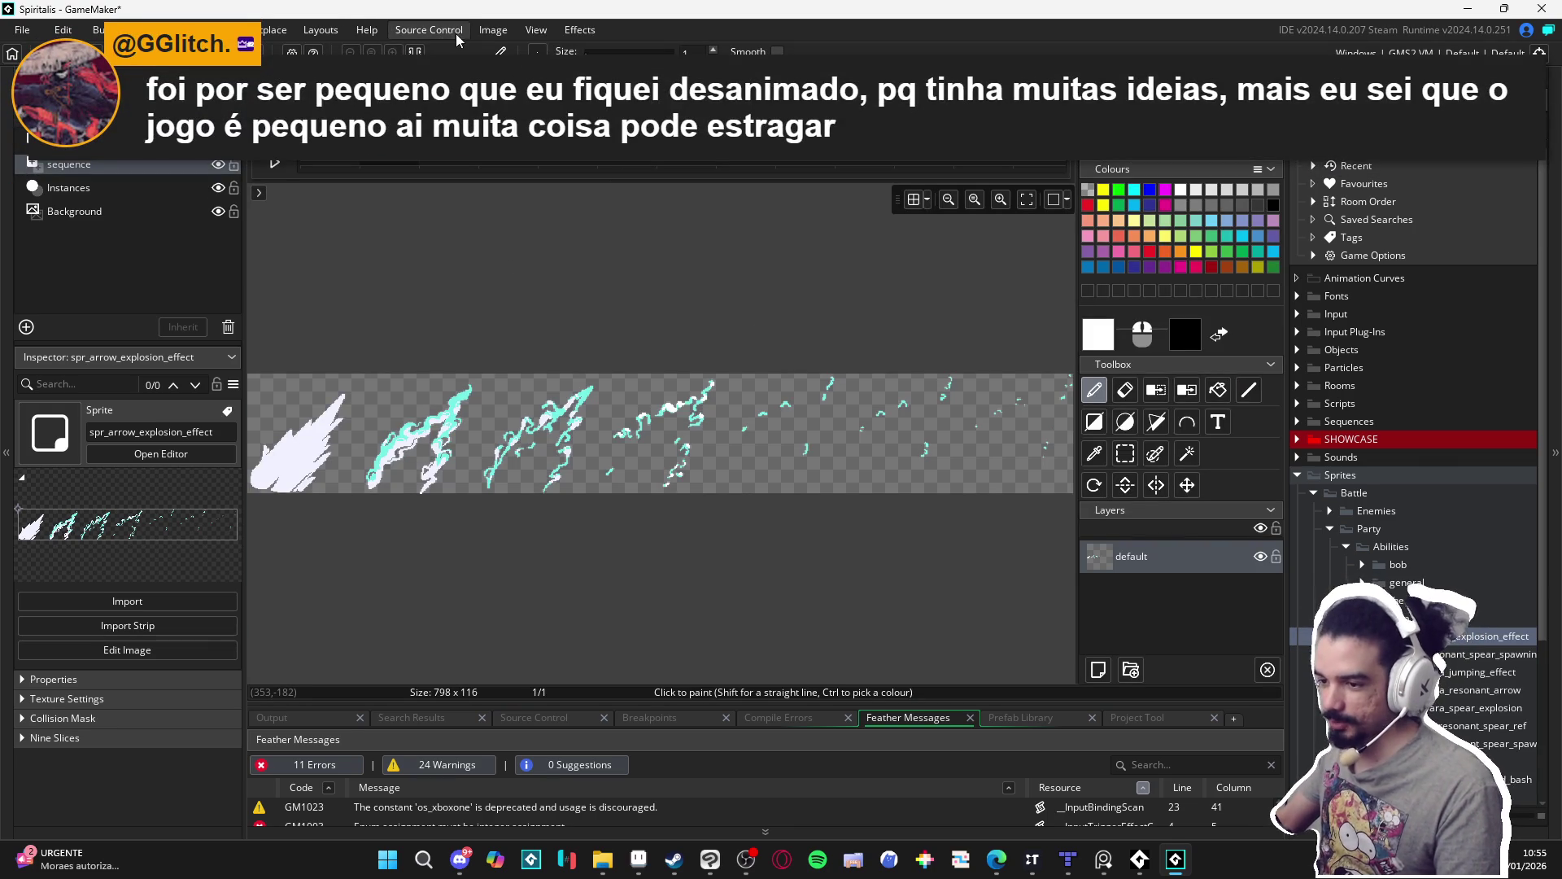
{"action": "left_click", "coordinate": [496, 33]}
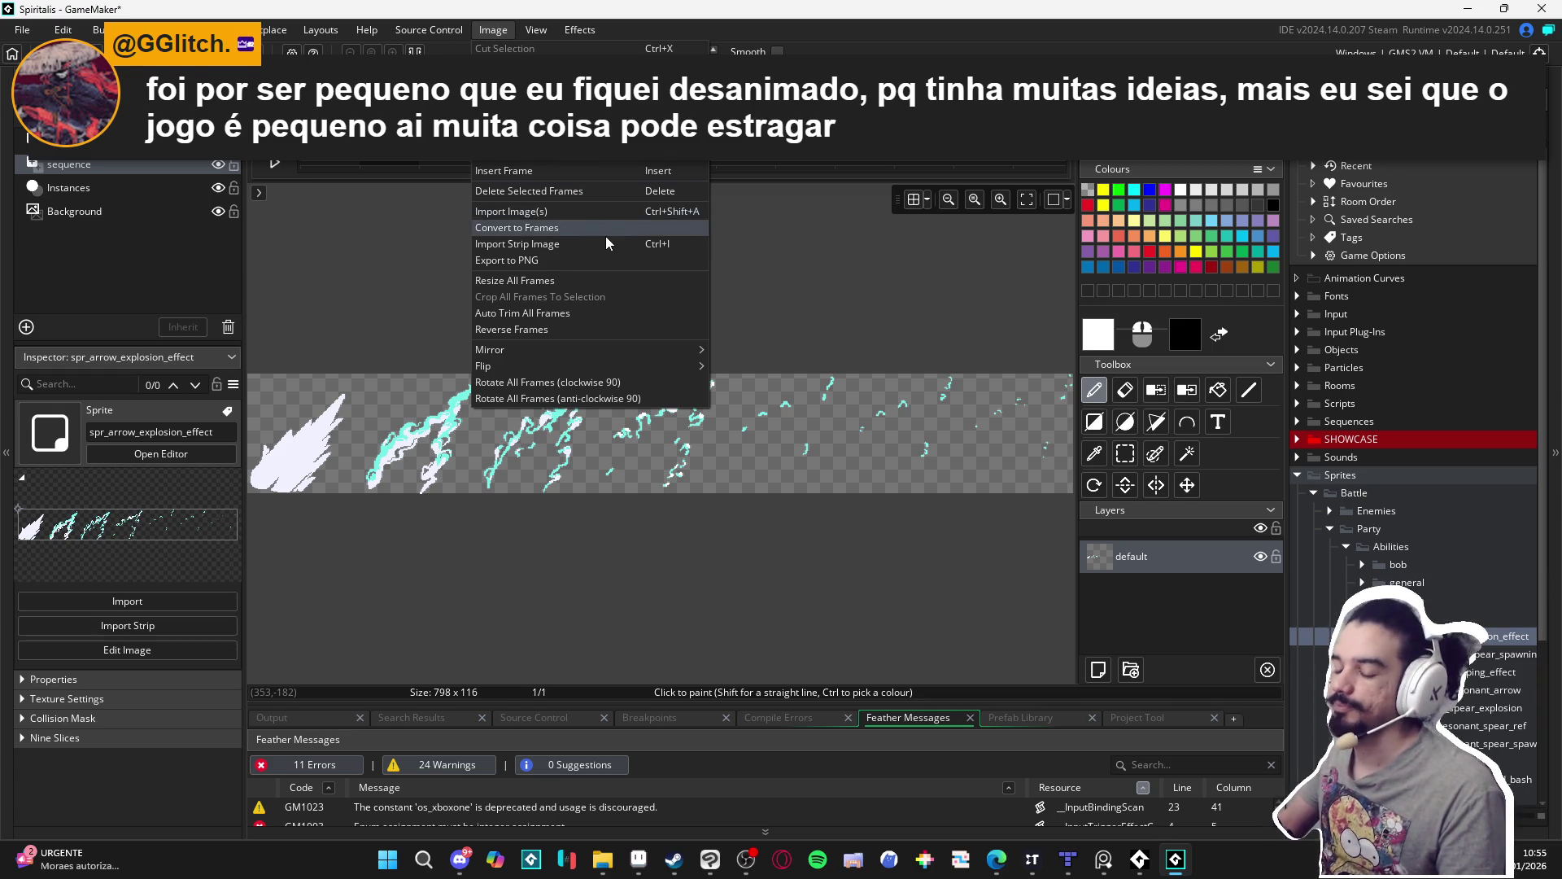
{"action": "mouse_move", "coordinate": [637, 355]}
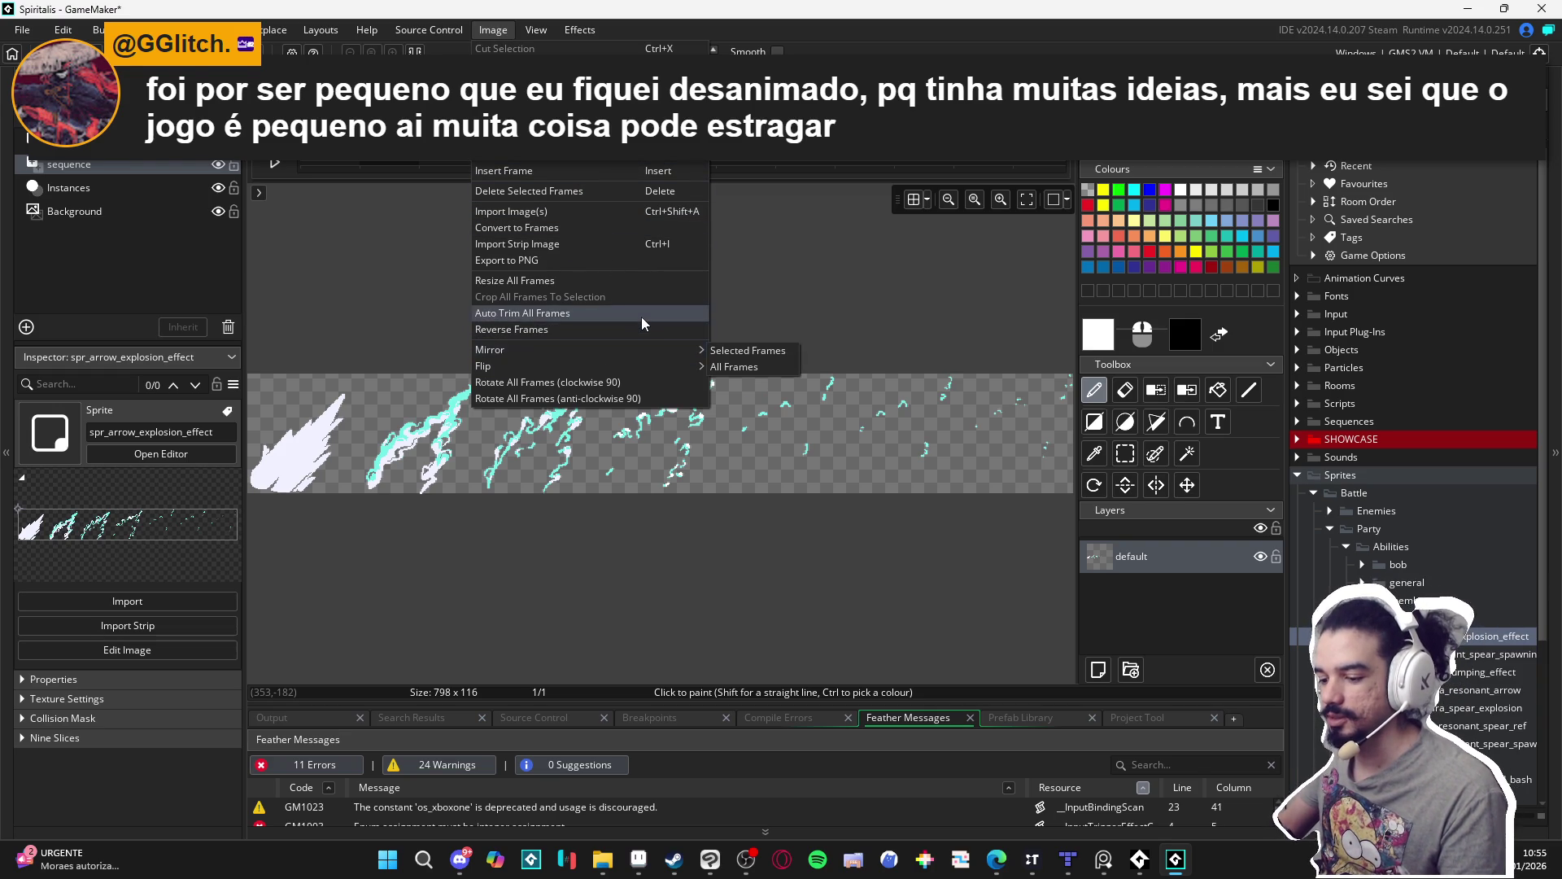
{"action": "left_click", "coordinate": [602, 228]}
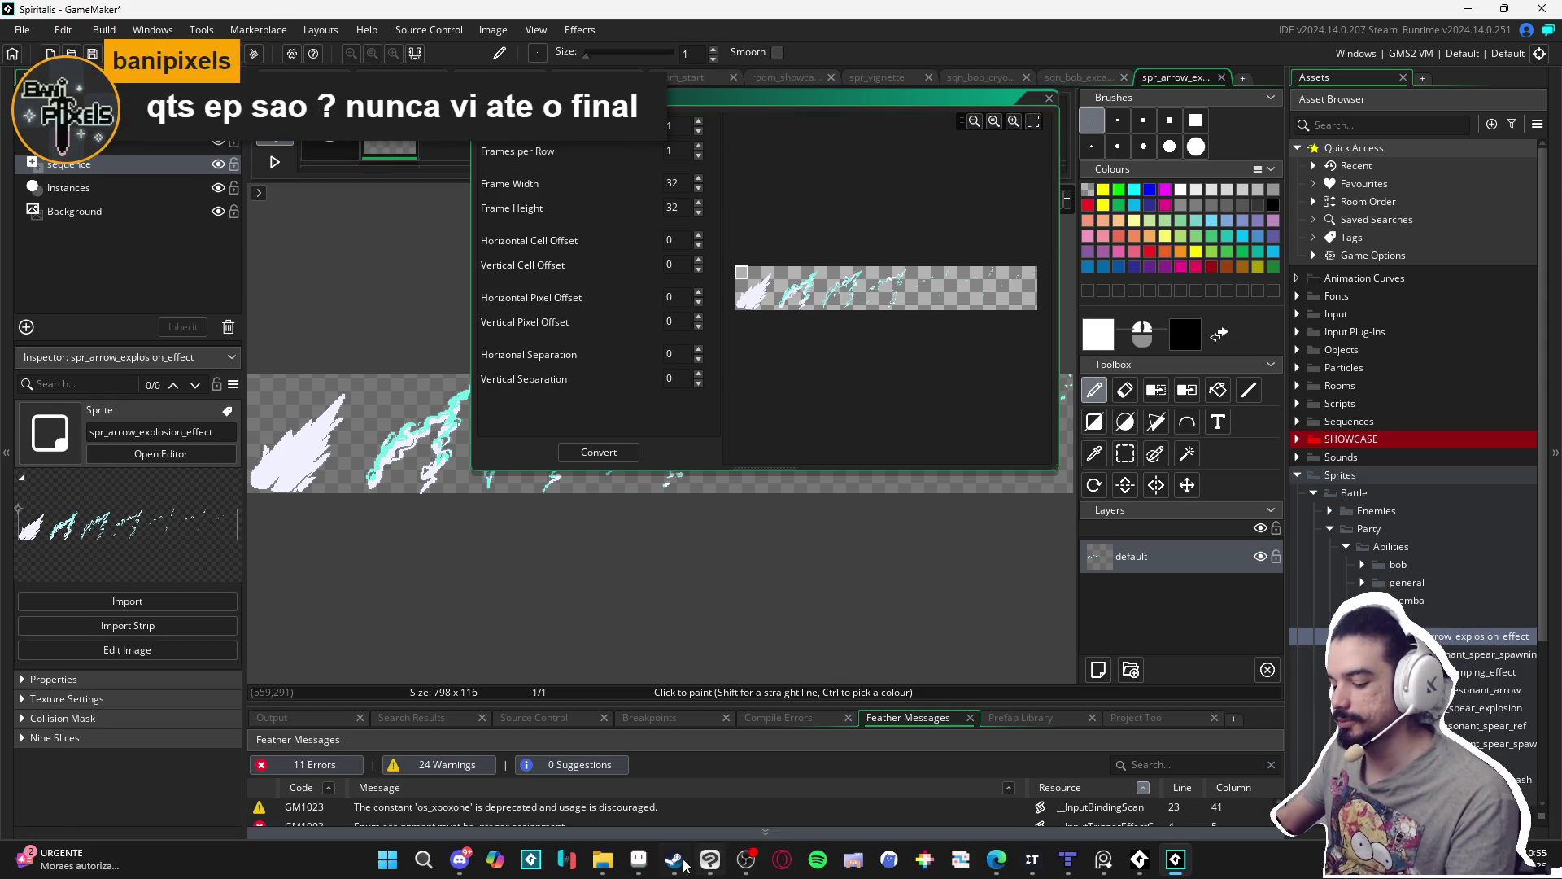
Check the explosion frame size in Aseprite against GameMaker's frame-splitting settings.
{"action": "left_click", "coordinate": [638, 860]}
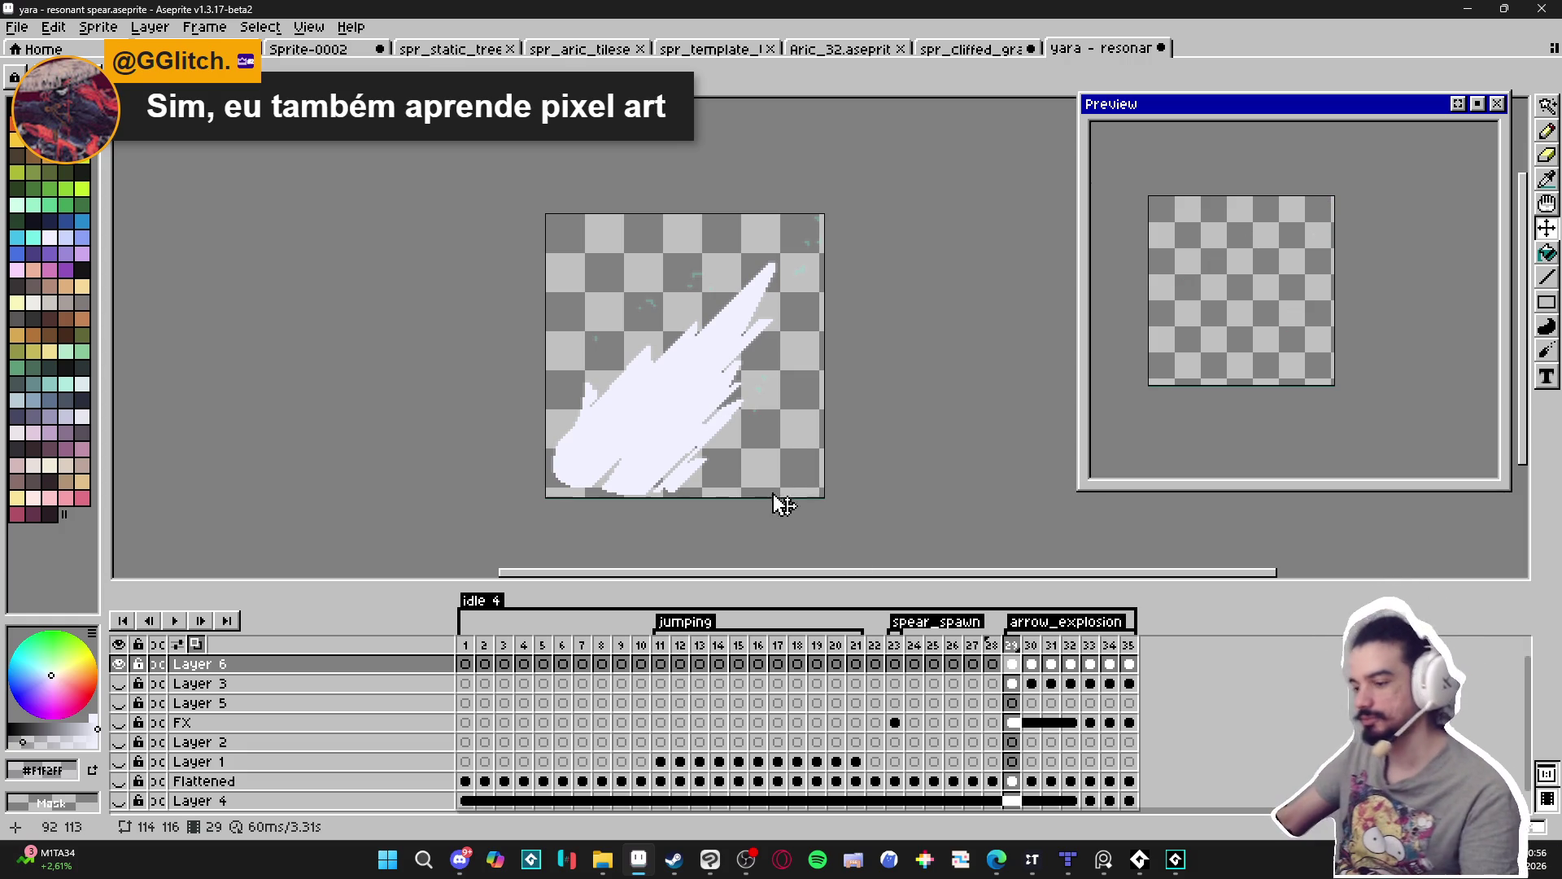
{"action": "left_click", "coordinate": [1175, 861]}
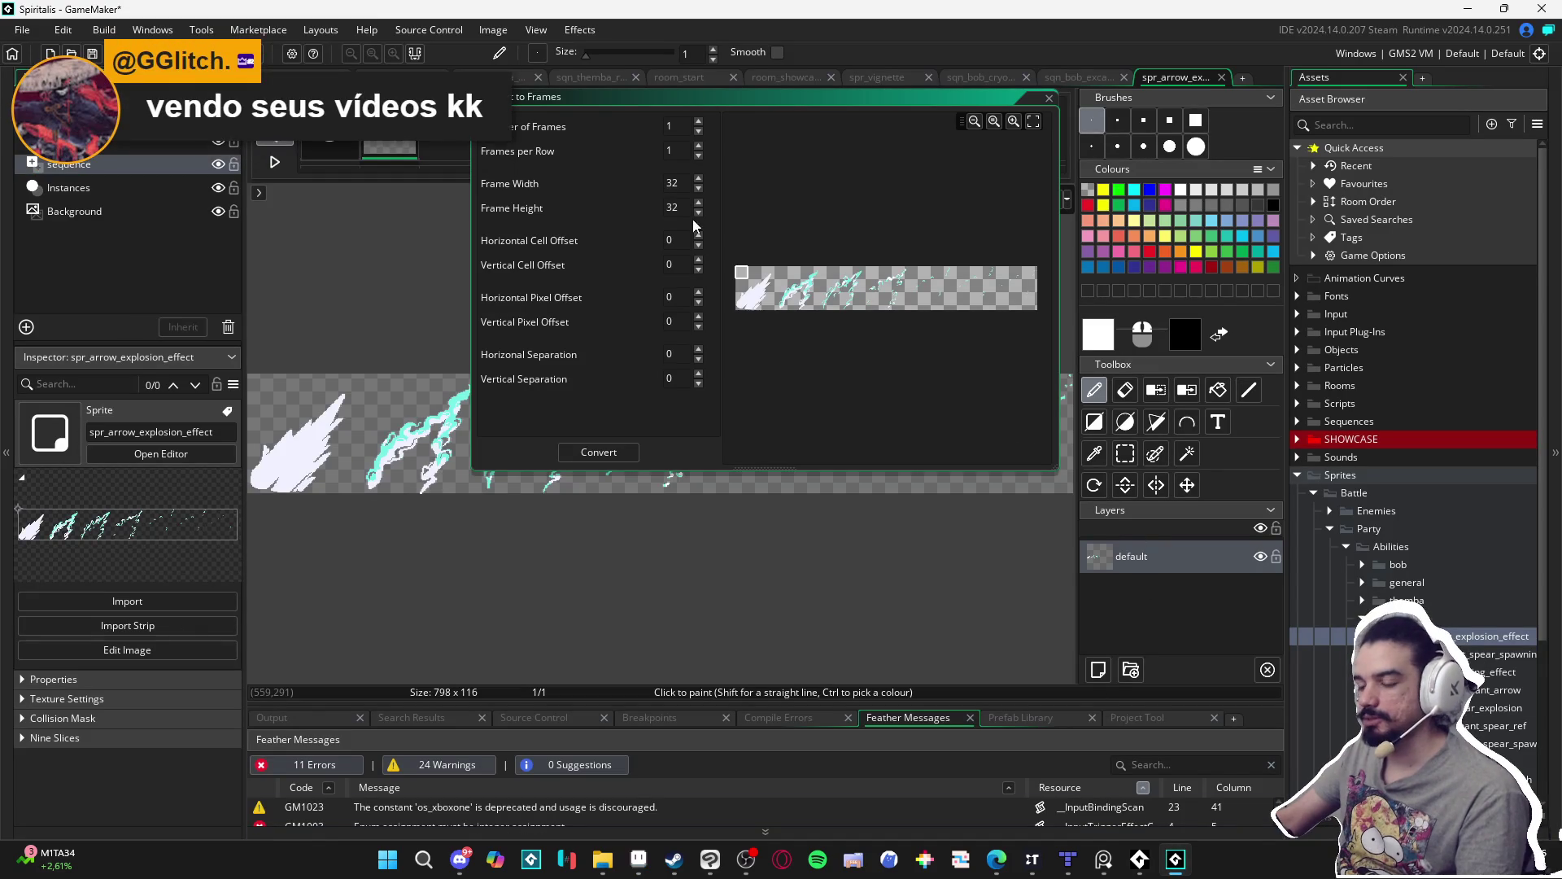
{"action": "left_click", "coordinate": [638, 864]}
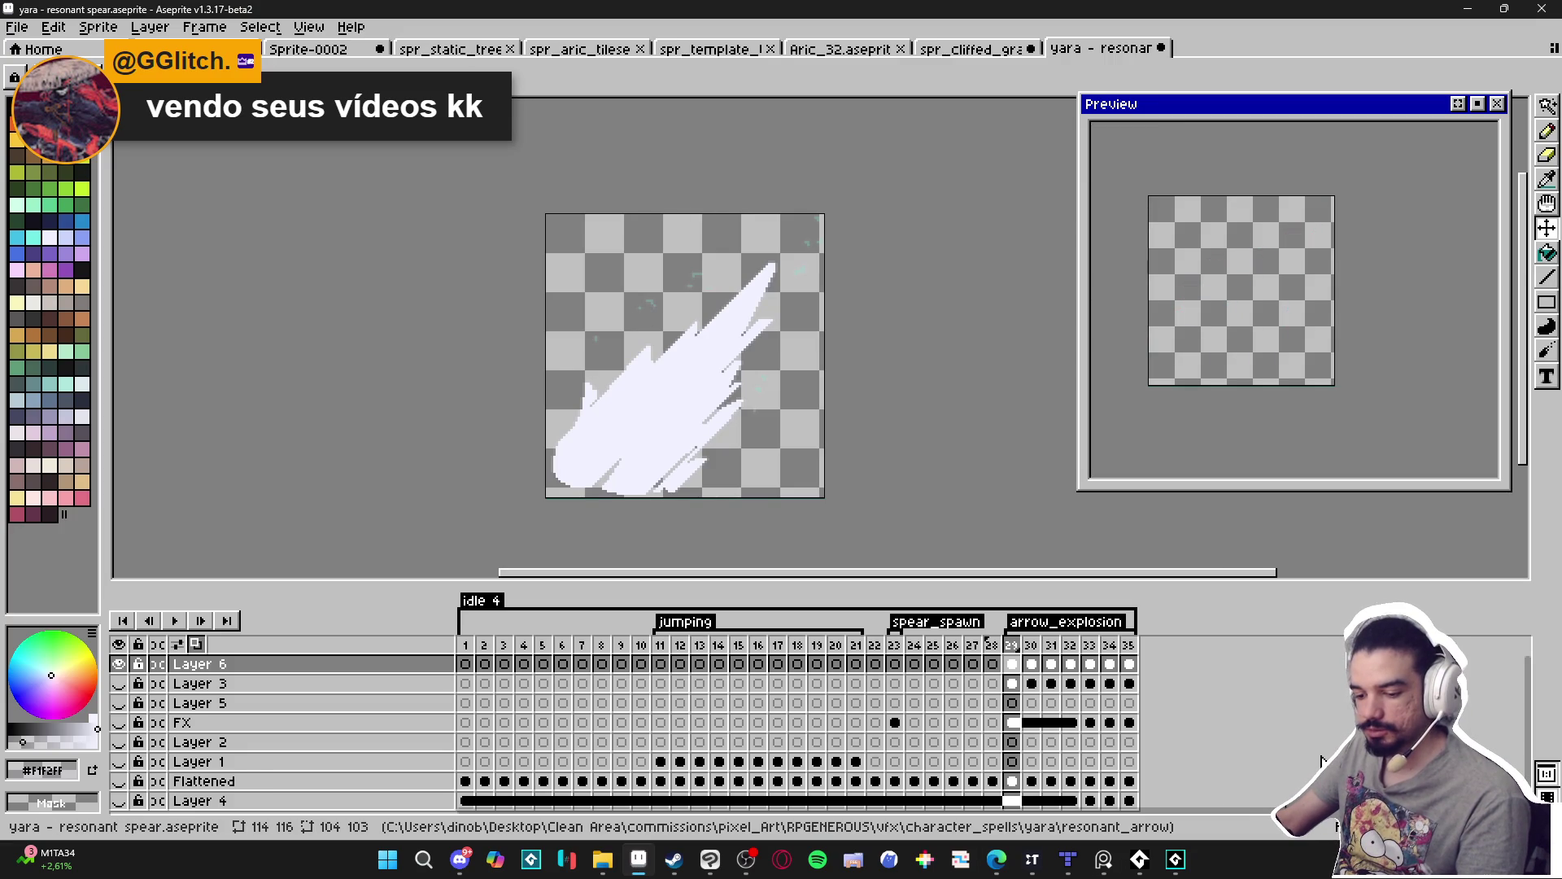
{"action": "left_click", "coordinate": [1174, 861]}
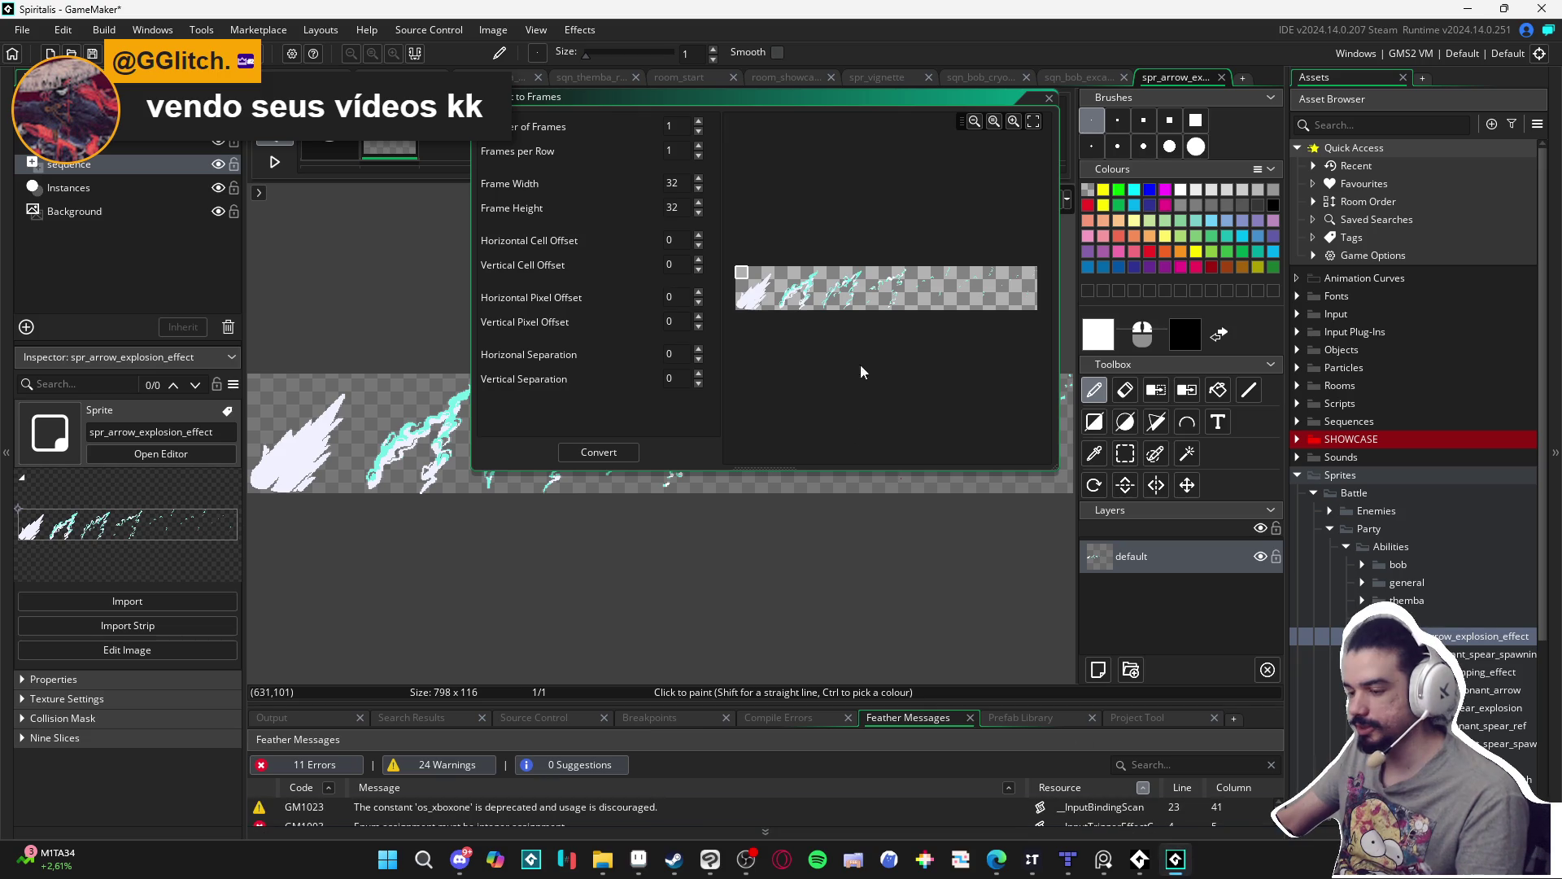
Convert the strip using frame width 114, height 116 and 7 frames, confirming the replacement.
{"action": "double_click", "coordinate": [686, 183]}
{"action": "type", "text": "114"}
{"action": "key", "text": "Tab"}
{"action": "type", "text": "116"}
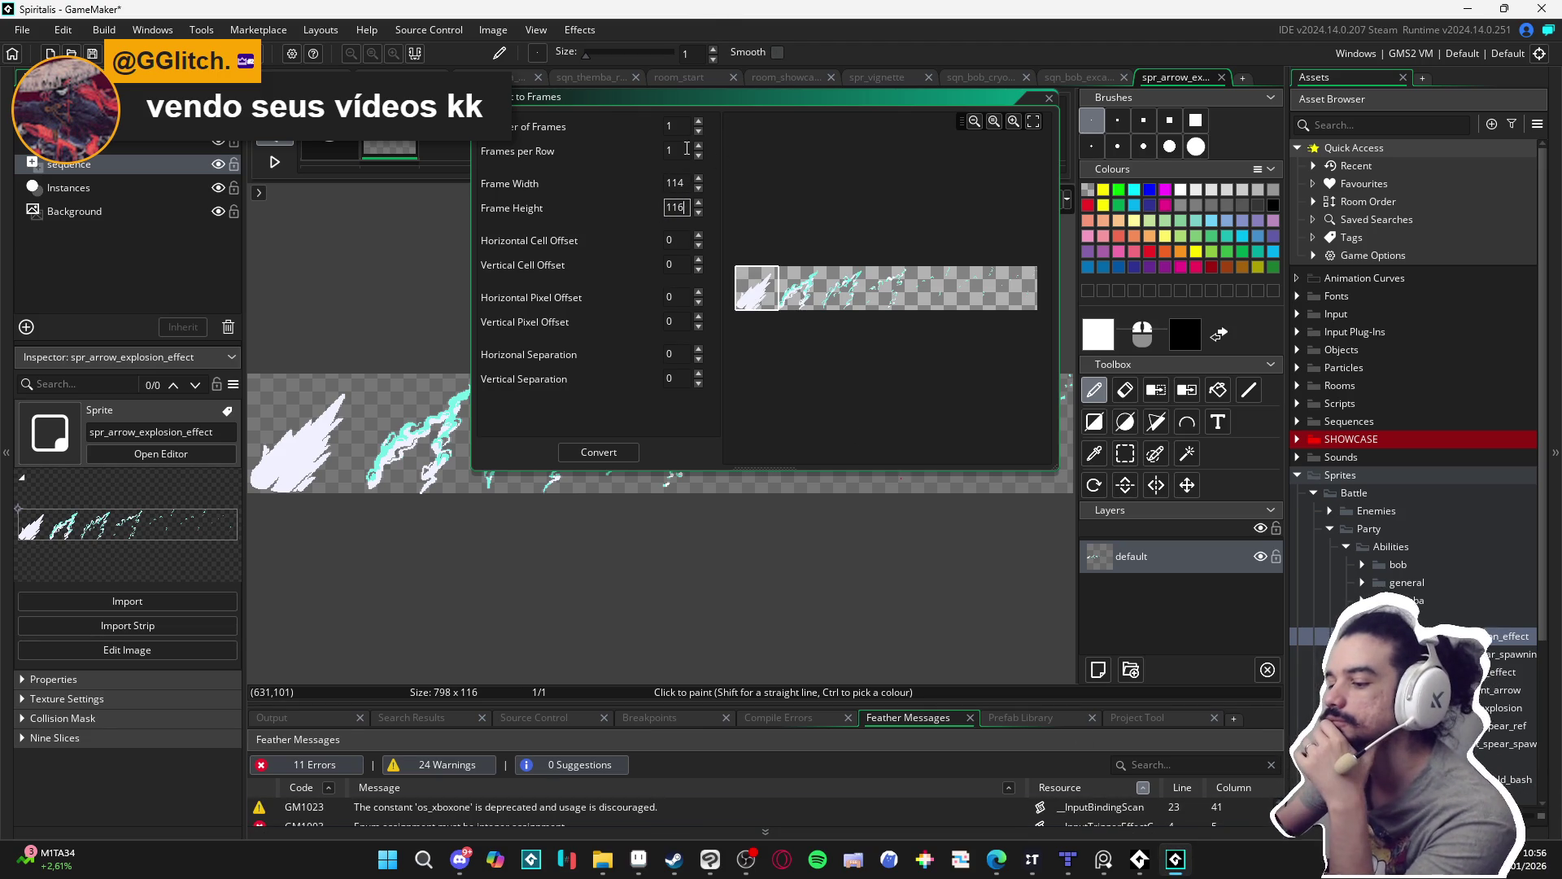
{"action": "left_click", "coordinate": [701, 147]}
{"action": "left_click", "coordinate": [701, 147]}
{"action": "left_click", "coordinate": [701, 146]}
{"action": "left_click", "coordinate": [700, 146]}
{"action": "left_click", "coordinate": [701, 146]}
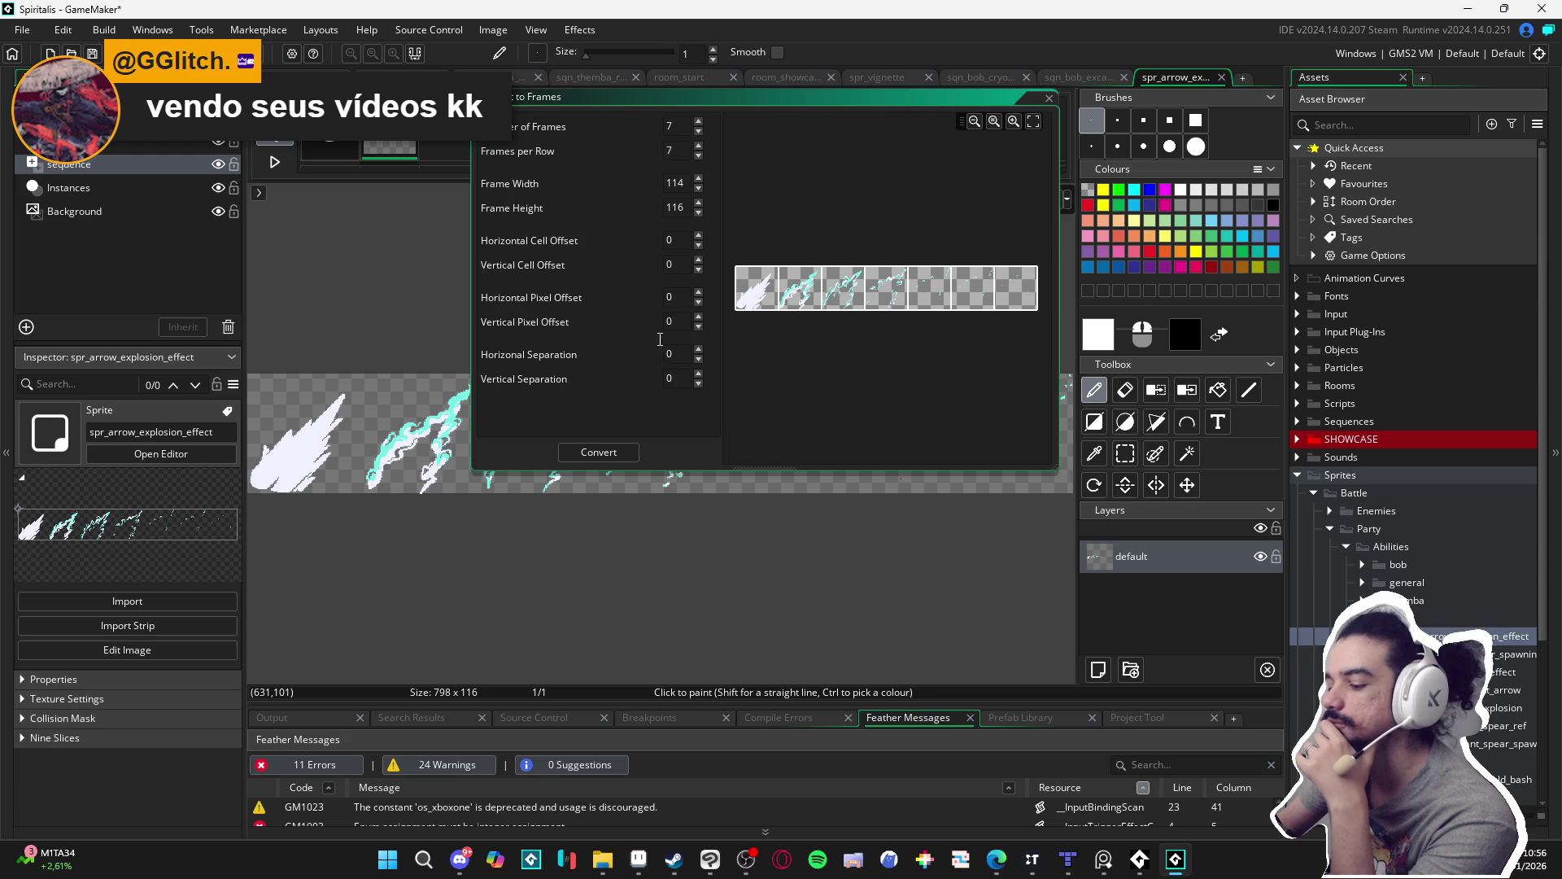
{"action": "left_click", "coordinate": [599, 452]}
{"action": "left_click", "coordinate": [831, 410]}
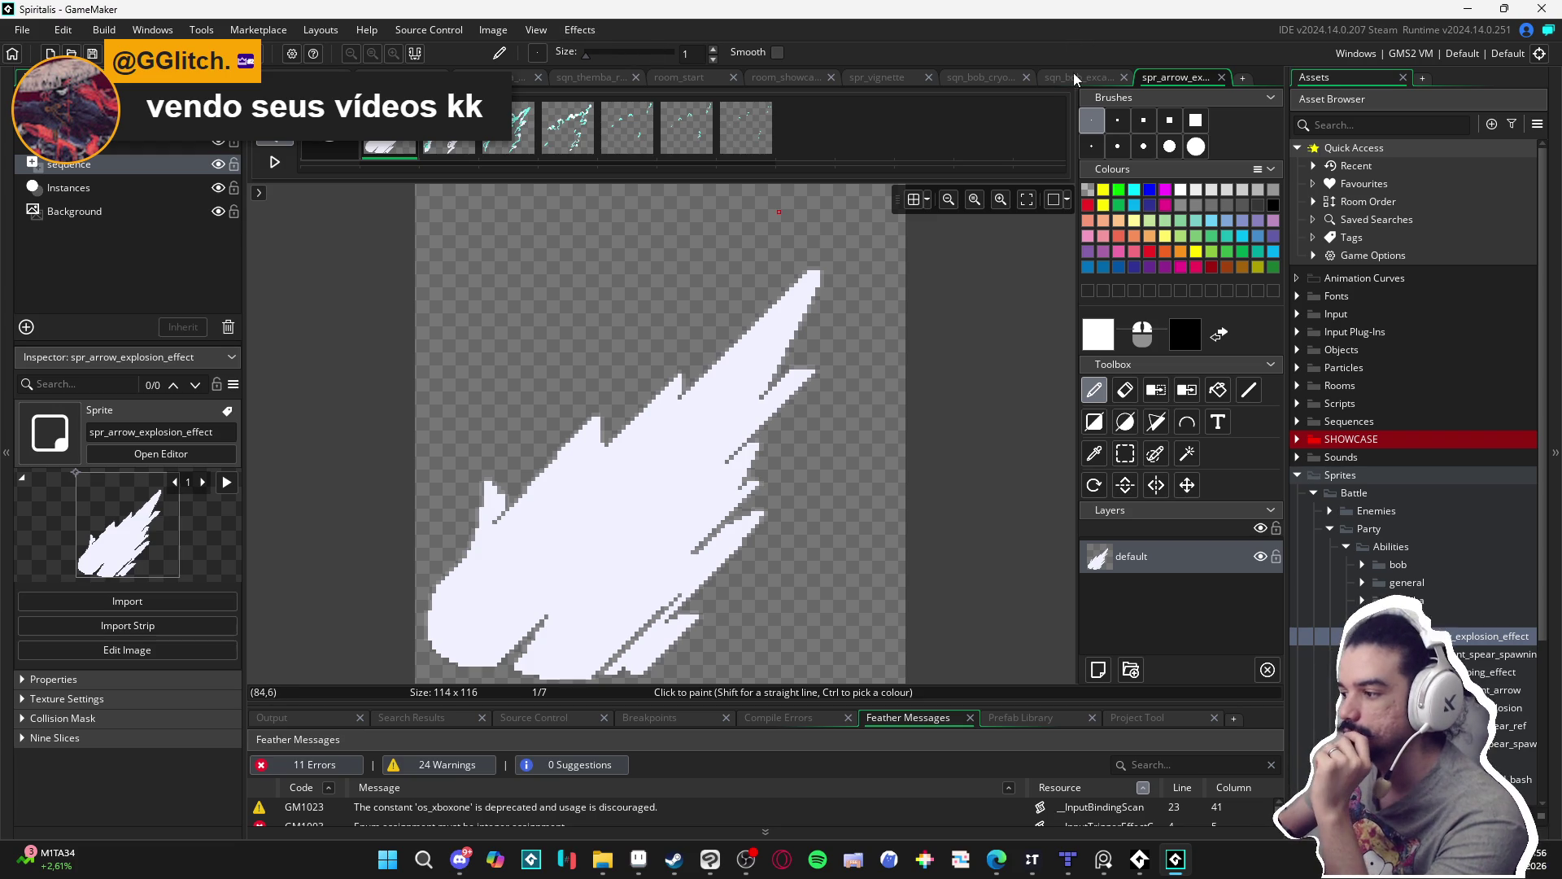
Look over the open sequence tabs, then switch to Yara's resonant spear sequence.
{"action": "left_click", "coordinate": [1053, 77]}
{"action": "left_click", "coordinate": [989, 78]}
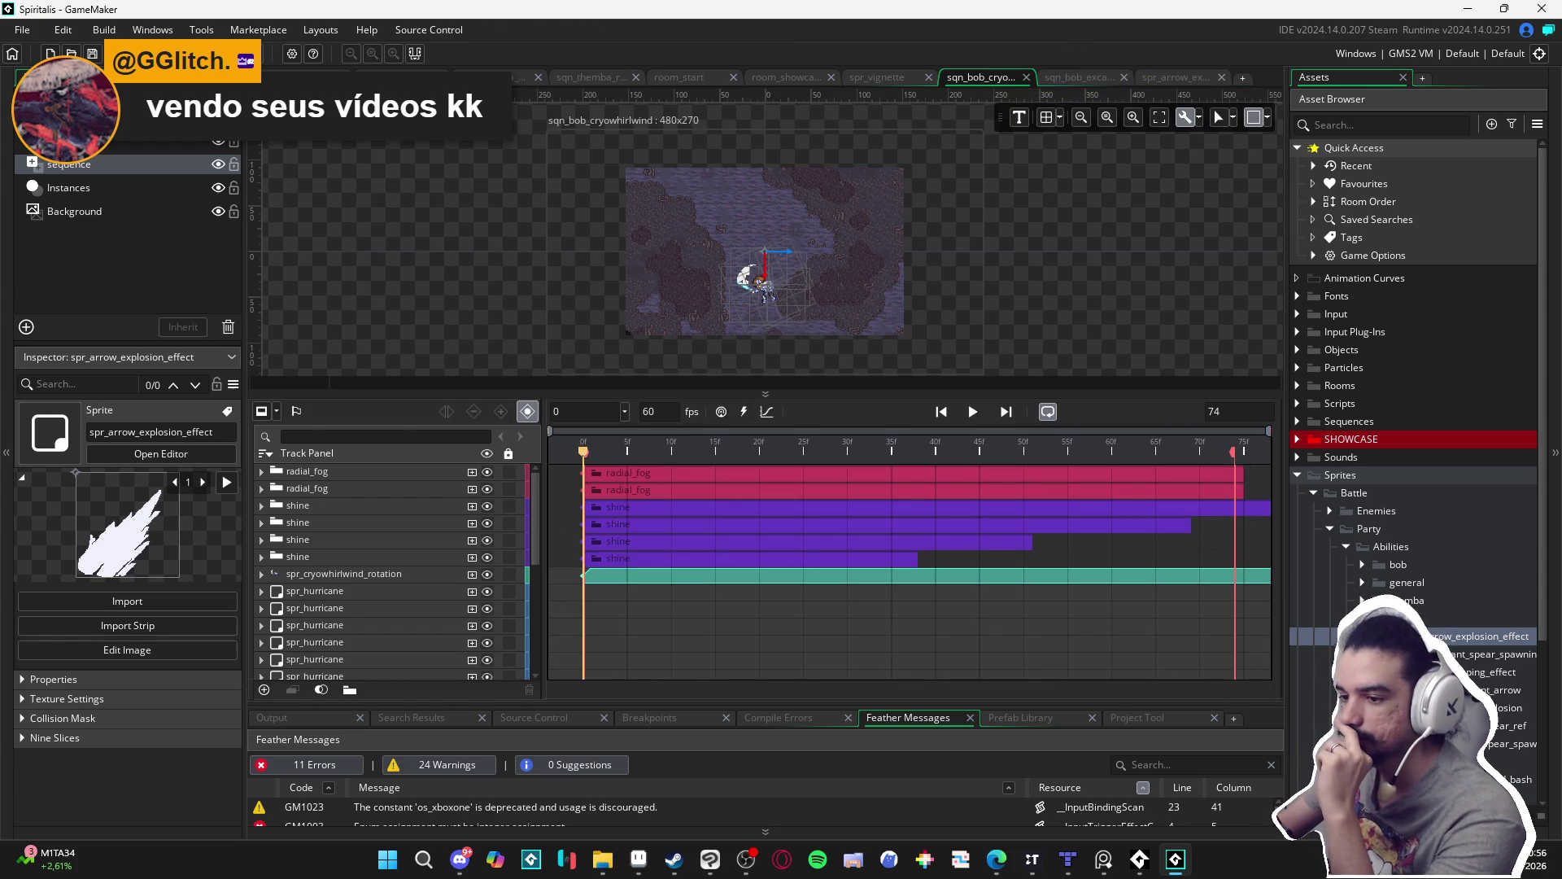
{"action": "left_click", "coordinate": [1078, 79]}
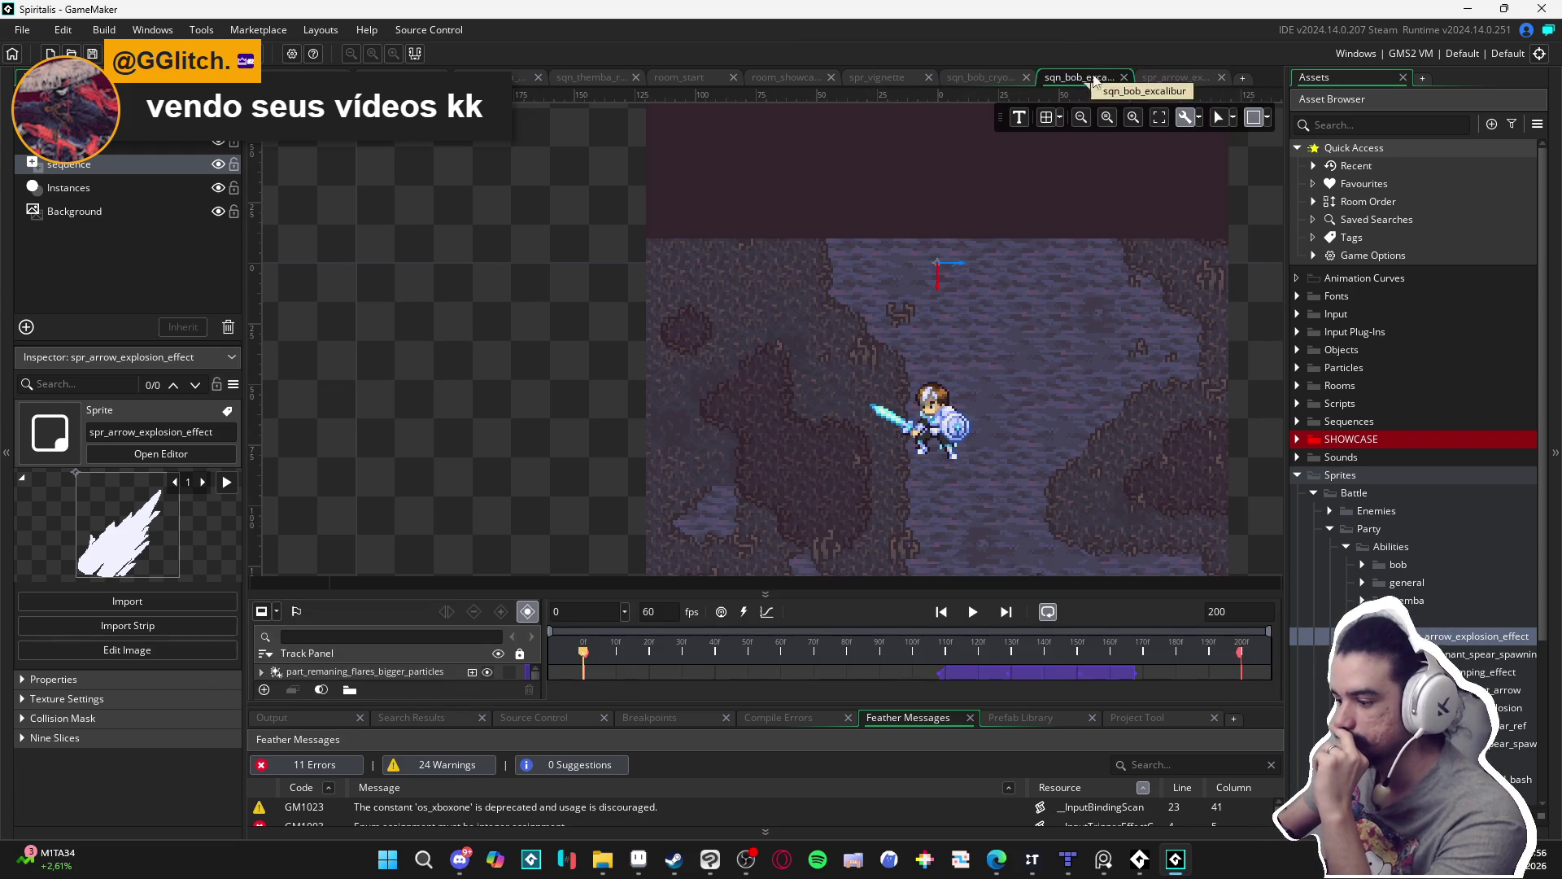
{"action": "left_click", "coordinate": [1174, 78]}
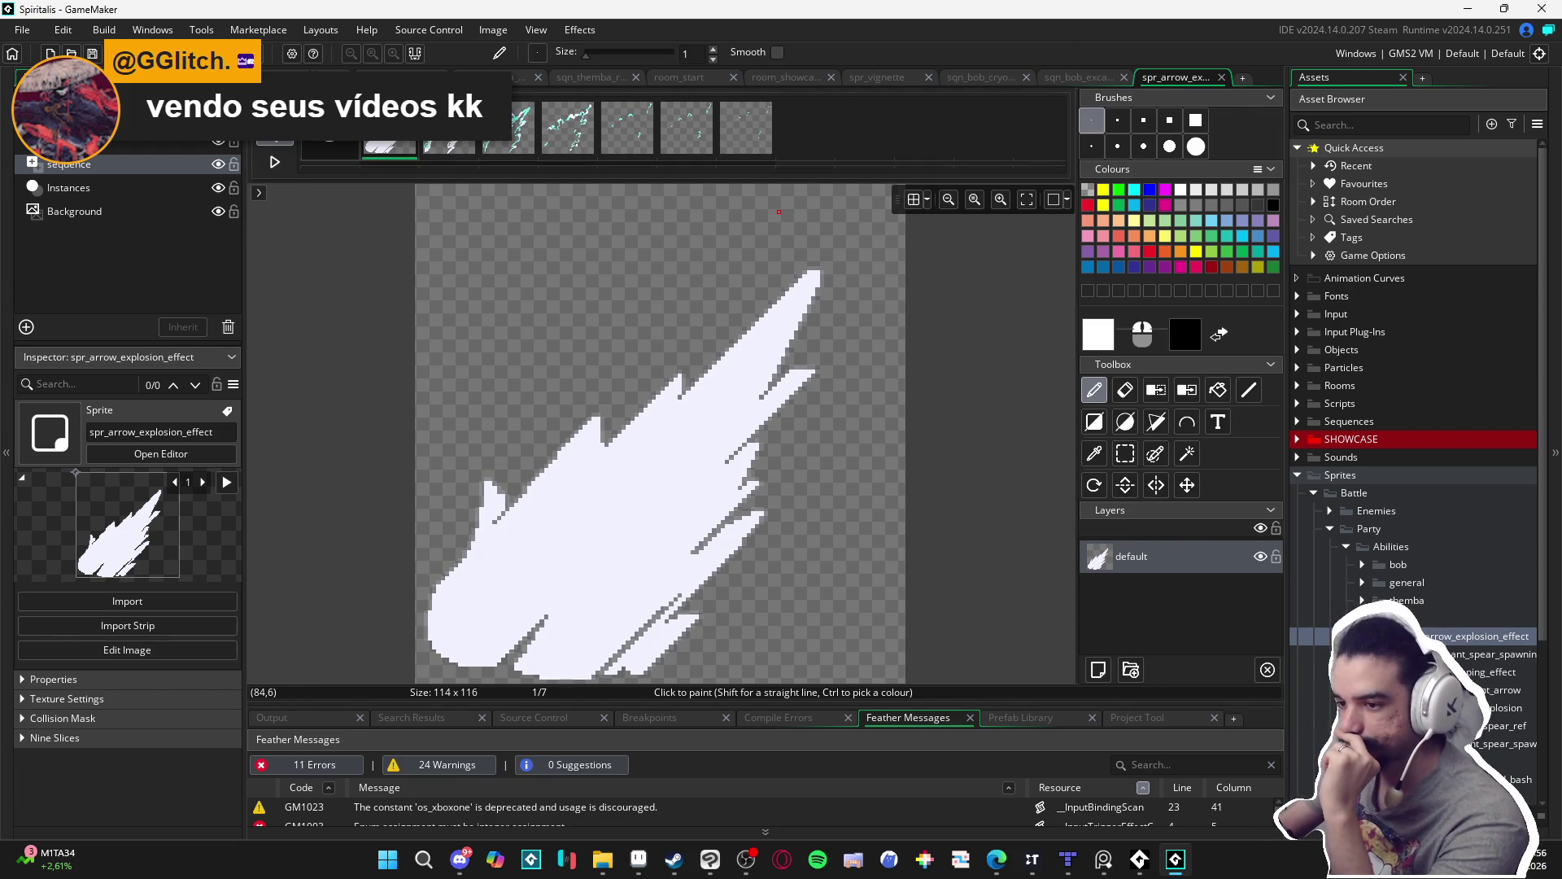
{"action": "left_click", "coordinate": [310, 77]}
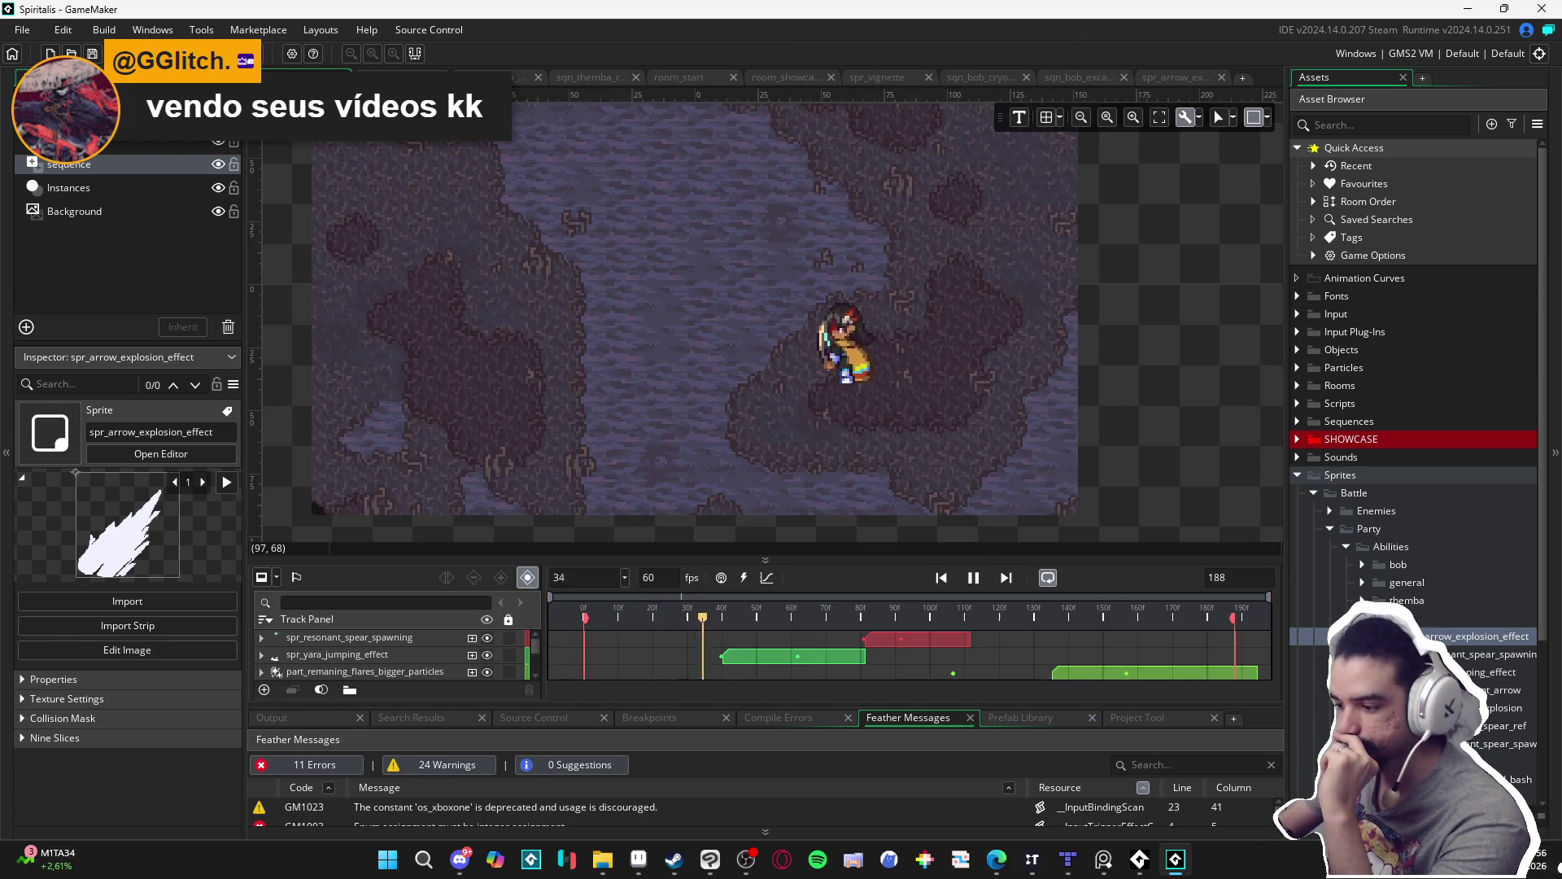
Pause playback, scrub to frame 137, and drag spr_arrow_explosion_effect into the Track Panel.
{"action": "left_click", "coordinate": [974, 577]}
{"action": "left_click_drag", "start_coordinate": [976, 558], "coordinate": [977, 429]}
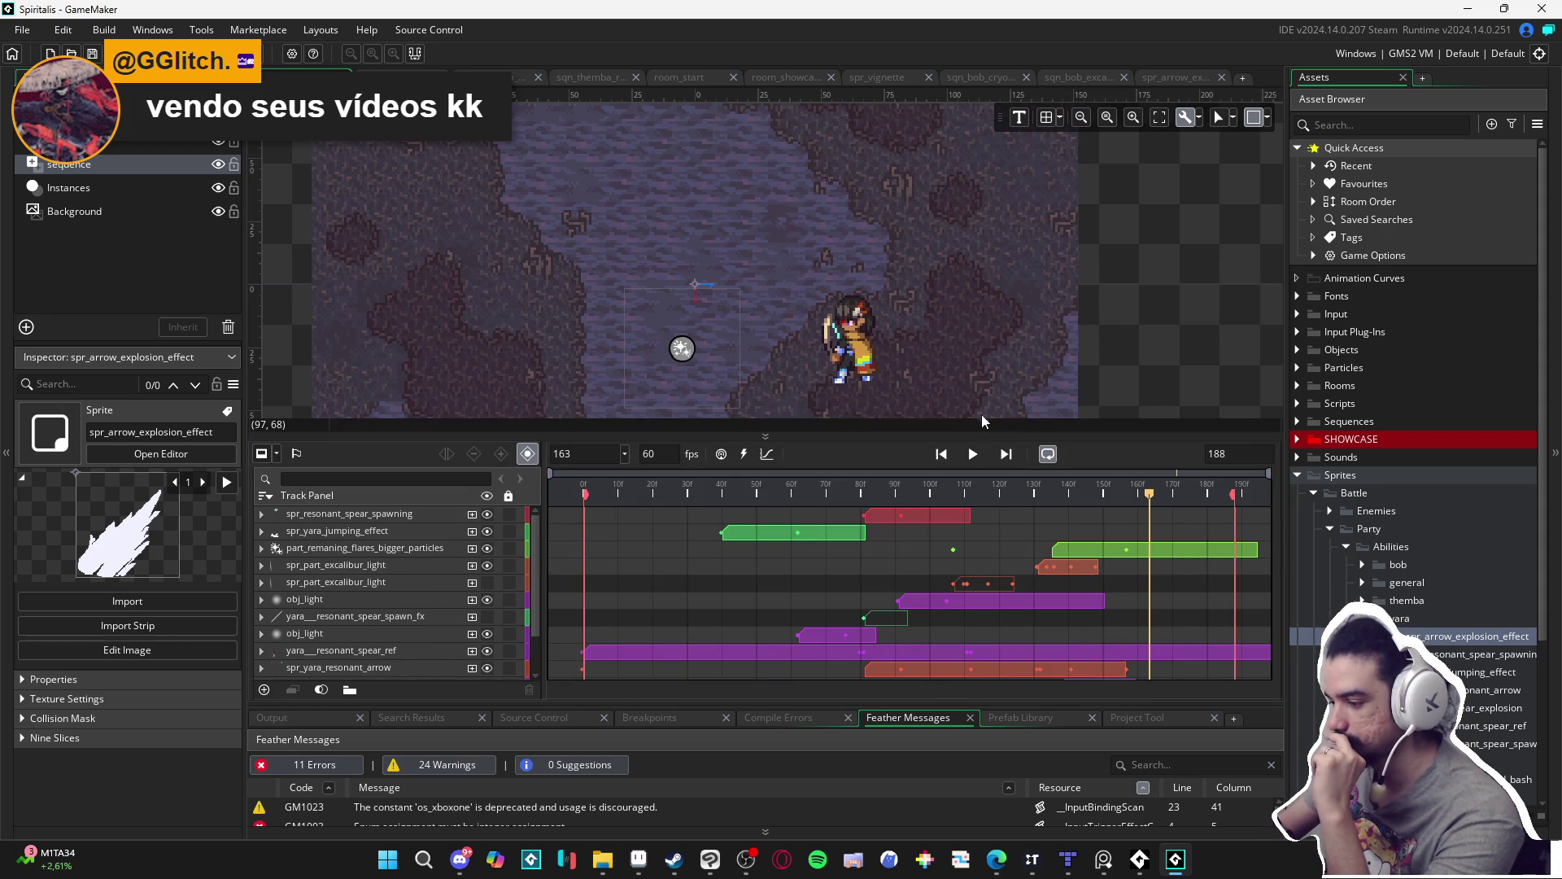
{"action": "mouse_move", "coordinate": [1054, 491]}
{"action": "left_mouse_down"}
{"action": "mouse_move", "coordinate": [1039, 494]}
{"action": "mouse_move", "coordinate": [1063, 496]}
{"action": "left_mouse_up"}
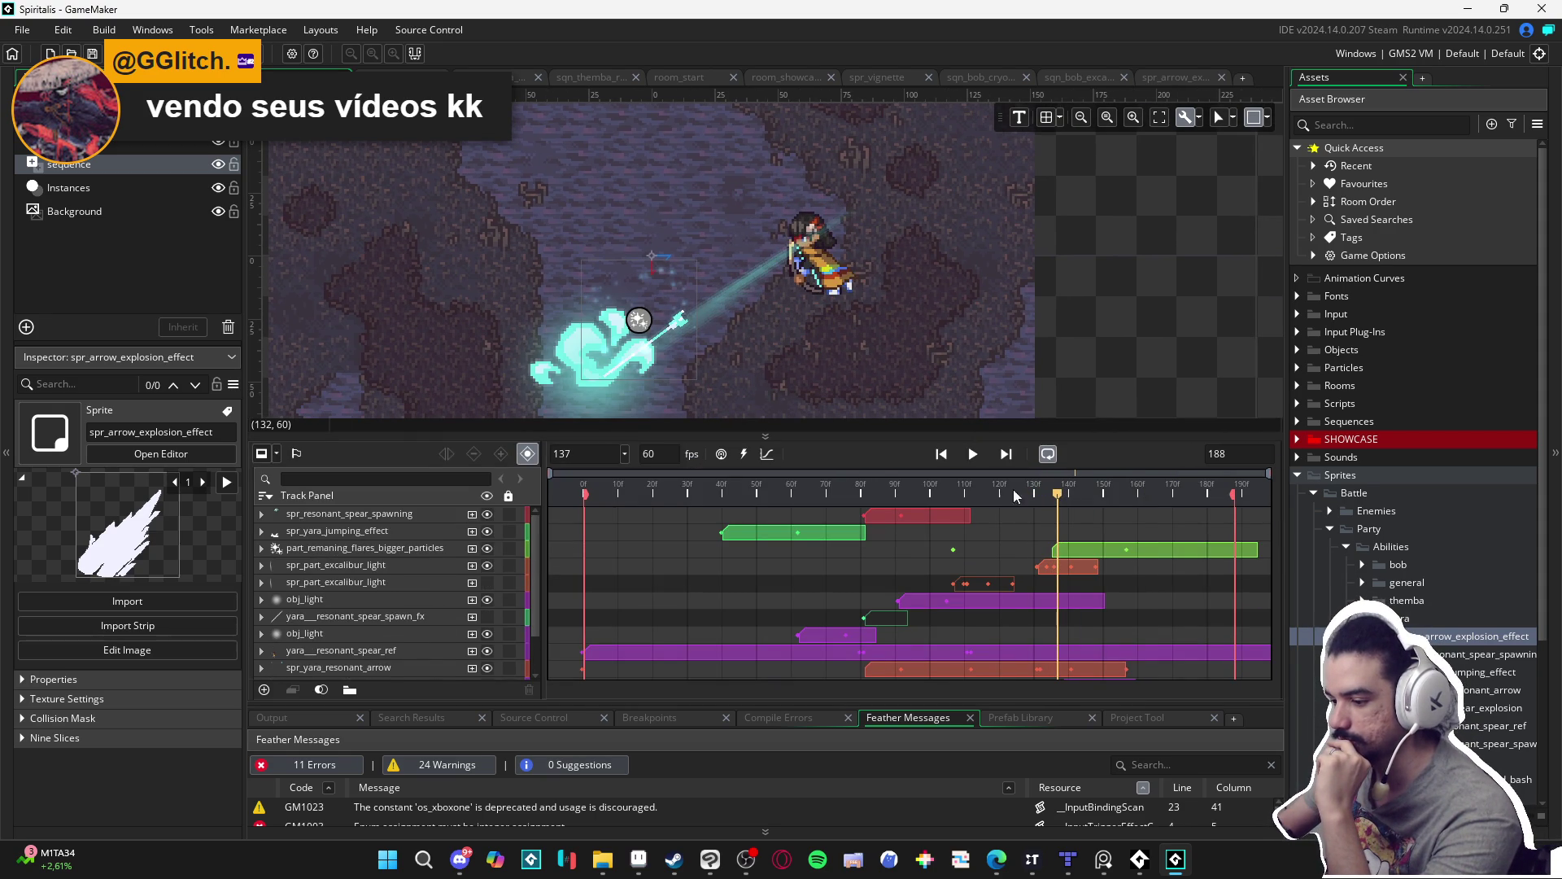
{"action": "left_click", "coordinate": [559, 381]}
{"action": "scroll", "coordinate": [427, 625], "scroll_direction": "down", "scroll_amount": 1}
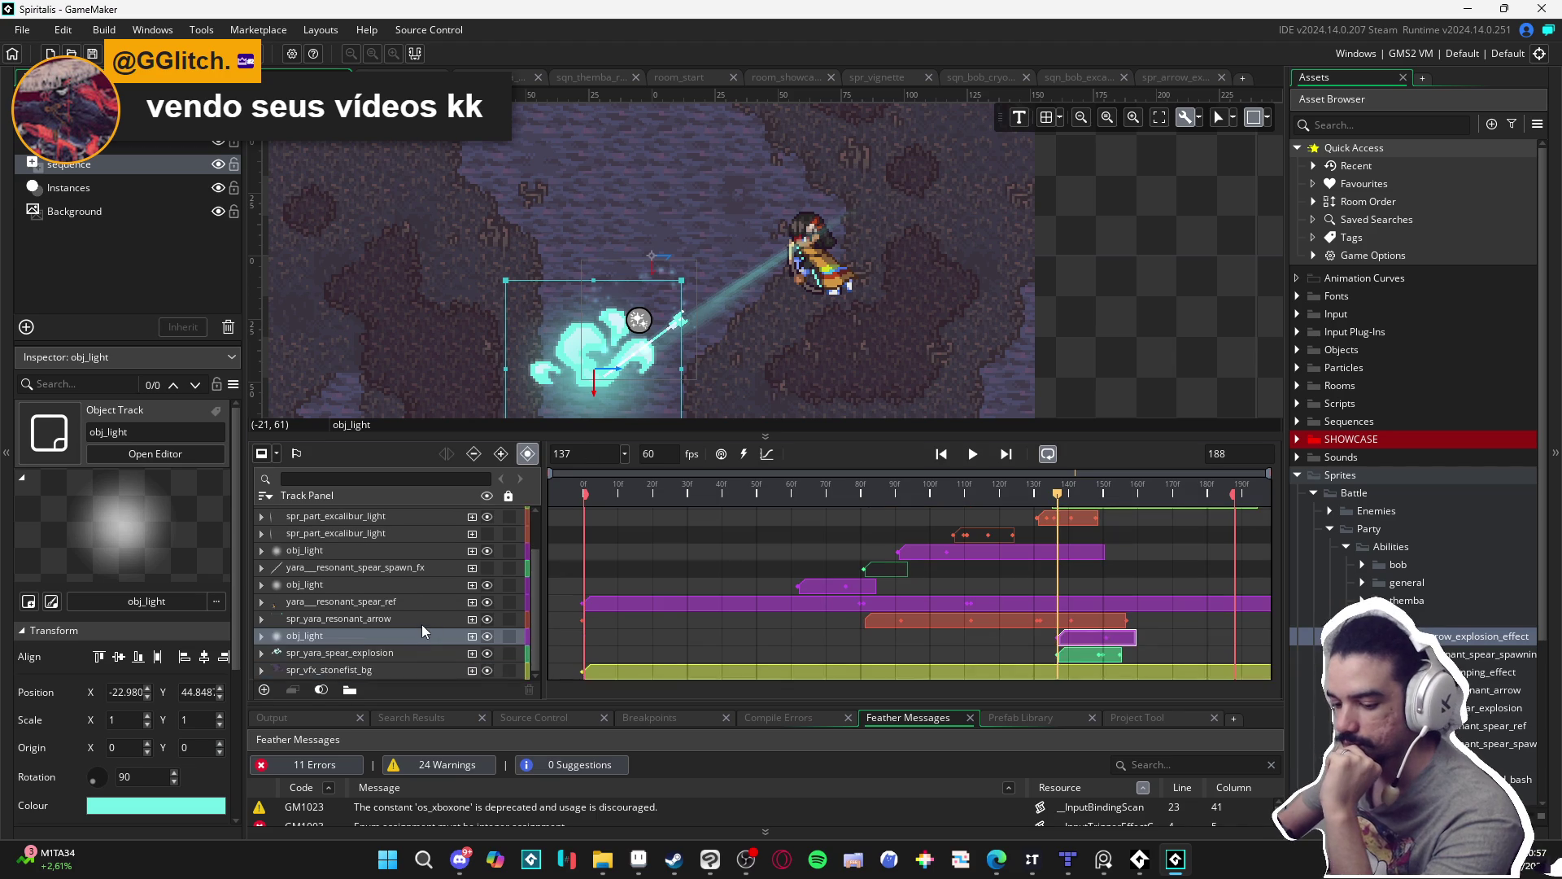
{"action": "mouse_move", "coordinate": [1439, 646]}
{"action": "left_mouse_down"}
{"action": "mouse_move", "coordinate": [555, 622]}
{"action": "mouse_move", "coordinate": [425, 636]}
{"action": "left_mouse_up"}
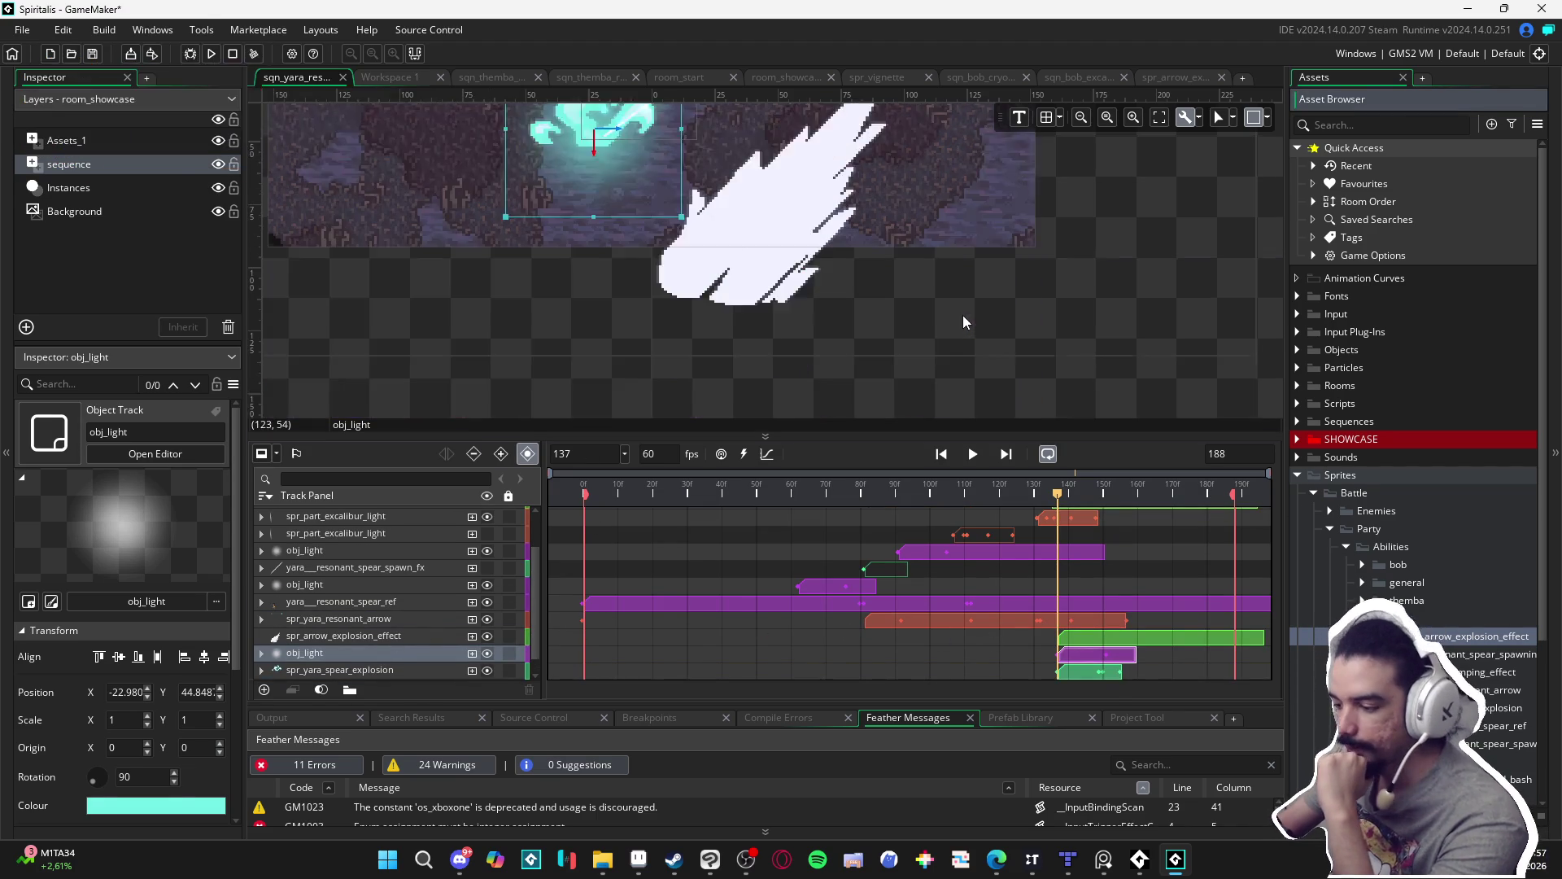
Move the explosion onto the arrow's impact point and scrub ahead to preview it.
{"action": "left_click", "coordinate": [809, 383]}
{"action": "mouse_move", "coordinate": [810, 382]}
{"action": "left_mouse_down"}
{"action": "mouse_move", "coordinate": [684, 218]}
{"action": "mouse_move", "coordinate": [674, 326]}
{"action": "left_mouse_up"}
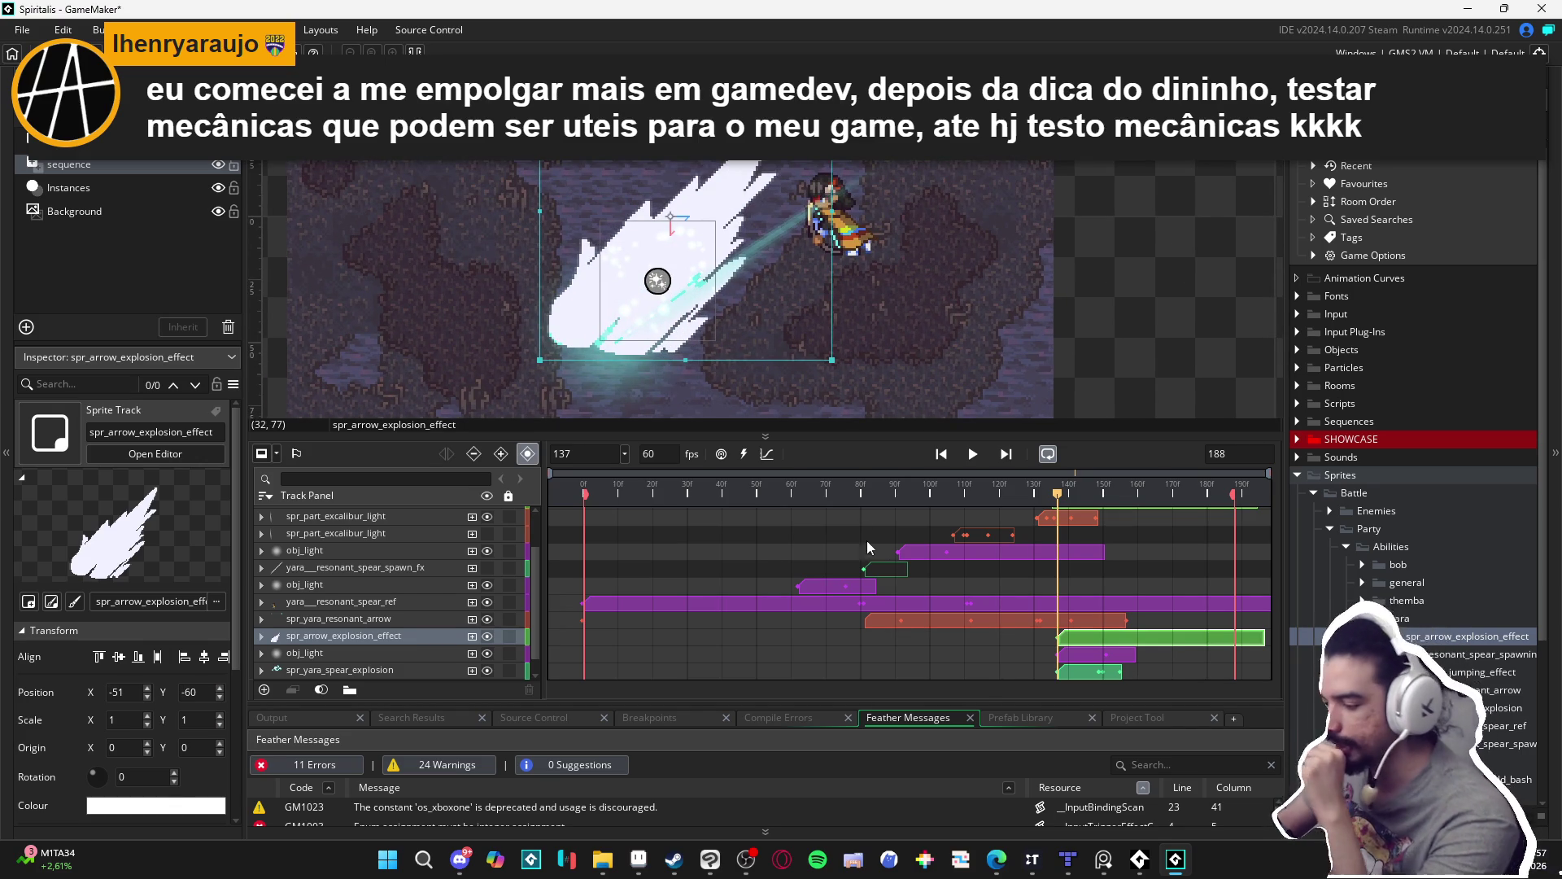
{"action": "mouse_move", "coordinate": [1058, 499]}
{"action": "left_mouse_down"}
{"action": "mouse_move", "coordinate": [1156, 490]}
{"action": "mouse_move", "coordinate": [971, 500]}
{"action": "mouse_move", "coordinate": [1104, 490]}
{"action": "left_mouse_up"}
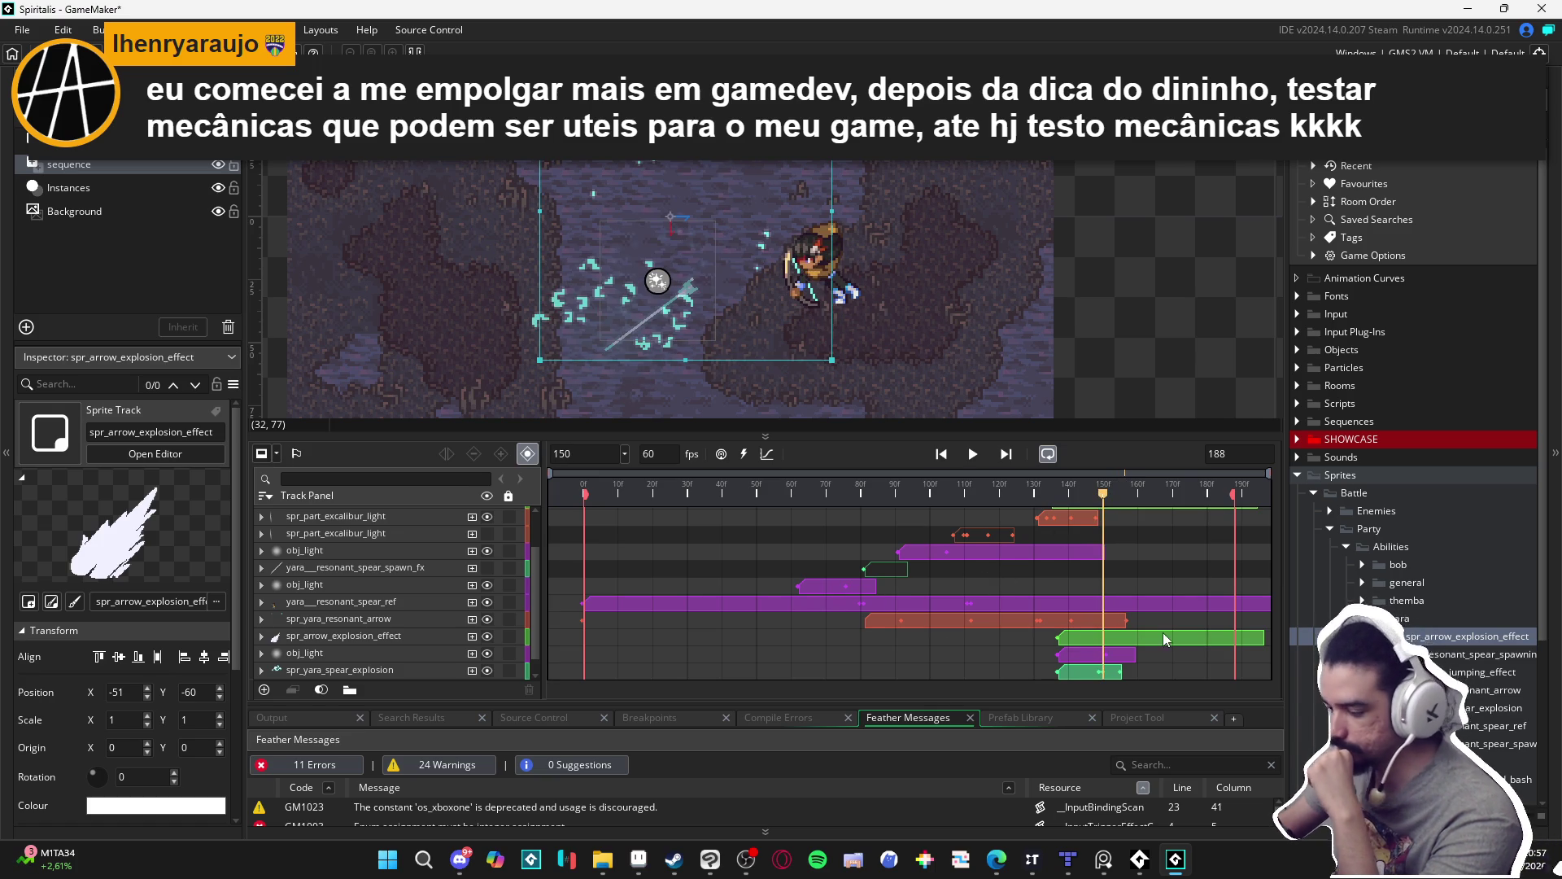
End the explosion clip at frame 150, replay from frame 0, and open the sprite.
{"action": "left_click", "coordinate": [1237, 636]}
{"action": "left_click_drag", "start_coordinate": [1240, 635], "coordinate": [1099, 638]}
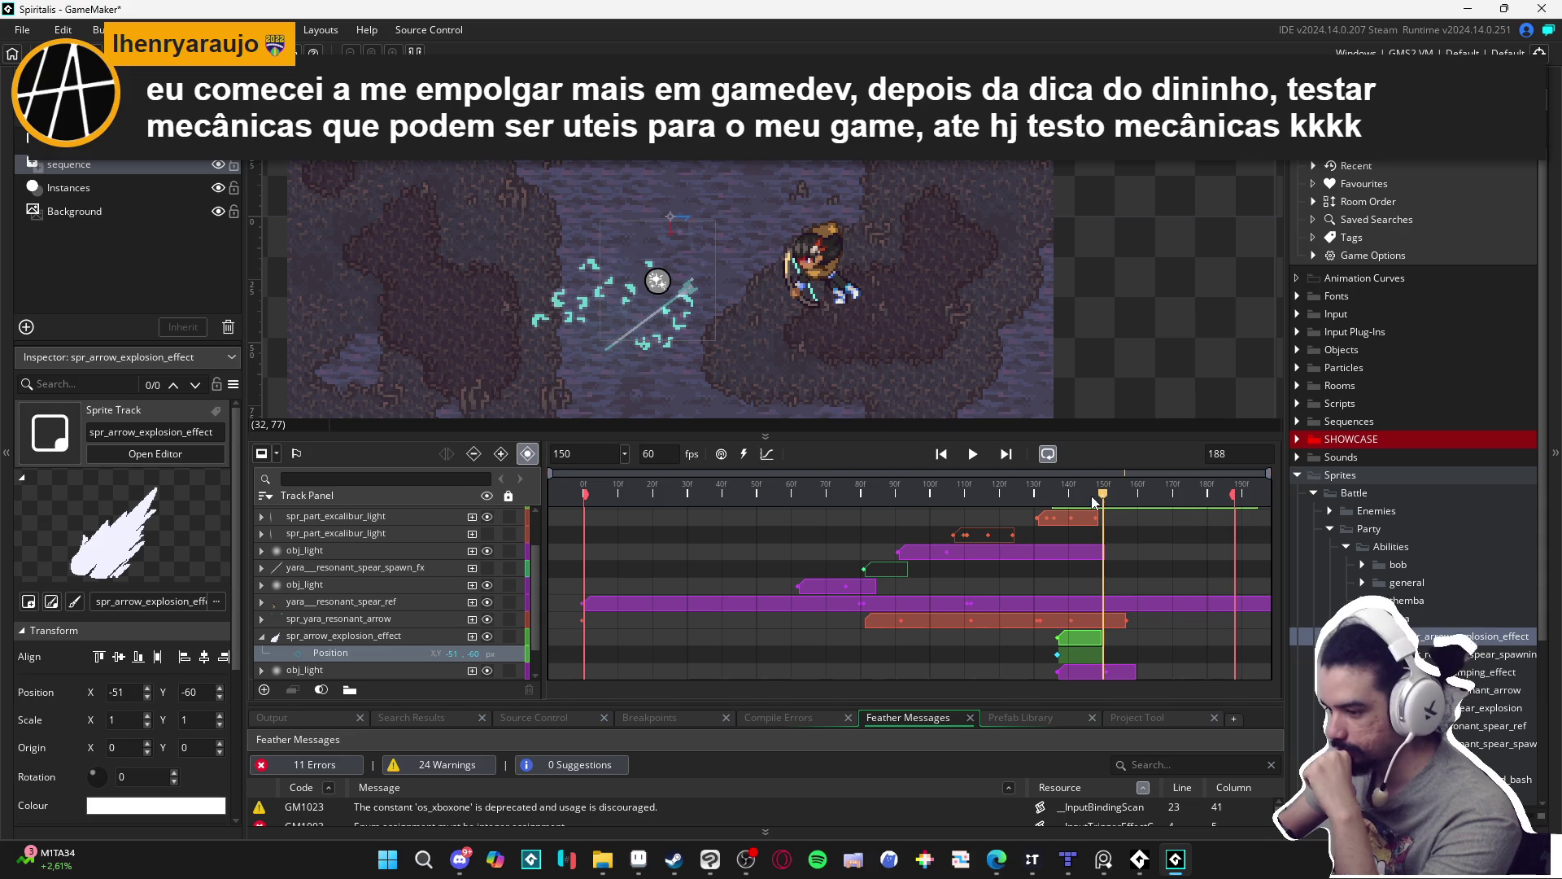
{"action": "left_click_drag", "start_coordinate": [1103, 495], "coordinate": [584, 493]}
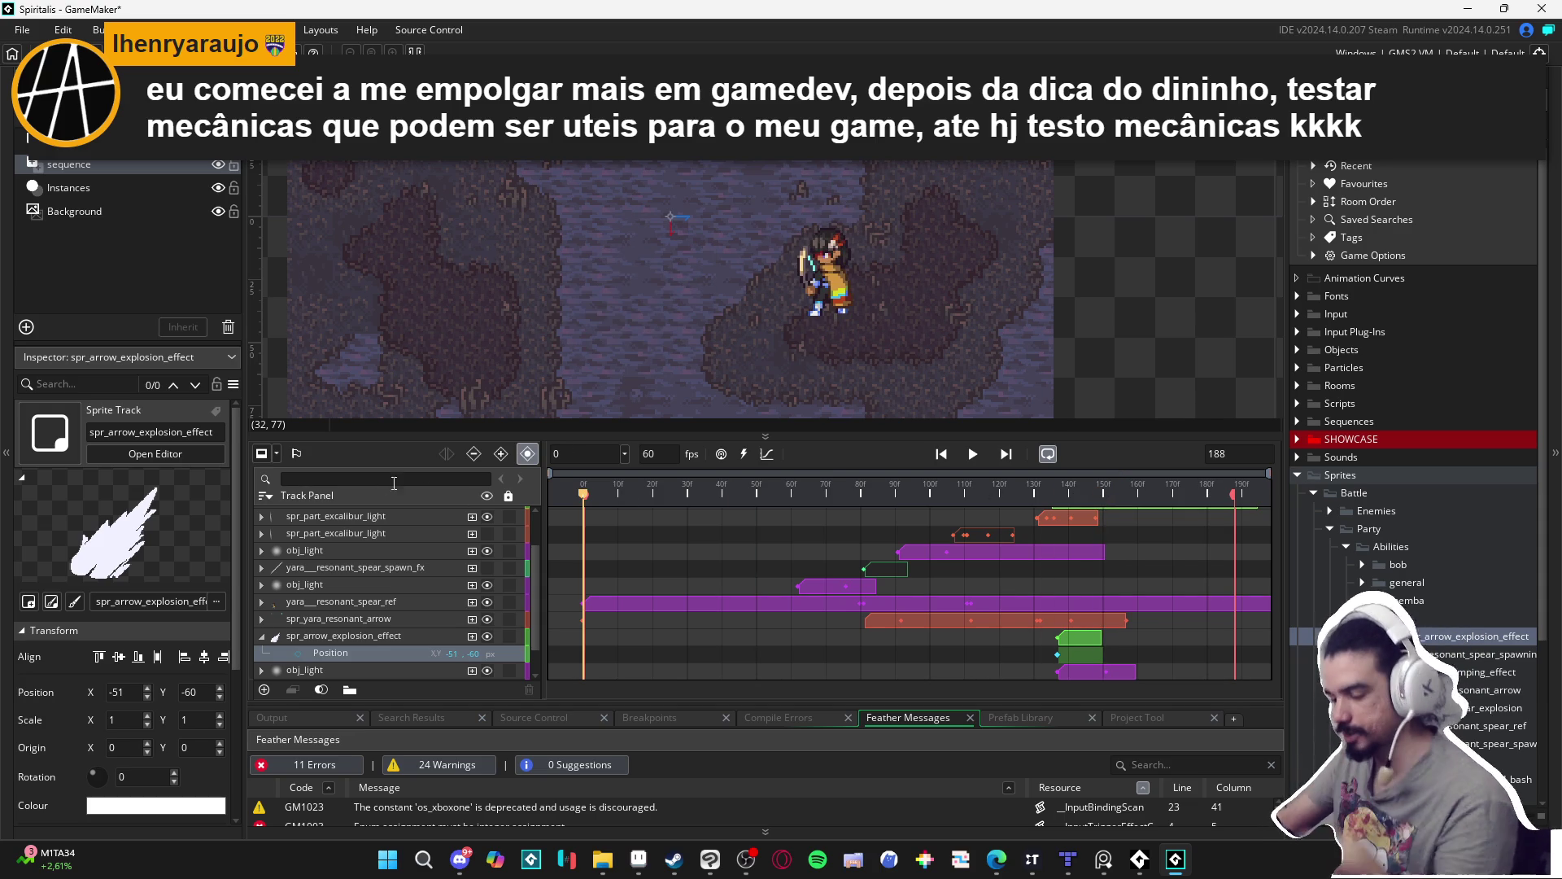
{"action": "key", "text": "space"}
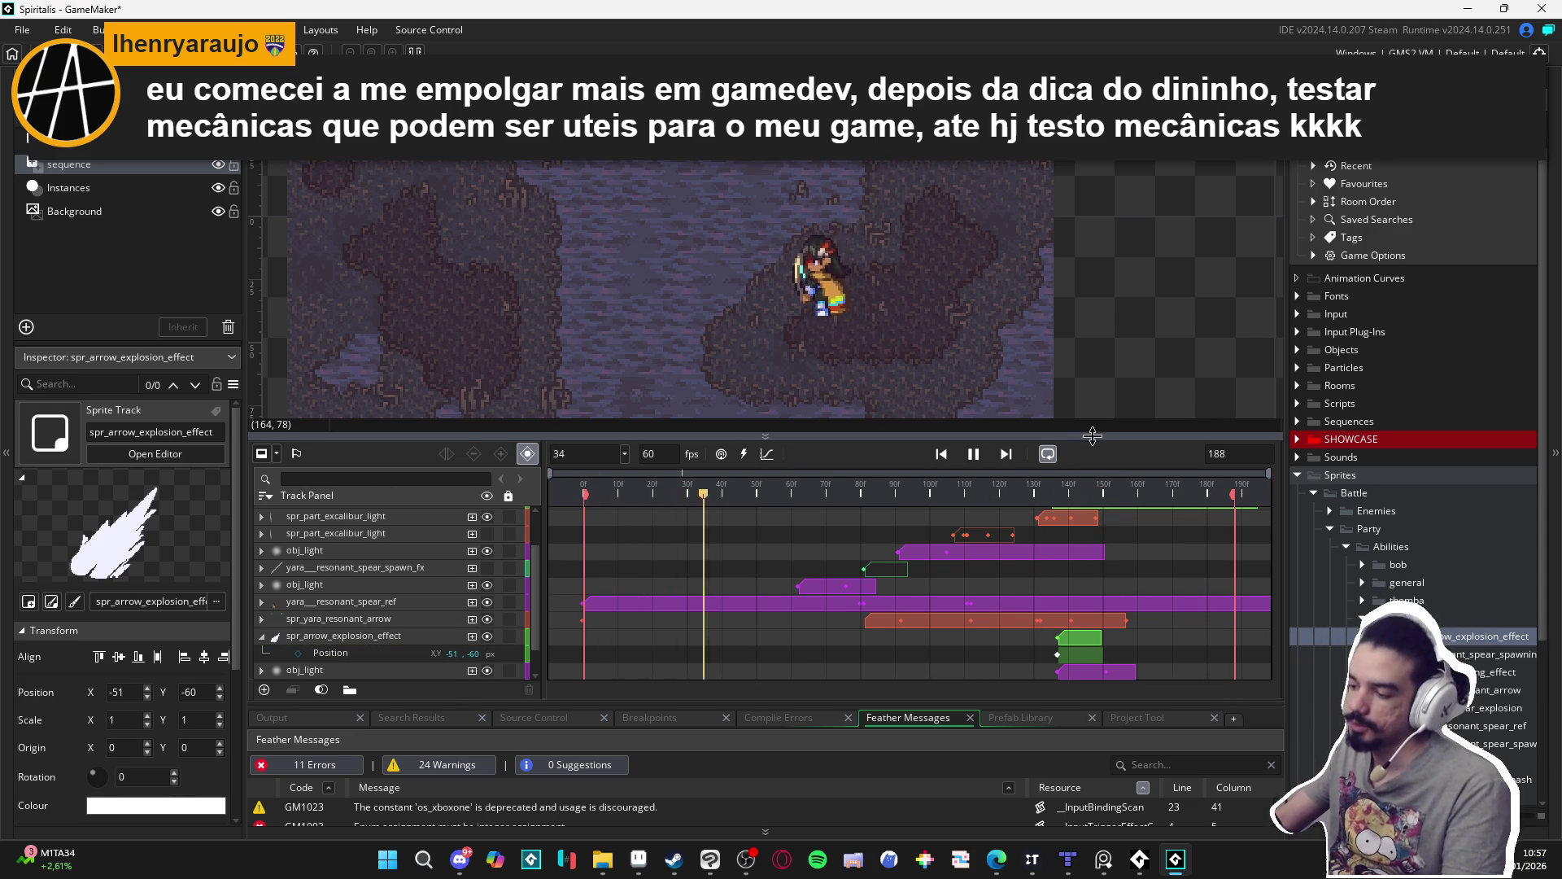
{"action": "left_click_drag", "start_coordinate": [930, 435], "coordinate": [940, 539]}
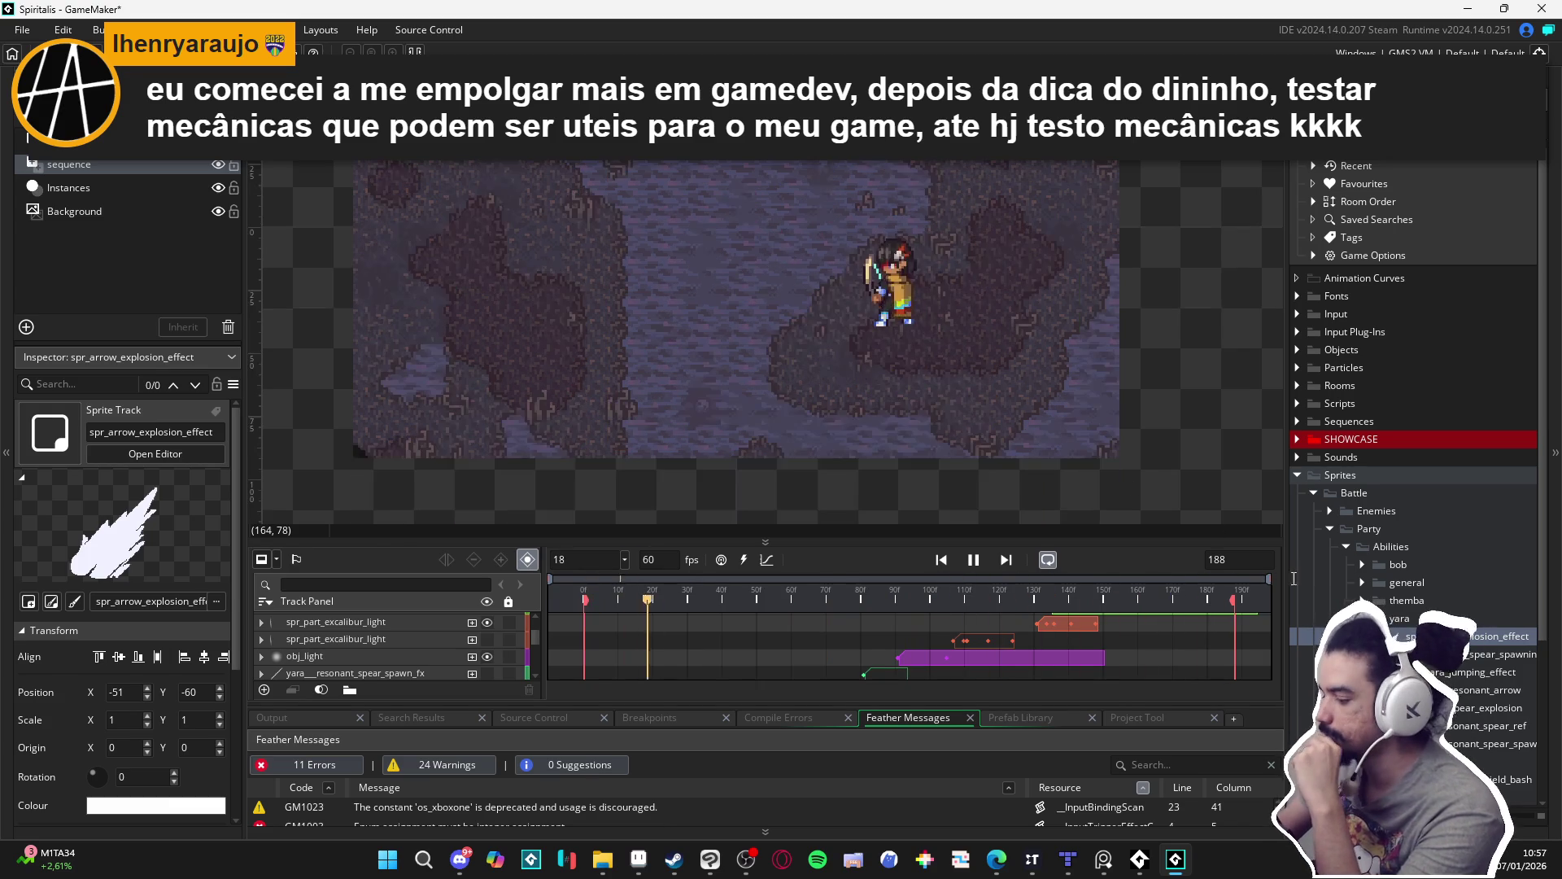
{"action": "double_click", "coordinate": [1457, 635]}
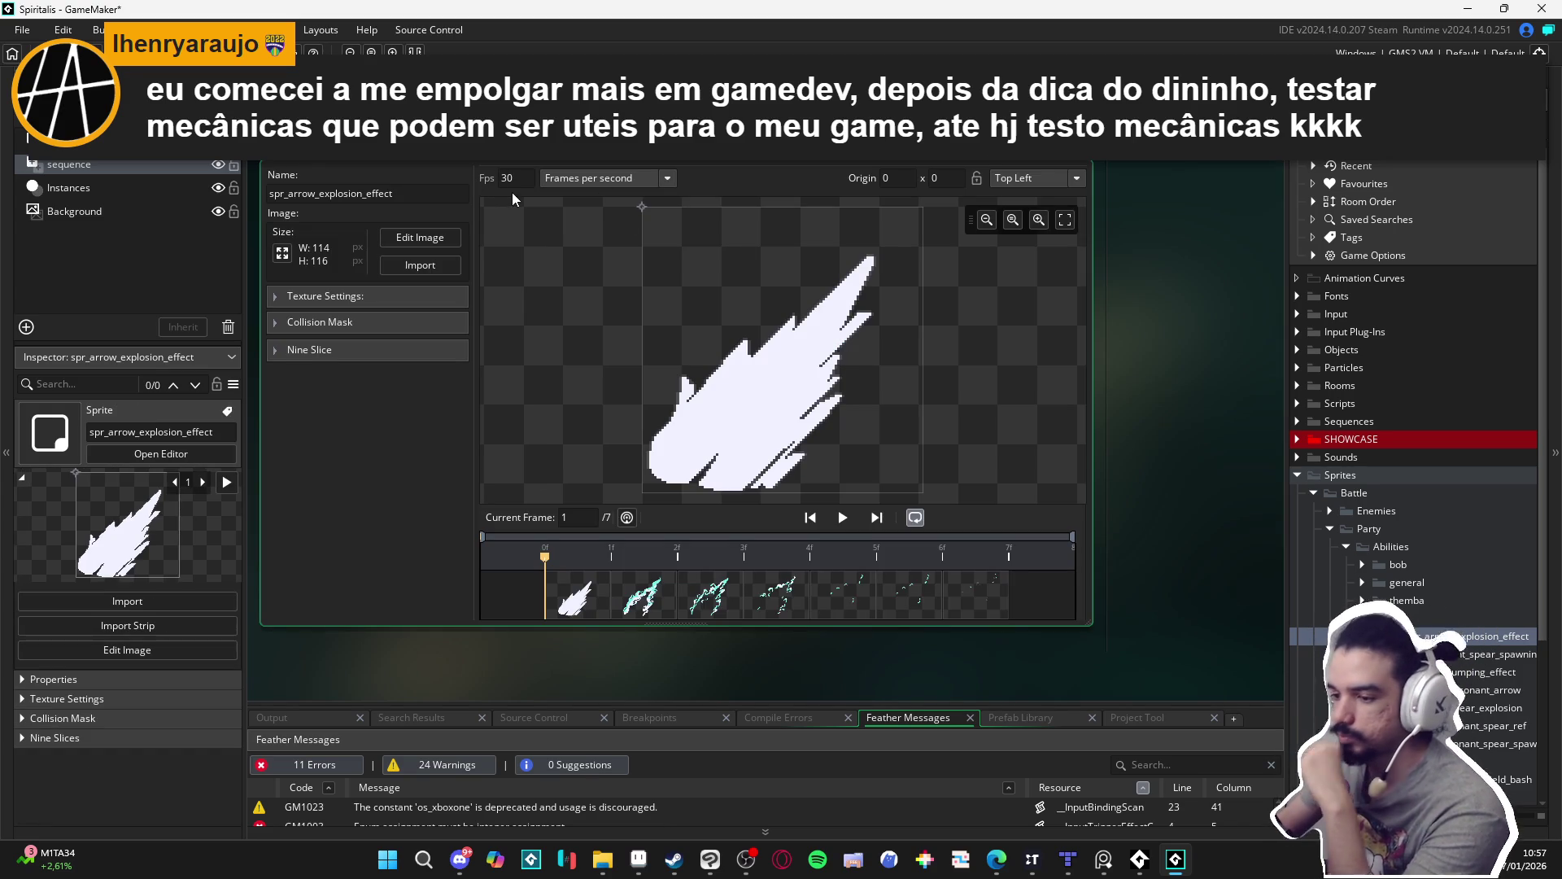